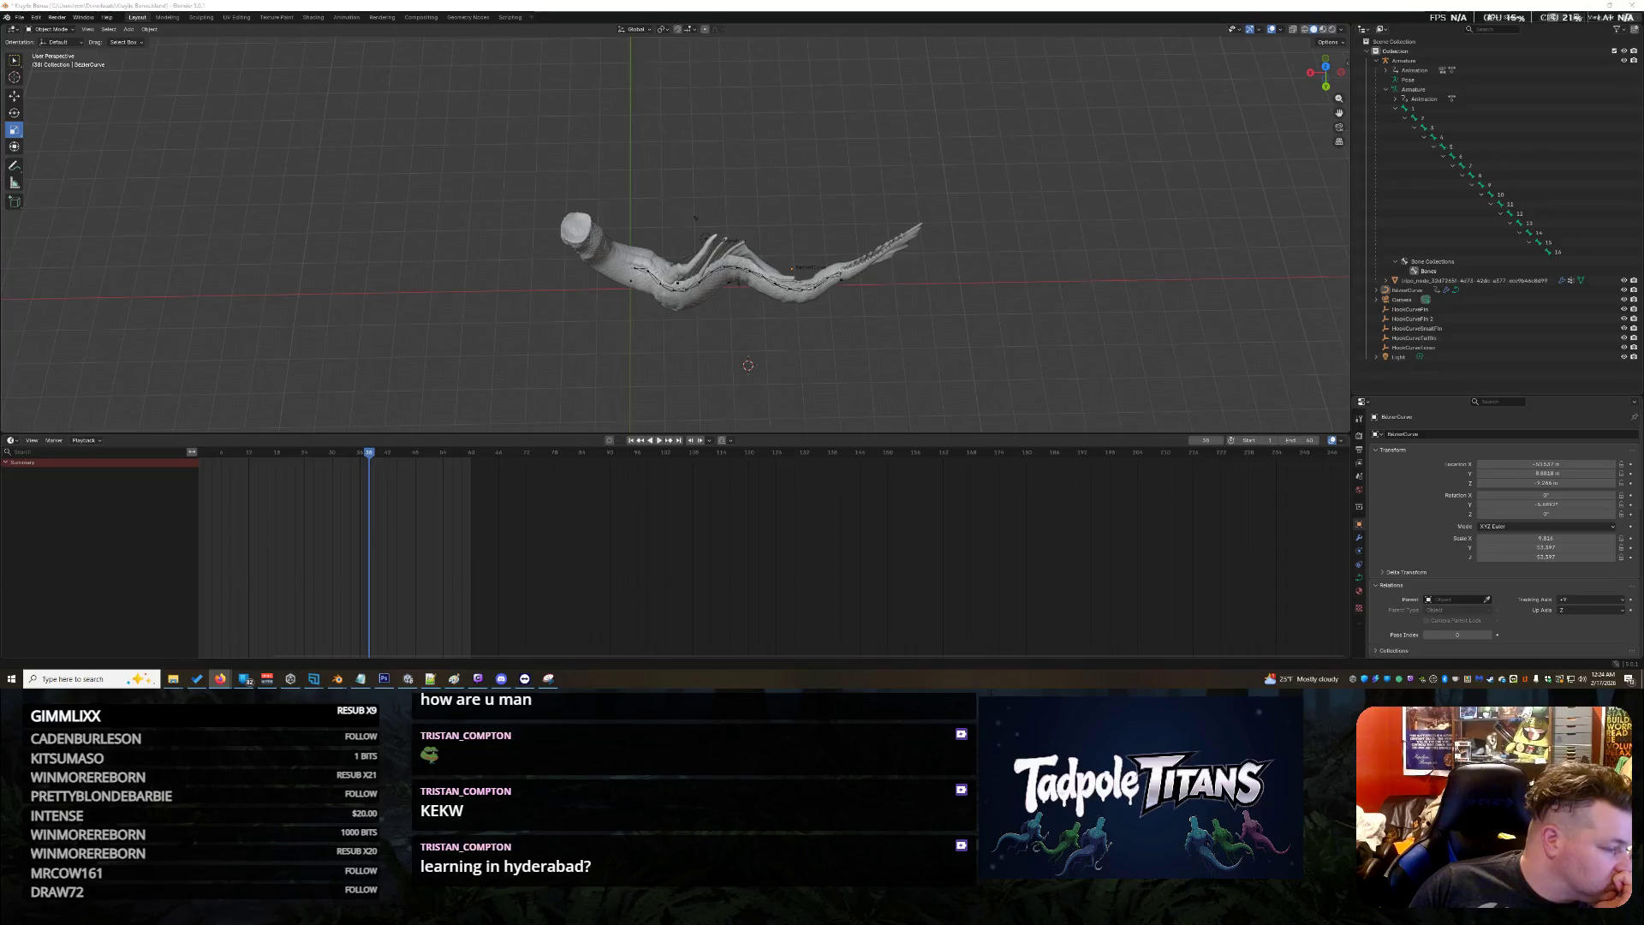
Select bone 16 at the end of the chain and drag its Spline IK influence down to 0
{"action": "left_click", "coordinate": [1504, 282]}
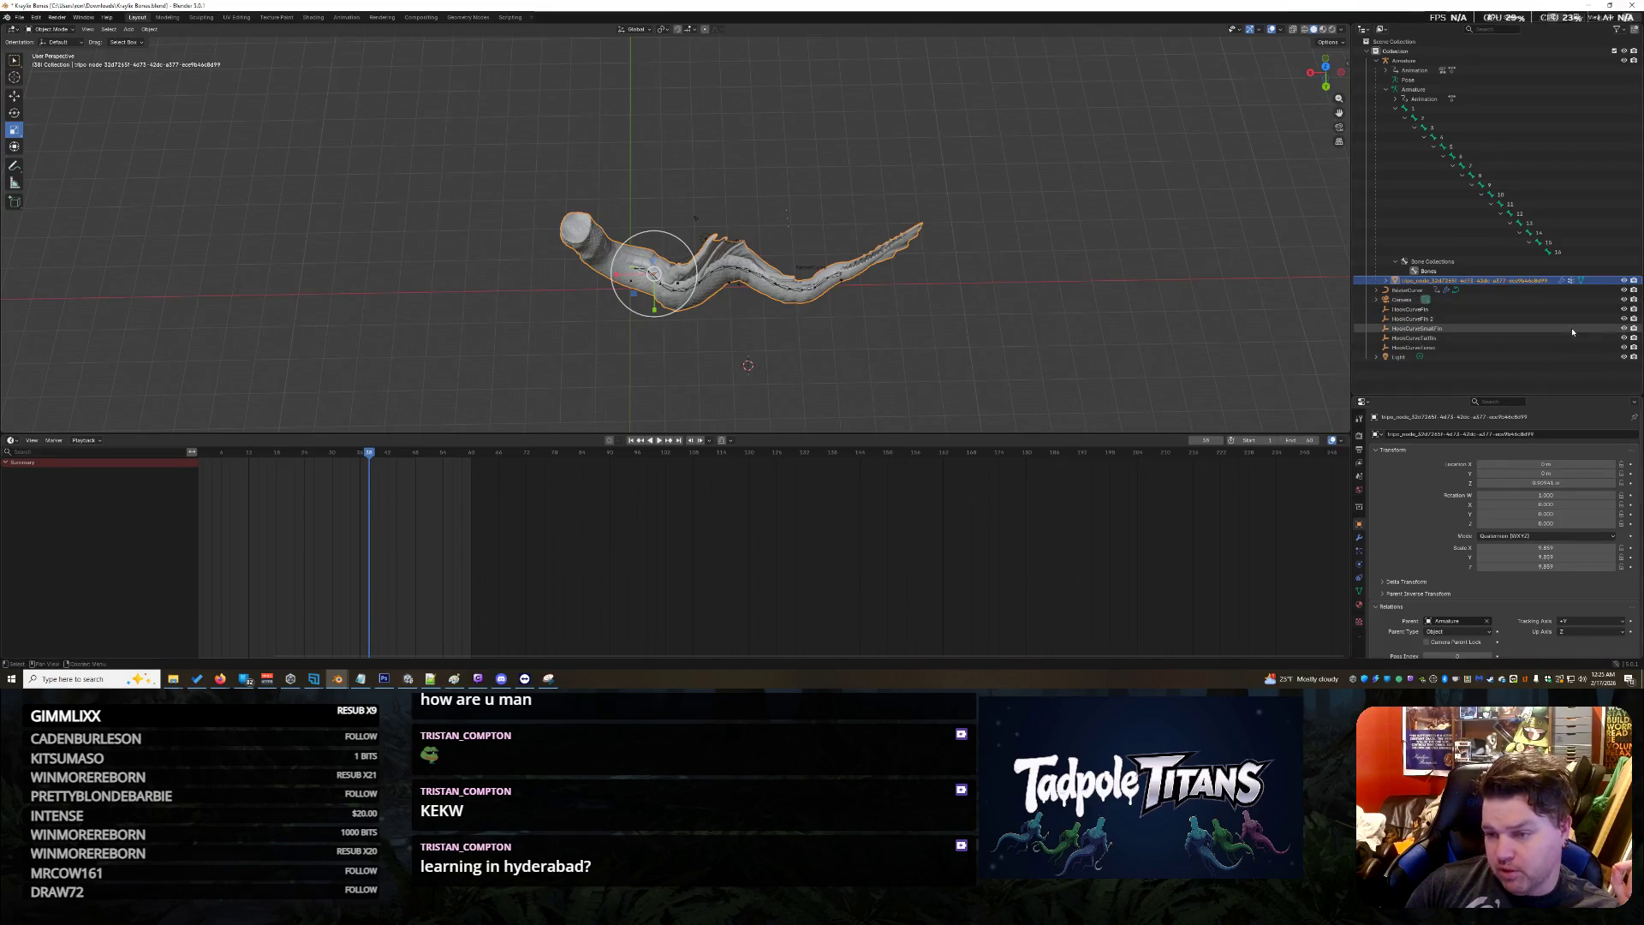
{"action": "left_click", "coordinate": [1440, 108]}
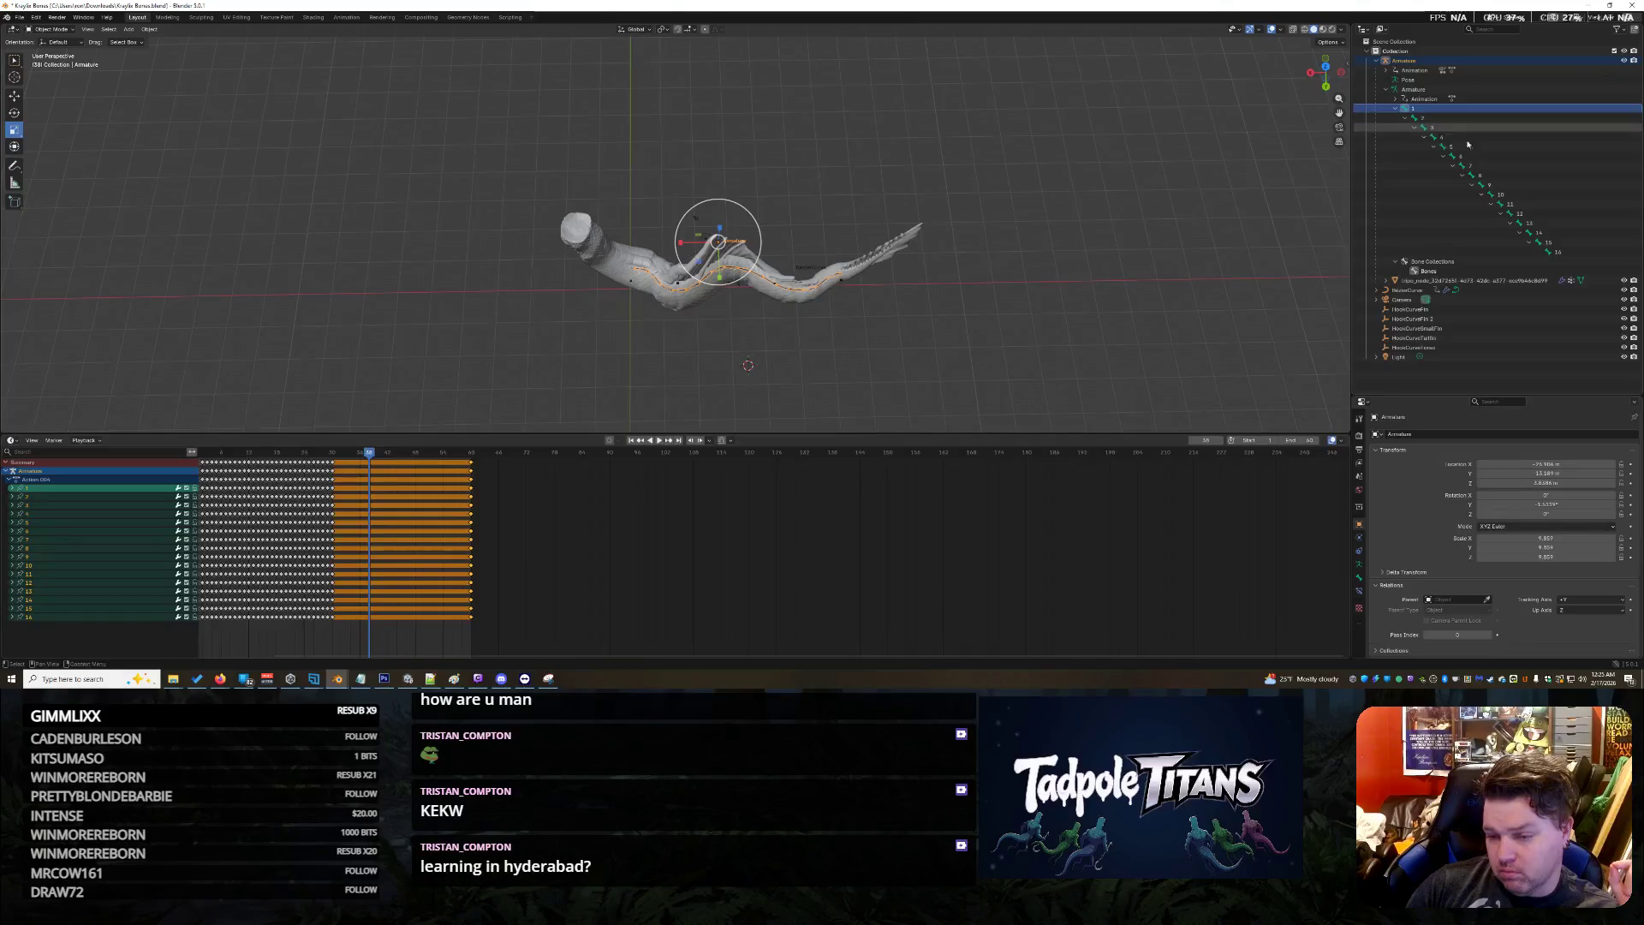
{"action": "left_click", "coordinate": [1564, 252]}
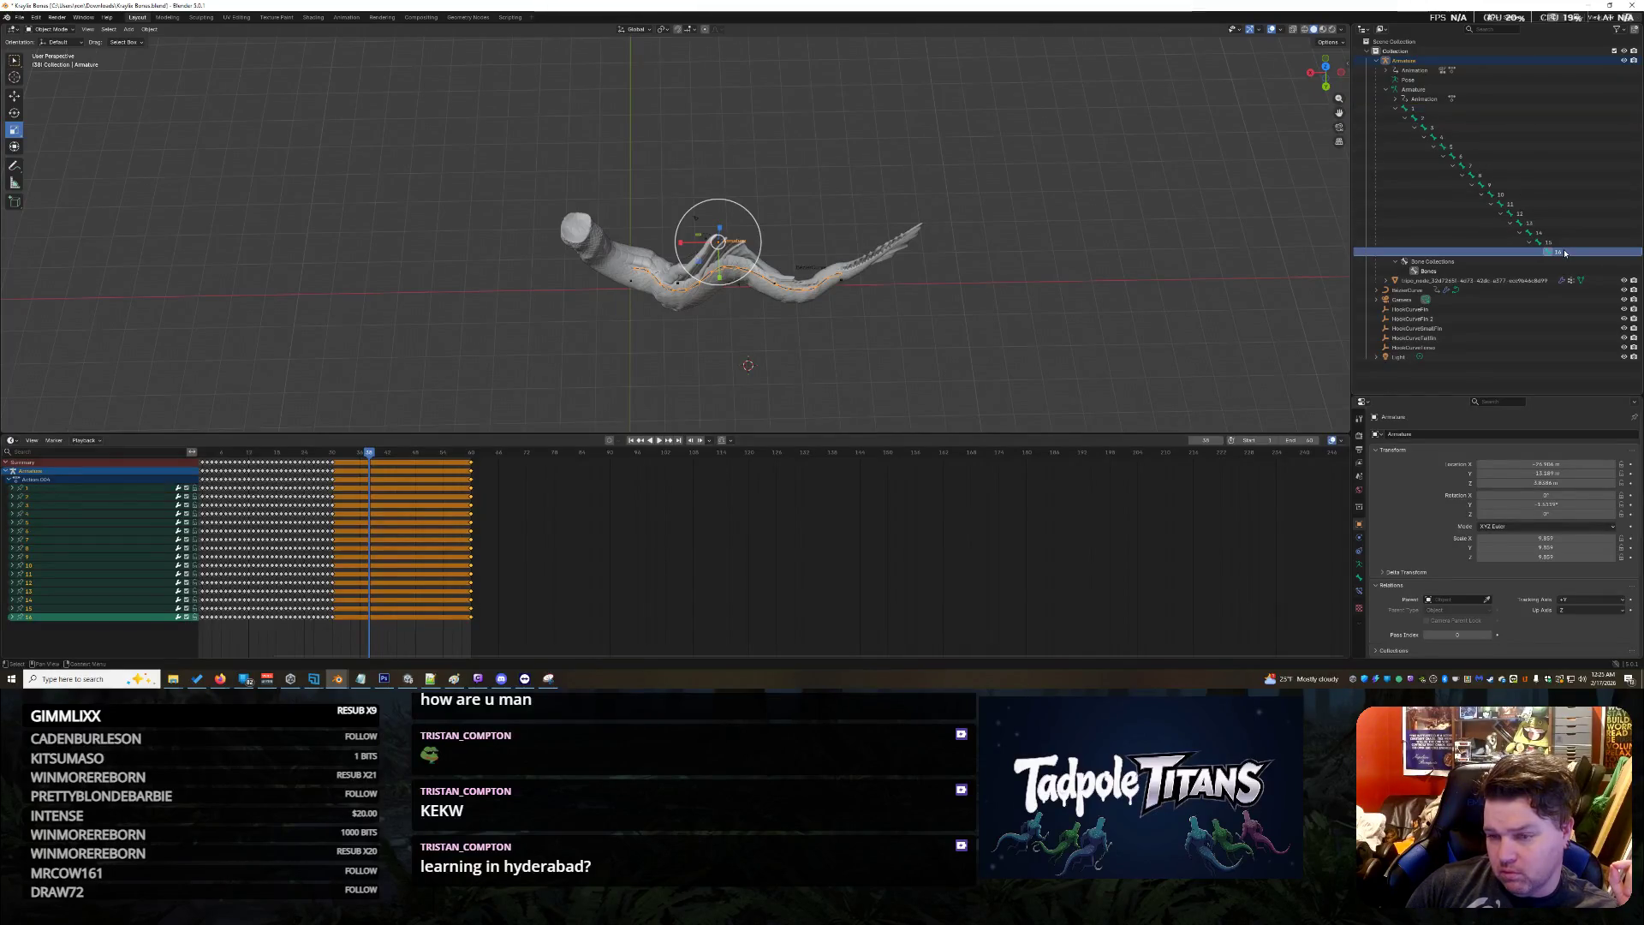
{"action": "left_click", "coordinate": [1359, 593]}
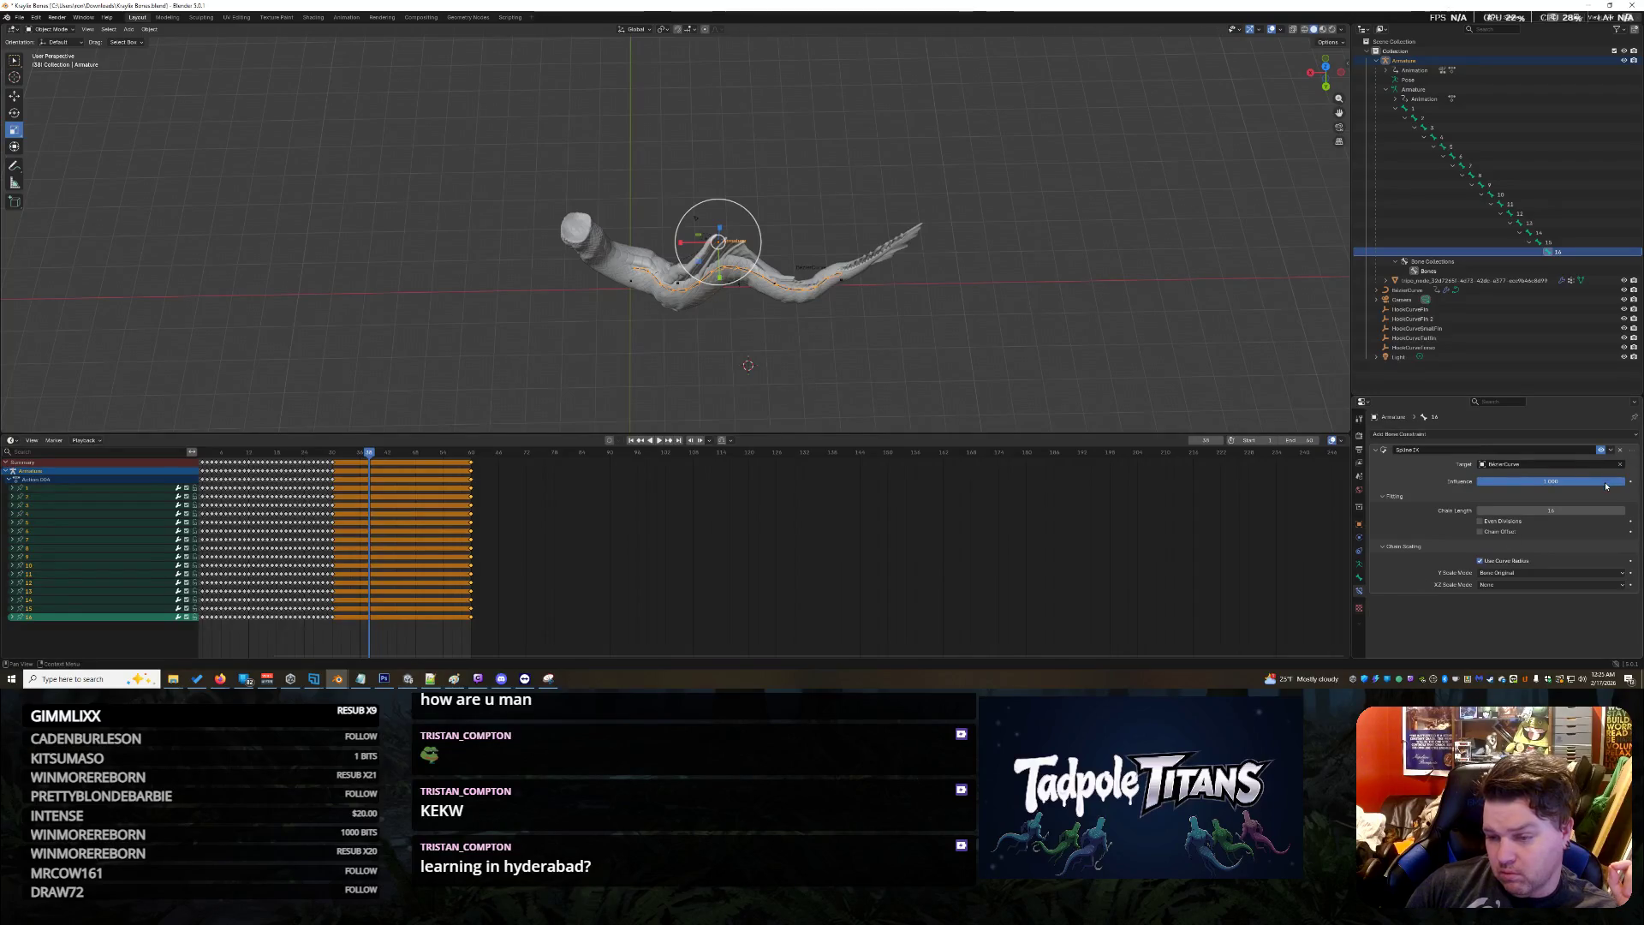
{"action": "left_click_drag", "start_coordinate": [1550, 481], "coordinate": [1477, 485]}
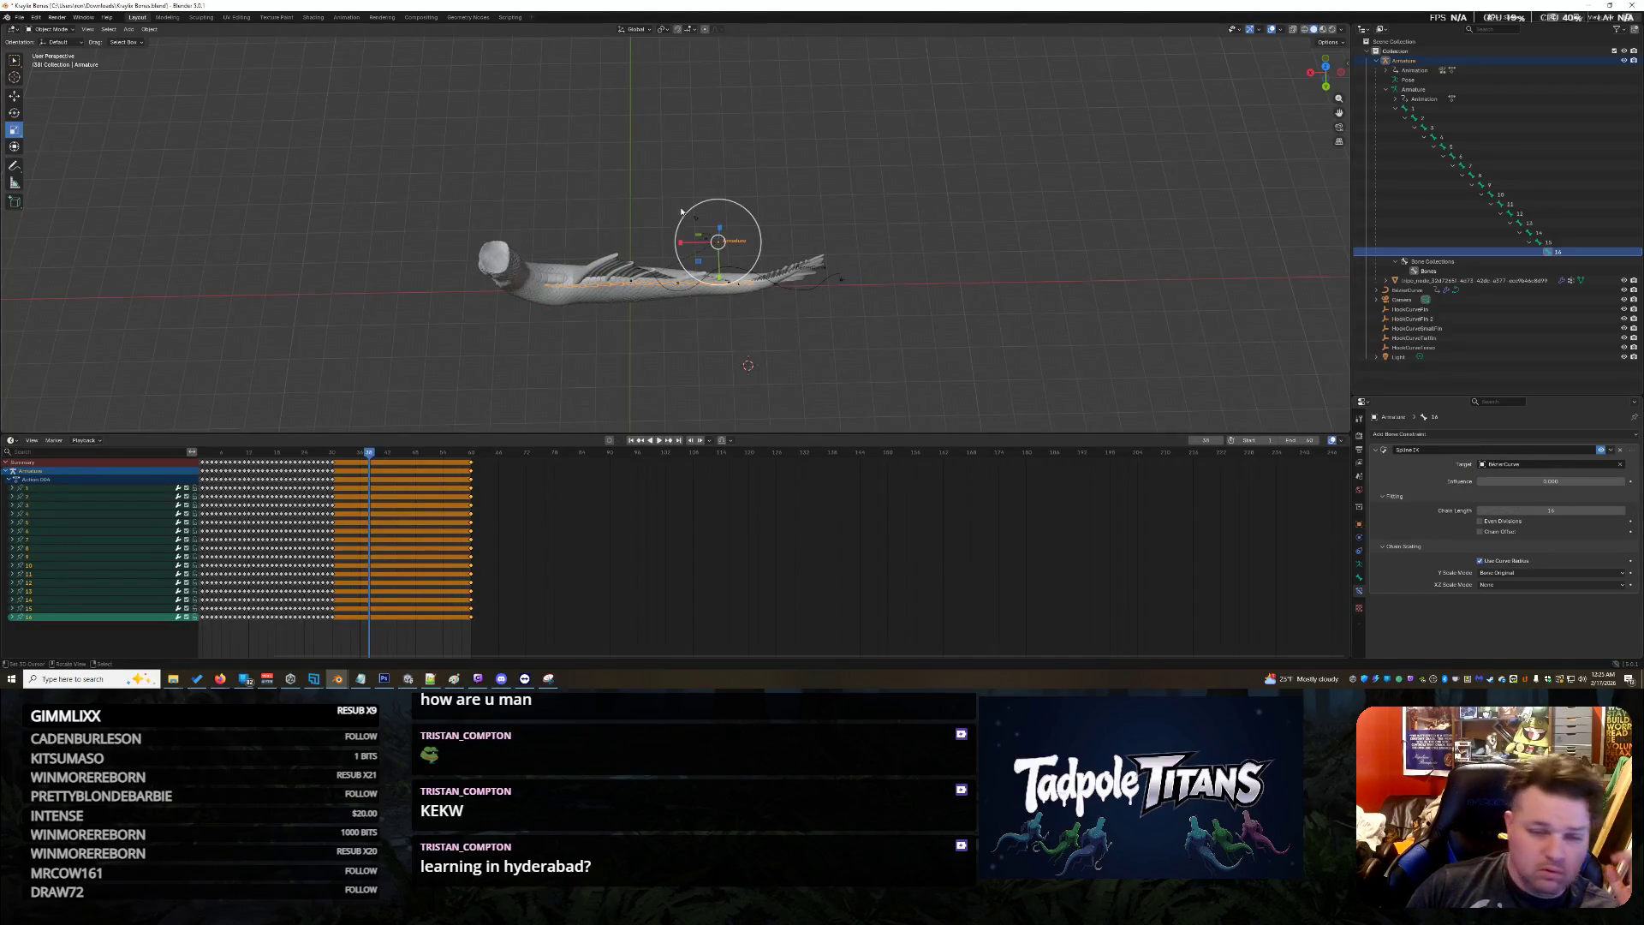
{"action": "left_click", "coordinate": [51, 29]}
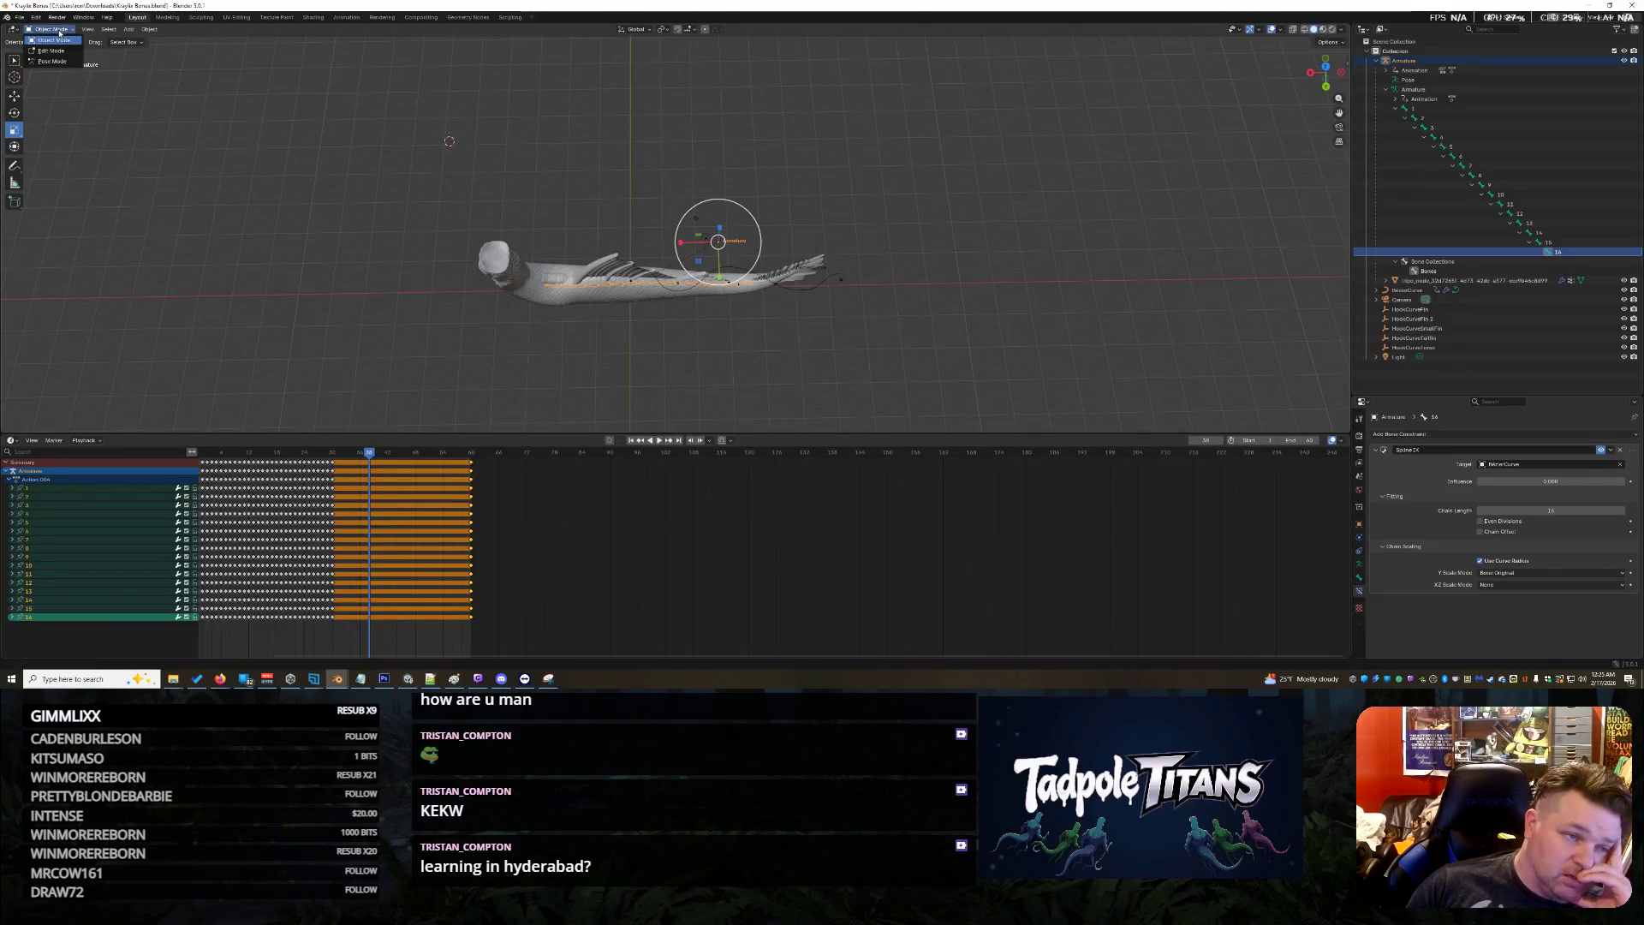
Switch the armature to Pose Mode, start playback, and clear the bone selection
{"action": "left_click", "coordinate": [62, 63]}
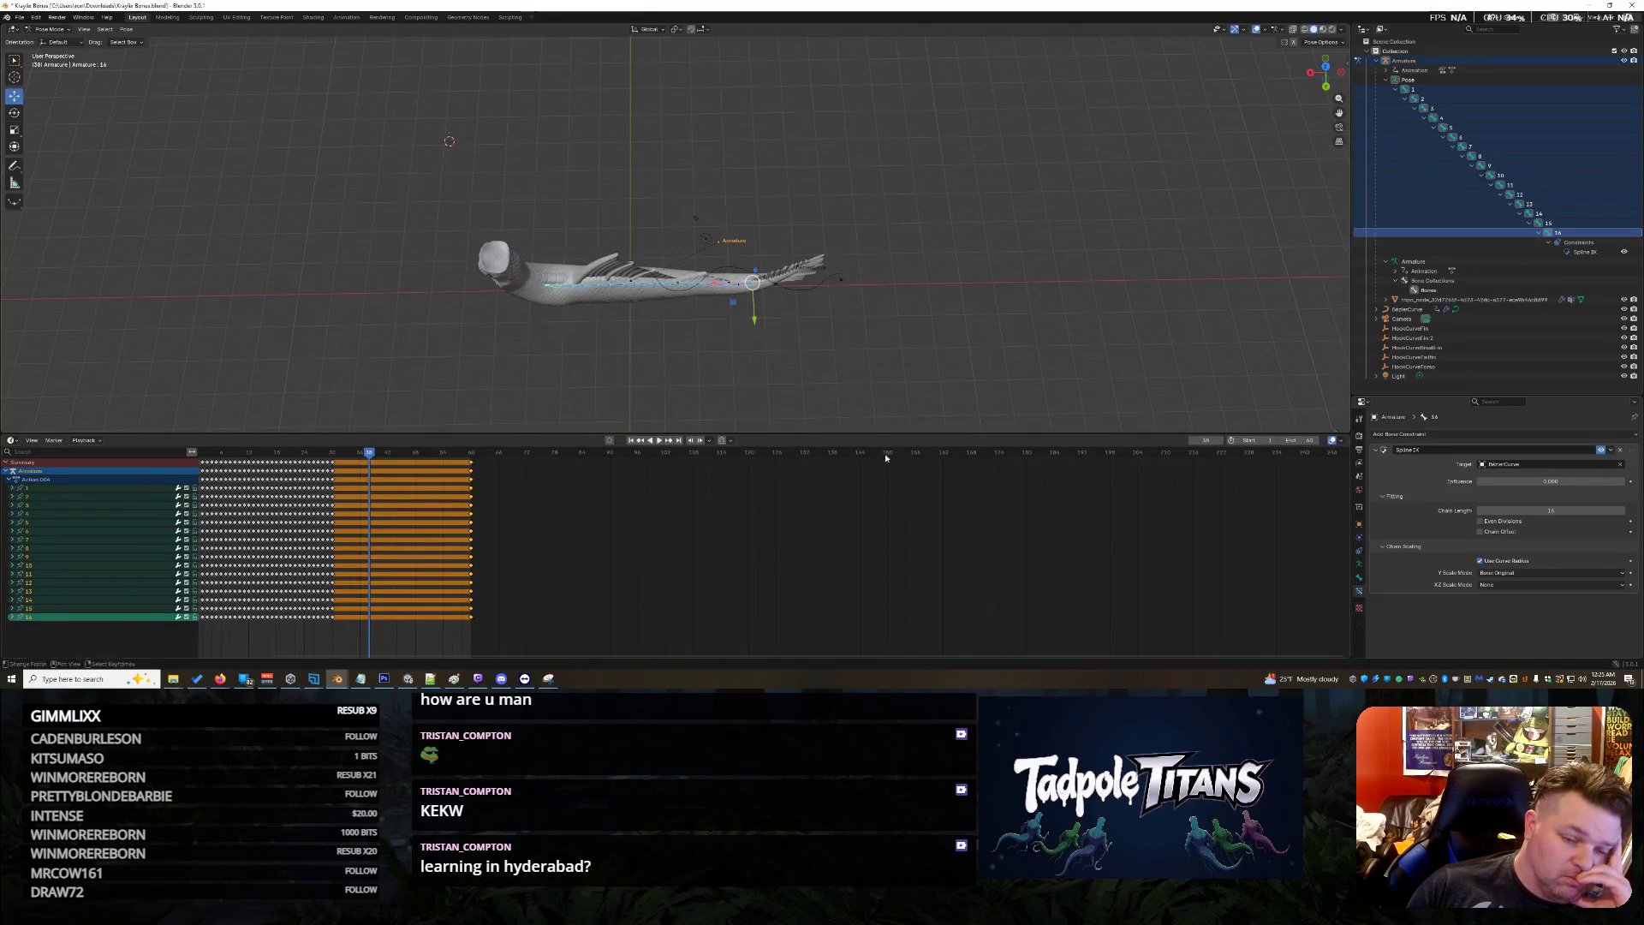
{"action": "left_click", "coordinate": [659, 441]}
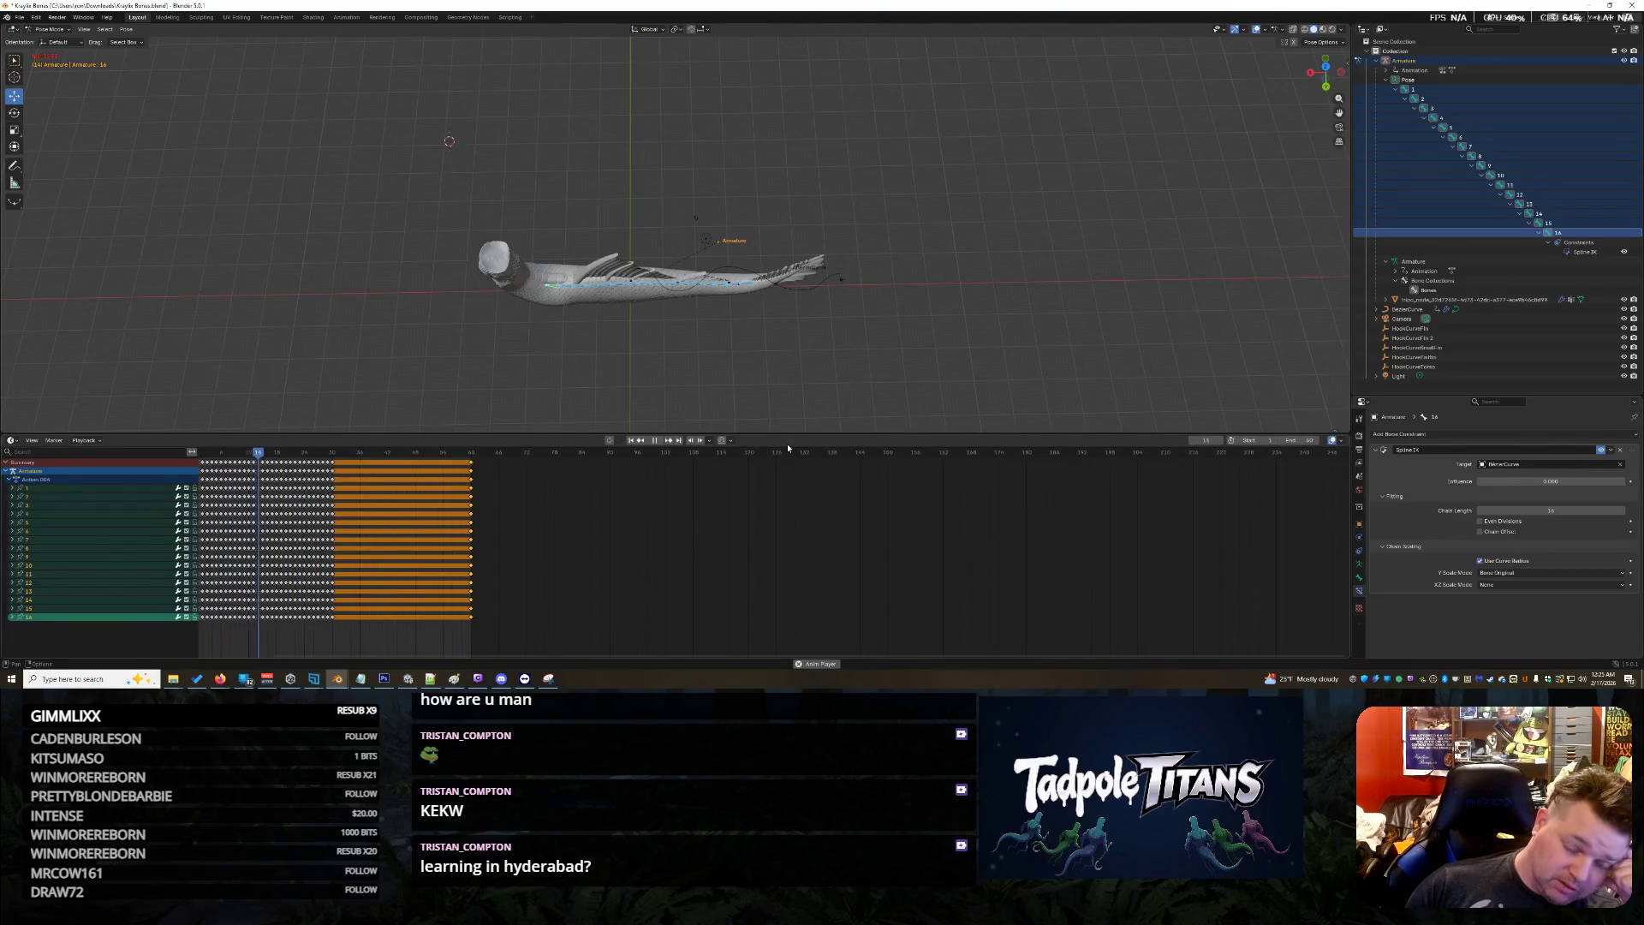
{"action": "left_click", "coordinate": [671, 335]}
{"action": "key", "text": "alt+a"}
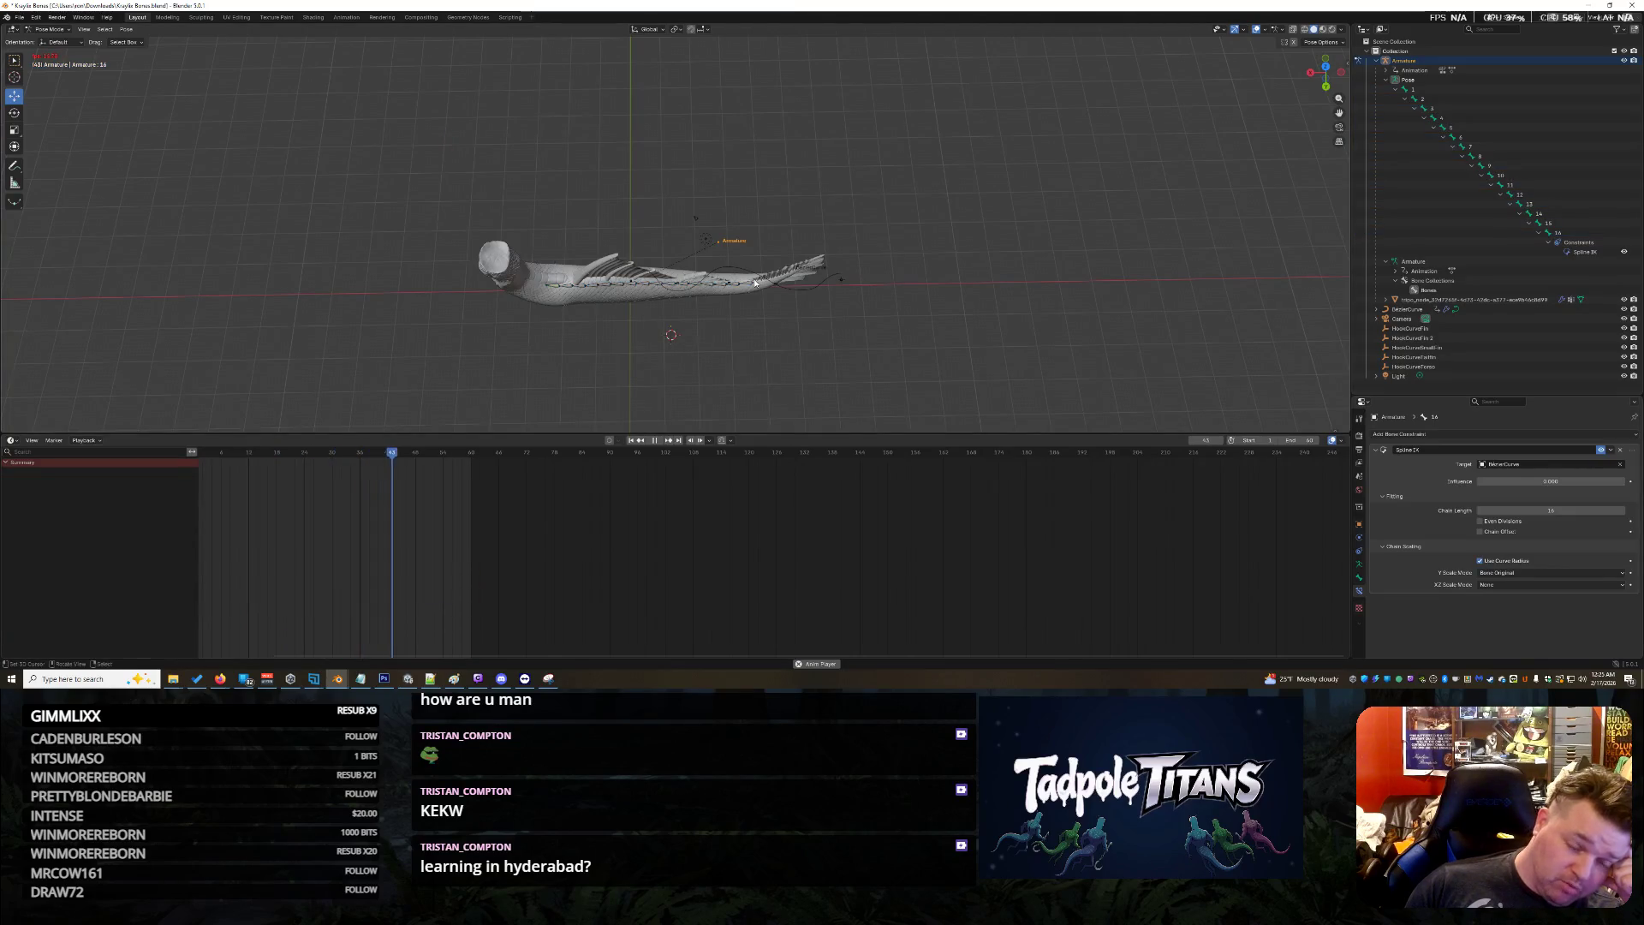
Orbit to look down on the creature and box-select all its spline bones
{"action": "scroll", "coordinate": [588, 393], "scroll_direction": "up", "scroll_amount": 5}
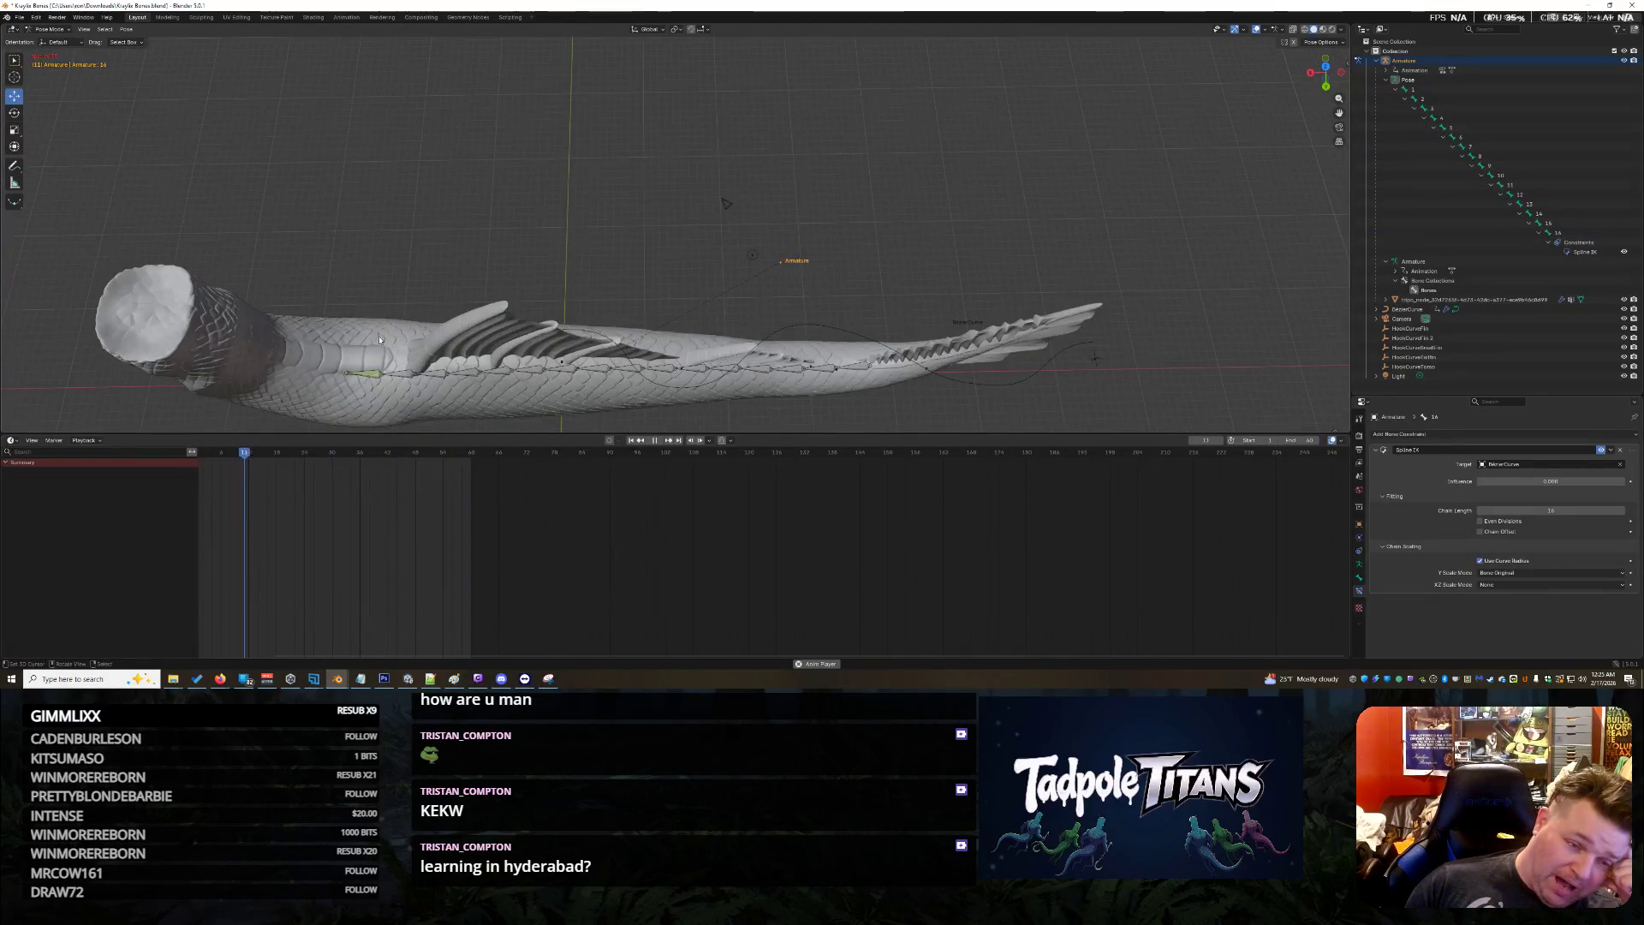
{"action": "middle_click_drag", "start_coordinate": [565, 223], "coordinate": [638, 149]}
{"action": "scroll", "coordinate": [644, 137], "scroll_direction": "down", "scroll_amount": 5}
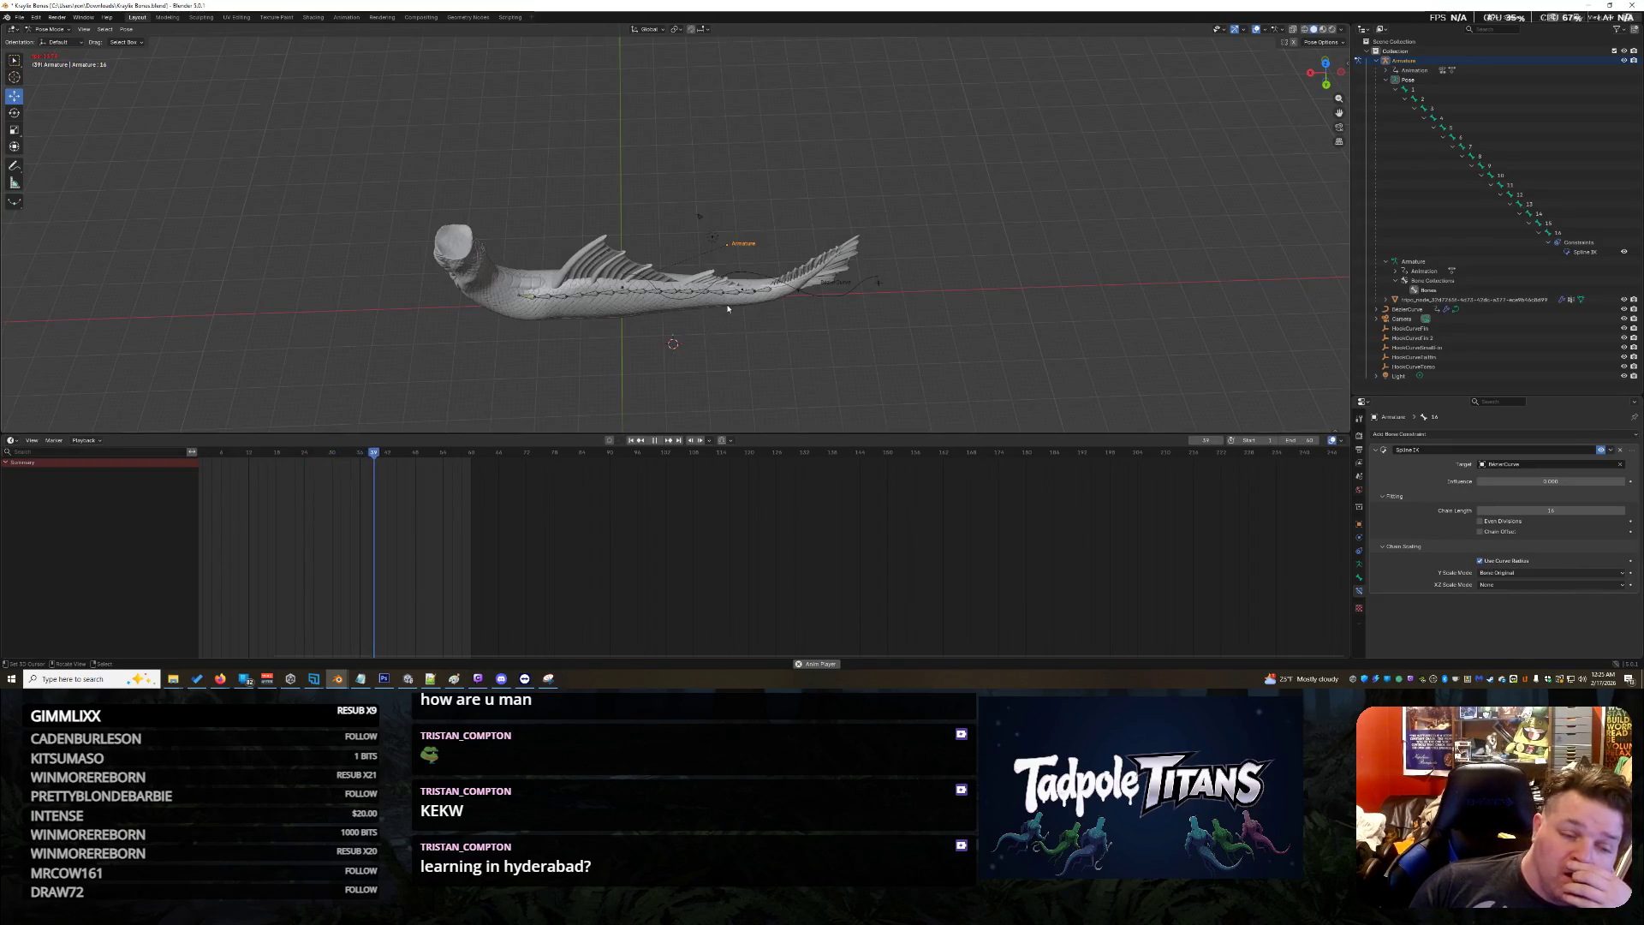
{"action": "left_click_drag", "start_coordinate": [311, 113], "coordinate": [1025, 369]}
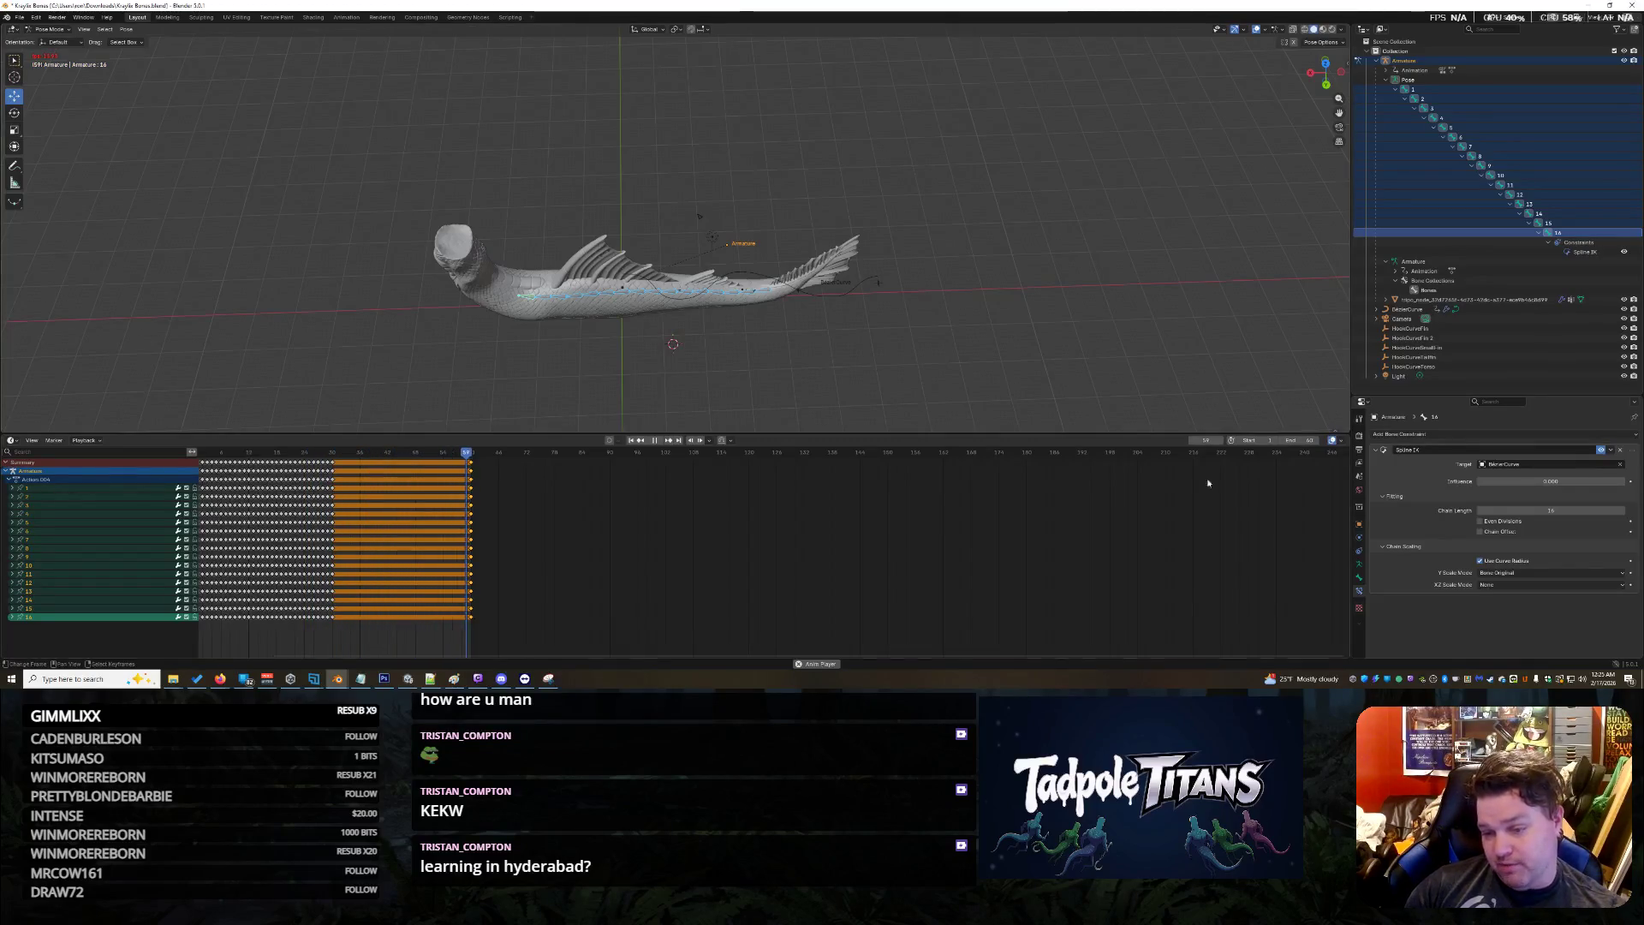
{"action": "left_click", "coordinate": [1515, 484]}
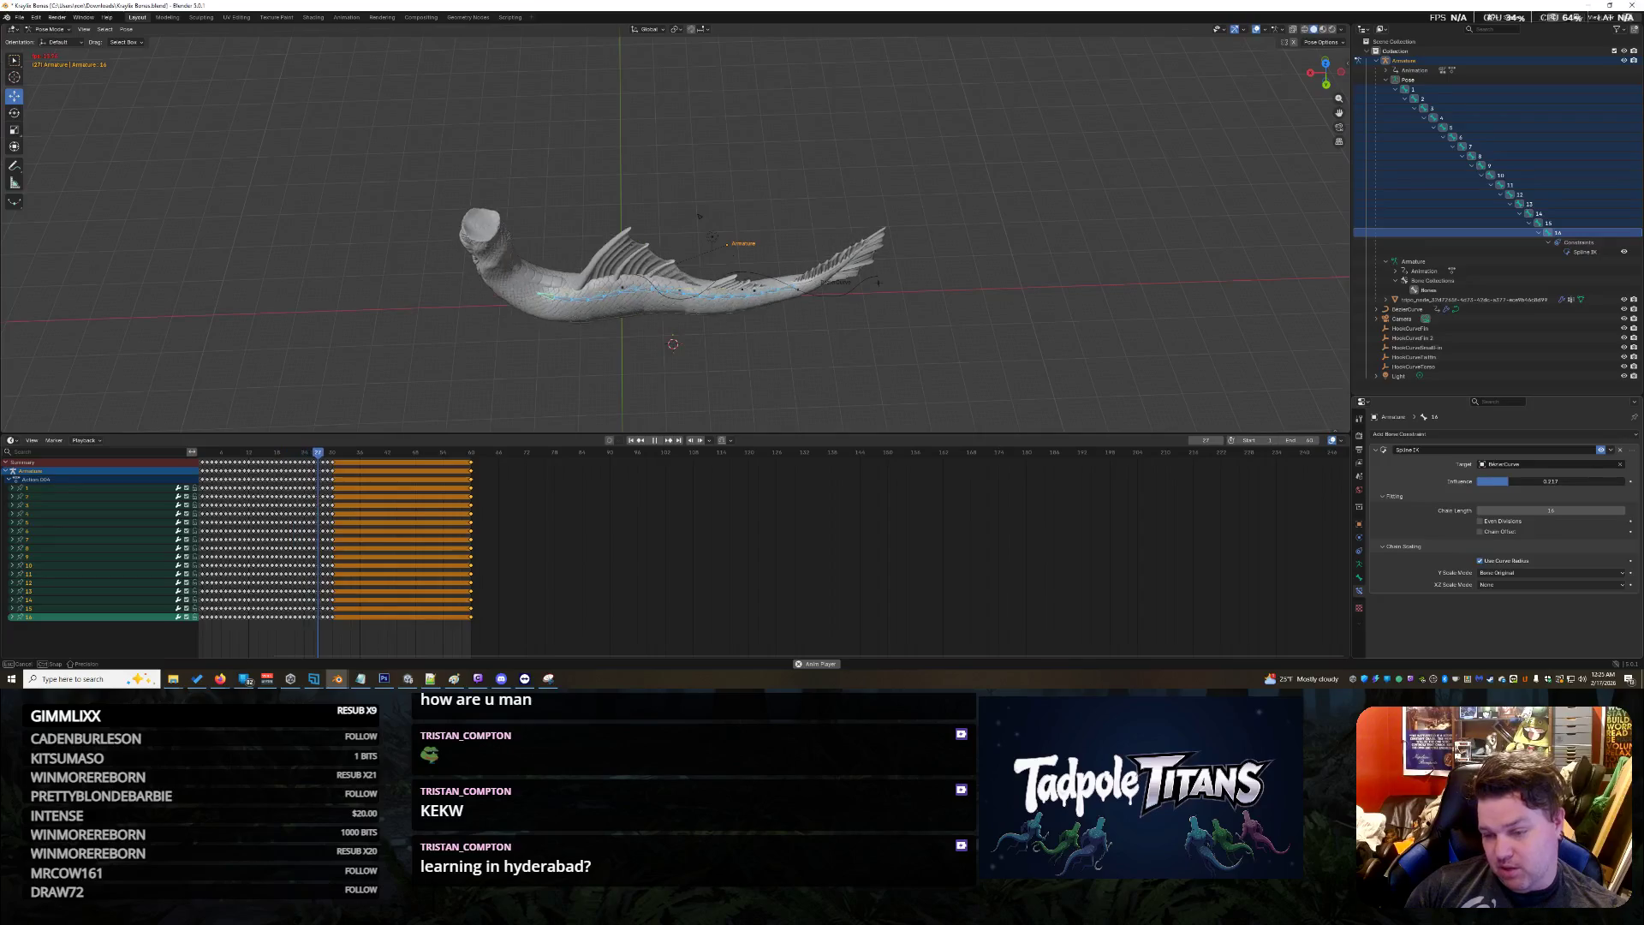
Set bone 16's Spline IK influence to 1, reselect all bones, and stop playback
{"action": "type", "text": "1"}
{"action": "key", "text": "Return"}
{"action": "left_click", "coordinate": [854, 357]}
{"action": "right_click", "coordinate": [774, 341], "text": "shift"}
{"action": "left_click_drag", "start_coordinate": [437, 105], "coordinate": [1068, 338]}
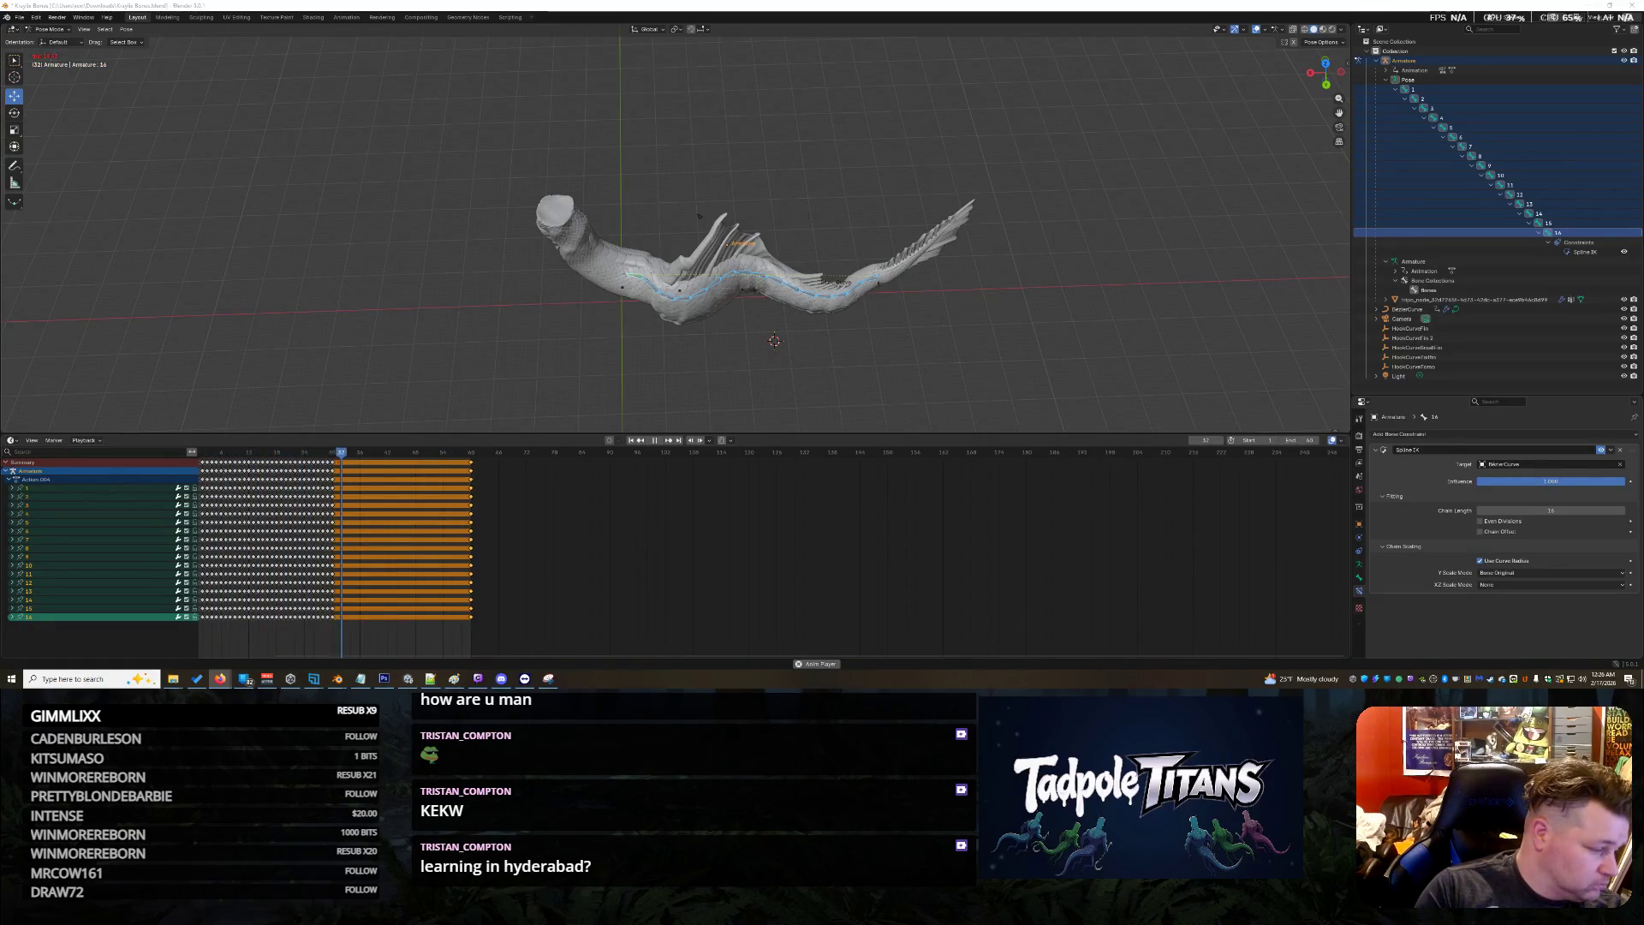
{"action": "key", "text": "Escape"}
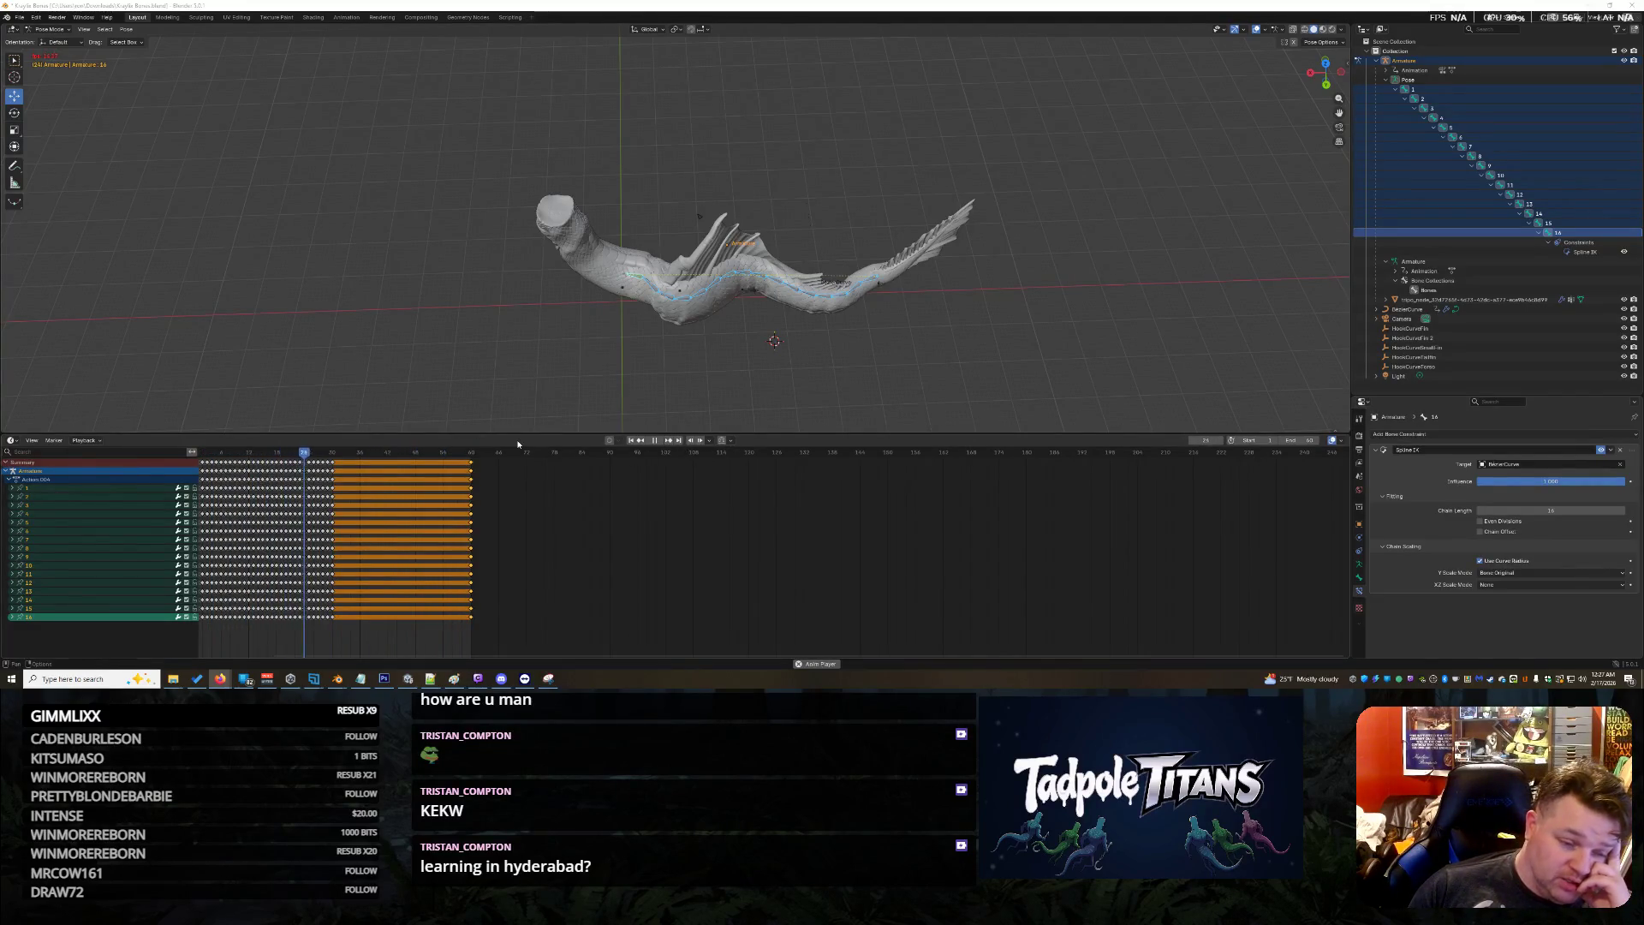
{"action": "left_click", "coordinate": [653, 442]}
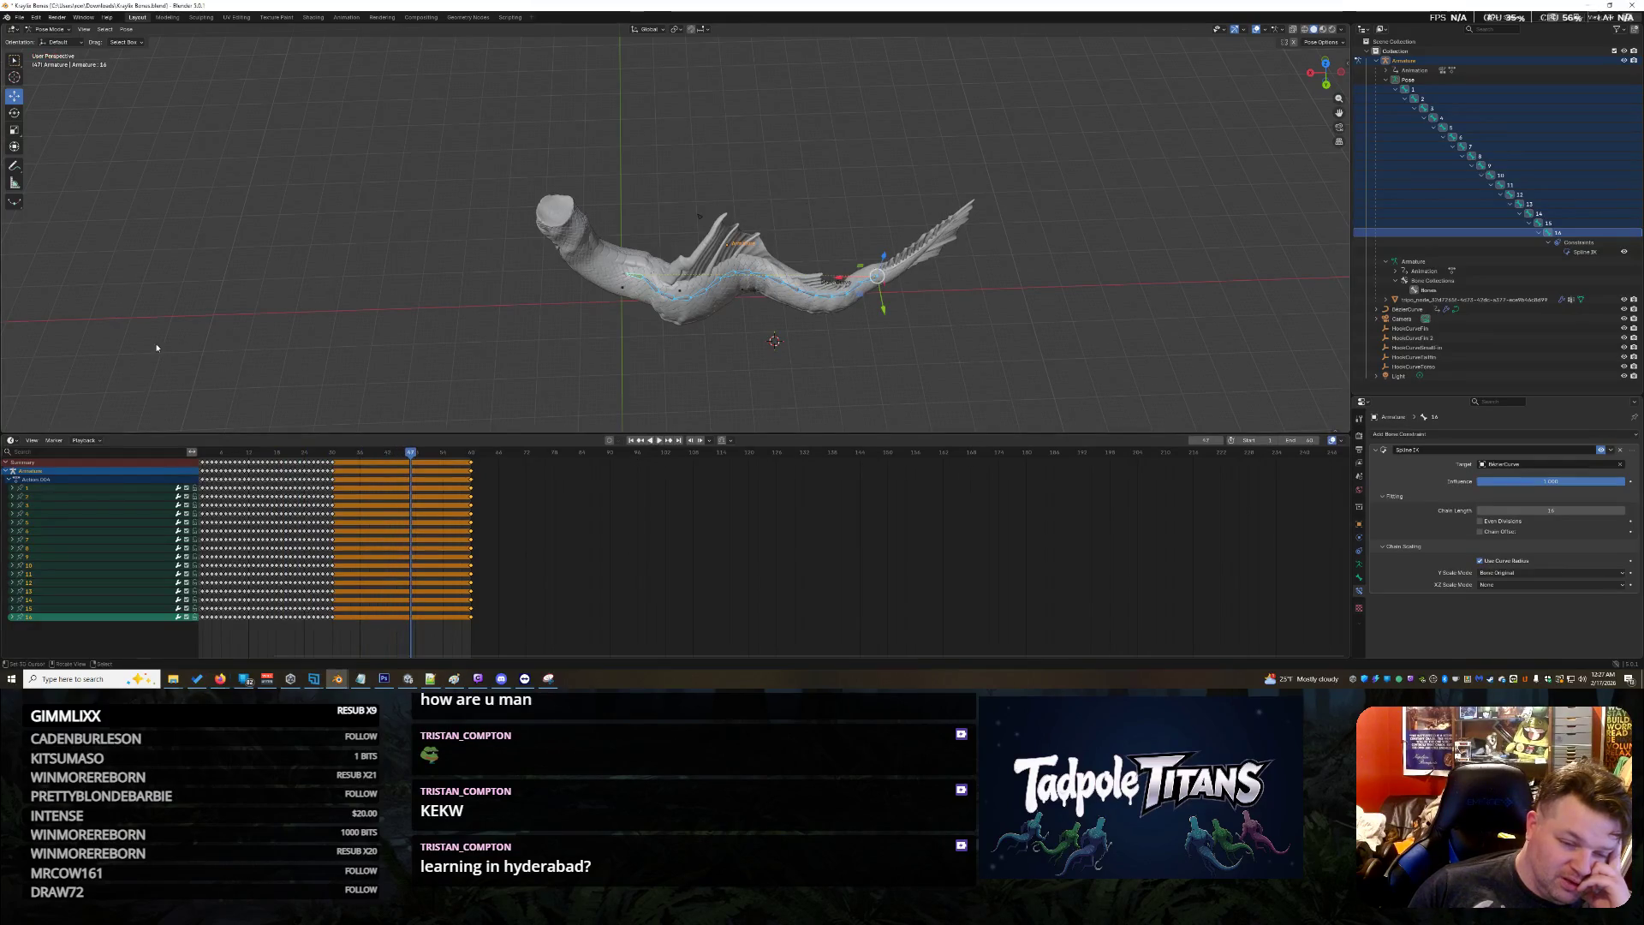
{"action": "left_click_drag", "start_coordinate": [368, 110], "coordinate": [902, 388]}
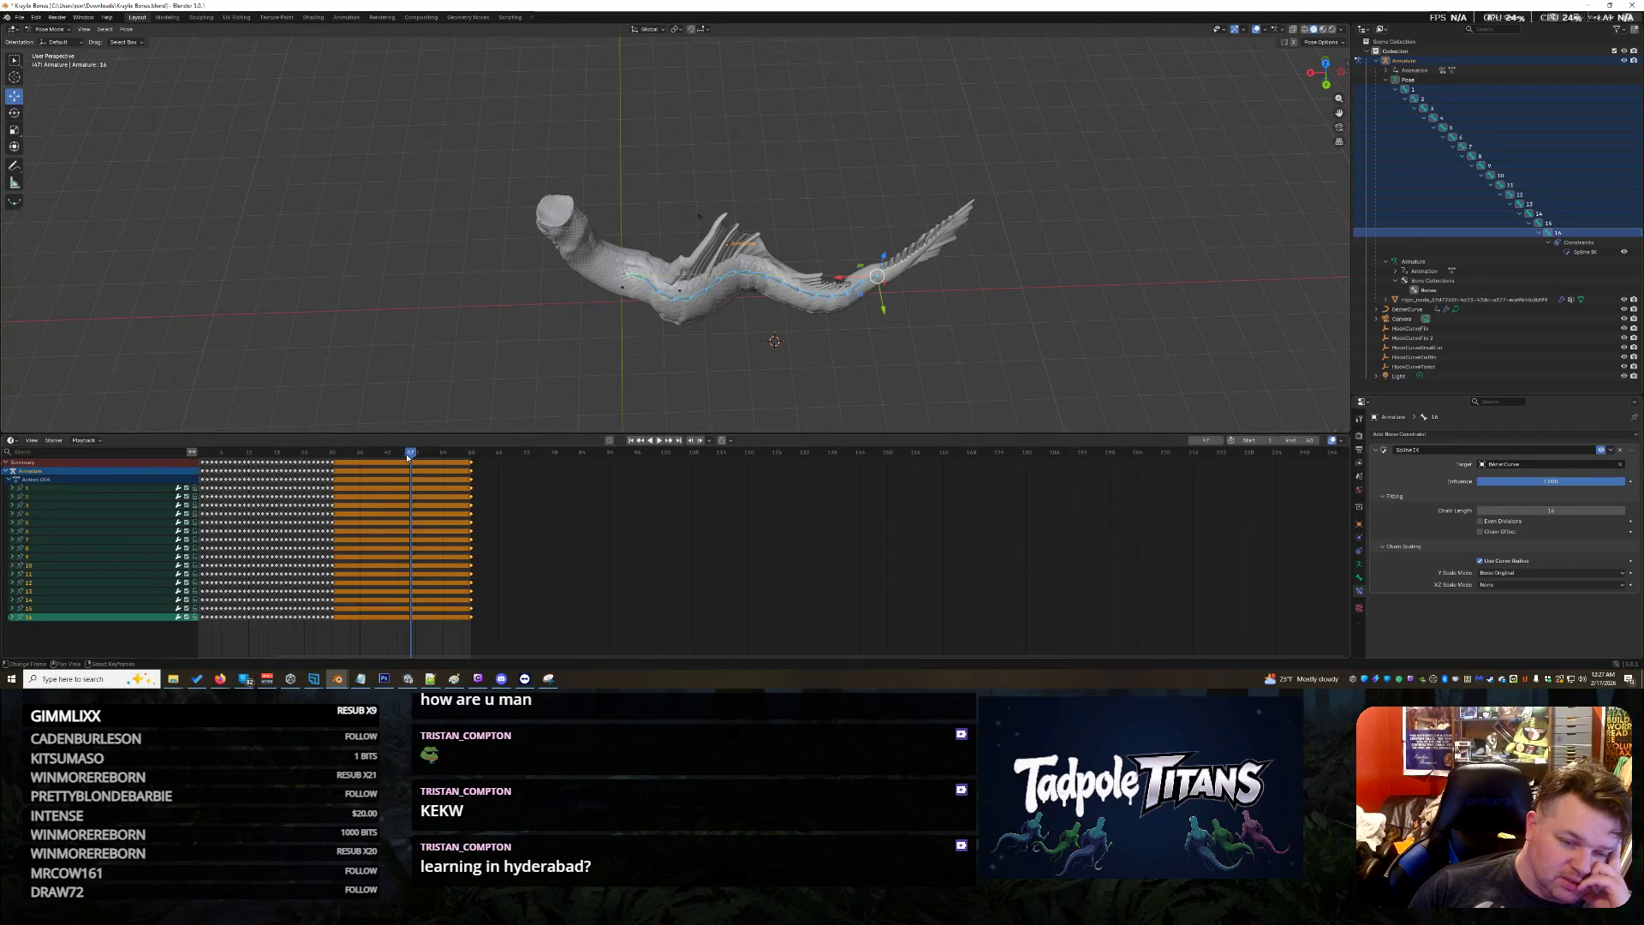
{"action": "key", "text": "space"}
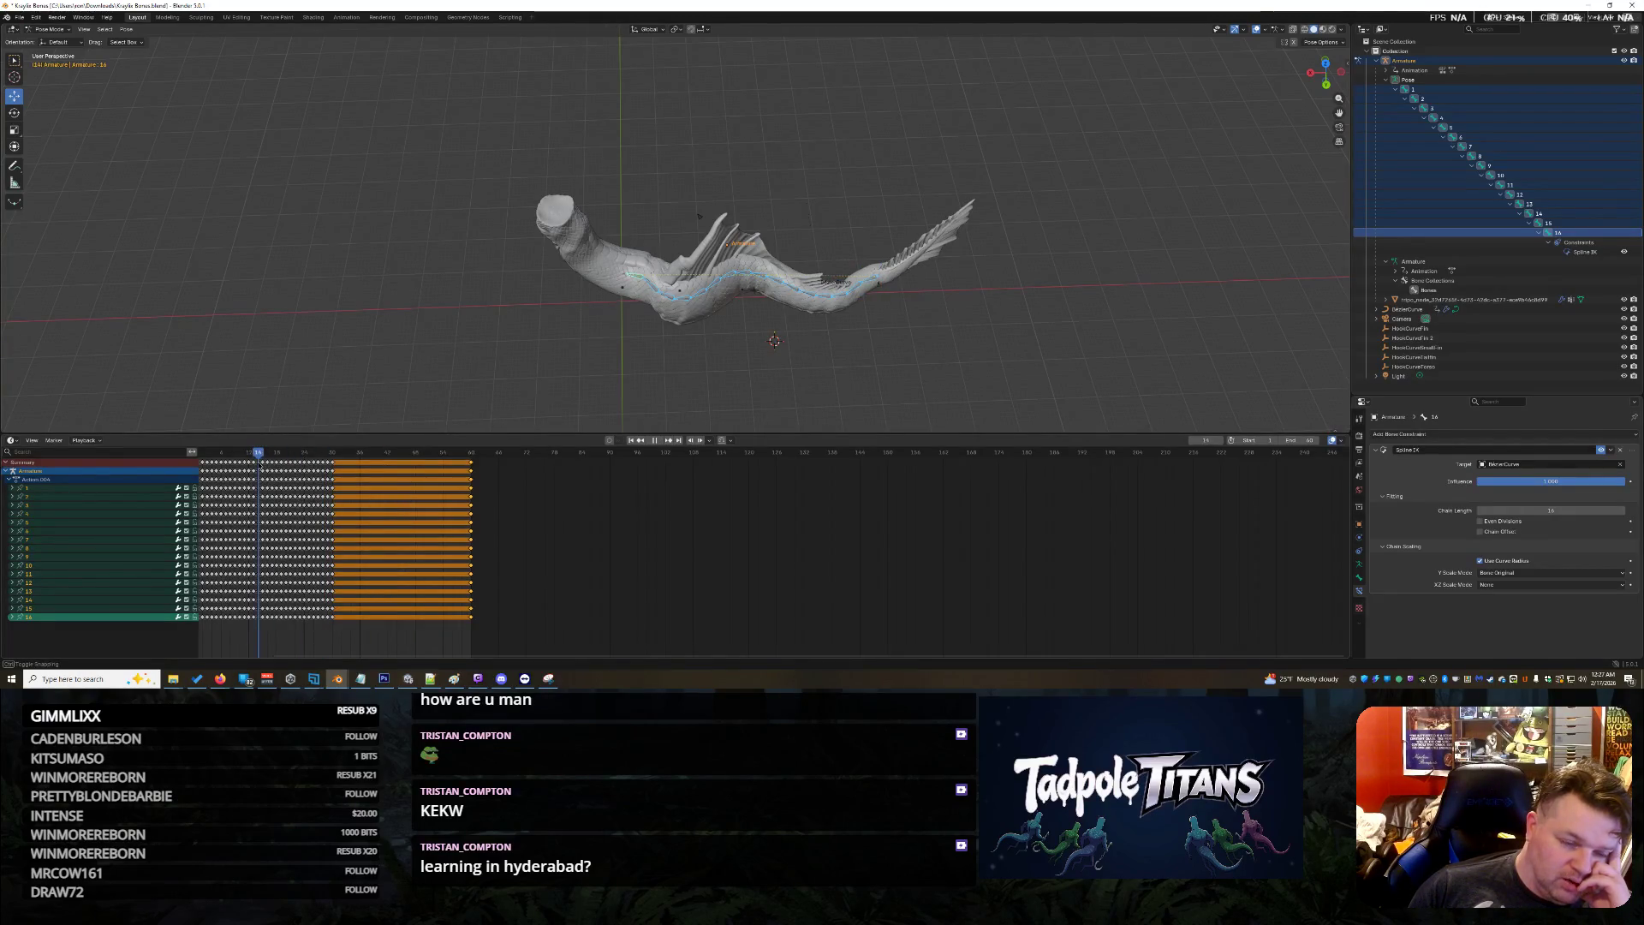
{"action": "key", "text": "space"}
{"action": "key", "text": "Left"}
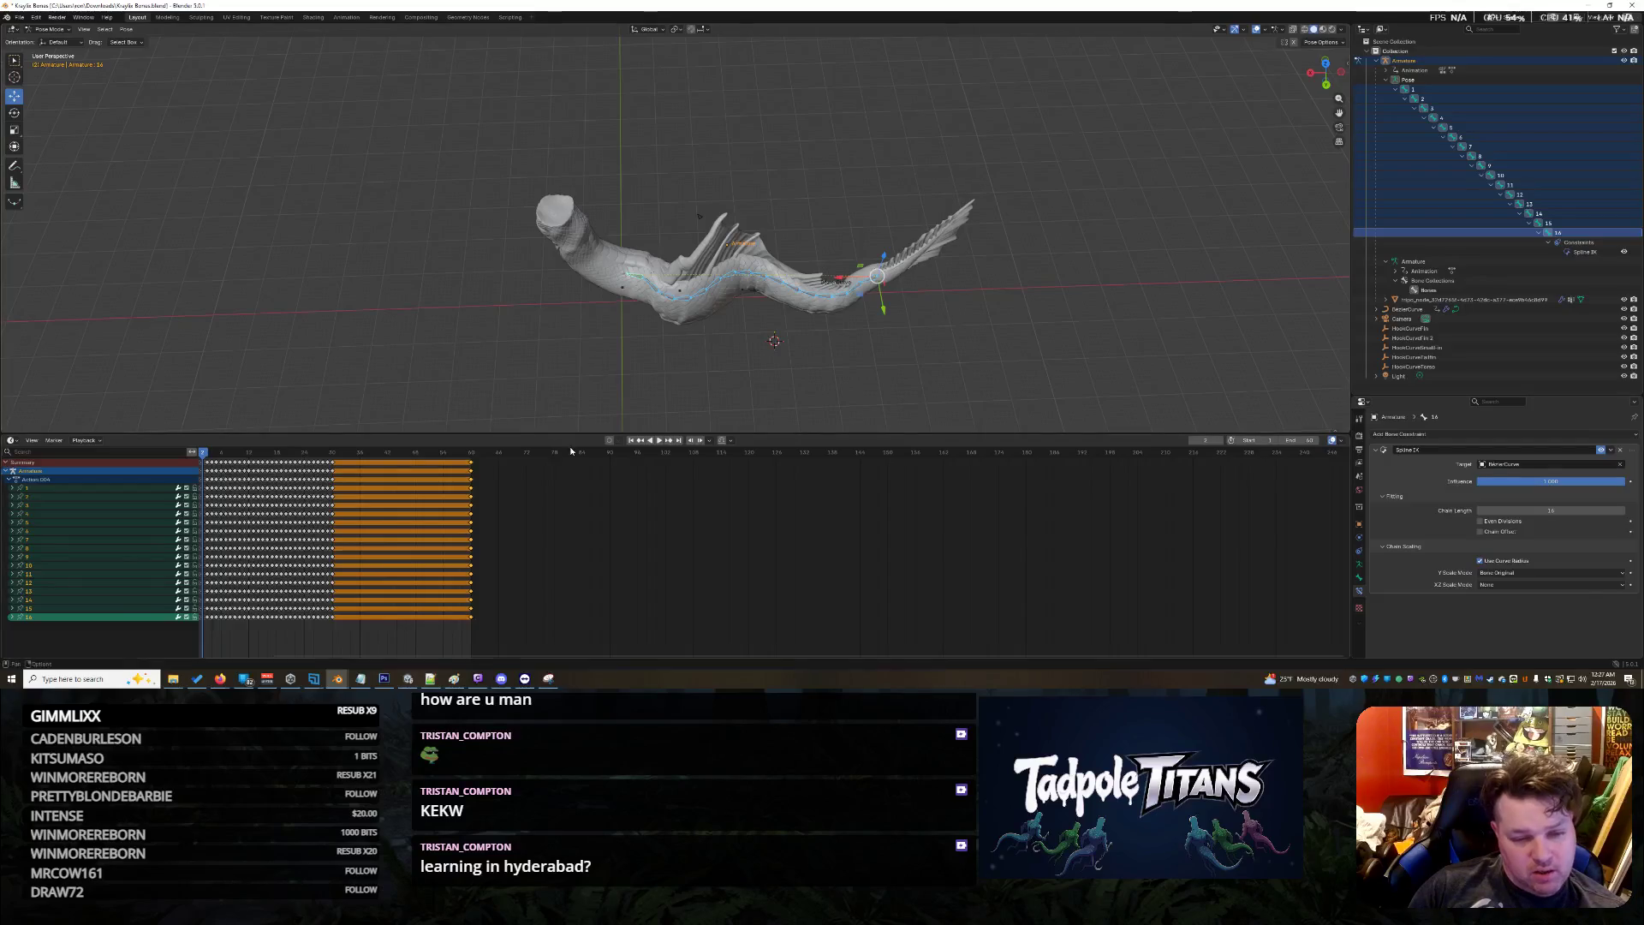
{"action": "left_click", "coordinate": [45, 480]}
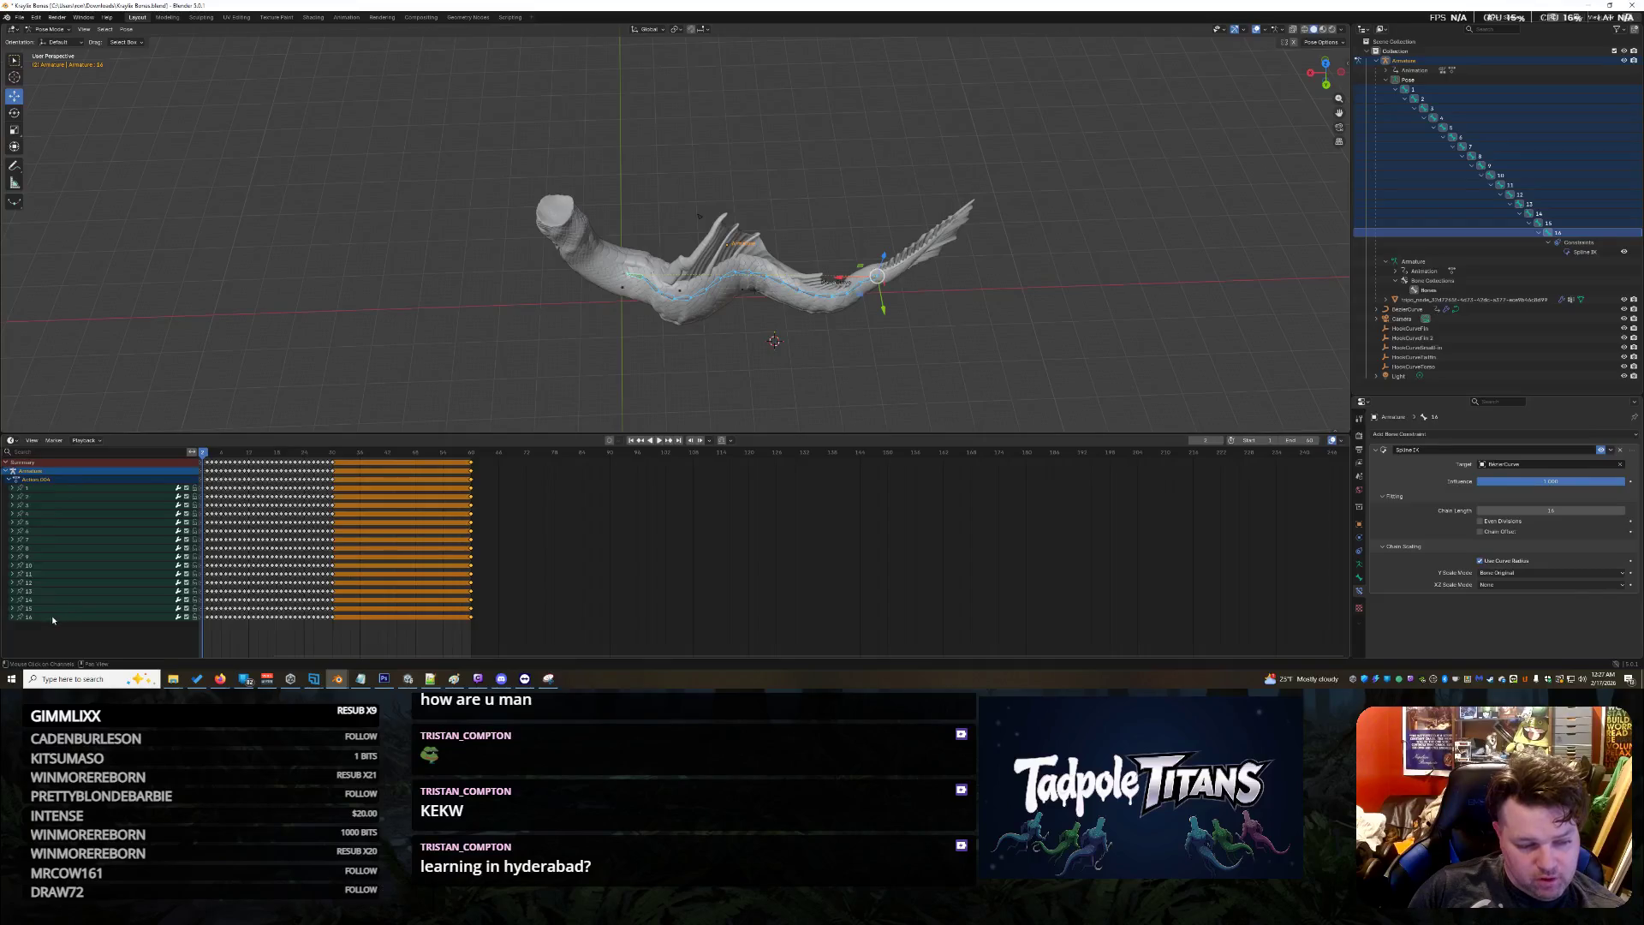
{"action": "left_click", "coordinate": [12, 617]}
{"action": "scroll", "coordinate": [50, 600], "scroll_direction": "down", "scroll_amount": 3}
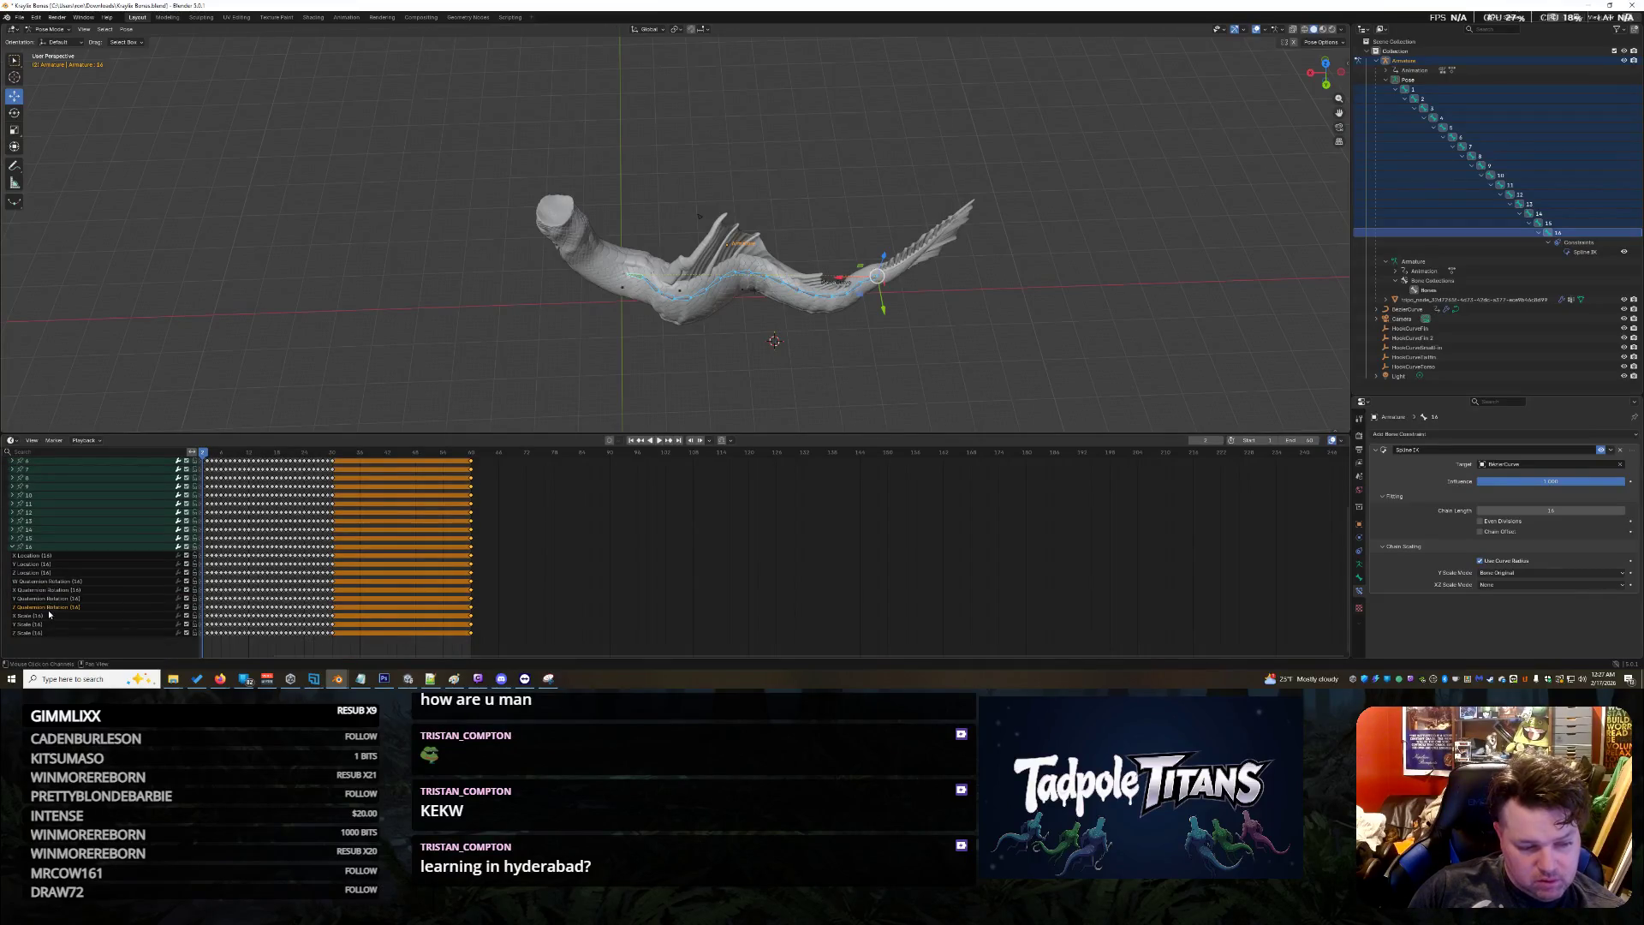
{"action": "left_click", "coordinate": [39, 556]}
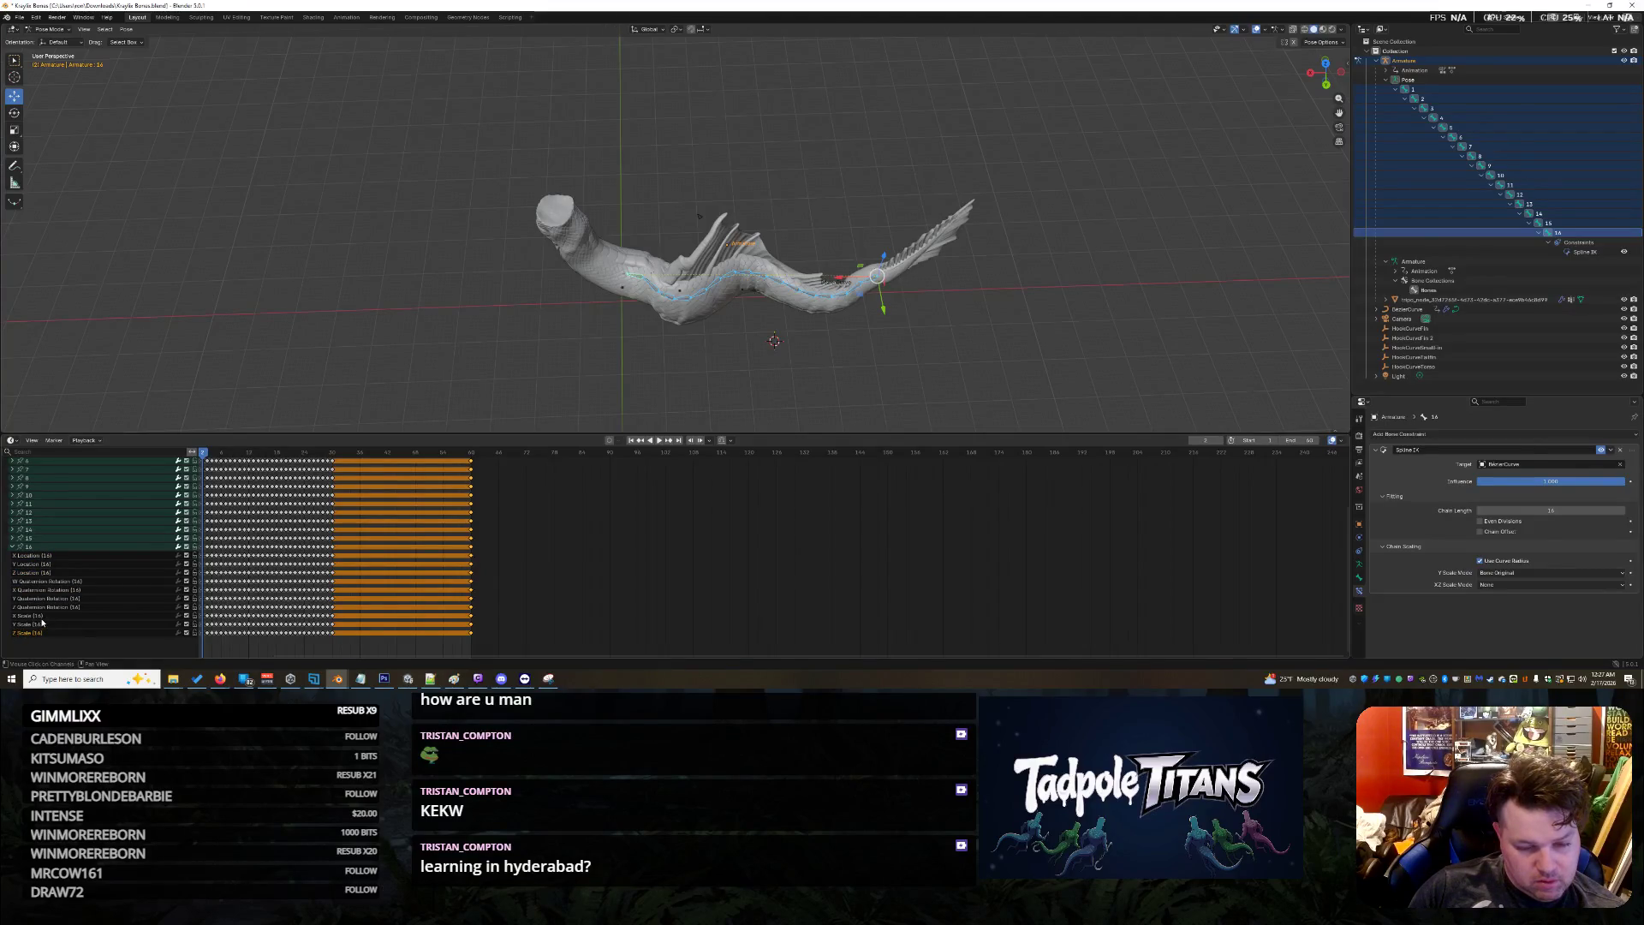
{"action": "scroll", "coordinate": [98, 579], "scroll_direction": "up", "scroll_amount": 3}
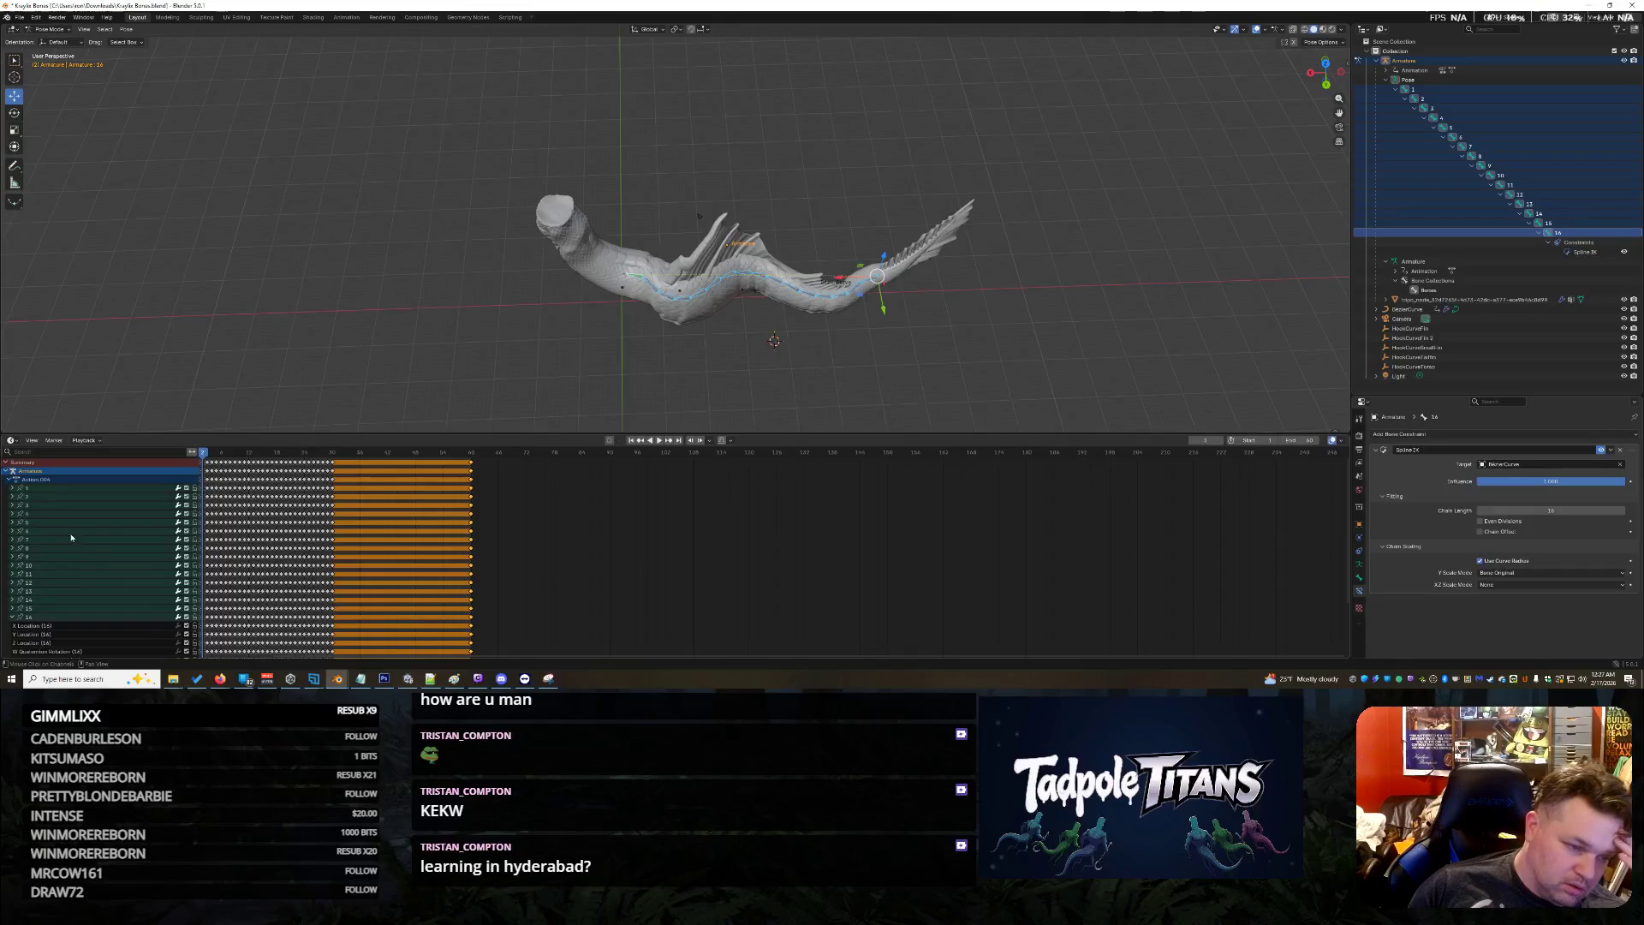
{"action": "left_click", "coordinate": [10, 479]}
{"action": "left_click", "coordinate": [10, 480]}
{"action": "left_click", "coordinate": [12, 616]}
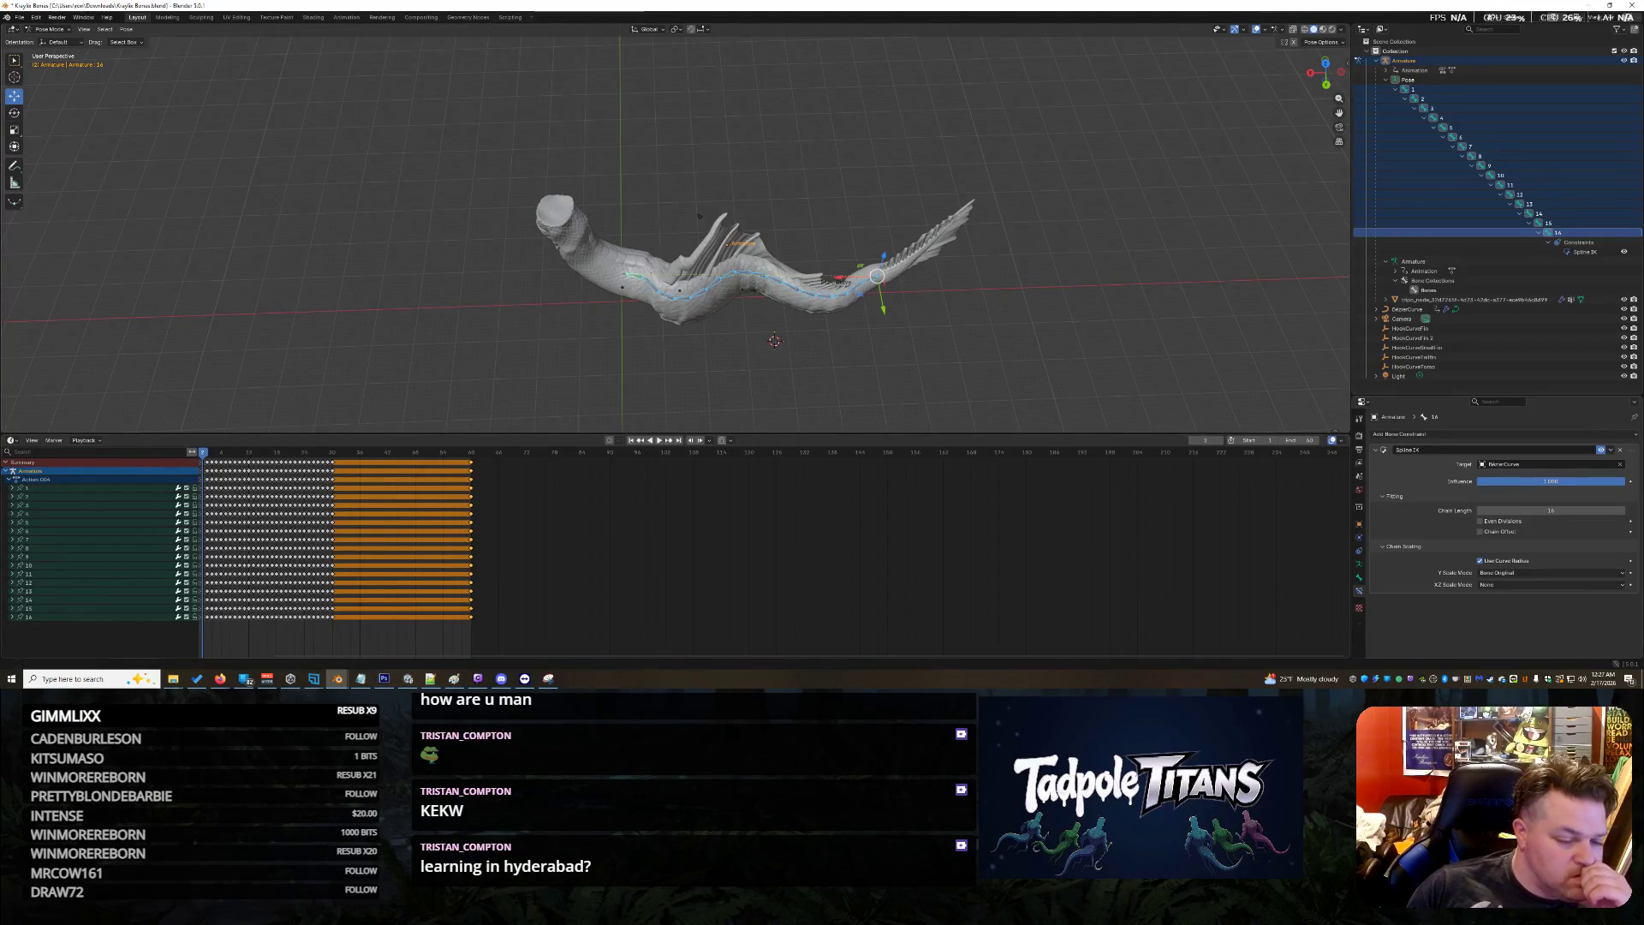
{"action": "left_click", "coordinate": [549, 678]}
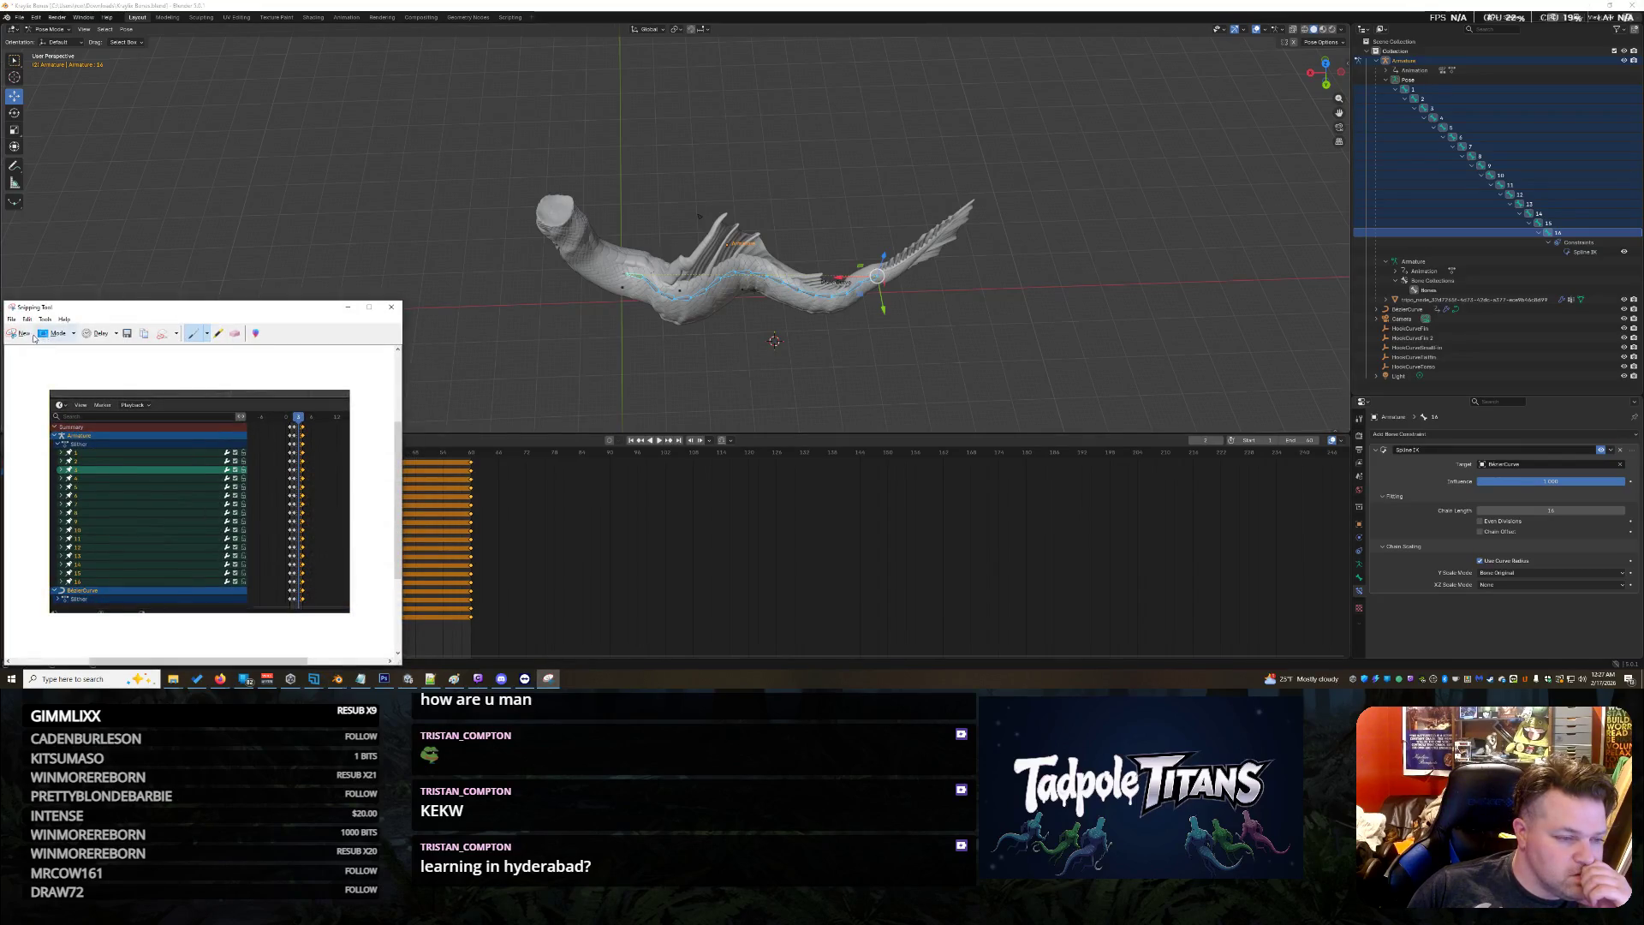
{"action": "left_click", "coordinate": [33, 335]}
{"action": "left_click_drag", "start_coordinate": [4, 431], "coordinate": [583, 661]}
{"action": "right_click", "coordinate": [280, 515]}
{"action": "left_click", "coordinate": [303, 530]}
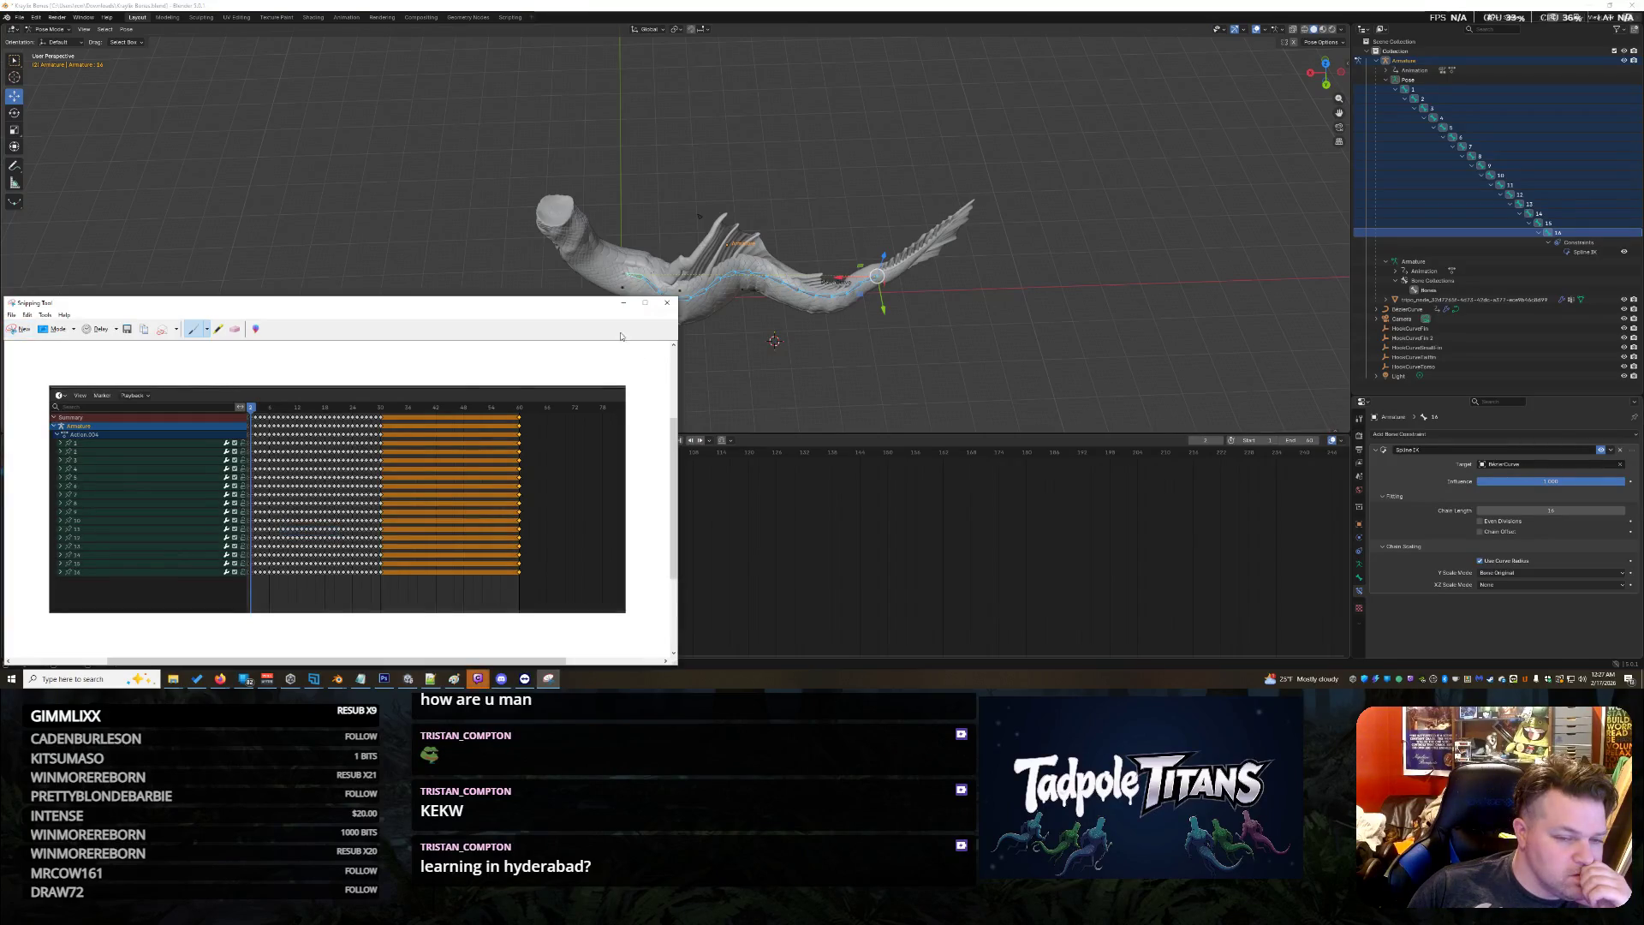
{"action": "left_click", "coordinate": [623, 302]}
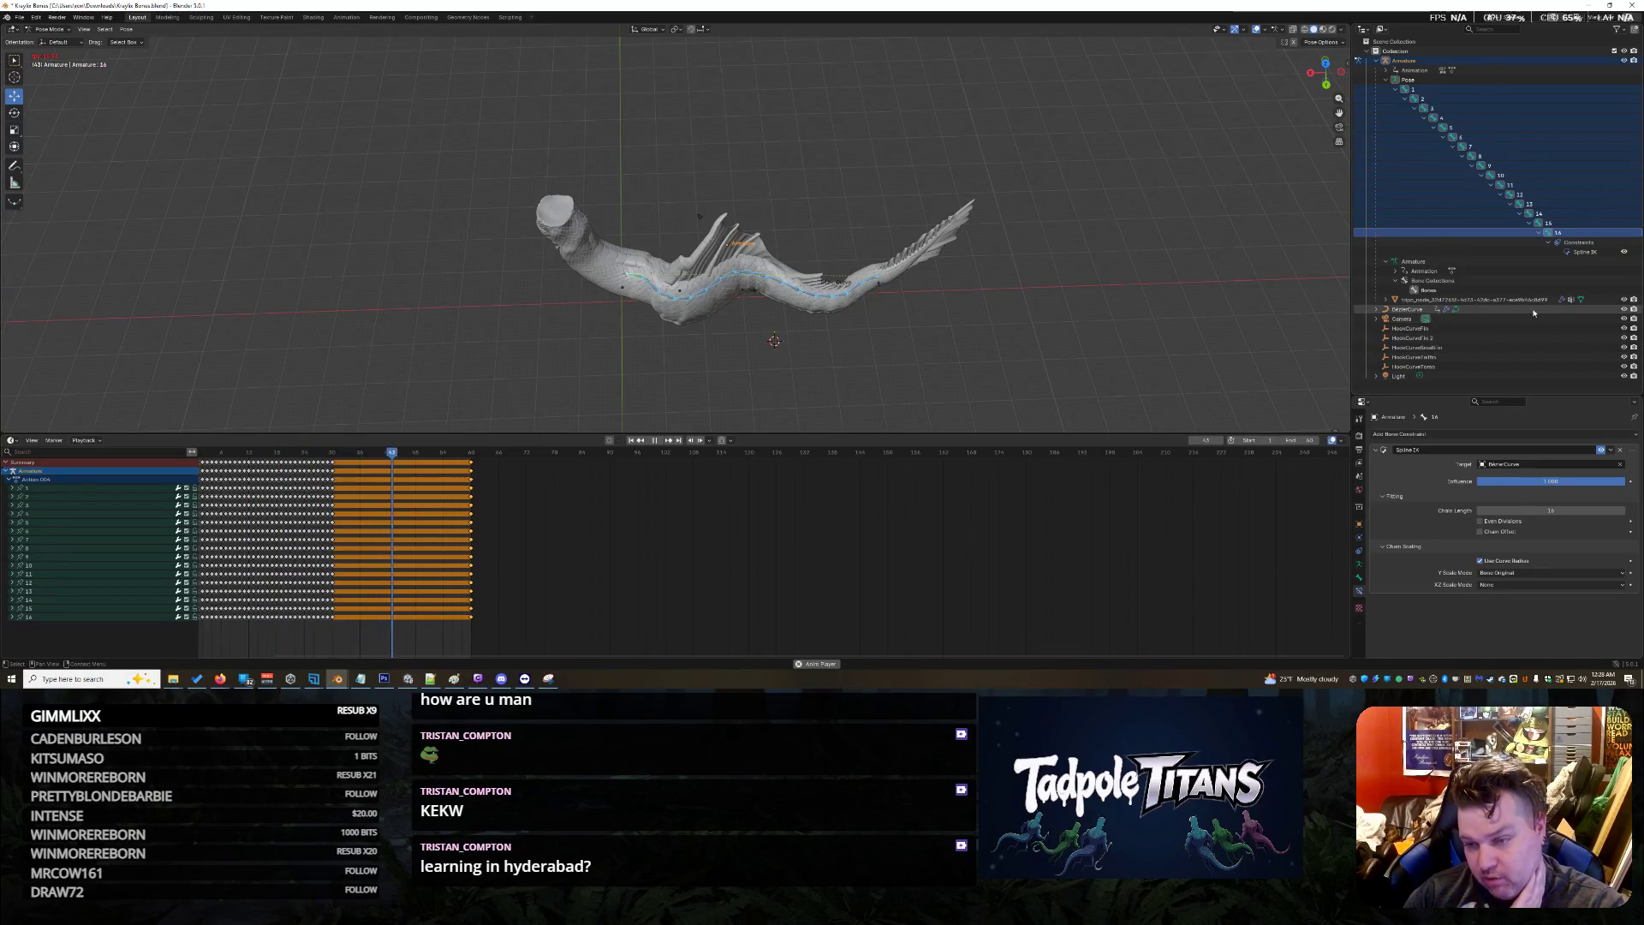
Disable the Spline IK constraint and delete the BezierCurve object
{"action": "left_click", "coordinate": [1472, 309]}
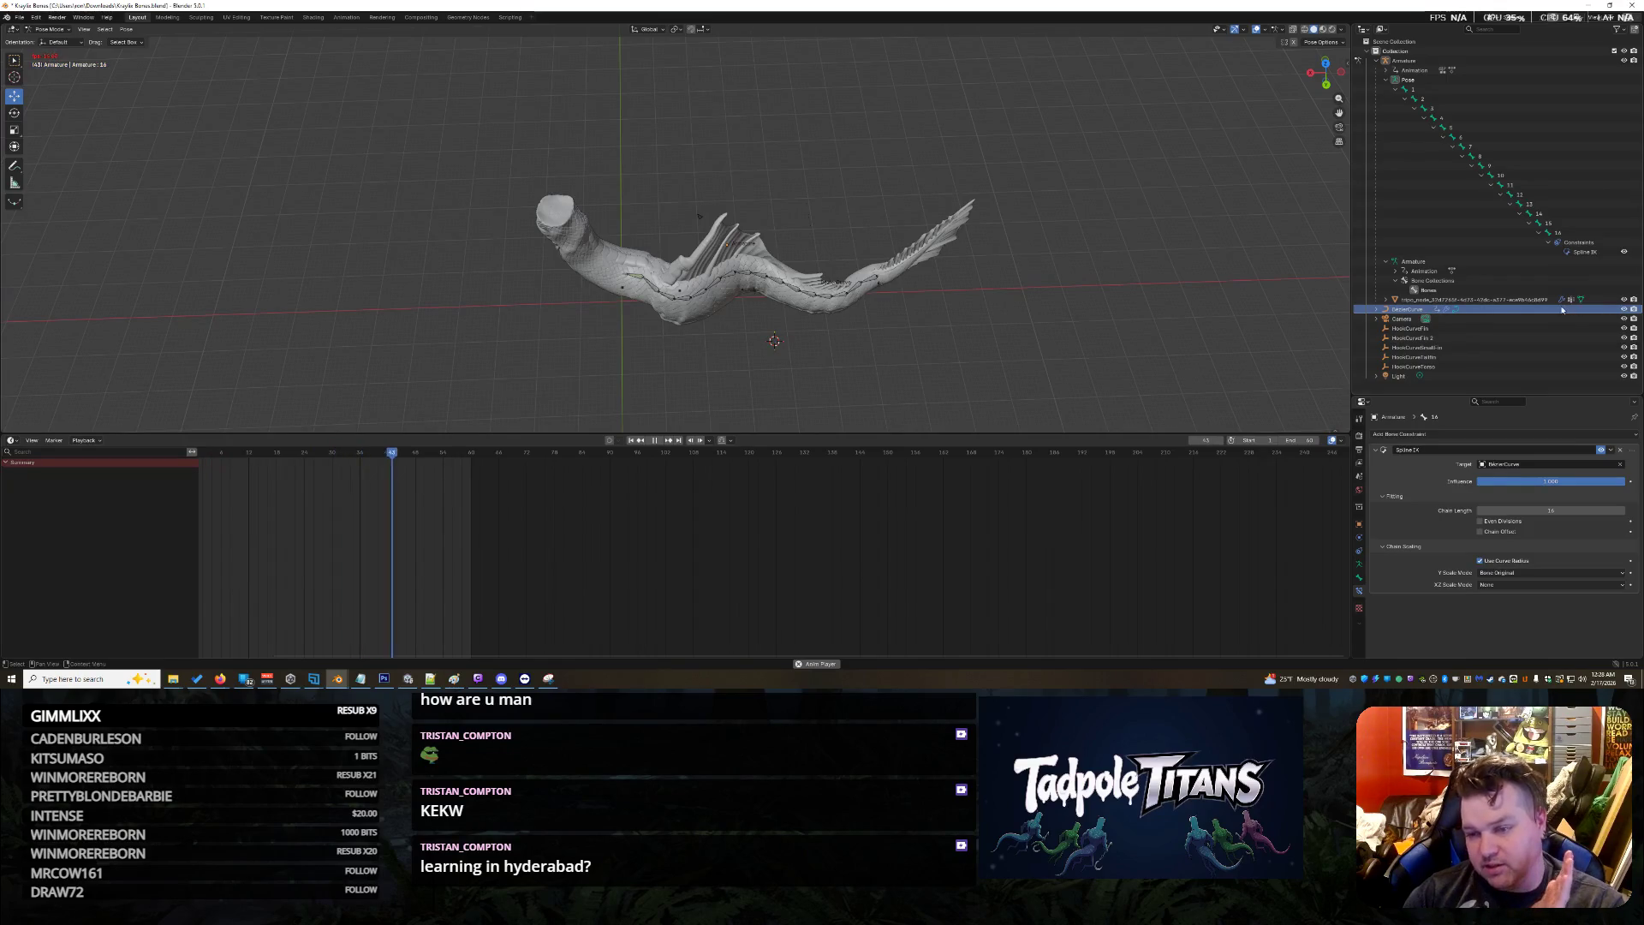
{"action": "left_click", "coordinate": [1623, 253]}
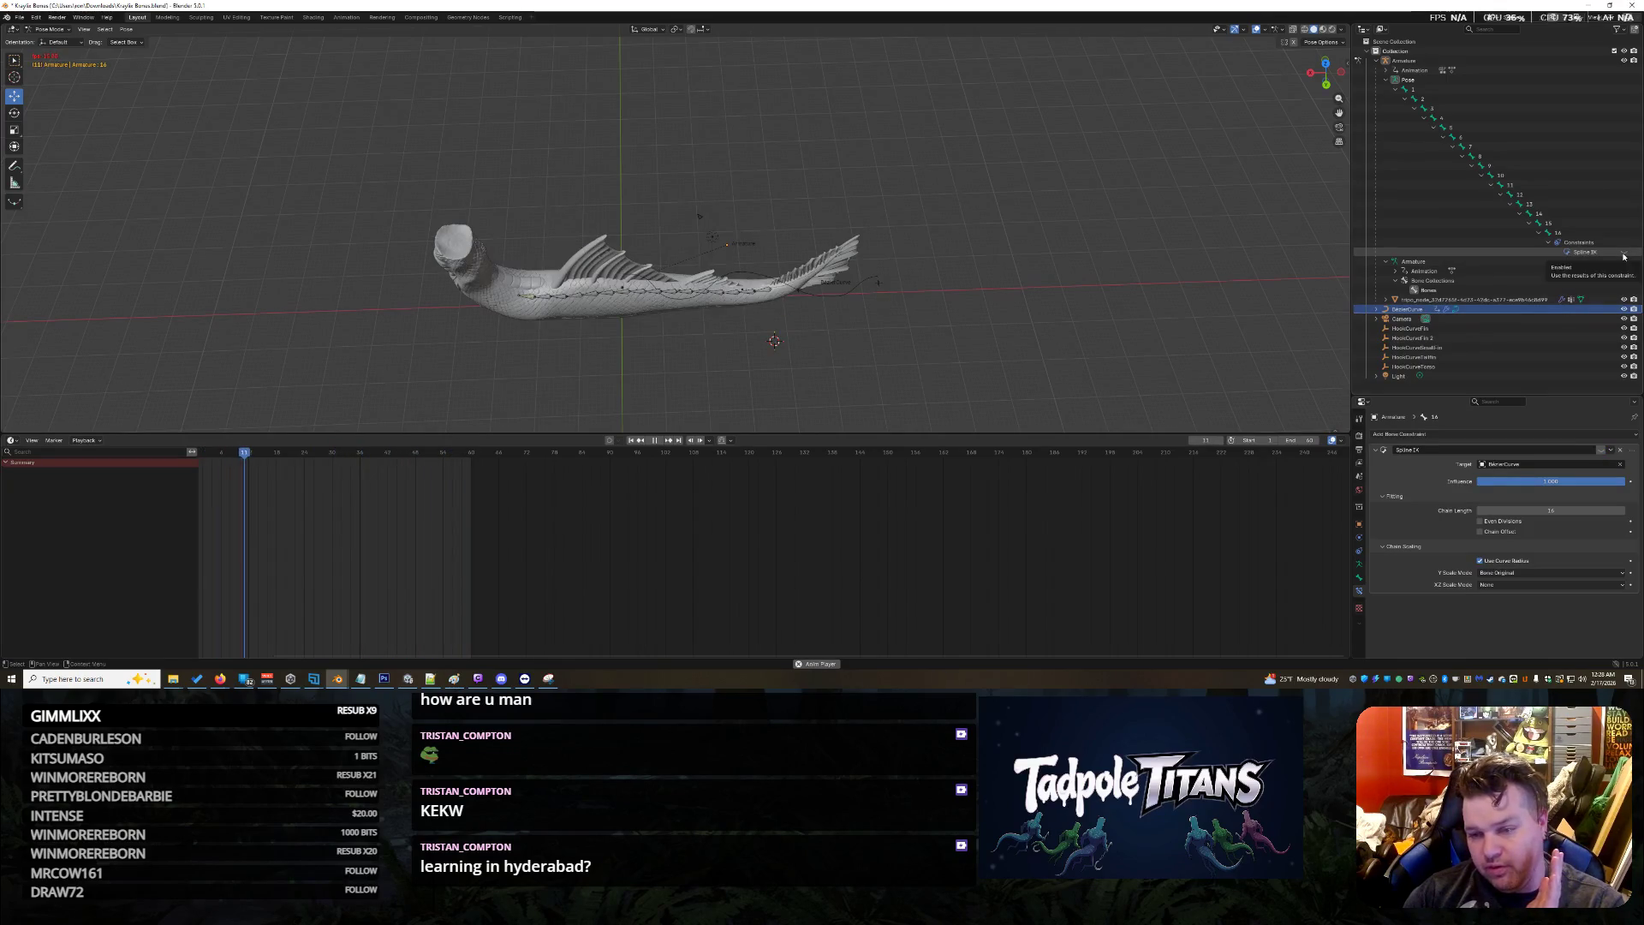
{"action": "left_click", "coordinate": [1472, 310]}
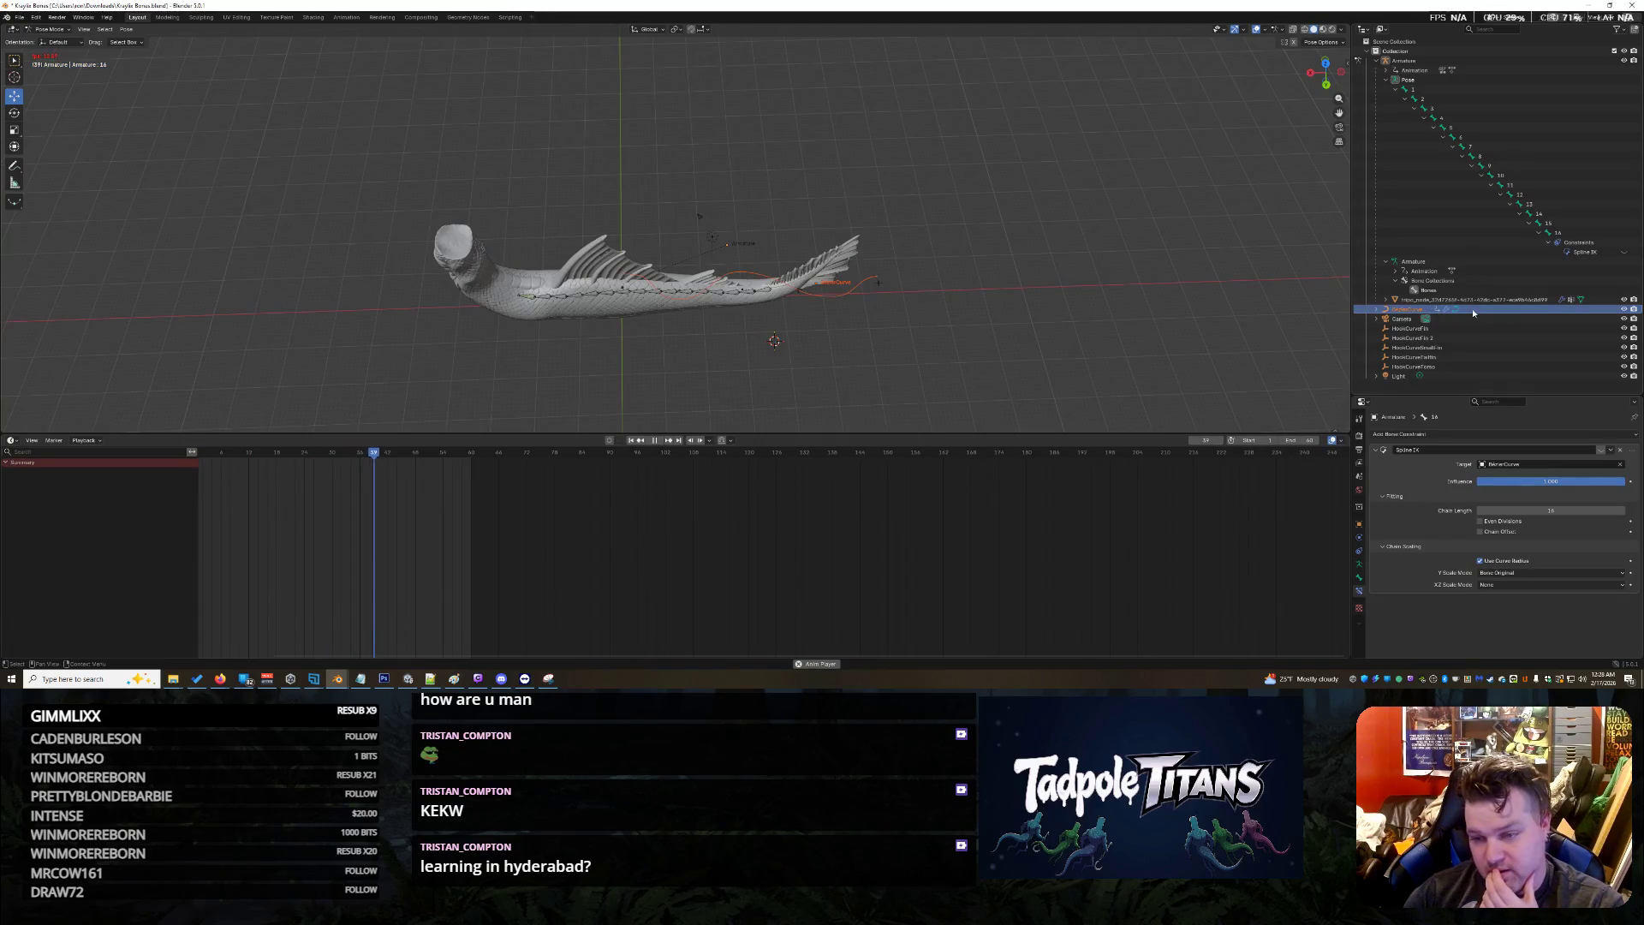
{"action": "right_click", "coordinate": [1472, 310]}
{"action": "left_click", "coordinate": [1439, 315]}
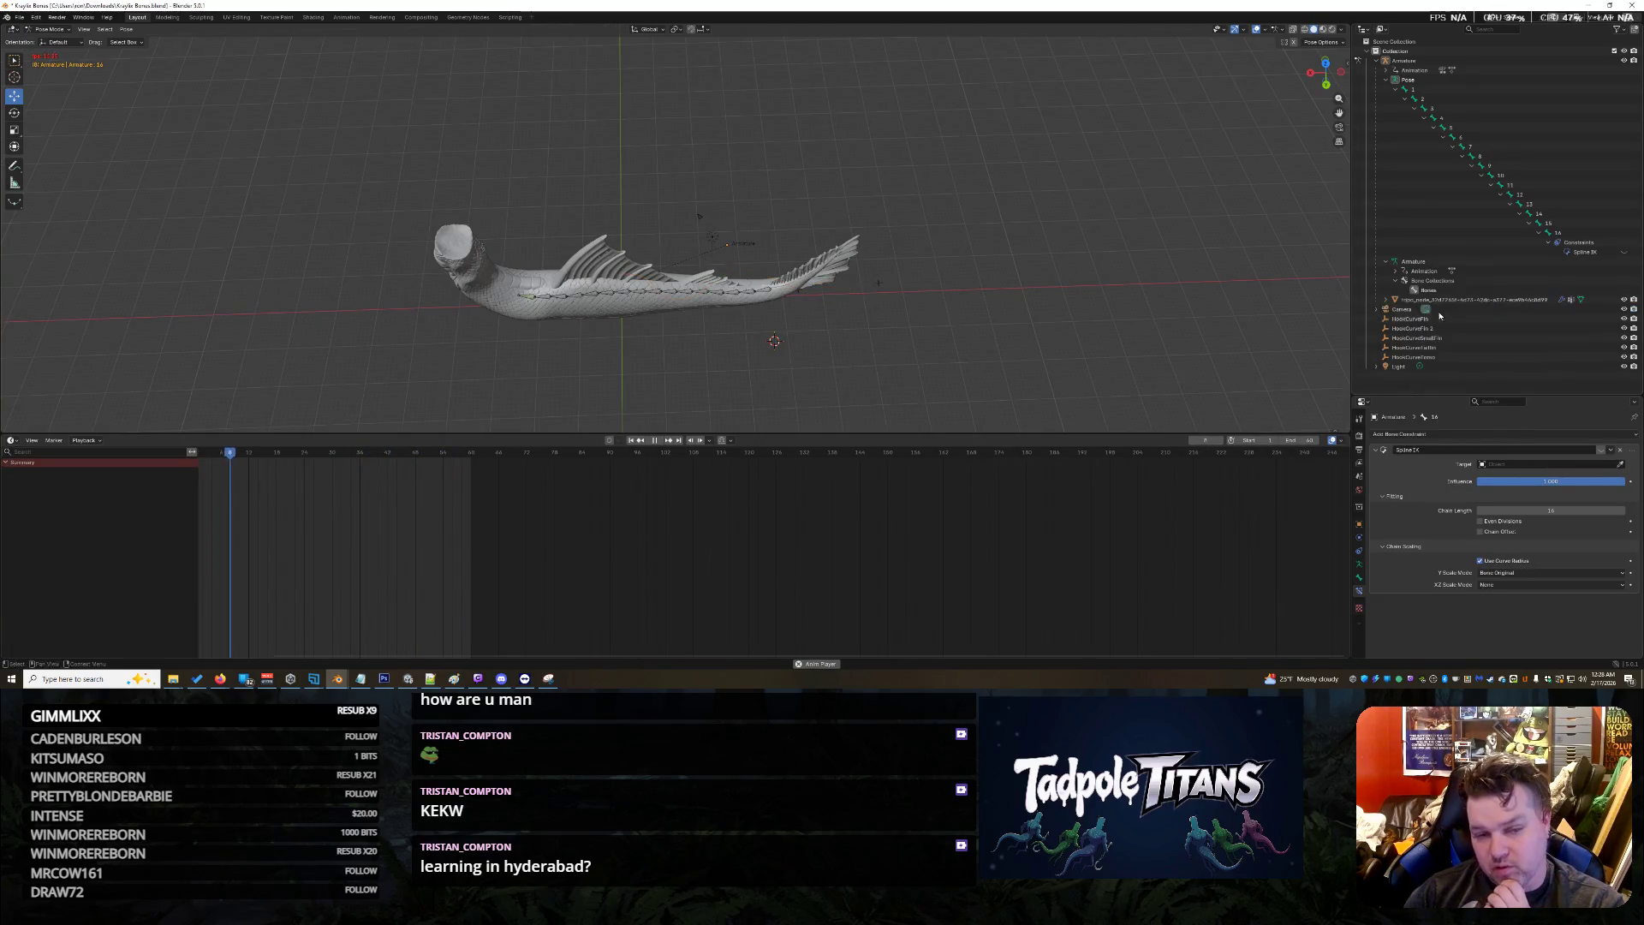
Select then deselect all bones and inspect the armature's object properties
{"action": "key", "text": "a"}
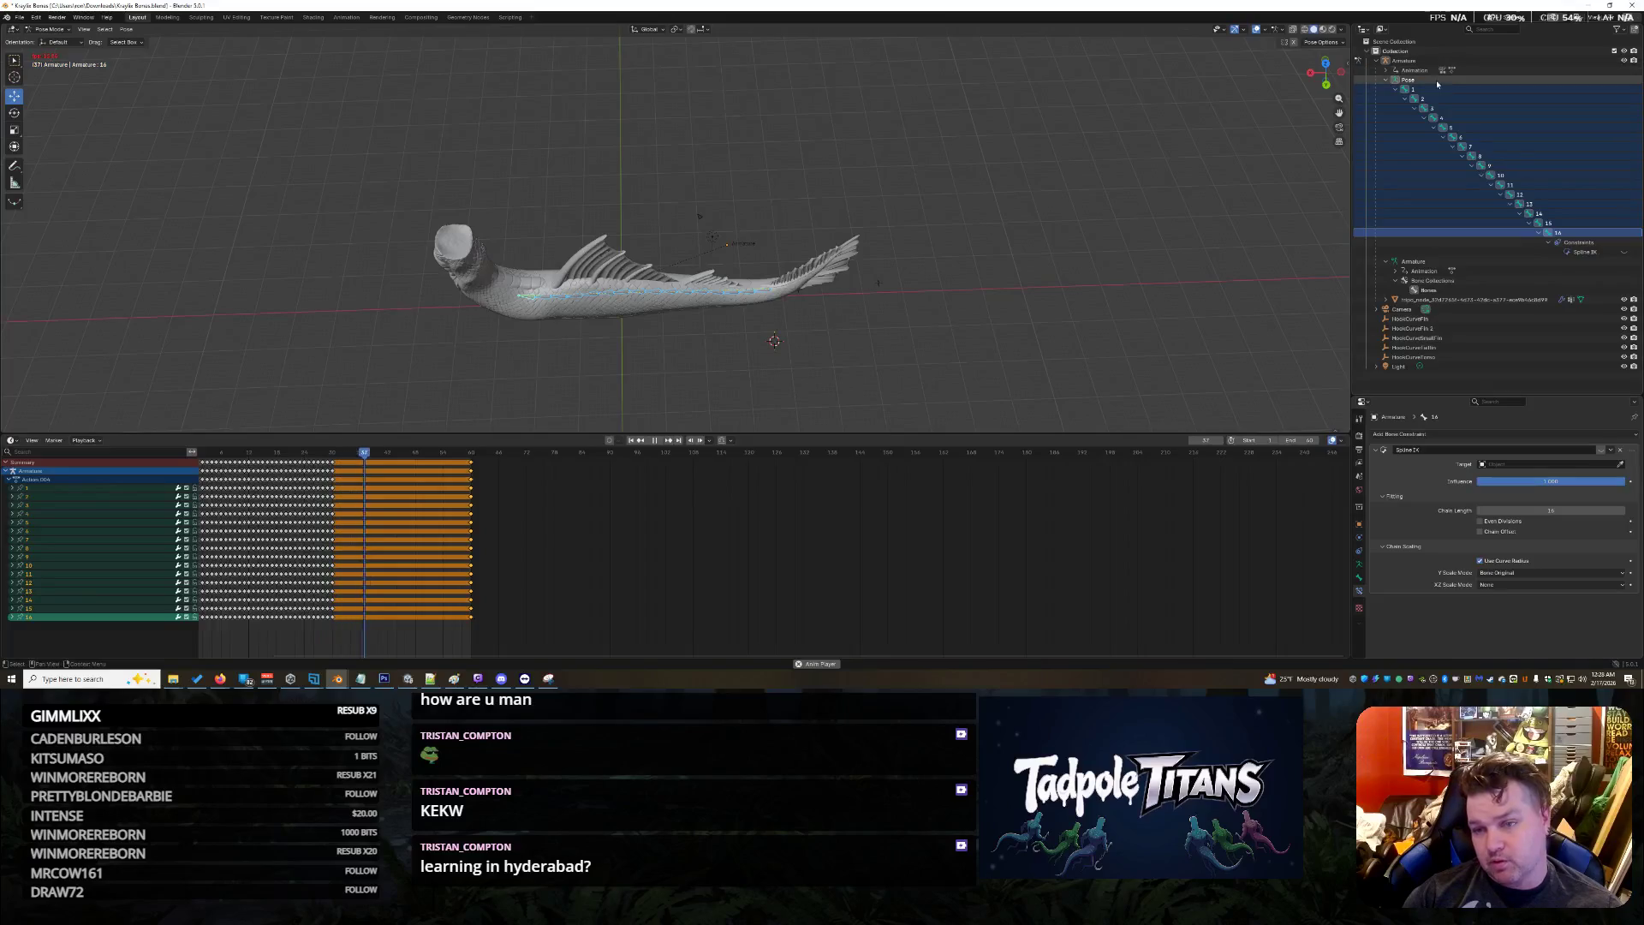
{"action": "key", "text": "alt+a"}
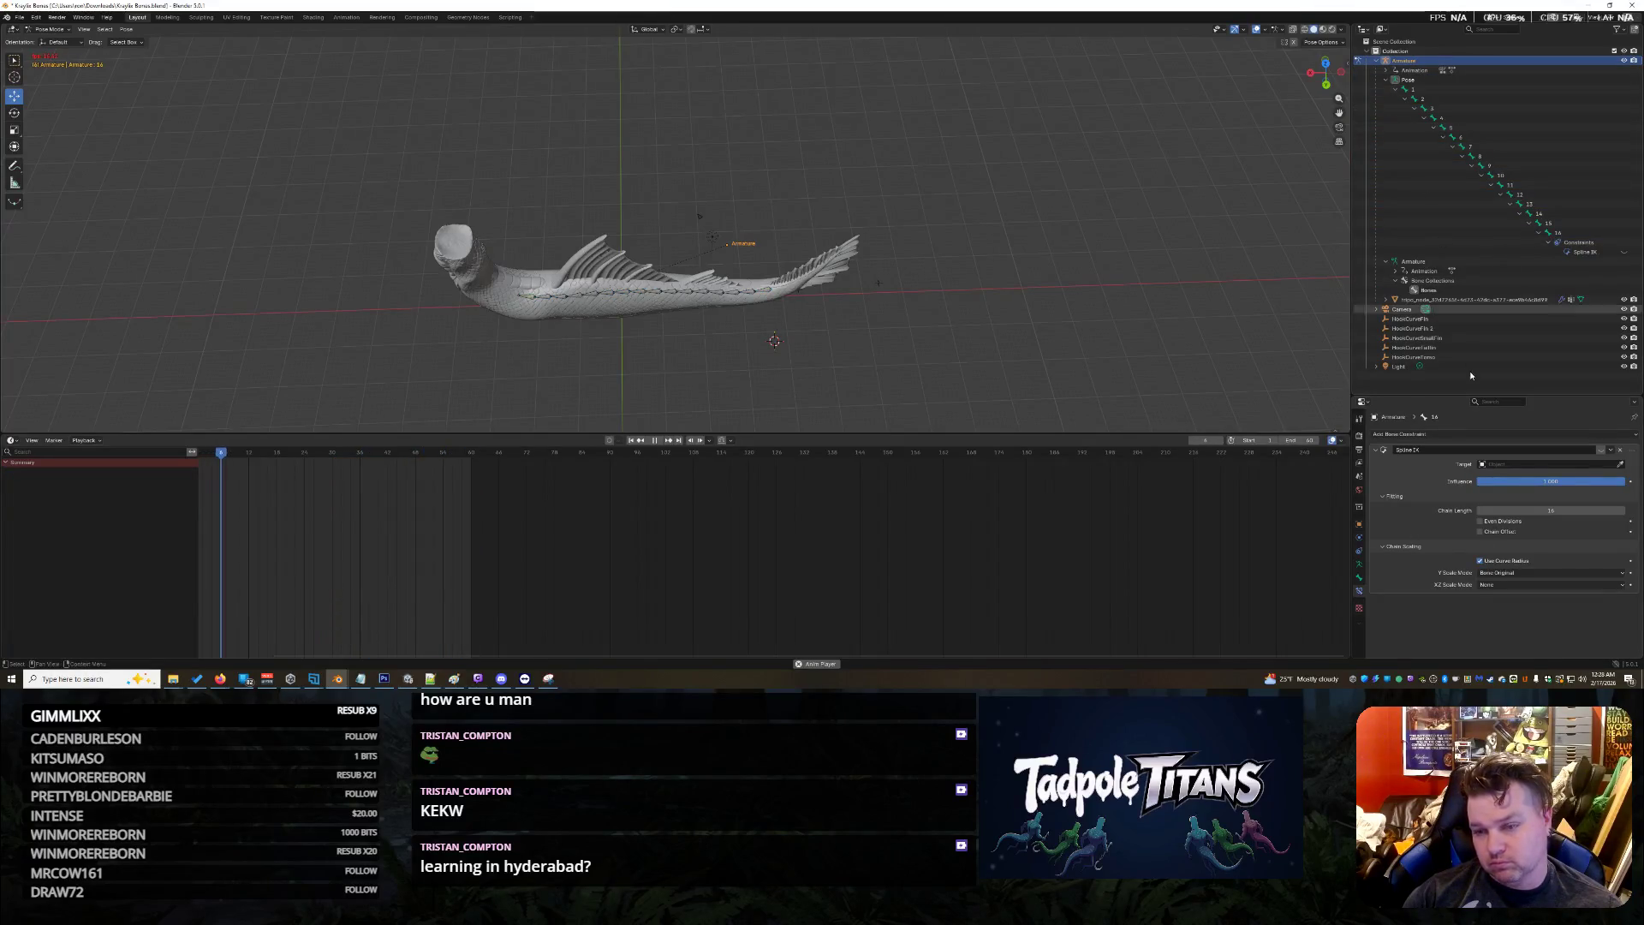
{"action": "left_click", "coordinate": [1359, 523]}
{"action": "scroll", "coordinate": [1372, 563], "scroll_direction": "down", "scroll_amount": 4}
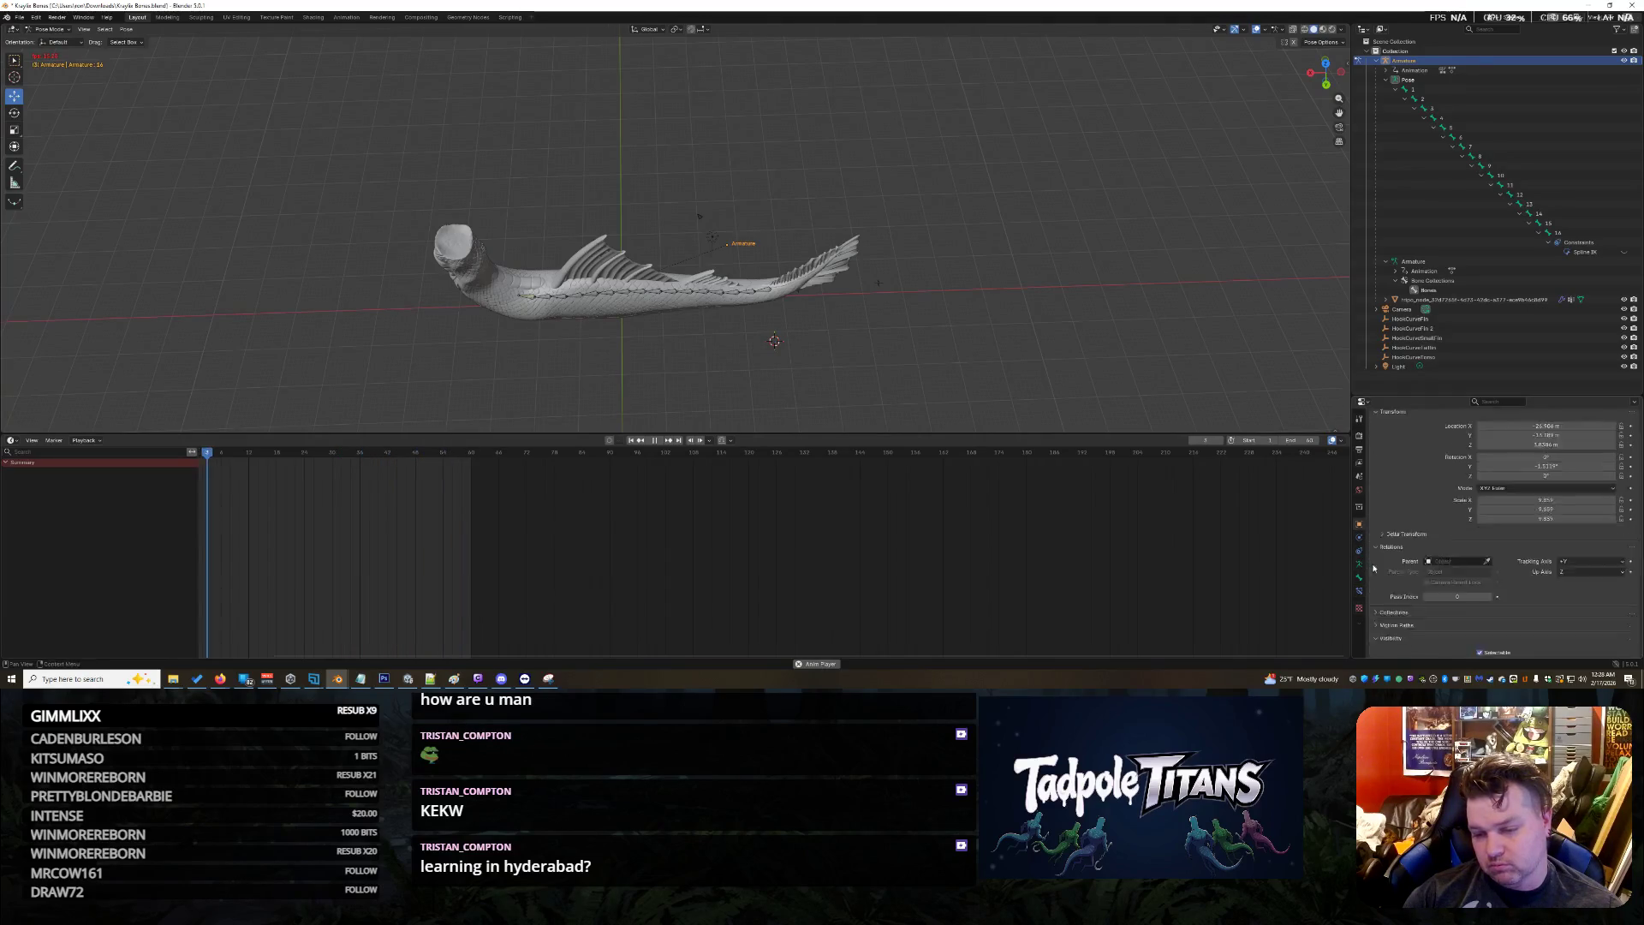
{"action": "scroll", "coordinate": [1380, 565], "scroll_direction": "down", "scroll_amount": 4}
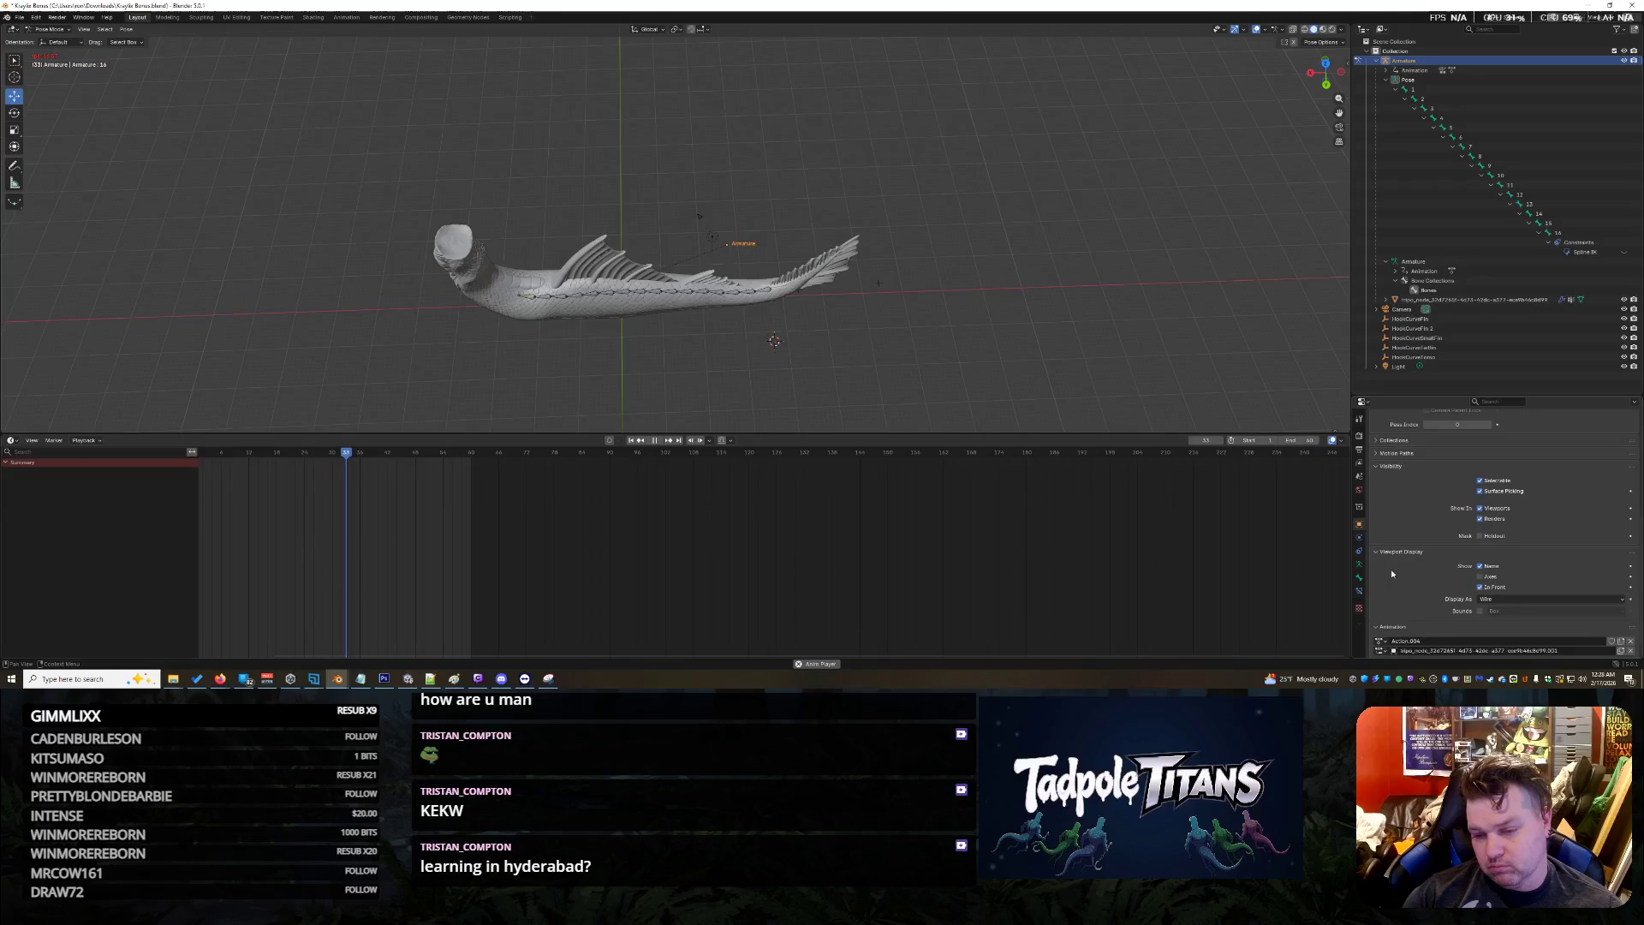
Undo to restore the BezierCurve, re-enable Spline IK, select all bones and play
{"action": "key", "text": "ctrl+z"}
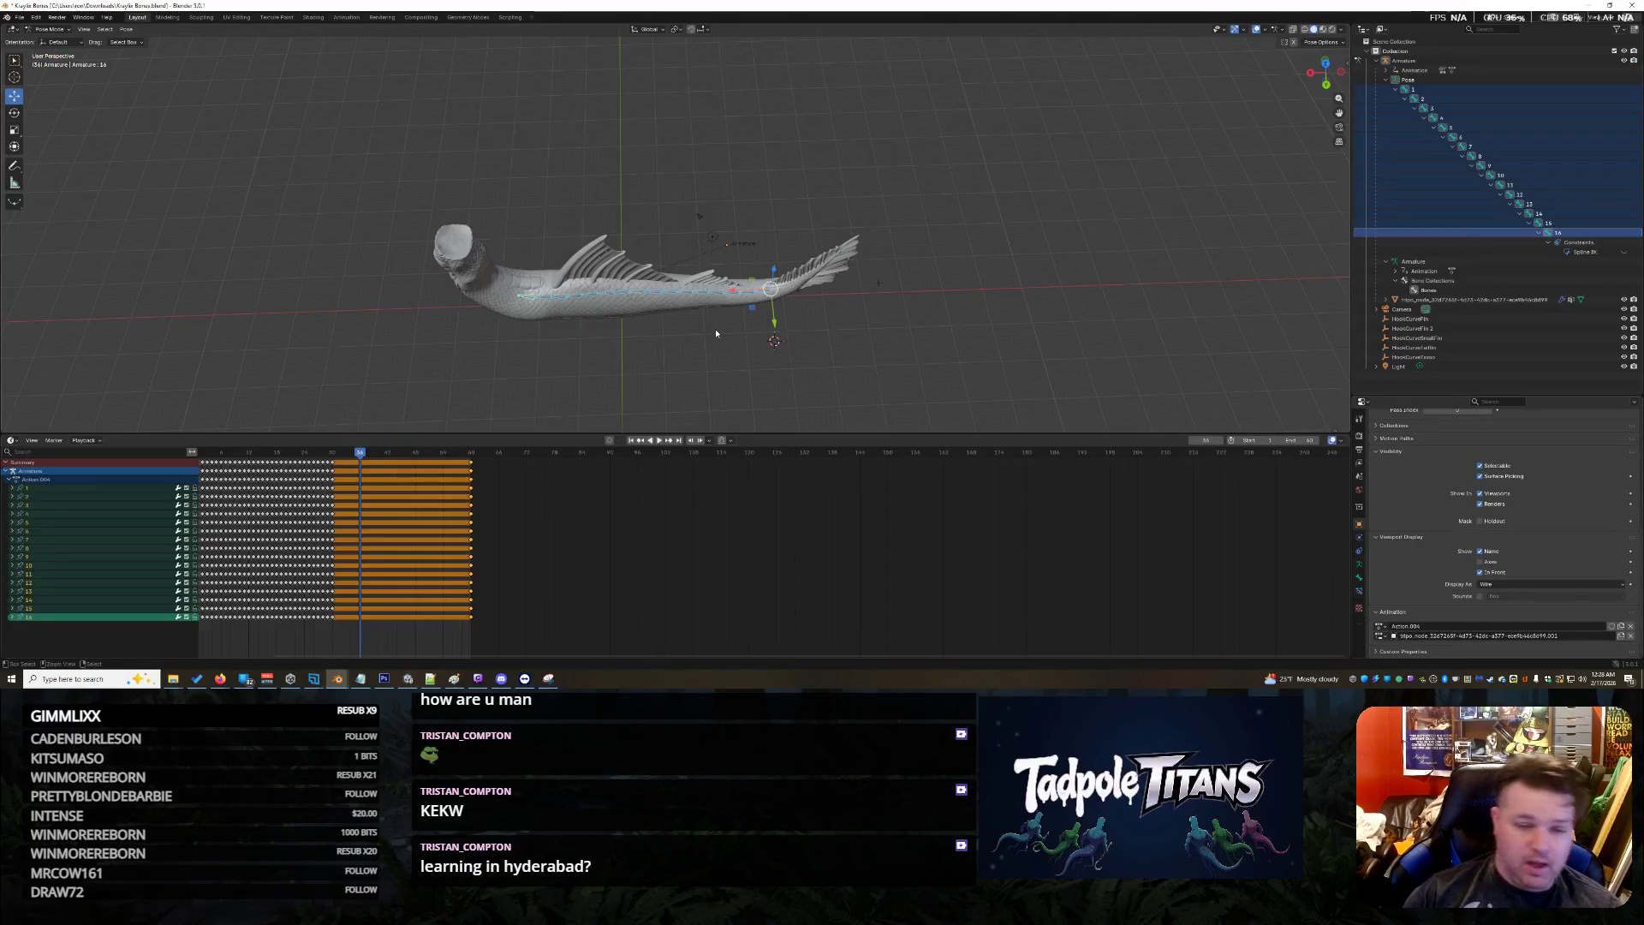
{"action": "key", "text": "ctrl+z"}
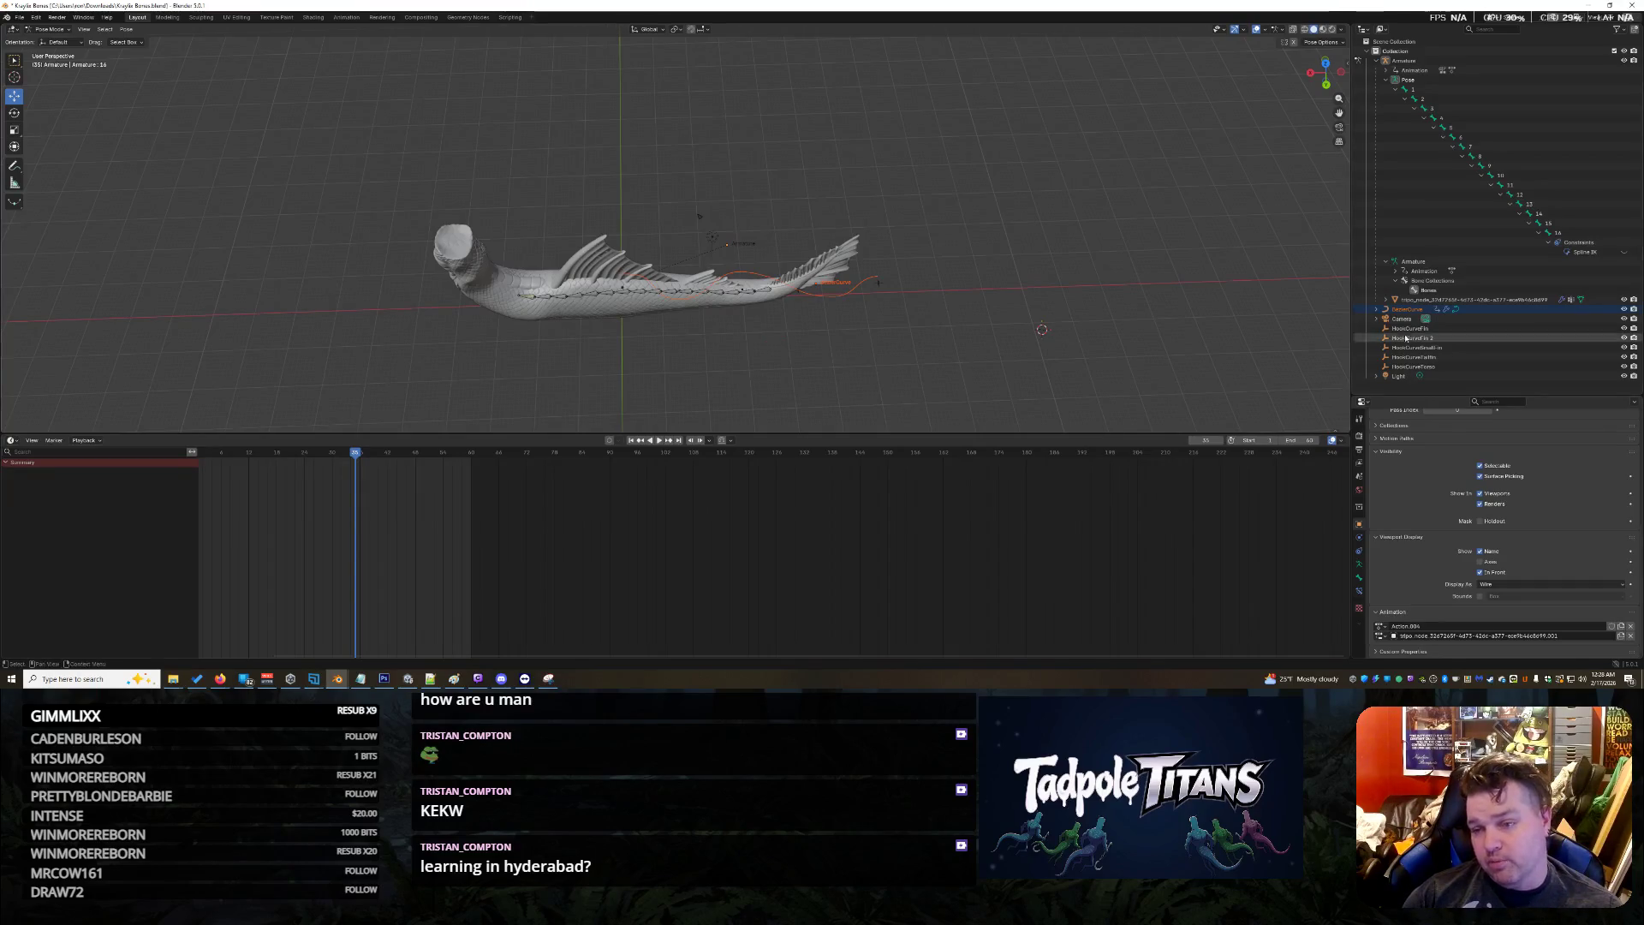
{"action": "left_click", "coordinate": [1624, 252]}
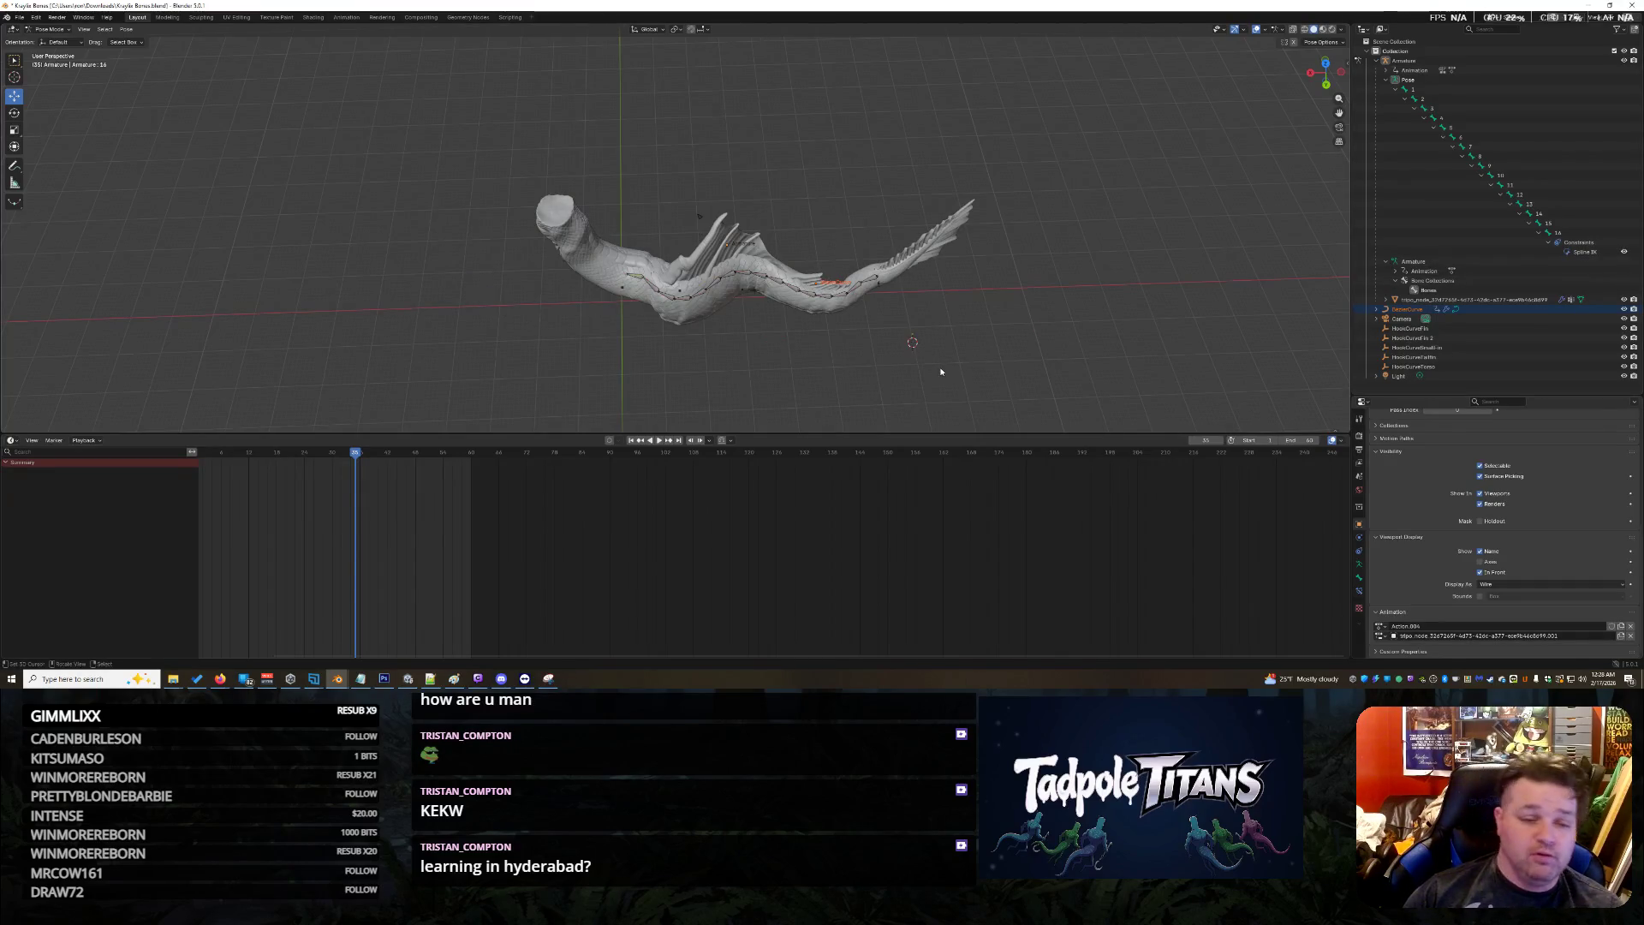
{"action": "key", "text": "a"}
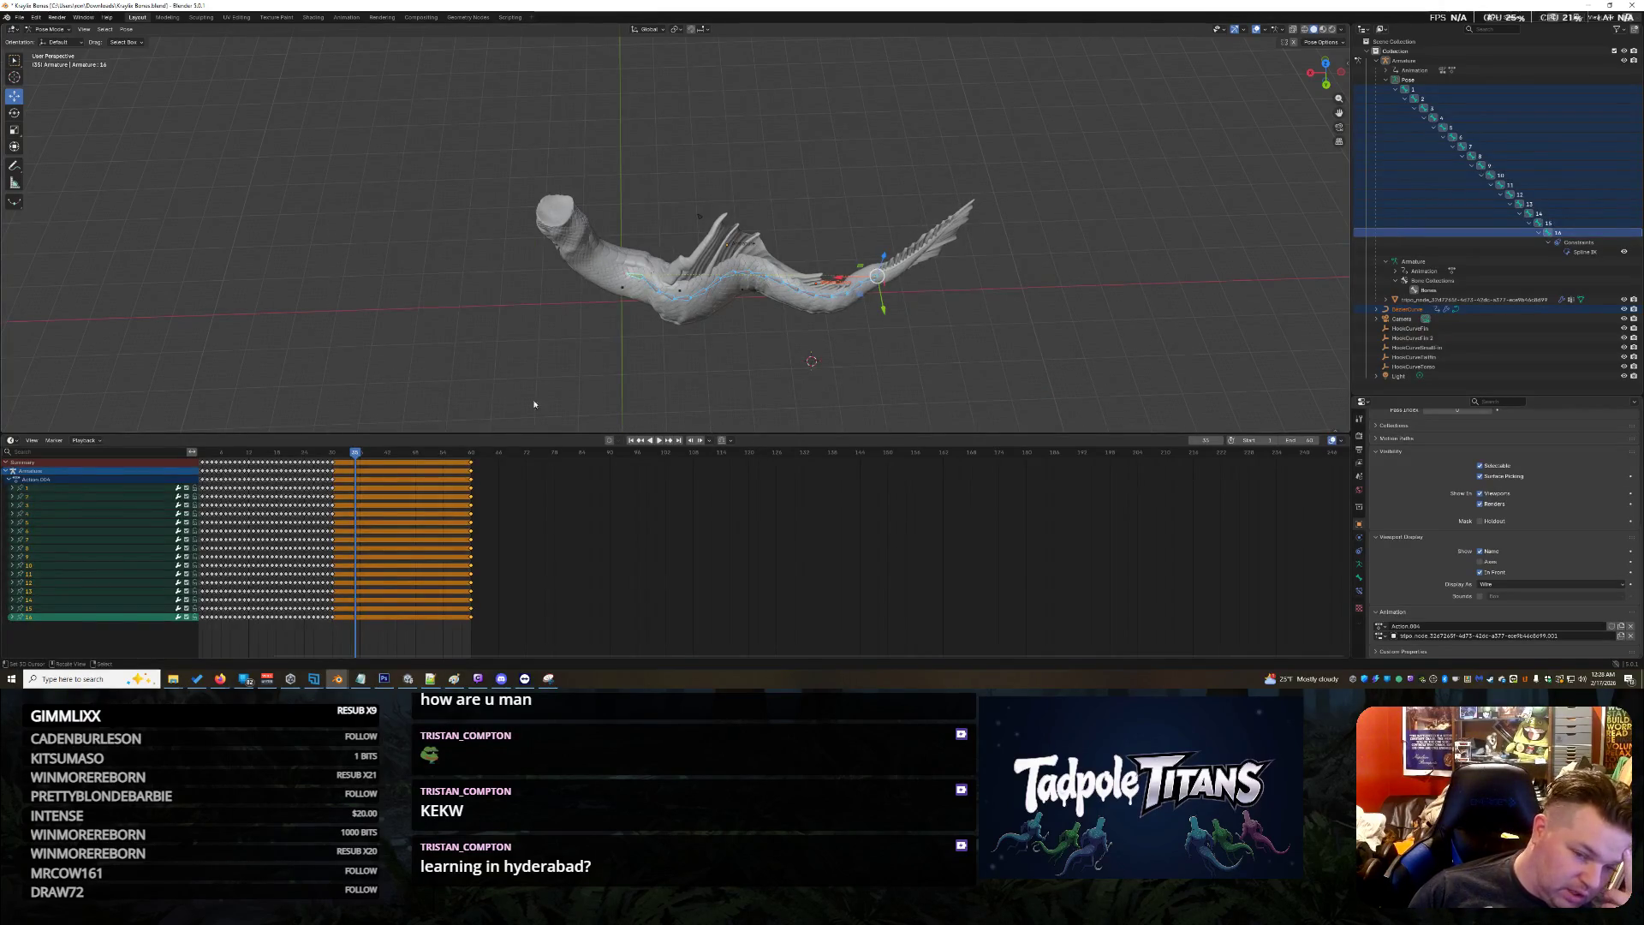
{"action": "key", "text": "space"}
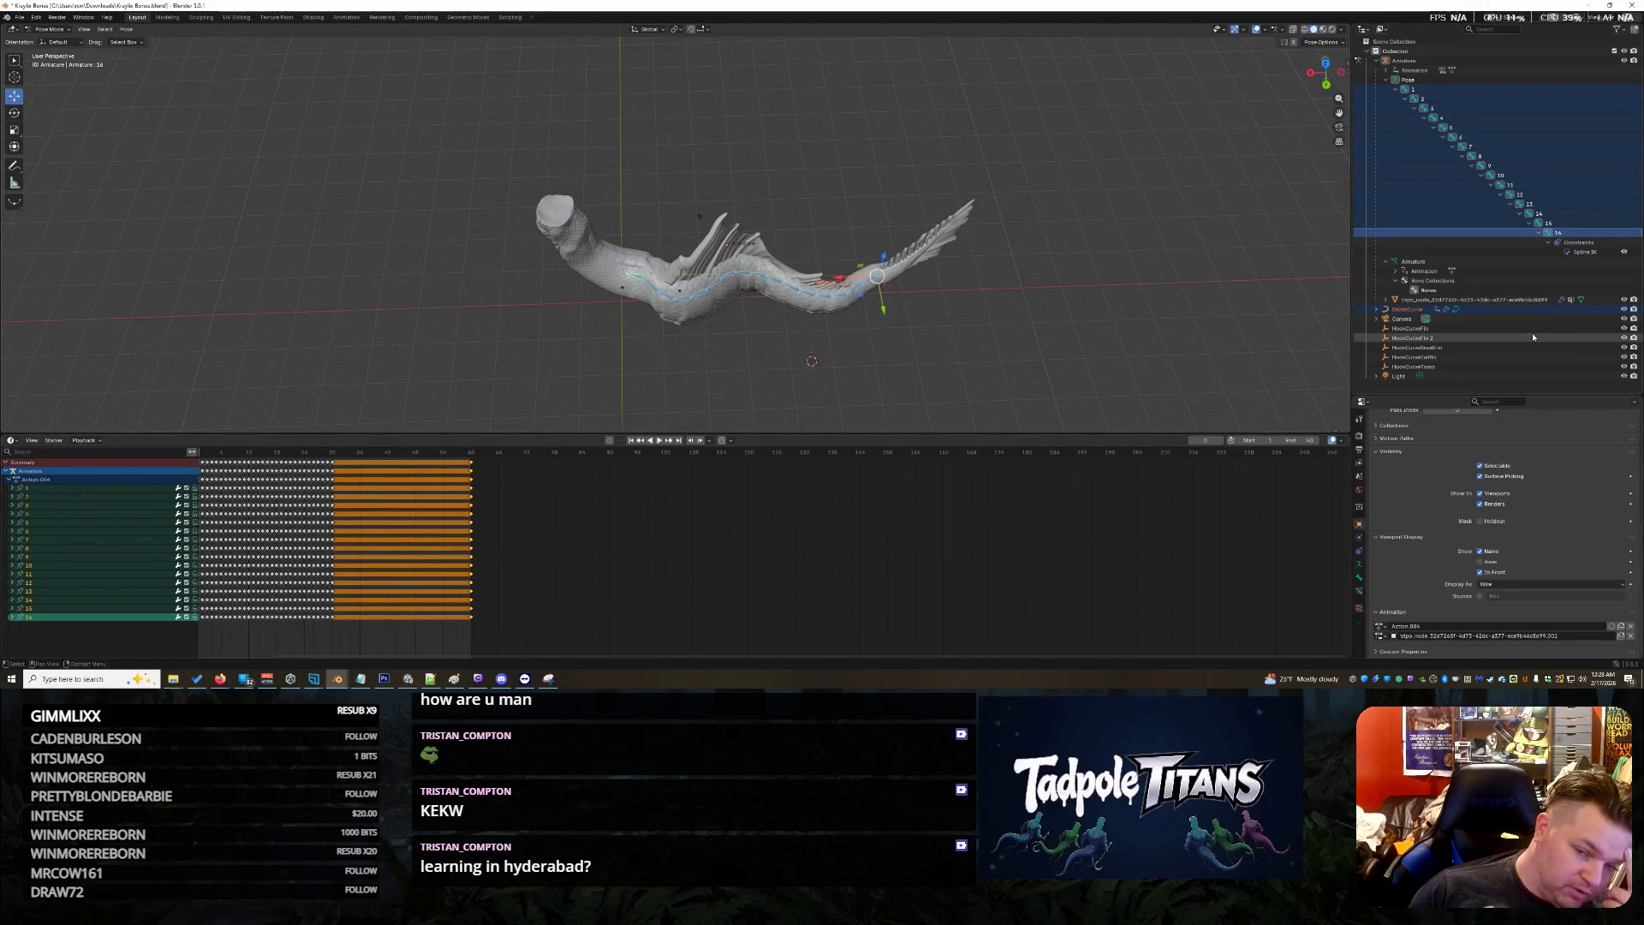
{"action": "mouse_move", "coordinate": [387, 339]}
{"action": "middle_mouse_down"}
{"action": "mouse_move", "coordinate": [439, 347]}
{"action": "mouse_move", "coordinate": [422, 363]}
{"action": "middle_mouse_up"}
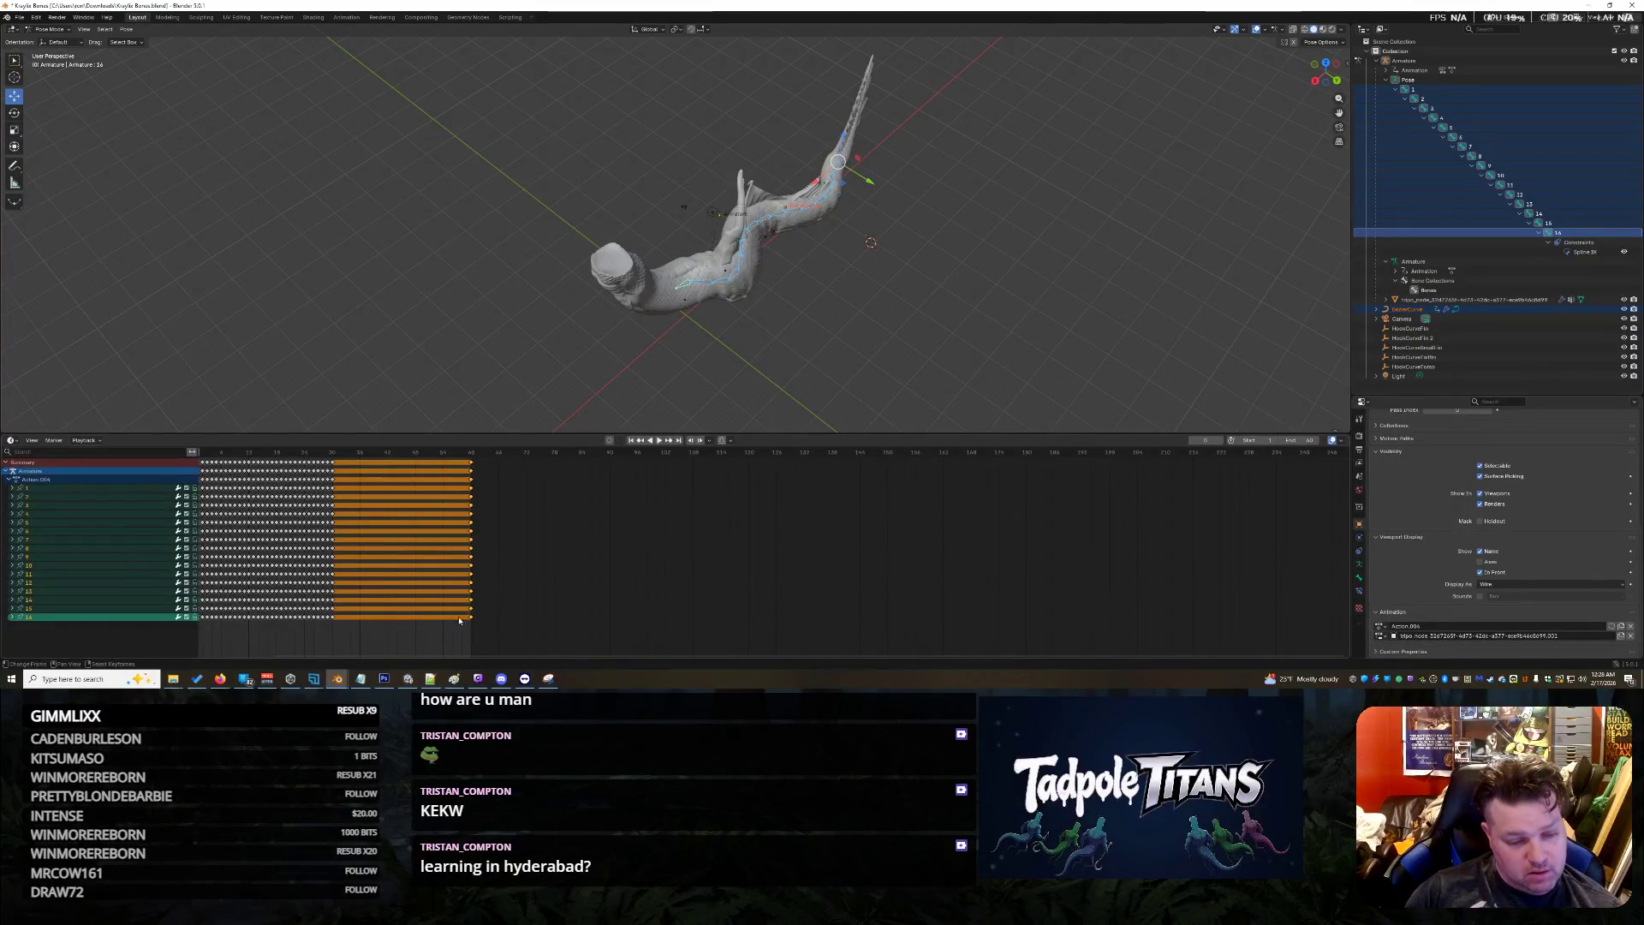
Switch to the character project window and pick the R_ForearmTwist02 and Spine02 bone channels
{"action": "mouse_move", "coordinate": [339, 680]}
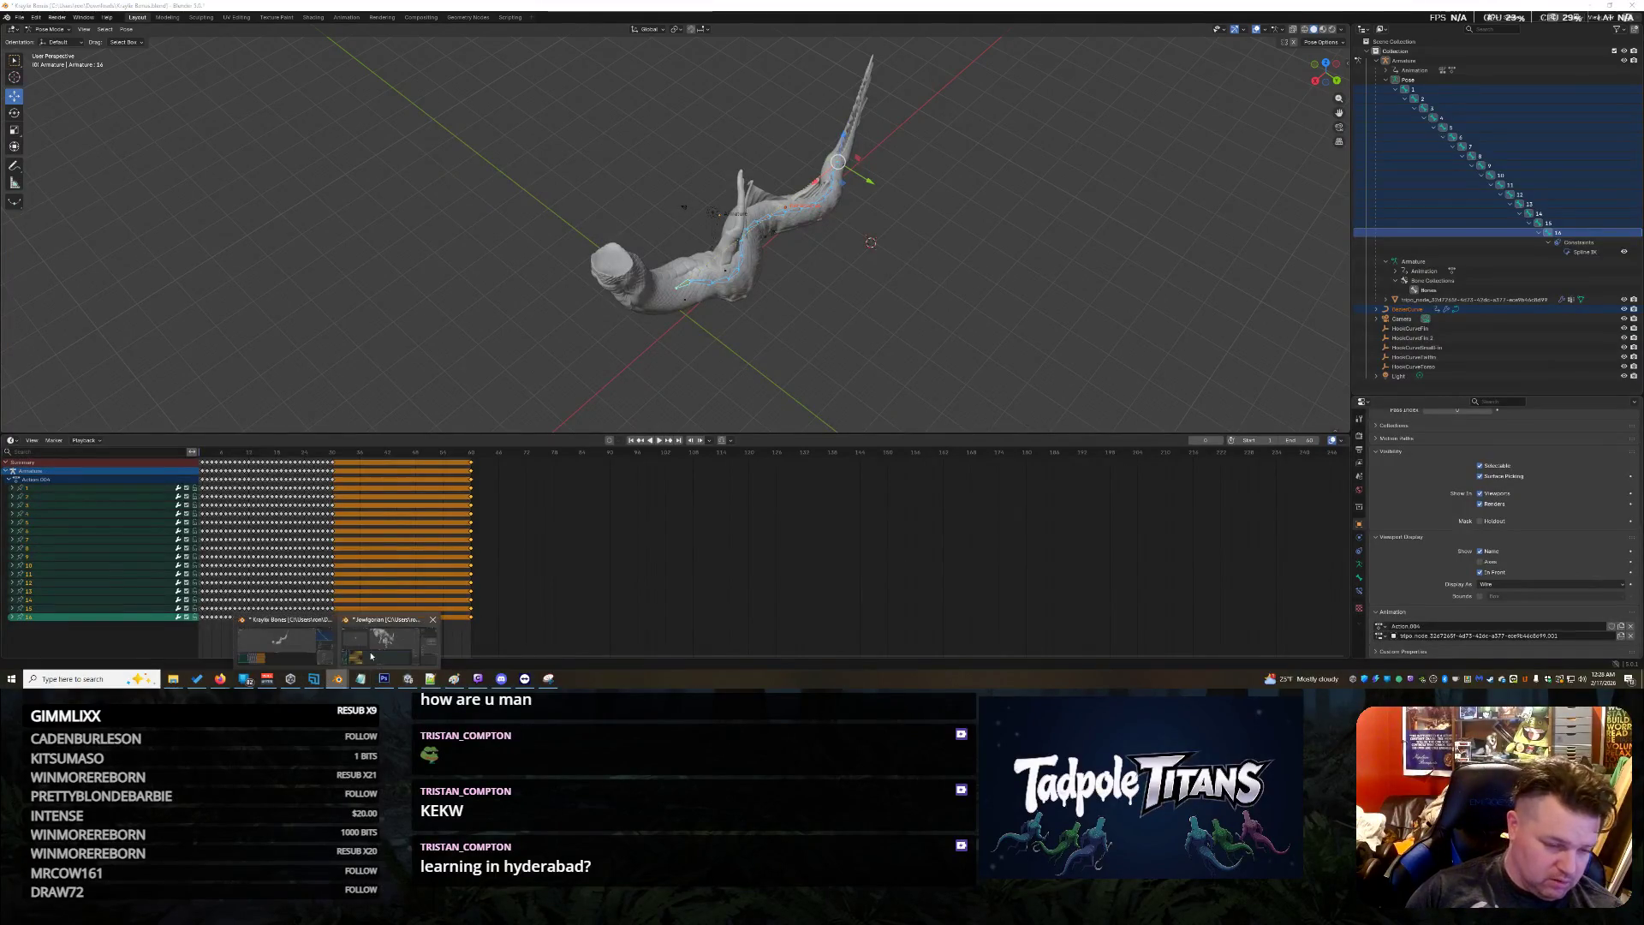
{"action": "left_click", "coordinate": [389, 640]}
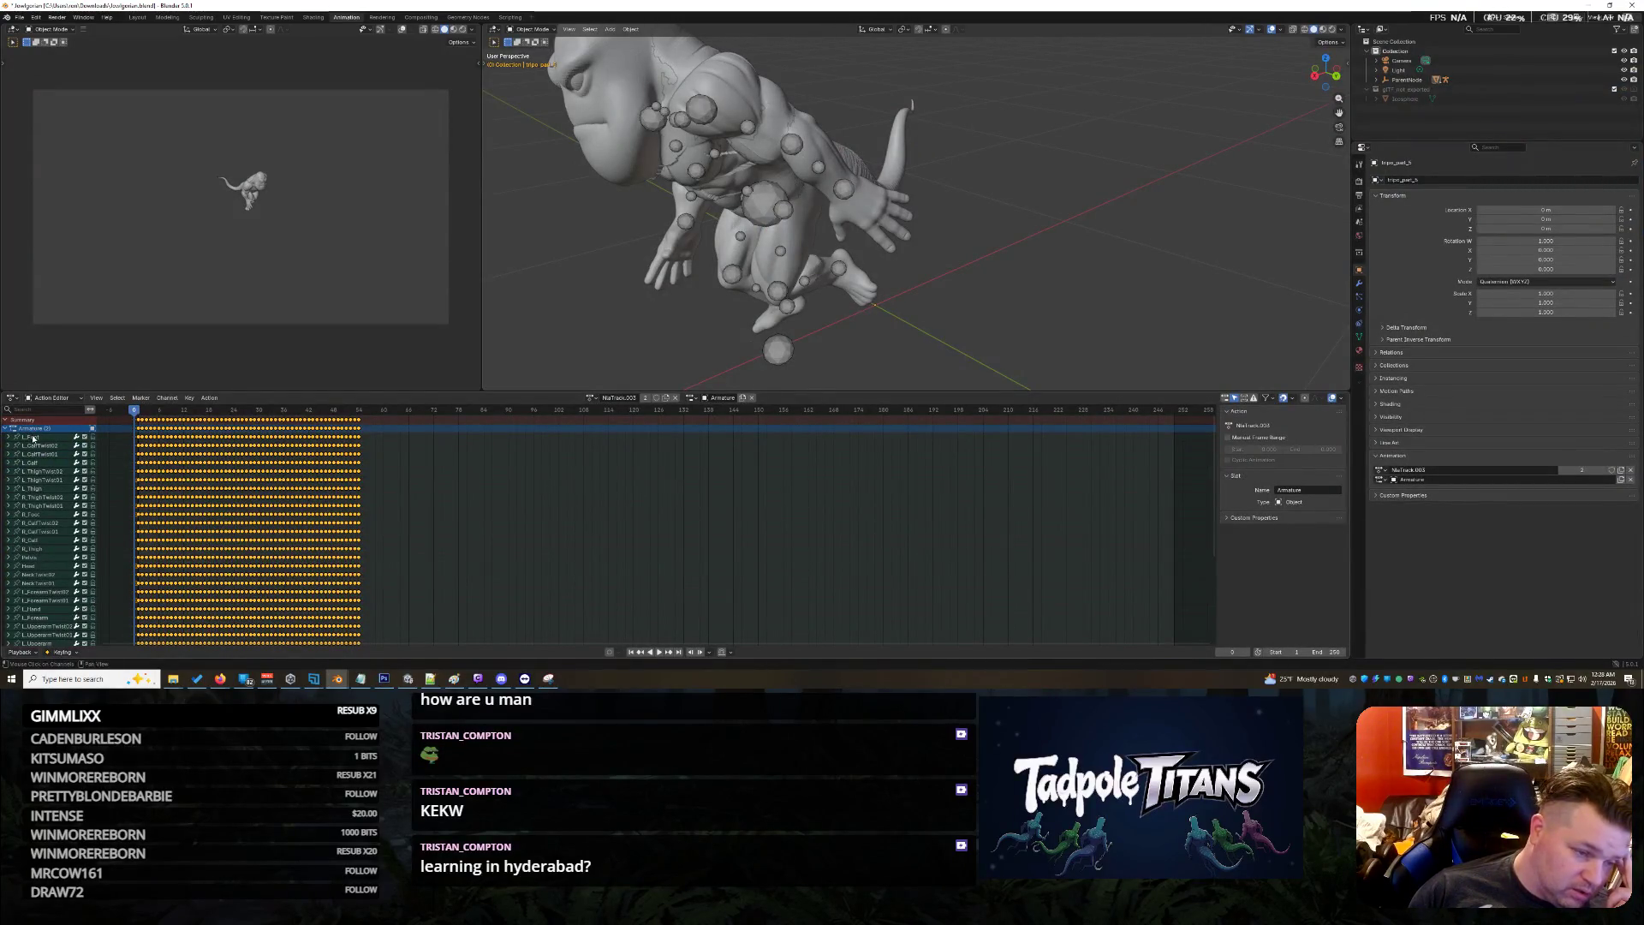
{"action": "scroll", "coordinate": [50, 527], "scroll_direction": "down", "scroll_amount": 3}
{"action": "scroll", "coordinate": [50, 524], "scroll_direction": "down", "scroll_amount": 2}
{"action": "left_click", "coordinate": [51, 549]}
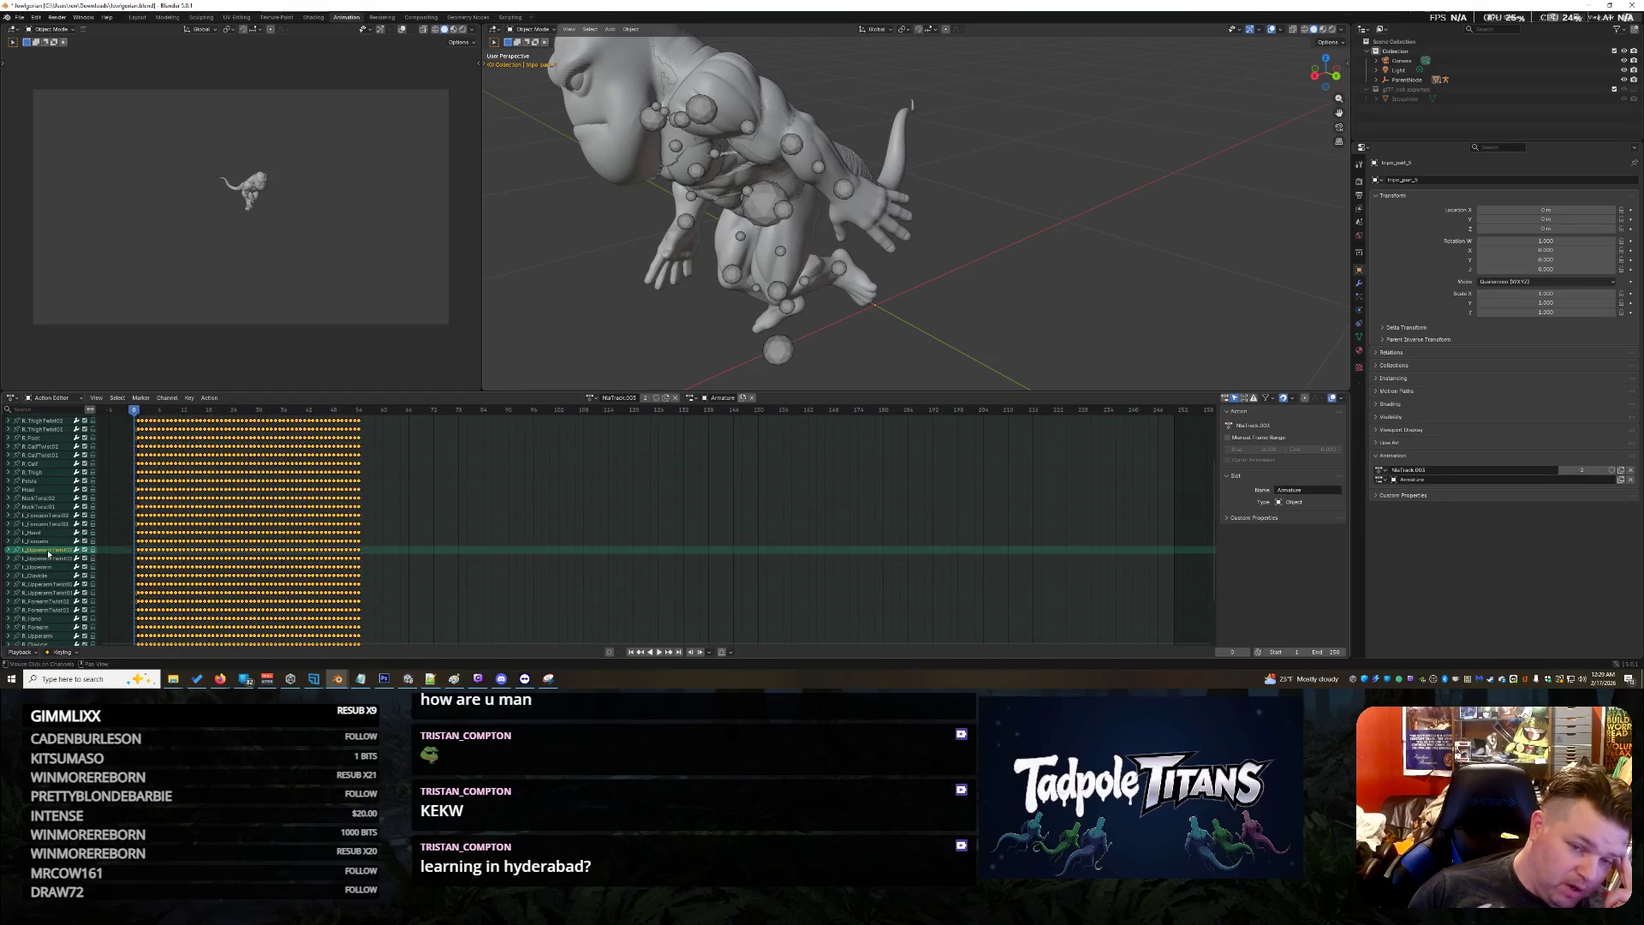
{"action": "left_click", "coordinate": [51, 601]}
{"action": "scroll", "coordinate": [77, 574], "scroll_direction": "down", "scroll_amount": 3}
{"action": "left_click", "coordinate": [53, 596]}
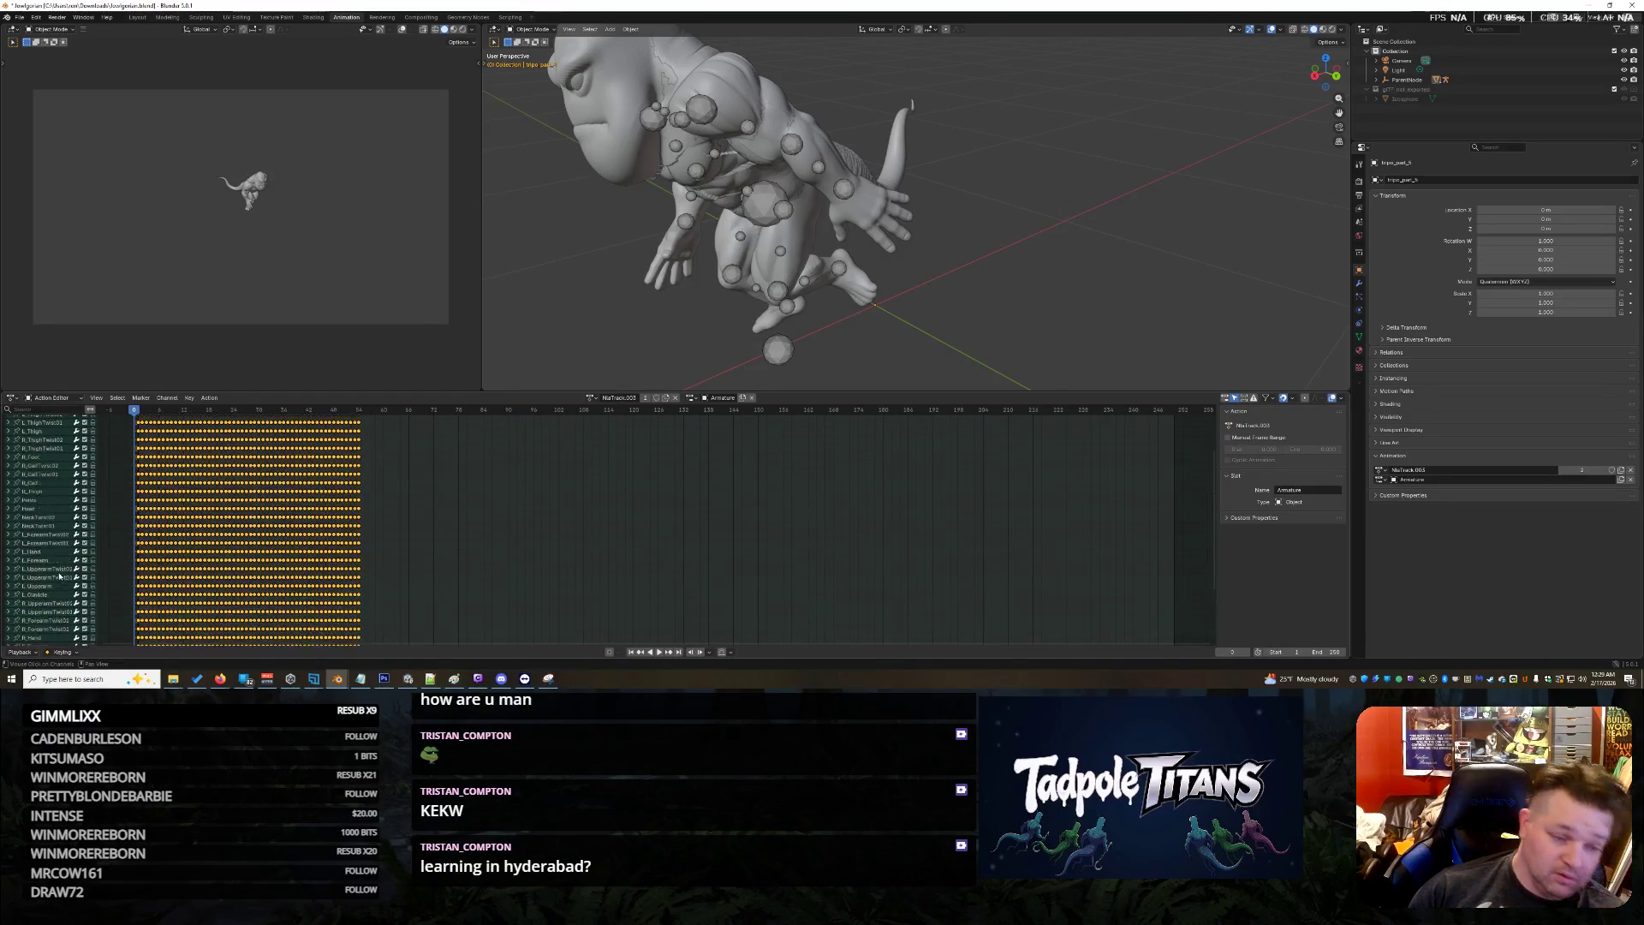
{"action": "scroll", "coordinate": [84, 472], "scroll_direction": "up", "scroll_amount": 5}
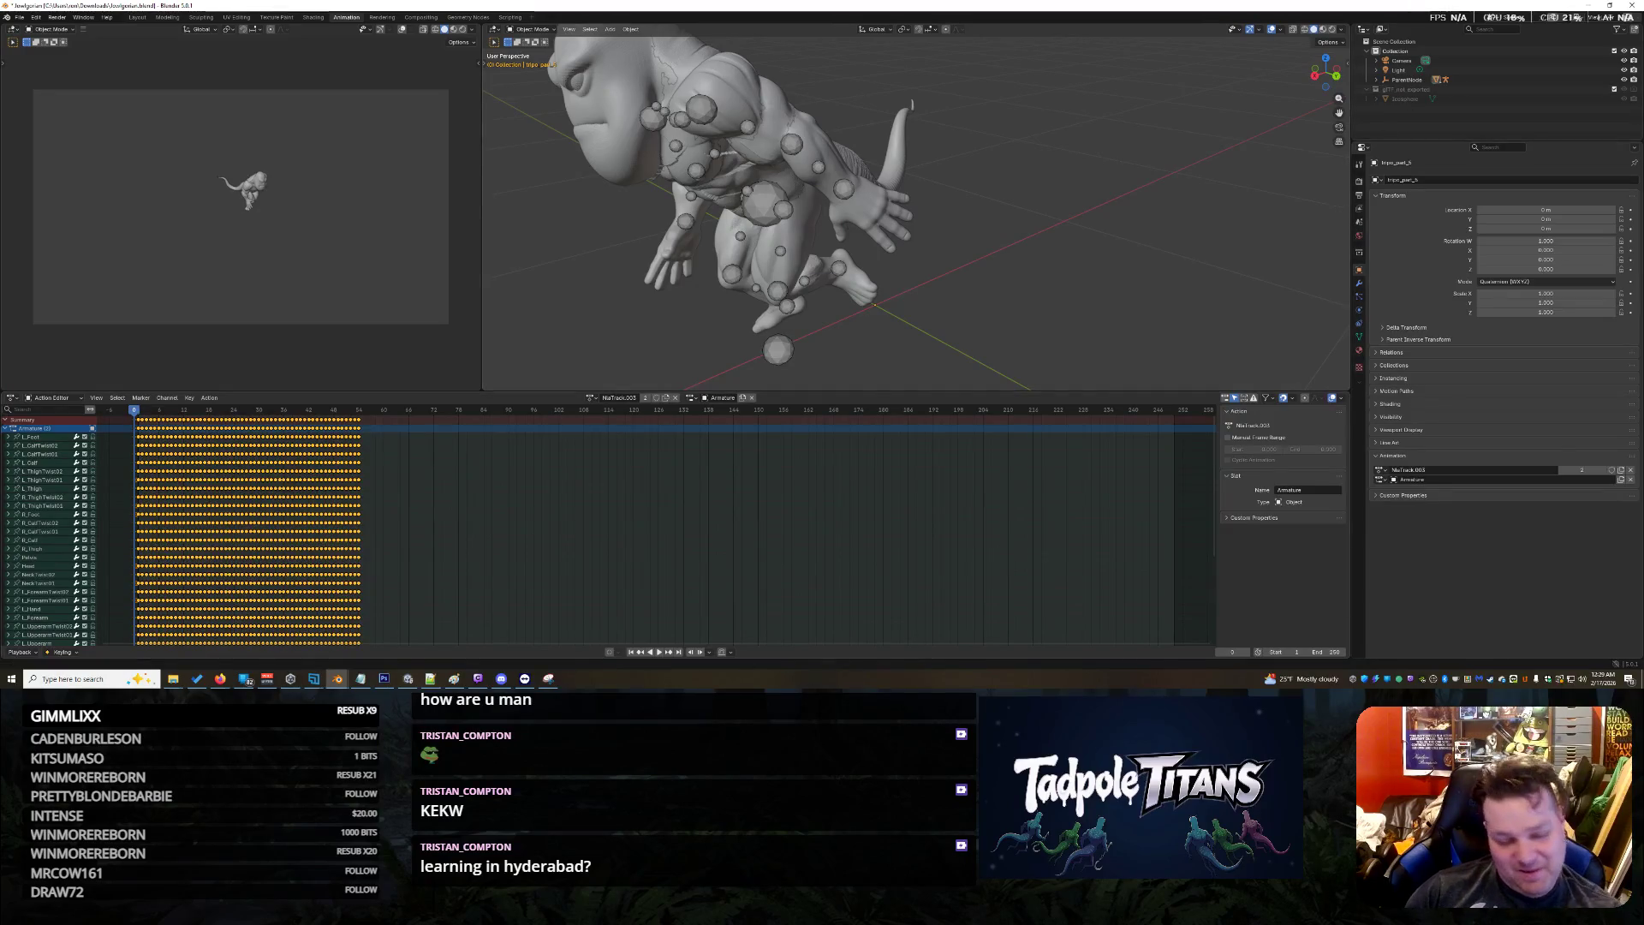
Flip to the sea-creature window and back, then open the Layout workspace
{"action": "mouse_move", "coordinate": [342, 681]}
{"action": "left_click", "coordinate": [284, 644]}
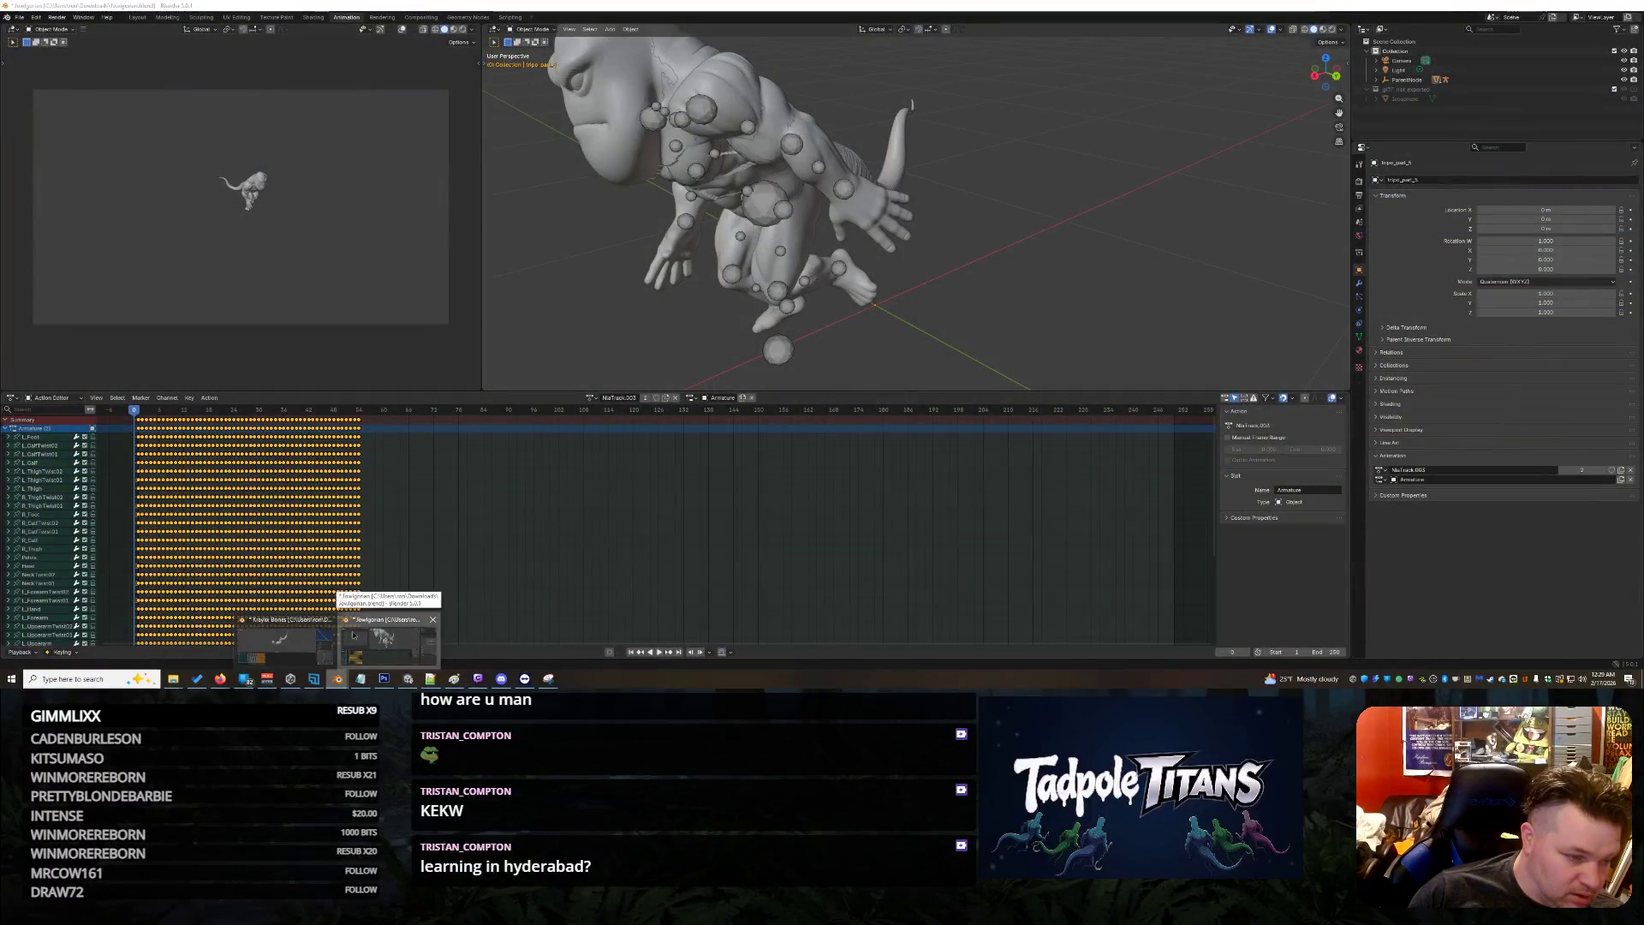
{"action": "left_click", "coordinate": [346, 633]}
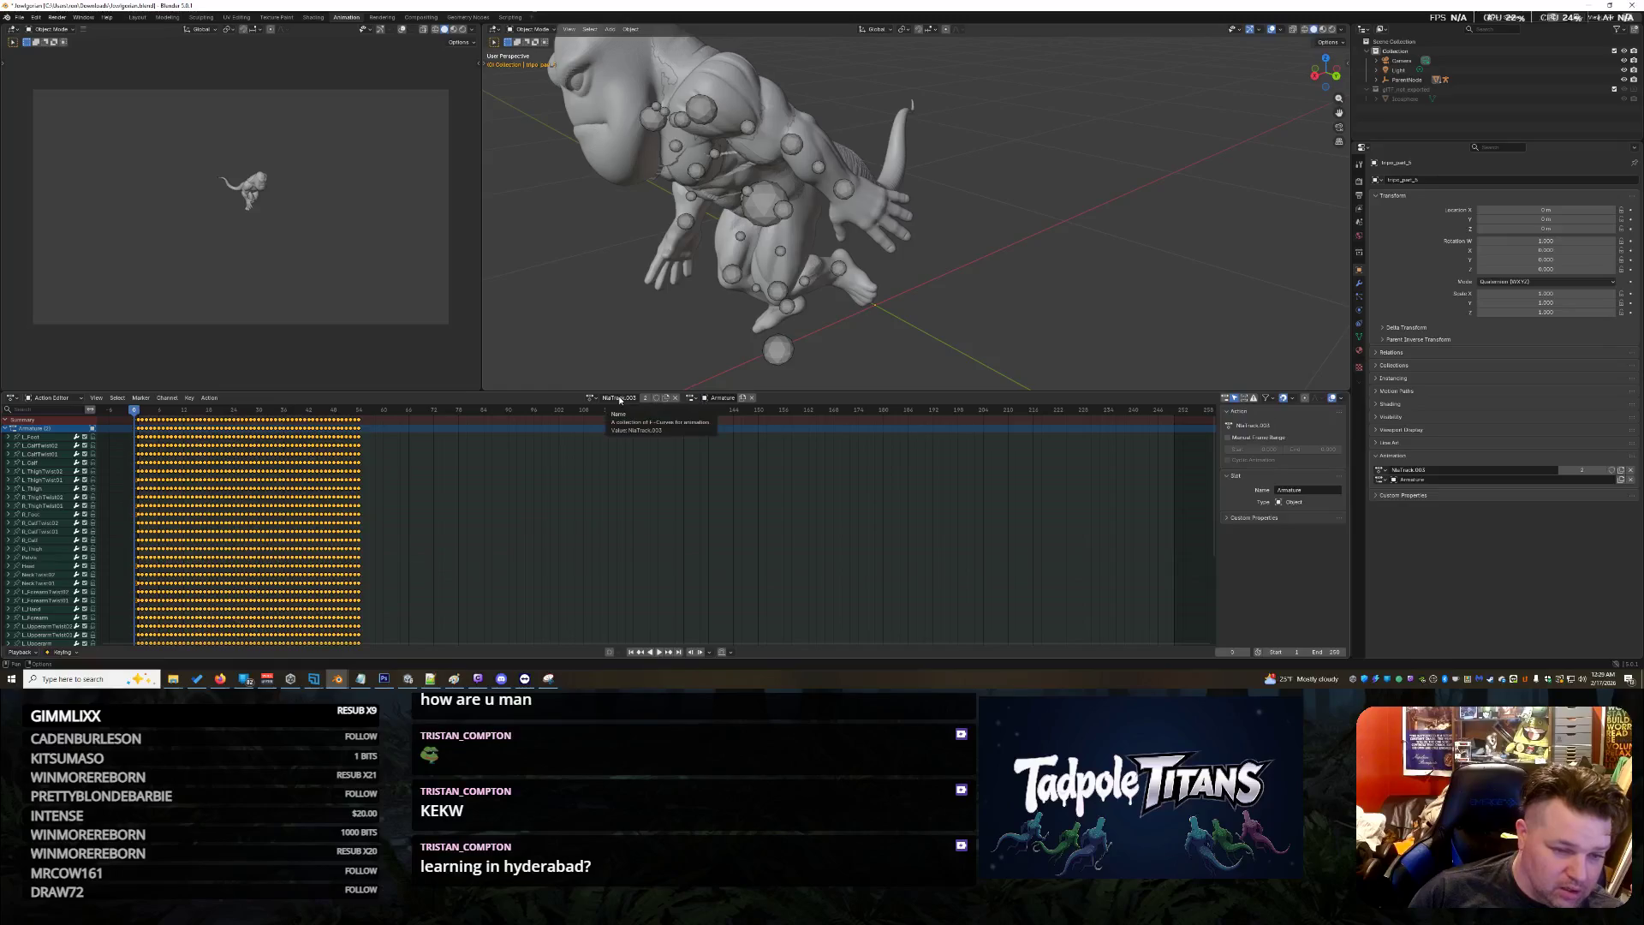
{"action": "left_click", "coordinate": [137, 17]}
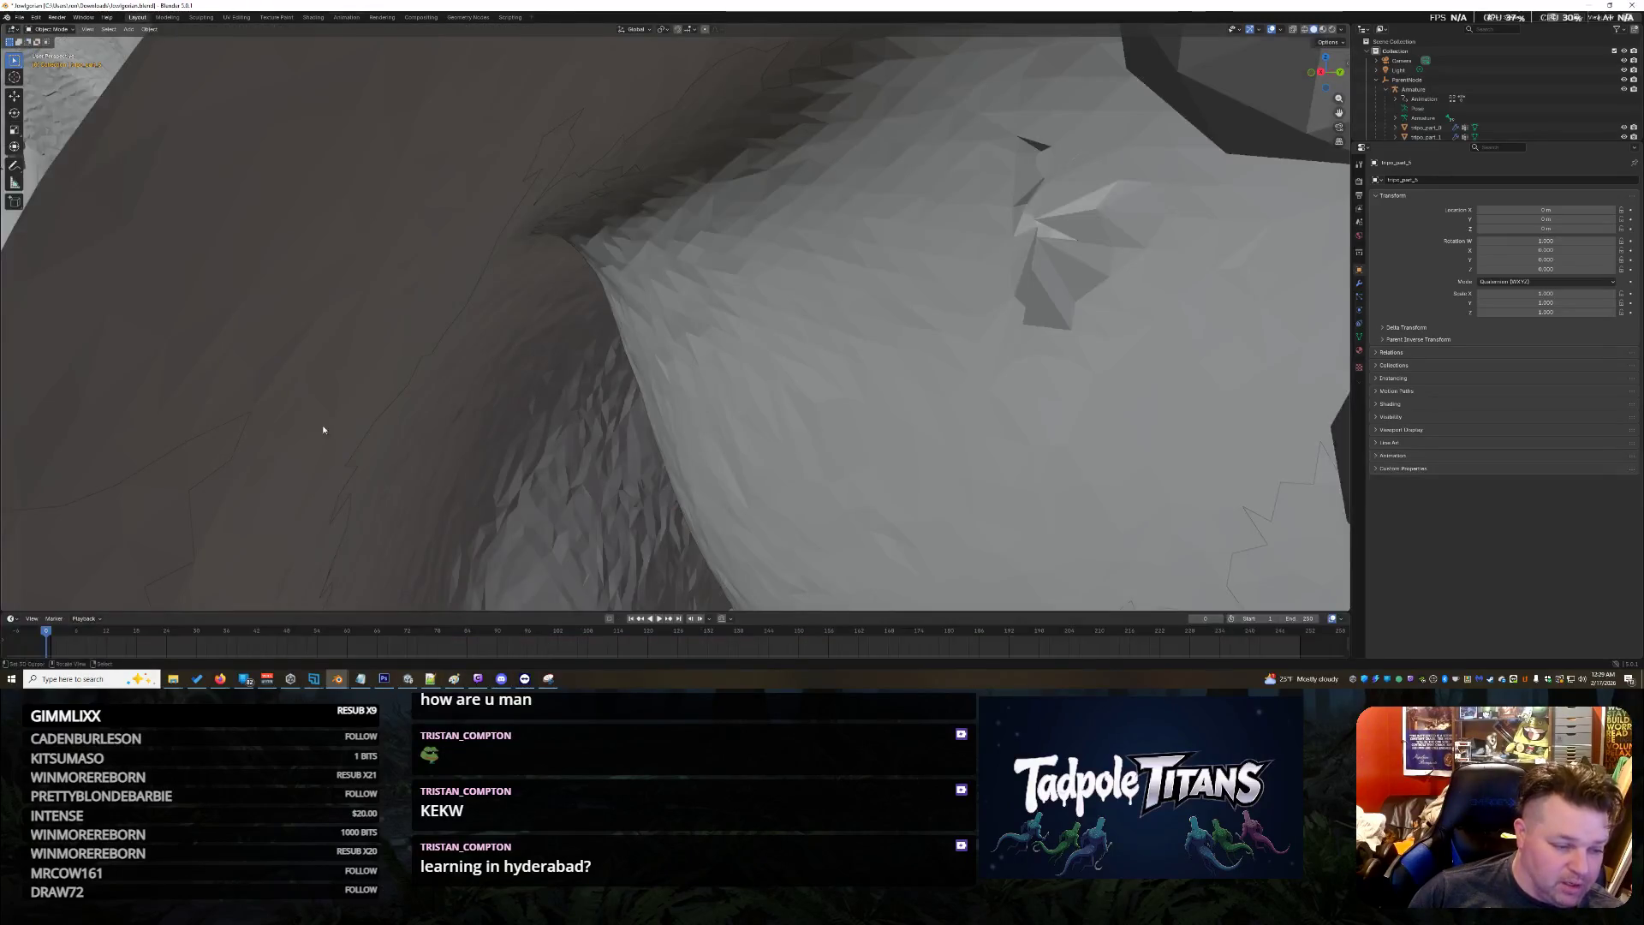
Enlarge the timeline below the viewport and flip briefly to the sea-creature window and back
{"action": "left_click_drag", "start_coordinate": [214, 613], "coordinate": [248, 546]}
{"action": "mouse_move", "coordinate": [345, 681]}
{"action": "left_click", "coordinate": [286, 642]}
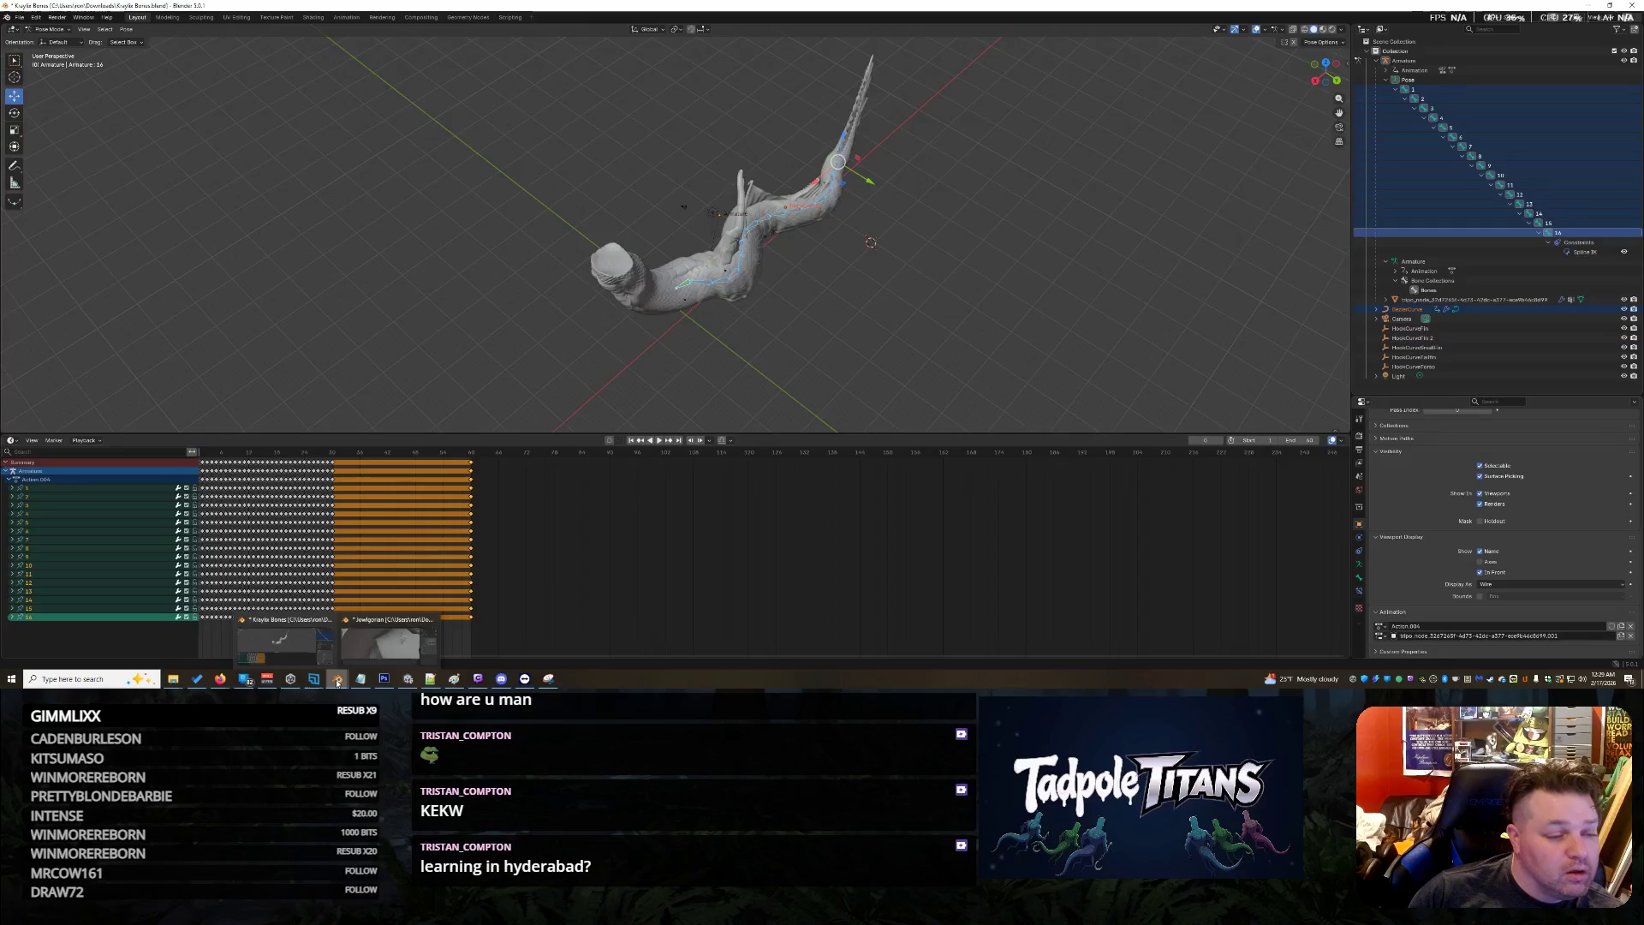
{"action": "left_click", "coordinate": [380, 637]}
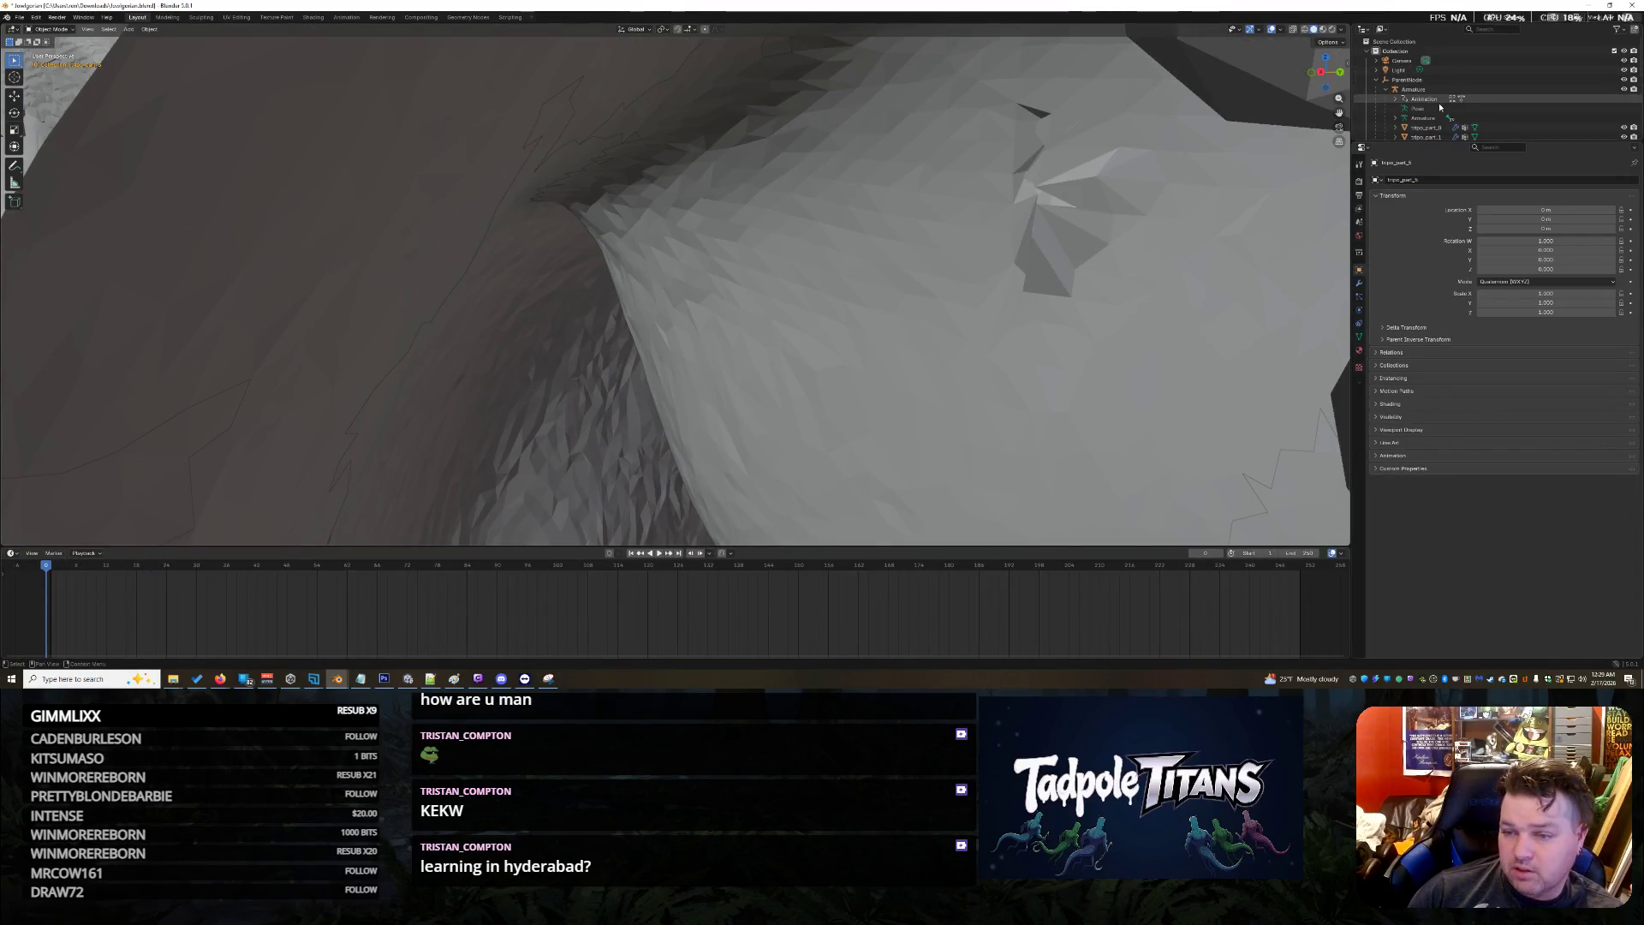
Select the character's armature, then box-select the character and armature and frame them
{"action": "left_click", "coordinate": [1421, 117]}
{"action": "scroll", "coordinate": [1419, 102], "scroll_direction": "down", "scroll_amount": 3}
{"action": "scroll", "coordinate": [1412, 95], "scroll_direction": "up", "scroll_amount": 4}
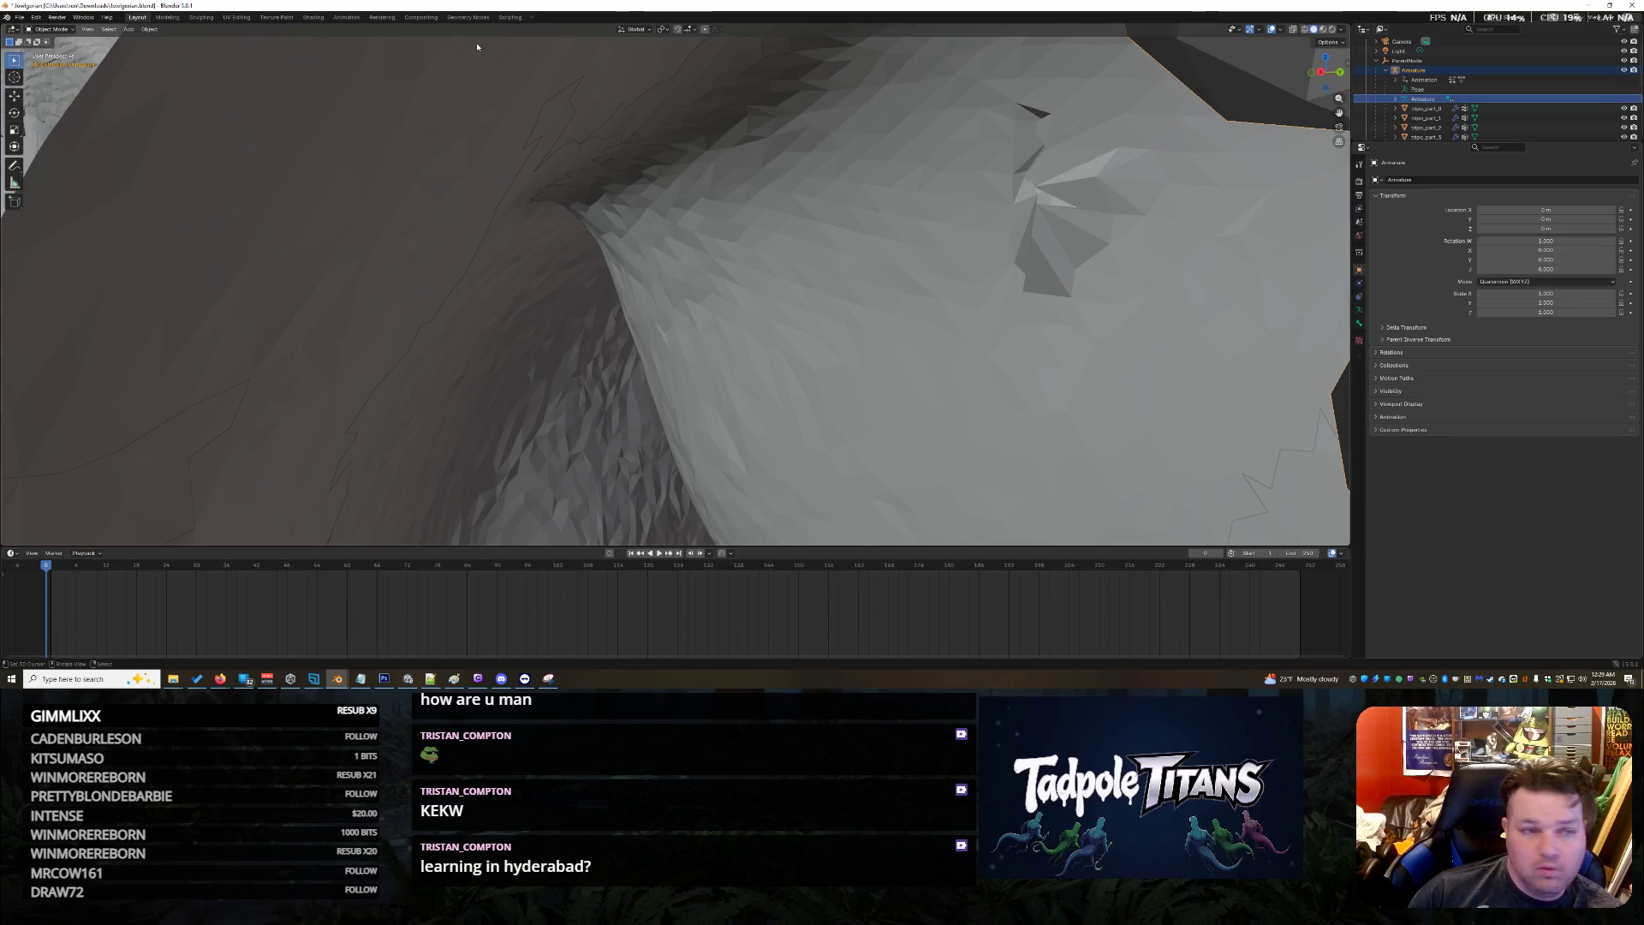
{"action": "key", "text": "Home"}
{"action": "left_click_drag", "start_coordinate": [542, 177], "coordinate": [812, 435]}
{"action": "key", "text": "KP_Decimal"}
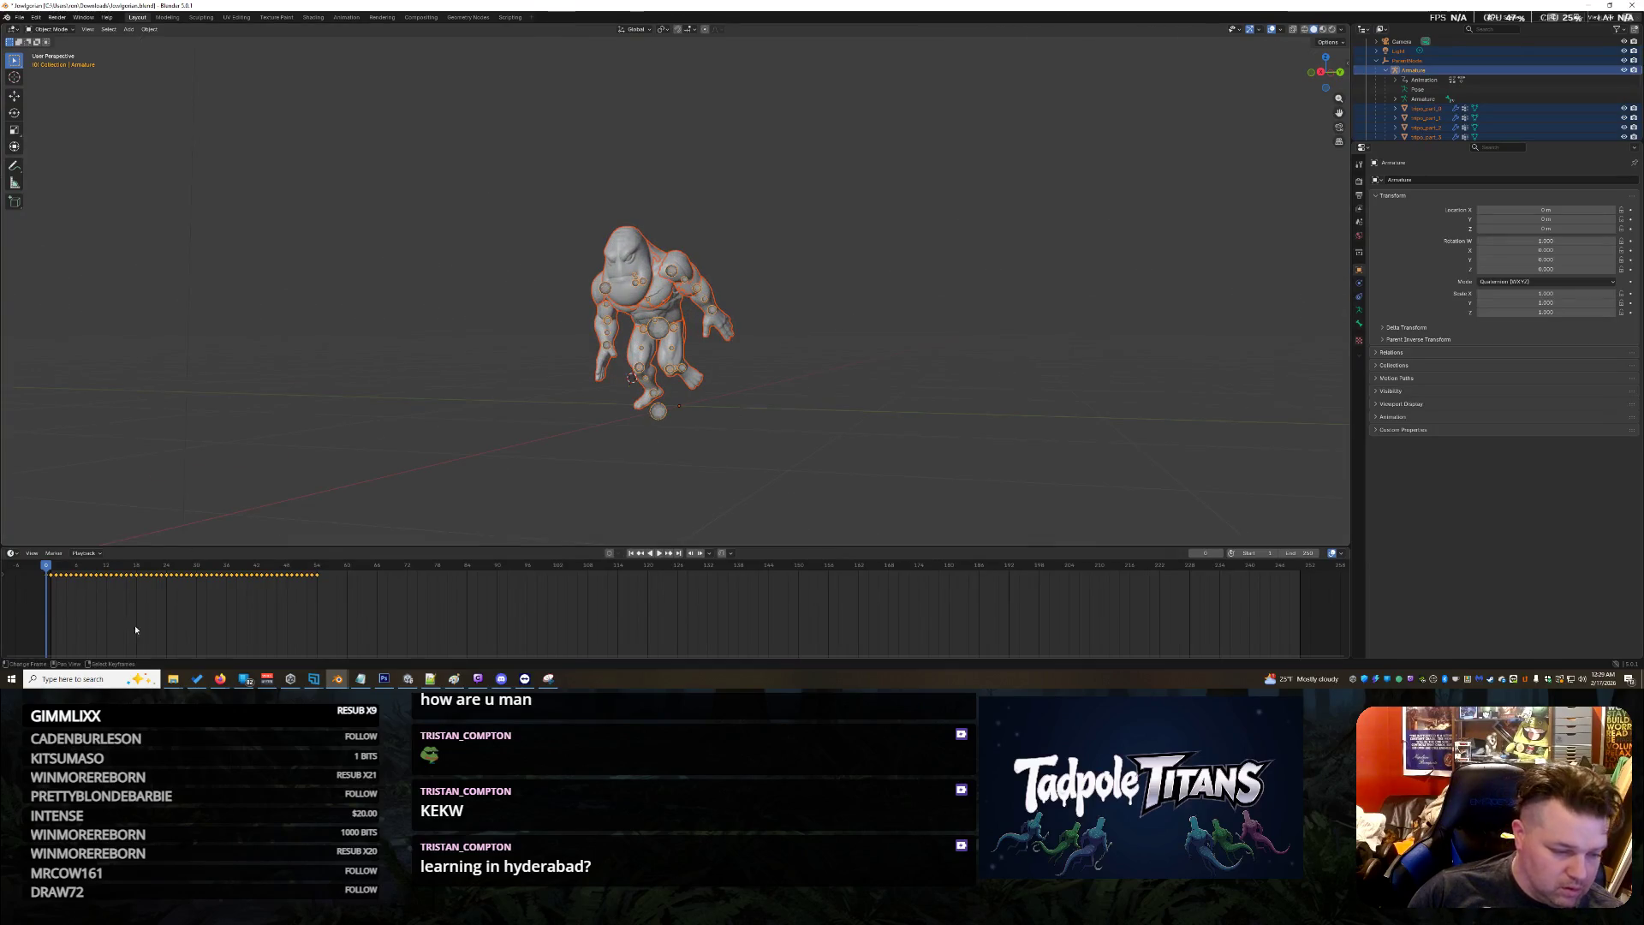
Show the timeline channel list, expand Summary and NlaTrack.003, and enlarge the timeline
{"action": "left_click", "coordinate": [4, 575]}
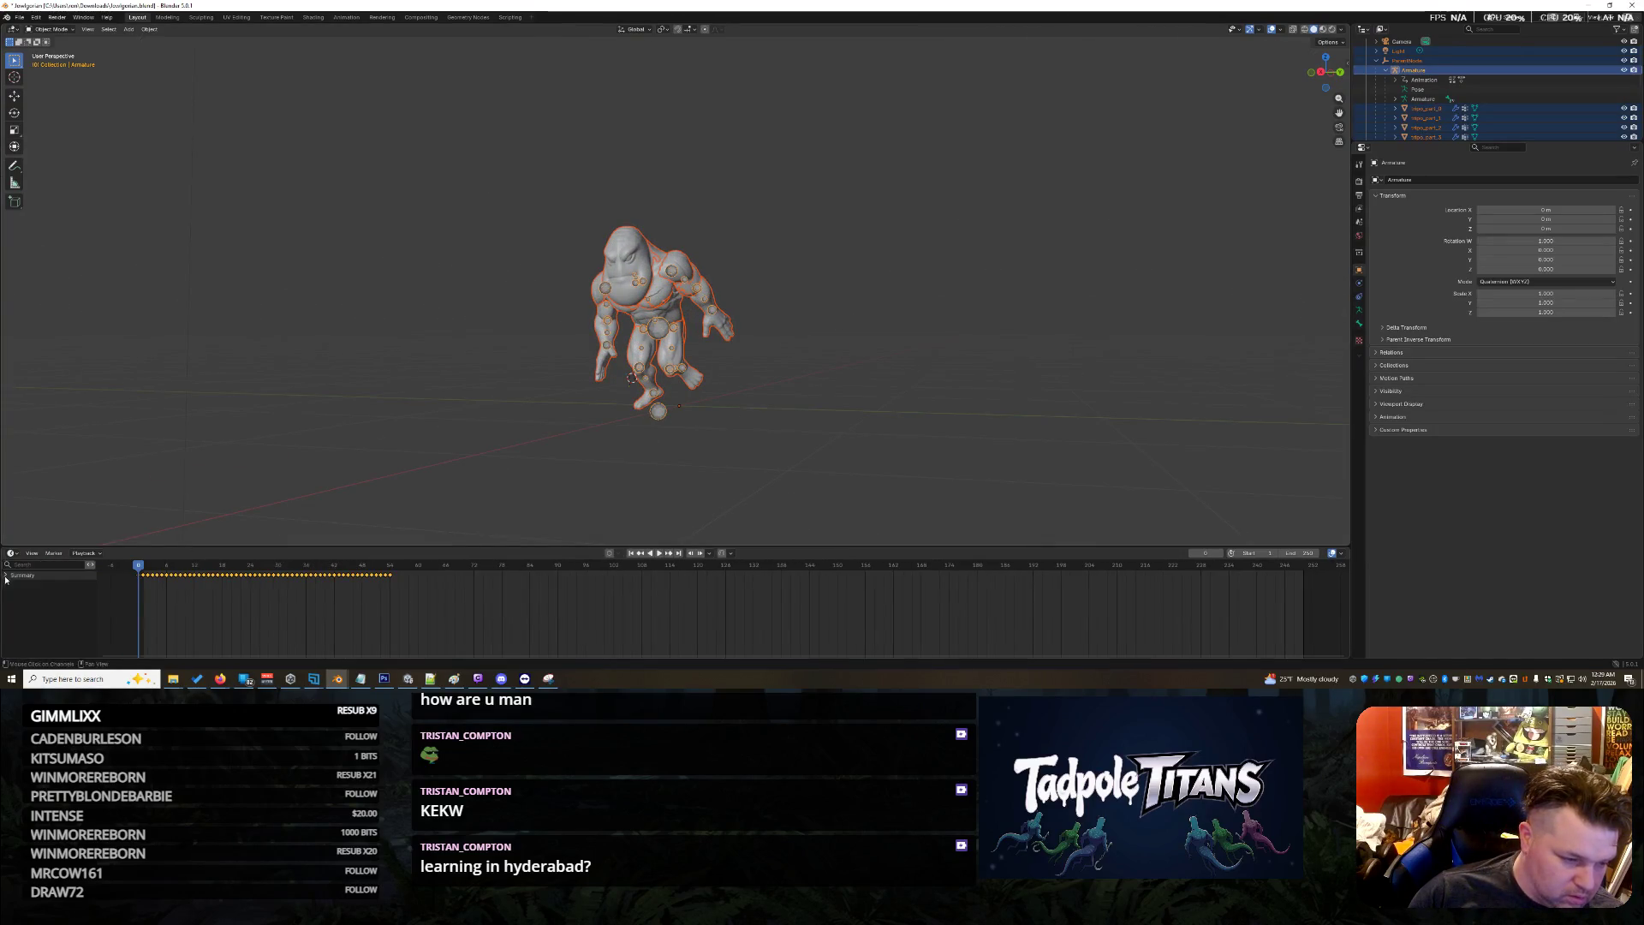
{"action": "left_click", "coordinate": [6, 575]}
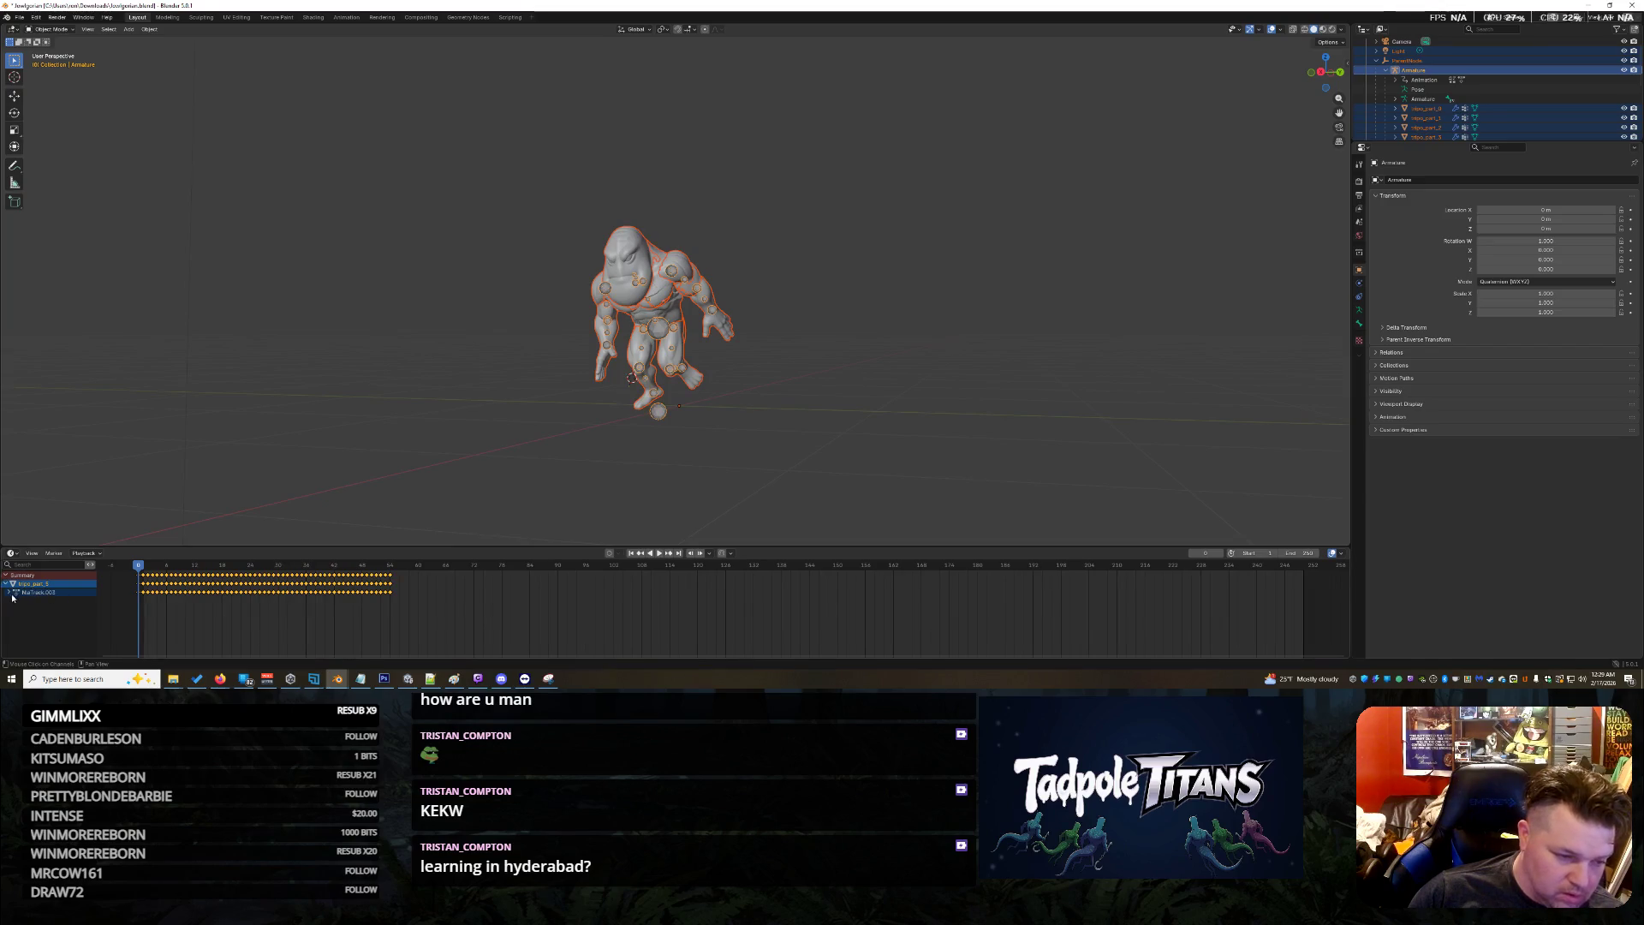
{"action": "left_click", "coordinate": [9, 593]}
{"action": "middle_click_drag", "start_coordinate": [63, 598], "coordinate": [108, 561]}
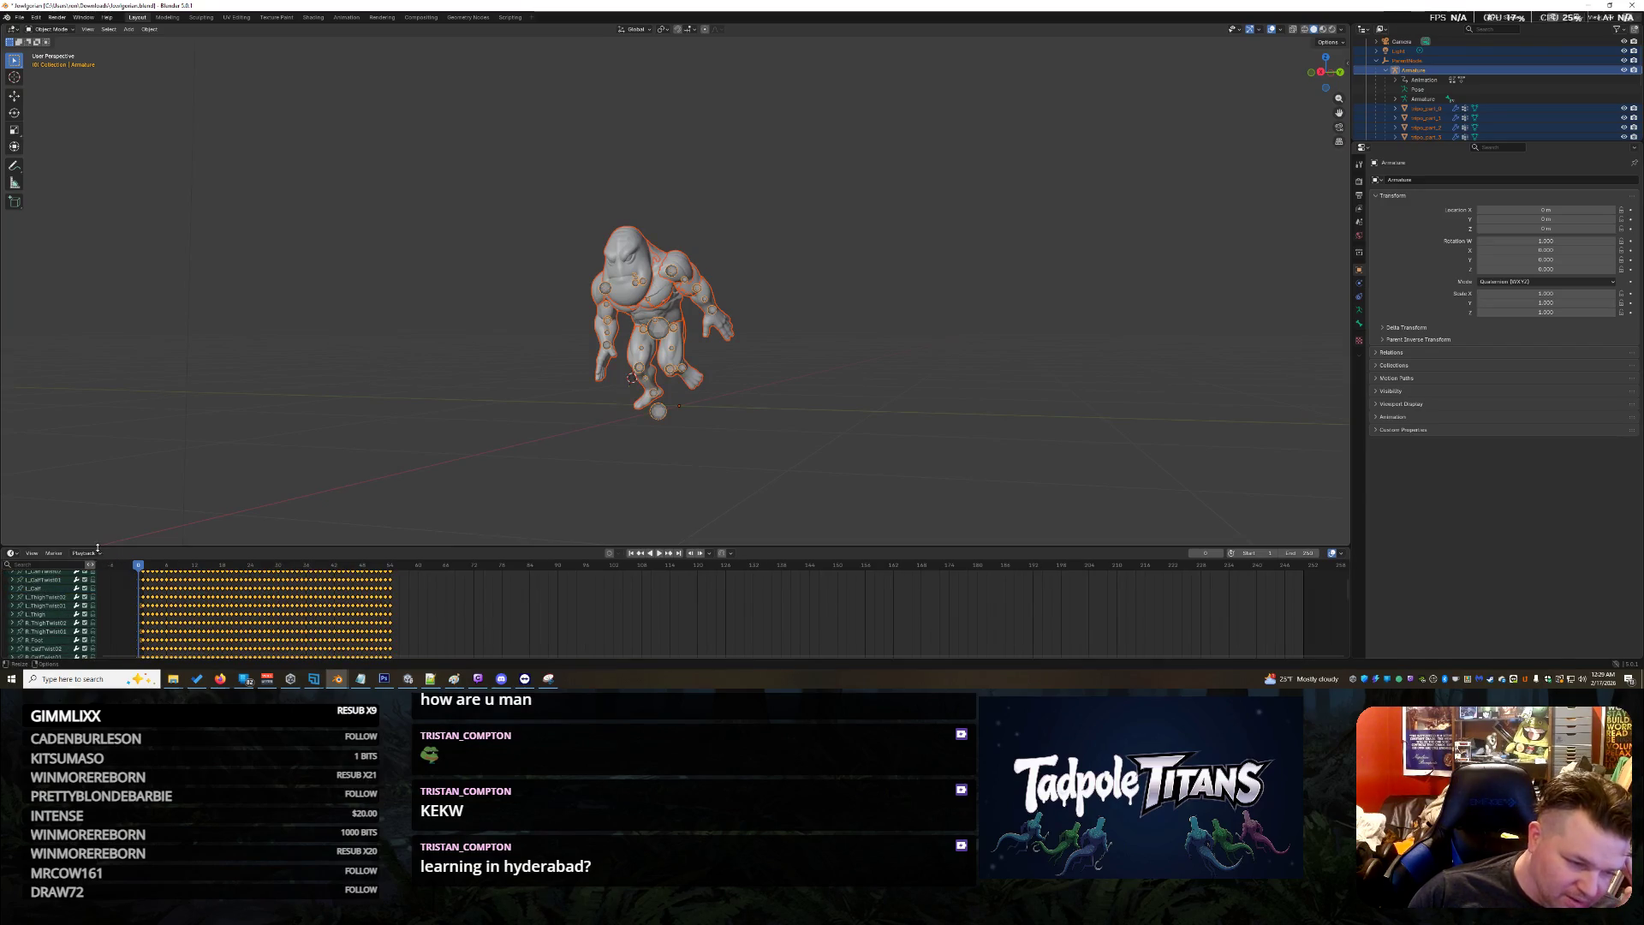
{"action": "left_click_drag", "start_coordinate": [97, 548], "coordinate": [97, 470]}
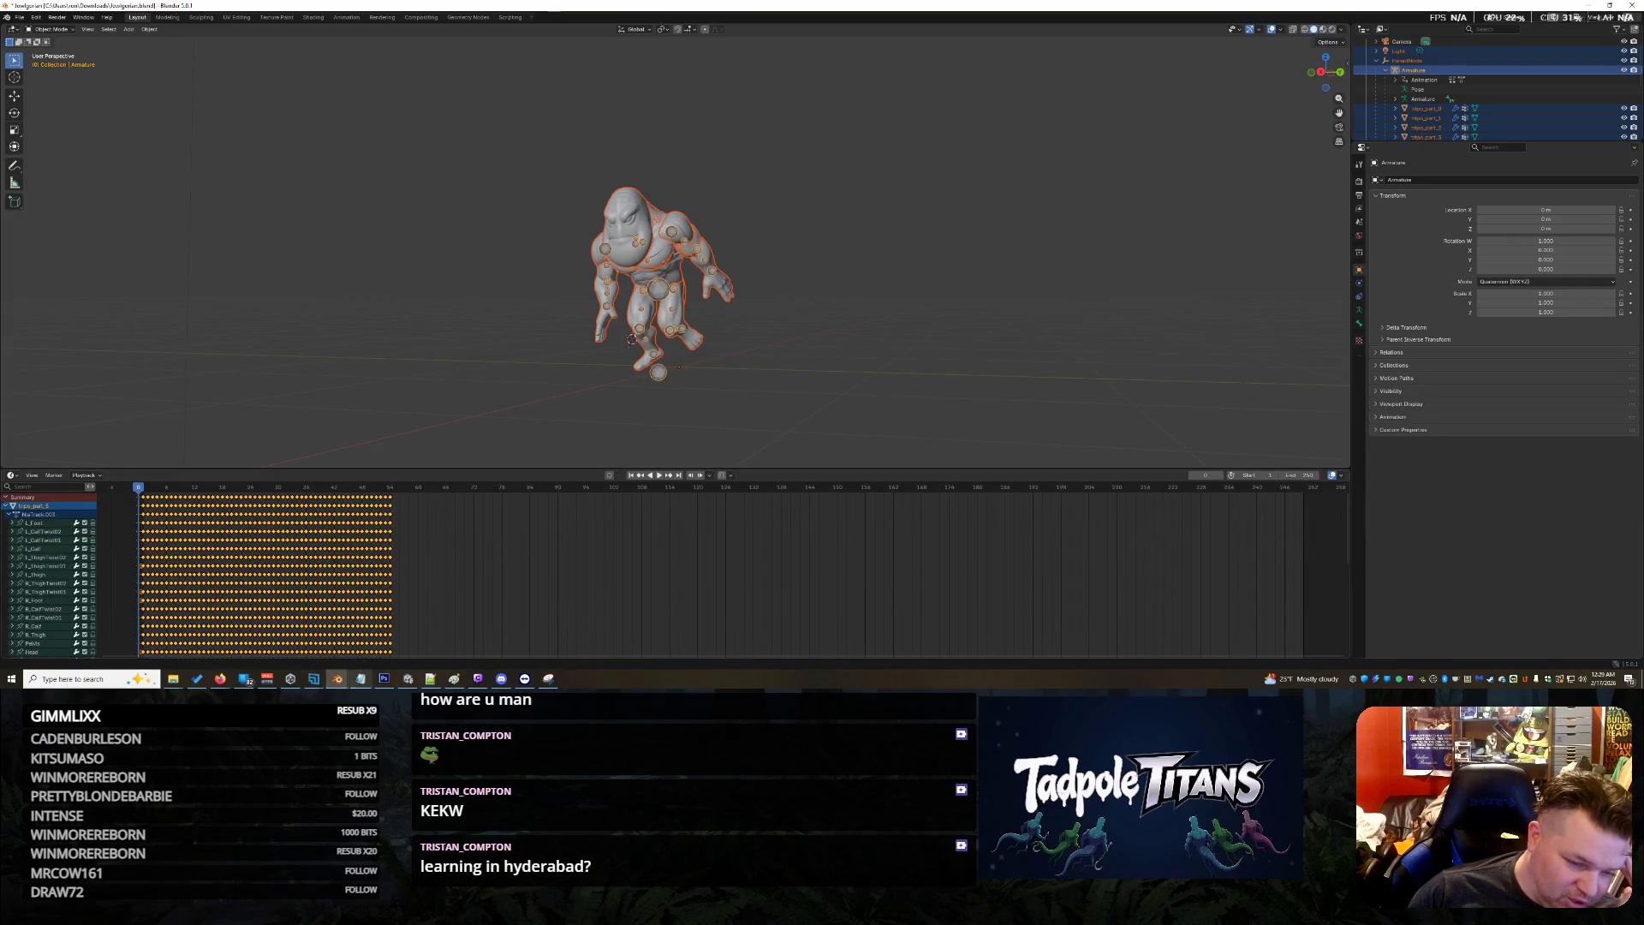
Bring the character window to the front and place the 3D cursor beside the character
{"action": "mouse_move", "coordinate": [336, 676]}
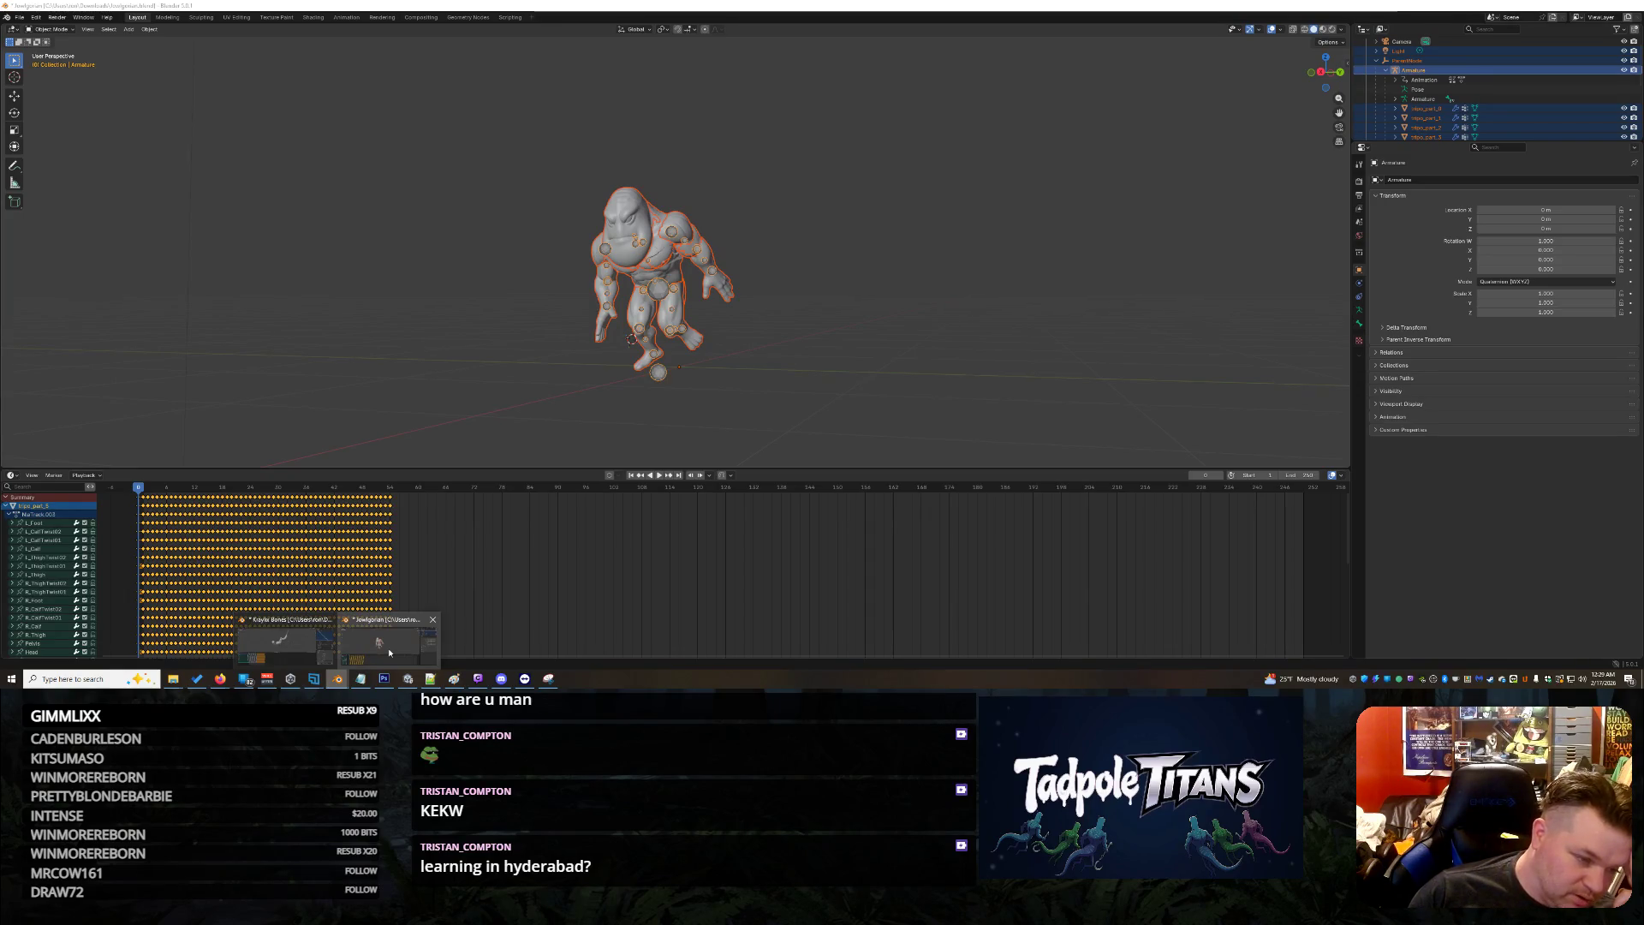
{"action": "mouse_move", "coordinate": [296, 654]}
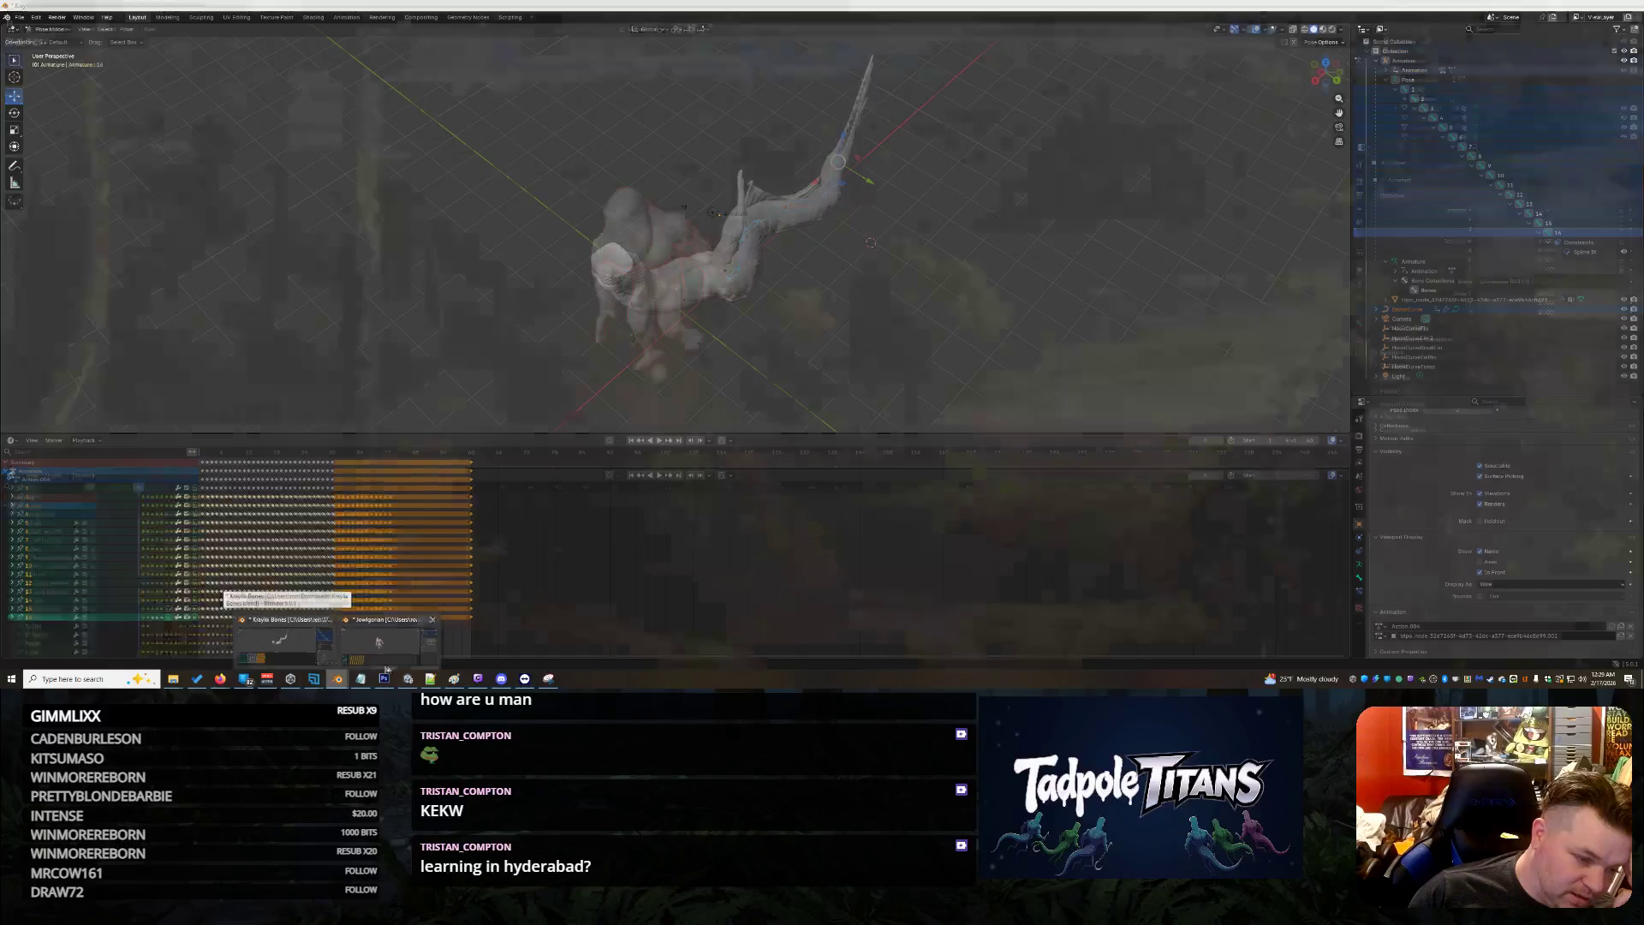
{"action": "mouse_move", "coordinate": [388, 670]}
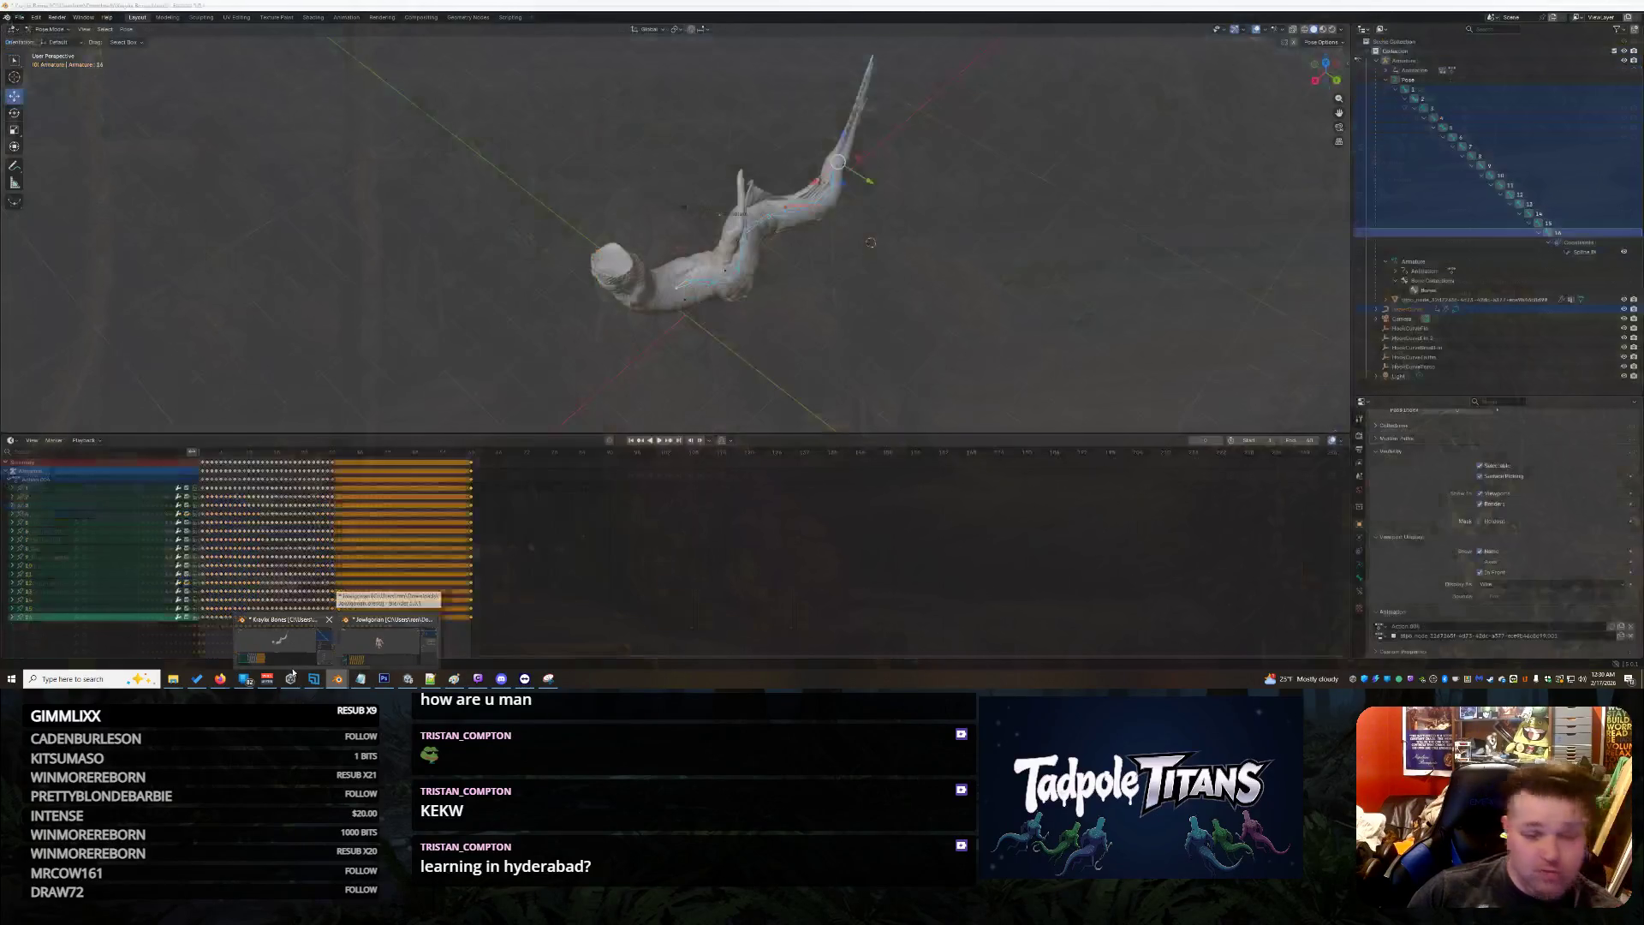
{"action": "left_click", "coordinate": [381, 642]}
{"action": "right_click", "coordinate": [967, 169], "text": "shift"}
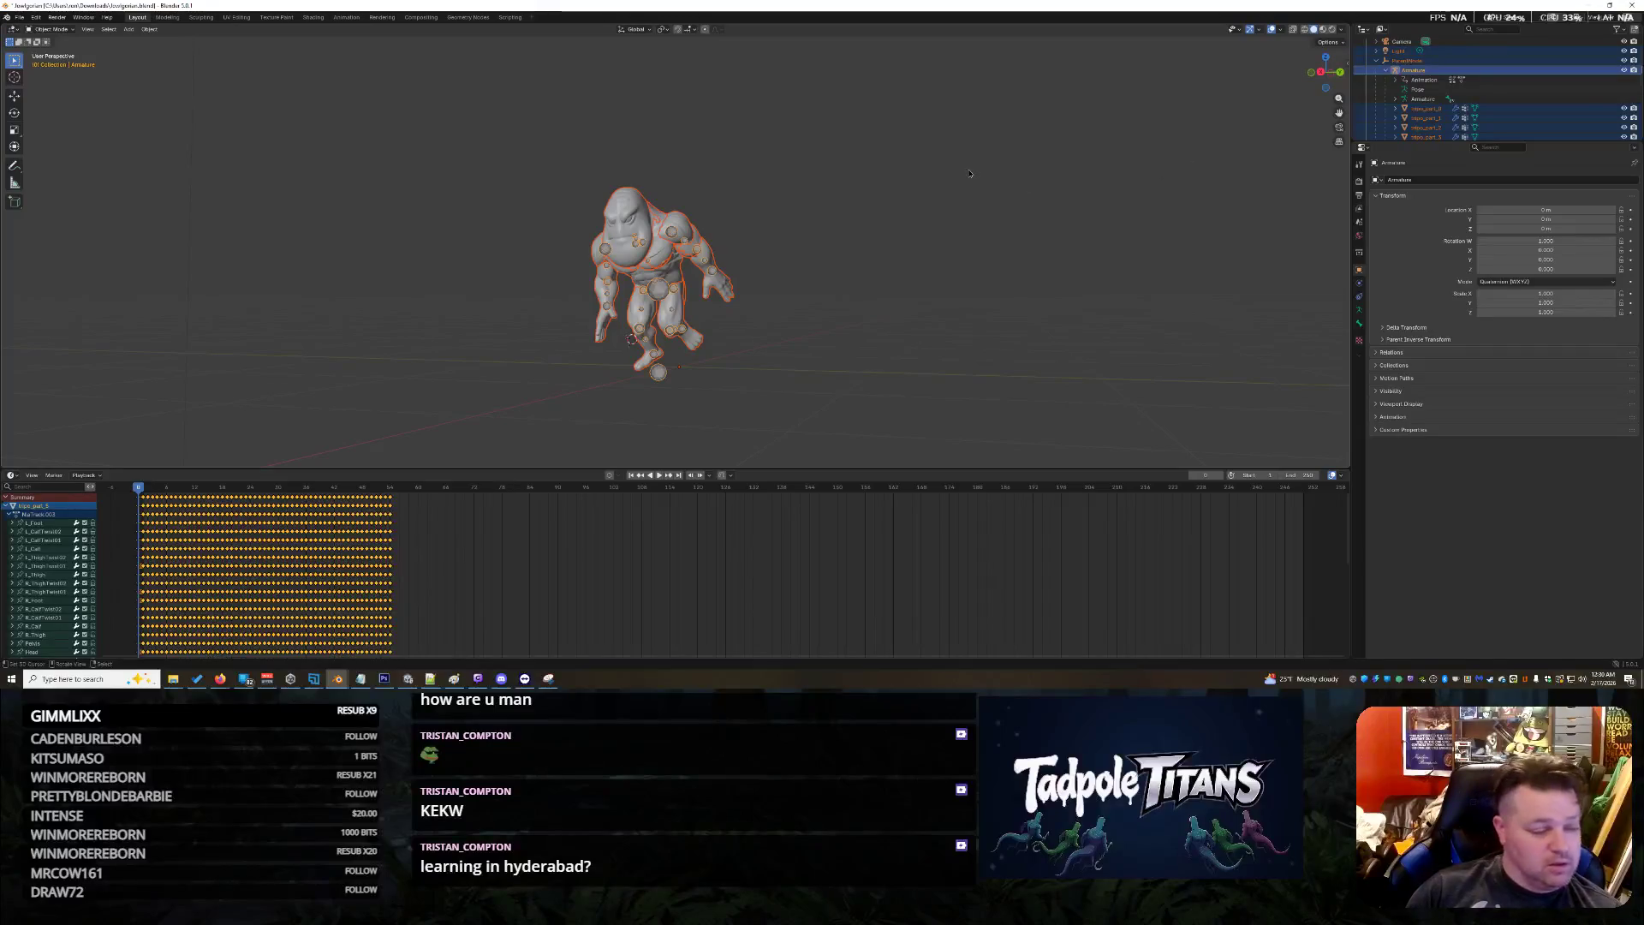
Play and scrub the character's animation, then lower the End frame from 250 to about 63
{"action": "left_click", "coordinate": [659, 475]}
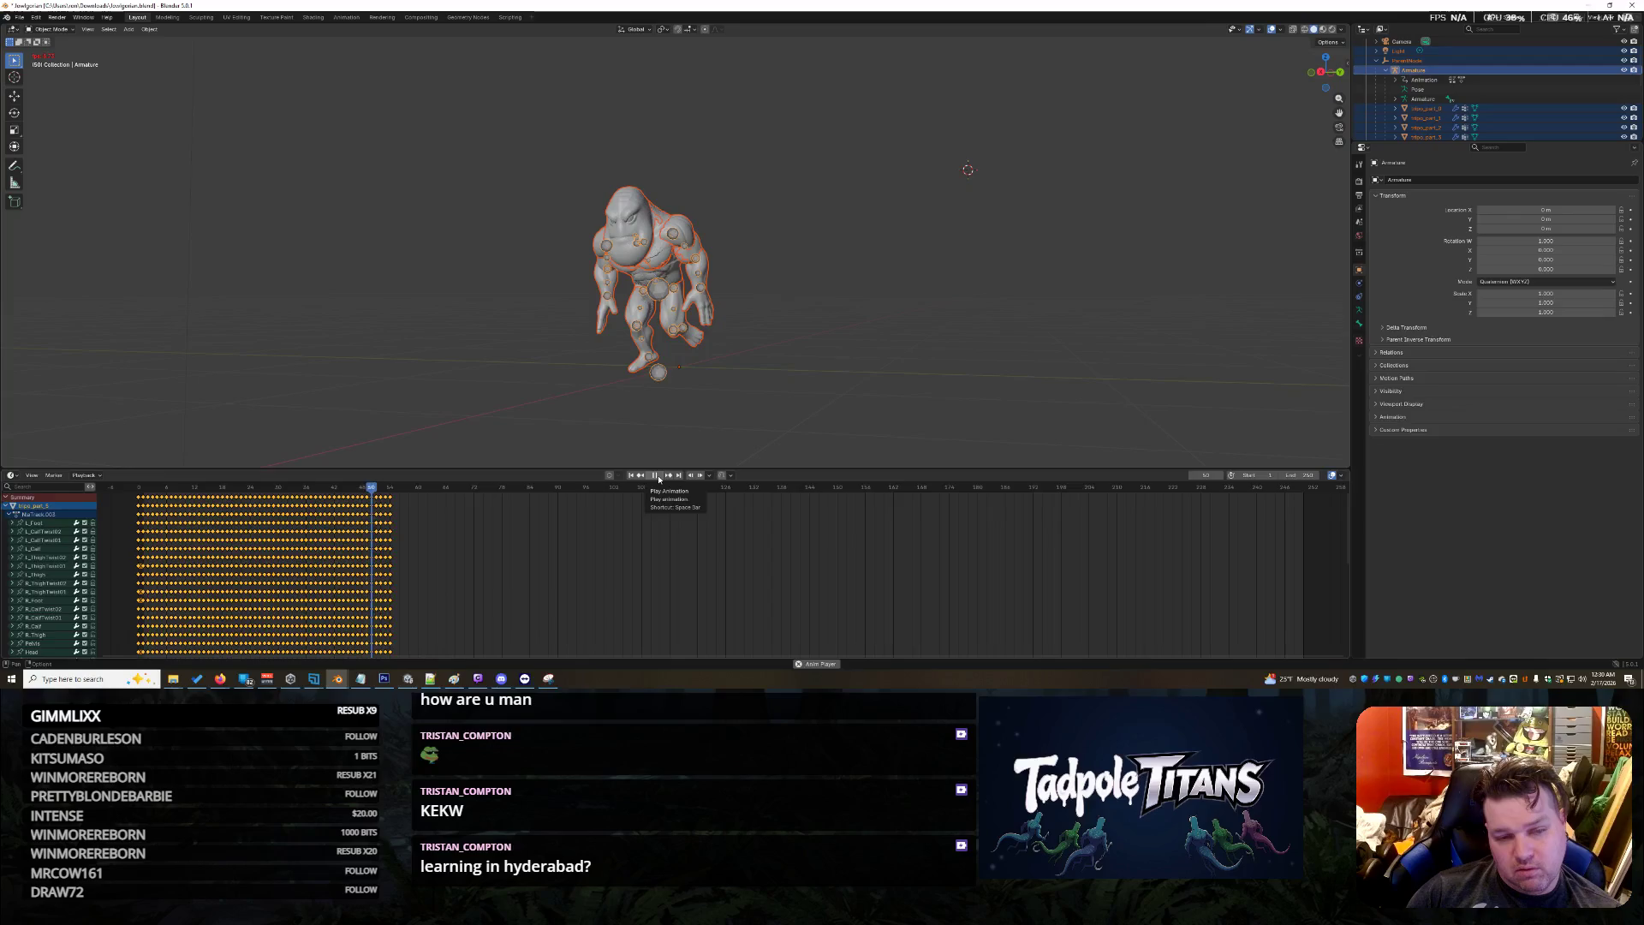
{"action": "left_click", "coordinate": [659, 478]}
{"action": "left_click_drag", "start_coordinate": [1299, 488], "coordinate": [974, 503]}
{"action": "left_click_drag", "start_coordinate": [703, 511], "coordinate": [419, 532]}
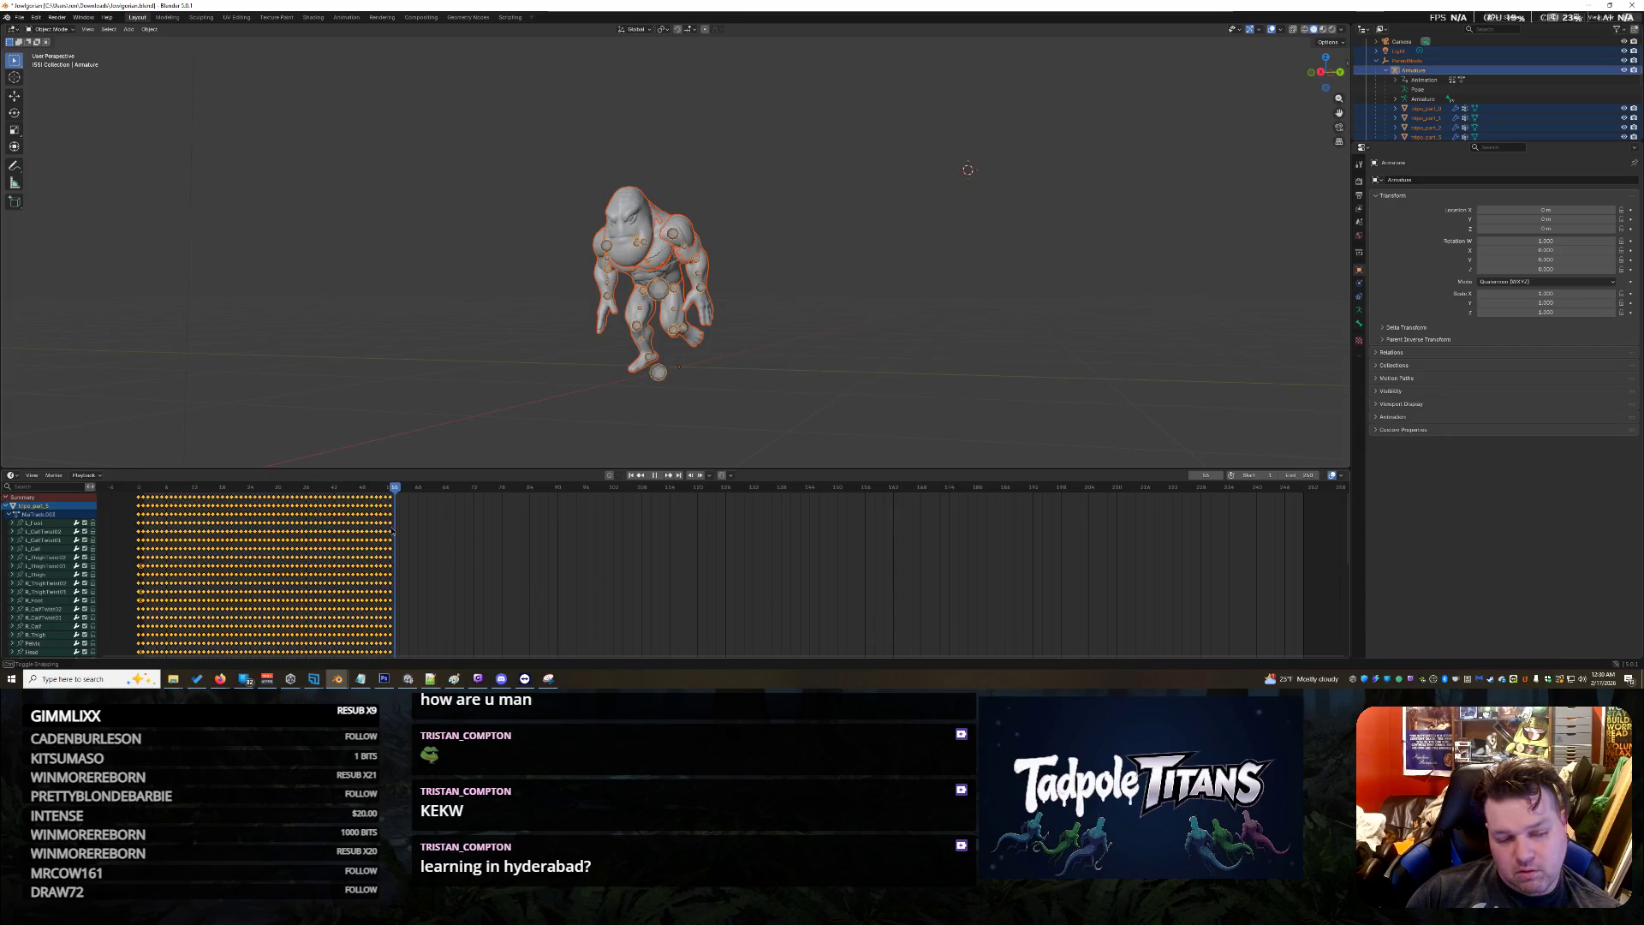
{"action": "key", "text": "space"}
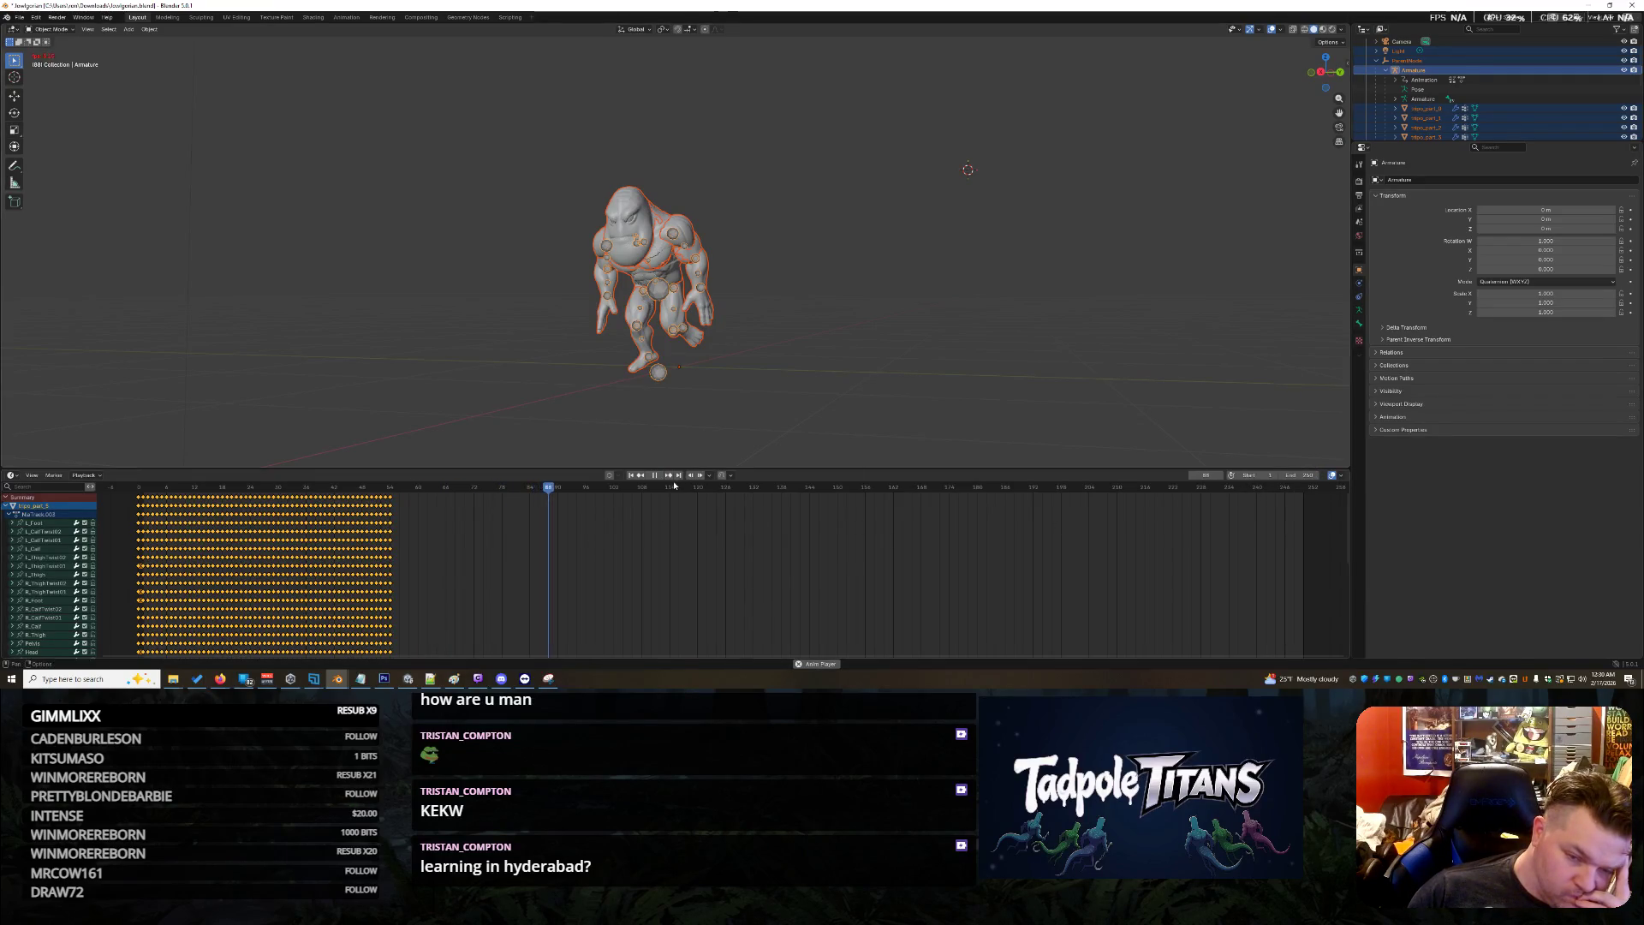
{"action": "mouse_move", "coordinate": [1302, 474]}
{"action": "left_mouse_down"}
{"action": "mouse_move", "coordinate": [1181, 474]}
{"action": "mouse_move", "coordinate": [1250, 475]}
{"action": "mouse_move", "coordinate": [1214, 474]}
{"action": "left_mouse_up"}
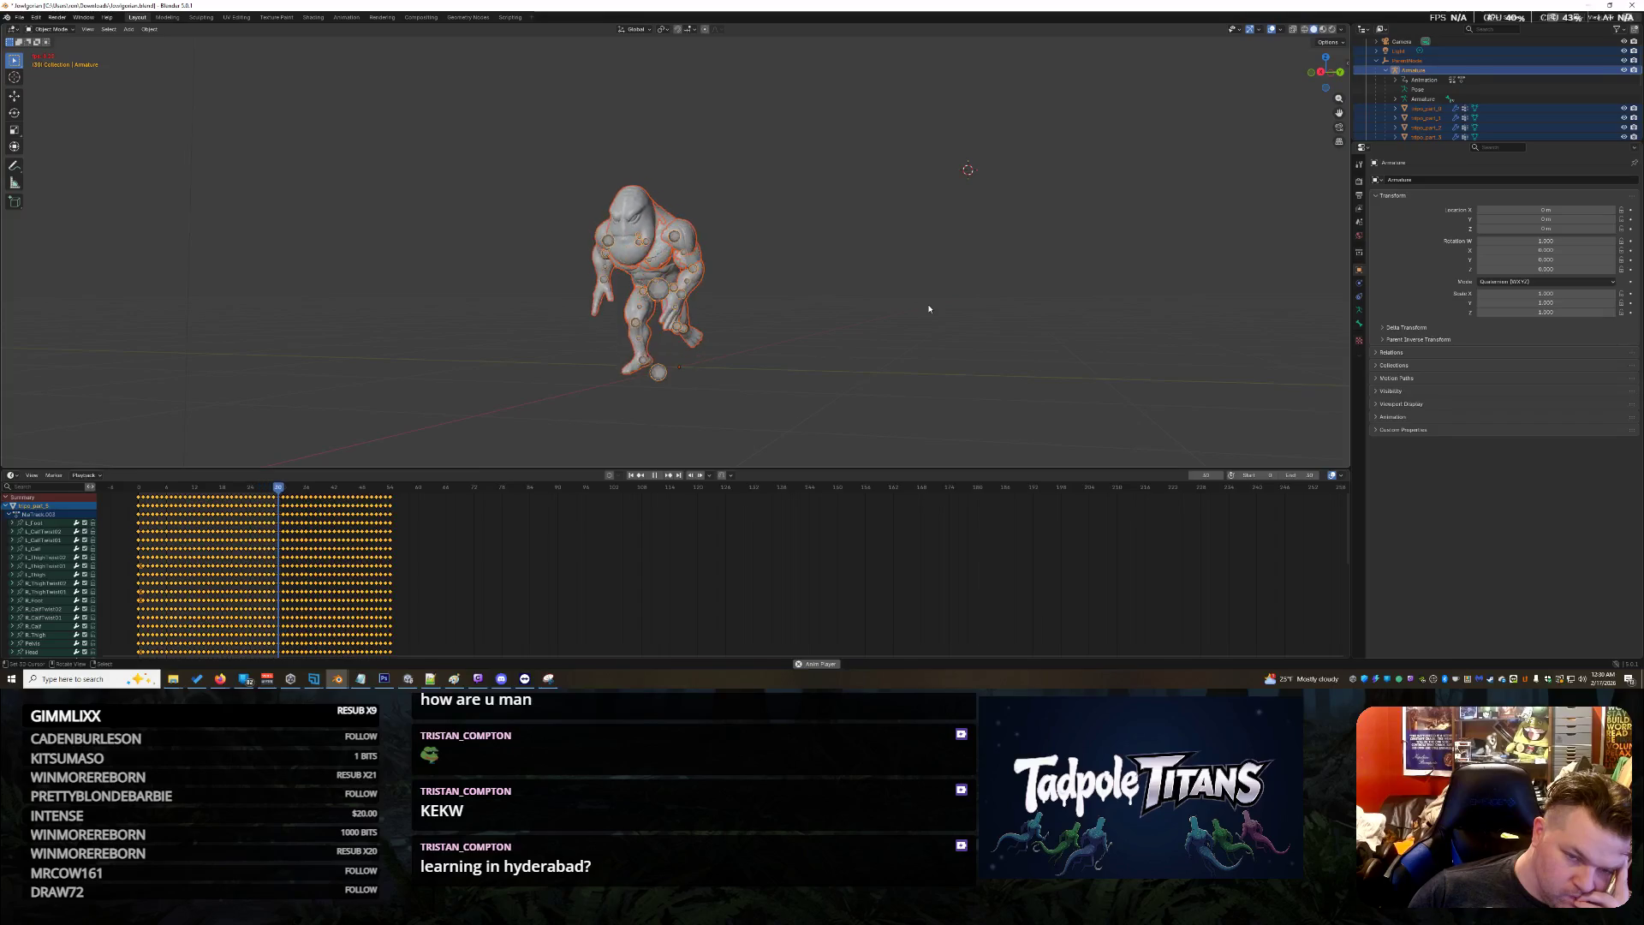
{"action": "left_click", "coordinate": [1299, 474]}
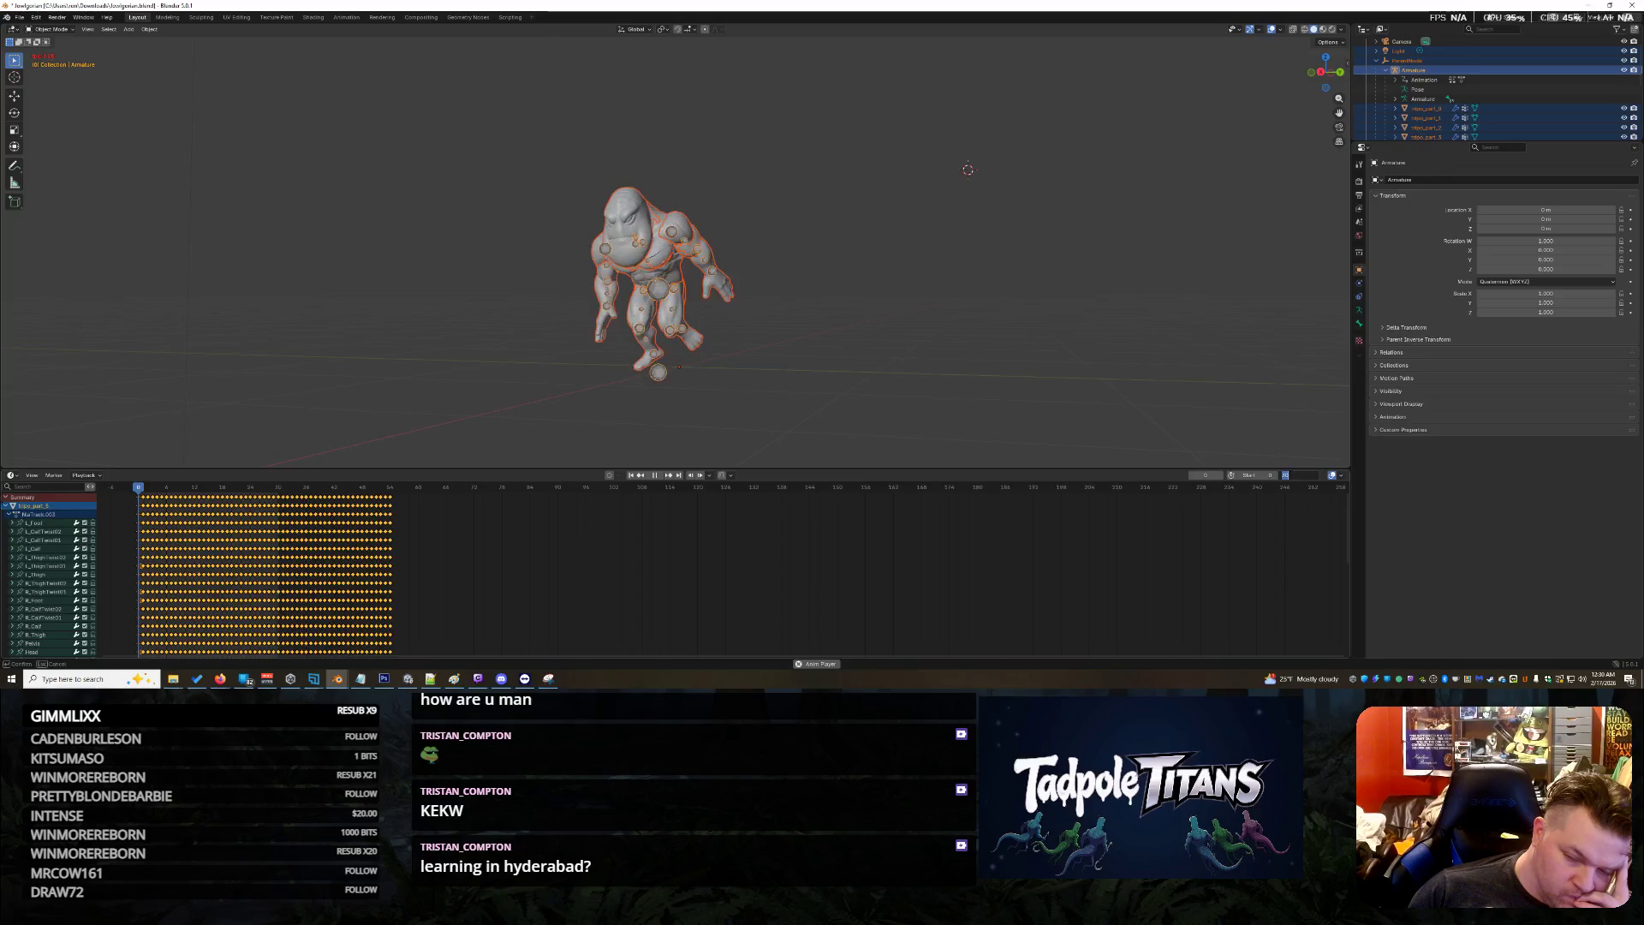
Set the playback End frame to 29, then 24, and nudge it down by one more
{"action": "type", "text": "29"}
{"action": "key", "text": "Return"}
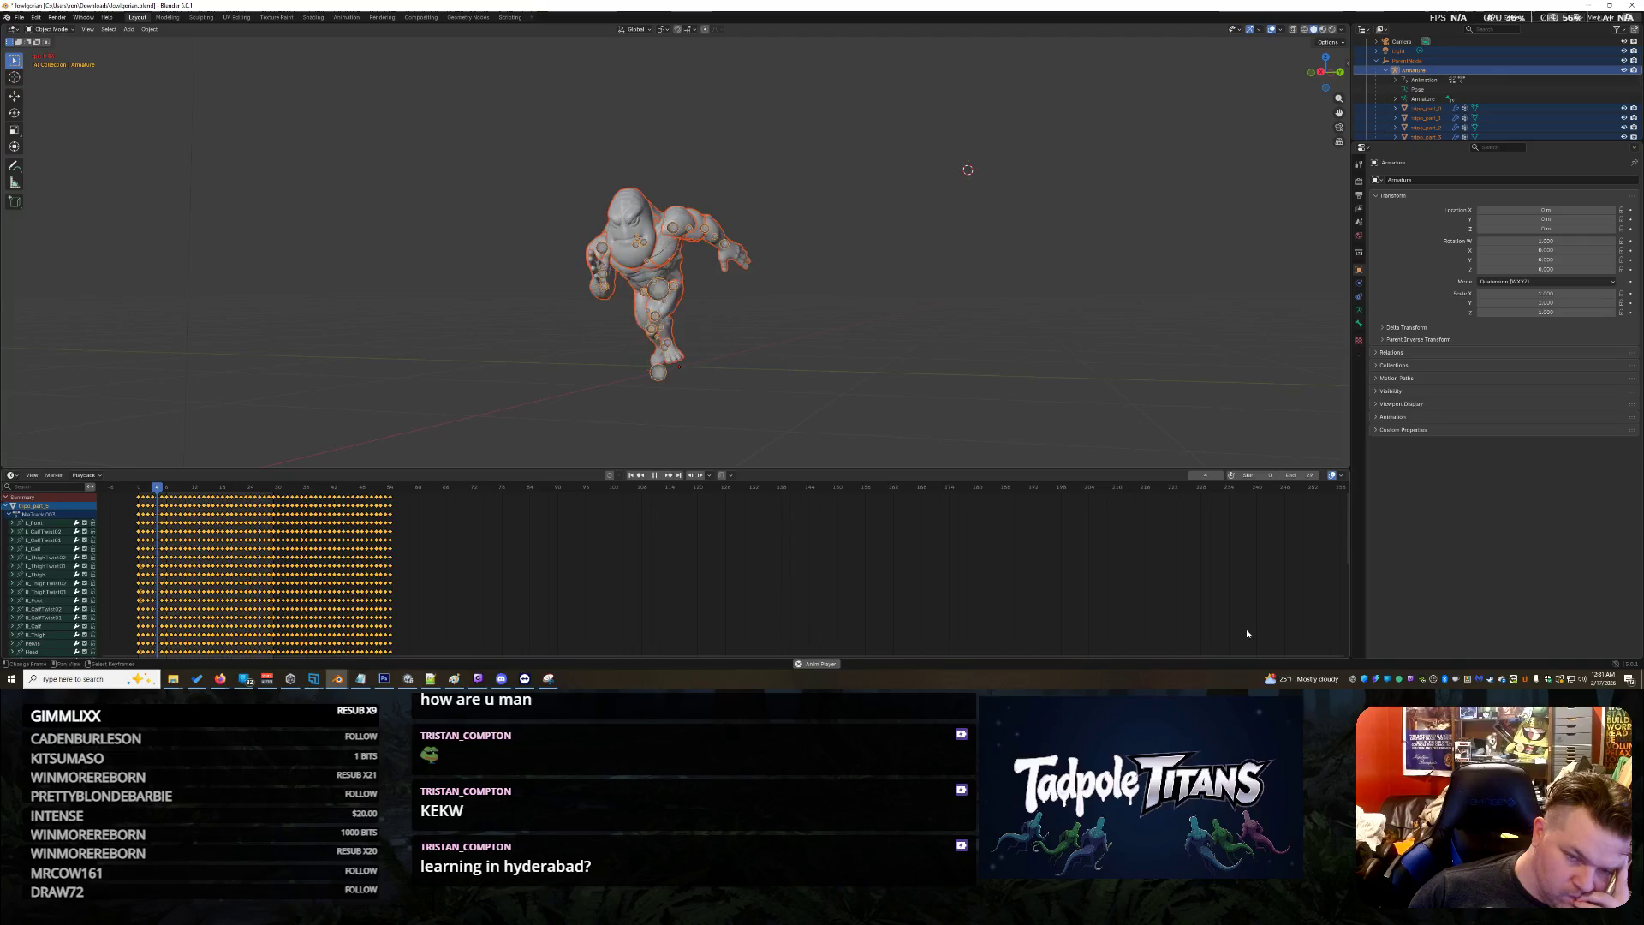
{"action": "left_click", "coordinate": [1301, 474]}
{"action": "type", "text": "24"}
{"action": "key", "text": "Return"}
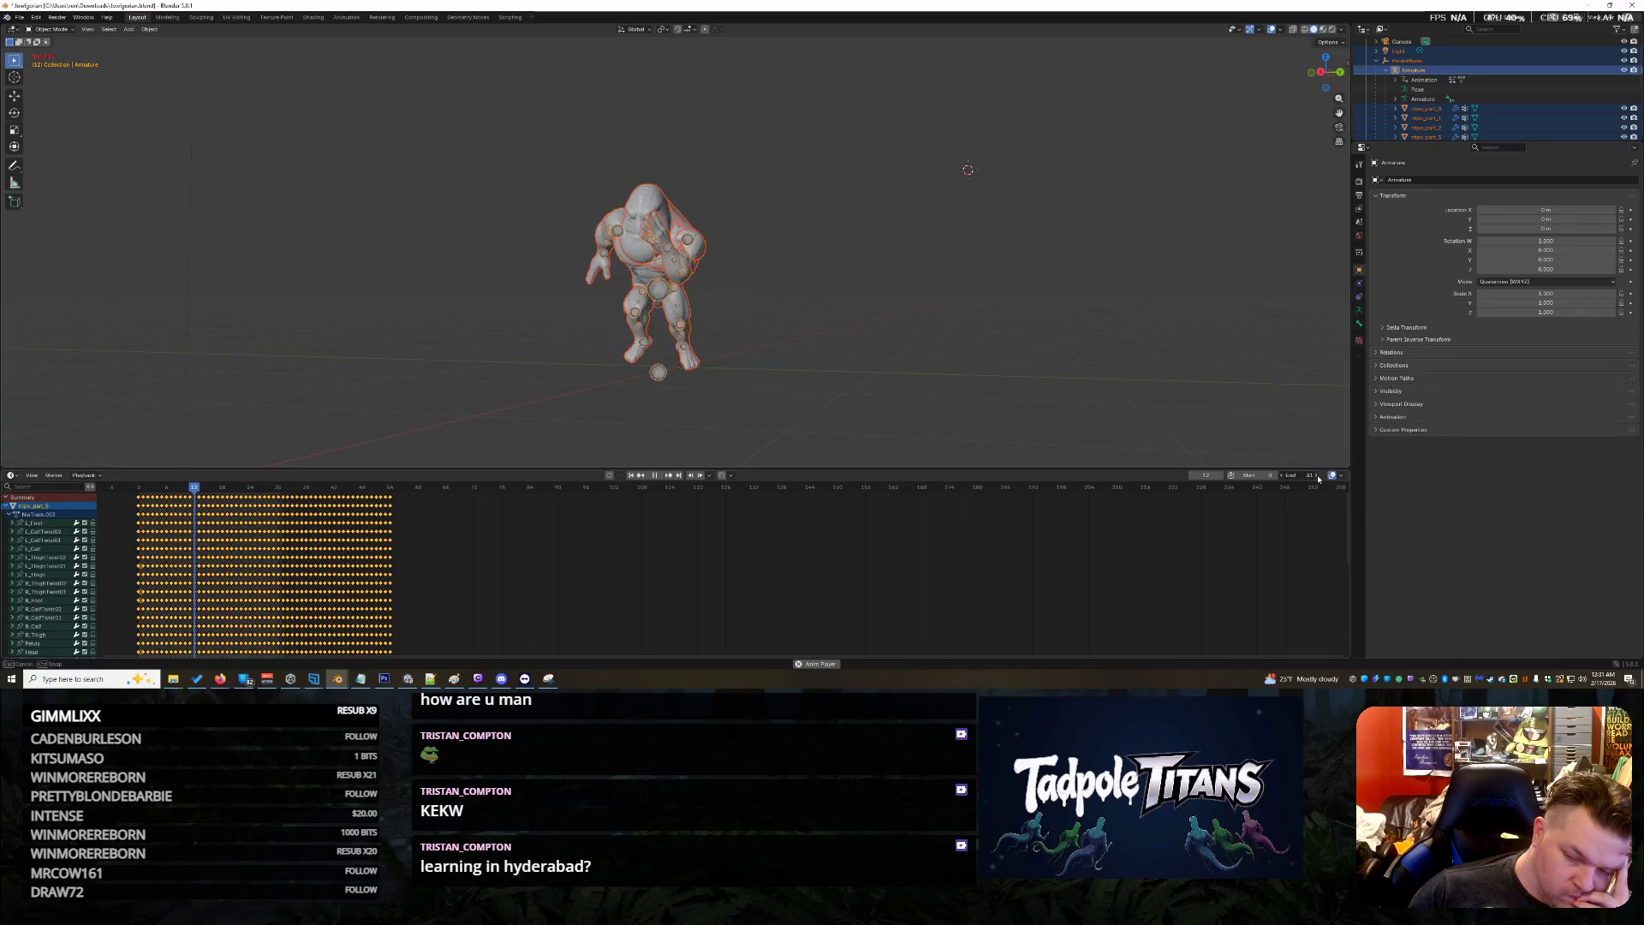
{"action": "left_click", "coordinate": [1280, 476]}
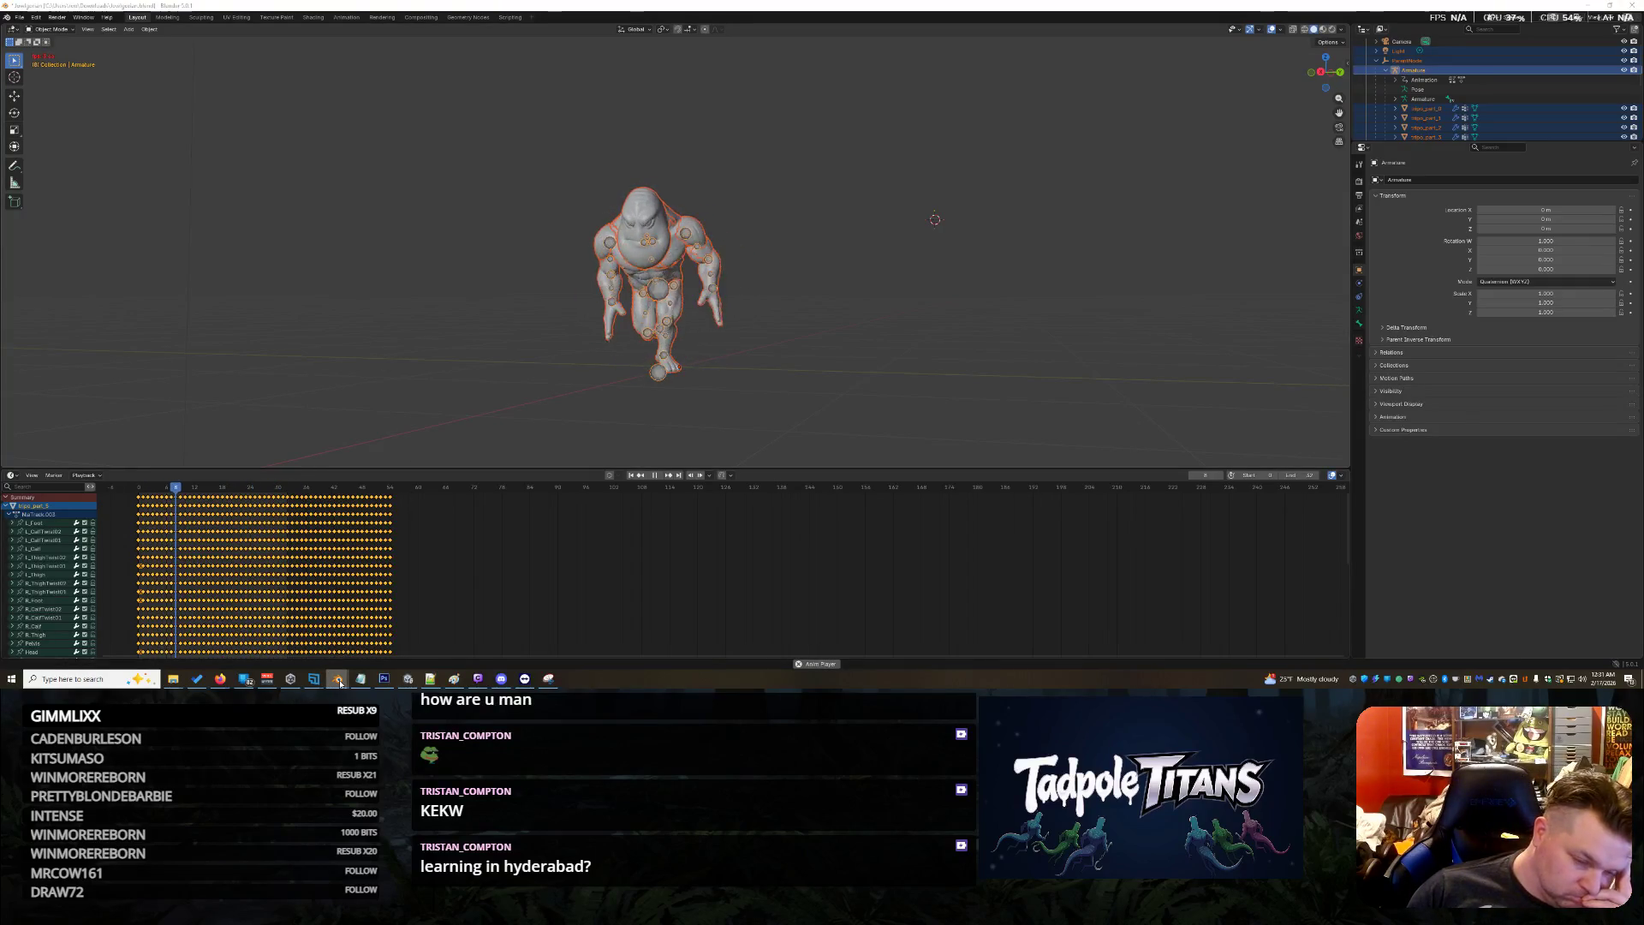
Switch to the Kraylie Bones file, orbit to the creature's side, and select all its bones
{"action": "mouse_move", "coordinate": [340, 683]}
{"action": "left_click", "coordinate": [284, 634]}
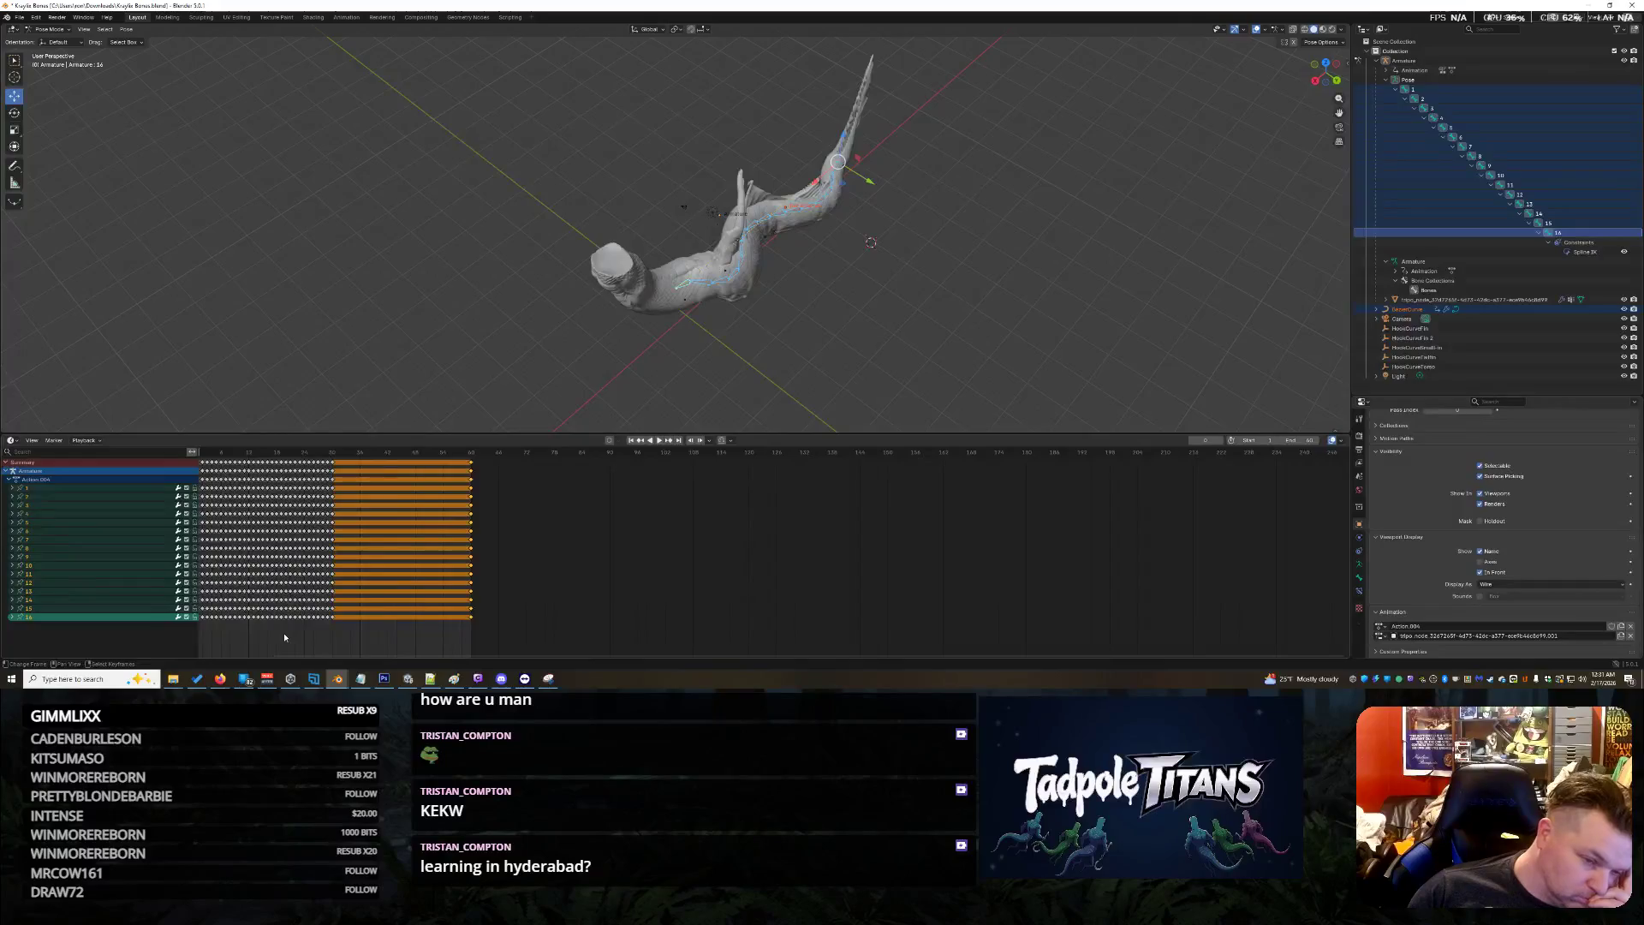
{"action": "middle_click_drag", "start_coordinate": [954, 394], "coordinate": [500, 177]}
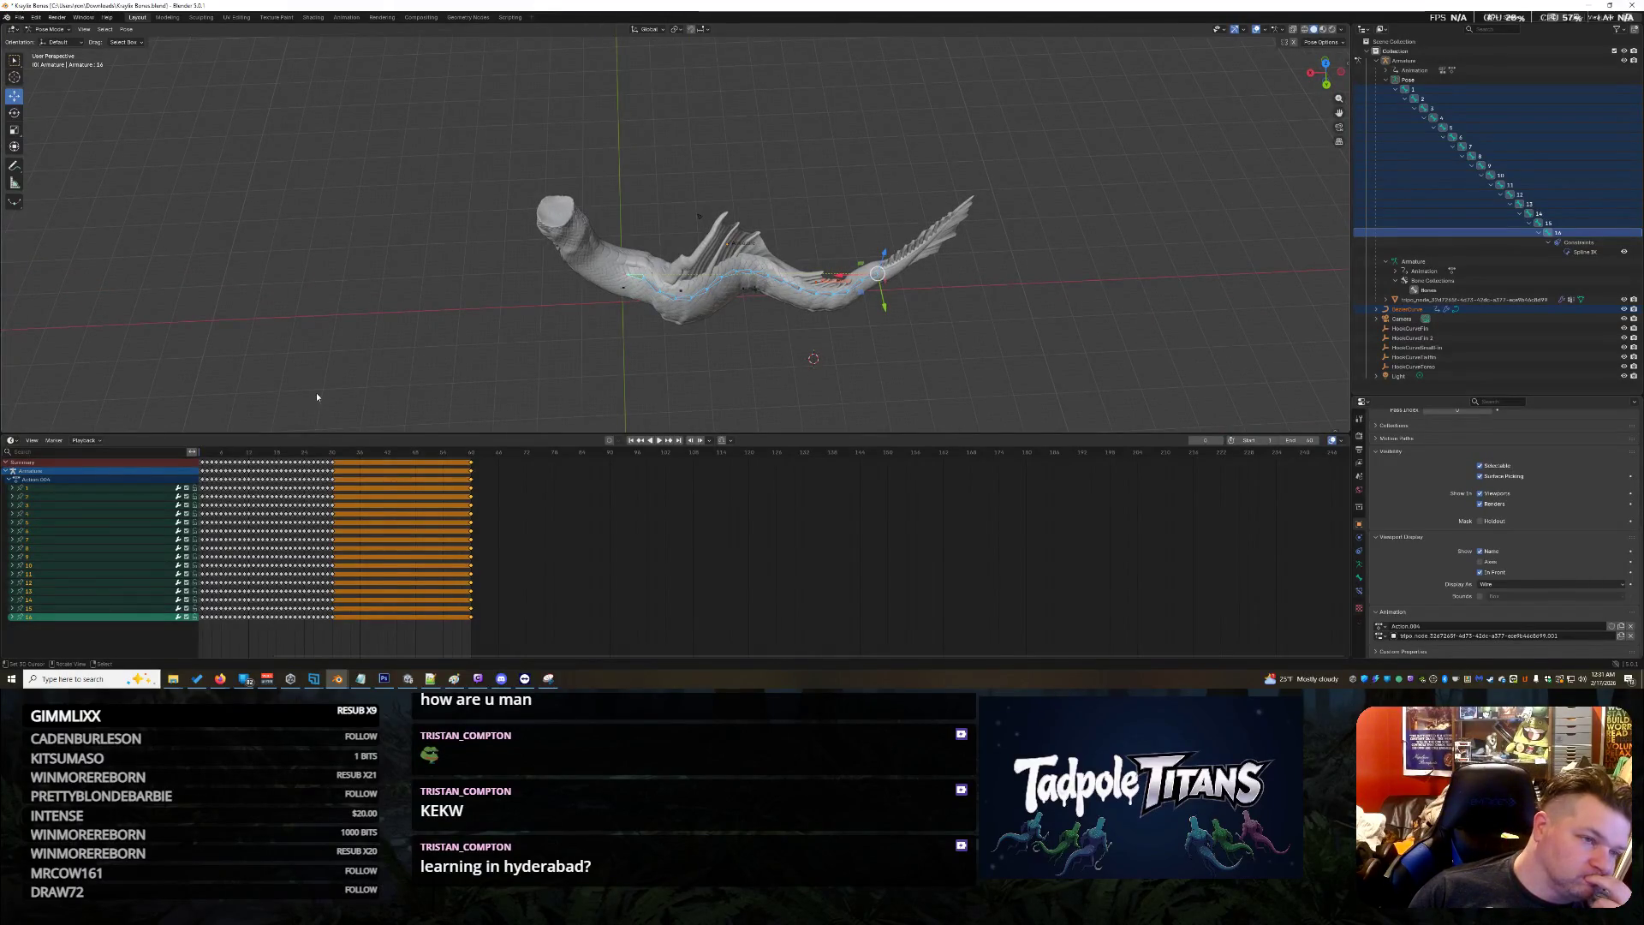
{"action": "left_click", "coordinate": [604, 272]}
{"action": "mouse_move", "coordinate": [411, 172]}
{"action": "left_mouse_down"}
{"action": "mouse_move", "coordinate": [510, 231]}
{"action": "mouse_move", "coordinate": [1056, 388]}
{"action": "left_mouse_up"}
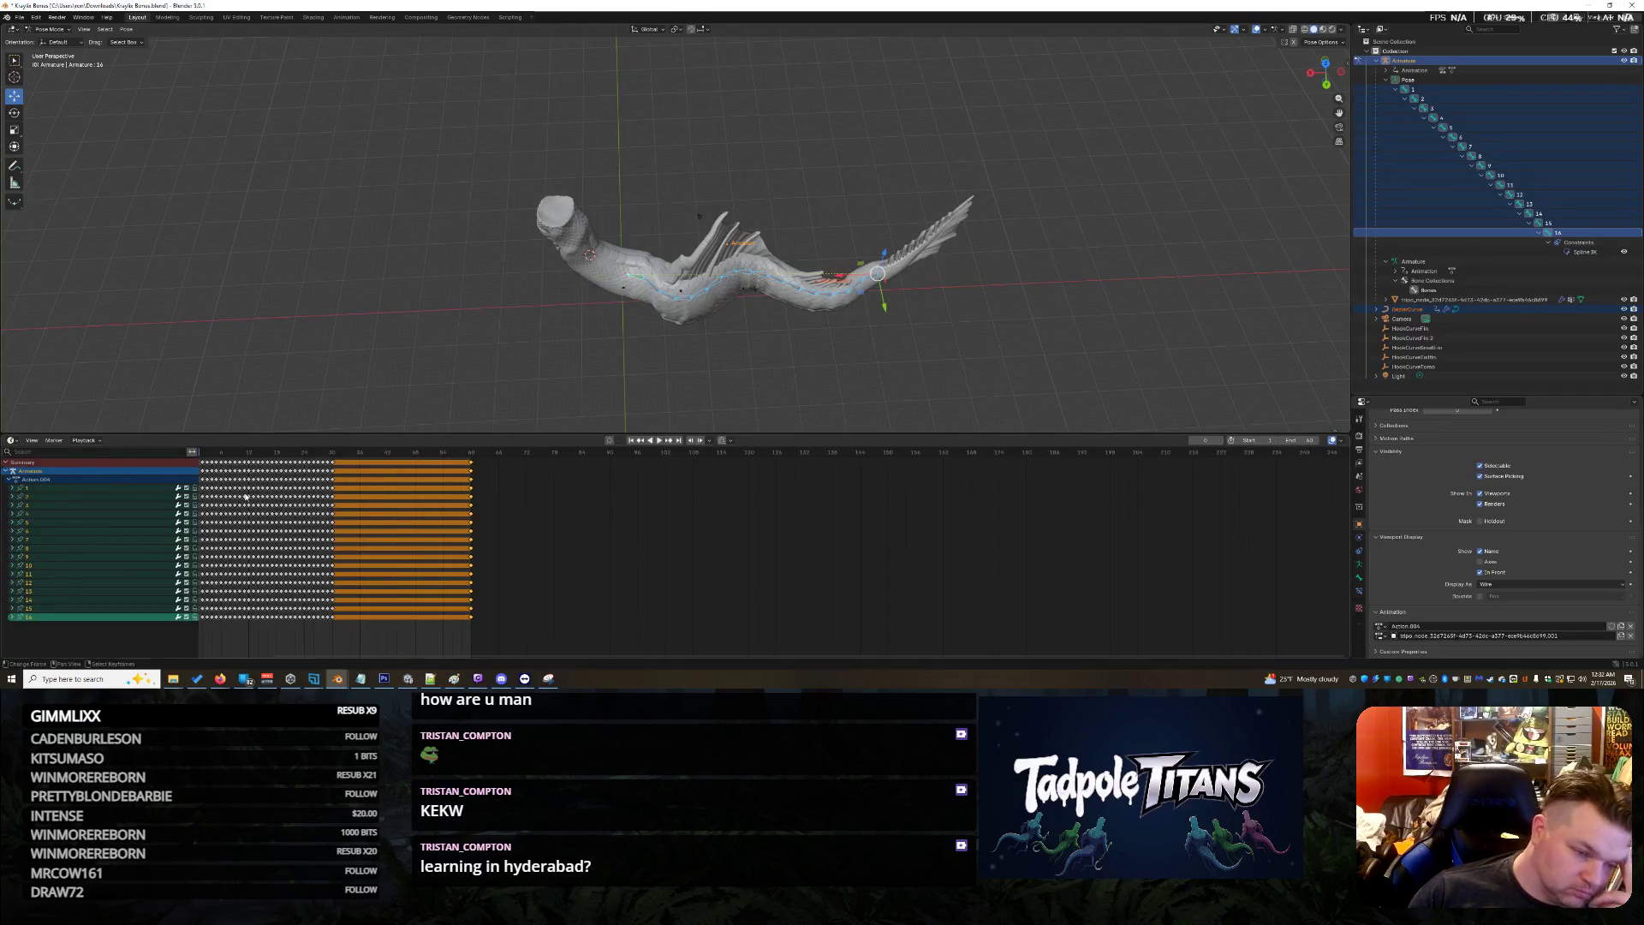
Scrub the Dope Sheet and shift the selected key column to frame 1
{"action": "mouse_move", "coordinate": [347, 531]}
{"action": "left_mouse_down"}
{"action": "mouse_move", "coordinate": [220, 523]}
{"action": "mouse_move", "coordinate": [207, 459]}
{"action": "mouse_move", "coordinate": [264, 482]}
{"action": "left_mouse_up"}
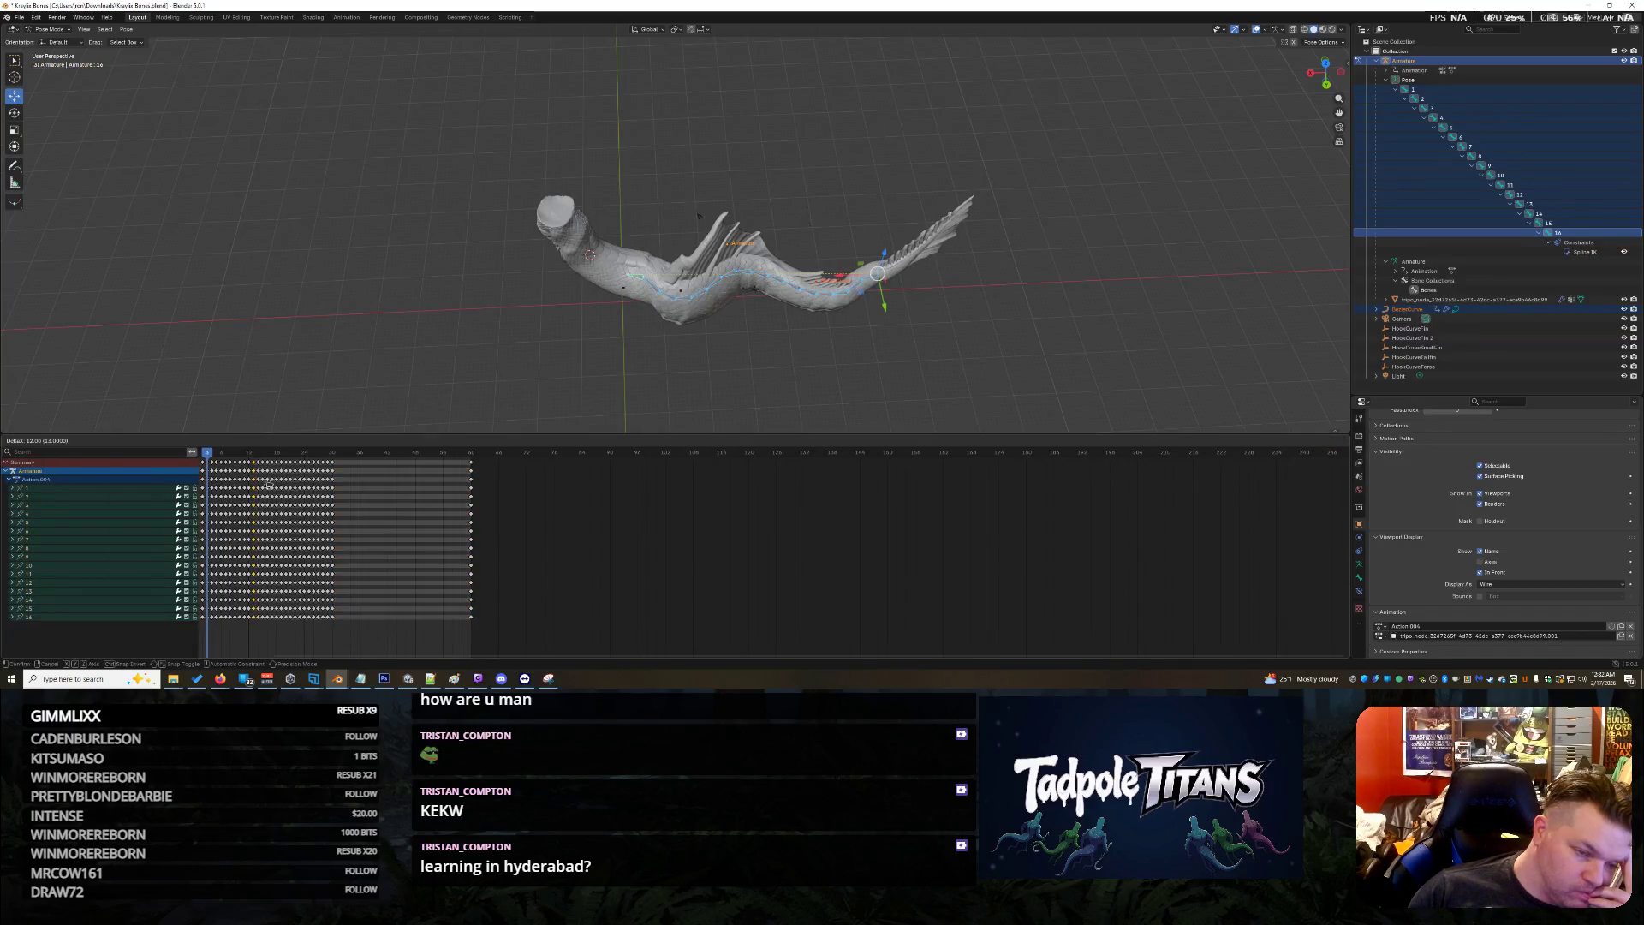
{"action": "left_click_drag", "start_coordinate": [394, 542], "coordinate": [325, 527]}
{"action": "left_click_drag", "start_coordinate": [220, 514], "coordinate": [1345, 513]}
{"action": "left_click_drag", "start_coordinate": [202, 514], "coordinate": [203, 518]}
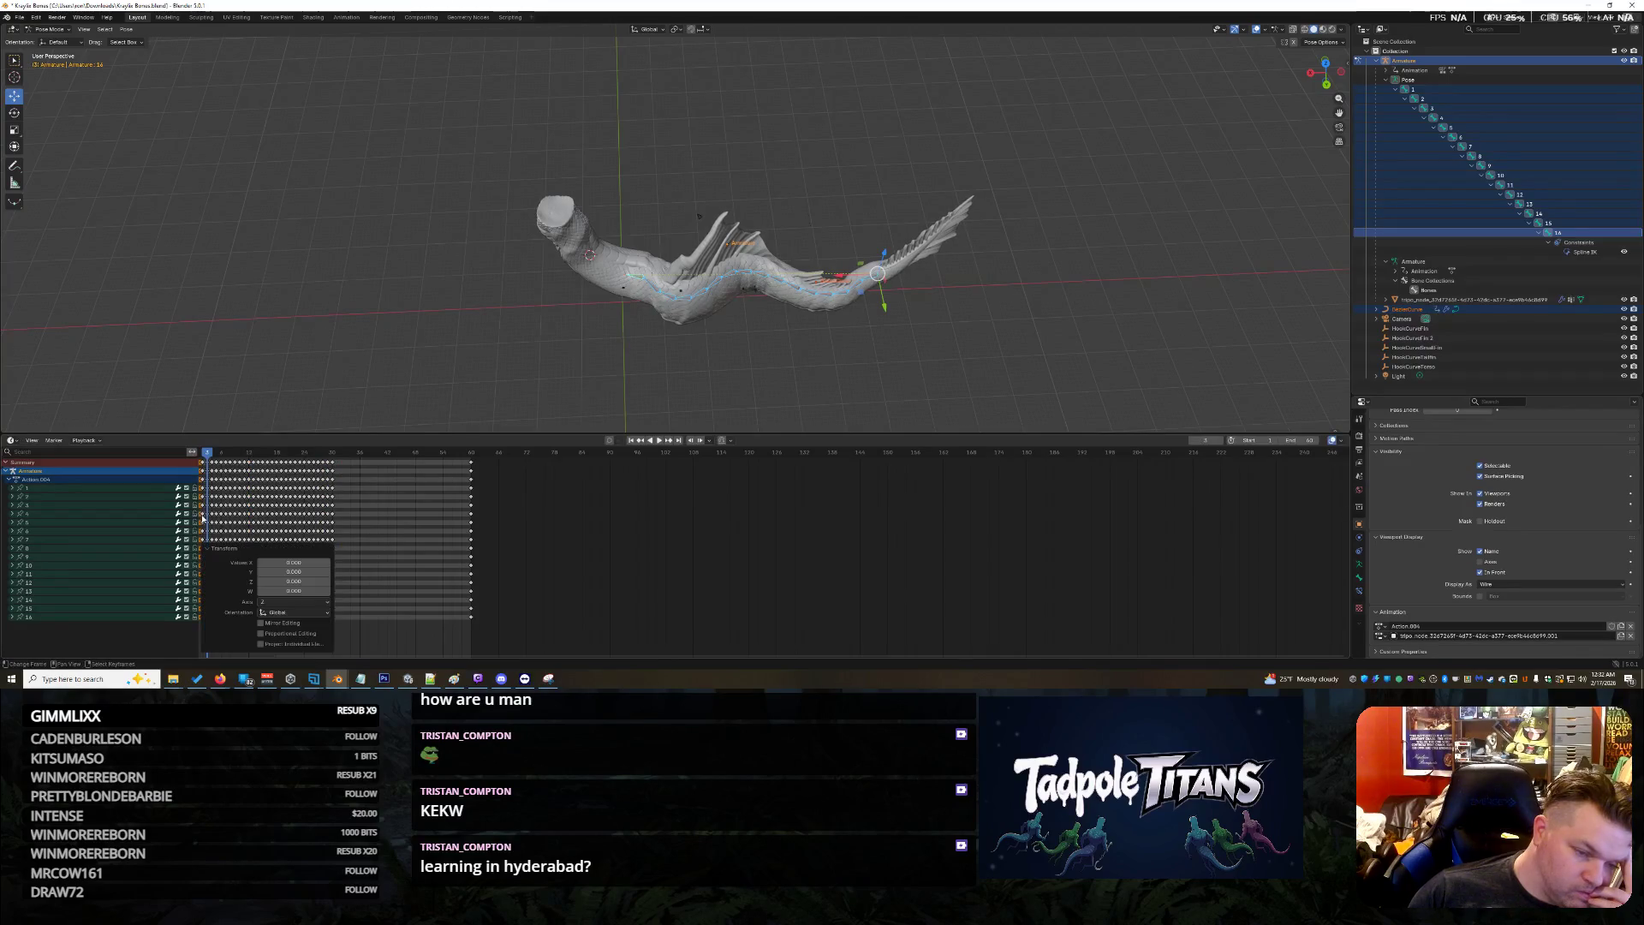
{"action": "left_click", "coordinate": [383, 599]}
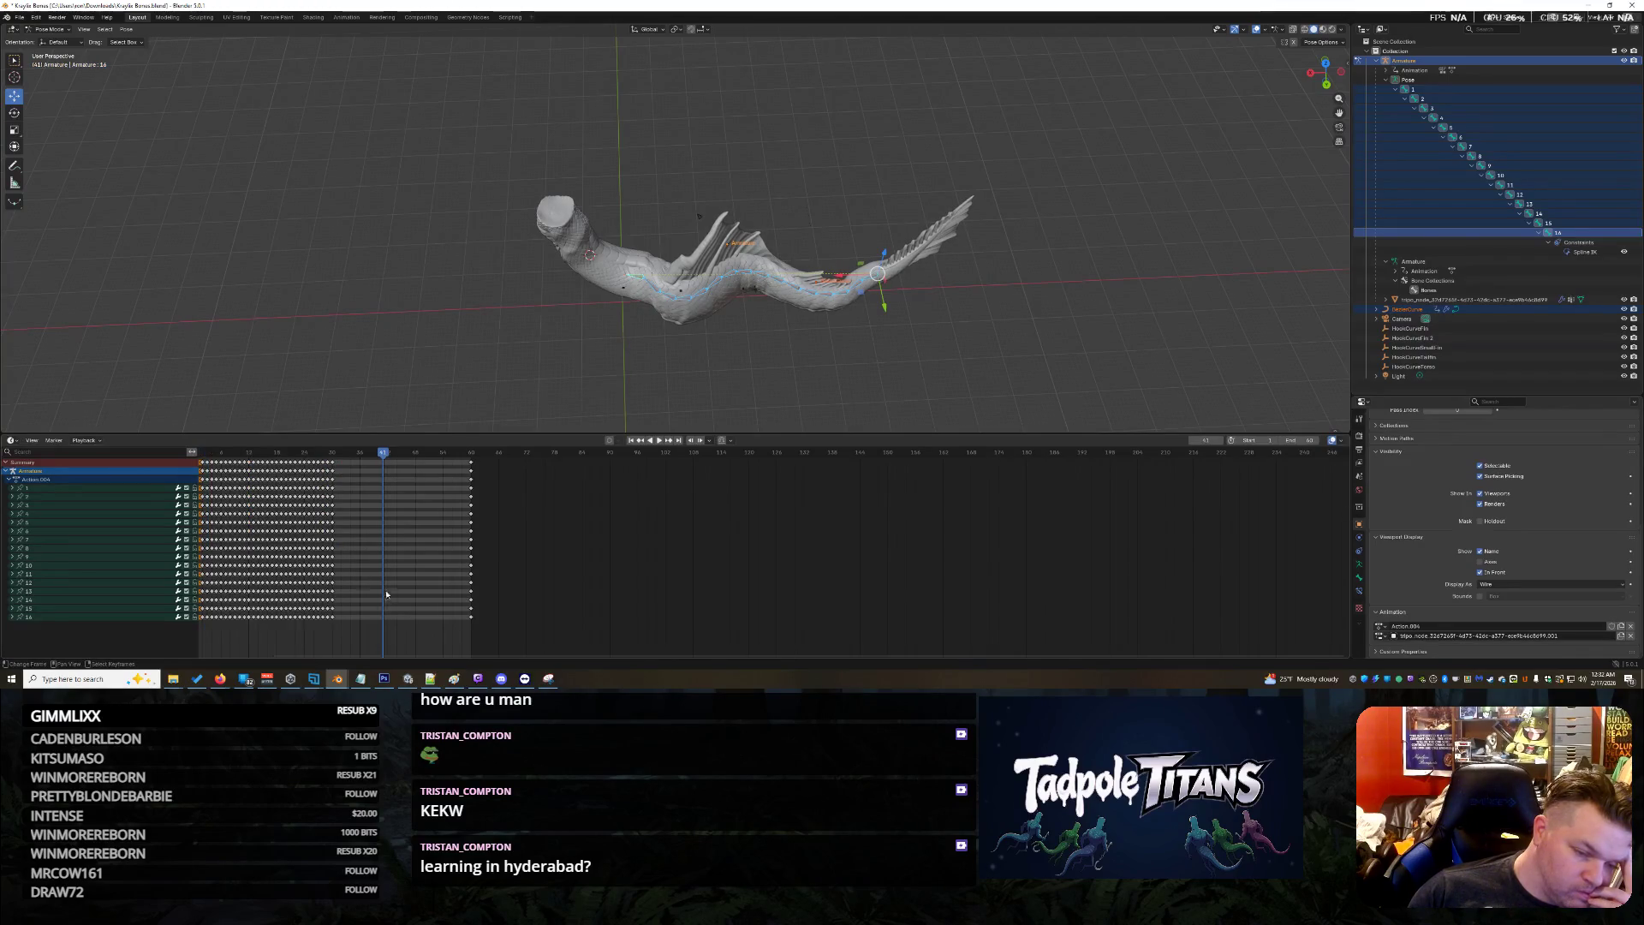
{"action": "left_click", "coordinate": [206, 463]}
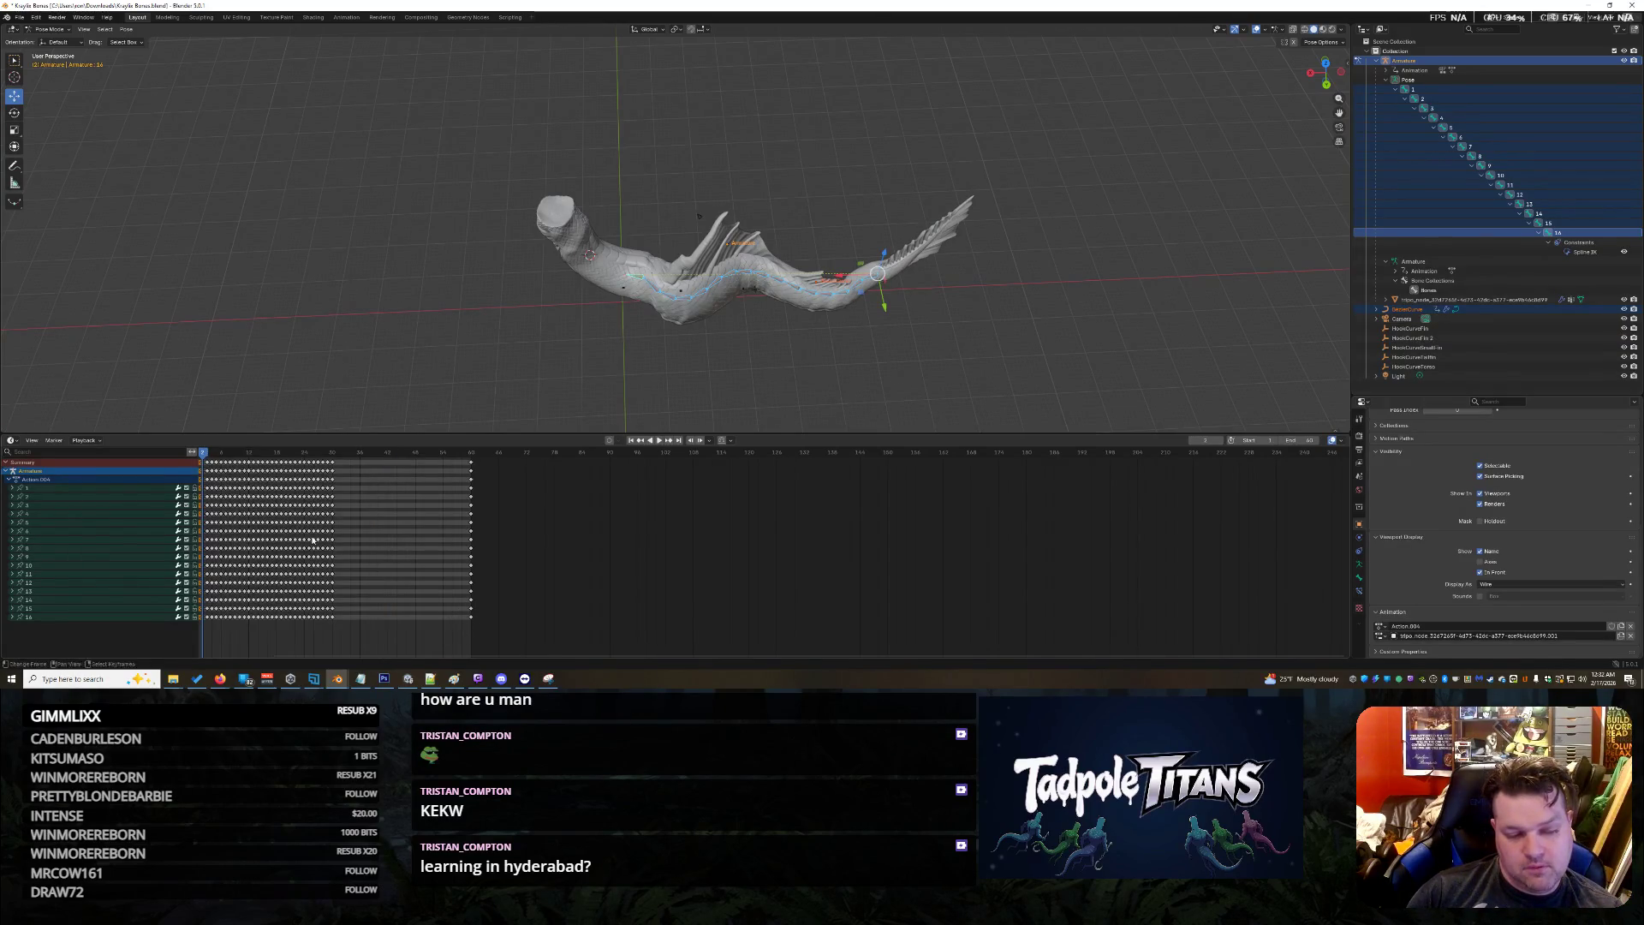
Select keys around the 30–60 hold and move the first-column keys by one frame
{"action": "key", "text": "Right"}
{"action": "left_click", "coordinate": [396, 521]}
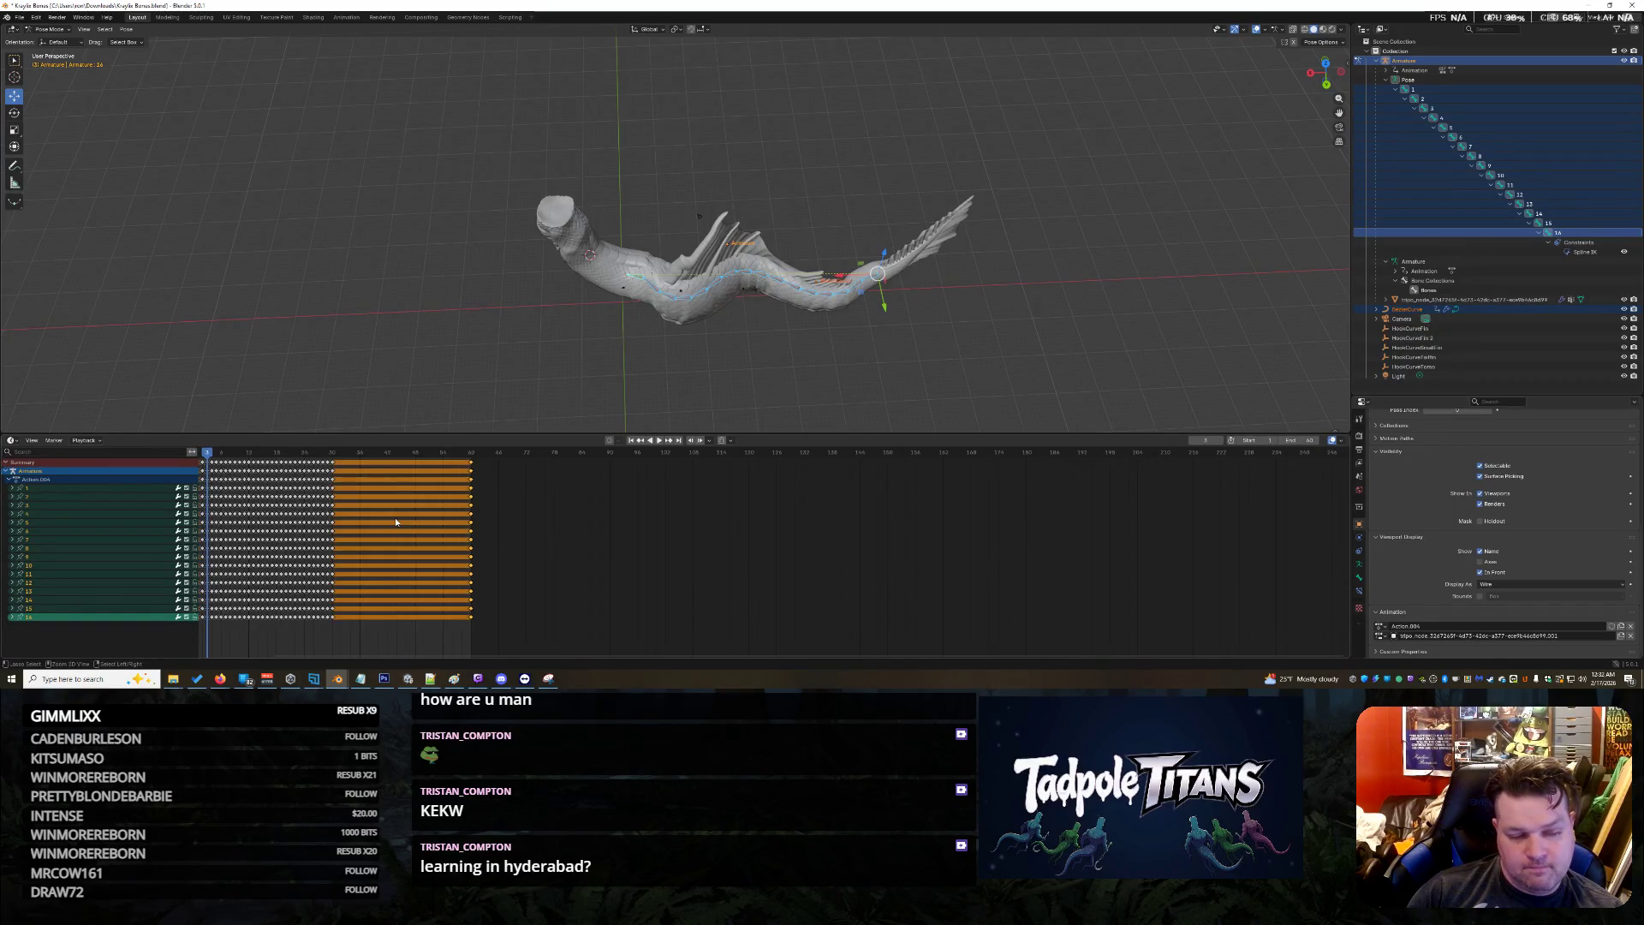
{"action": "left_click", "coordinate": [610, 597]}
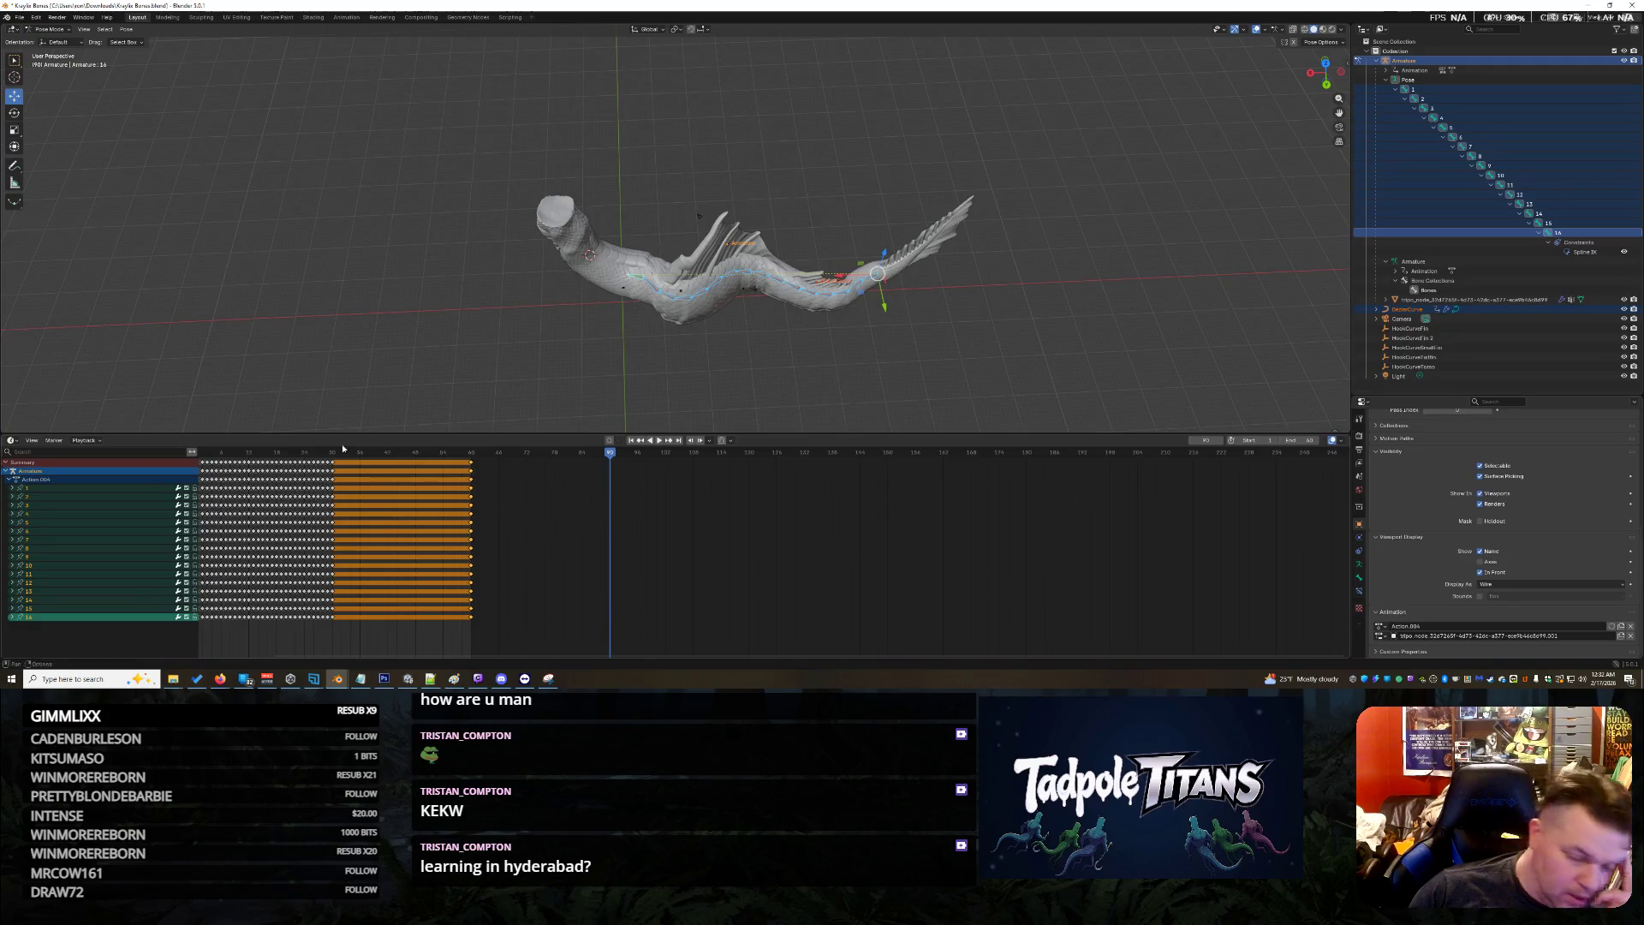
{"action": "left_click", "coordinate": [203, 463]}
{"action": "left_click_drag", "start_coordinate": [203, 463], "coordinate": [206, 470]}
{"action": "left_click", "coordinate": [430, 453]}
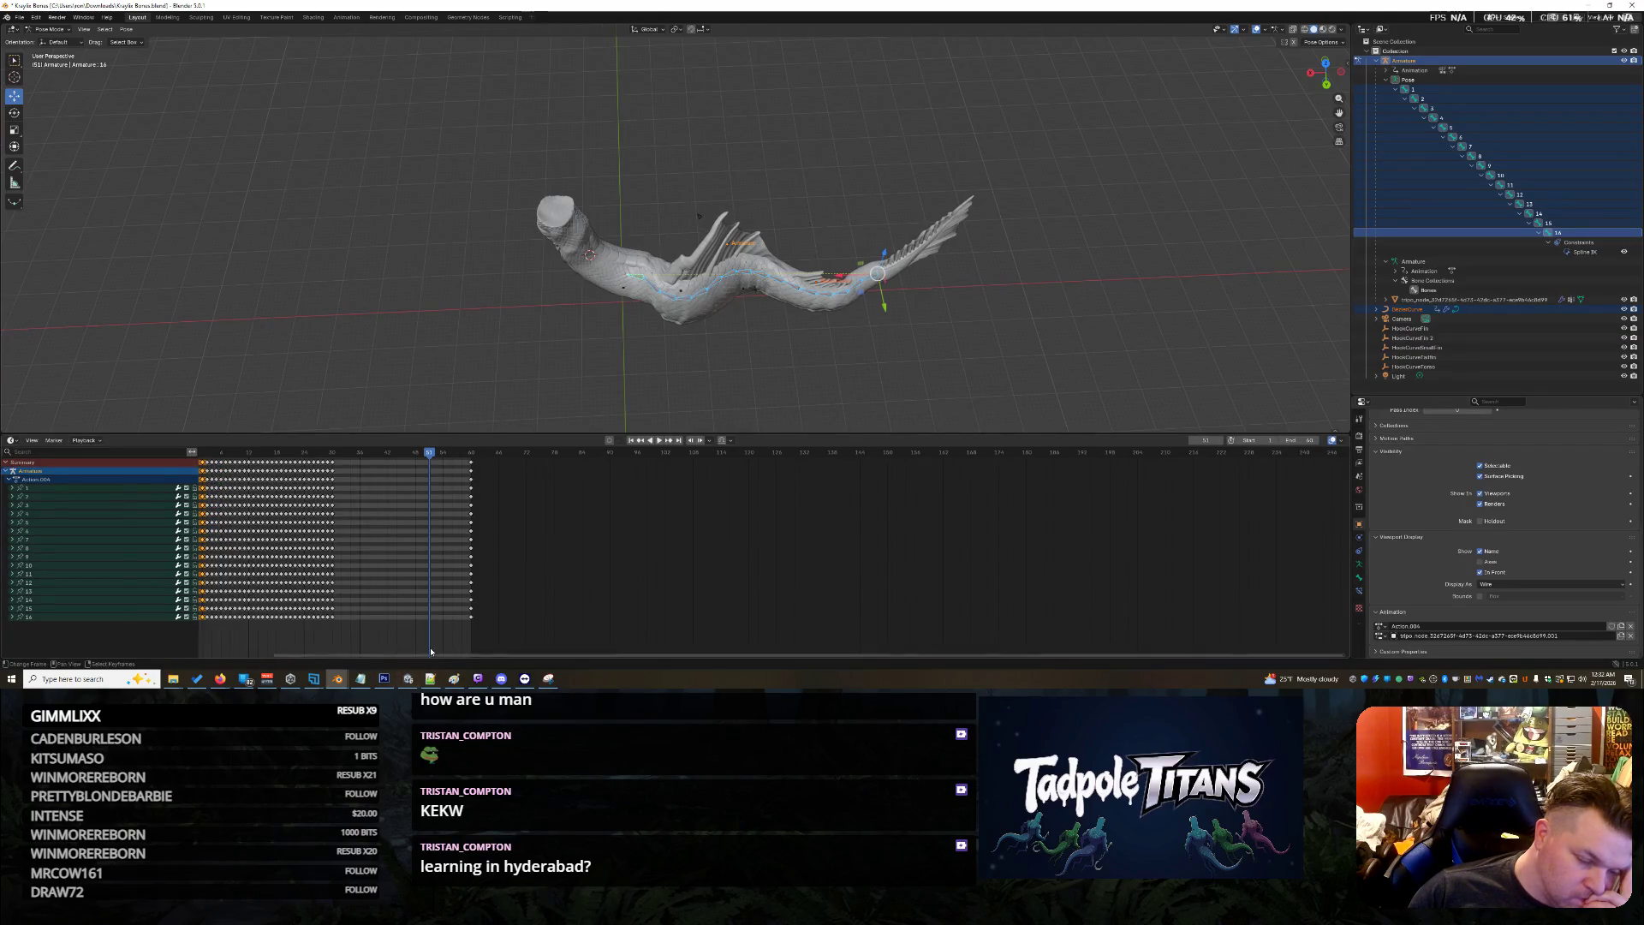
{"action": "key", "text": "Right"}
{"action": "key", "text": "Right"}
{"action": "key", "text": "Right"}
{"action": "key", "text": "Right"}
{"action": "key", "text": "Right"}
Box-select all the bones' keyframes and delete them
{"action": "mouse_move", "coordinate": [516, 593]}
{"action": "left_mouse_down"}
{"action": "mouse_move", "coordinate": [308, 493]}
{"action": "mouse_move", "coordinate": [198, 463]}
{"action": "left_mouse_up"}
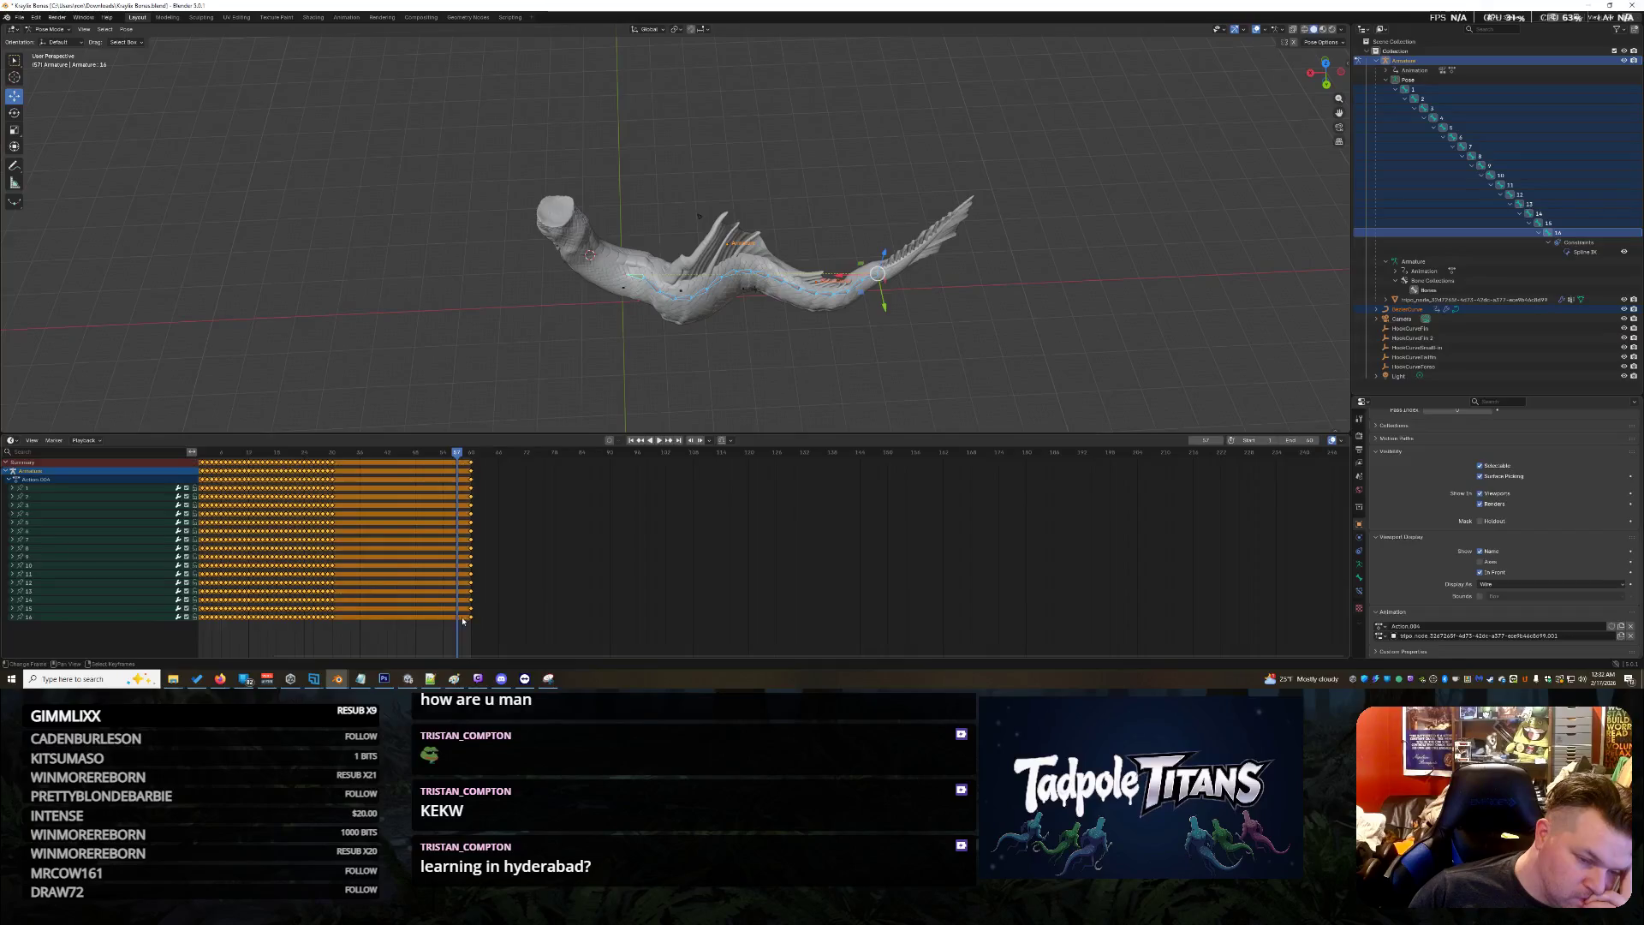
{"action": "key", "text": "Delete"}
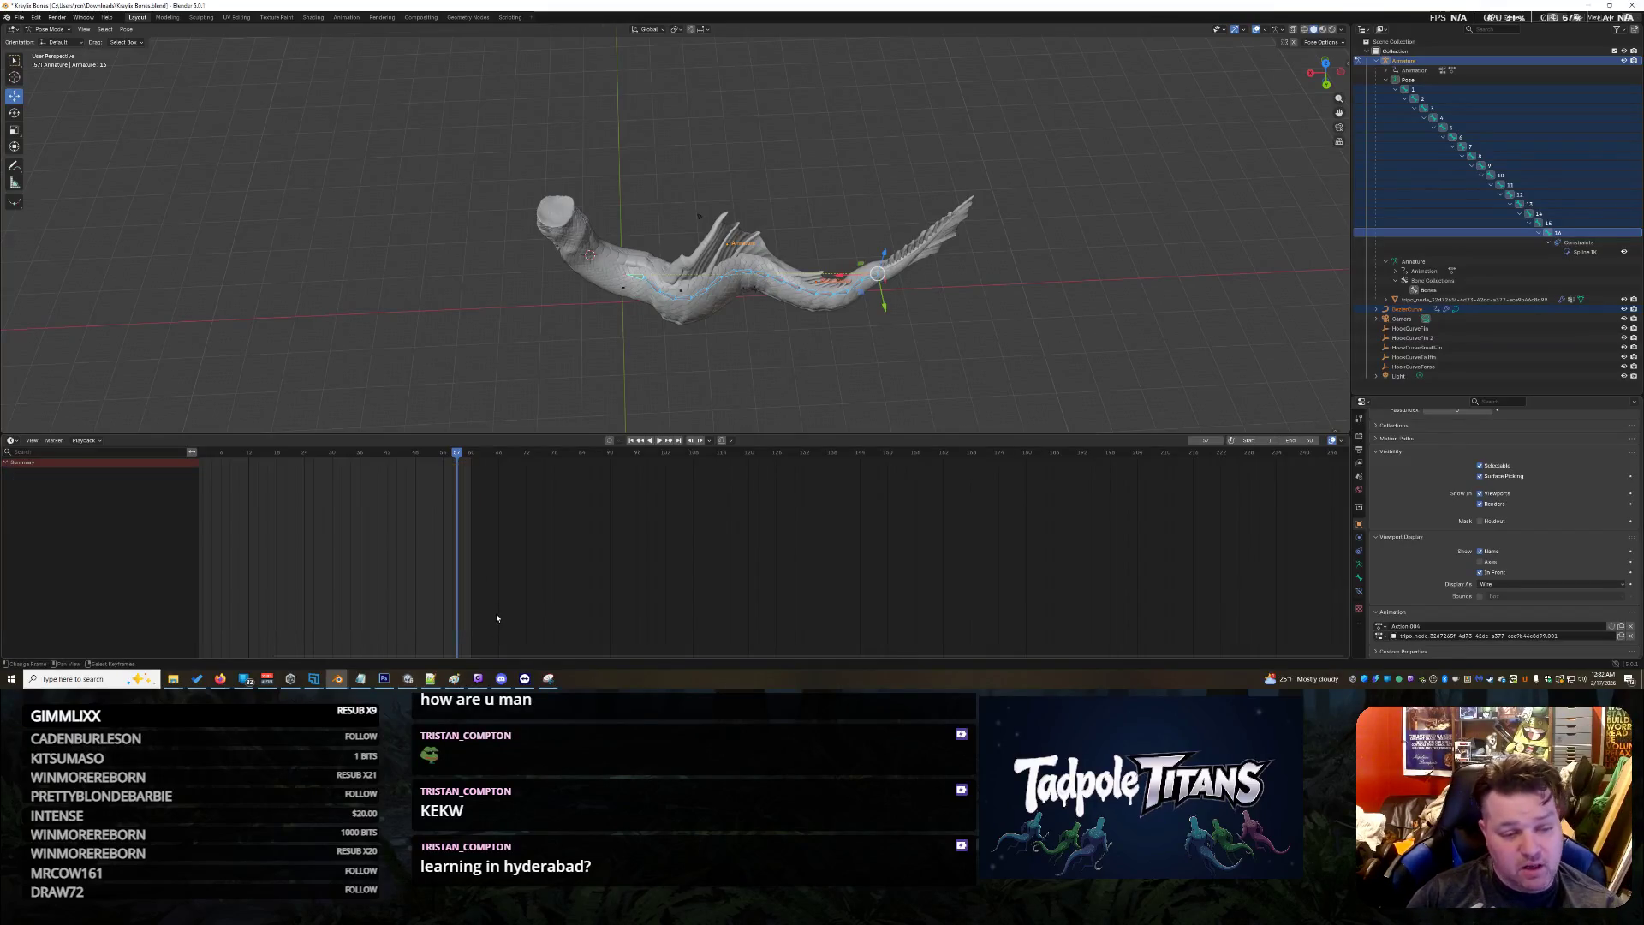
{"action": "left_click_drag", "start_coordinate": [437, 109], "coordinate": [1168, 431]}
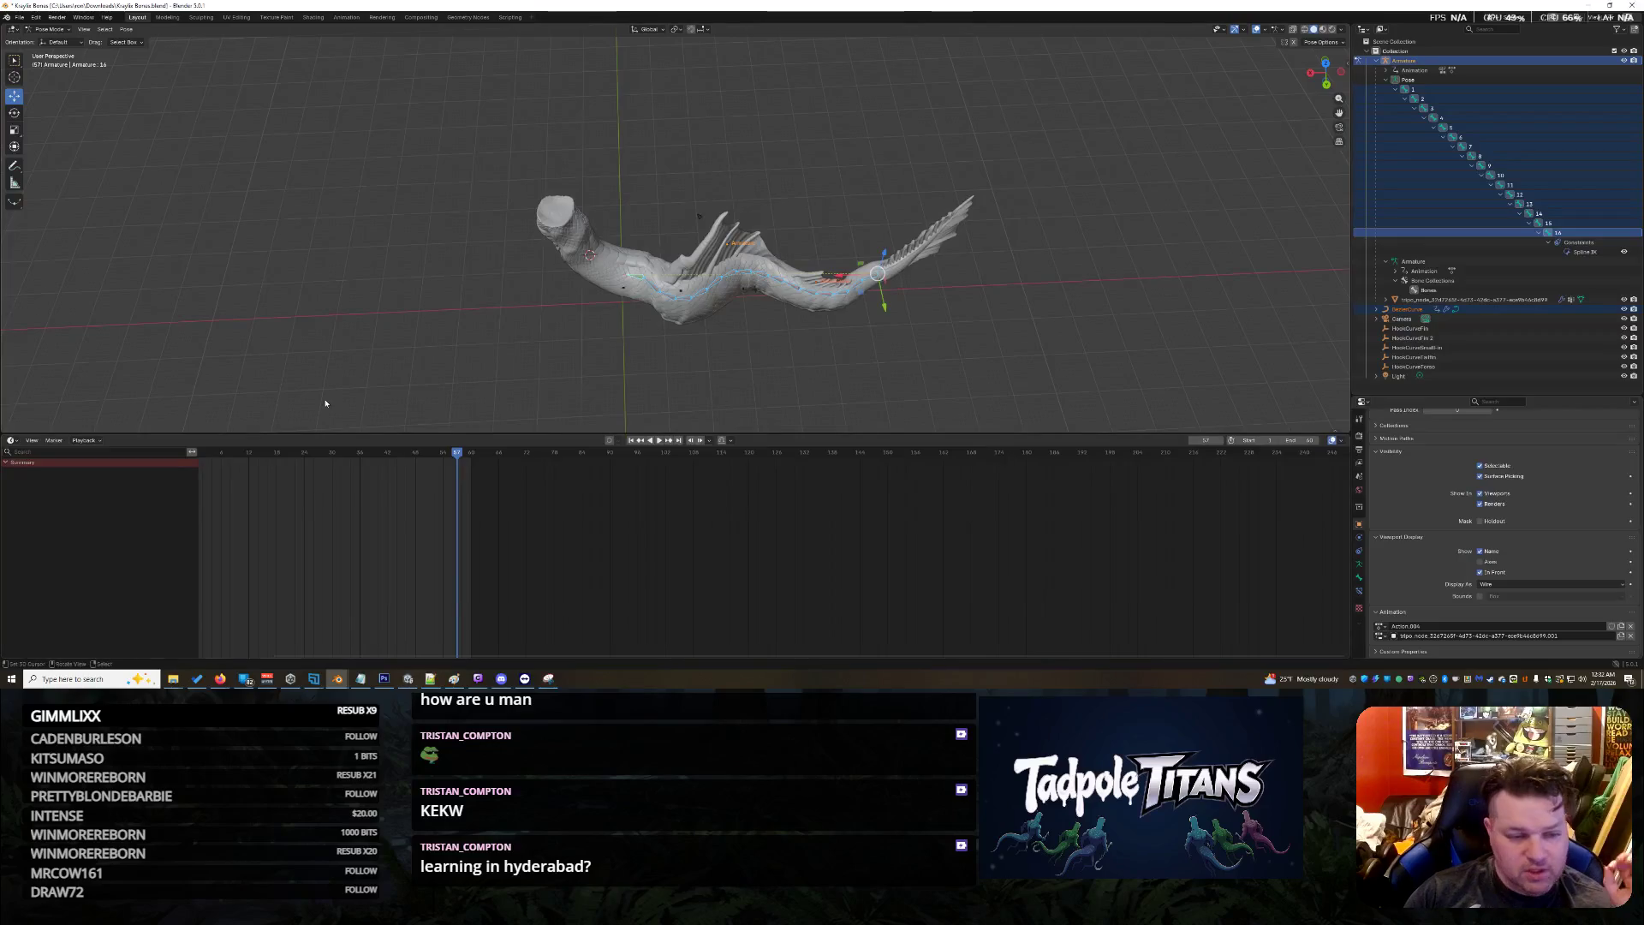
{"action": "left_click_drag", "start_coordinate": [1031, 169], "coordinate": [410, 381]}
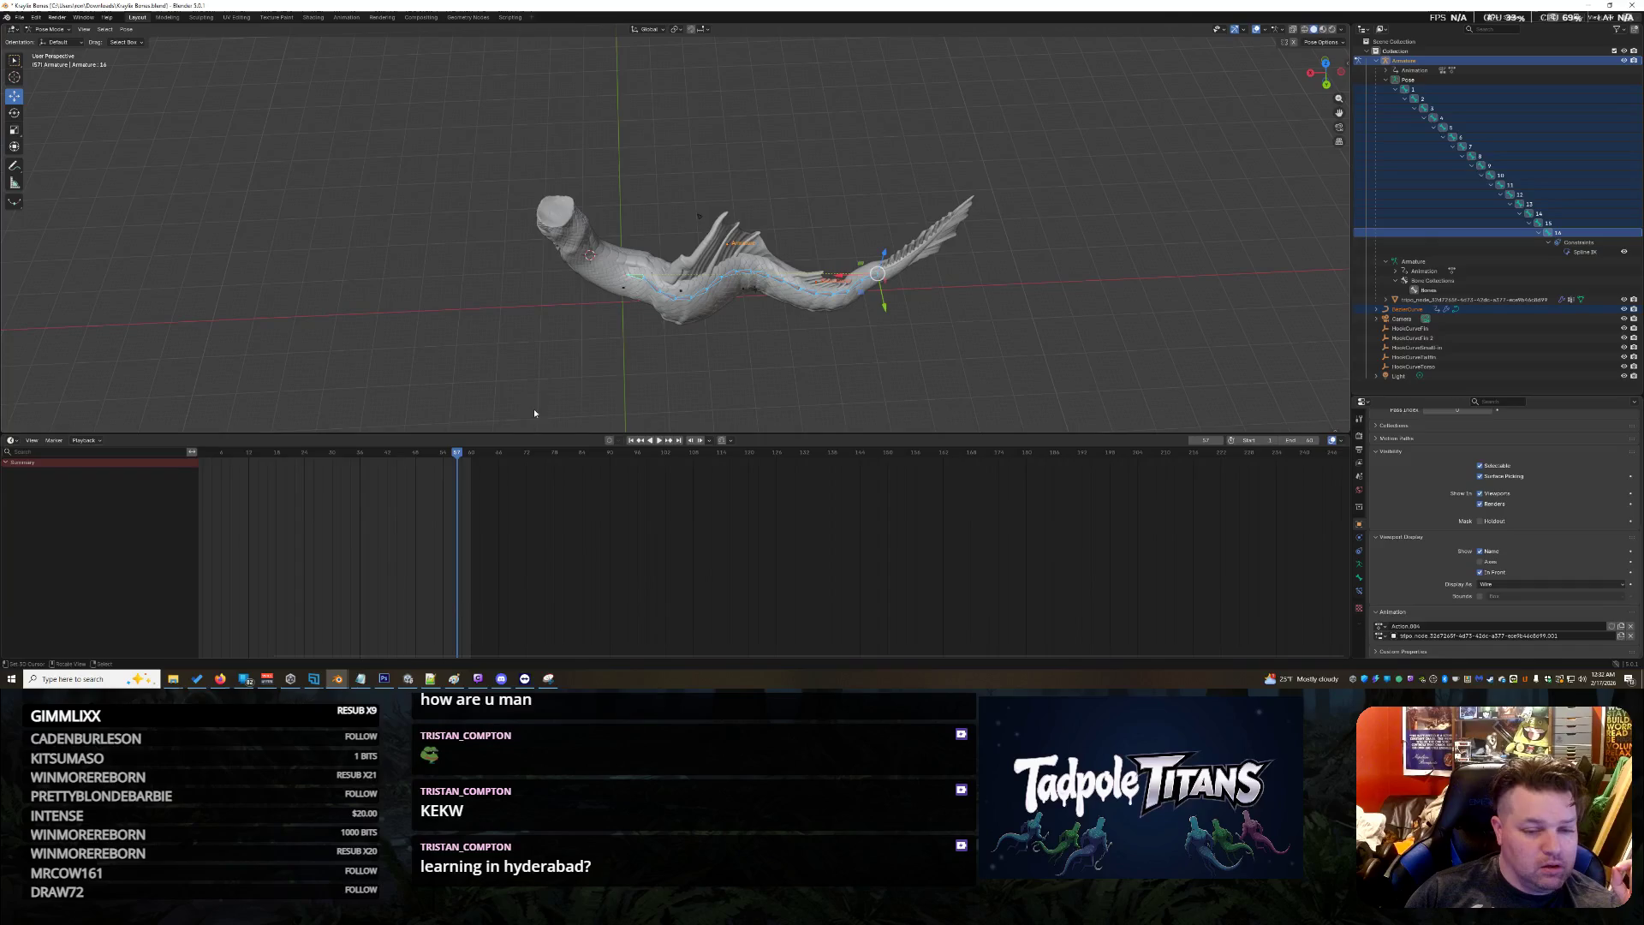
In the Animation workspace, return to frame 1 and try keying all channels, then undo it
{"action": "left_click", "coordinate": [346, 17]}
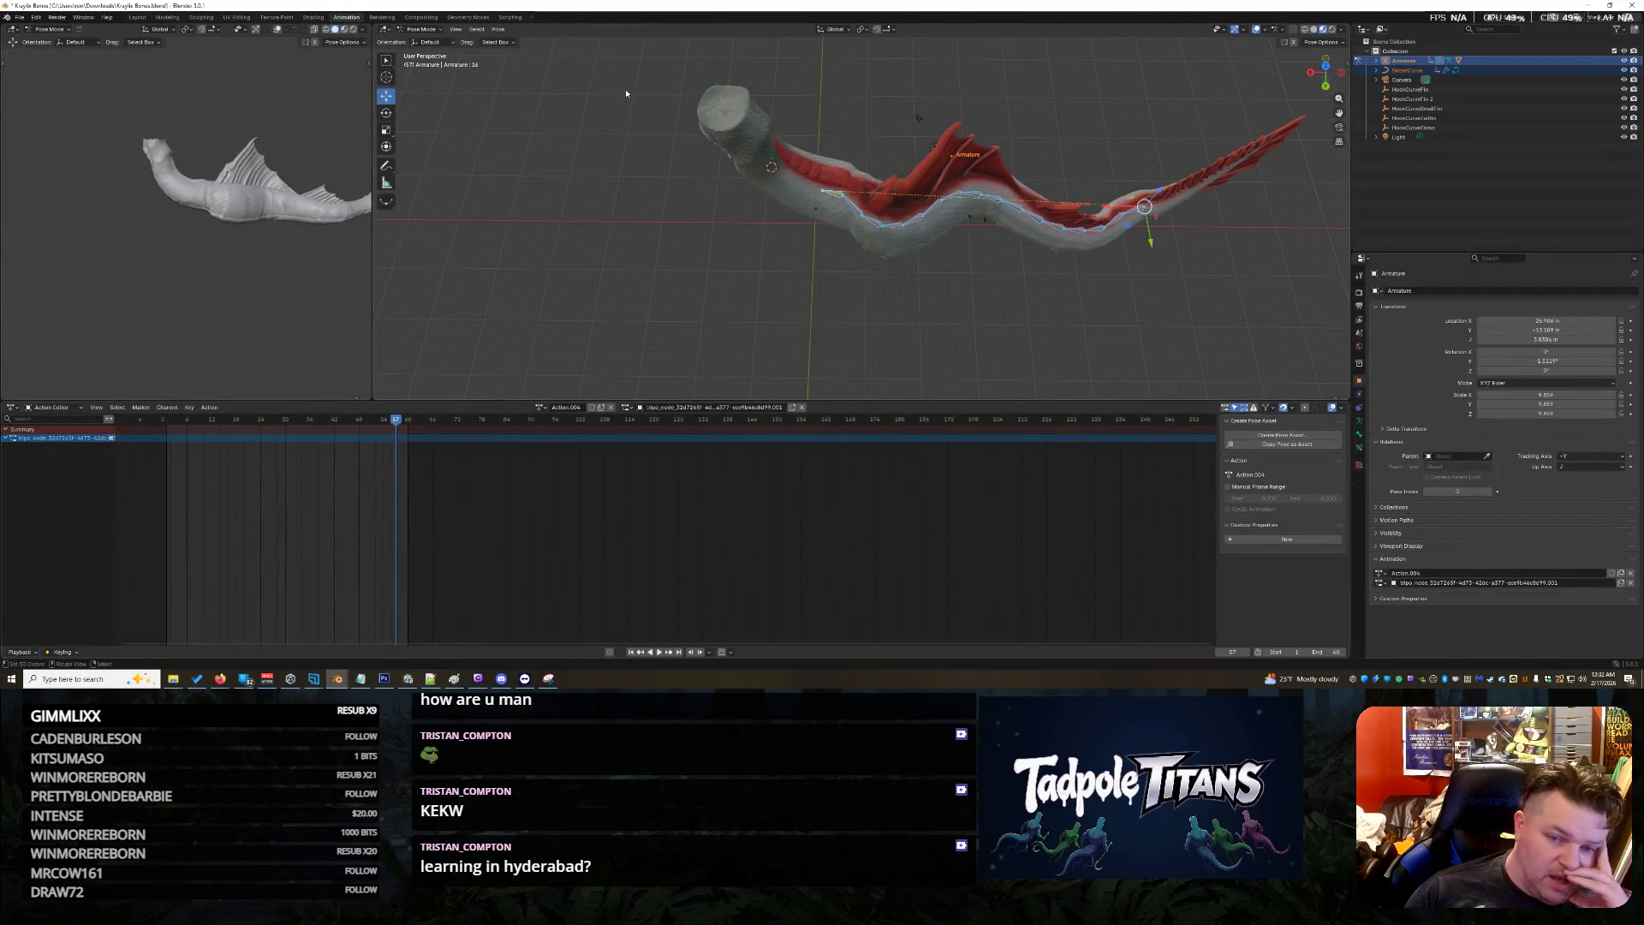
{"action": "scroll", "coordinate": [1139, 284], "scroll_direction": "down", "scroll_amount": 2}
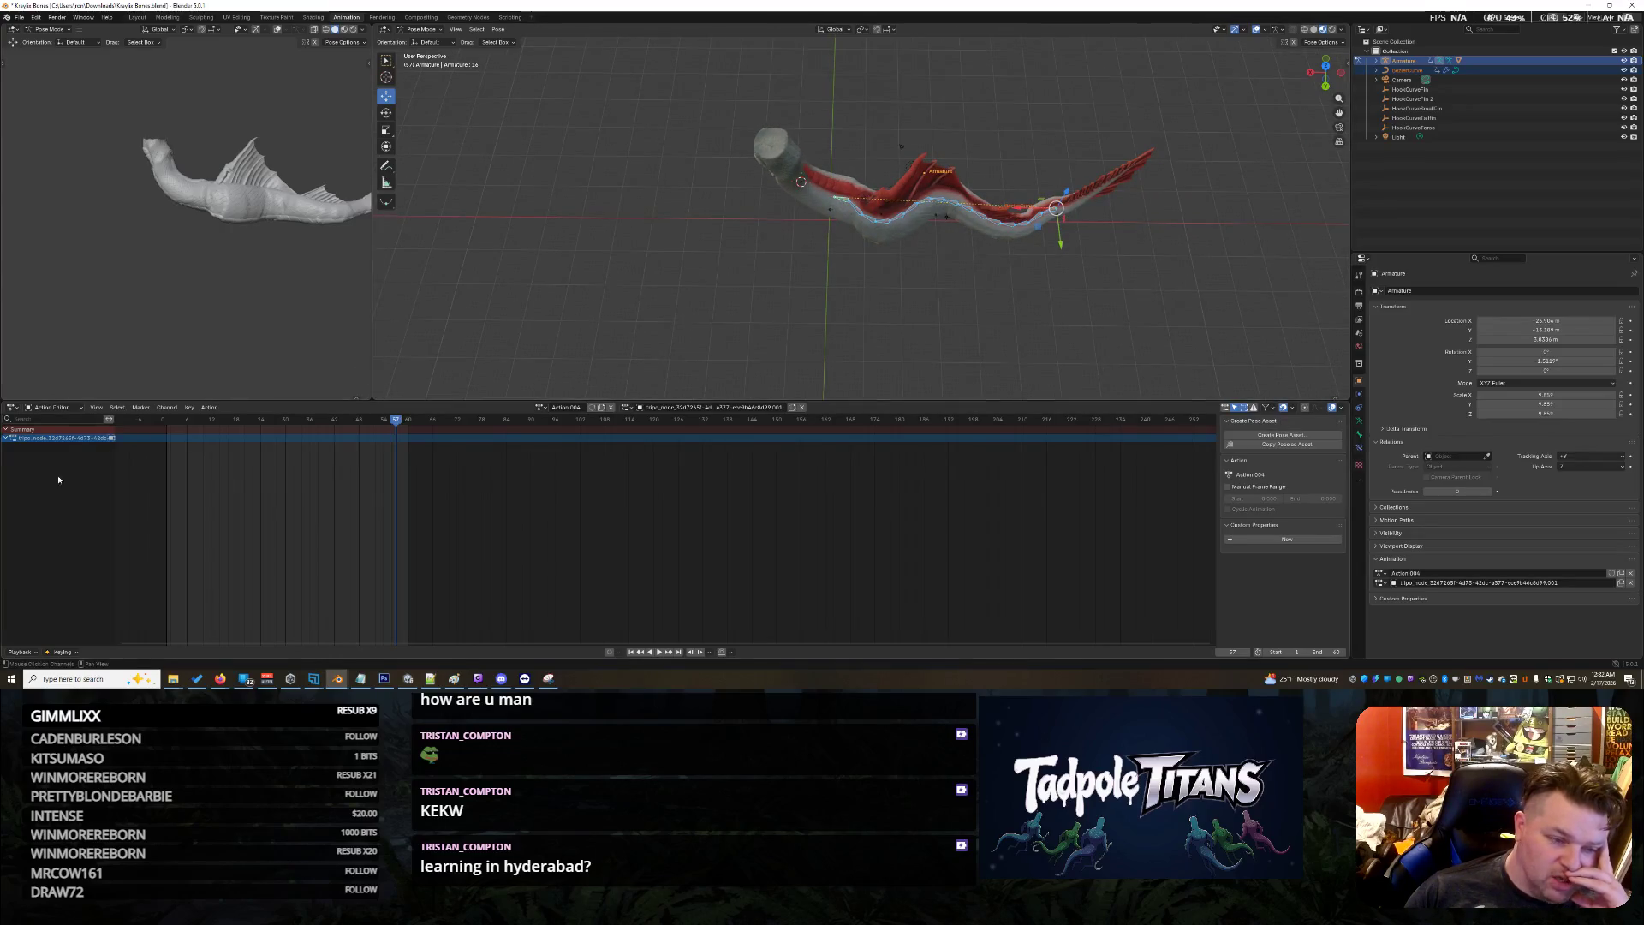
{"action": "left_click", "coordinate": [170, 435]}
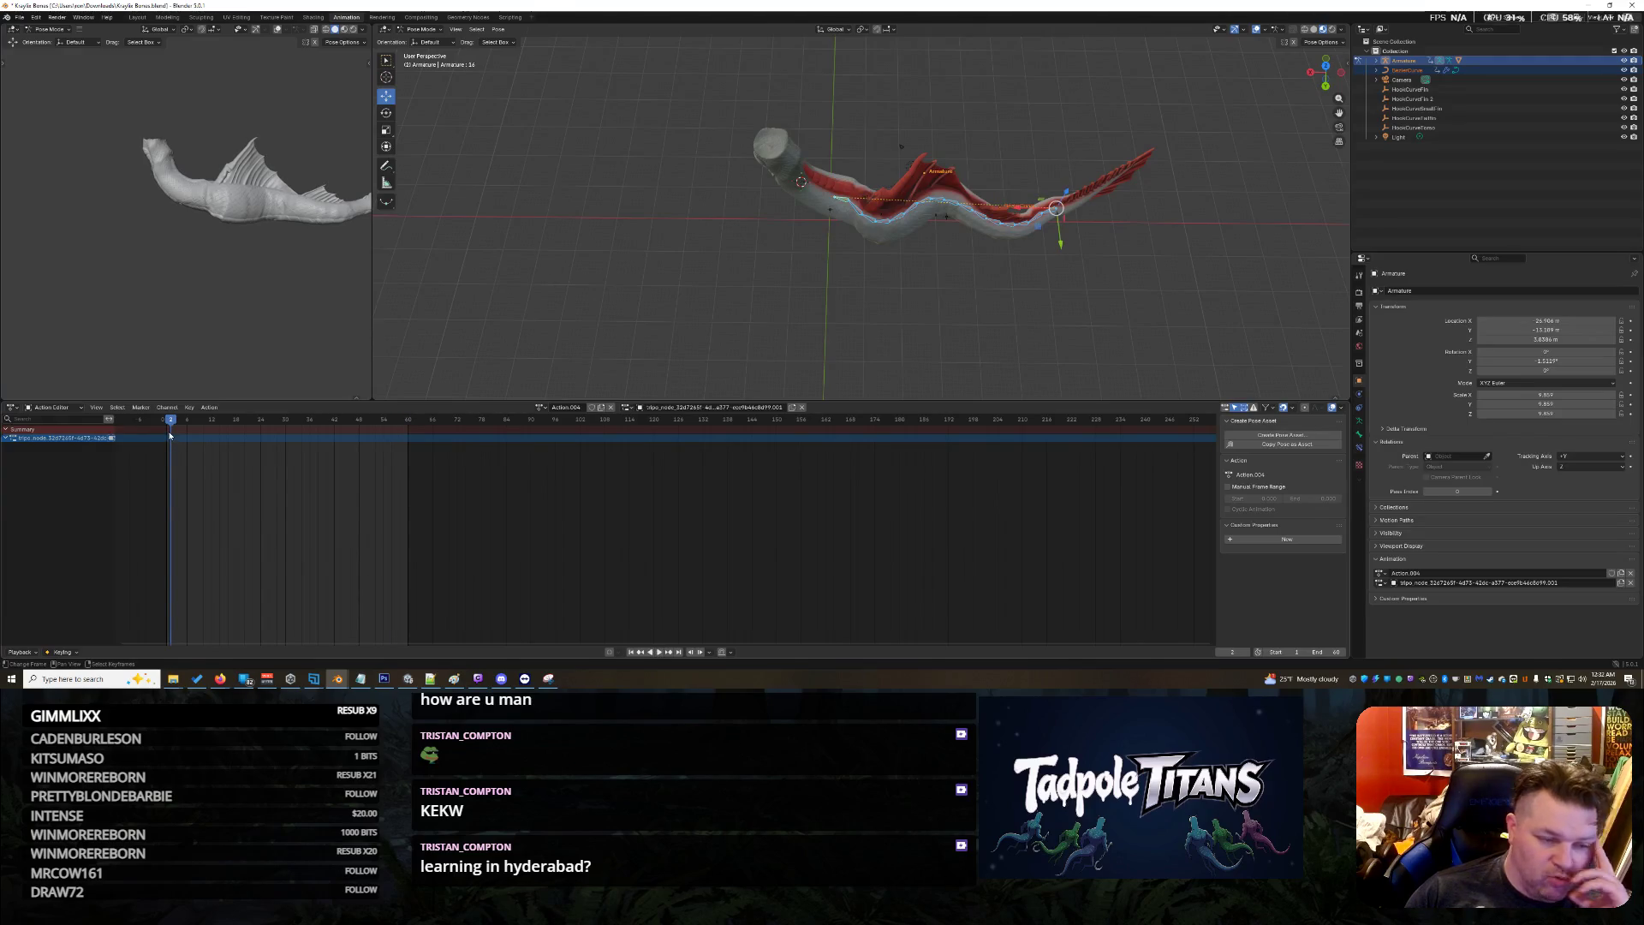
{"action": "left_click", "coordinate": [167, 434]}
{"action": "key", "text": "space"}
{"action": "key", "text": "i"}
{"action": "left_click", "coordinate": [167, 430]}
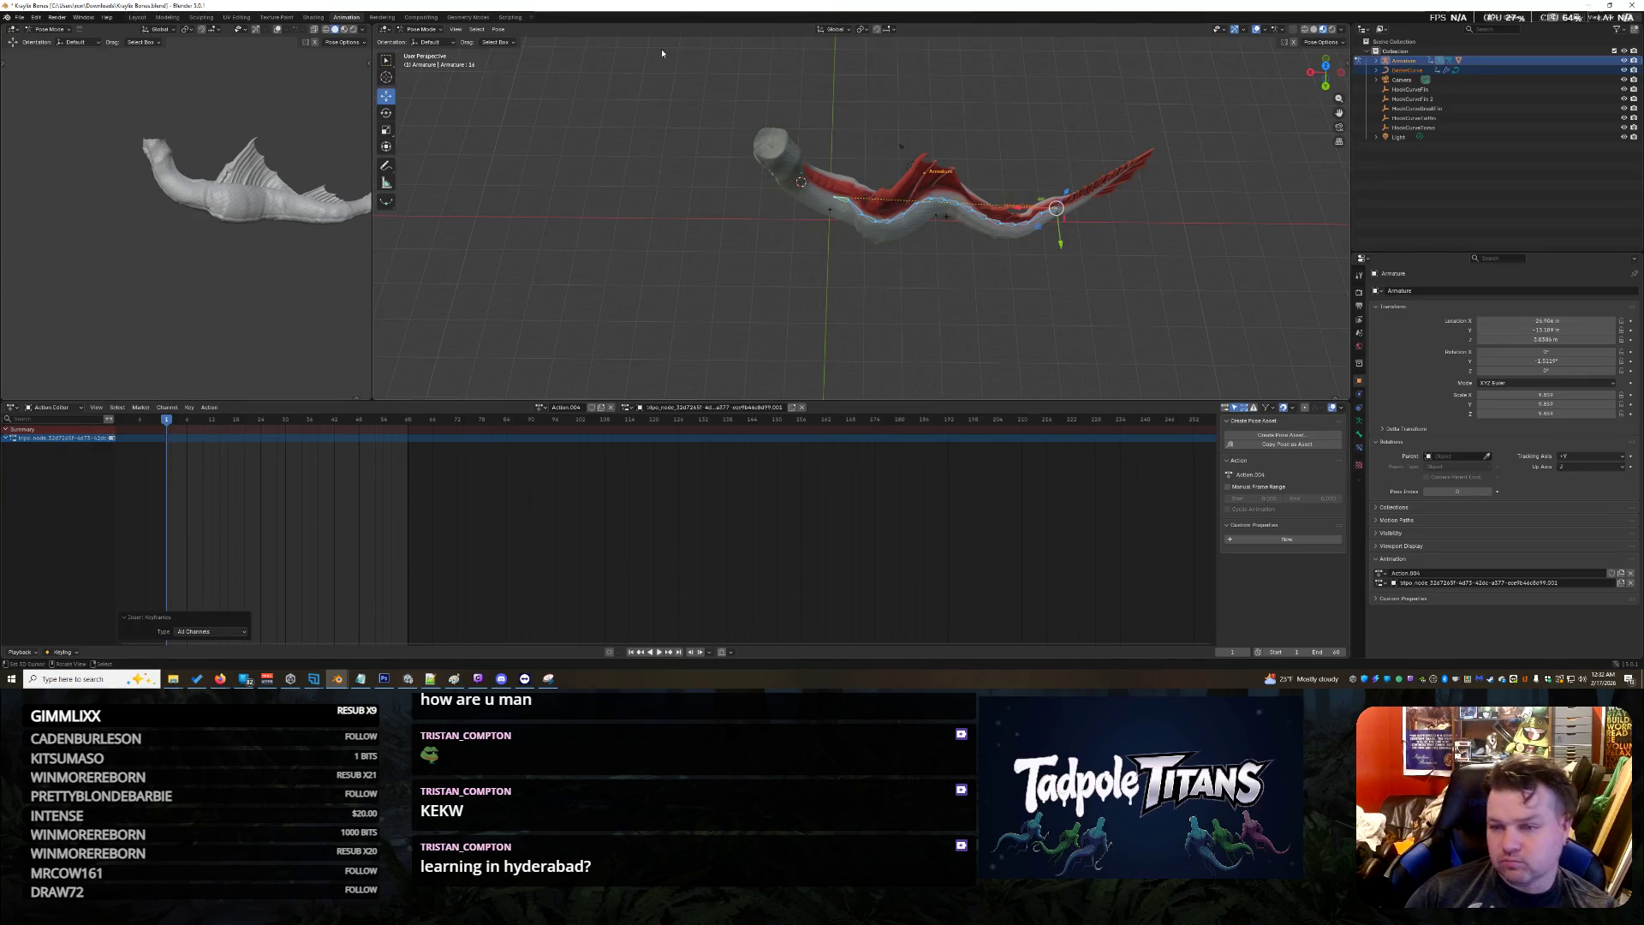
{"action": "key", "text": "ctrl+z"}
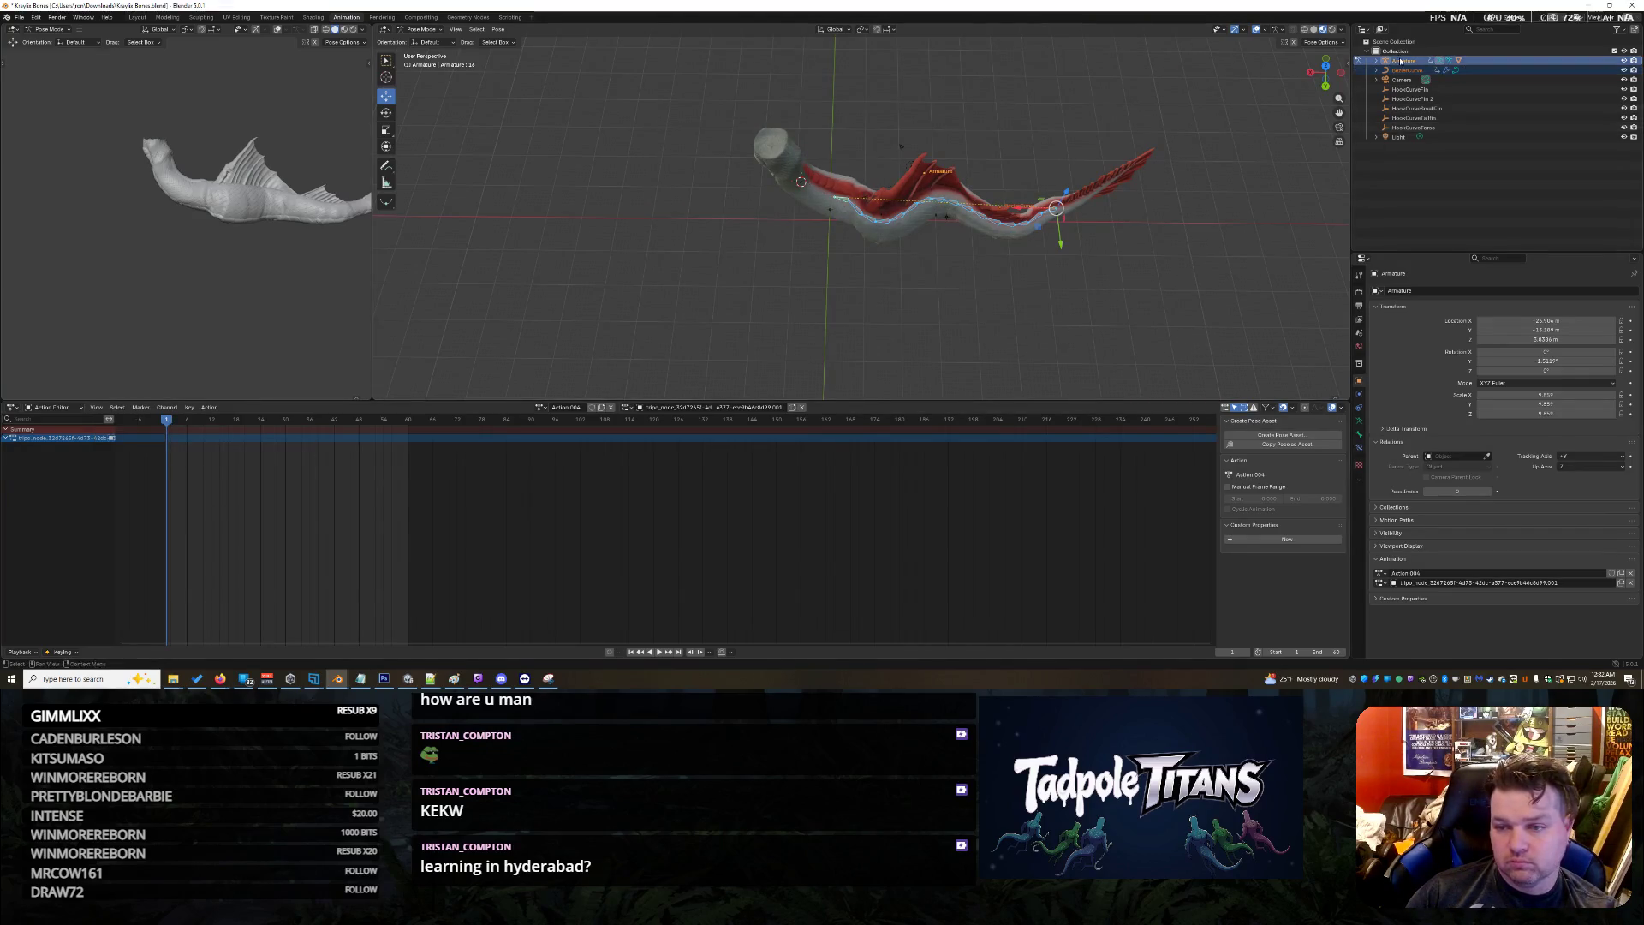
Box-select the rig and key all channels, undoing the accidental BezierCurve selection
{"action": "left_click", "coordinate": [1376, 60]}
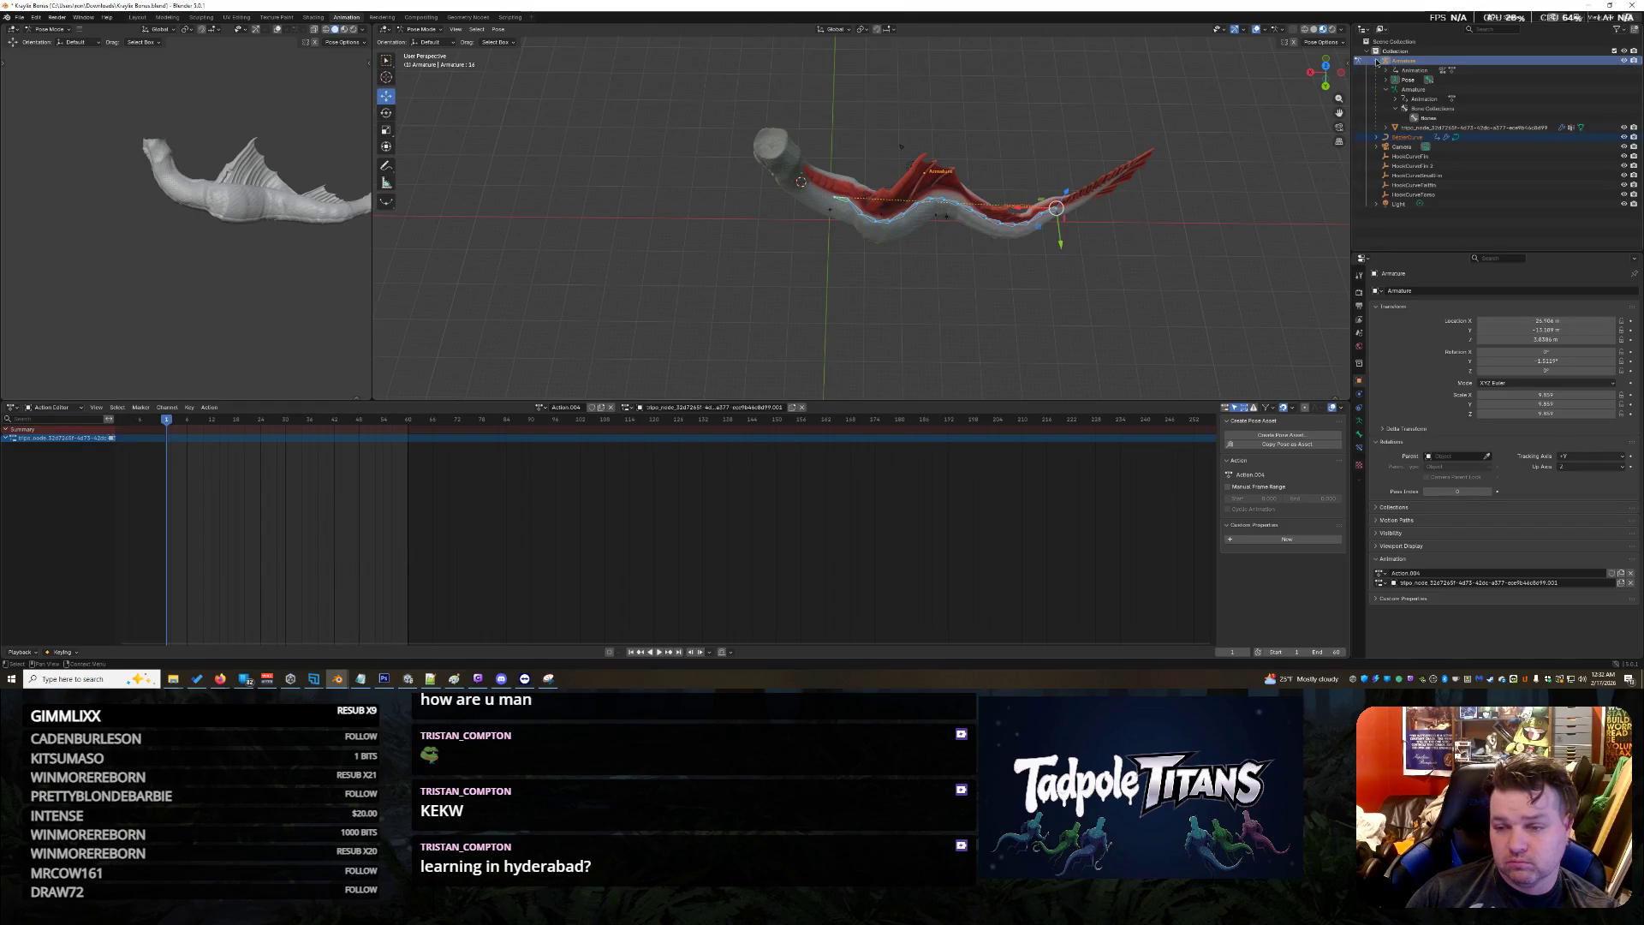
{"action": "left_click", "coordinate": [1376, 61]}
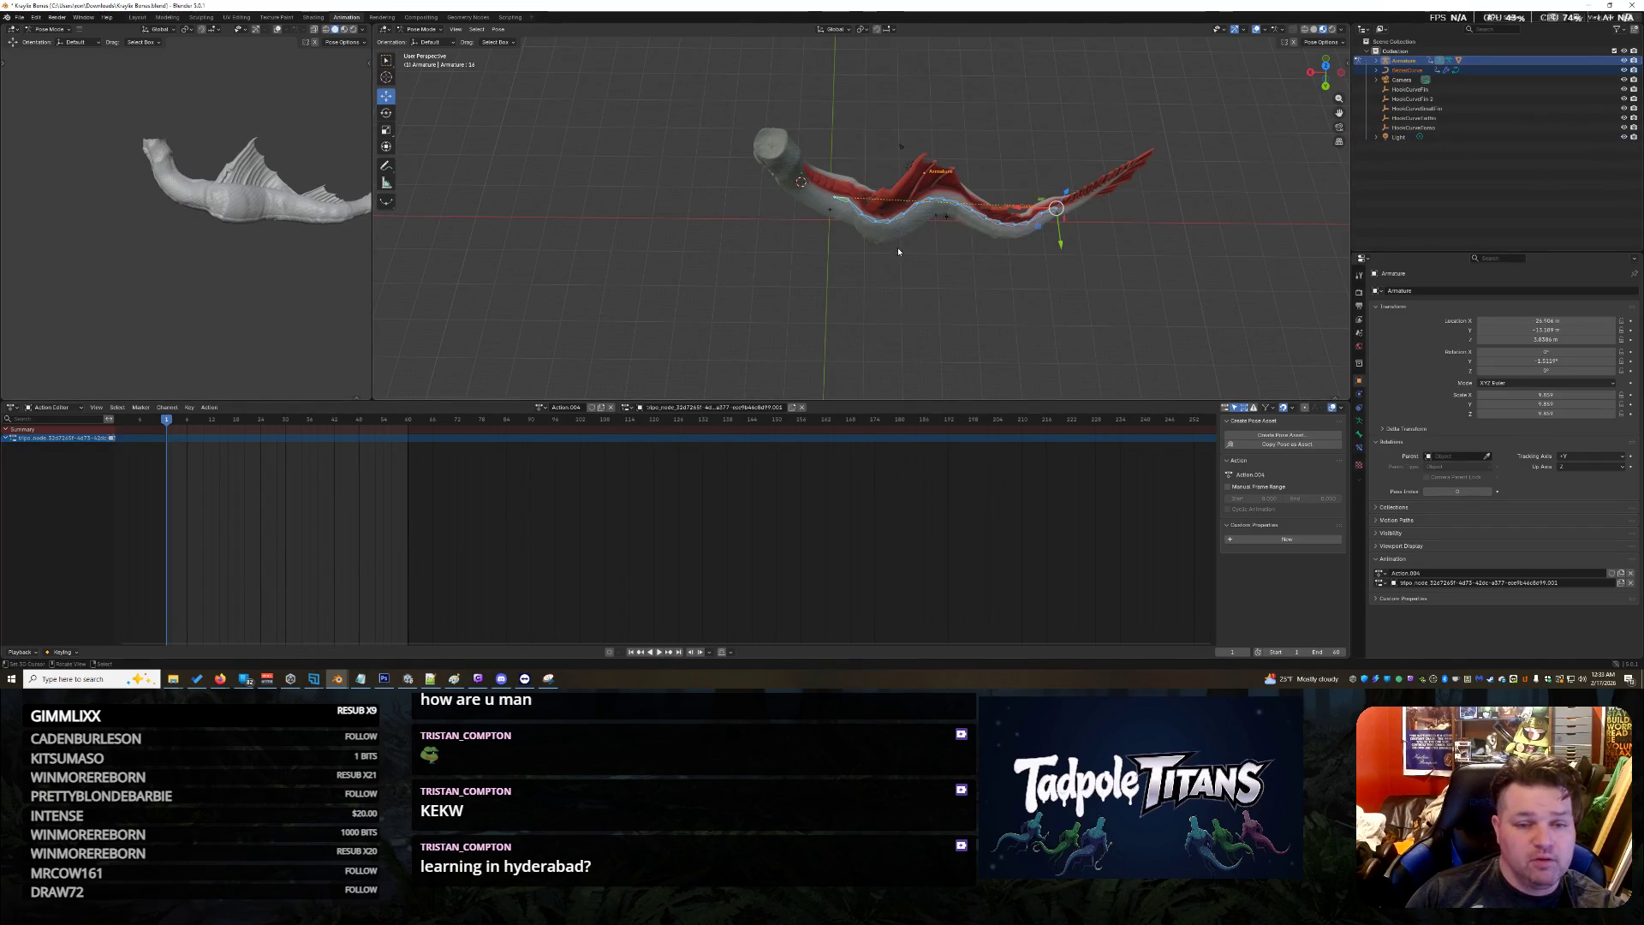
{"action": "left_click_drag", "start_coordinate": [1019, 240], "coordinate": [1128, 288]}
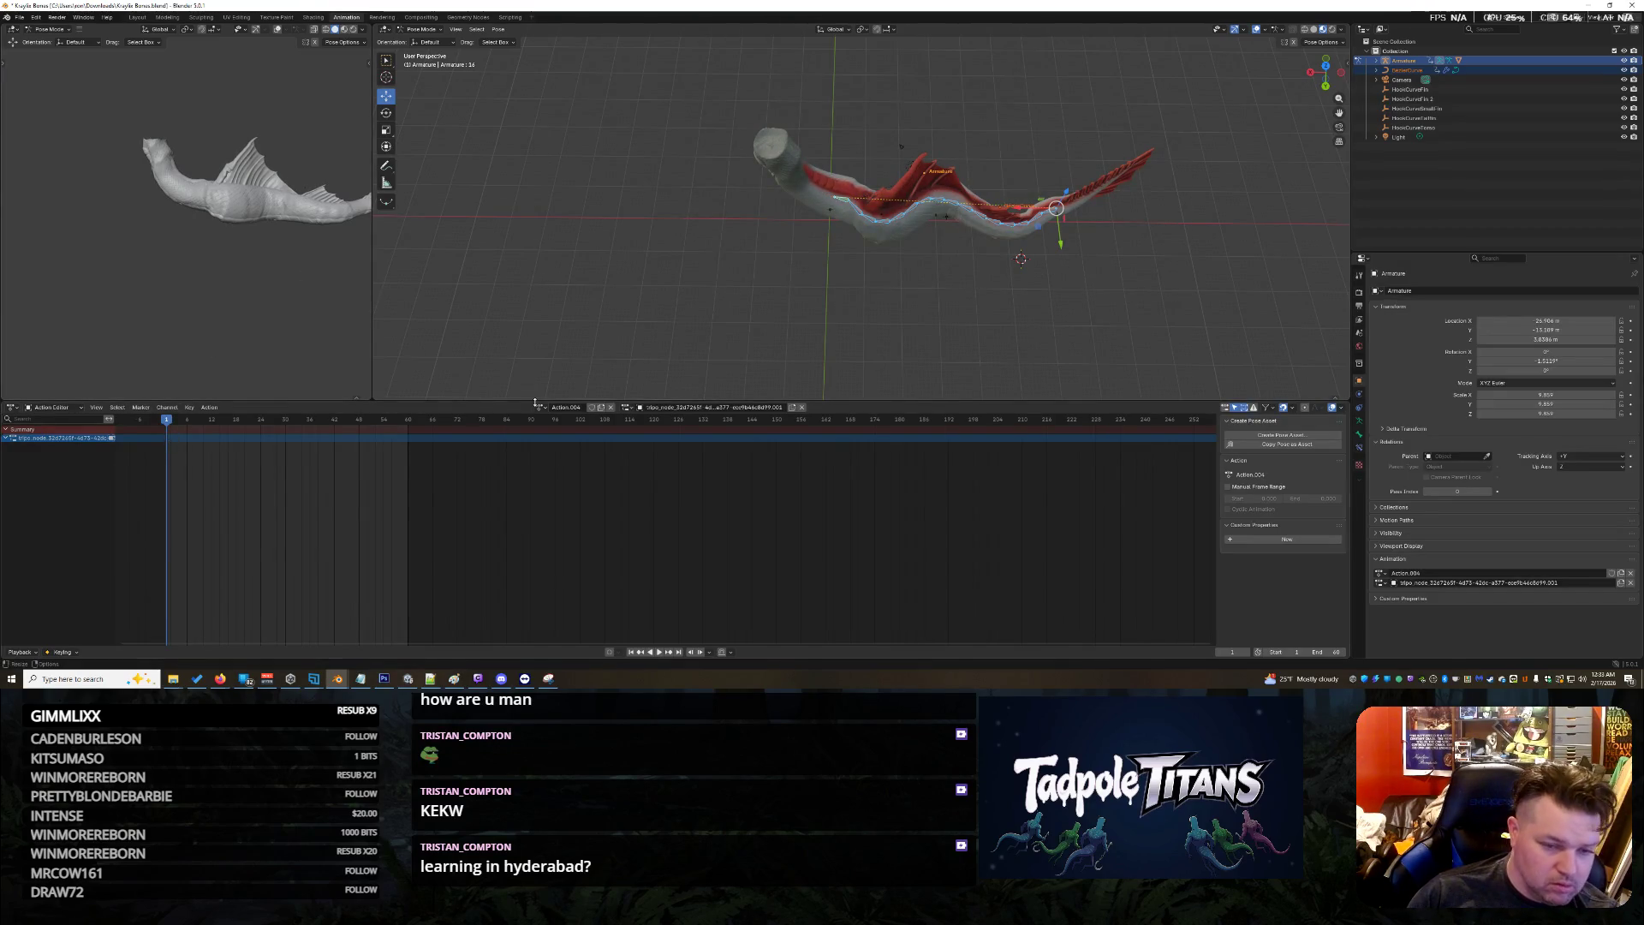
{"action": "key", "text": "i"}
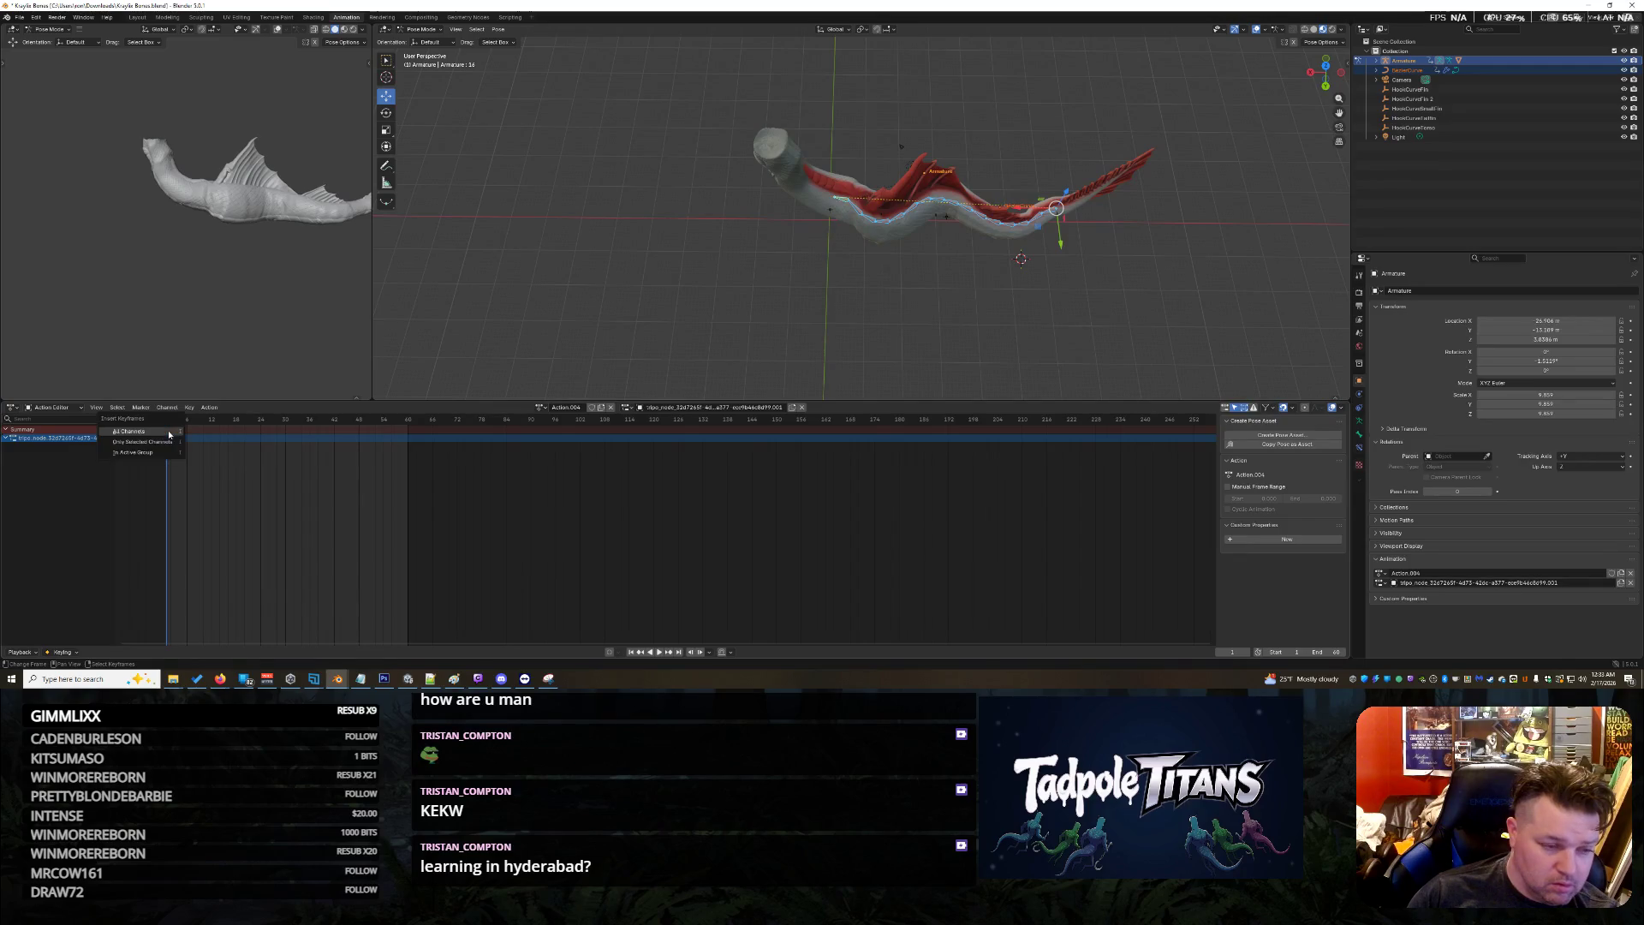
{"action": "left_click", "coordinate": [168, 434]}
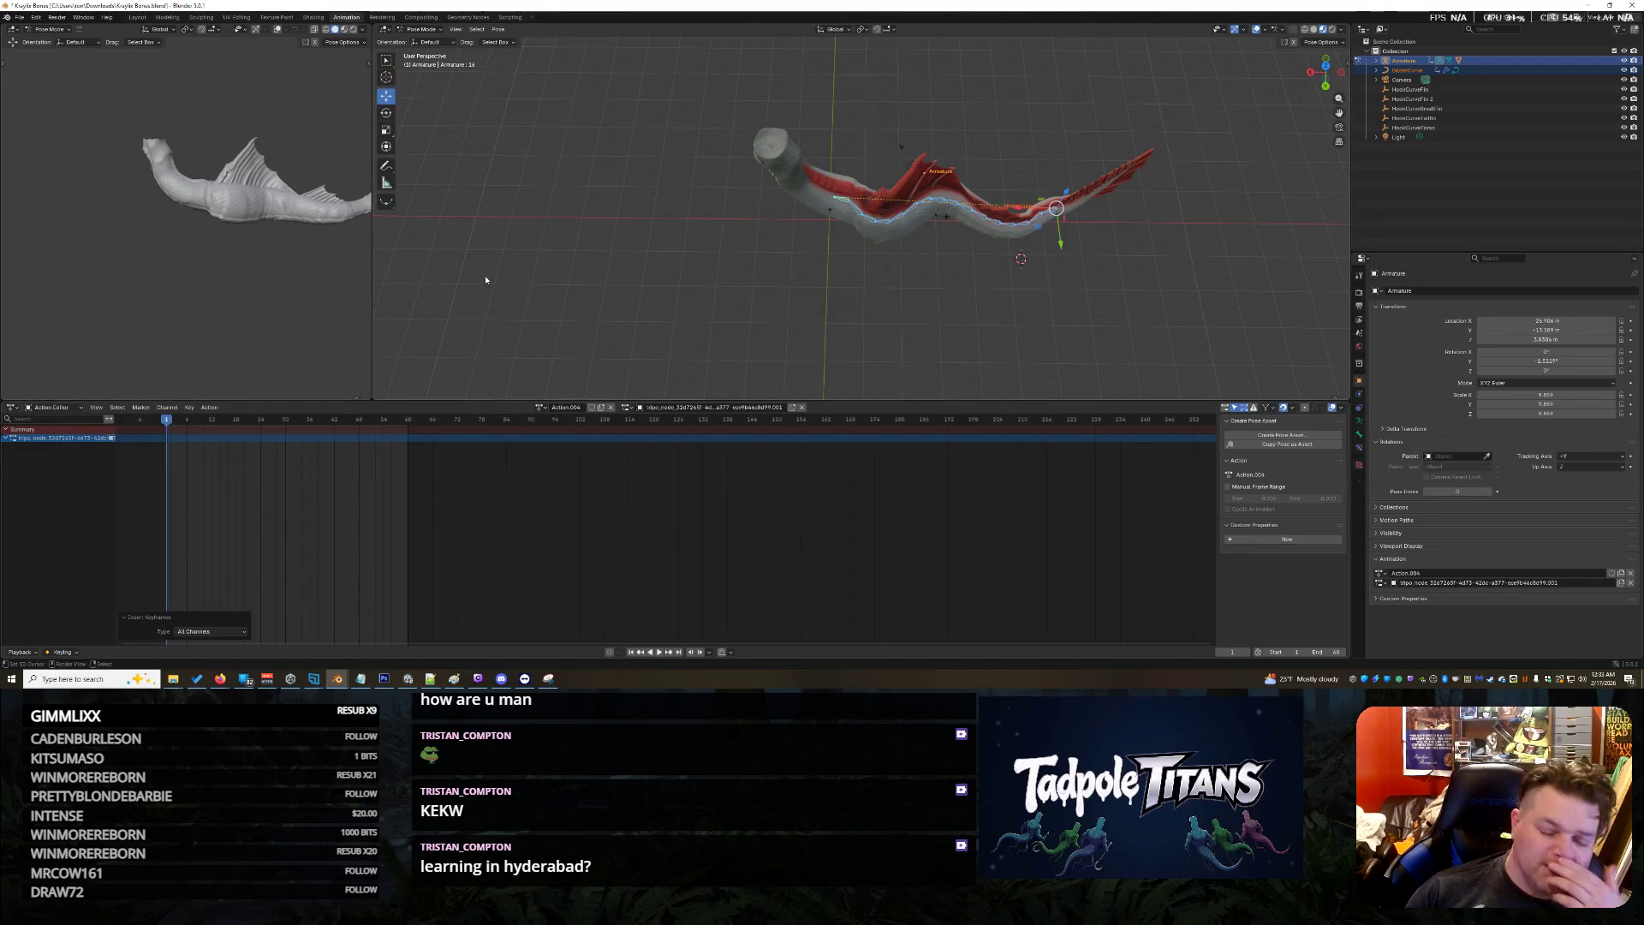
{"action": "left_click", "coordinate": [1411, 71]}
{"action": "key", "text": "ctrl+z"}
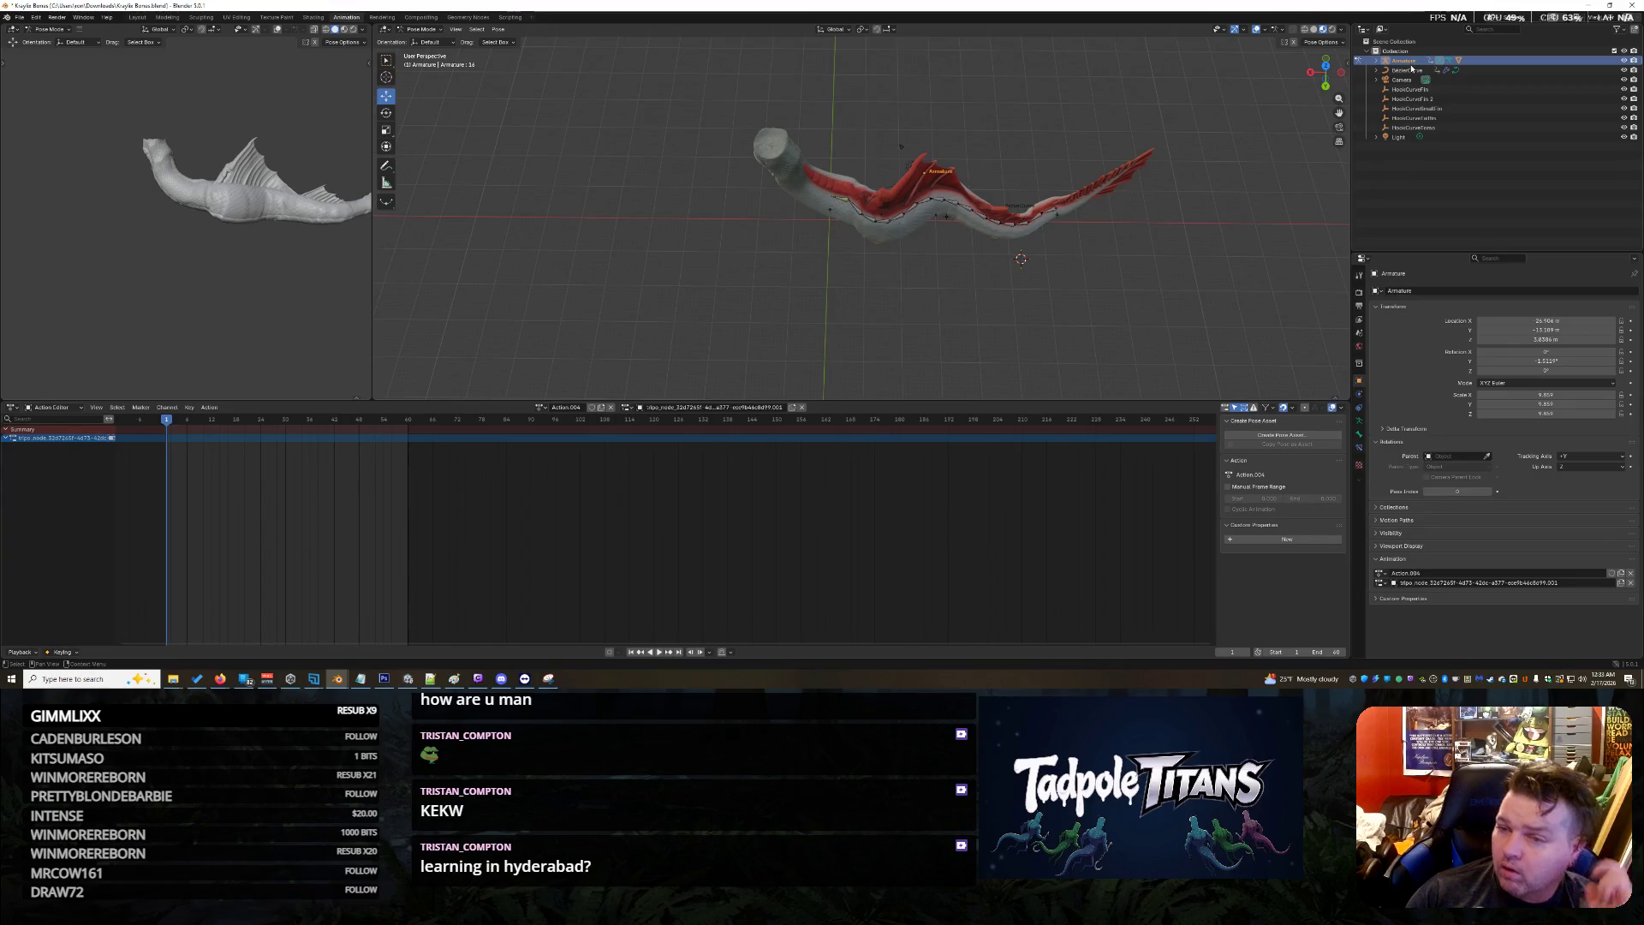
Box-select the whole creature and rig in Object Mode, then key all channels in Pose Mode
{"action": "left_click", "coordinate": [1395, 70], "text": "ctrl"}
{"action": "left_click", "coordinate": [1377, 62]}
{"action": "key", "text": "ctrl+Tab"}
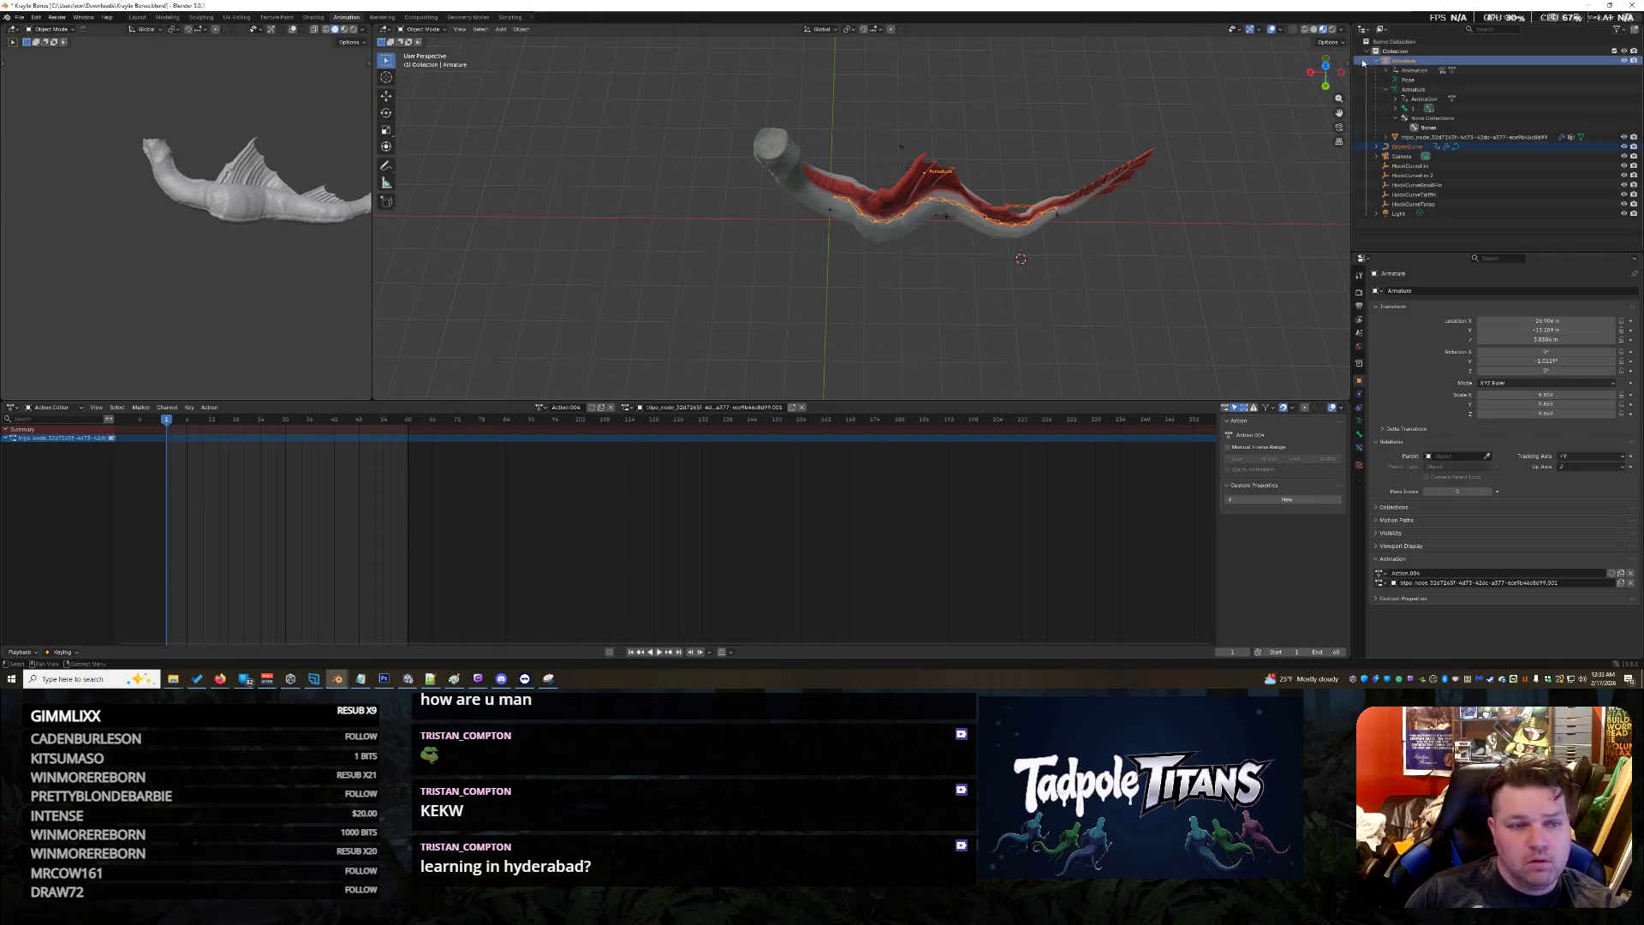
{"action": "left_click_drag", "start_coordinate": [747, 39], "coordinate": [1225, 365]}
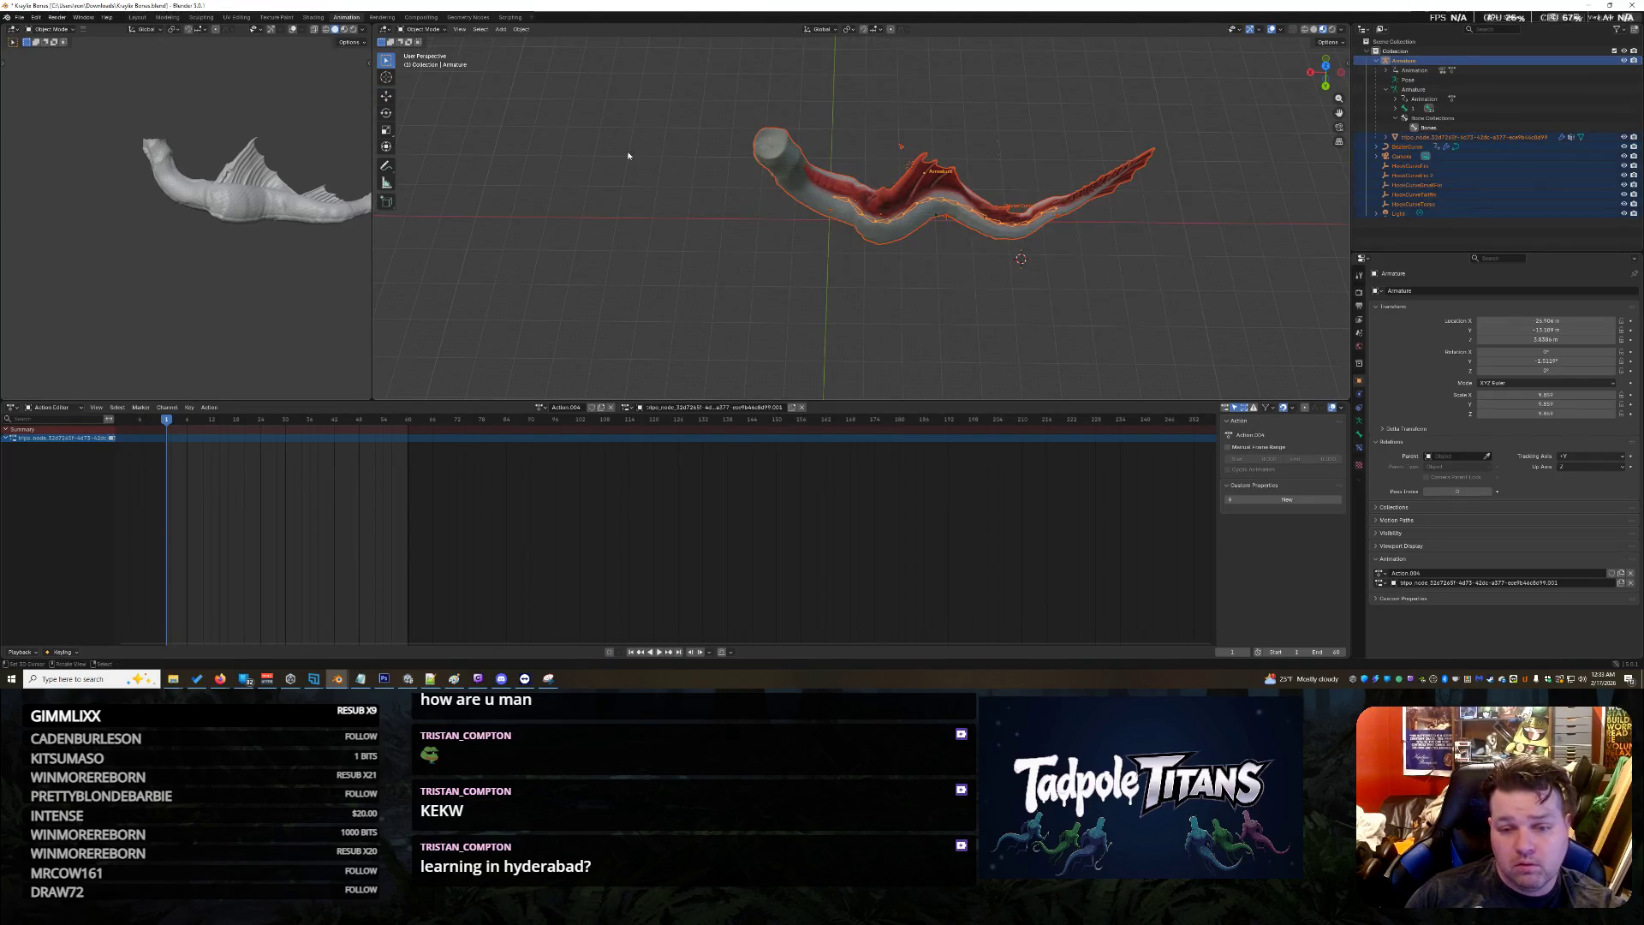
{"action": "left_click", "coordinate": [423, 29]}
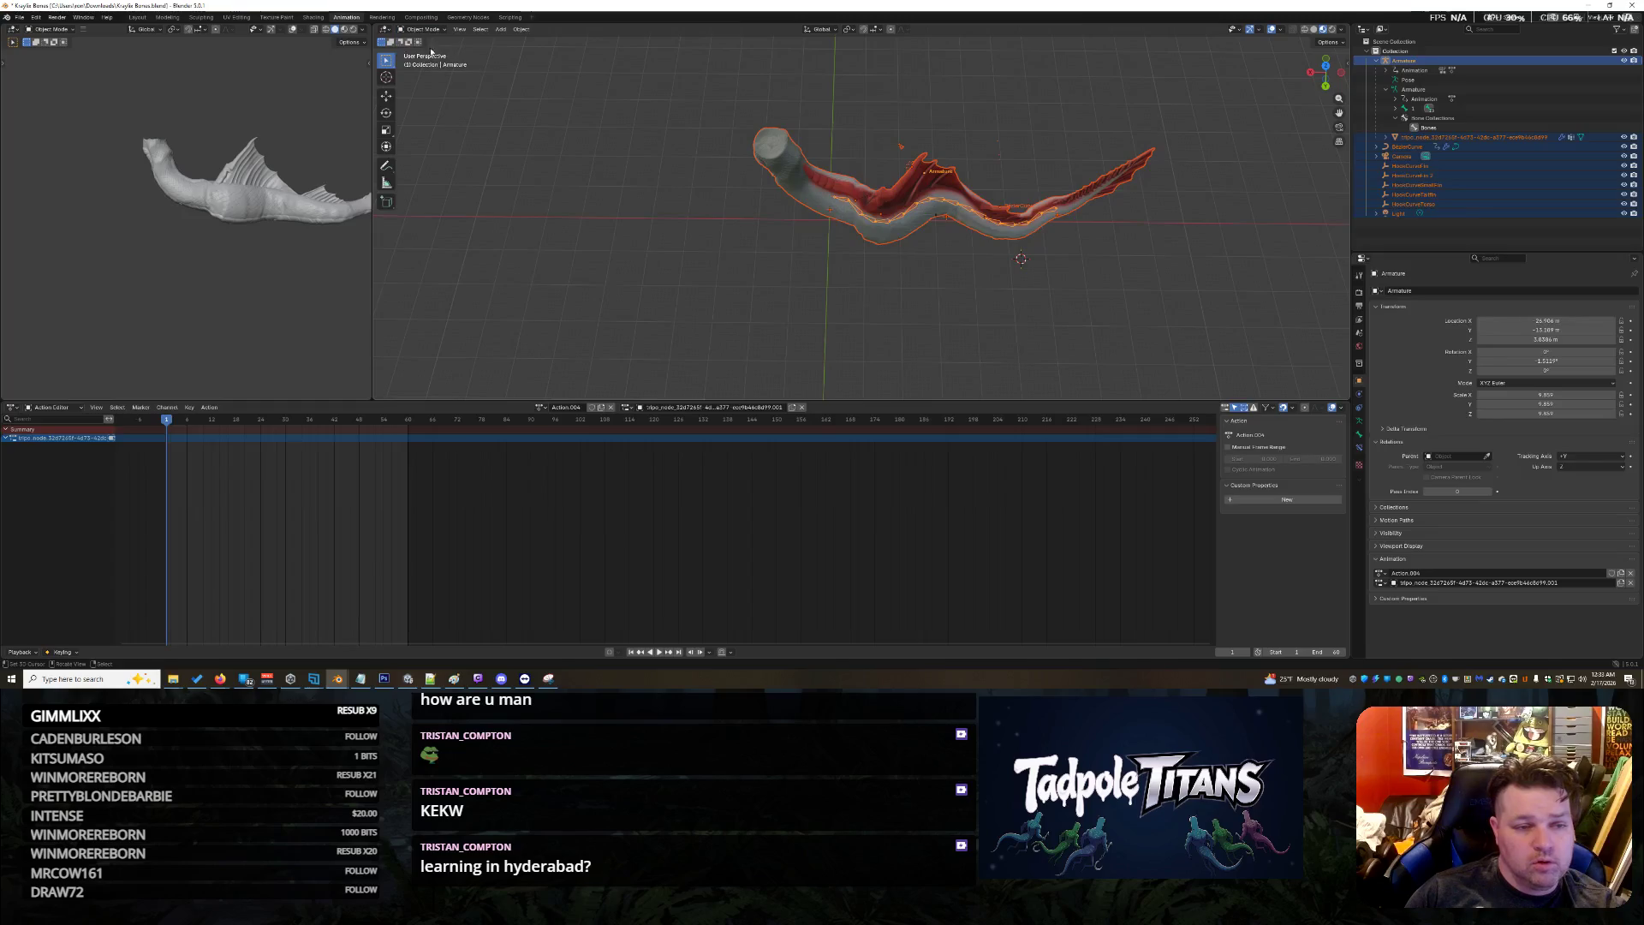
{"action": "left_click", "coordinate": [425, 61]}
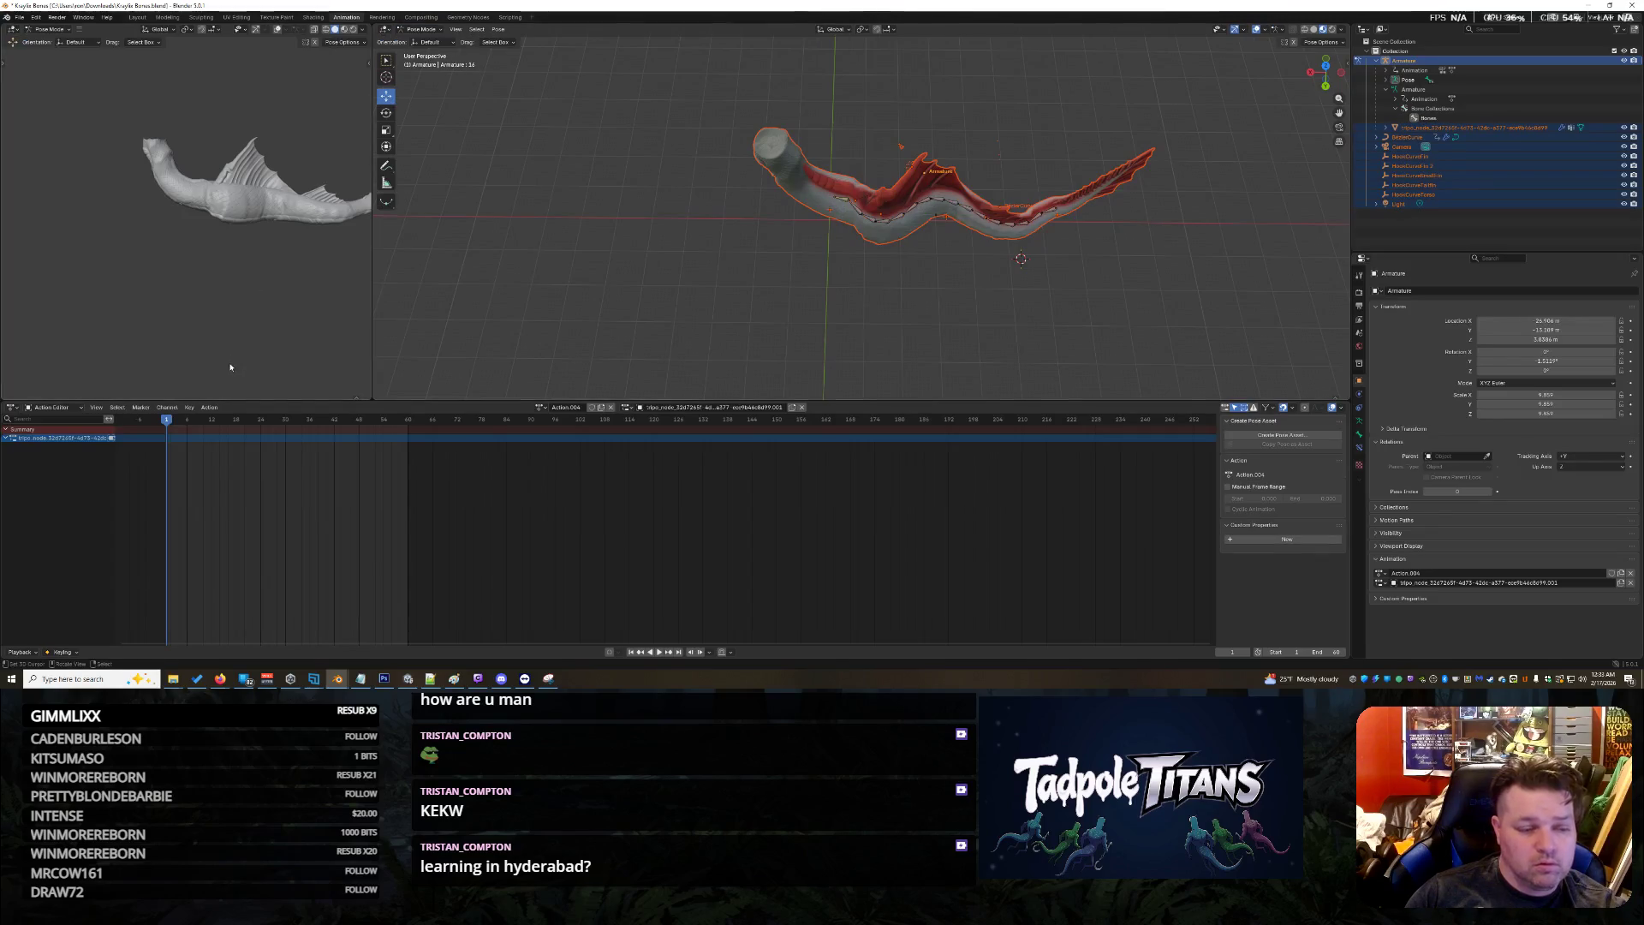
{"action": "key", "text": "i"}
{"action": "left_click", "coordinate": [166, 436]}
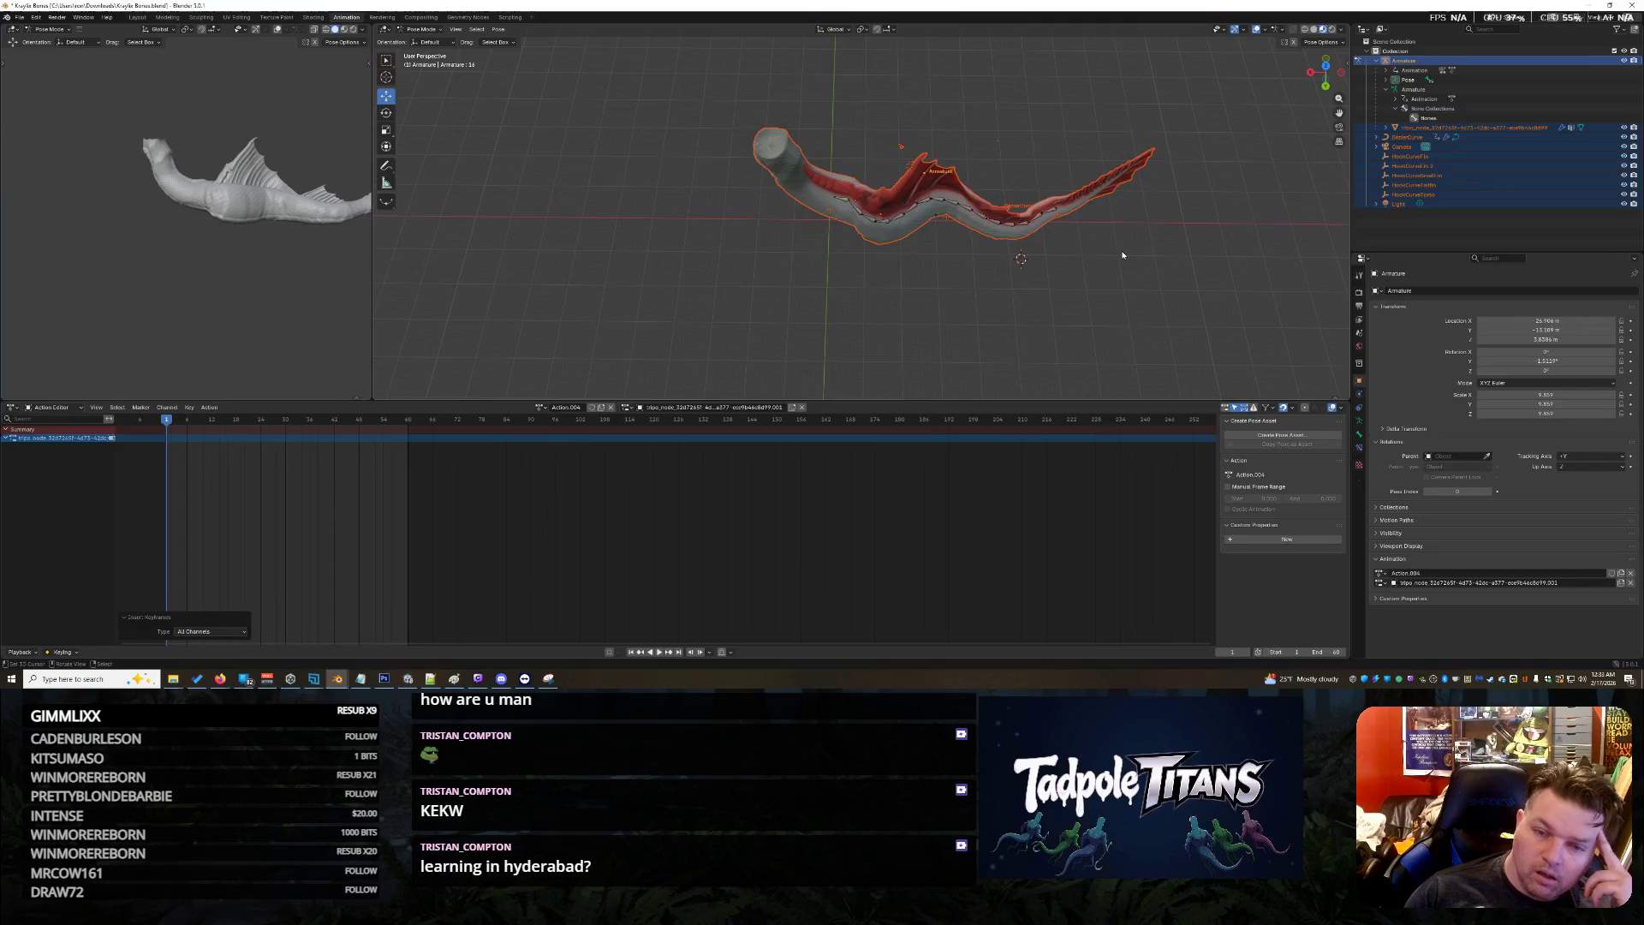
Select every bone in the chain and key all their channels
{"action": "key", "text": "a"}
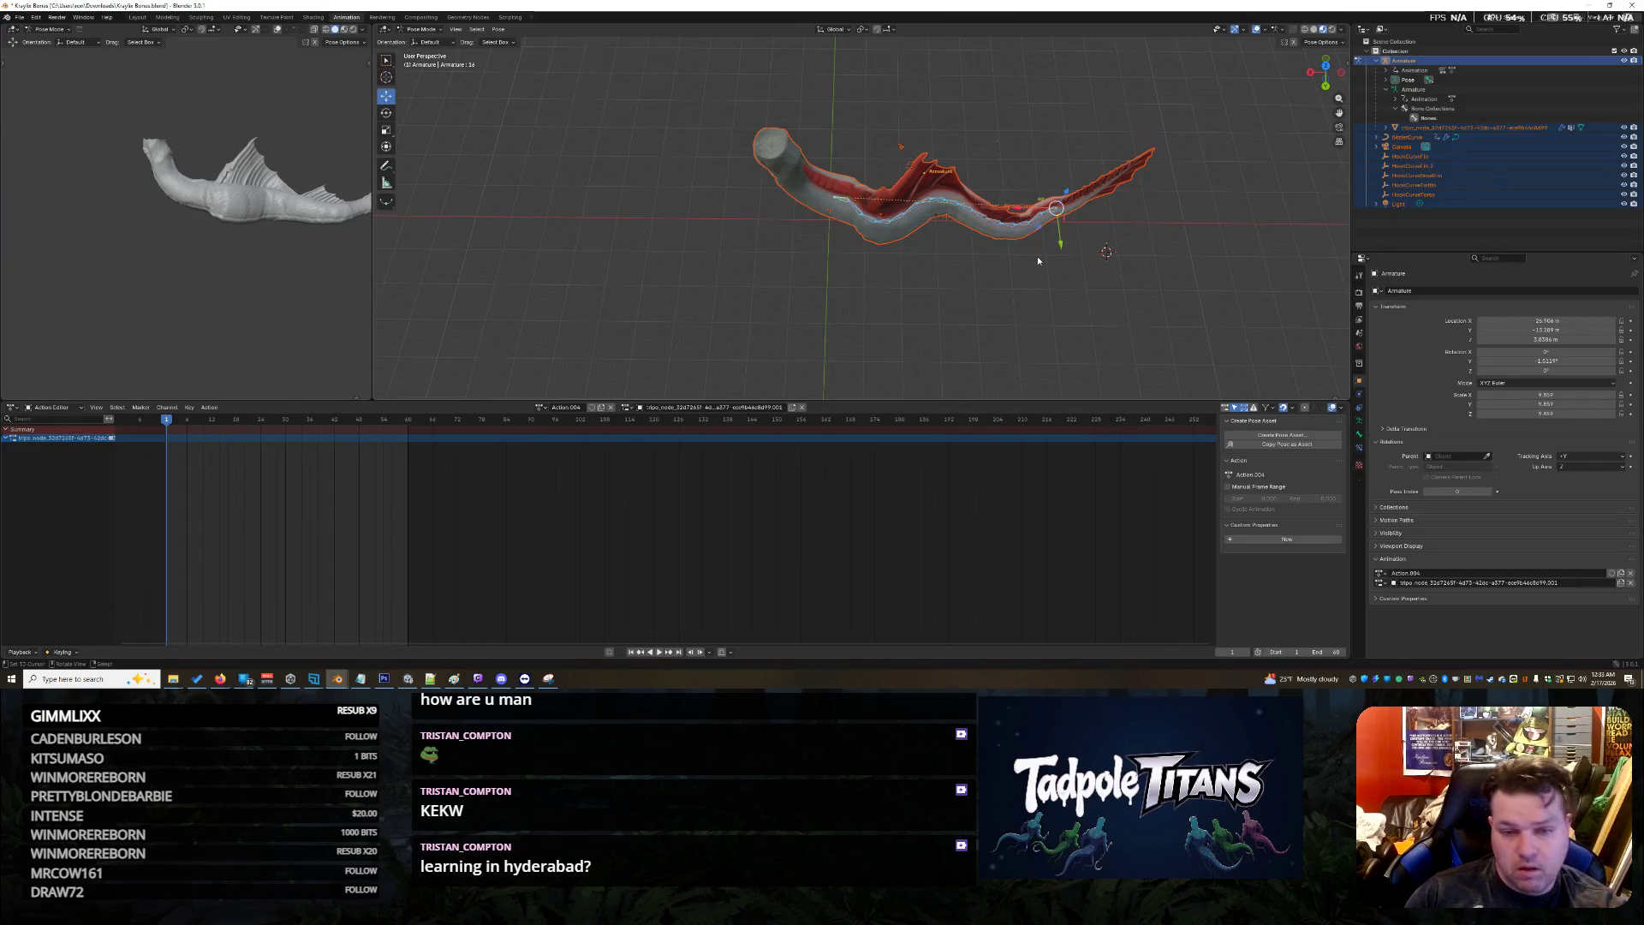
{"action": "key", "text": "i"}
{"action": "left_click", "coordinate": [168, 440]}
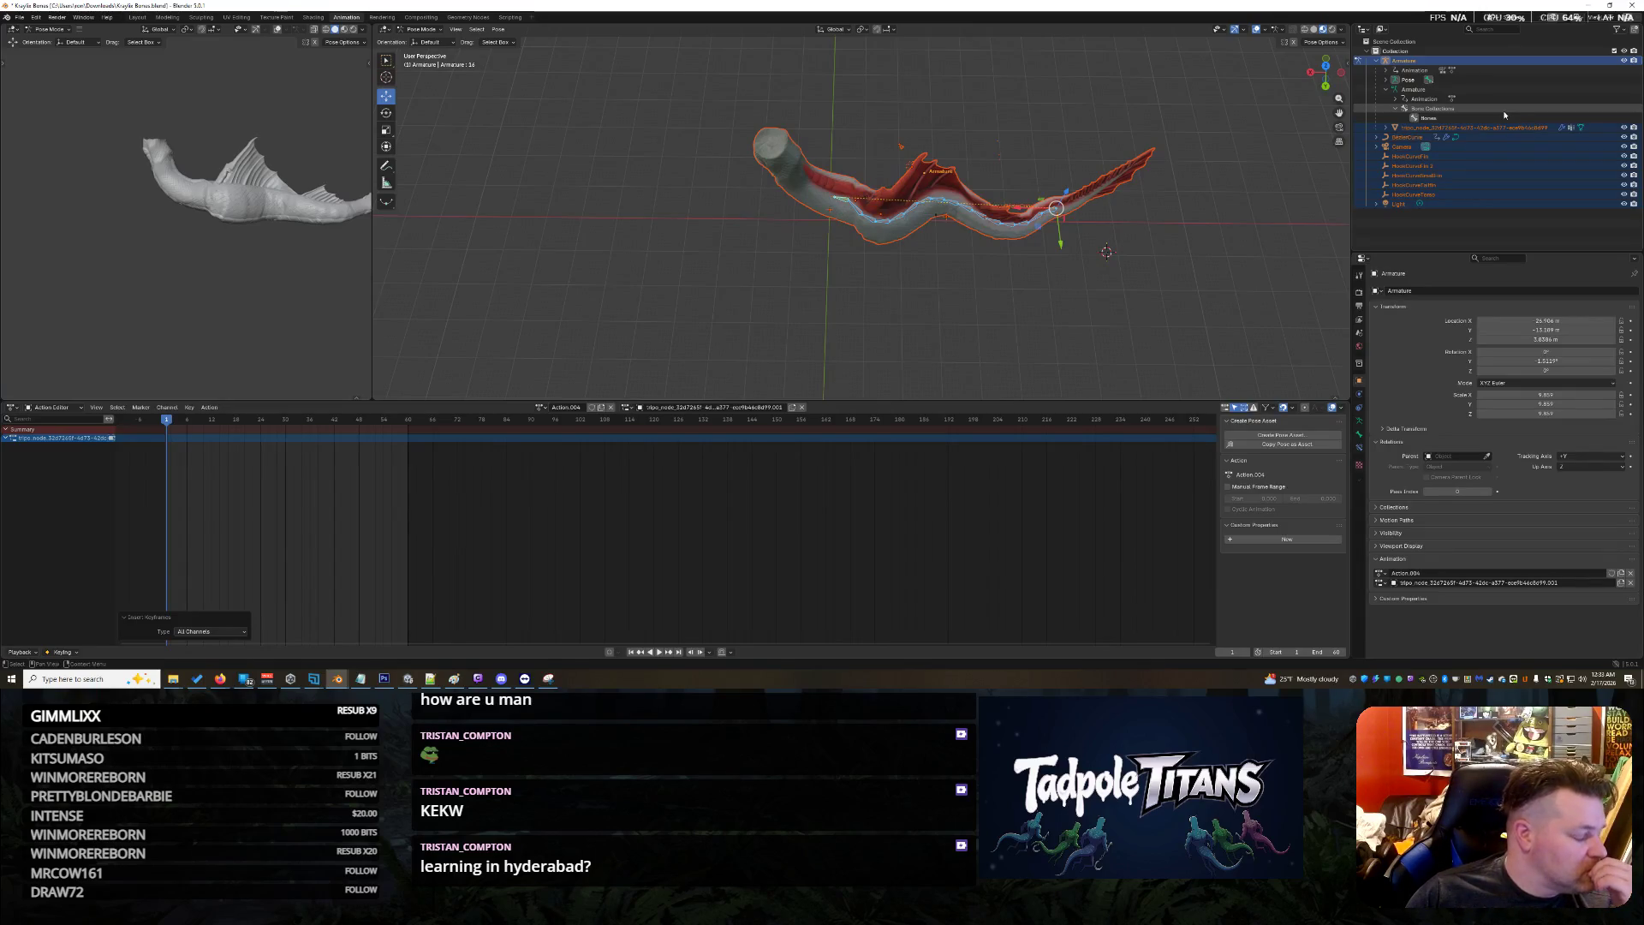
Key all channels of bone 1, then unassign the armature action's animation slot
{"action": "left_click", "coordinate": [1401, 79]}
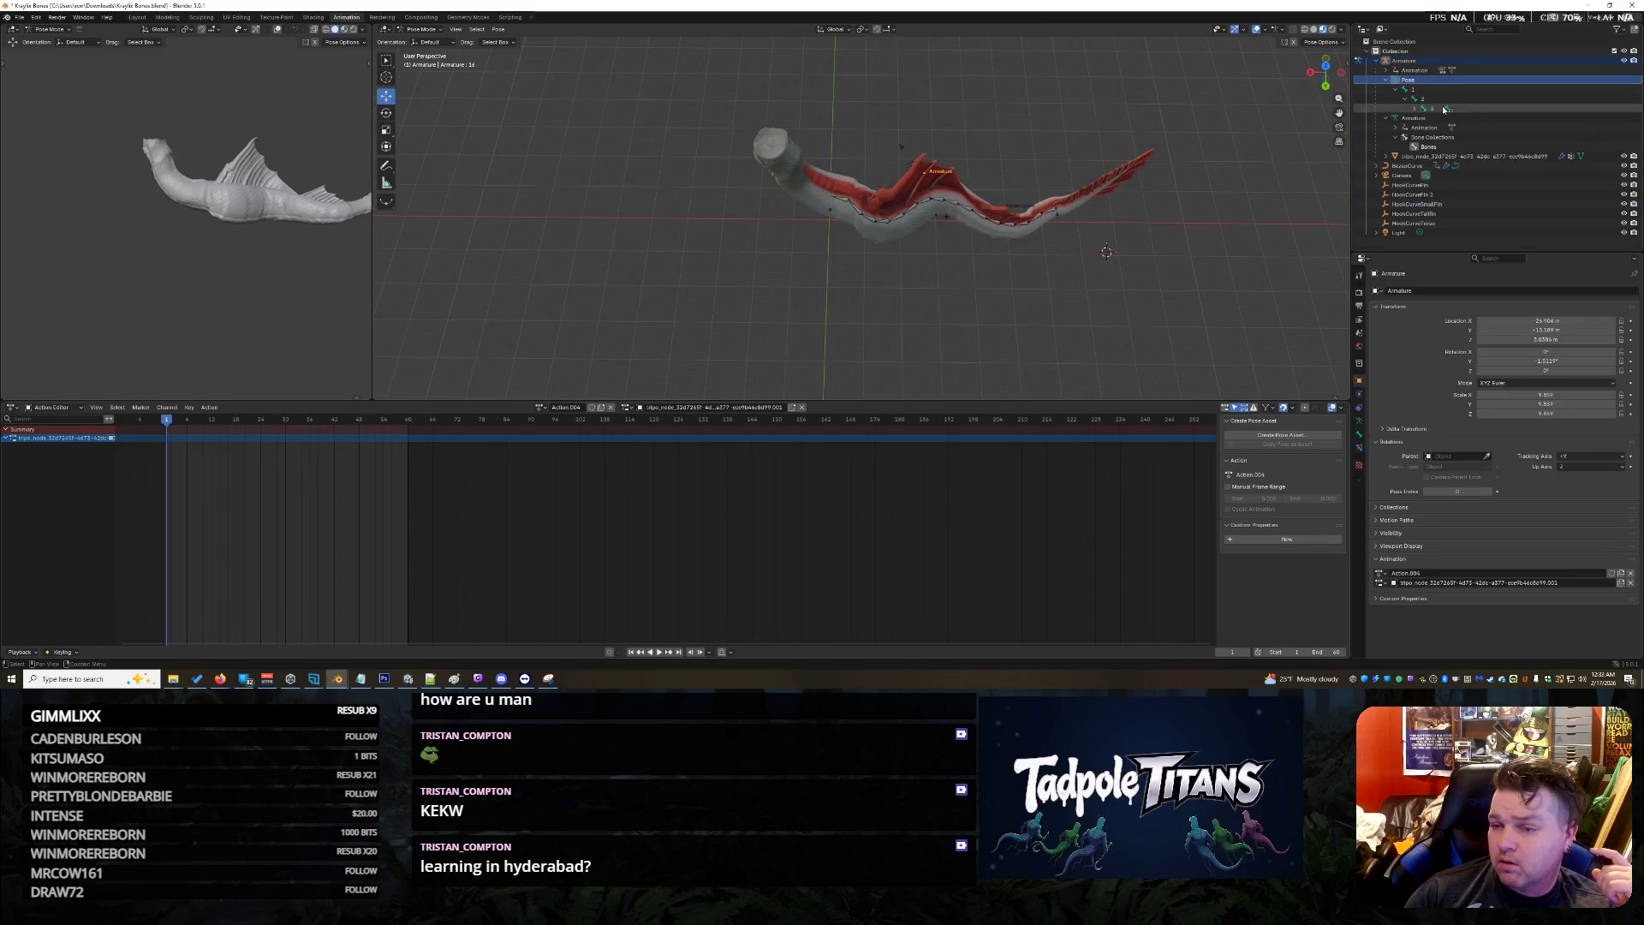
{"action": "left_click", "coordinate": [1413, 89]}
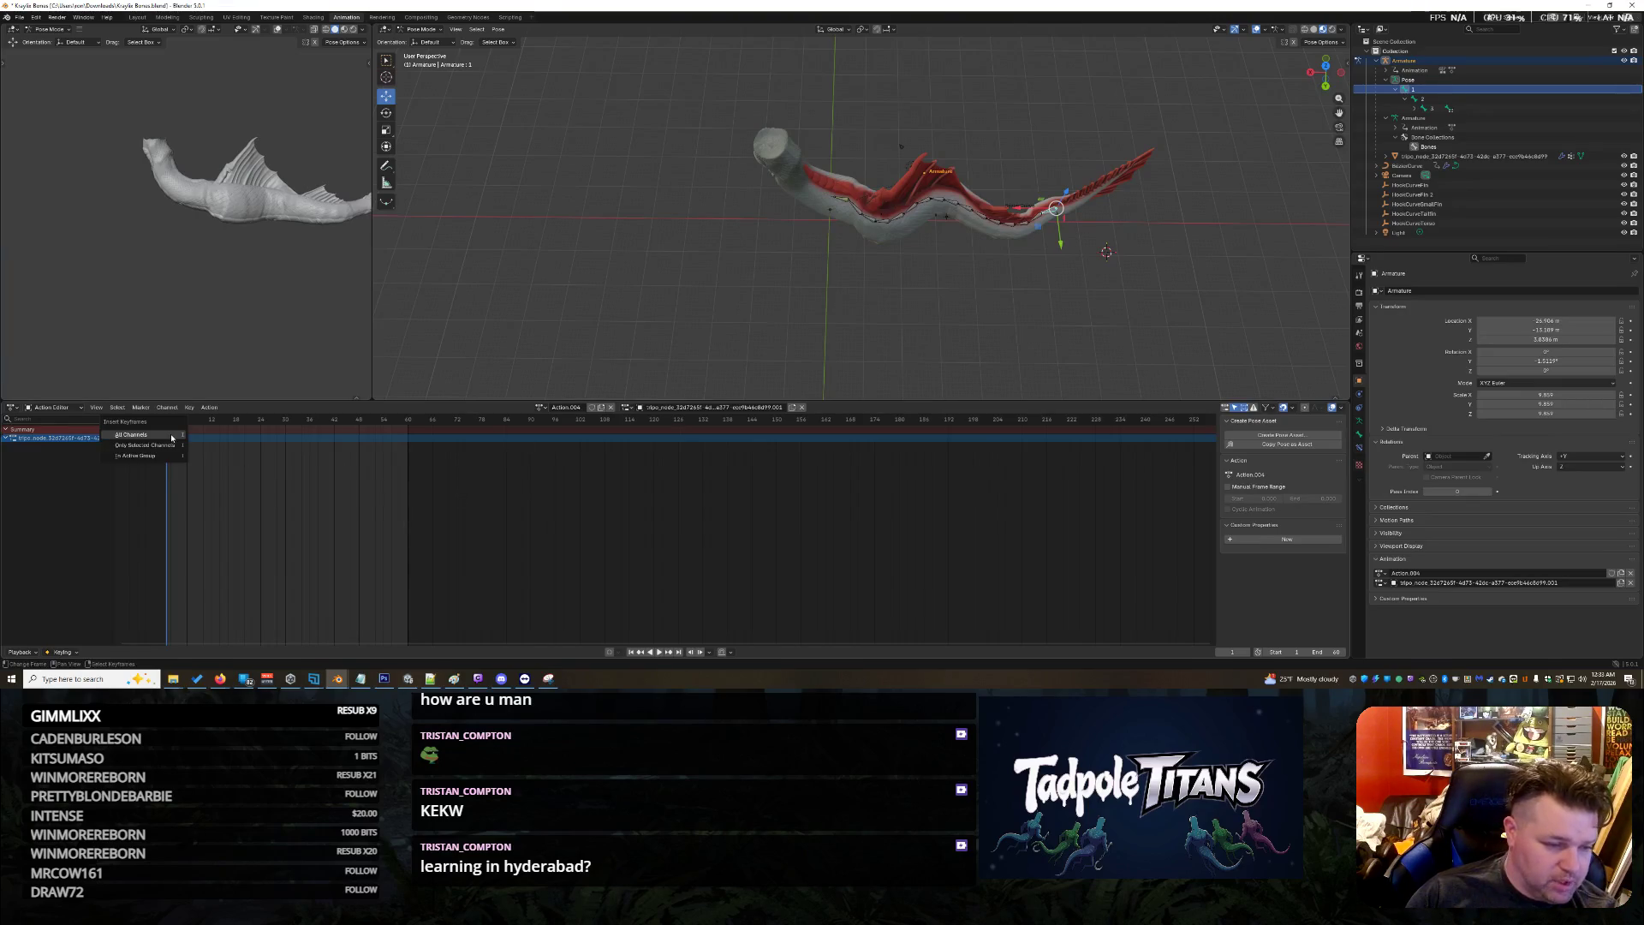
{"action": "left_click", "coordinate": [171, 435]}
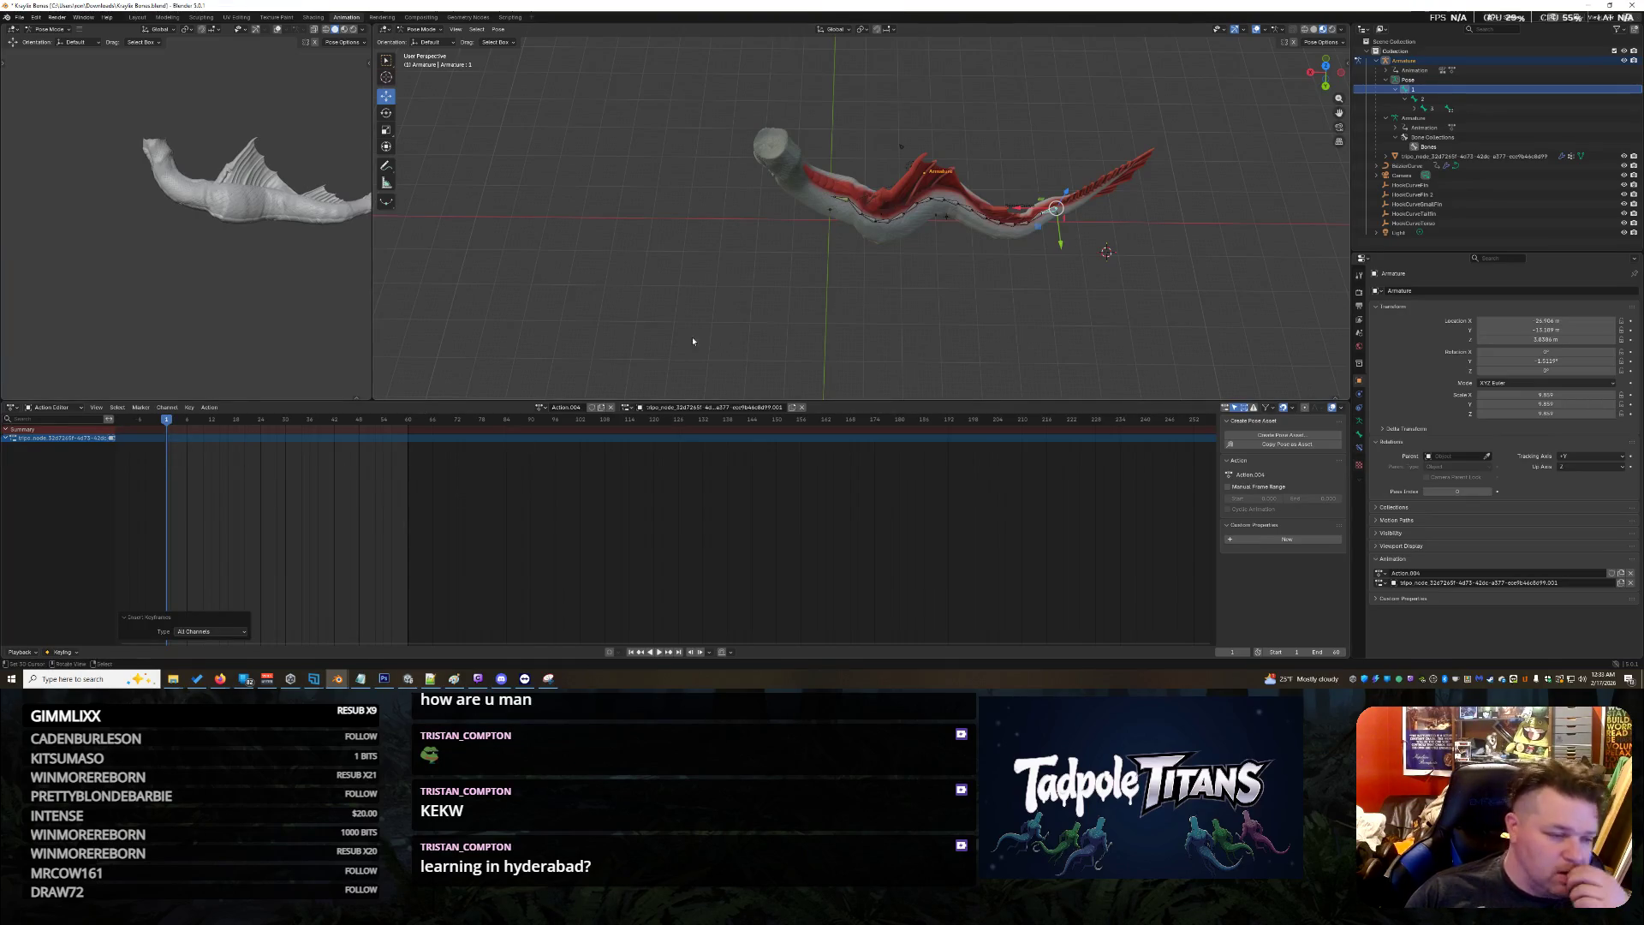
{"action": "left_click", "coordinate": [802, 407]}
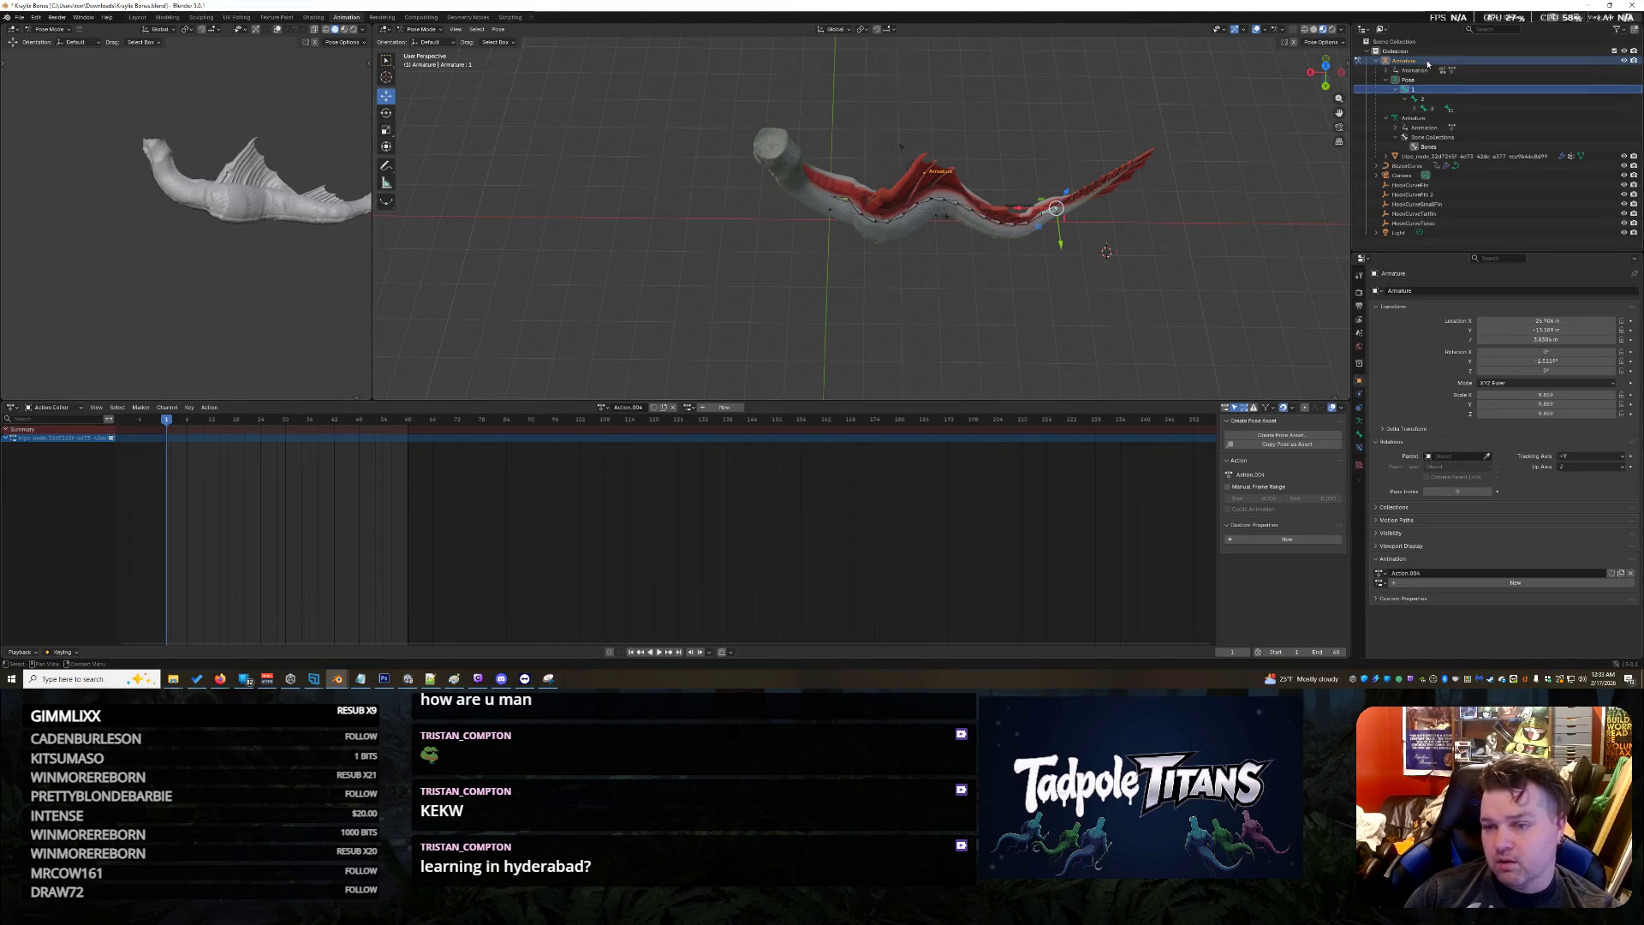
Select the BezierCurve in the Outliner and try keying it
{"action": "left_click", "coordinate": [1379, 63]}
{"action": "left_click", "coordinate": [1377, 62]}
{"action": "left_click", "coordinate": [1380, 70], "text": "ctrl"}
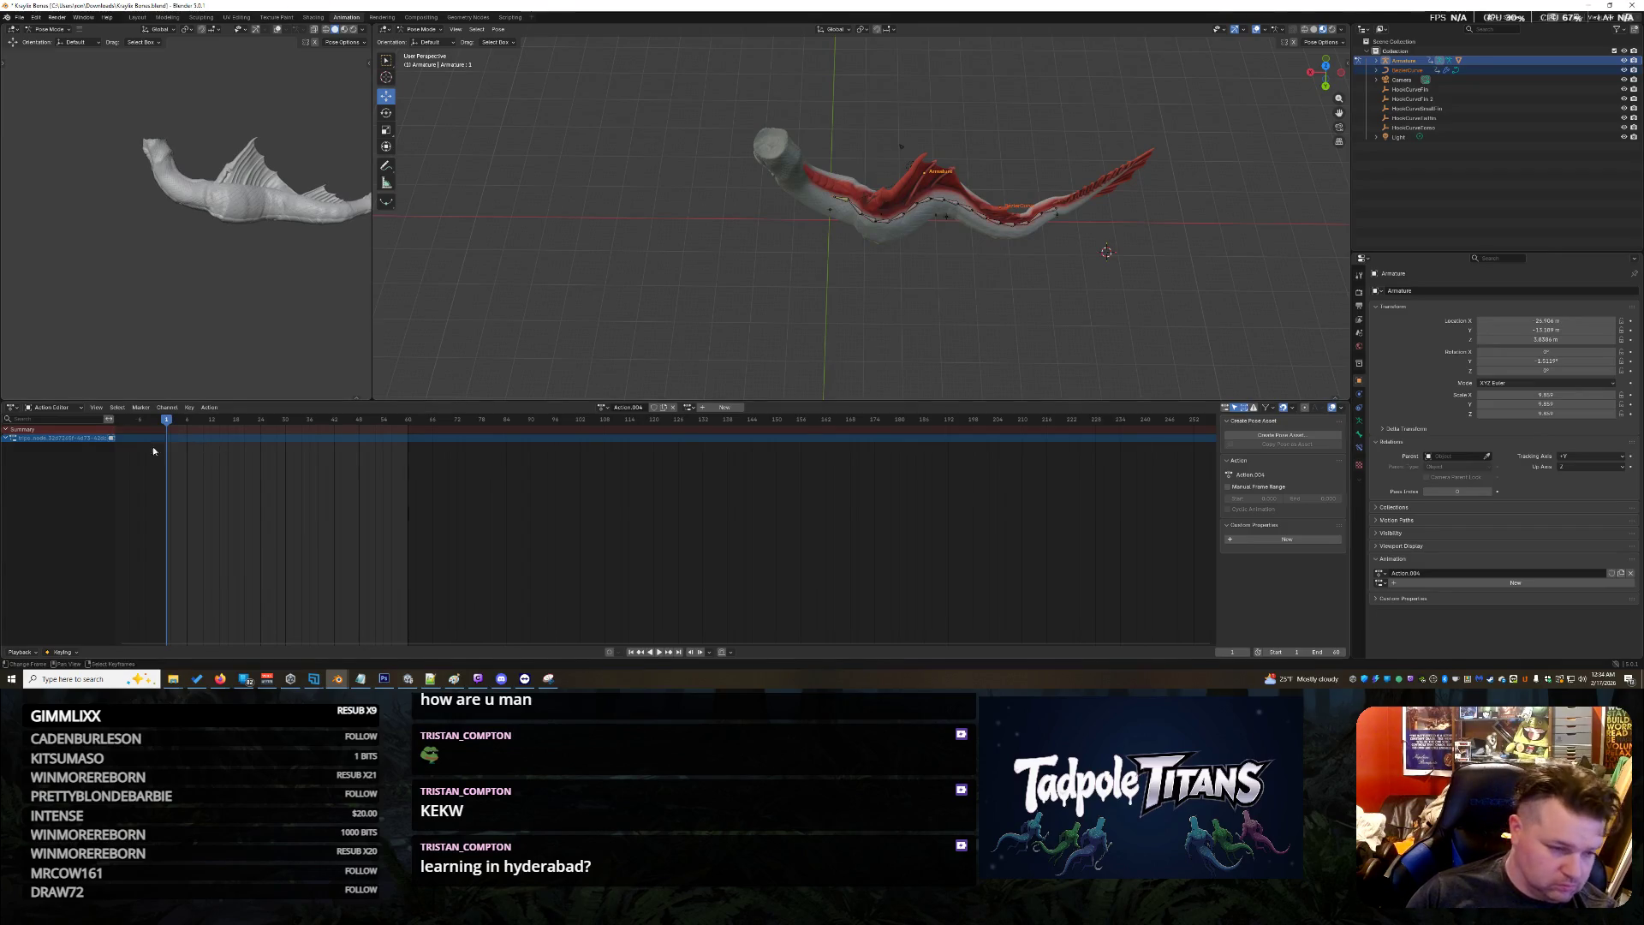
{"action": "key", "text": "i"}
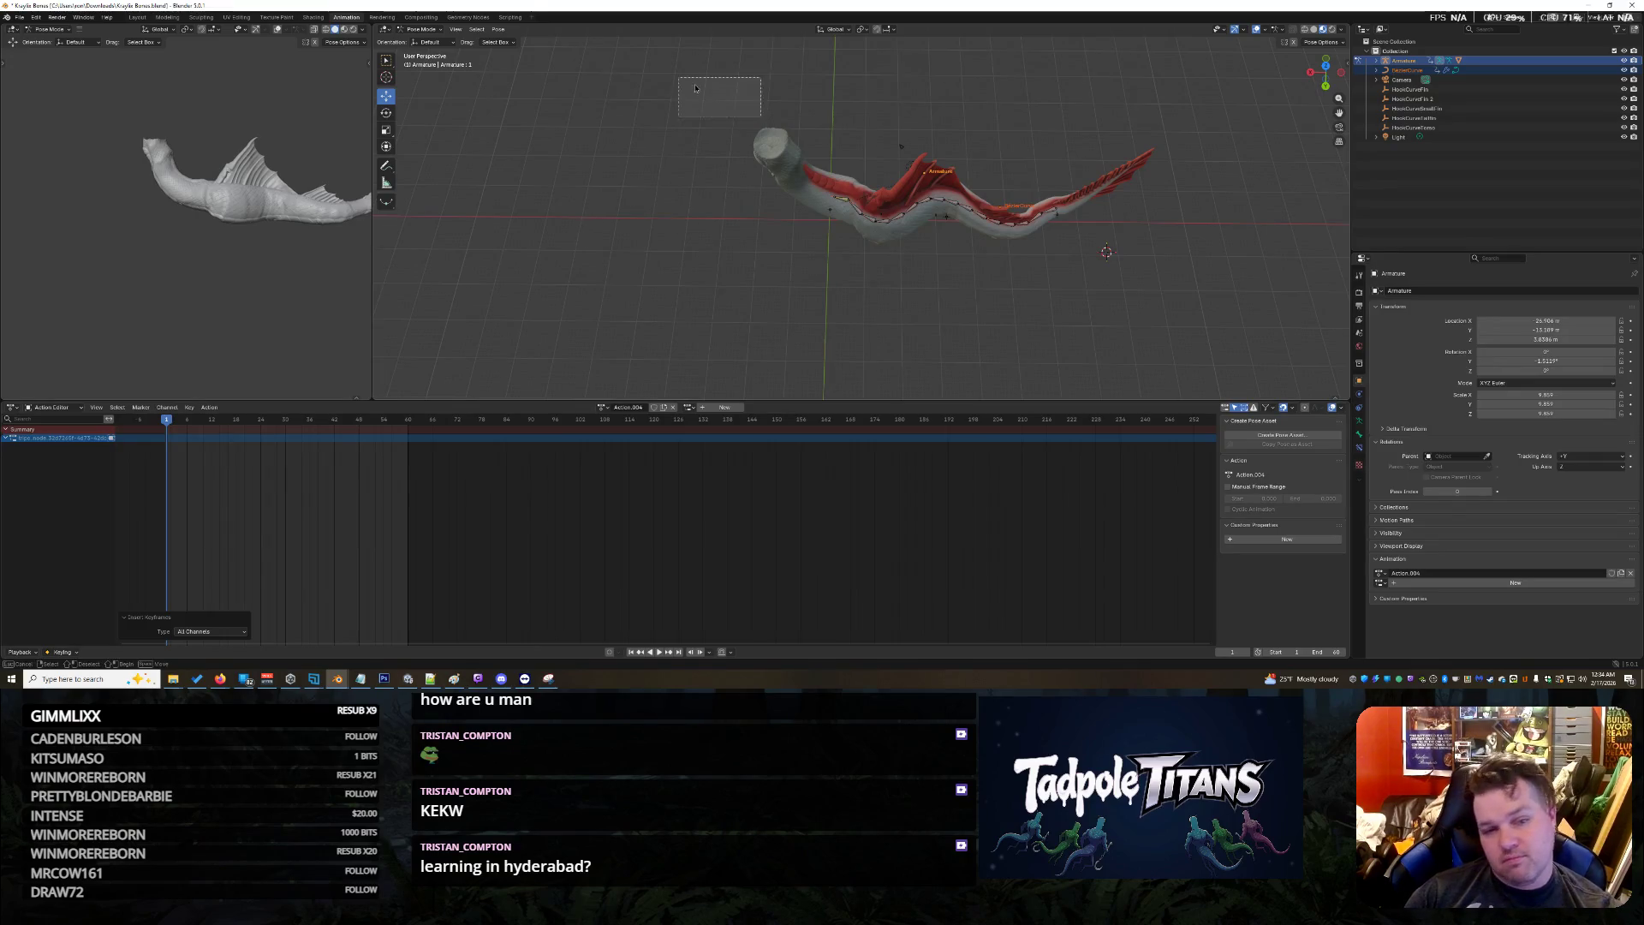
{"action": "key", "text": "Tab"}
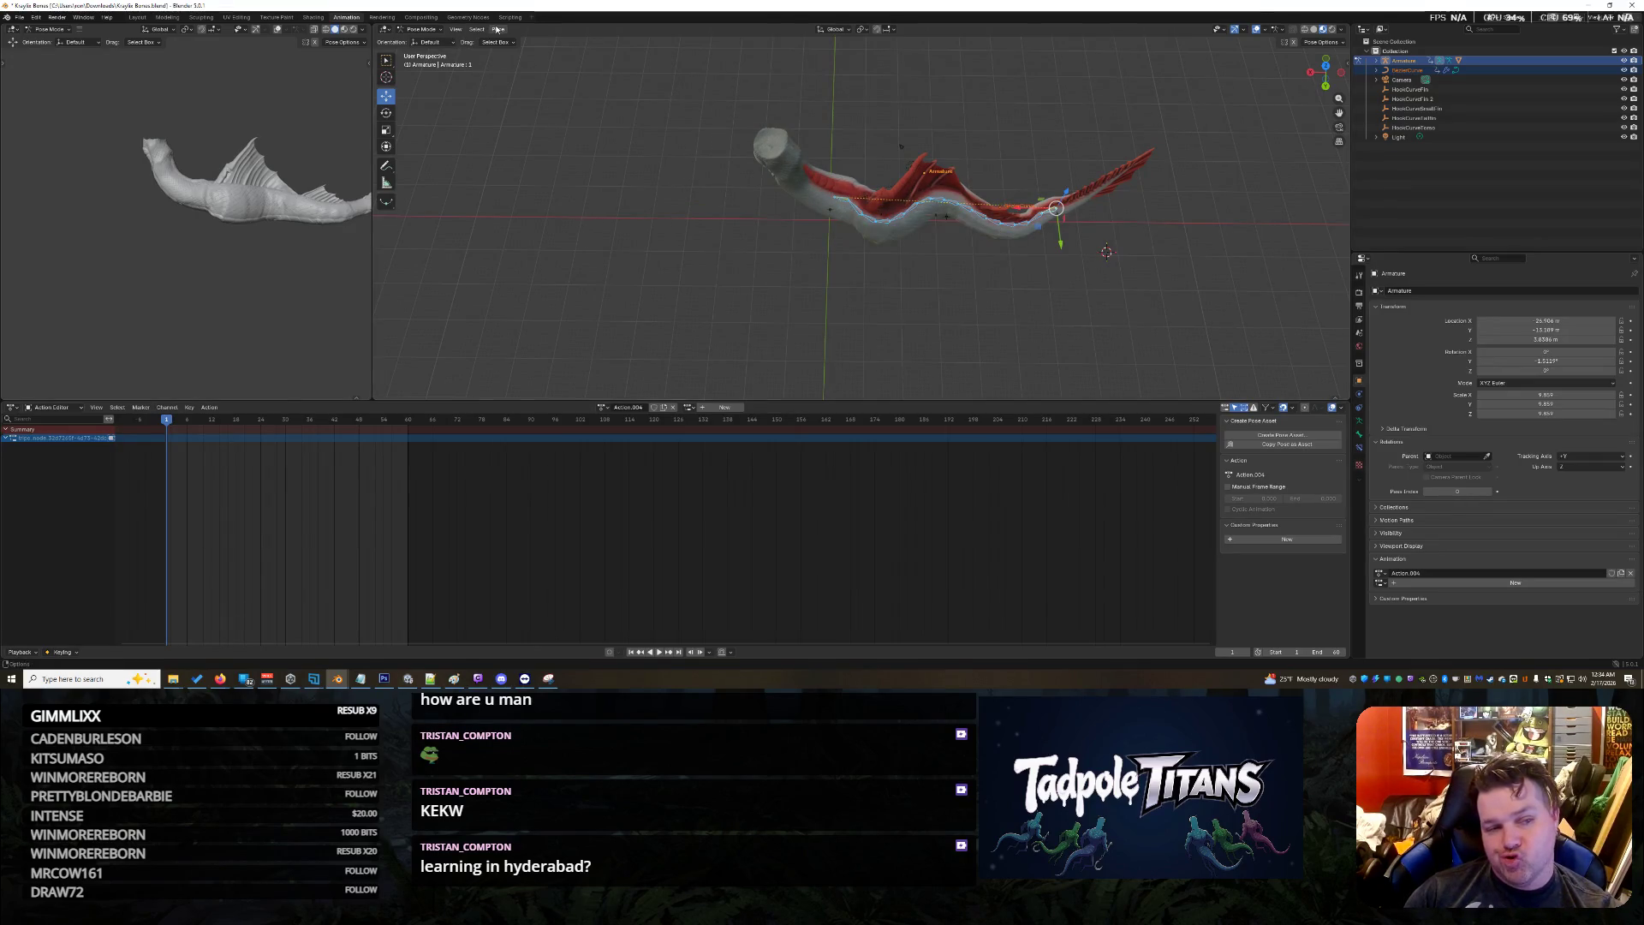
Switch back to Object Mode, then put the armature in Pose Mode and bring up keying
{"action": "left_click", "coordinate": [473, 30]}
{"action": "left_click", "coordinate": [421, 29]}
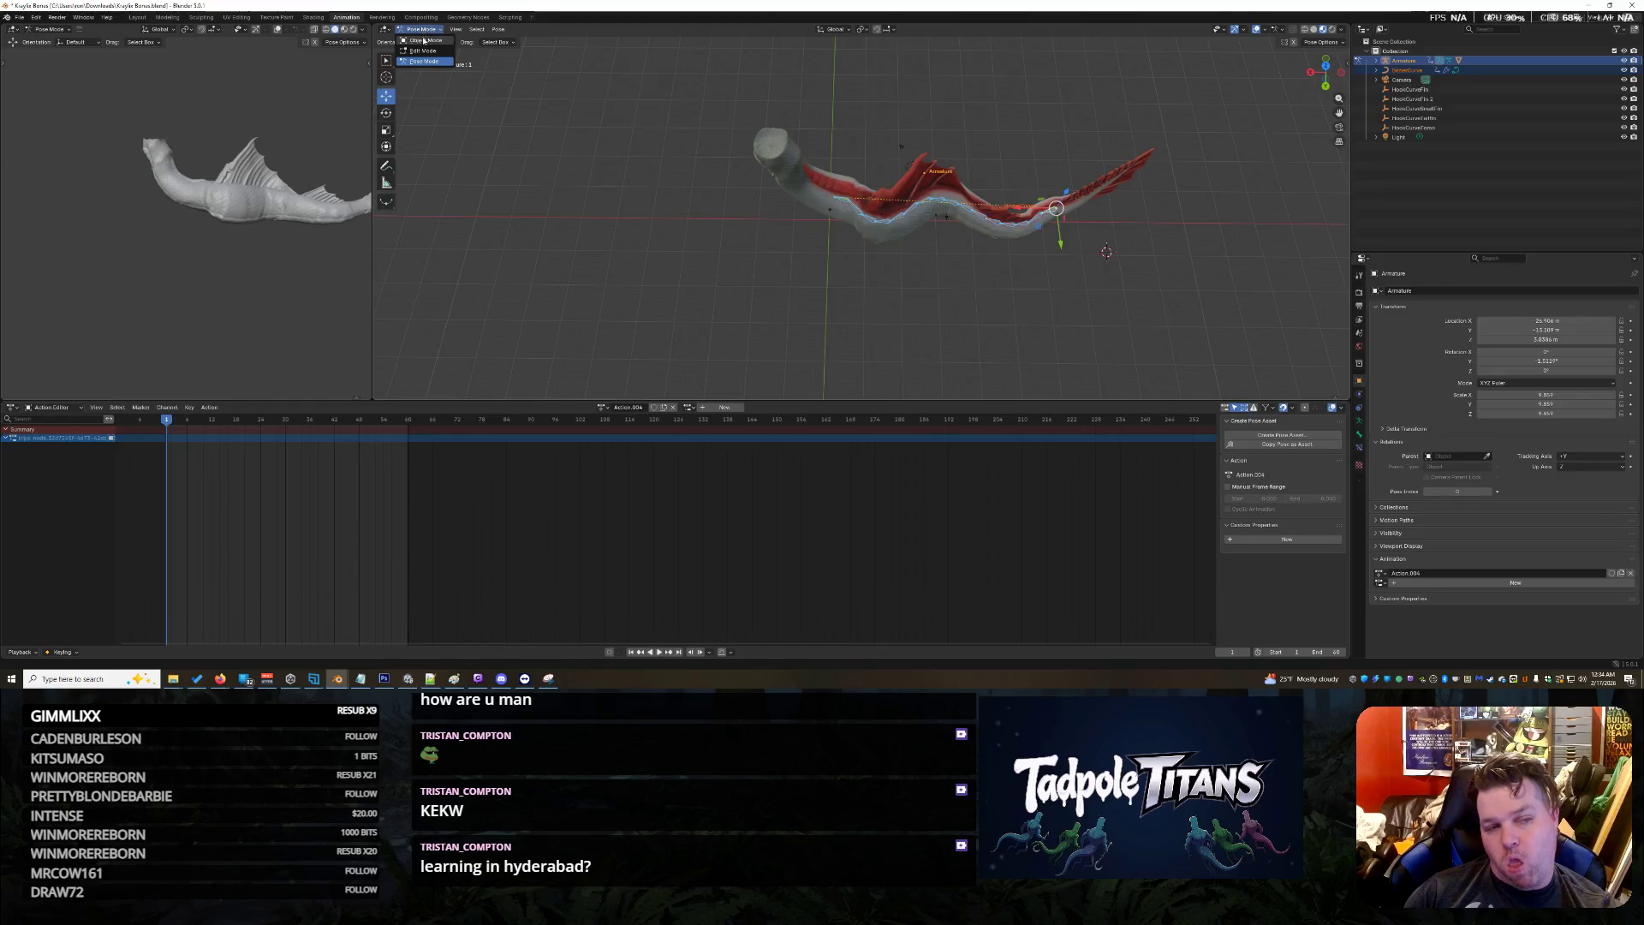
{"action": "left_click", "coordinate": [425, 40]}
{"action": "left_click", "coordinate": [434, 30]}
{"action": "left_click", "coordinate": [424, 60]}
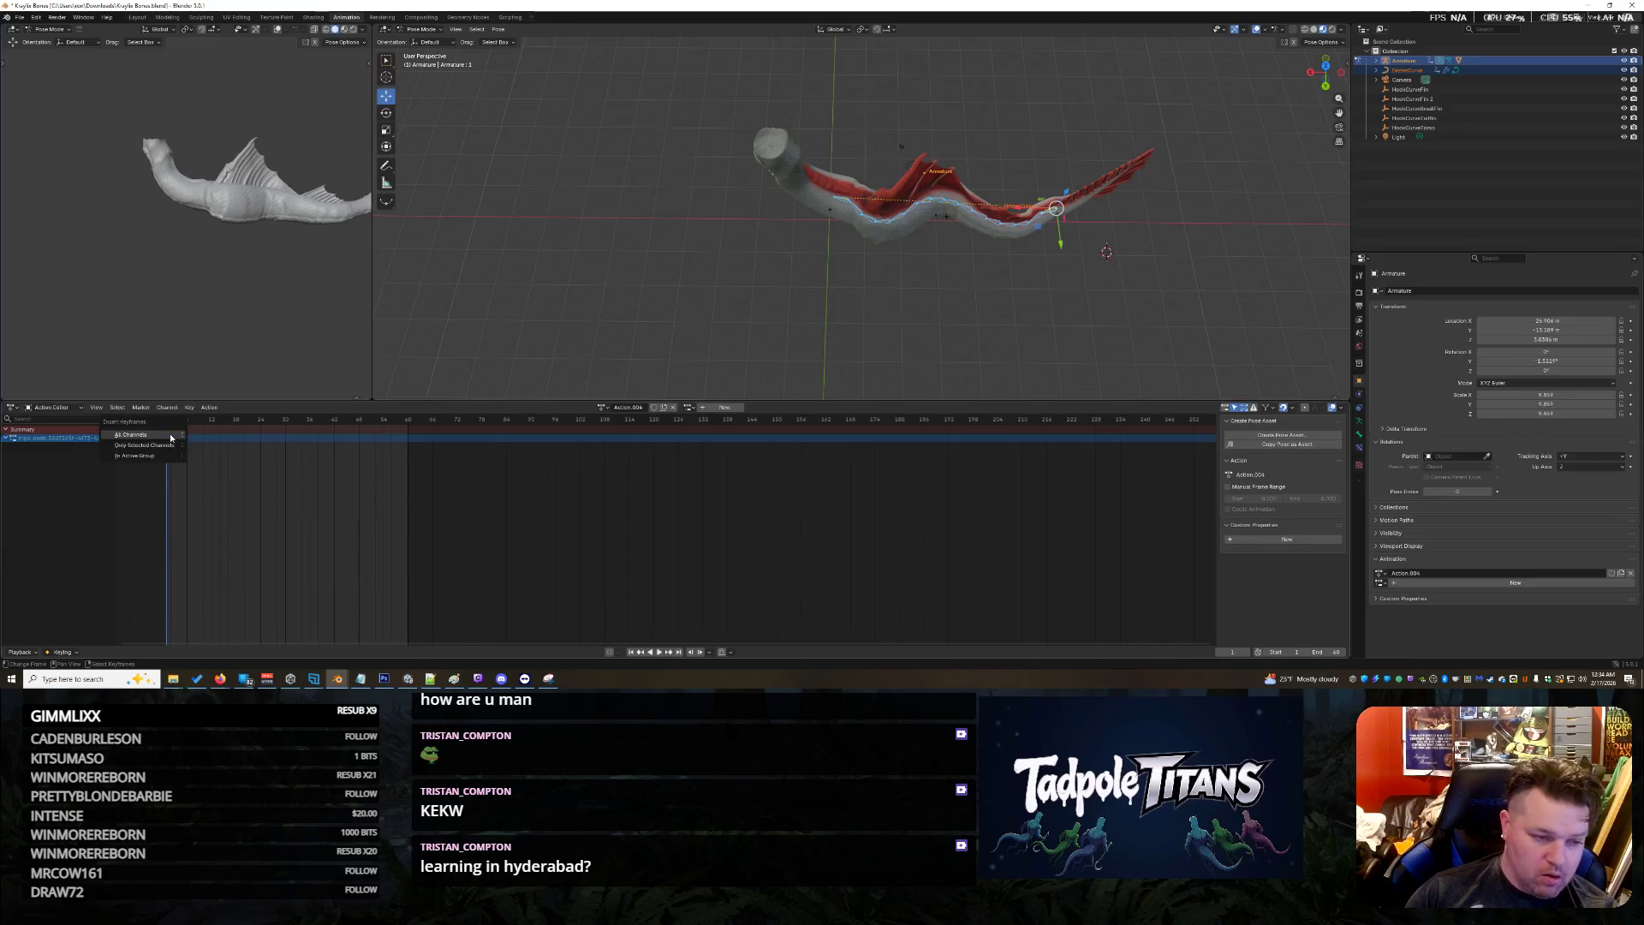
{"action": "key", "text": "i"}
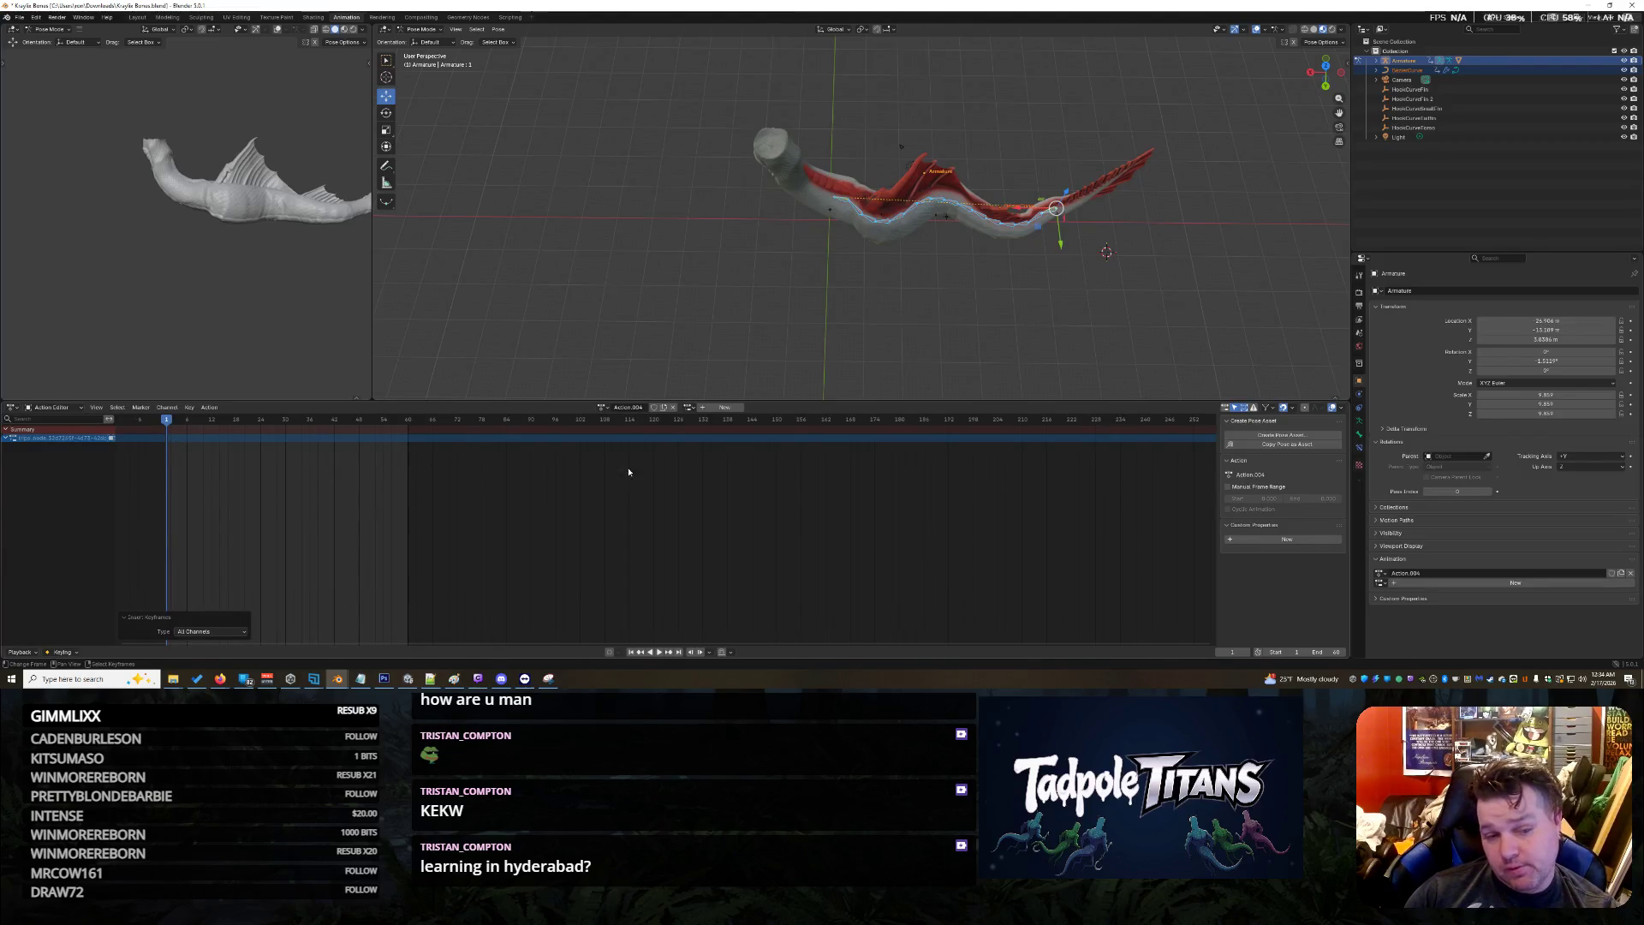
Create a new animation slot on Action.004, unassign it, and delete its channel
{"action": "left_click", "coordinate": [623, 408]}
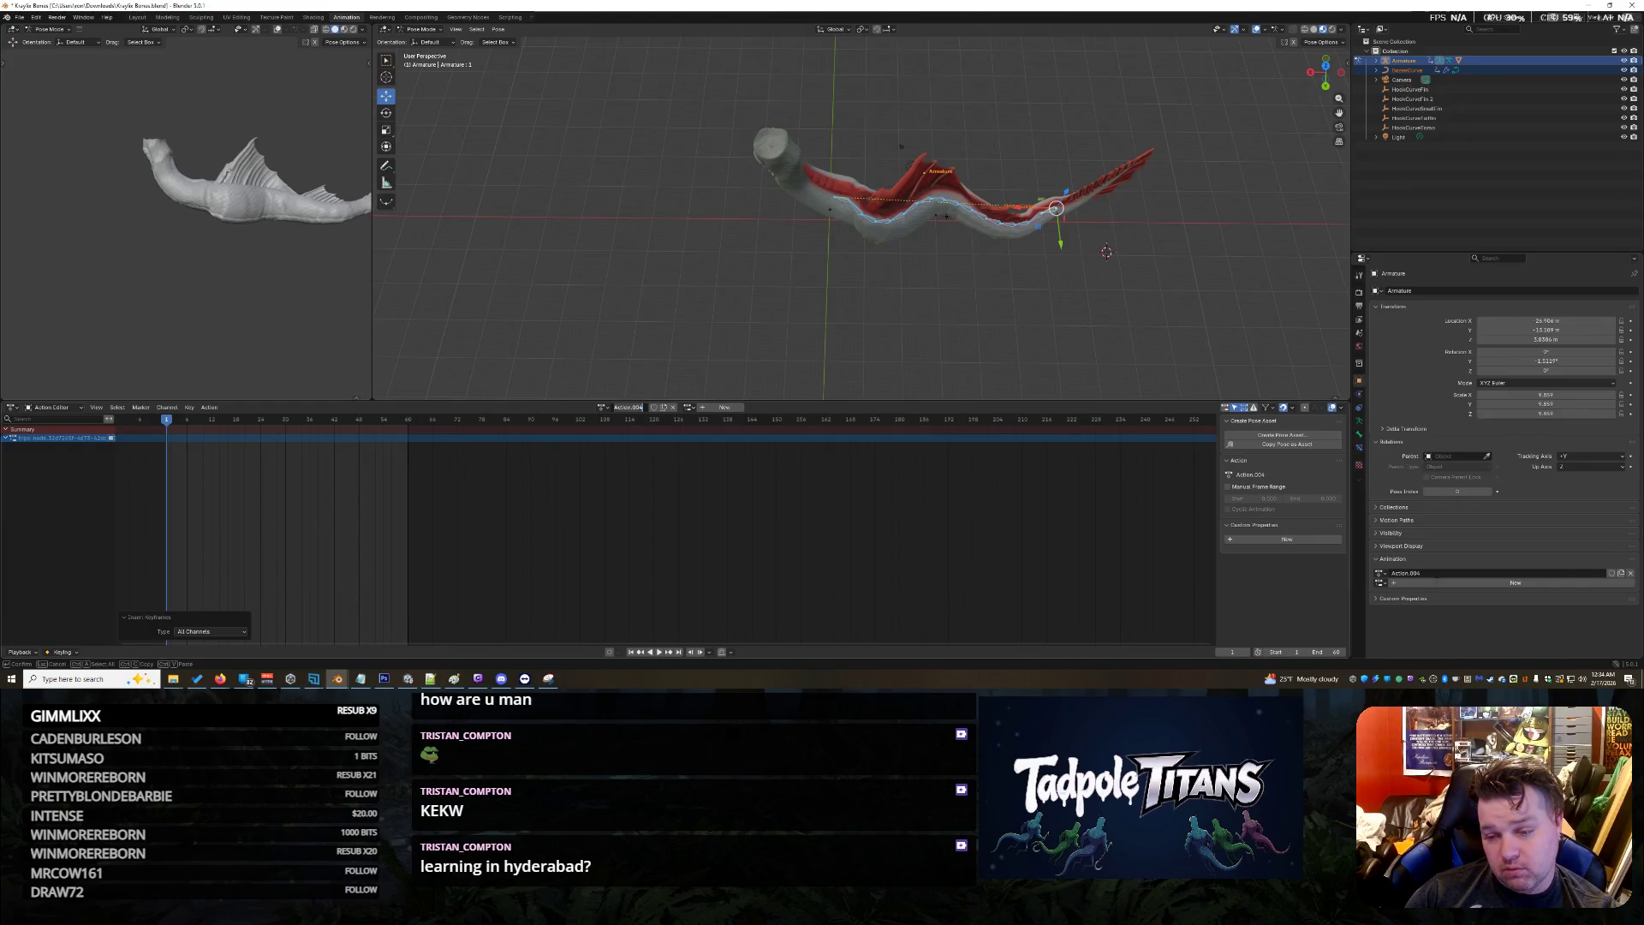
{"action": "left_click", "coordinate": [1435, 582]}
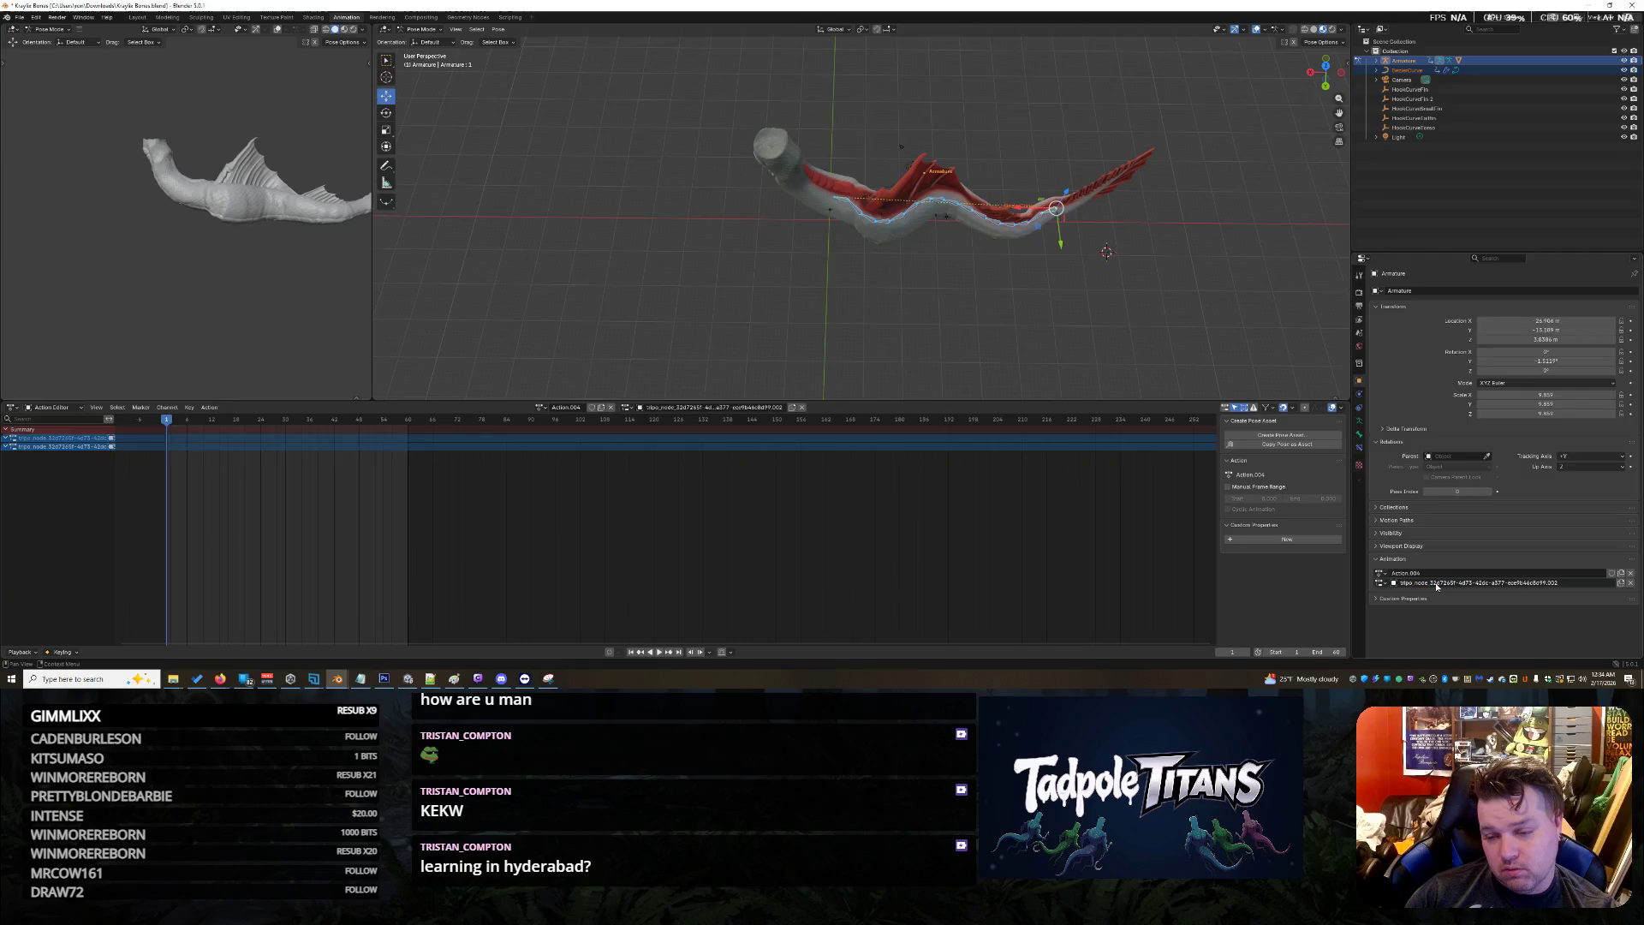
{"action": "left_click", "coordinate": [1631, 583]}
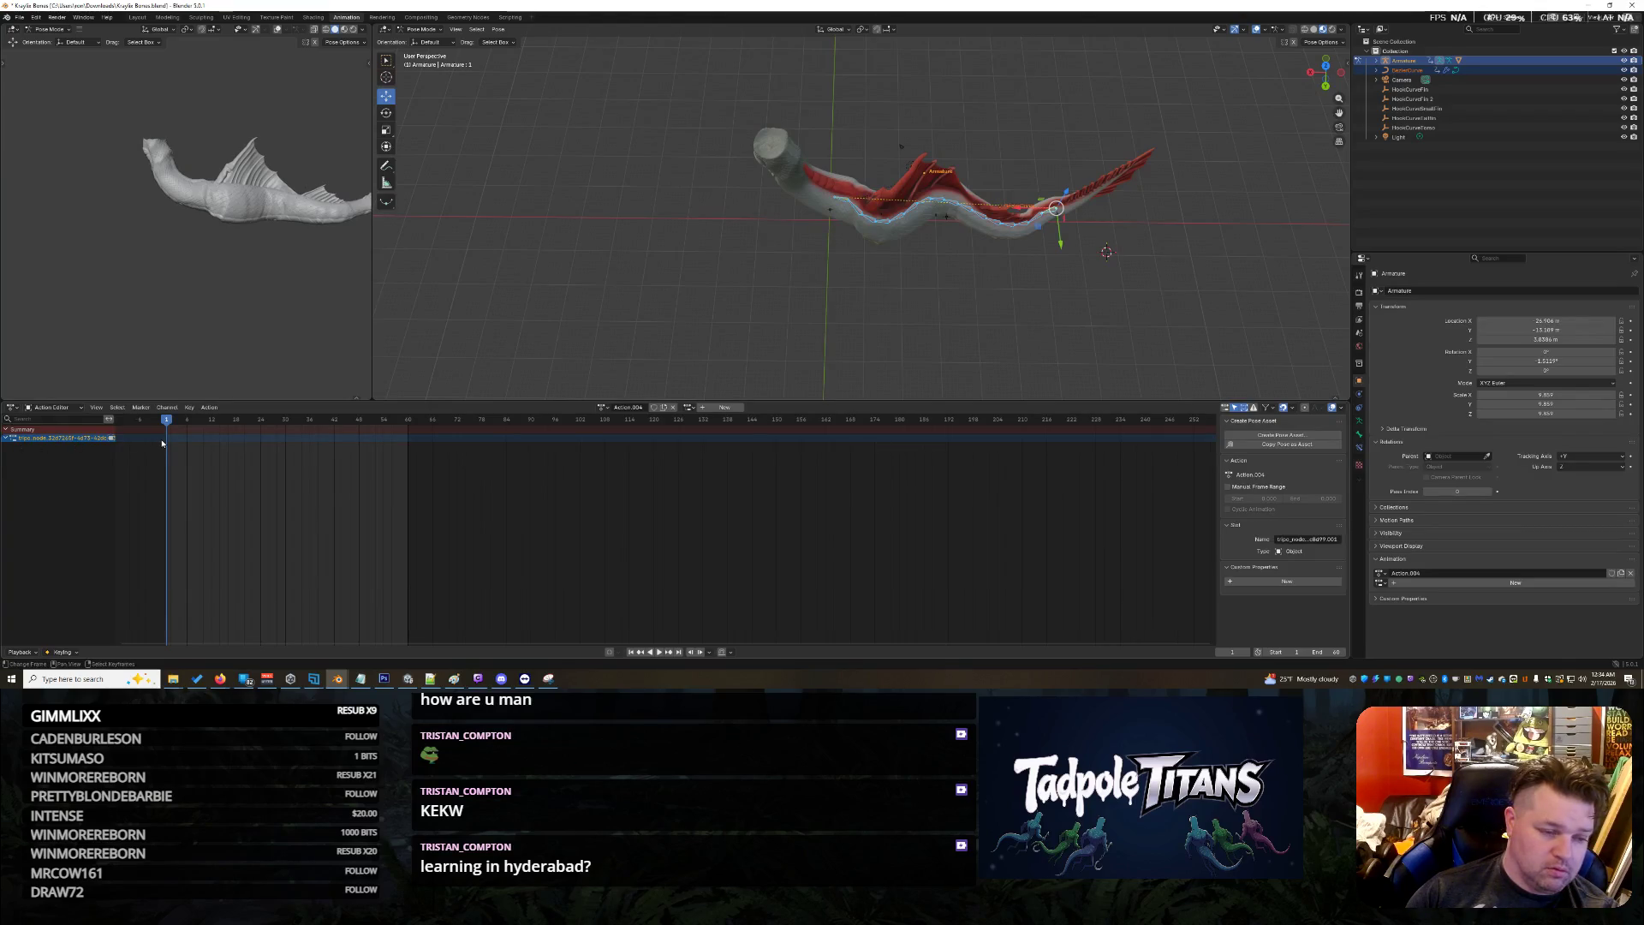
{"action": "key", "text": "x"}
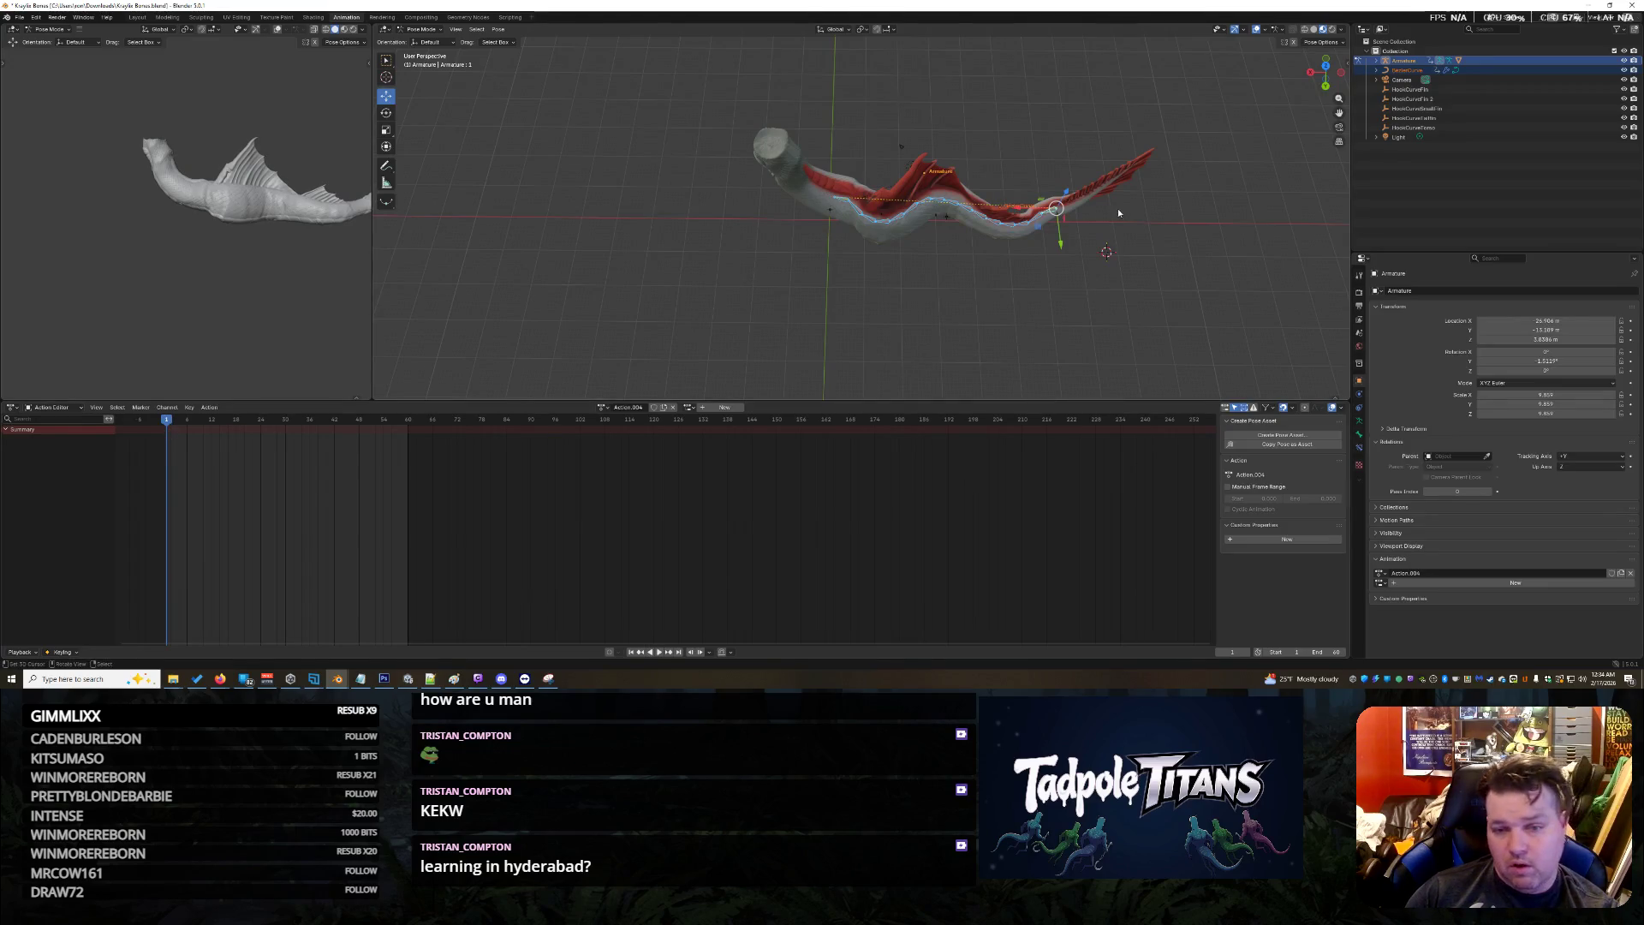
Key all channels of the curve in Object Mode, then of the bones in Pose Mode
{"action": "key", "text": "ctrl+Tab"}
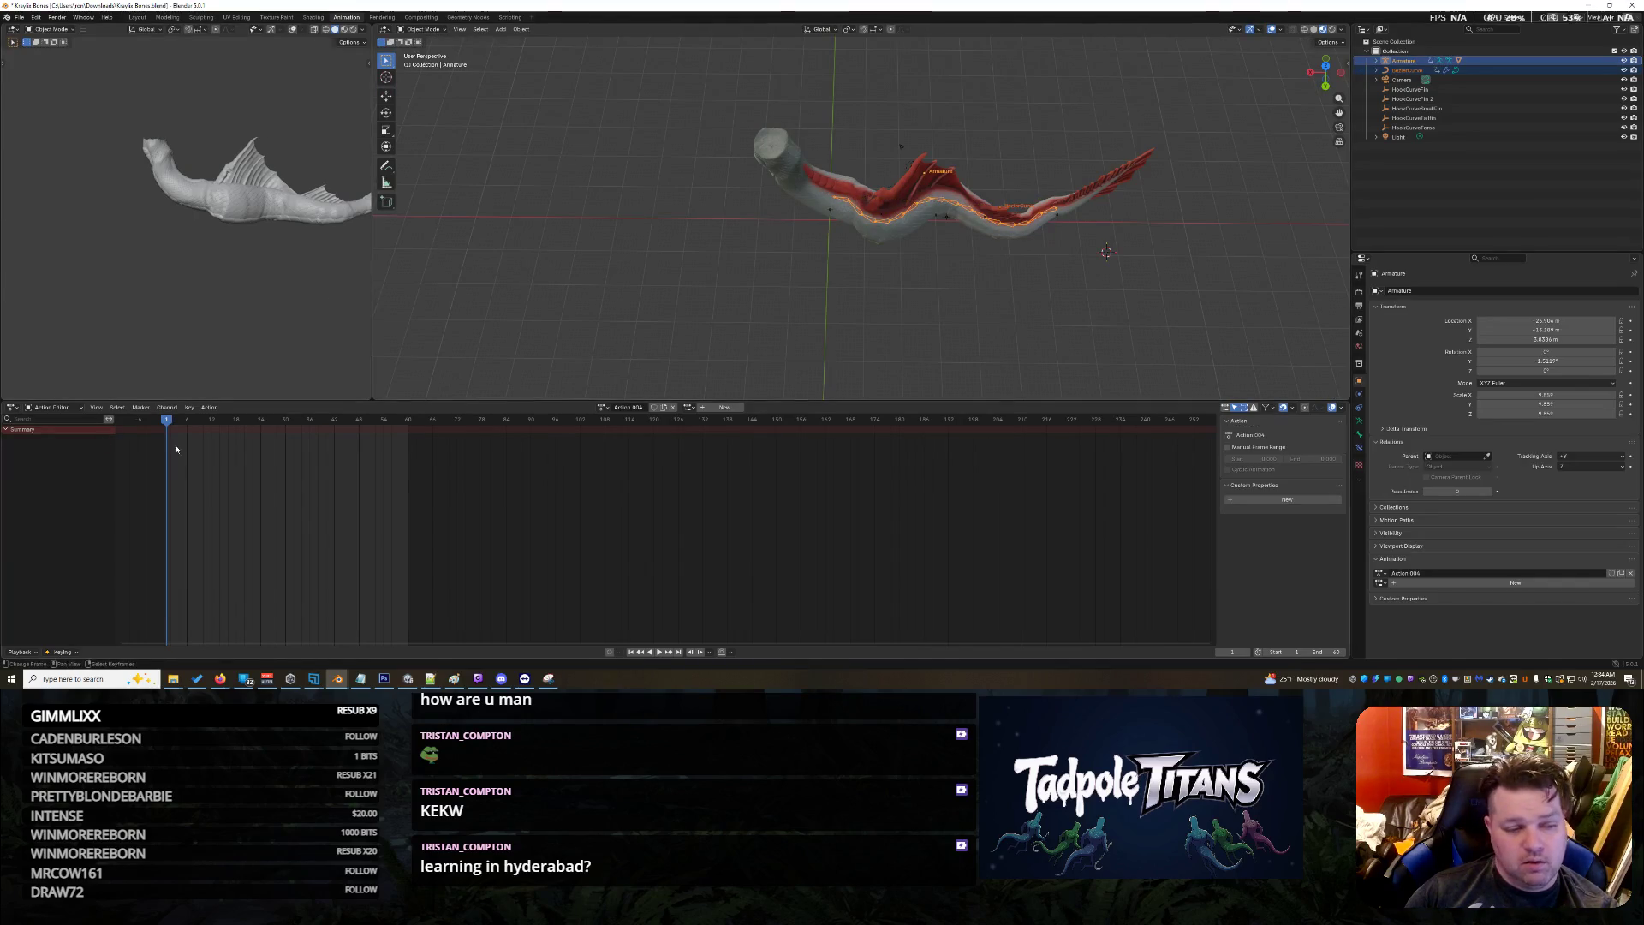
{"action": "key", "text": "i"}
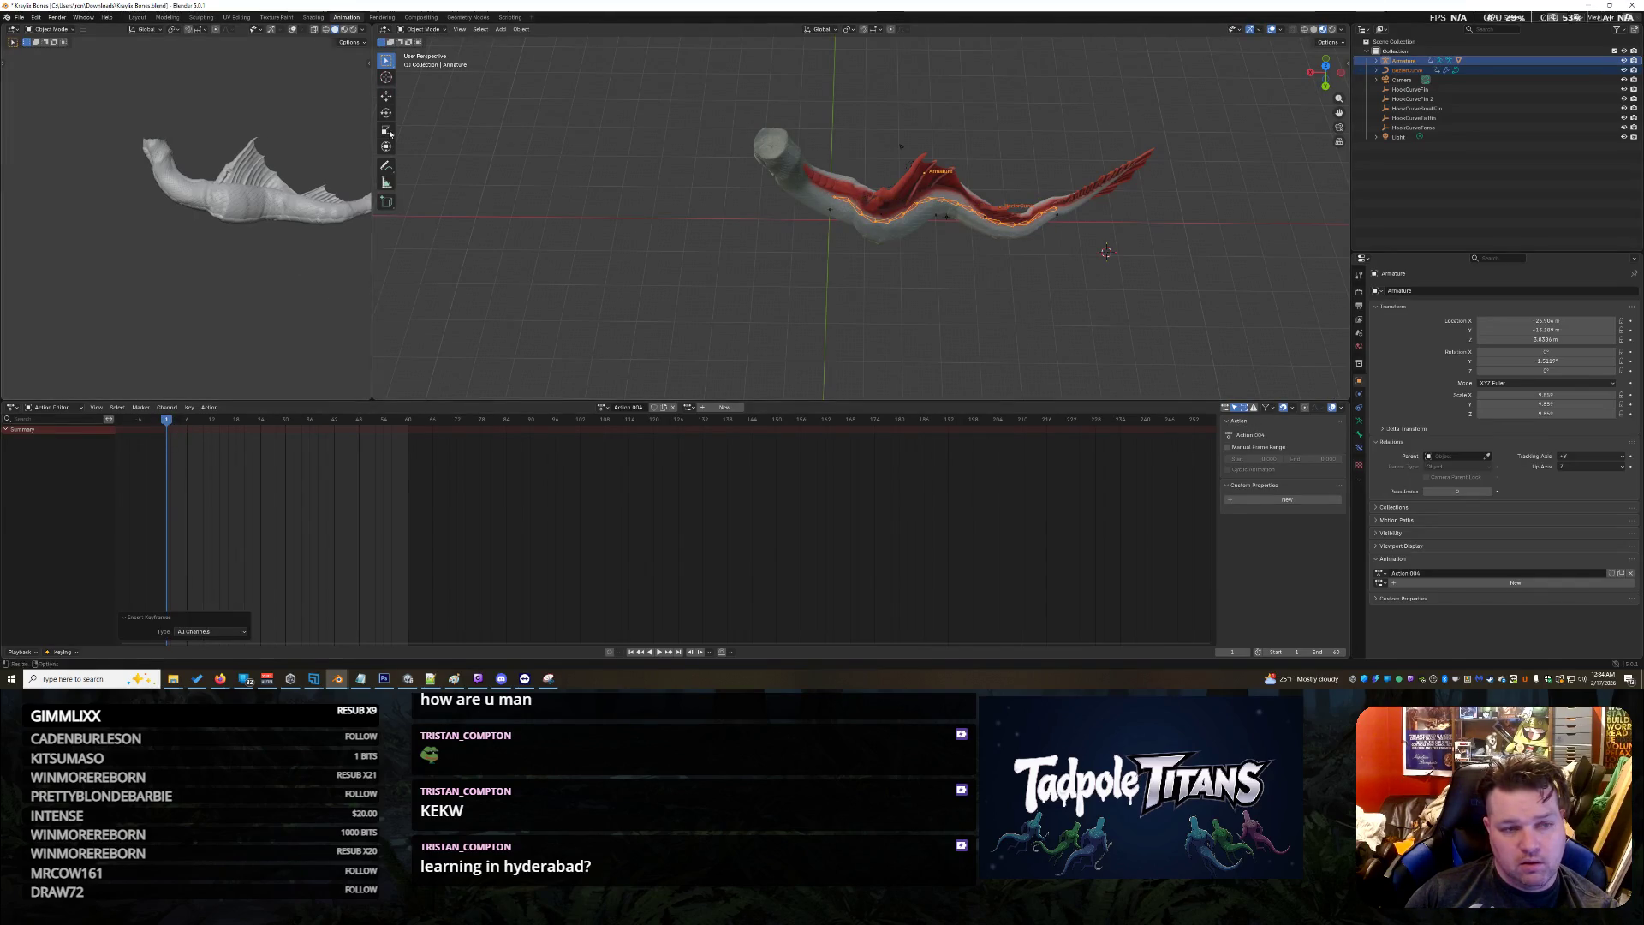
{"action": "key", "text": "ctrl+Tab"}
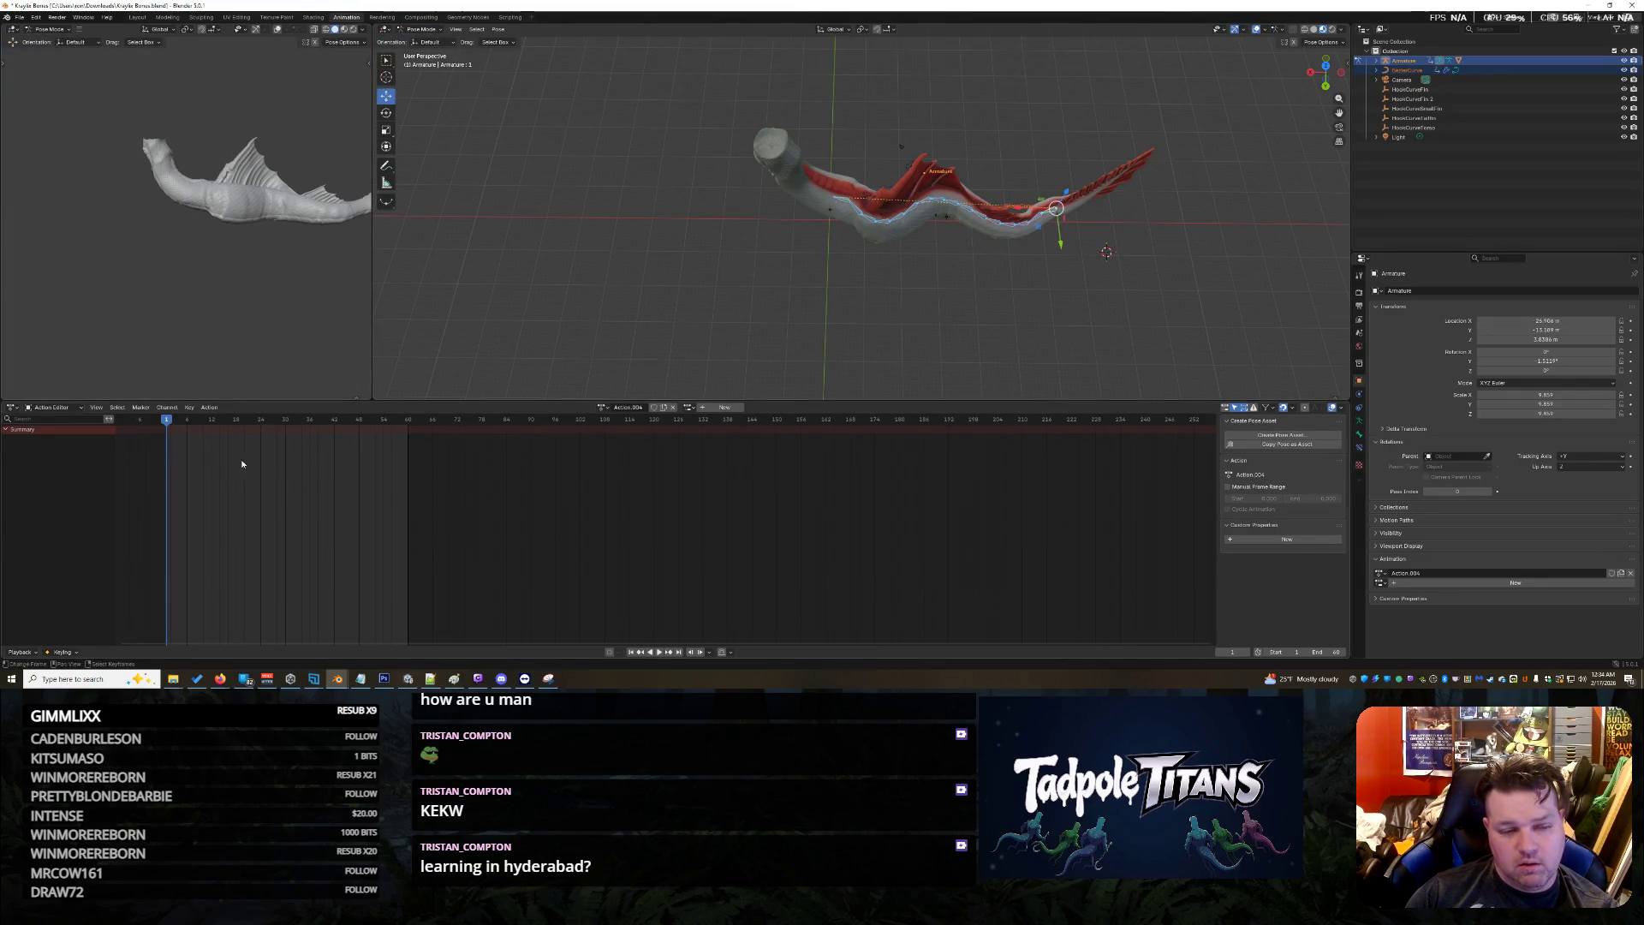
{"action": "key", "text": "i"}
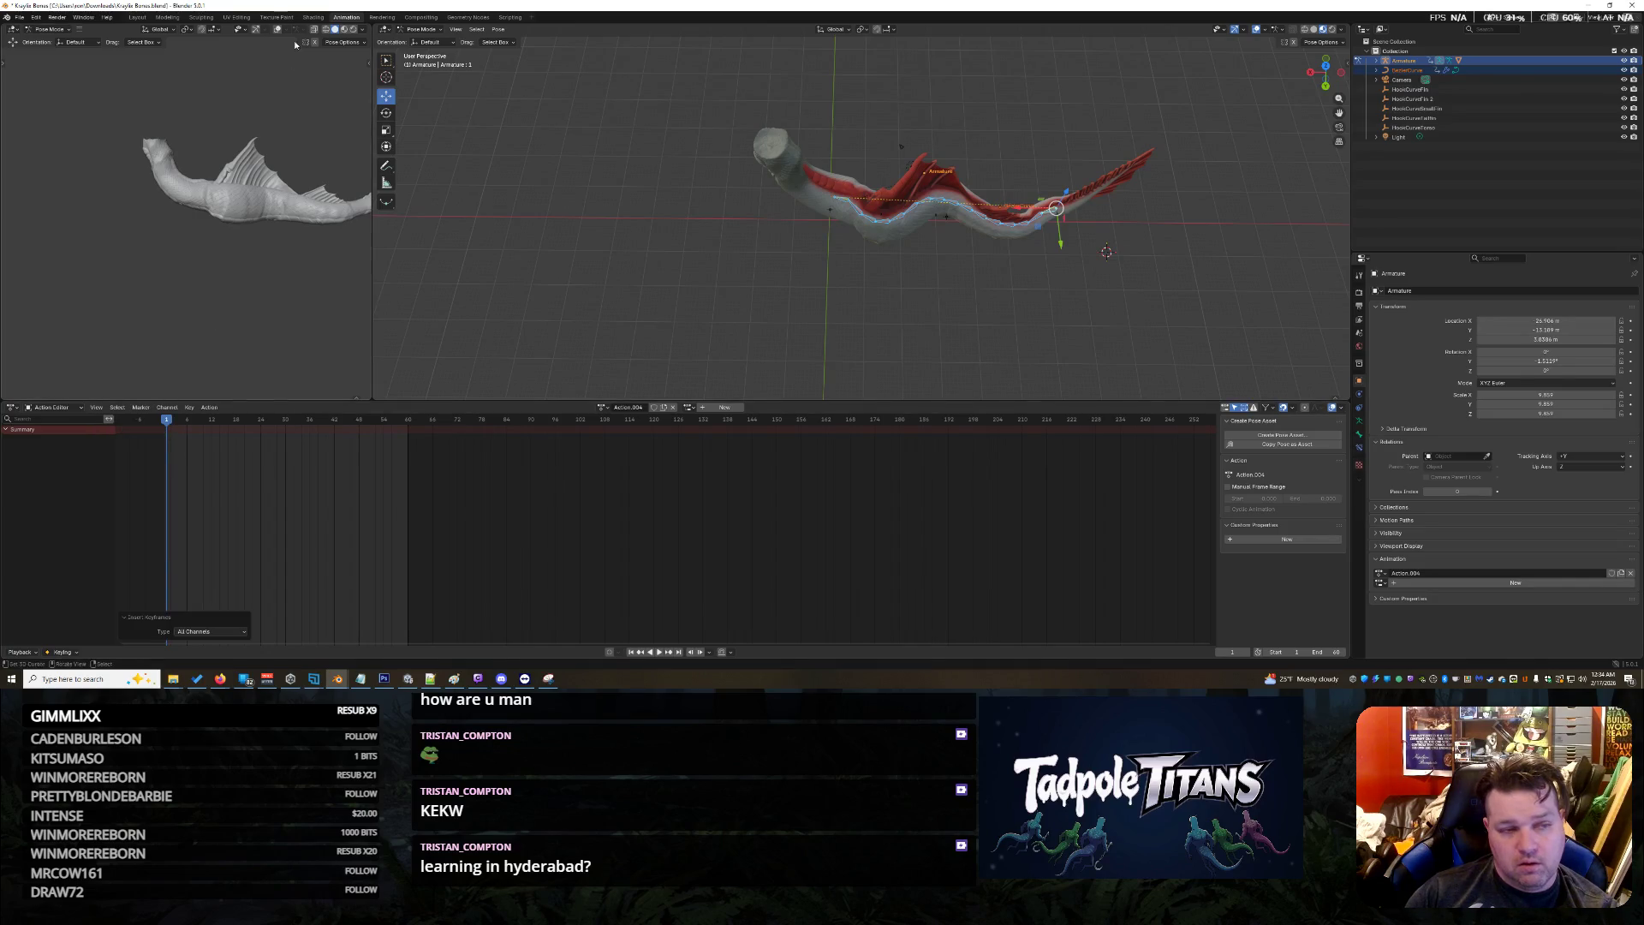
Bake the curve-driven pose into bone keyframes with Clean Curves on, then play it back
{"action": "left_click", "coordinate": [498, 30]}
{"action": "mouse_move", "coordinate": [522, 42]}
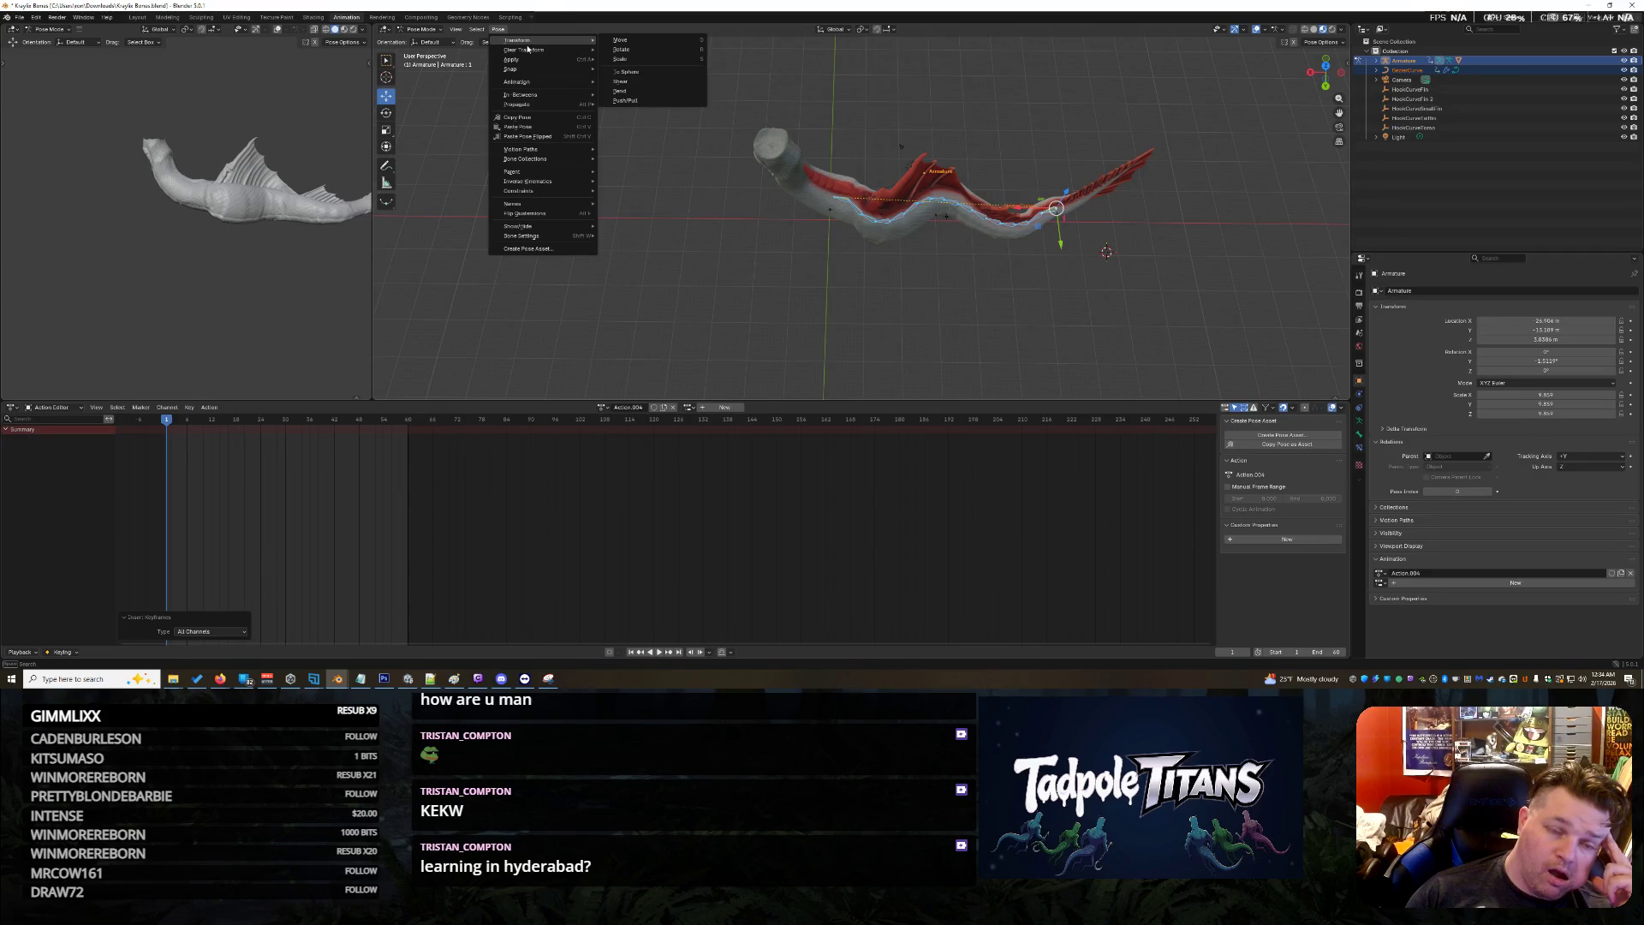
{"action": "mouse_move", "coordinate": [549, 82]}
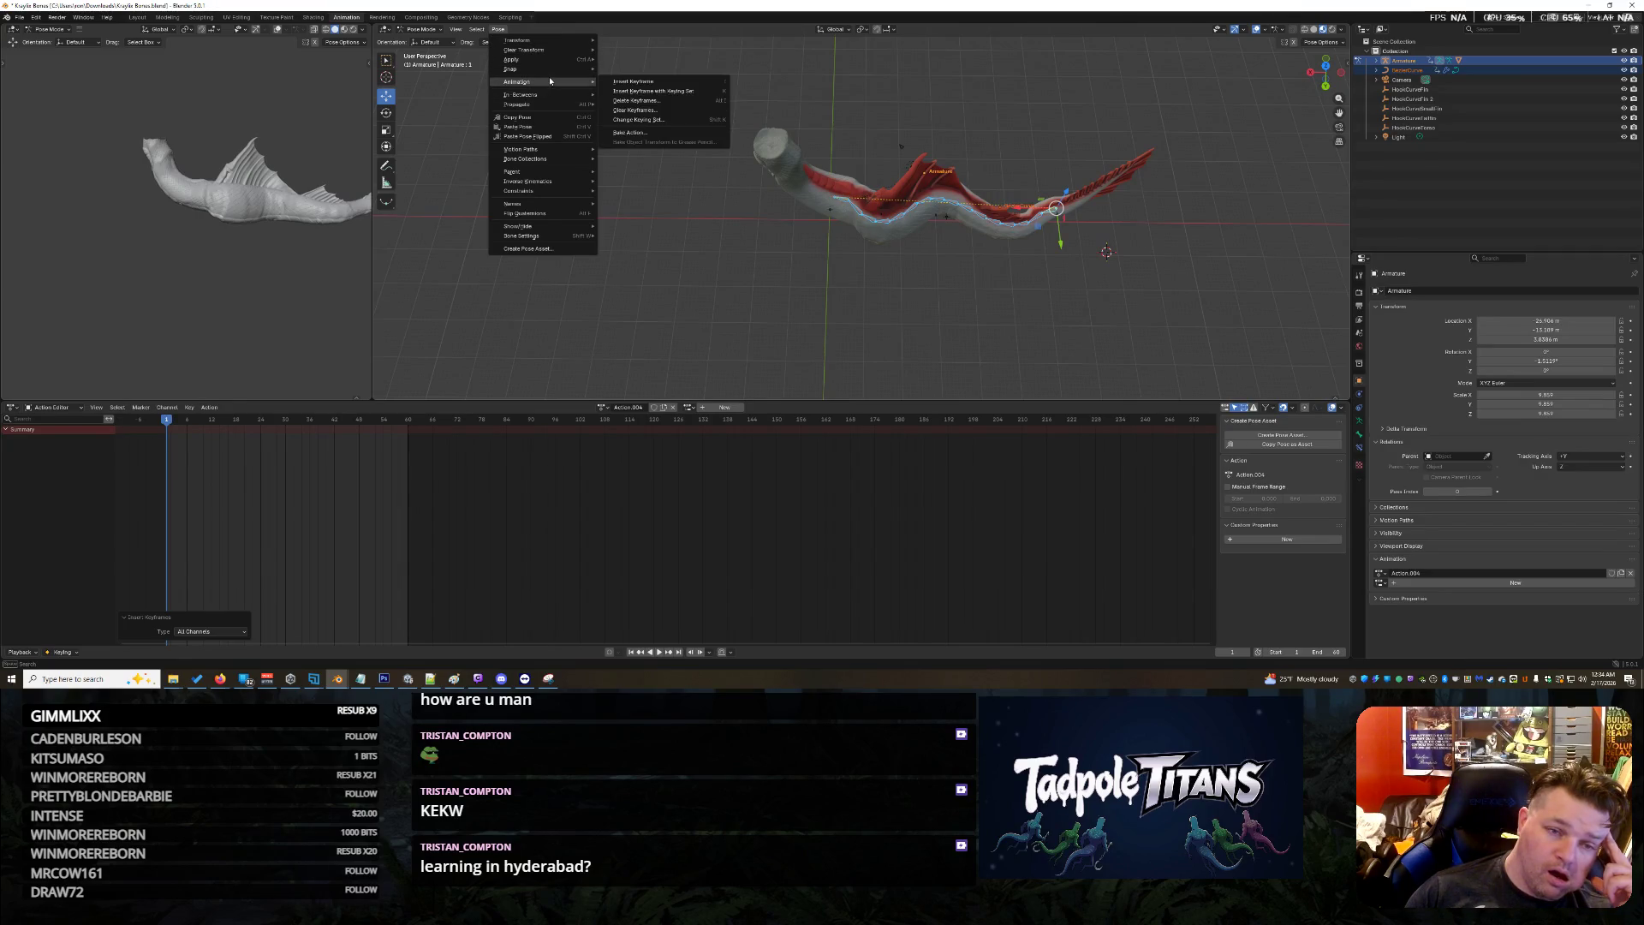
{"action": "left_click", "coordinate": [660, 135]}
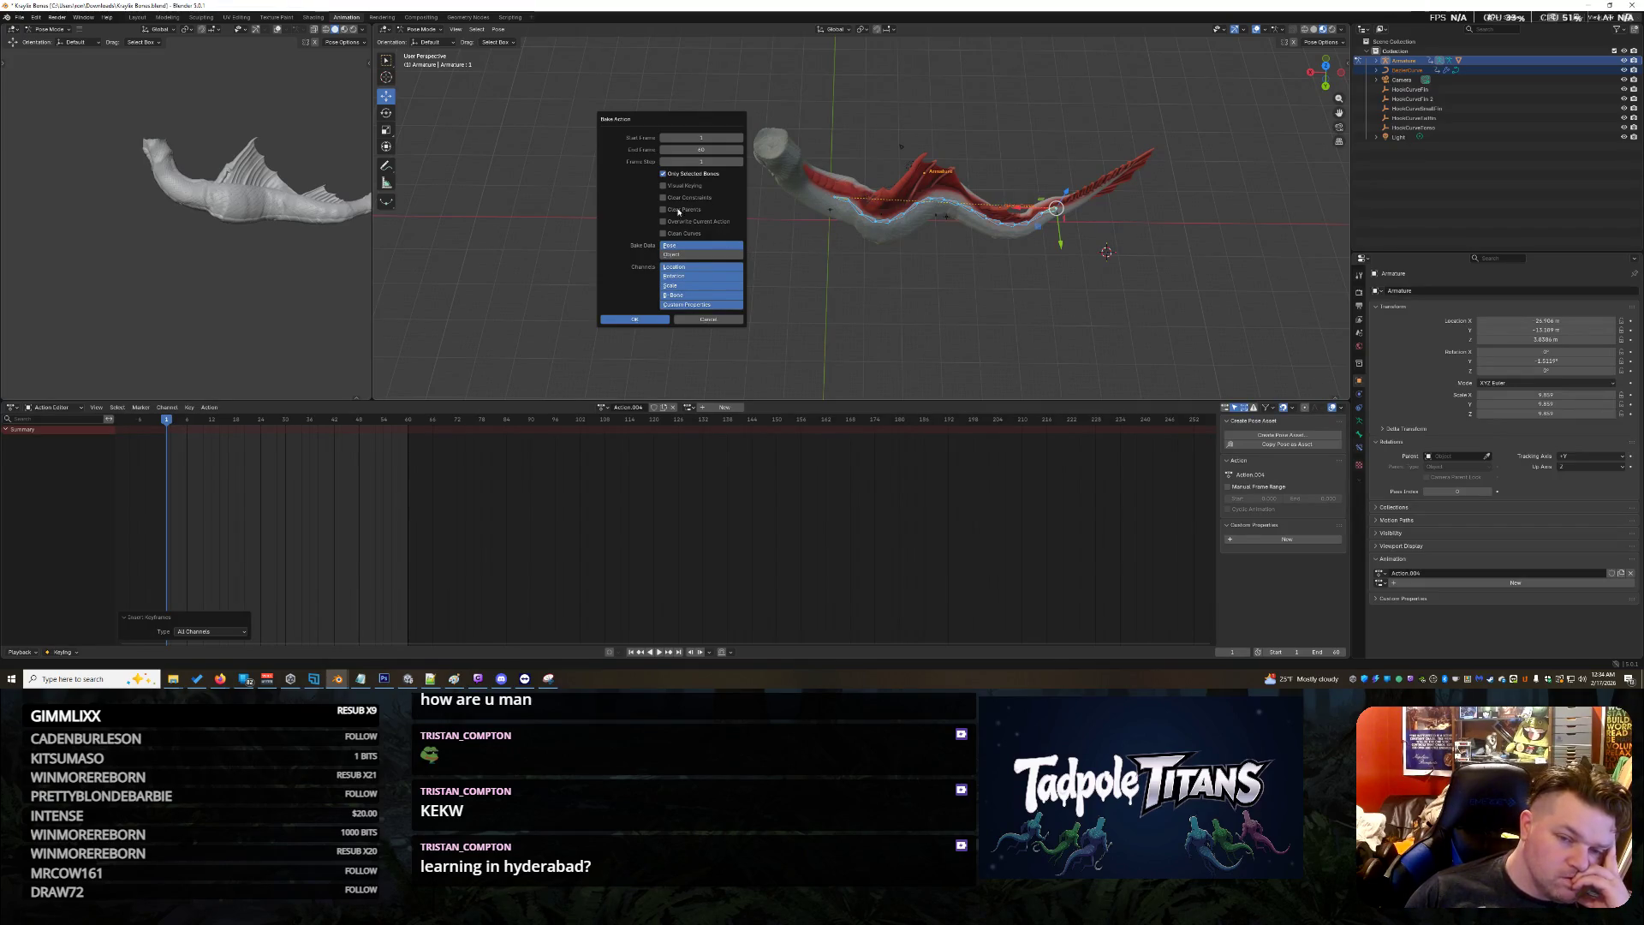
{"action": "left_click", "coordinate": [665, 197]}
{"action": "left_click", "coordinate": [690, 197]}
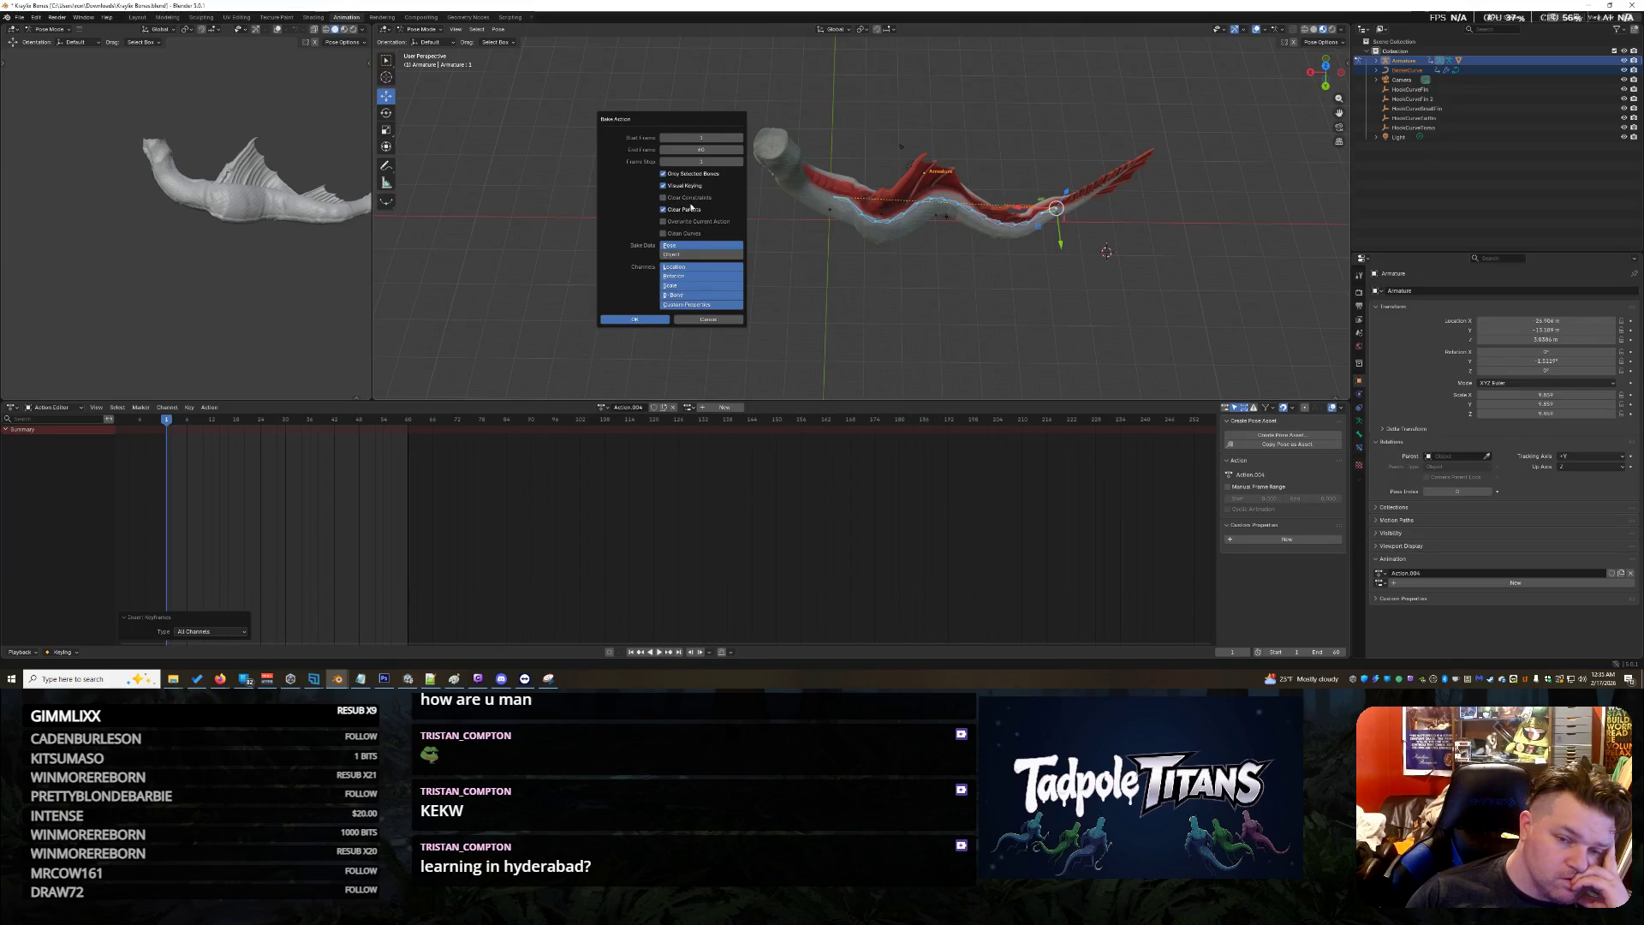
{"action": "left_click", "coordinate": [685, 235]}
{"action": "left_click", "coordinate": [637, 320]}
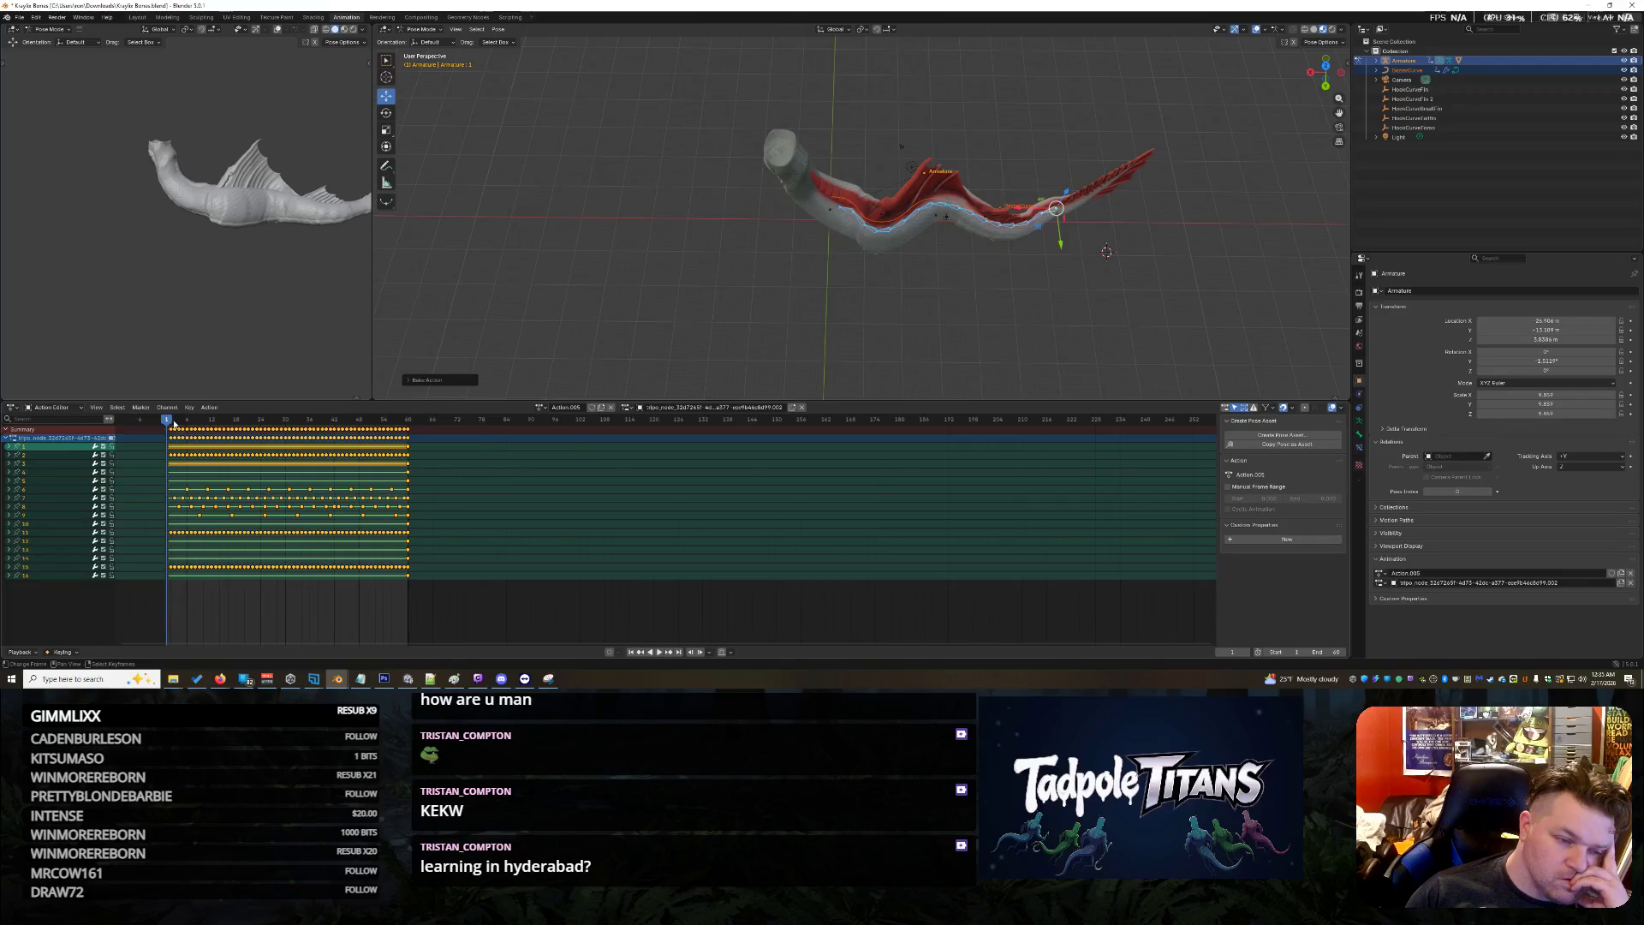
{"action": "key", "text": "space"}
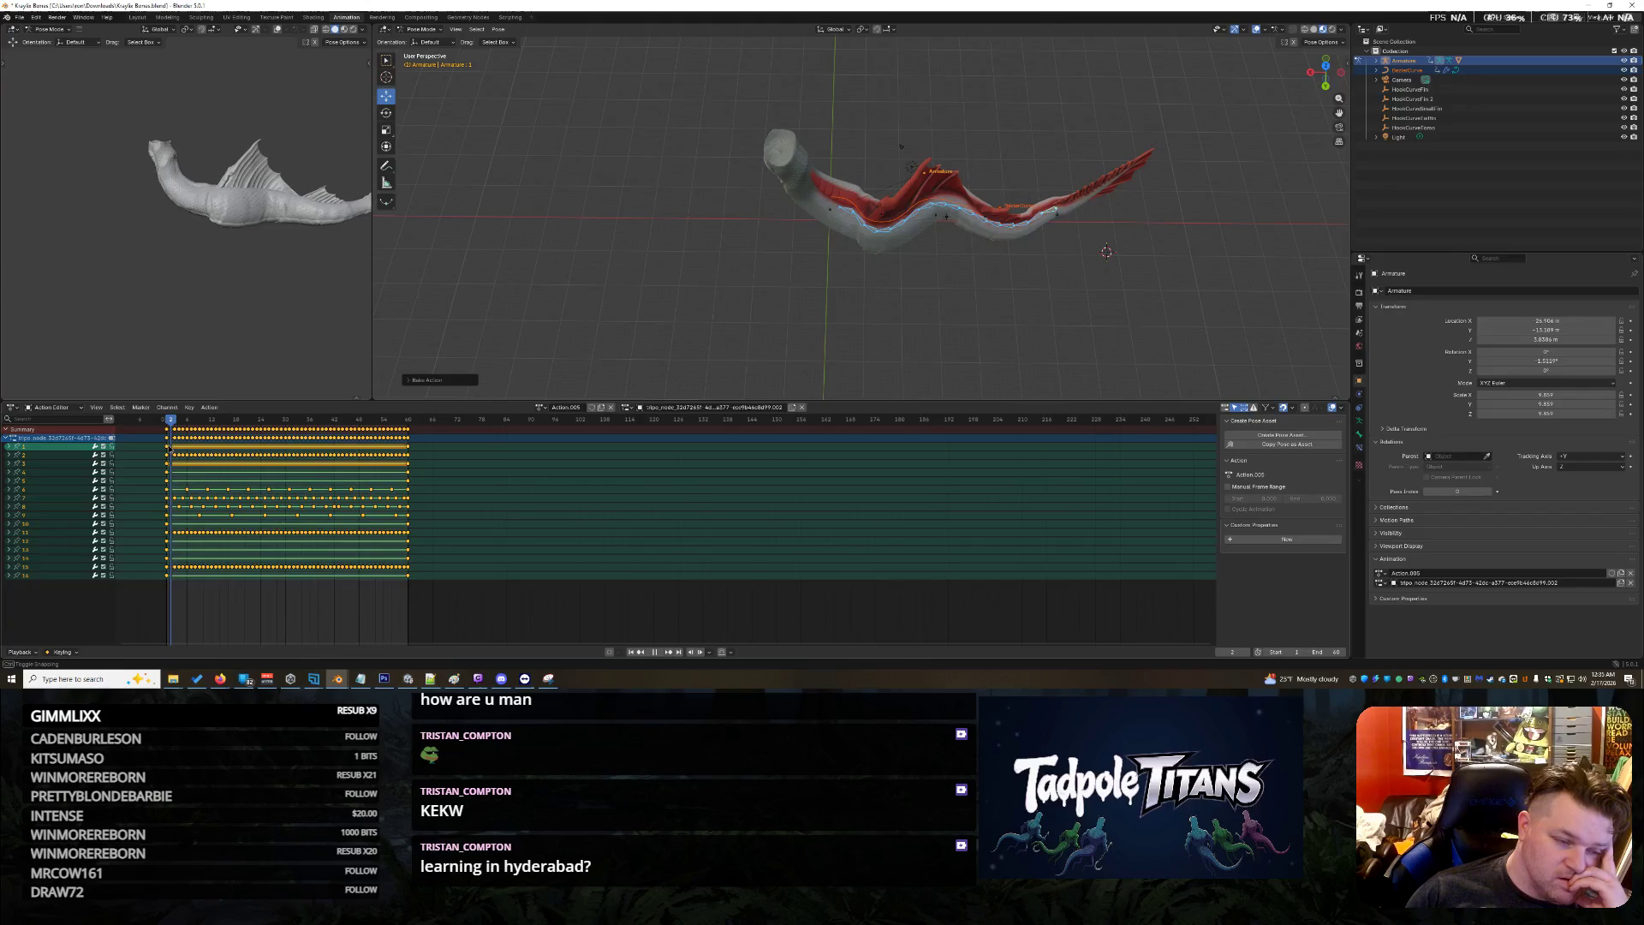
Stop playback, then switch the armature to Edit Mode and box-select its tail bones
{"action": "key", "text": "space"}
{"action": "left_click", "coordinate": [1004, 206]}
{"action": "mouse_move", "coordinate": [1147, 171]}
{"action": "middle_mouse_down"}
{"action": "mouse_move", "coordinate": [1166, 167]}
{"action": "mouse_move", "coordinate": [1071, 188]}
{"action": "middle_mouse_up"}
{"action": "left_click", "coordinate": [991, 208]}
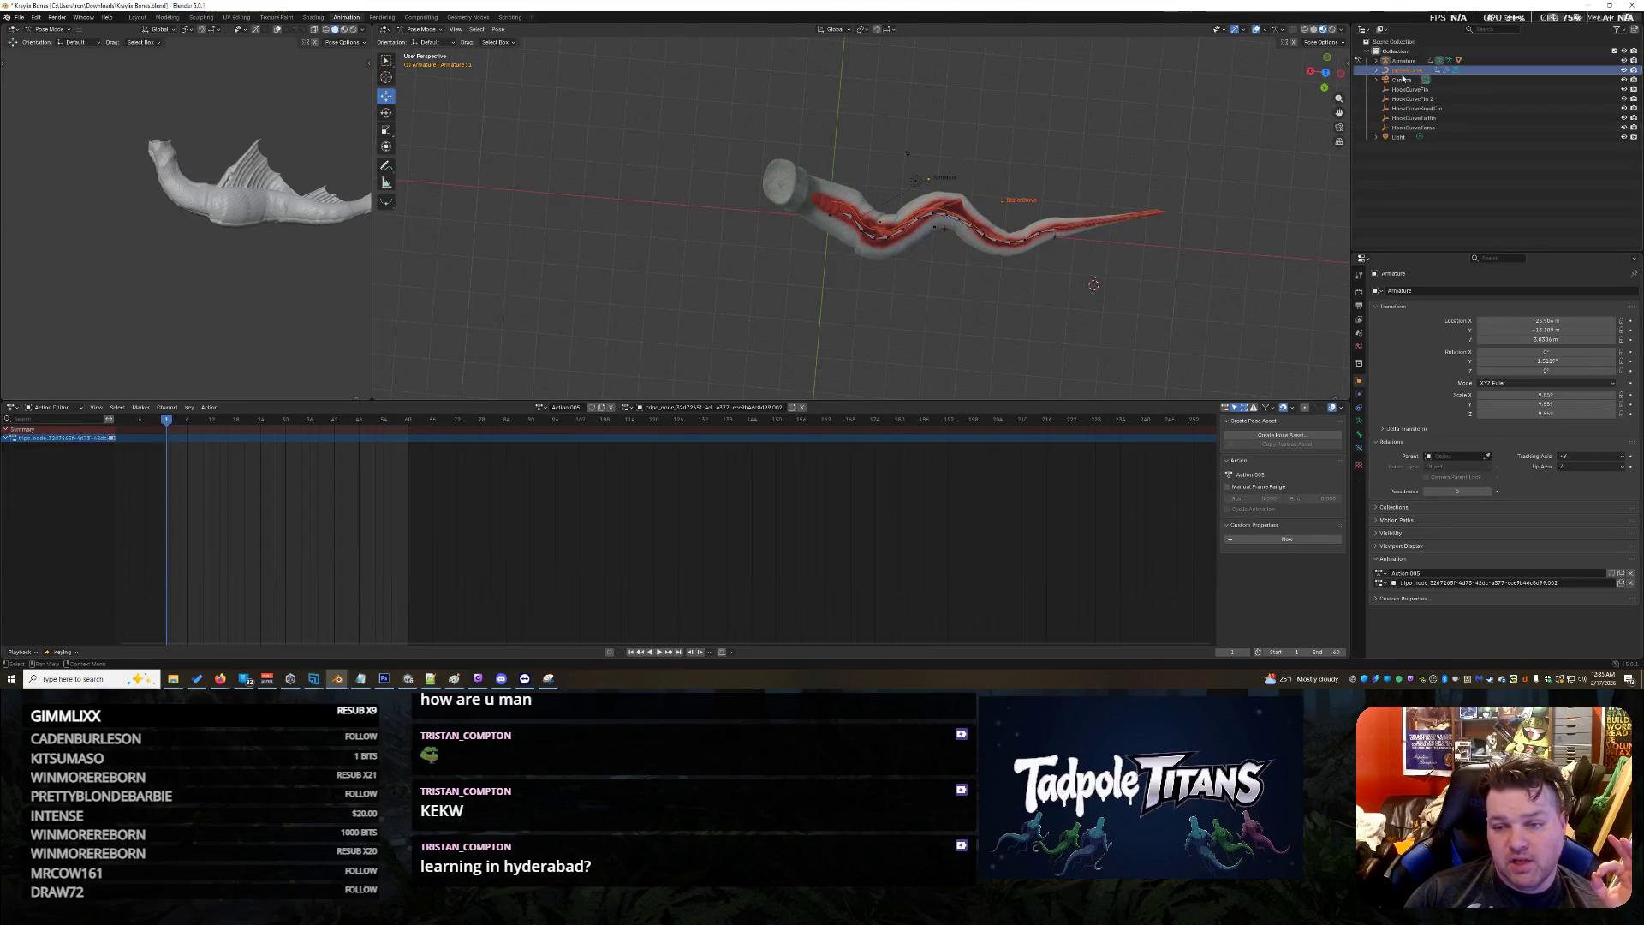
{"action": "scroll", "coordinate": [985, 231], "scroll_direction": "up", "scroll_amount": 2}
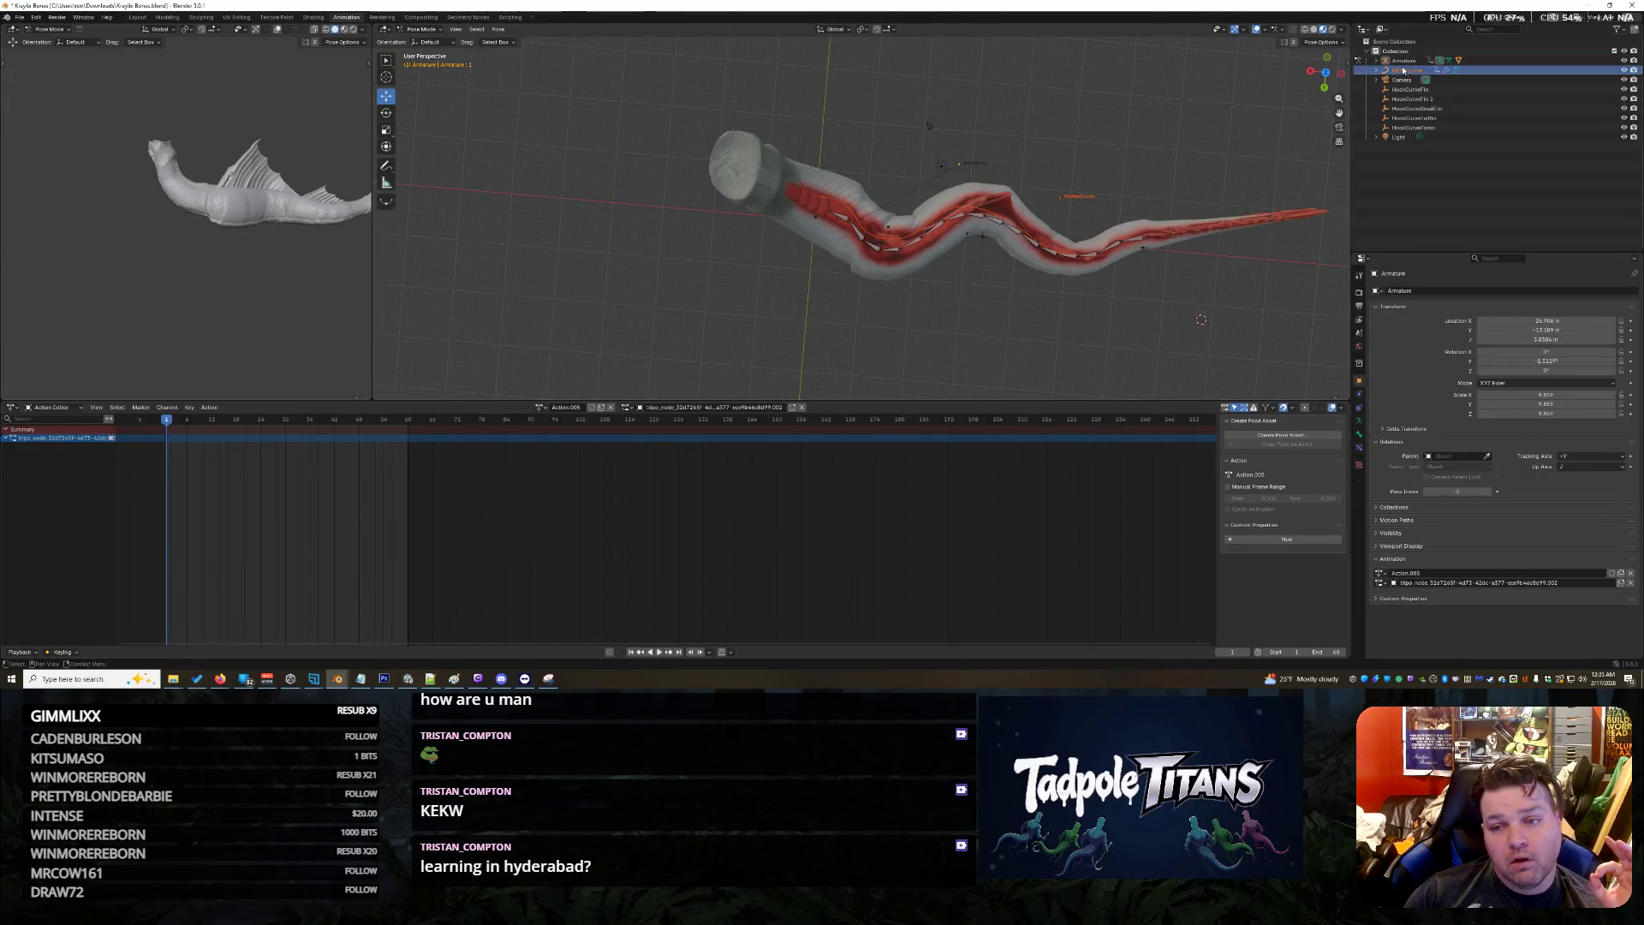
{"action": "left_click", "coordinate": [420, 30]}
{"action": "left_click", "coordinate": [423, 50]}
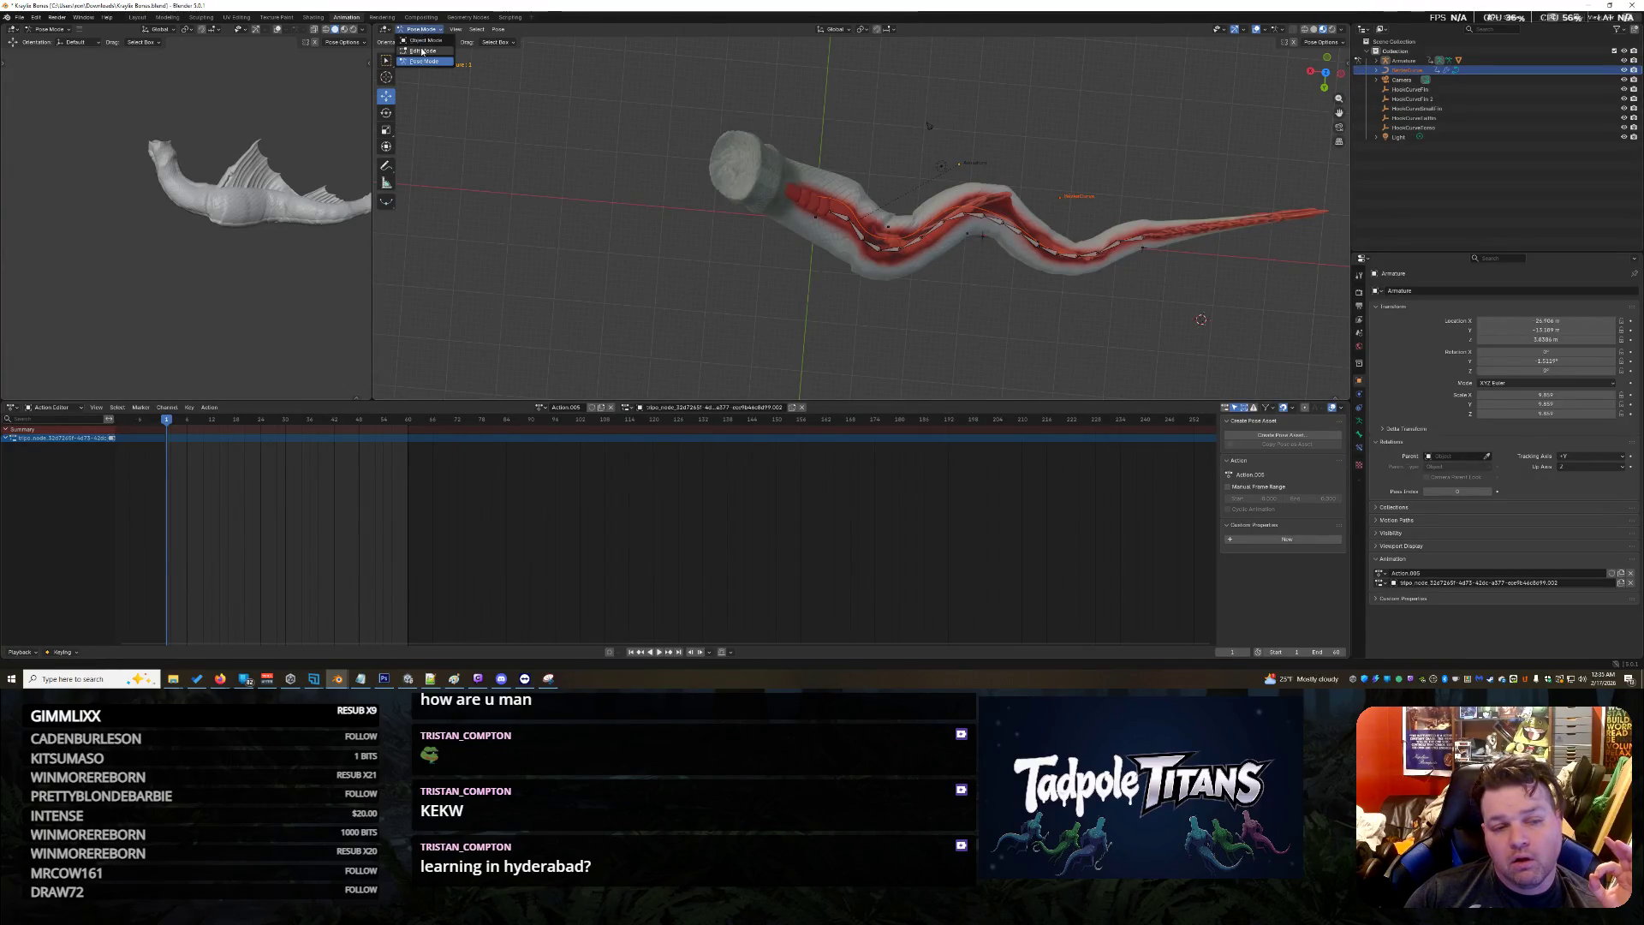
{"action": "left_click_drag", "start_coordinate": [756, 120], "coordinate": [1226, 395]}
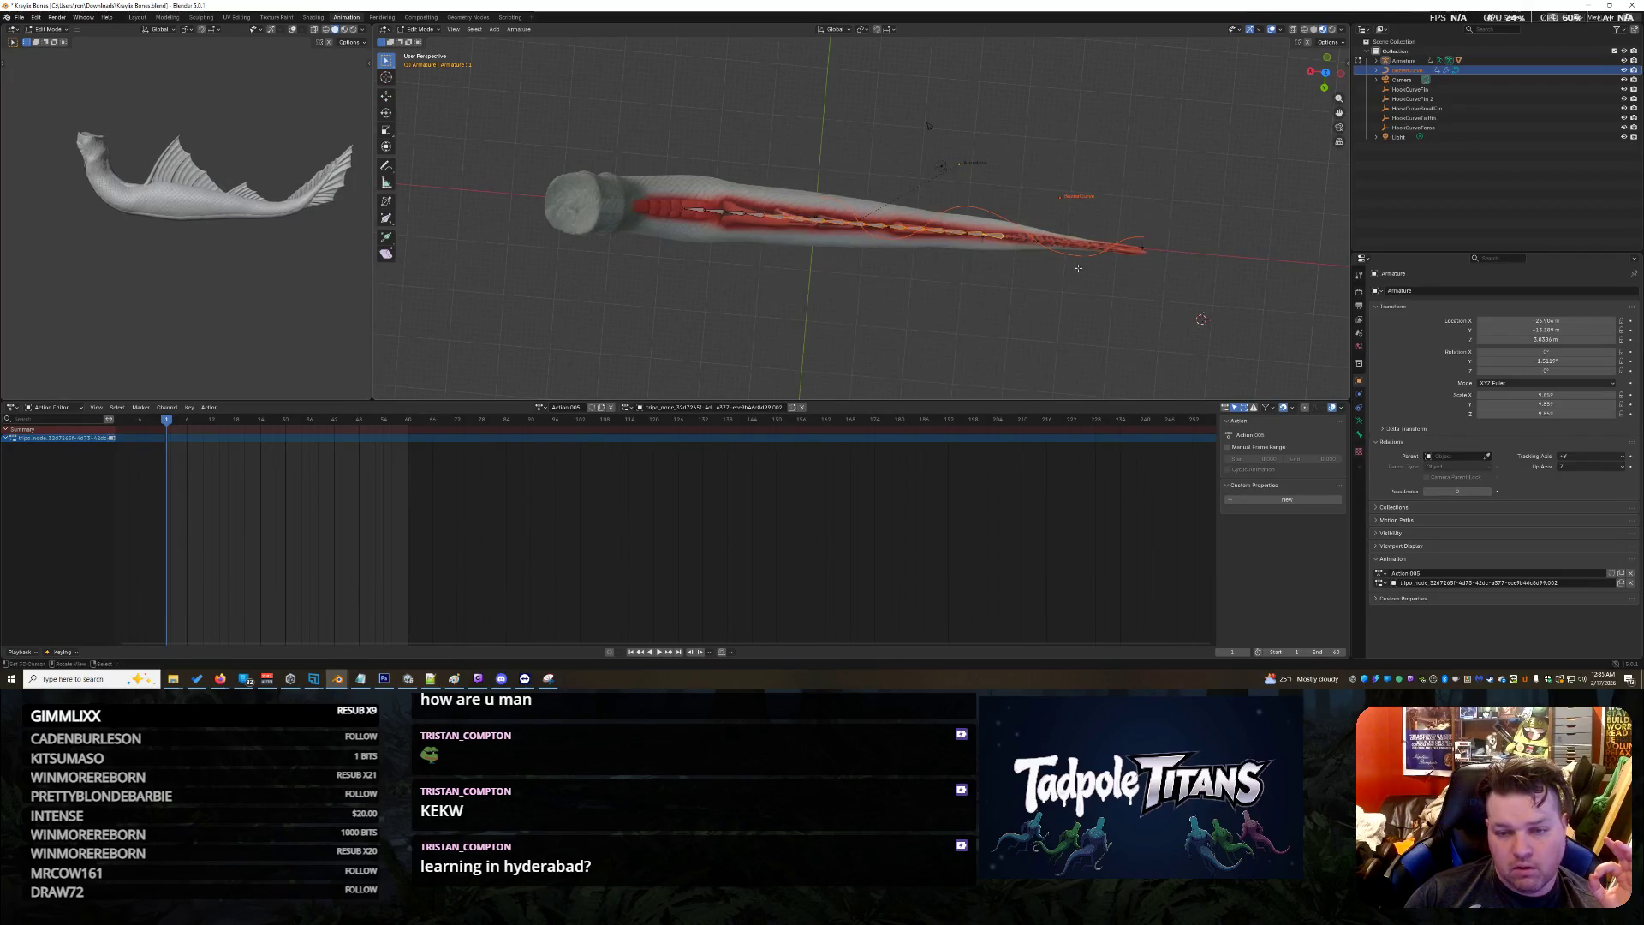
Make BezierCurve the active object and unlink its Slither action
{"action": "left_click", "coordinate": [1408, 70]}
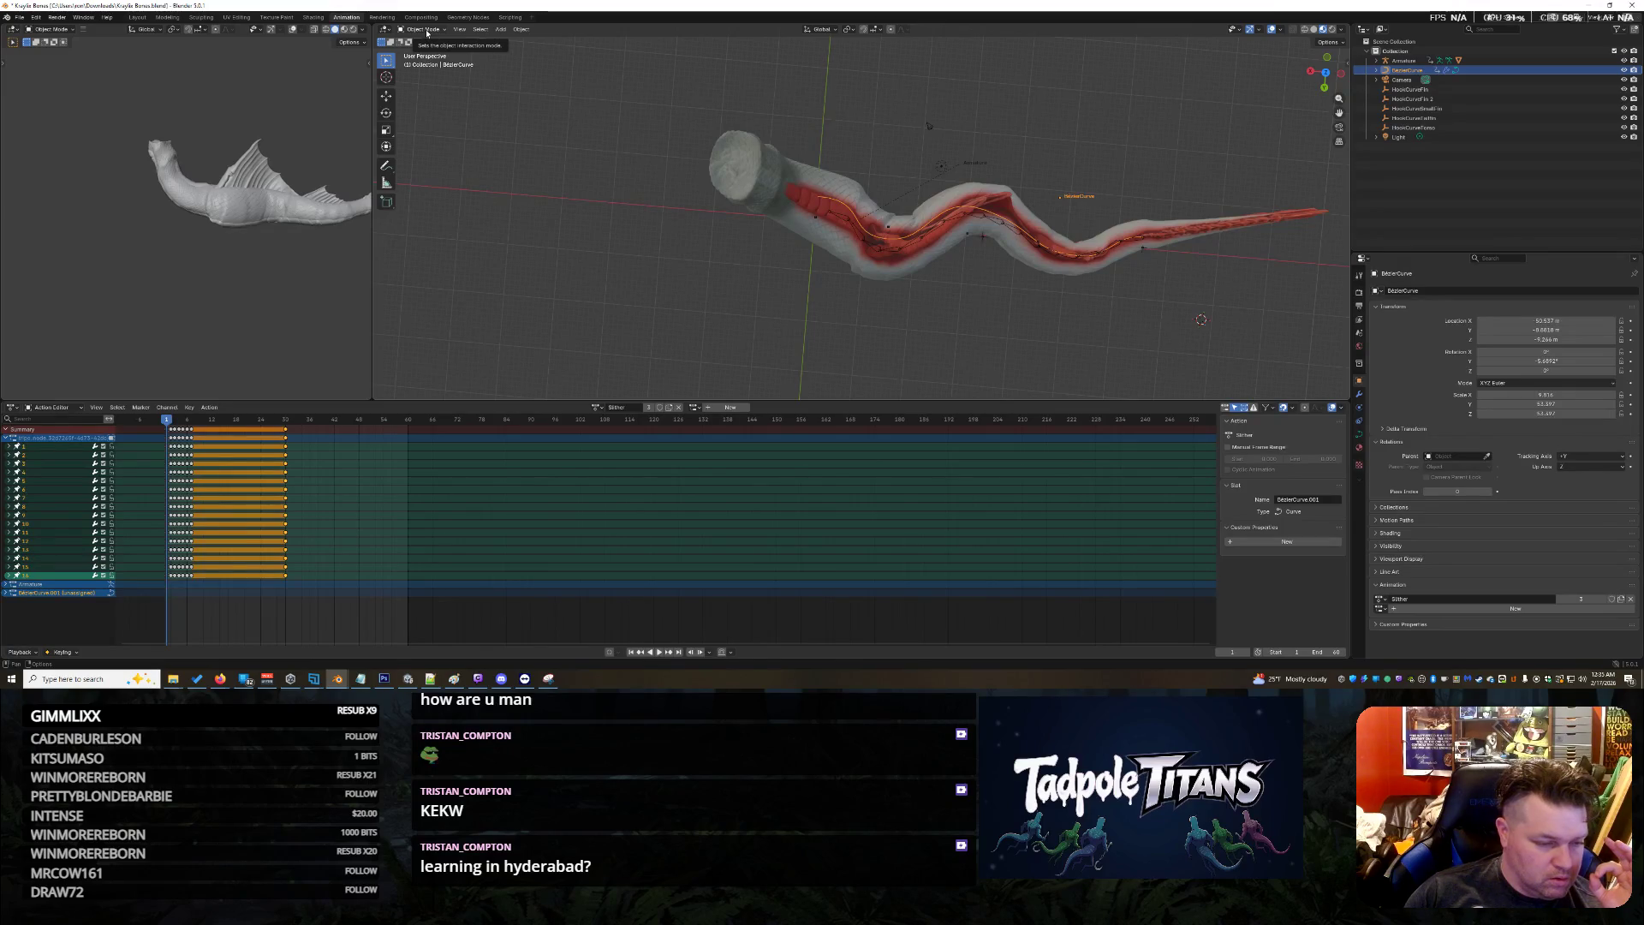
{"action": "left_click", "coordinate": [426, 31]}
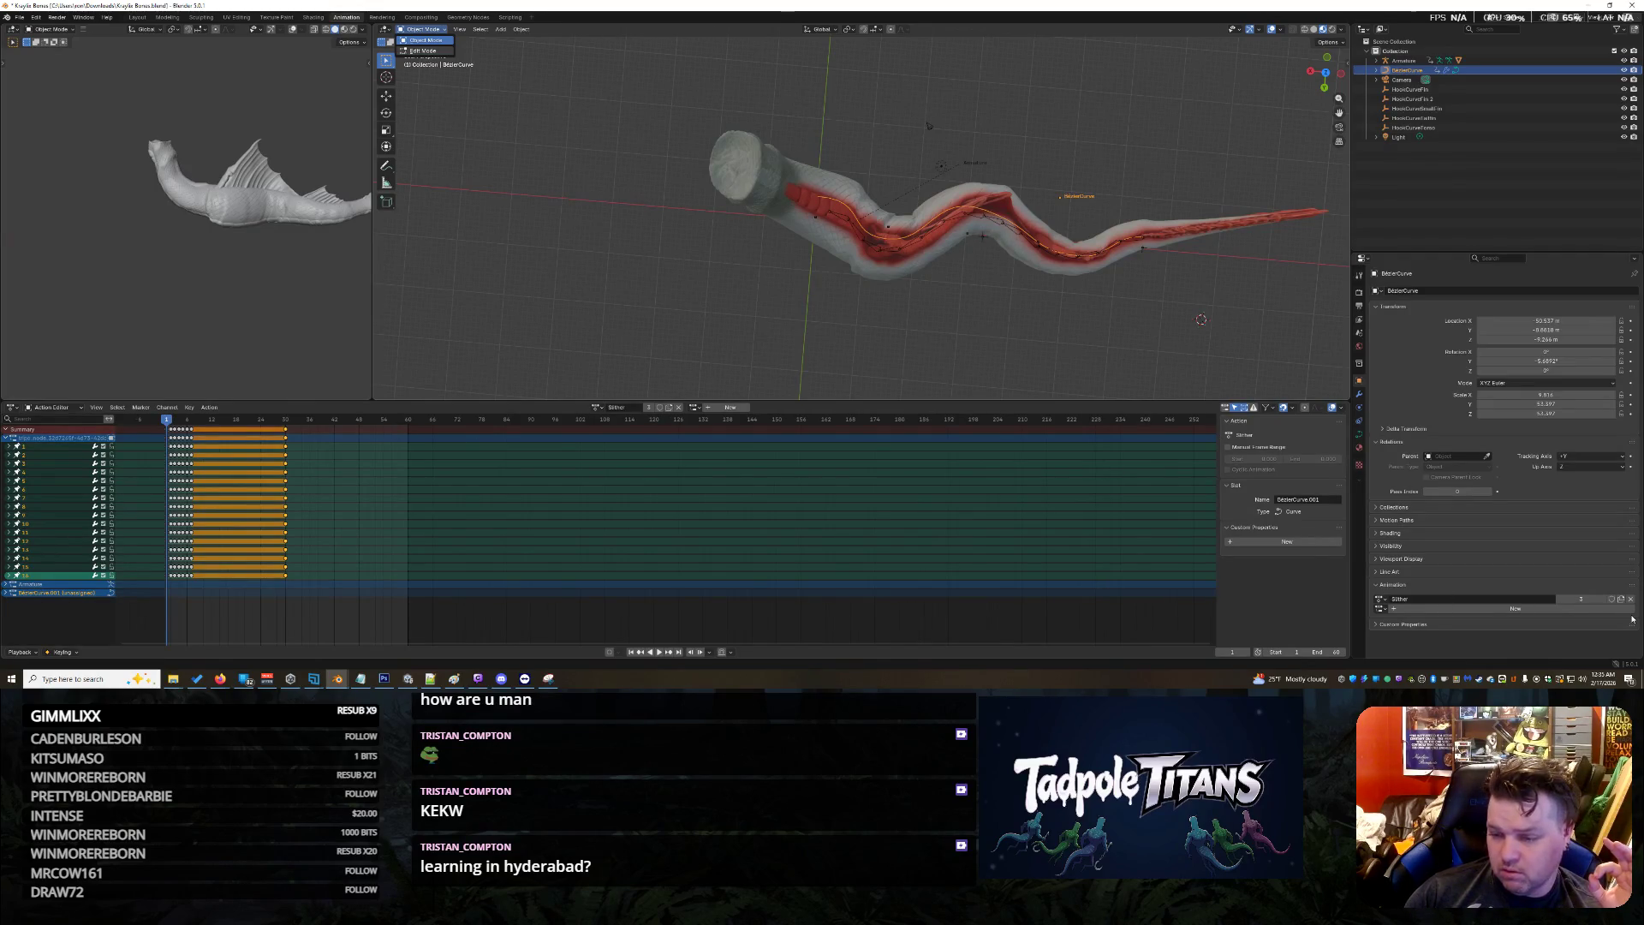
{"action": "left_click", "coordinate": [1630, 599]}
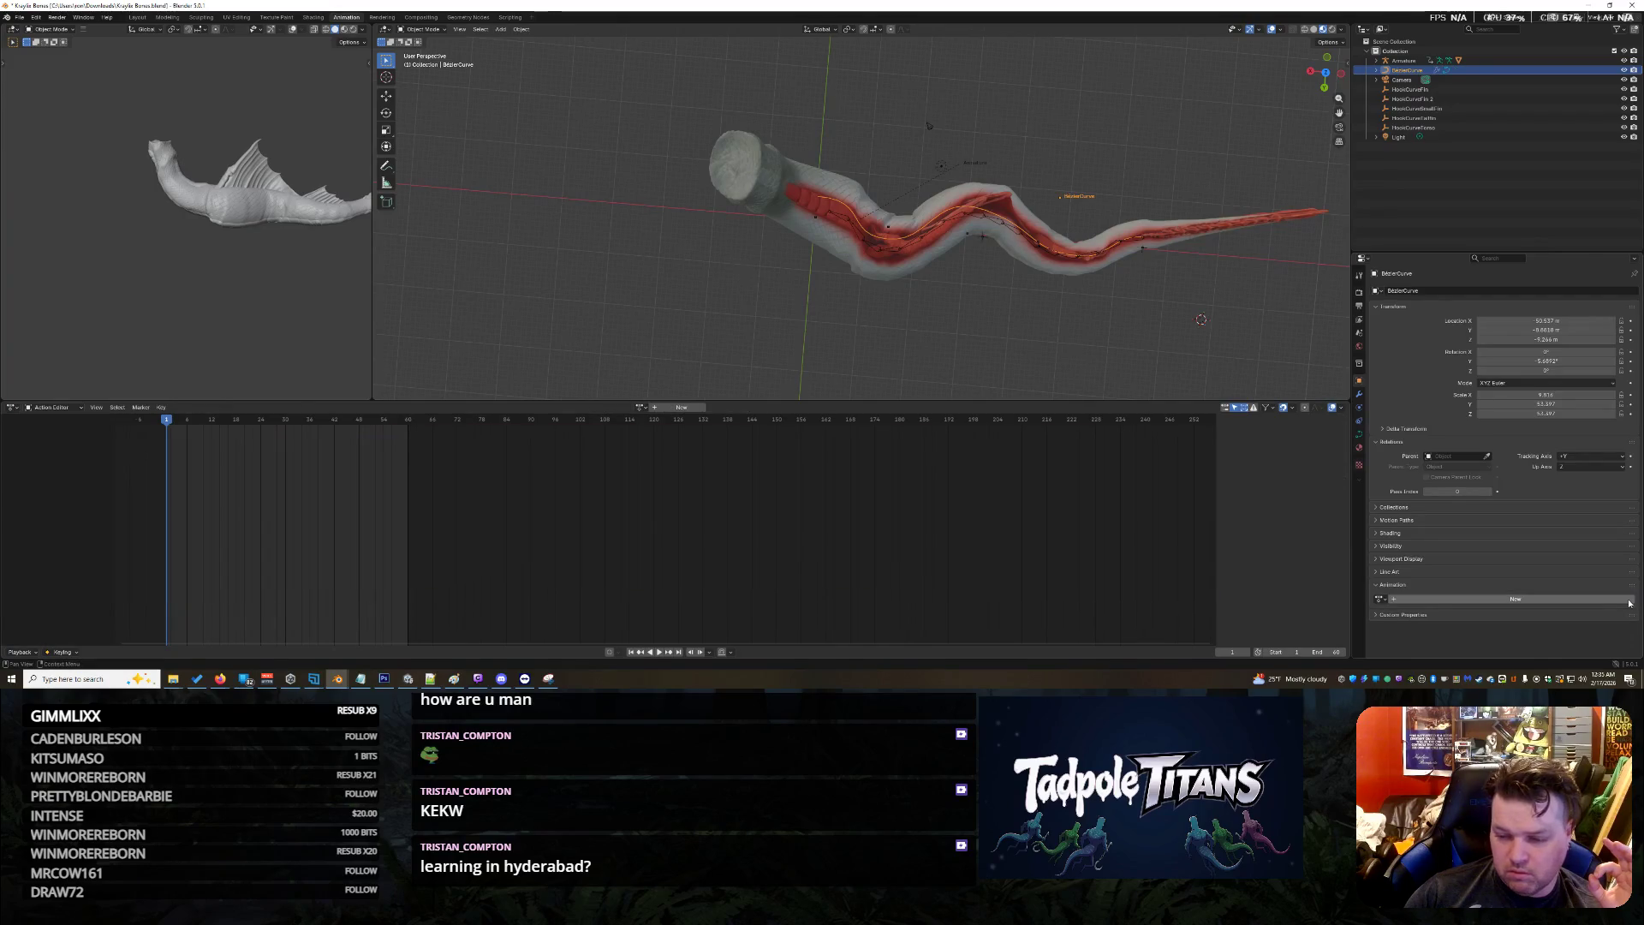
Select the BezierCurve with the Move tool and put it into Edit Mode
{"action": "left_click_drag", "start_coordinate": [650, 72], "coordinate": [1187, 406]}
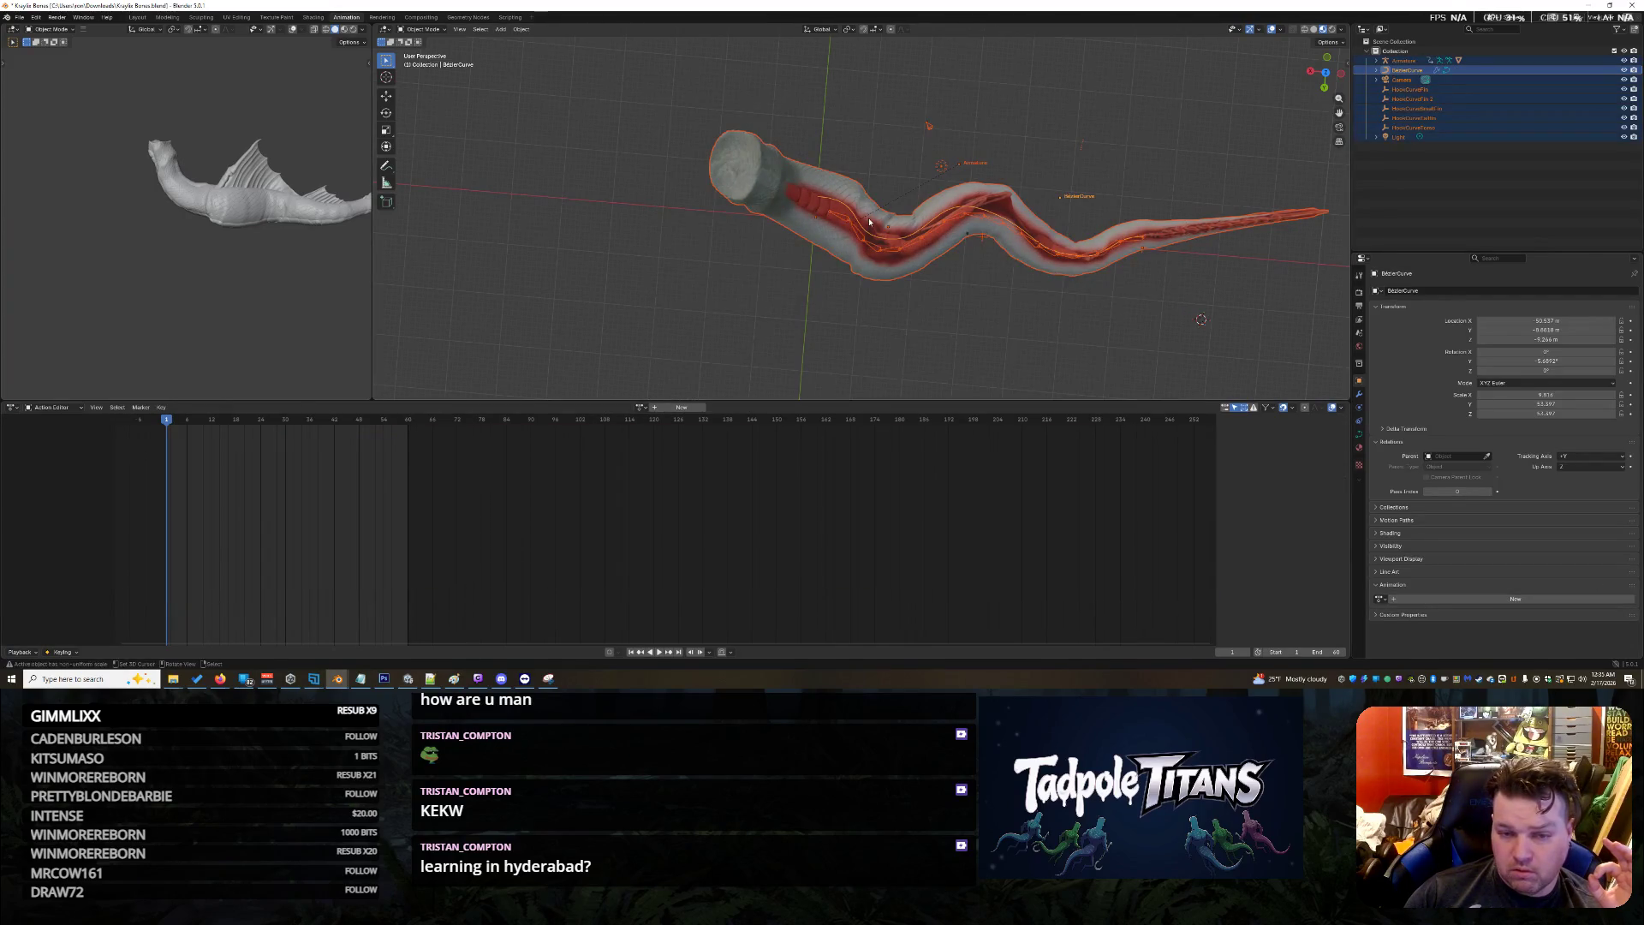
{"action": "left_click", "coordinate": [1442, 118]}
{"action": "left_click", "coordinate": [1404, 70]}
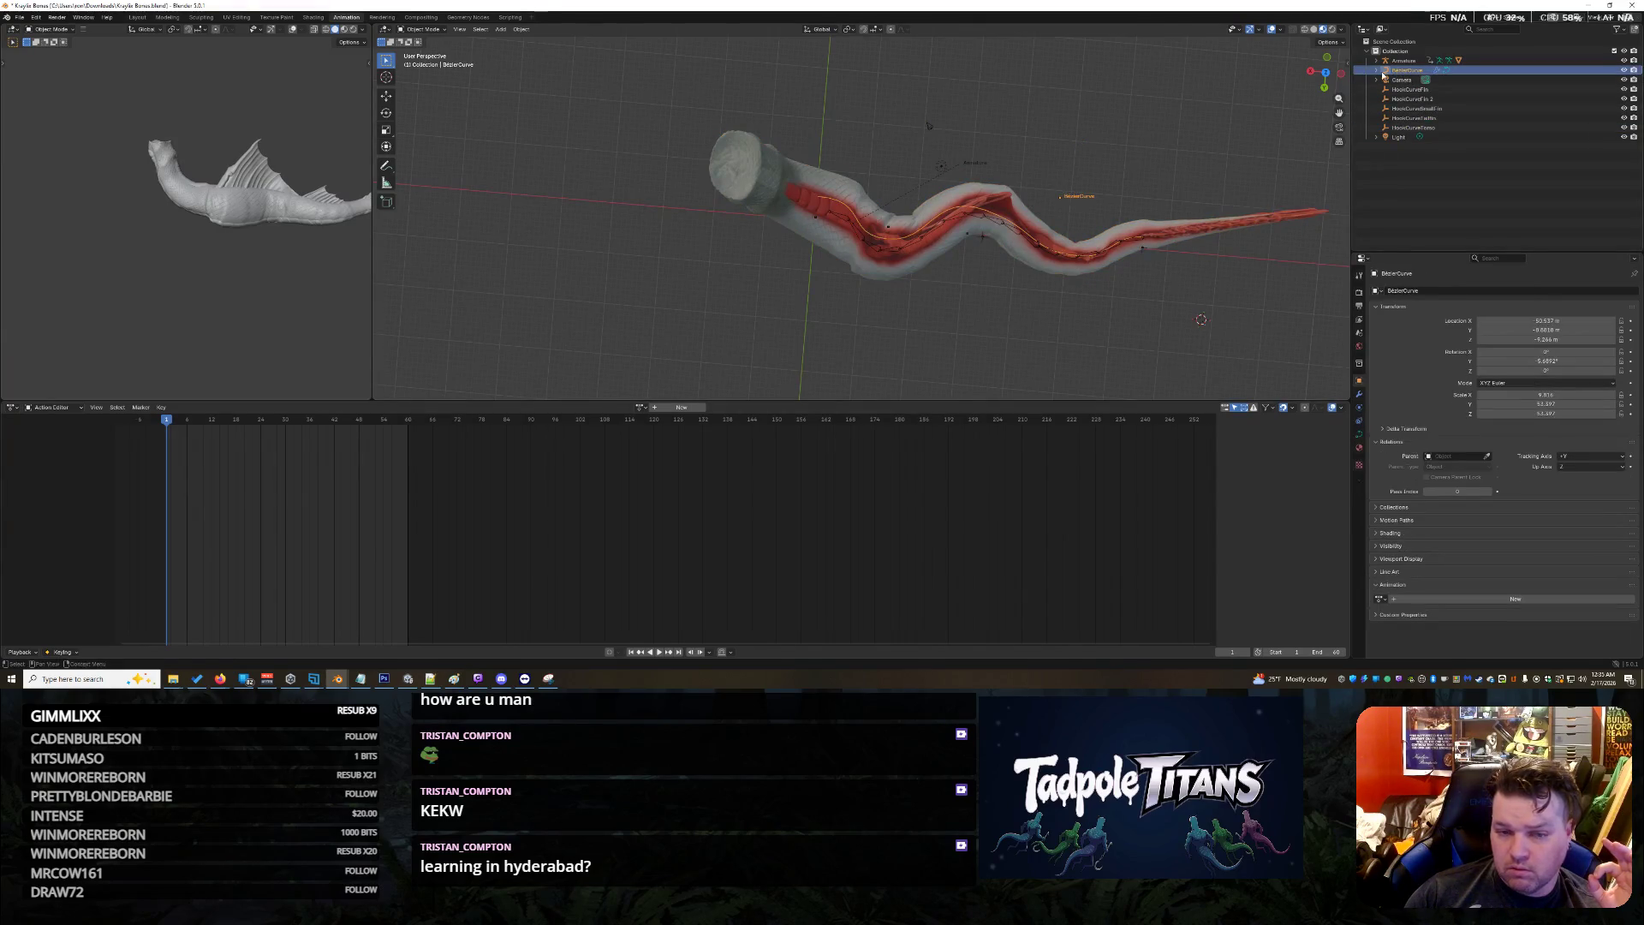
{"action": "left_click", "coordinate": [387, 96]}
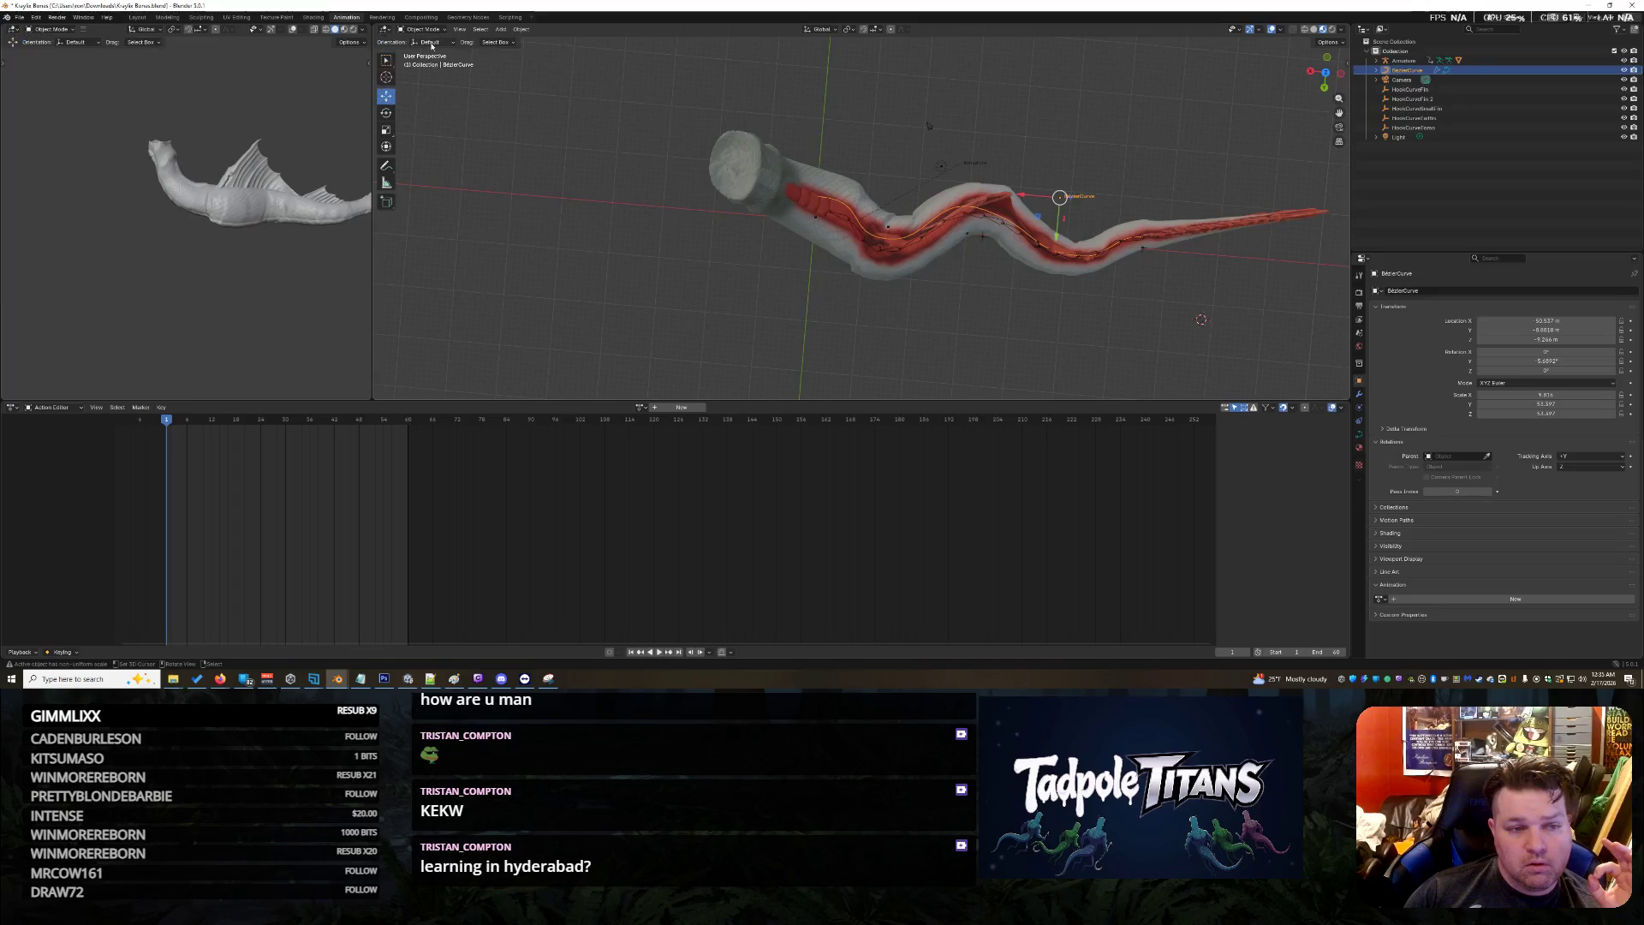
{"action": "left_click", "coordinate": [423, 29]}
{"action": "left_click", "coordinate": [423, 50]}
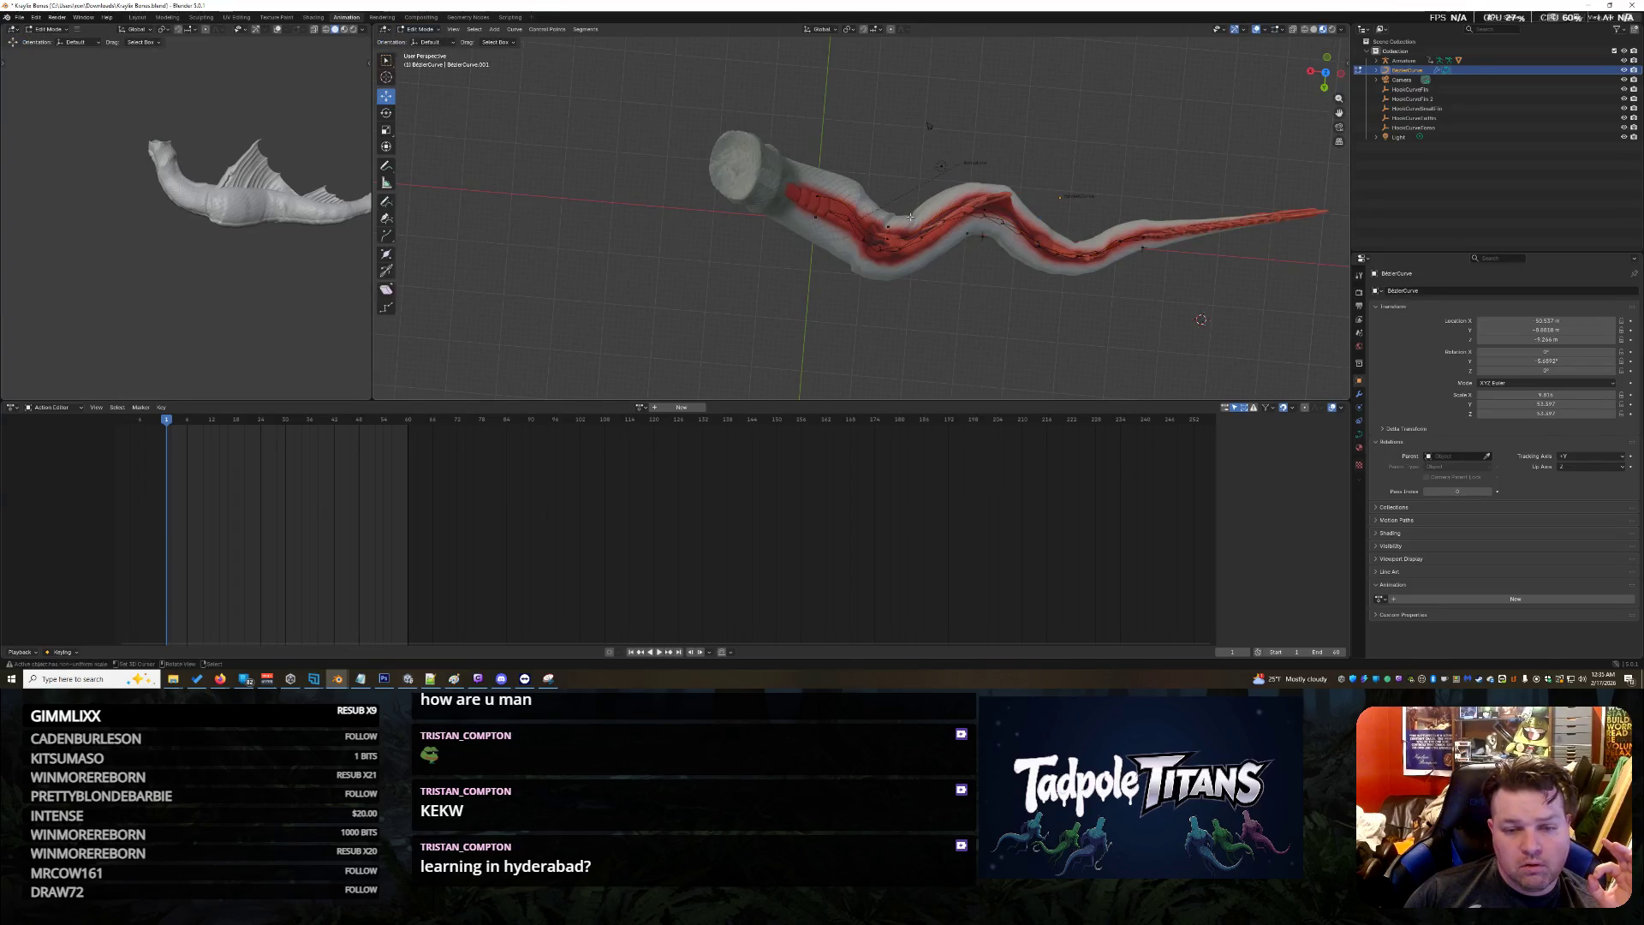
Shift control points along the body and tail sideways on the Y axis
{"action": "left_click", "coordinate": [815, 210]}
{"action": "key", "text": "g"}
{"action": "key", "text": "y"}
{"action": "left_click", "coordinate": [811, 254]}
{"action": "left_click", "coordinate": [884, 242]}
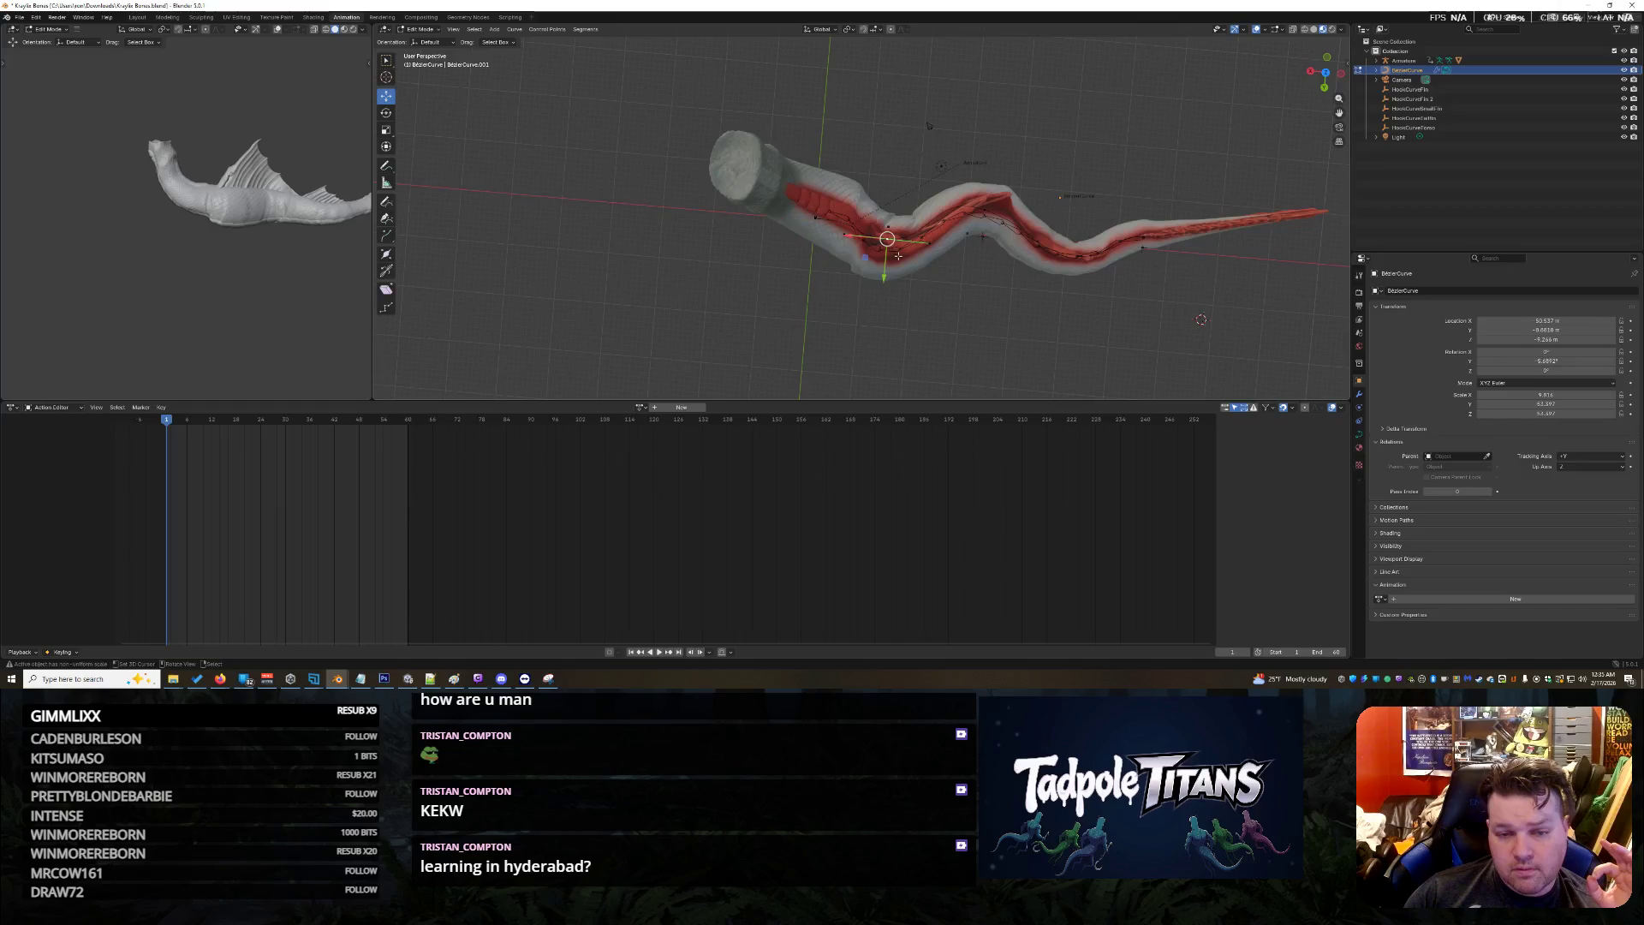
{"action": "left_click_drag", "start_coordinate": [883, 284], "coordinate": [977, 285]}
{"action": "left_click", "coordinate": [985, 210]}
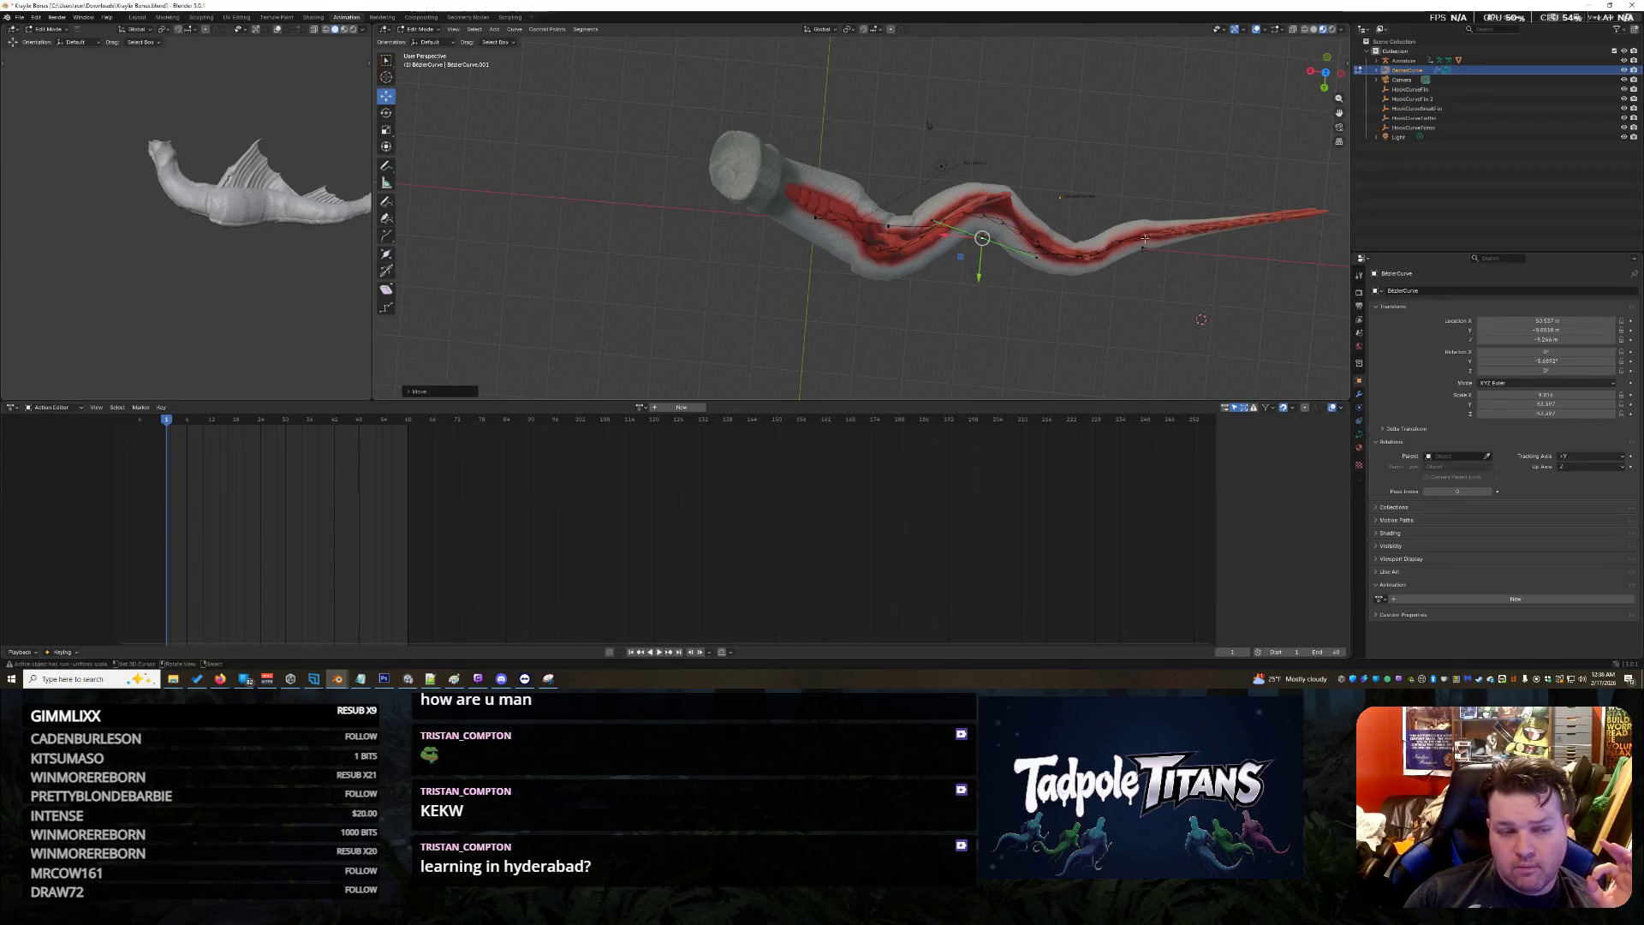
{"action": "left_click", "coordinate": [1081, 256]}
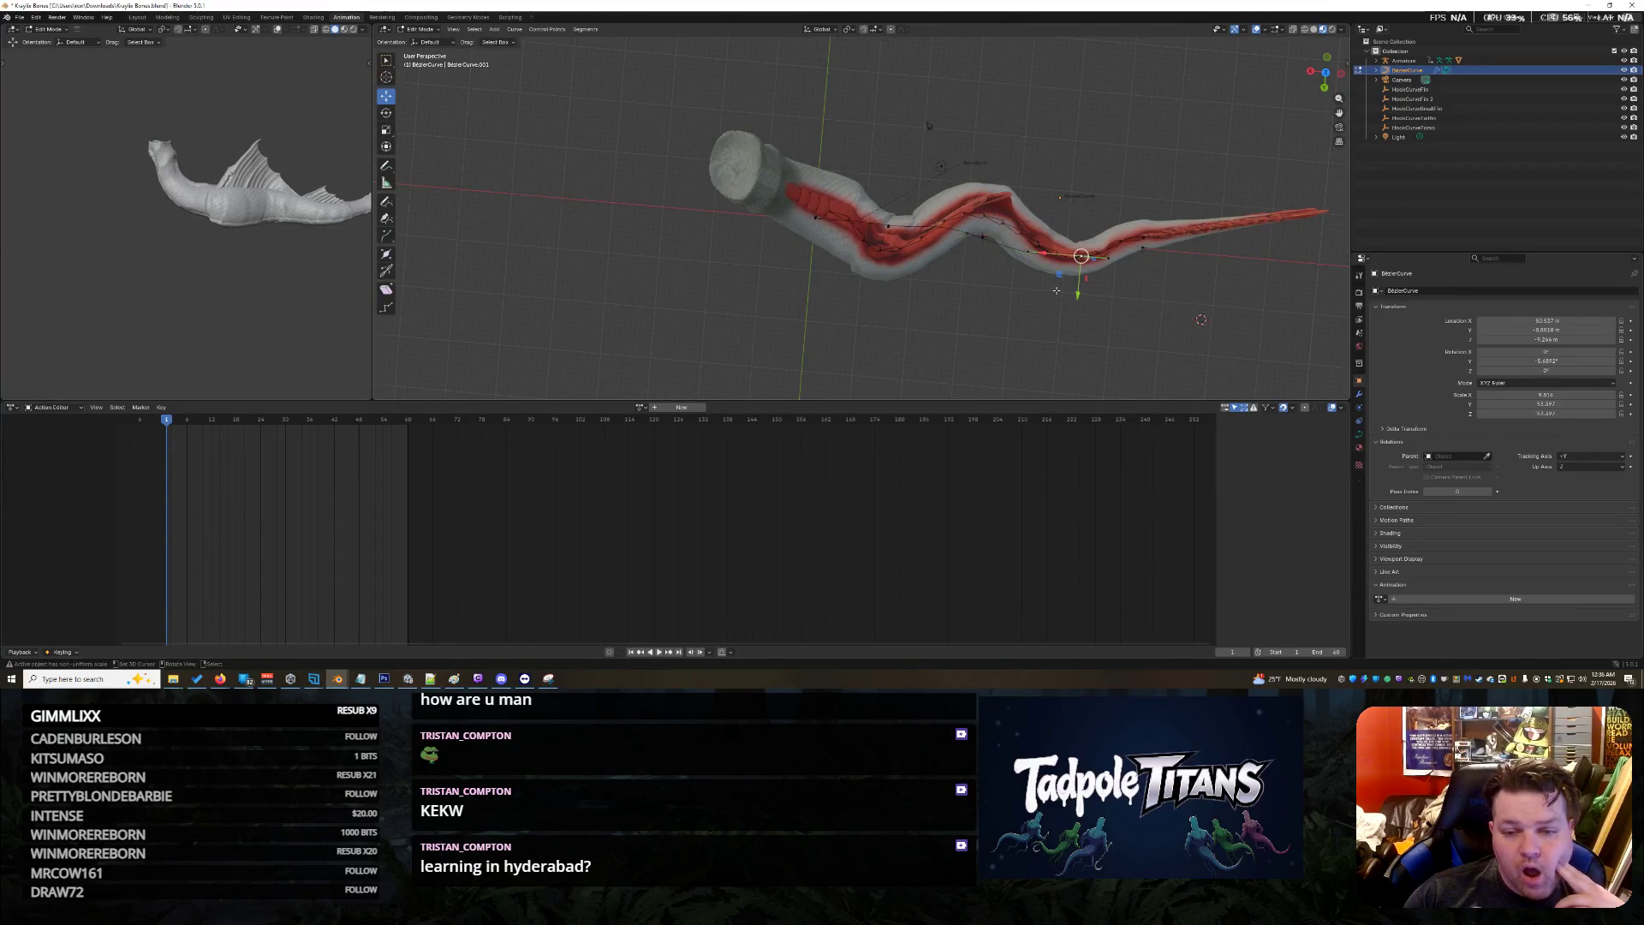
{"action": "left_click_drag", "start_coordinate": [1078, 295], "coordinate": [1138, 288]}
{"action": "left_click", "coordinate": [1152, 256]}
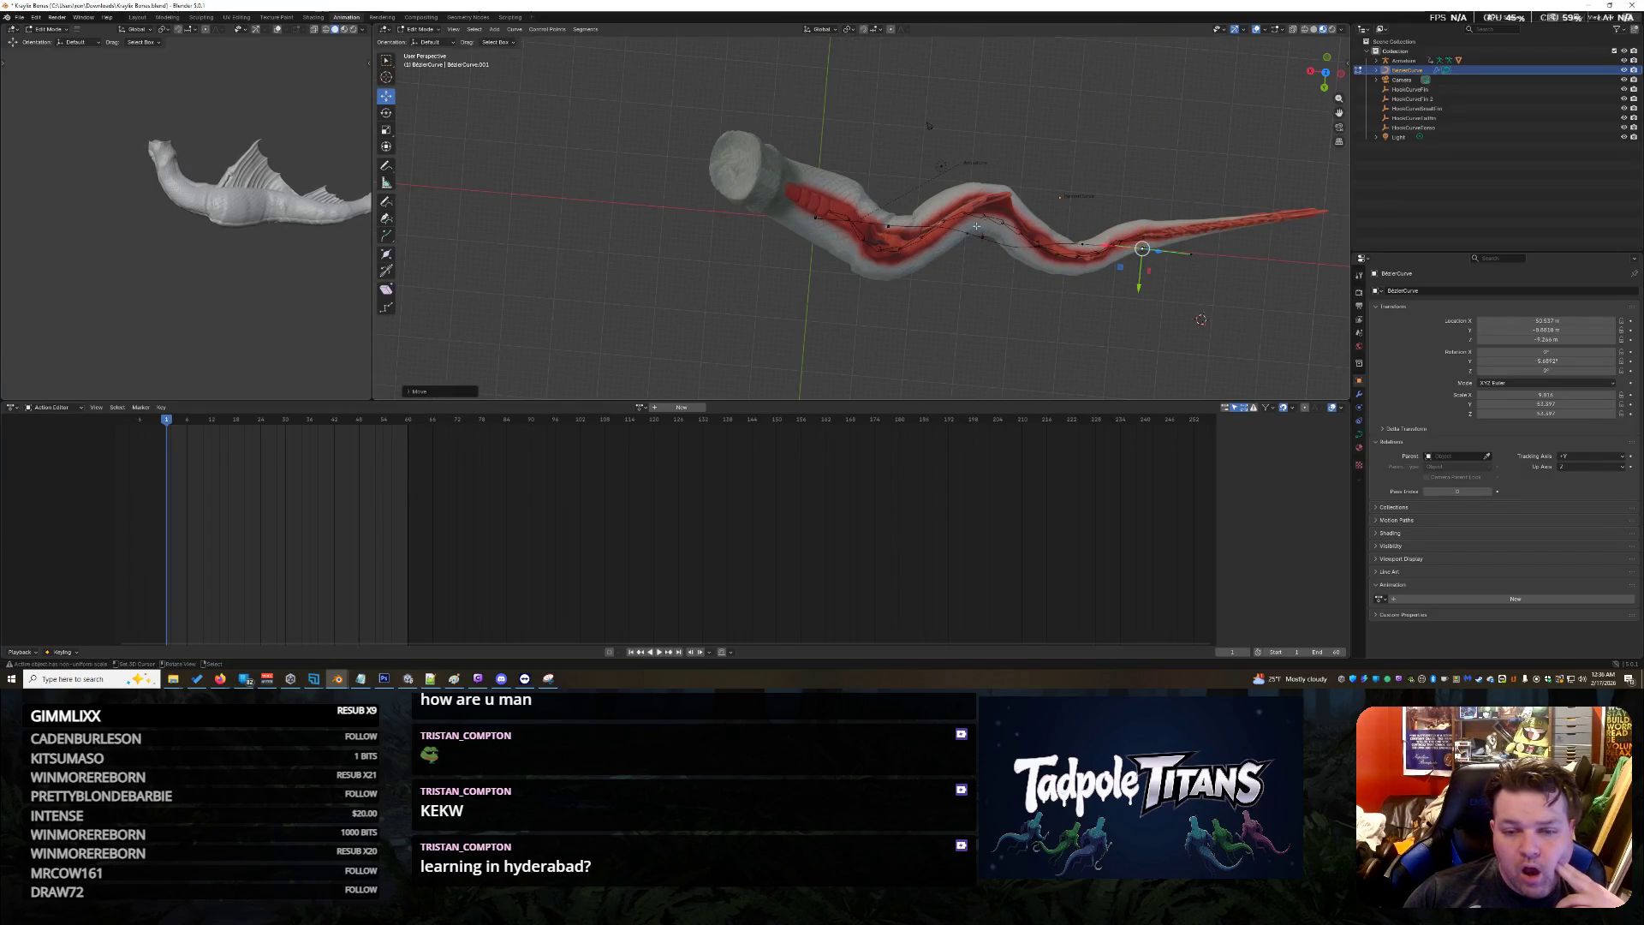
{"action": "left_click", "coordinate": [1046, 267]}
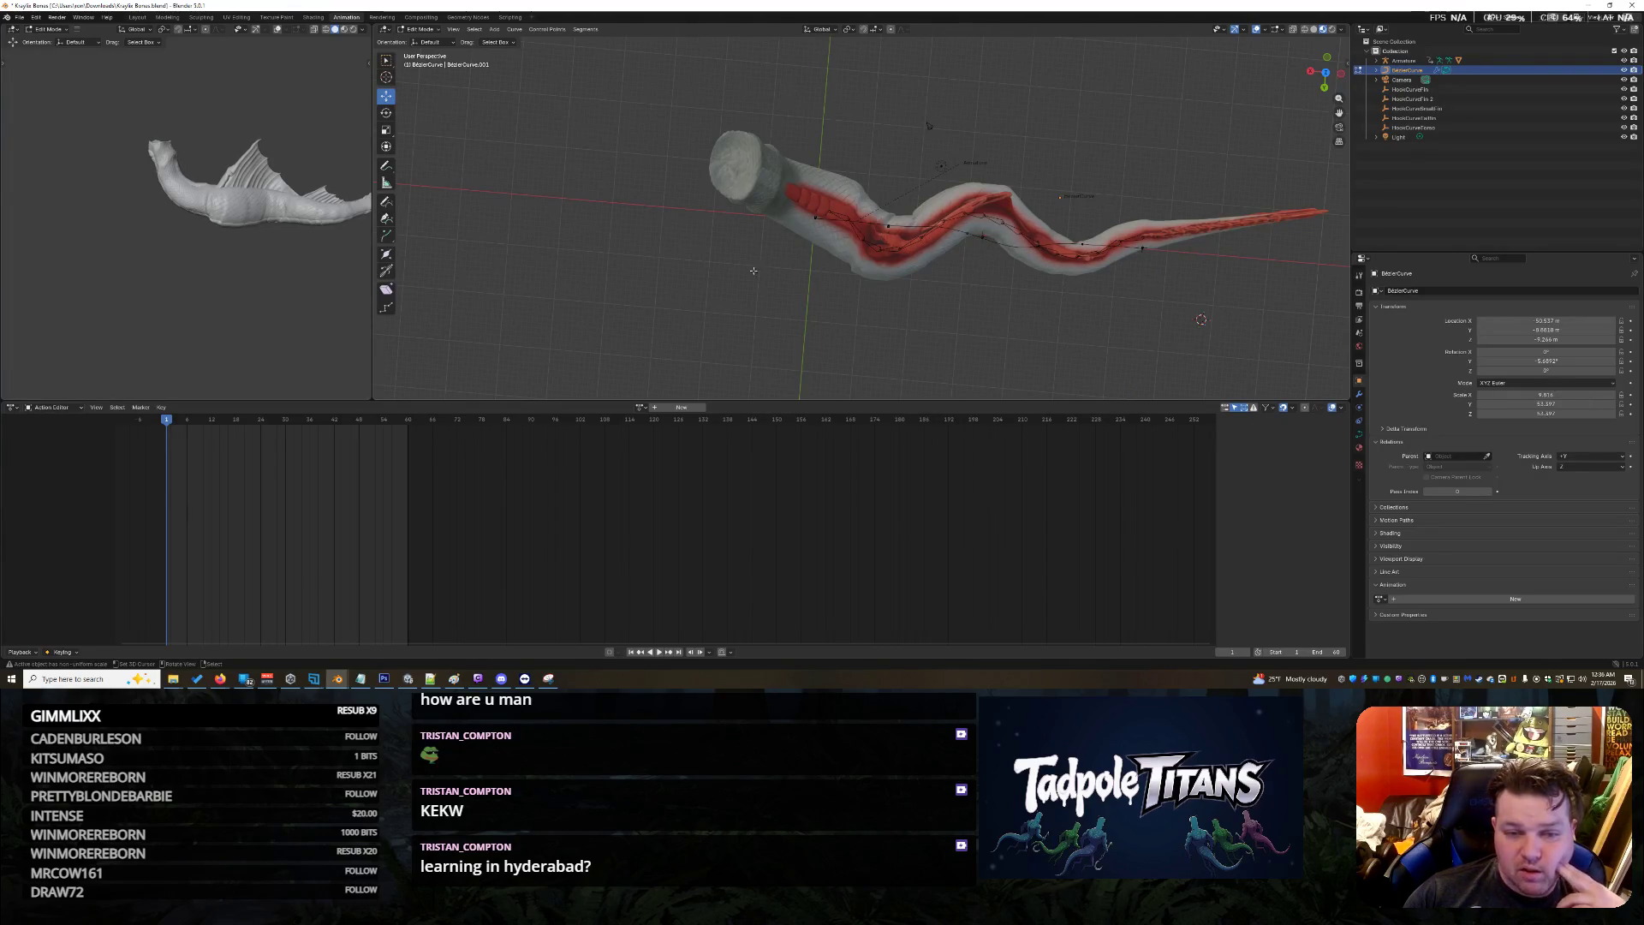
Re-enter Edit Mode on the curve and move a mid-body control point to the right
{"action": "left_click", "coordinate": [422, 29]}
{"action": "left_click", "coordinate": [425, 40]}
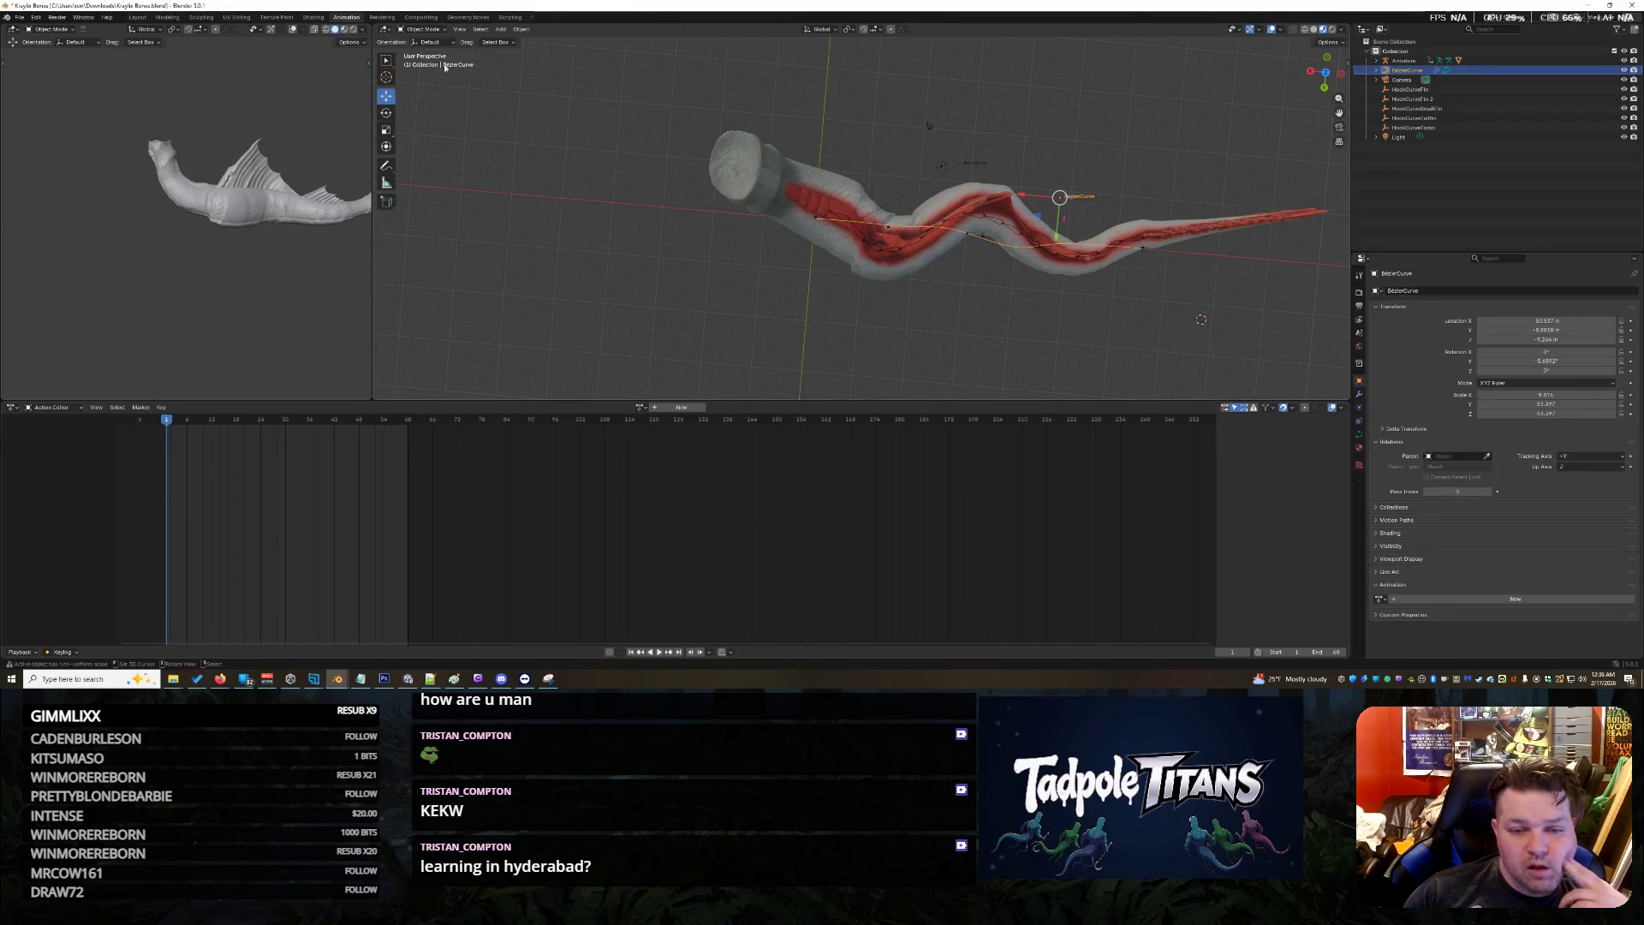
{"action": "scroll", "coordinate": [989, 276], "scroll_direction": "down", "scroll_amount": 2}
{"action": "scroll", "coordinate": [988, 276], "scroll_direction": "up", "scroll_amount": 5}
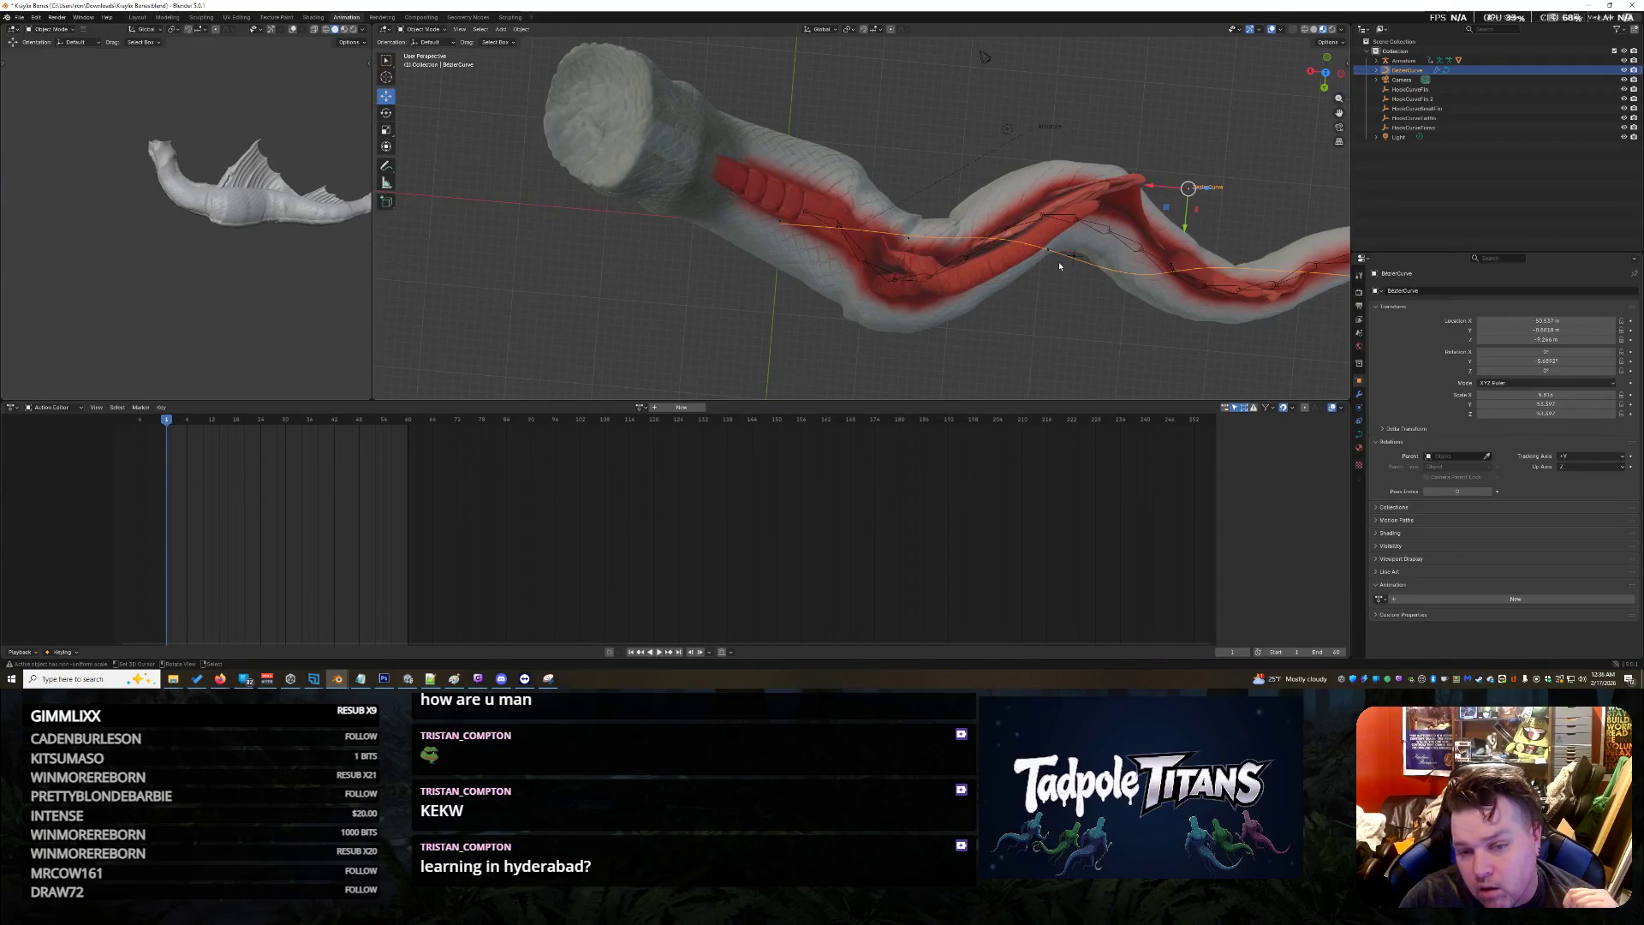
{"action": "scroll", "coordinate": [1042, 252], "scroll_direction": "down", "scroll_amount": 2}
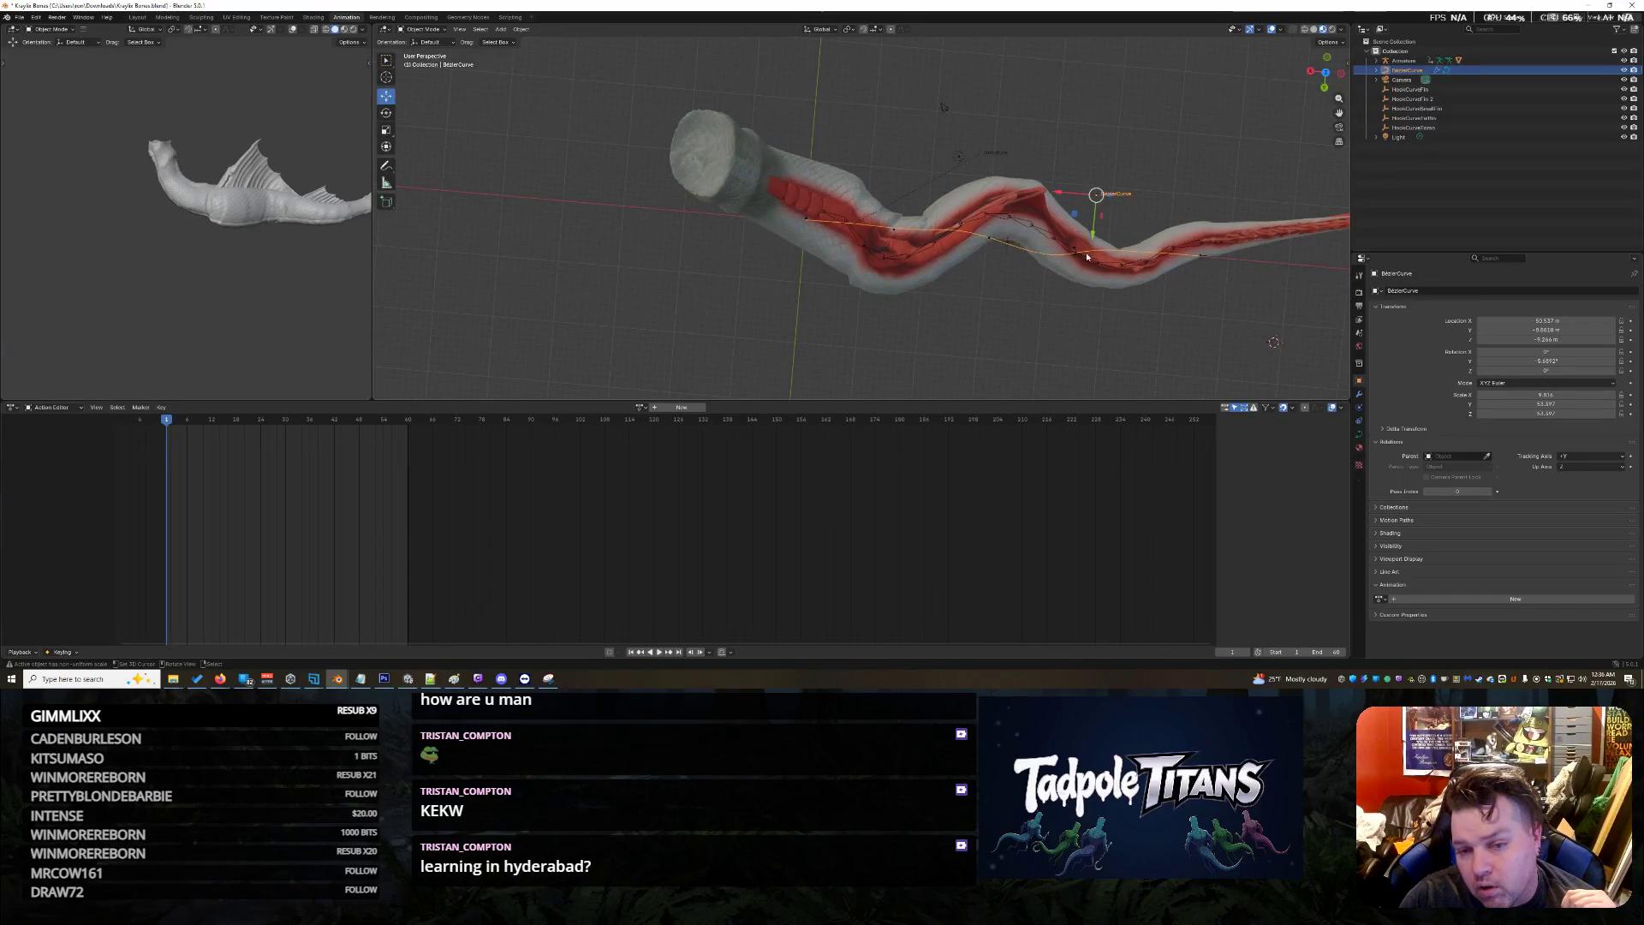
{"action": "key", "text": "Tab"}
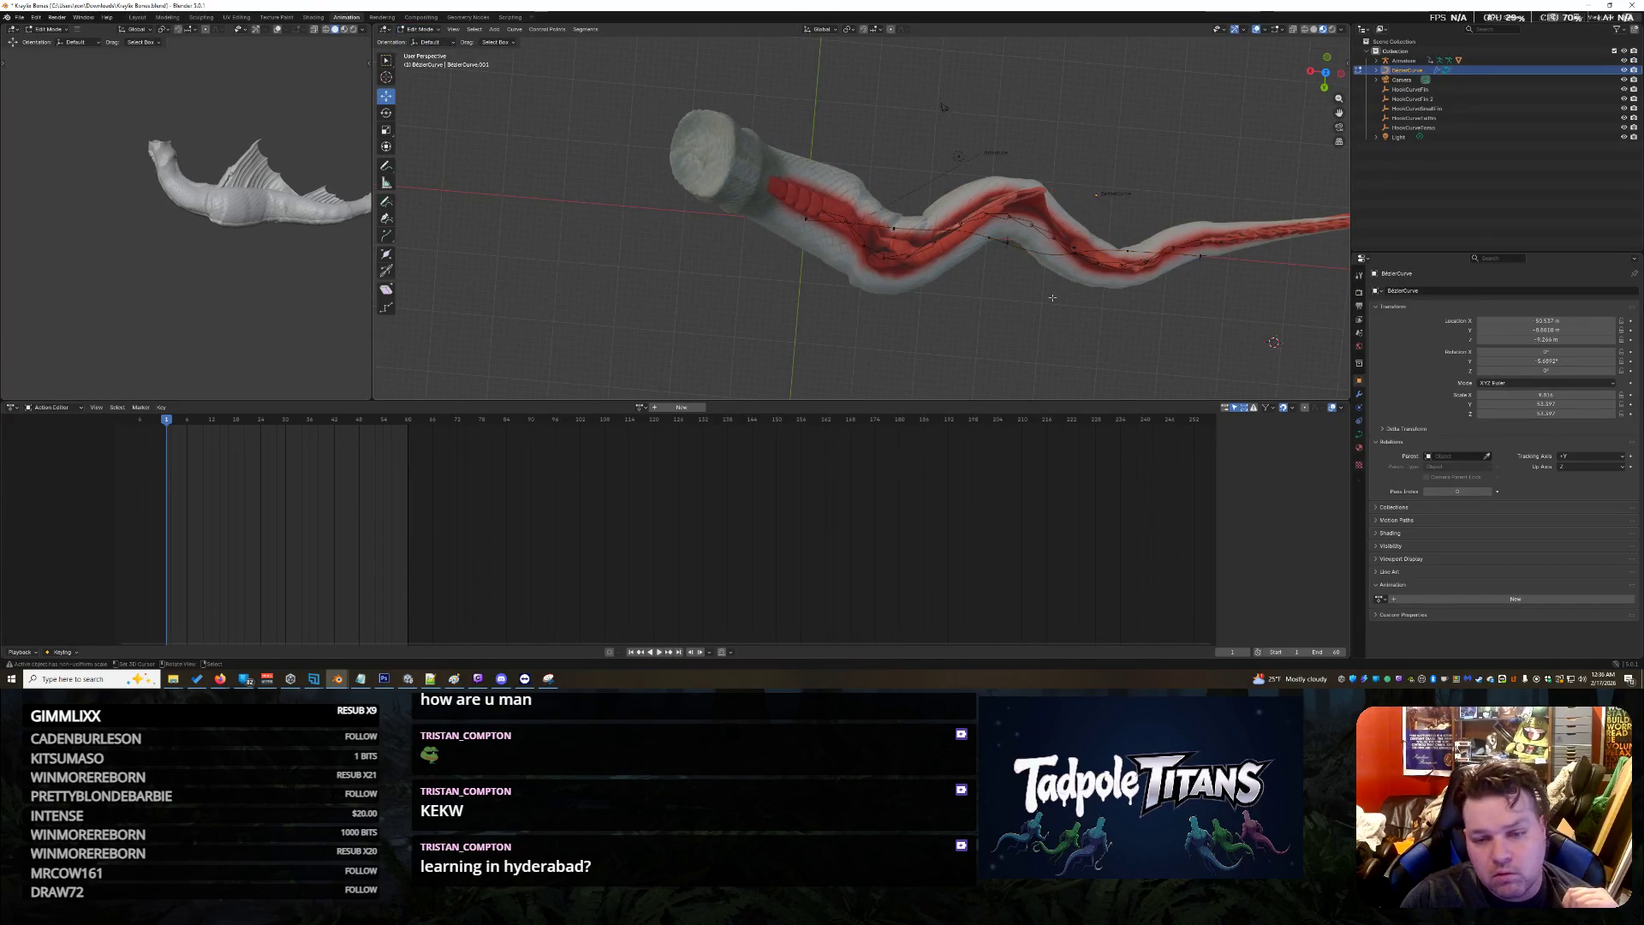
{"action": "left_click", "coordinate": [1007, 243]}
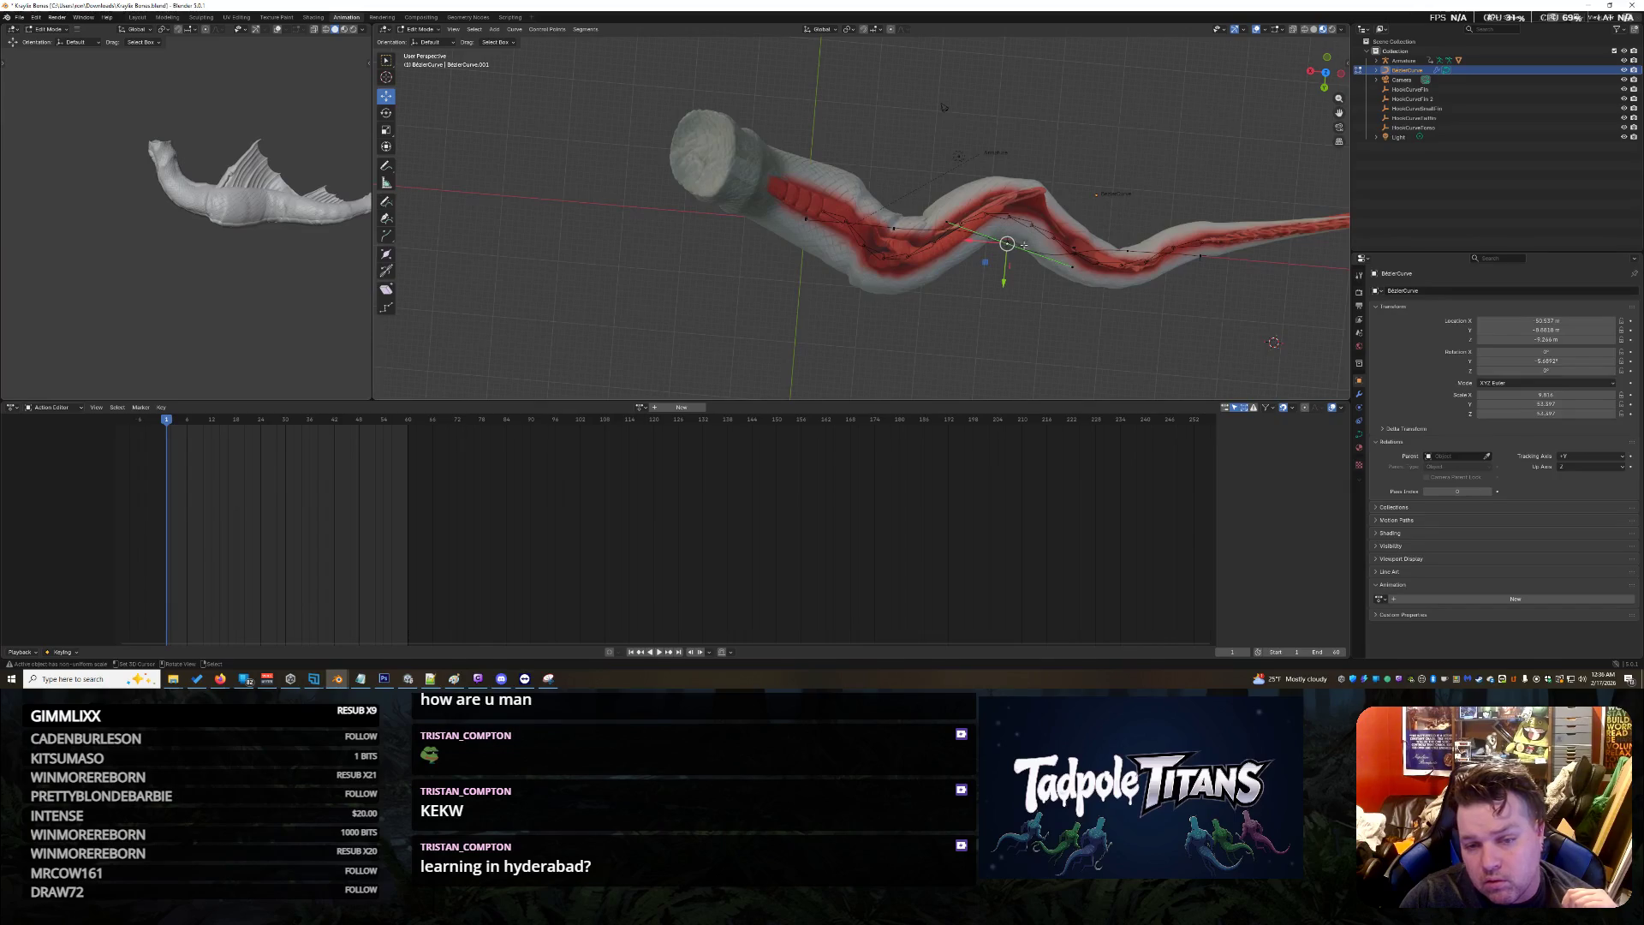
{"action": "key", "text": "g"}
{"action": "left_click", "coordinate": [1071, 261]}
{"action": "key", "text": "g"}
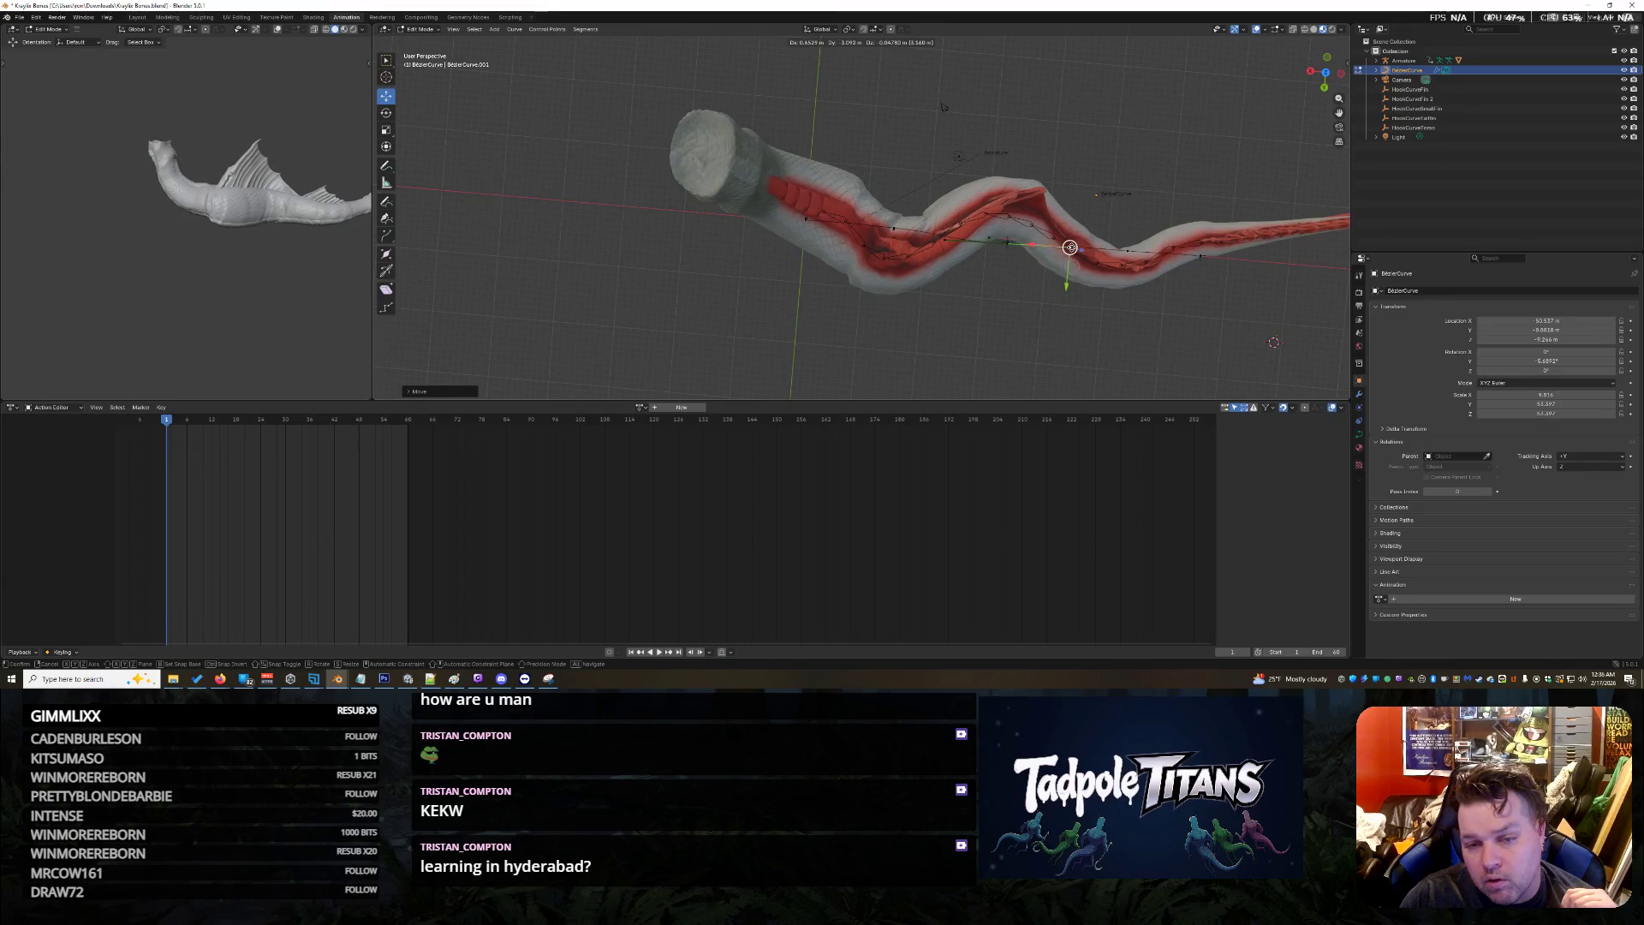
{"action": "left_click", "coordinate": [942, 106]}
{"action": "mouse_move", "coordinate": [943, 106]}
{"action": "middle_mouse_down"}
{"action": "mouse_move", "coordinate": [989, 206]}
{"action": "mouse_move", "coordinate": [895, 294]}
{"action": "mouse_move", "coordinate": [1084, 254]}
{"action": "middle_mouse_up"}
Return the curve to Object Mode and open the list of saved actions
{"action": "left_click", "coordinate": [28, 30]}
{"action": "left_click", "coordinate": [47, 40]}
{"action": "middle_click_drag", "start_coordinate": [950, 250], "coordinate": [897, 289]}
{"action": "left_click", "coordinate": [640, 406]}
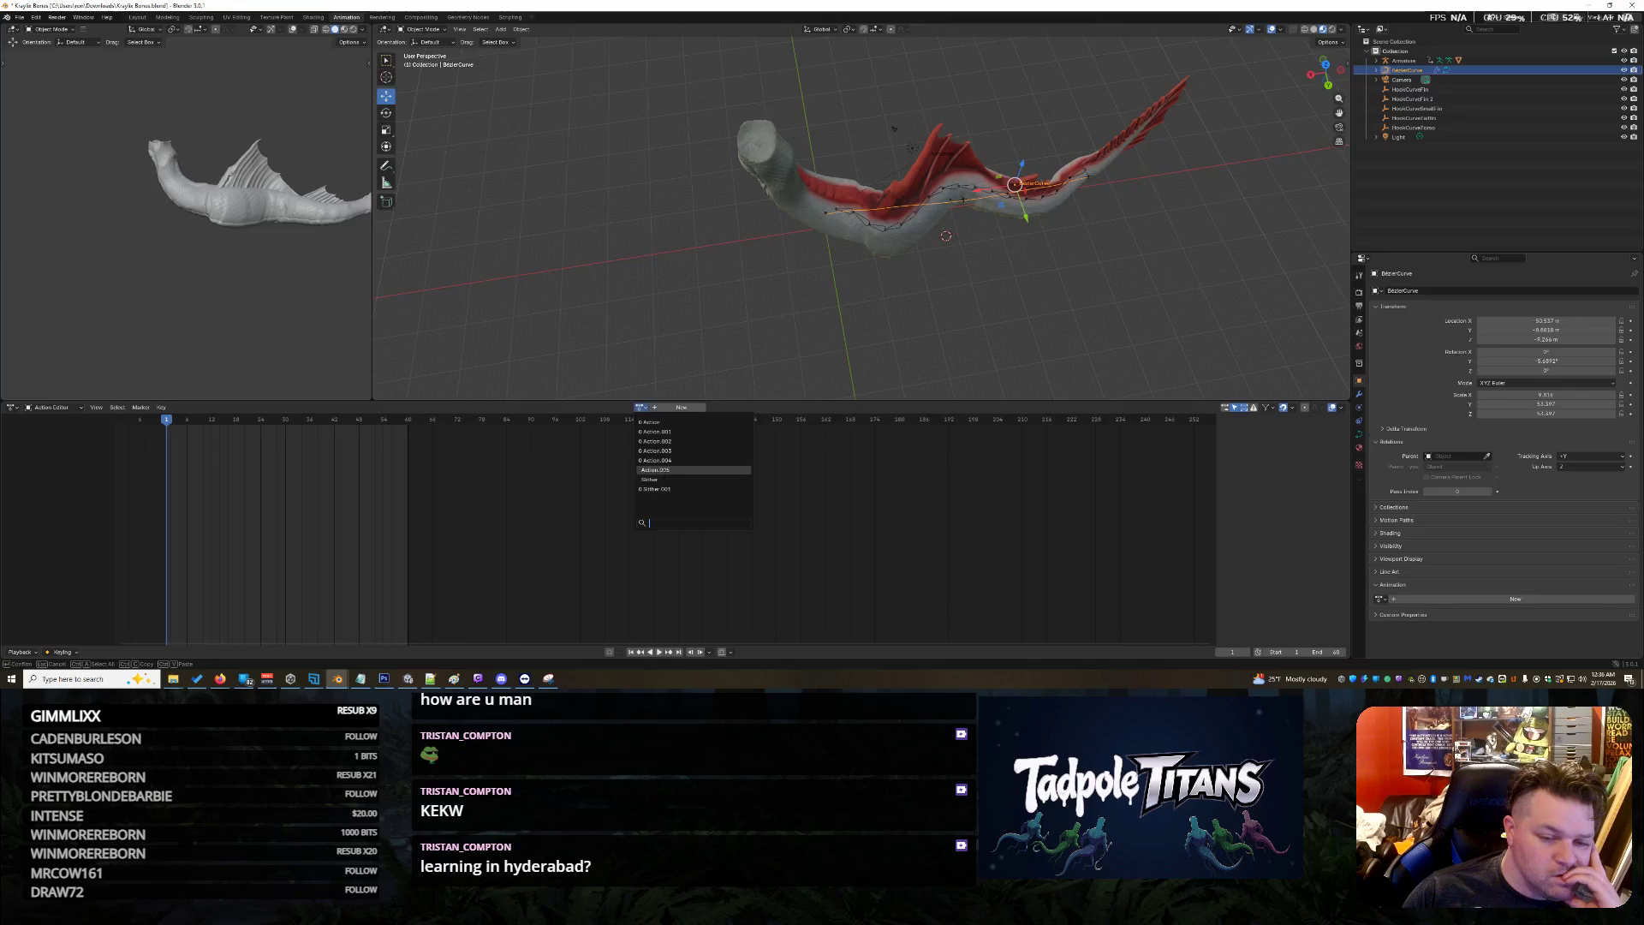
{"action": "left_click", "coordinate": [656, 470]}
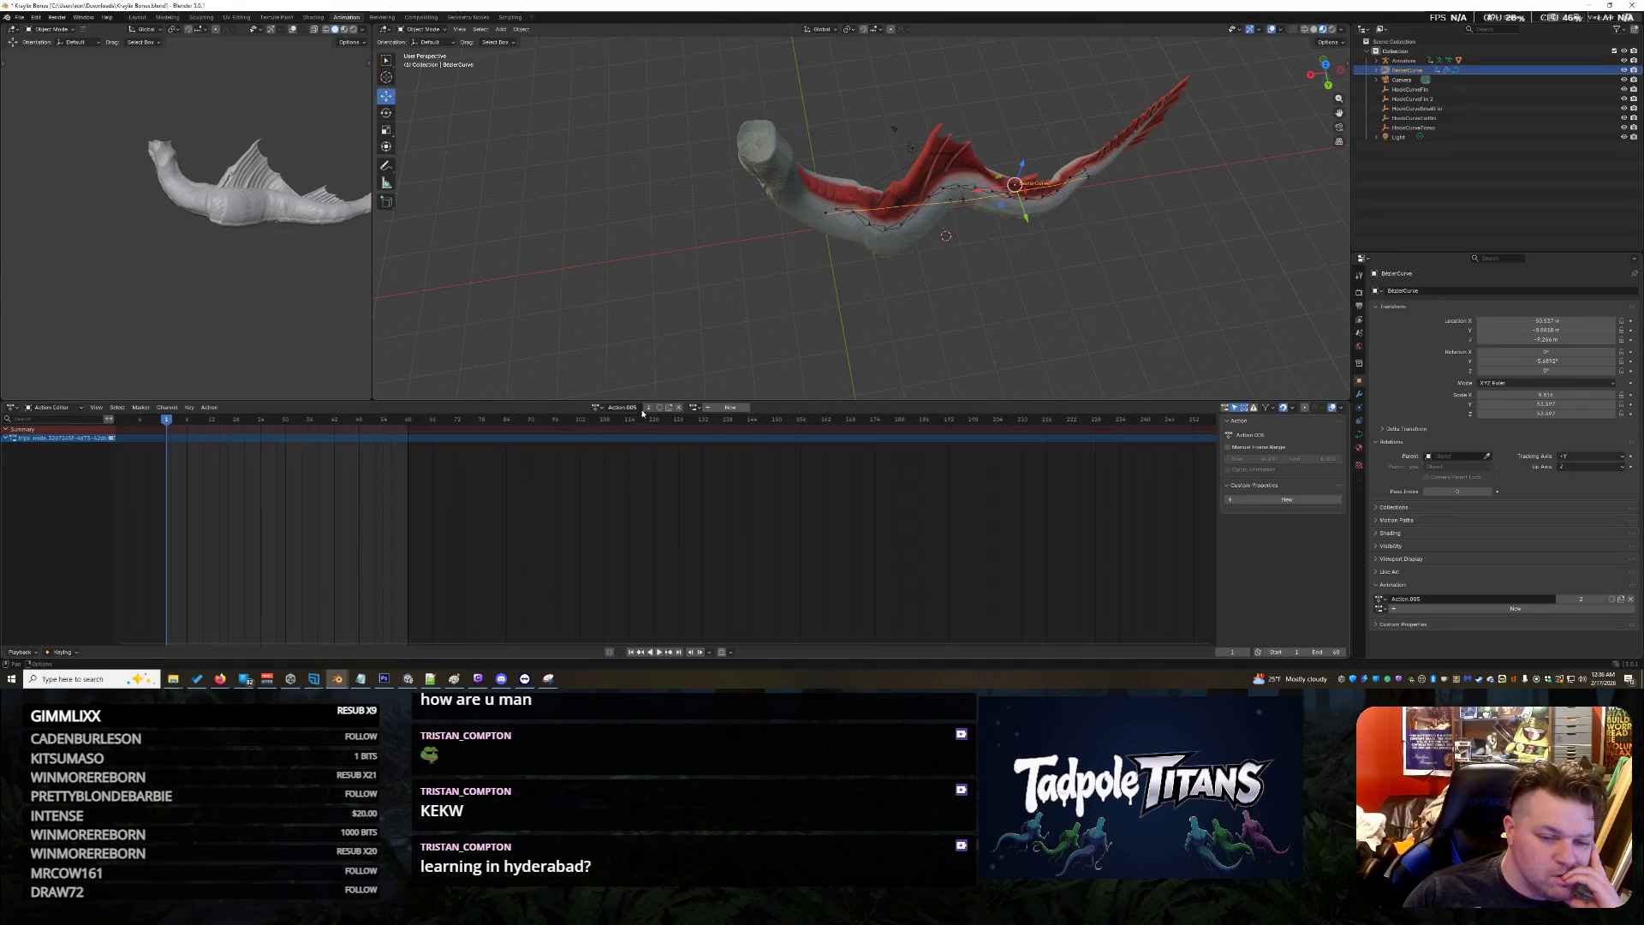
{"action": "left_click", "coordinate": [596, 408]}
{"action": "left_click", "coordinate": [617, 460]}
{"action": "left_click", "coordinate": [602, 407]}
{"action": "key", "text": "a"}
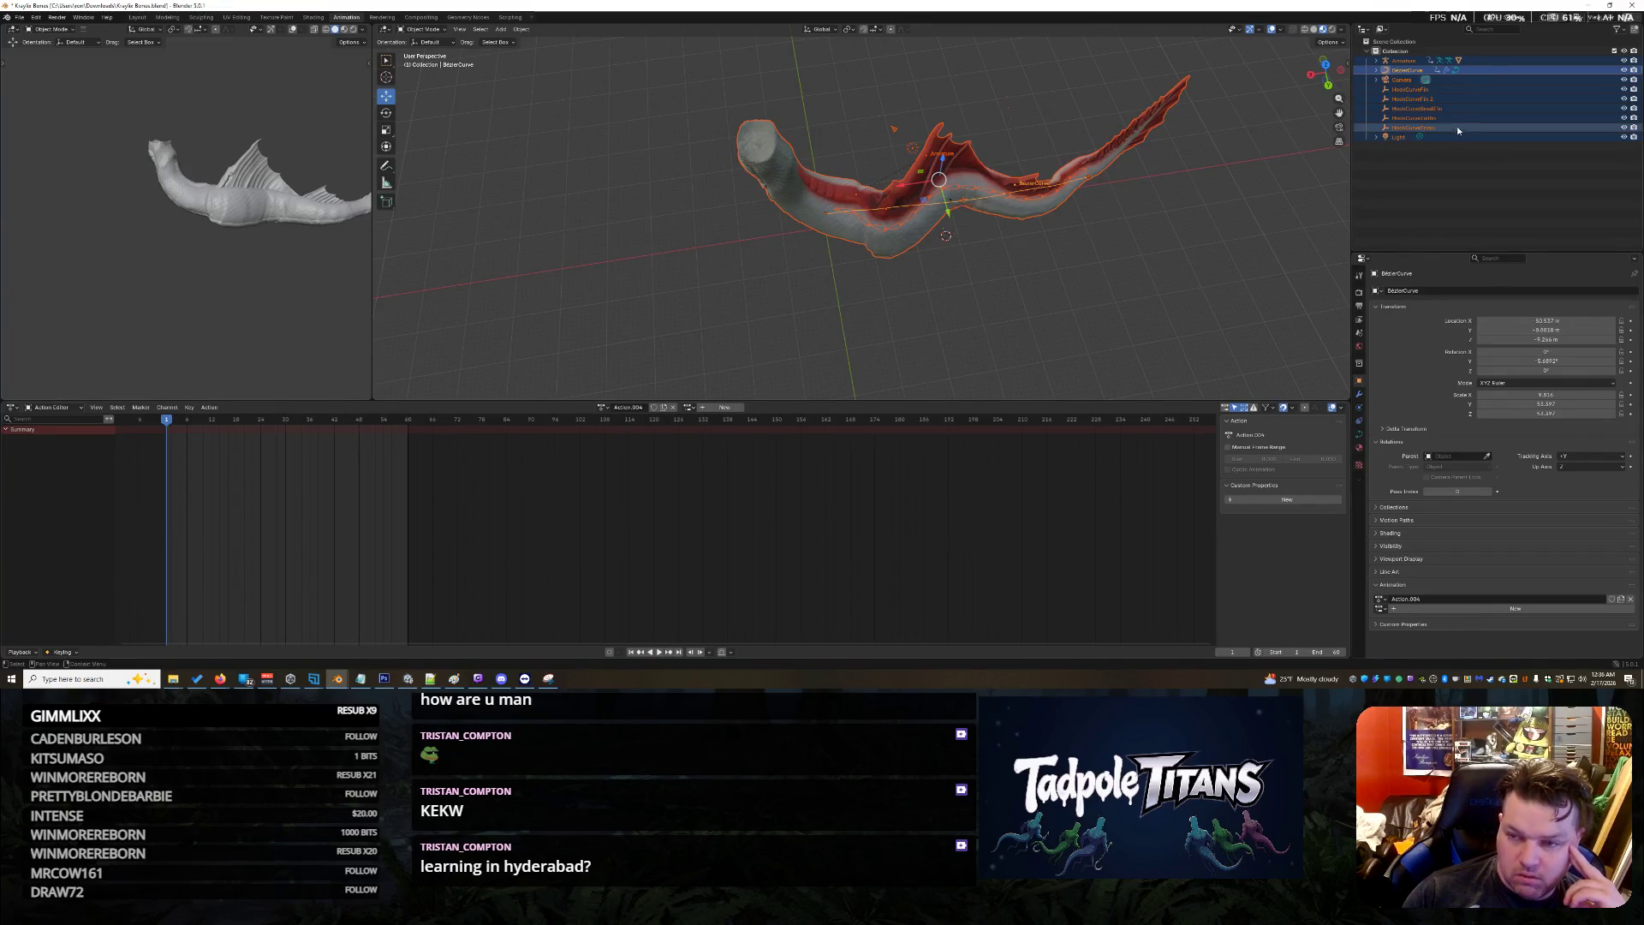
{"action": "left_click", "coordinate": [1402, 62]}
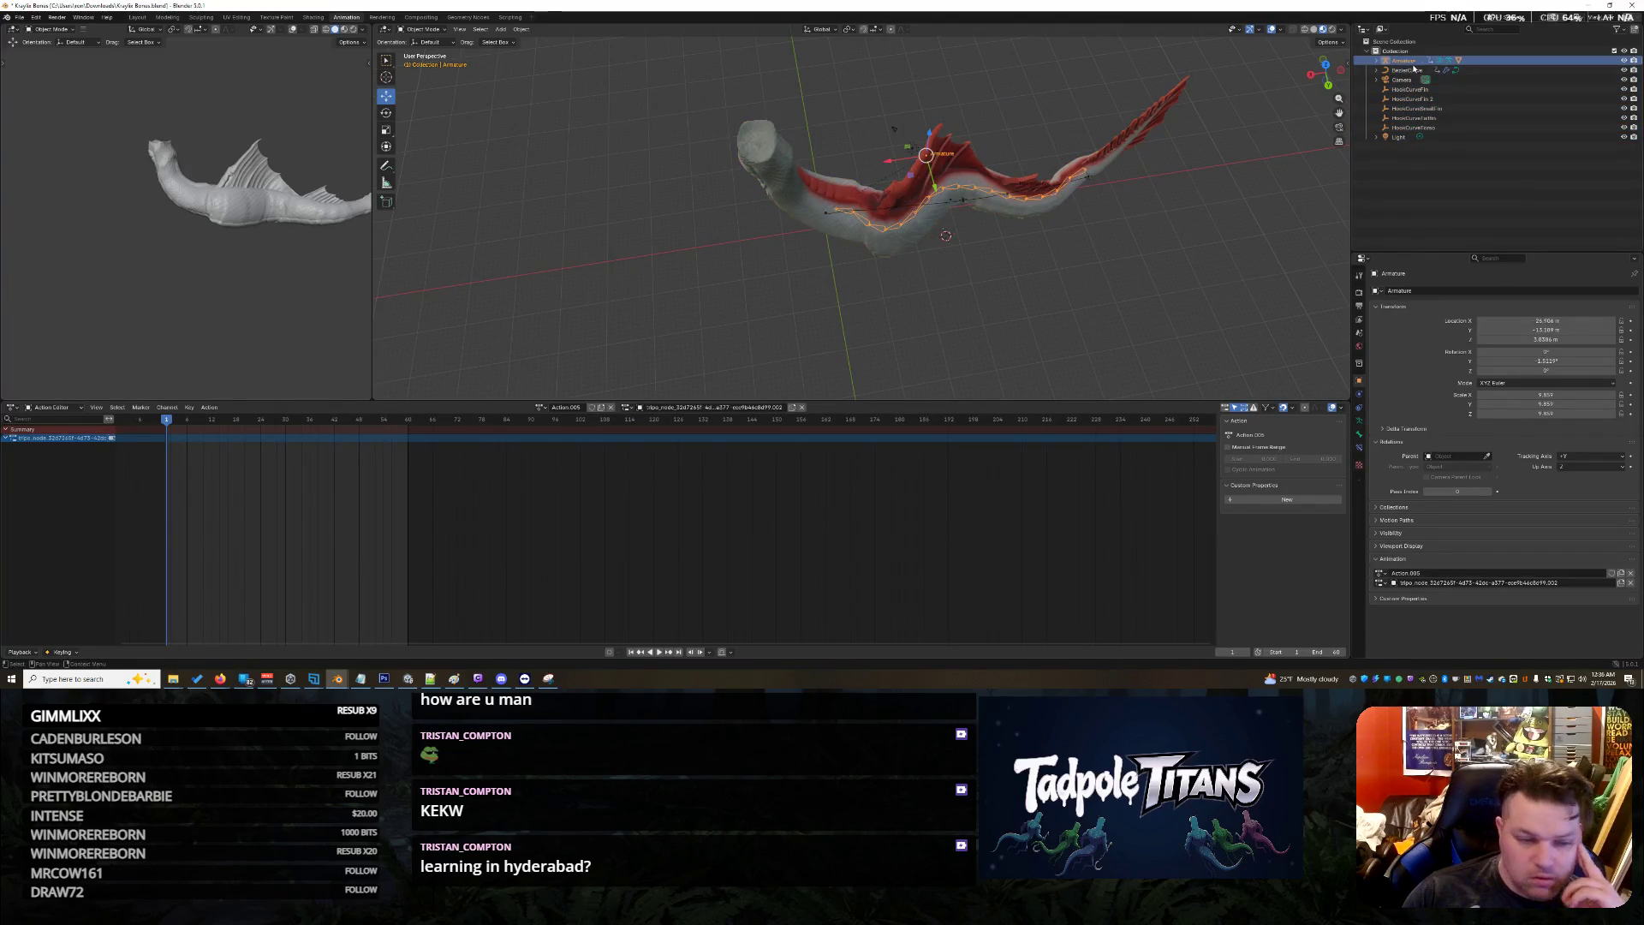
{"action": "left_click", "coordinate": [540, 407]}
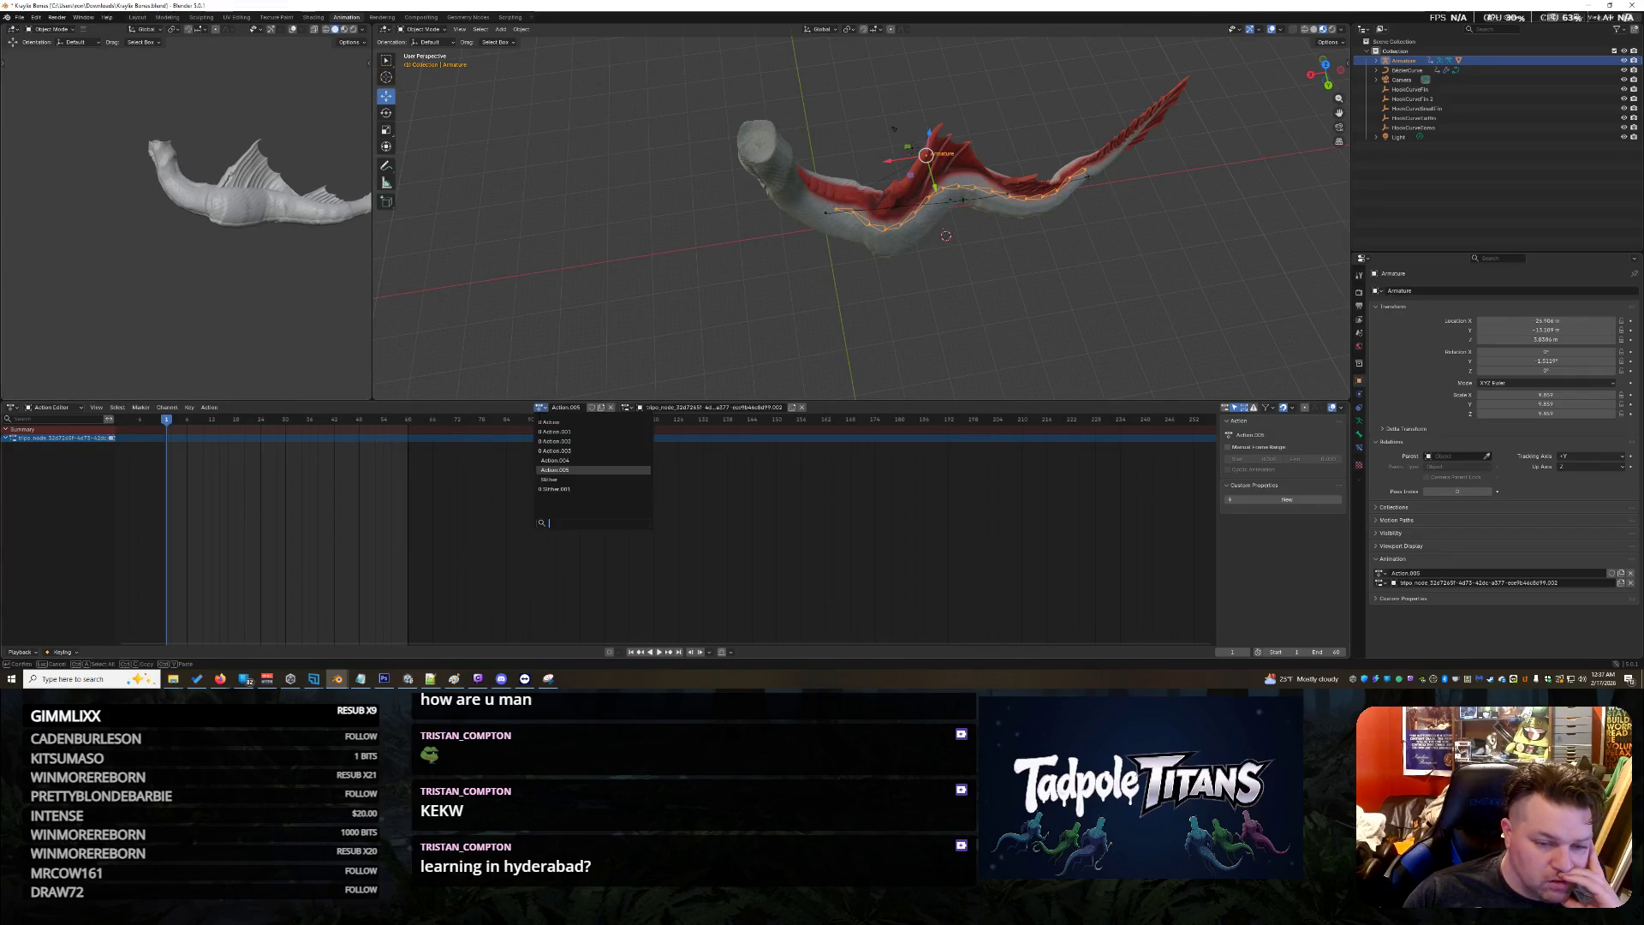
{"action": "left_click", "coordinate": [558, 461]}
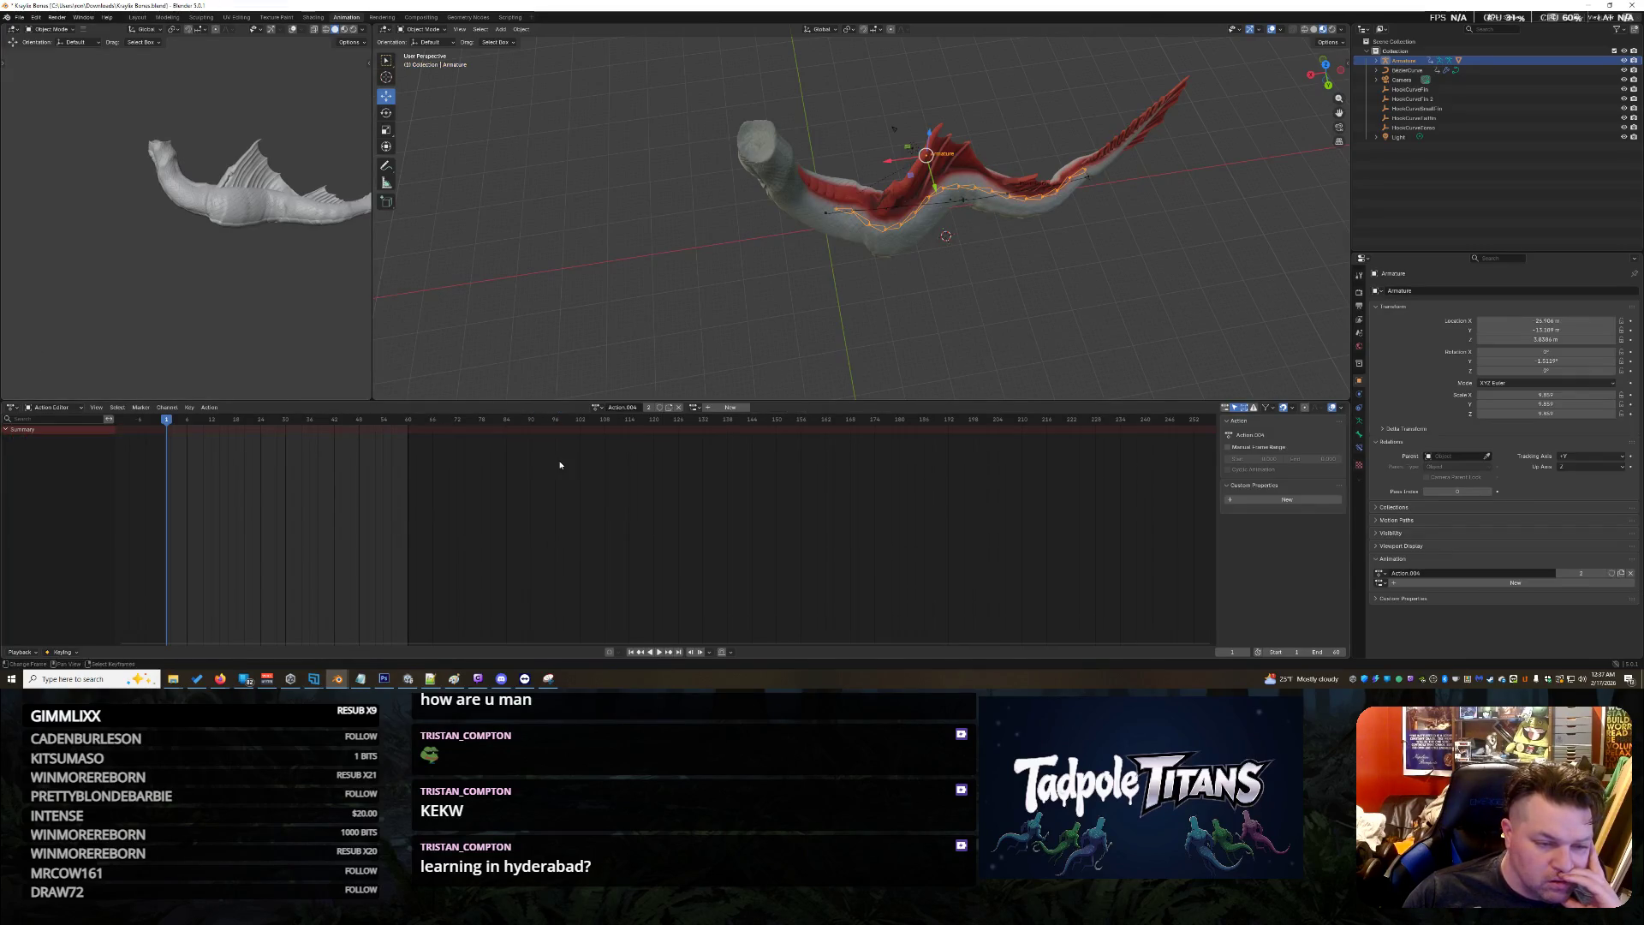
{"action": "left_click", "coordinate": [597, 408]}
{"action": "left_click", "coordinate": [608, 452]}
{"action": "left_click", "coordinate": [602, 408]}
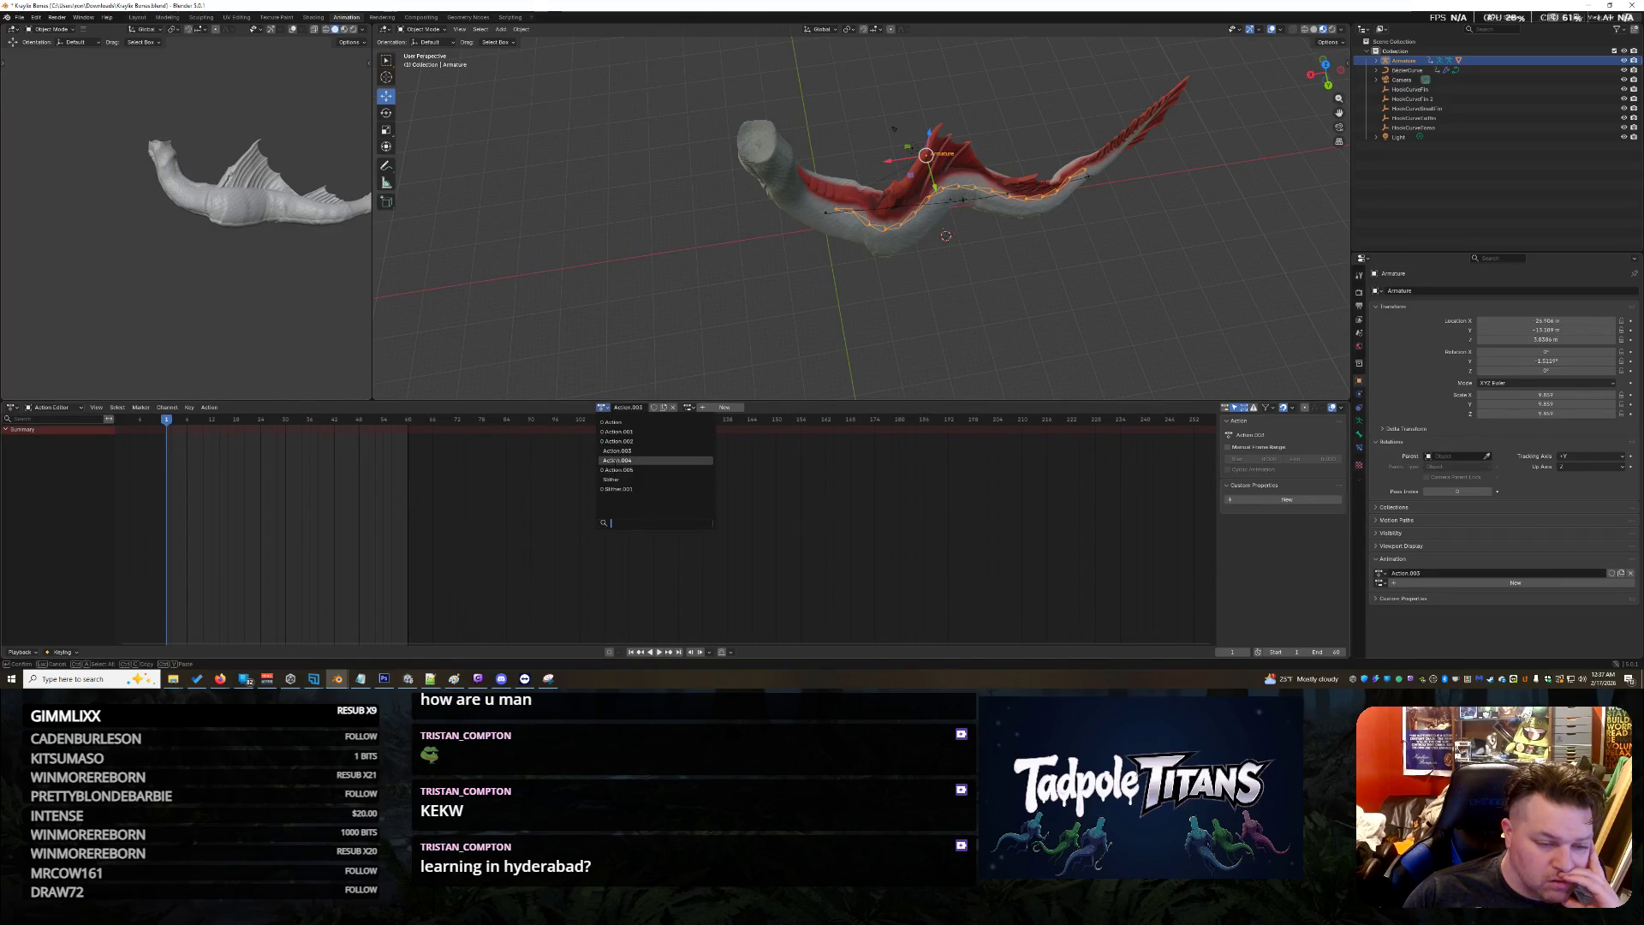
{"action": "left_click", "coordinate": [613, 462]}
{"action": "left_click_drag", "start_coordinate": [660, 80], "coordinate": [1171, 308]}
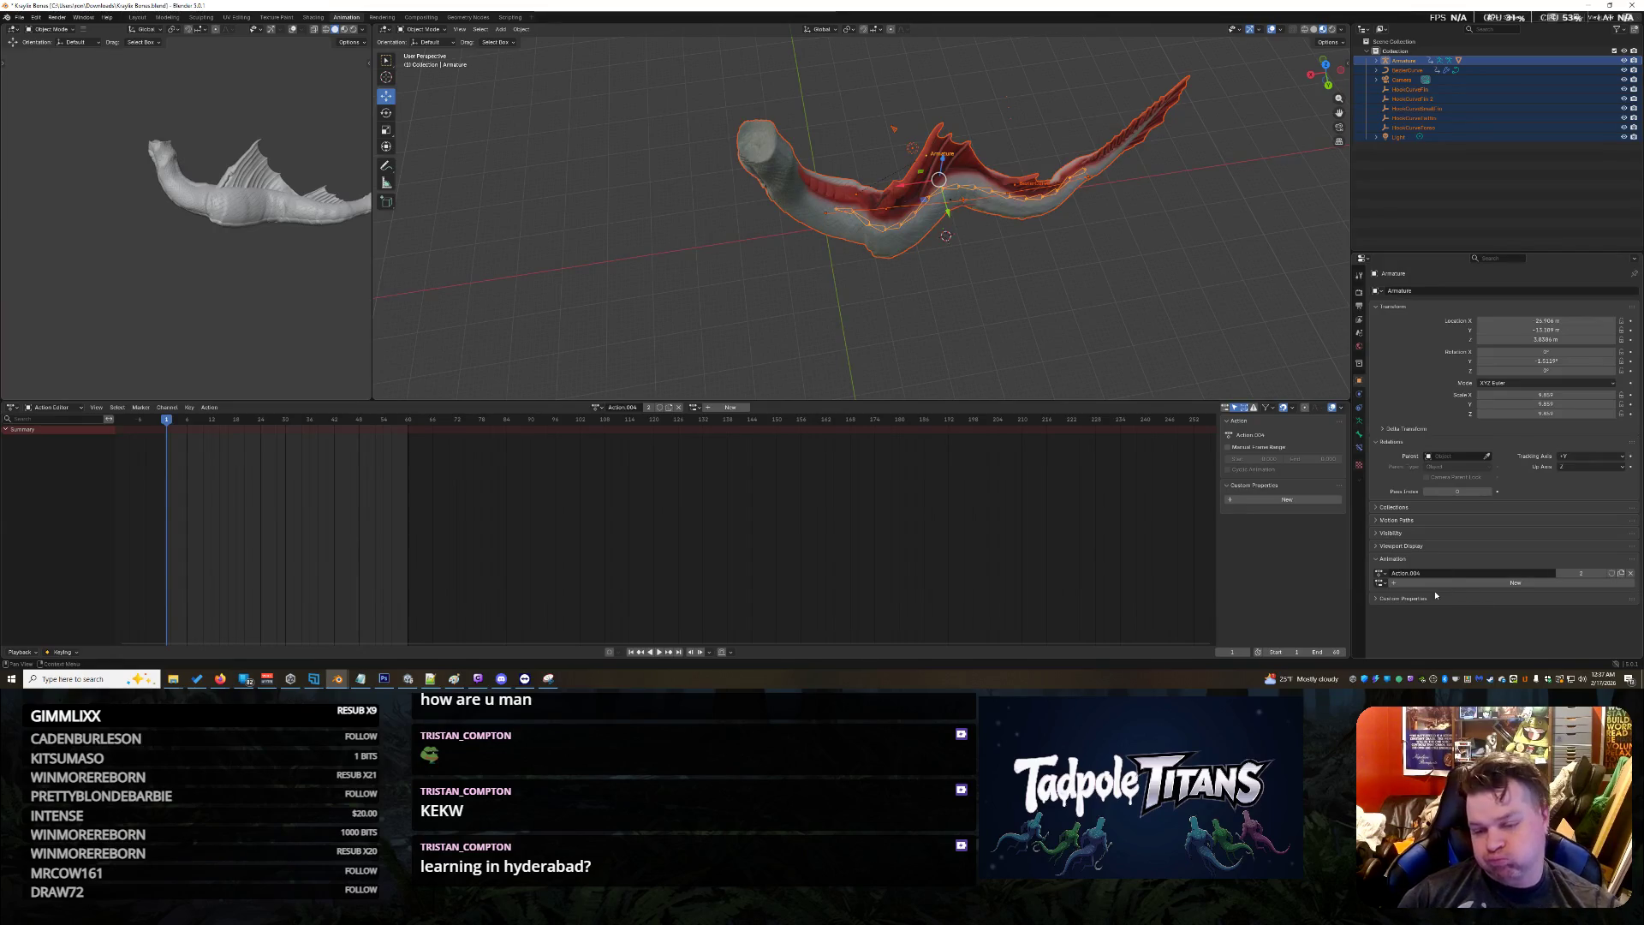
{"action": "left_click", "coordinate": [1379, 573]}
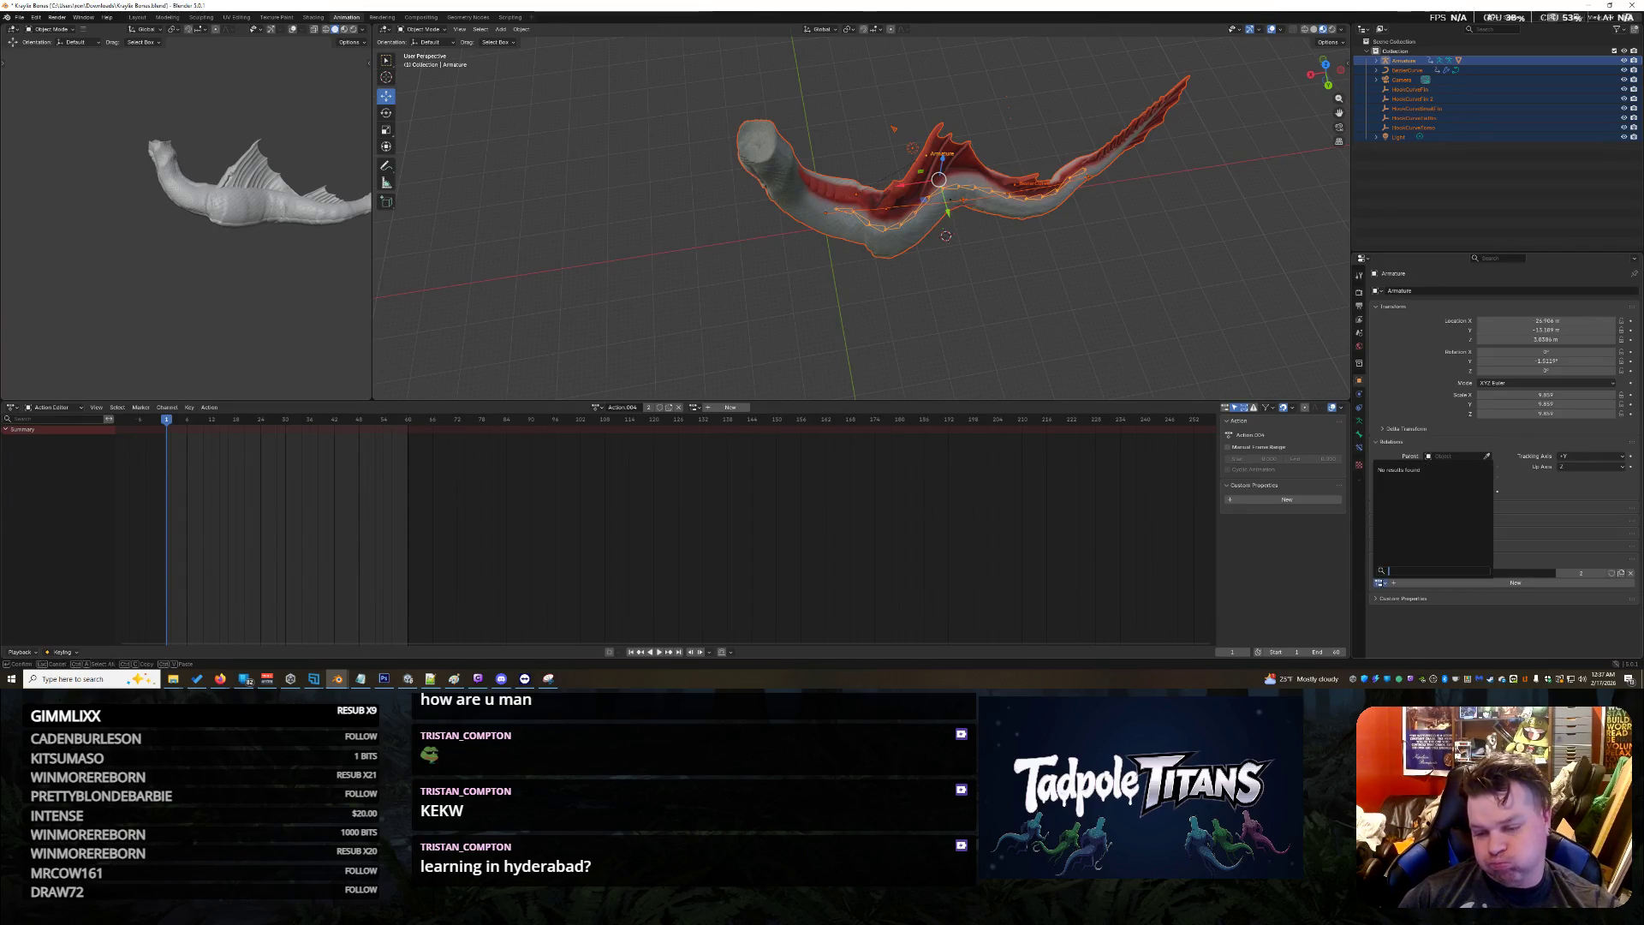
{"action": "left_click", "coordinate": [1533, 583]}
{"action": "key", "text": "ctrl+z"}
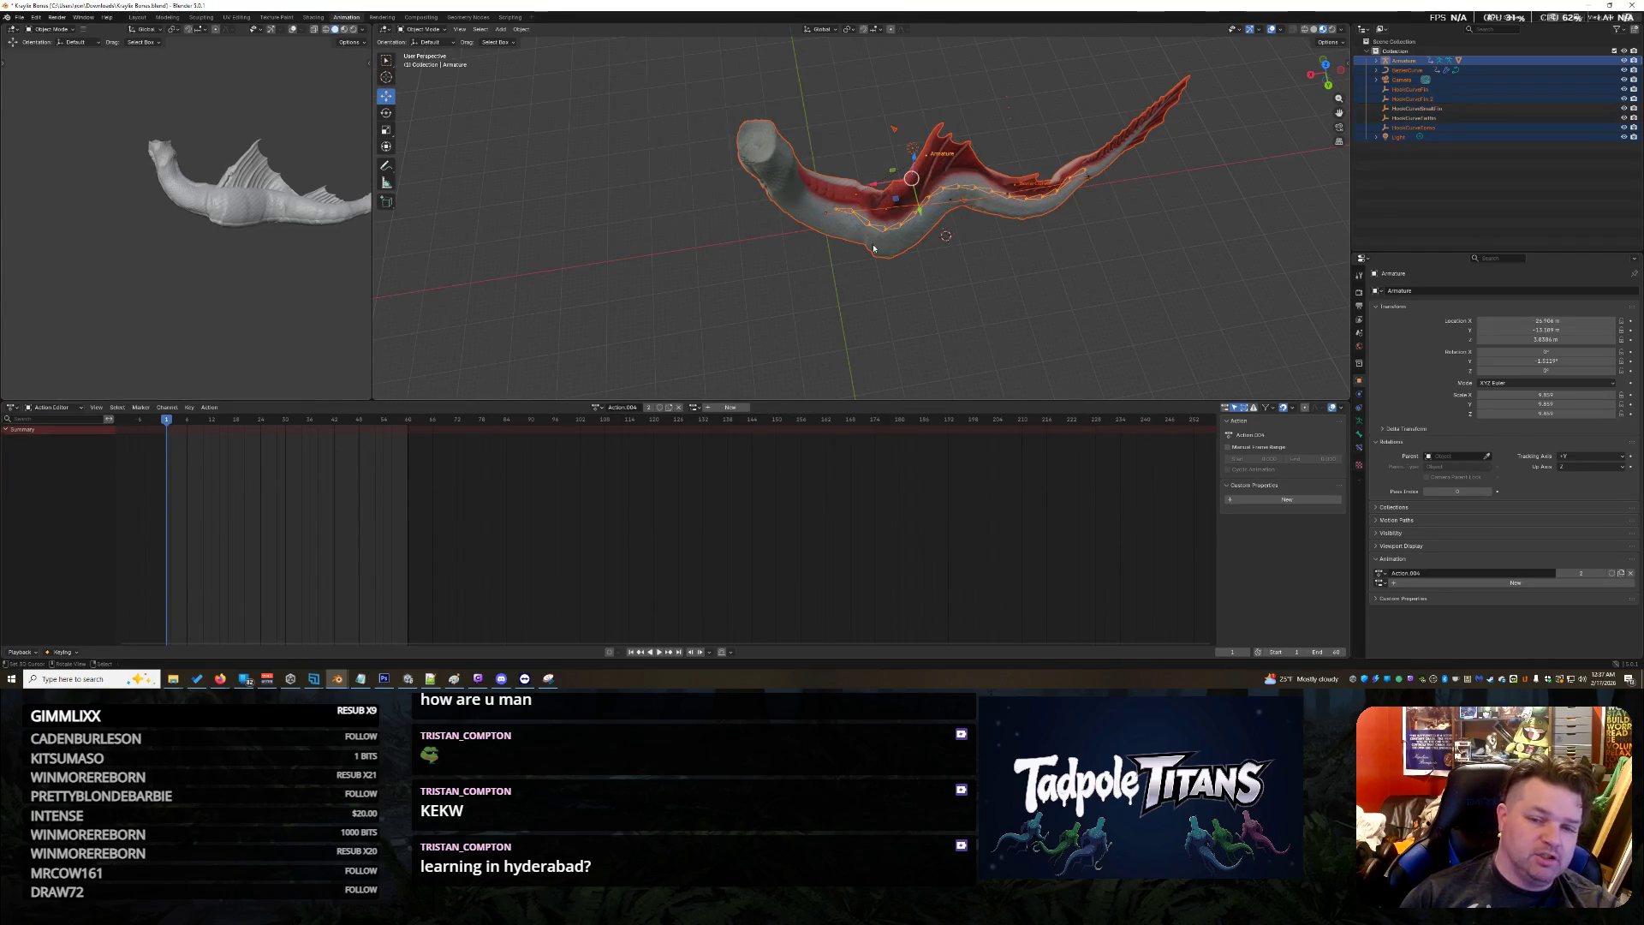
{"action": "left_click", "coordinate": [847, 220]}
{"action": "scroll", "coordinate": [989, 240], "scroll_direction": "down", "scroll_amount": 3}
{"action": "scroll", "coordinate": [983, 260], "scroll_direction": "up", "scroll_amount": 5}
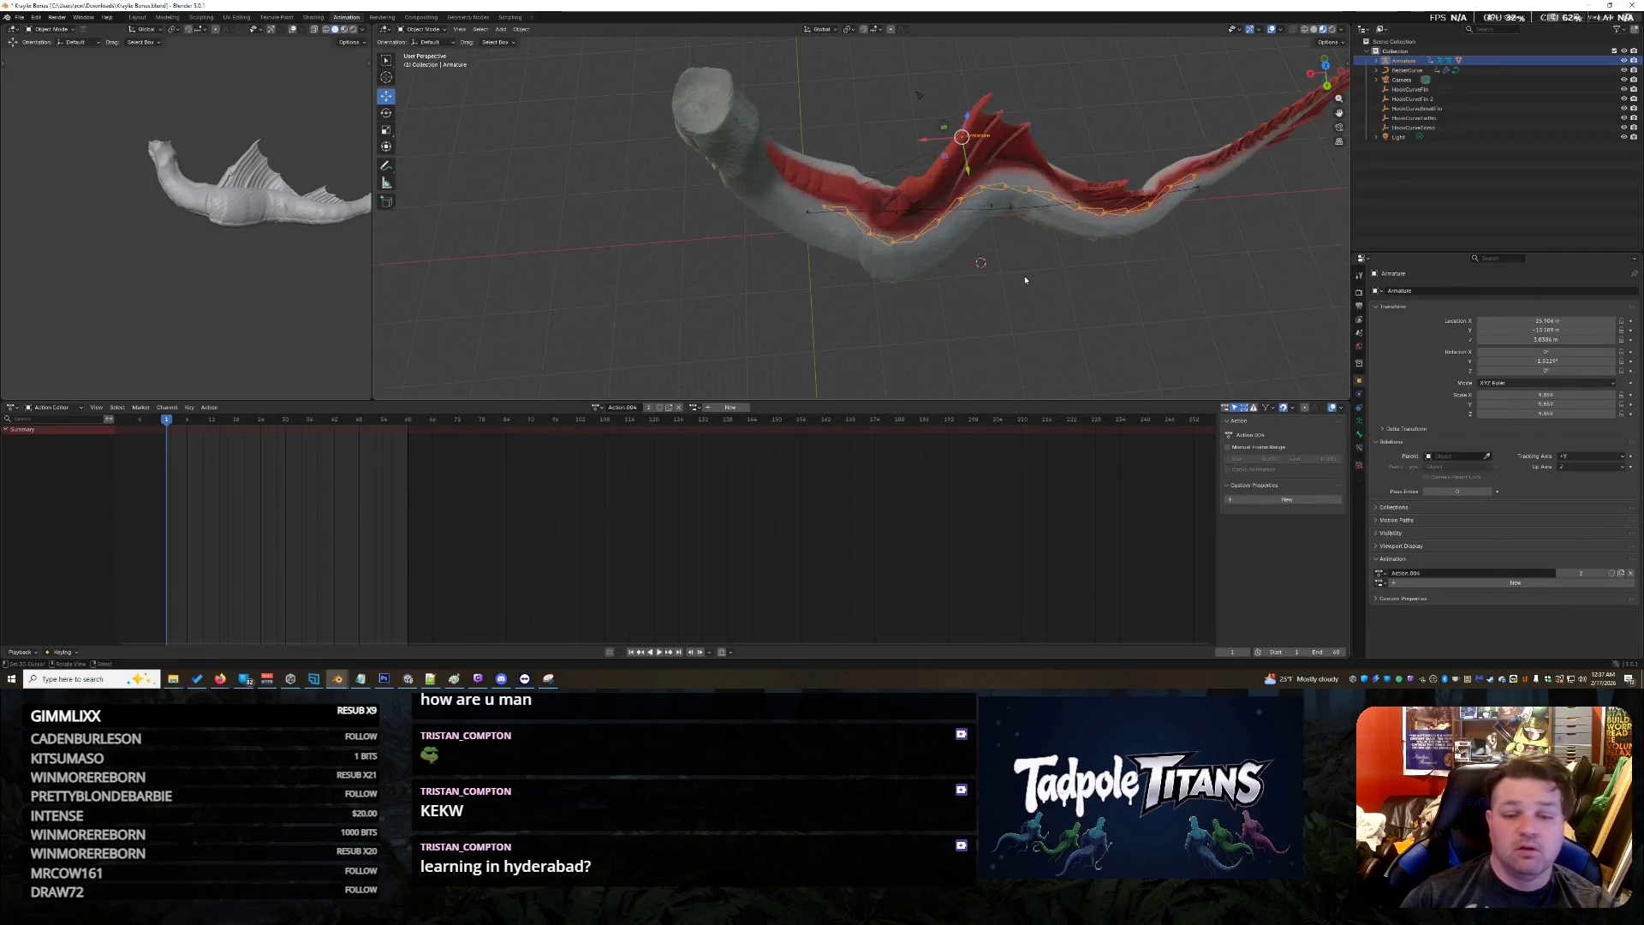
{"action": "mouse_move", "coordinate": [1079, 291]}
{"action": "middle_mouse_down"}
{"action": "mouse_move", "coordinate": [1102, 257]}
{"action": "mouse_move", "coordinate": [1086, 273]}
{"action": "middle_mouse_up"}
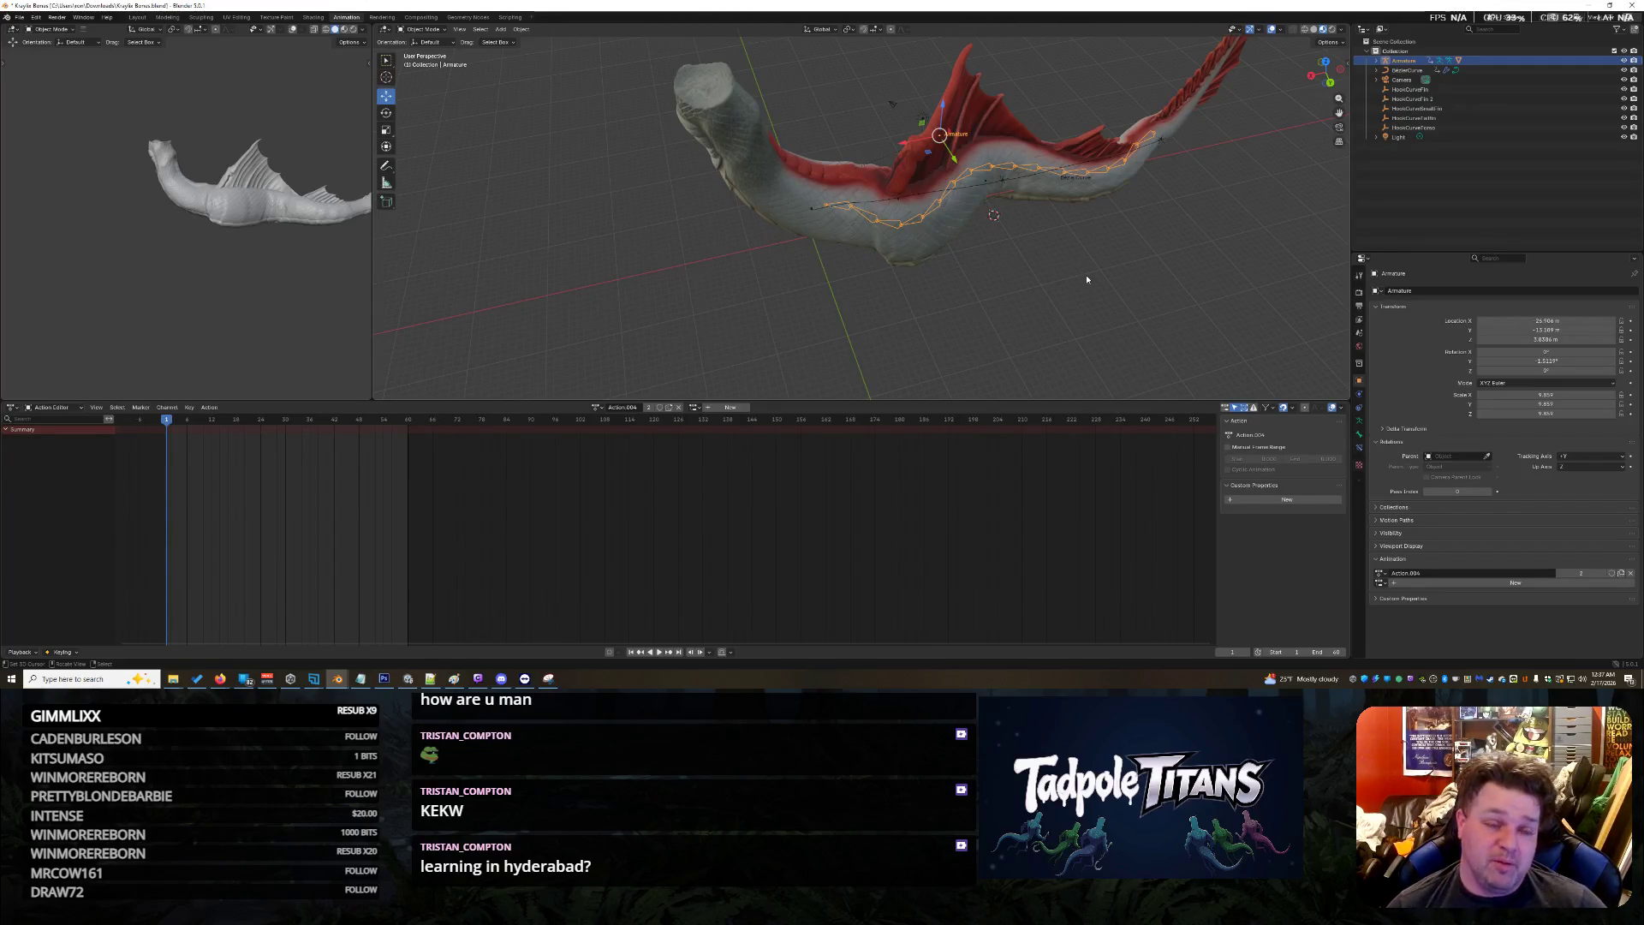
{"action": "middle_click_drag", "start_coordinate": [1173, 306], "coordinate": [1153, 306]}
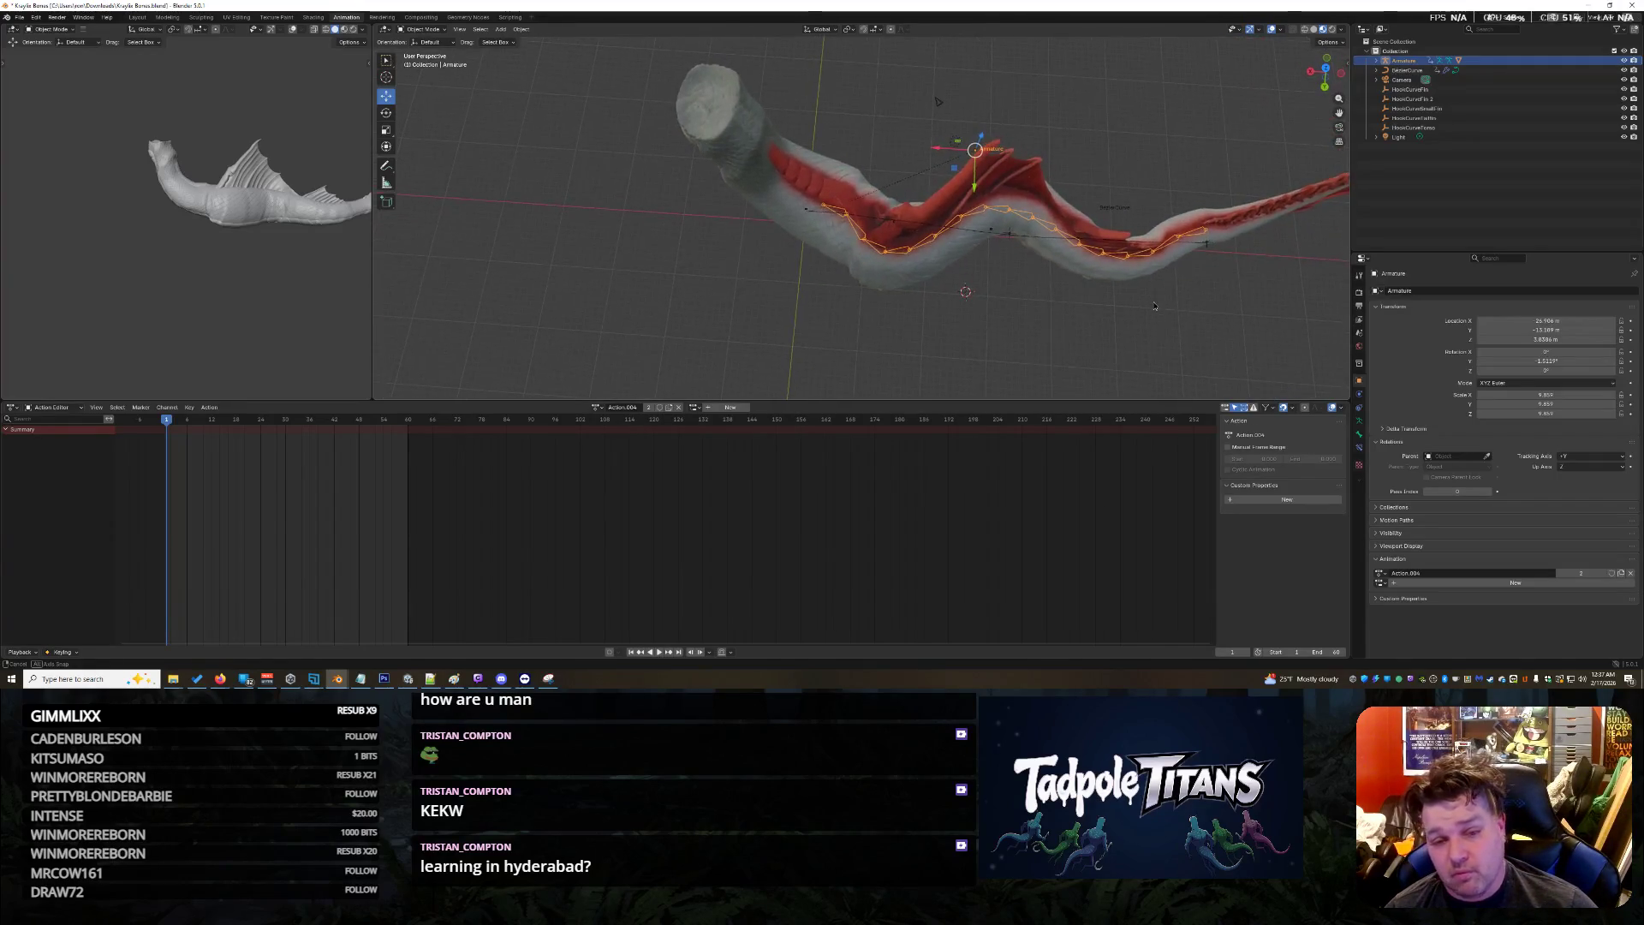
Expand the Armature's Animation data and NLA tracks in the Outliner to inspect its actions
{"action": "left_click", "coordinate": [1377, 70]}
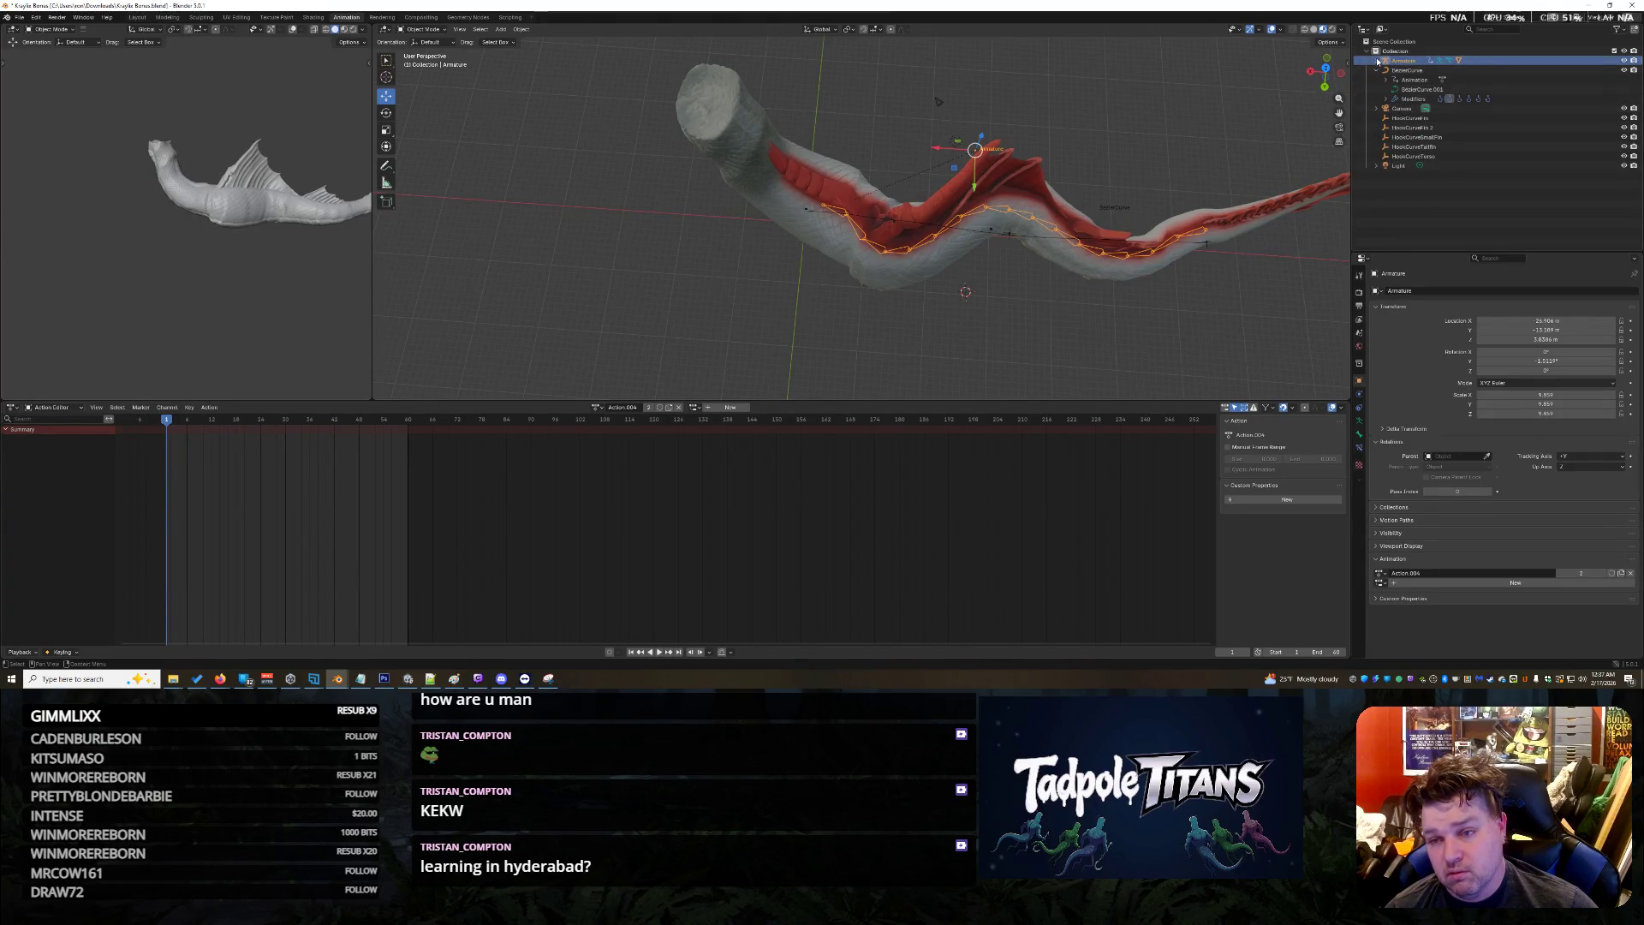
{"action": "left_click", "coordinate": [1386, 63]}
{"action": "left_click", "coordinate": [1422, 100]}
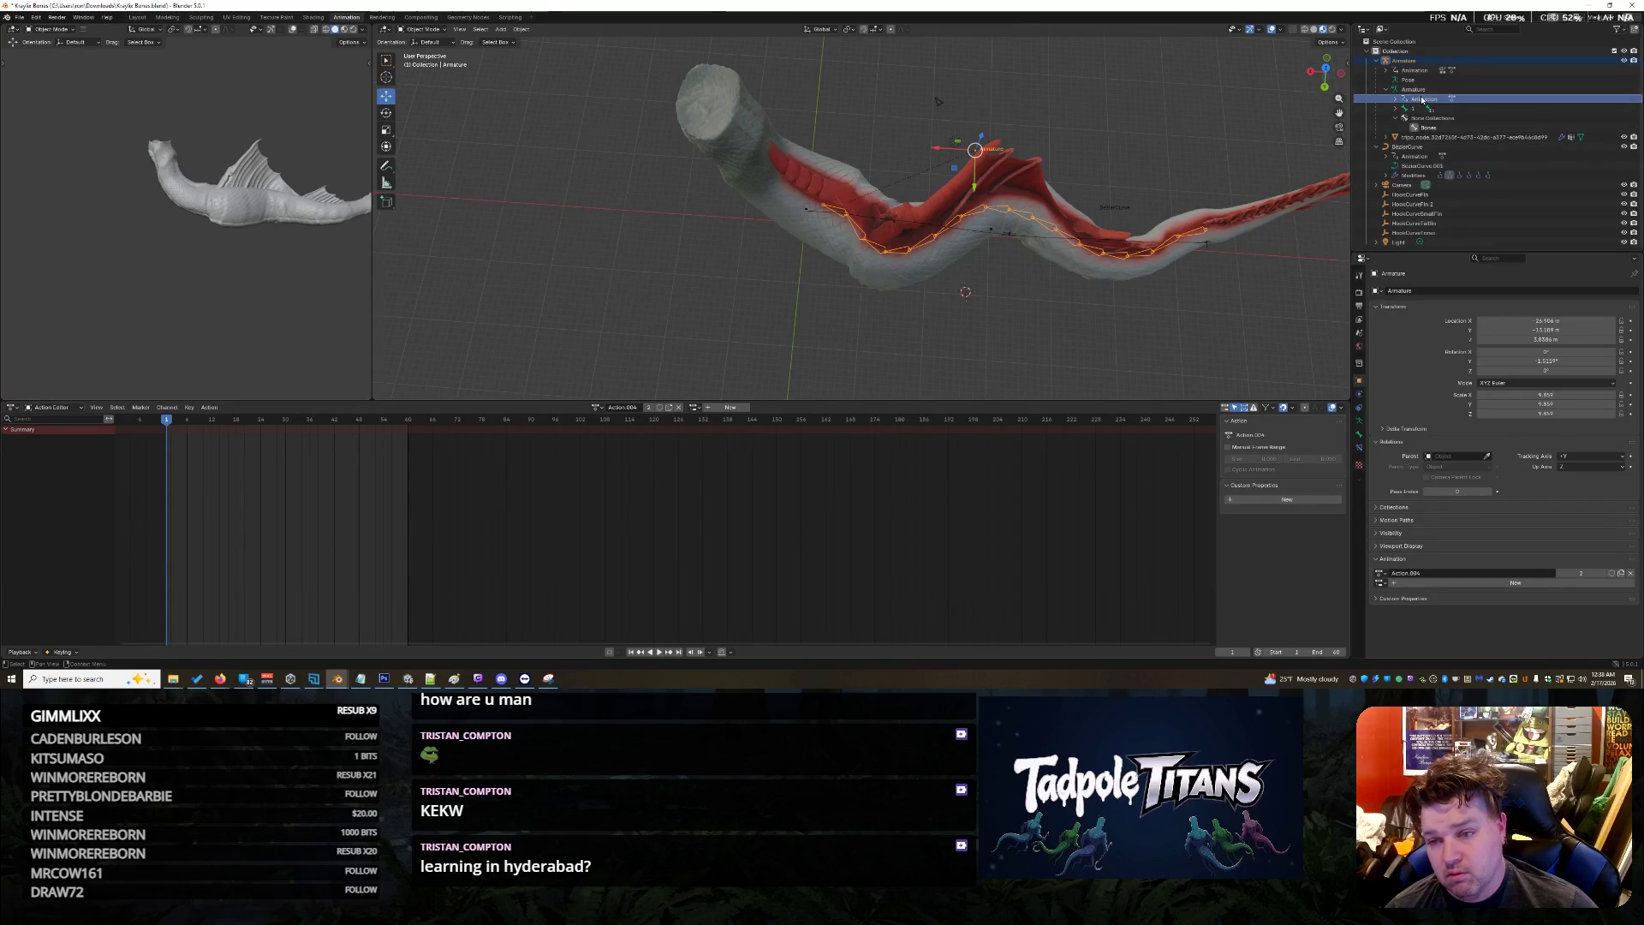
{"action": "left_click", "coordinate": [1422, 72]}
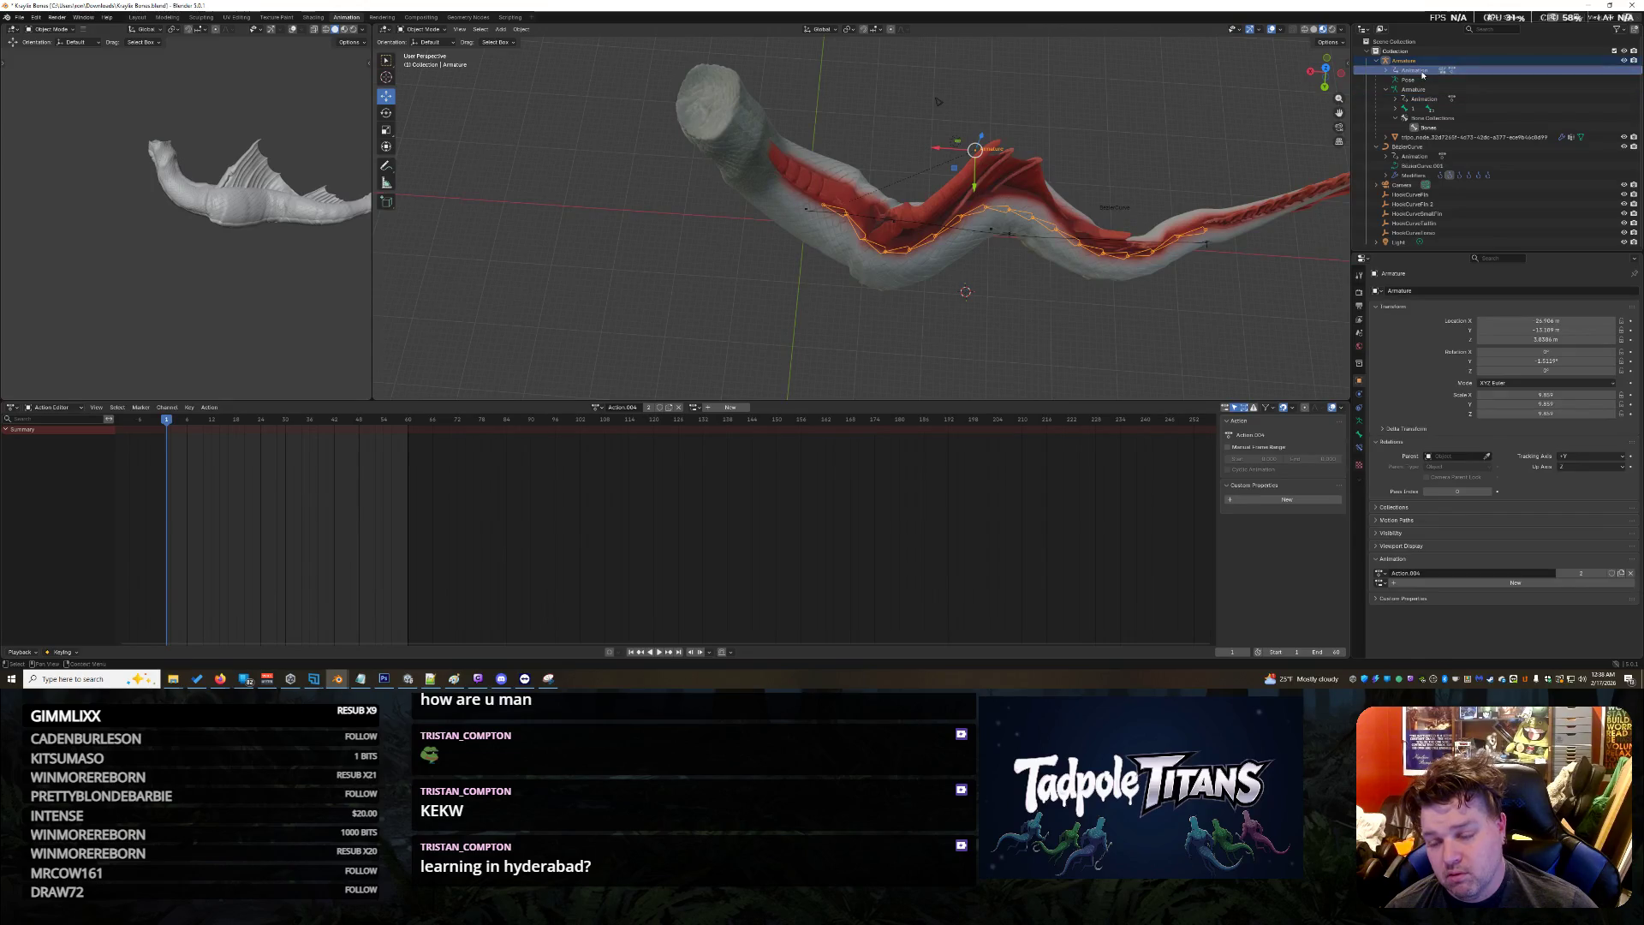
{"action": "left_click", "coordinate": [1394, 70]}
{"action": "left_click", "coordinate": [1414, 90]}
{"action": "left_click", "coordinate": [1396, 89]}
{"action": "left_click", "coordinate": [1438, 100]}
{"action": "left_click", "coordinate": [1412, 99]}
{"action": "left_click", "coordinate": [1441, 109]}
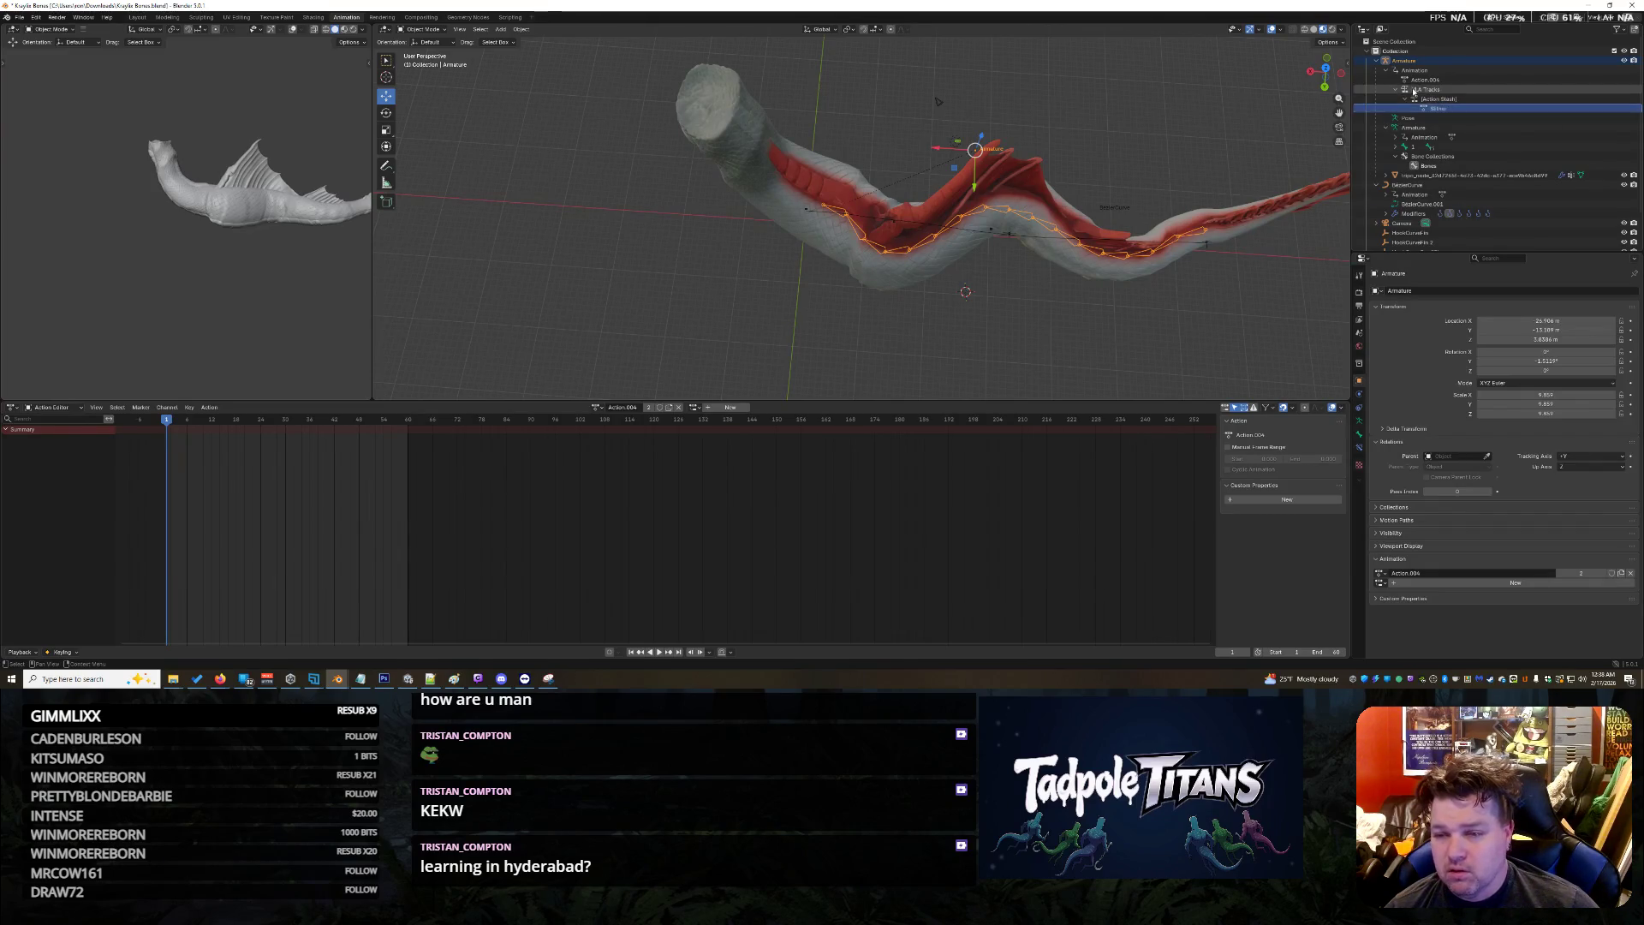
{"action": "left_click", "coordinate": [1437, 80]}
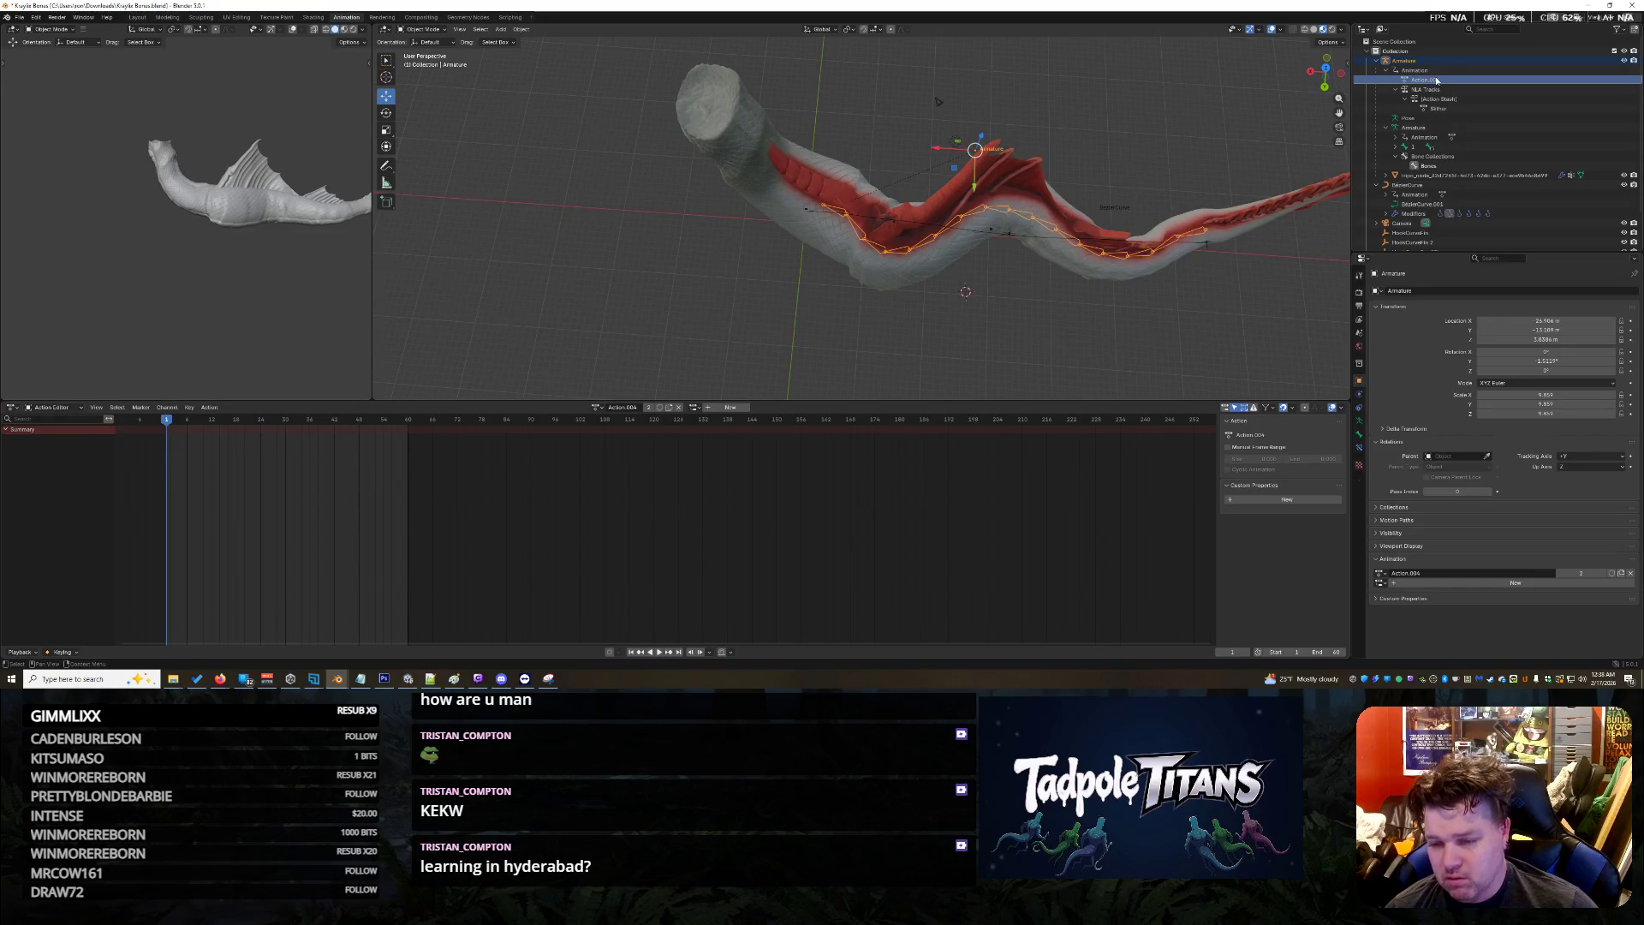
Choose Slither from the armature's Action dropdown
{"action": "left_click", "coordinate": [1379, 572]}
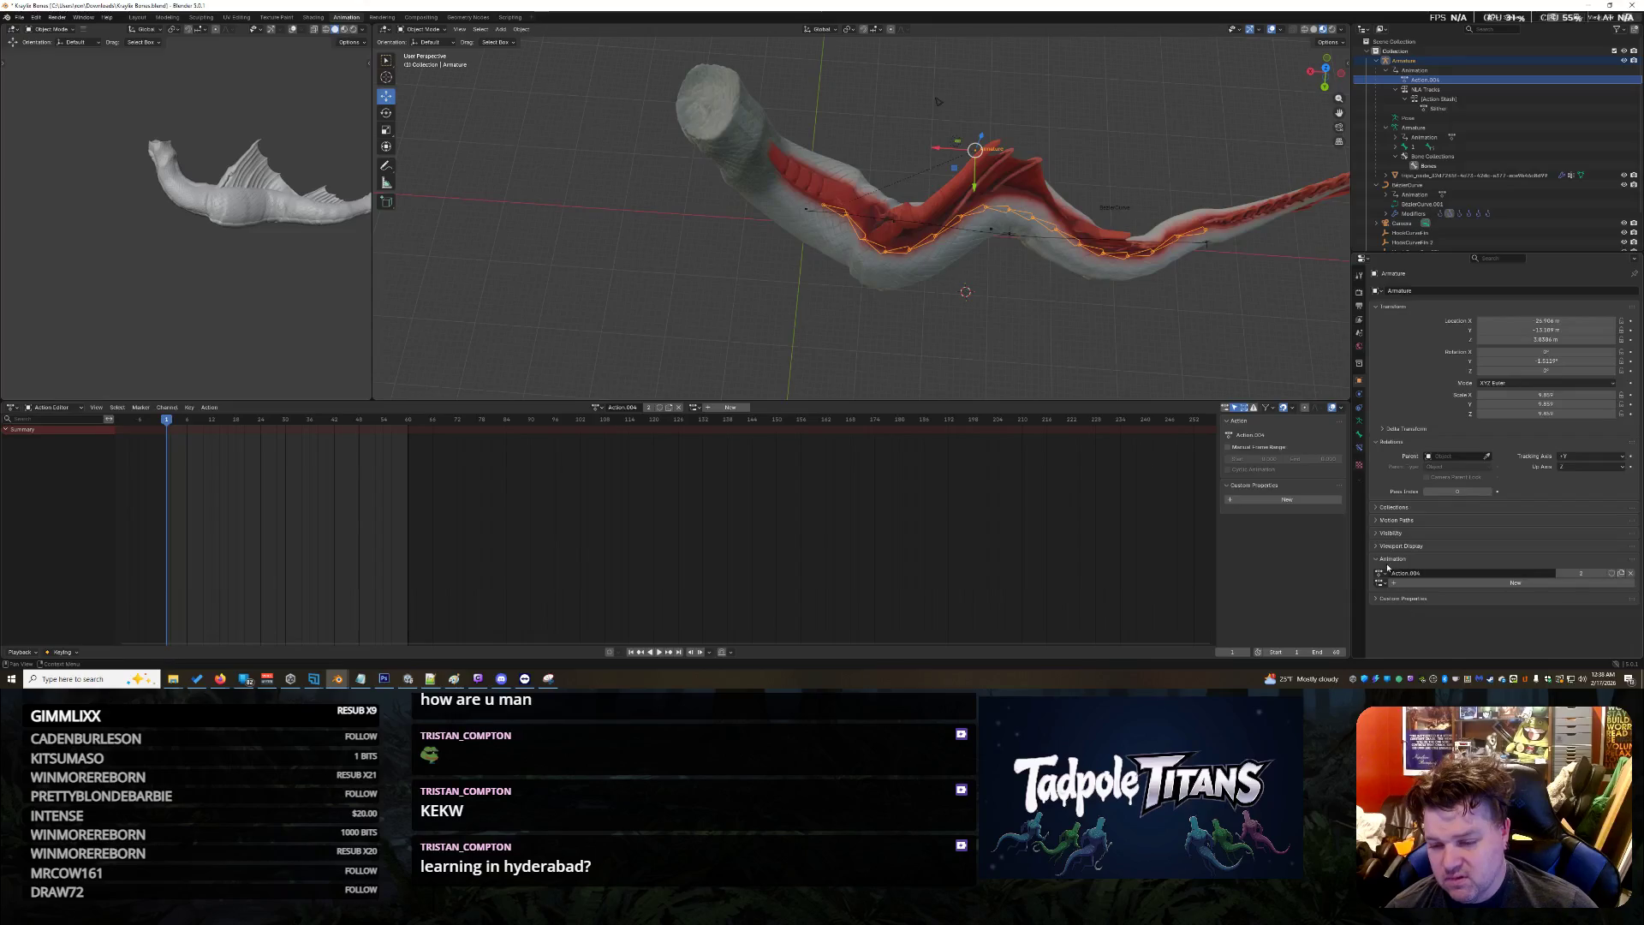
{"action": "left_click", "coordinate": [1379, 572]}
{"action": "left_click", "coordinate": [1388, 518]}
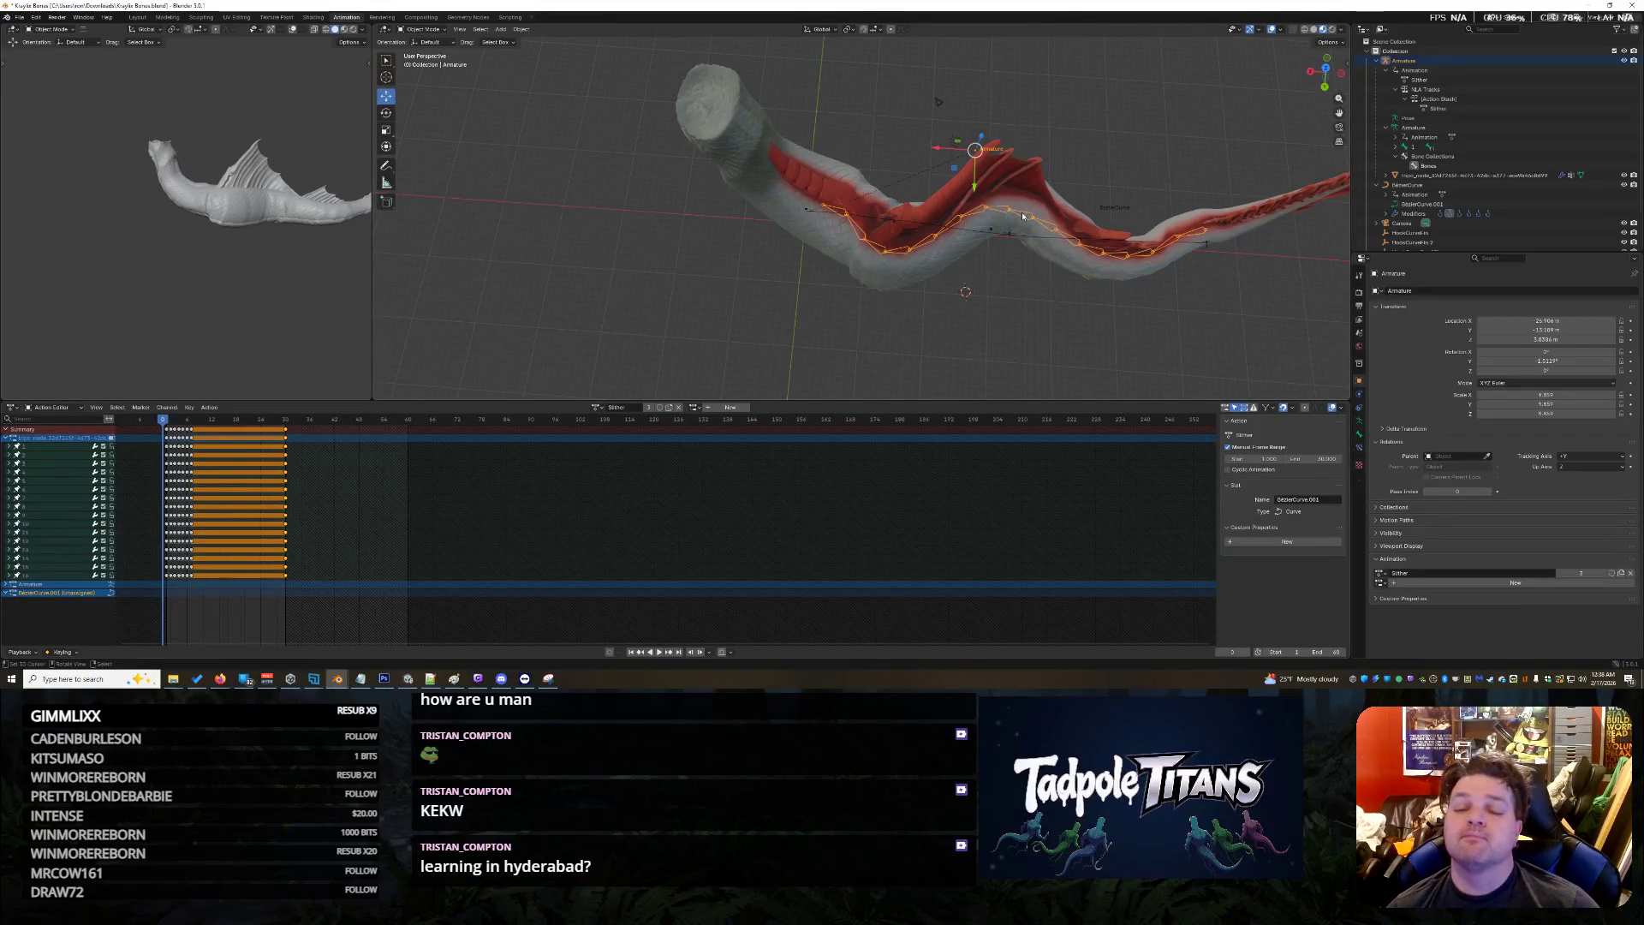
Enter Pose Mode and select bone 16 at the end of the chain
{"action": "left_click", "coordinate": [1398, 147]}
{"action": "left_click", "coordinate": [1396, 148]}
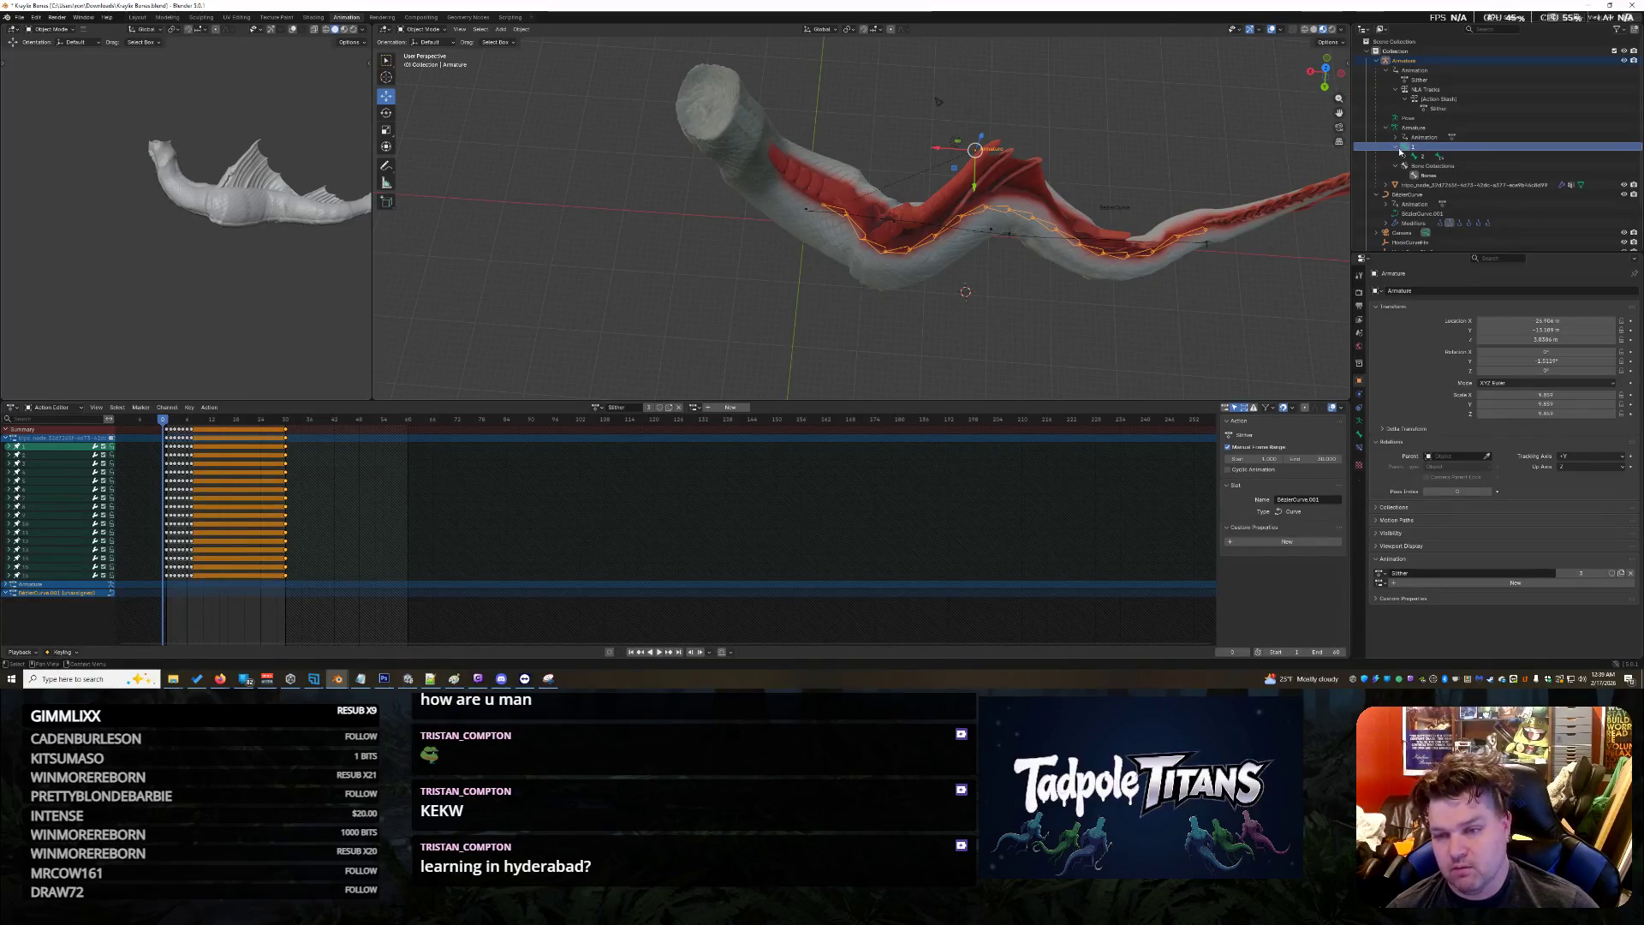
{"action": "left_click", "coordinate": [400, 29]}
{"action": "left_click", "coordinate": [421, 62]}
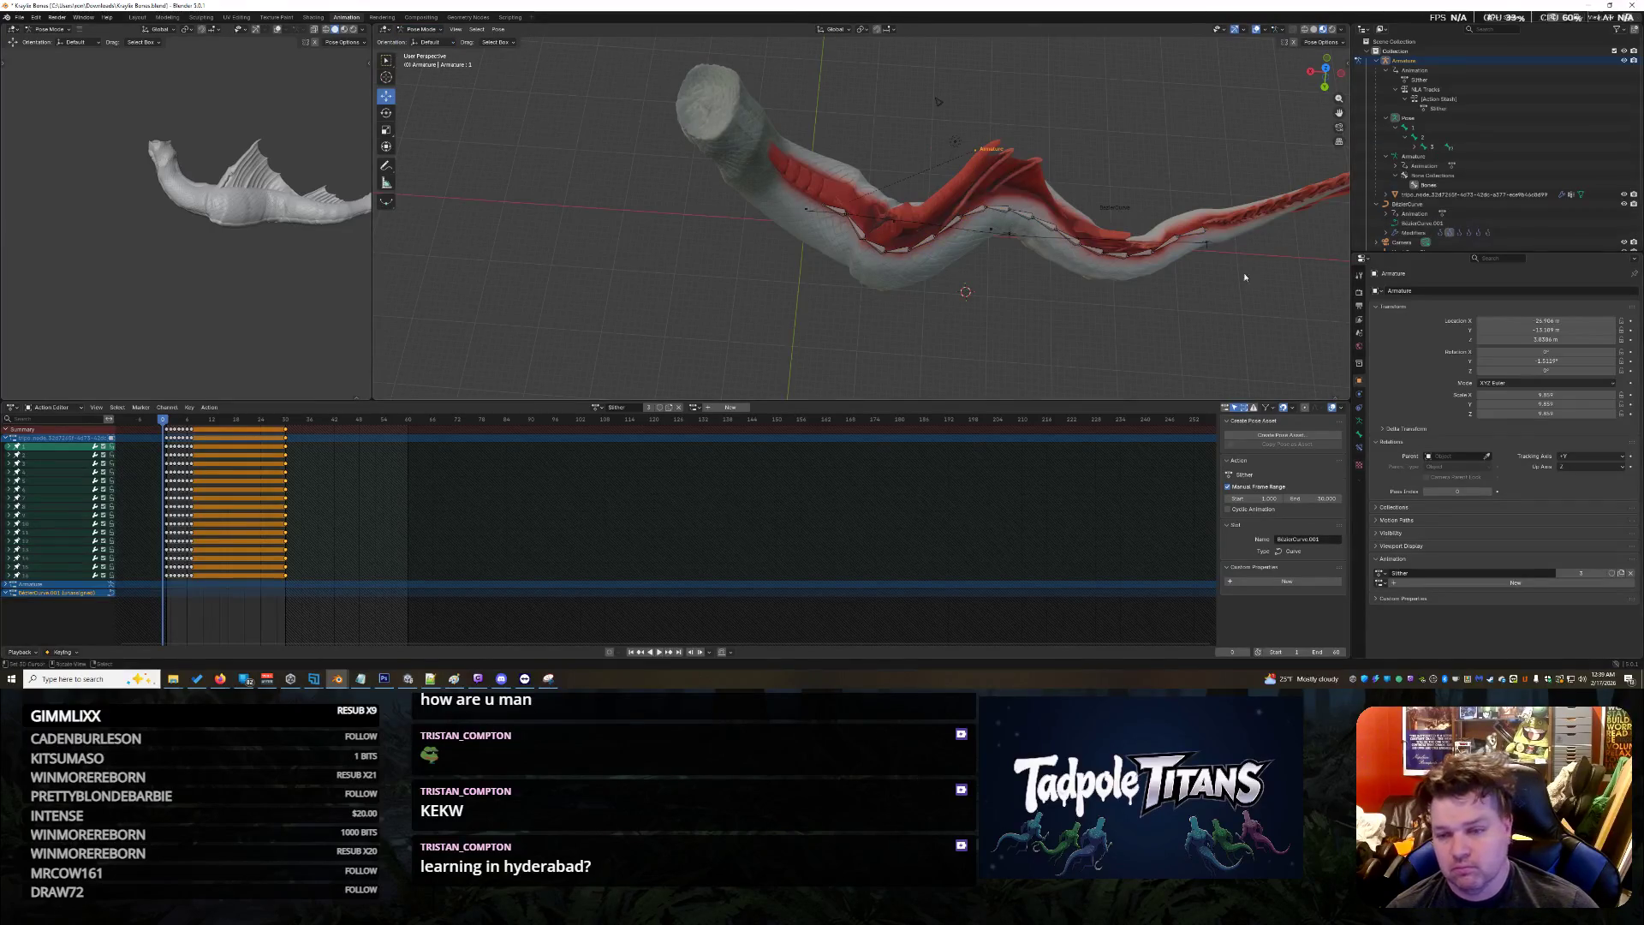
{"action": "left_click", "coordinate": [839, 218]}
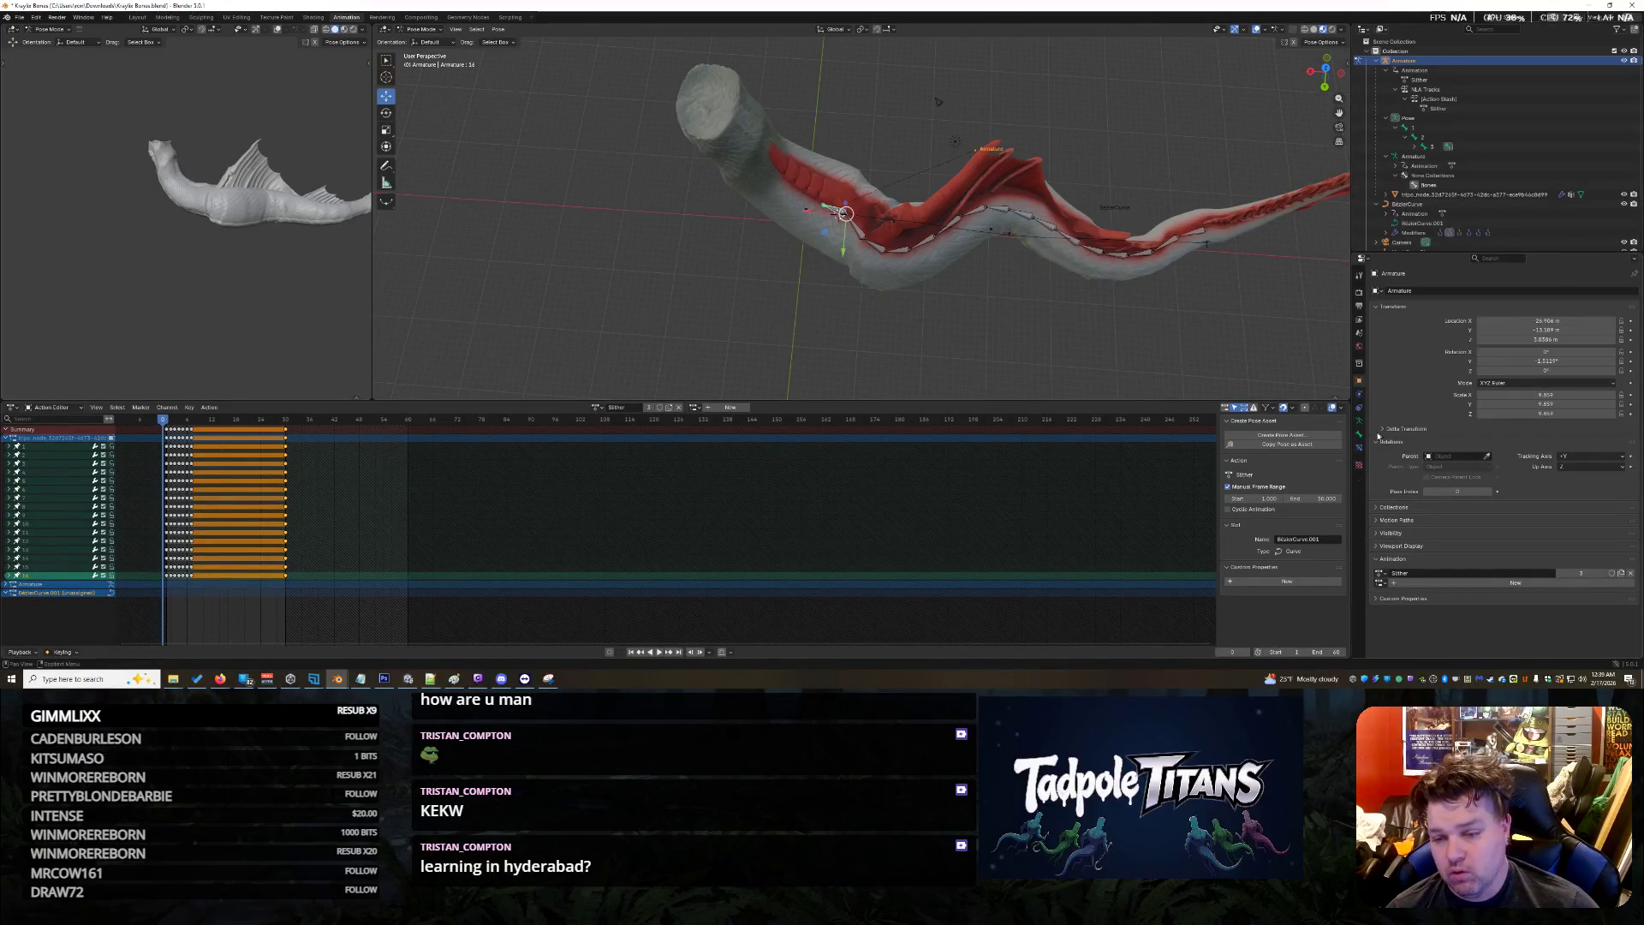
Add a Spline IK constraint targeting BézierCurve with Even Divisions and chain length 16
{"action": "left_click", "coordinate": [1358, 447]}
{"action": "left_click", "coordinate": [1435, 292]}
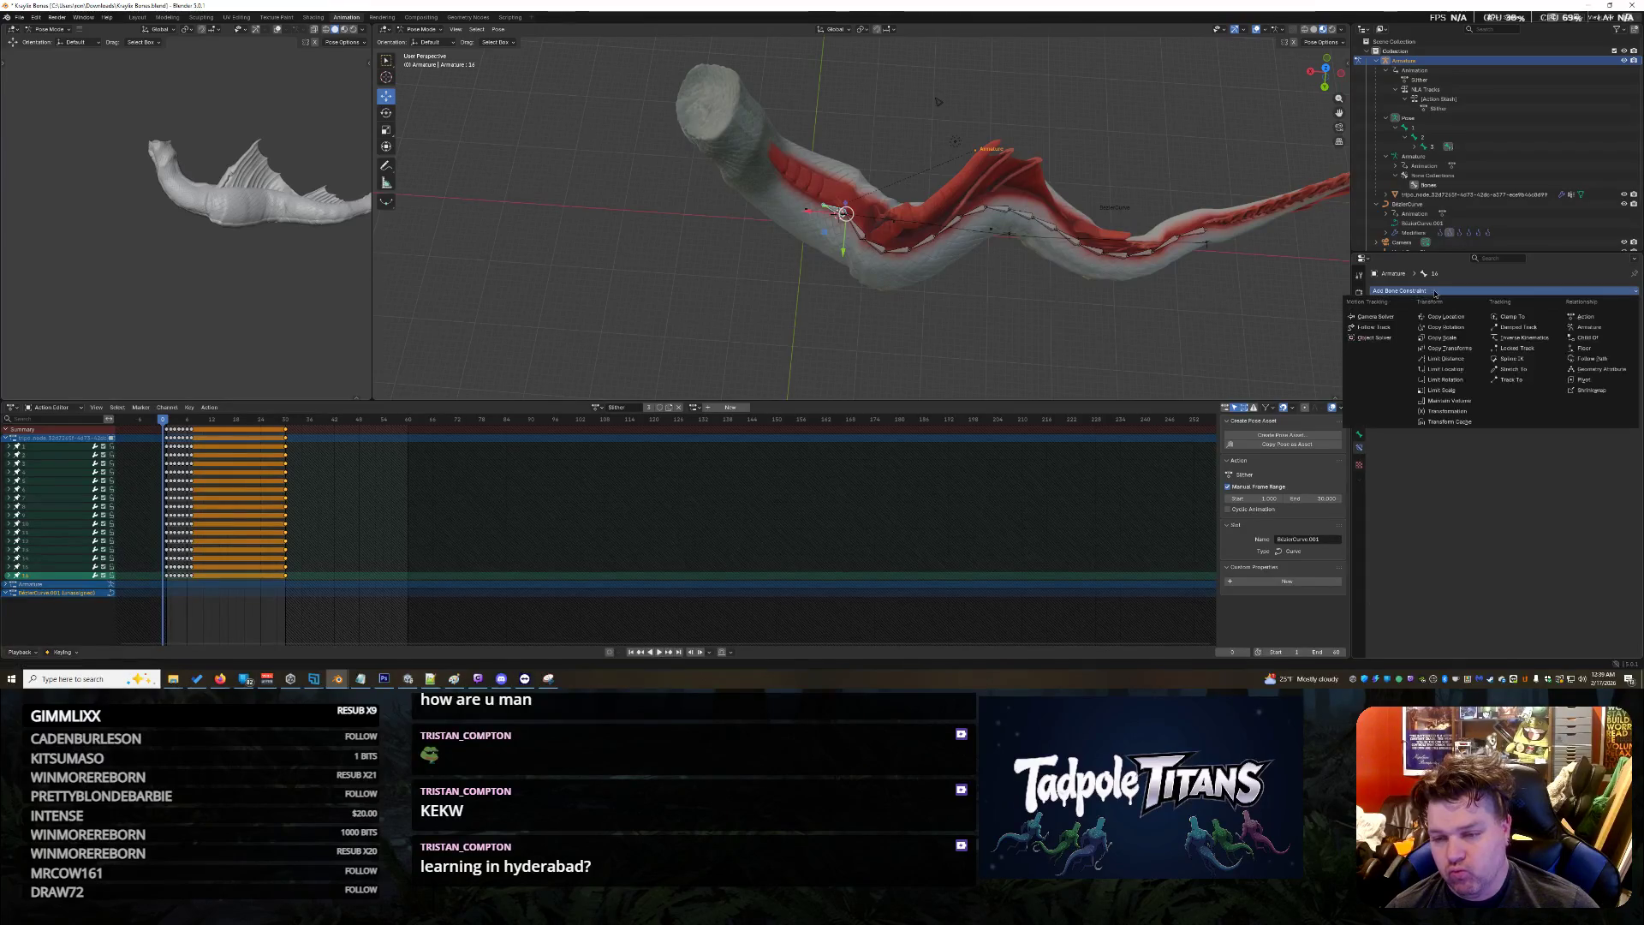
{"action": "left_click", "coordinate": [1511, 358]}
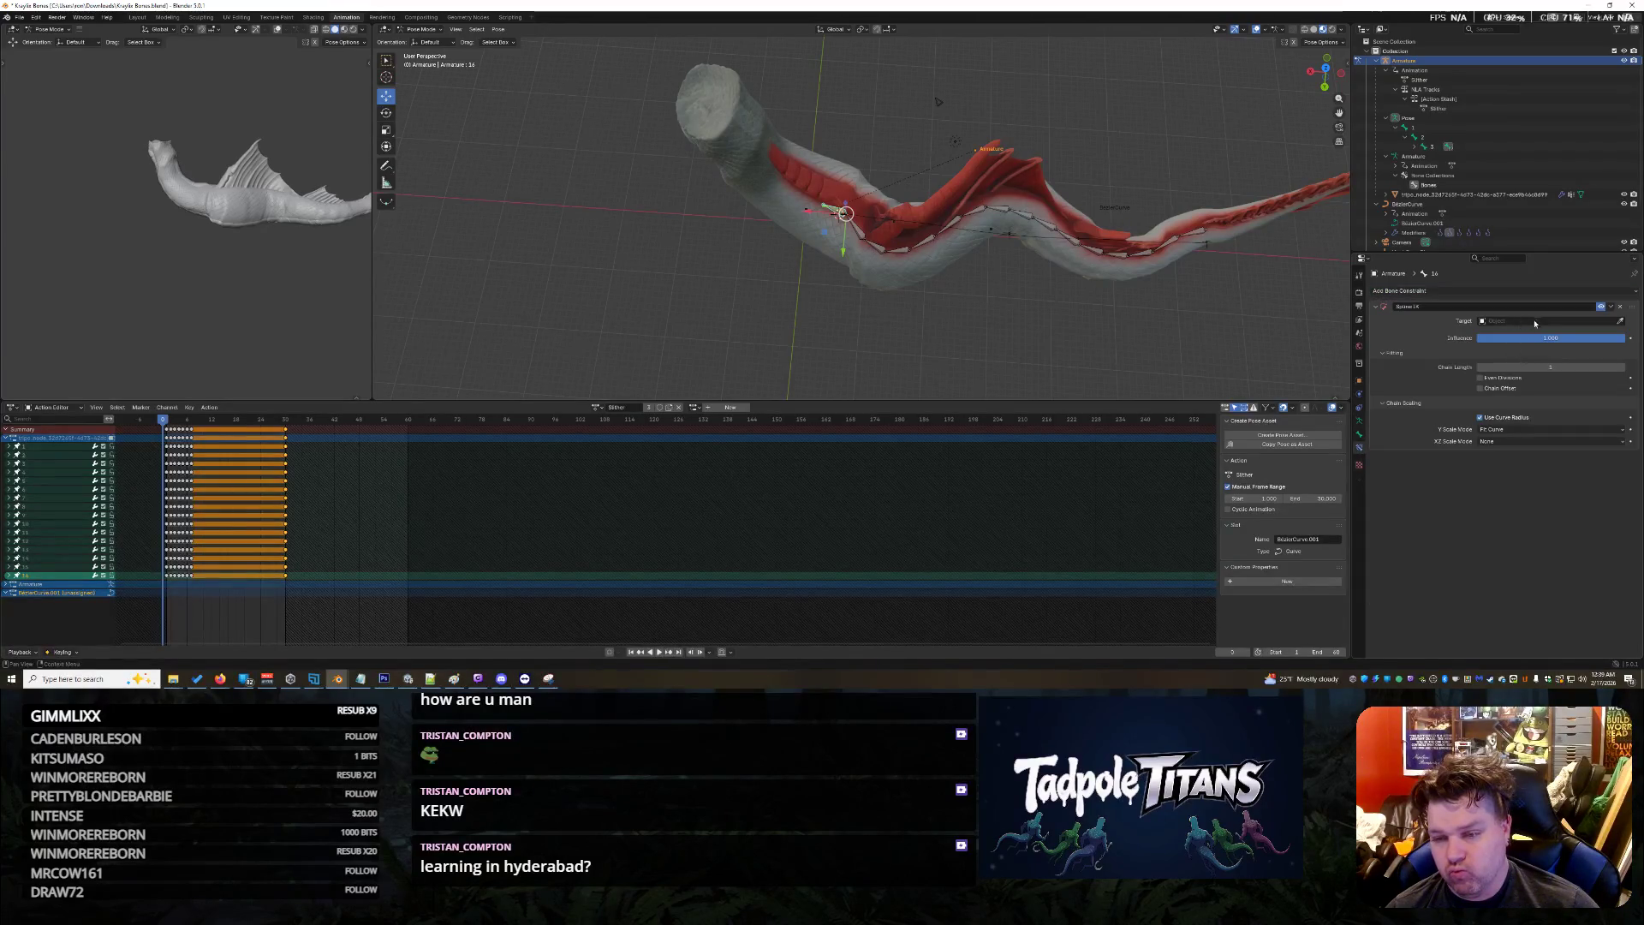
{"action": "left_click", "coordinate": [1539, 322]}
{"action": "left_click", "coordinate": [1476, 339]}
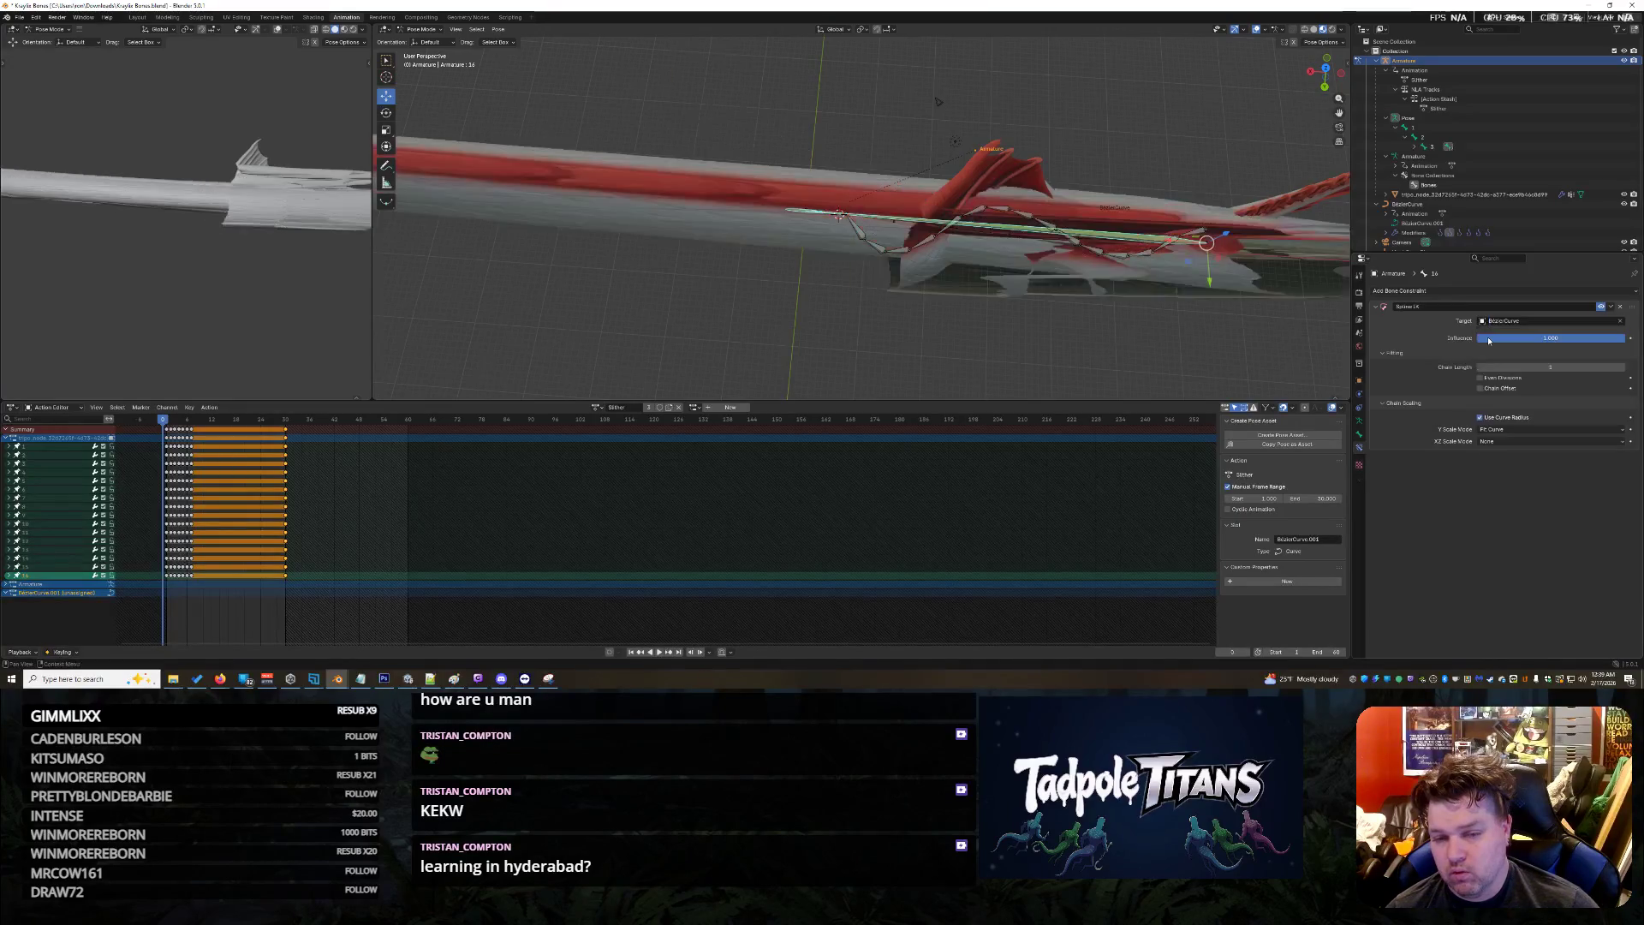
{"action": "left_click", "coordinate": [1538, 377]}
{"action": "left_click_drag", "start_coordinate": [1545, 366], "coordinate": [1592, 367]}
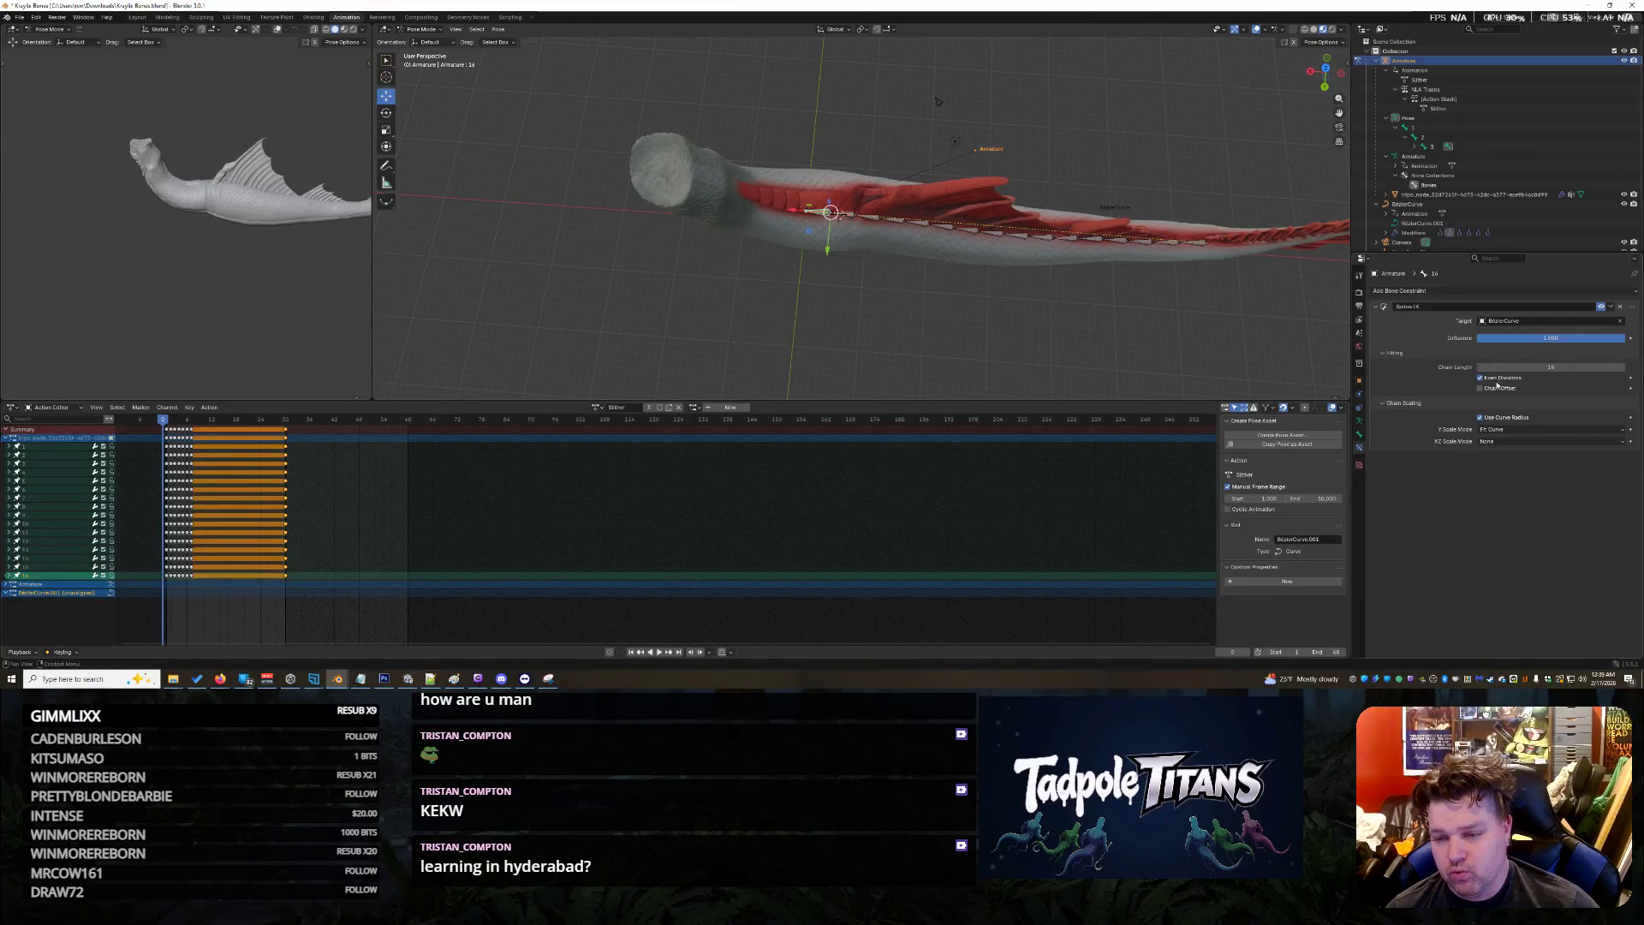
Inspect the fish's bone chain from several angles, then play the animation
{"action": "mouse_move", "coordinate": [984, 334]}
{"action": "middle_mouse_down"}
{"action": "mouse_move", "coordinate": [1009, 285]}
{"action": "mouse_move", "coordinate": [1089, 275]}
{"action": "mouse_move", "coordinate": [1154, 238]}
{"action": "mouse_move", "coordinate": [1292, 220]}
{"action": "mouse_move", "coordinate": [1163, 228]}
{"action": "mouse_move", "coordinate": [1140, 280]}
{"action": "mouse_move", "coordinate": [1145, 228]}
{"action": "mouse_move", "coordinate": [1102, 195]}
{"action": "mouse_move", "coordinate": [1113, 156]}
{"action": "mouse_move", "coordinate": [1276, 141]}
{"action": "mouse_move", "coordinate": [937, 167]}
{"action": "middle_mouse_up"}
{"action": "scroll", "coordinate": [1080, 179], "scroll_direction": "up", "scroll_amount": 6}
{"action": "scroll", "coordinate": [936, 166], "scroll_direction": "down", "scroll_amount": 5}
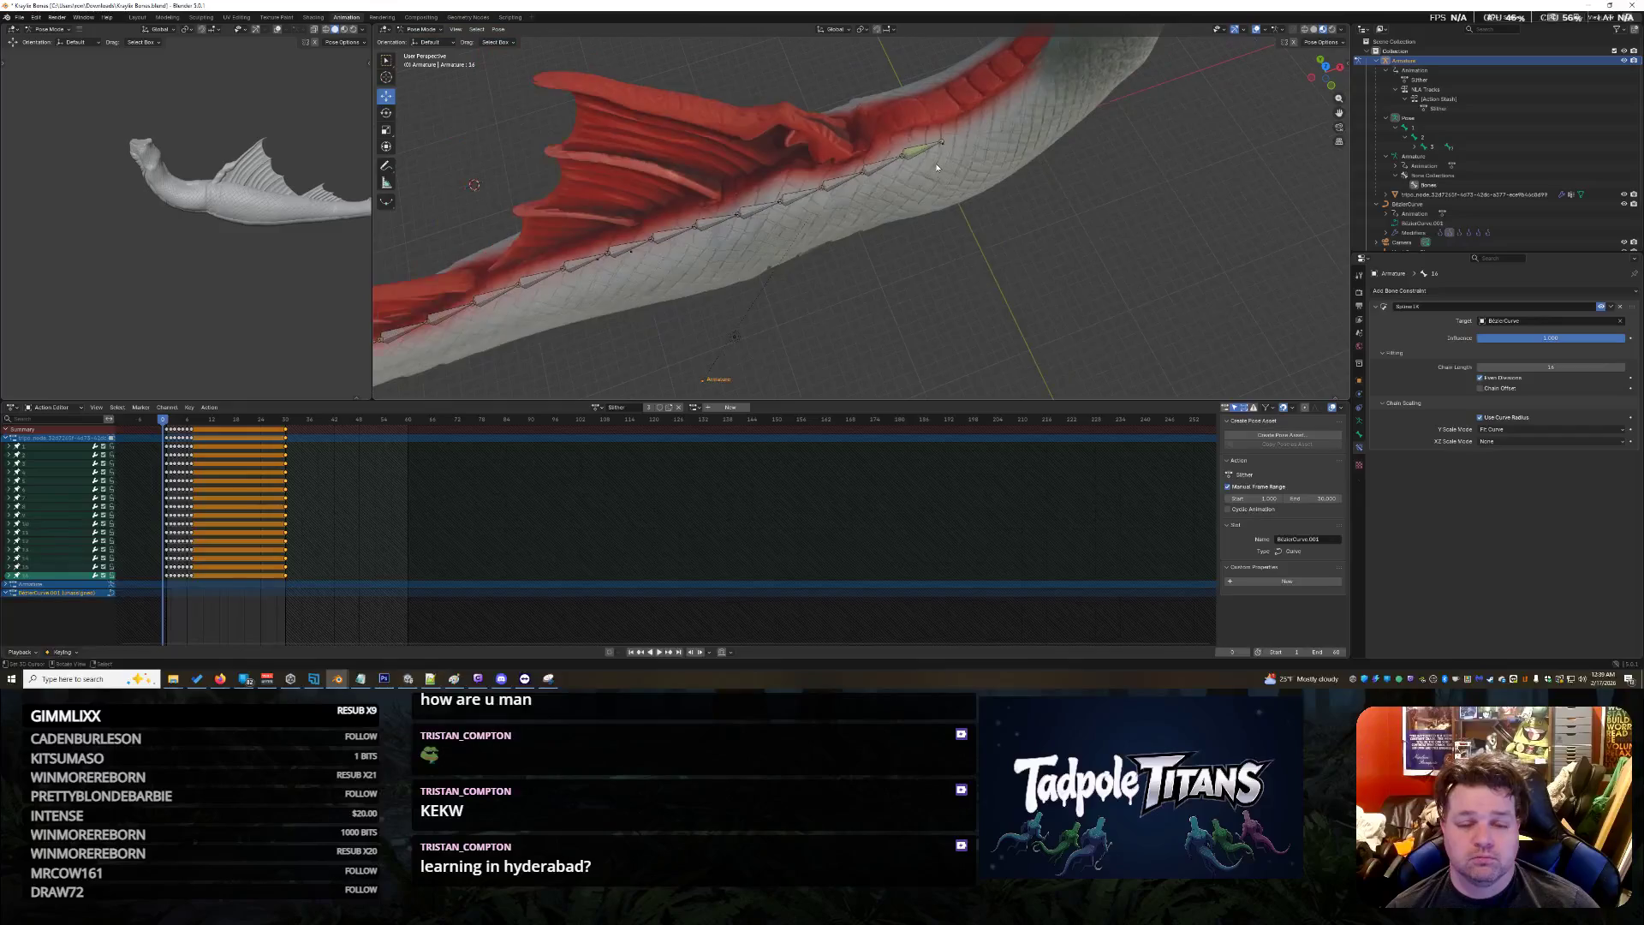
{"action": "scroll", "coordinate": [948, 166], "scroll_direction": "up", "scroll_amount": 6}
{"action": "mouse_move", "coordinate": [947, 166]}
{"action": "middle_mouse_down"}
{"action": "mouse_move", "coordinate": [862, 180]}
{"action": "mouse_move", "coordinate": [878, 135]}
{"action": "middle_mouse_up"}
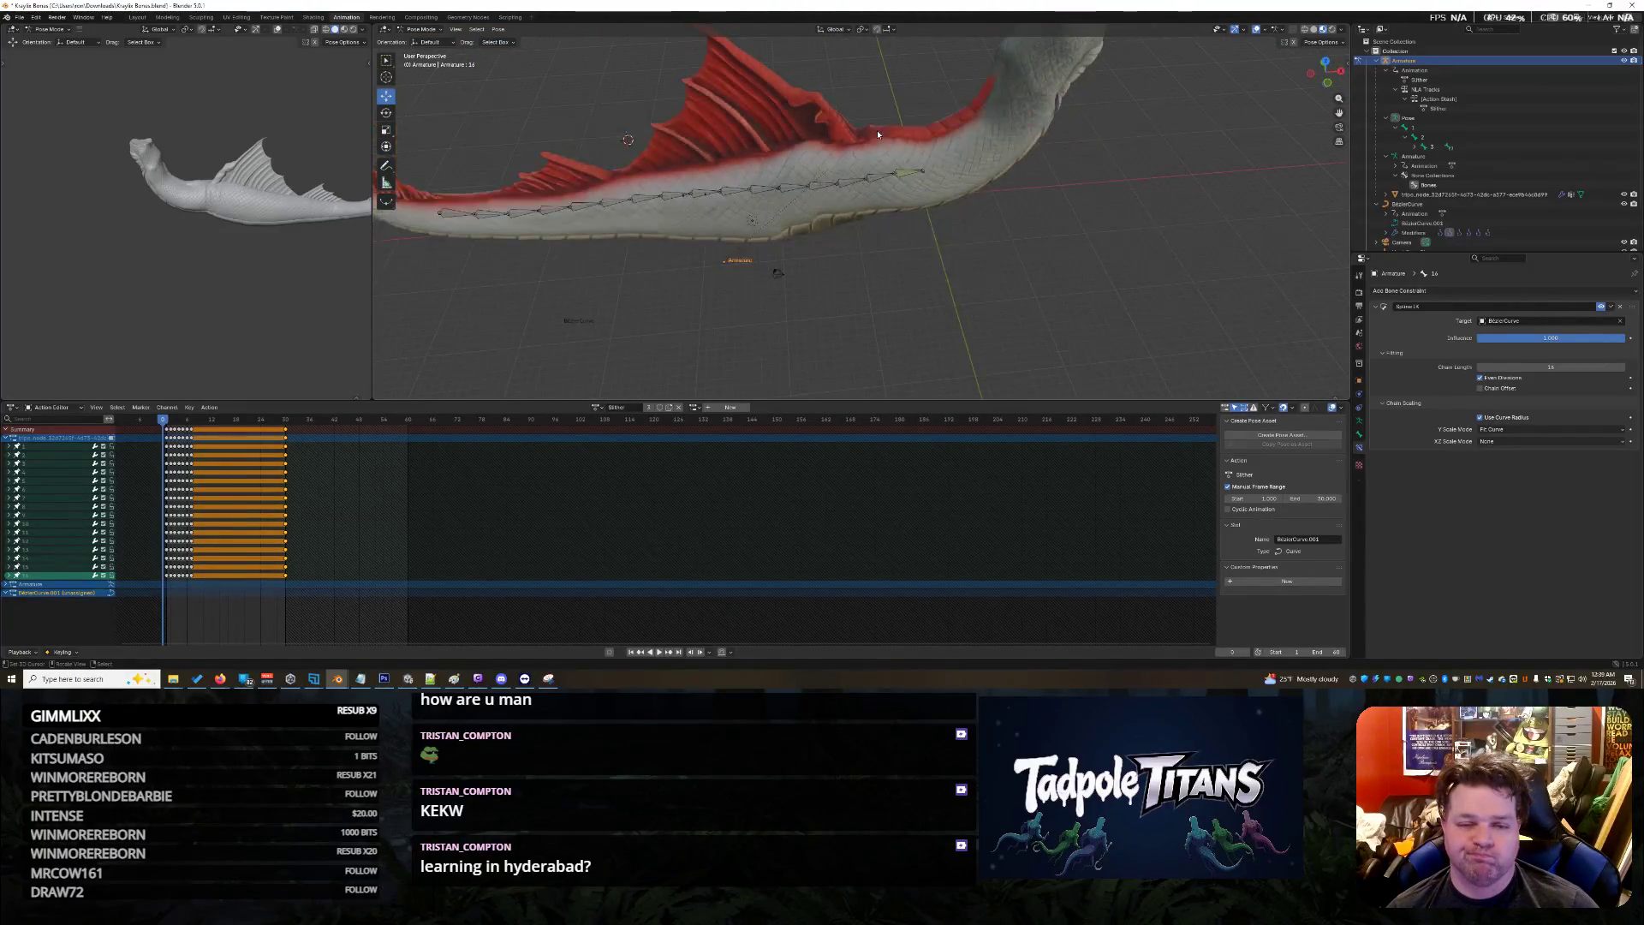
{"action": "middle_click_drag", "start_coordinate": [1057, 178], "coordinate": [963, 165]}
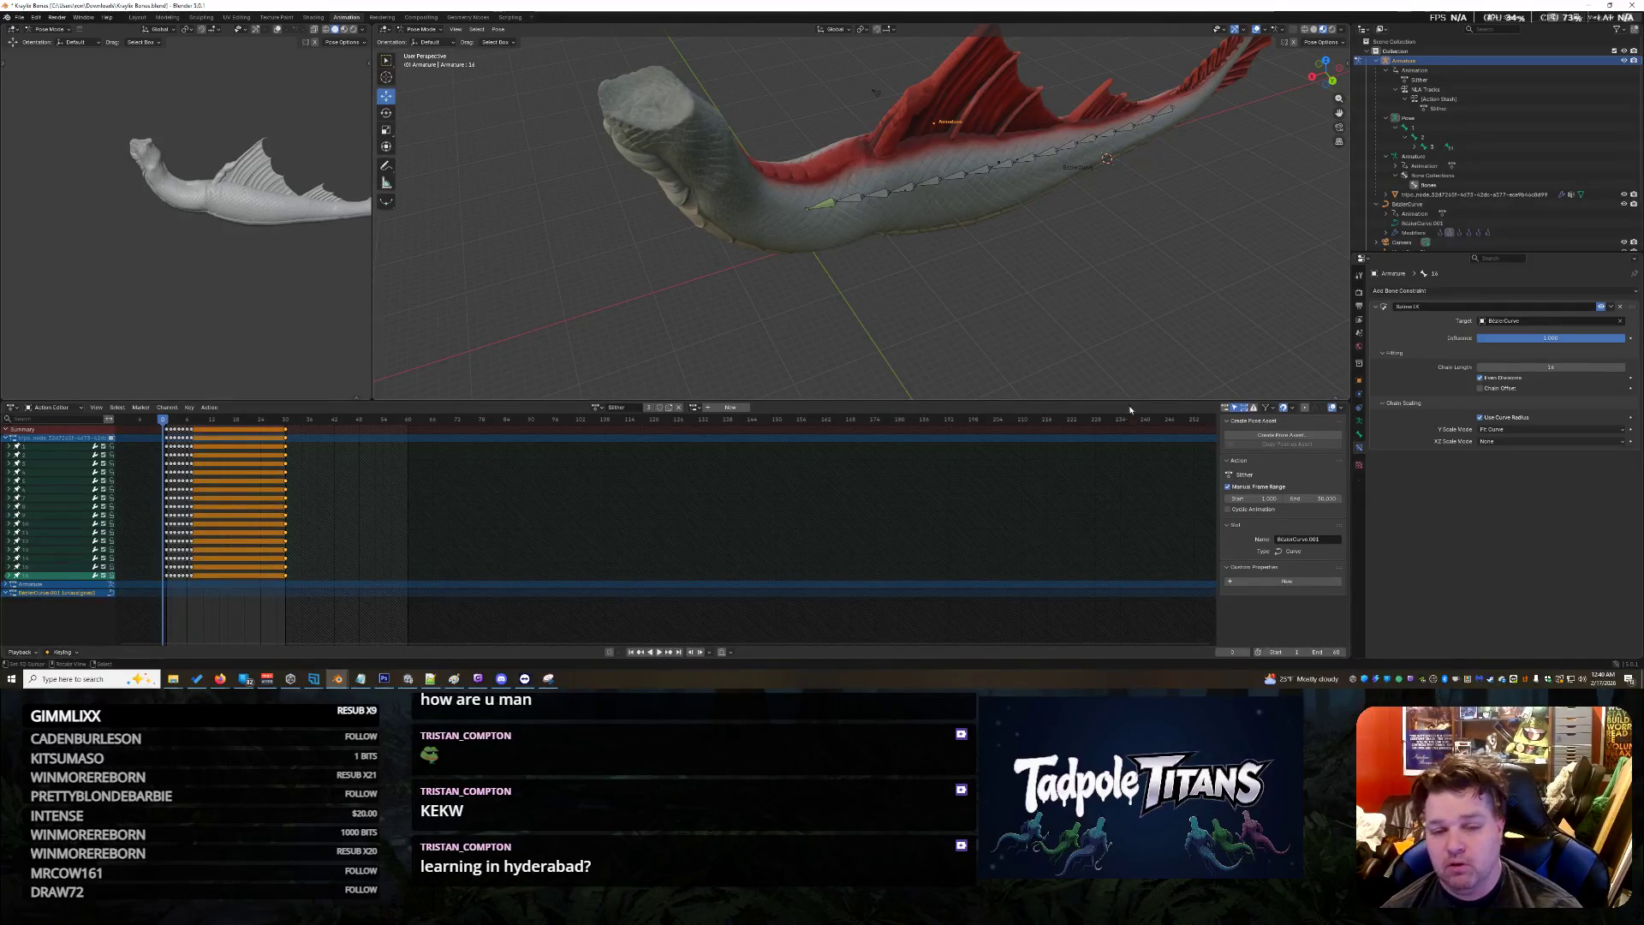
{"action": "scroll", "coordinate": [991, 284], "scroll_direction": "down", "scroll_amount": 3}
{"action": "middle_click_drag", "start_coordinate": [992, 285], "coordinate": [803, 264]}
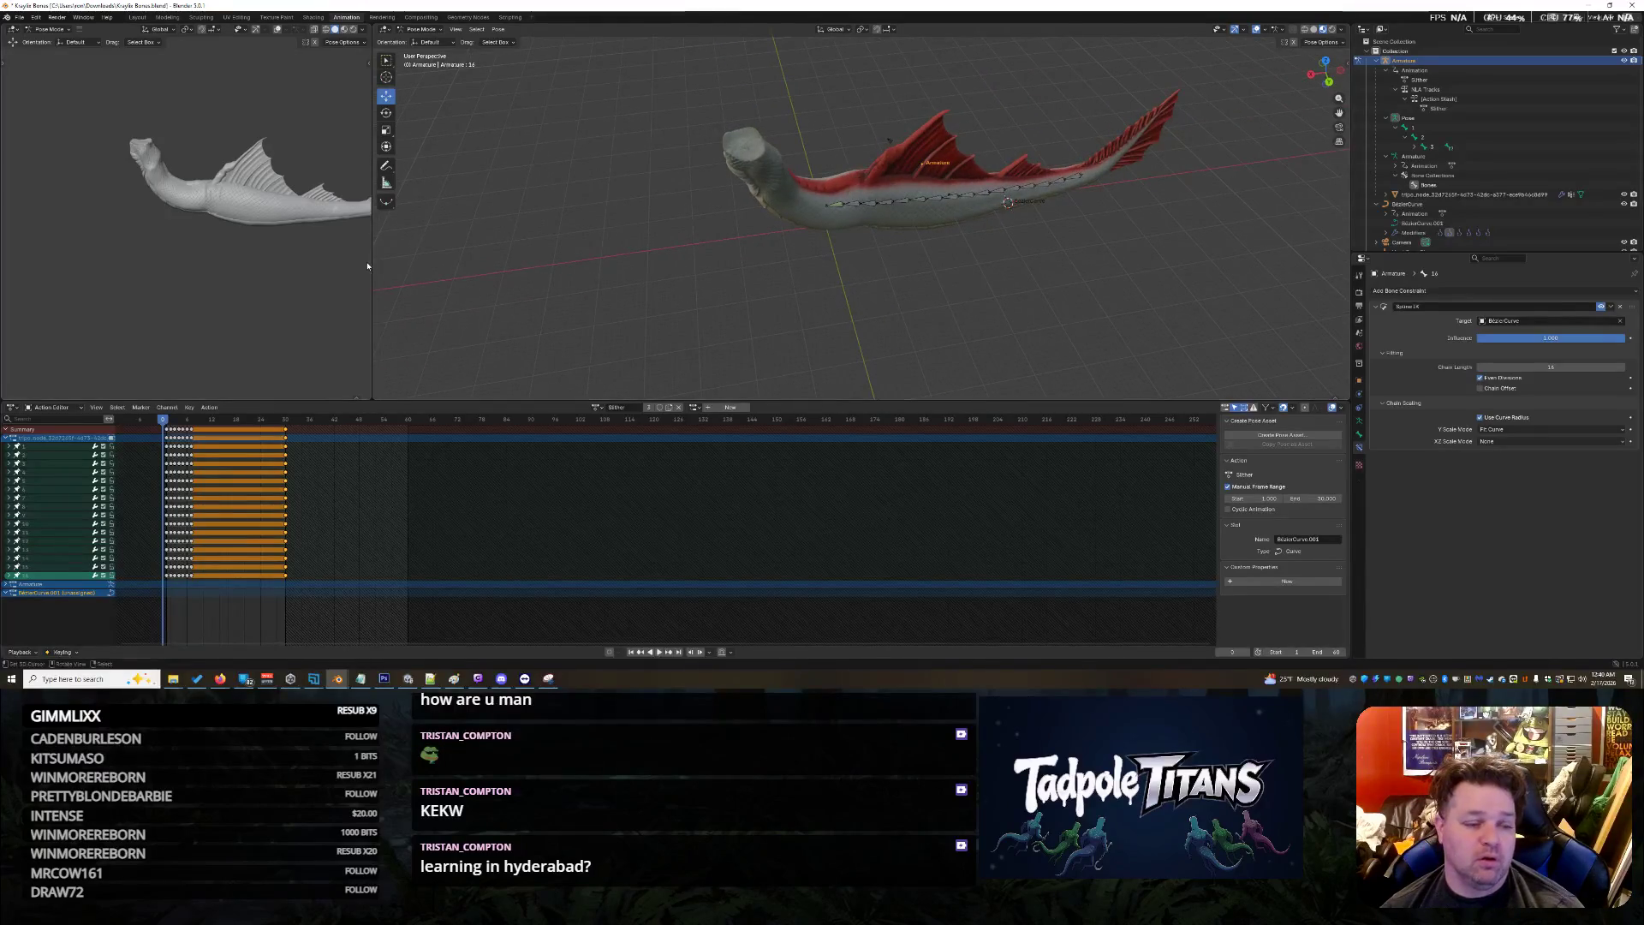
{"action": "left_click", "coordinate": [658, 652]}
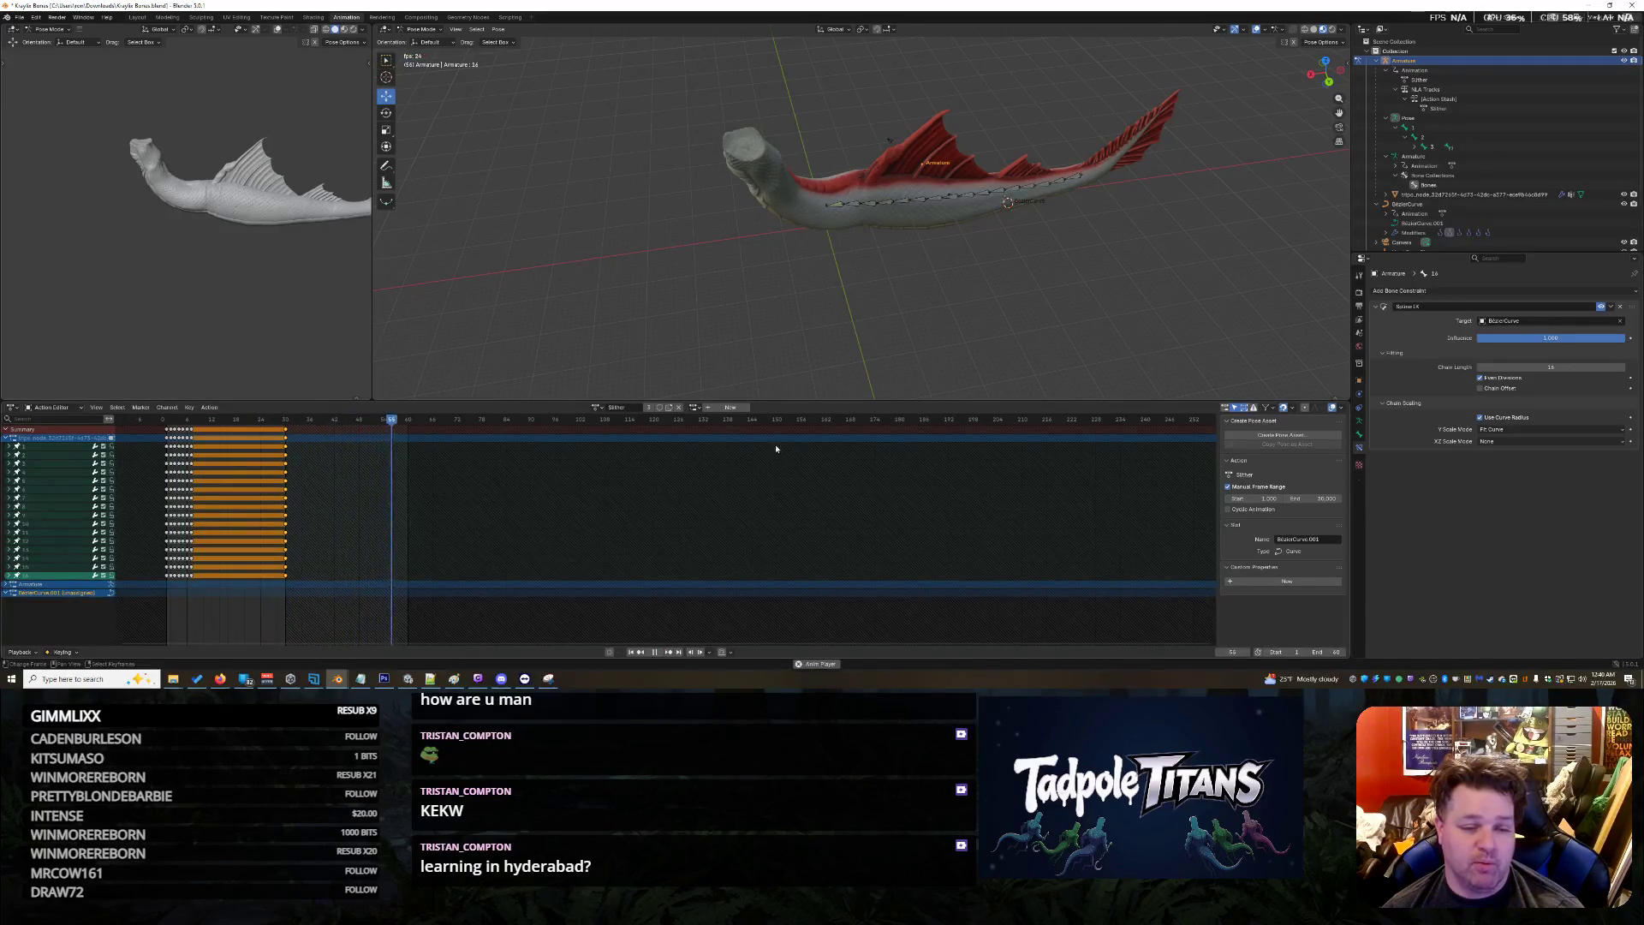
Step the armature's action from Action through Action.001–.004 to Action.005, then select all bones
{"action": "left_click", "coordinate": [596, 406]}
{"action": "left_click", "coordinate": [604, 426]}
{"action": "left_click", "coordinate": [602, 407]}
{"action": "left_click", "coordinate": [617, 435]}
{"action": "left_click", "coordinate": [602, 408]}
{"action": "left_click", "coordinate": [616, 441]}
{"action": "left_click", "coordinate": [602, 408]}
{"action": "left_click", "coordinate": [617, 450]}
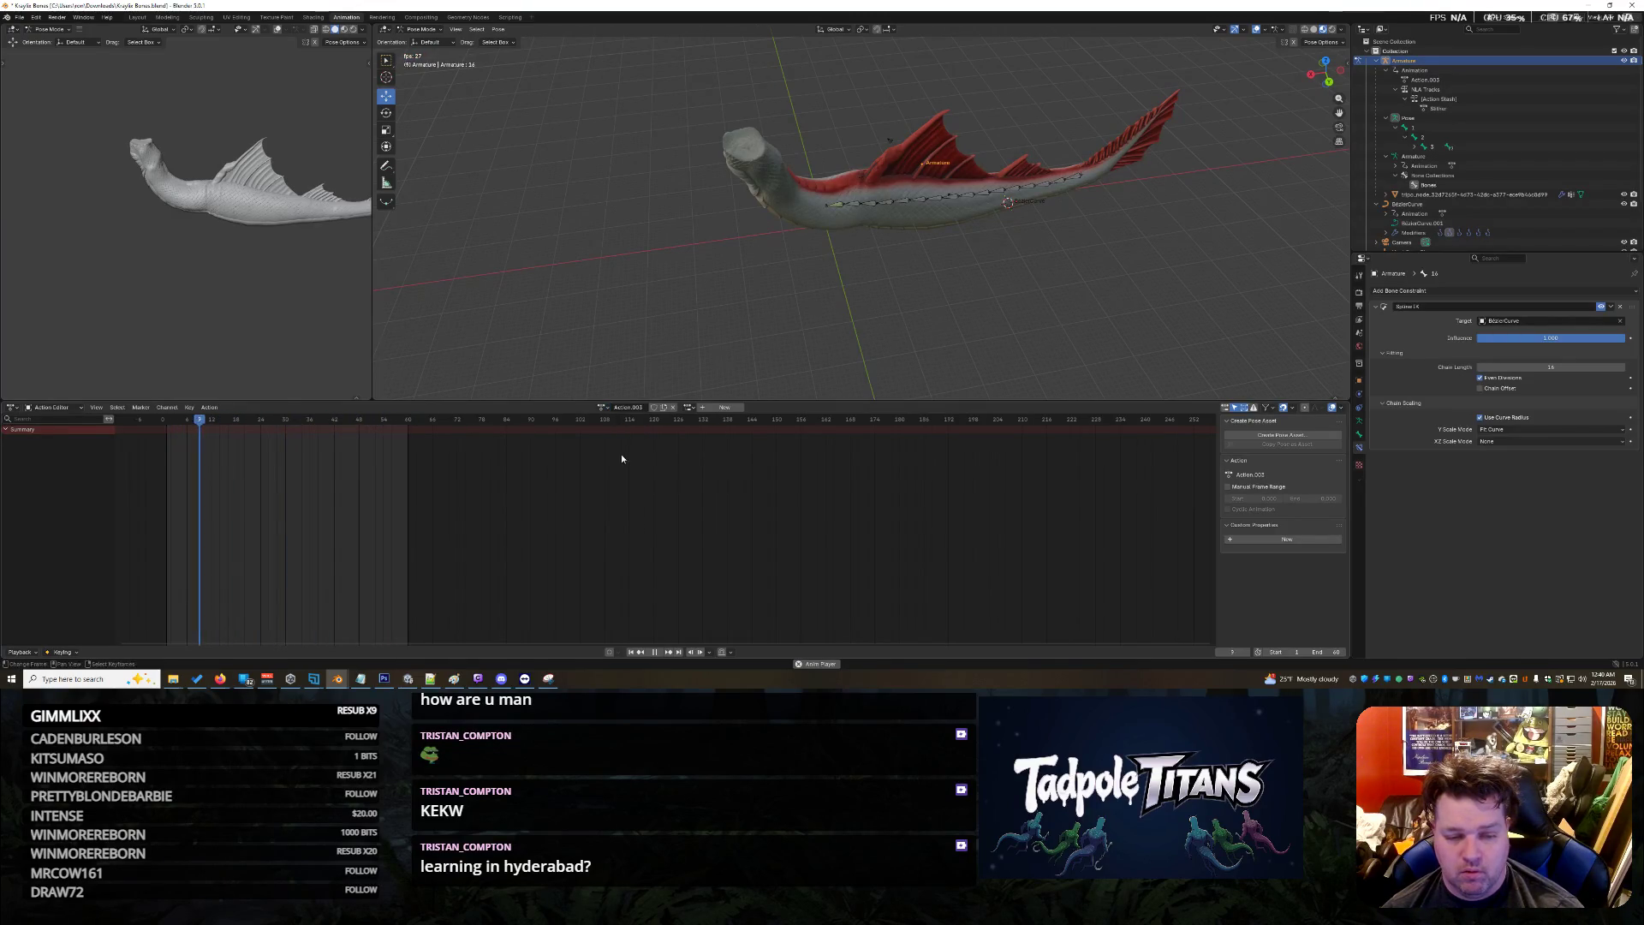
{"action": "left_click", "coordinate": [602, 408]}
{"action": "left_click", "coordinate": [618, 460]}
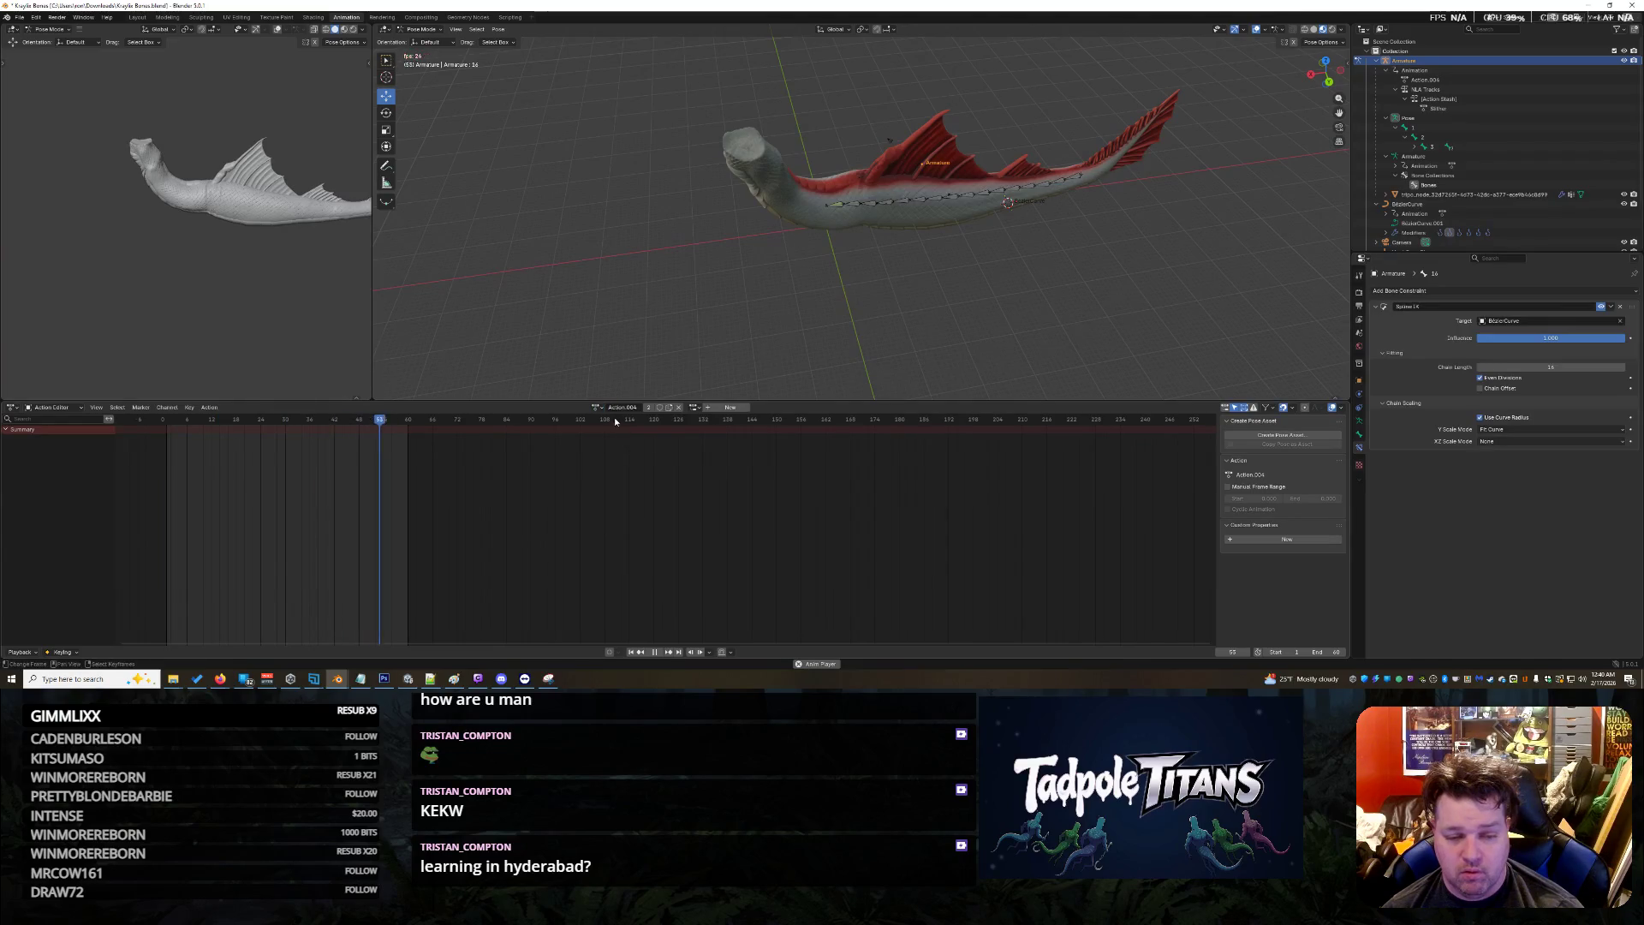
{"action": "left_click", "coordinate": [597, 407]}
{"action": "left_click", "coordinate": [612, 470]}
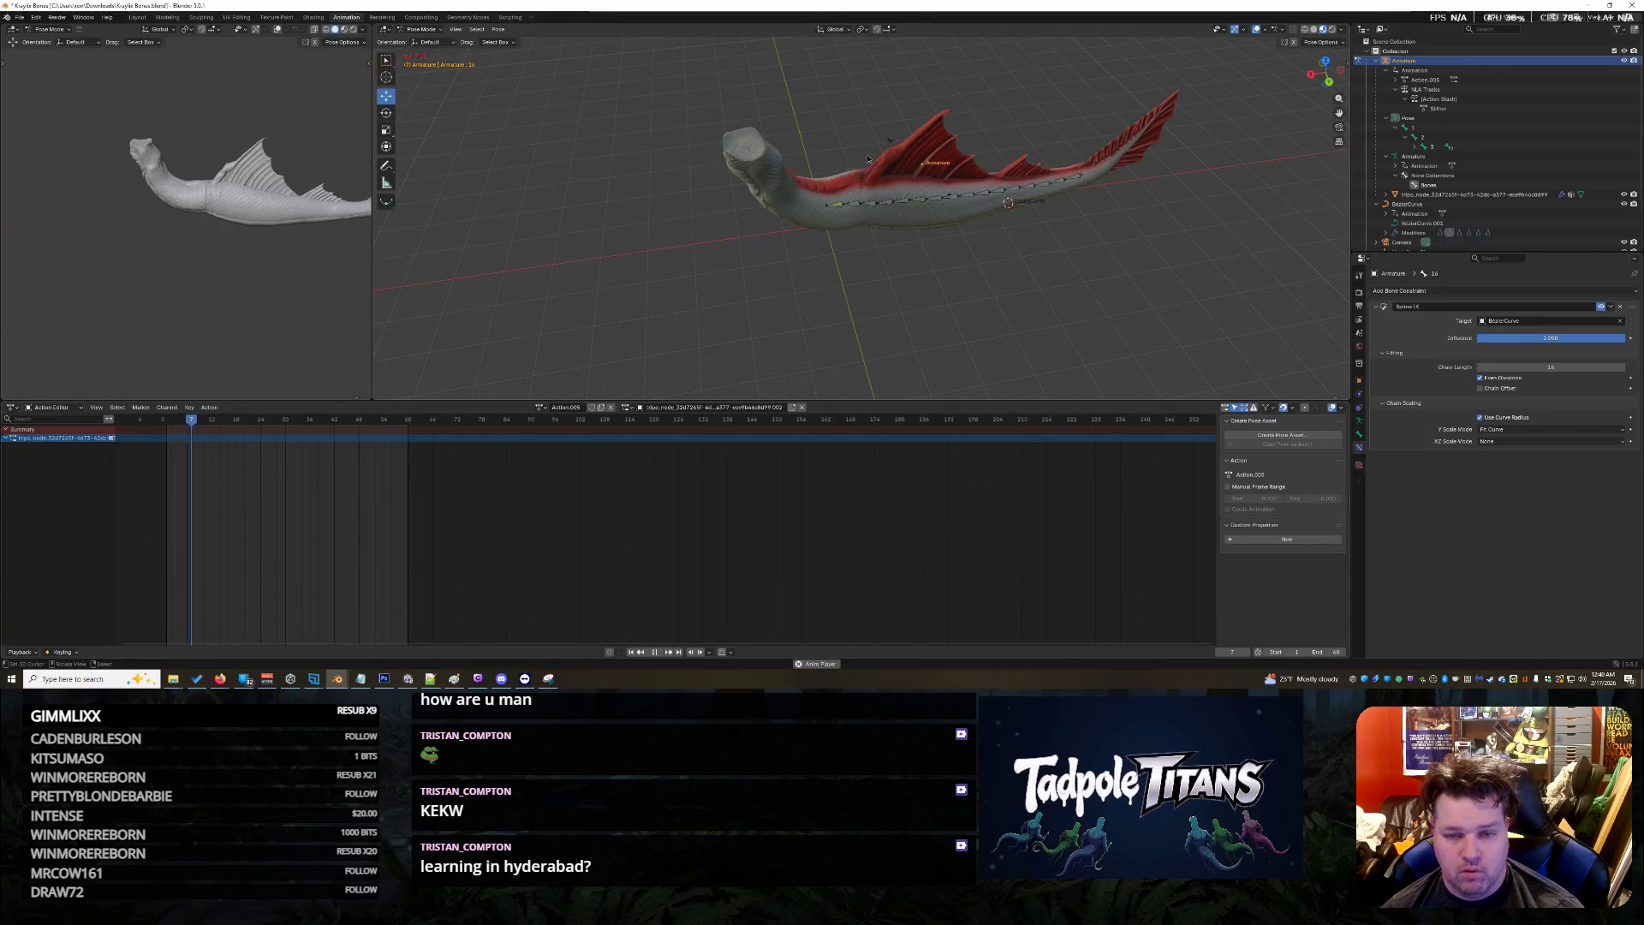
{"action": "key", "text": "a"}
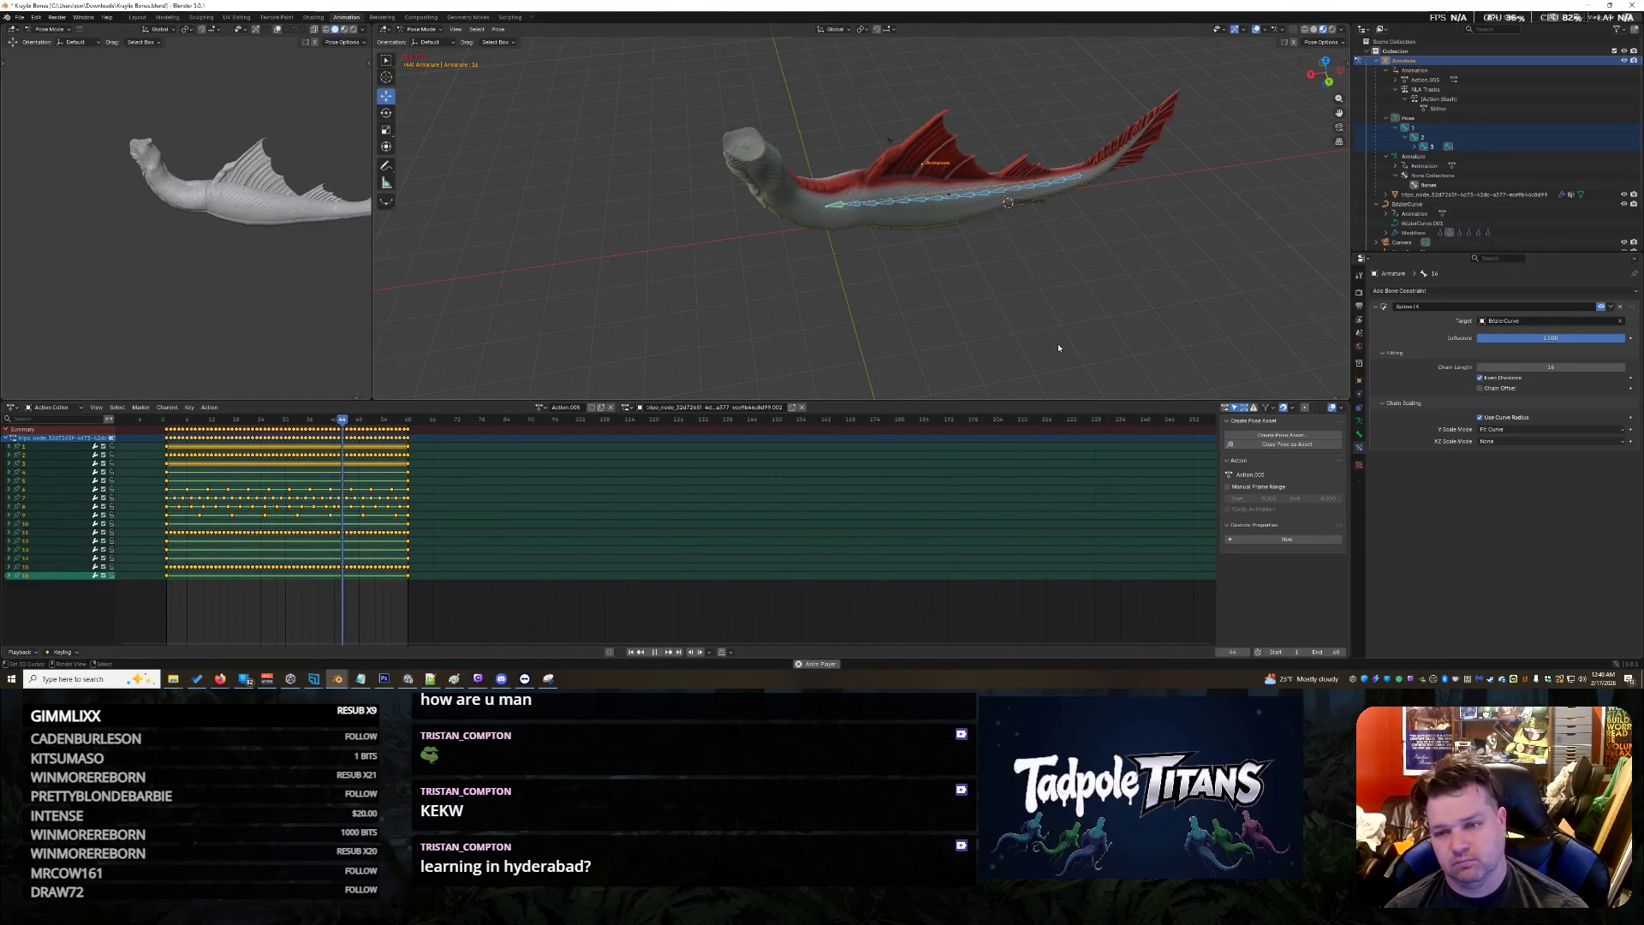
Save the scene as a copy named 'Kraylie Bones 2.blend' by appending 2 to the file name
{"action": "left_click", "coordinate": [19, 18]}
{"action": "left_click", "coordinate": [38, 90]}
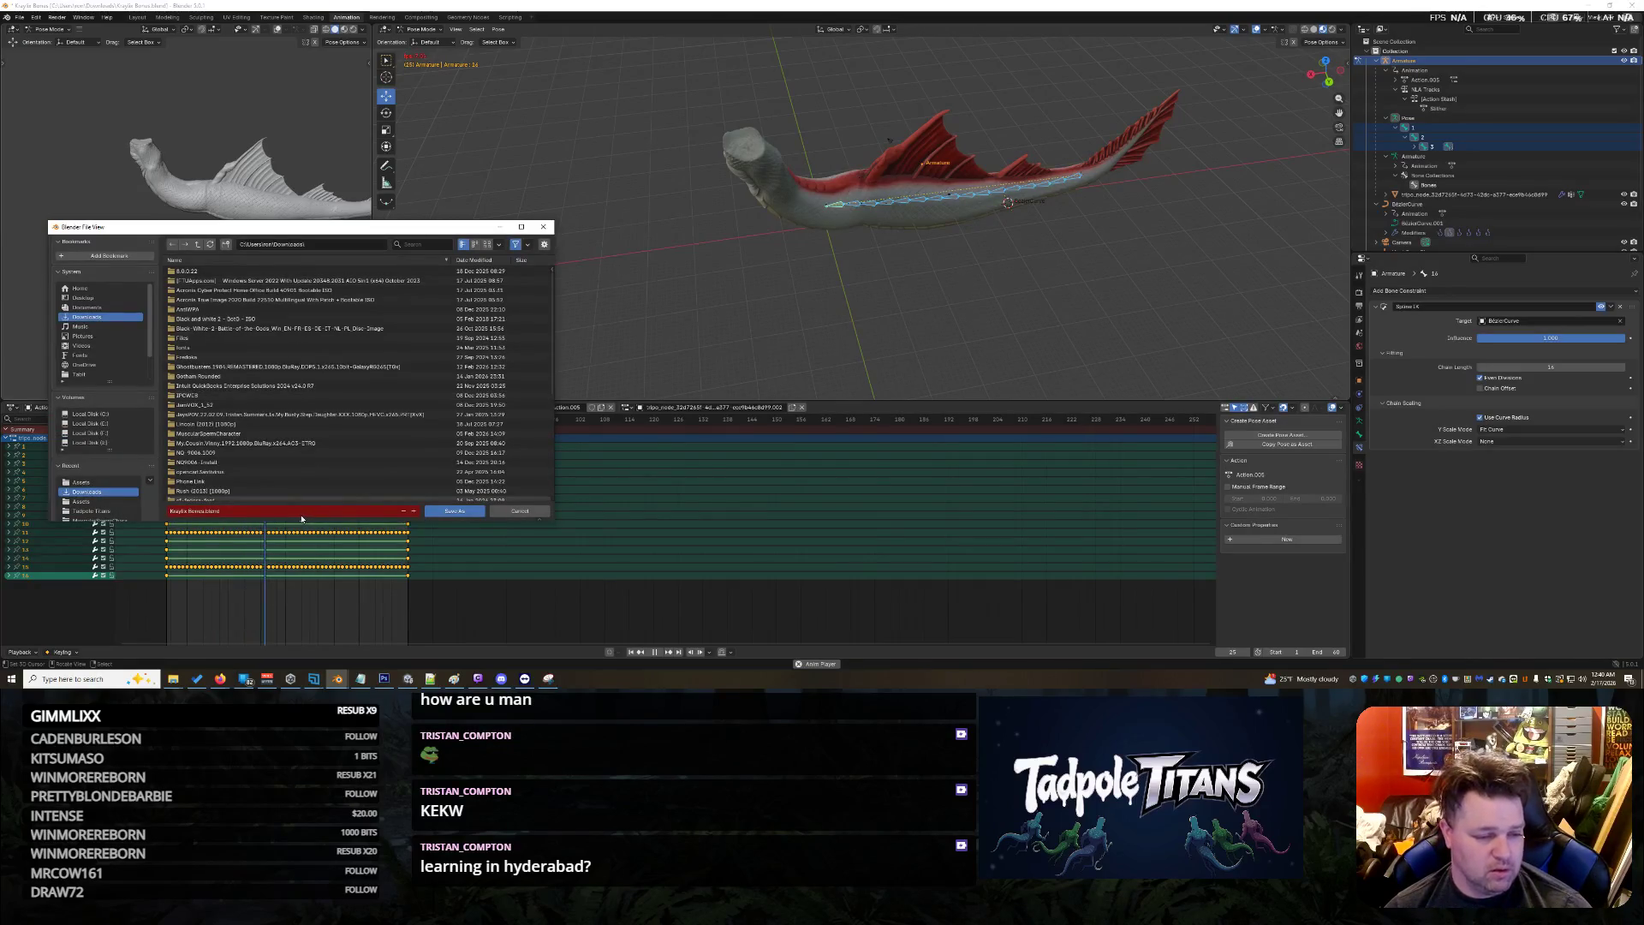
{"action": "left_click", "coordinate": [299, 514]}
{"action": "key", "text": "Home"}
{"action": "key", "text": "Right"}
{"action": "key", "text": "Right"}
{"action": "key", "text": "Right"}
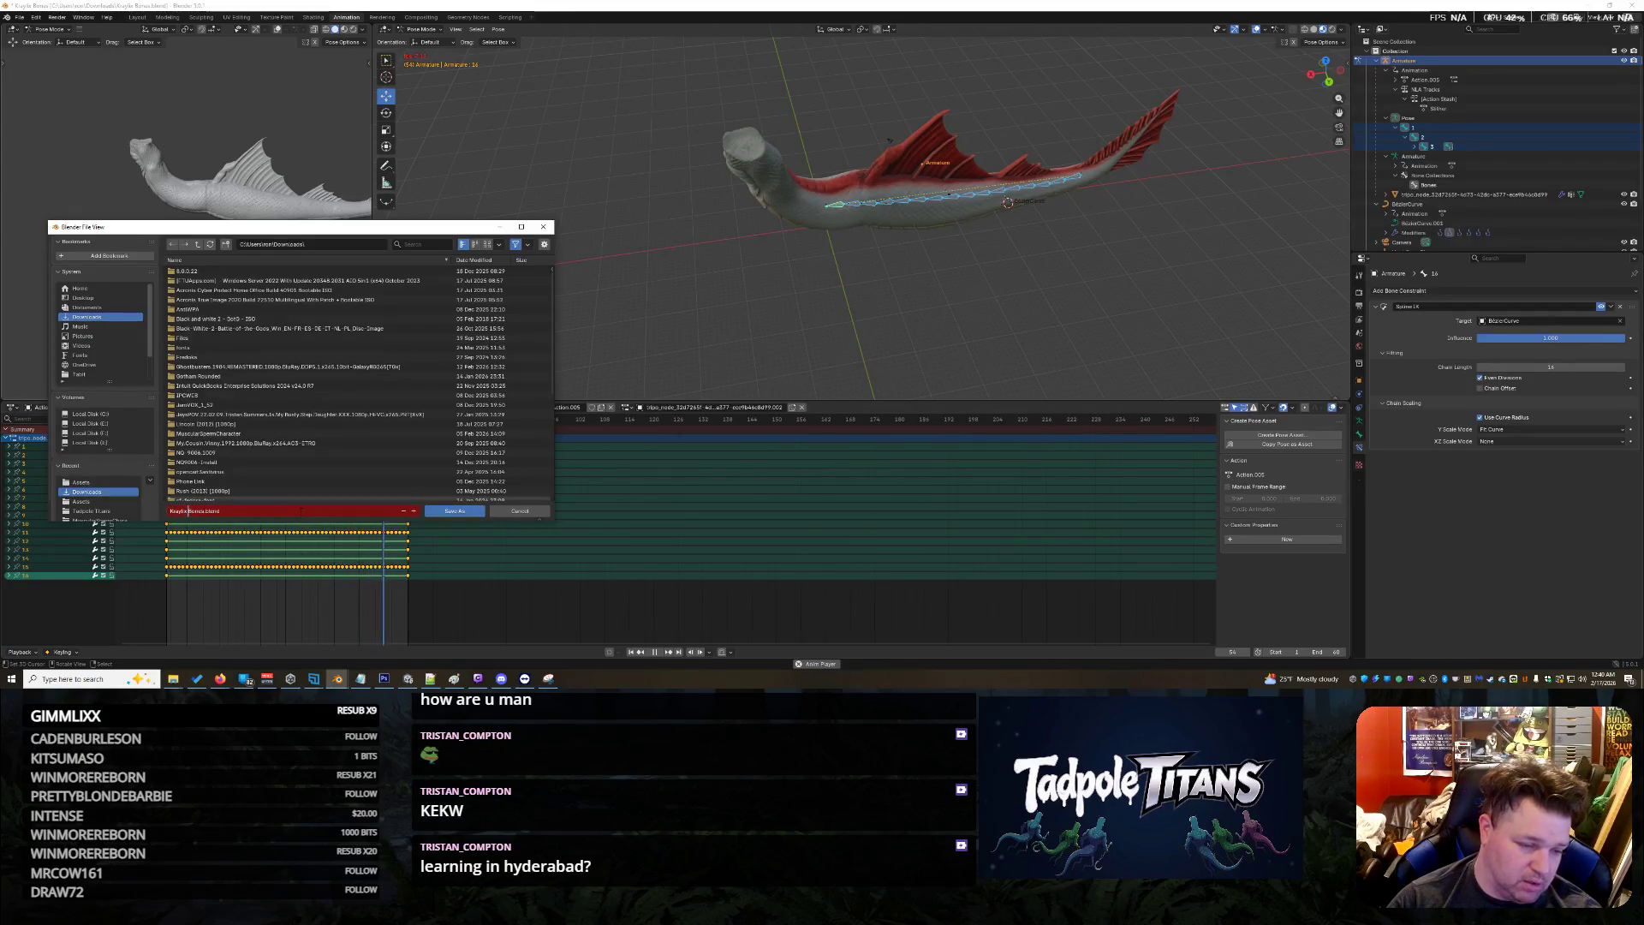
{"action": "key", "text": "Right"}
{"action": "key", "text": "Right"}
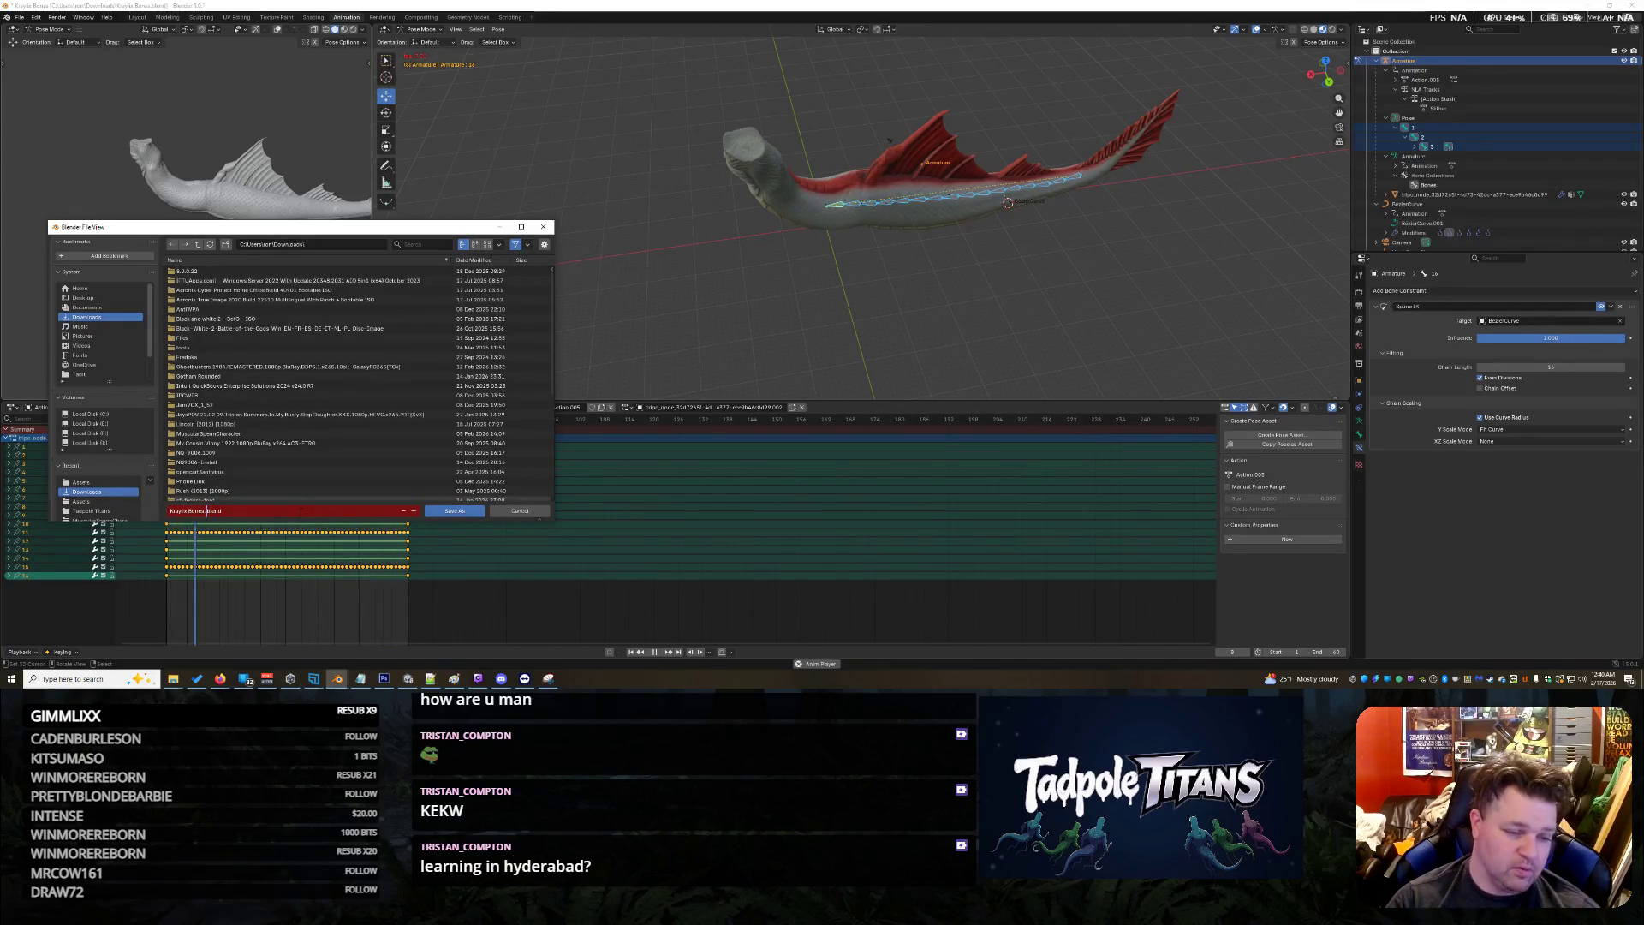
{"action": "type", "text": "2"}
{"action": "key", "text": "Return"}
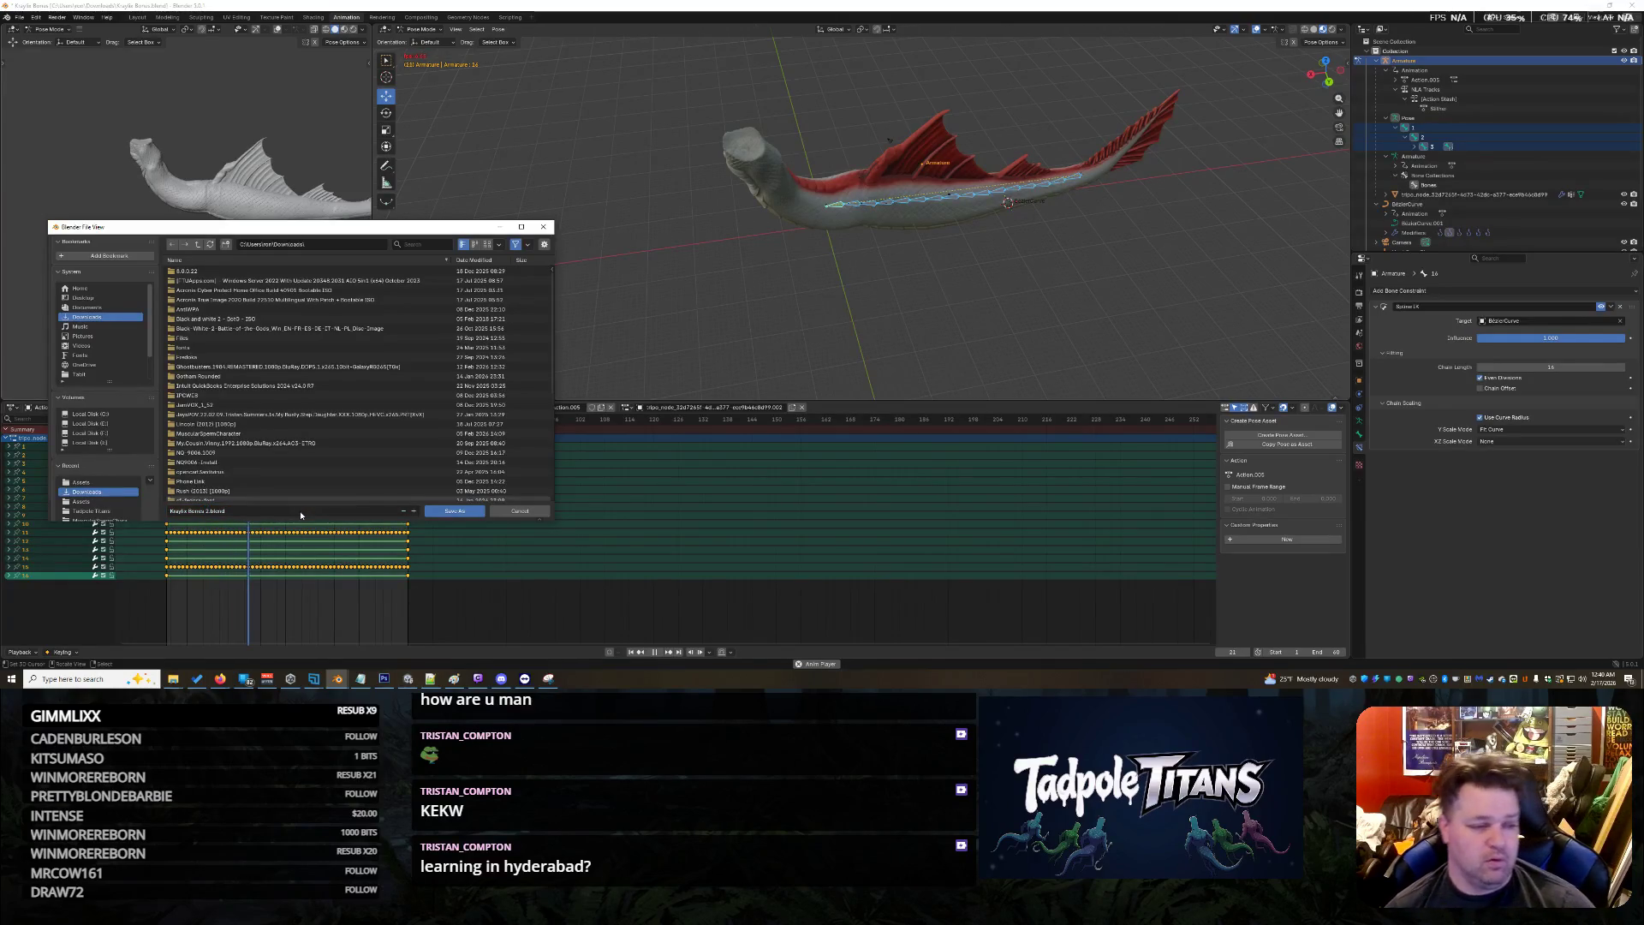
{"action": "left_click", "coordinate": [454, 511]}
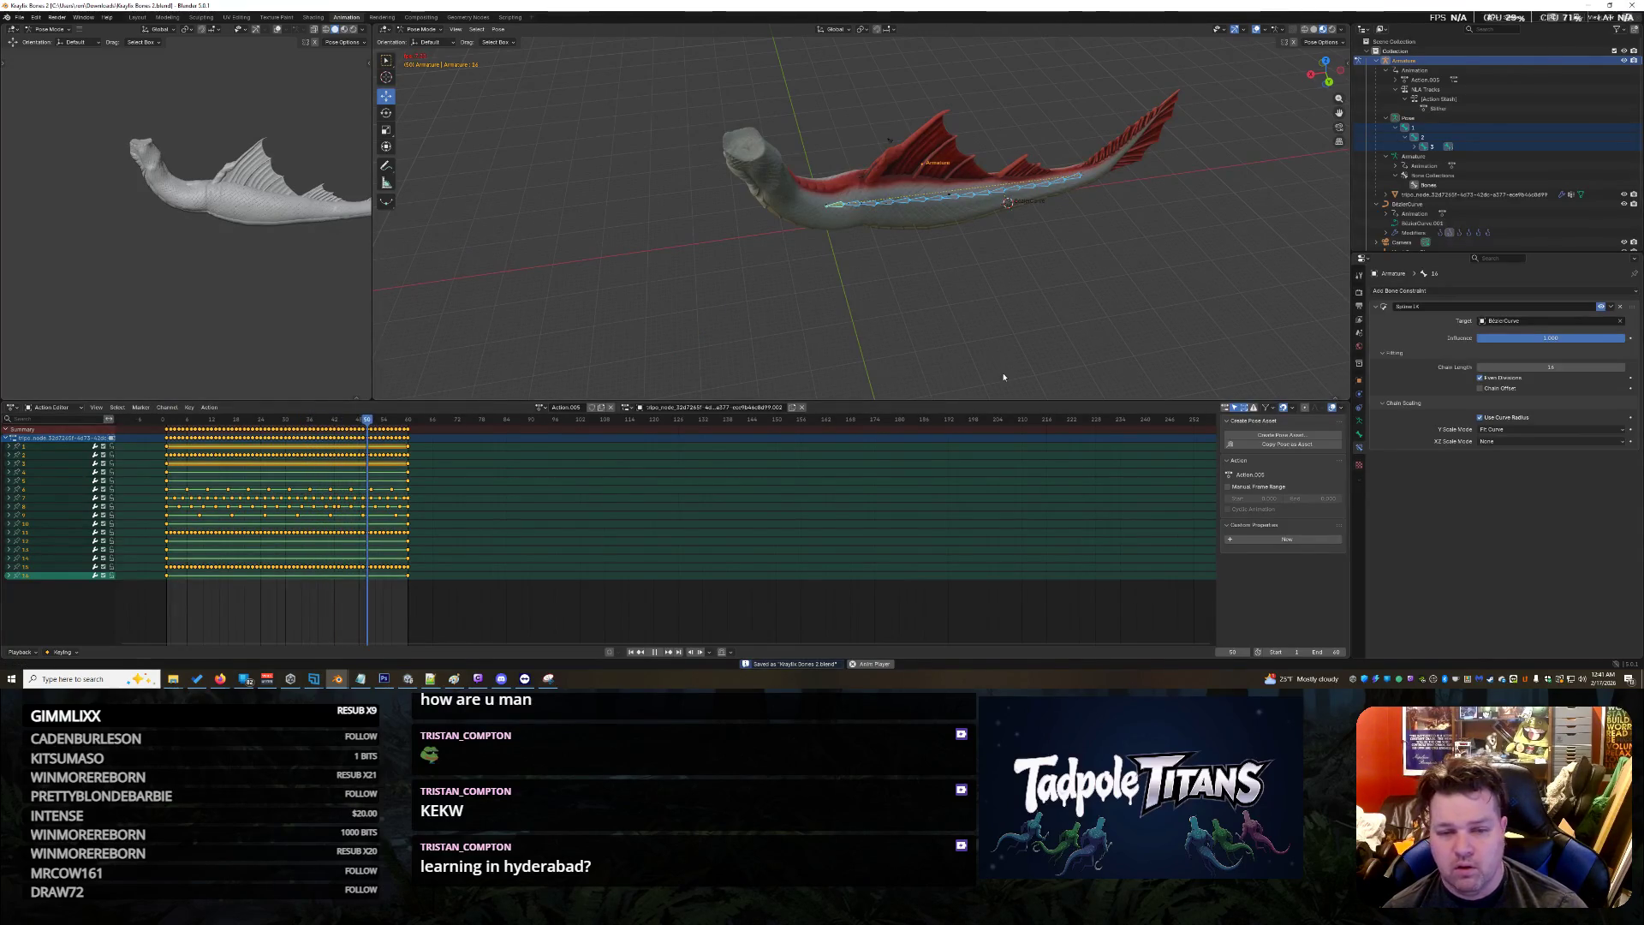
Launch a new Blender 5.0 session from the taskbar and dismiss the splash screen
{"action": "key", "text": "alt+Tab"}
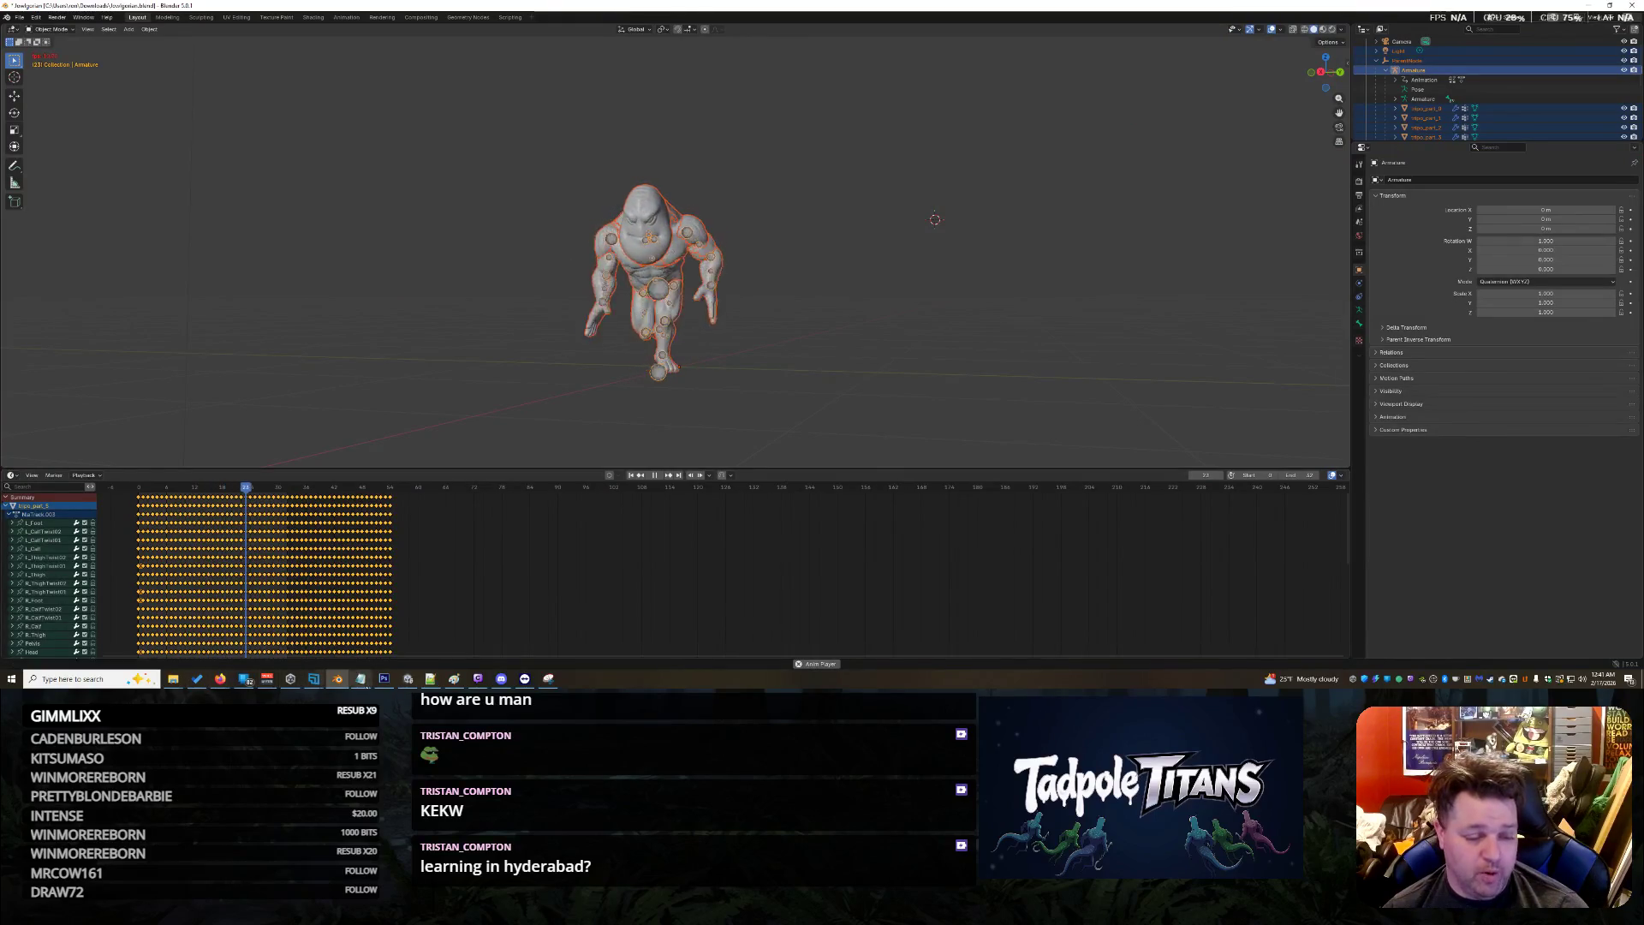
{"action": "right_click", "coordinate": [337, 678]}
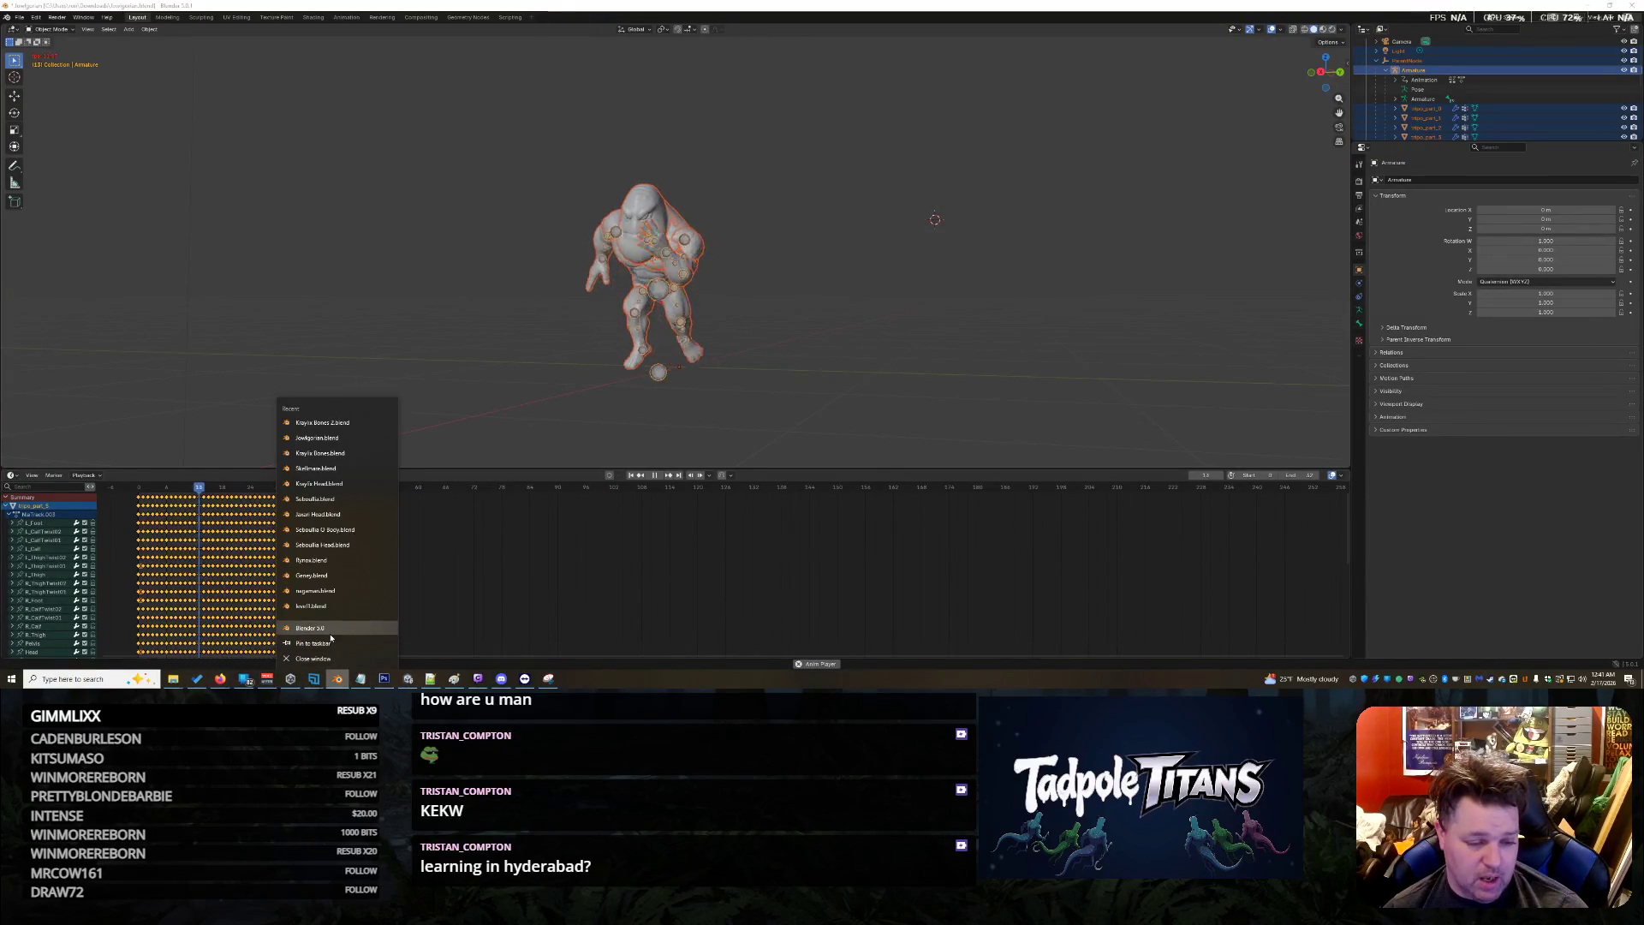
{"action": "left_click", "coordinate": [330, 638]}
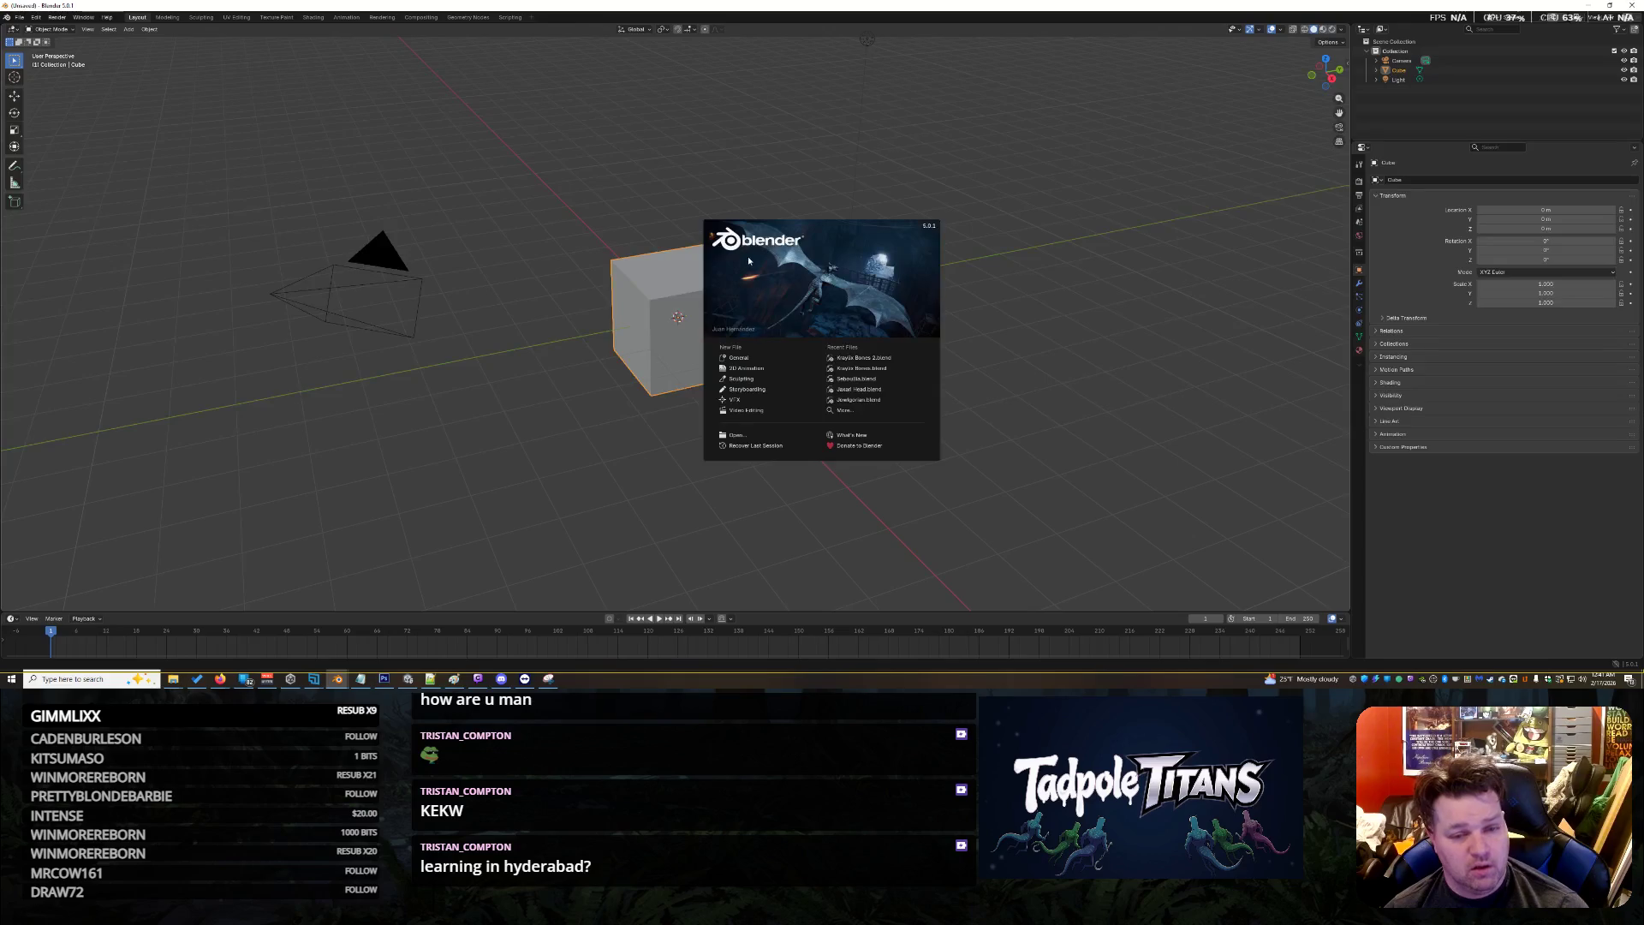
{"action": "left_click", "coordinate": [1037, 280]}
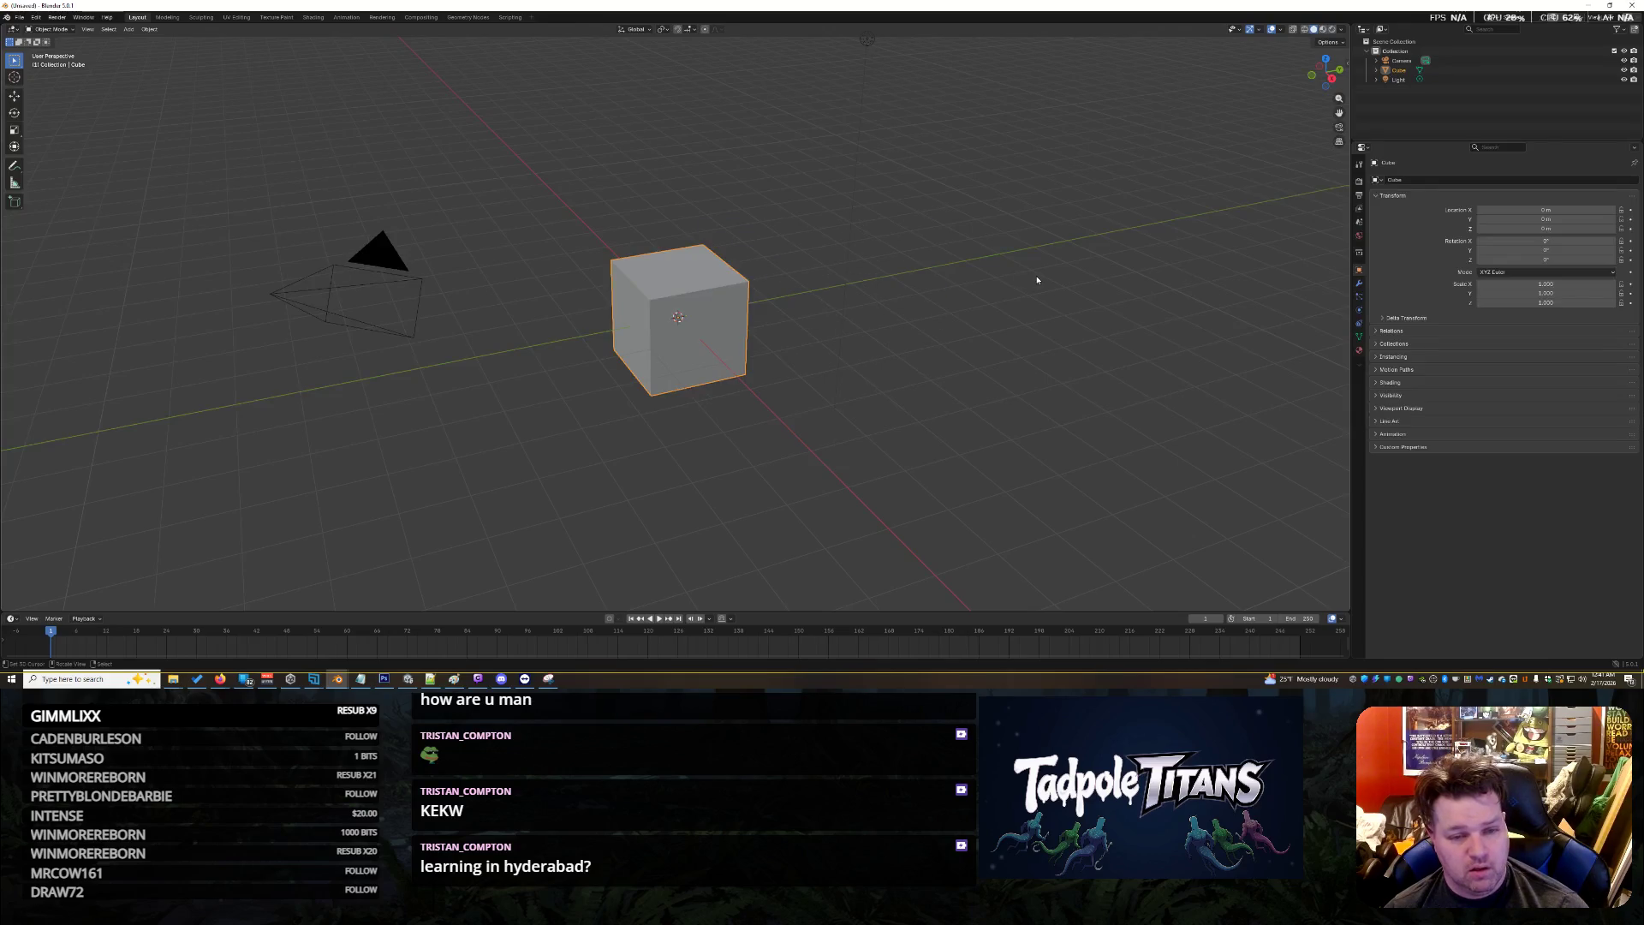
Open Kraylie Bones 2.blend from the recent files list
{"action": "left_click", "coordinate": [20, 17]}
{"action": "mouse_move", "coordinate": [52, 47]}
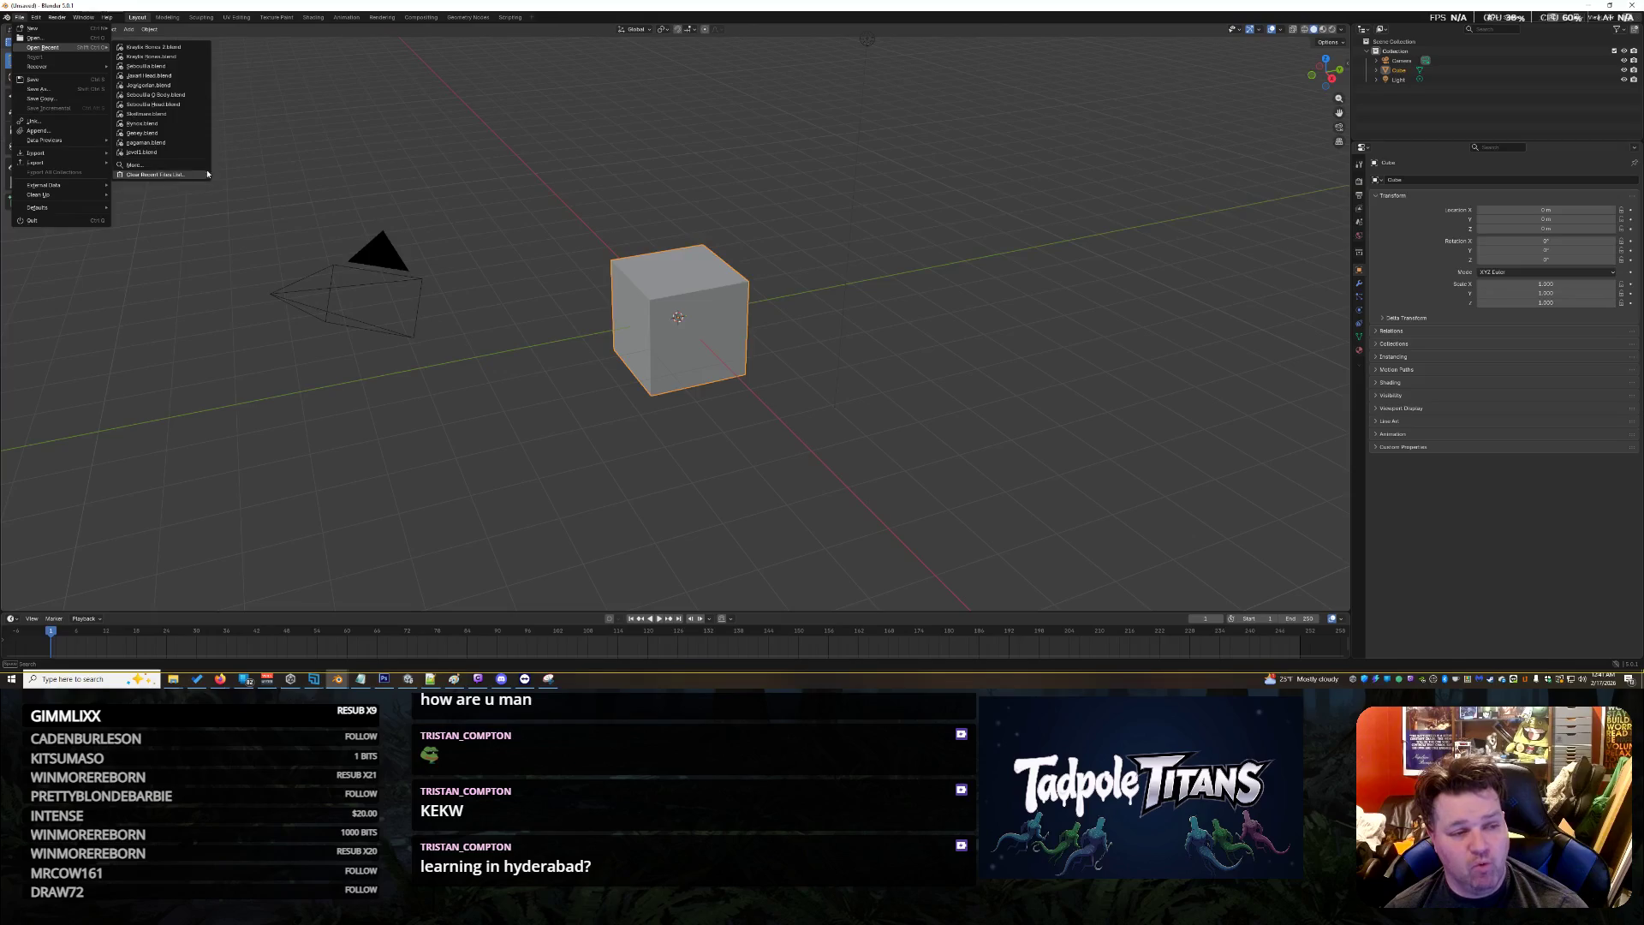
{"action": "left_click", "coordinate": [178, 49]}
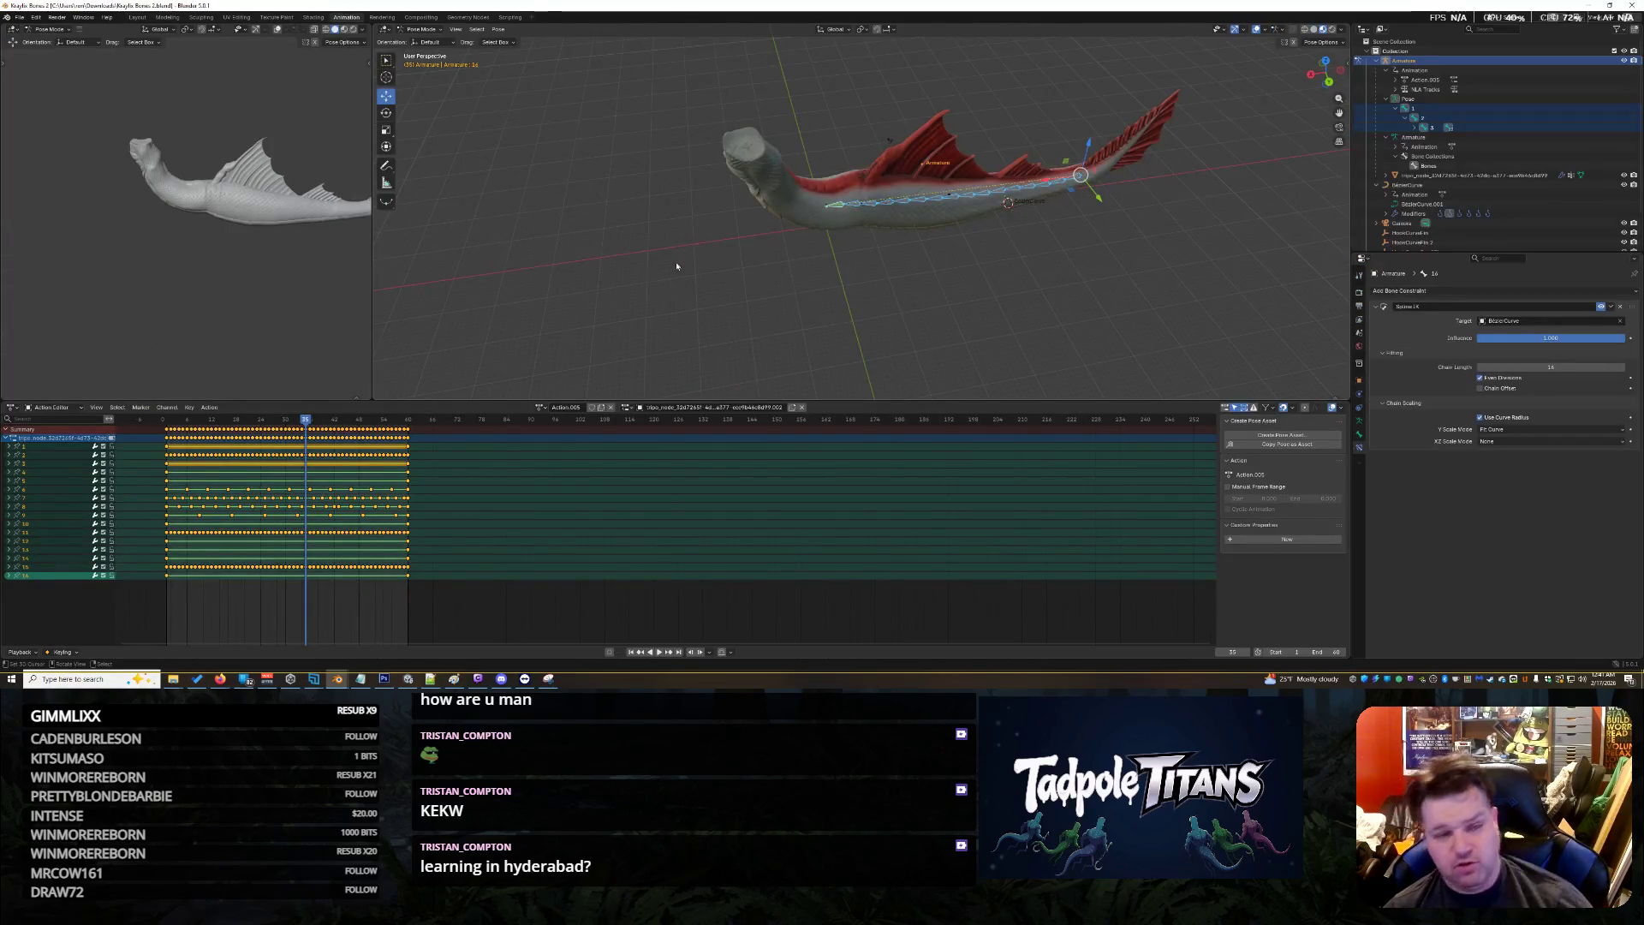
{"action": "middle_click_drag", "start_coordinate": [1044, 265], "coordinate": [900, 310]}
{"action": "key", "text": "shift+ctrl+space"}
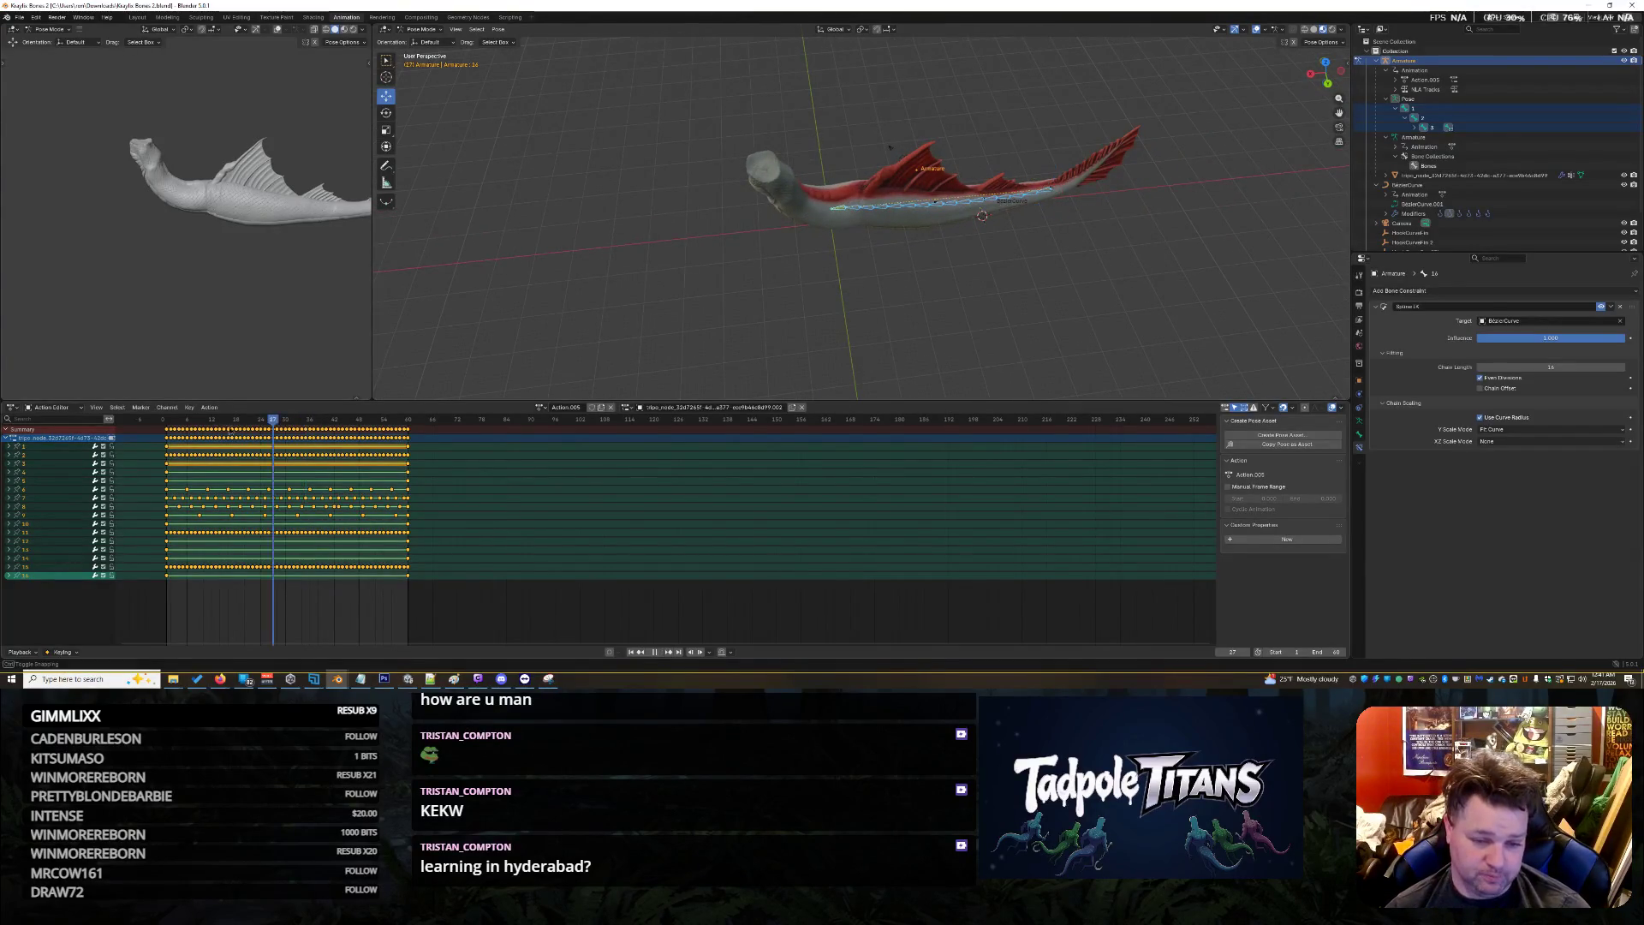
{"action": "left_click_drag", "start_coordinate": [185, 432], "coordinate": [160, 428]}
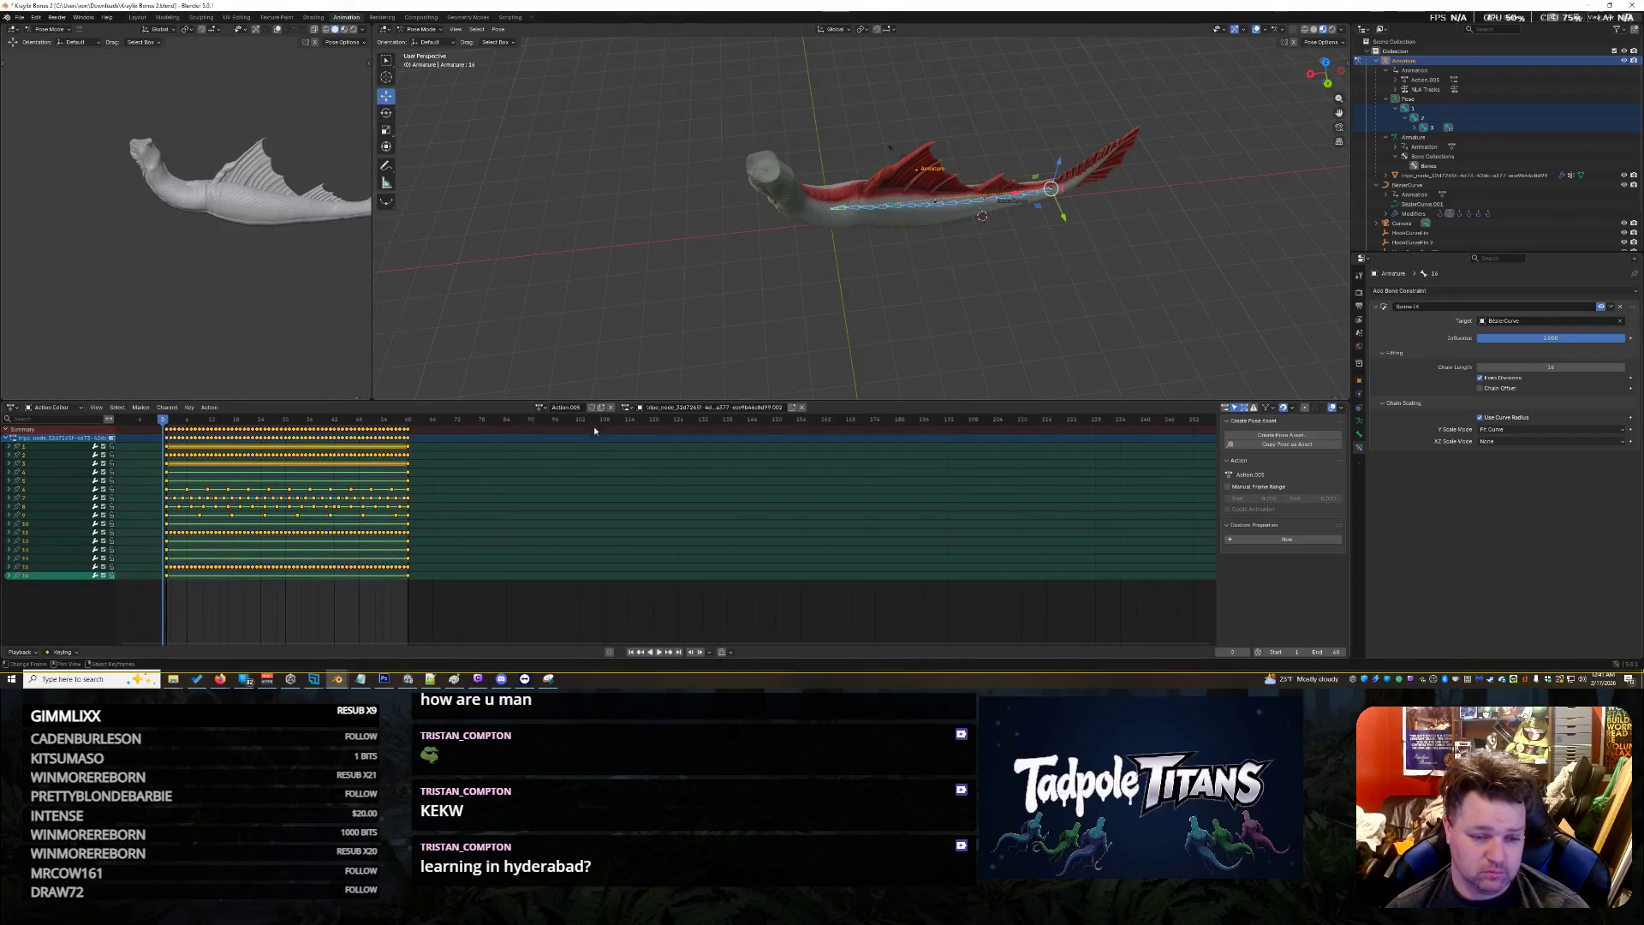
{"action": "left_click", "coordinate": [660, 653]}
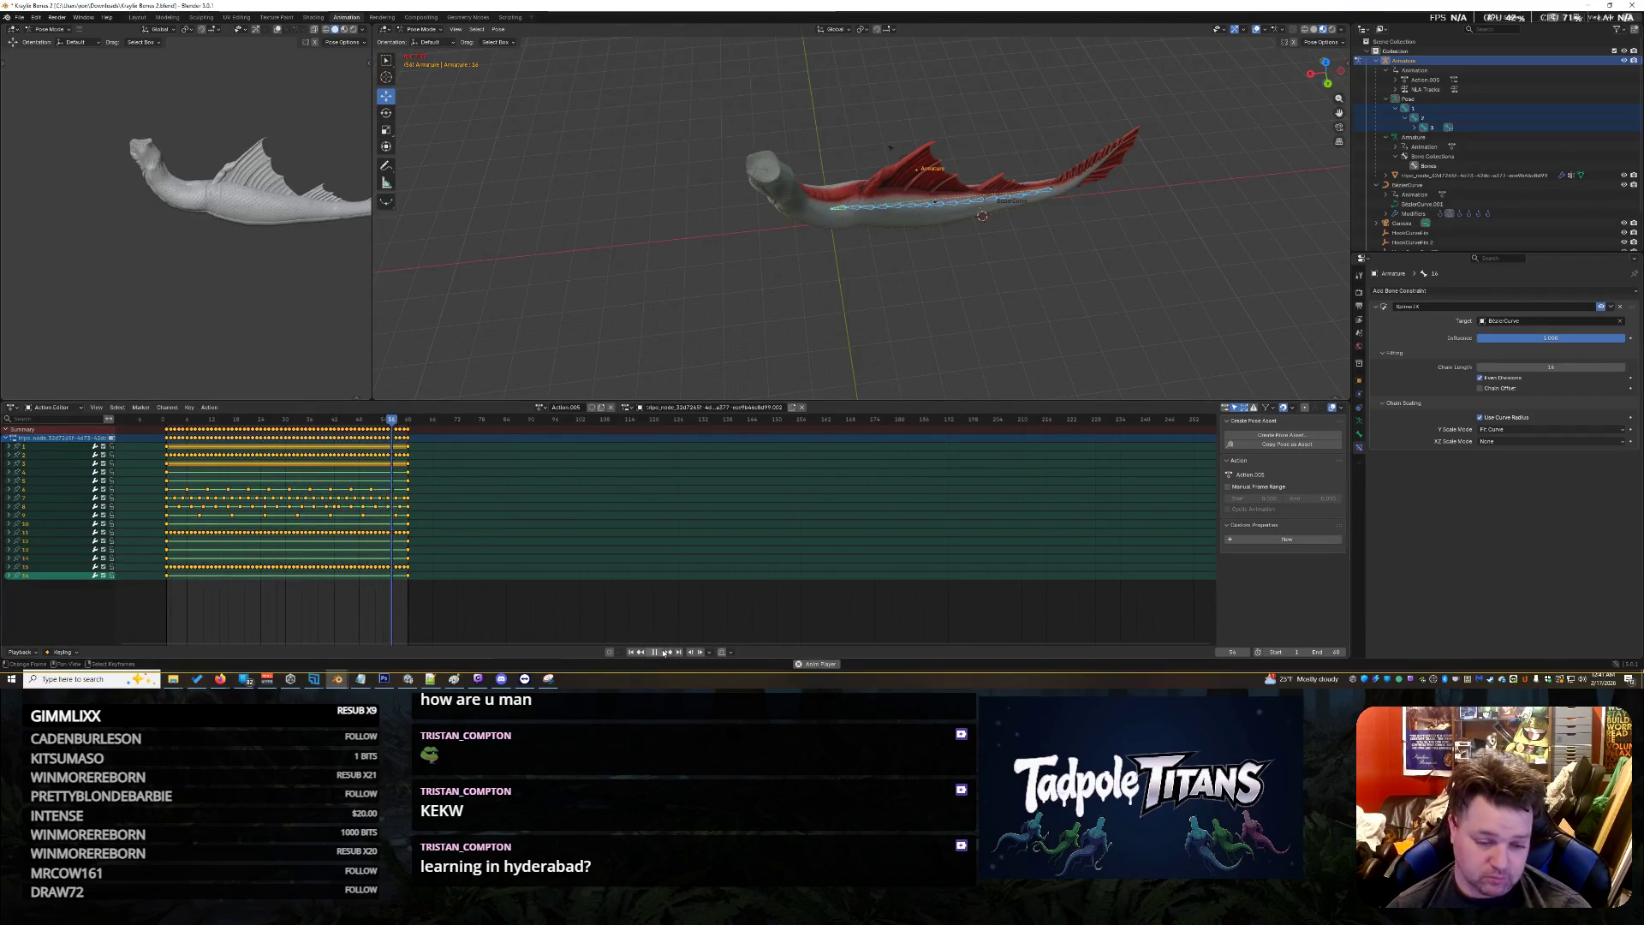
{"action": "left_click", "coordinate": [654, 652]}
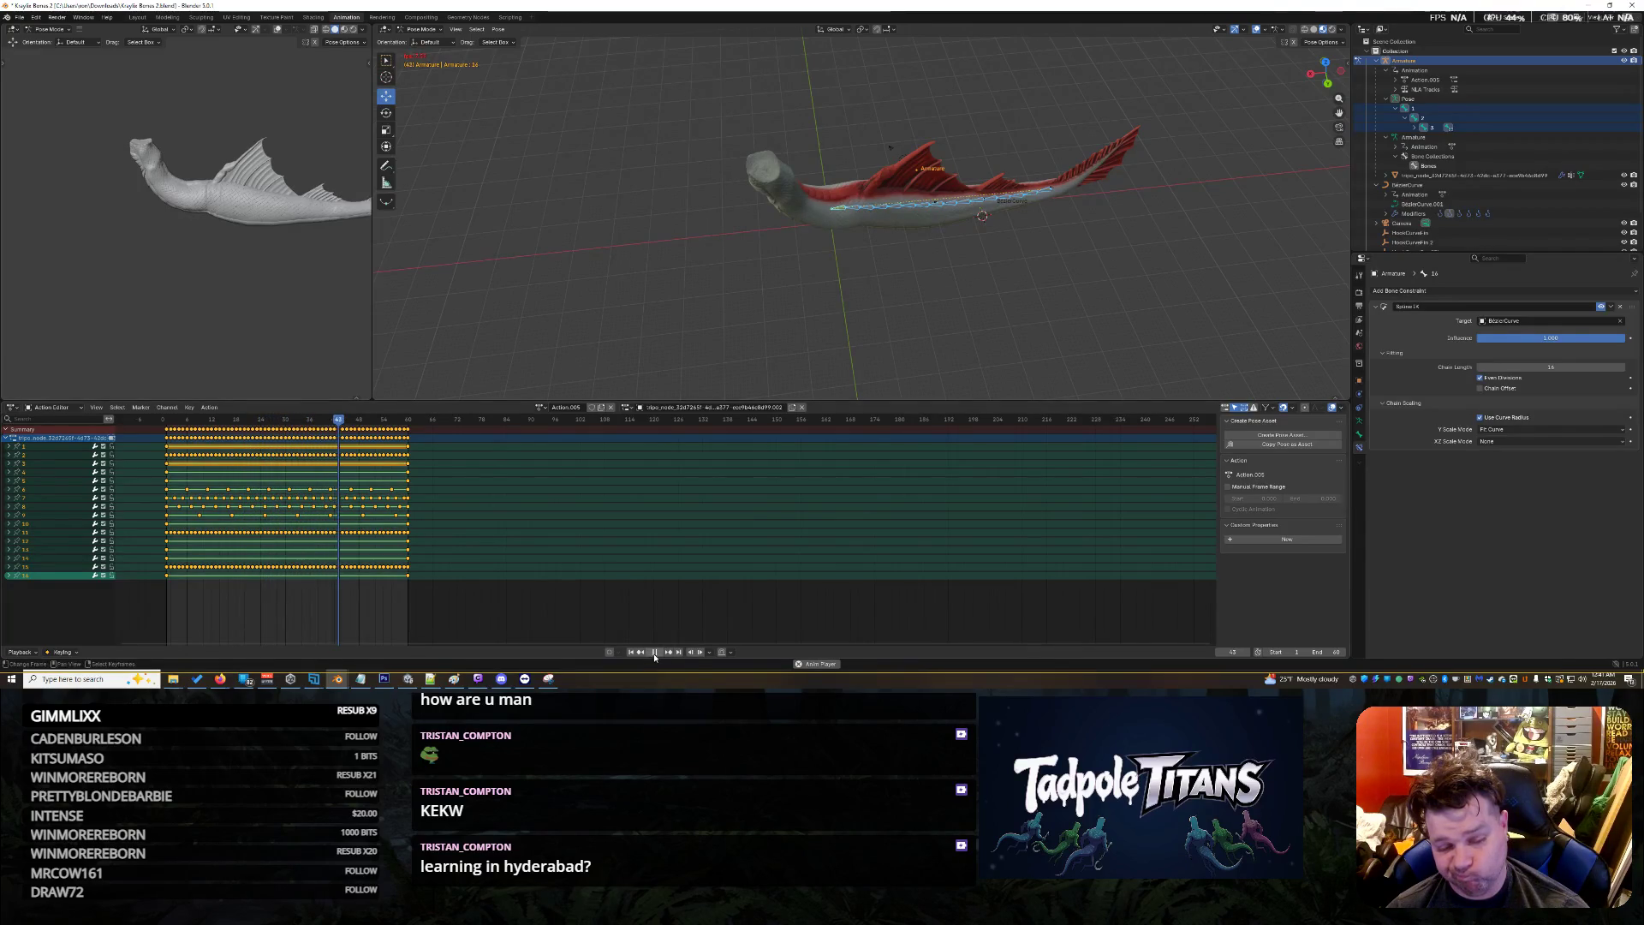
{"action": "left_click", "coordinate": [654, 656]}
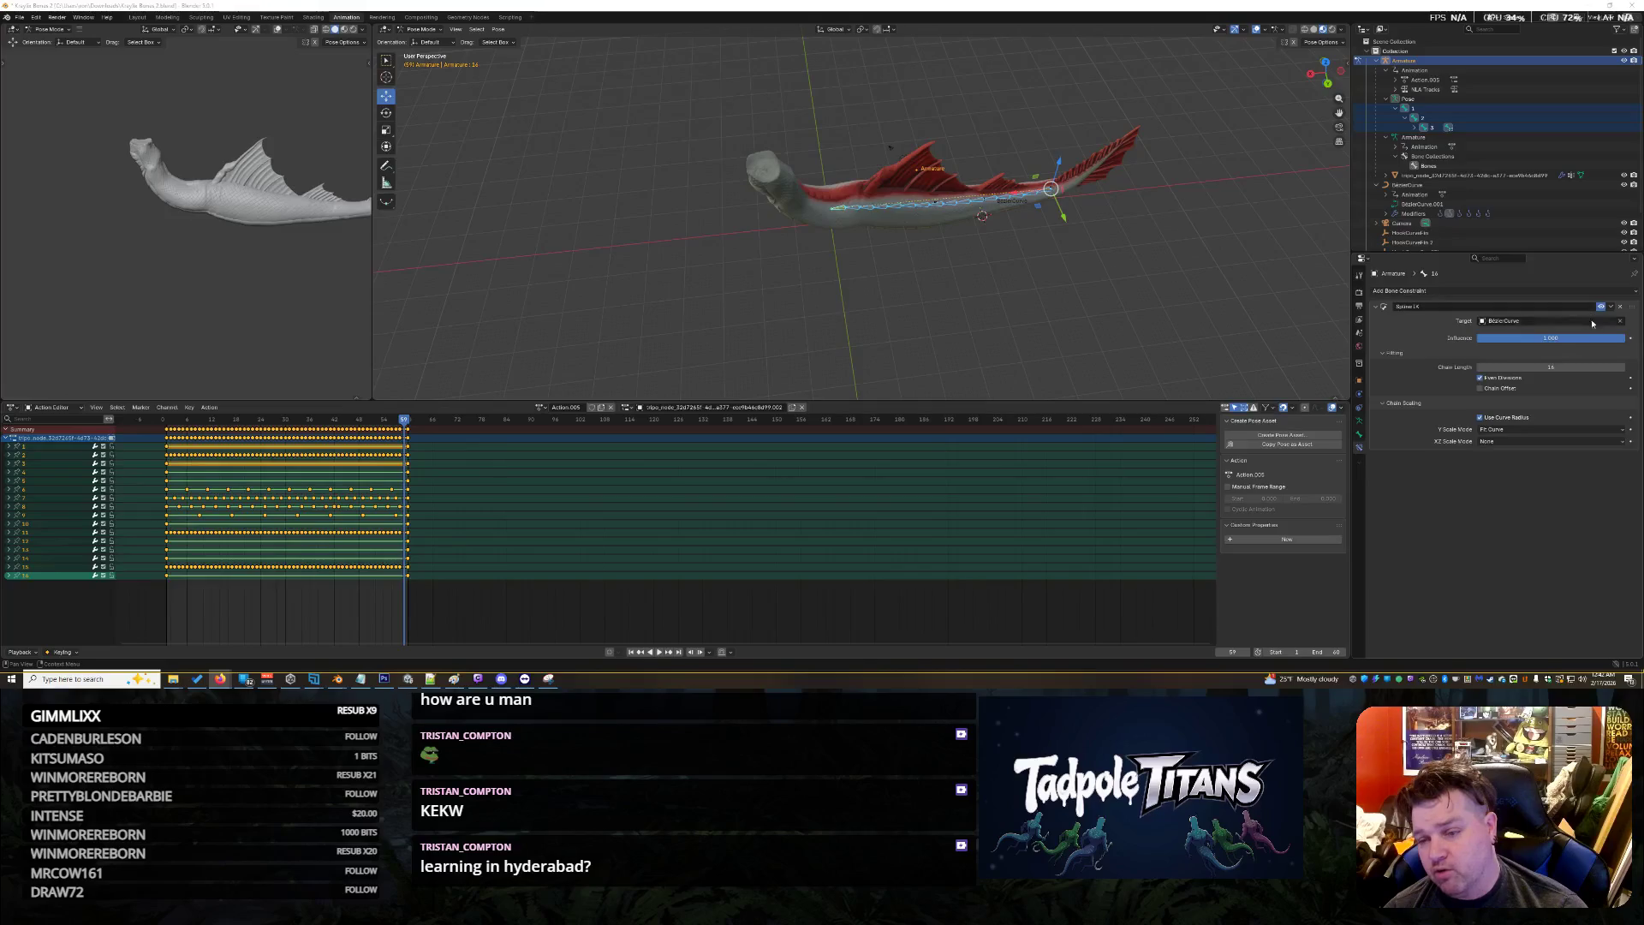
Set the Spline IK influence to 0 and play the animation in reverse and forward
{"action": "left_click_drag", "start_coordinate": [1611, 334], "coordinate": [1472, 336]}
{"action": "mouse_move", "coordinate": [1053, 283]}
{"action": "middle_mouse_down"}
{"action": "mouse_move", "coordinate": [1099, 291]}
{"action": "mouse_move", "coordinate": [1096, 244]}
{"action": "mouse_move", "coordinate": [1070, 246]}
{"action": "middle_mouse_up"}
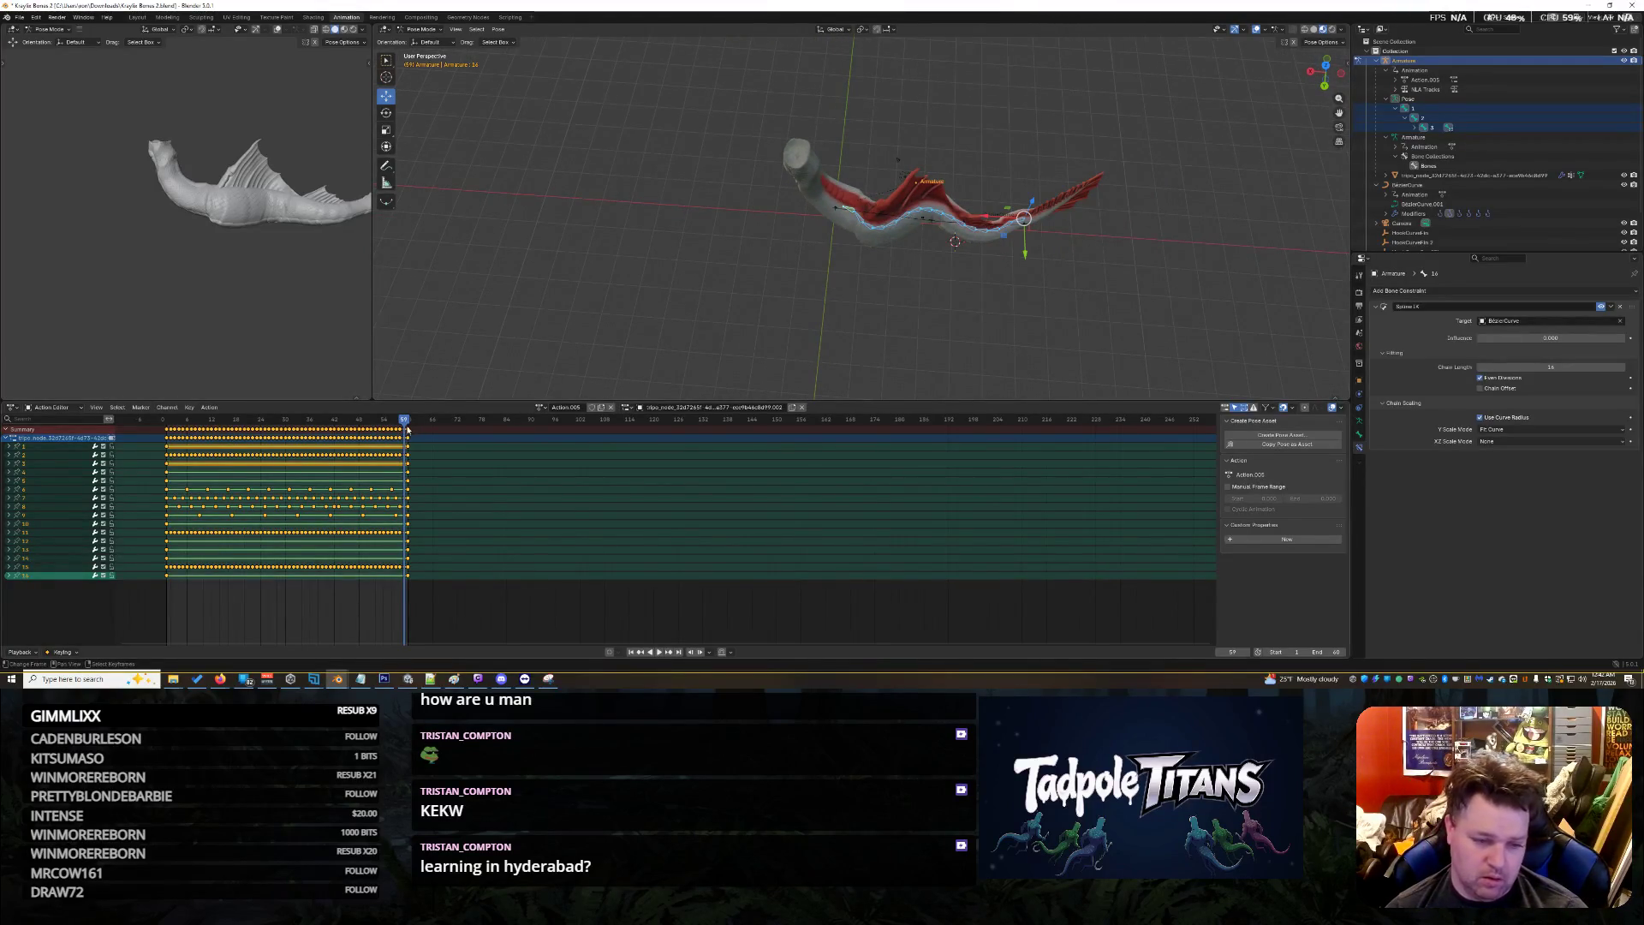
{"action": "key", "text": "ctrl+shift+space"}
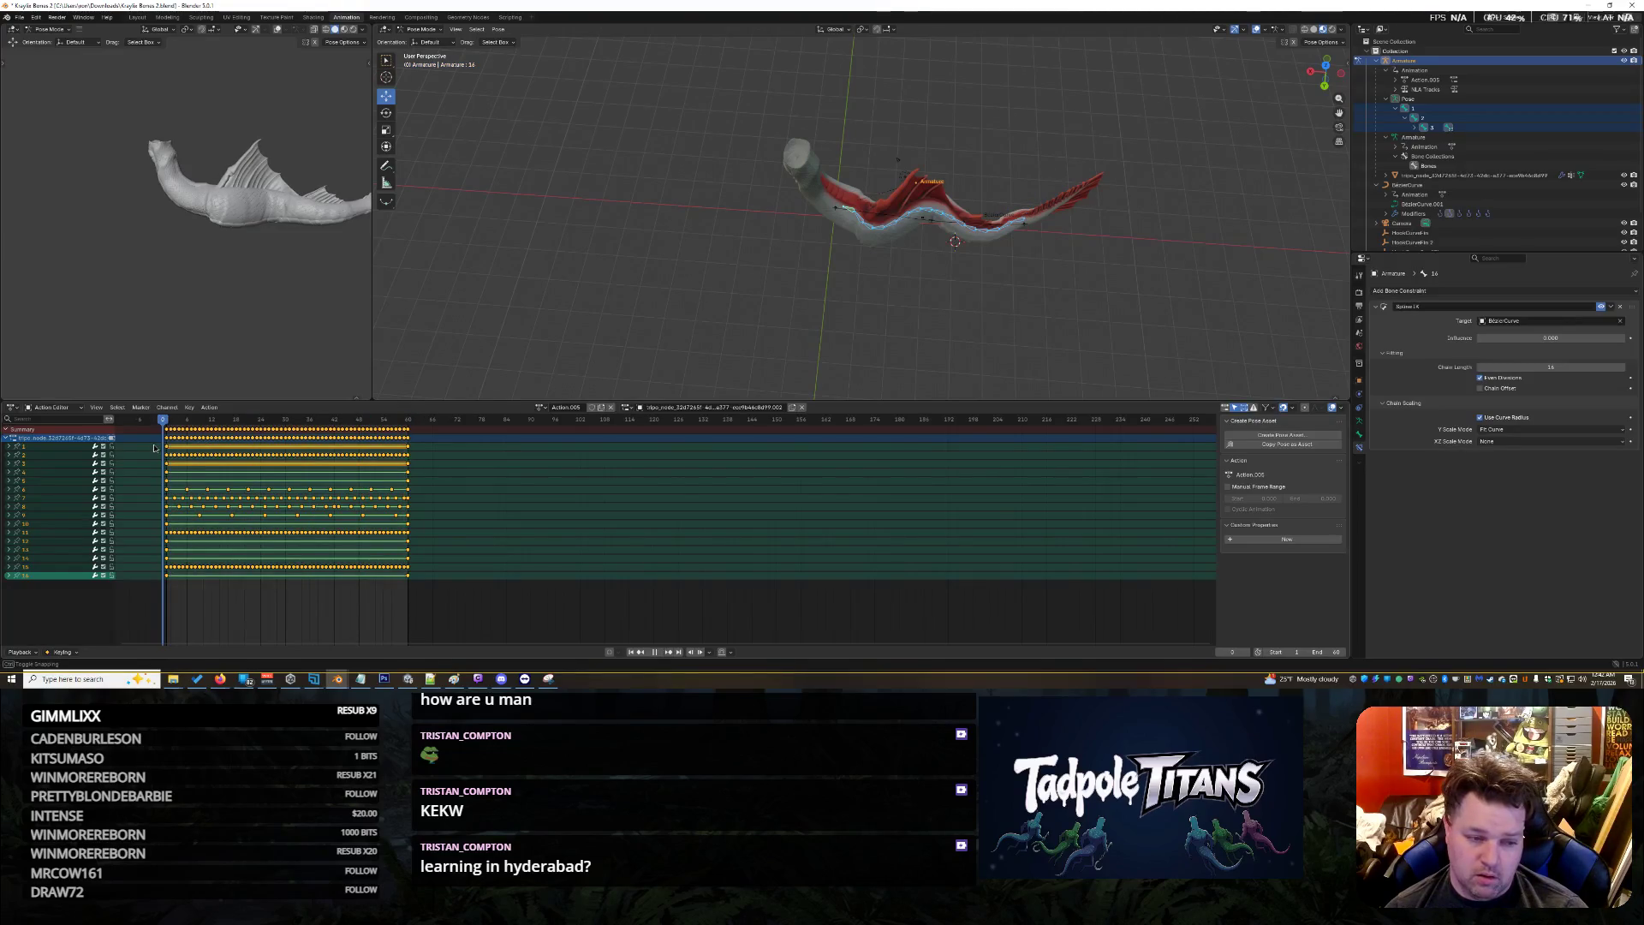
{"action": "left_click", "coordinate": [659, 653]}
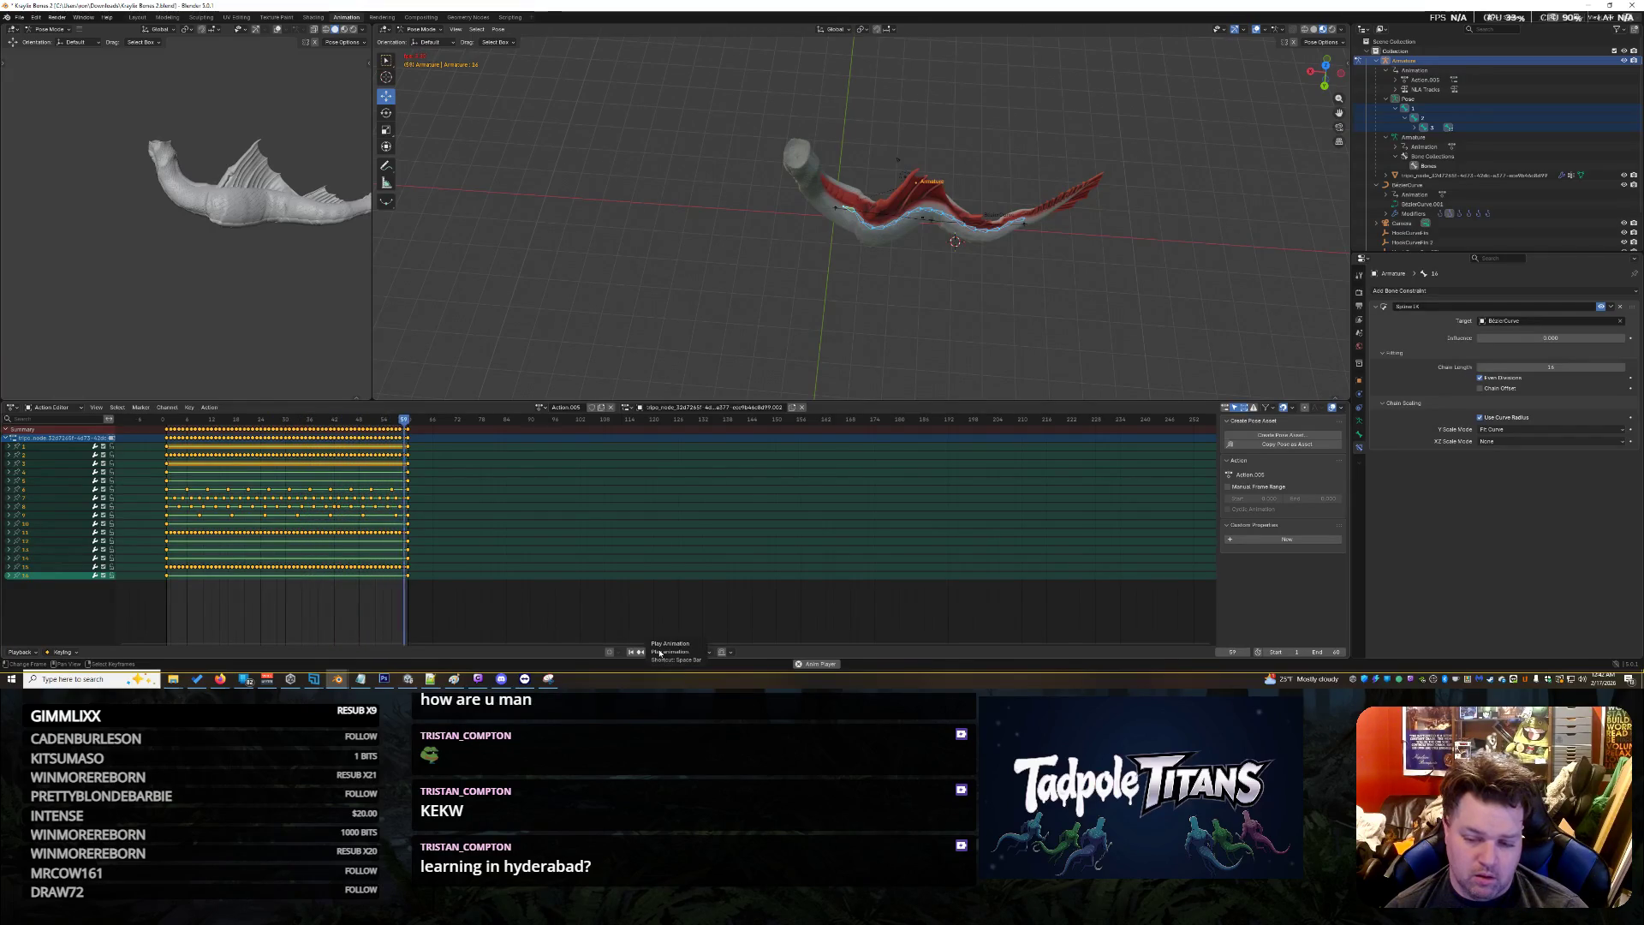
Extend the scene's end frame from 60 to 75 and settle on frame 62
{"action": "left_click_drag", "start_coordinate": [1323, 651], "coordinate": [1356, 651]}
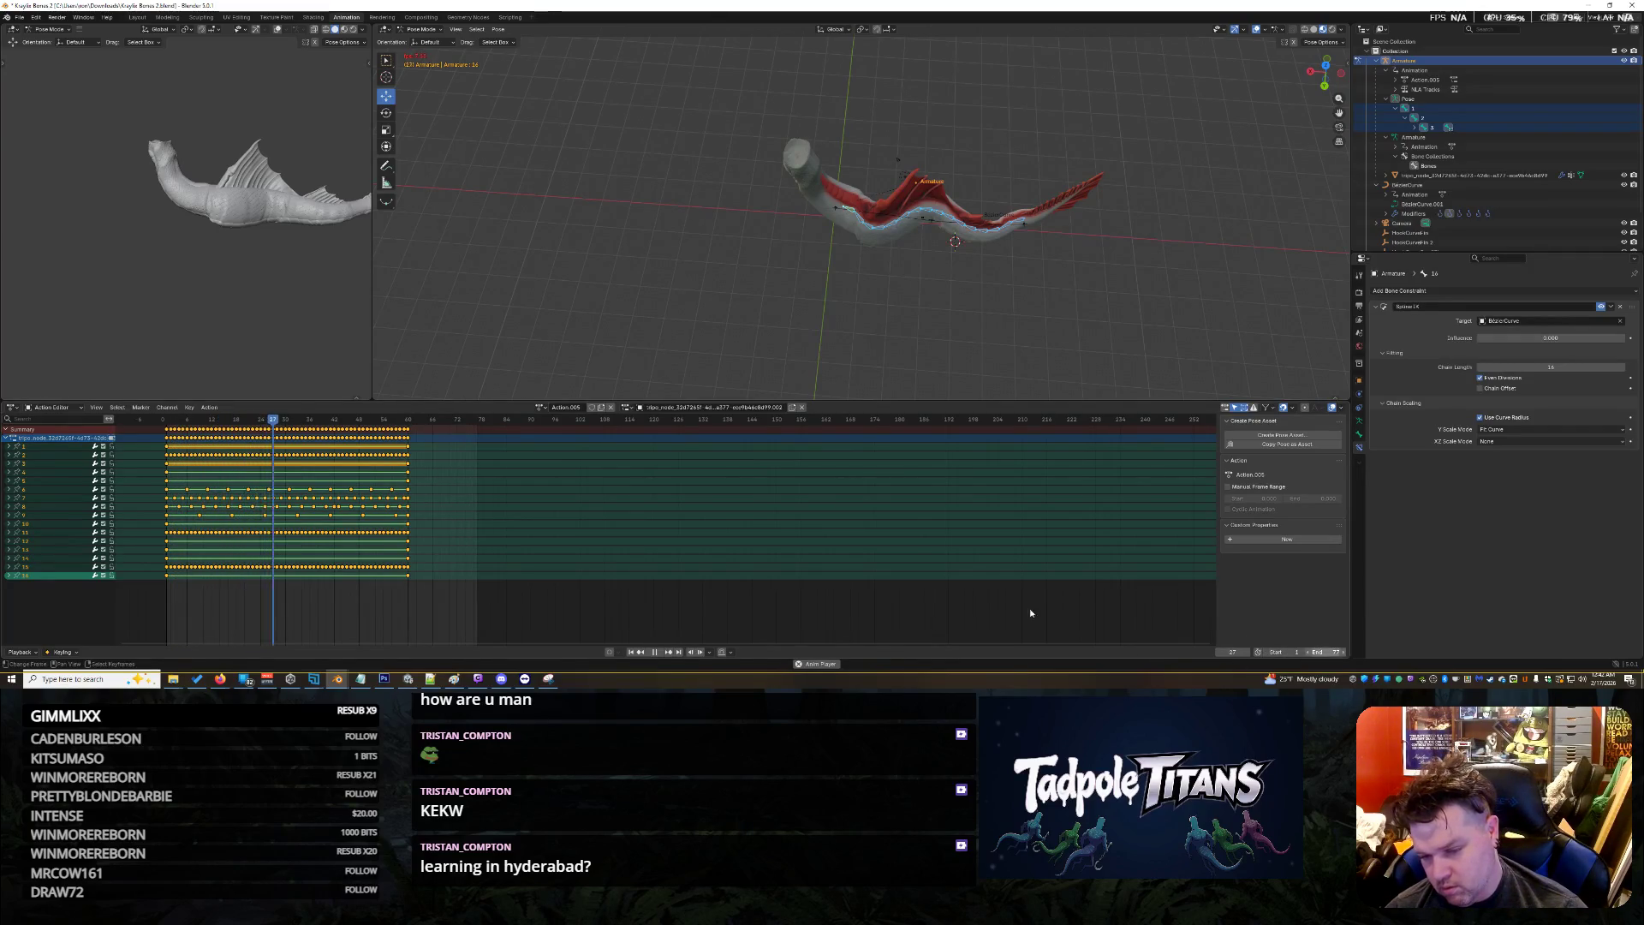
{"action": "left_click", "coordinate": [657, 654]}
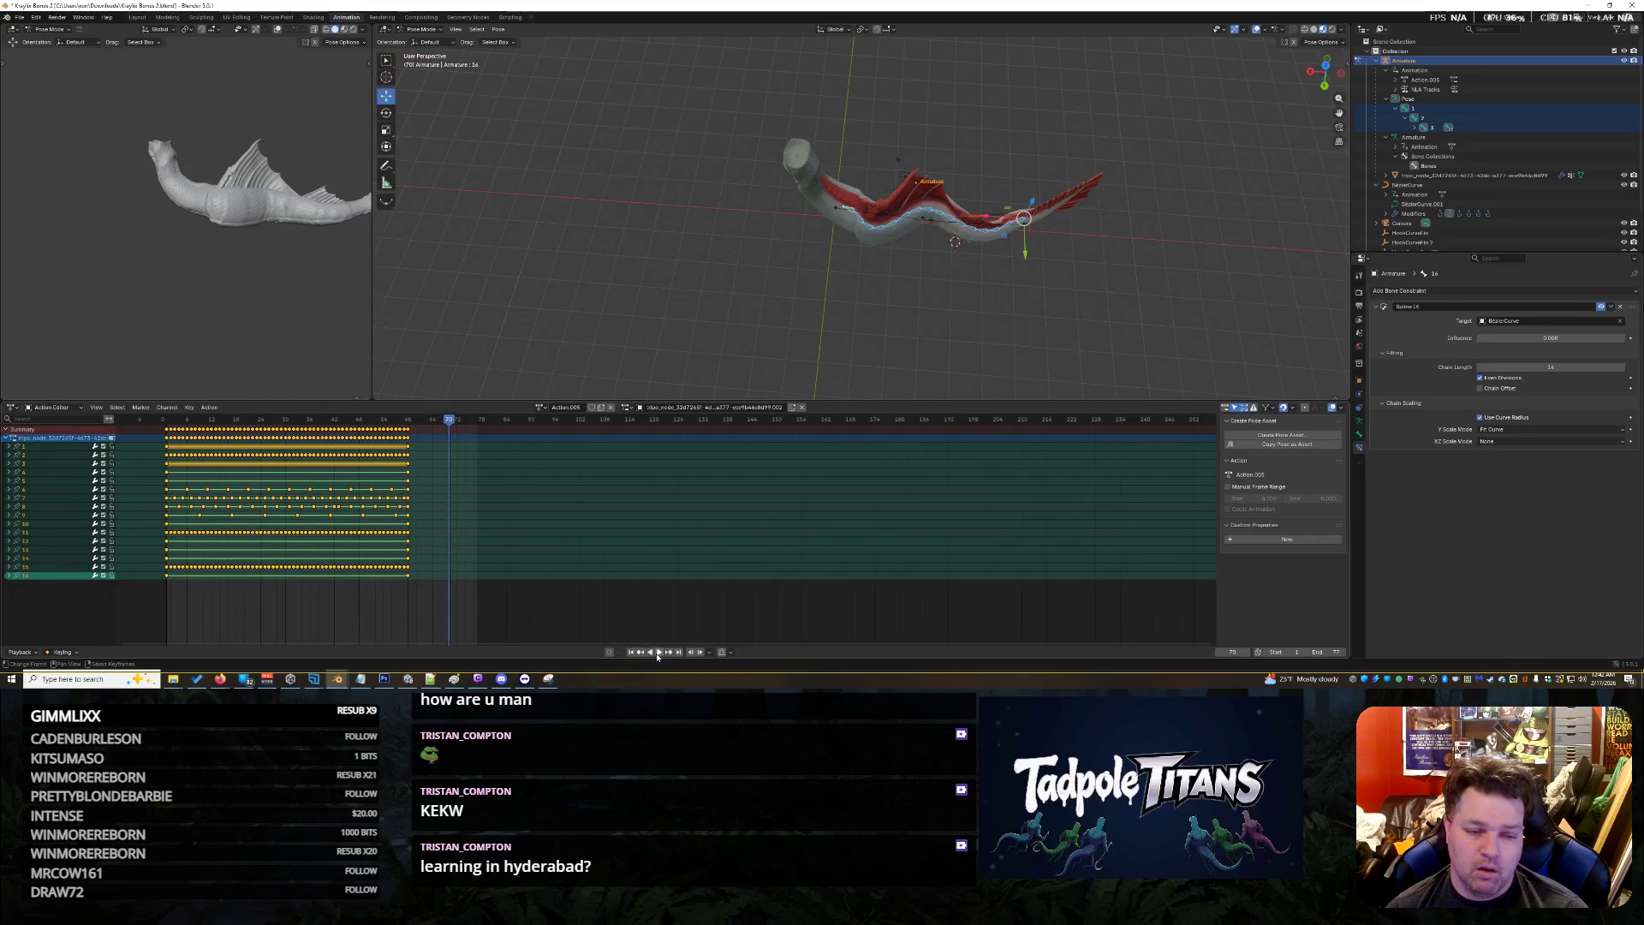
{"action": "left_click", "coordinate": [411, 430]}
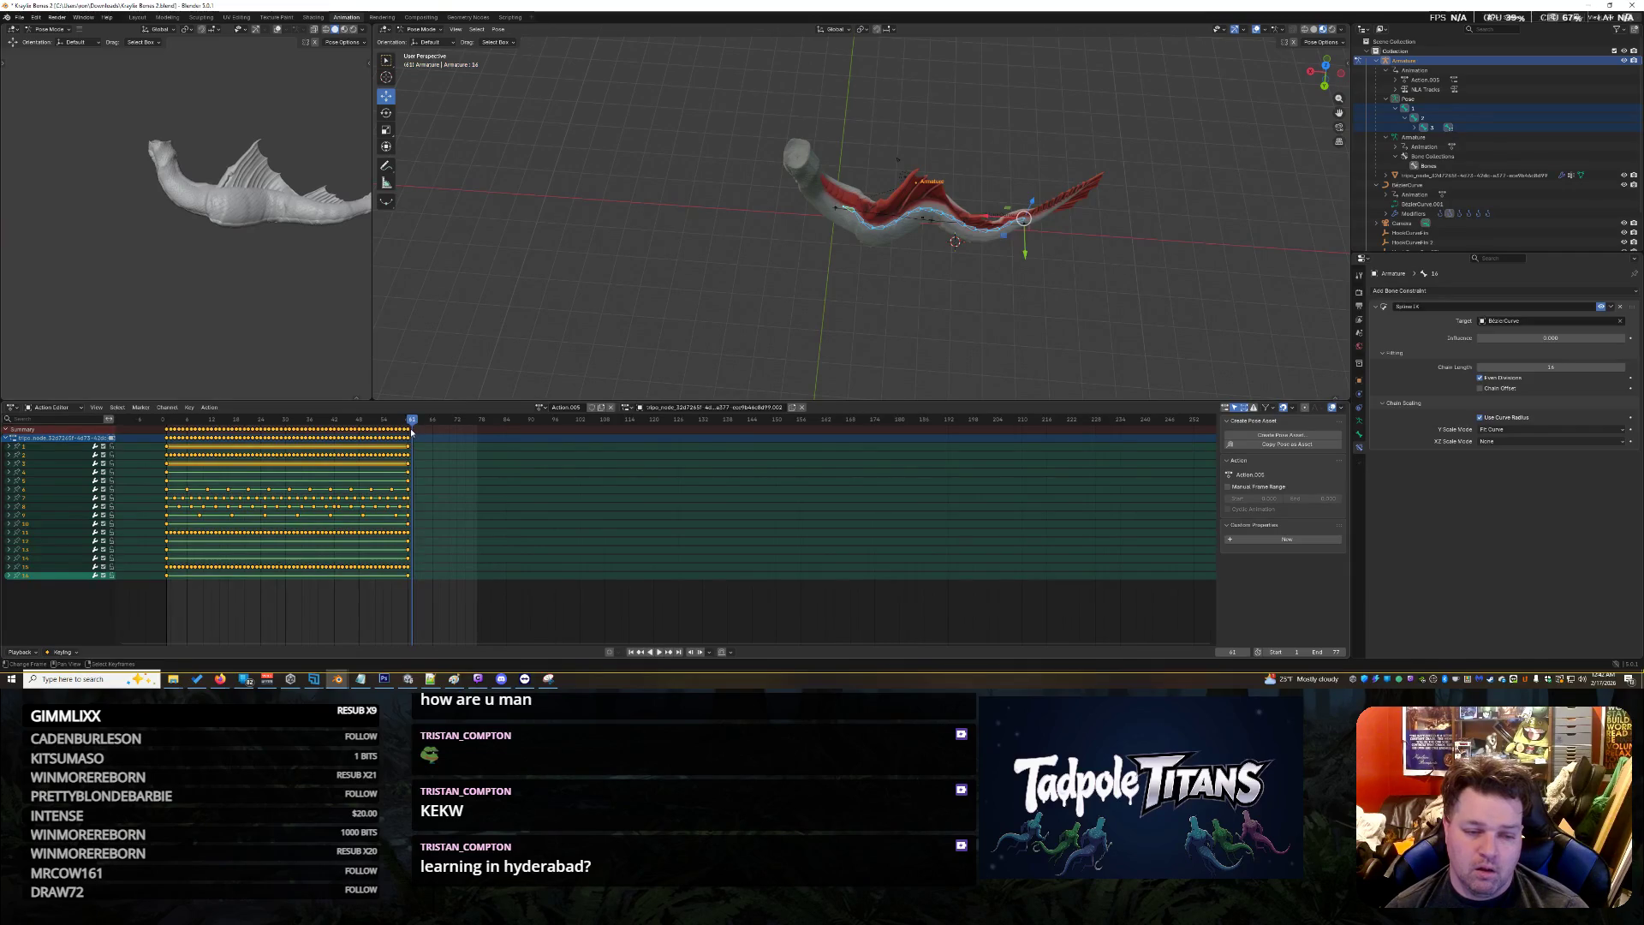
{"action": "key", "text": "space"}
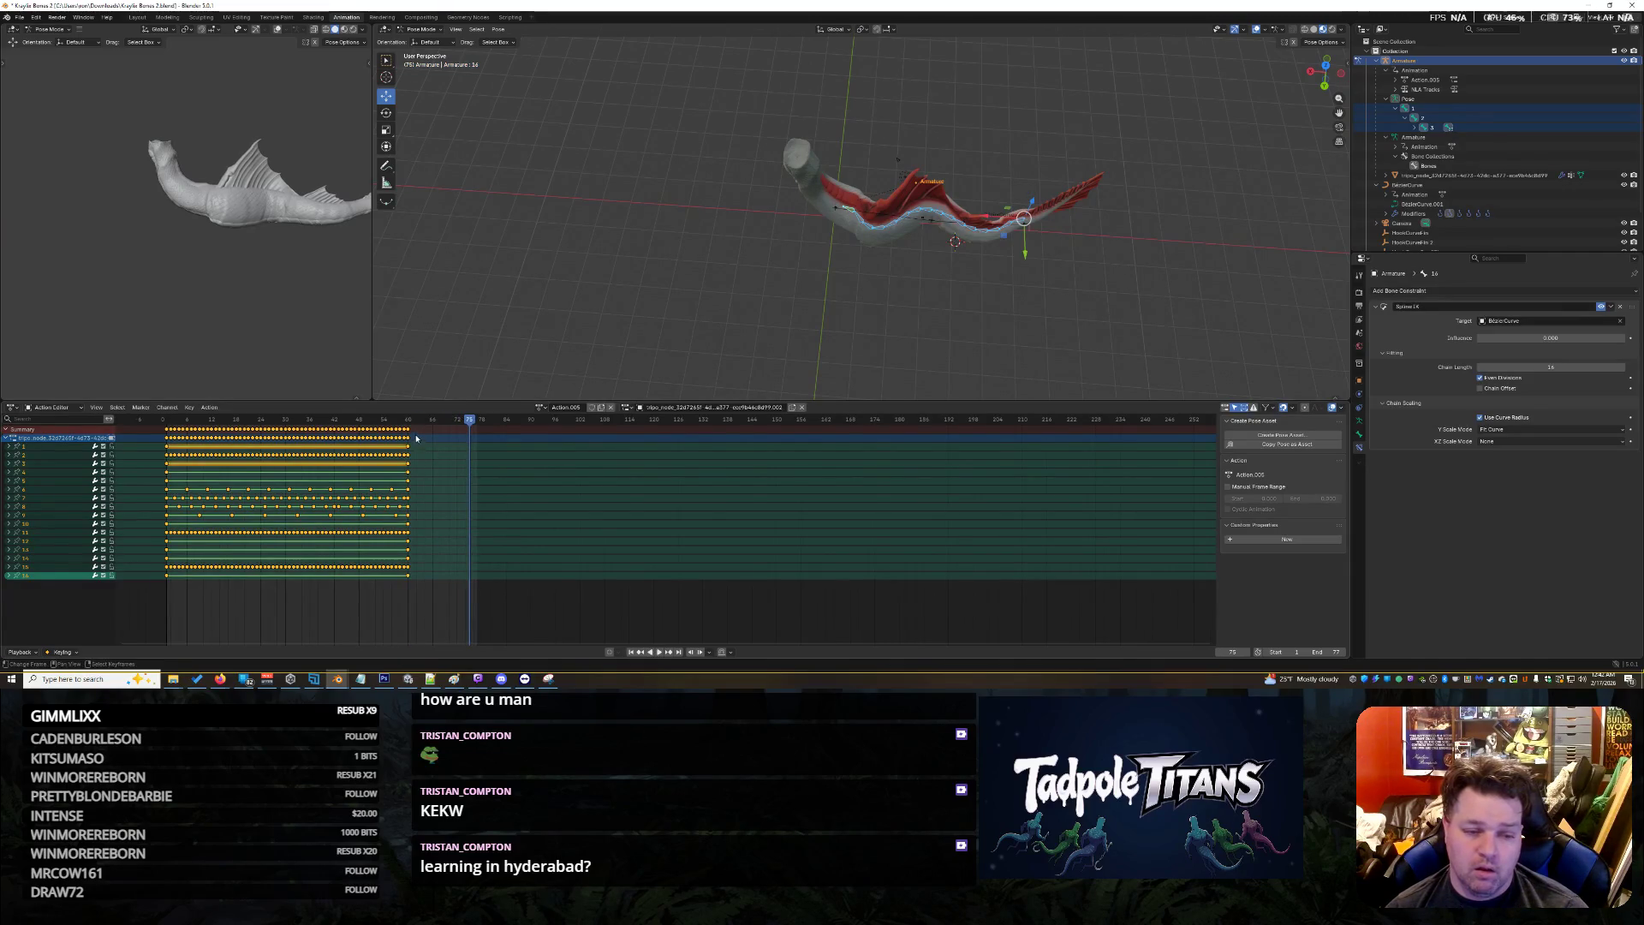
{"action": "key", "text": "space"}
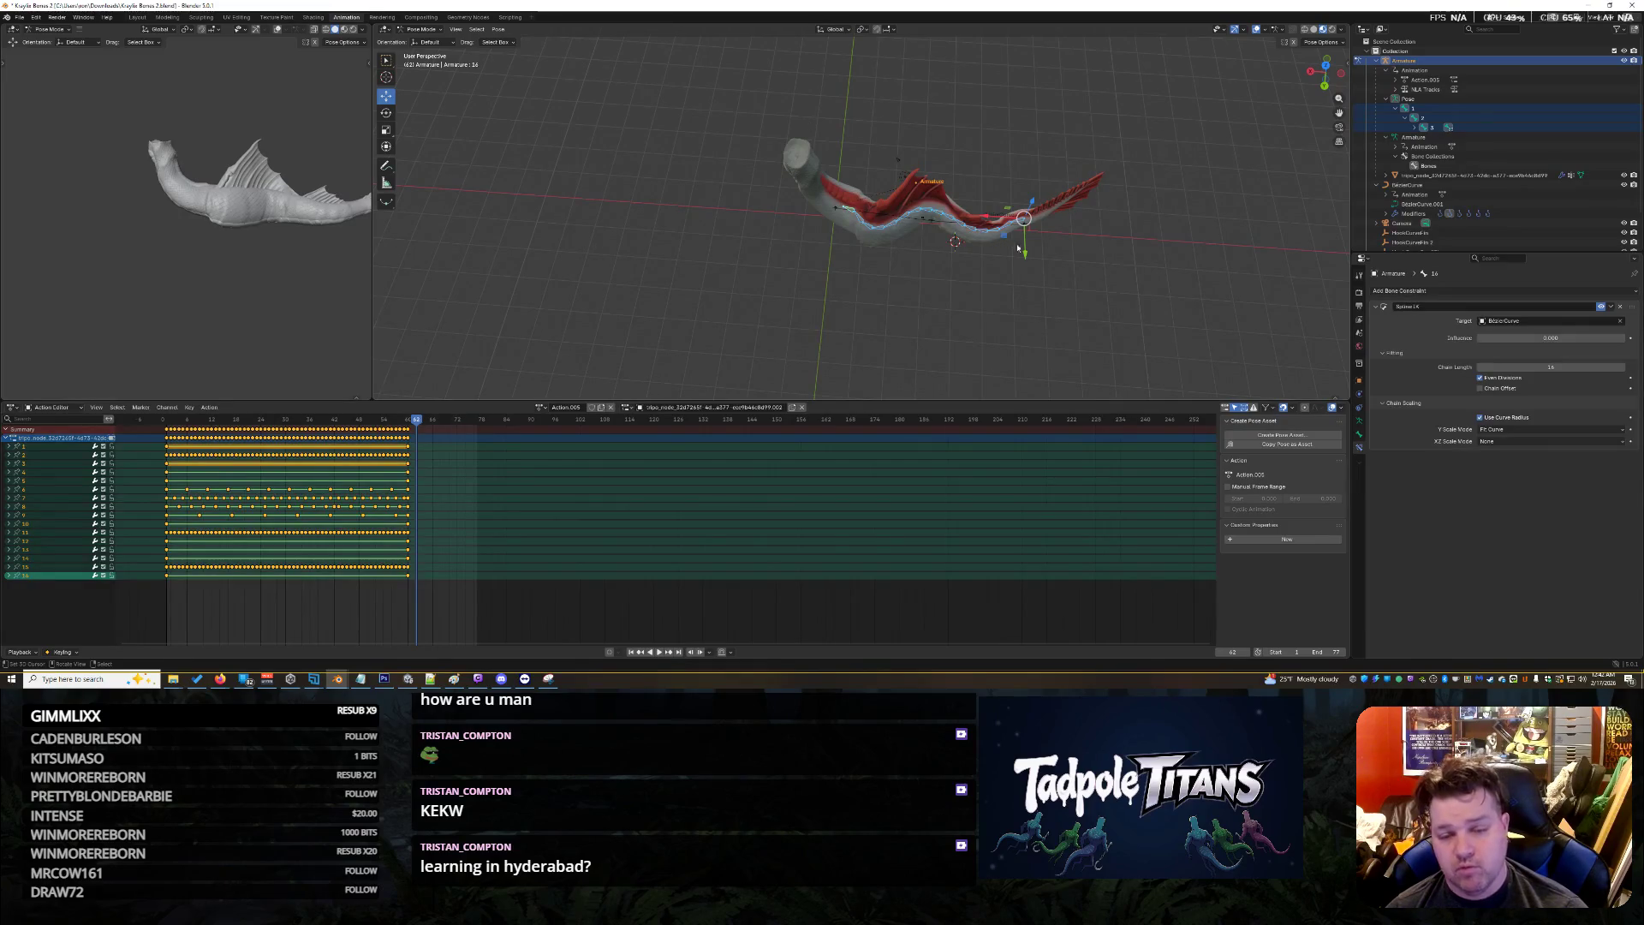
Move the tail bone slightly down along Y, then select bone 1
{"action": "left_click_drag", "start_coordinate": [1028, 260], "coordinate": [1036, 277]}
{"action": "mouse_move", "coordinate": [1096, 281]}
{"action": "middle_mouse_down"}
{"action": "mouse_move", "coordinate": [1059, 112]}
{"action": "mouse_move", "coordinate": [1176, 290]}
{"action": "mouse_move", "coordinate": [997, 248]}
{"action": "middle_mouse_up"}
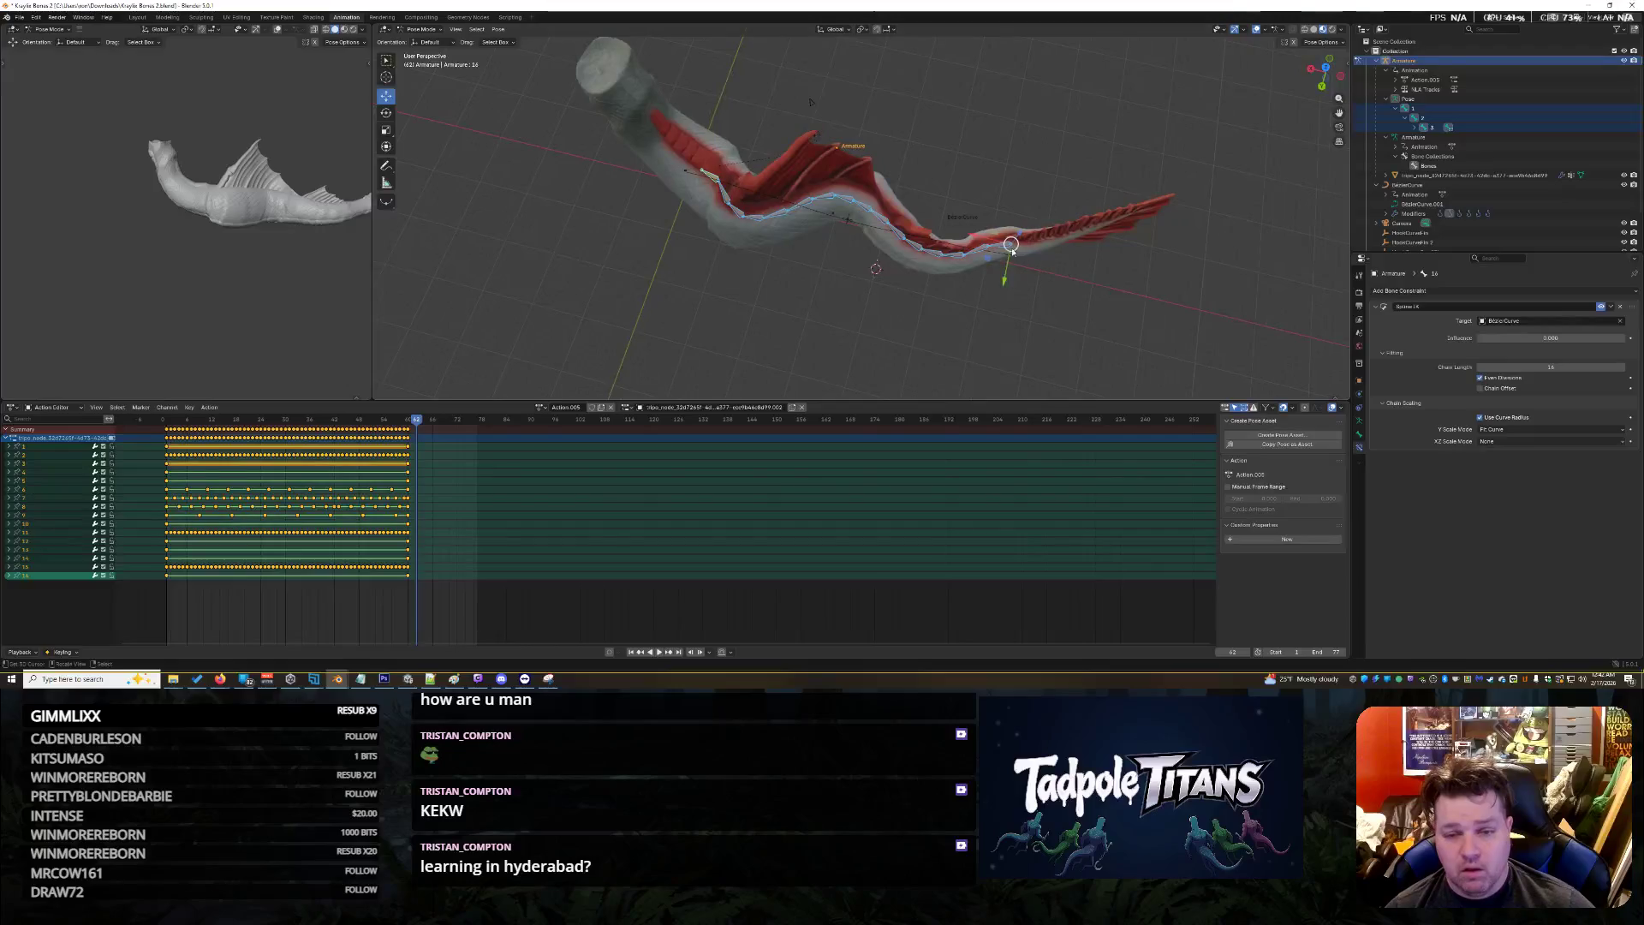
{"action": "left_click", "coordinate": [998, 248]}
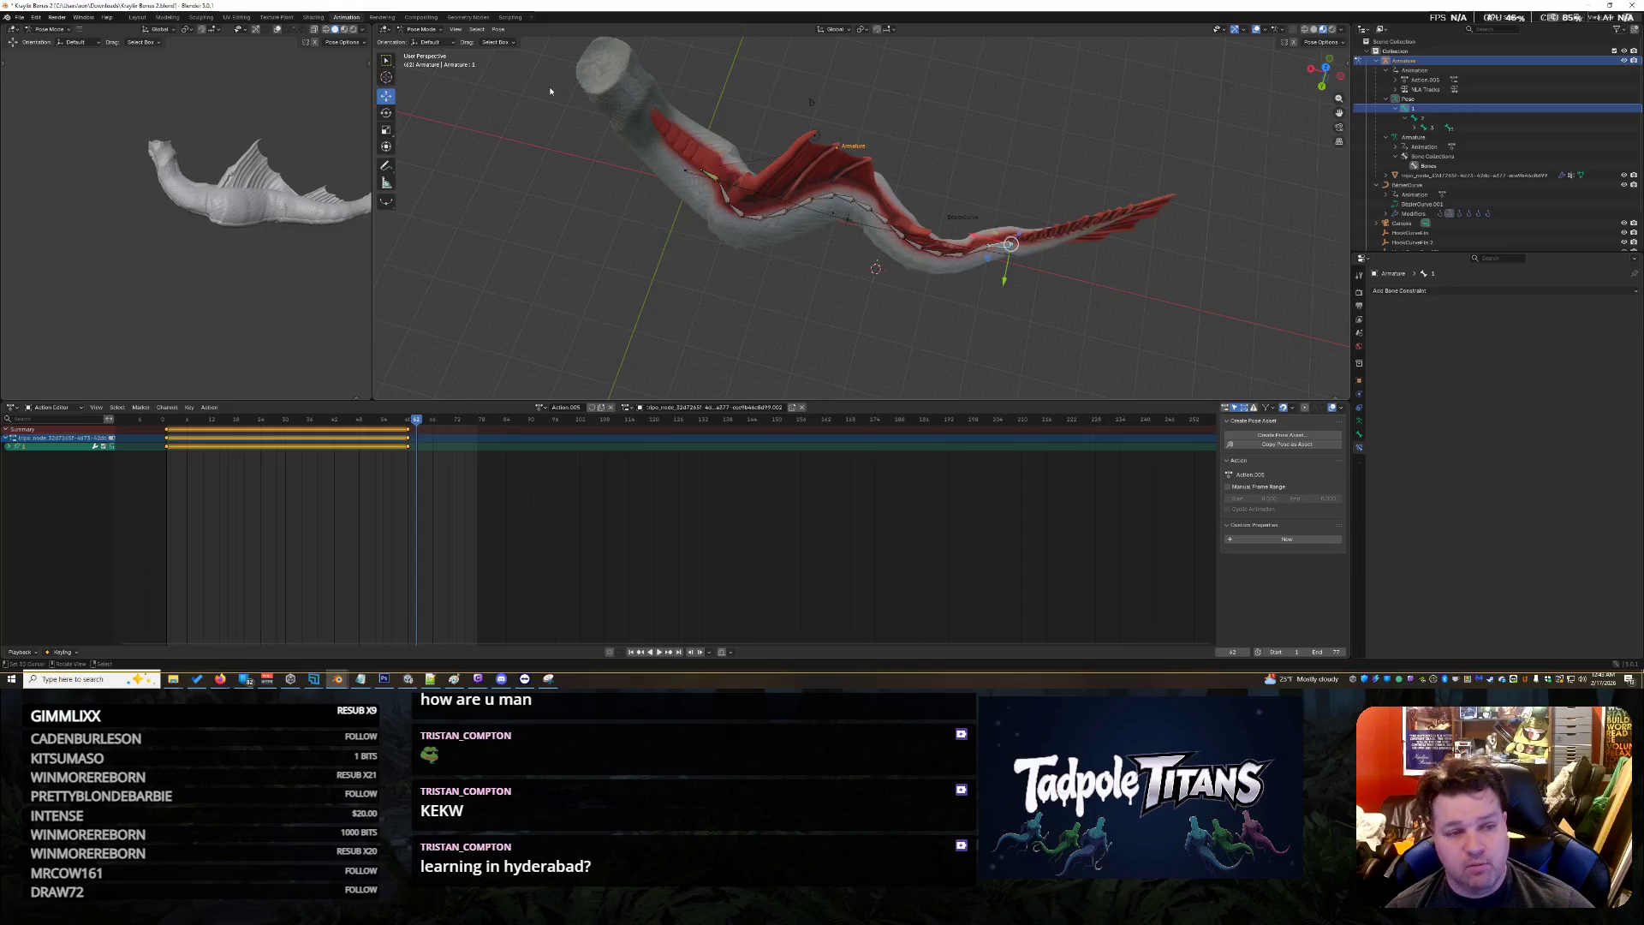
Switch the armature into Edit Mode and back to Pose Mode
{"action": "left_click", "coordinate": [422, 30]}
{"action": "left_click", "coordinate": [423, 50]}
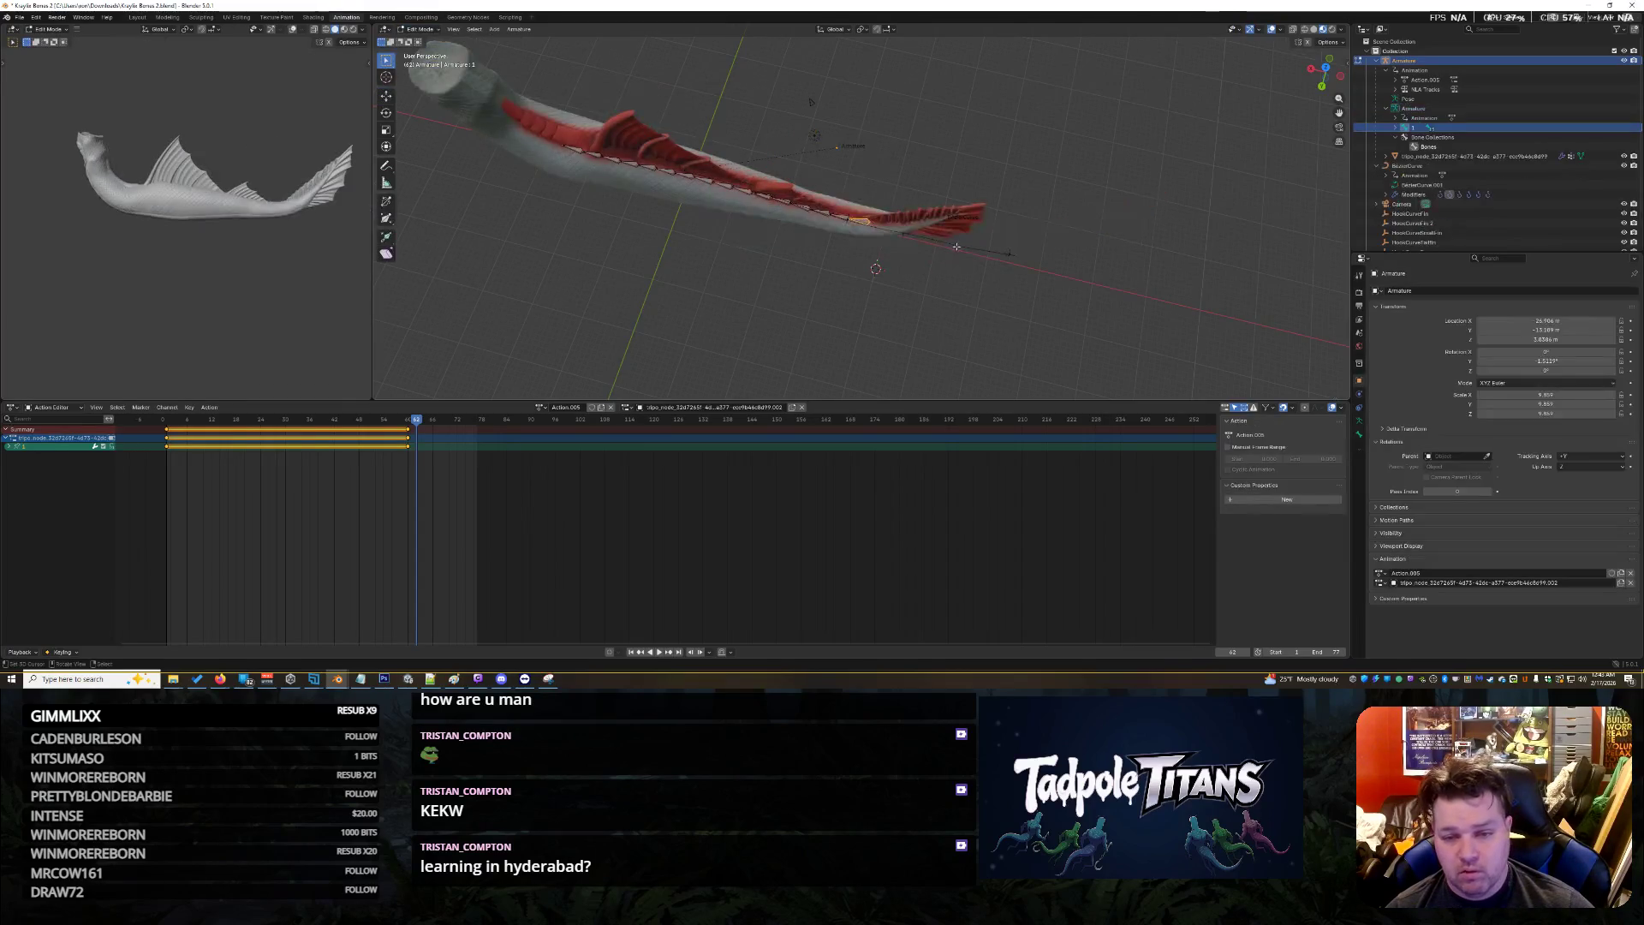
{"action": "middle_click_drag", "start_coordinate": [845, 306], "coordinate": [872, 299]}
{"action": "left_click", "coordinate": [423, 30]}
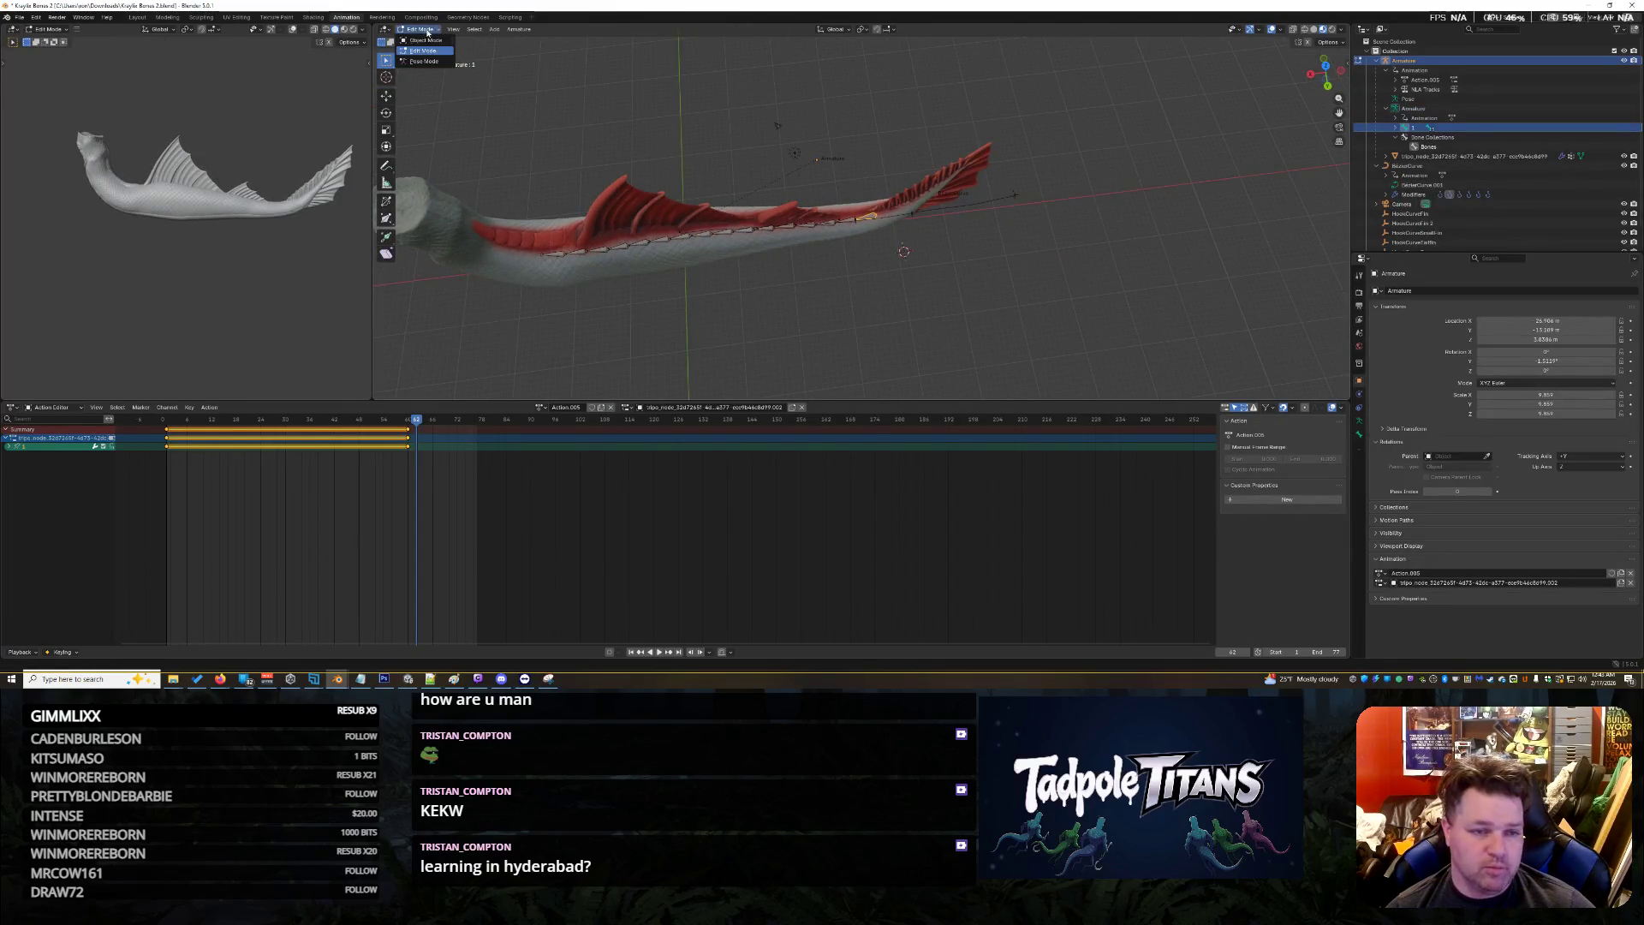
{"action": "left_click", "coordinate": [423, 63]}
{"action": "middle_click_drag", "start_coordinate": [1101, 304], "coordinate": [1233, 248]}
Expand the bone hierarchy and walk the selection from bone 7 down to bone 16
{"action": "left_click", "coordinate": [1416, 127]}
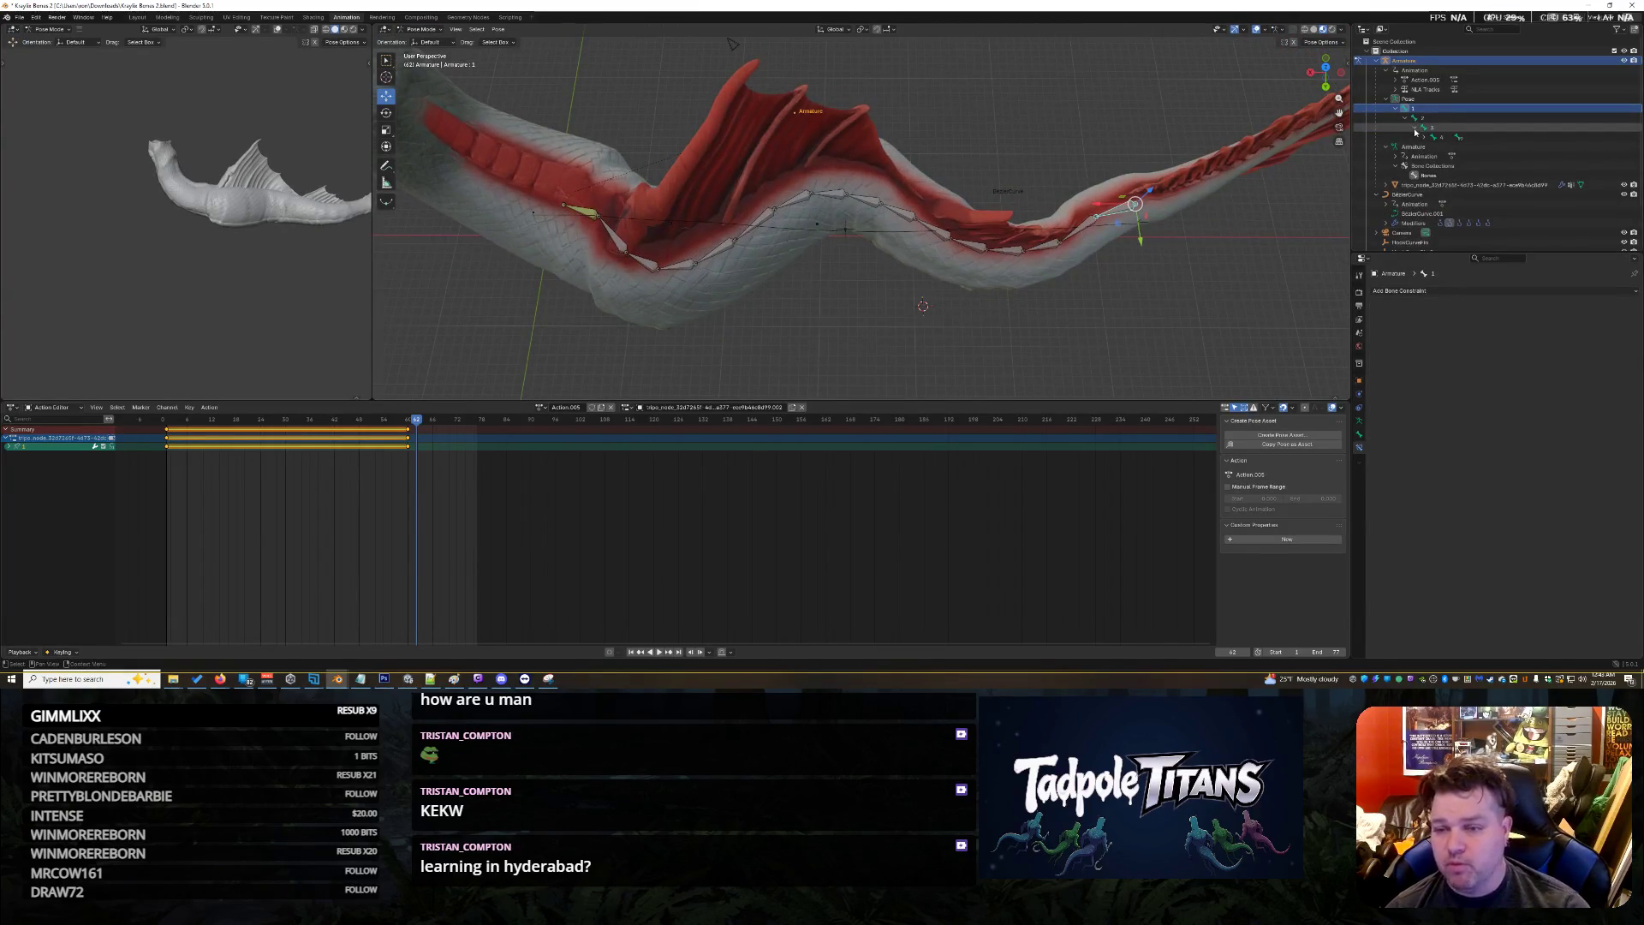
{"action": "left_click", "coordinate": [1426, 137], "text": "shift"}
{"action": "left_click", "coordinate": [1469, 166]}
{"action": "key", "text": "Right"}
{"action": "key", "text": "Right"}
{"action": "key", "text": "Right"}
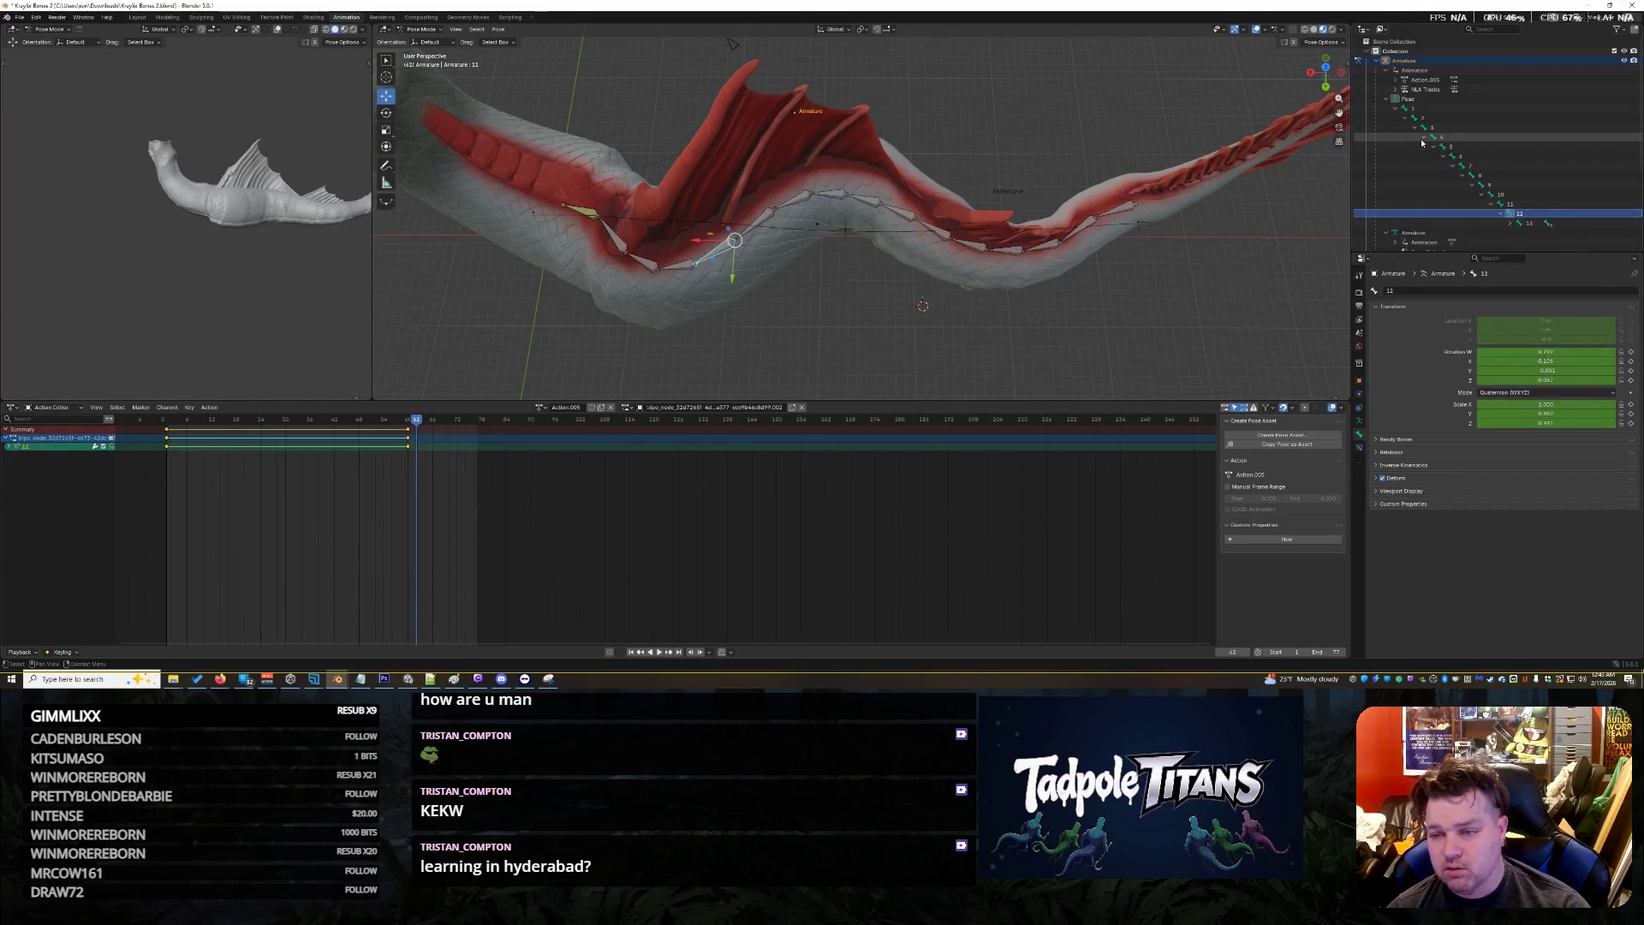
{"action": "key", "text": "Right"}
{"action": "key", "text": "Right"}
{"action": "key", "text": "Right"}
{"action": "key", "text": "Right"}
{"action": "key", "text": "Right"}
{"action": "key", "text": "Right"}
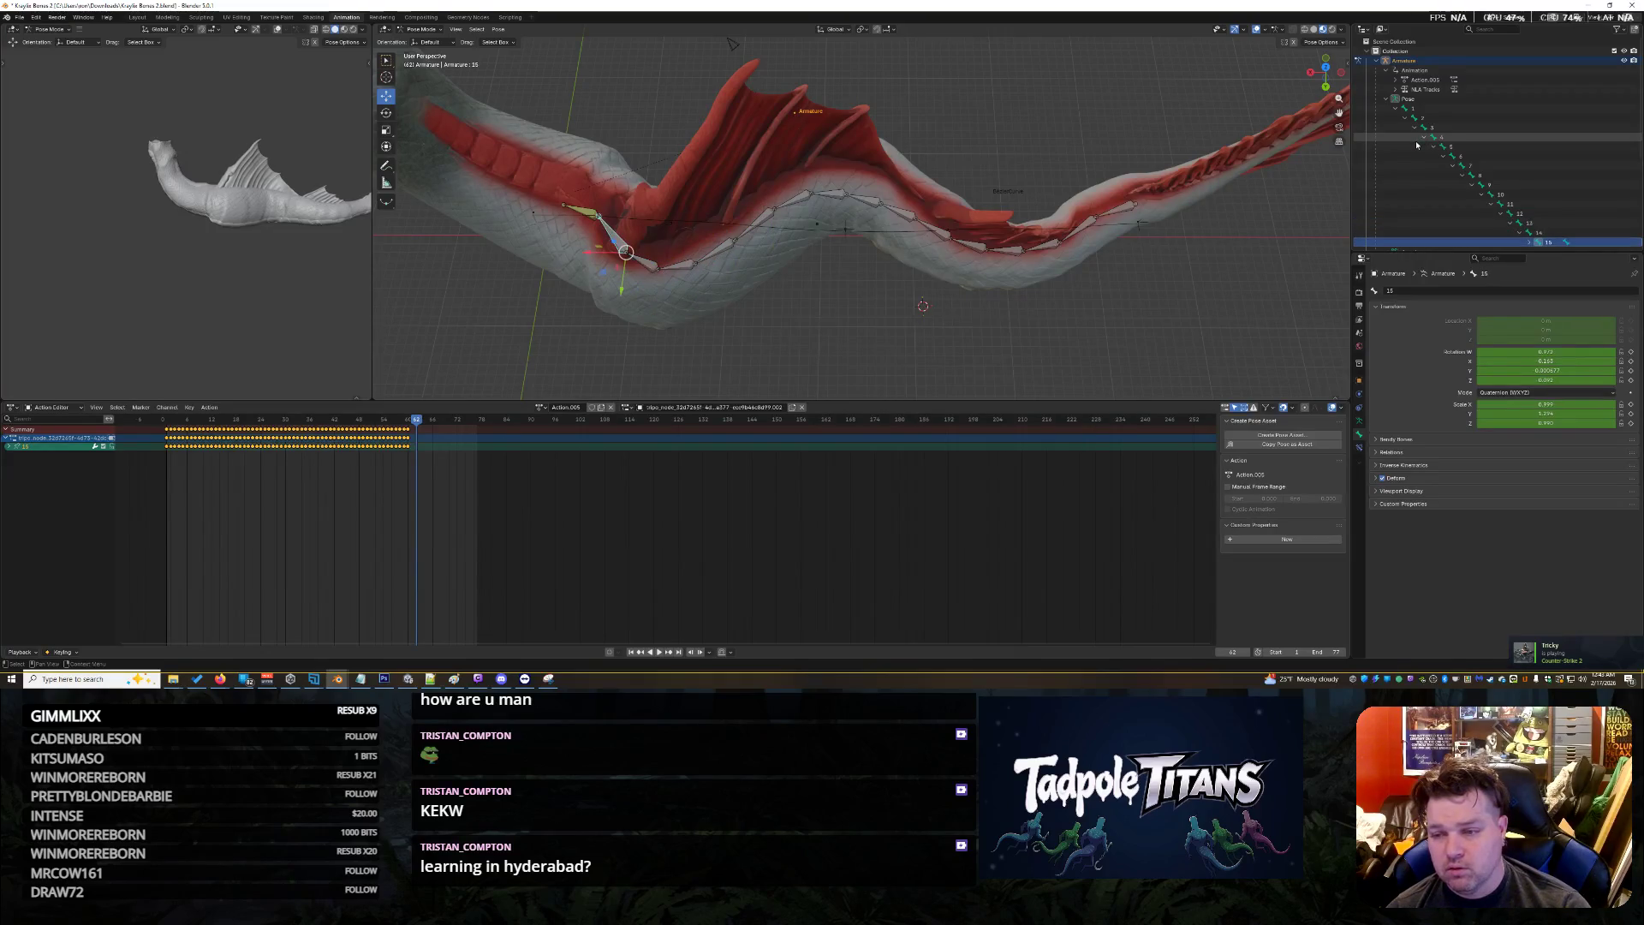
{"action": "key", "text": "Right"}
{"action": "key", "text": "Right"}
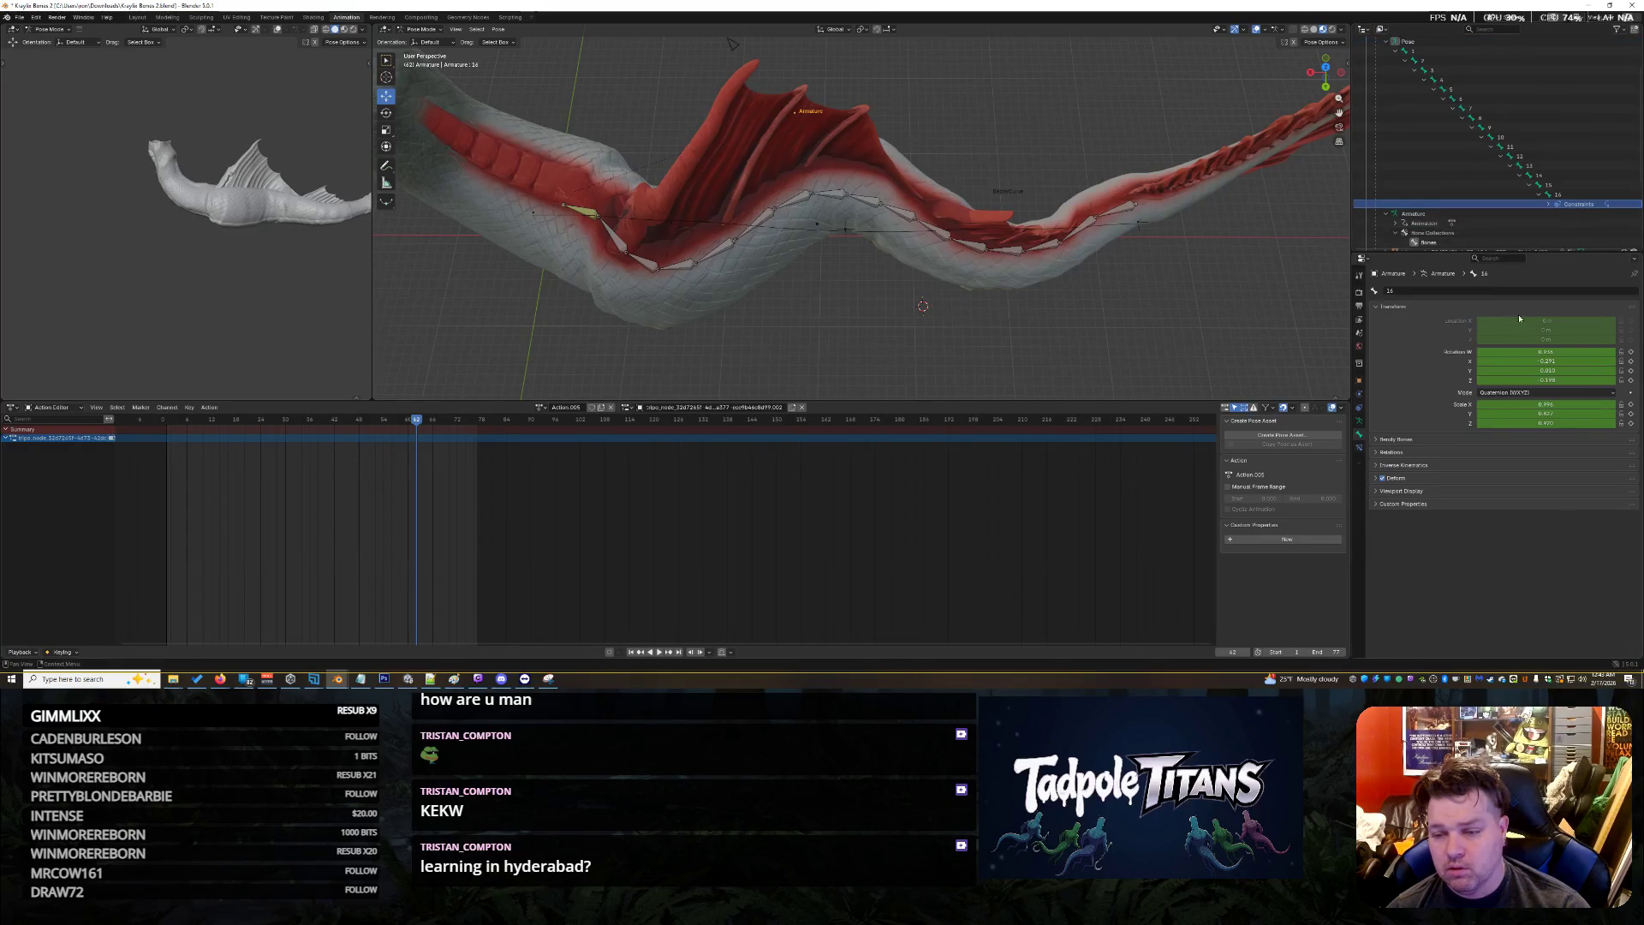
Rotate bone 2 around the global Y axis, then box-select every bone in the chain
{"action": "left_click", "coordinate": [1093, 220]}
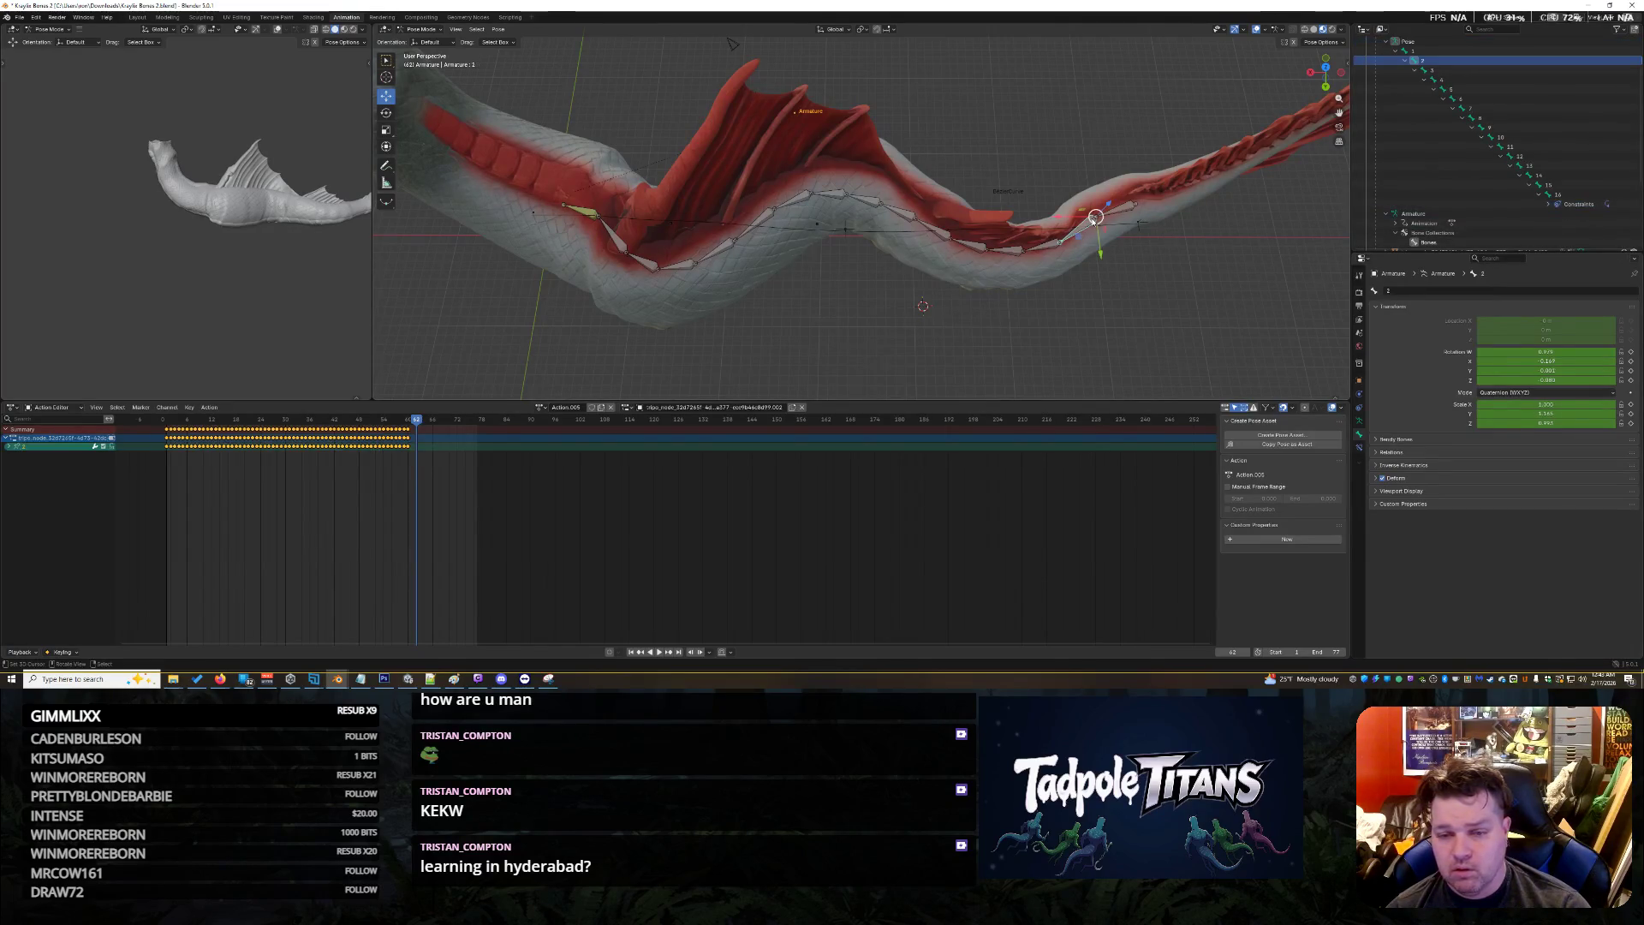
{"action": "key", "text": "r"}
{"action": "key", "text": "y"}
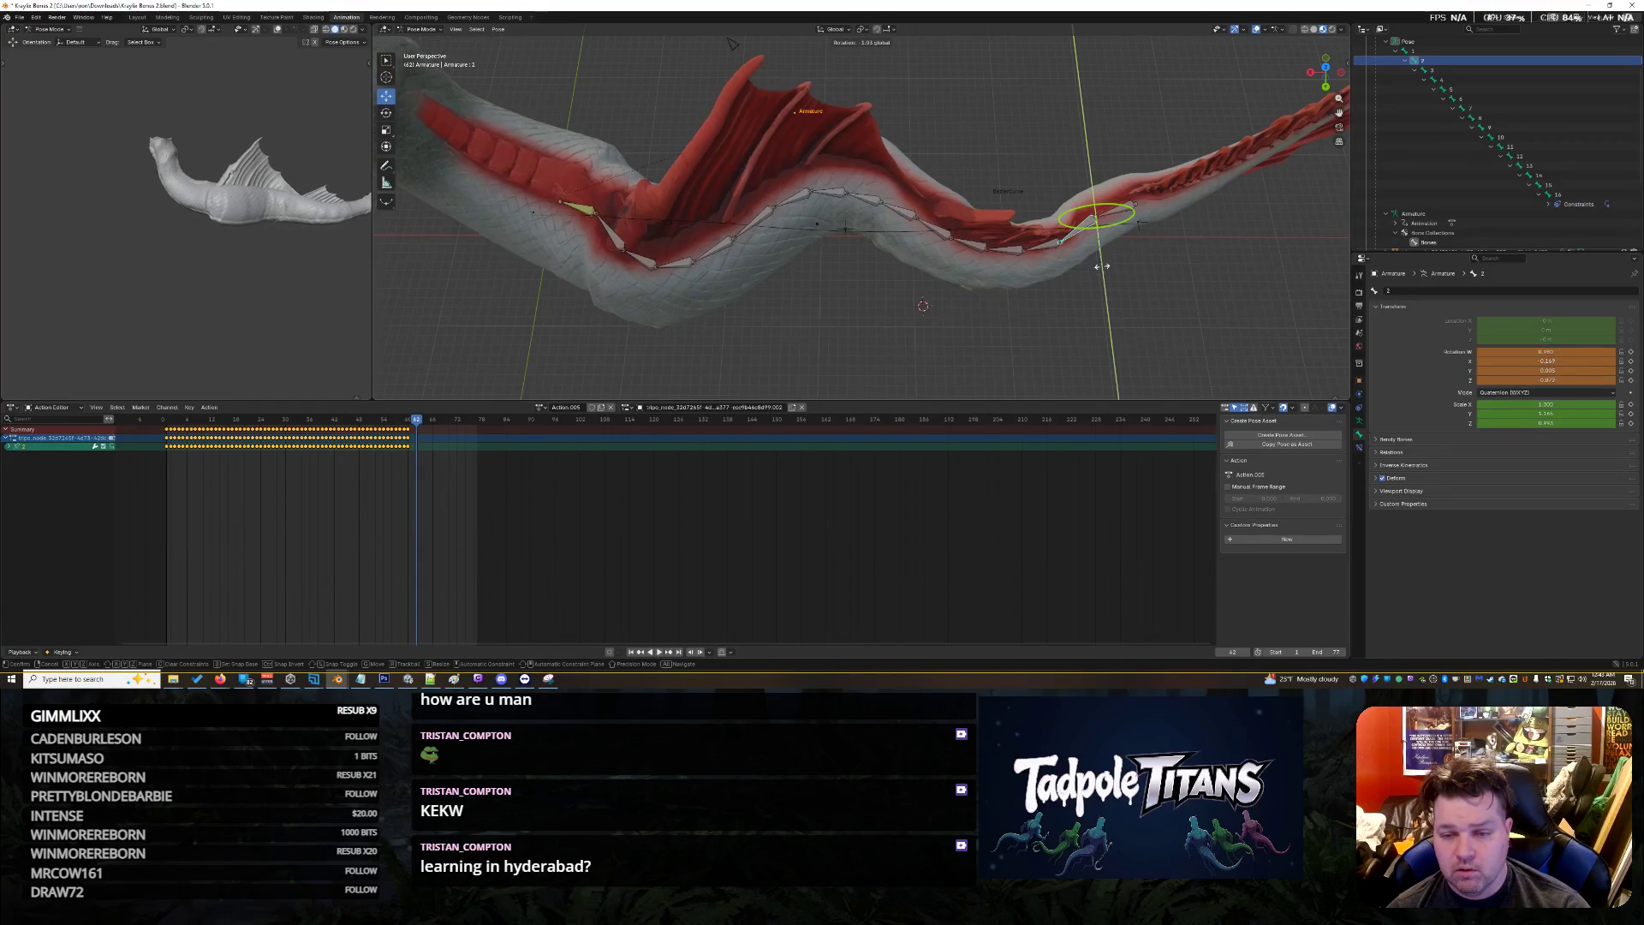
{"action": "left_click", "coordinate": [1002, 227]}
{"action": "mouse_move", "coordinate": [827, 243]}
{"action": "middle_mouse_down"}
{"action": "mouse_move", "coordinate": [741, 283]}
{"action": "mouse_move", "coordinate": [804, 272]}
{"action": "middle_mouse_up"}
{"action": "left_click_drag", "start_coordinate": [803, 134], "coordinate": [1210, 399]}
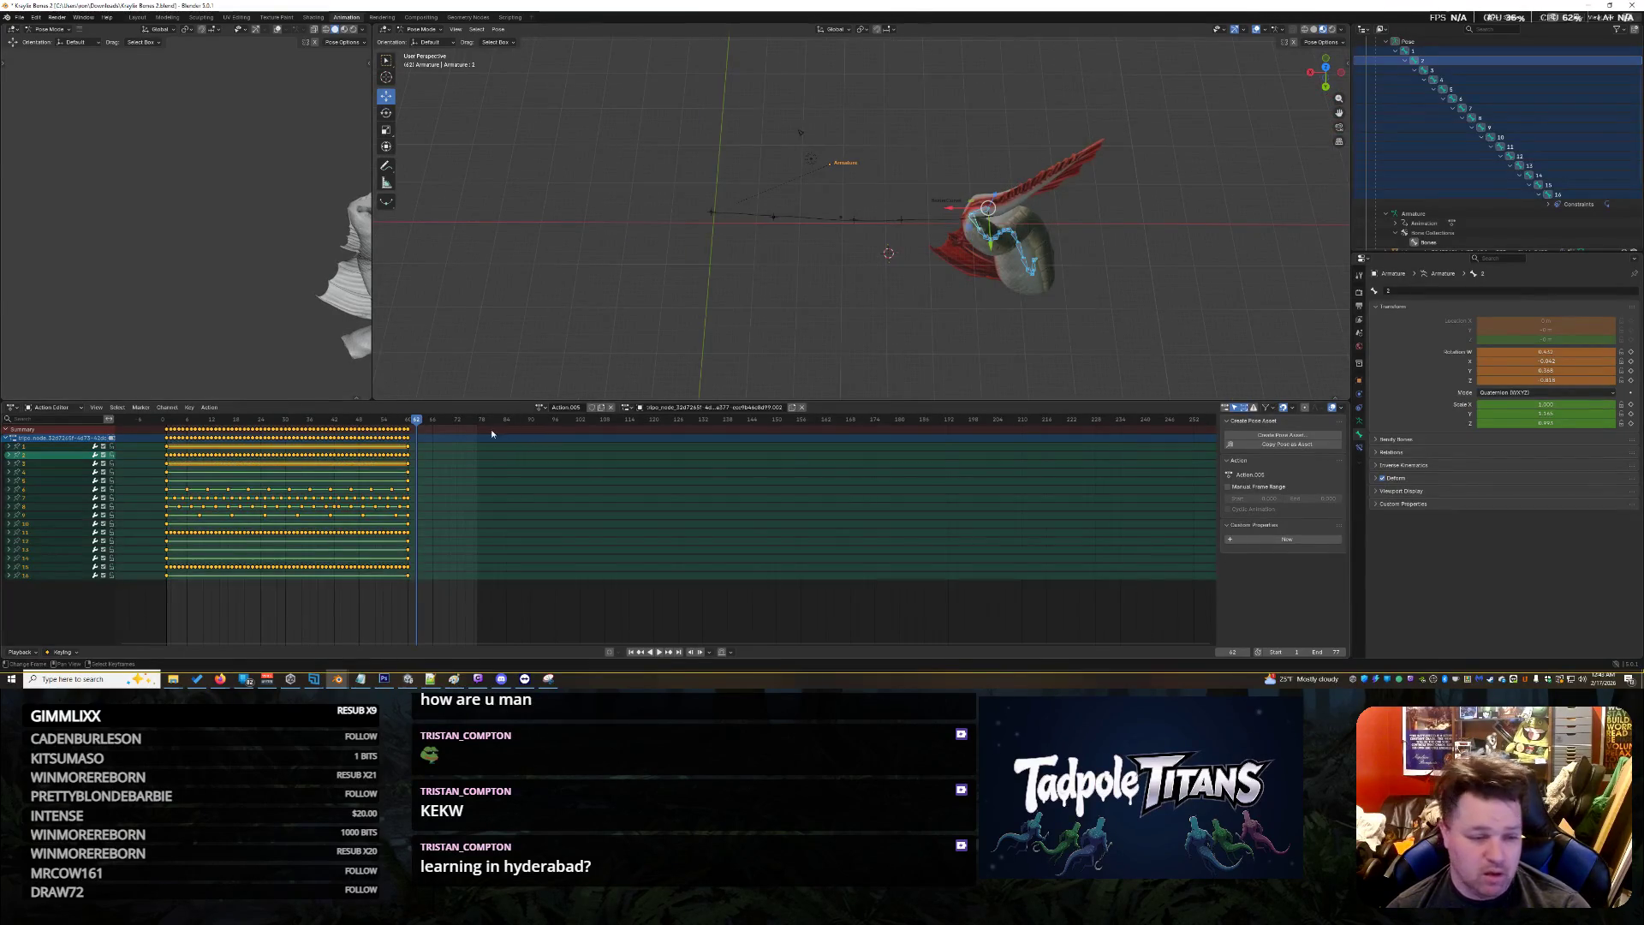
At frame 61, rotate bone 3 of the chain around the global Y axis
{"action": "left_click", "coordinate": [417, 432]}
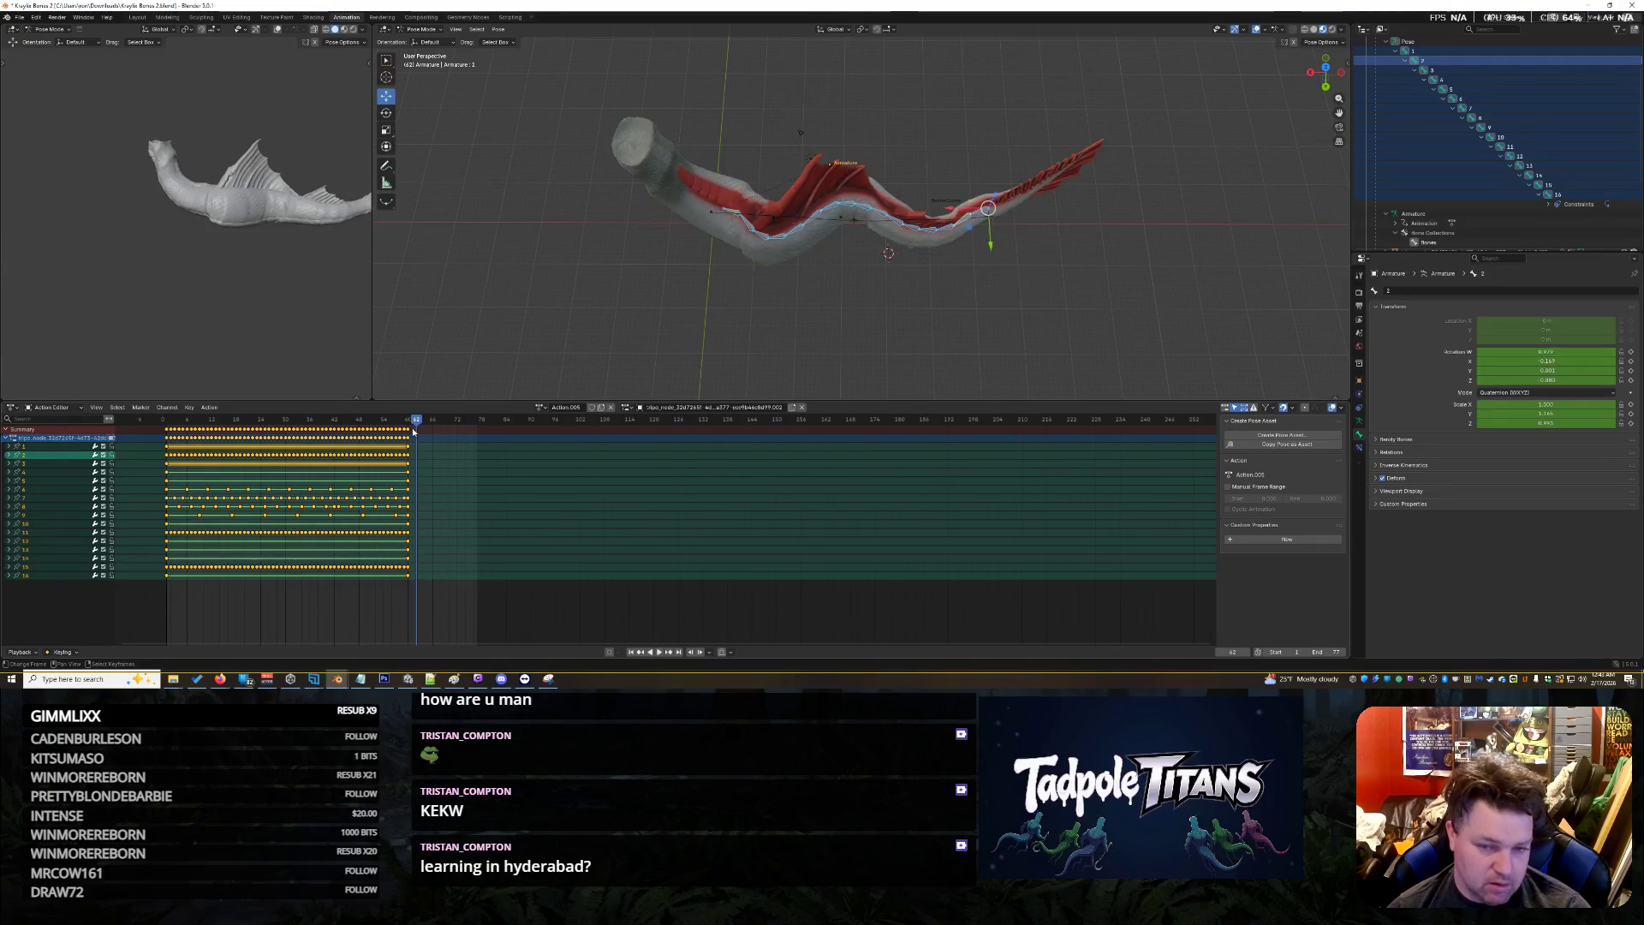
{"action": "left_click_drag", "start_coordinate": [414, 426], "coordinate": [368, 428]}
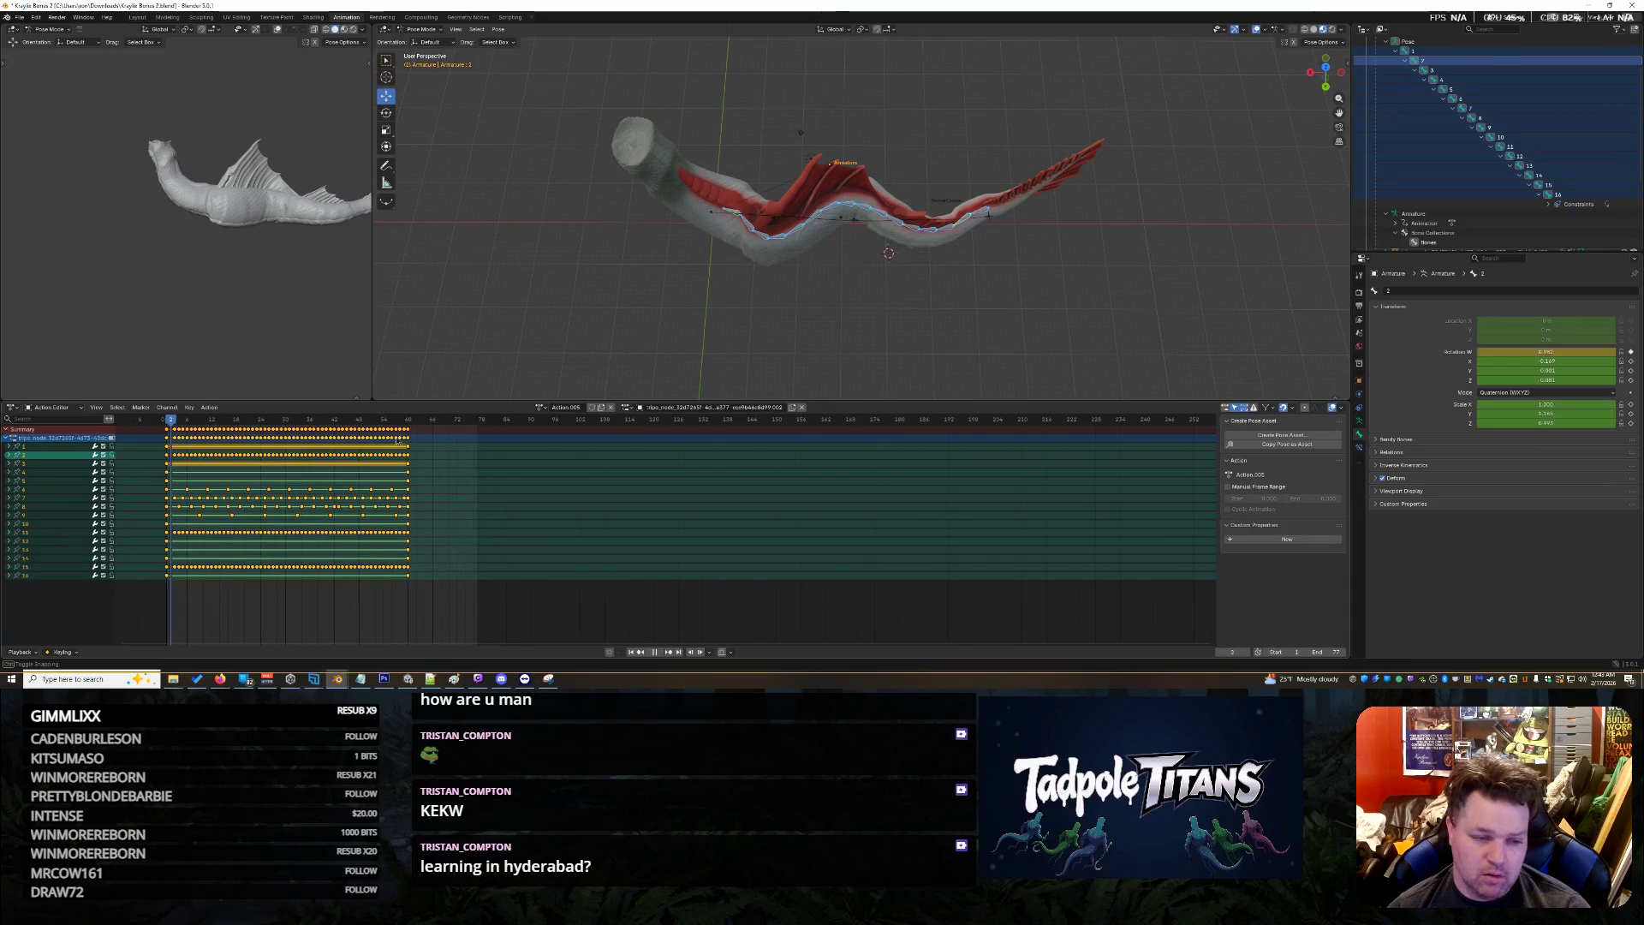
{"action": "left_click_drag", "start_coordinate": [428, 440], "coordinate": [414, 437]}
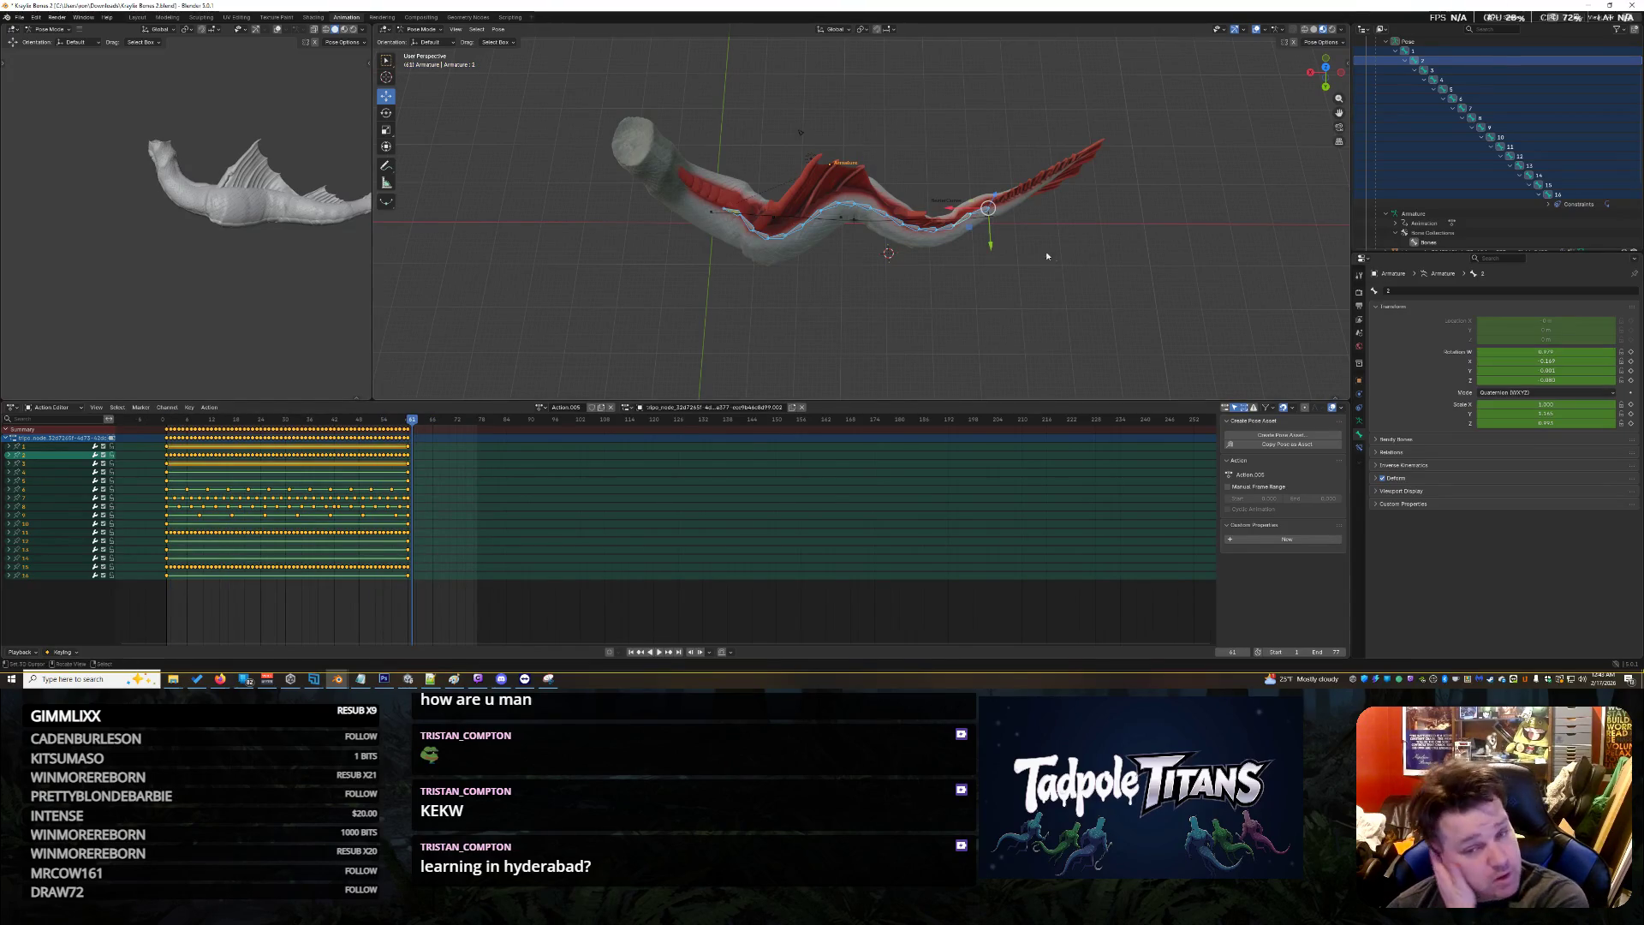
{"action": "left_click", "coordinate": [950, 227]}
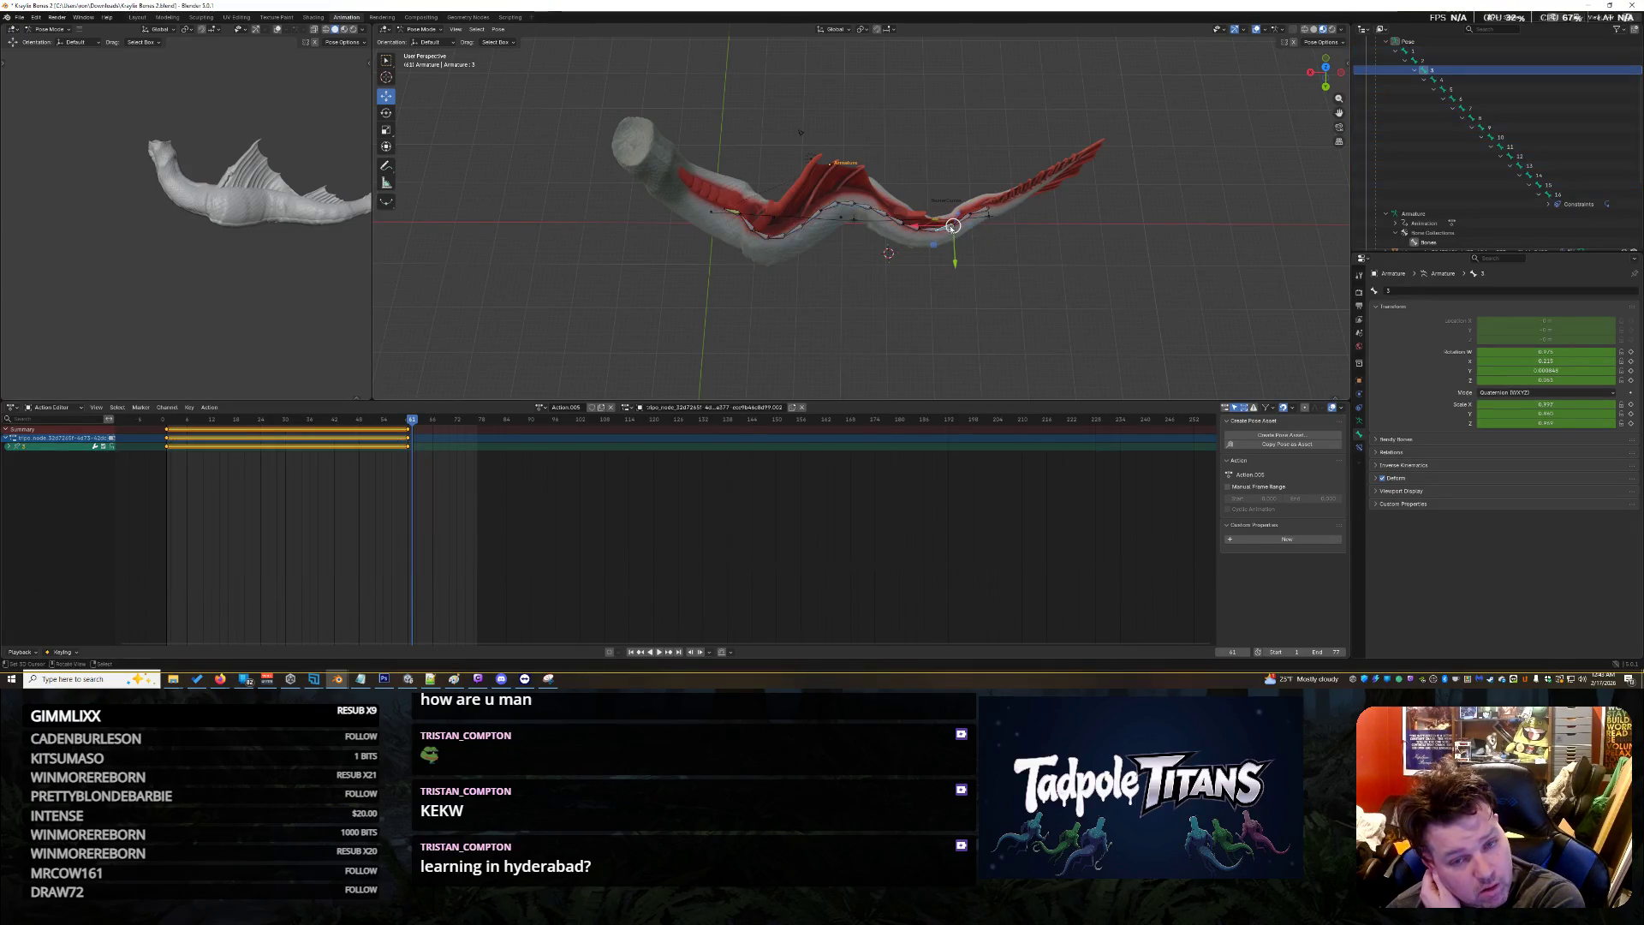
{"action": "key", "text": "r"}
{"action": "key", "text": "y"}
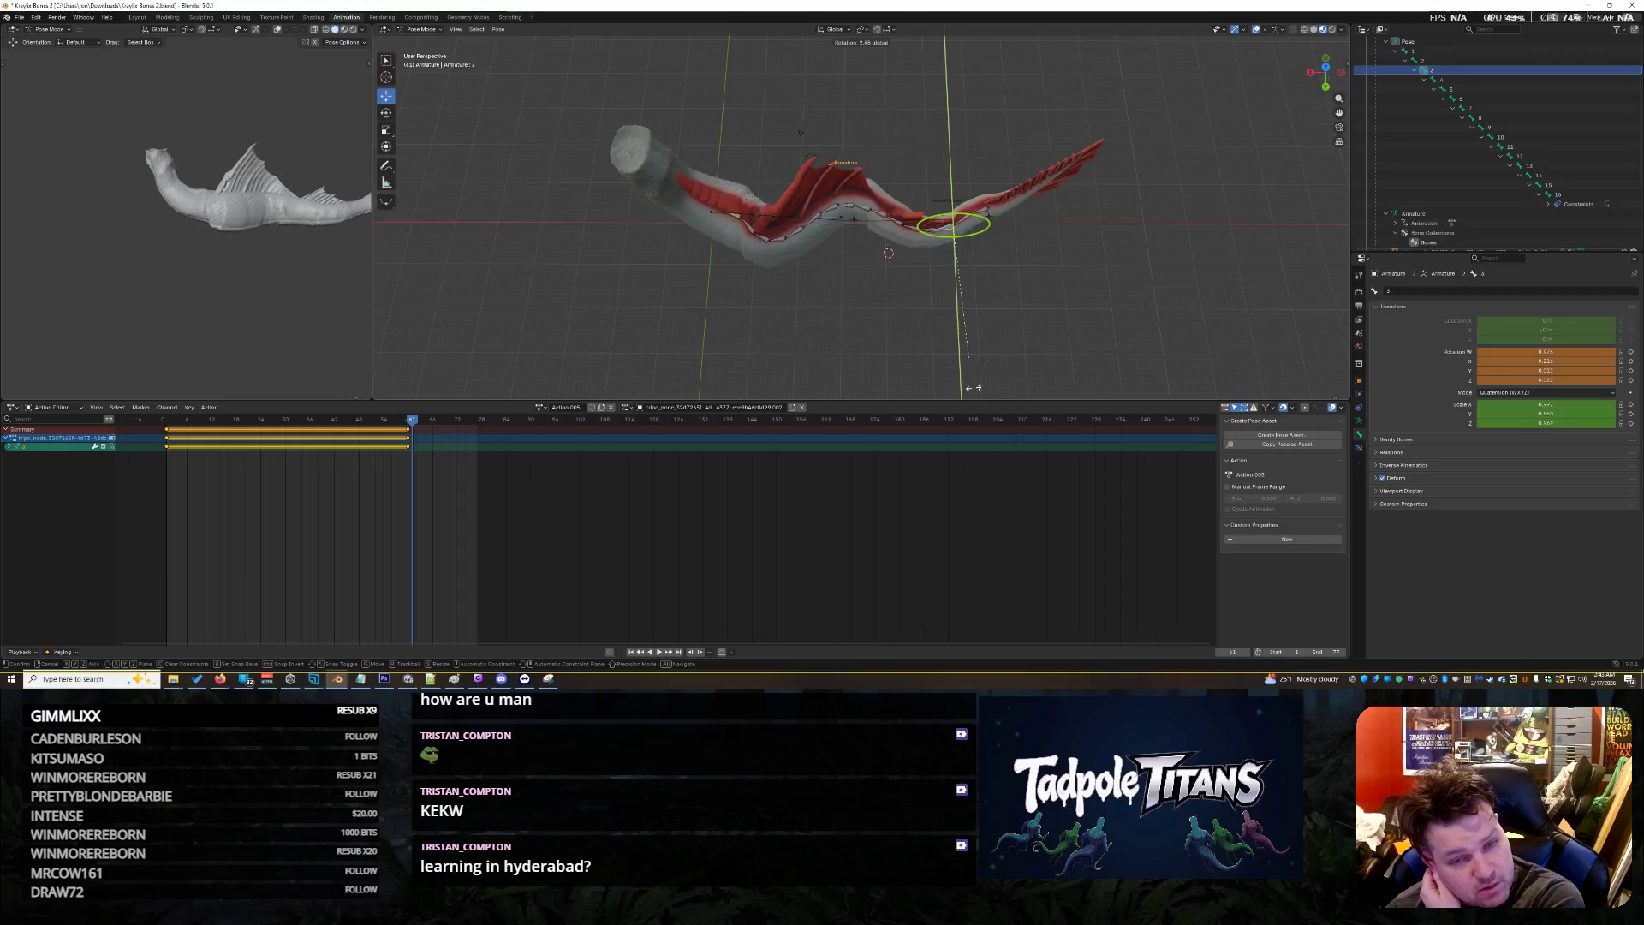
{"action": "left_click", "coordinate": [967, 218]}
Key all channels of every bone, shift those keys 16 frames later, and play
{"action": "left_click_drag", "start_coordinate": [883, 64], "coordinate": [1221, 383]}
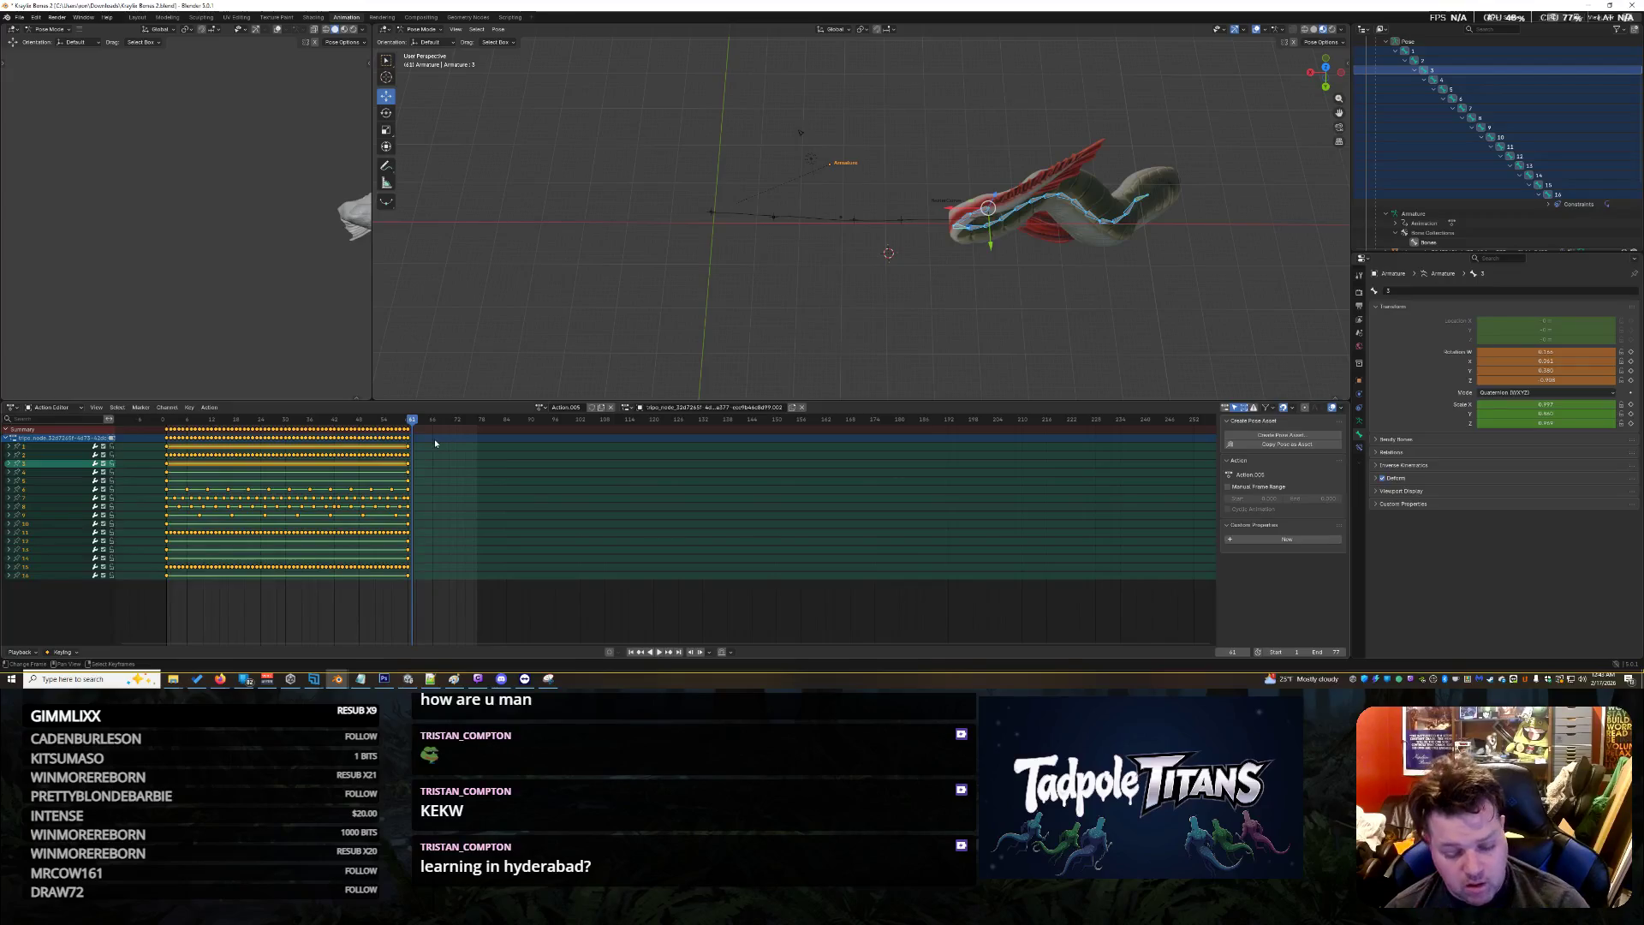
{"action": "key", "text": "i"}
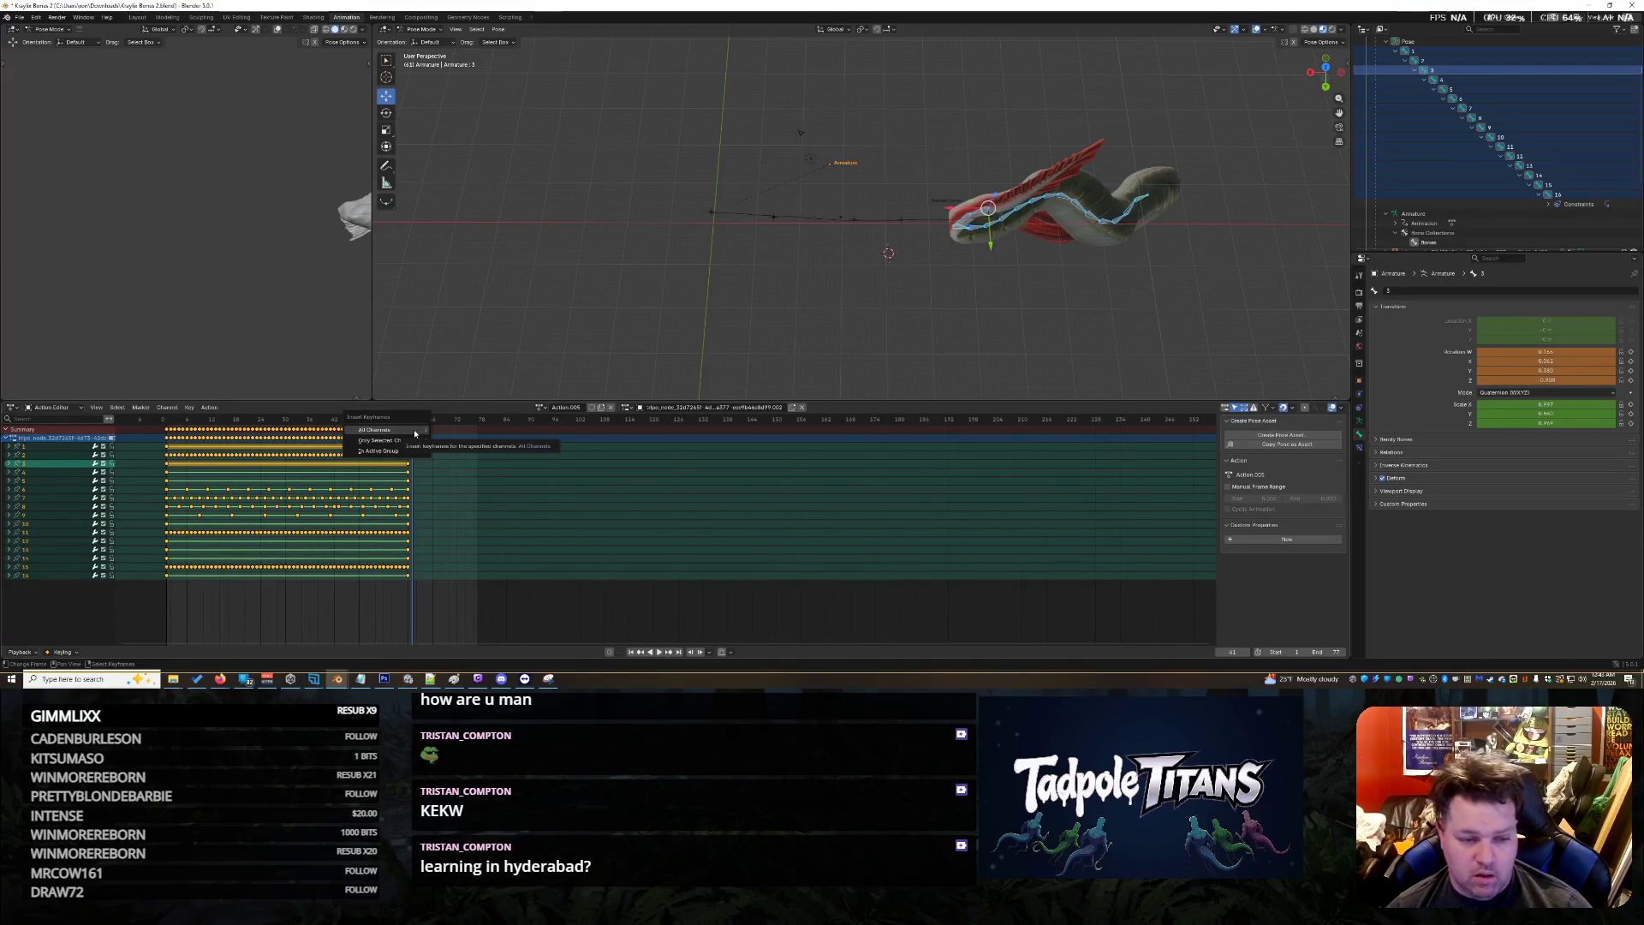
{"action": "left_click", "coordinate": [415, 433]}
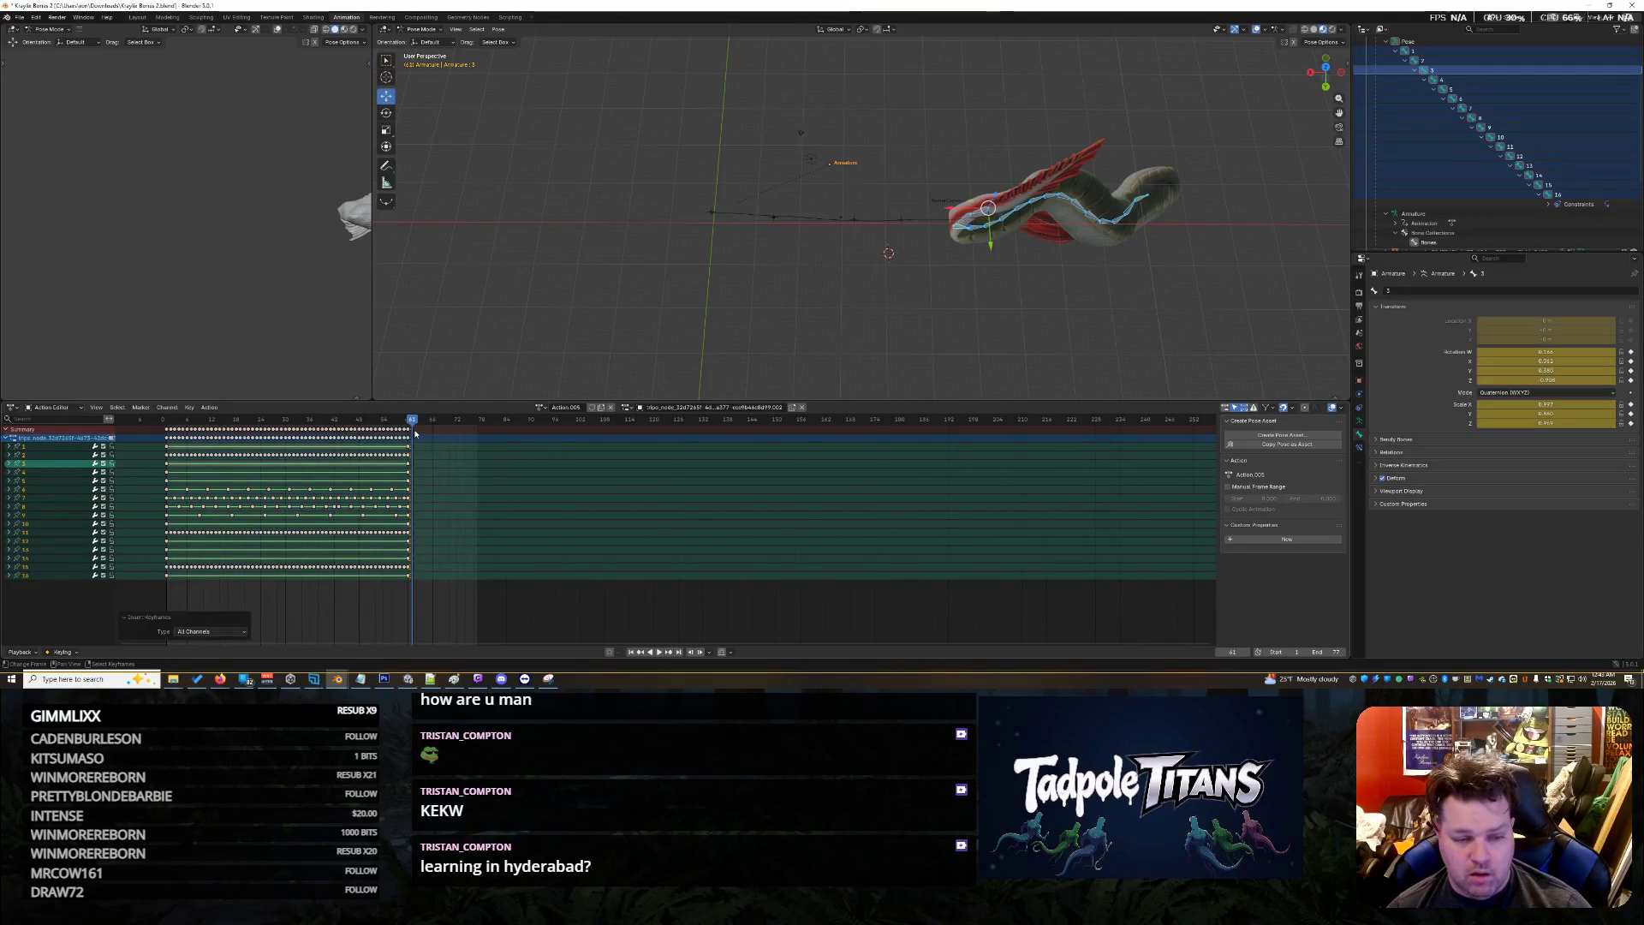
{"action": "left_click", "coordinate": [477, 431]}
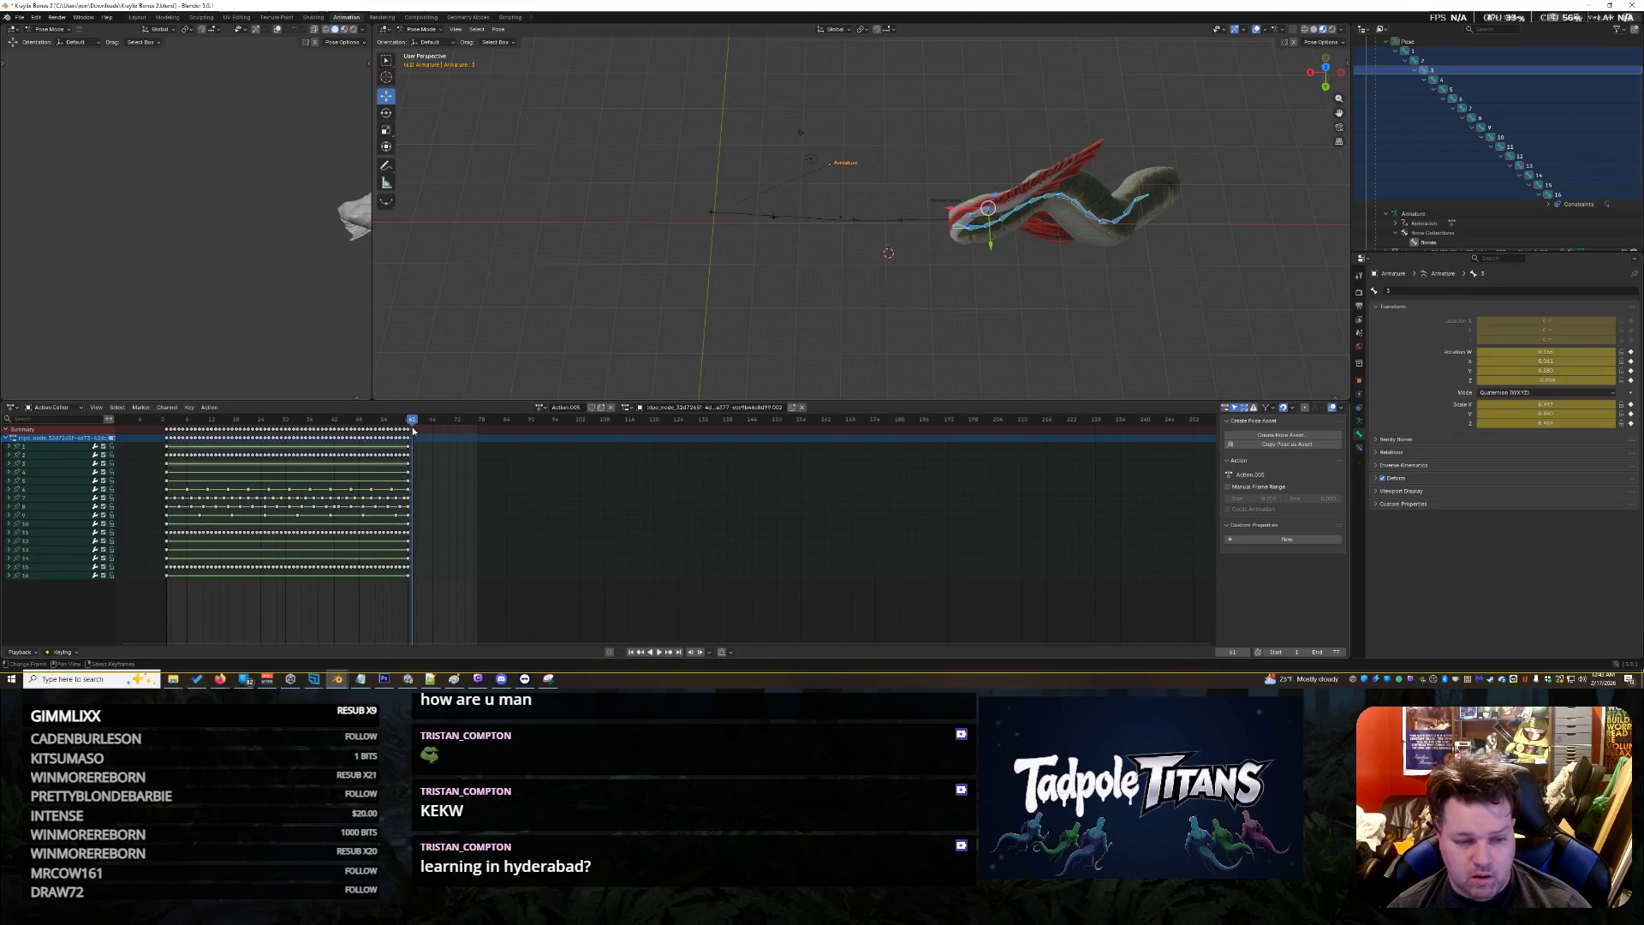
{"action": "key", "text": "g"}
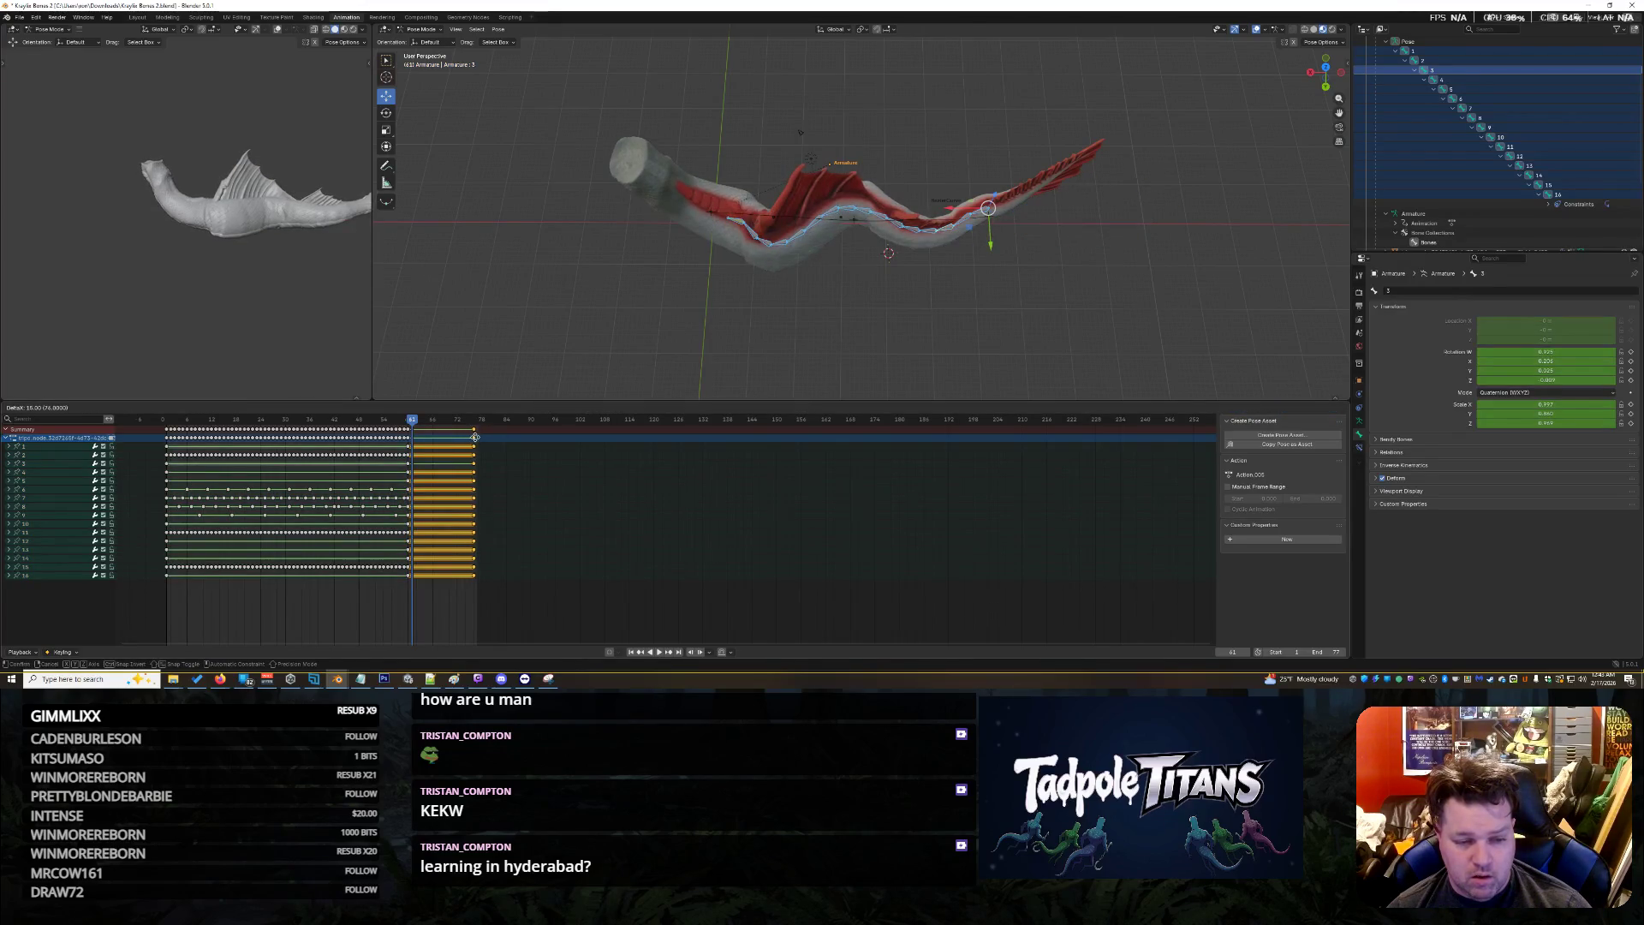
{"action": "left_click", "coordinate": [477, 437]}
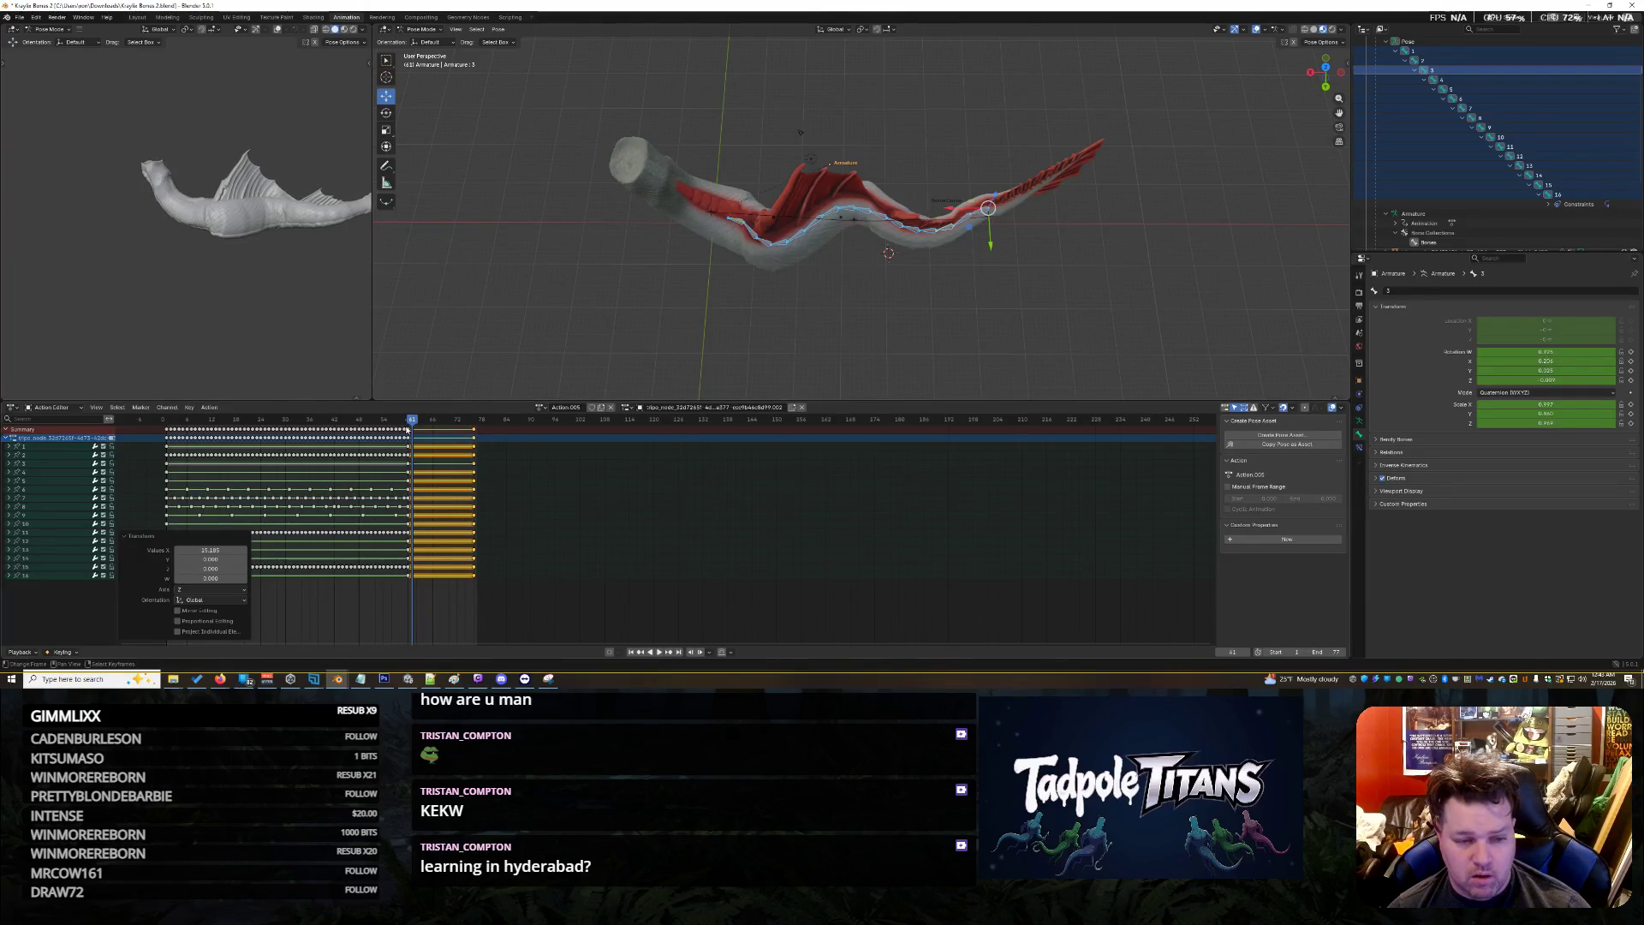
{"action": "key", "text": "space"}
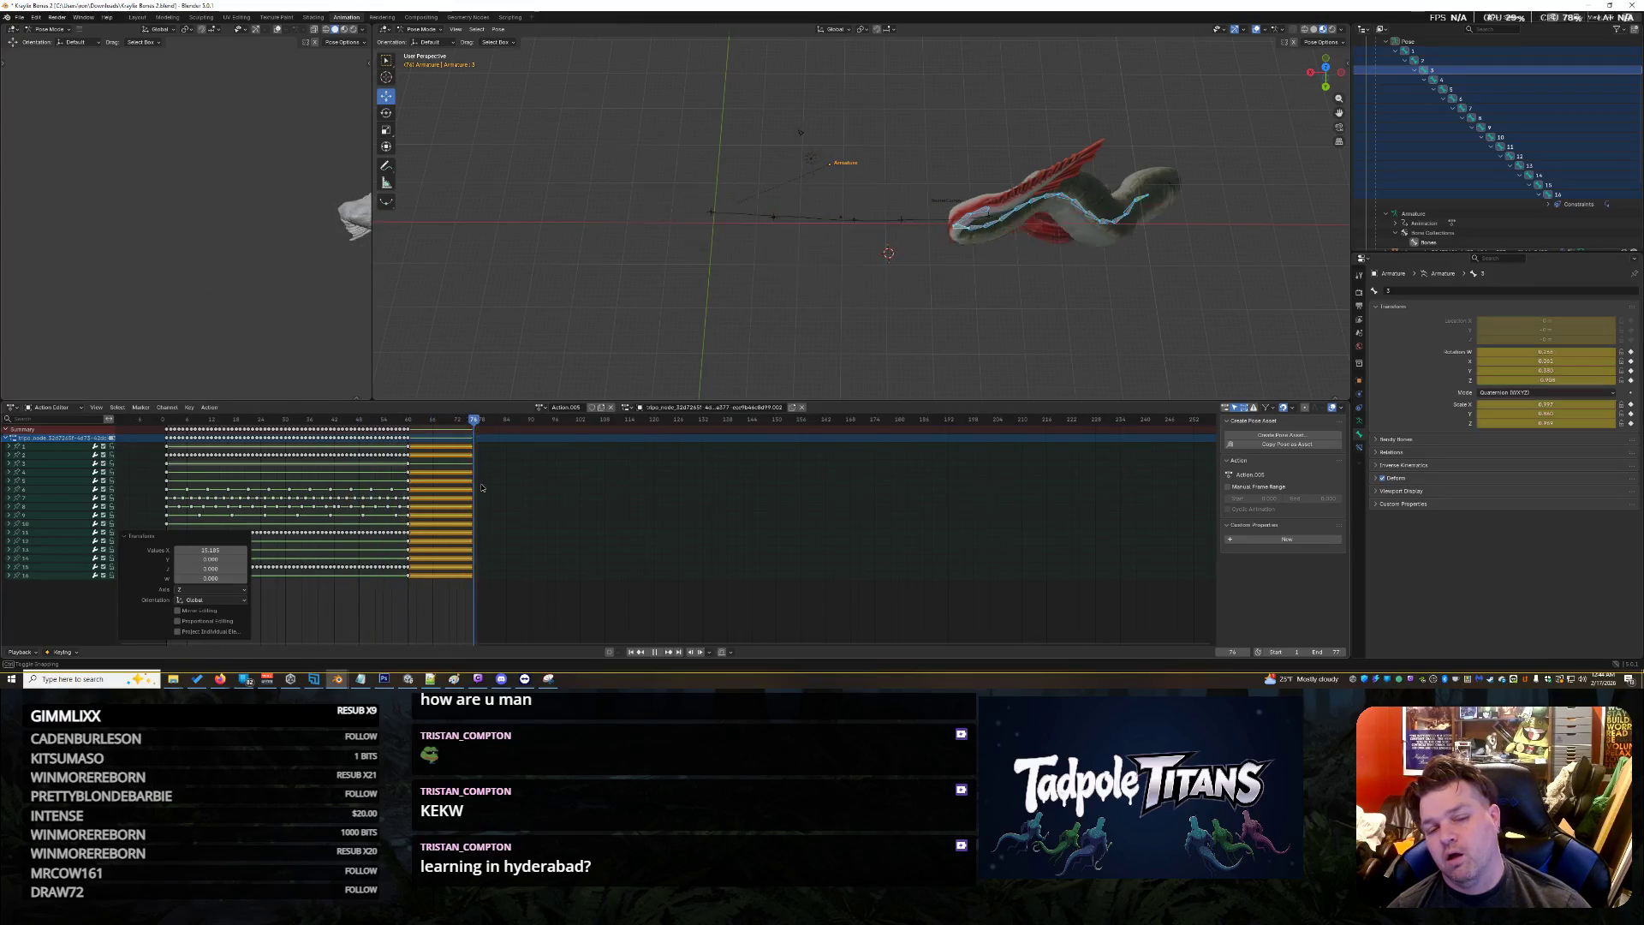
{"action": "key", "text": "Escape"}
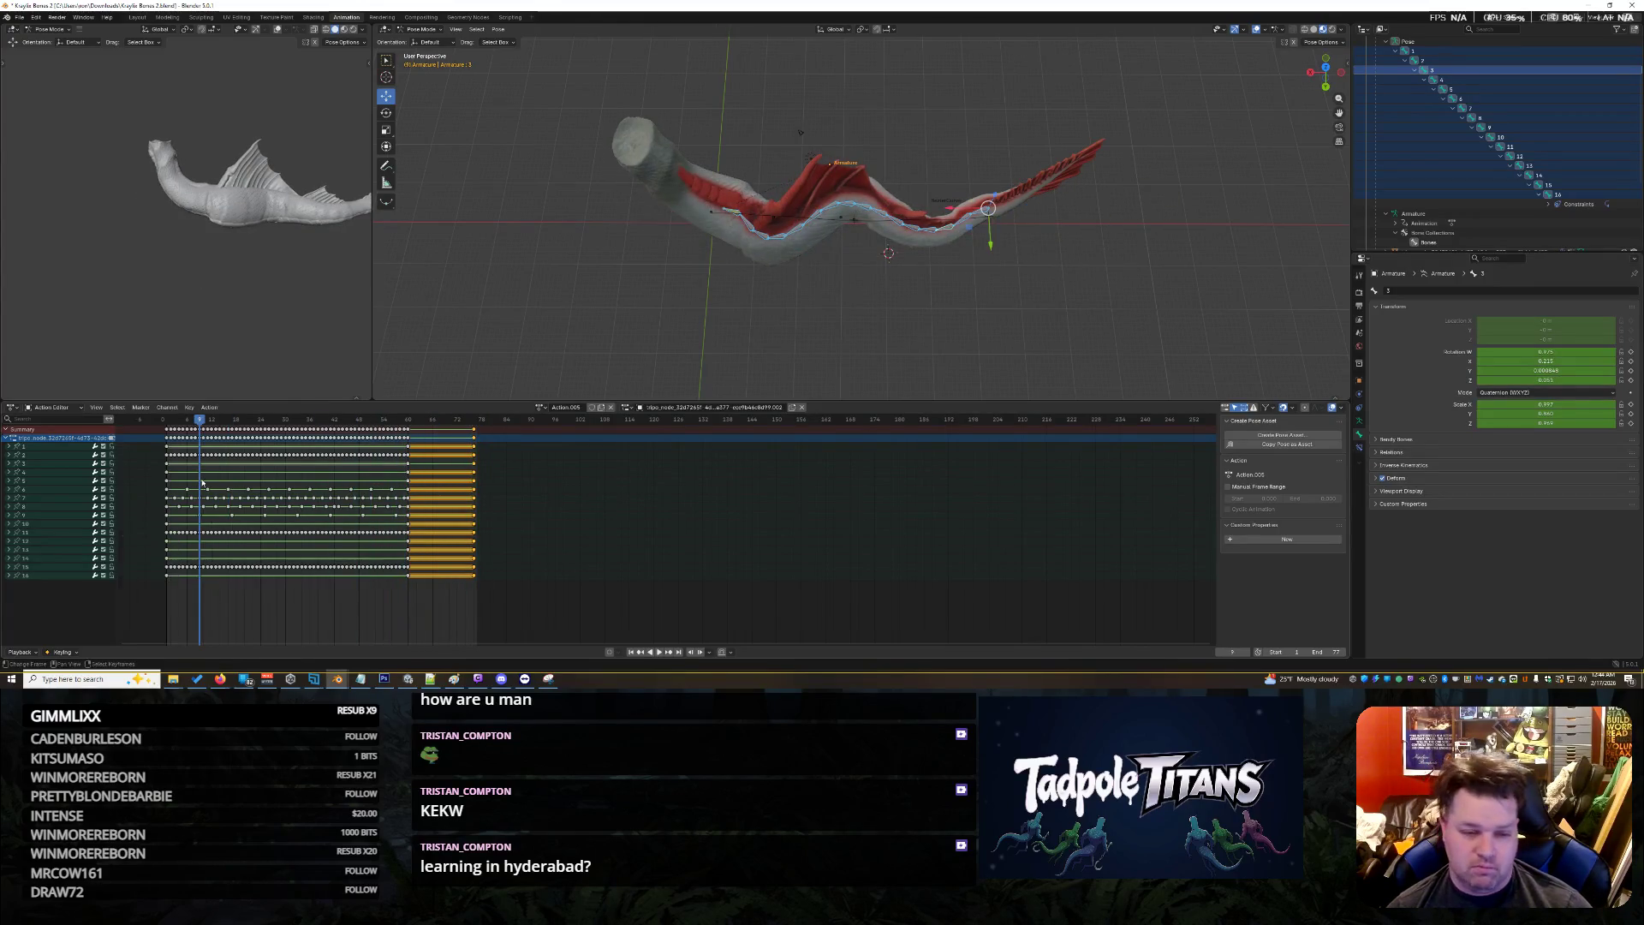
{"action": "left_click", "coordinate": [660, 653]}
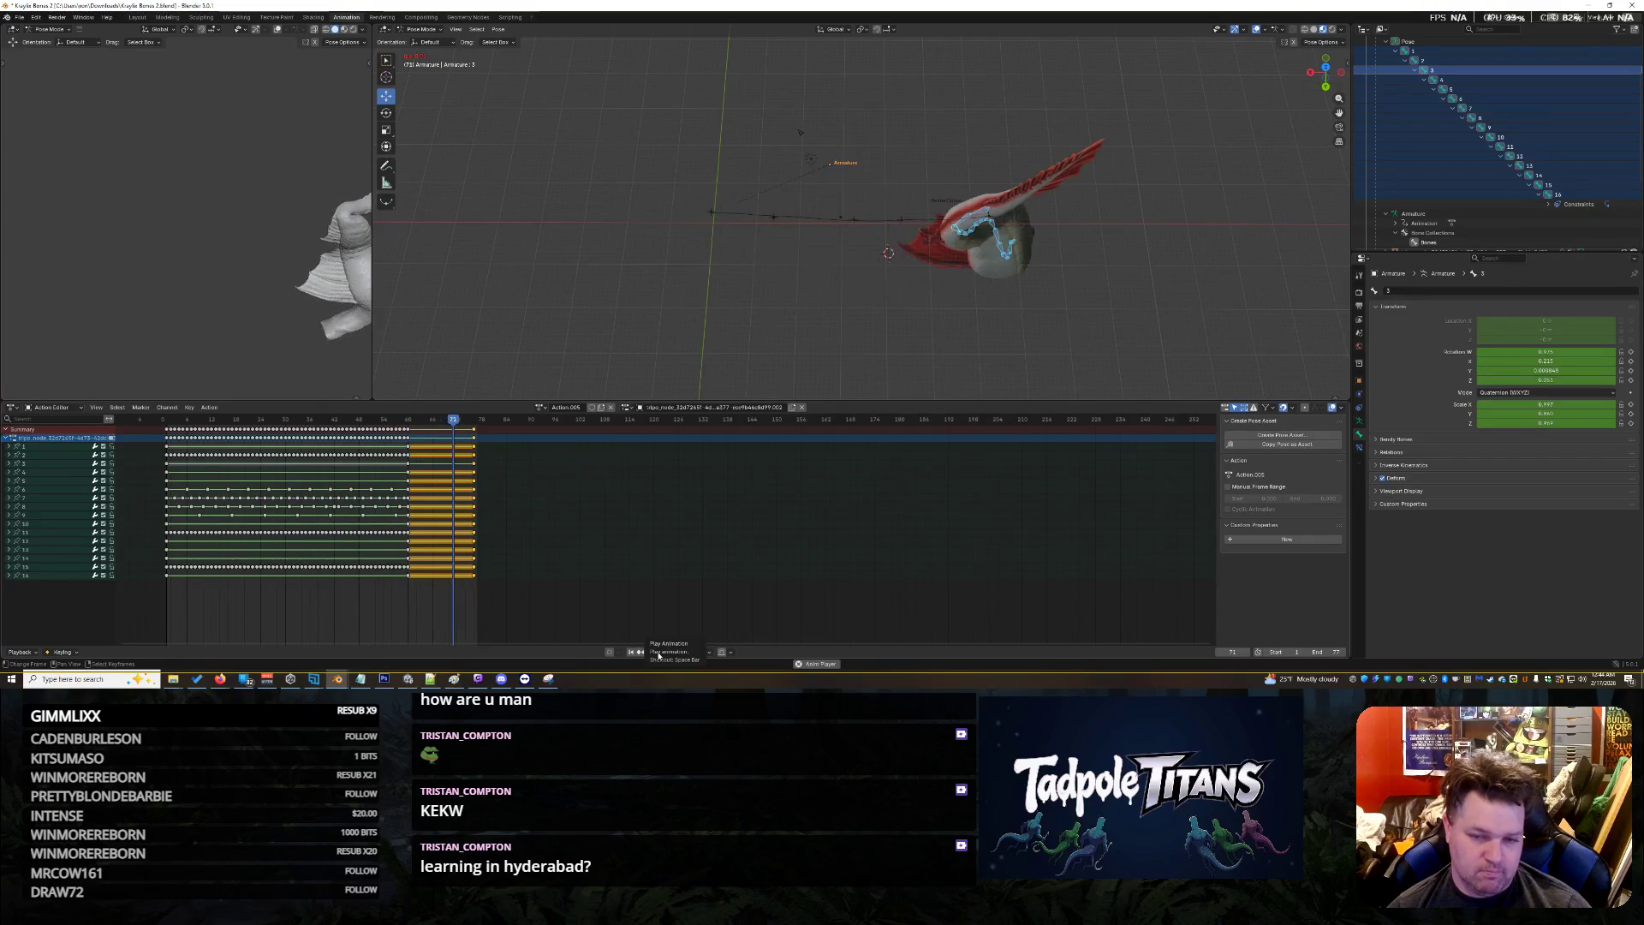
{"action": "left_click", "coordinate": [658, 655]}
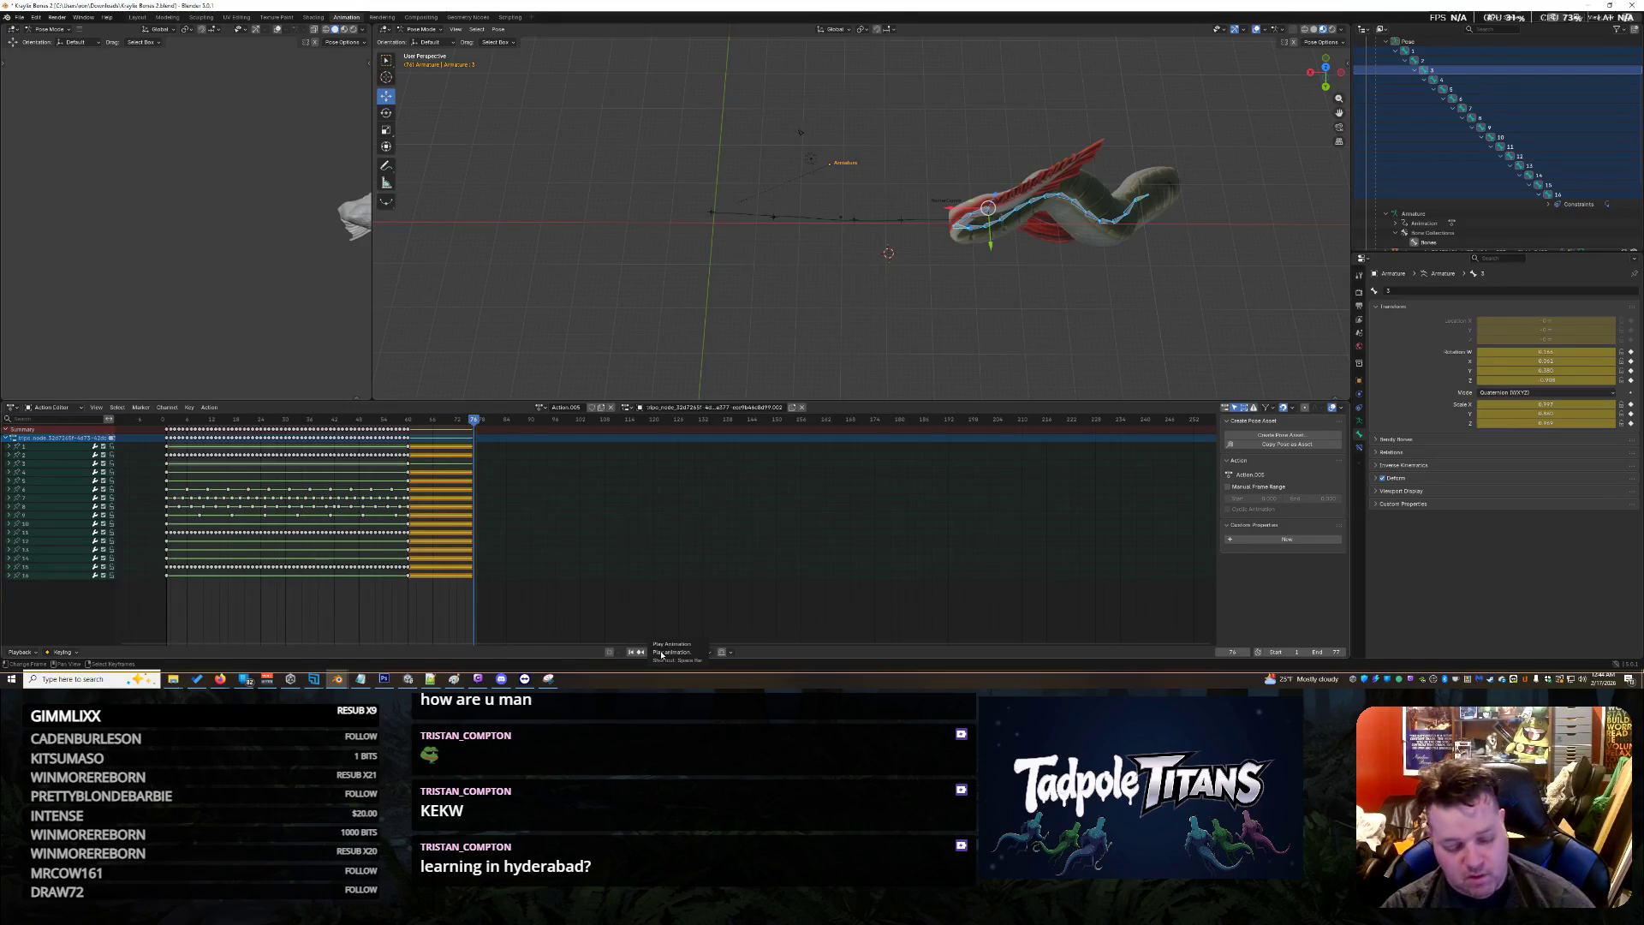
{"action": "left_click", "coordinate": [660, 653]}
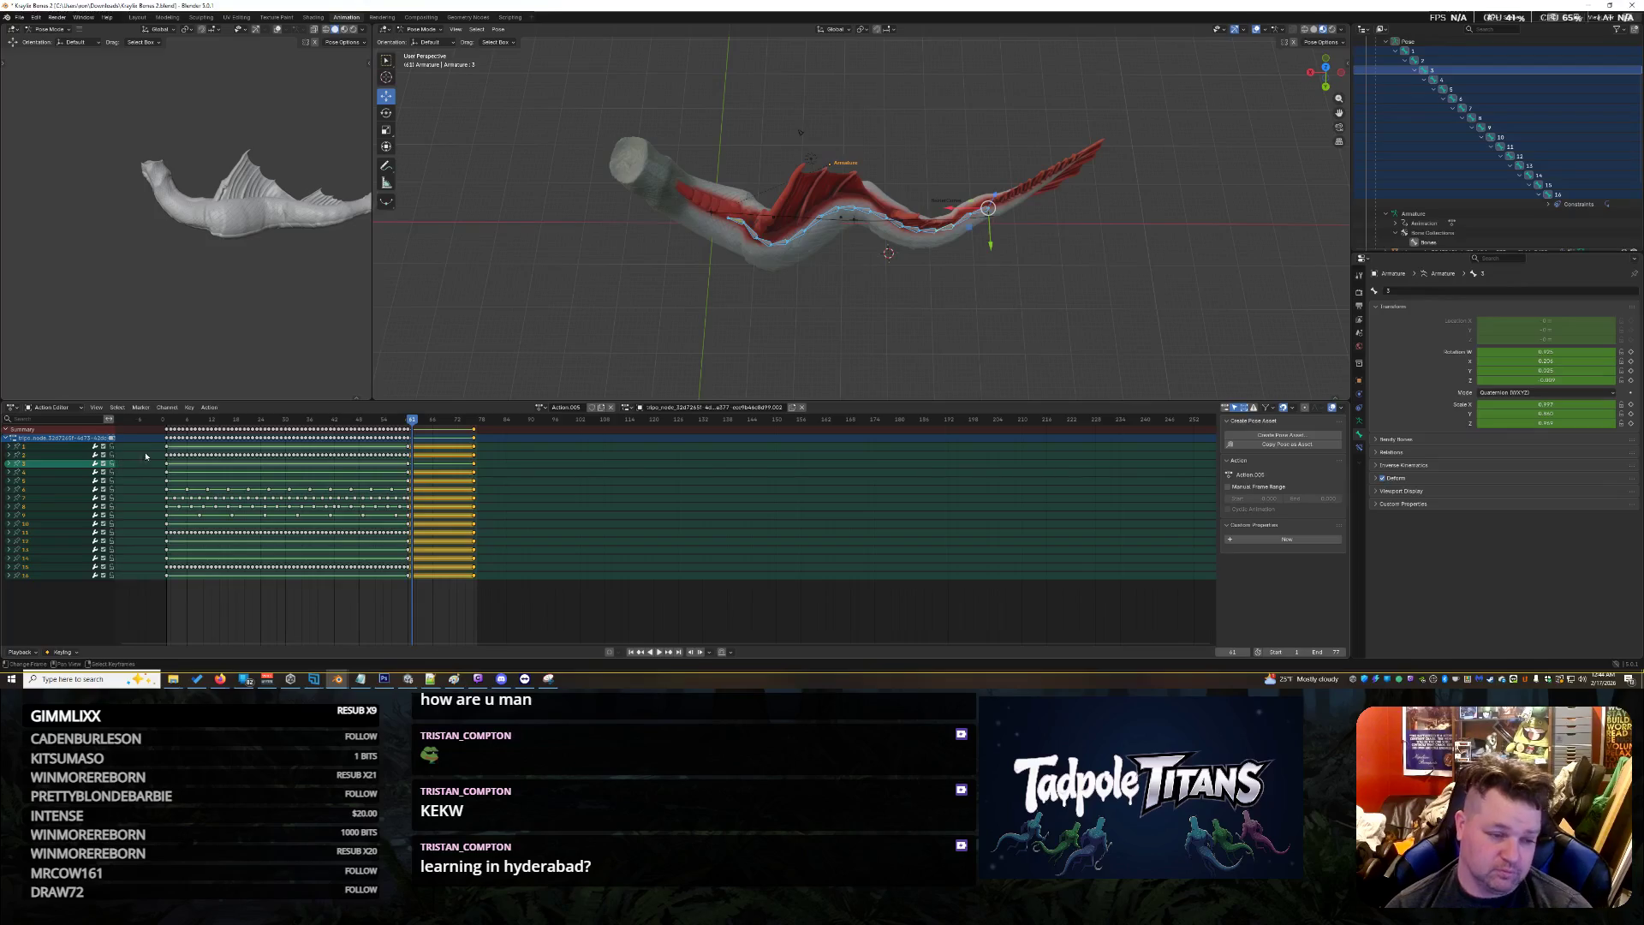
{"action": "left_click", "coordinate": [164, 432]}
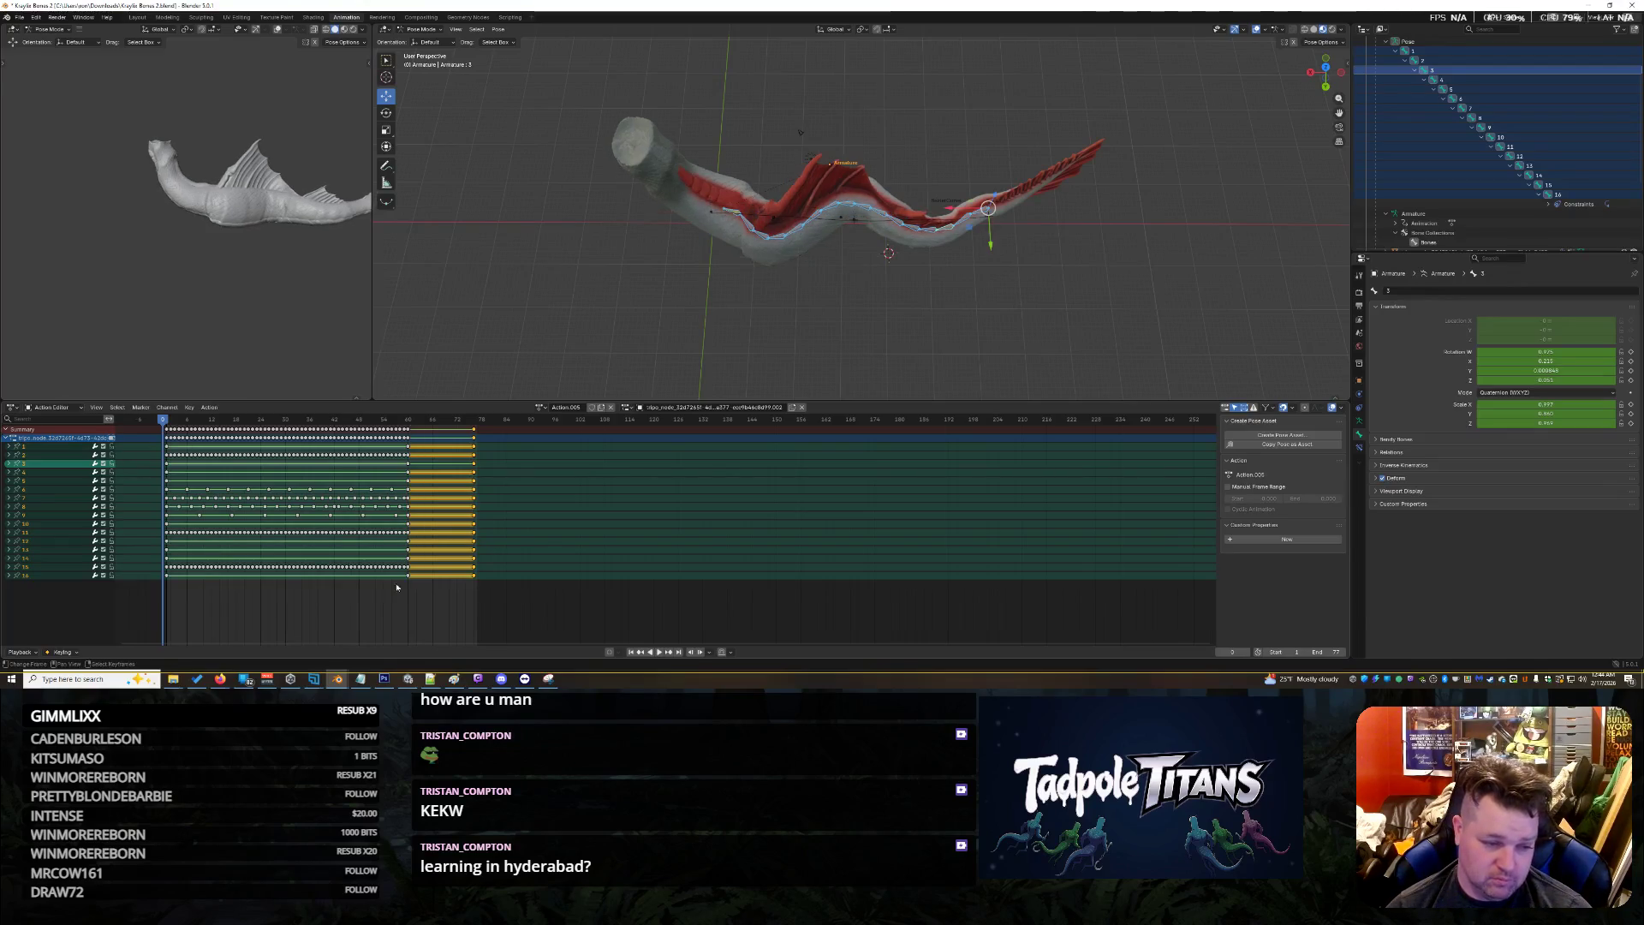
At frame 1, select every keyframe in the Action Editor and delete them all
{"action": "left_click", "coordinate": [167, 434]}
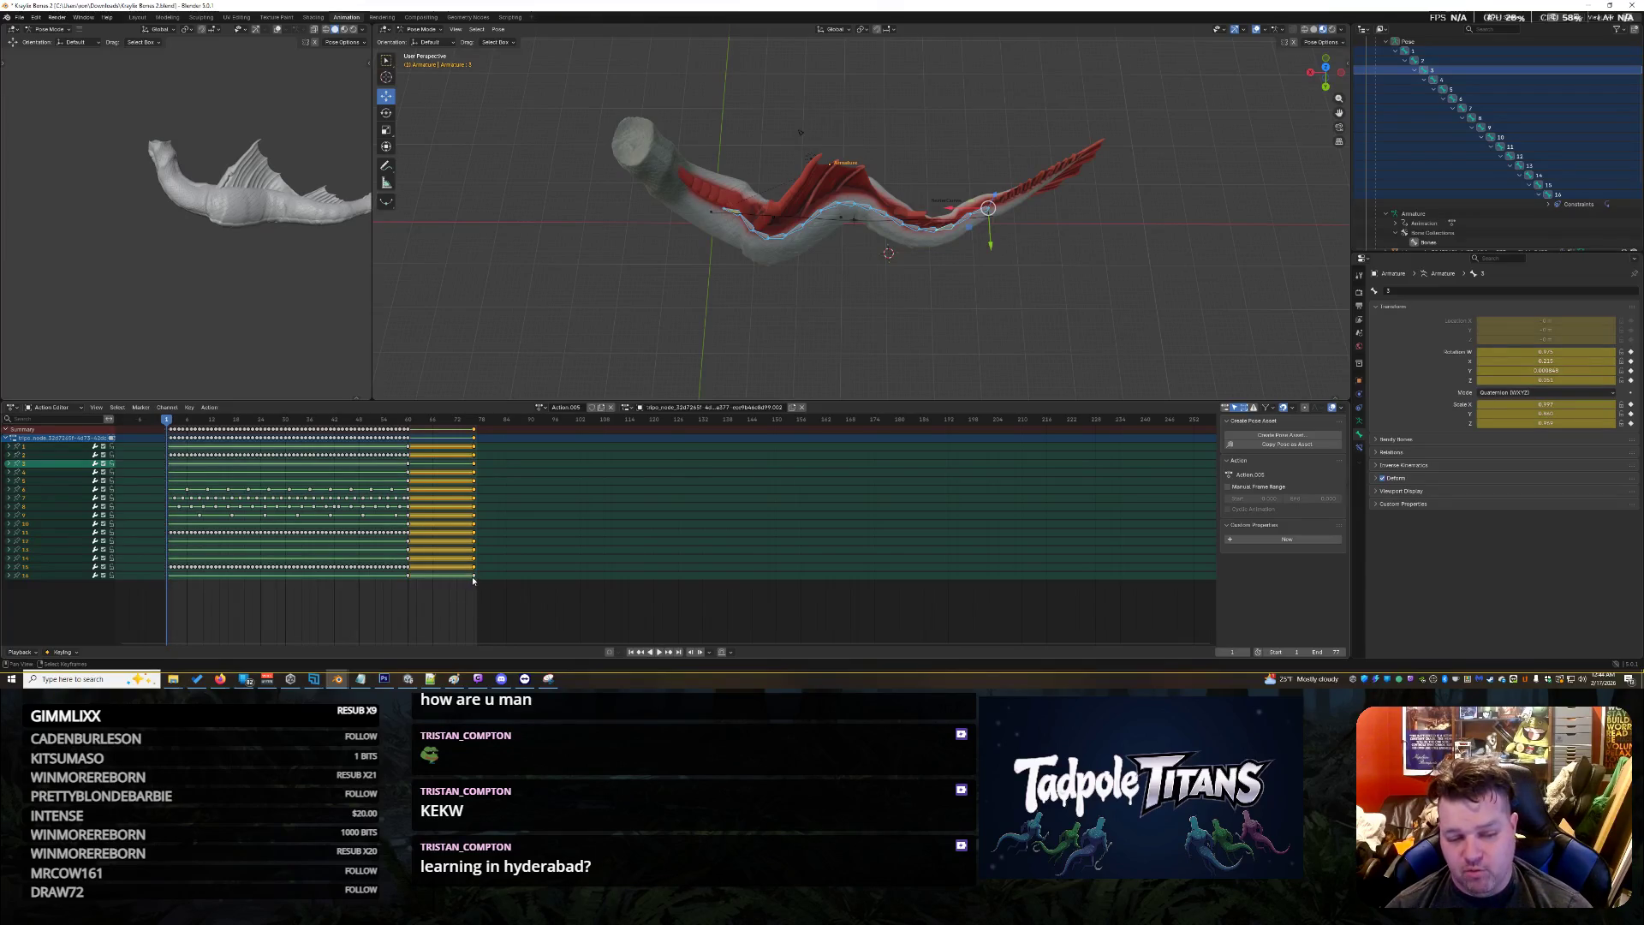
{"action": "left_click", "coordinate": [169, 577]}
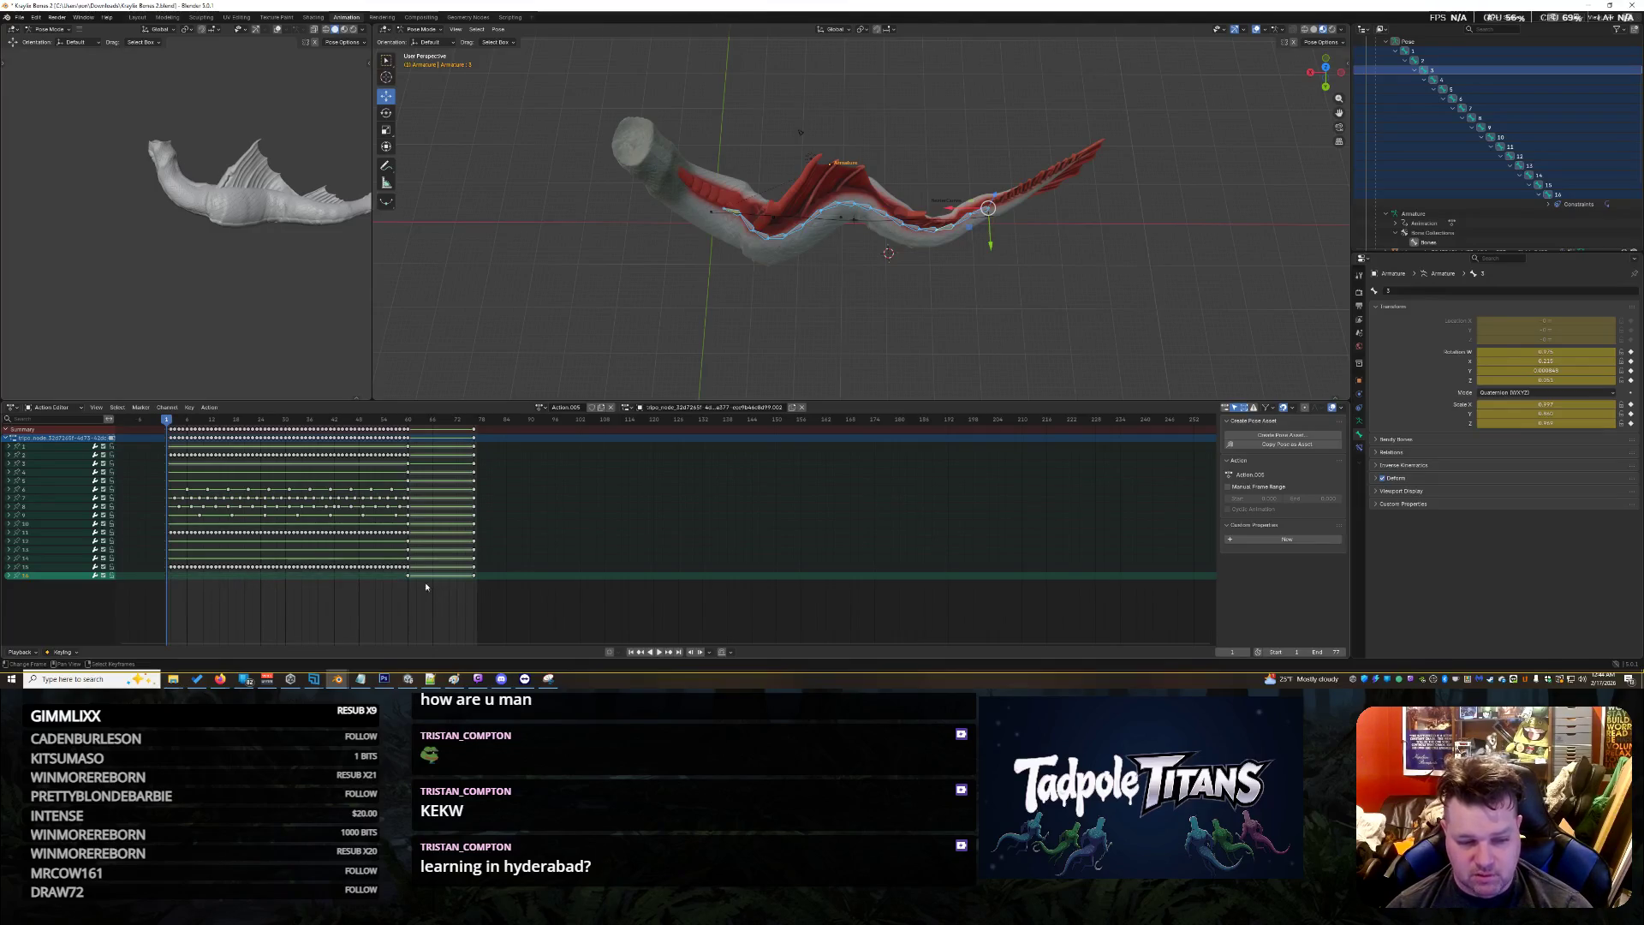
{"action": "key", "text": "a"}
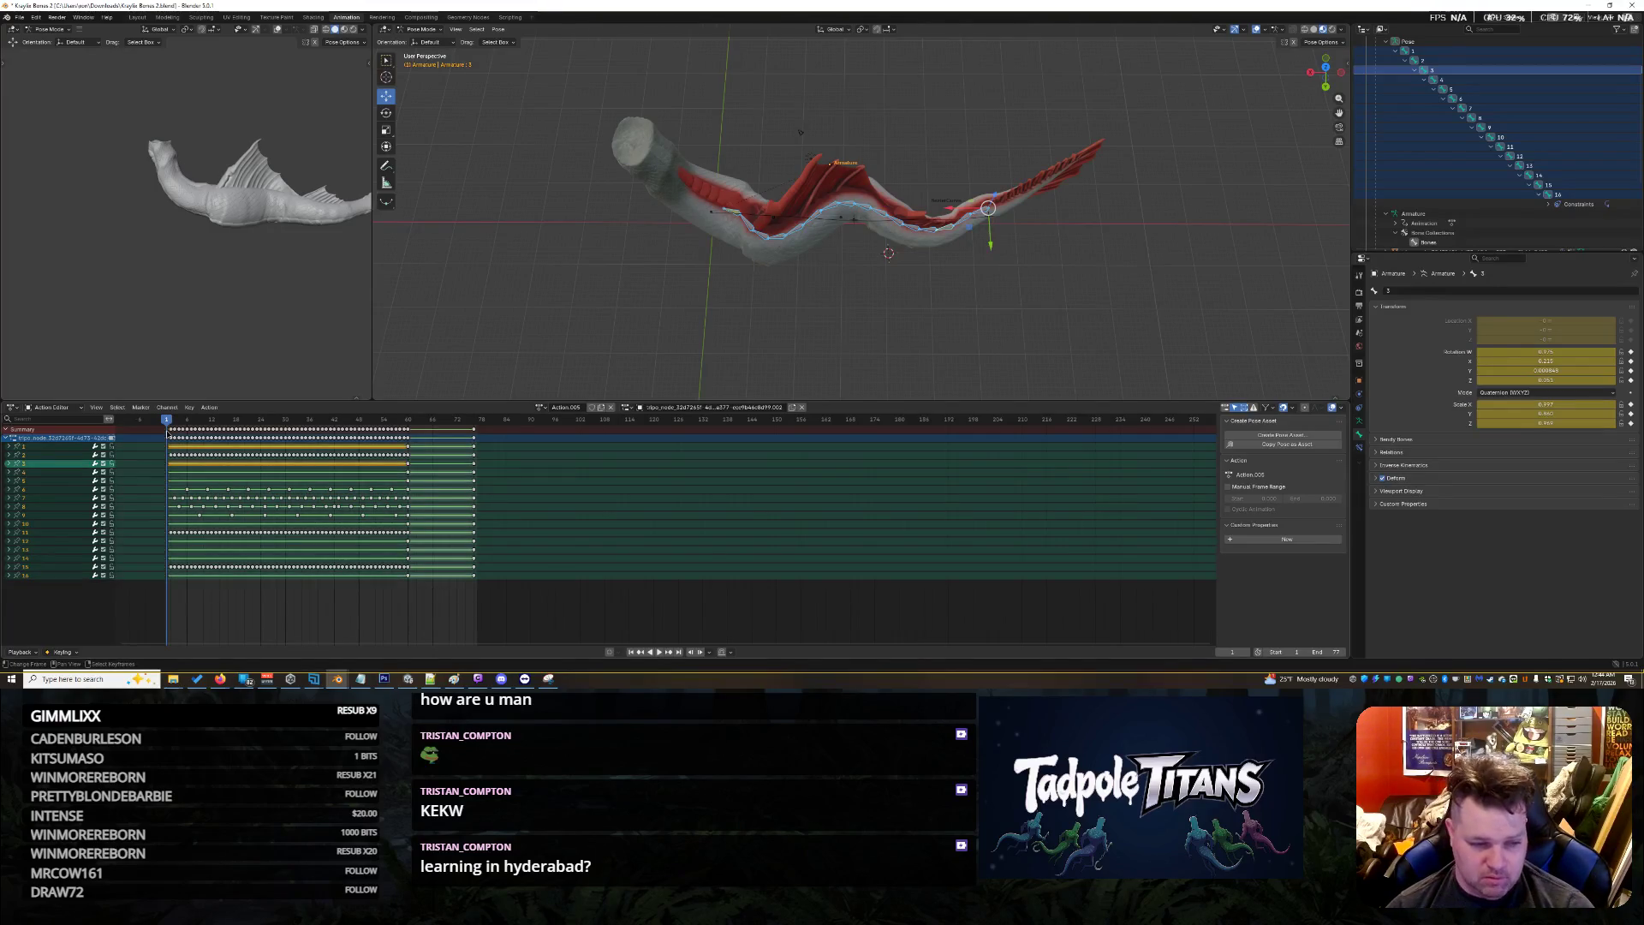
{"action": "key", "text": "g"}
{"action": "right_click", "coordinate": [300, 512]}
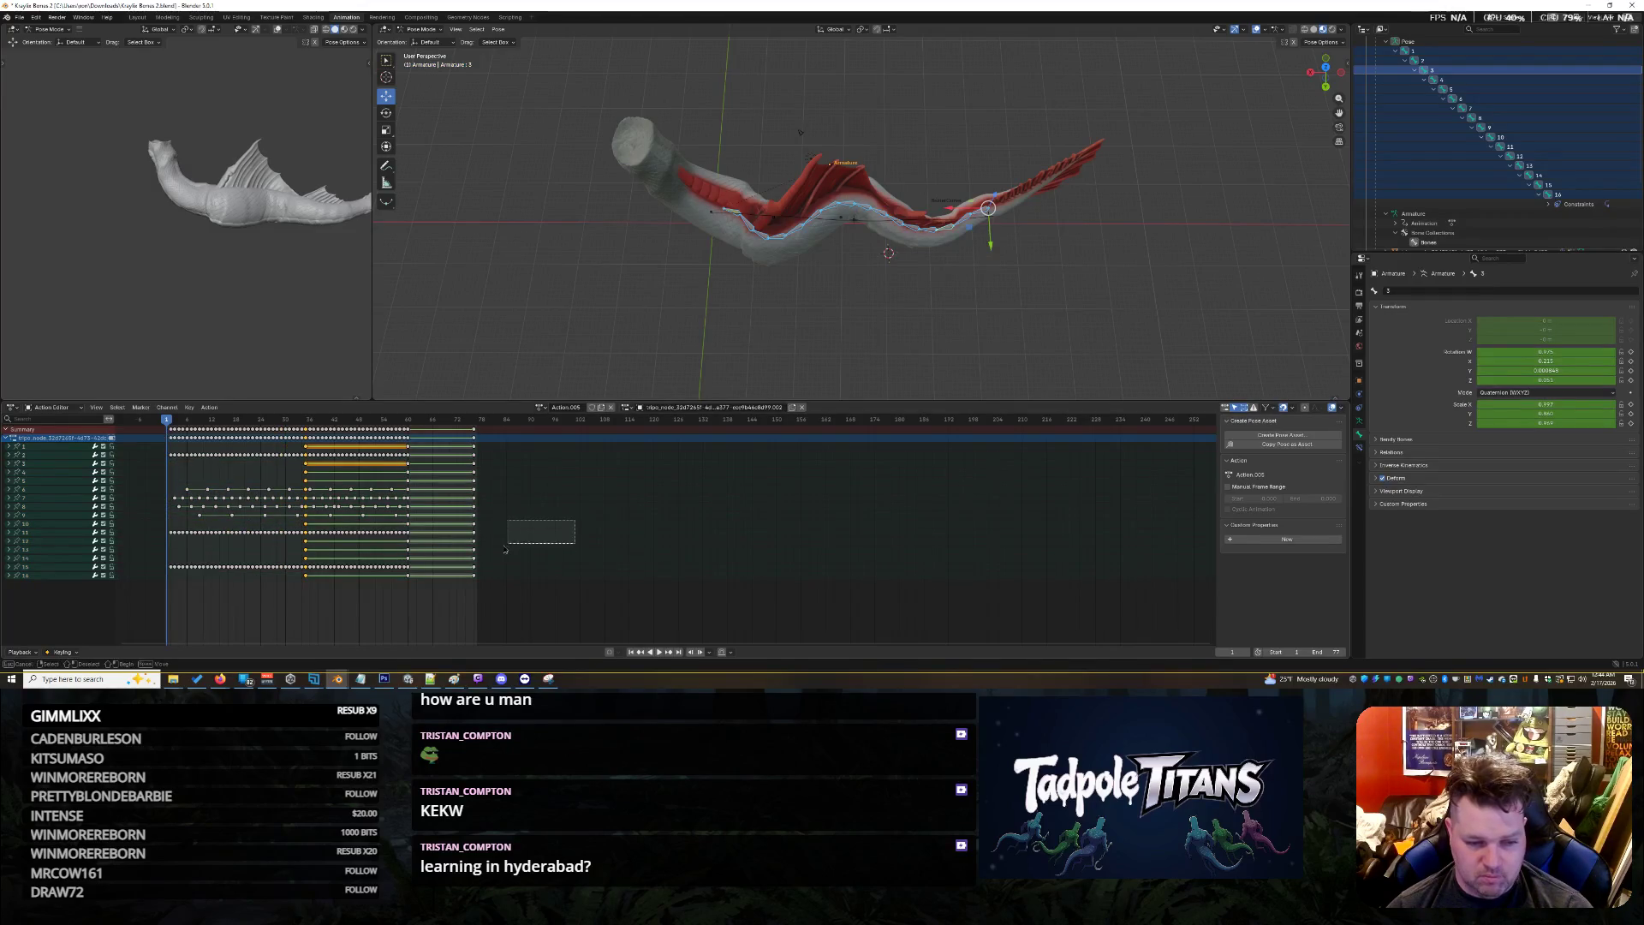
{"action": "left_click_drag", "start_coordinate": [575, 519], "coordinate": [385, 571]}
{"action": "key", "text": "a"}
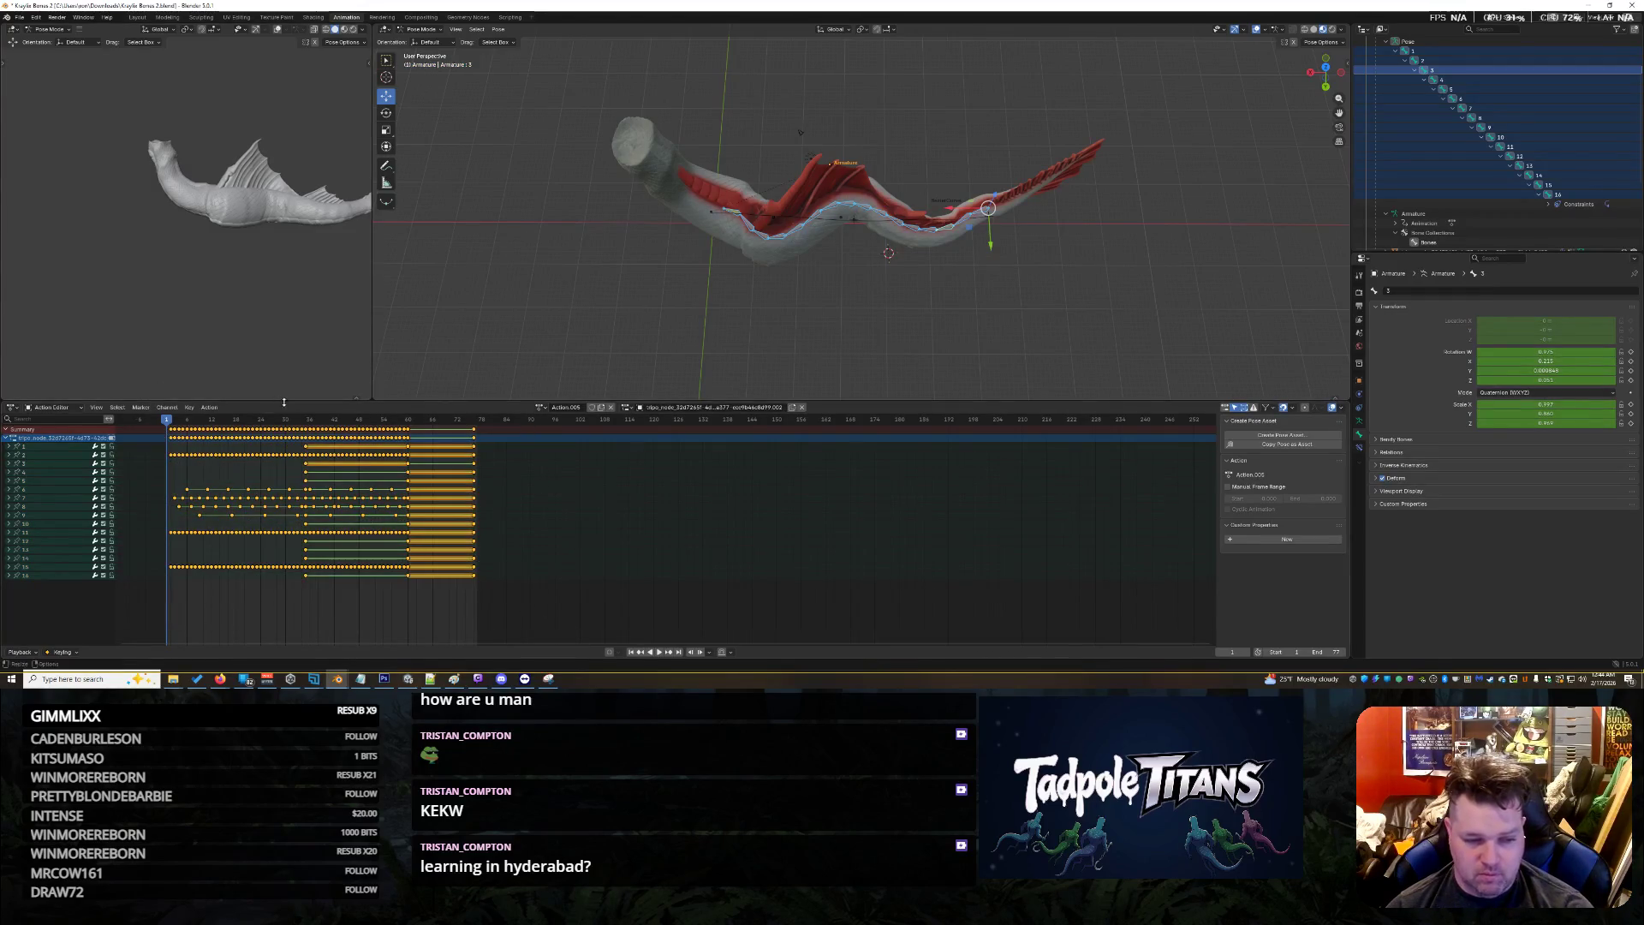
{"action": "left_click", "coordinate": [365, 460]}
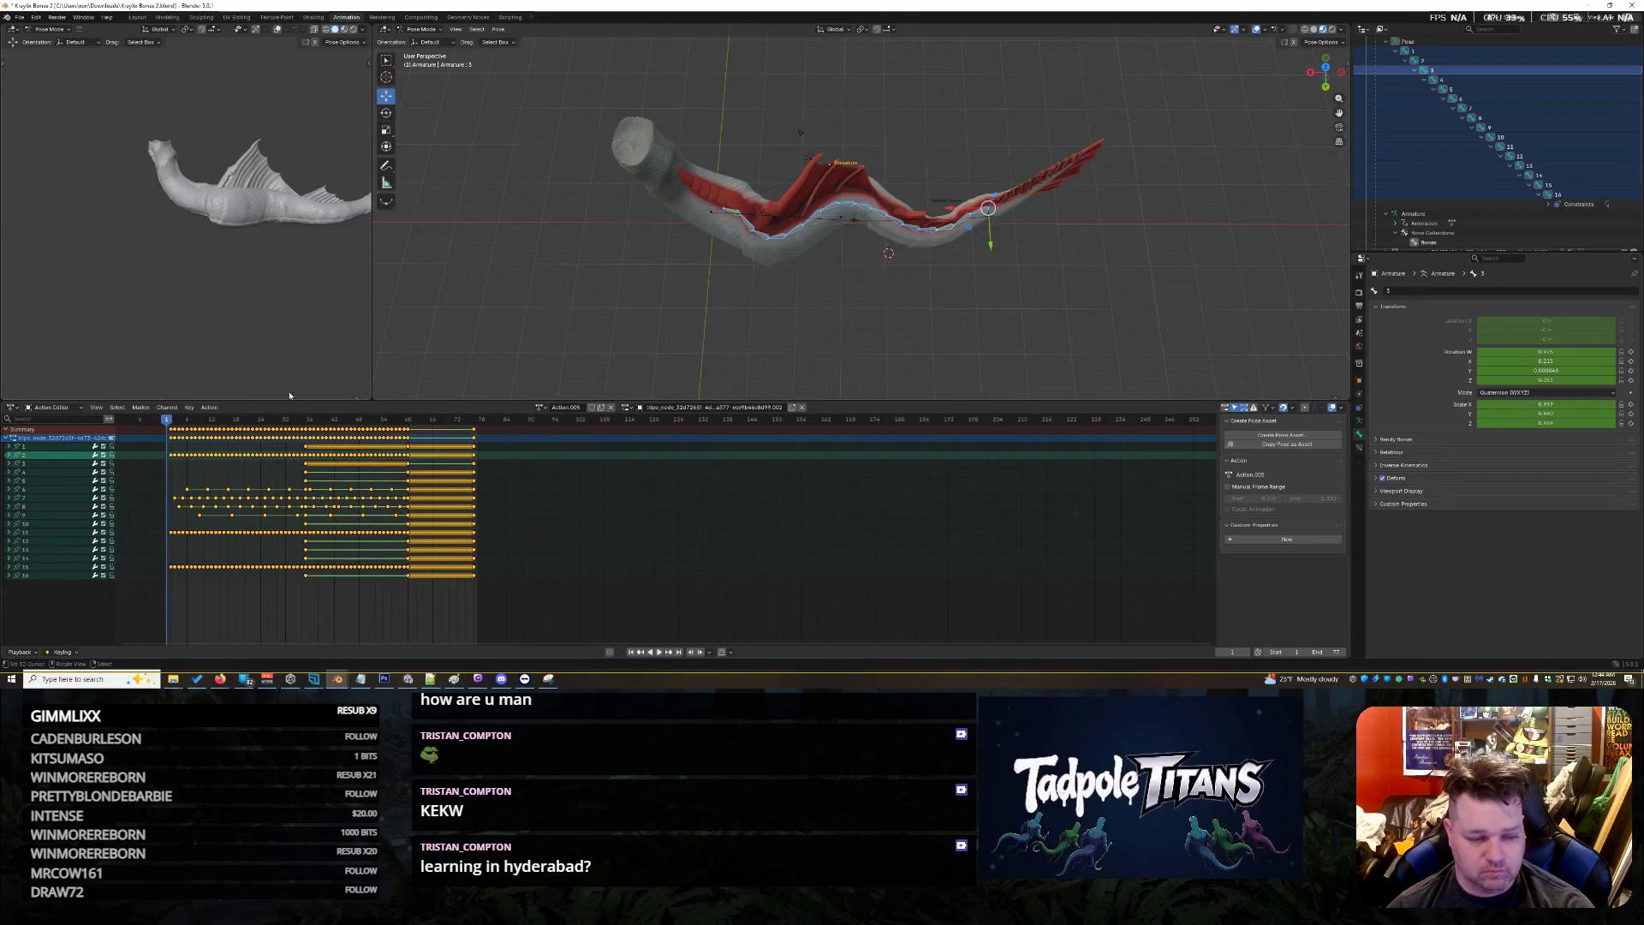
{"action": "left_click", "coordinate": [29, 19]}
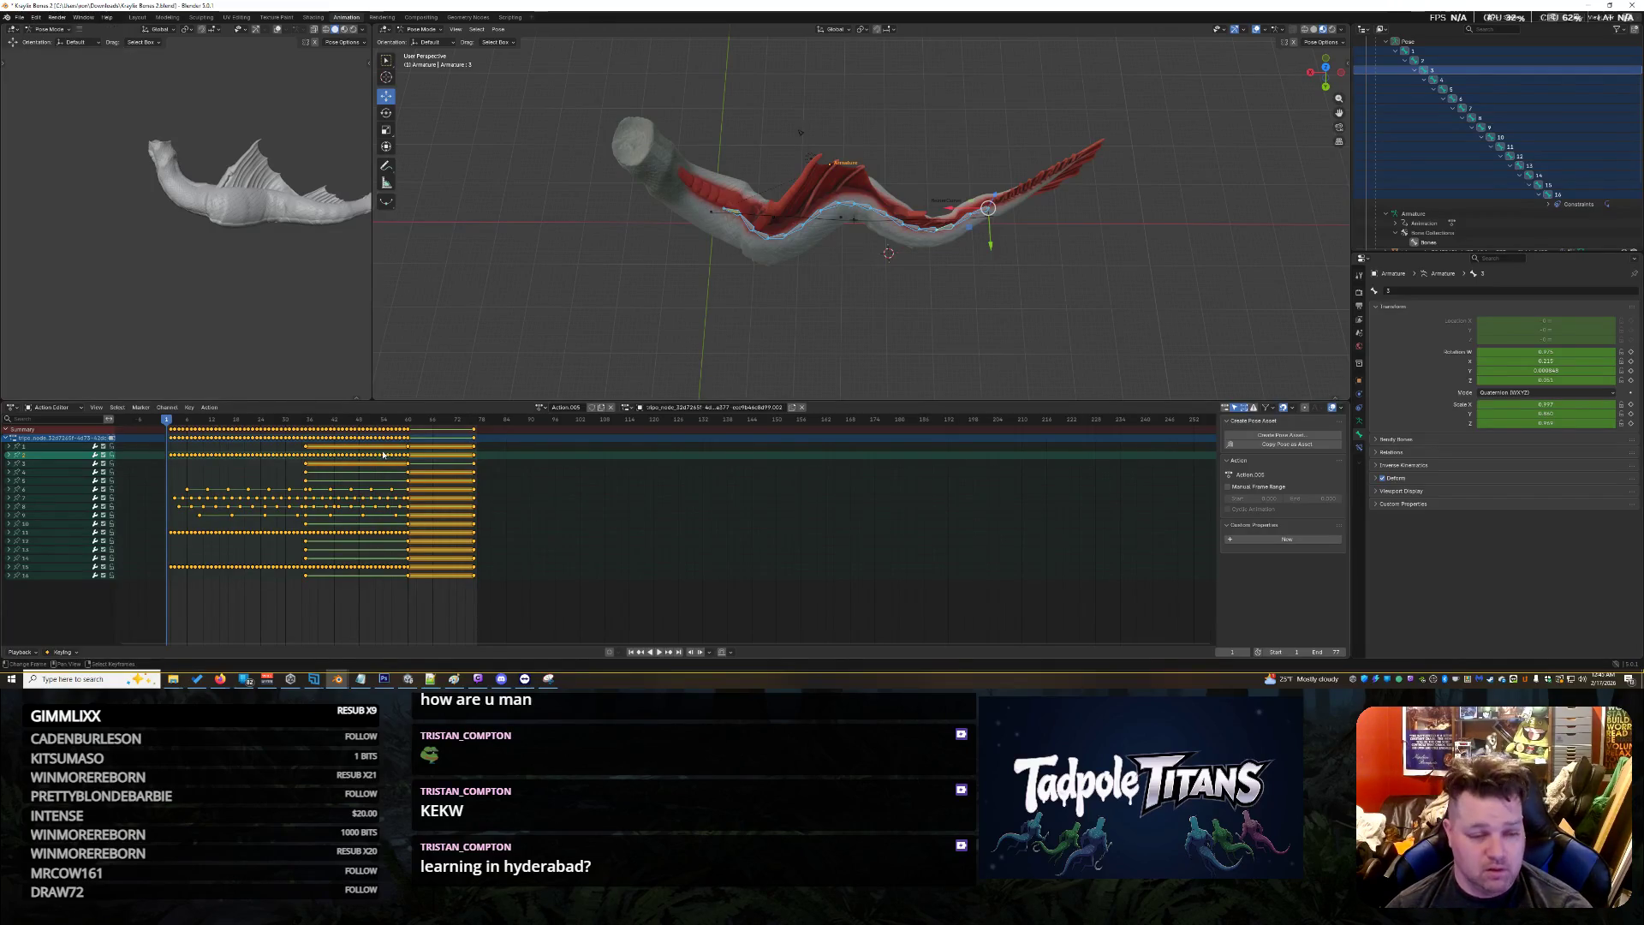
{"action": "key", "text": "Delete"}
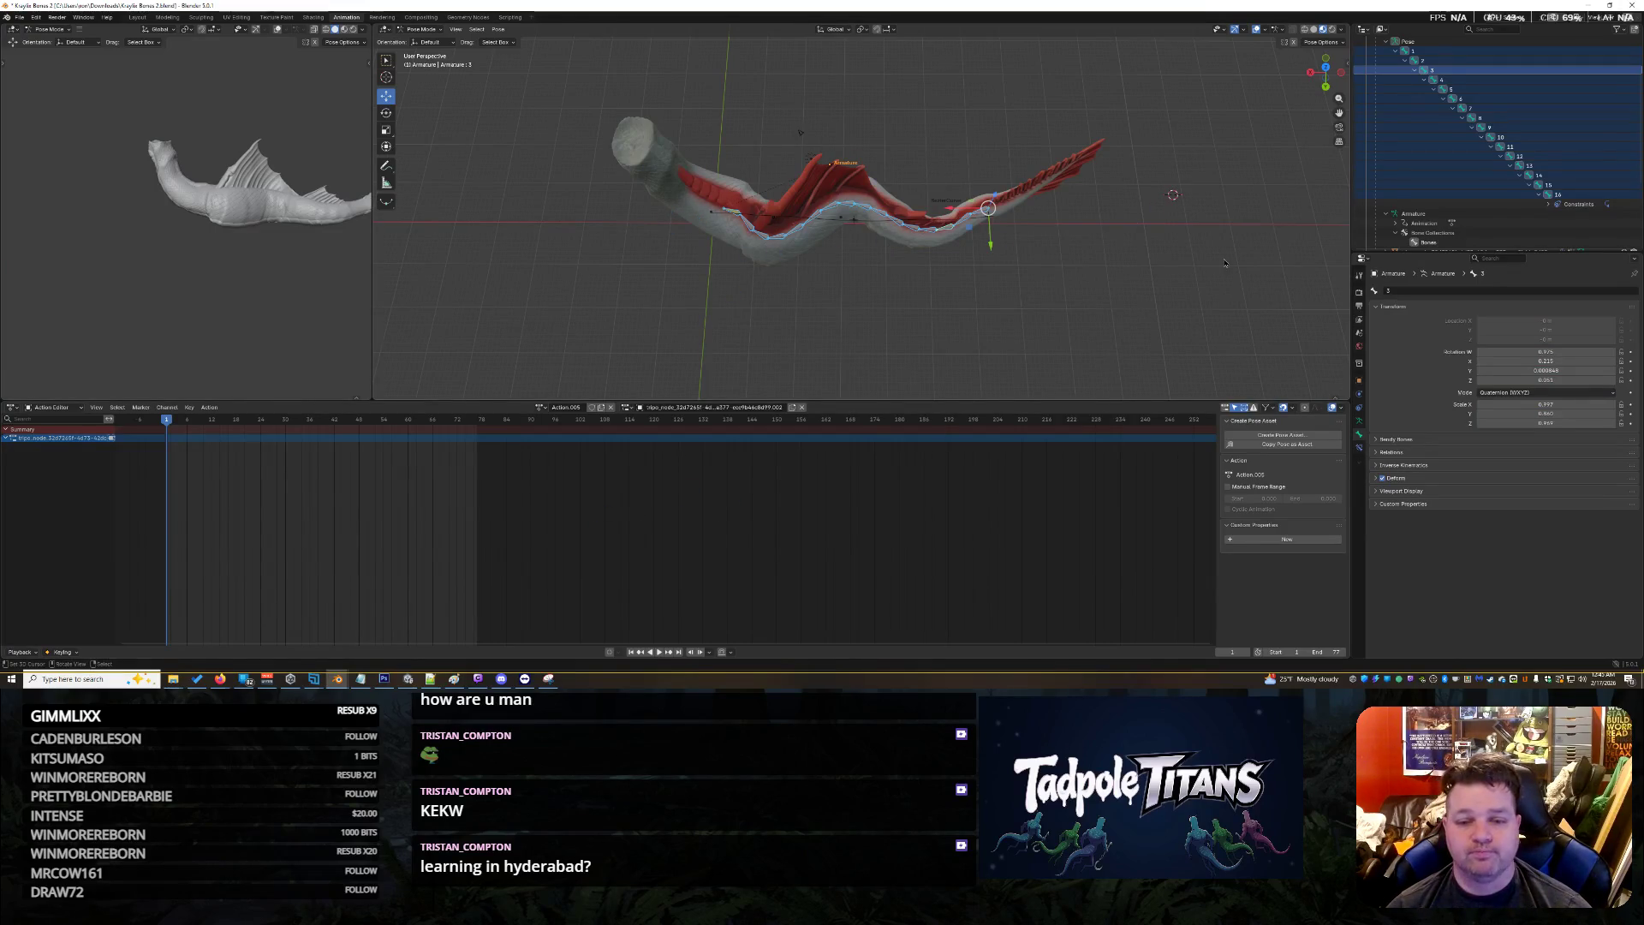
Set bone 16's Spline IK constraint influence back to 1.000
{"action": "left_click", "coordinate": [953, 183]}
{"action": "left_click", "coordinate": [1593, 206]}
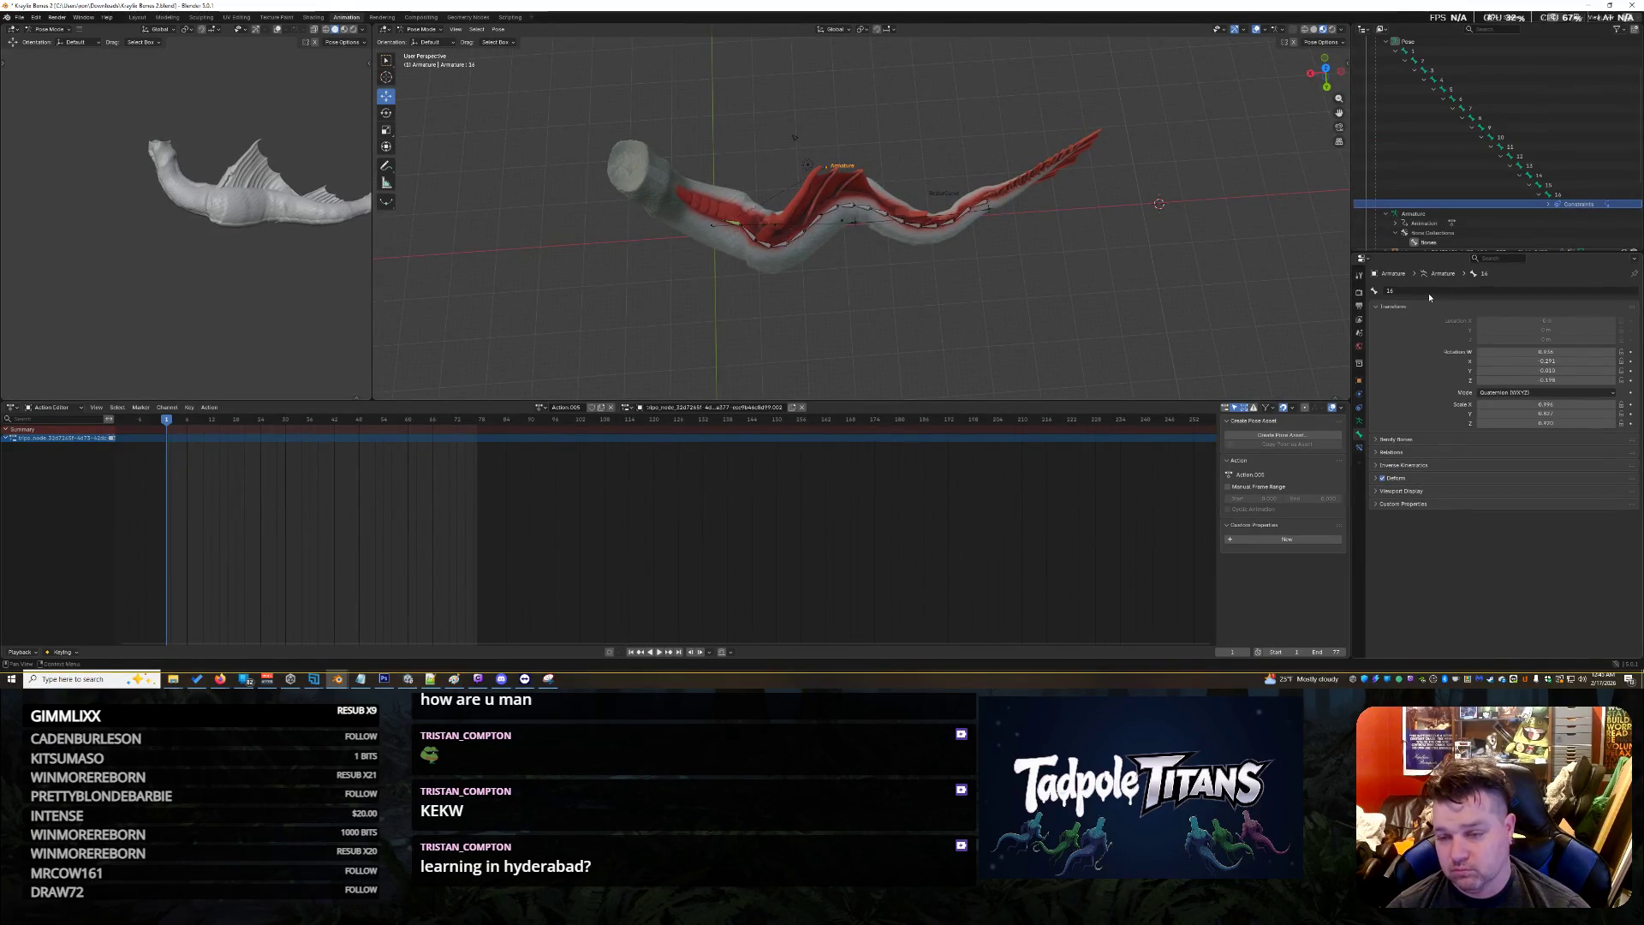
{"action": "left_click", "coordinate": [1359, 447]}
{"action": "left_click", "coordinate": [1601, 338]}
{"action": "type", "text": "1"}
{"action": "key", "text": "Return"}
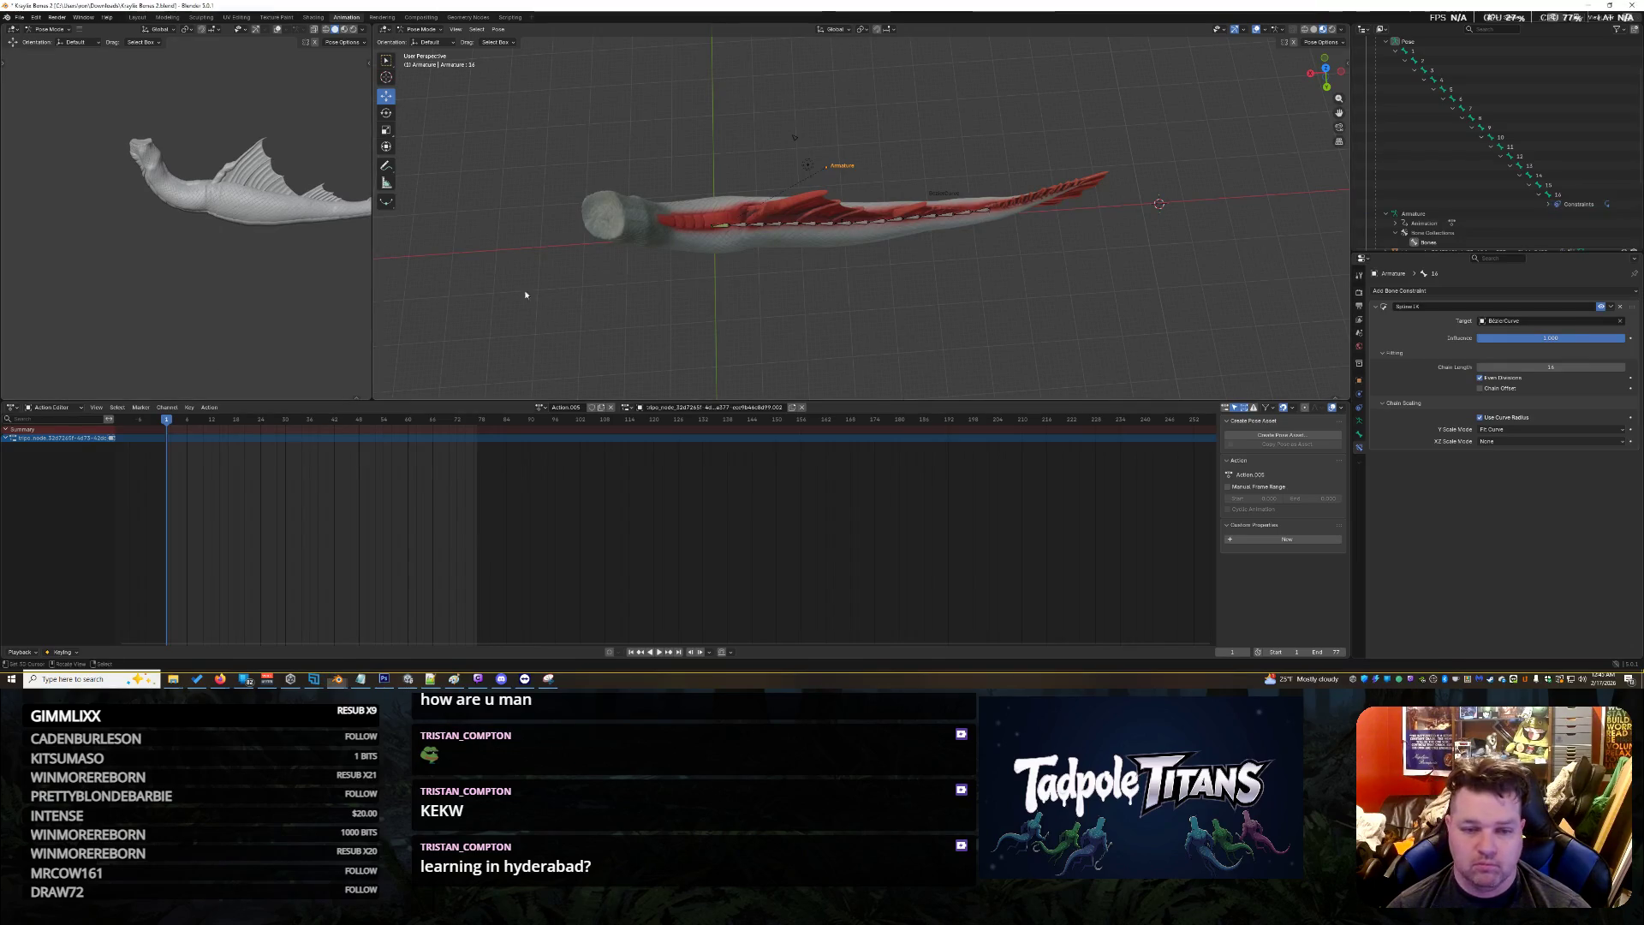
{"action": "middle_click_drag", "start_coordinate": [854, 335], "coordinate": [940, 256]}
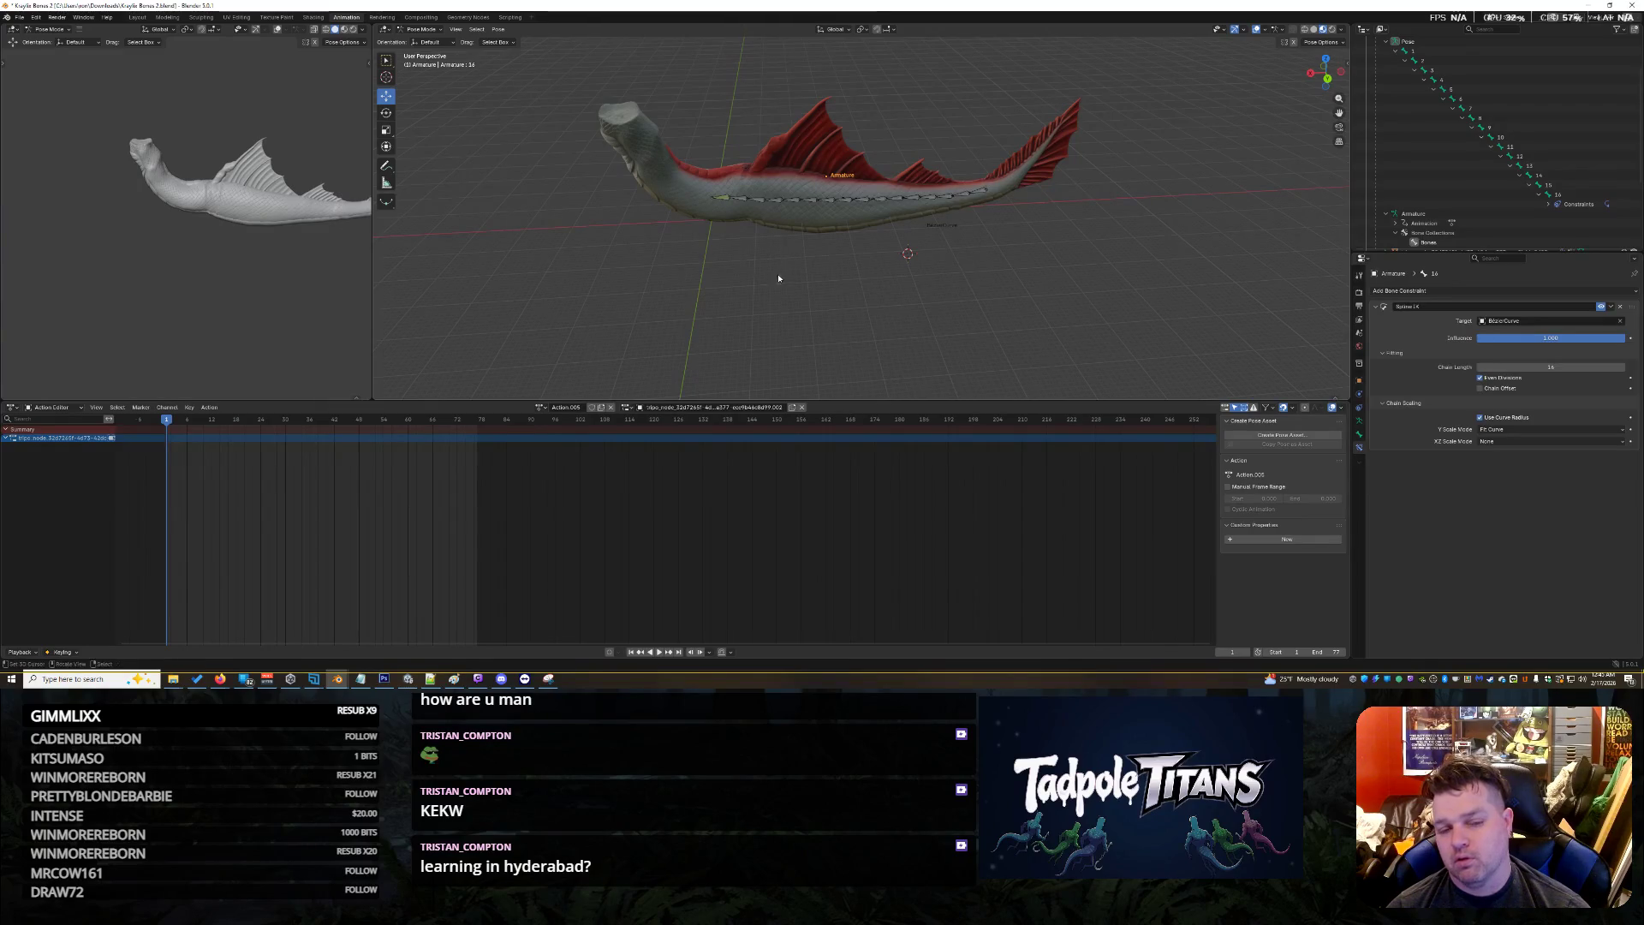
{"action": "middle_click_drag", "start_coordinate": [800, 262], "coordinate": [848, 285]}
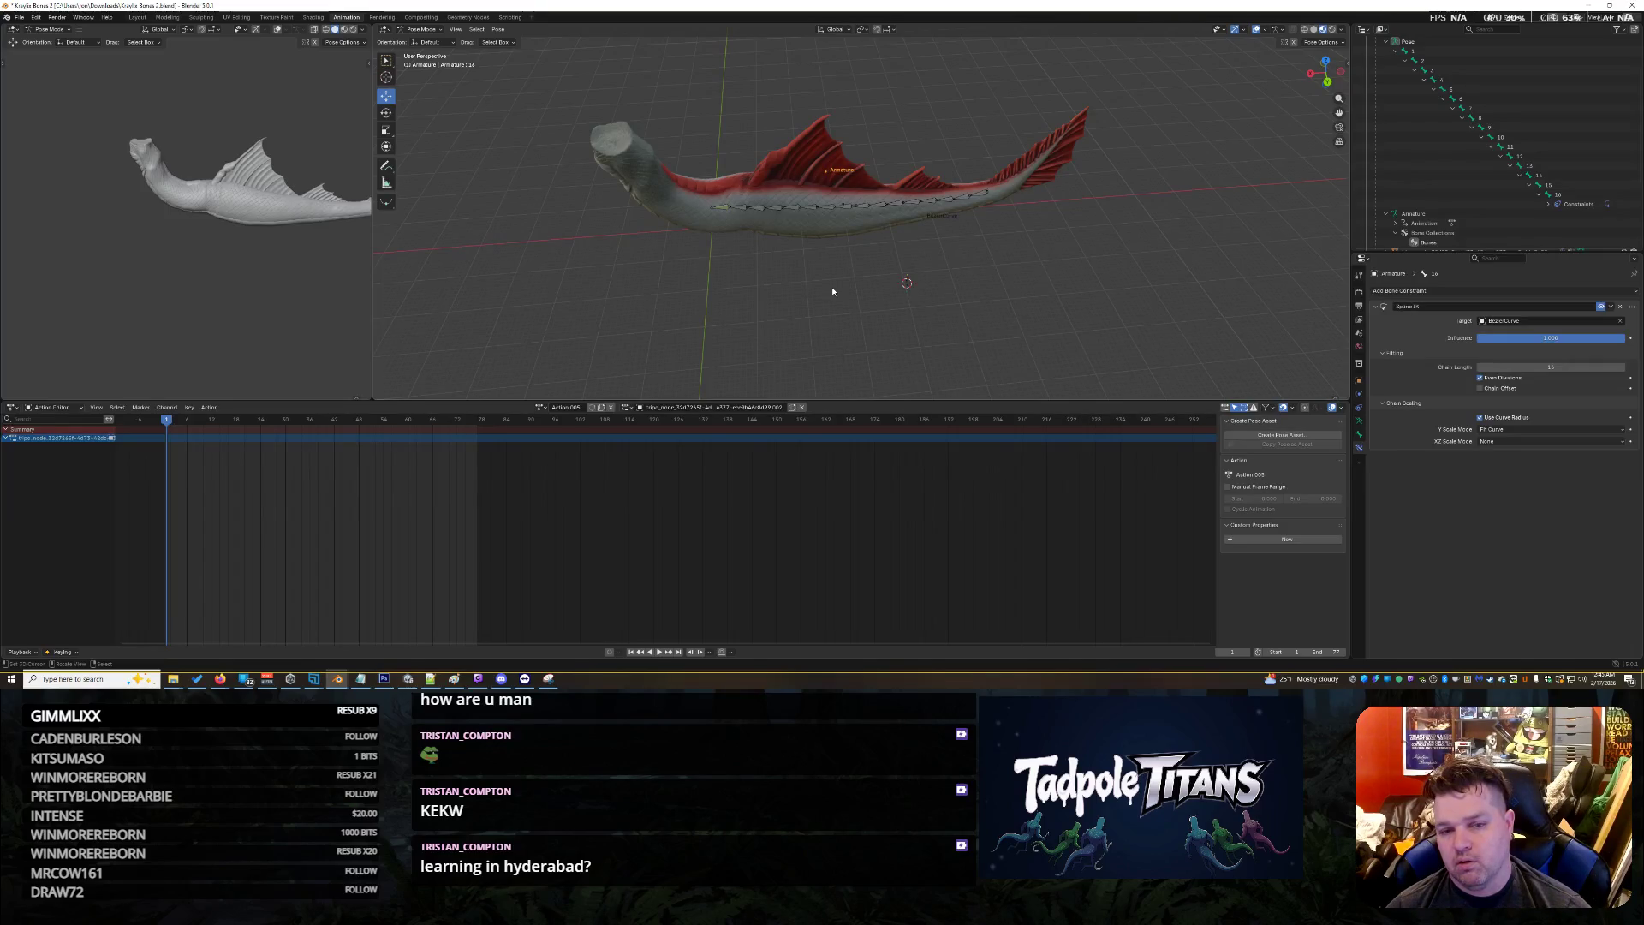
Select all bones of the armature in Pose Mode
{"action": "left_click", "coordinate": [1589, 204]}
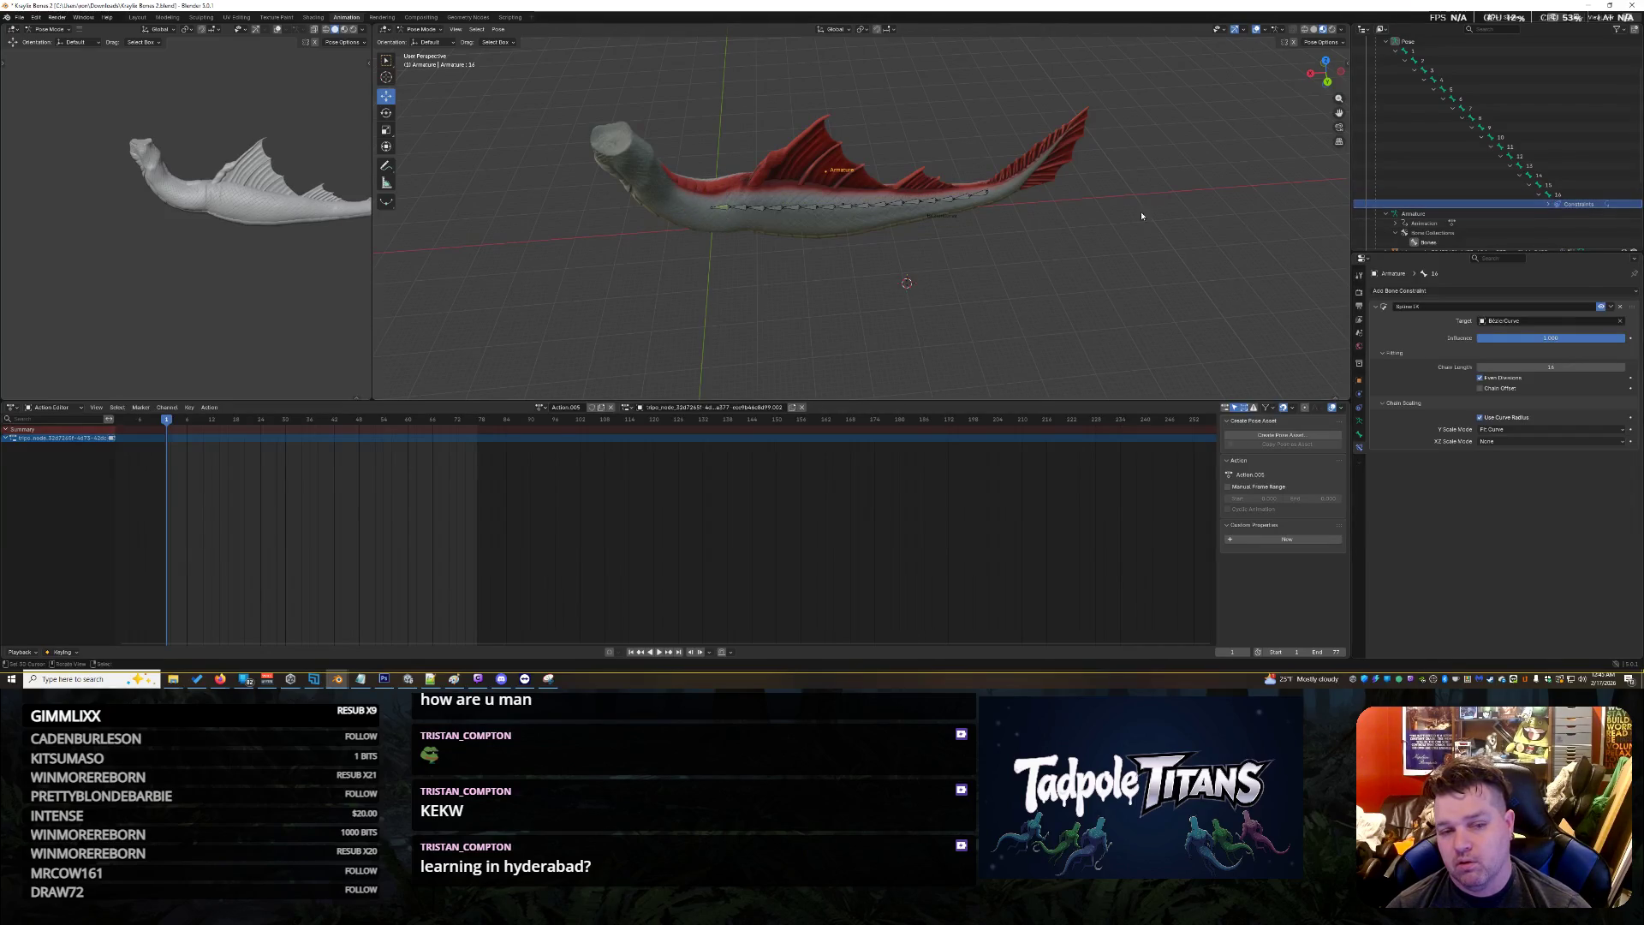
{"action": "key", "text": "a"}
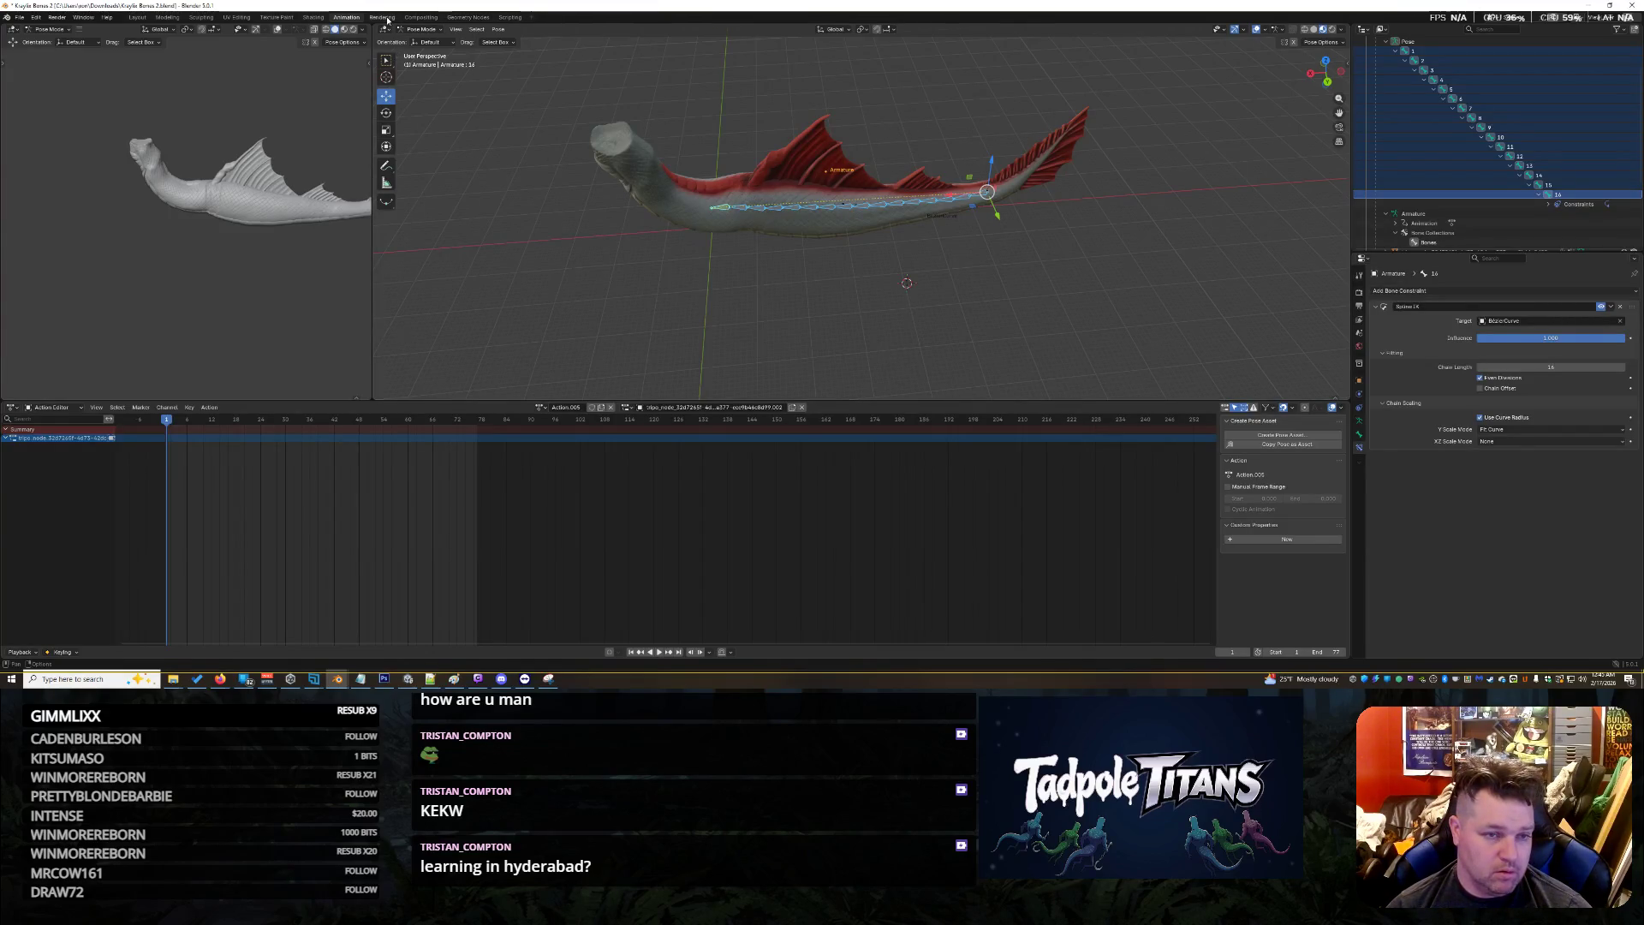
{"action": "left_click", "coordinate": [506, 30]}
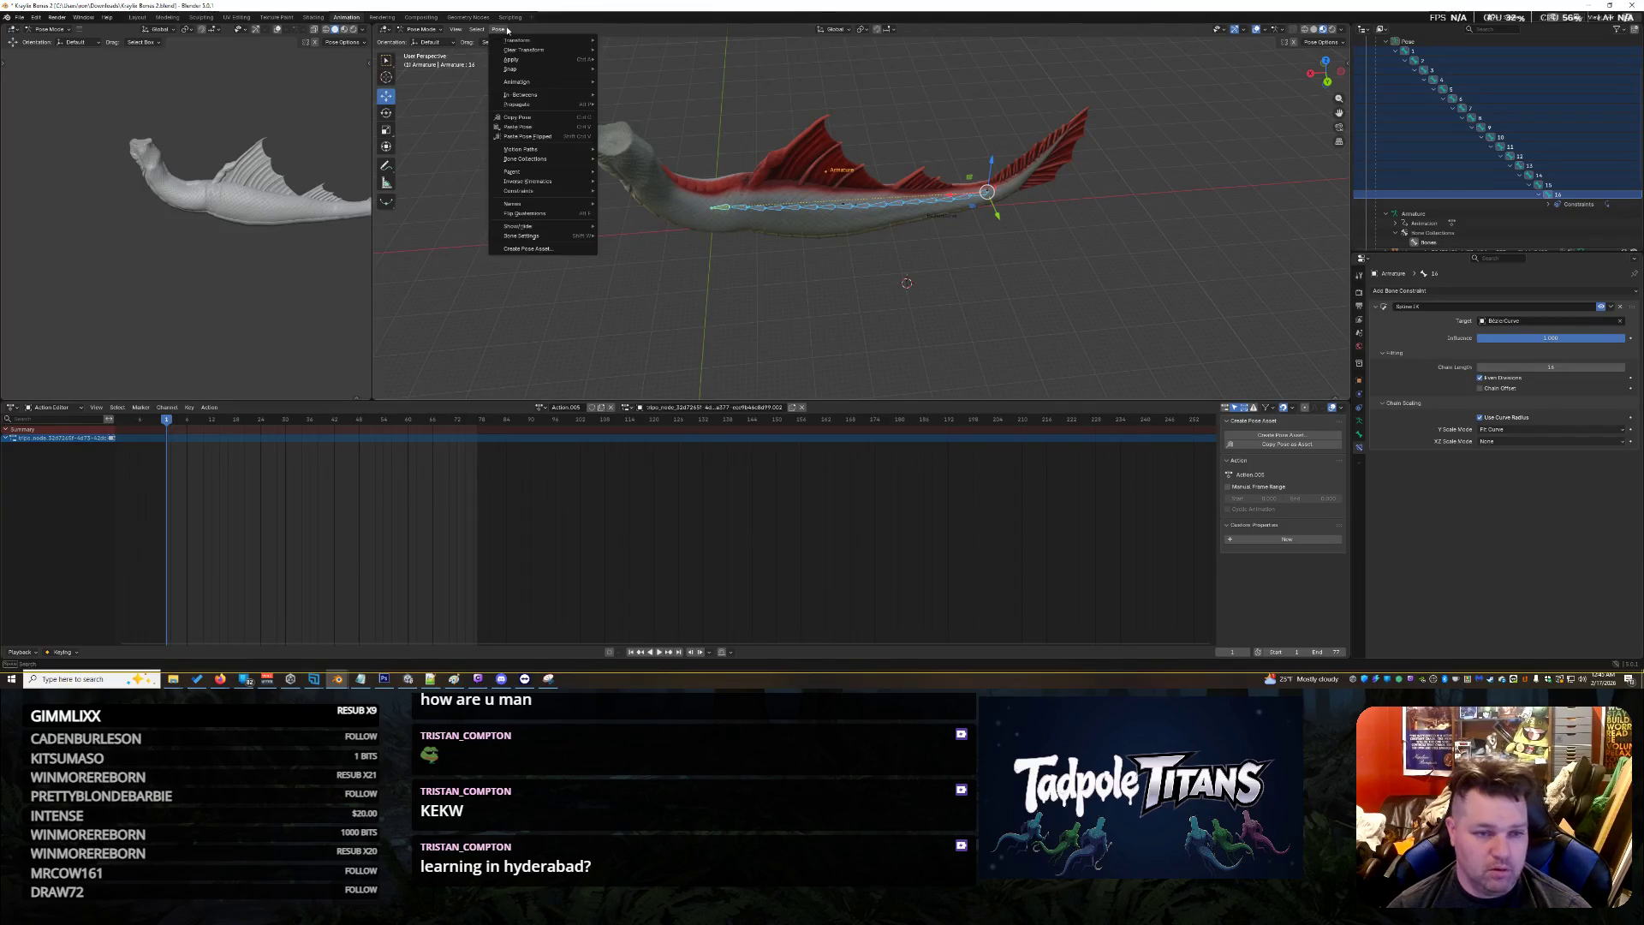
Bake the action with Visual Keying, Clear Constraints and Clear Parents enabled
{"action": "mouse_move", "coordinate": [548, 81]}
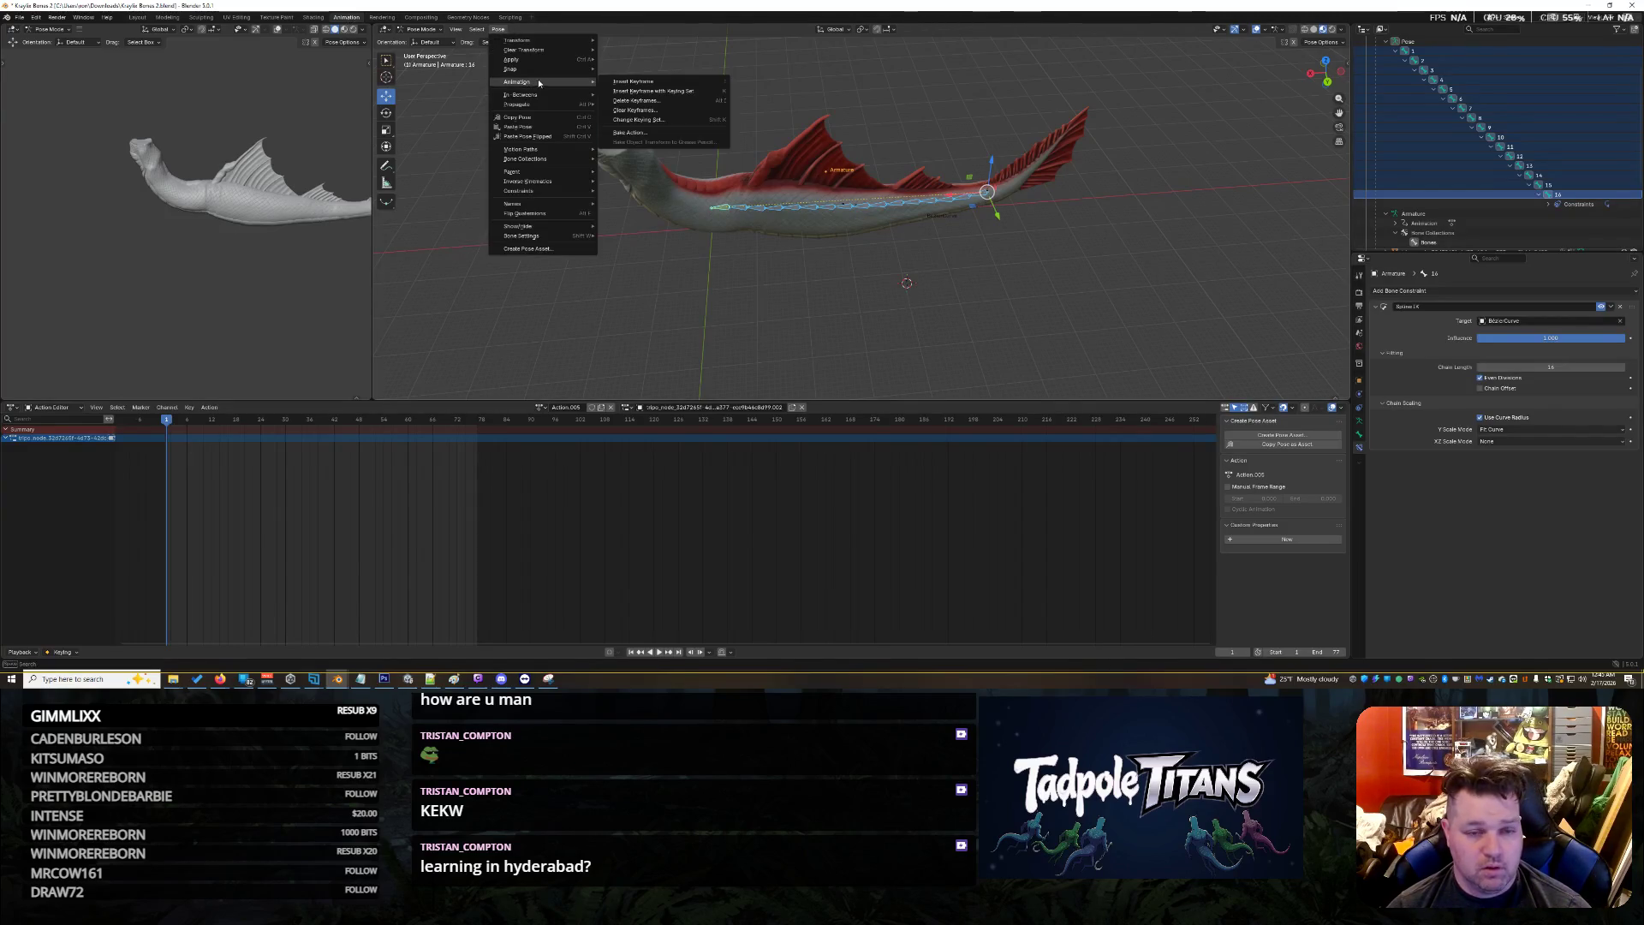
{"action": "left_click", "coordinate": [632, 132]}
{"action": "left_click", "coordinate": [715, 154]}
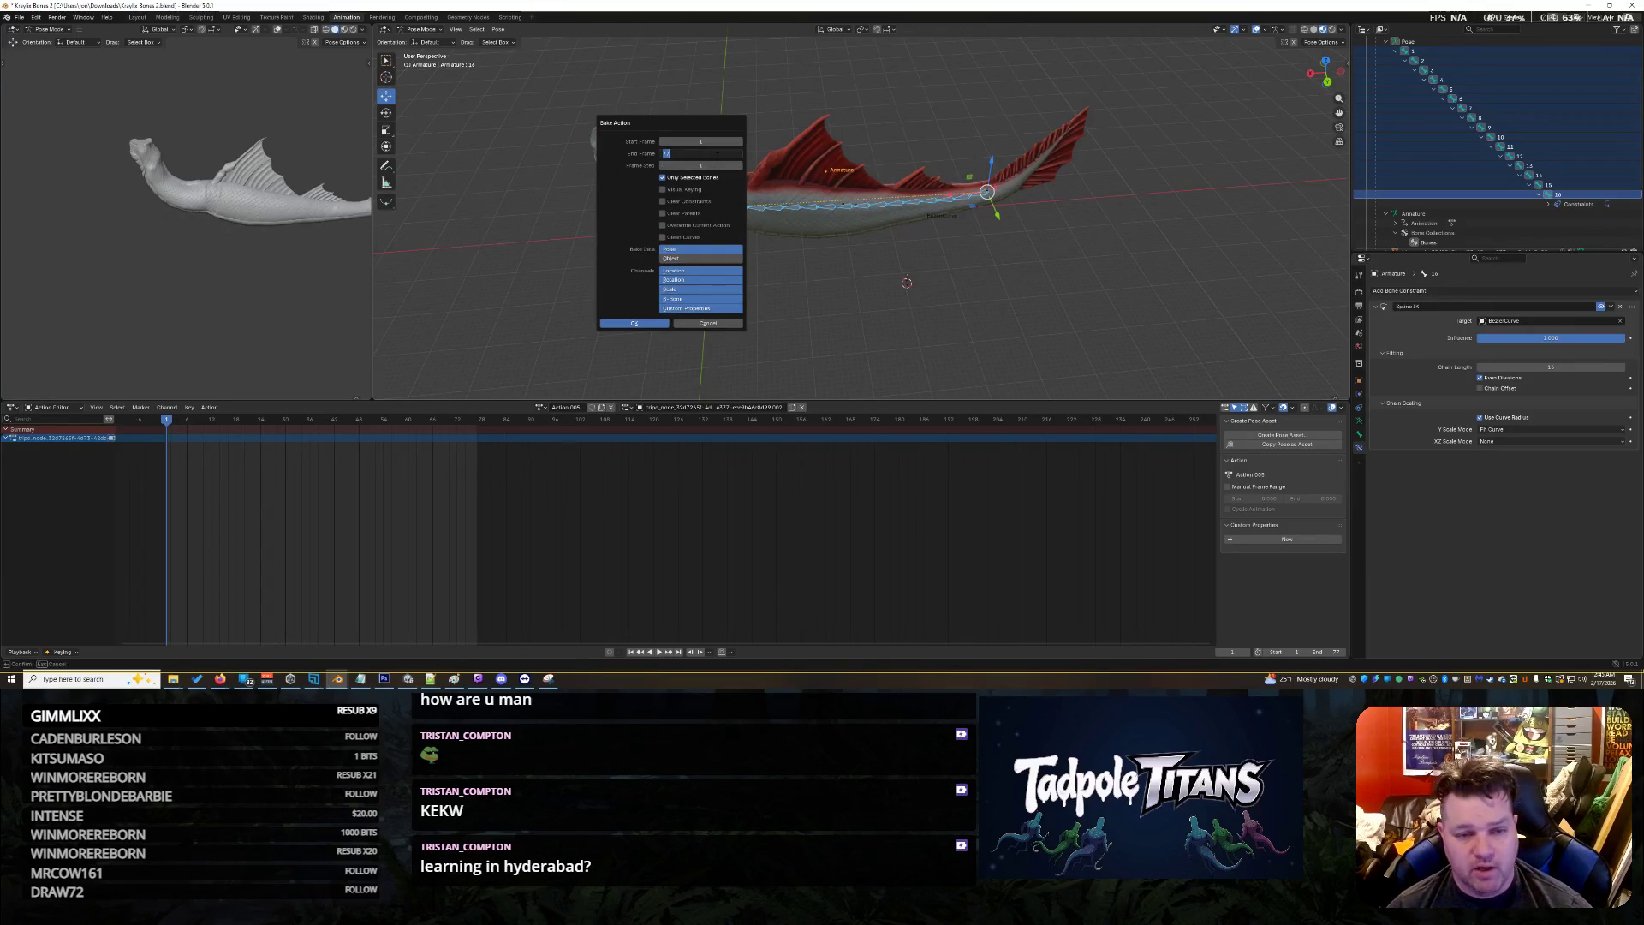
{"action": "key", "text": "Return"}
{"action": "left_click", "coordinate": [664, 190]}
{"action": "left_click", "coordinate": [662, 202]}
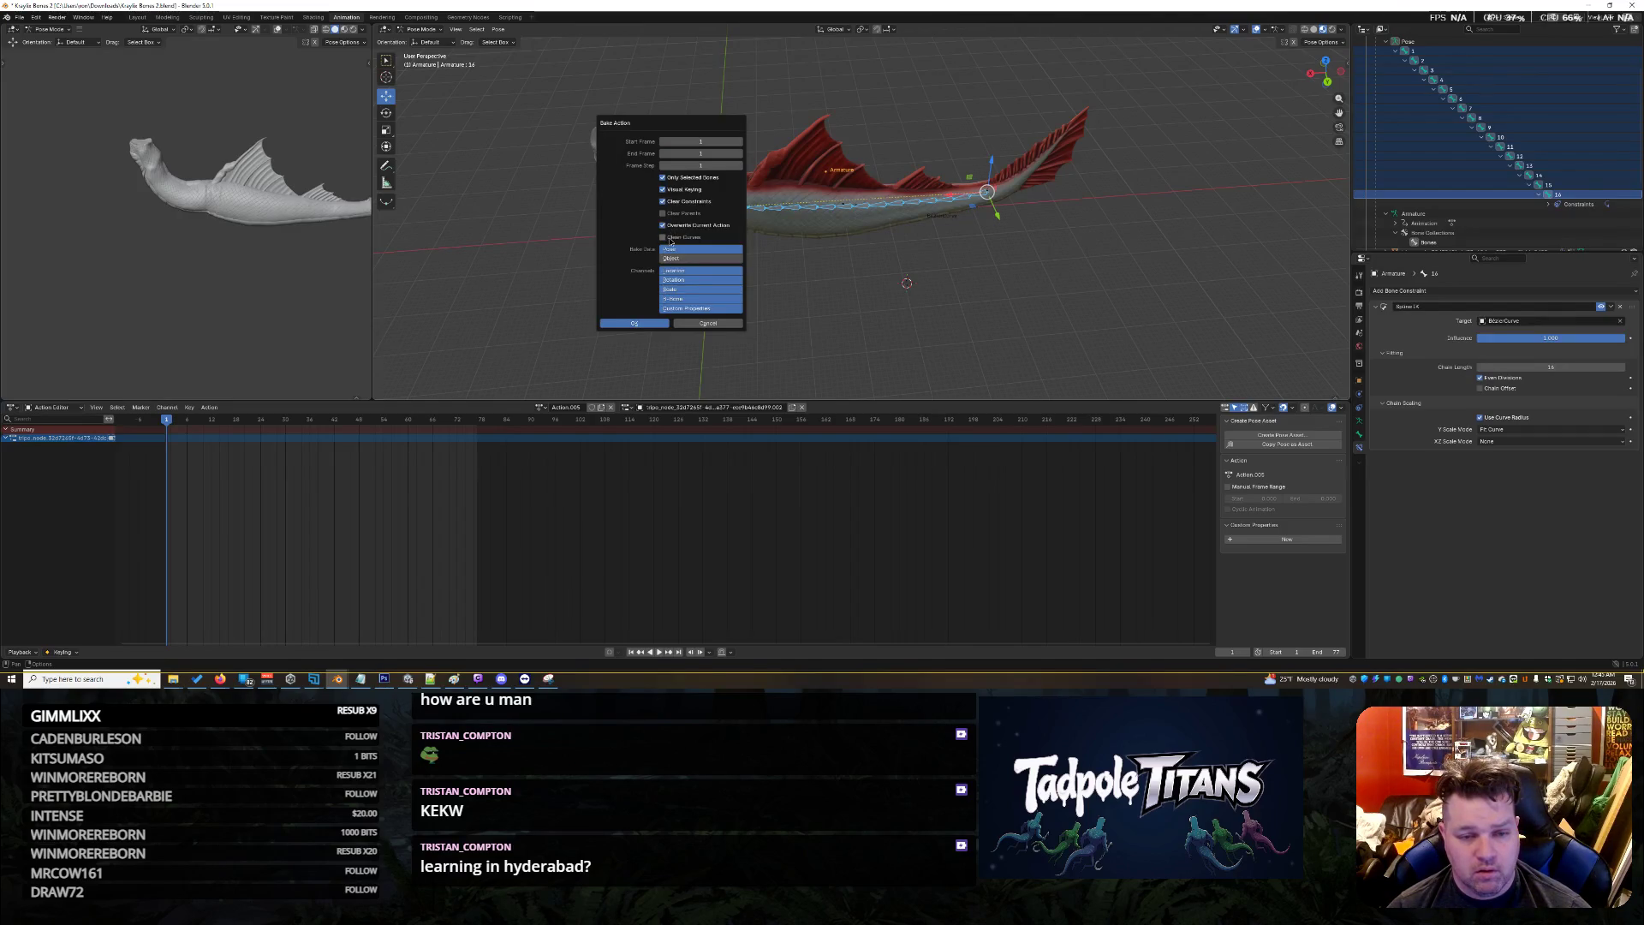
{"action": "left_click", "coordinate": [673, 214]}
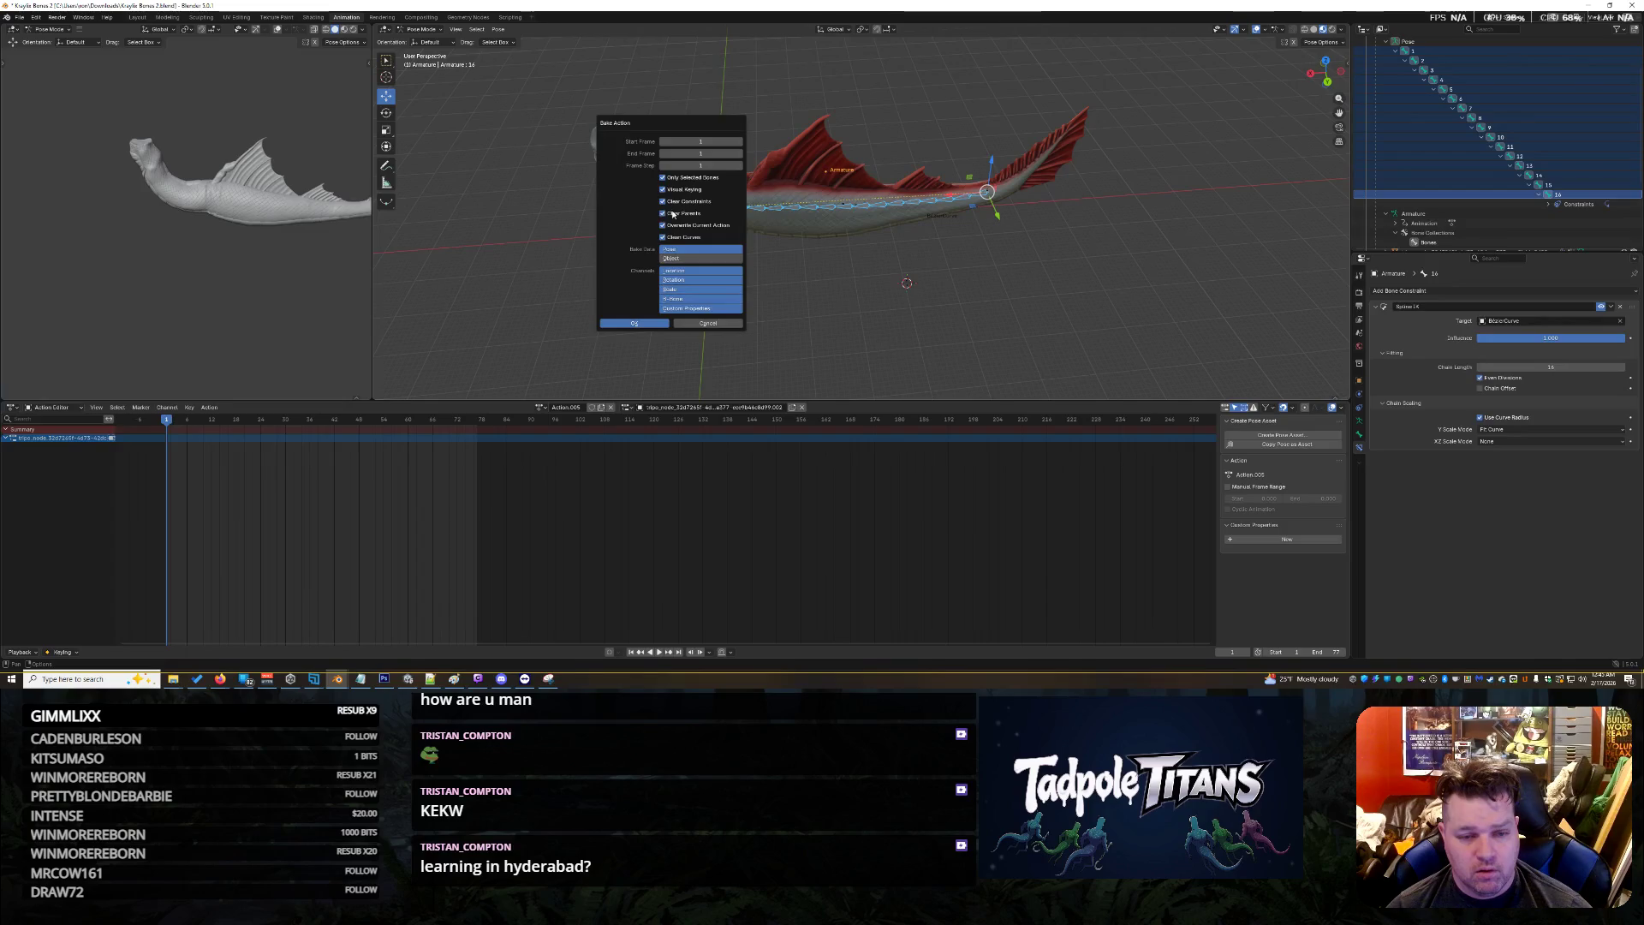
{"action": "left_click", "coordinate": [639, 324]}
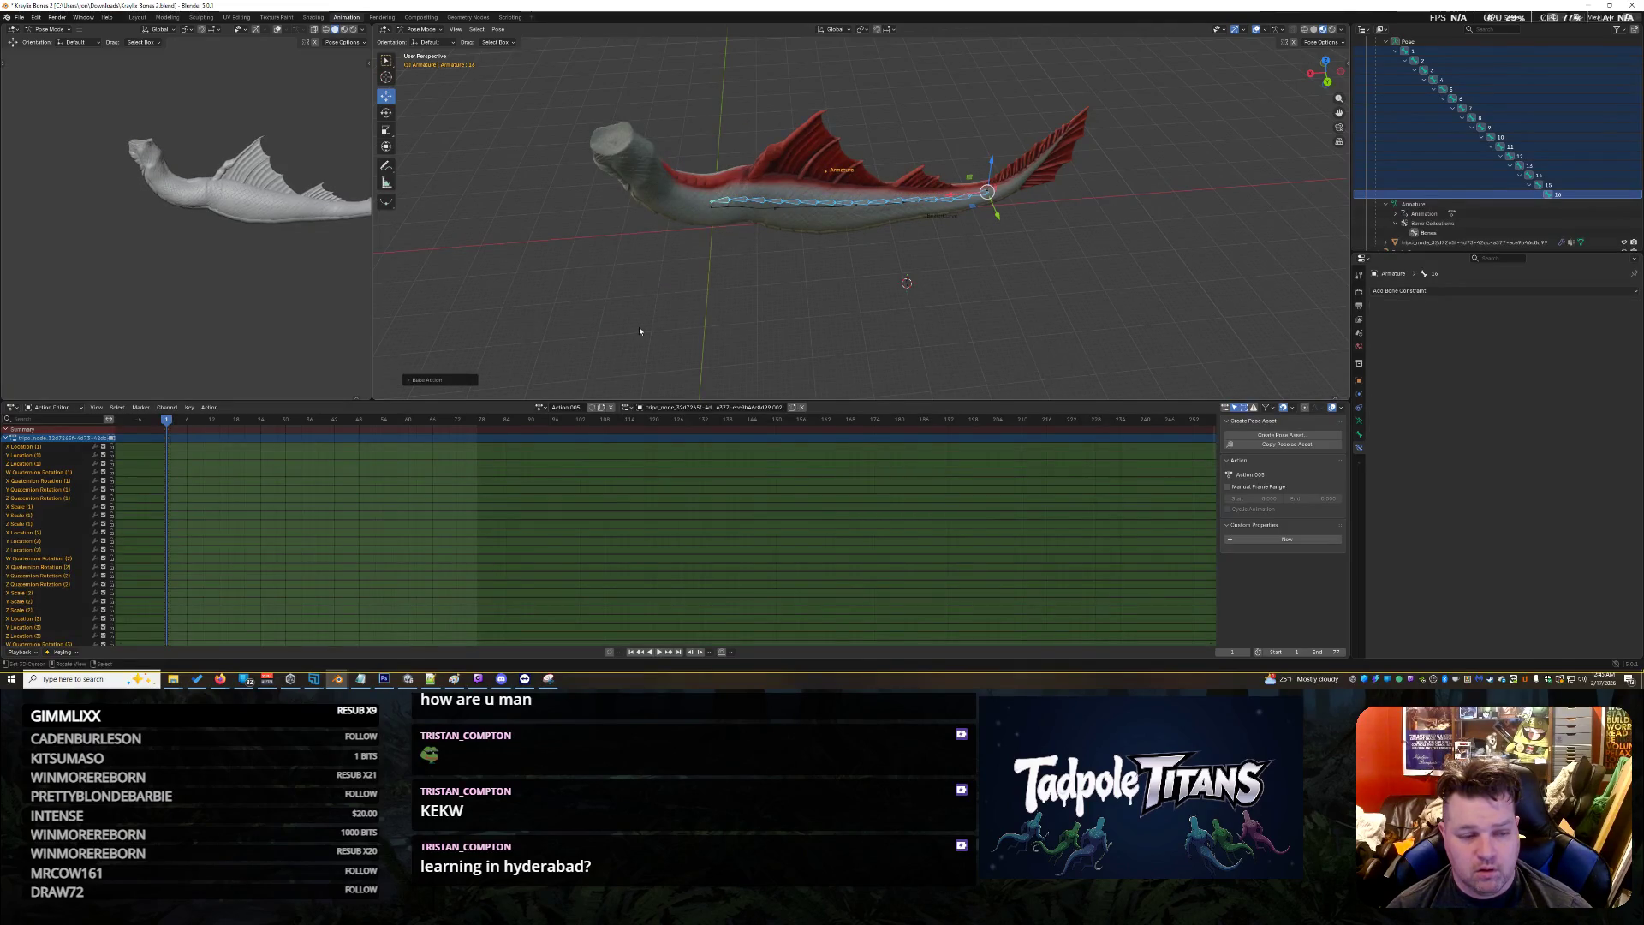
Box-select all bones along the fish, keyframe them at frame 1, and start playback
{"action": "middle_click_drag", "start_coordinate": [1070, 261], "coordinate": [1048, 267]}
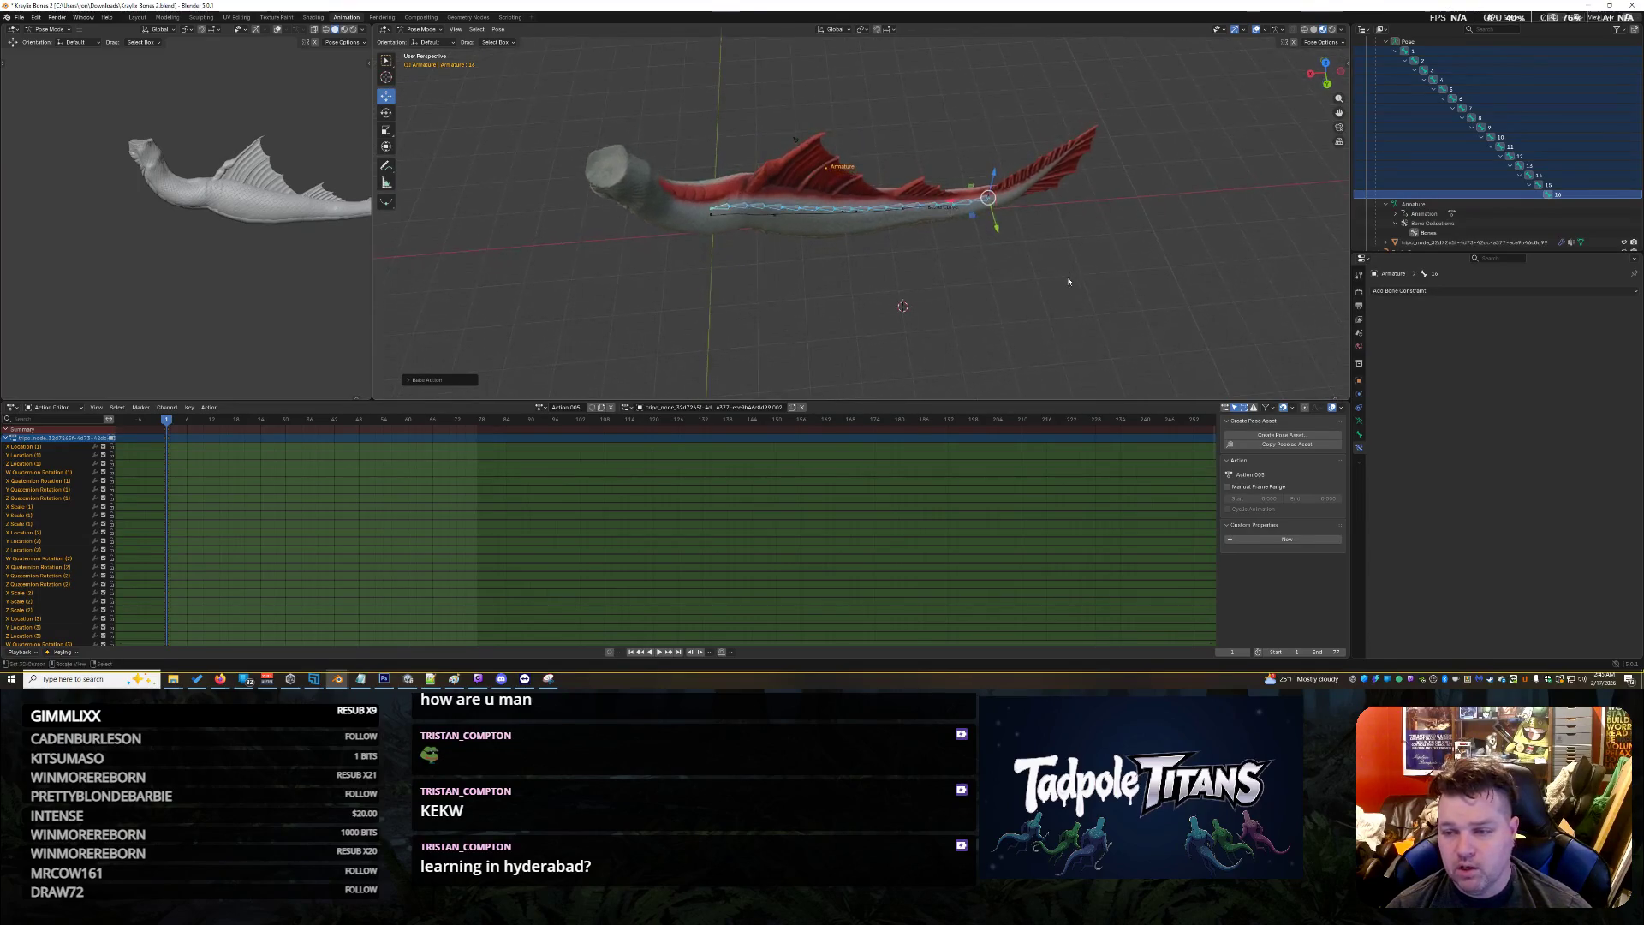
{"action": "left_click", "coordinate": [1557, 195]}
{"action": "left_click", "coordinate": [1010, 278]}
{"action": "right_click", "coordinate": [918, 220], "text": "shift"}
{"action": "left_click_drag", "start_coordinate": [601, 108], "coordinate": [1077, 296]}
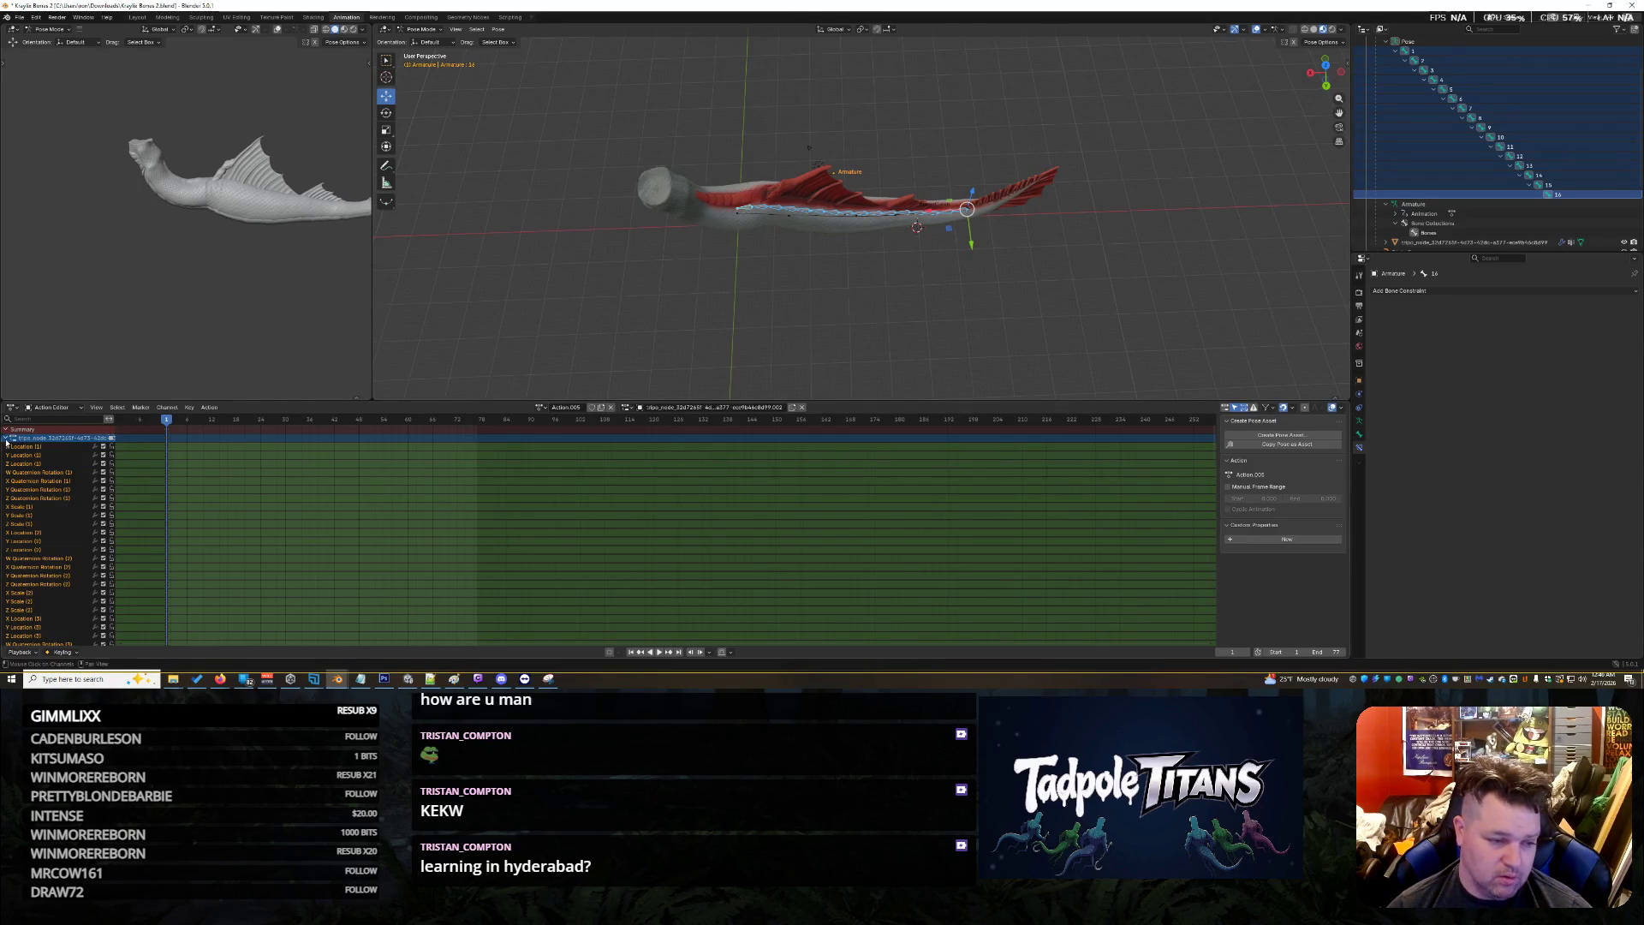
{"action": "key", "text": "i"}
{"action": "key", "text": "space"}
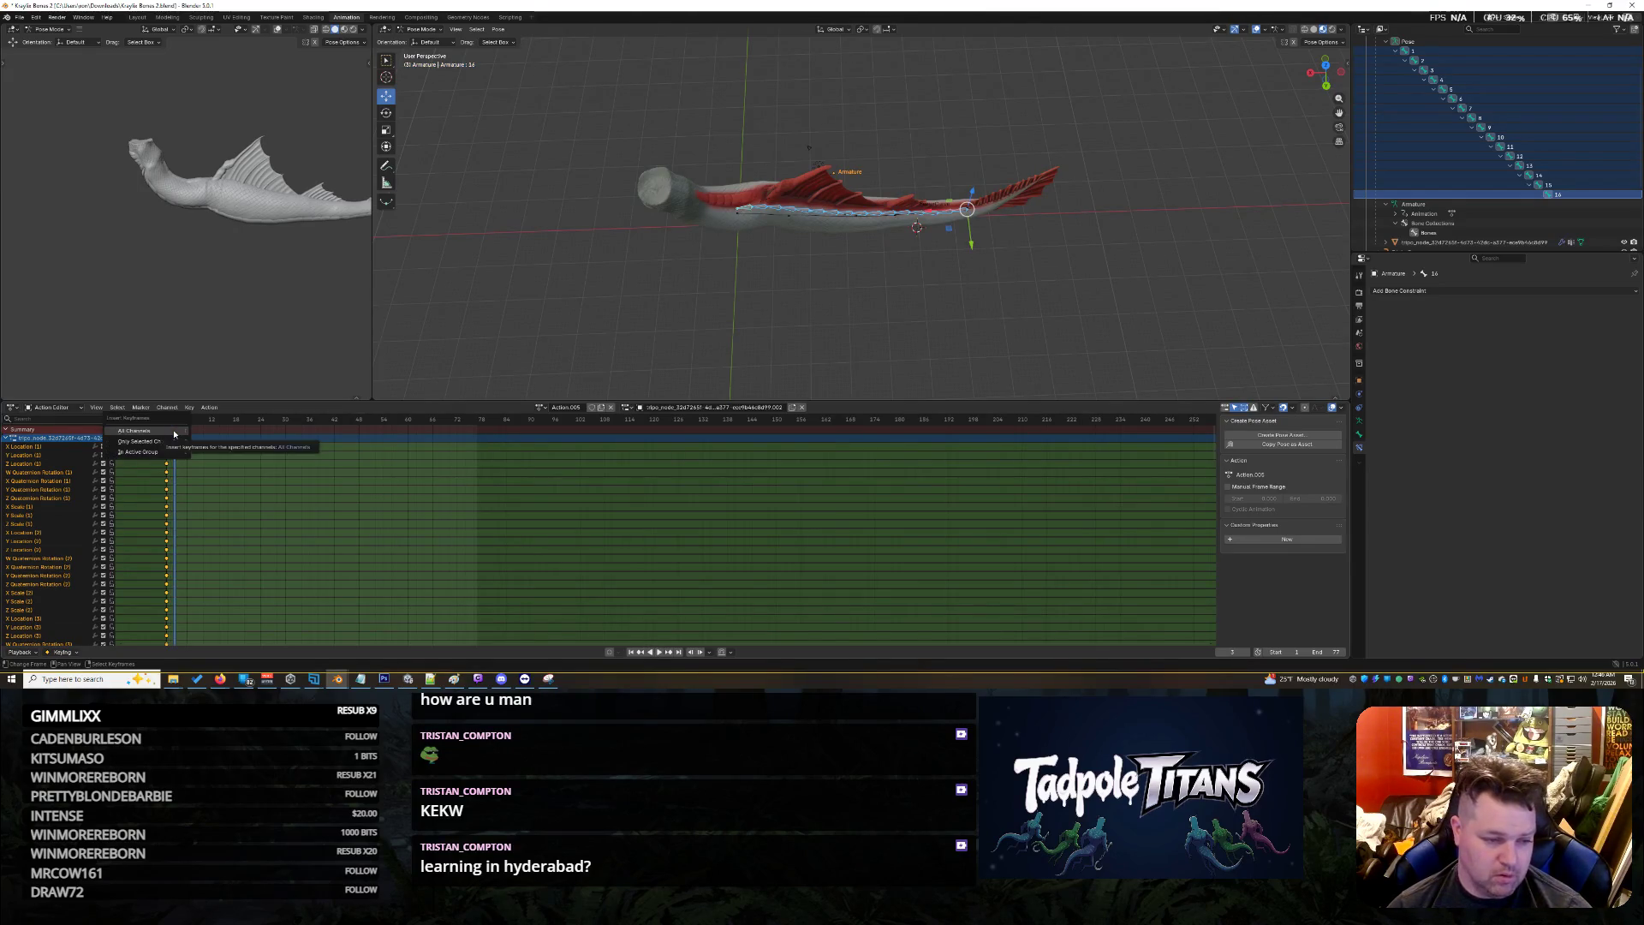
Keyframe all bones at frame 3 and enlarge the keyframe editor
{"action": "key", "text": "i"}
{"action": "scroll", "coordinate": [327, 530], "scroll_direction": "down", "scroll_amount": 3}
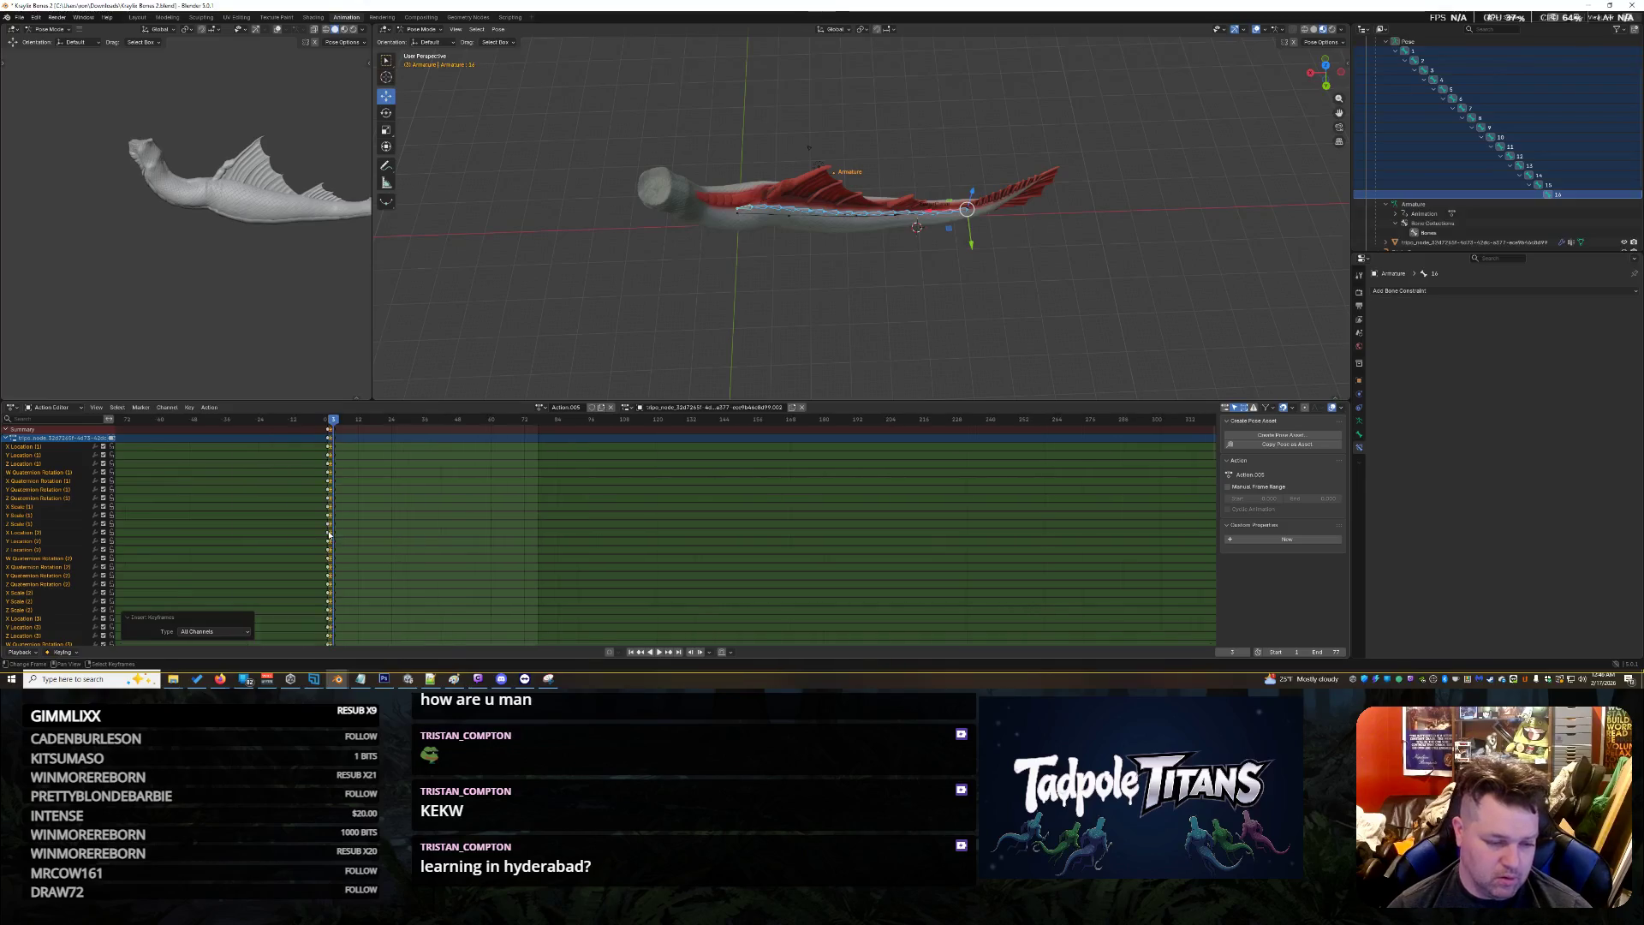
{"action": "mouse_move", "coordinate": [80, 399]}
{"action": "left_mouse_down"}
{"action": "mouse_move", "coordinate": [94, 68]}
{"action": "mouse_move", "coordinate": [171, 43]}
{"action": "mouse_move", "coordinate": [300, 312]}
{"action": "mouse_move", "coordinate": [411, 347]}
{"action": "mouse_move", "coordinate": [447, 321]}
{"action": "mouse_move", "coordinate": [489, 339]}
{"action": "mouse_move", "coordinate": [486, 454]}
{"action": "mouse_move", "coordinate": [484, 434]}
{"action": "left_mouse_up"}
{"action": "left_click", "coordinate": [945, 272]}
{"action": "scroll", "coordinate": [945, 282], "scroll_direction": "up", "scroll_amount": 5}
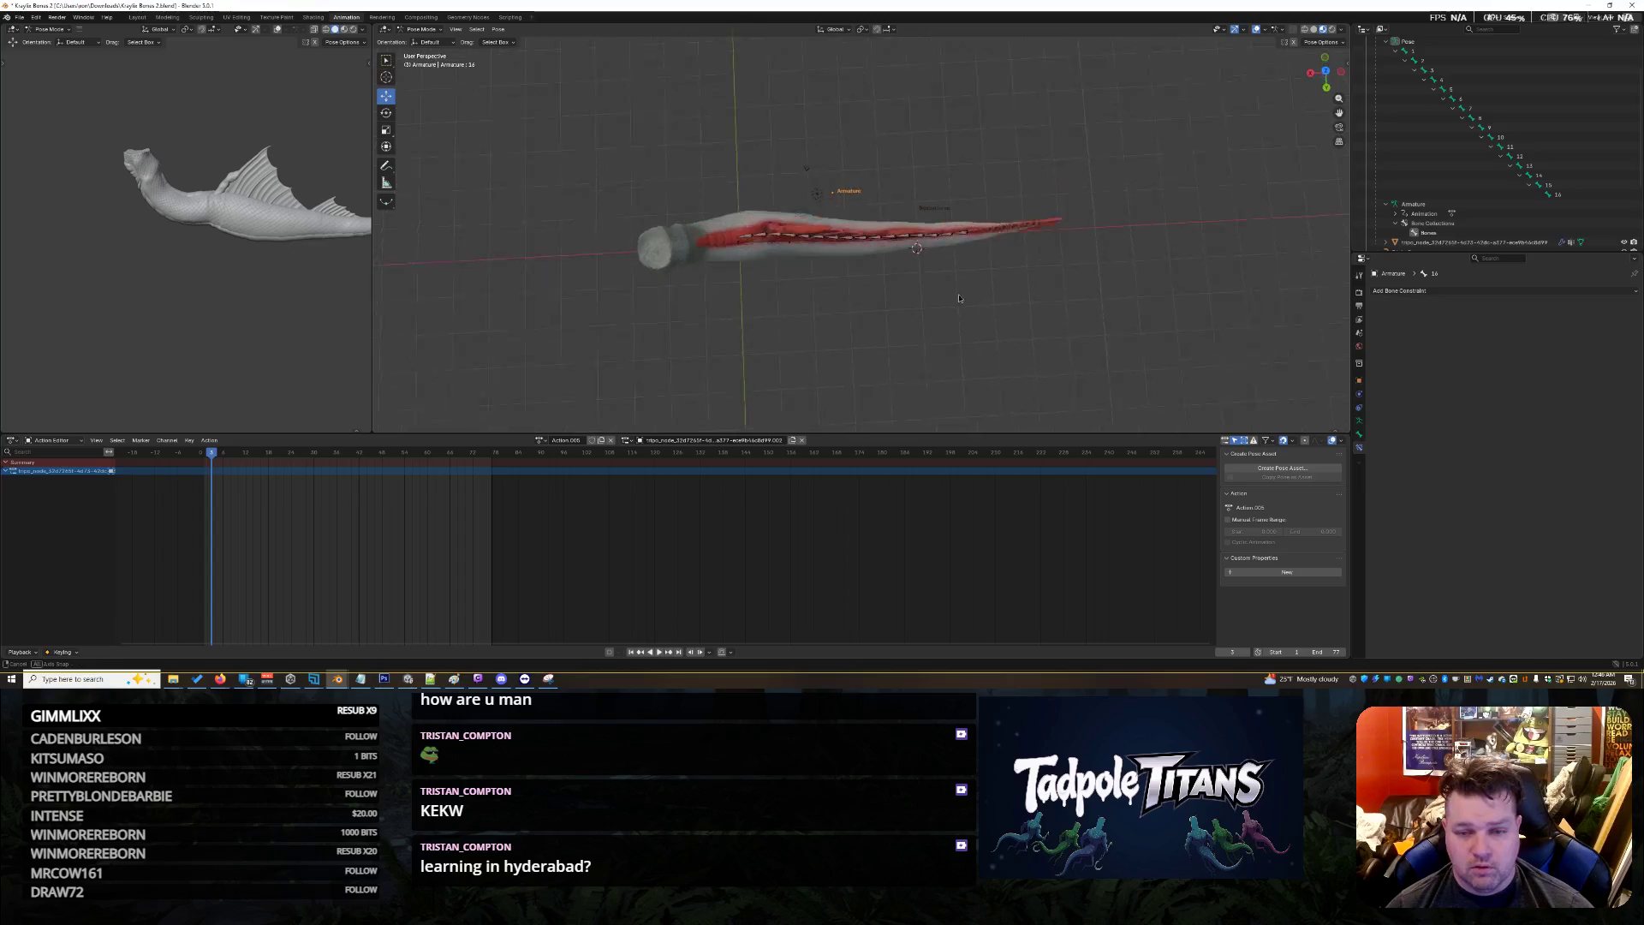
{"action": "mouse_move", "coordinate": [937, 381]}
{"action": "middle_mouse_down"}
{"action": "mouse_move", "coordinate": [862, 353]}
{"action": "mouse_move", "coordinate": [1148, 237]}
{"action": "middle_mouse_up"}
Add a Spline IK constraint to bone 16 targeting BezierCurve, chain length 38 reduced to 16
{"action": "left_click", "coordinate": [1554, 195]}
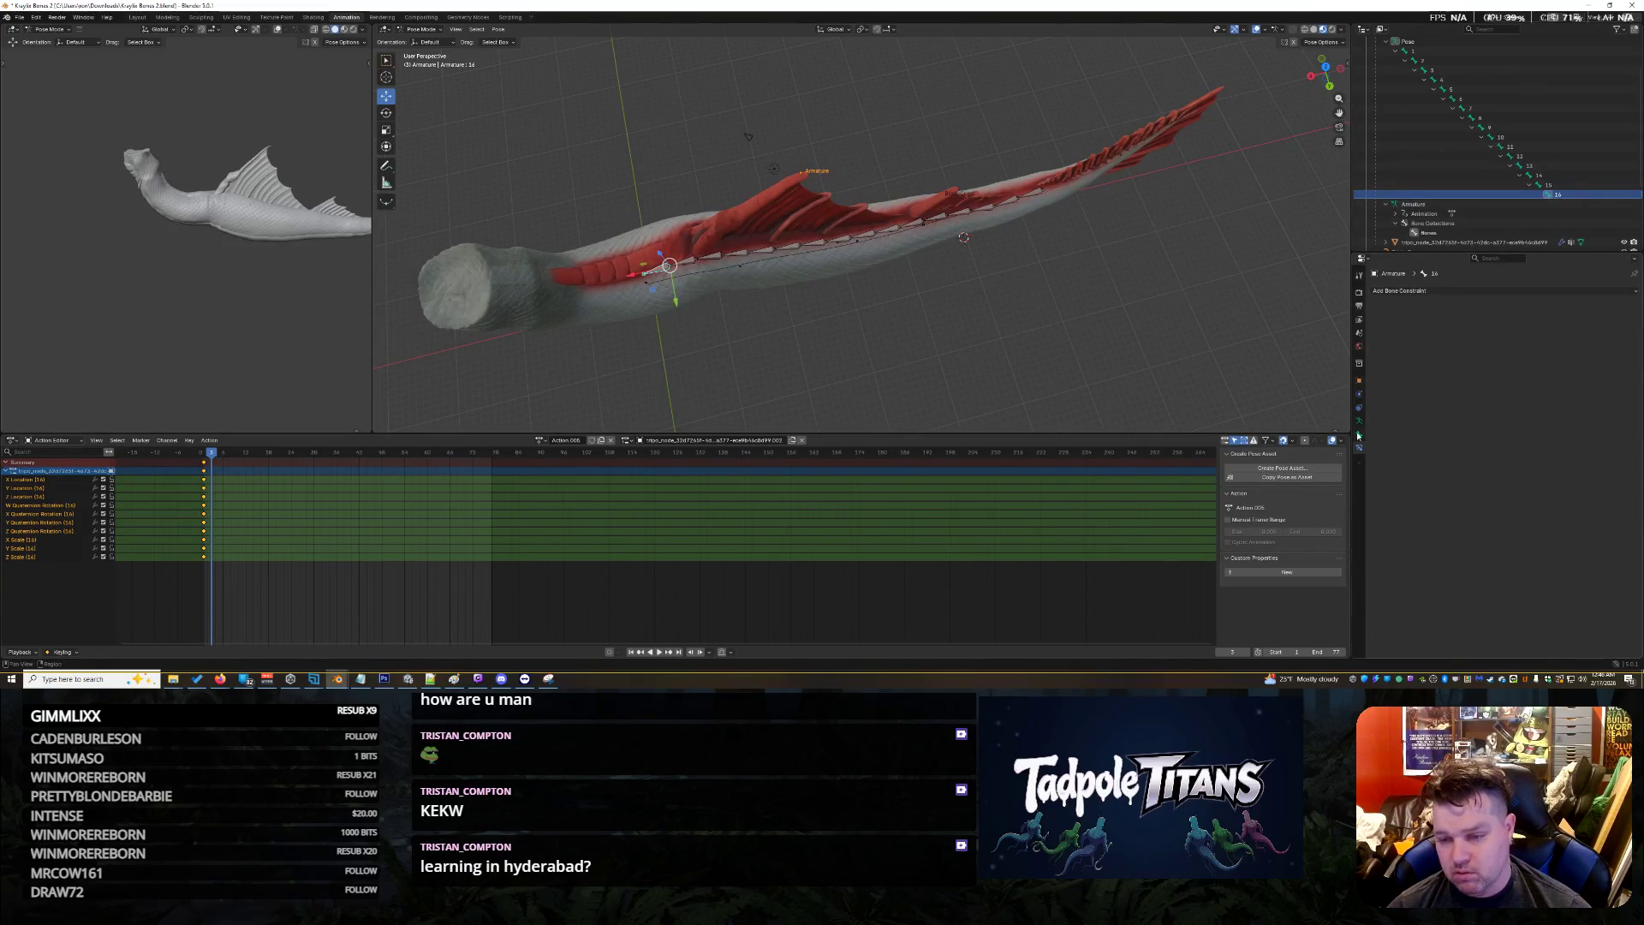
{"action": "left_click", "coordinate": [1448, 291]}
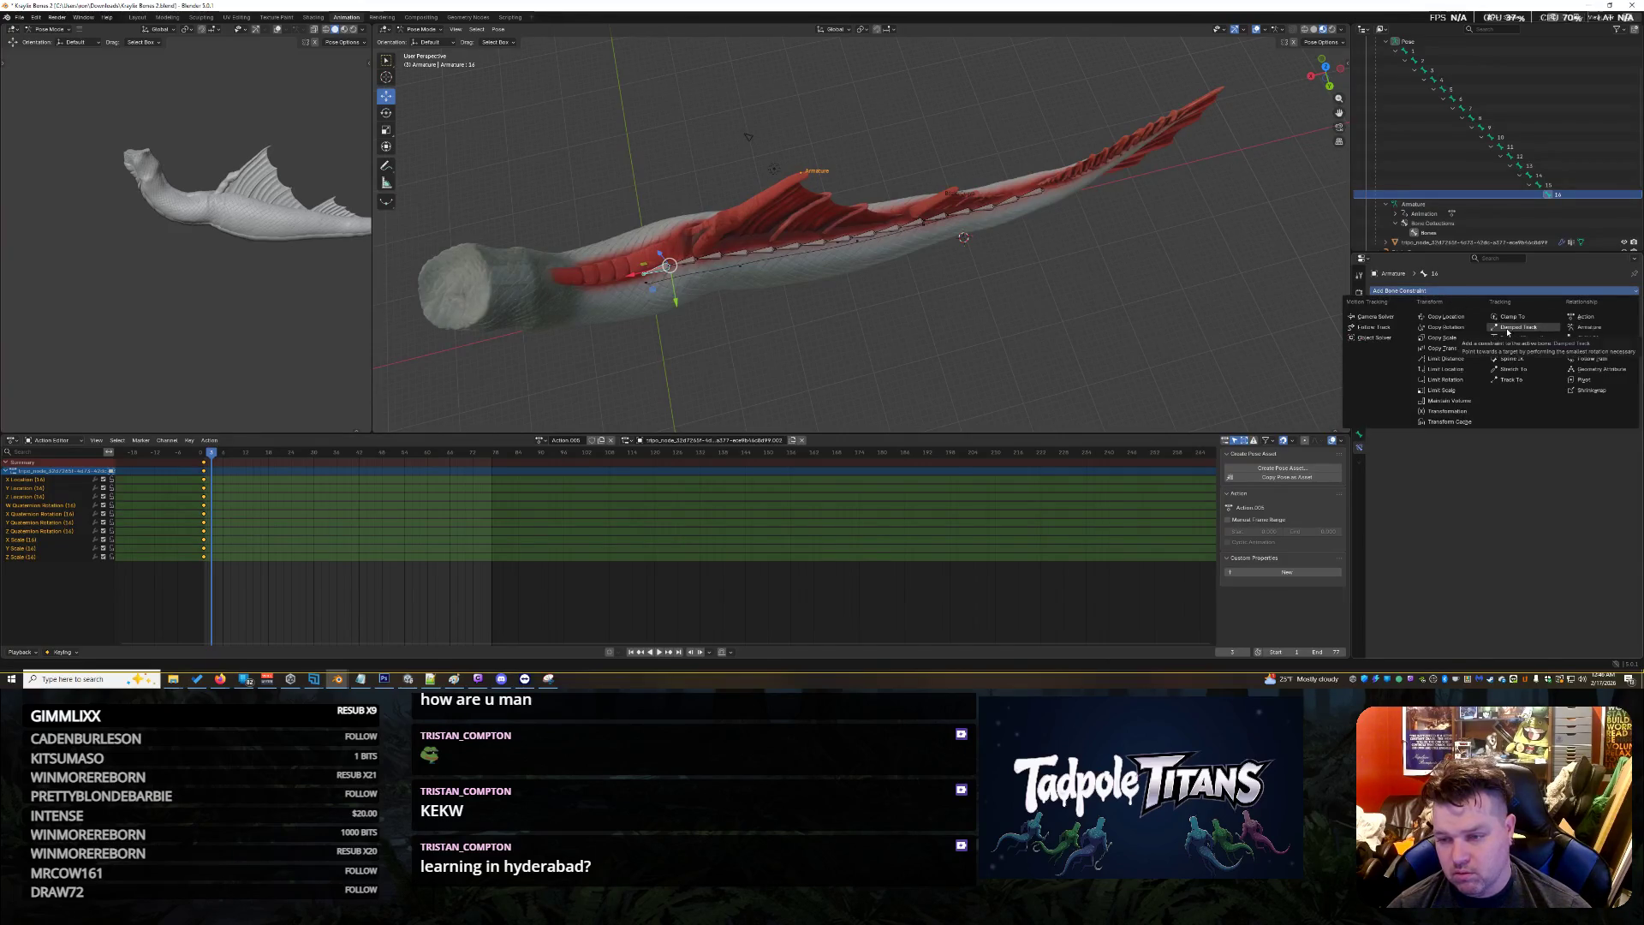
{"action": "left_click", "coordinate": [1512, 359]}
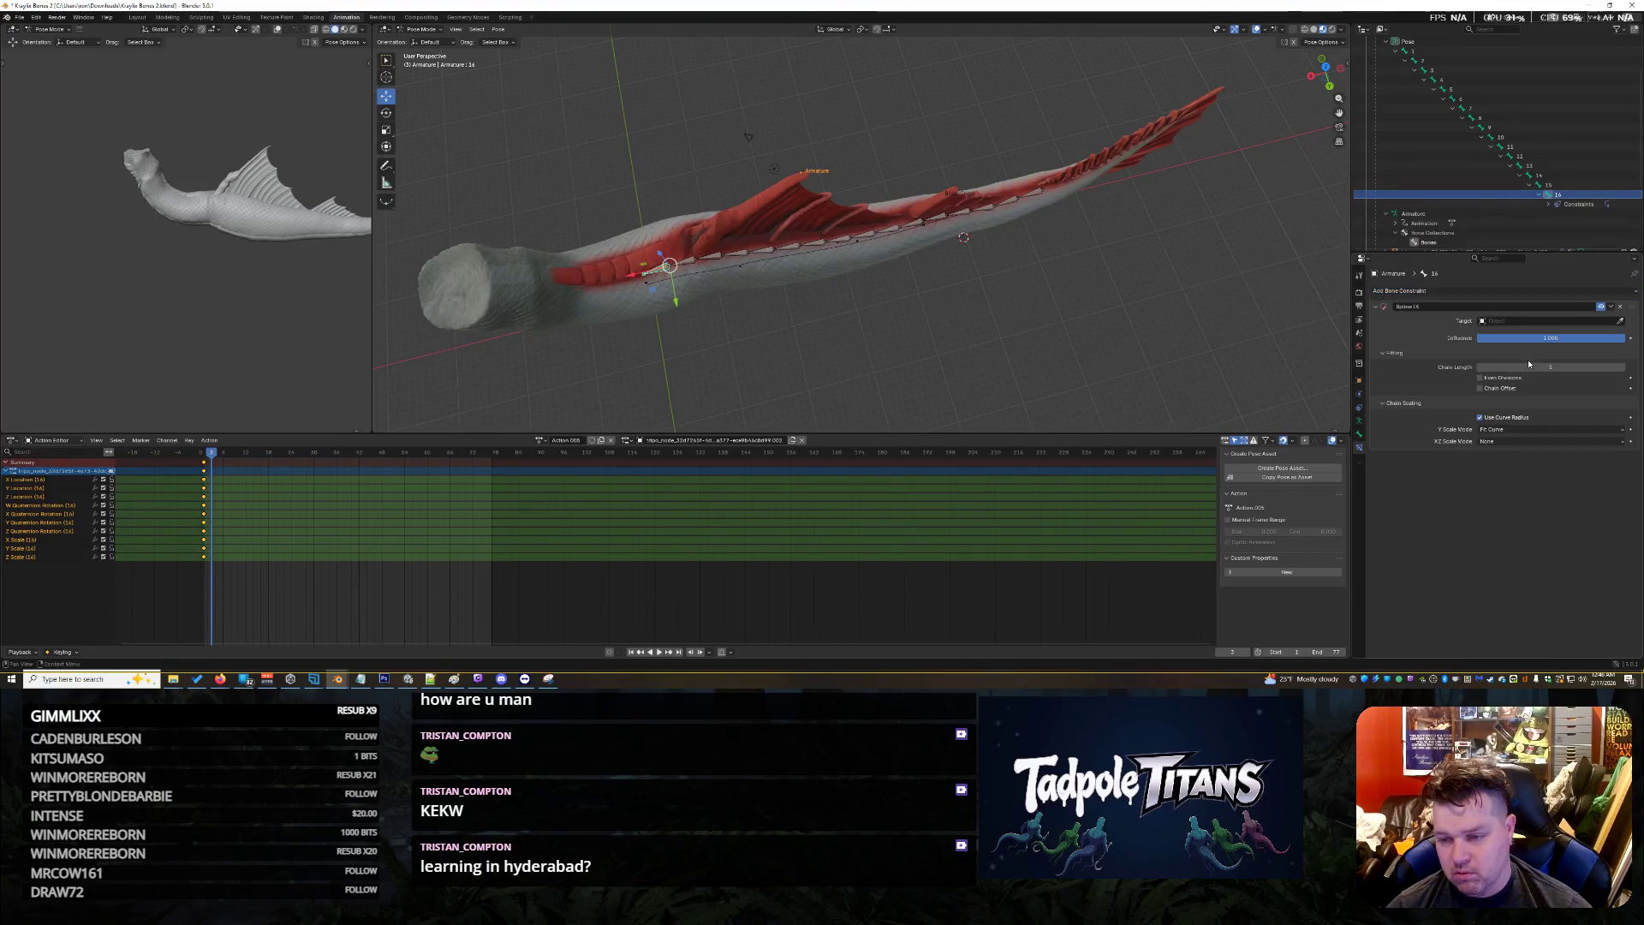
{"action": "left_click", "coordinate": [1482, 321]}
{"action": "left_click", "coordinate": [1533, 337]}
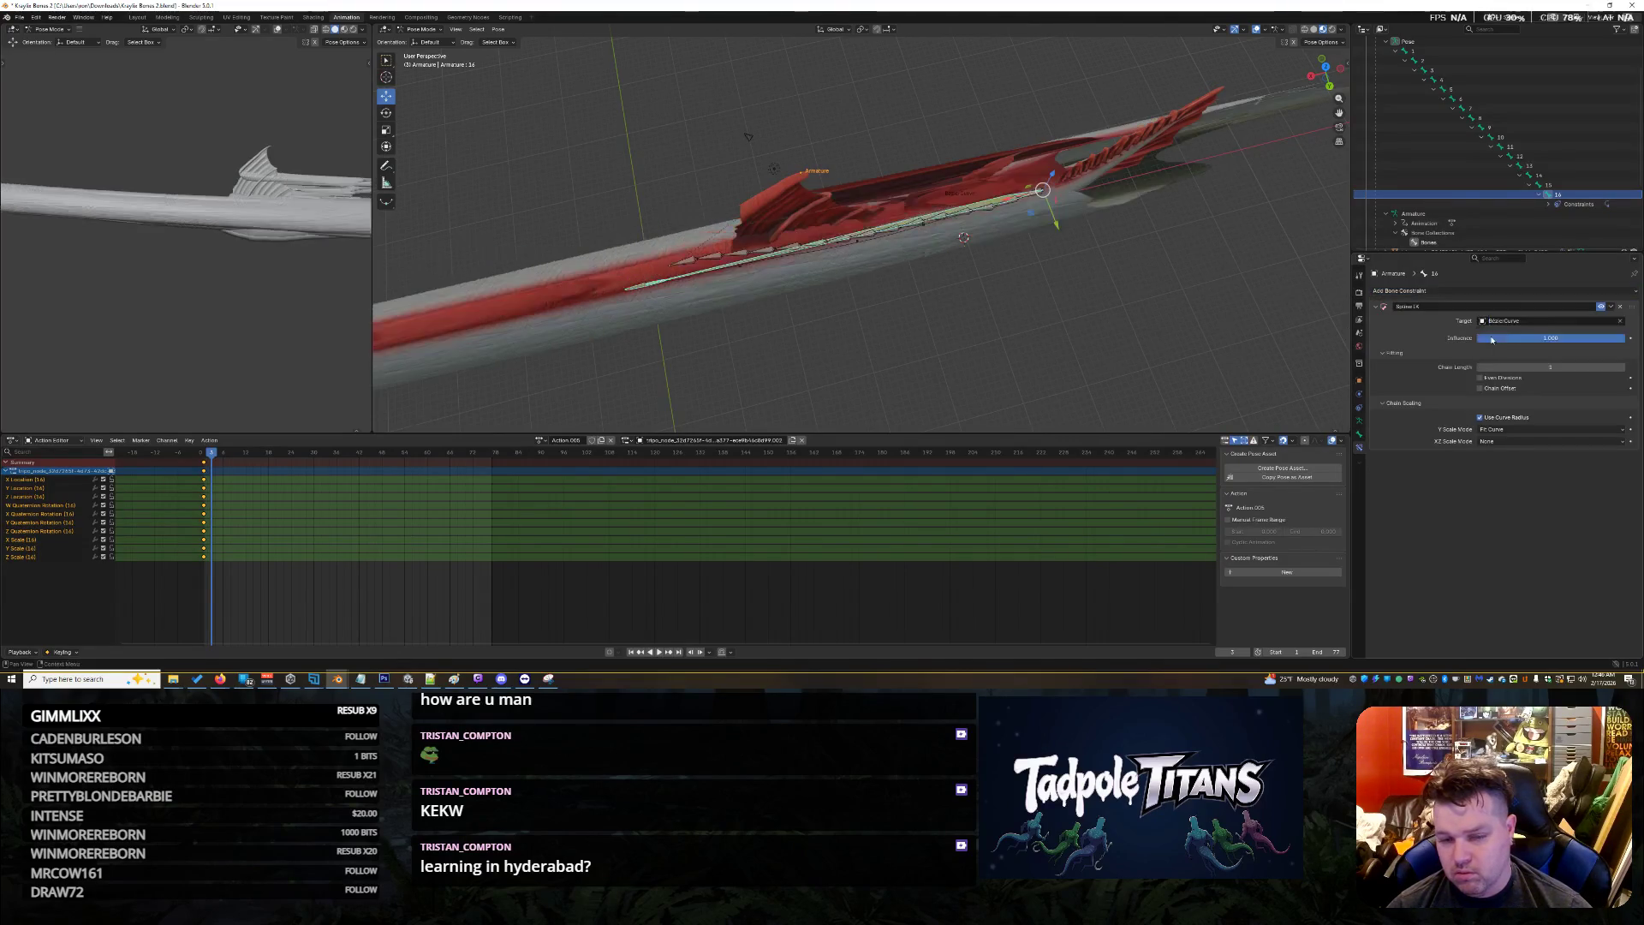
{"action": "left_click", "coordinate": [1593, 366]}
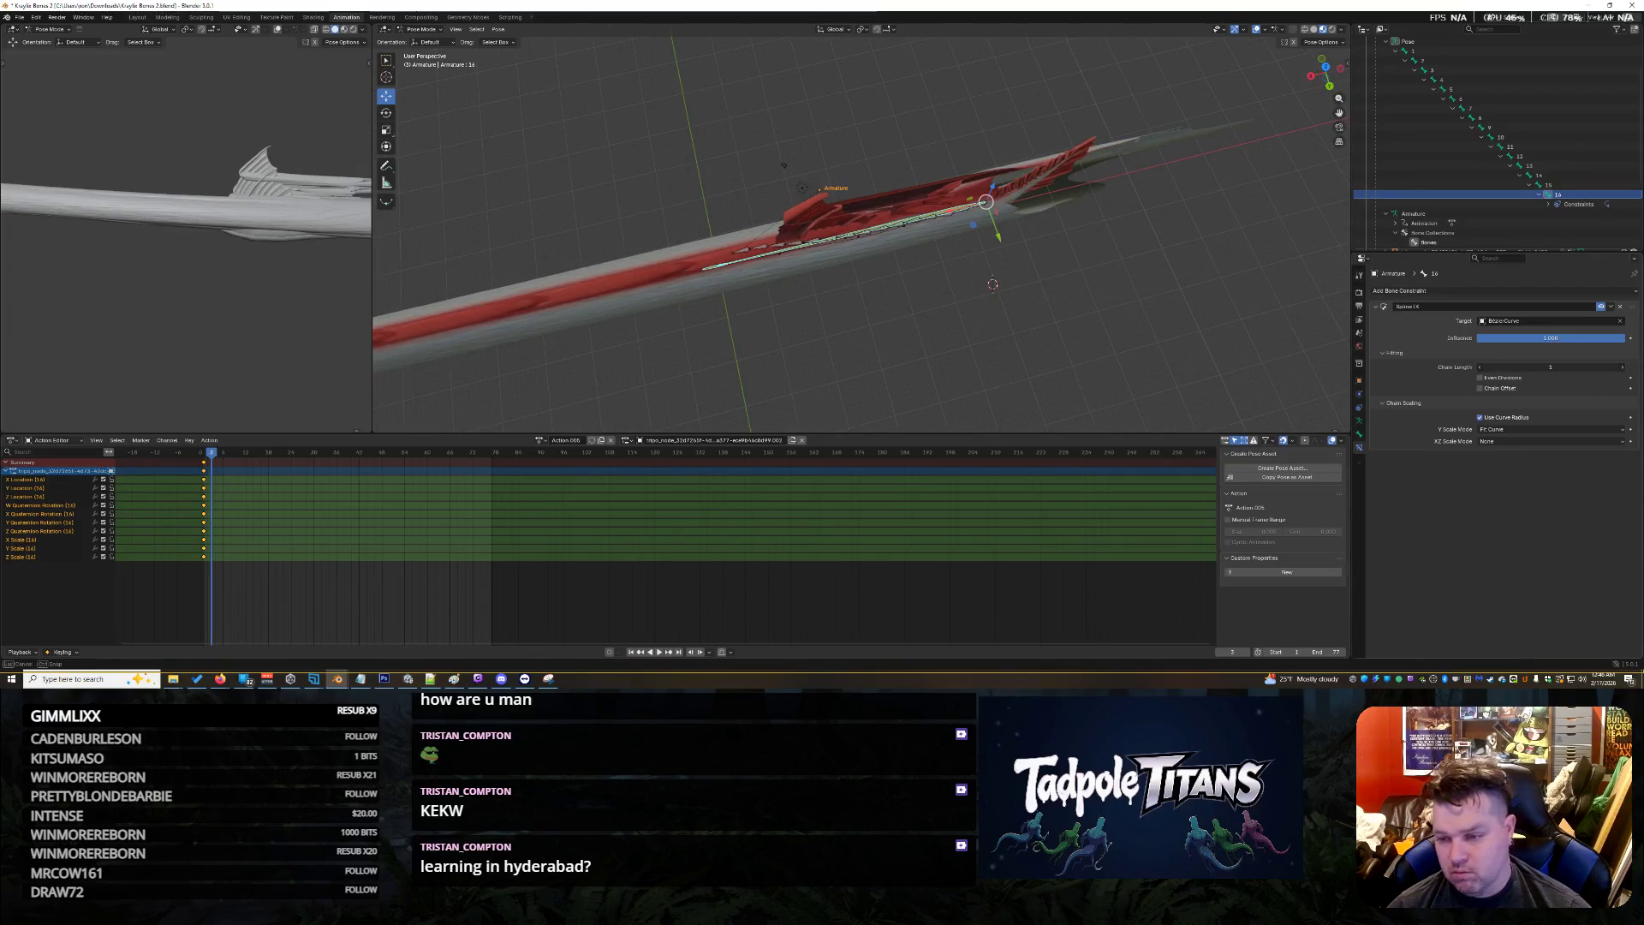
{"action": "type", "text": "38"}
{"action": "key", "text": "Return"}
{"action": "left_click_drag", "start_coordinate": [1550, 366], "coordinate": [1538, 367]}
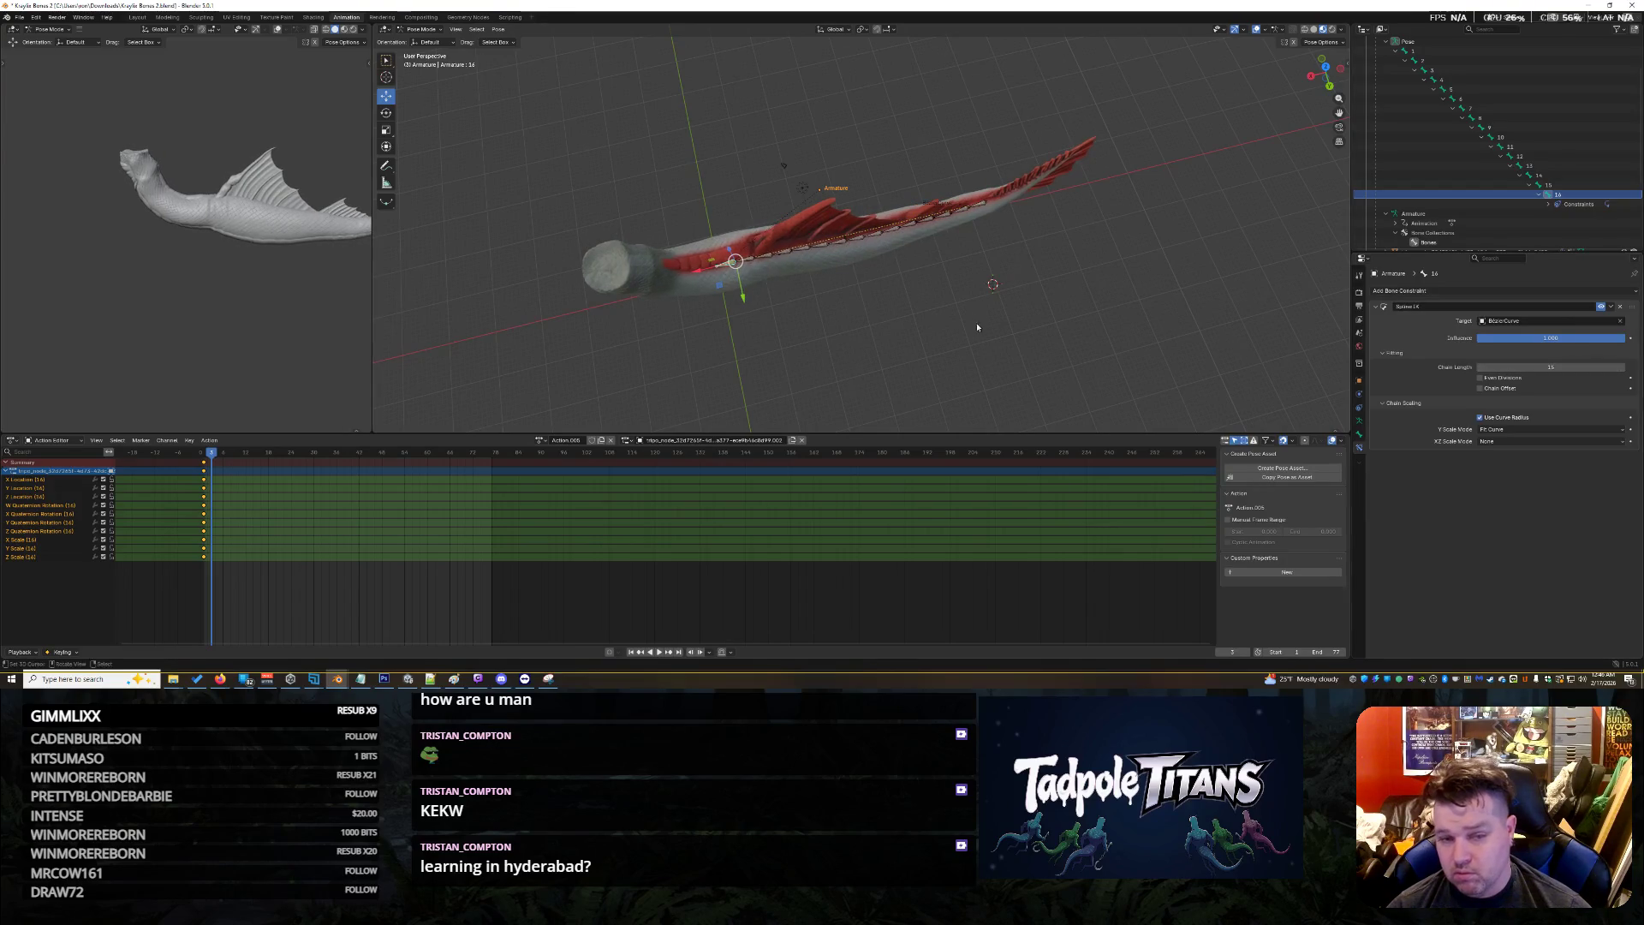
{"action": "left_click", "coordinate": [799, 306]}
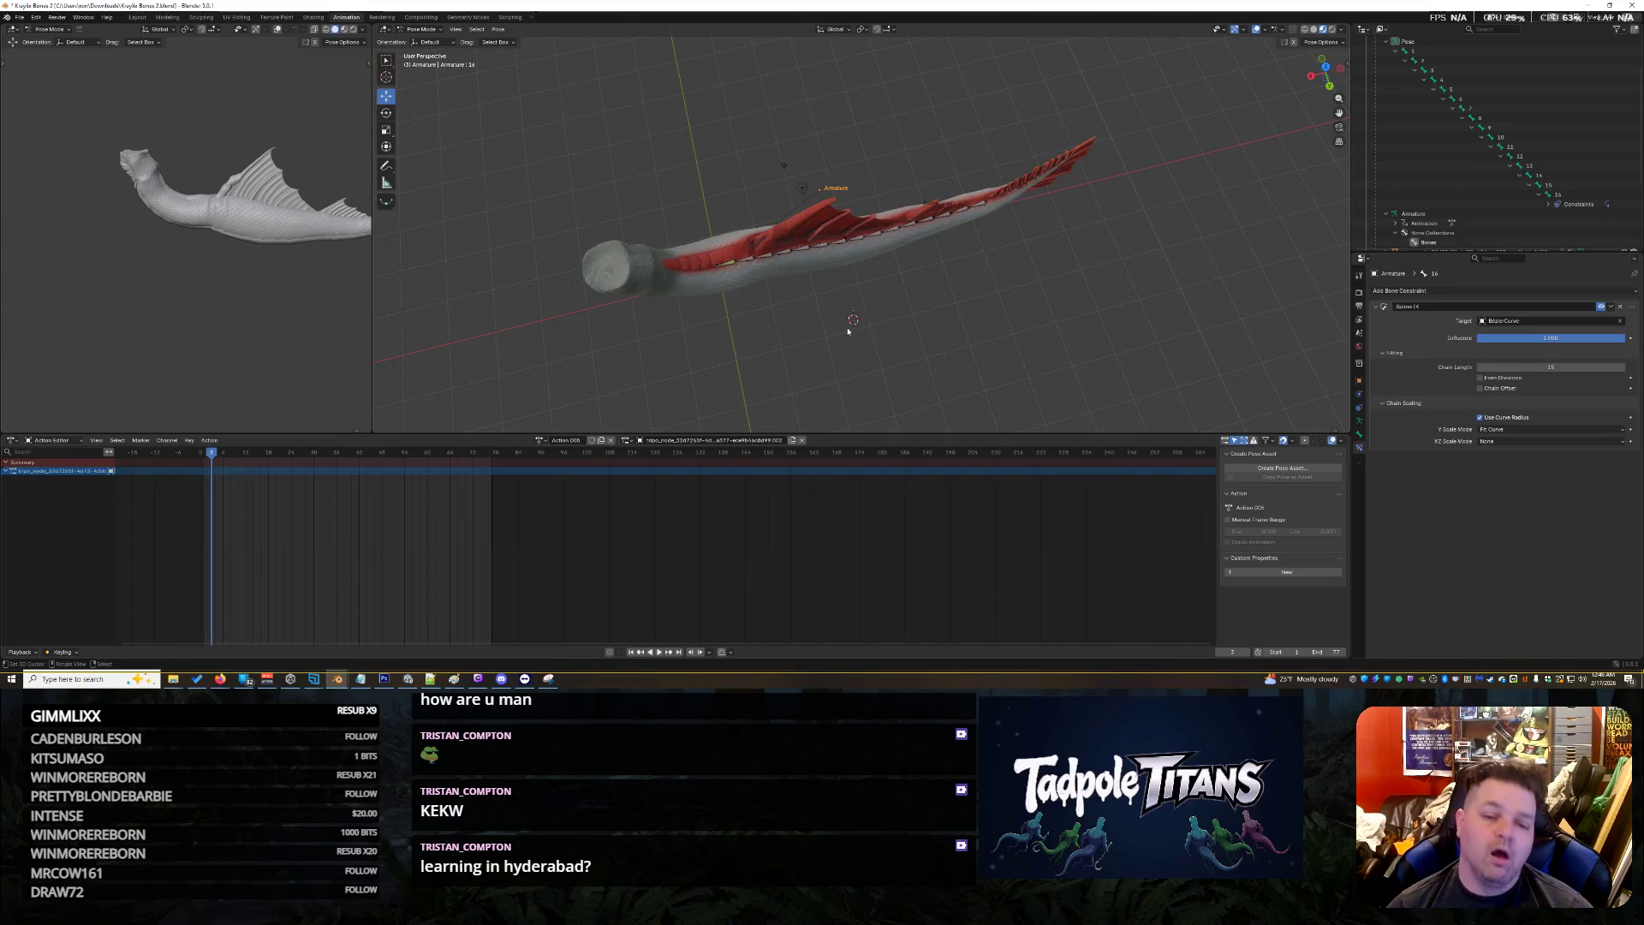
Orbit to a side view of the fish, check the BezierCurve.001 curve data's context menu, then switch to Geometry Nodes
{"action": "scroll", "coordinate": [733, 346], "scroll_direction": "up", "scroll_amount": 6}
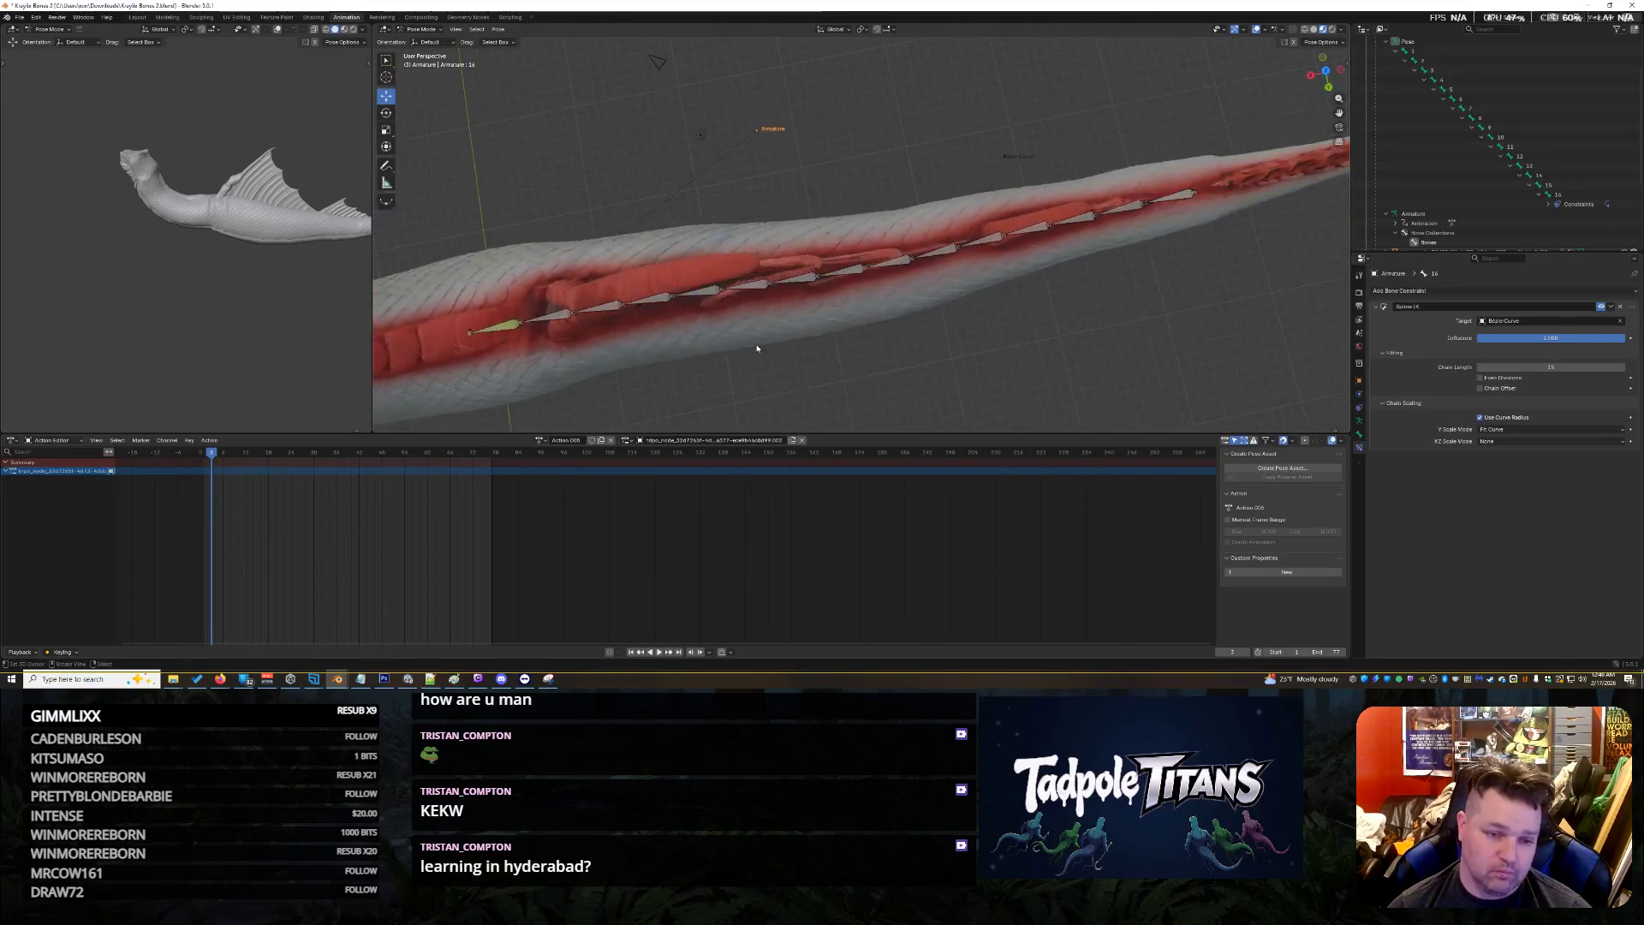
{"action": "scroll", "coordinate": [757, 348], "scroll_direction": "down", "scroll_amount": 5}
{"action": "middle_click_drag", "start_coordinate": [676, 330], "coordinate": [753, 336]}
{"action": "scroll", "coordinate": [1601, 196], "scroll_direction": "down", "scroll_amount": 4}
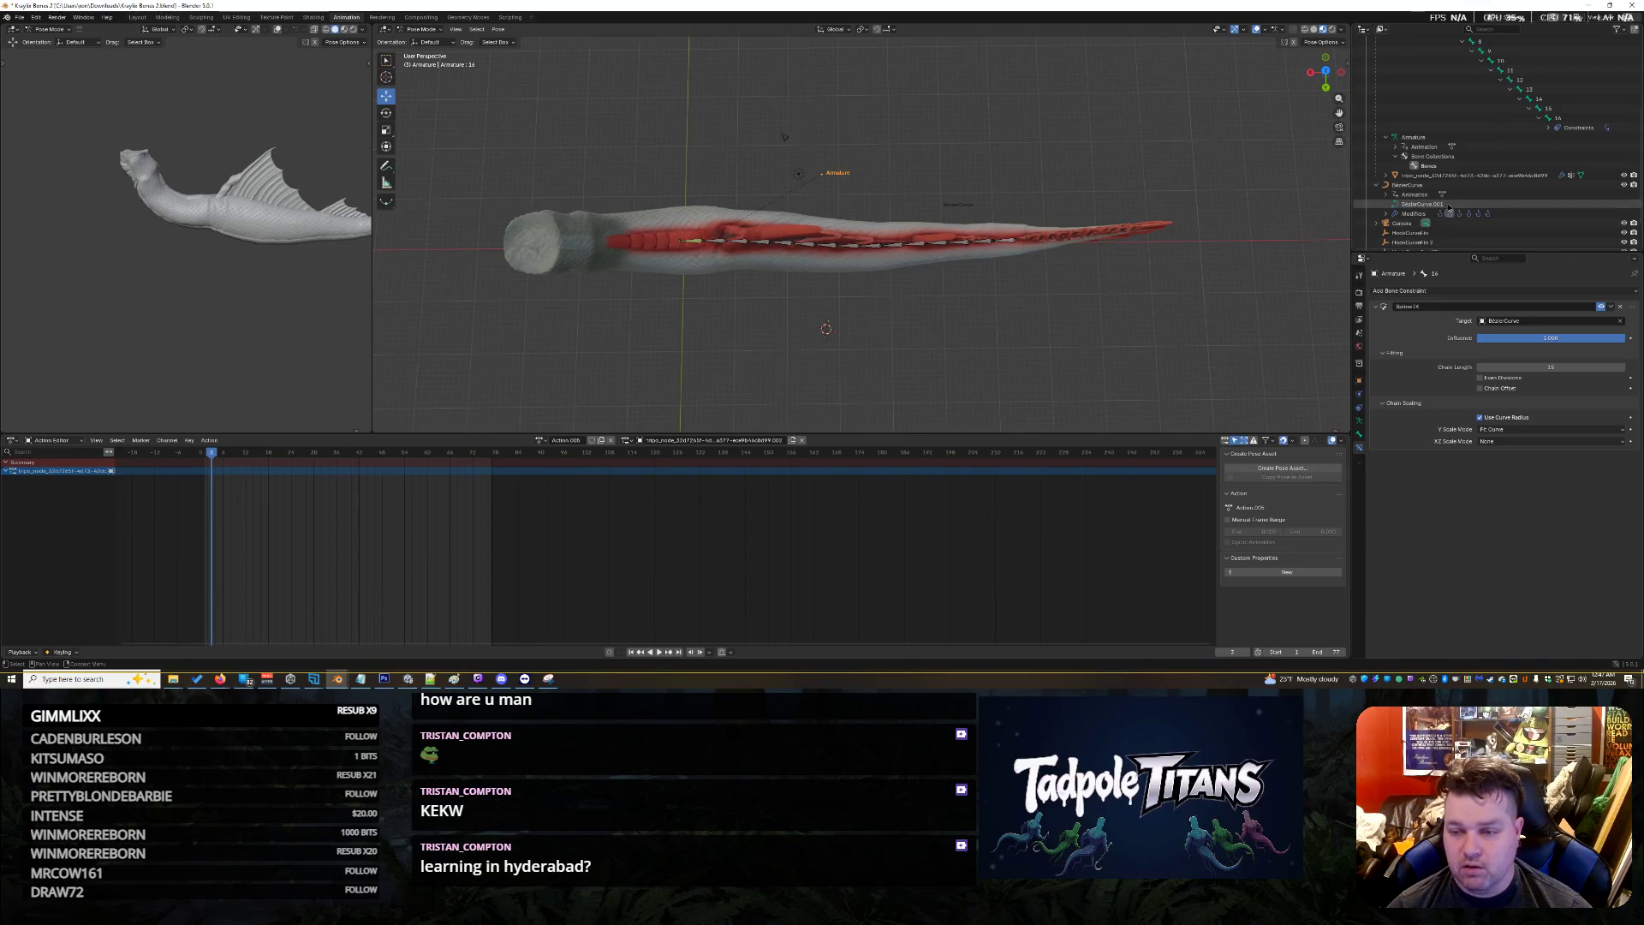
{"action": "left_click", "coordinate": [1446, 205]}
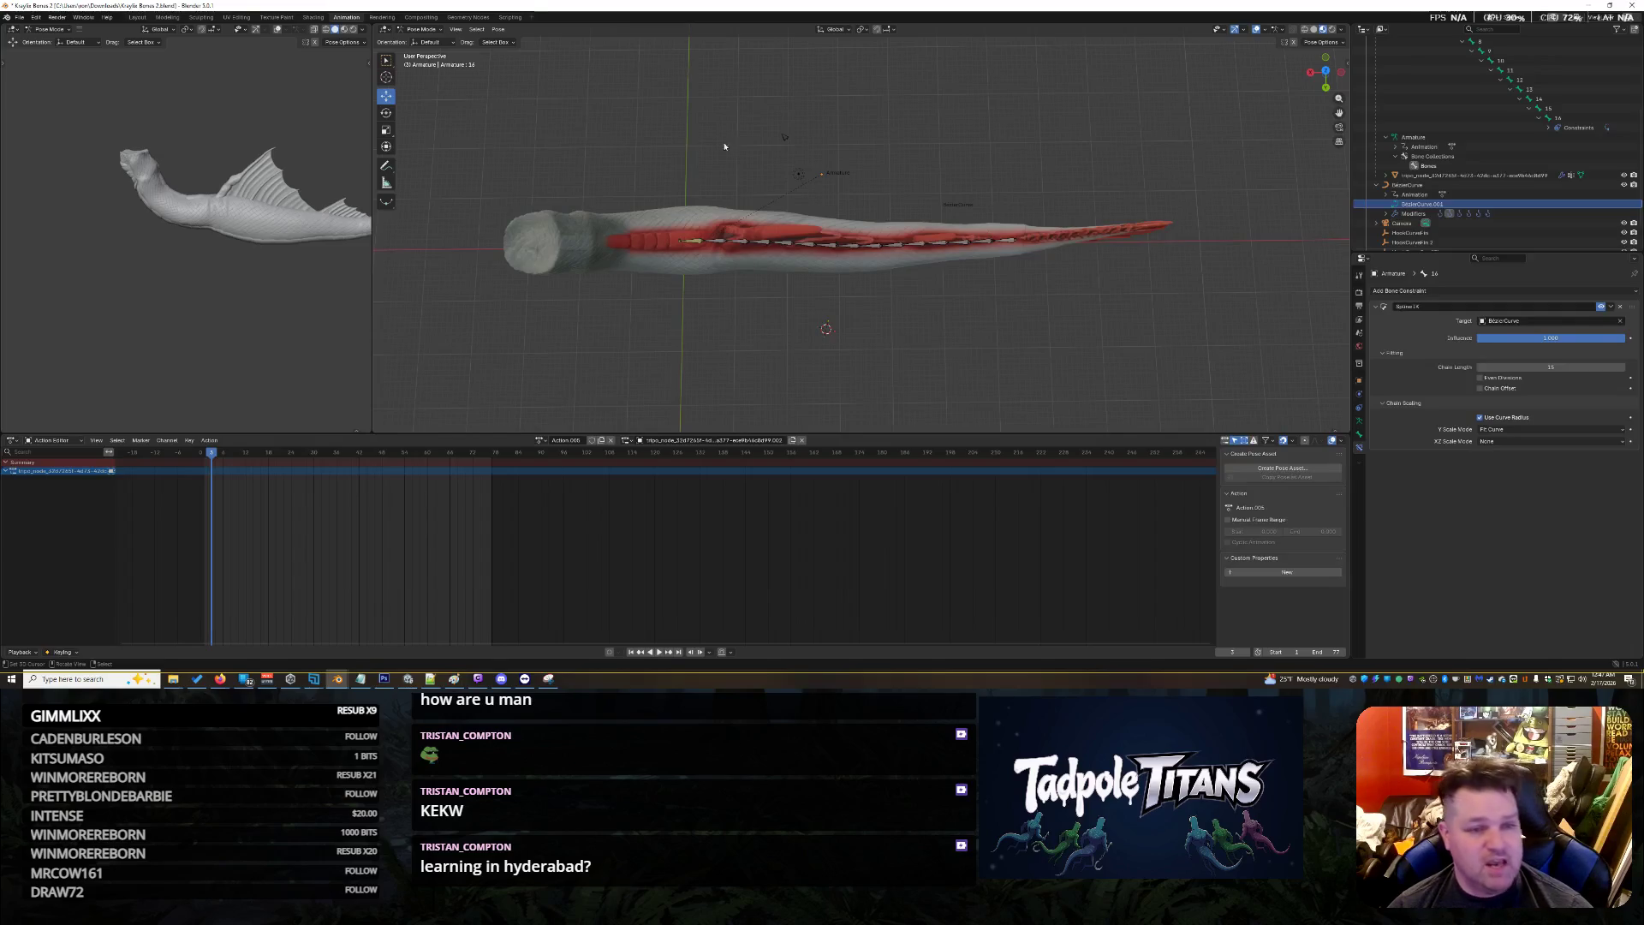
{"action": "right_click", "coordinate": [1443, 204]}
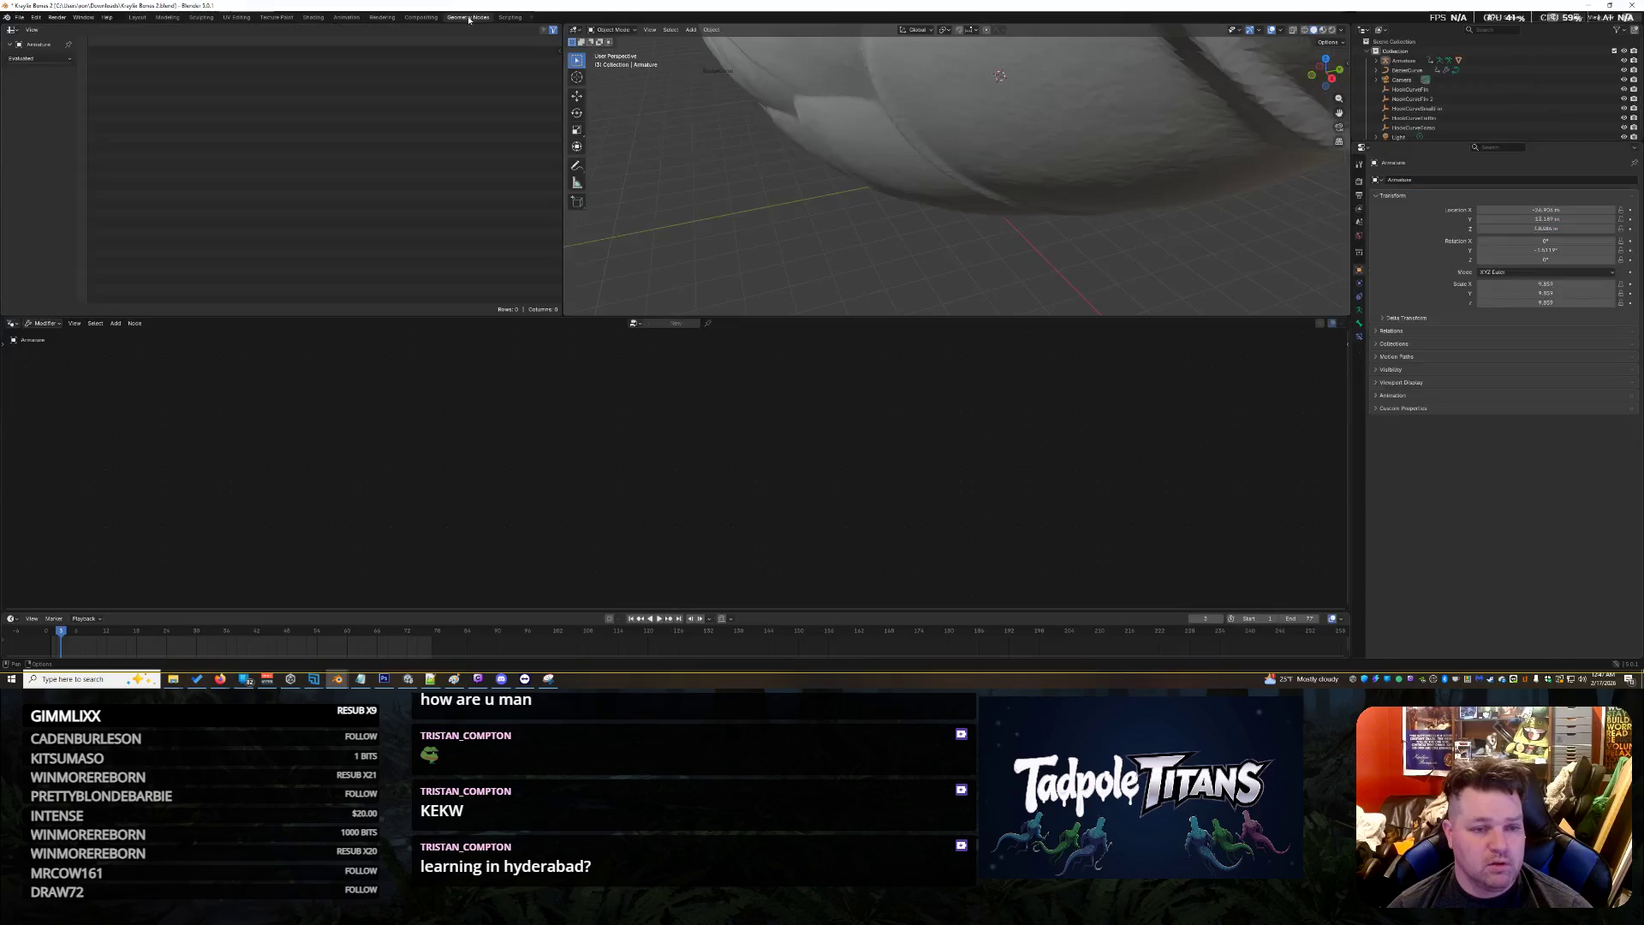
{"action": "left_click", "coordinate": [467, 17]}
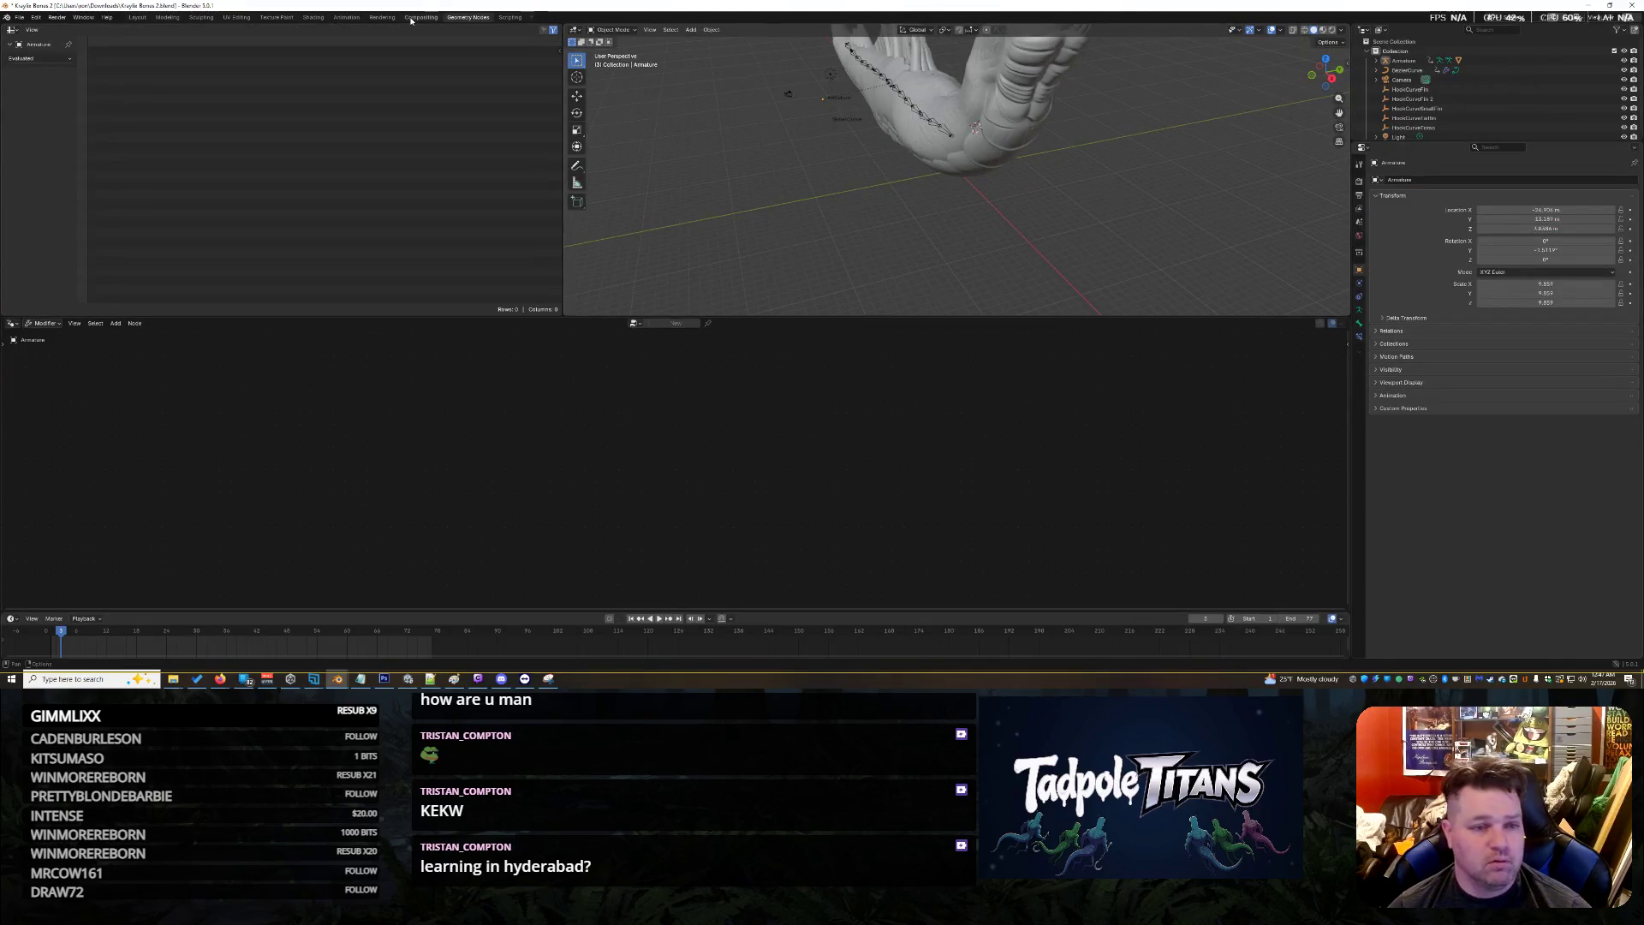
Return to the Layout workspace and select the BezierCurve object and its curve data in the Outliner
{"action": "left_click", "coordinate": [390, 18]}
{"action": "left_click", "coordinate": [138, 18]}
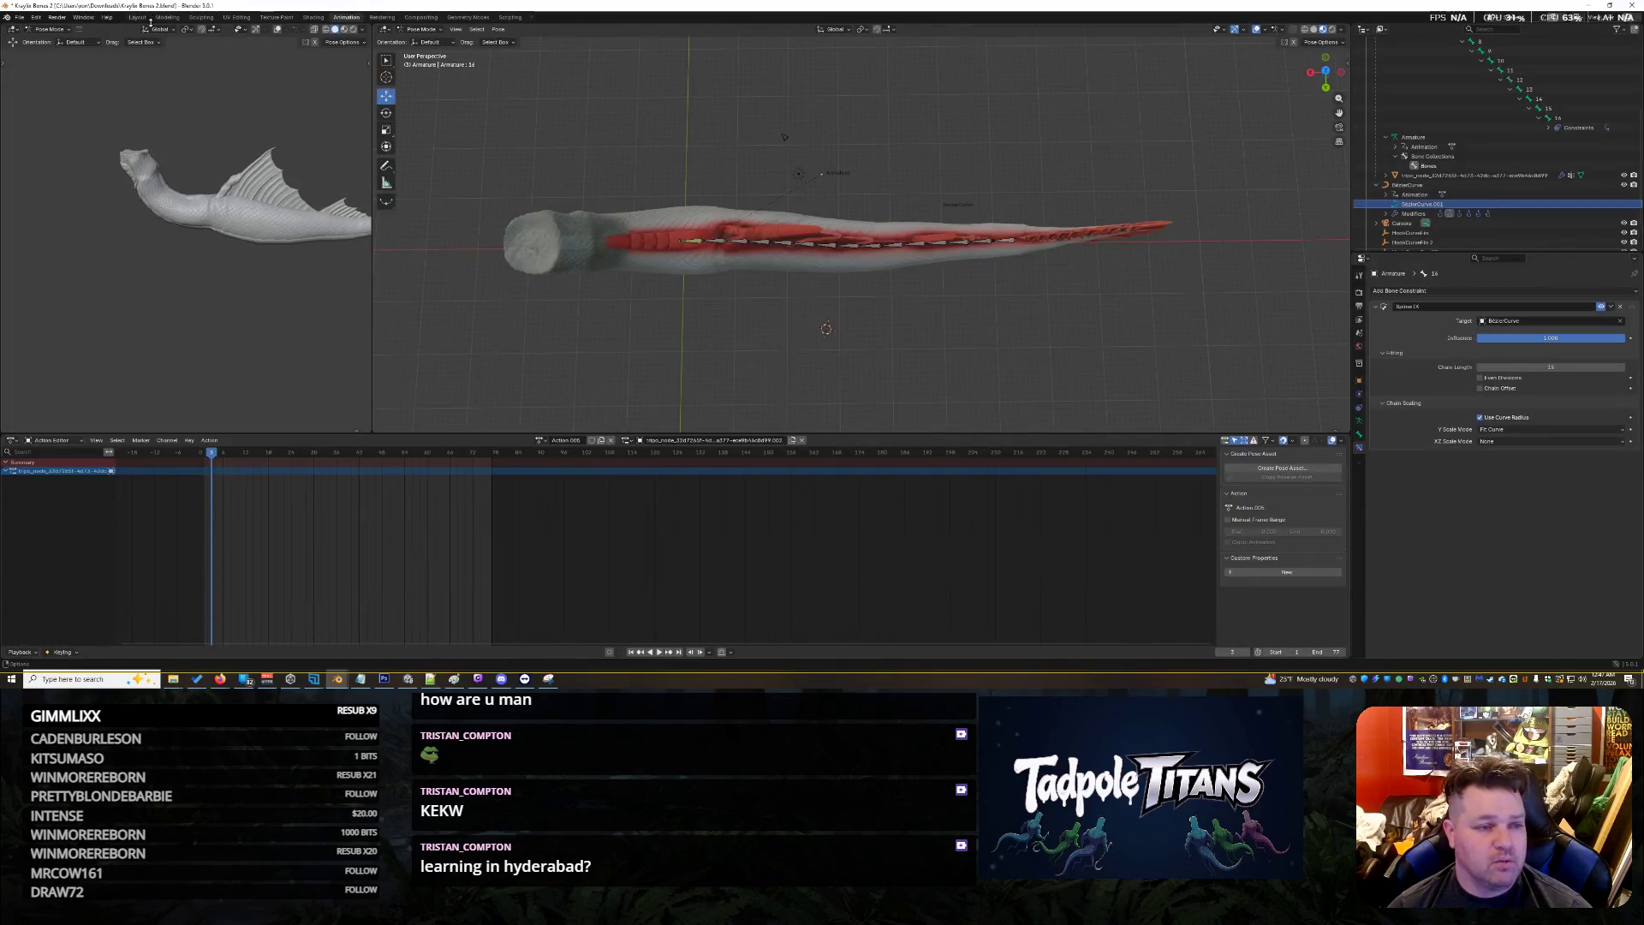
{"action": "scroll", "coordinate": [759, 322], "scroll_direction": "up", "scroll_amount": 1}
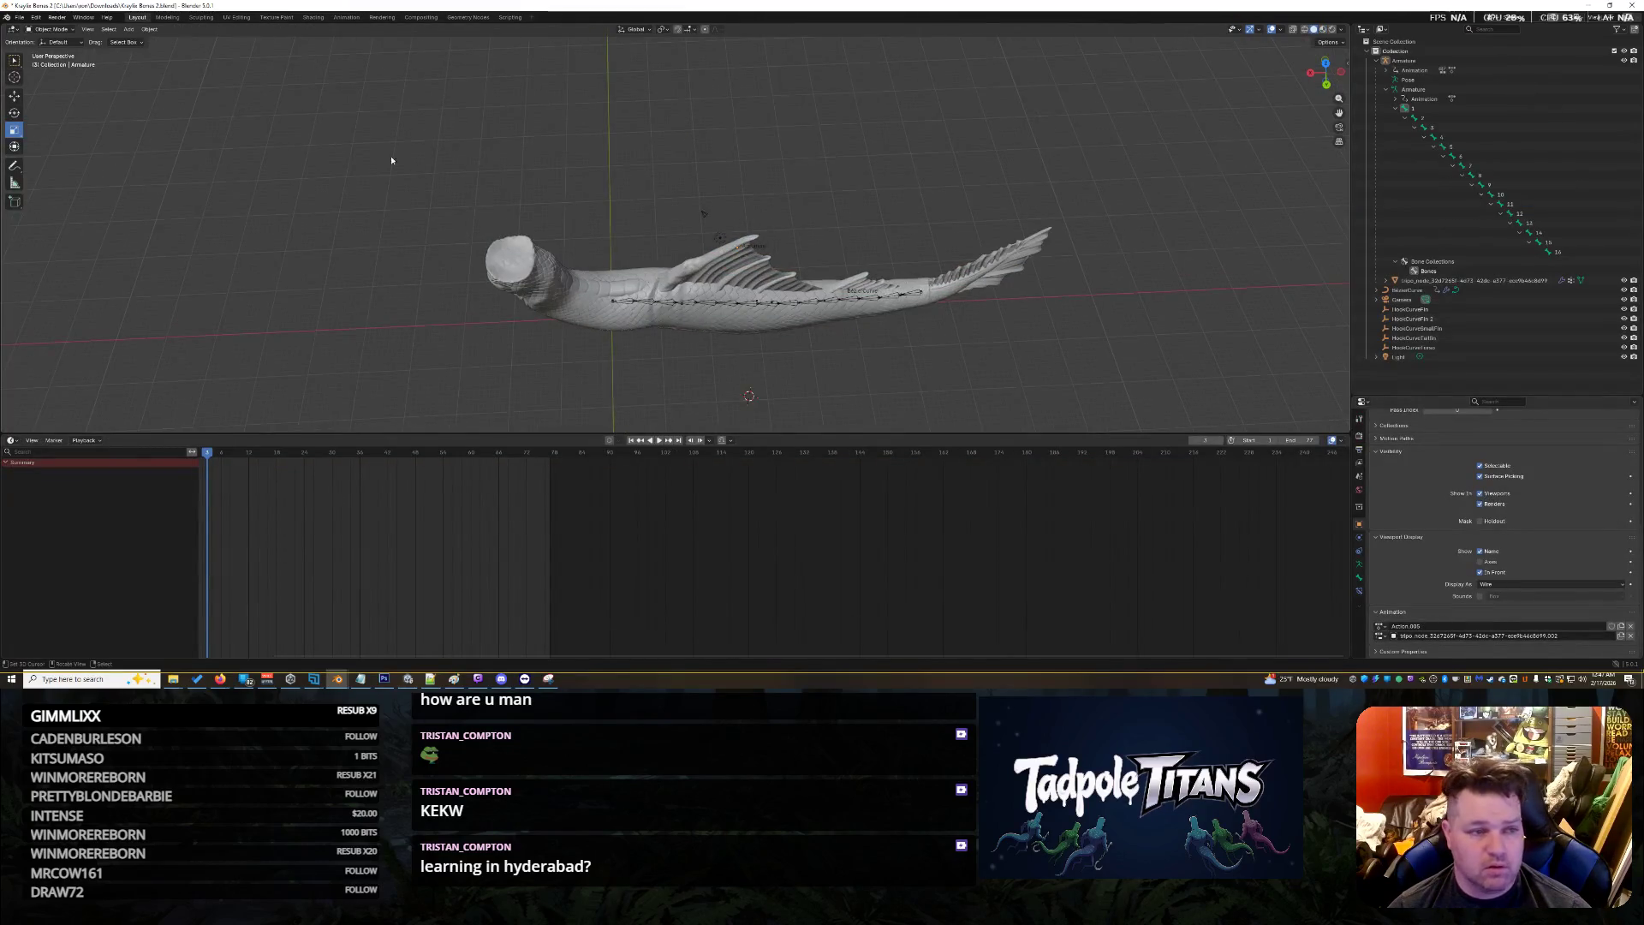
{"action": "left_click", "coordinate": [1447, 289]}
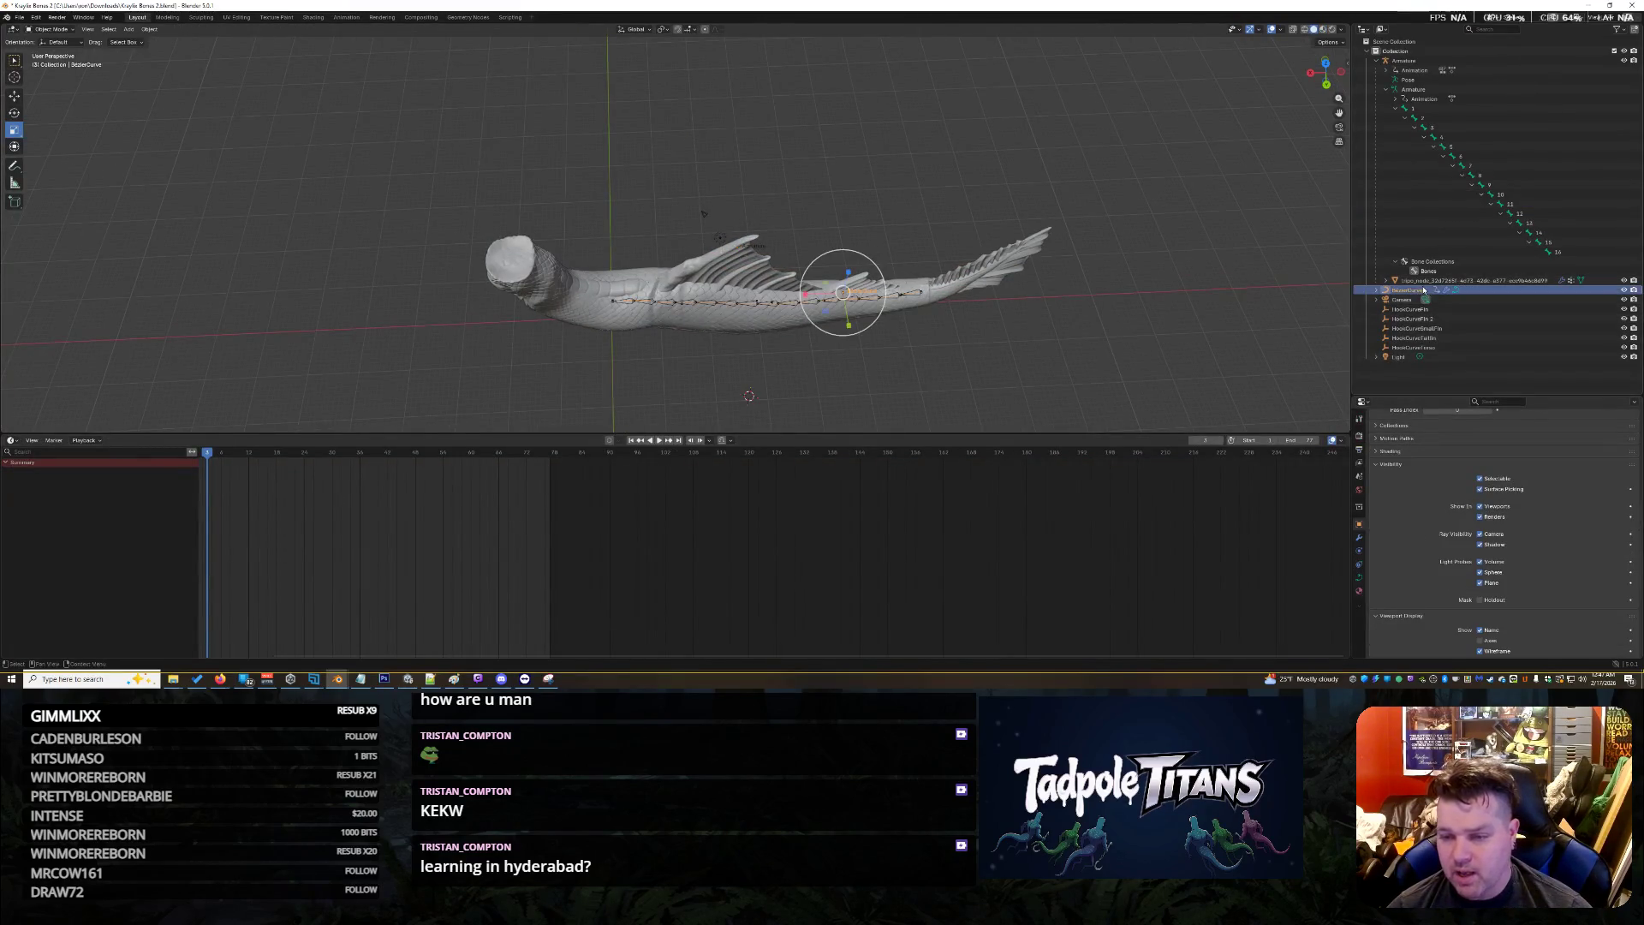
{"action": "left_click", "coordinate": [1378, 290]}
{"action": "left_click", "coordinate": [1413, 309]}
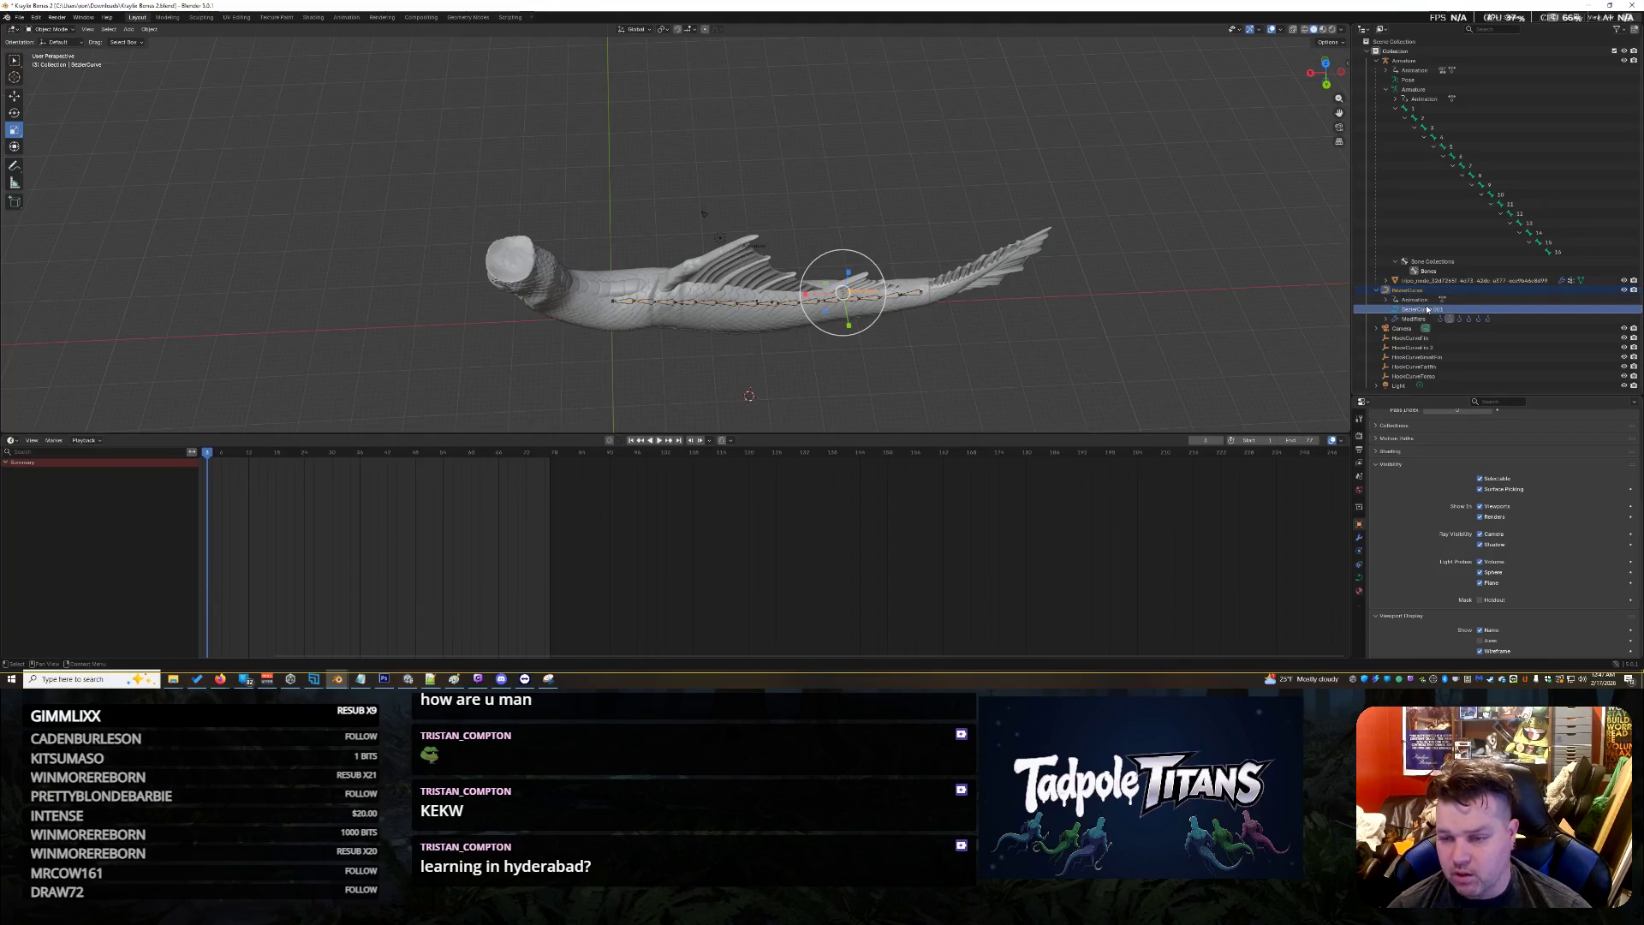
Insert a keyframe on BezierCurve via Object > Animation, creating Action.004
{"action": "left_click", "coordinate": [152, 30]}
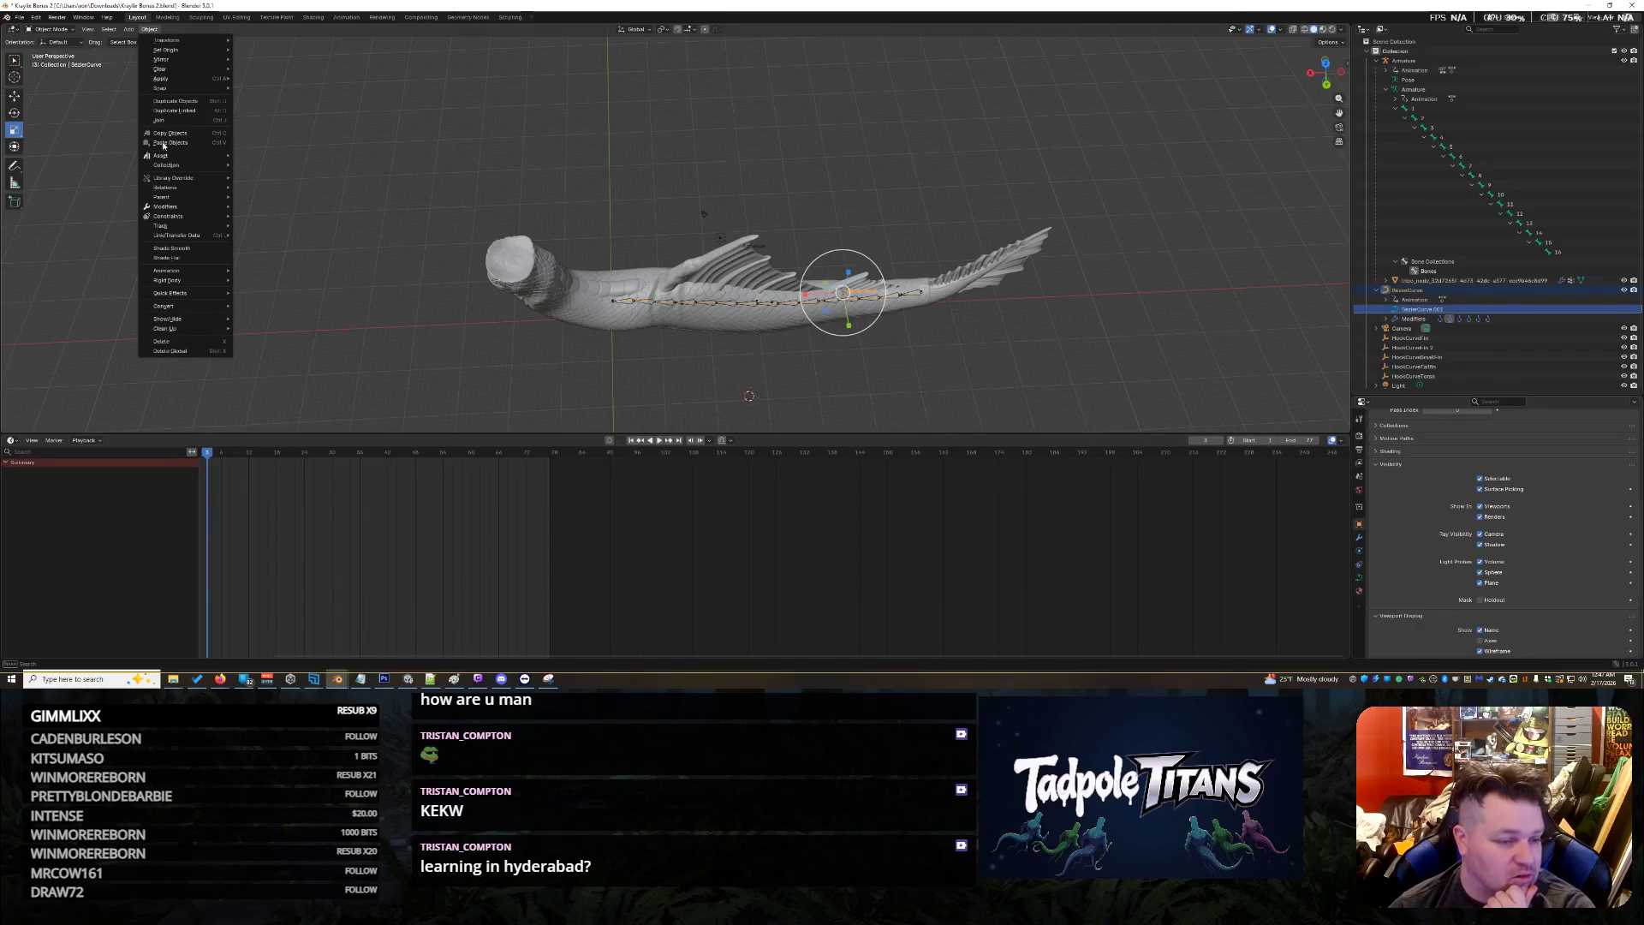
{"action": "mouse_move", "coordinate": [160, 274]}
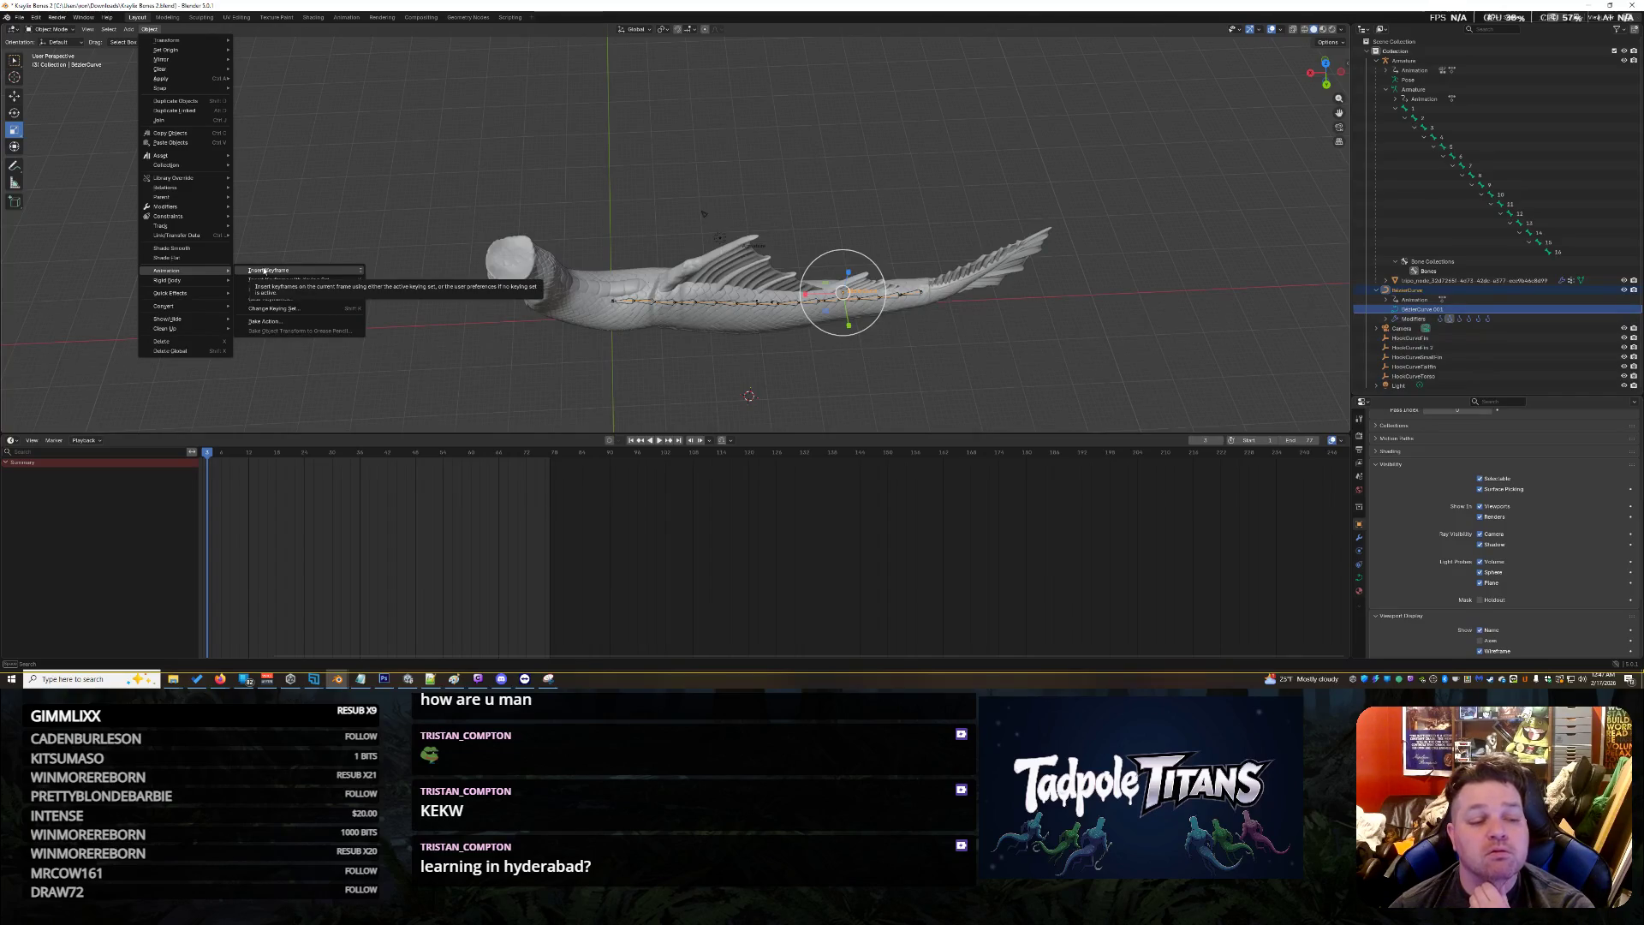
{"action": "left_click", "coordinate": [264, 270]}
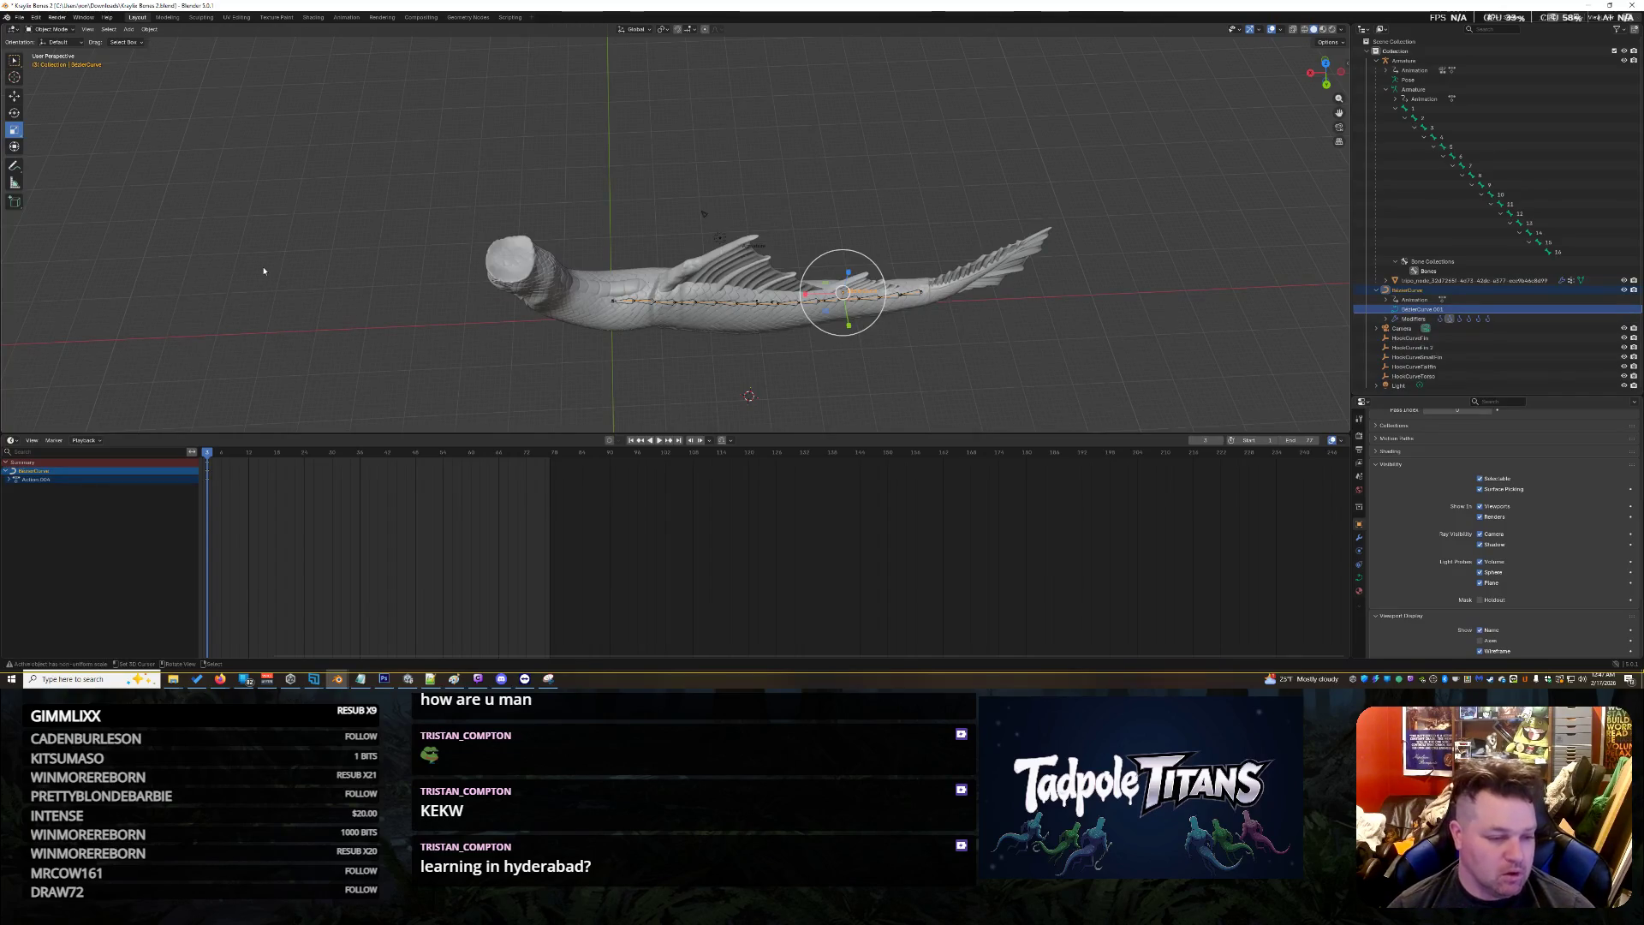
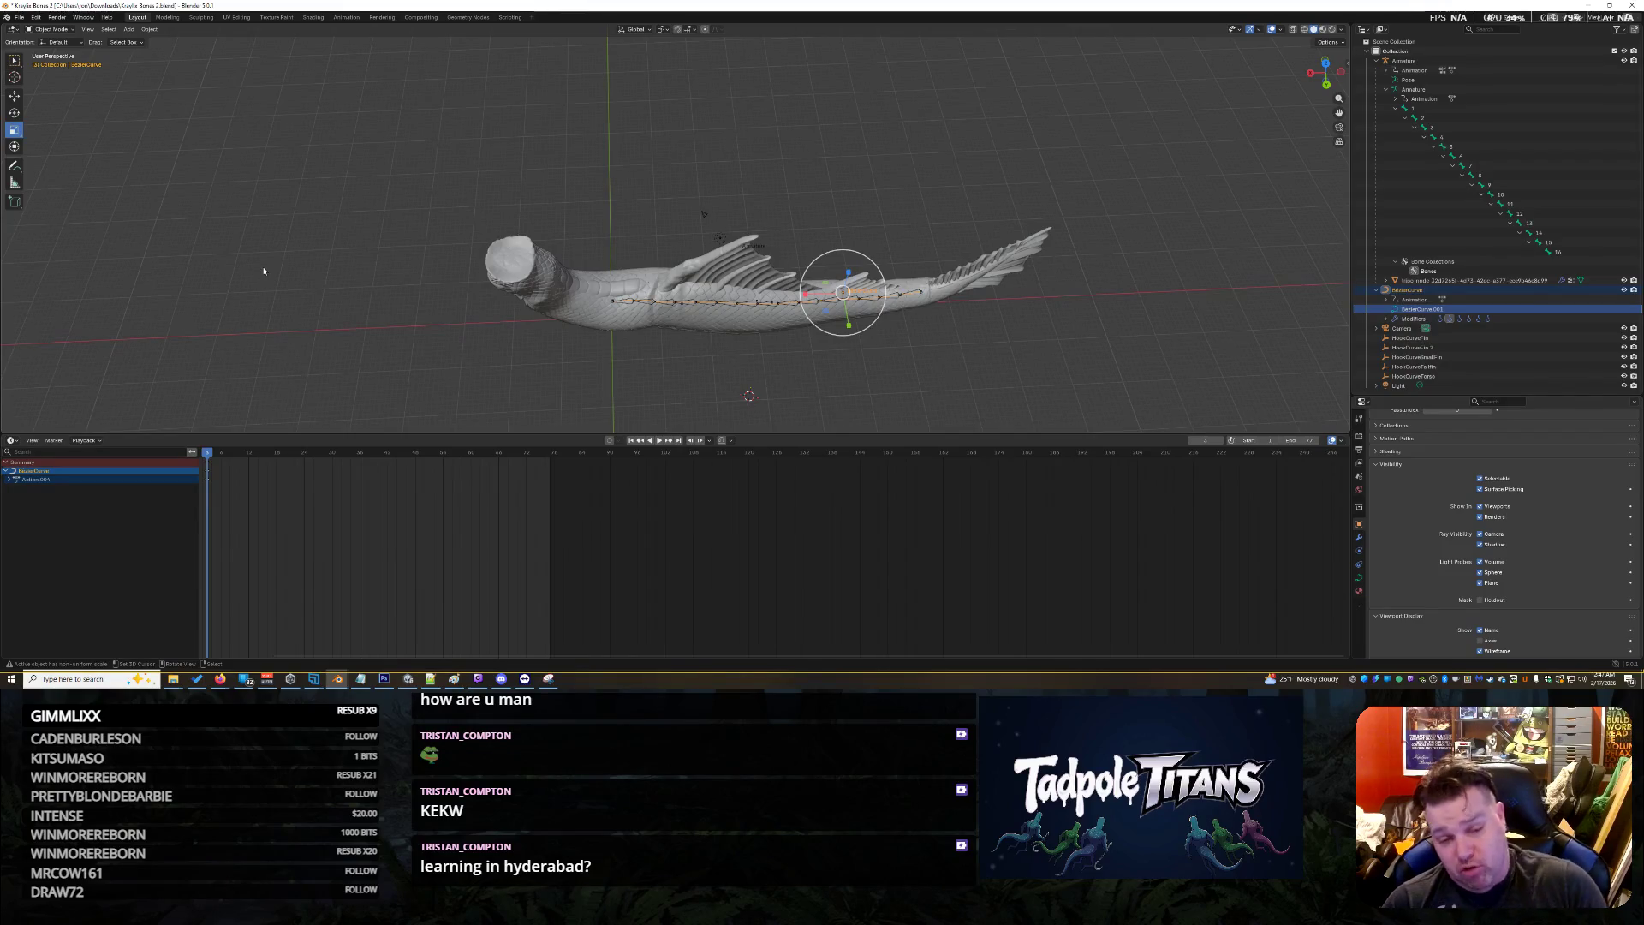
Clear the BezierCurve's Action.004 animation and inspect the straightened fish body
{"action": "key", "text": "ctrl+z"}
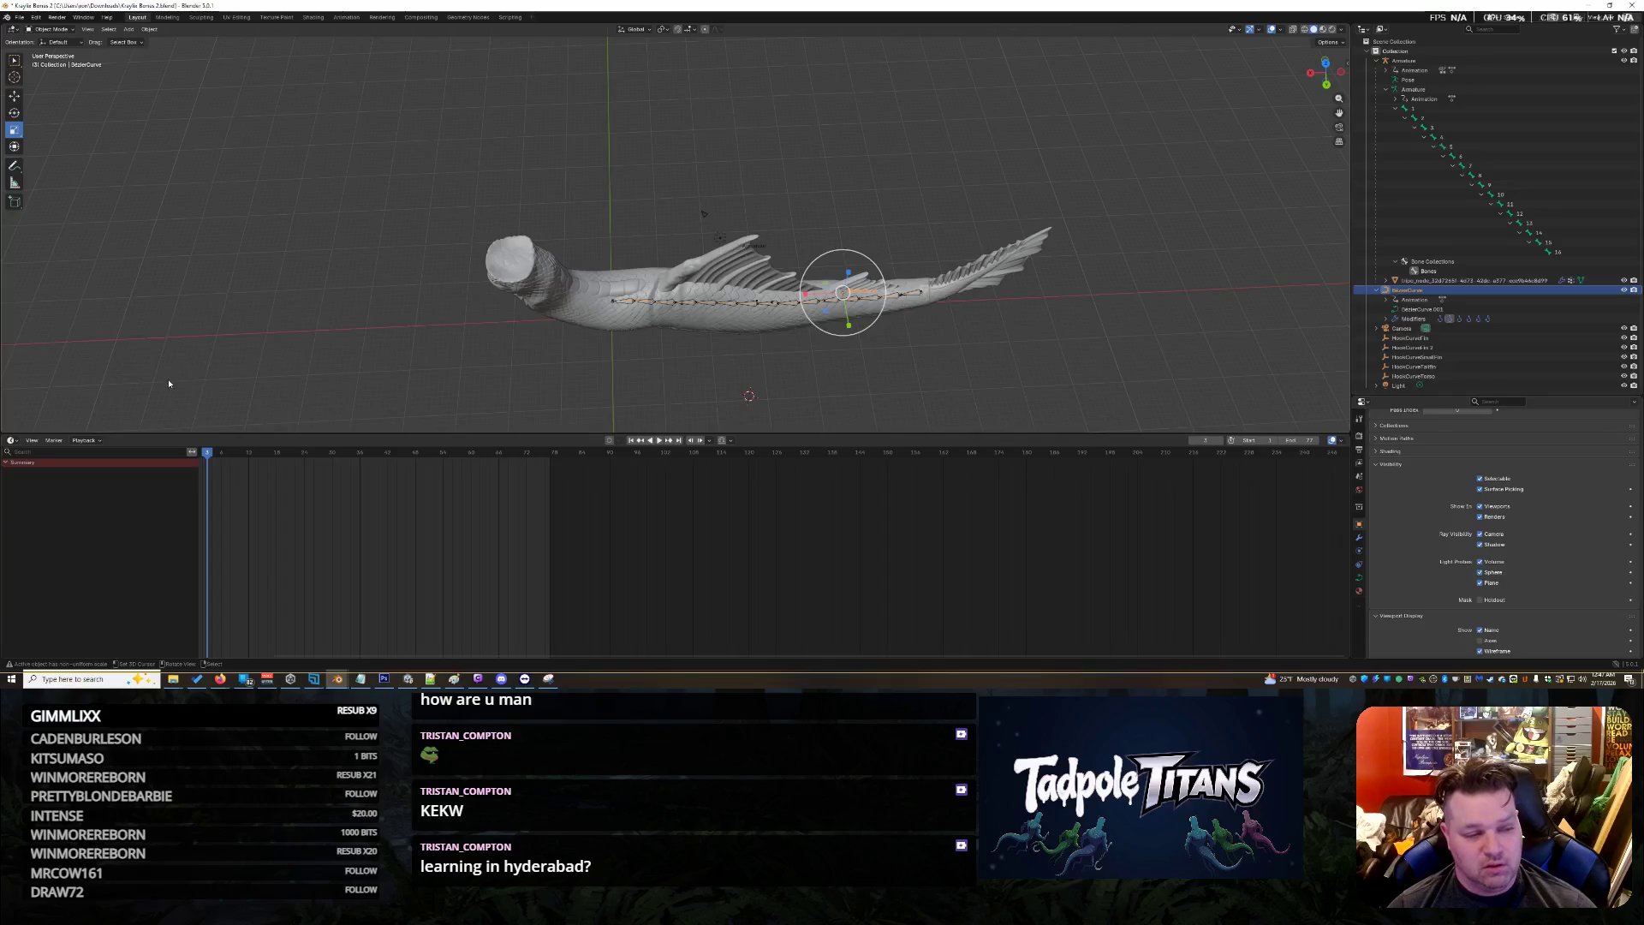
{"action": "mouse_move", "coordinate": [266, 177]}
{"action": "middle_mouse_down"}
{"action": "mouse_move", "coordinate": [297, 232]}
{"action": "mouse_move", "coordinate": [291, 202]}
{"action": "middle_mouse_up"}
{"action": "scroll", "coordinate": [291, 203], "scroll_direction": "up", "scroll_amount": 3}
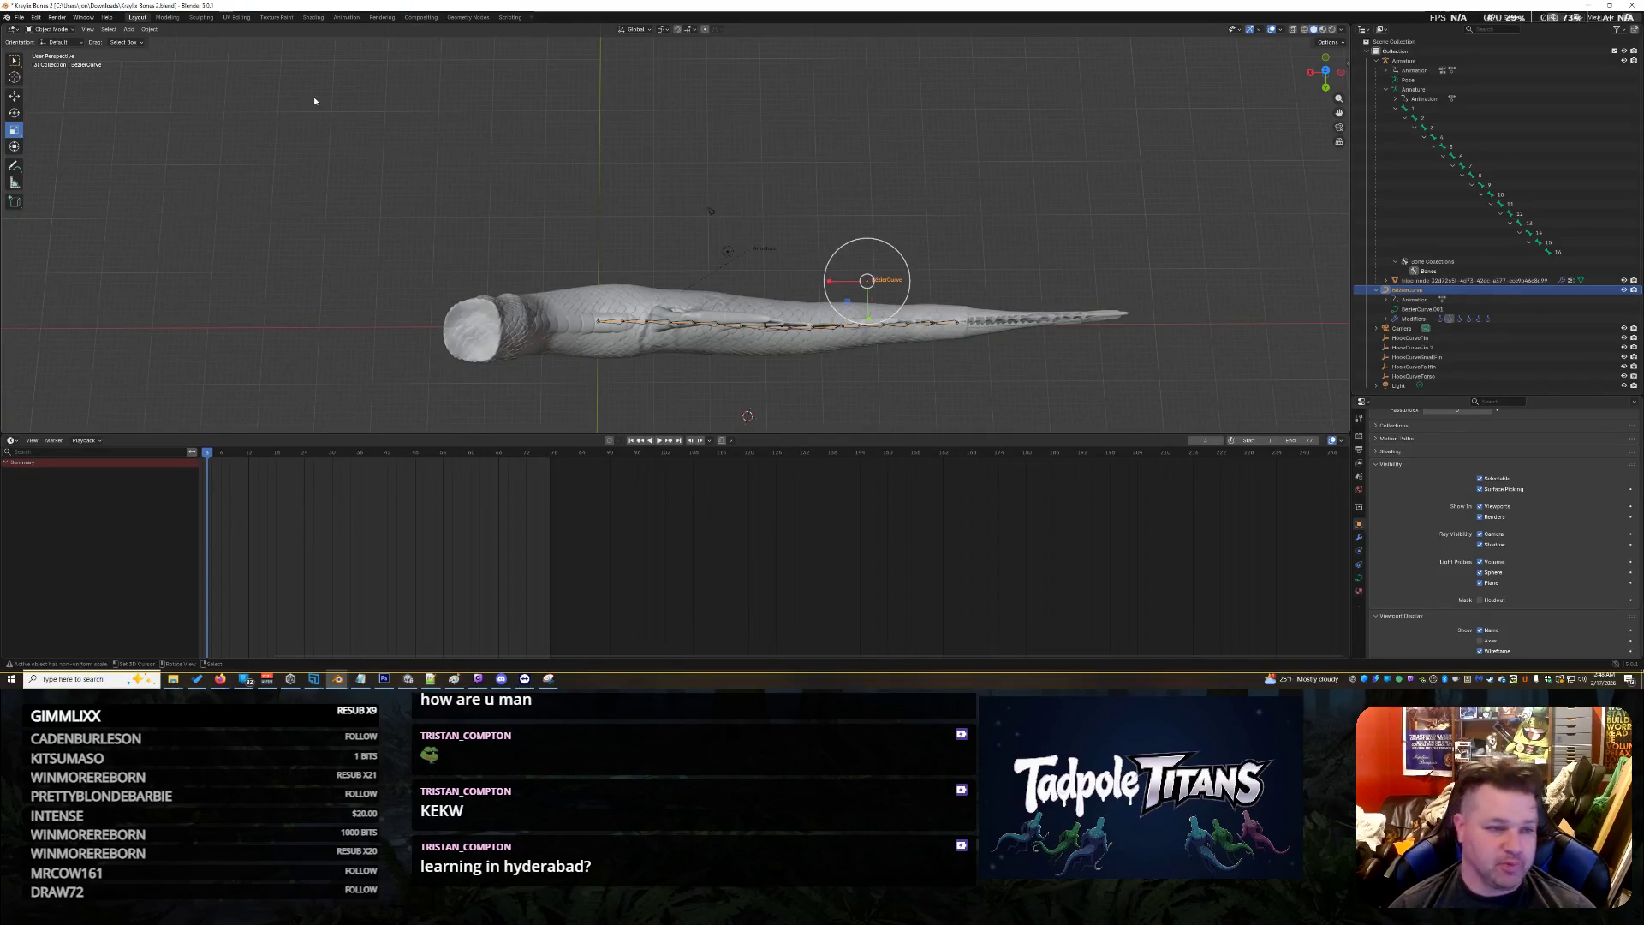
{"action": "scroll", "coordinate": [374, 224], "scroll_direction": "up", "scroll_amount": 3}
{"action": "scroll", "coordinate": [383, 231], "scroll_direction": "down", "scroll_amount": 3}
{"action": "scroll", "coordinate": [384, 230], "scroll_direction": "up", "scroll_amount": 1}
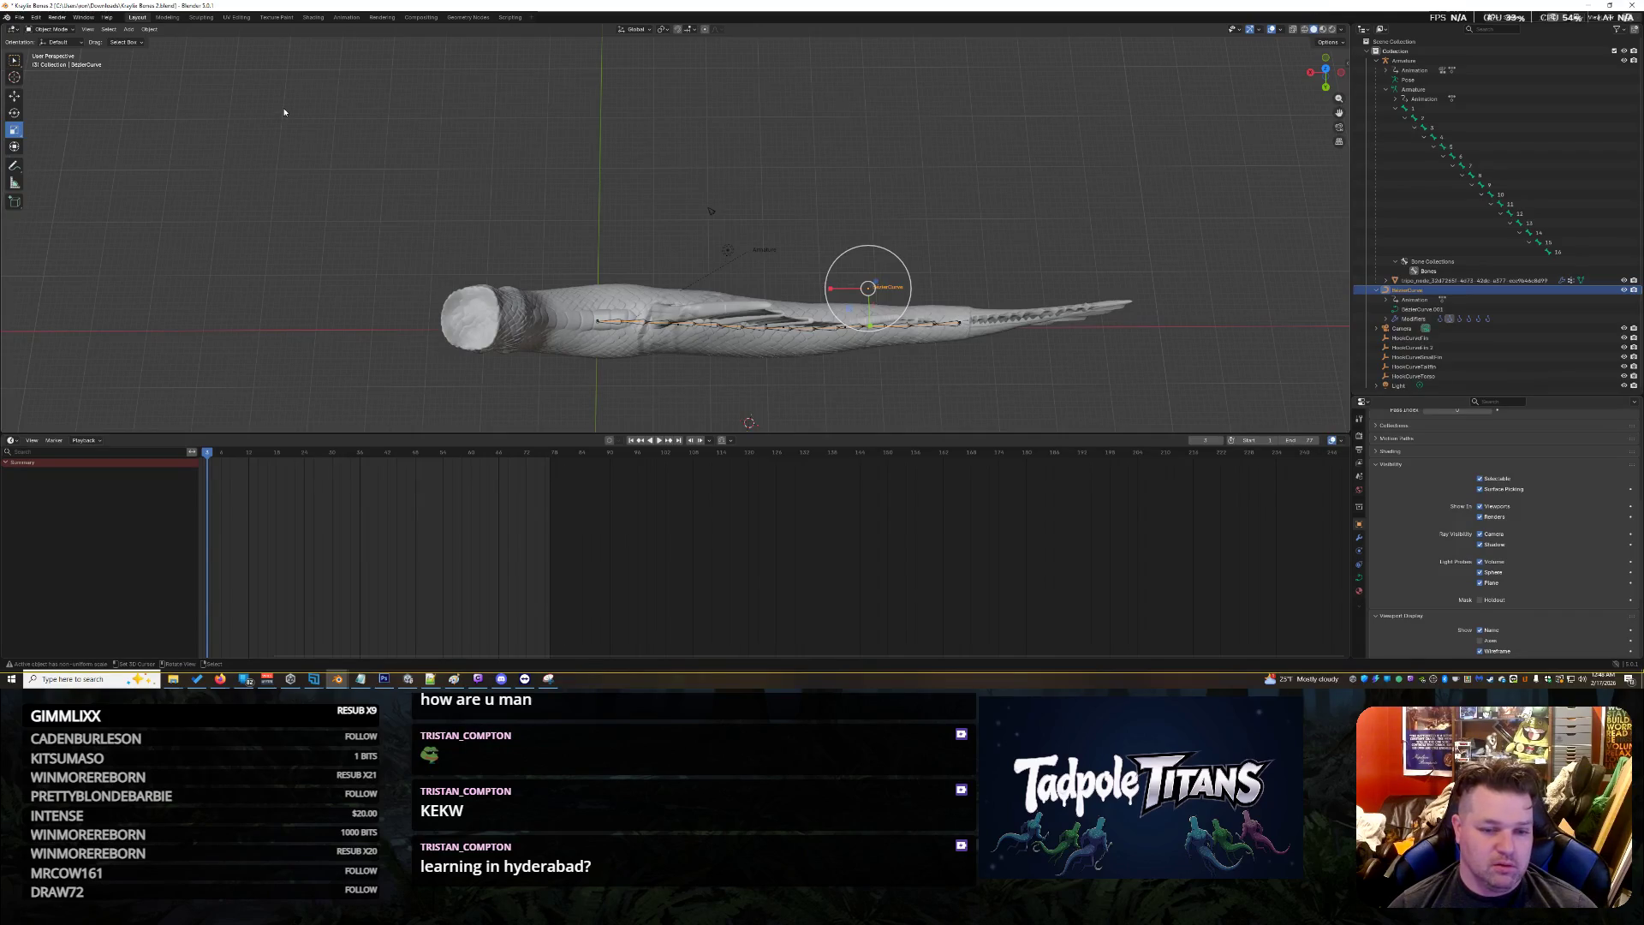
In the Animation workspace, assign the Slither action to the curve and preview its playback
{"action": "left_click", "coordinate": [347, 17]}
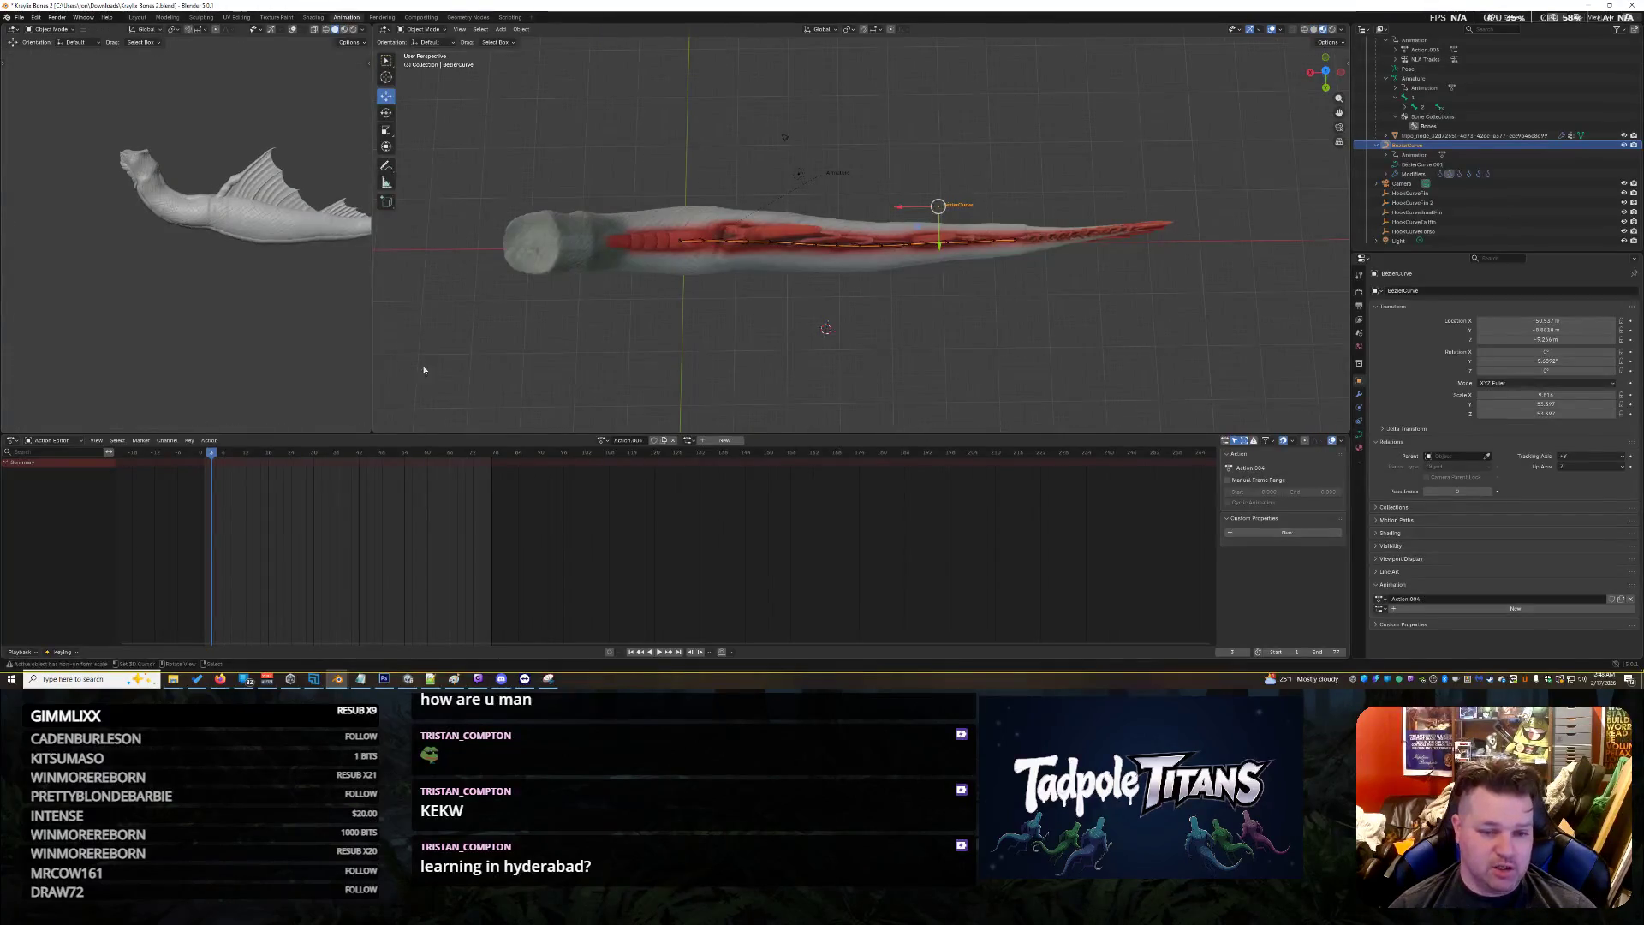
{"action": "scroll", "coordinate": [596, 336], "scroll_direction": "up", "scroll_amount": 4}
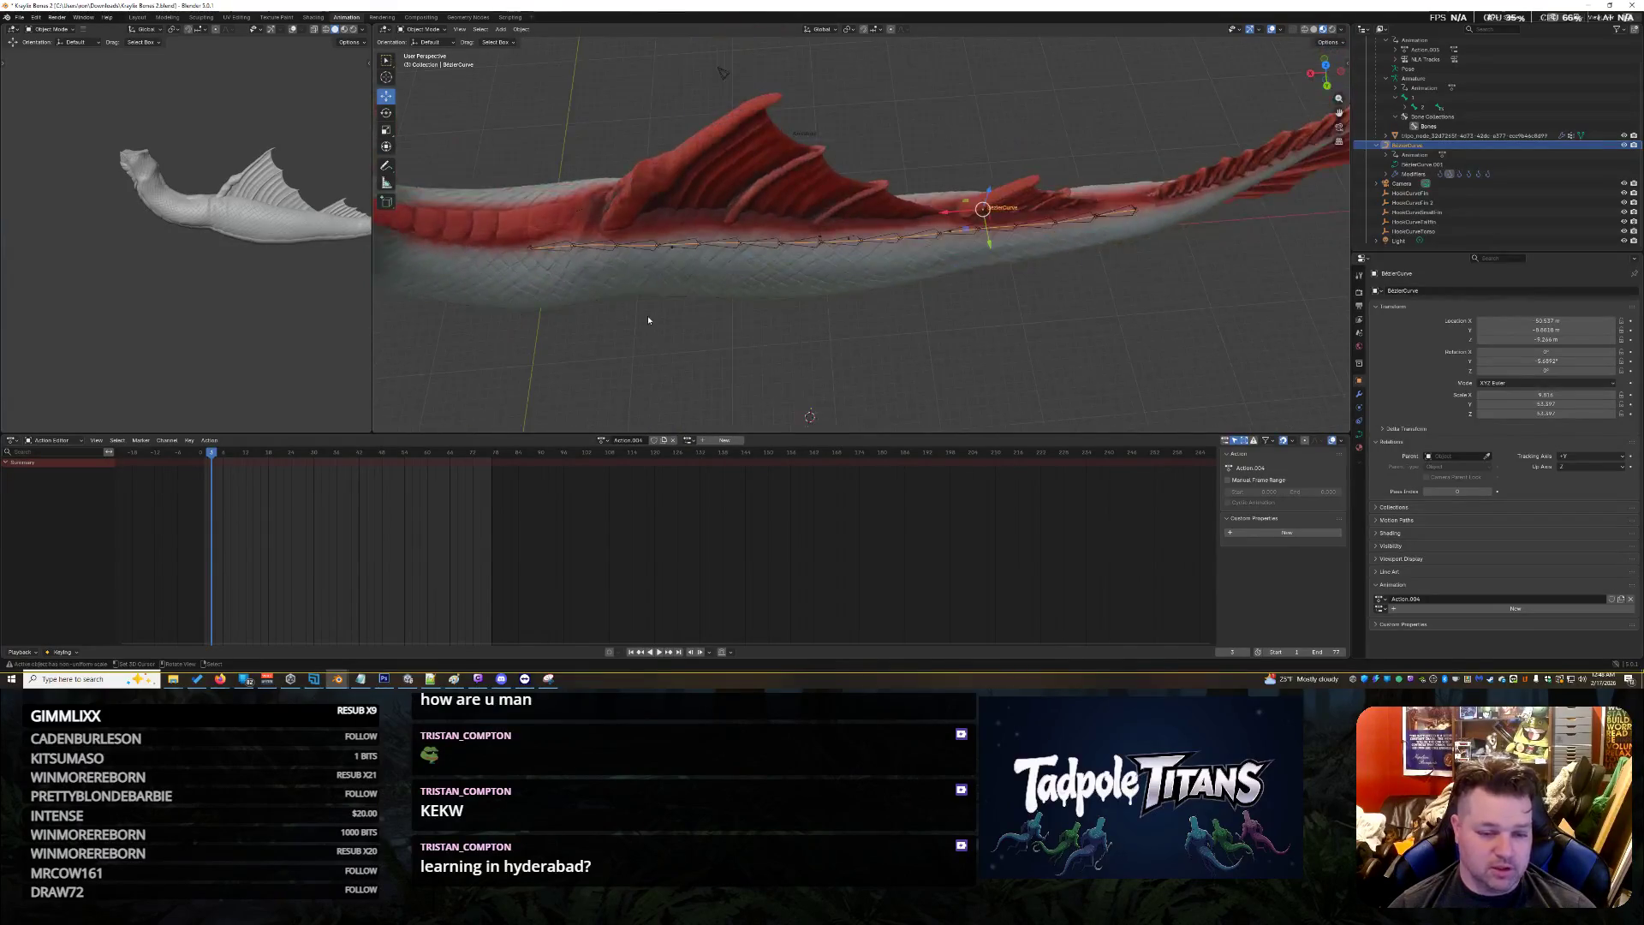
{"action": "left_click", "coordinate": [602, 440]}
{"action": "left_click", "coordinate": [611, 473]}
{"action": "scroll", "coordinate": [655, 337], "scroll_direction": "down", "scroll_amount": 4}
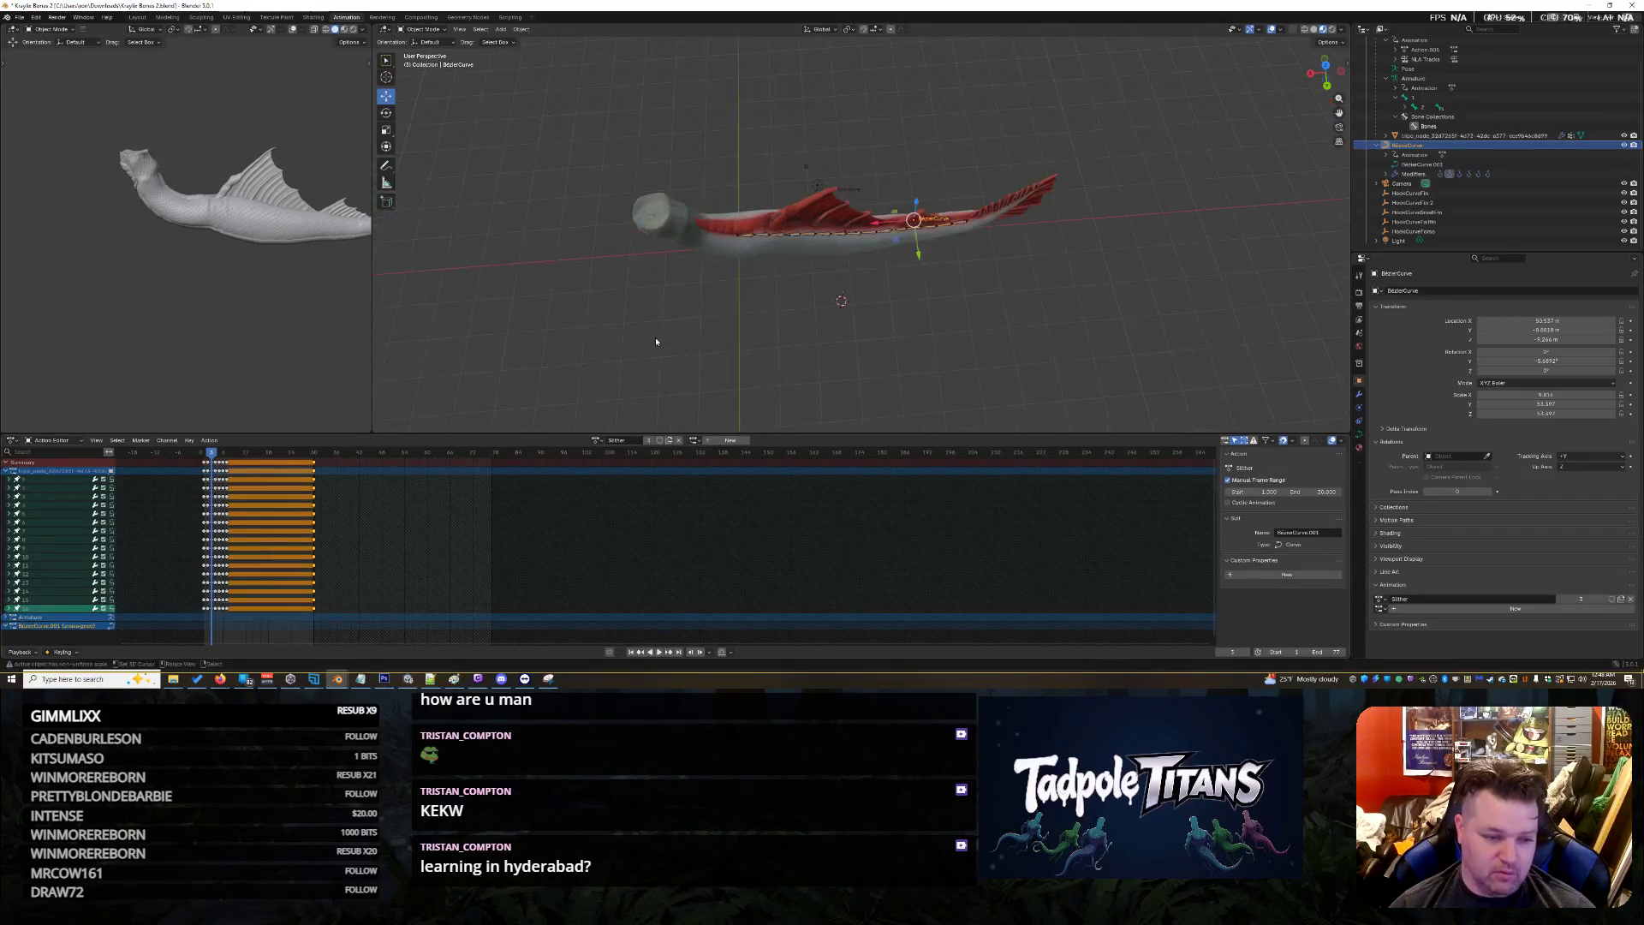
{"action": "key", "text": "space"}
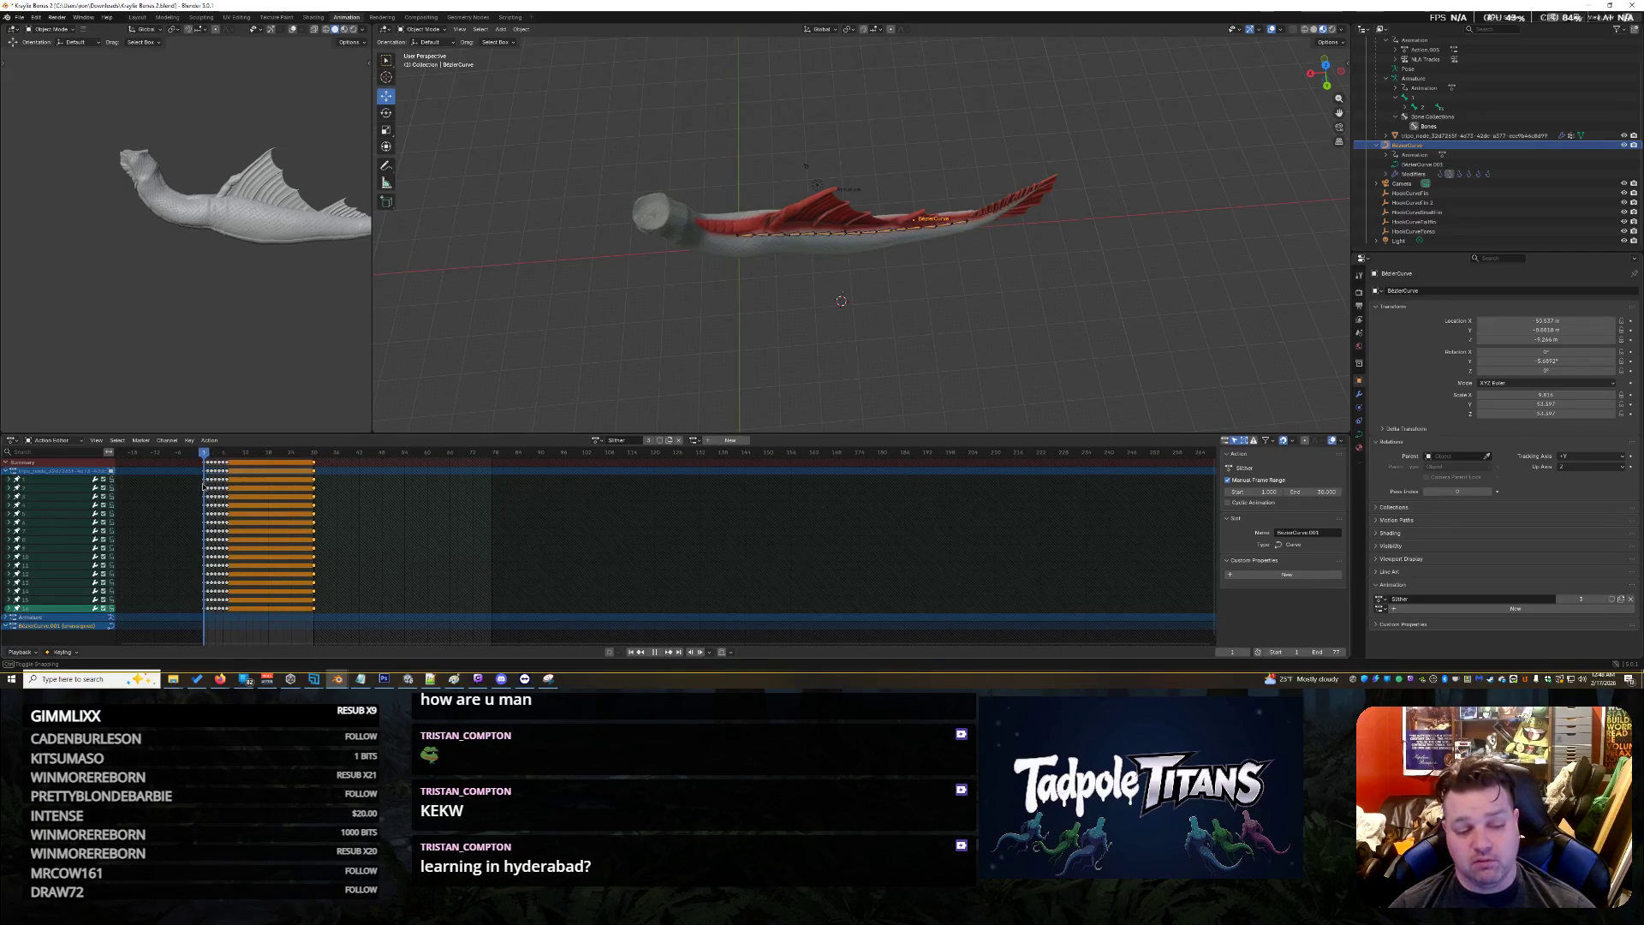
{"action": "key", "text": "Escape"}
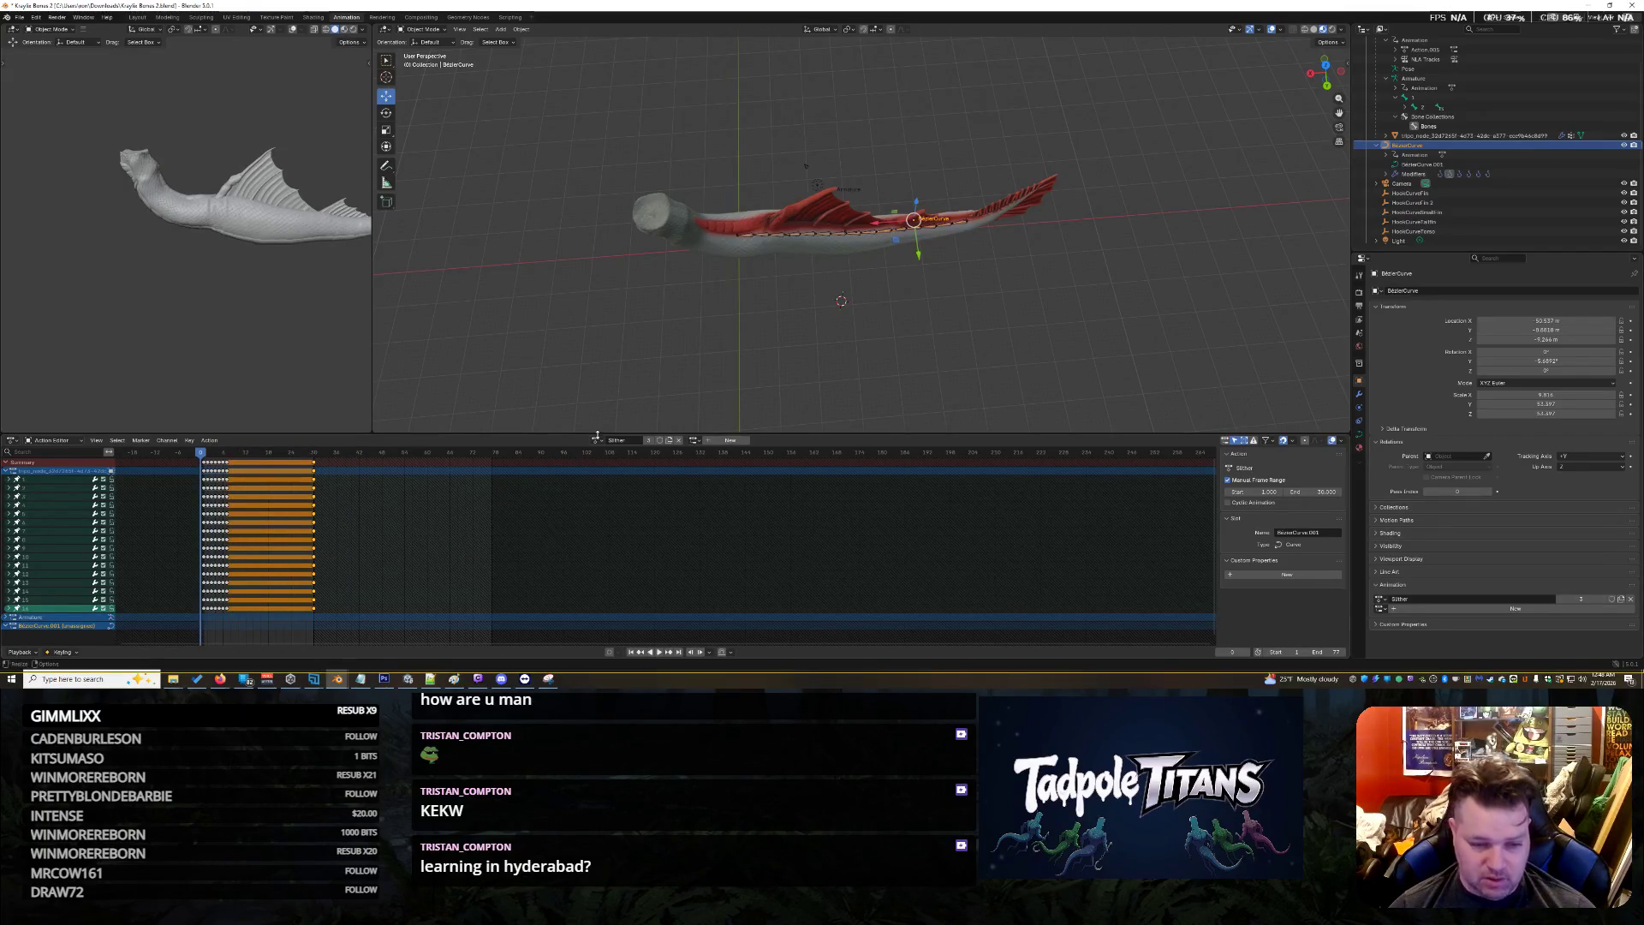
Try Action.005 and Action.004 on the curve, then reassign the Slither action
{"action": "left_click", "coordinate": [594, 439]}
{"action": "left_click", "coordinate": [604, 455]}
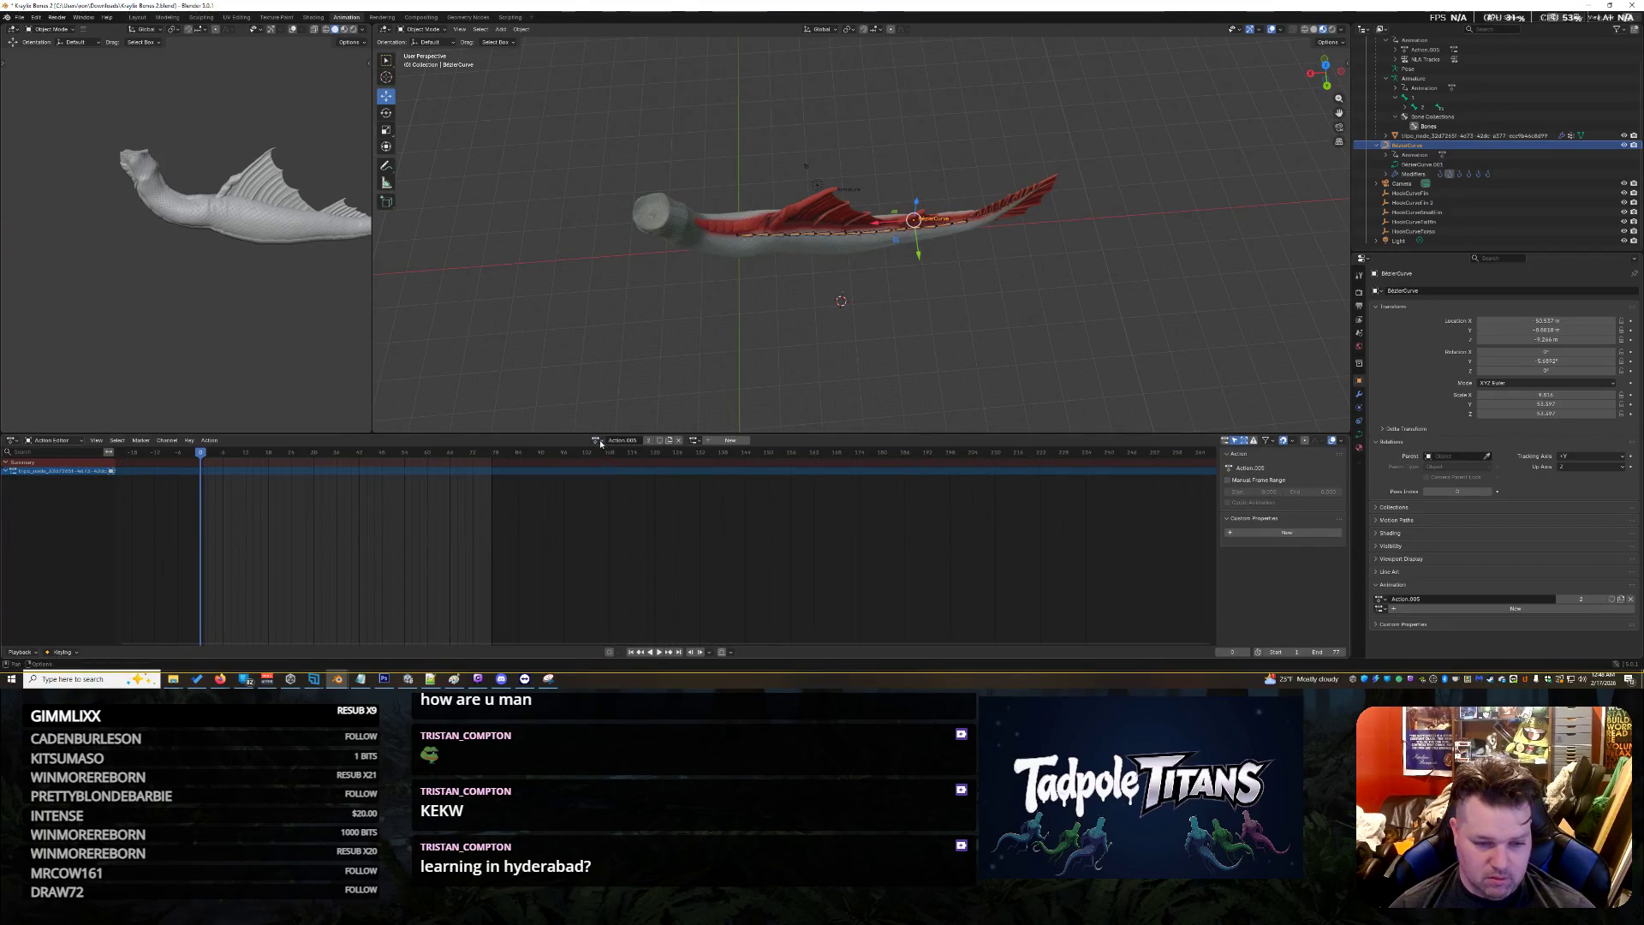
{"action": "left_click_drag", "start_coordinate": [565, 120], "coordinate": [1083, 343]}
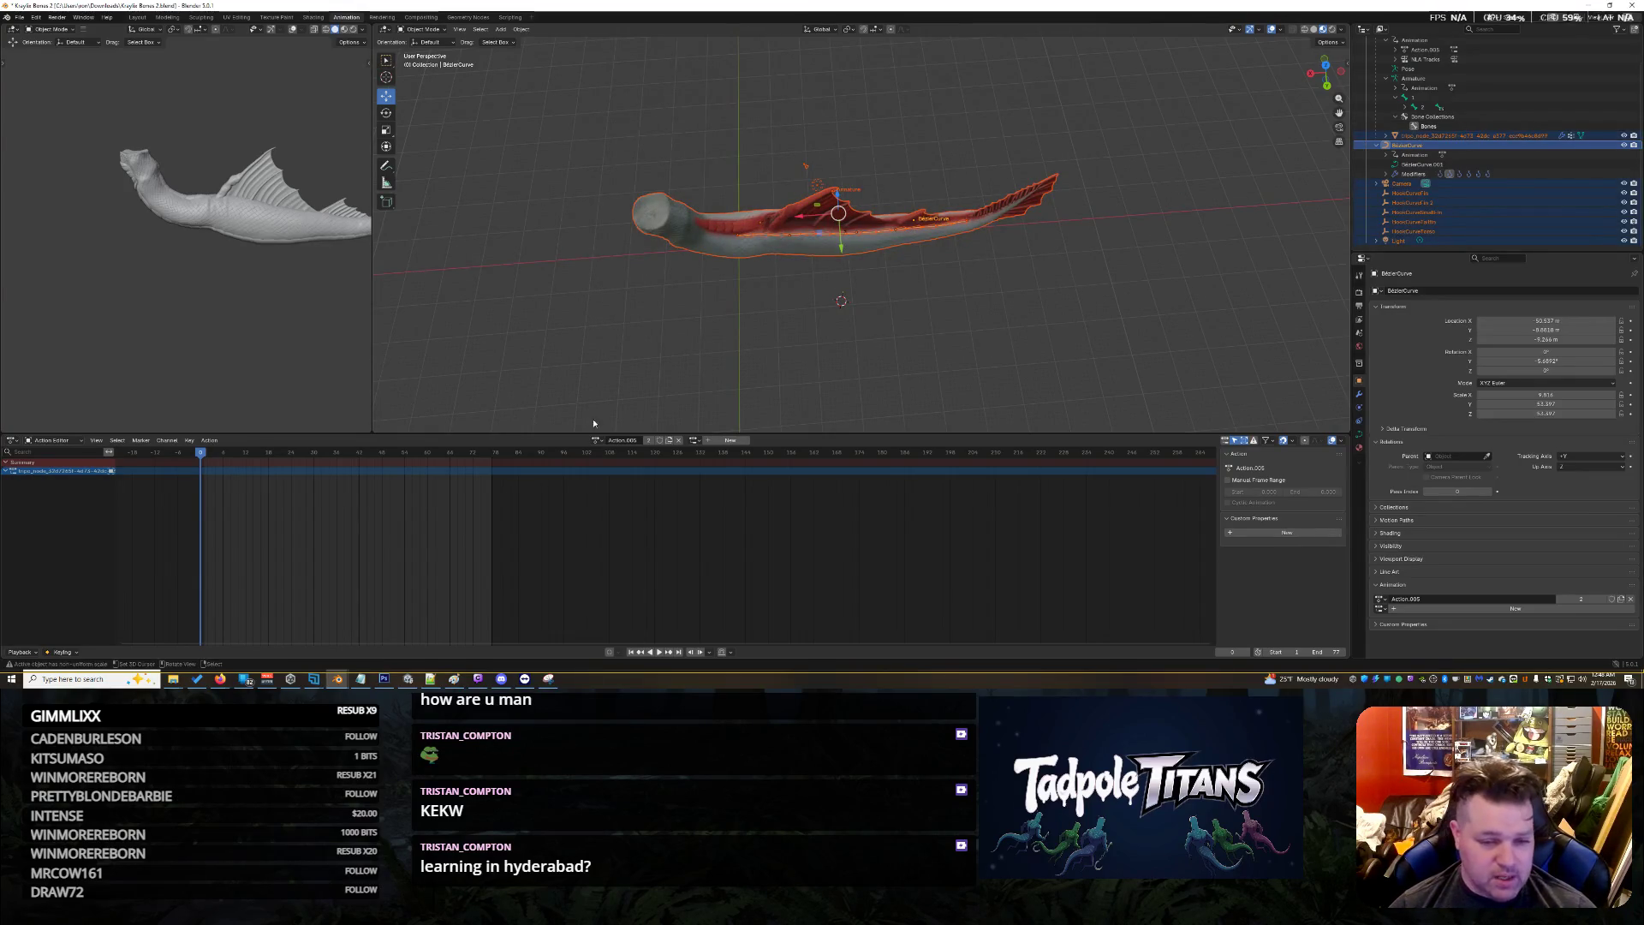
{"action": "left_click", "coordinate": [597, 440]}
{"action": "left_click", "coordinate": [603, 456]}
{"action": "left_click", "coordinate": [604, 440]}
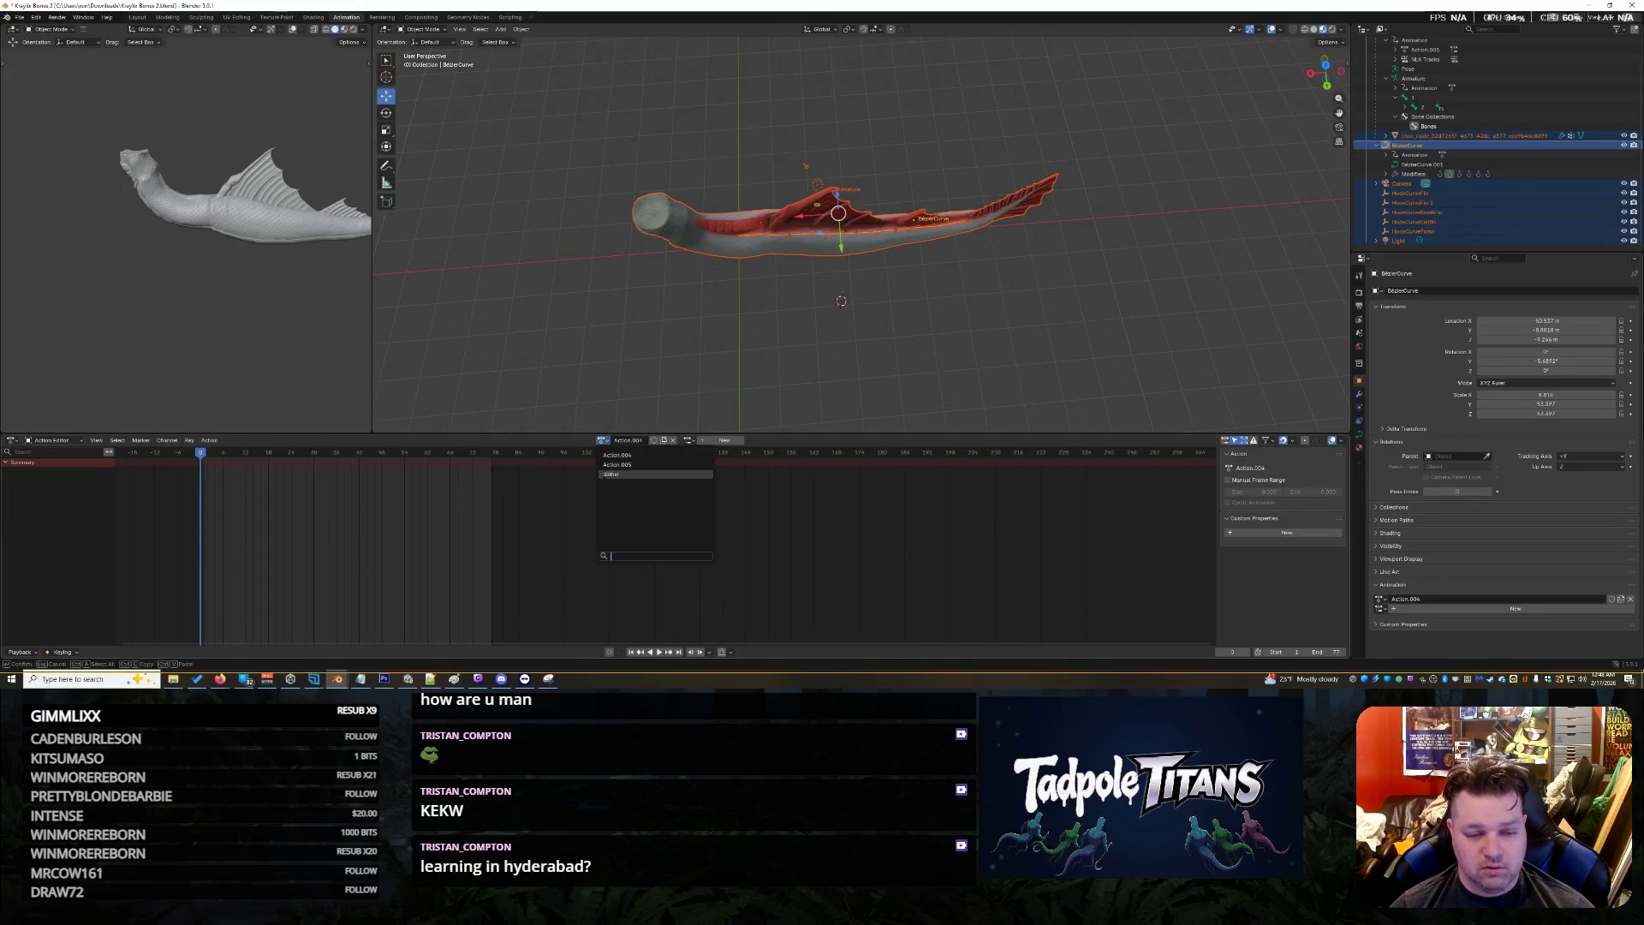
{"action": "left_click", "coordinate": [603, 476]}
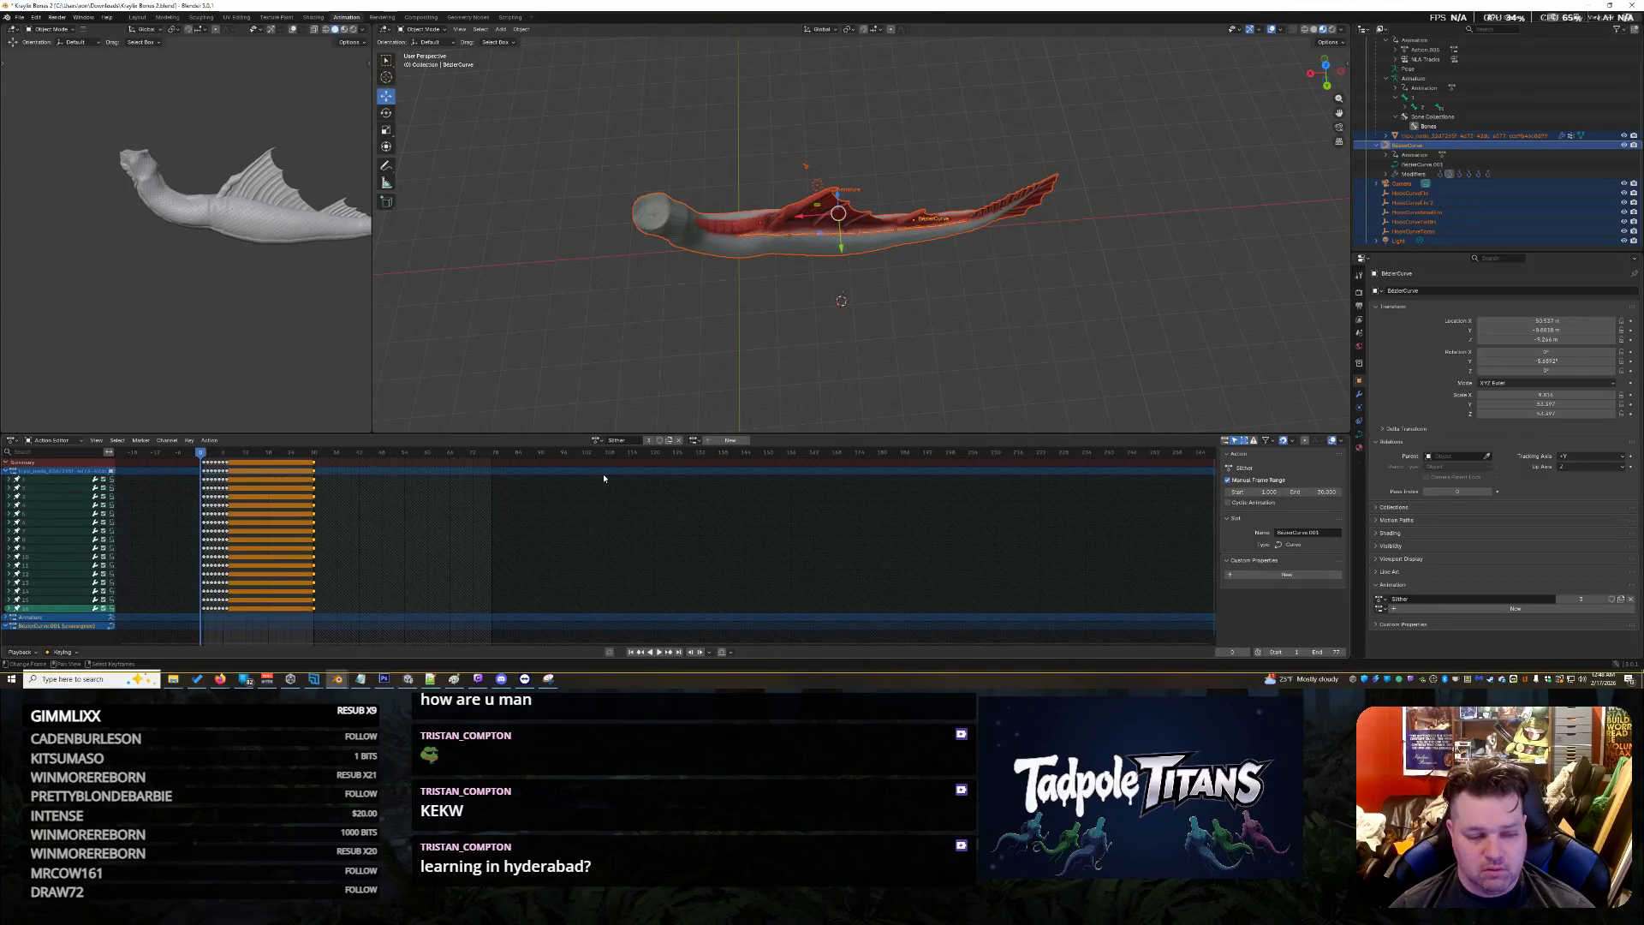
{"action": "scroll", "coordinate": [87, 532], "scroll_direction": "down", "scroll_amount": 1}
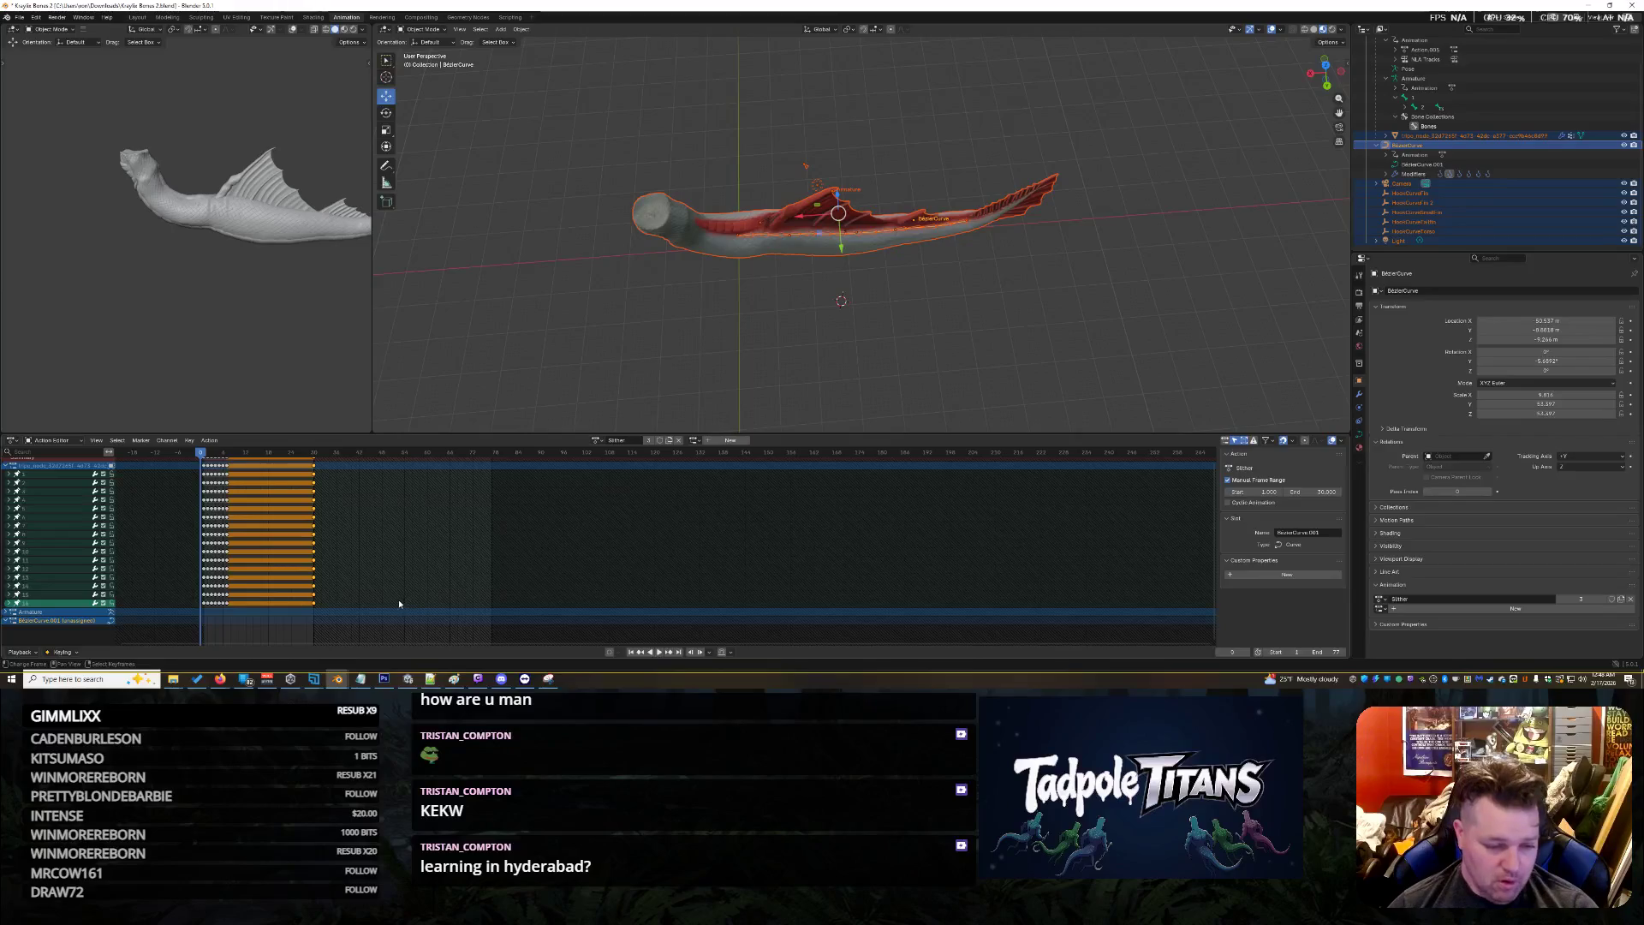
Go to frame 1, fit all keyframes in view and enlarge the Action Editor
{"action": "key", "text": "shift+Left"}
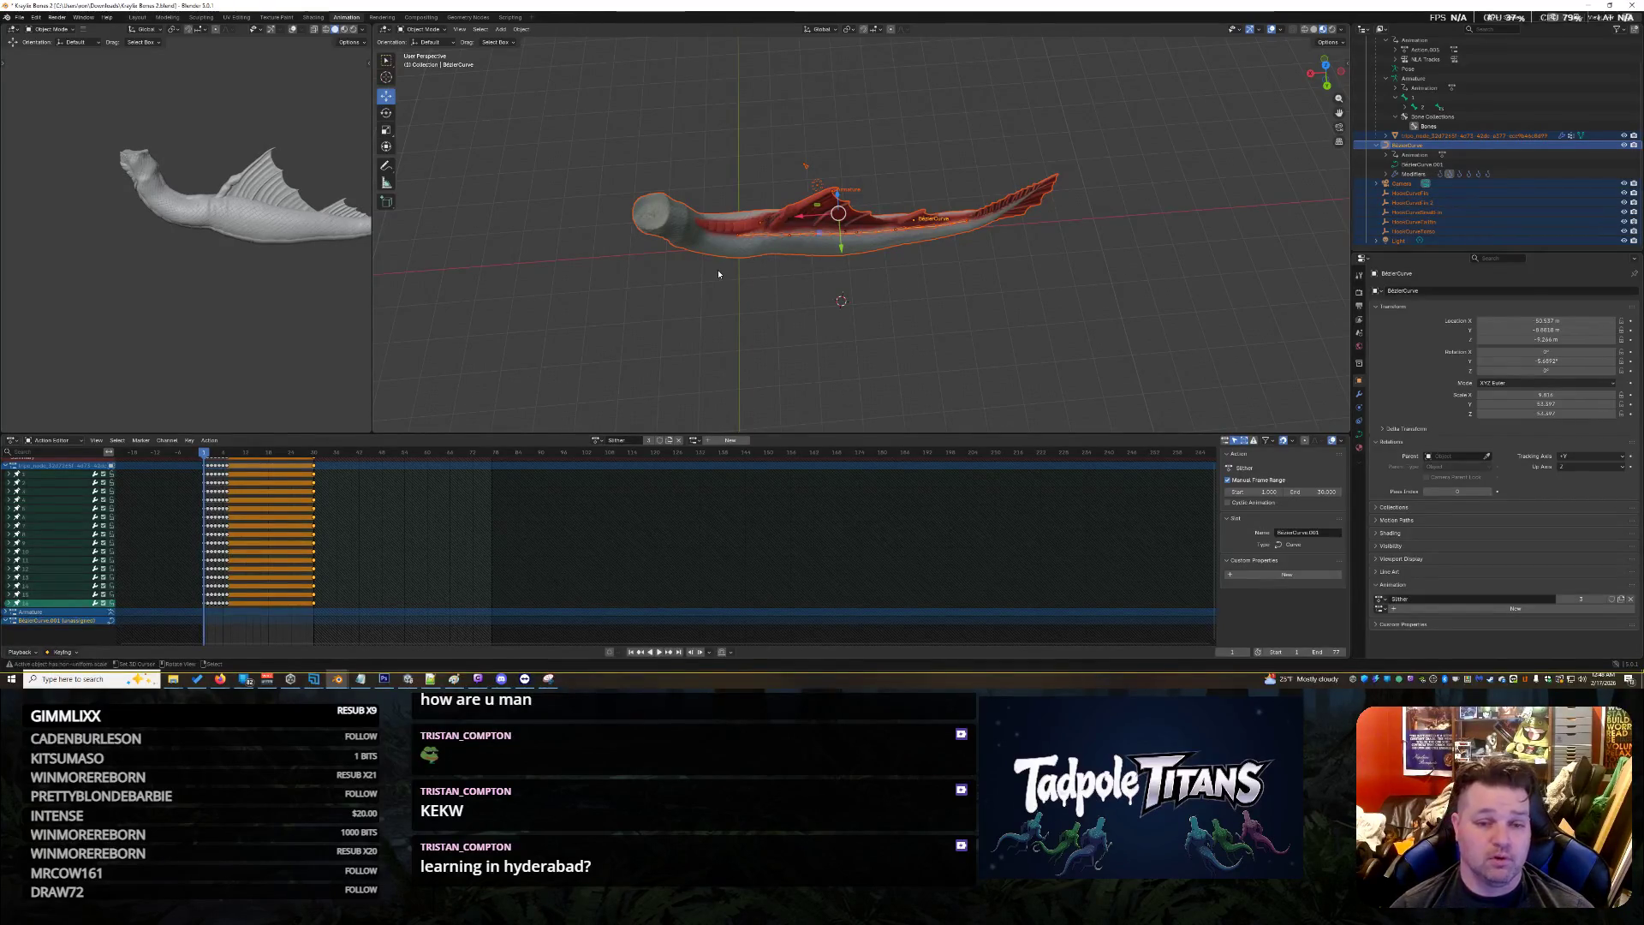
{"action": "key", "text": "Home"}
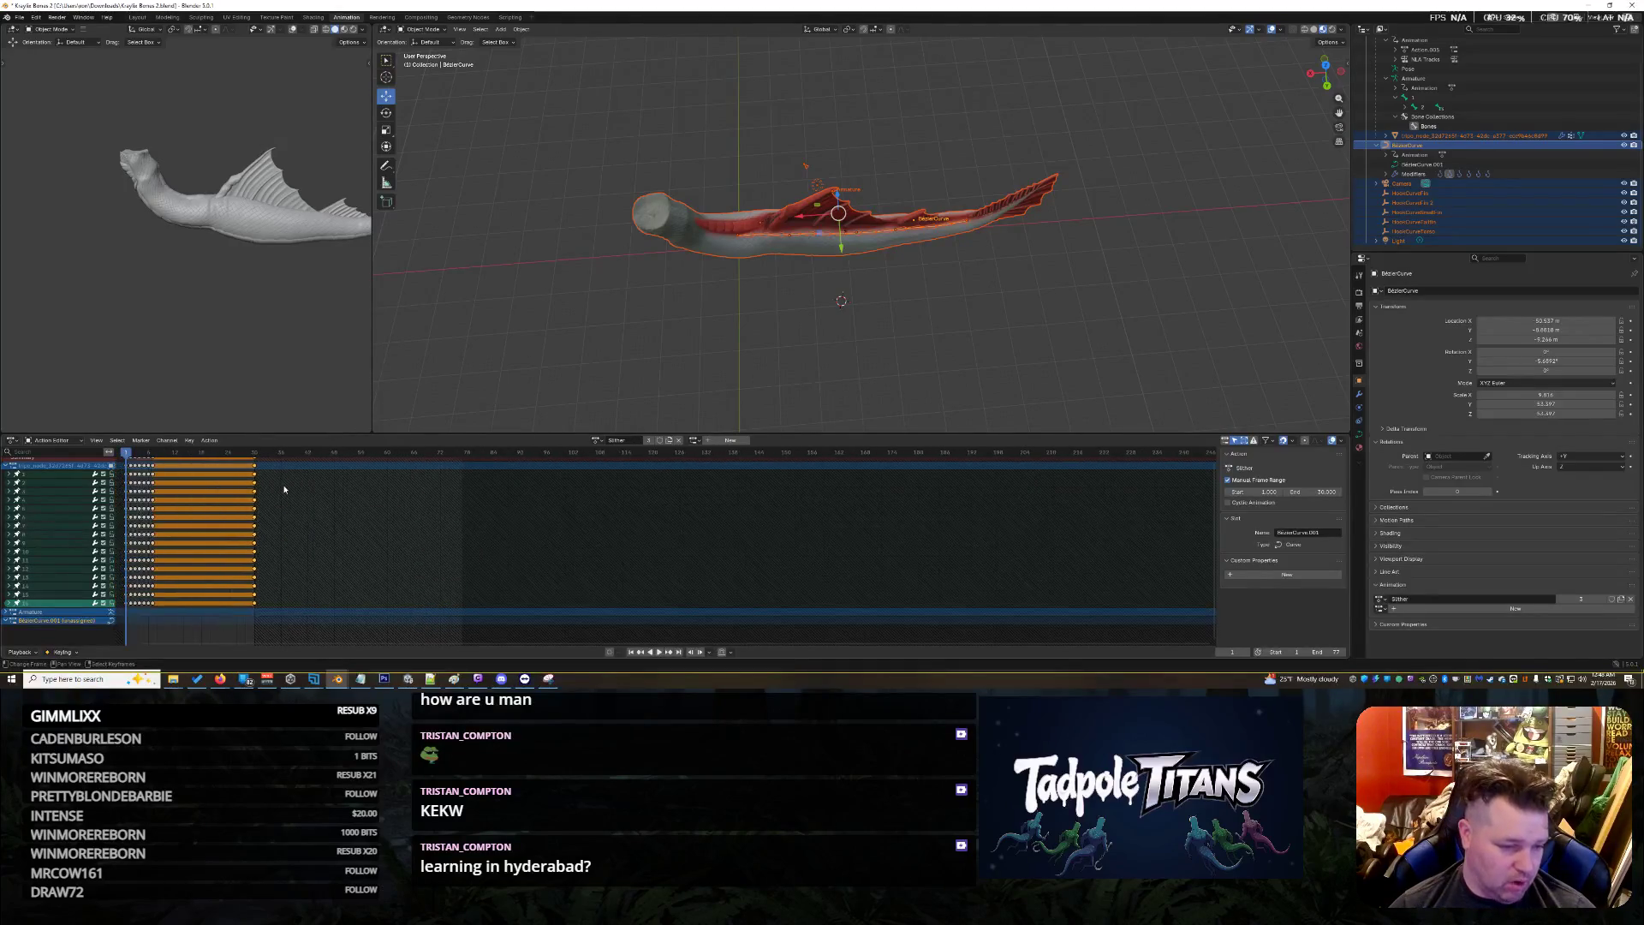
{"action": "left_click", "coordinate": [240, 500]}
{"action": "scroll", "coordinate": [244, 505], "scroll_direction": "down", "scroll_amount": 2}
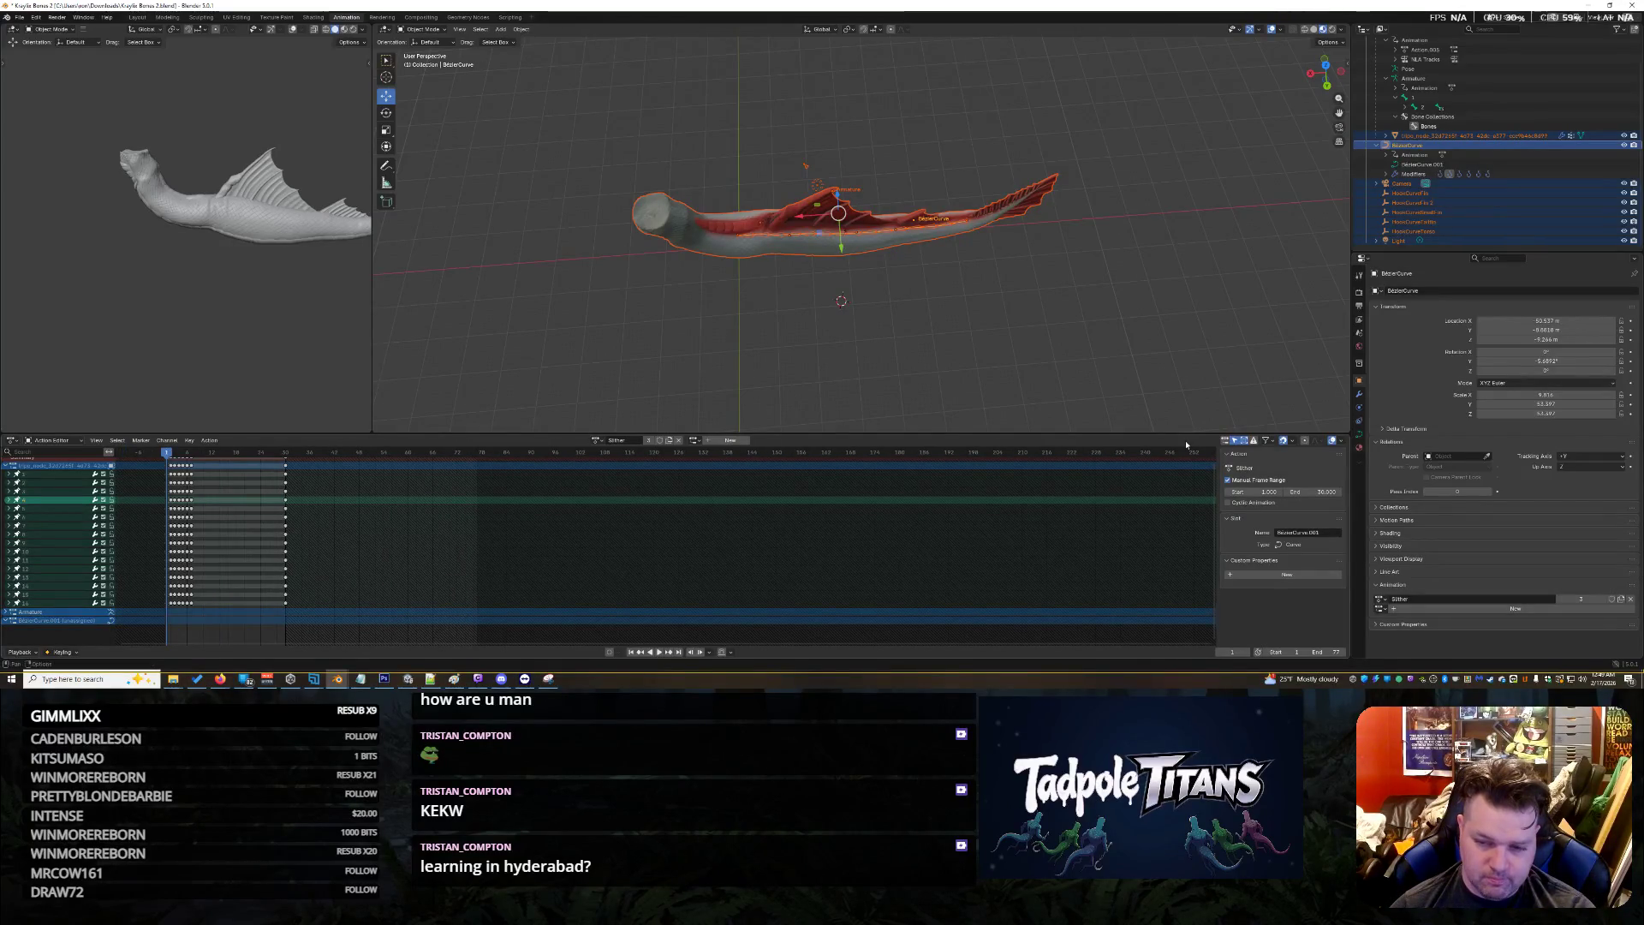
{"action": "left_click_drag", "start_coordinate": [1185, 433], "coordinate": [1185, 392]}
{"action": "scroll", "coordinate": [600, 509], "scroll_direction": "up", "scroll_amount": 1}
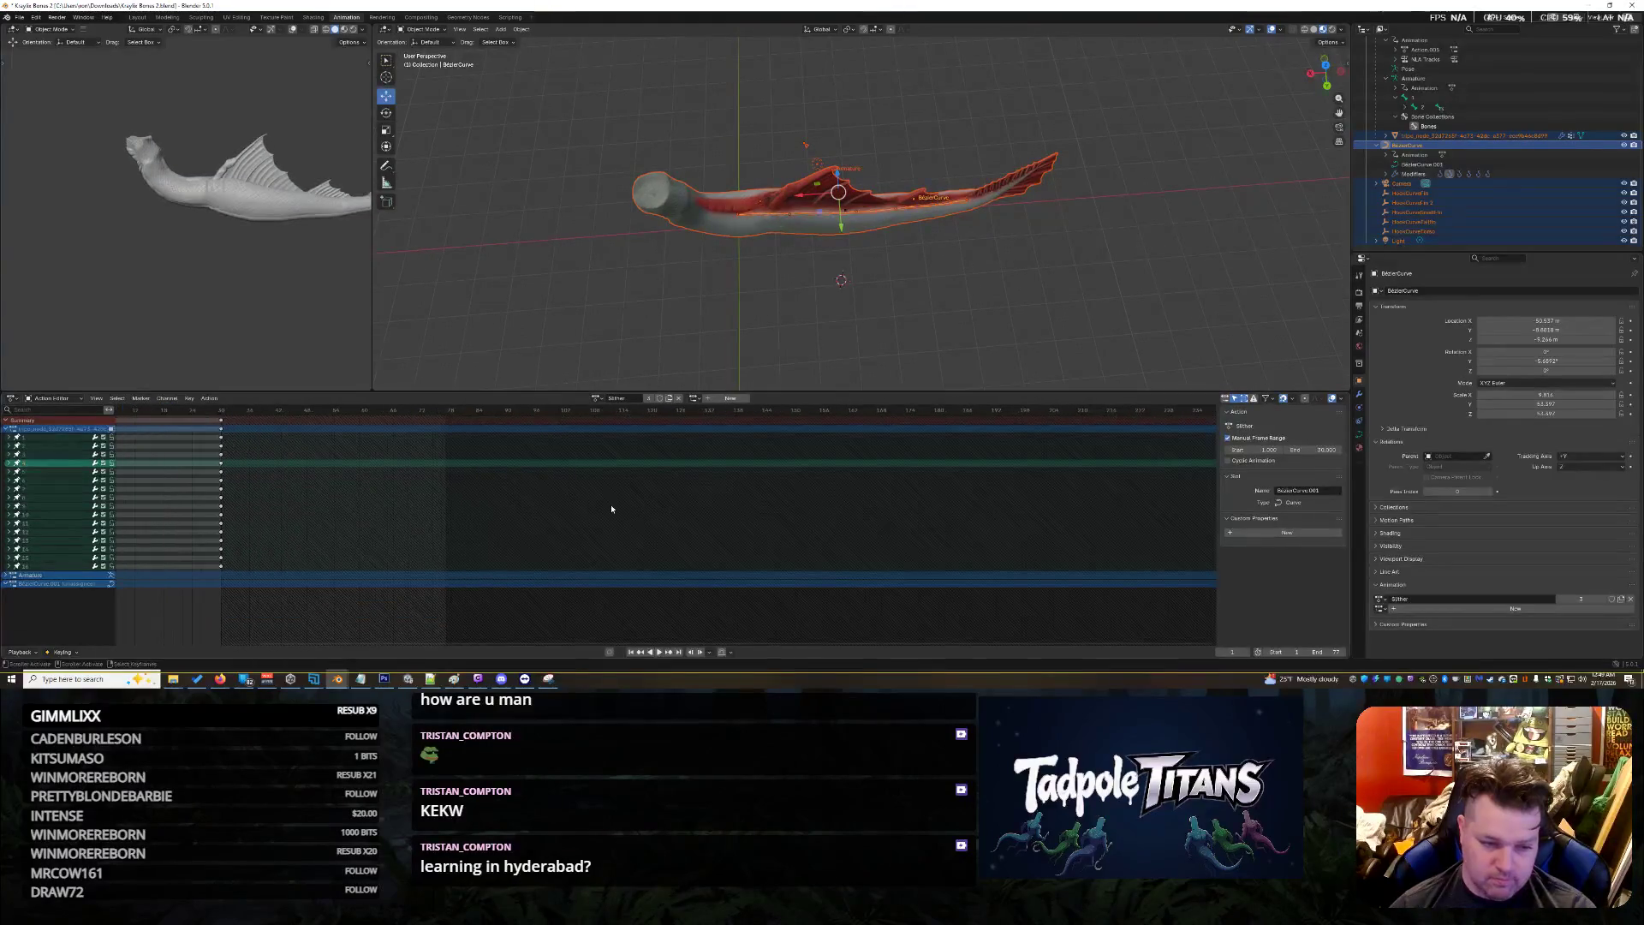
Undo the accidental object deletion and delete the curve's Slither keyframes
{"action": "key", "text": "Delete"}
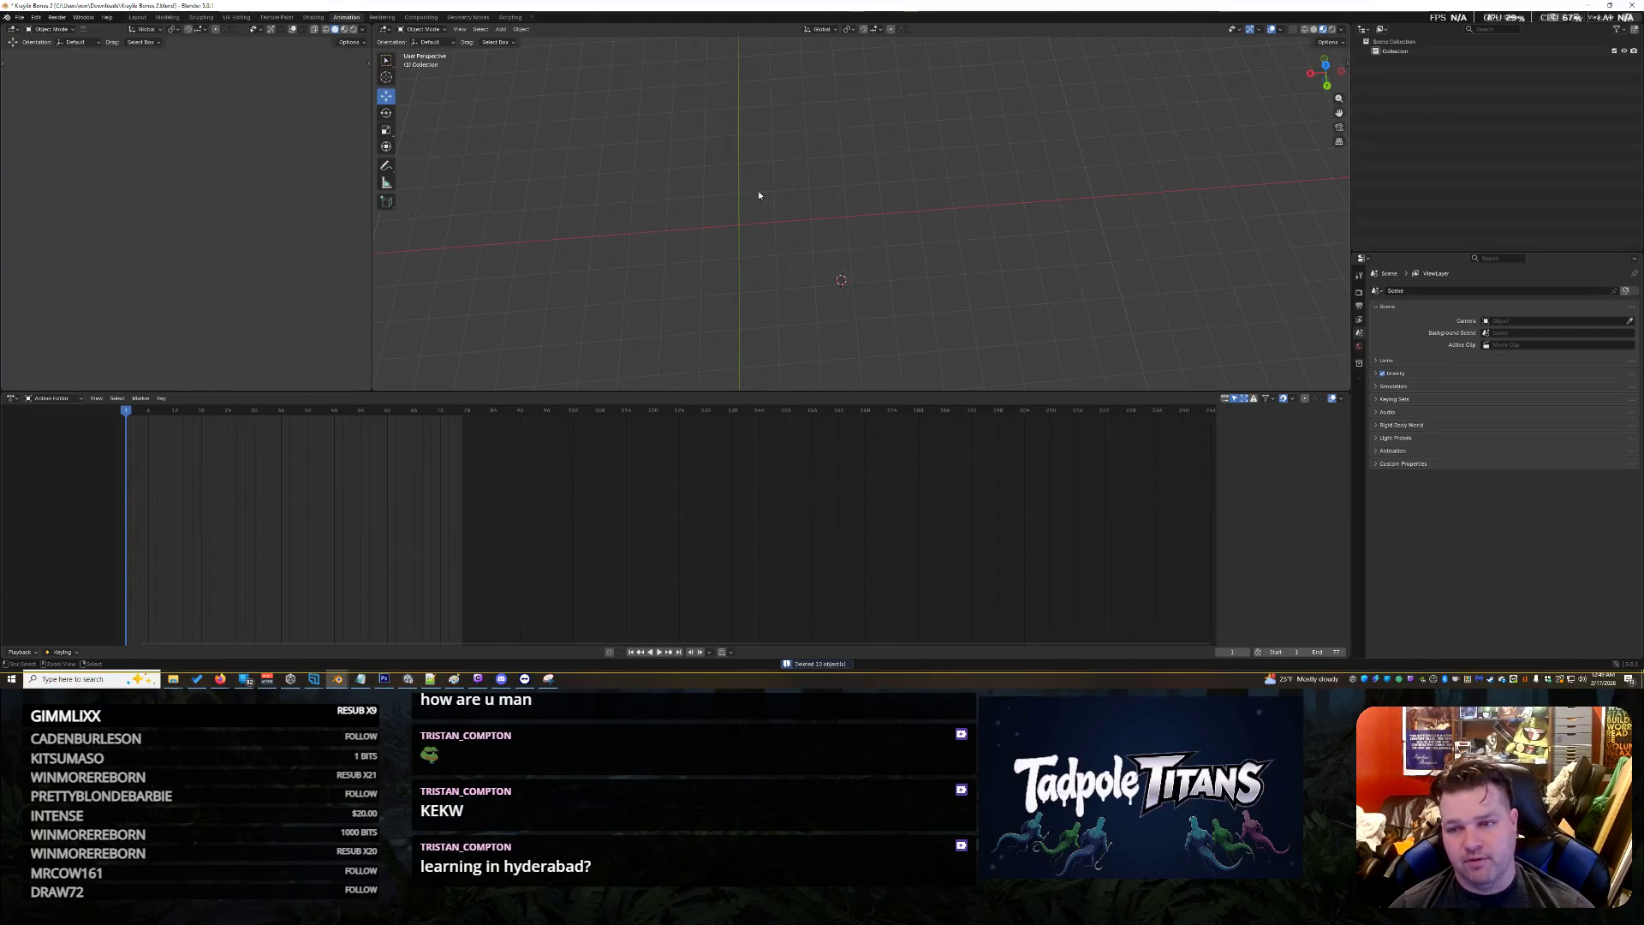
{"action": "key", "text": "ctrl+z"}
{"action": "left_click", "coordinate": [306, 506]}
{"action": "left_click_drag", "start_coordinate": [304, 578], "coordinate": [118, 406]}
{"action": "key", "text": "Delete"}
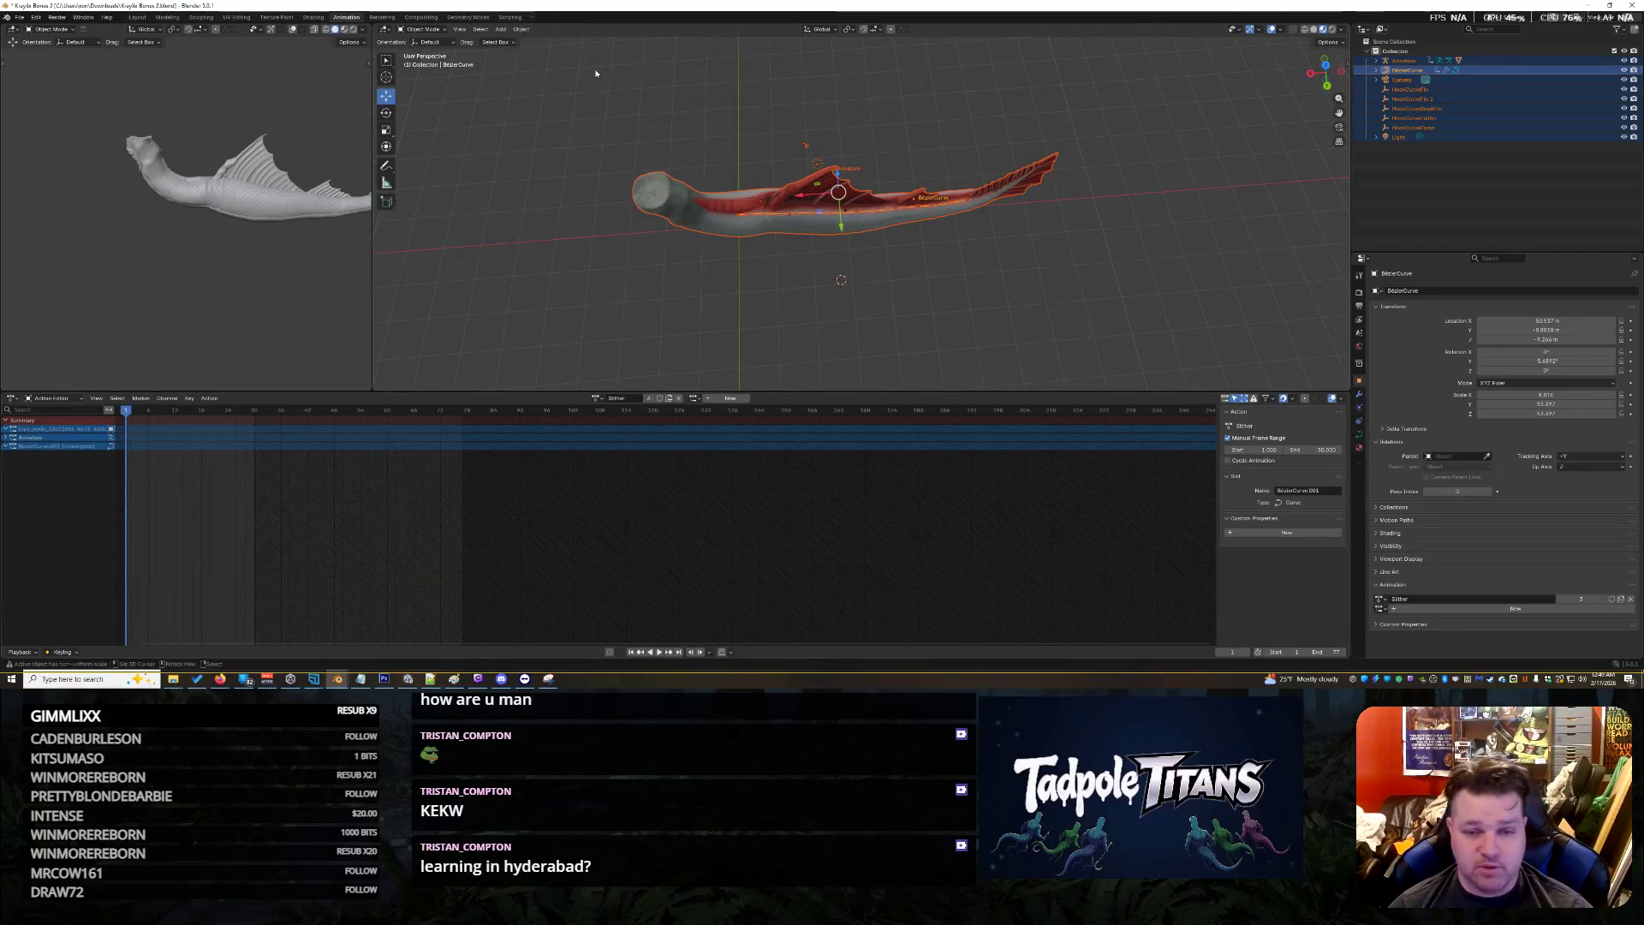
Select the fish's armature and switch it into Pose Mode
{"action": "left_click", "coordinate": [763, 116]}
{"action": "middle_click_drag", "start_coordinate": [763, 117], "coordinate": [769, 108]}
{"action": "scroll", "coordinate": [769, 108], "scroll_direction": "up", "scroll_amount": 5}
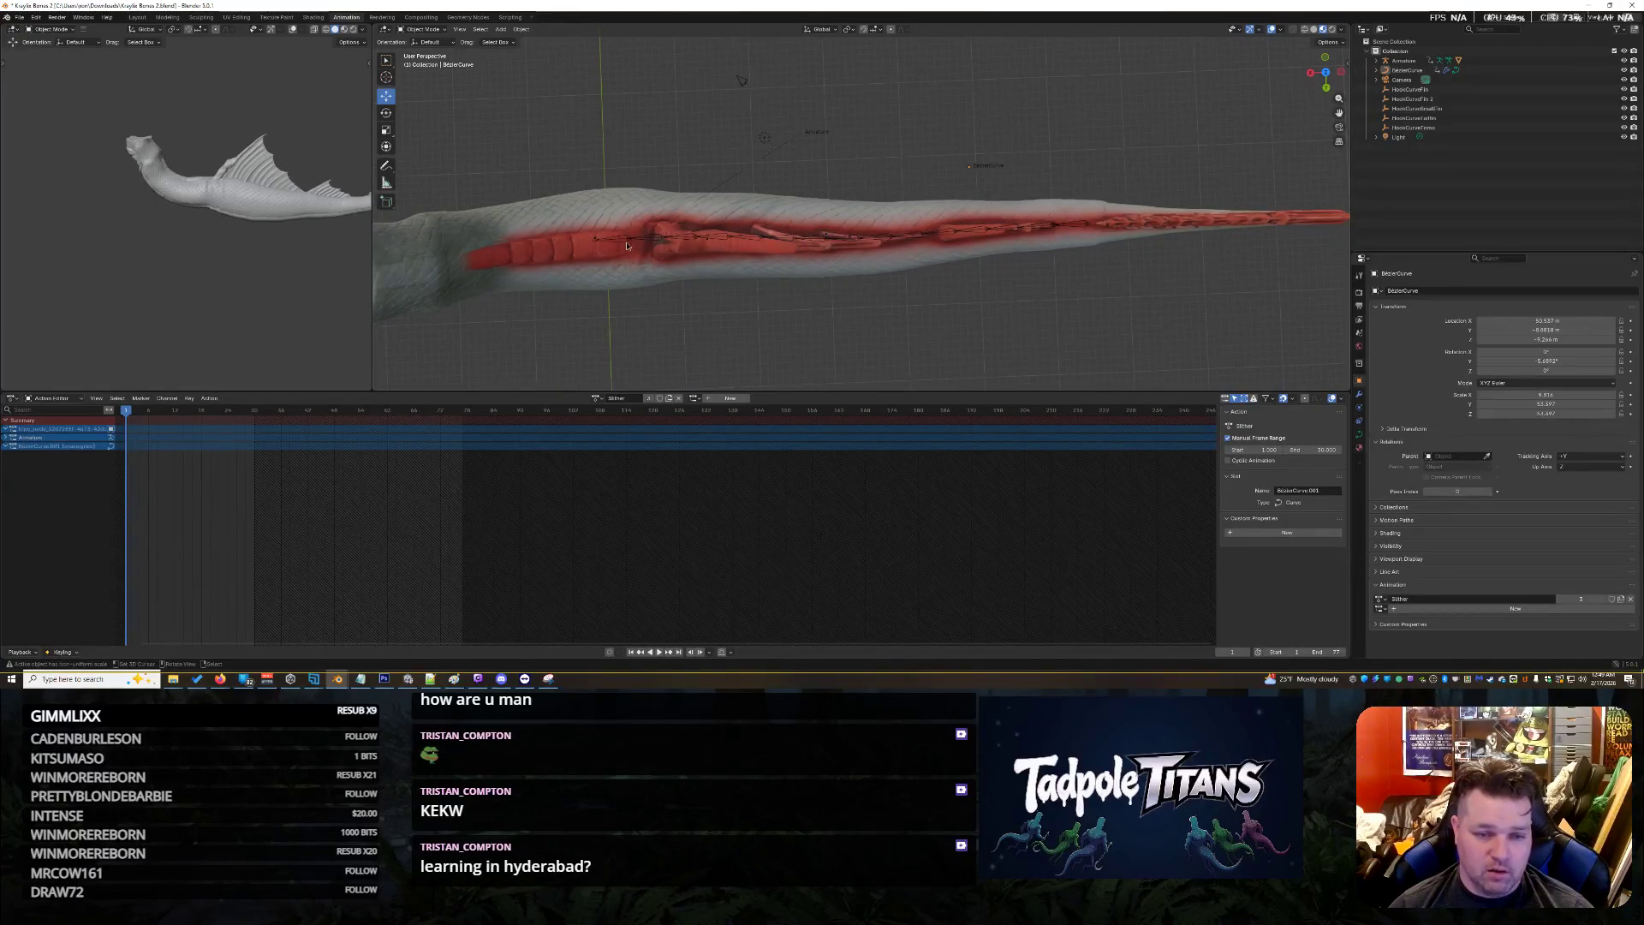
{"action": "left_click", "coordinate": [644, 229]}
{"action": "middle_click_drag", "start_coordinate": [644, 228], "coordinate": [648, 266]}
{"action": "left_click", "coordinate": [422, 29]}
{"action": "left_click", "coordinate": [424, 60]}
Orbit around the posed fish and select the BezierCurve object
{"action": "middle_click_drag", "start_coordinate": [532, 335], "coordinate": [545, 361]}
{"action": "middle_click_drag", "start_coordinate": [581, 143], "coordinate": [588, 151]}
{"action": "mouse_move", "coordinate": [574, 227]}
{"action": "middle_mouse_down"}
{"action": "mouse_move", "coordinate": [678, 169]}
{"action": "mouse_move", "coordinate": [659, 184]}
{"action": "middle_mouse_up"}
{"action": "left_click", "coordinate": [1407, 69]}
{"action": "left_click", "coordinate": [418, 29]}
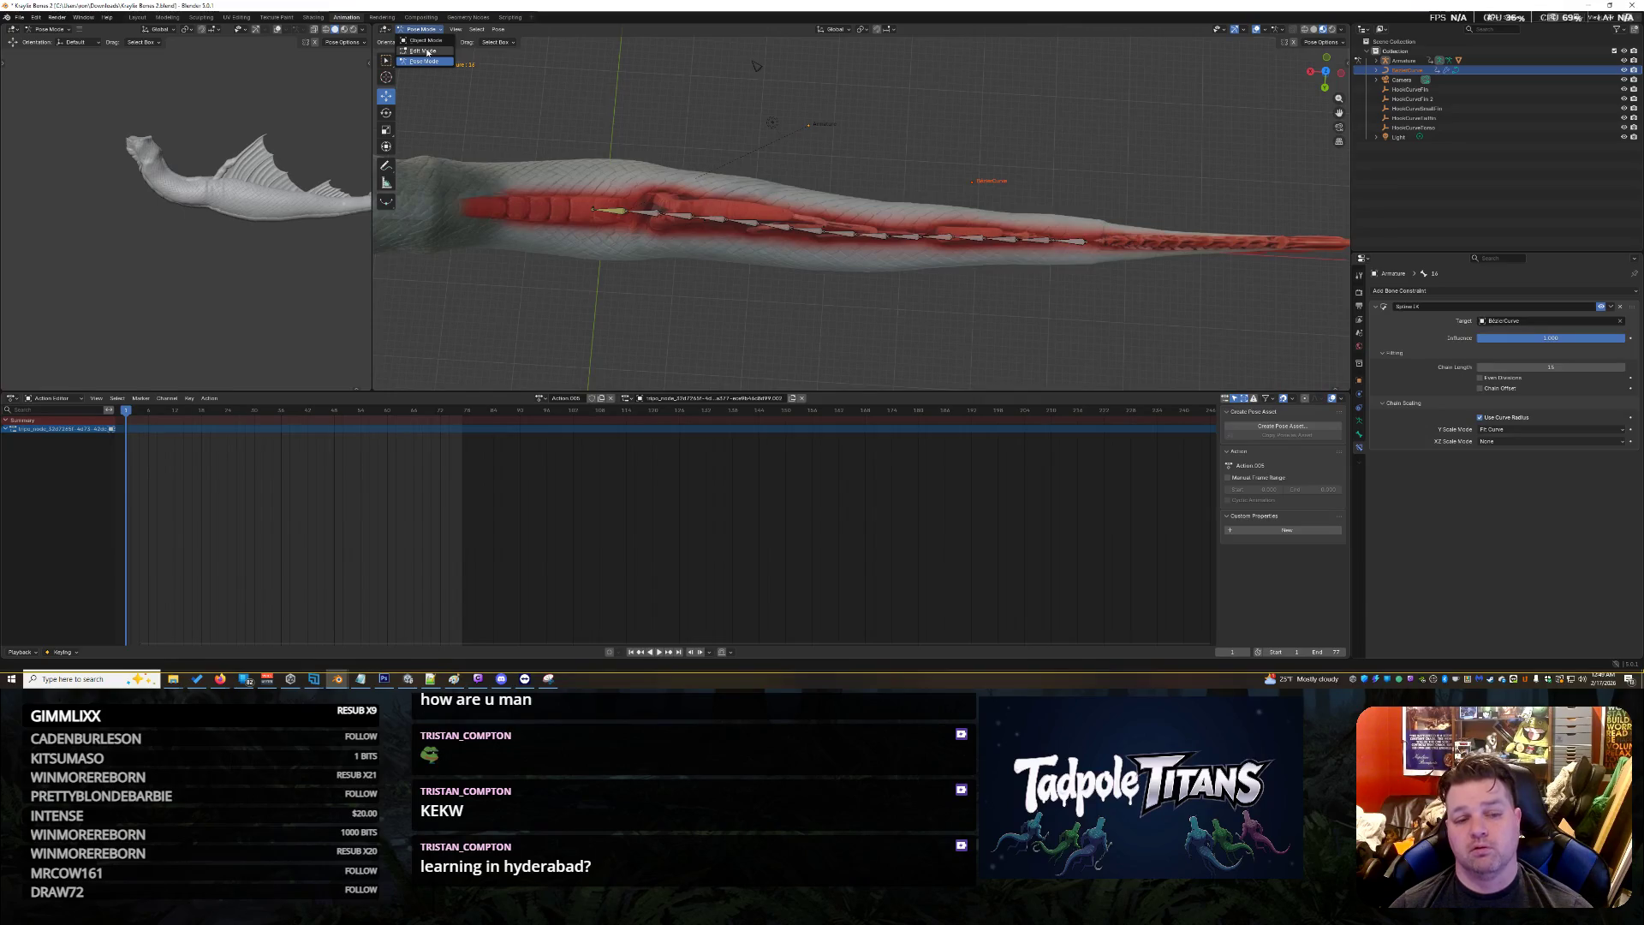
Switch the armature between Edit Mode and Object Mode to check its rest shape
{"action": "left_click", "coordinate": [423, 52]}
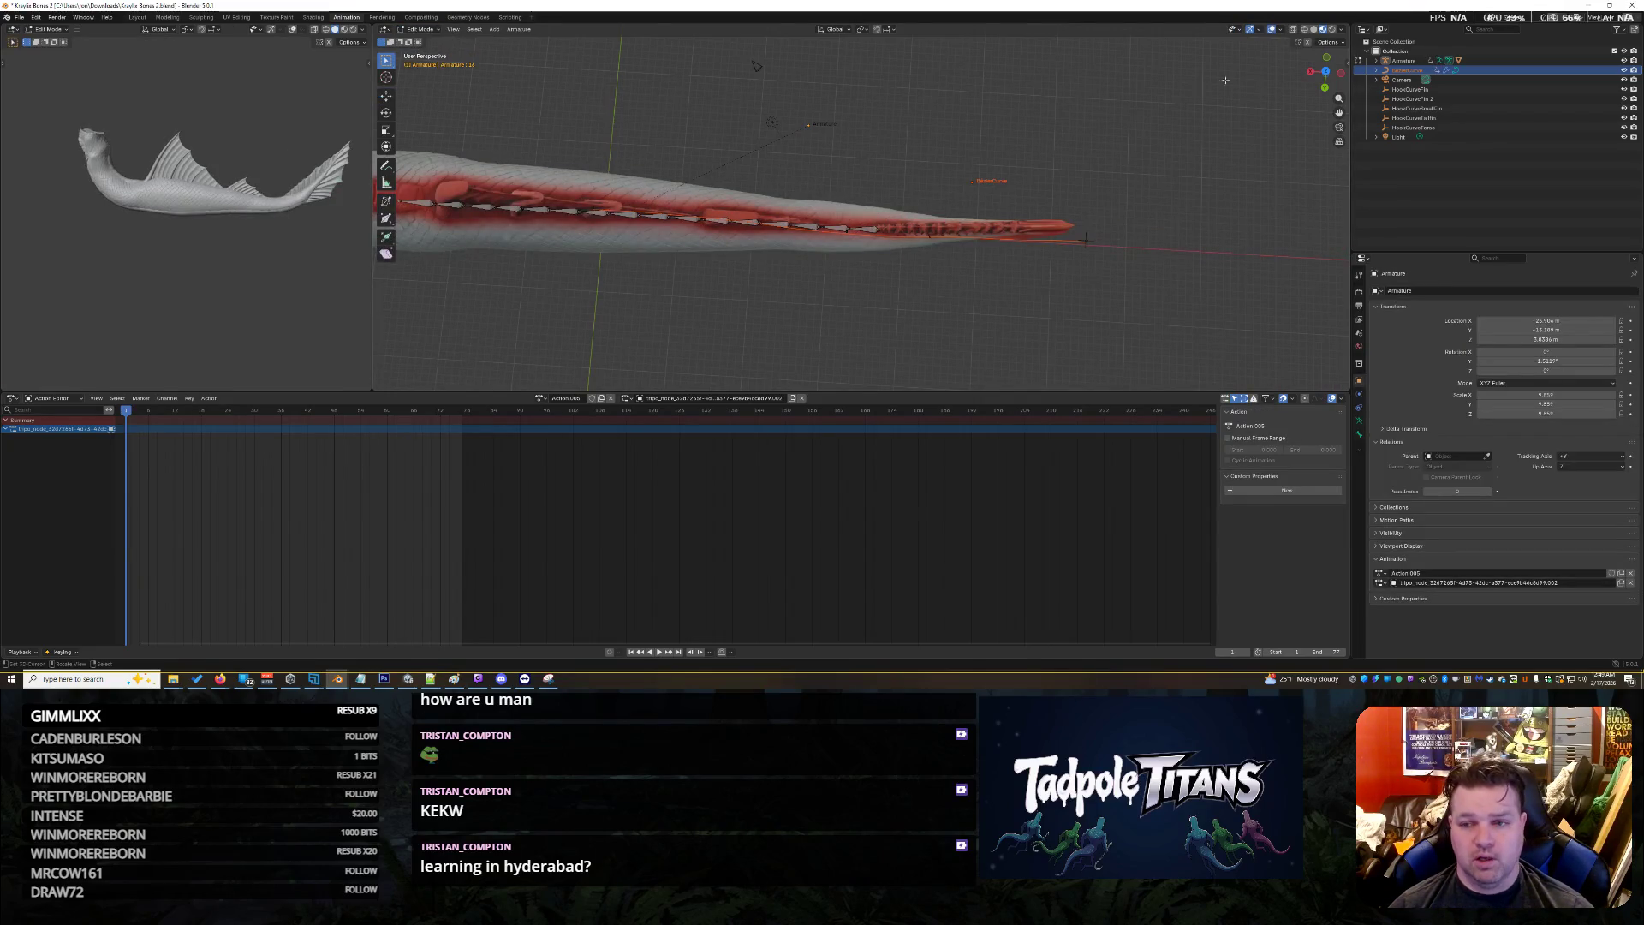
{"action": "left_click", "coordinate": [1365, 62]}
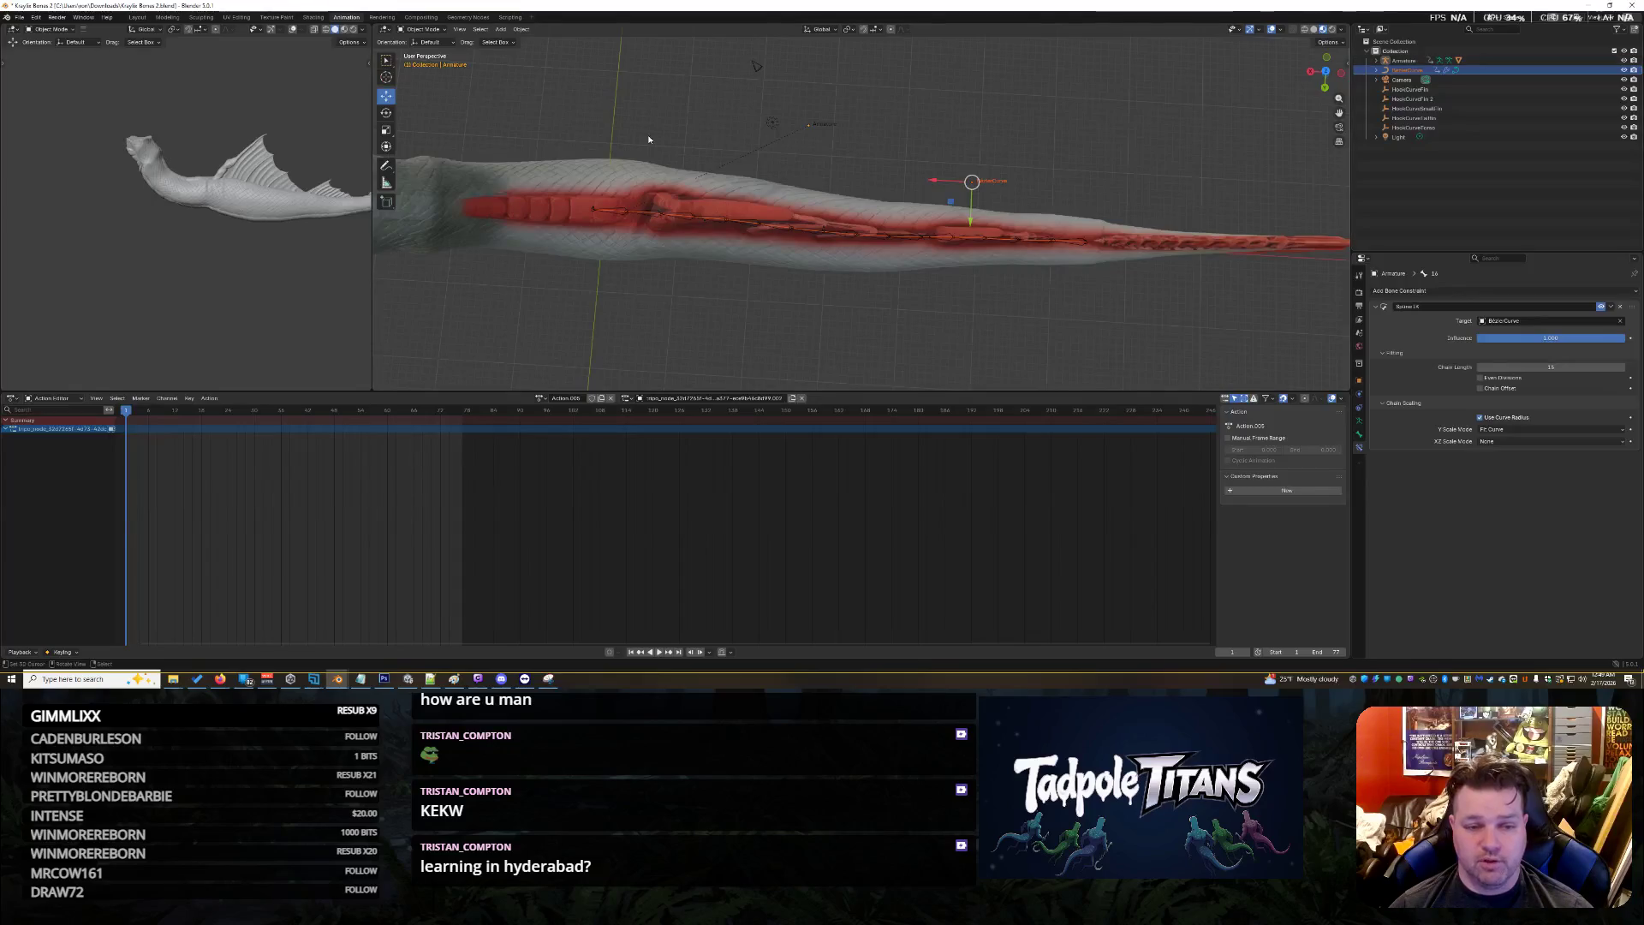
{"action": "middle_click_drag", "start_coordinate": [664, 153], "coordinate": [686, 140]}
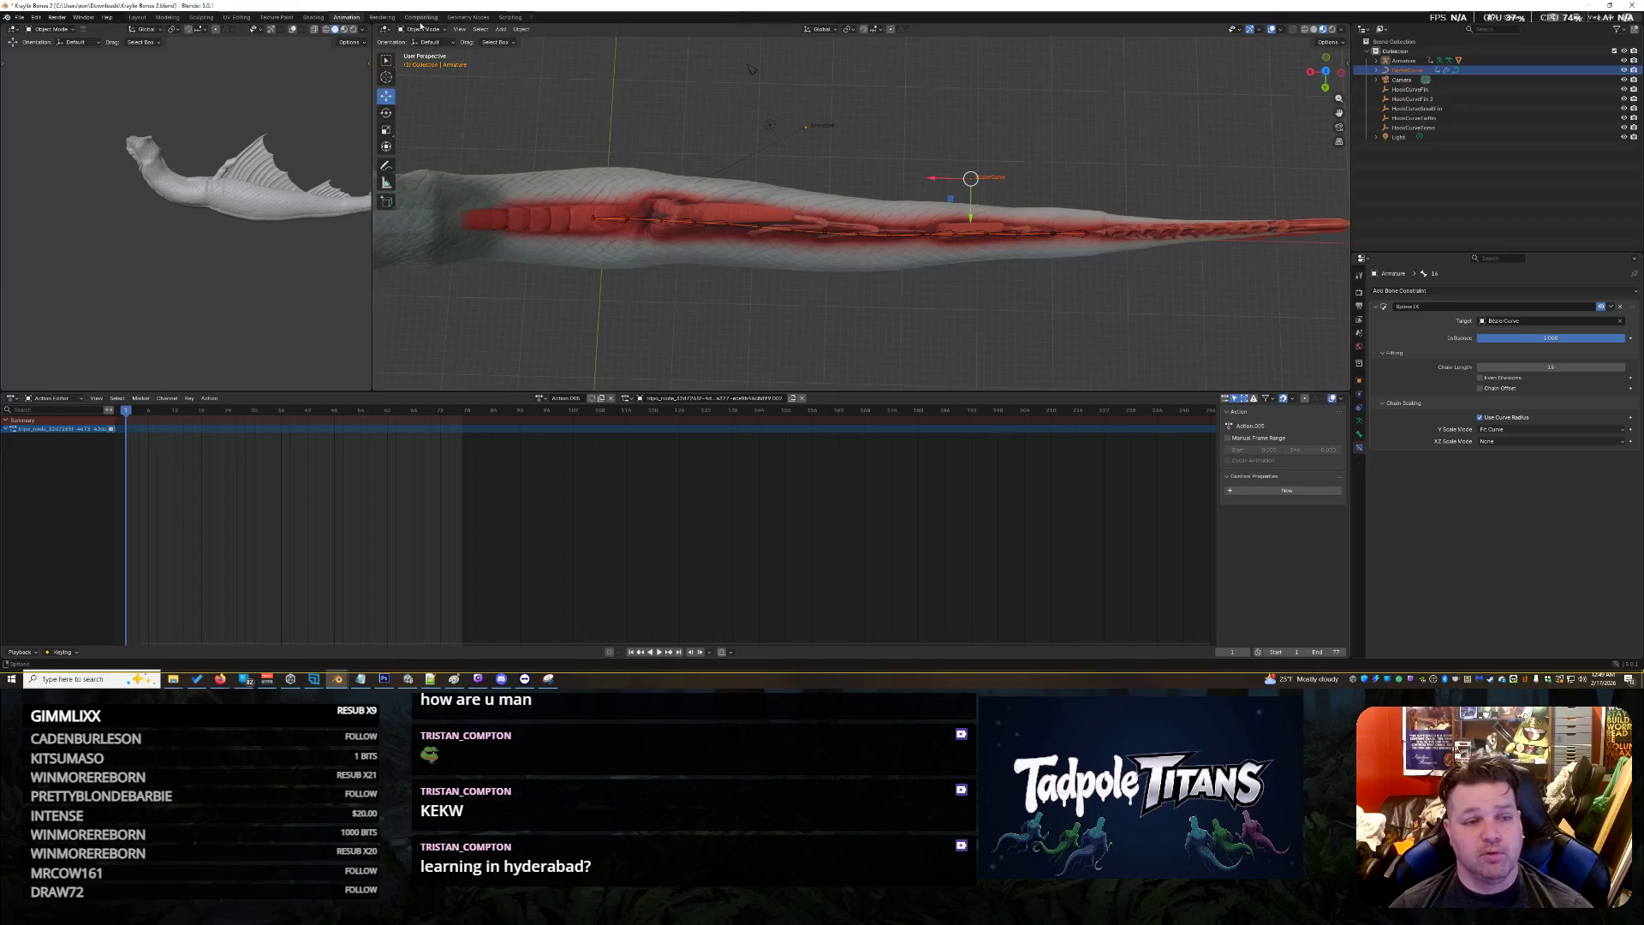
{"action": "key", "text": "Tab"}
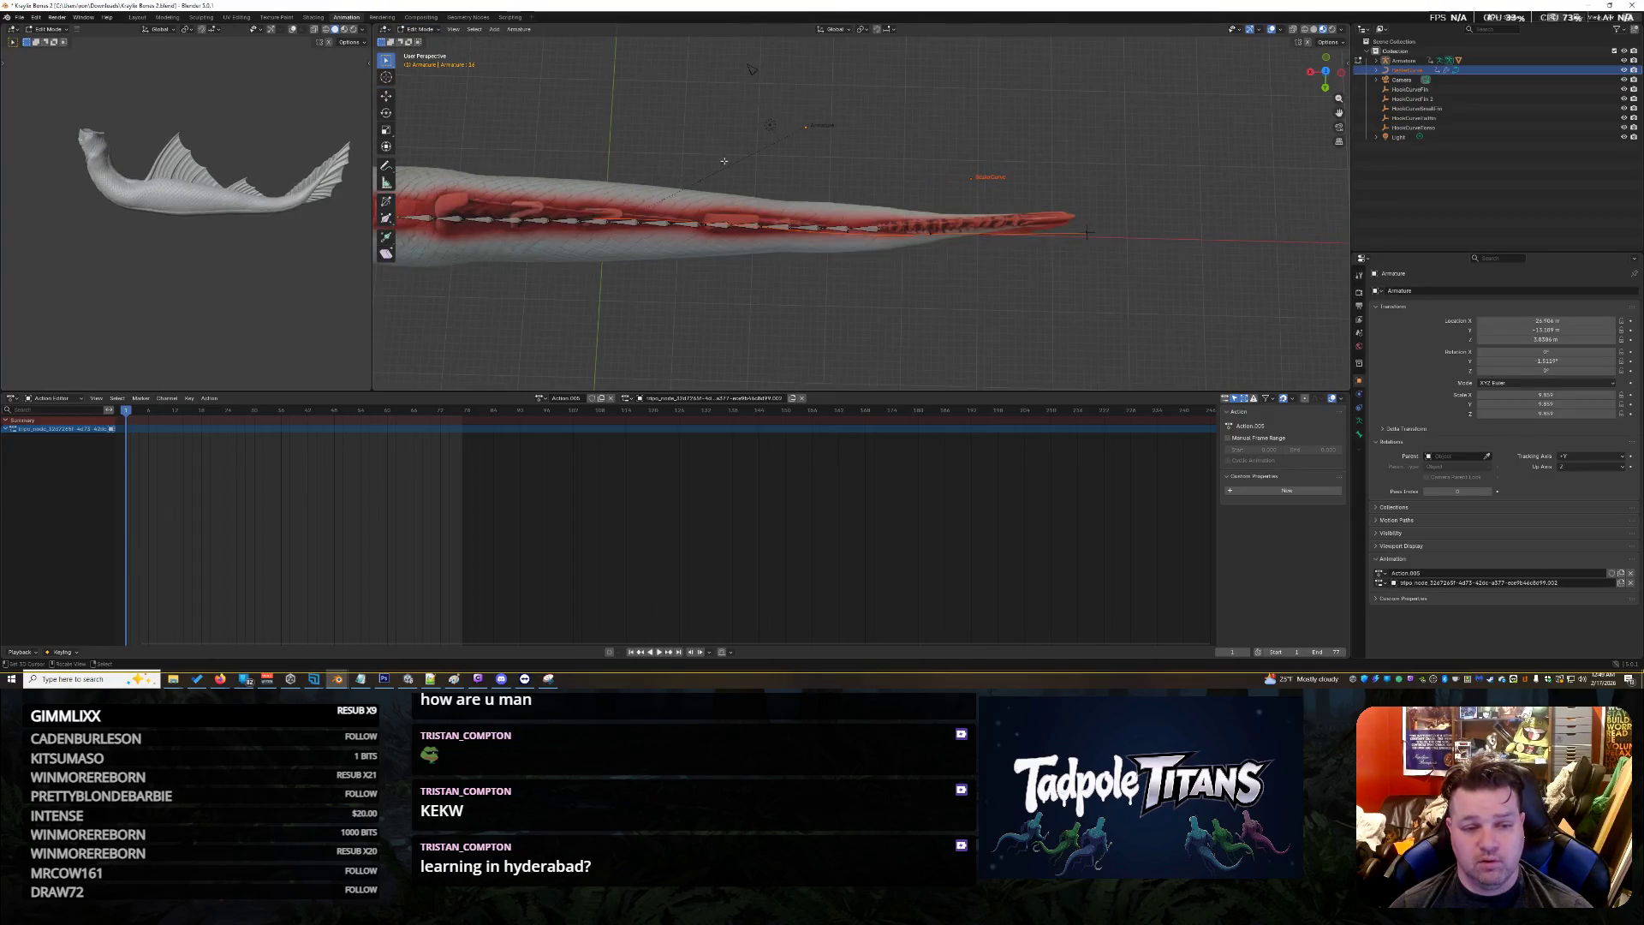
Expand the BezierCurve entry in the Outliner and select BezierCurve.001
{"action": "middle_click_drag", "start_coordinate": [723, 161], "coordinate": [693, 136]}
{"action": "scroll", "coordinate": [693, 136], "scroll_direction": "up", "scroll_amount": 2}
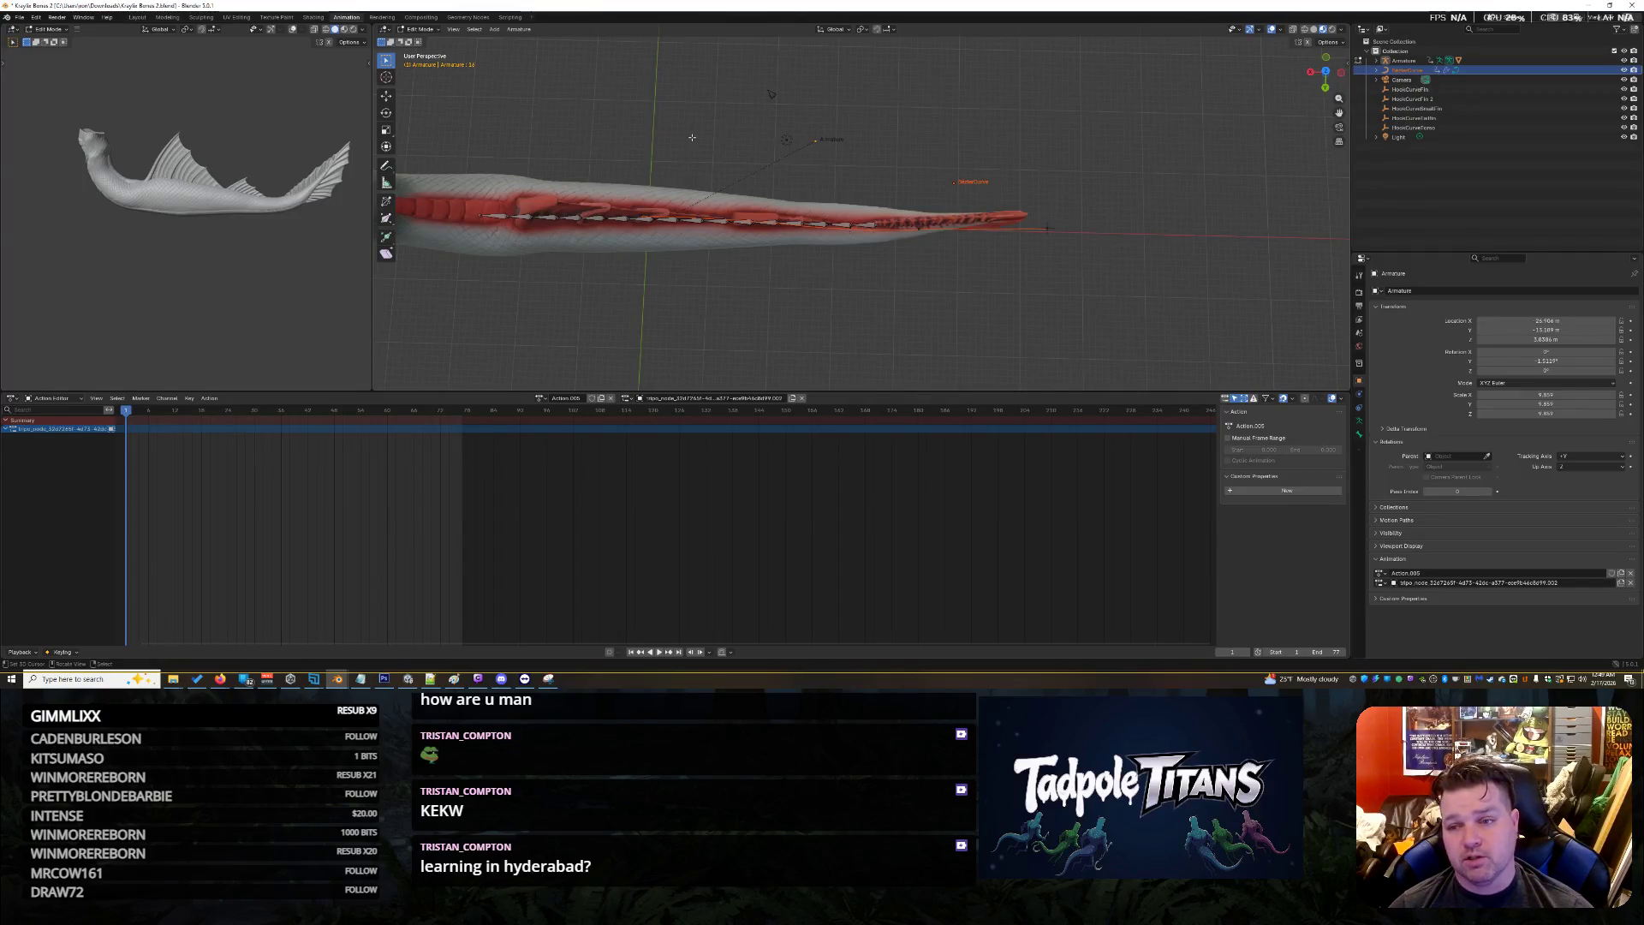
{"action": "left_click", "coordinate": [1376, 69]}
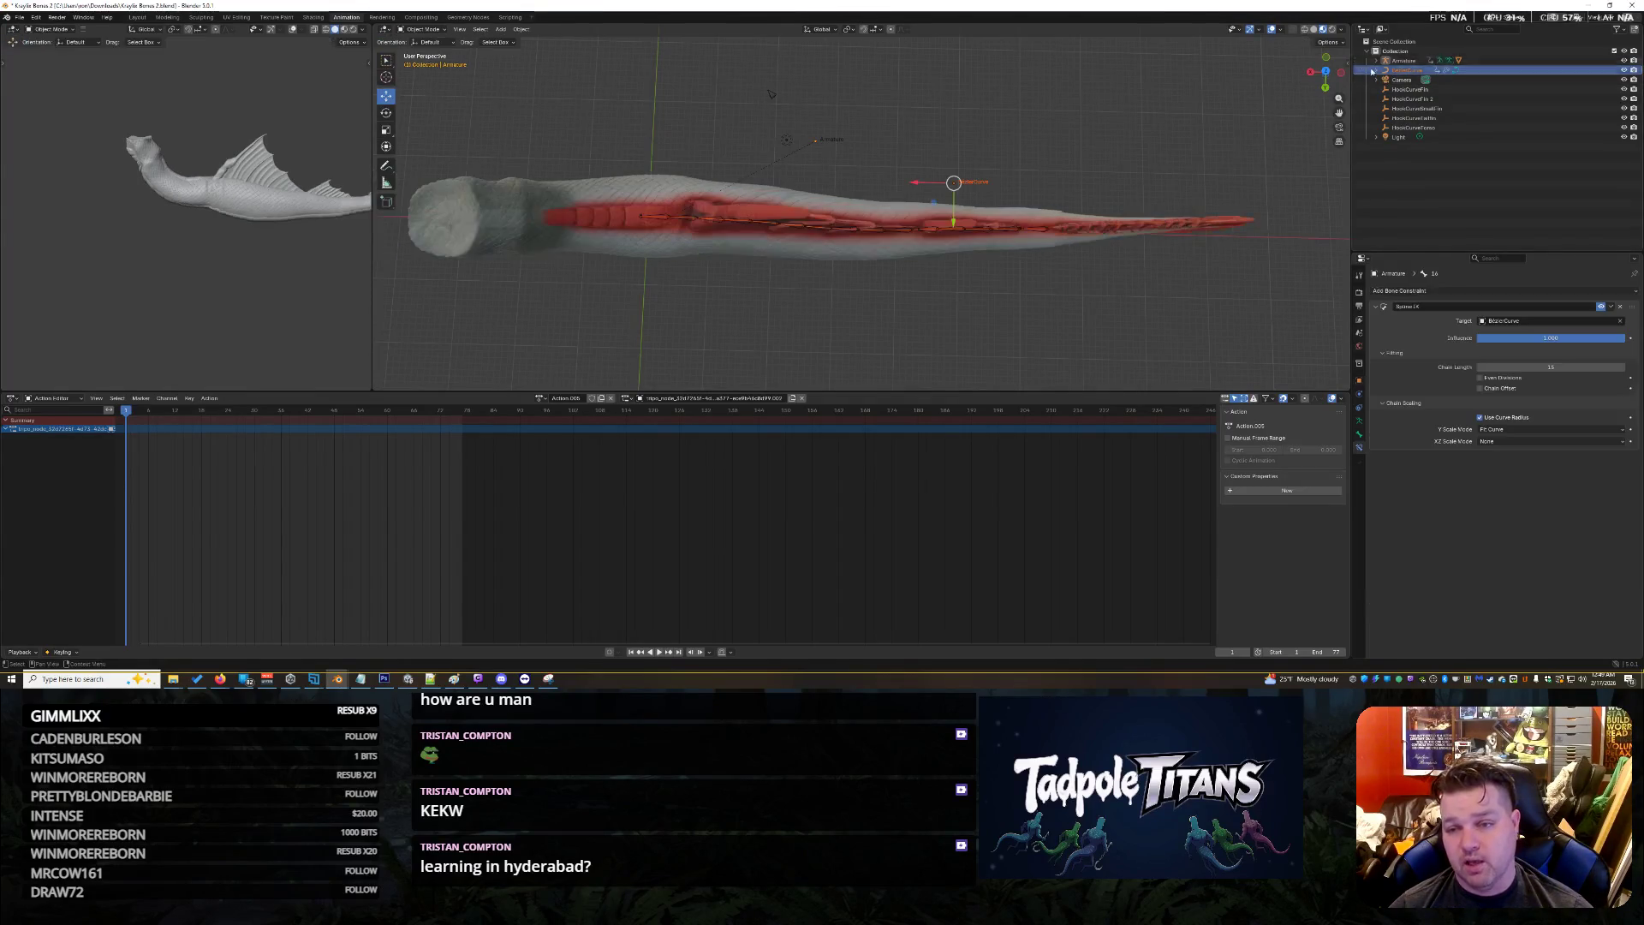
{"action": "left_click", "coordinate": [1417, 89]}
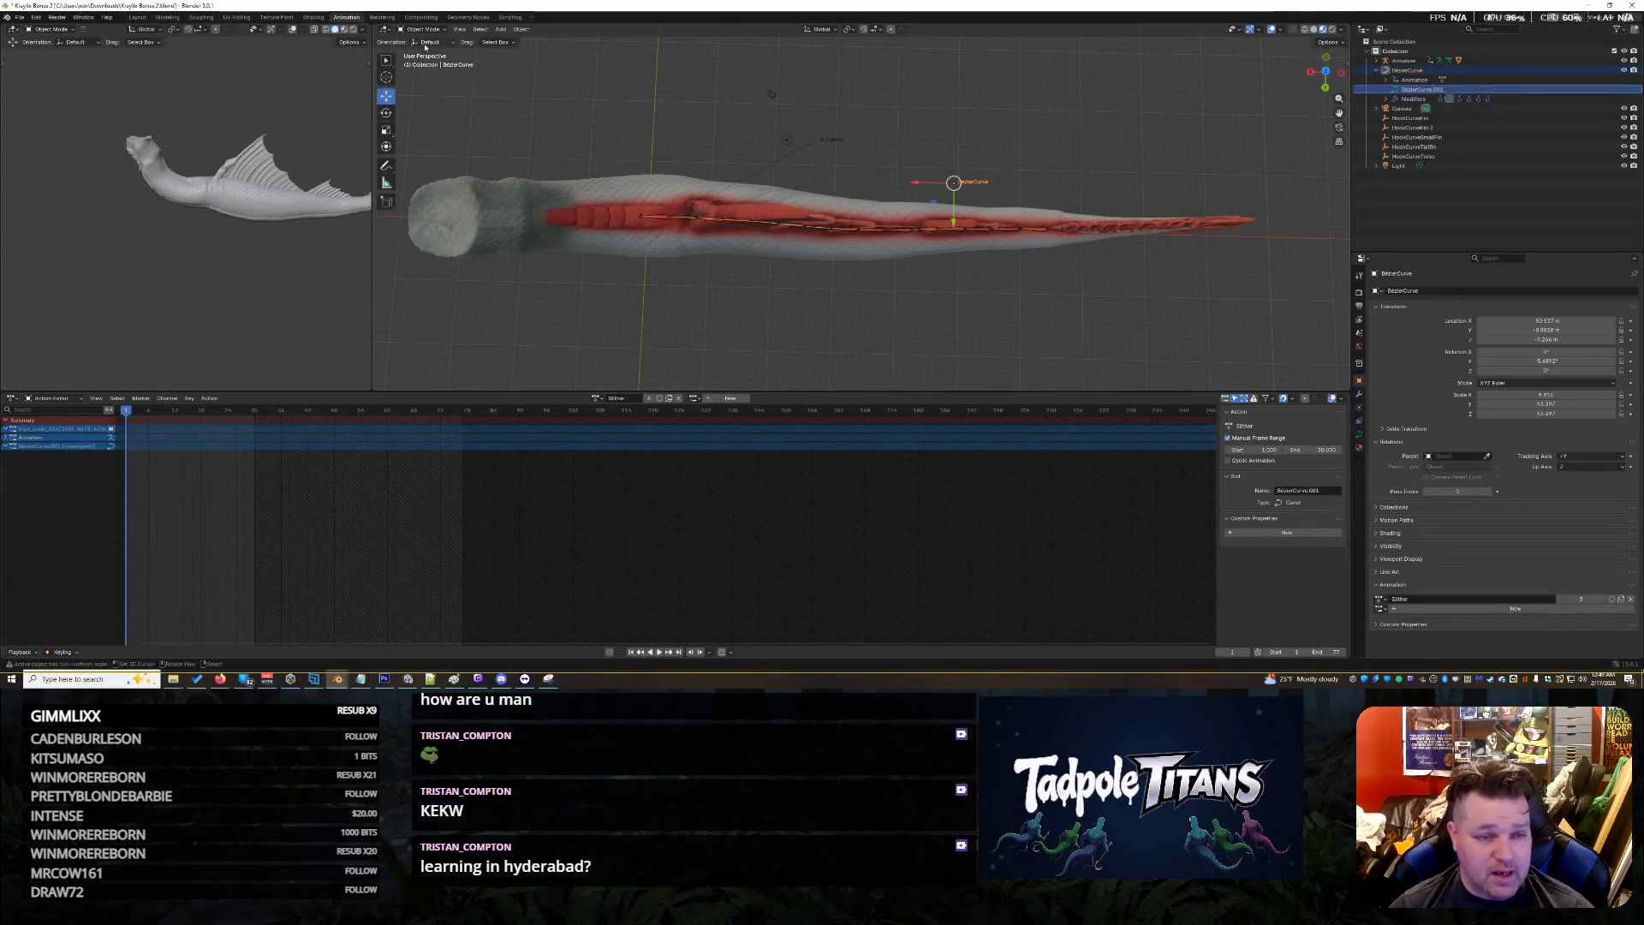
Put the Bezier curve into Edit Mode and raise a first control point
{"action": "left_click", "coordinate": [420, 29]}
{"action": "left_click", "coordinate": [424, 52]}
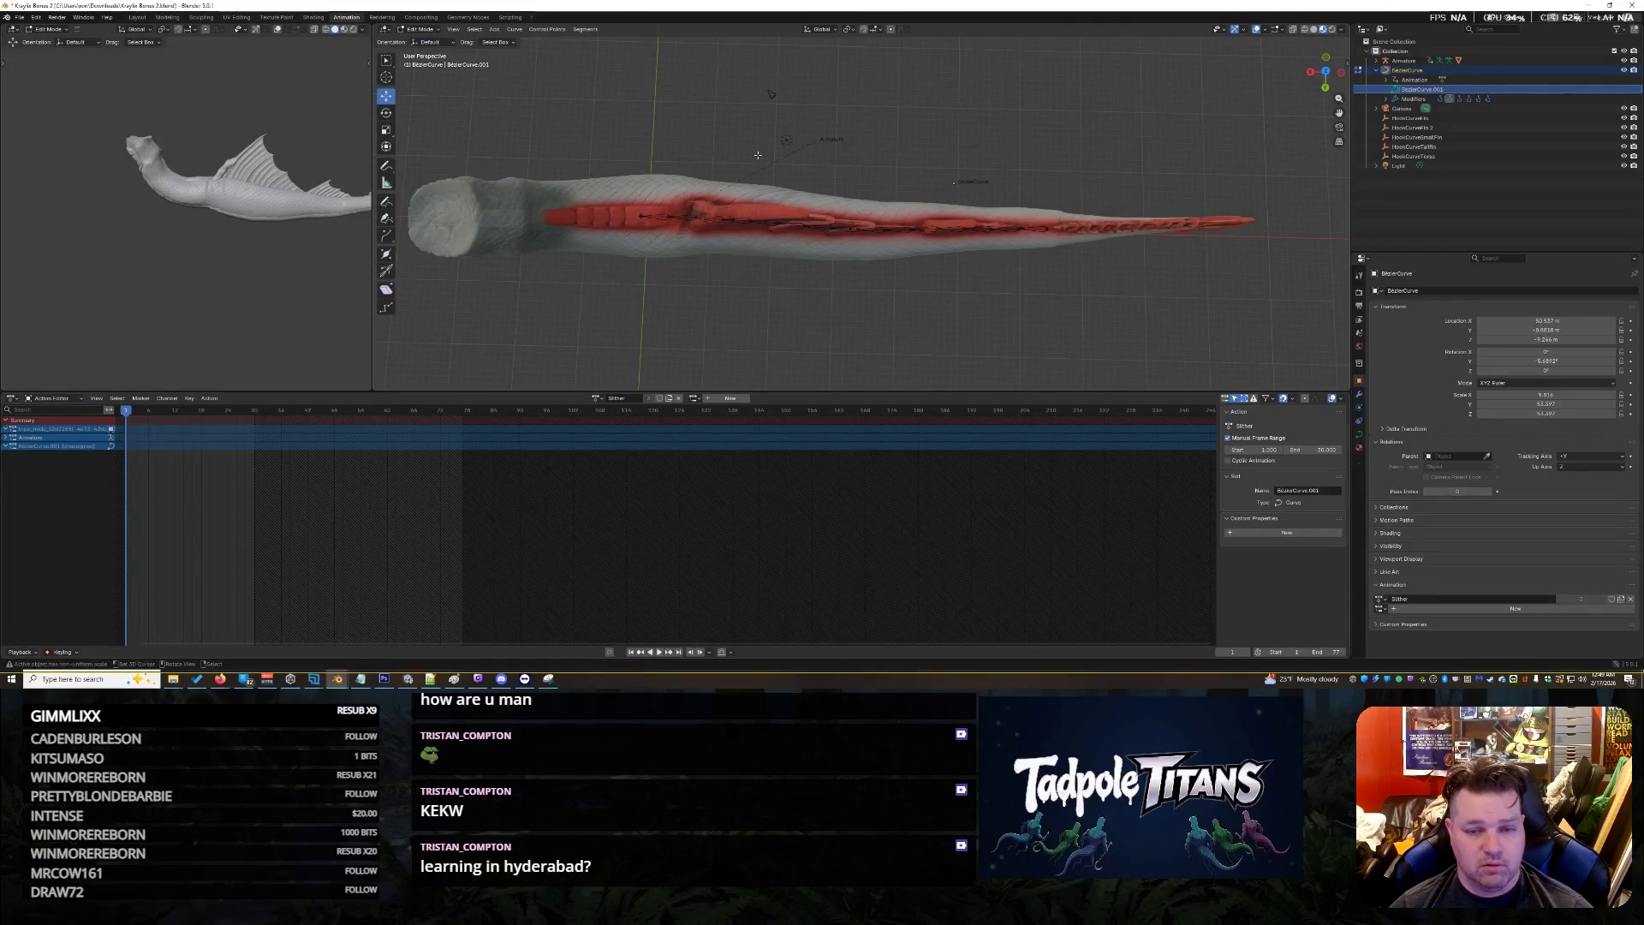
{"action": "scroll", "coordinate": [666, 205], "scroll_direction": "up", "scroll_amount": 2}
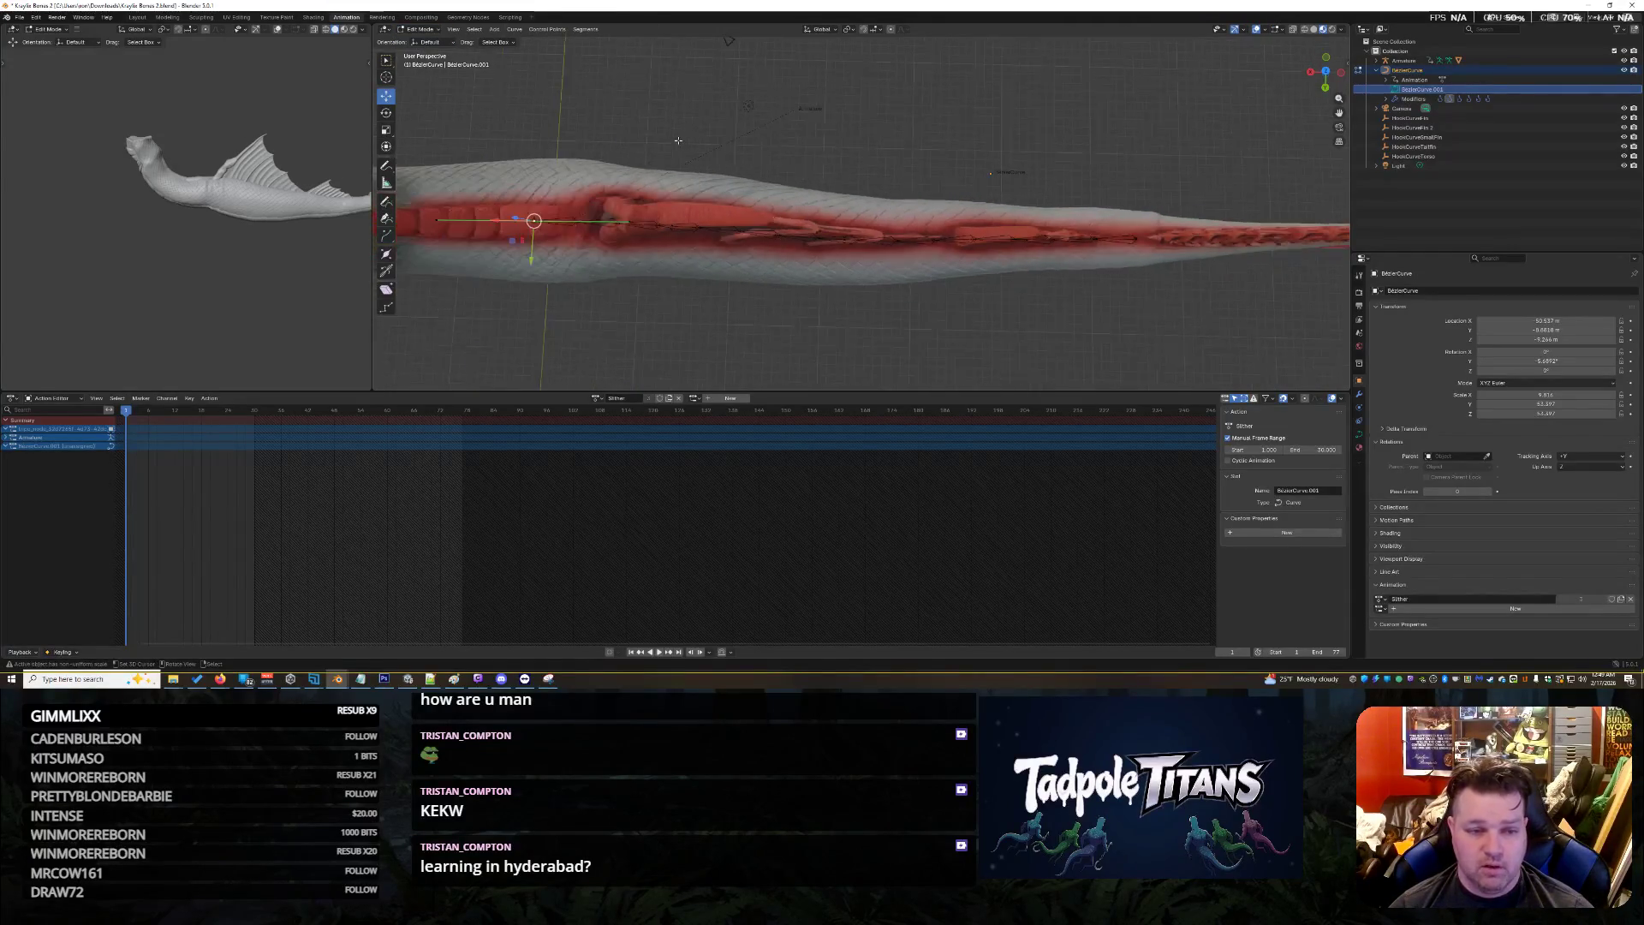
{"action": "scroll", "coordinate": [633, 172], "scroll_direction": "down", "scroll_amount": 4}
{"action": "middle_click_drag", "start_coordinate": [615, 154], "coordinate": [779, 242]}
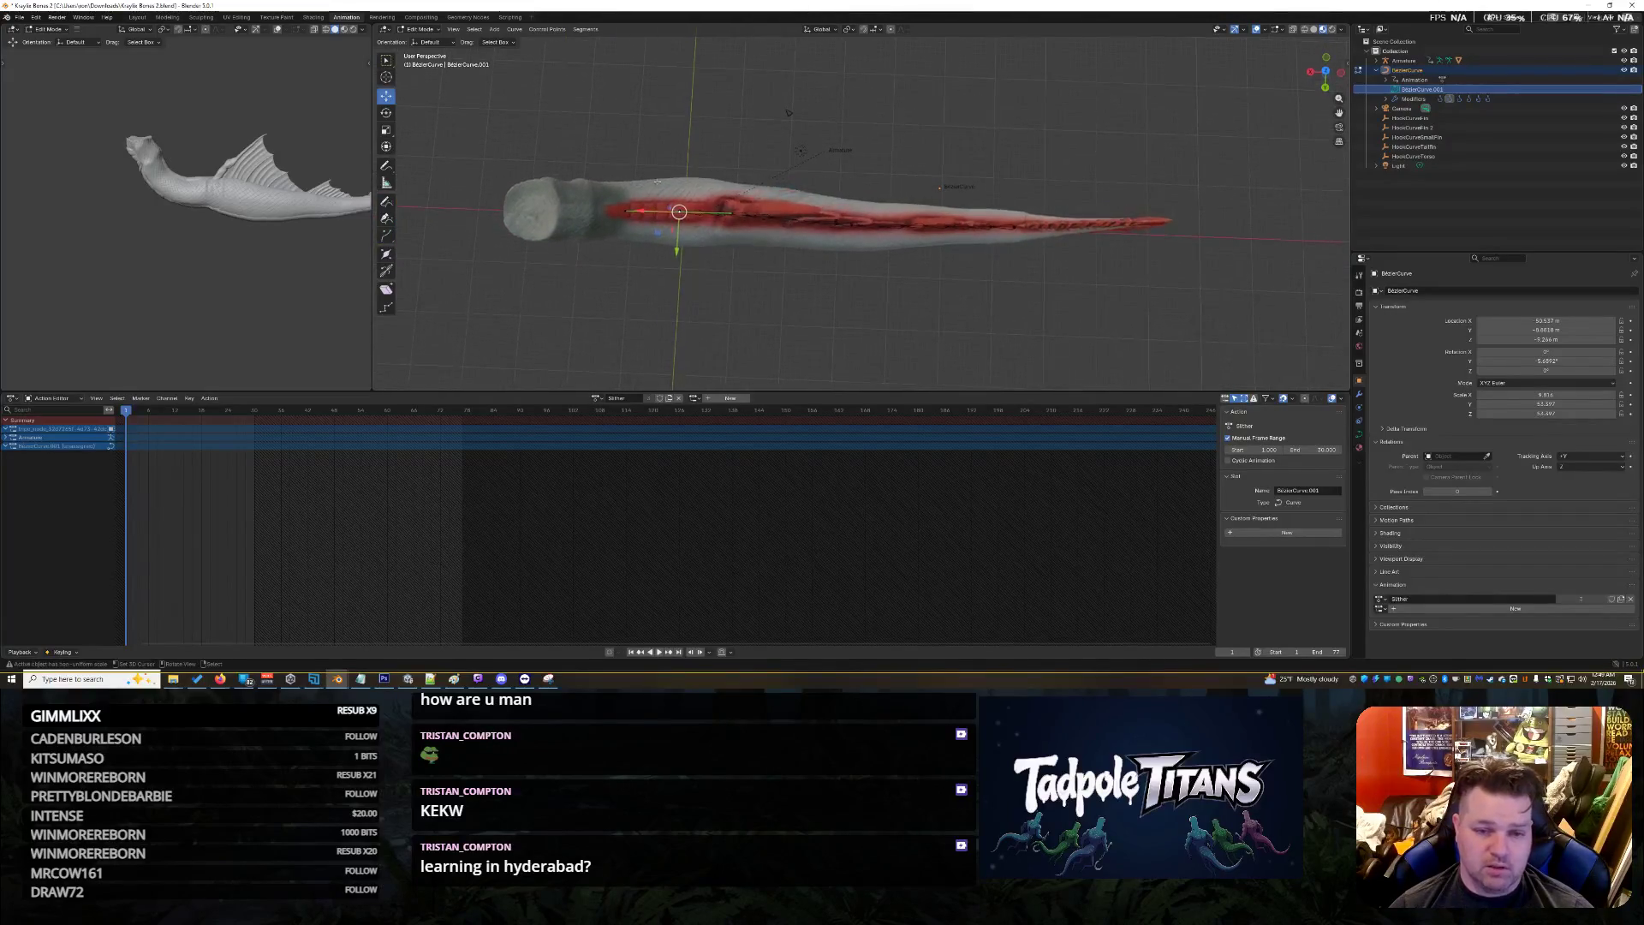
{"action": "scroll", "coordinate": [779, 243], "scroll_direction": "up", "scroll_amount": 3}
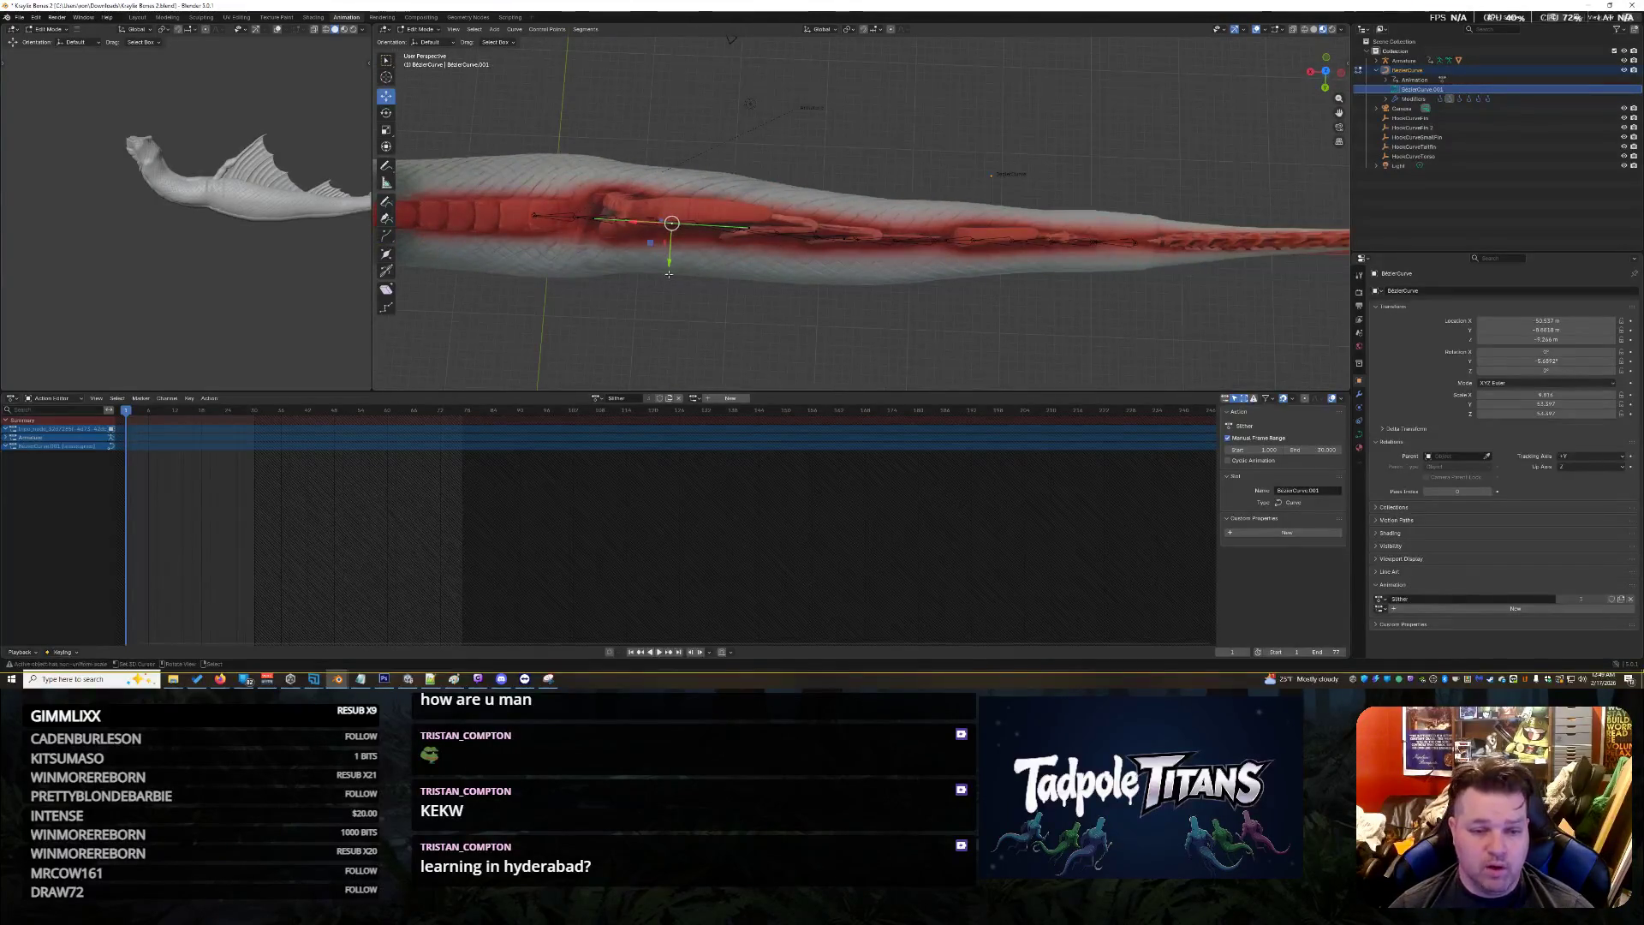
{"action": "mouse_move", "coordinate": [670, 263]}
{"action": "left_mouse_down"}
{"action": "mouse_move", "coordinate": [677, 241]}
{"action": "mouse_move", "coordinate": [678, 257]}
{"action": "mouse_move", "coordinate": [749, 253]}
{"action": "left_mouse_up"}
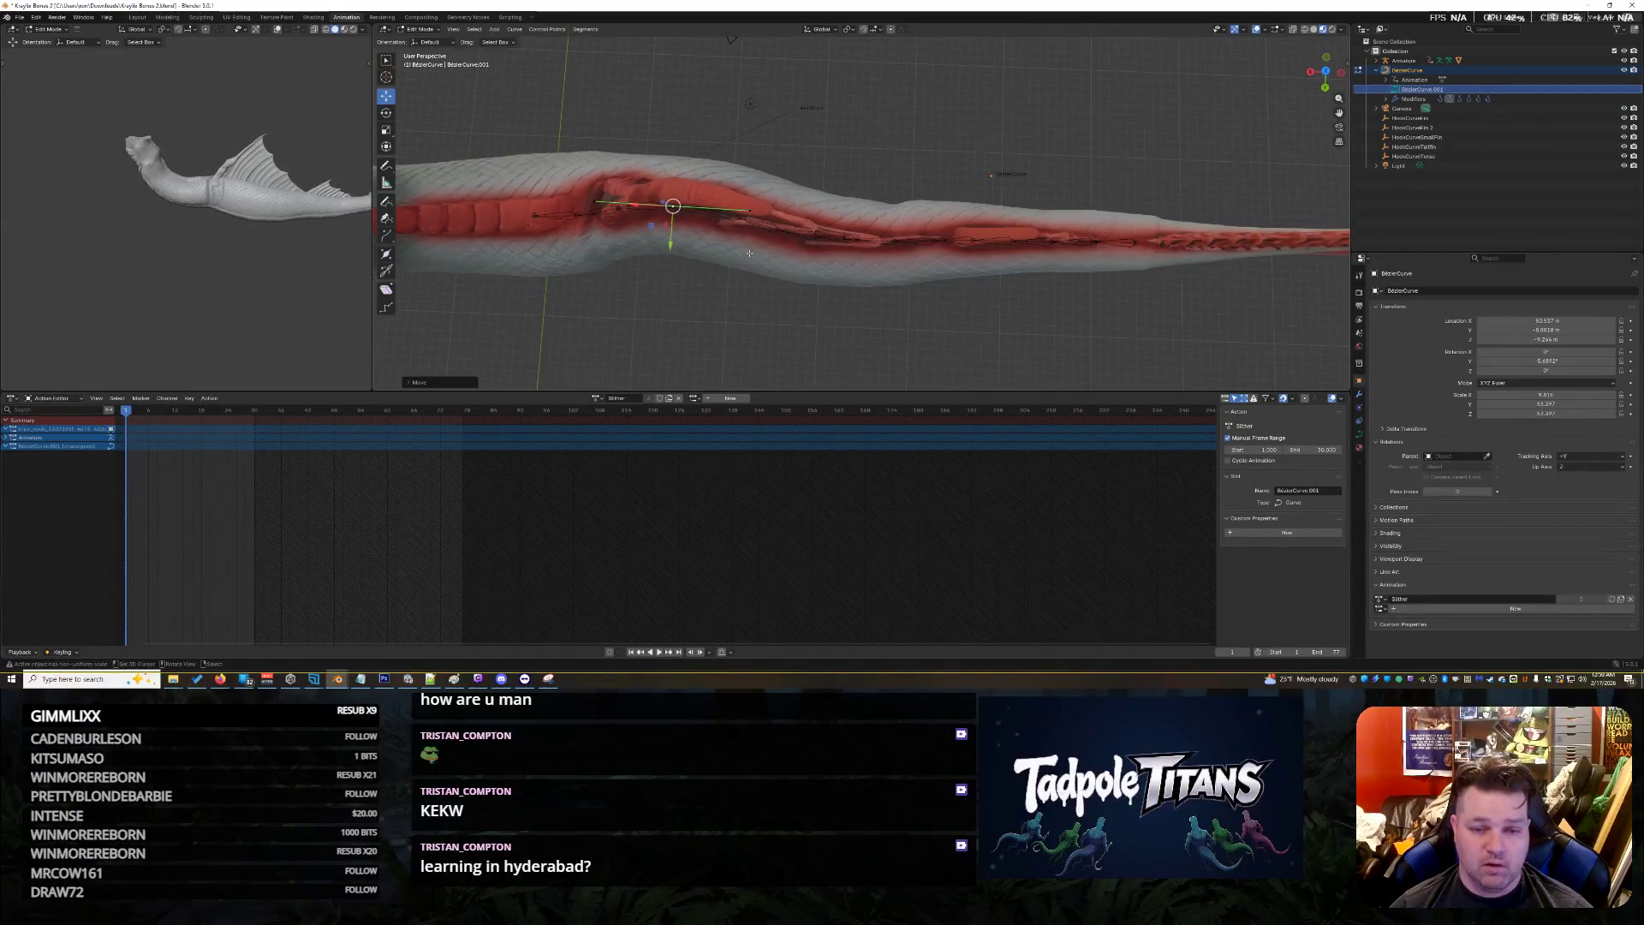
Raise the left control point to reshape the fish's body
{"action": "left_click", "coordinate": [541, 216]}
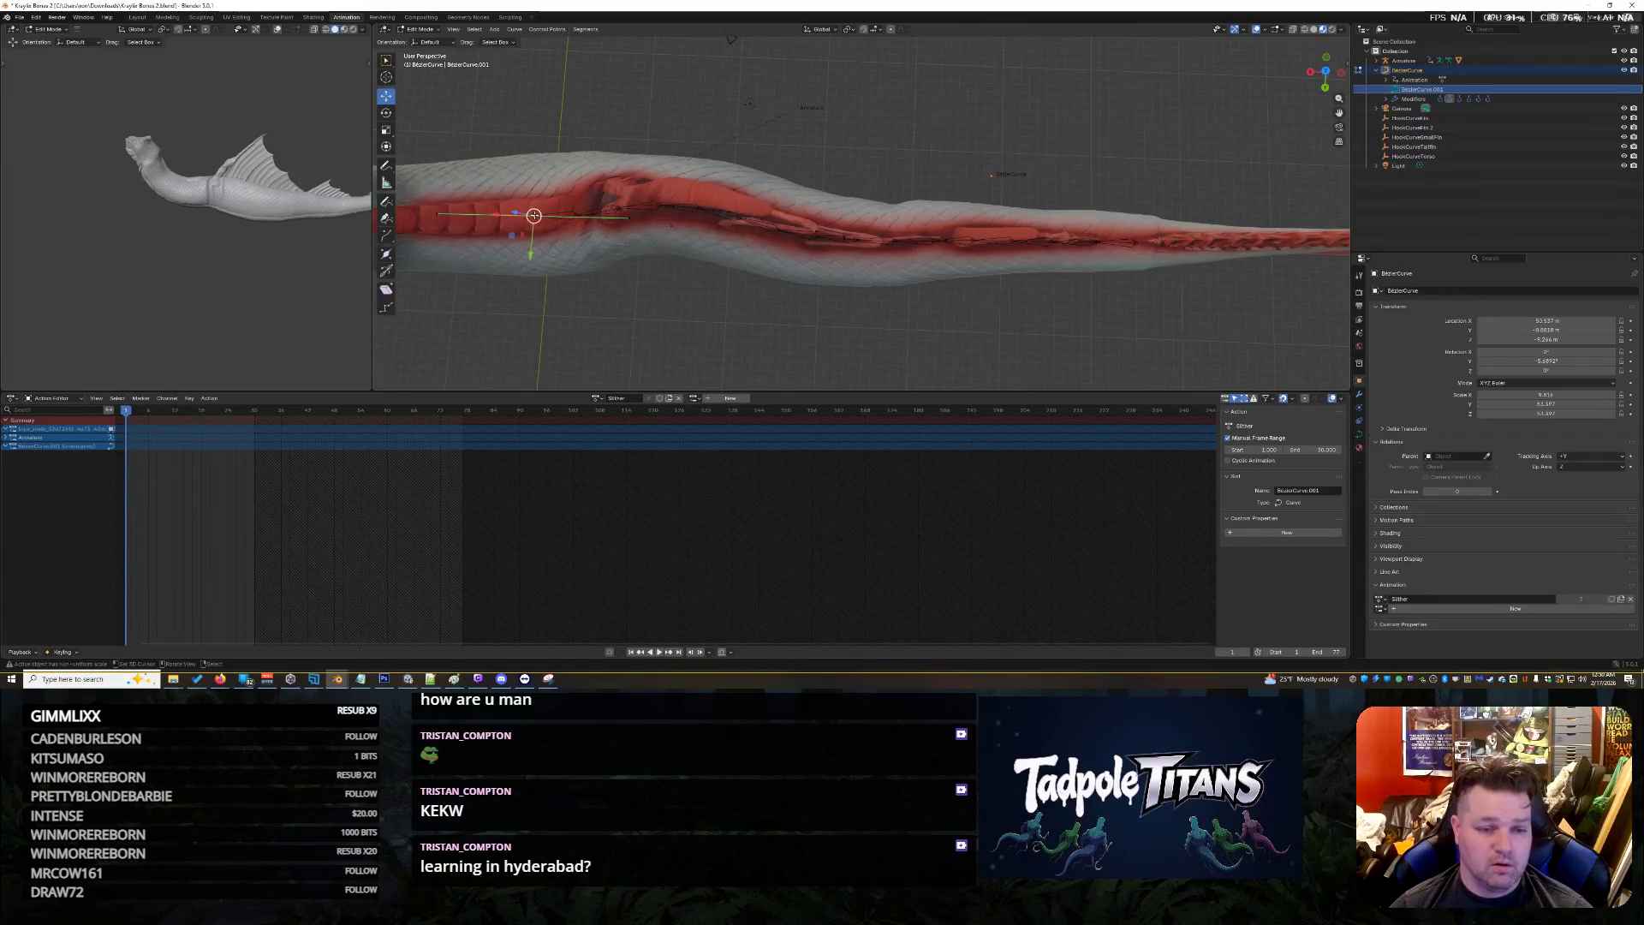
{"action": "mouse_move", "coordinate": [542, 268]}
{"action": "left_mouse_down"}
{"action": "mouse_move", "coordinate": [546, 248]}
{"action": "mouse_move", "coordinate": [553, 264]}
{"action": "left_mouse_up"}
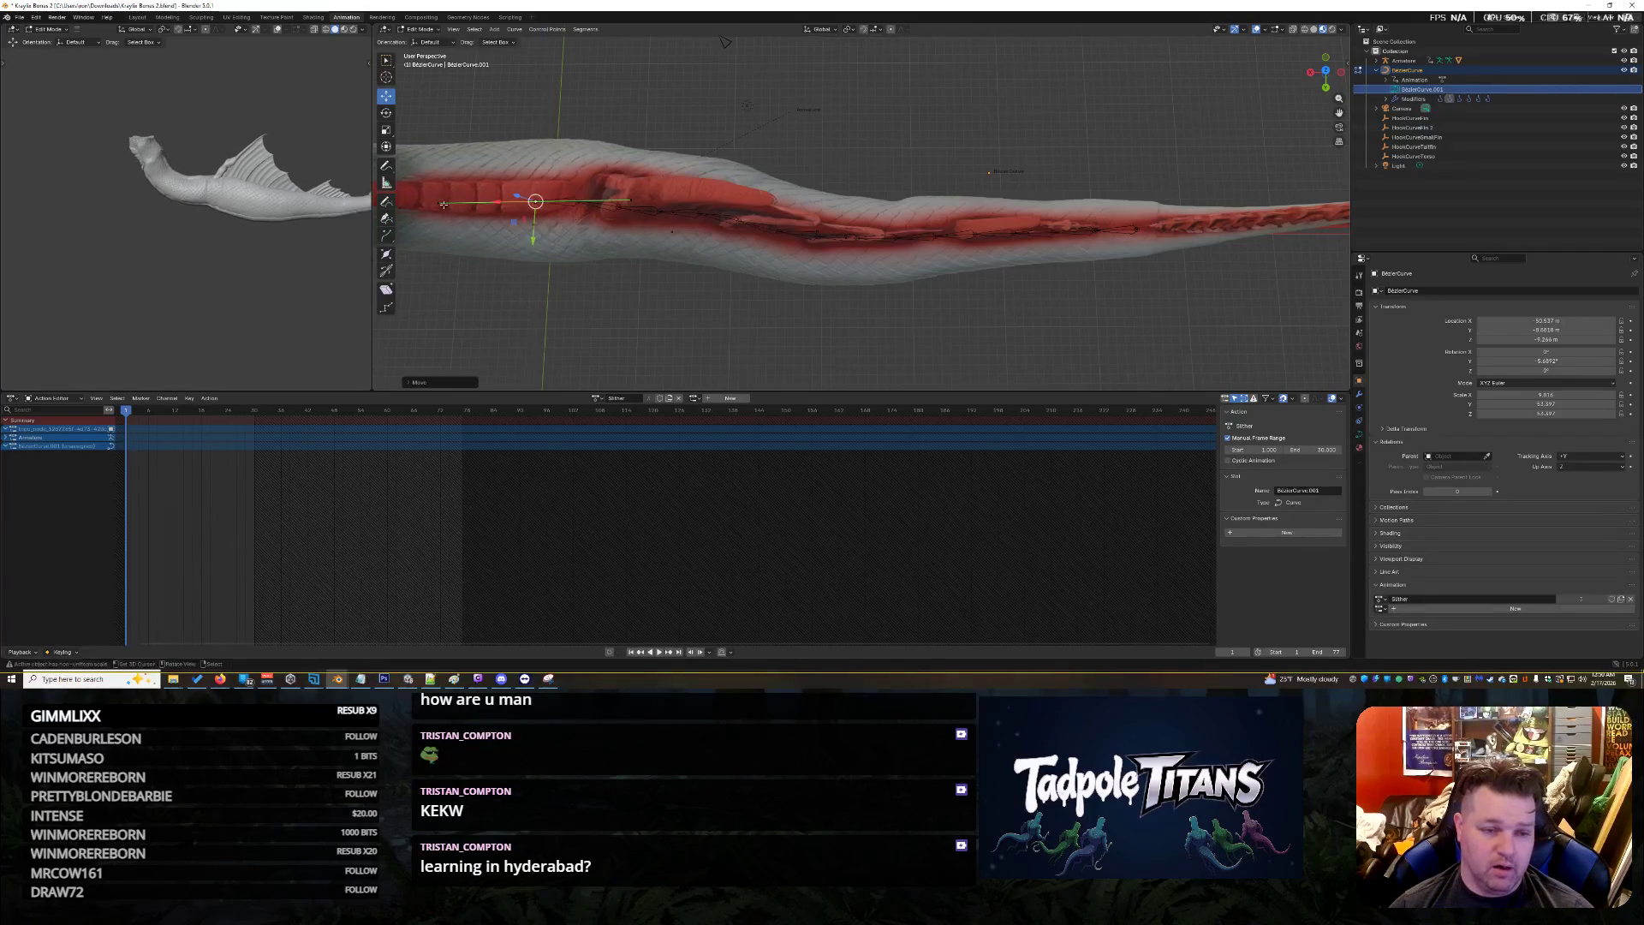
{"action": "middle_click_drag", "start_coordinate": [553, 264], "coordinate": [513, 287]}
{"action": "scroll", "coordinate": [512, 287], "scroll_direction": "down", "scroll_amount": 6}
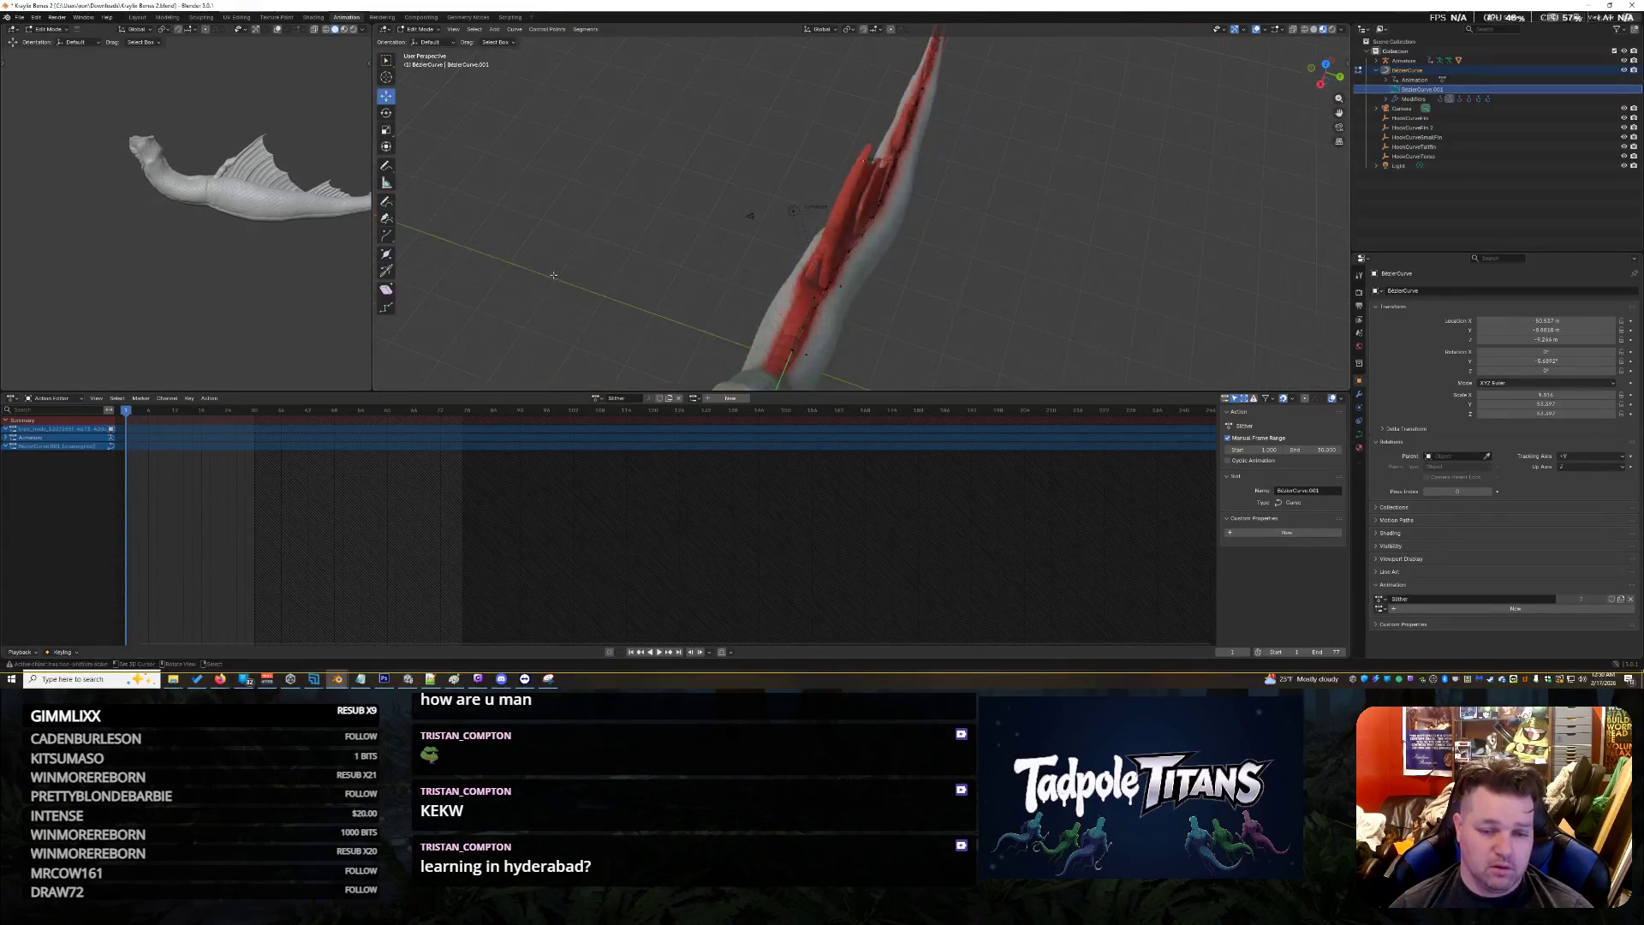
{"action": "mouse_move", "coordinate": [866, 353]}
{"action": "middle_mouse_down"}
{"action": "mouse_move", "coordinate": [643, 297]}
{"action": "mouse_move", "coordinate": [567, 183]}
{"action": "mouse_move", "coordinate": [746, 221]}
{"action": "middle_mouse_up"}
{"action": "middle_click_drag", "start_coordinate": [934, 269], "coordinate": [770, 196]}
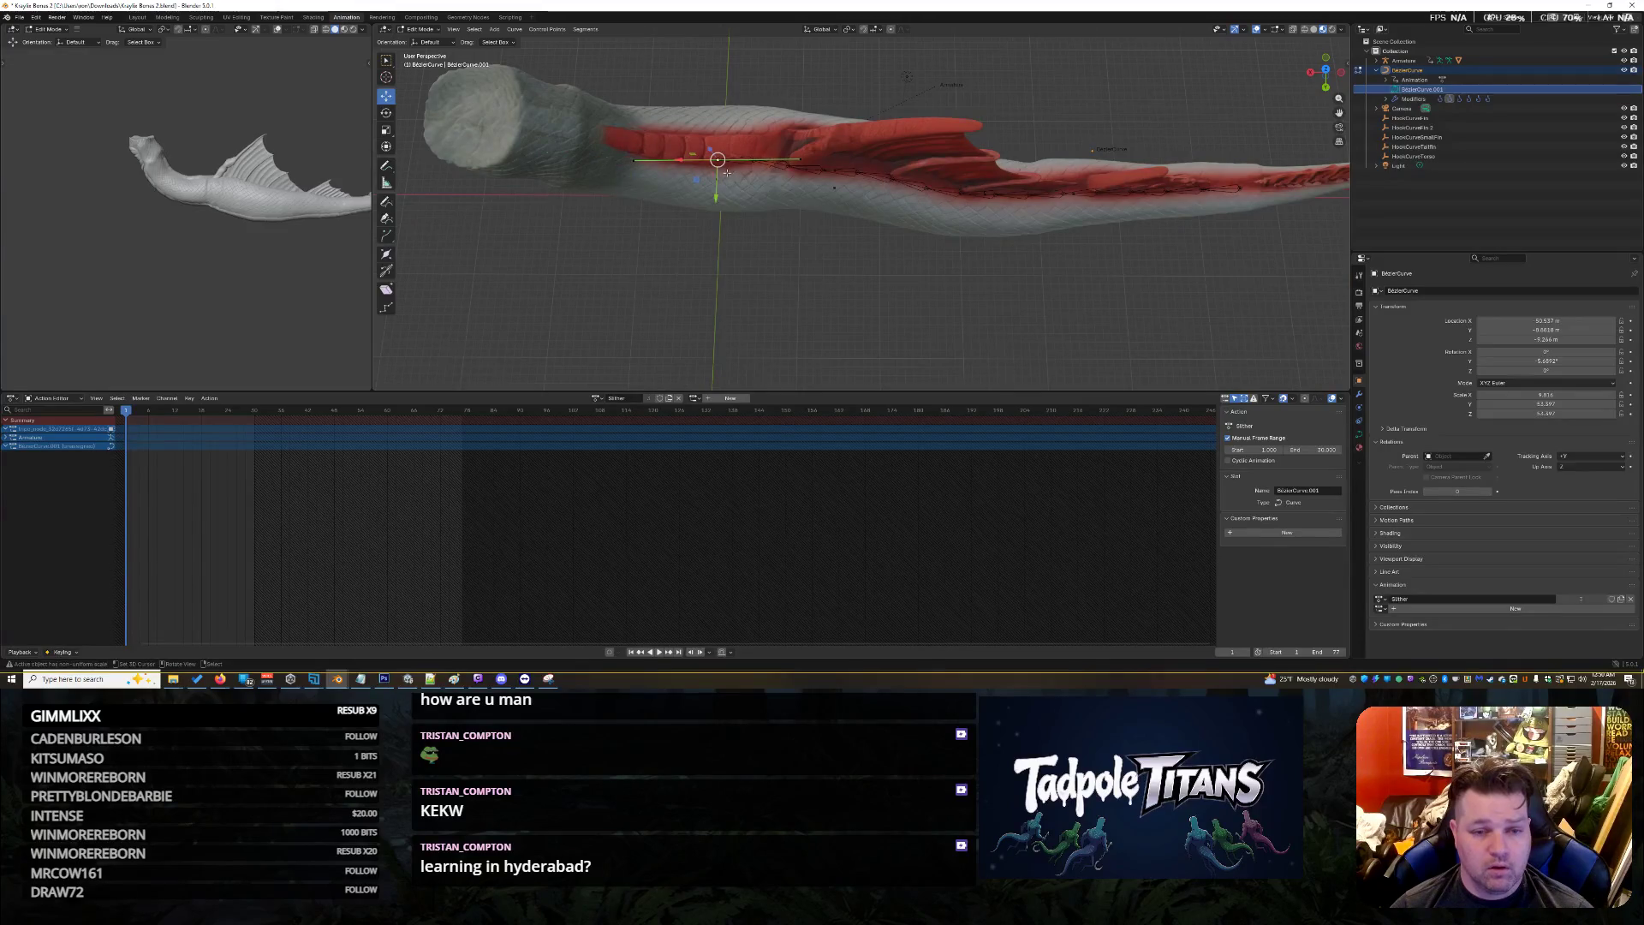
{"action": "scroll", "coordinate": [726, 172], "scroll_direction": "up", "scroll_amount": 2}
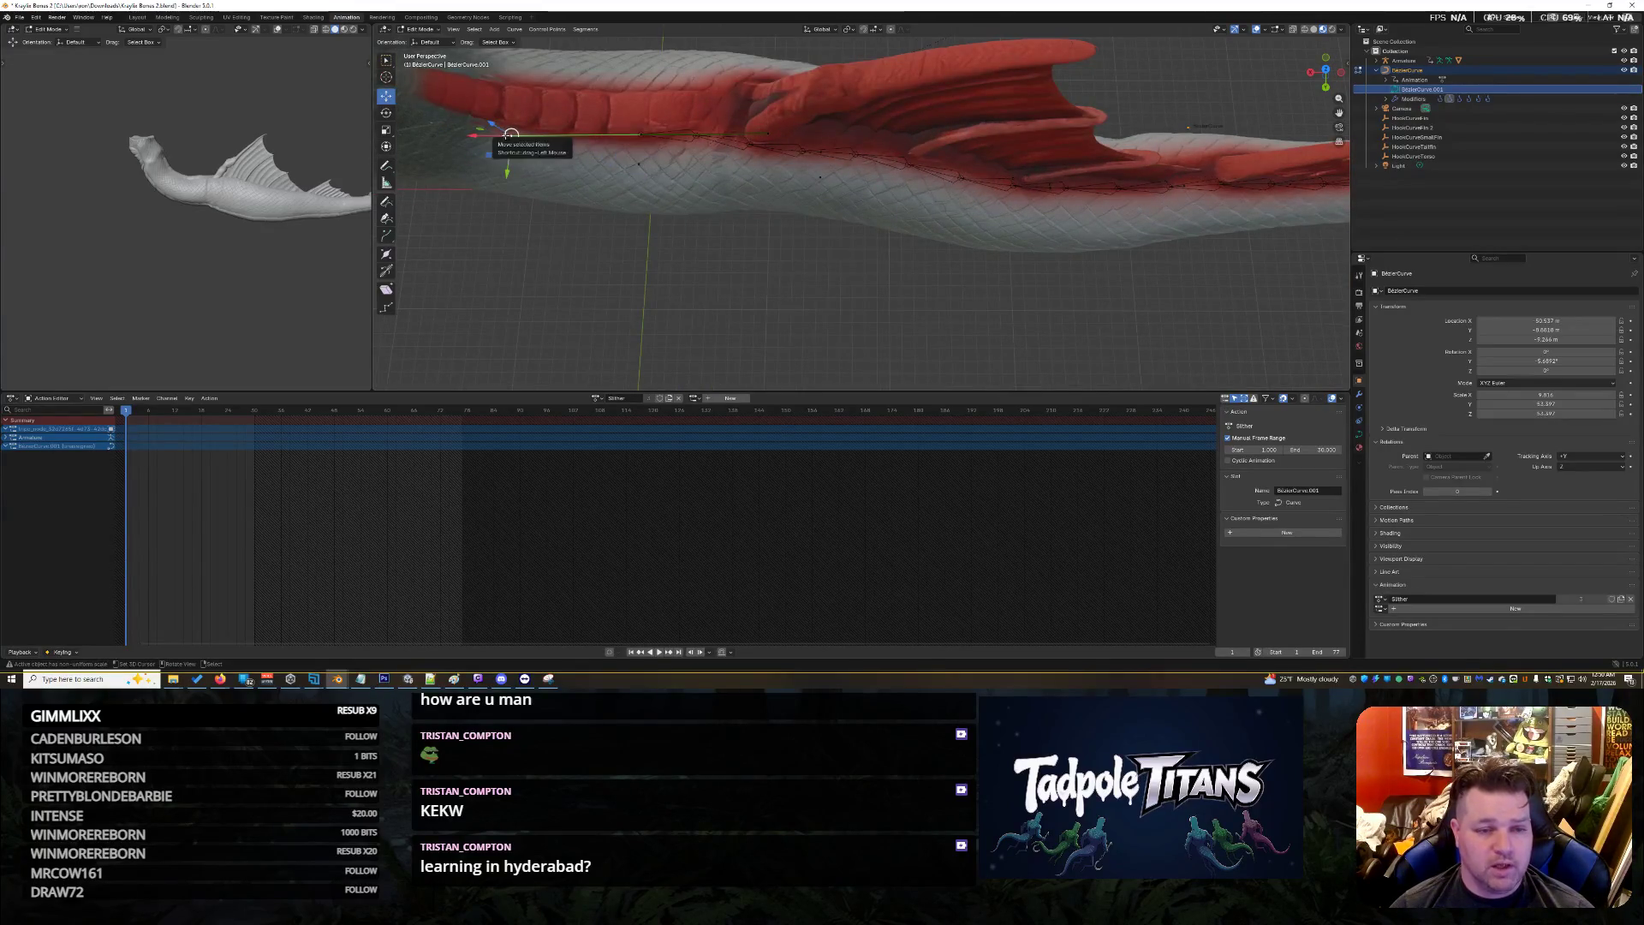
Try moving a control point along the X axis, then undo the move
{"action": "key", "text": "g"}
{"action": "key", "text": "x"}
{"action": "left_click", "coordinate": [517, 134]}
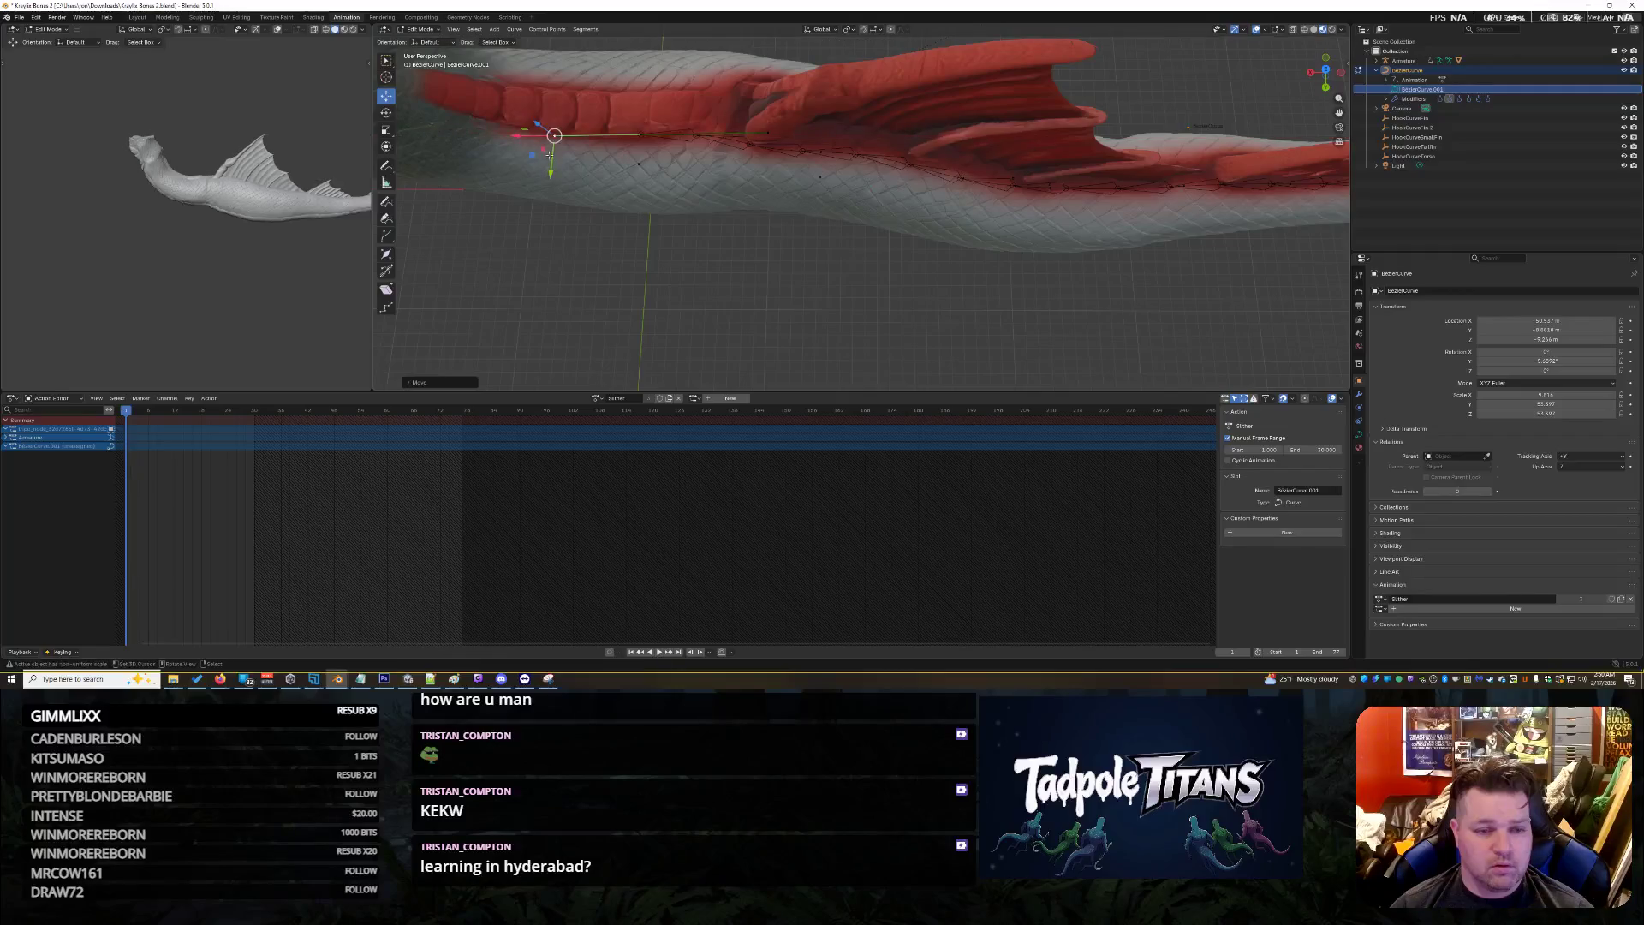
{"action": "middle_click_drag", "start_coordinate": [727, 231], "coordinate": [873, 262]}
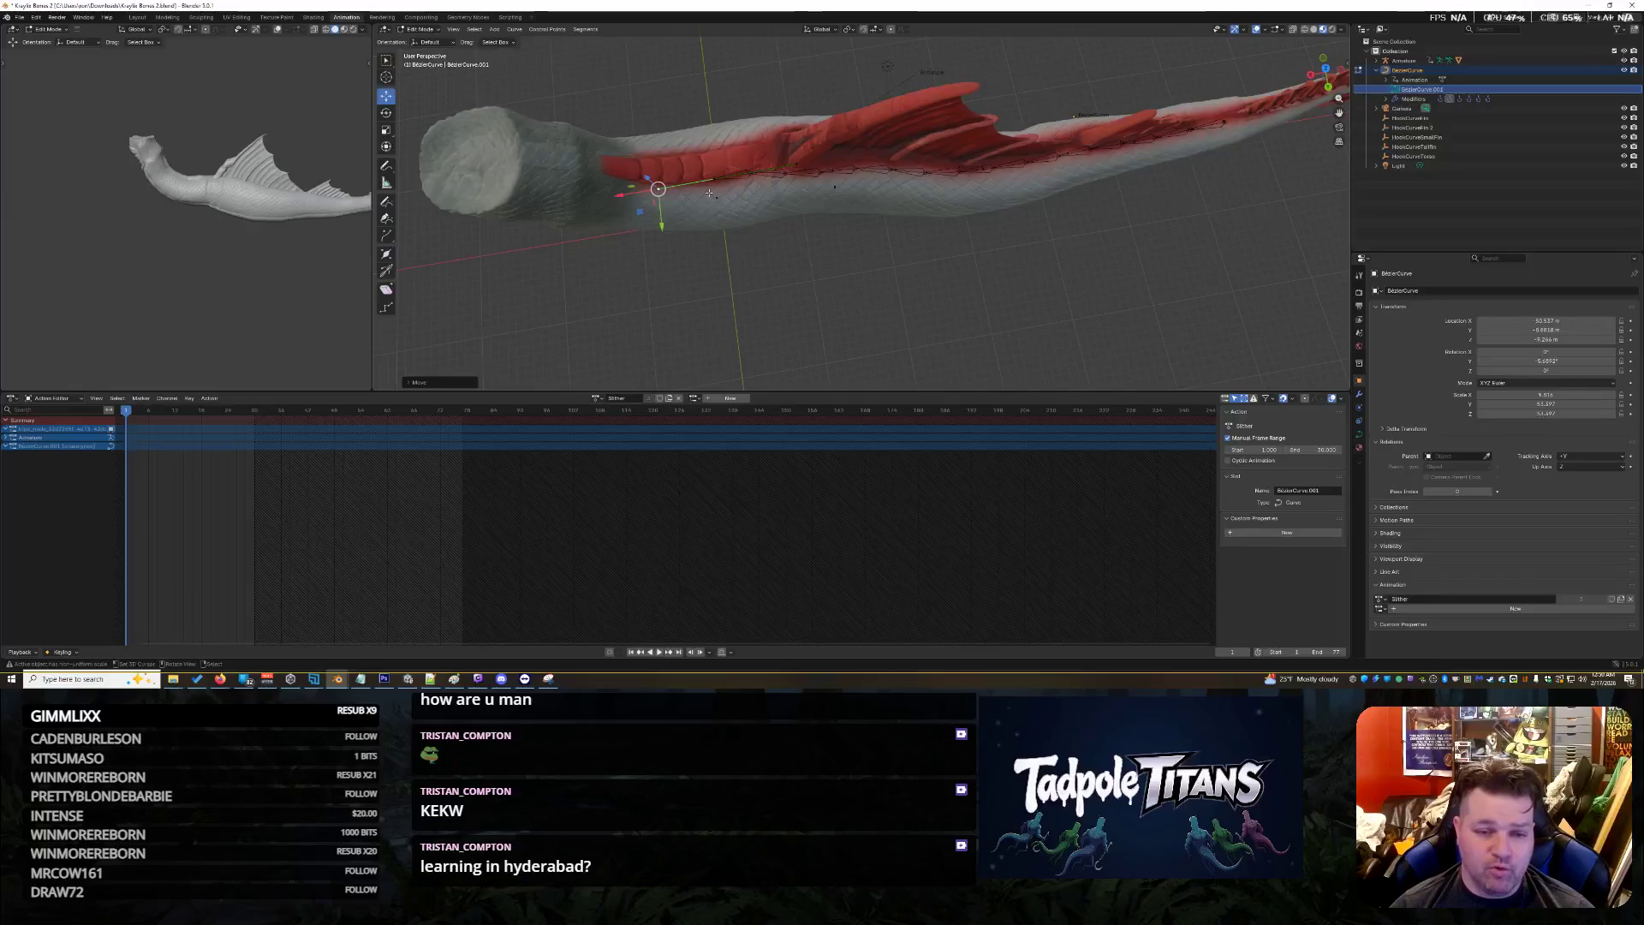
{"action": "key", "text": "ctrl+z"}
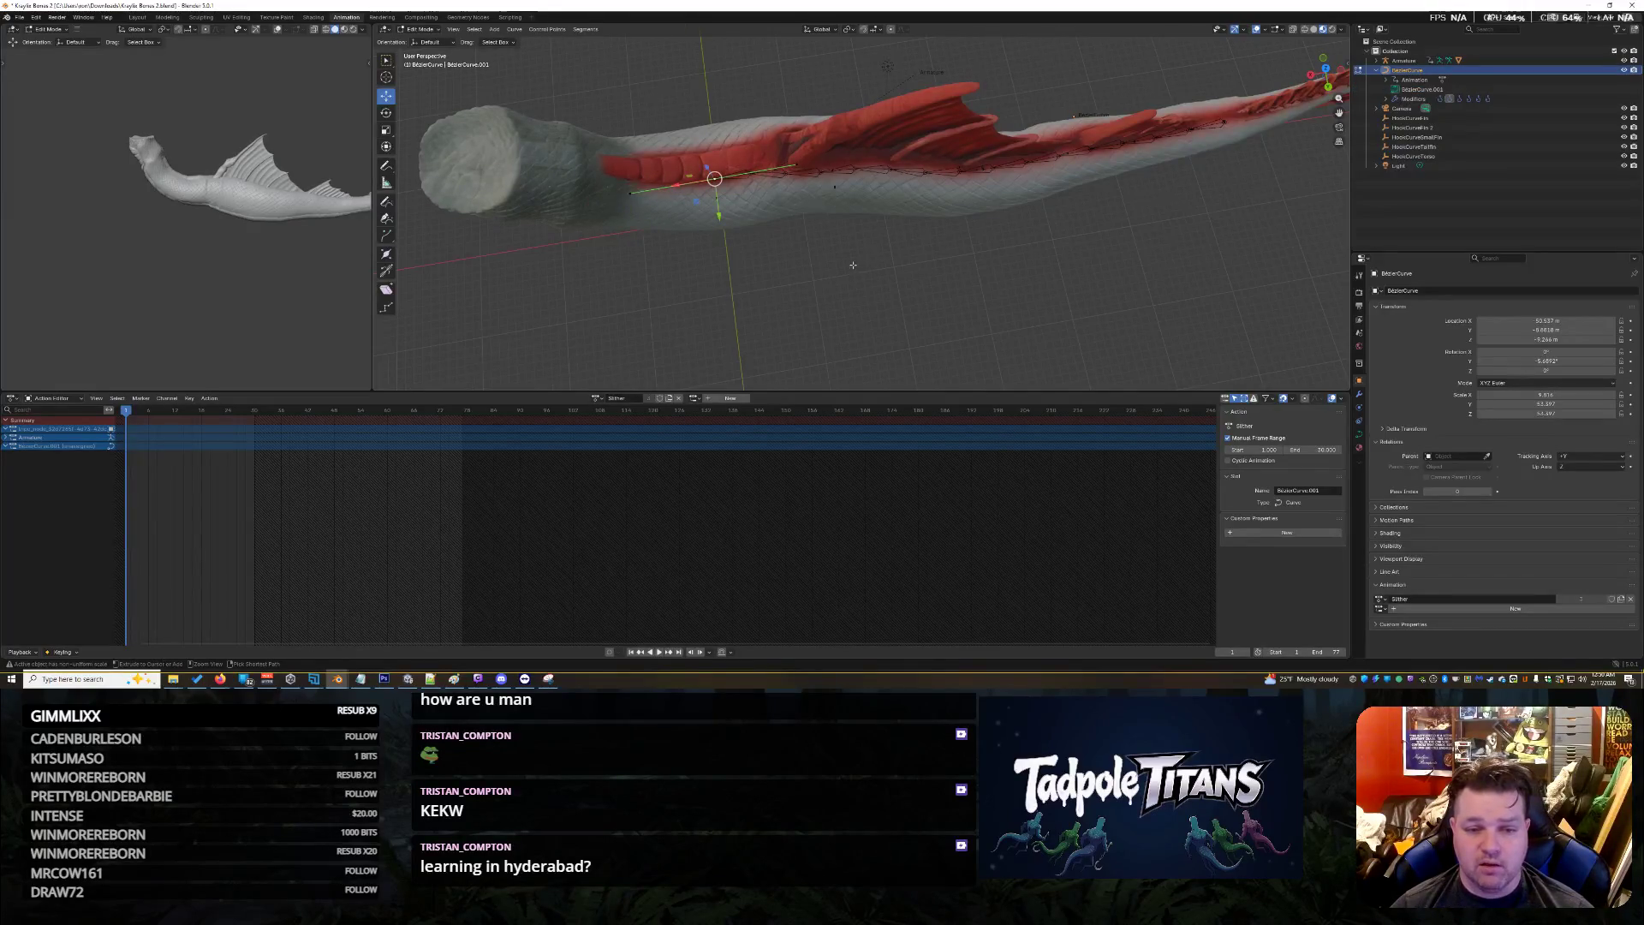
{"action": "middle_click_drag", "start_coordinate": [846, 266], "coordinate": [835, 180]}
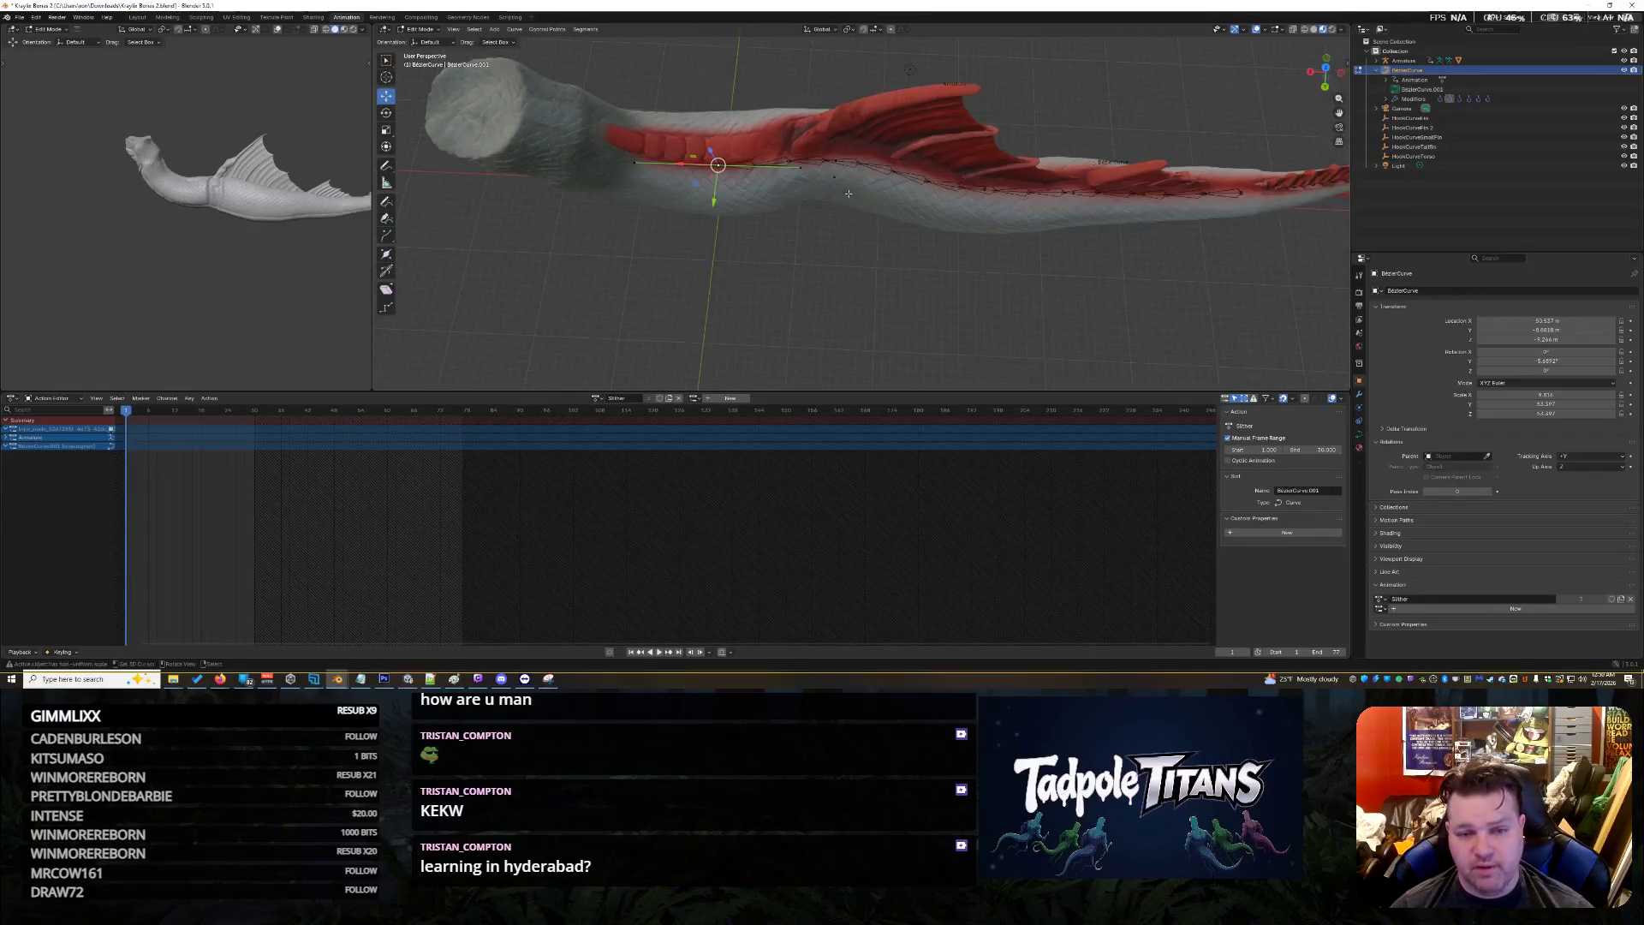
{"action": "middle_click_drag", "start_coordinate": [859, 241], "coordinate": [844, 228]}
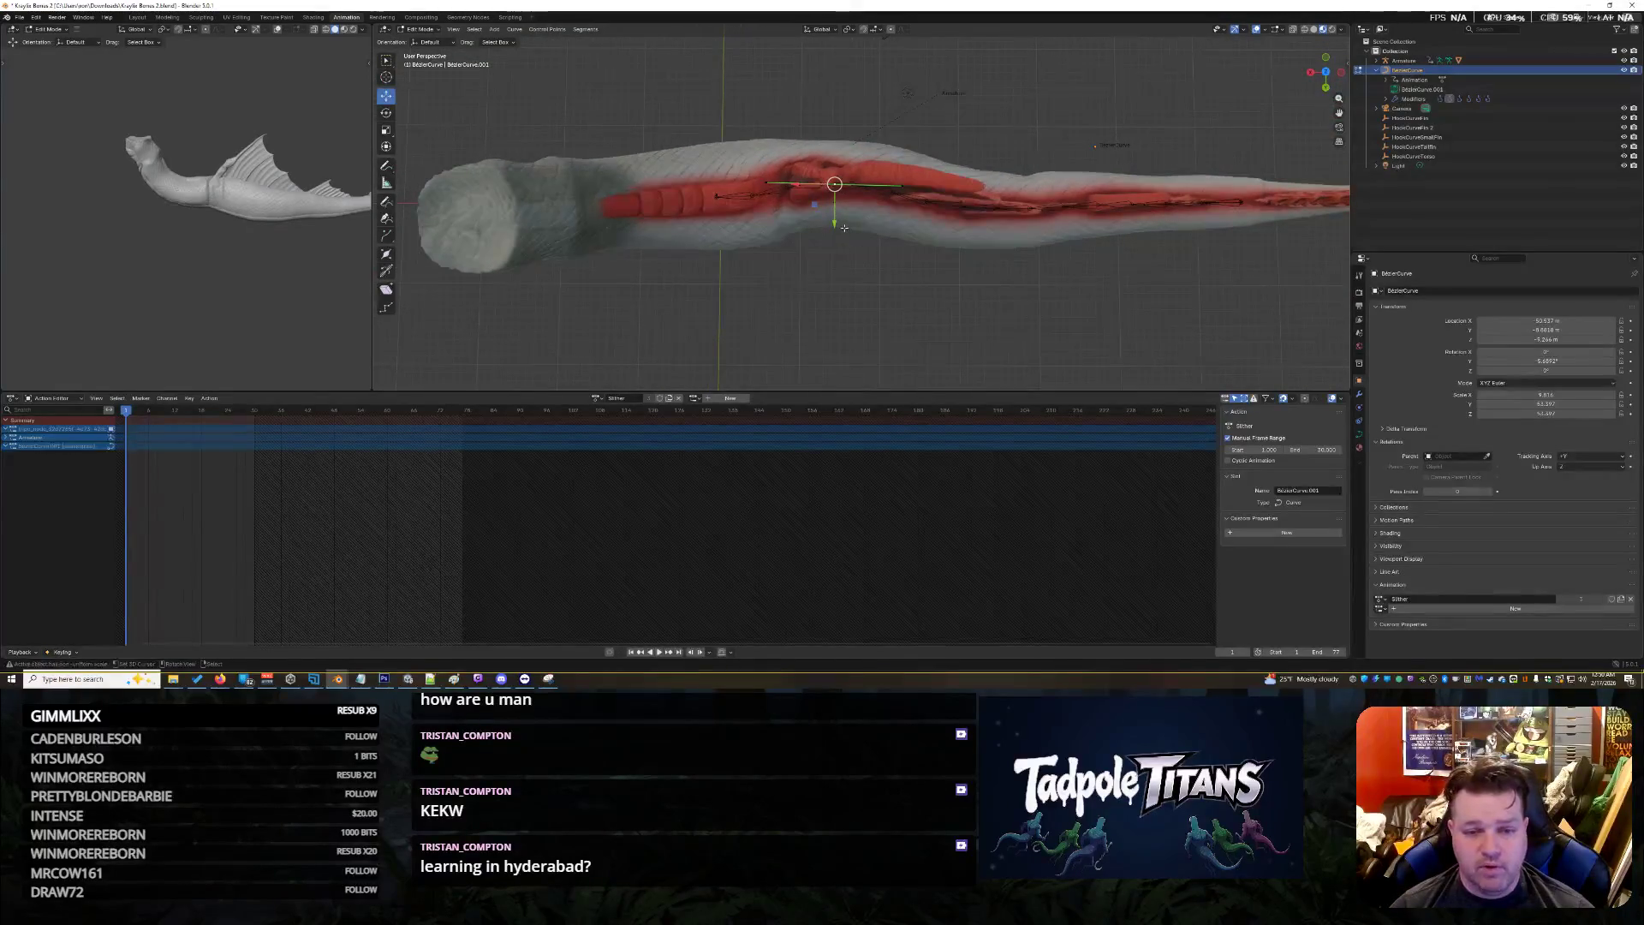
Shift the control point to the right, then move it vertically along Y
{"action": "key", "text": "g"}
{"action": "left_click", "coordinate": [881, 229]}
{"action": "key", "text": "g"}
{"action": "key", "text": "y"}
{"action": "left_click", "coordinate": [873, 210]}
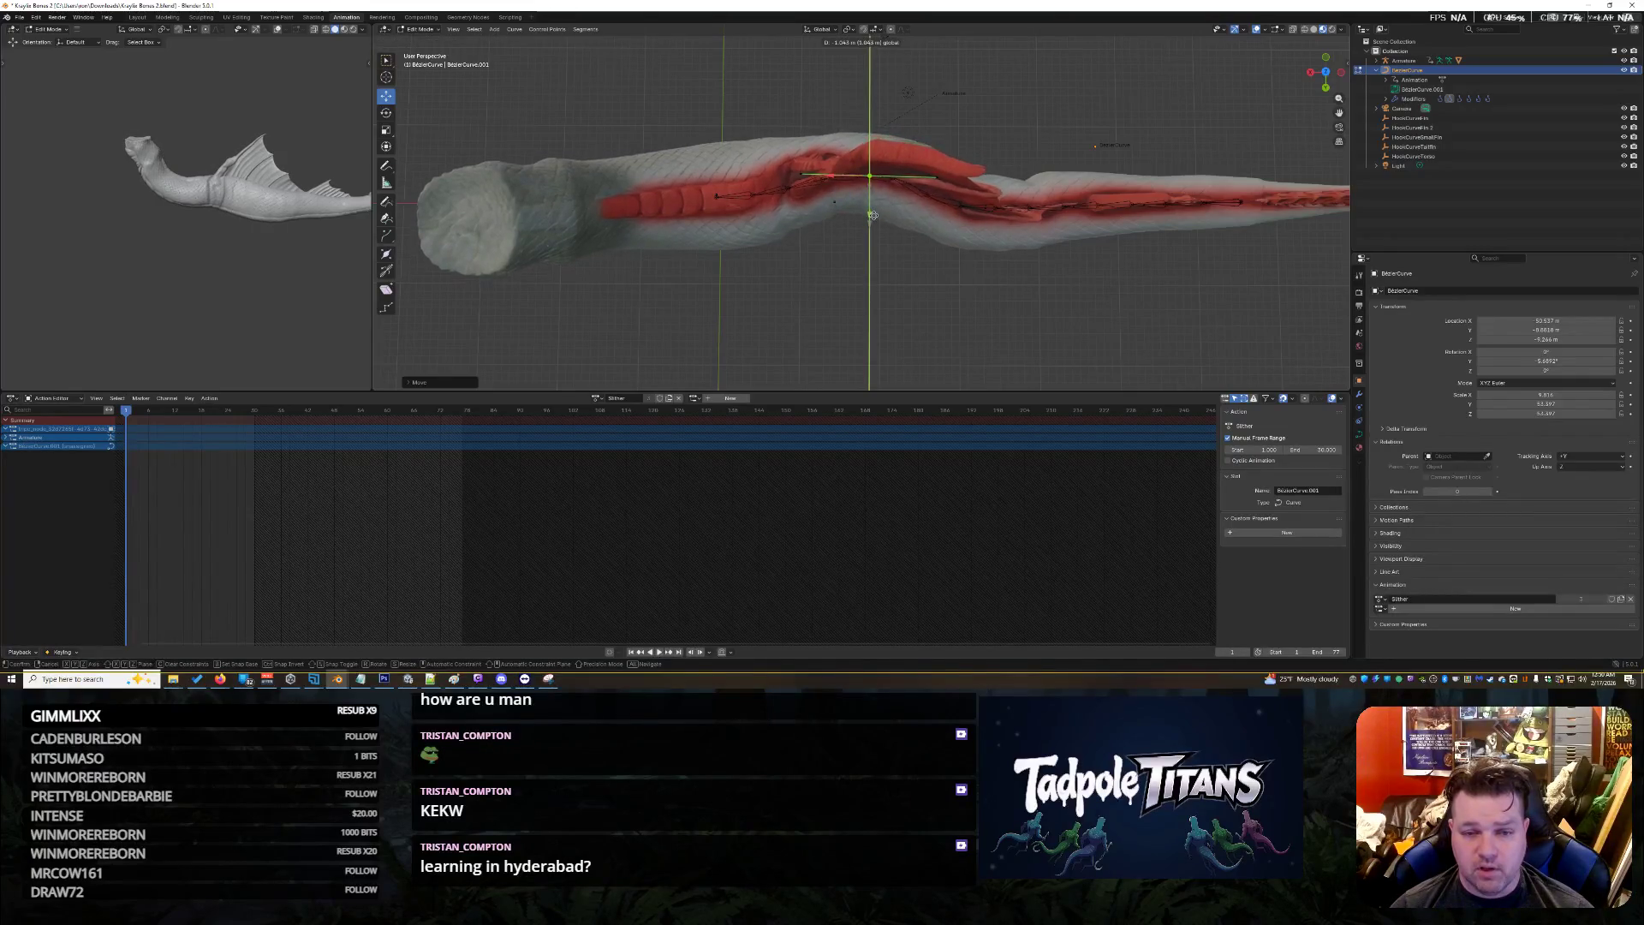
{"action": "scroll", "coordinate": [873, 209], "scroll_direction": "up", "scroll_amount": 3}
{"action": "mouse_move", "coordinate": [873, 210]}
{"action": "middle_mouse_down"}
{"action": "mouse_move", "coordinate": [861, 256]}
{"action": "mouse_move", "coordinate": [968, 231]}
{"action": "middle_mouse_up"}
Raise the control points further along the tail to bend the body upward
{"action": "left_click", "coordinate": [963, 205]}
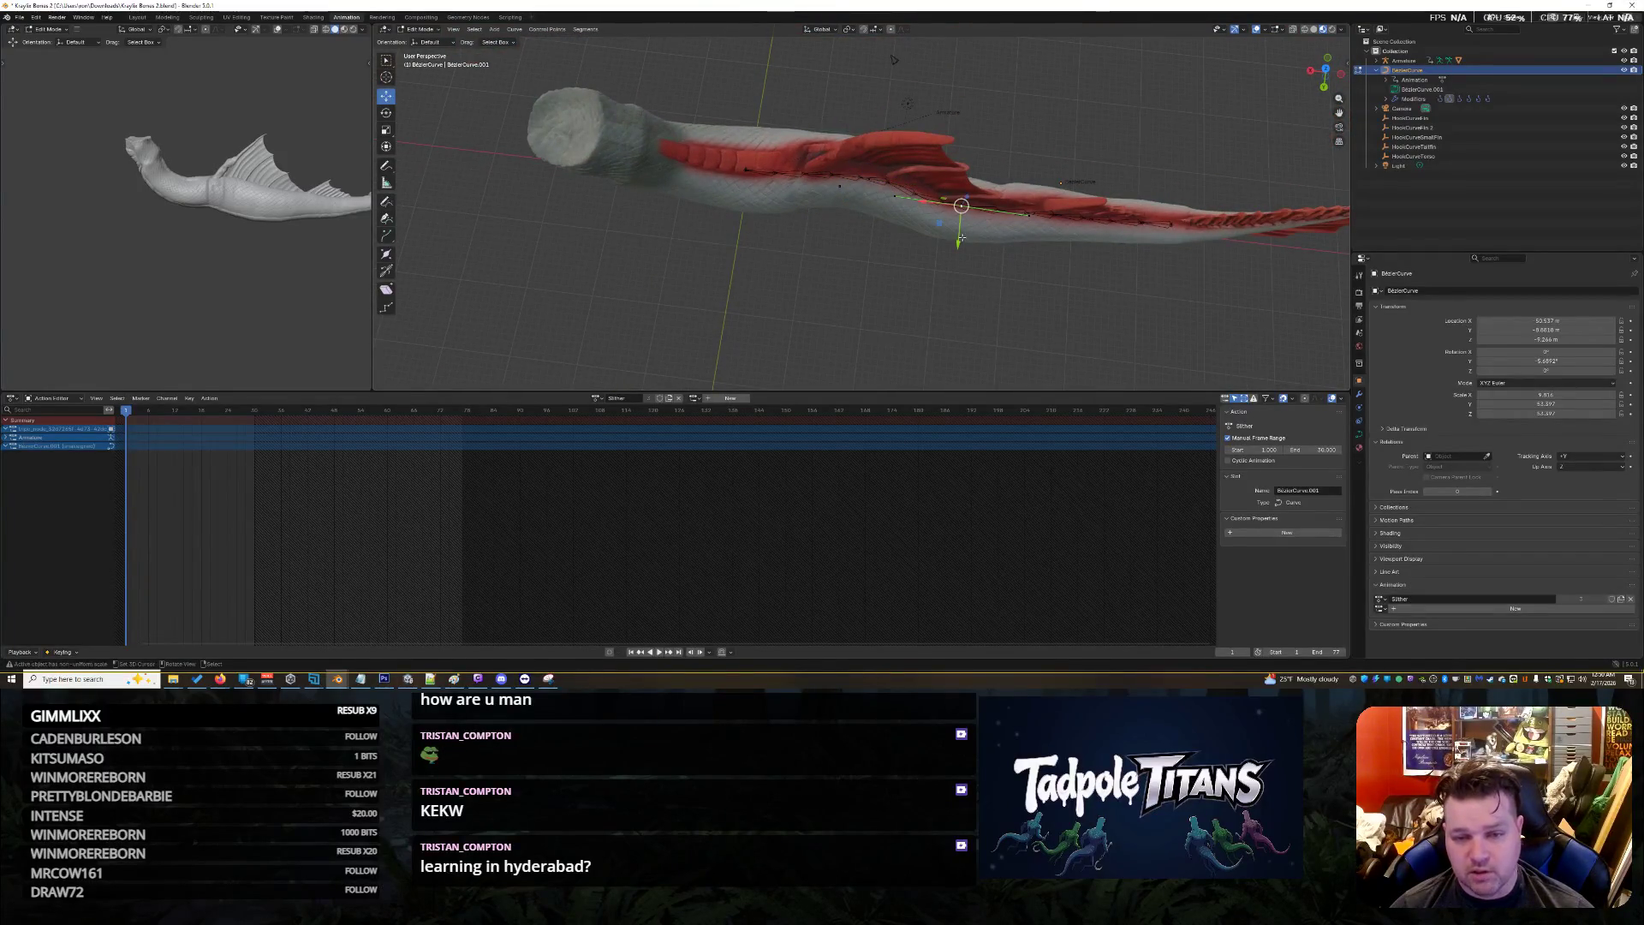
{"action": "left_click_drag", "start_coordinate": [961, 238], "coordinate": [965, 215]}
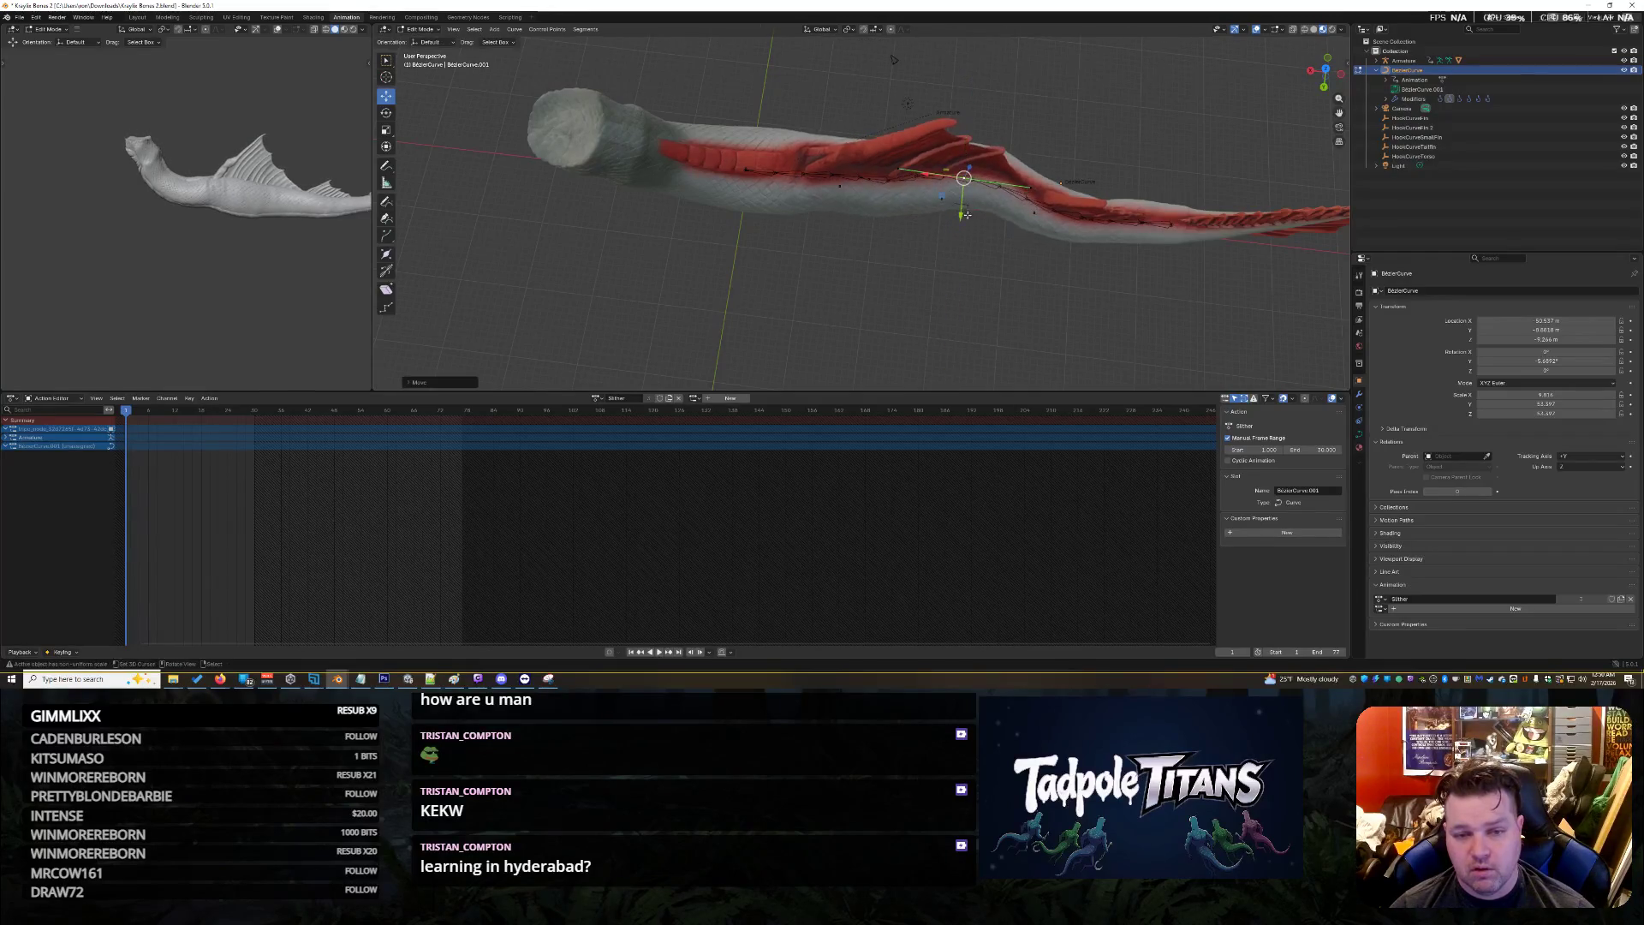
{"action": "left_click", "coordinate": [838, 195]}
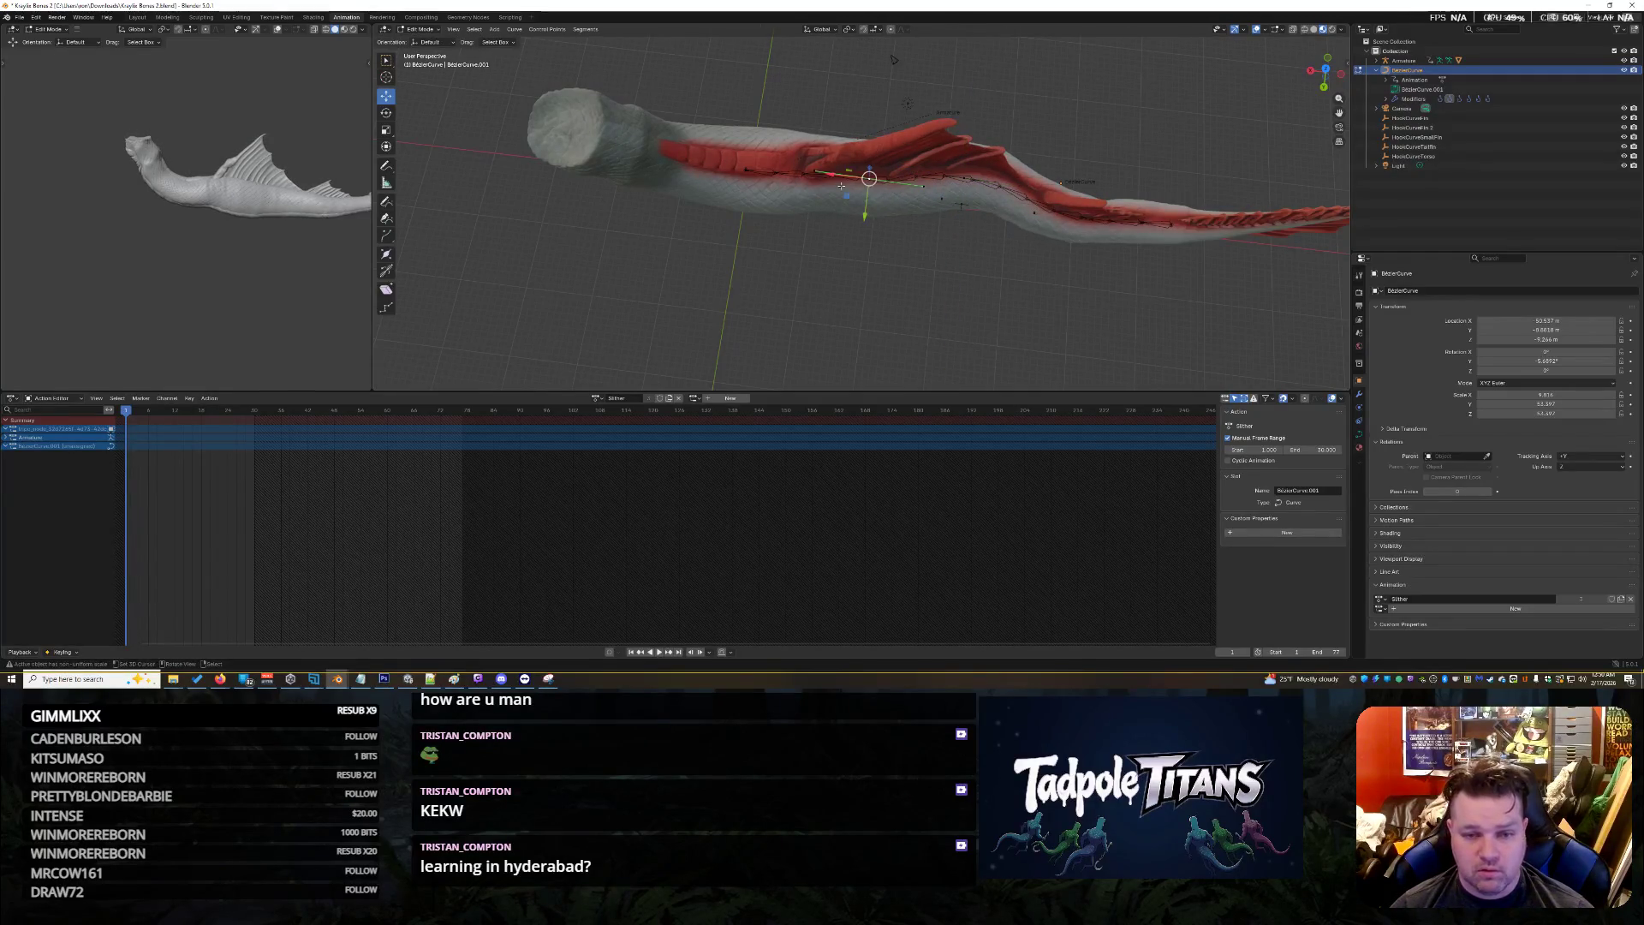
{"action": "middle_click_drag", "start_coordinate": [841, 184], "coordinate": [894, 248]}
{"action": "left_click_drag", "start_coordinate": [867, 214], "coordinate": [873, 162]}
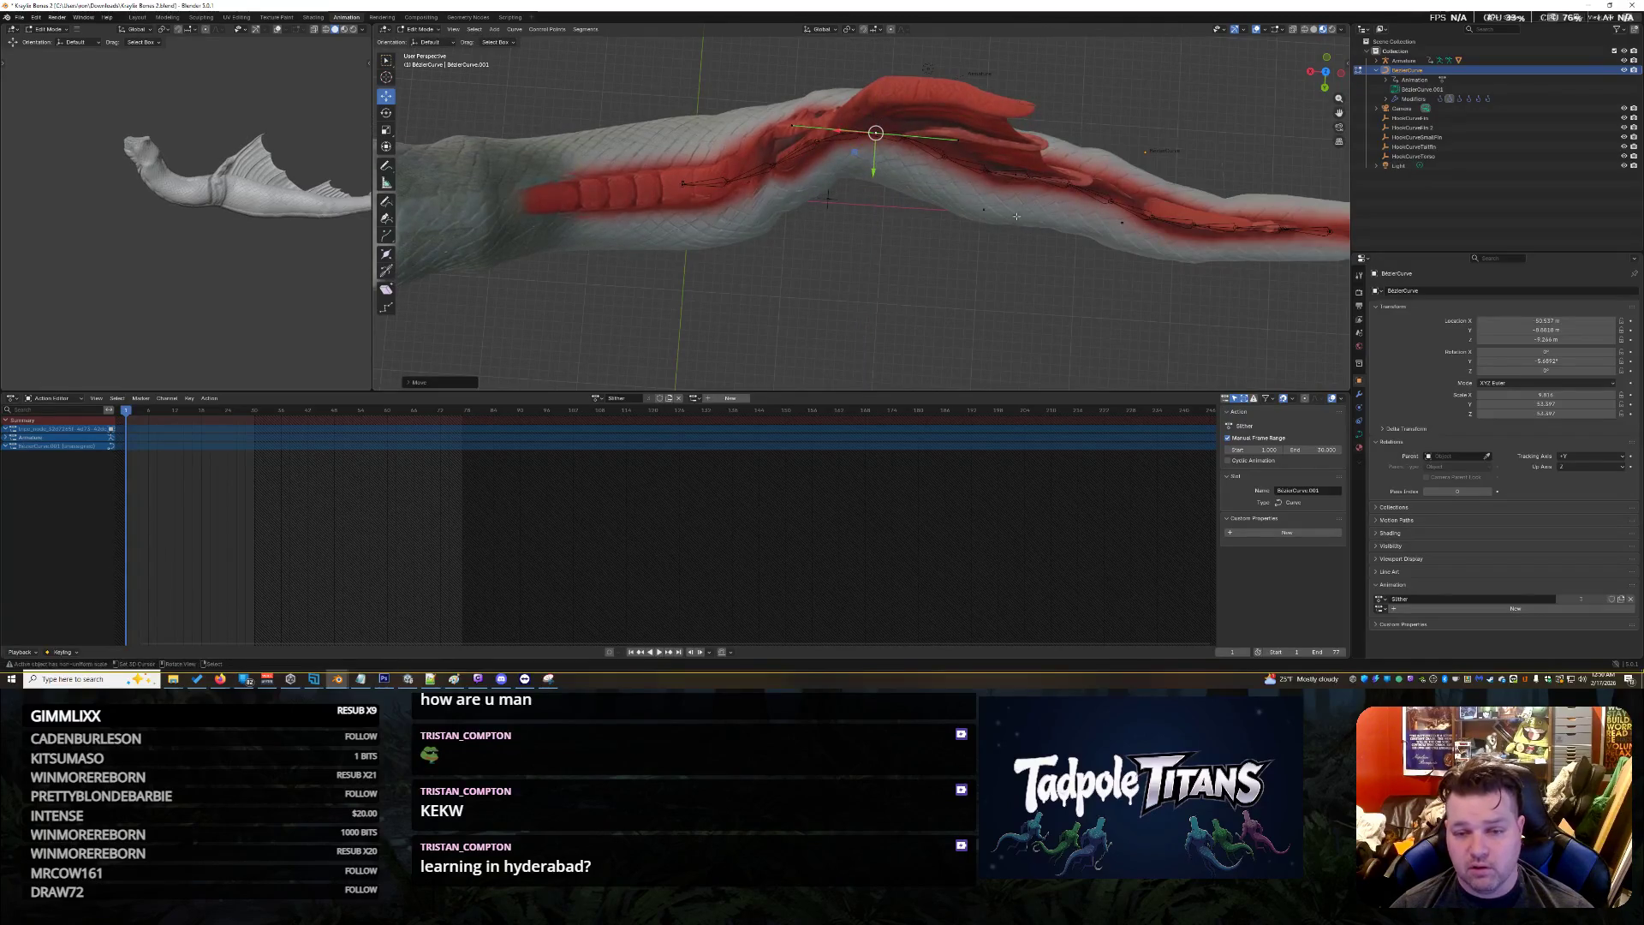
{"action": "left_click", "coordinate": [1031, 242]}
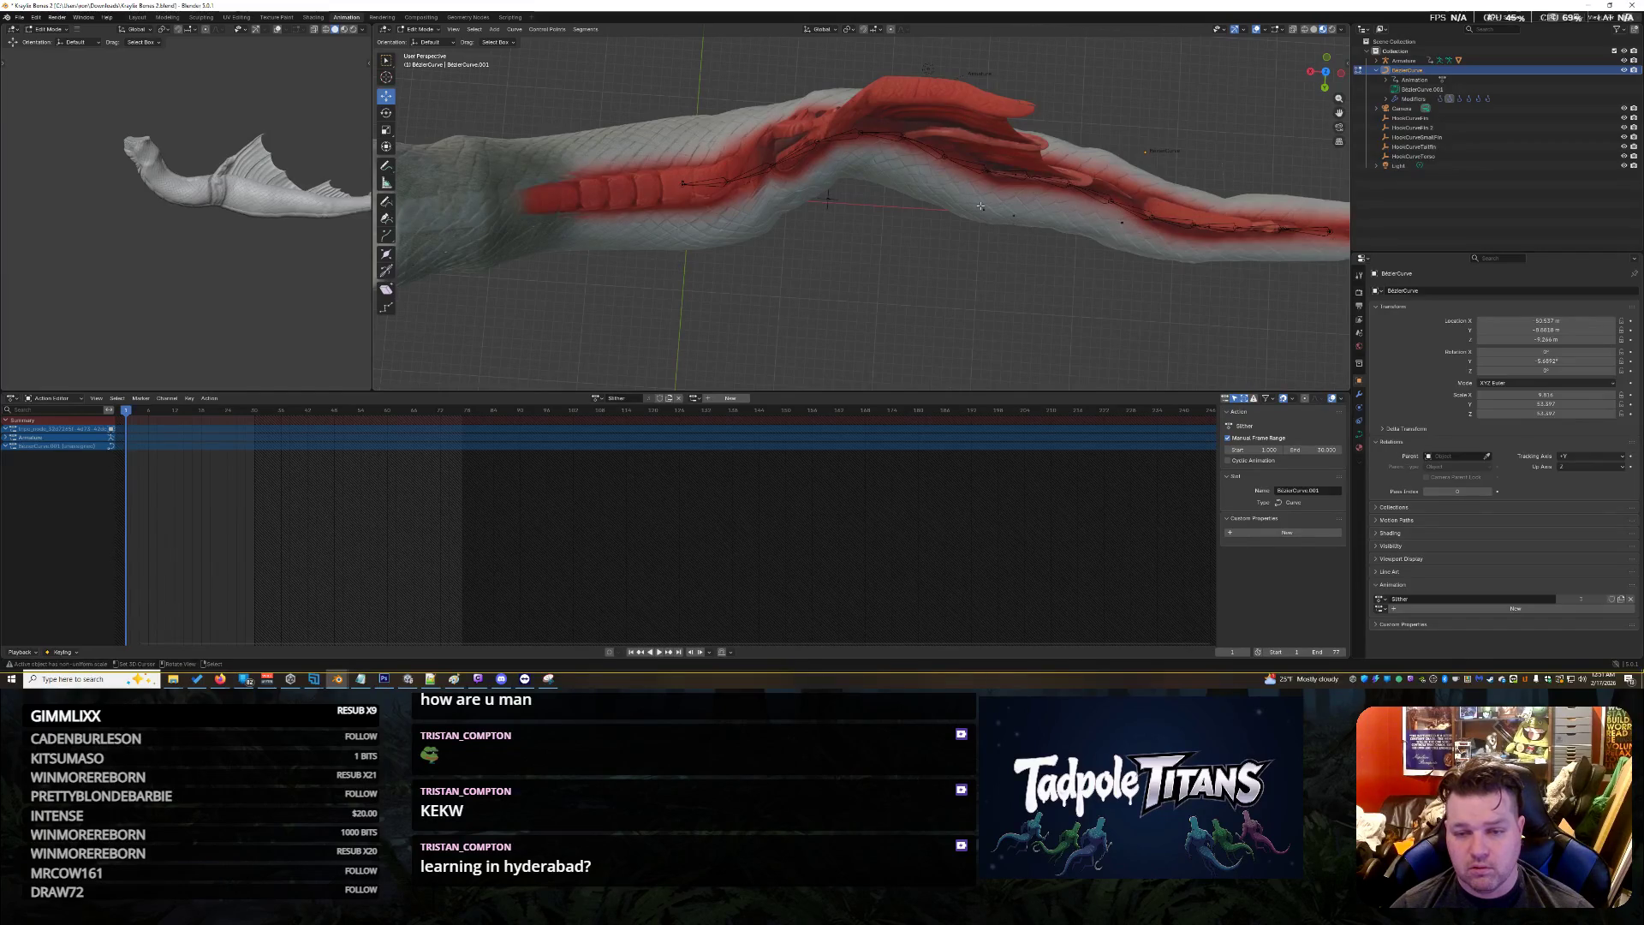
{"action": "left_click_drag", "start_coordinate": [1015, 212], "coordinate": [1019, 172]}
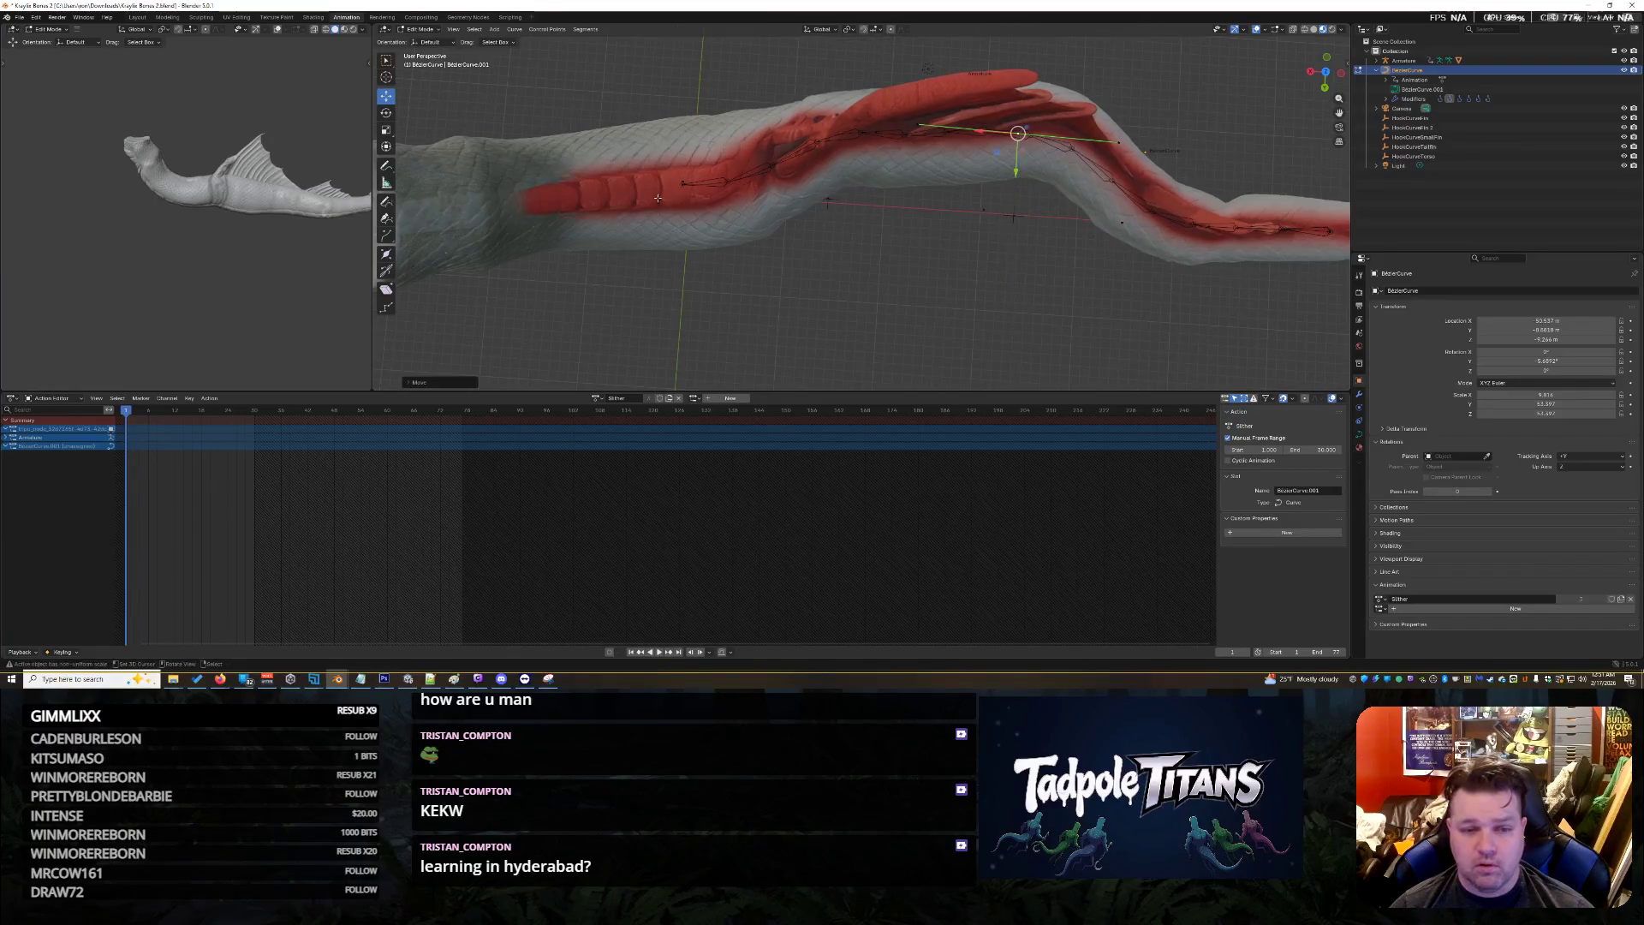
Move another curve point vertically along Y to deepen the wave
{"action": "mouse_move", "coordinate": [681, 185]}
{"action": "middle_mouse_down"}
{"action": "mouse_move", "coordinate": [646, 302]}
{"action": "mouse_move", "coordinate": [869, 346]}
{"action": "middle_mouse_up"}
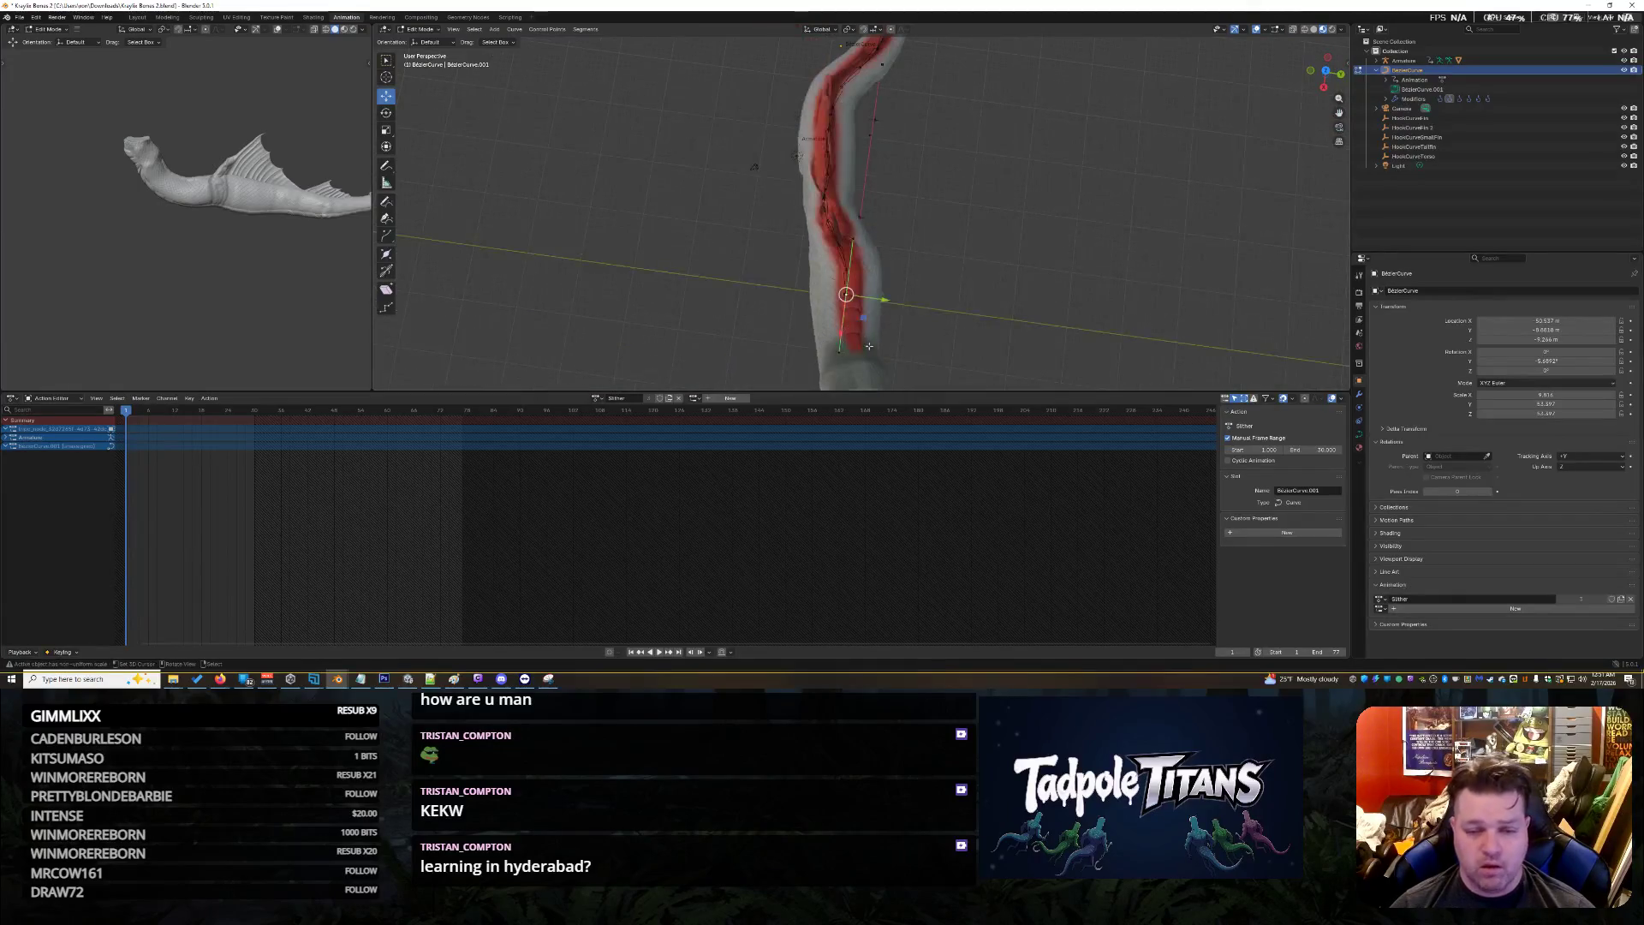
{"action": "left_click", "coordinate": [833, 349]}
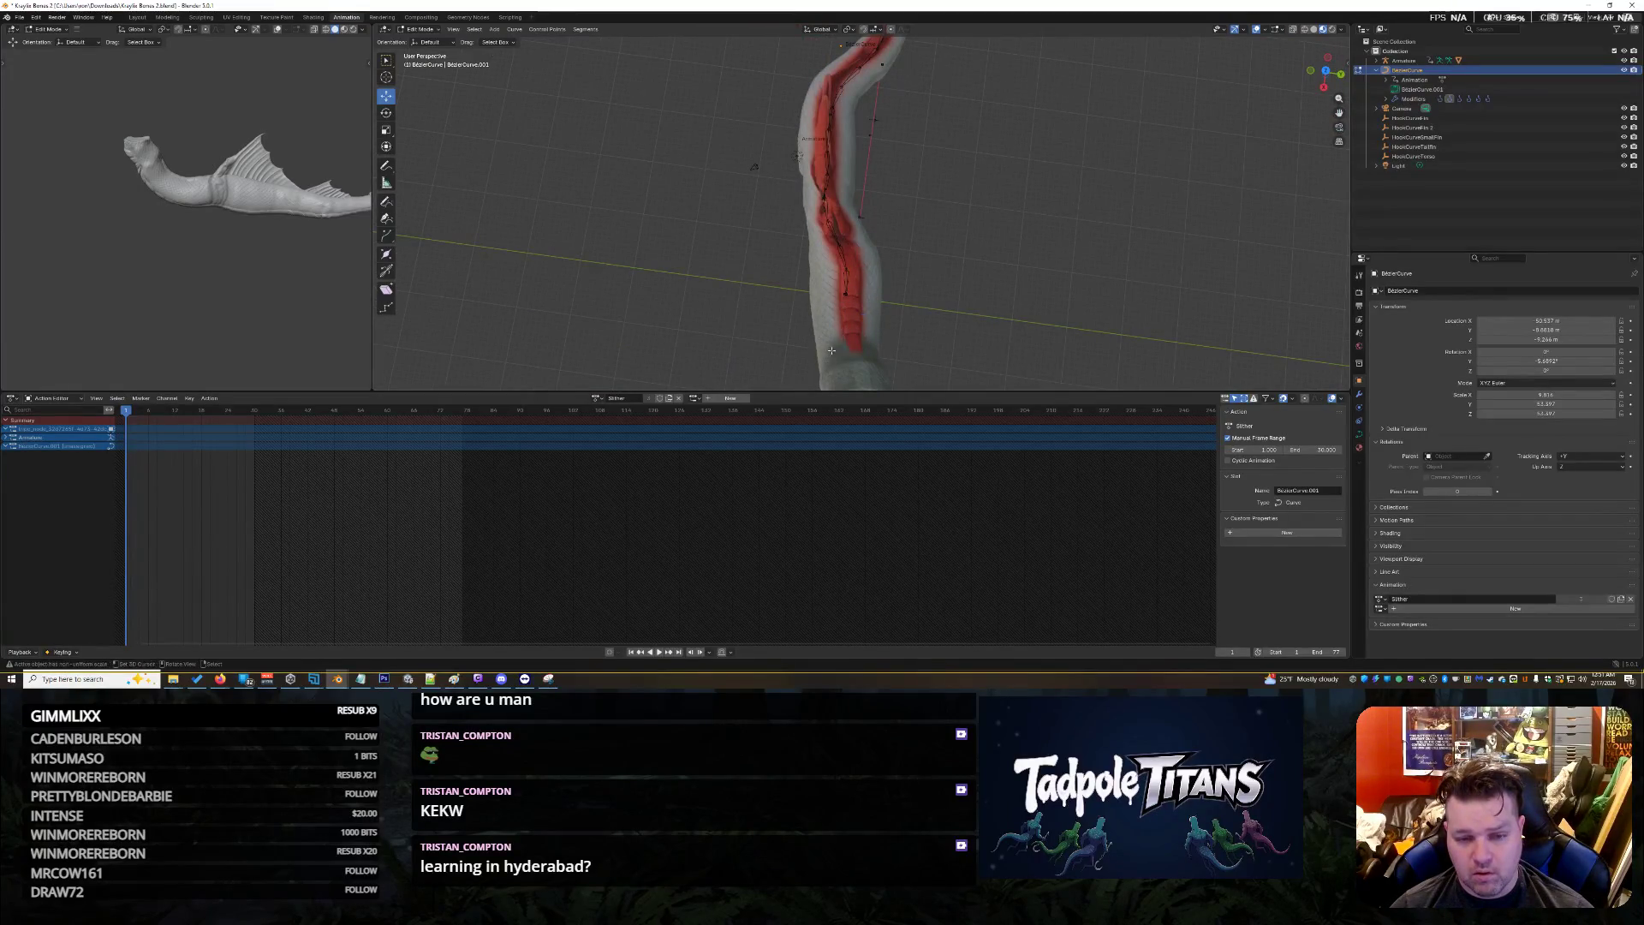
{"action": "scroll", "coordinate": [815, 336], "scroll_direction": "up", "scroll_amount": 2}
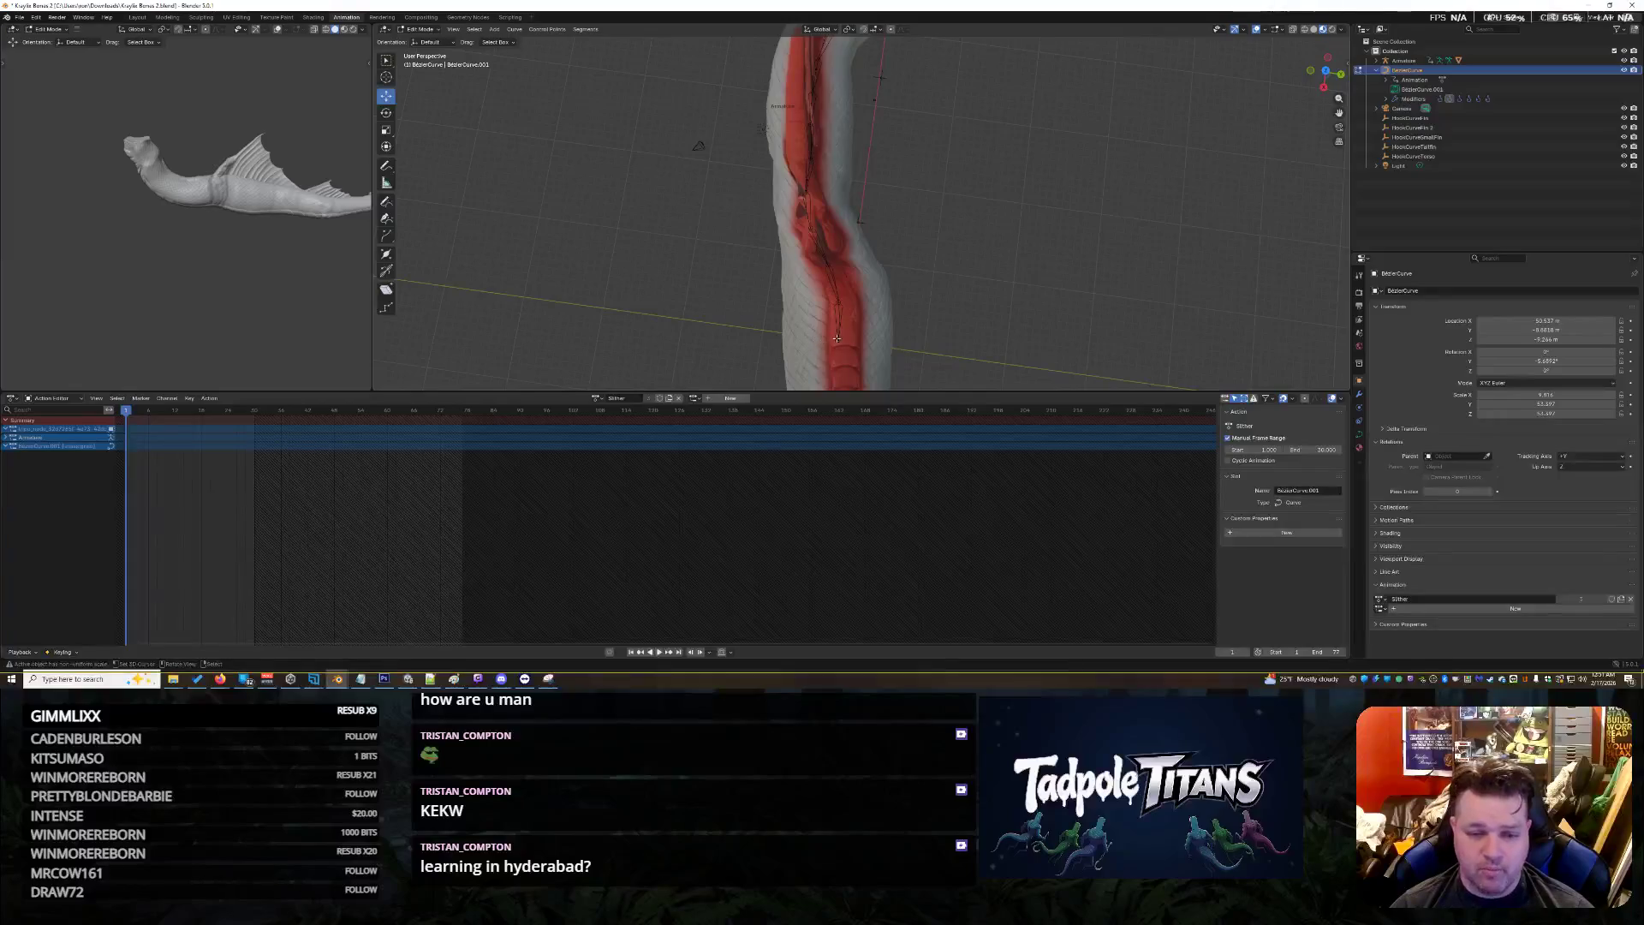
{"action": "scroll", "coordinate": [895, 331], "scroll_direction": "down", "scroll_amount": 2}
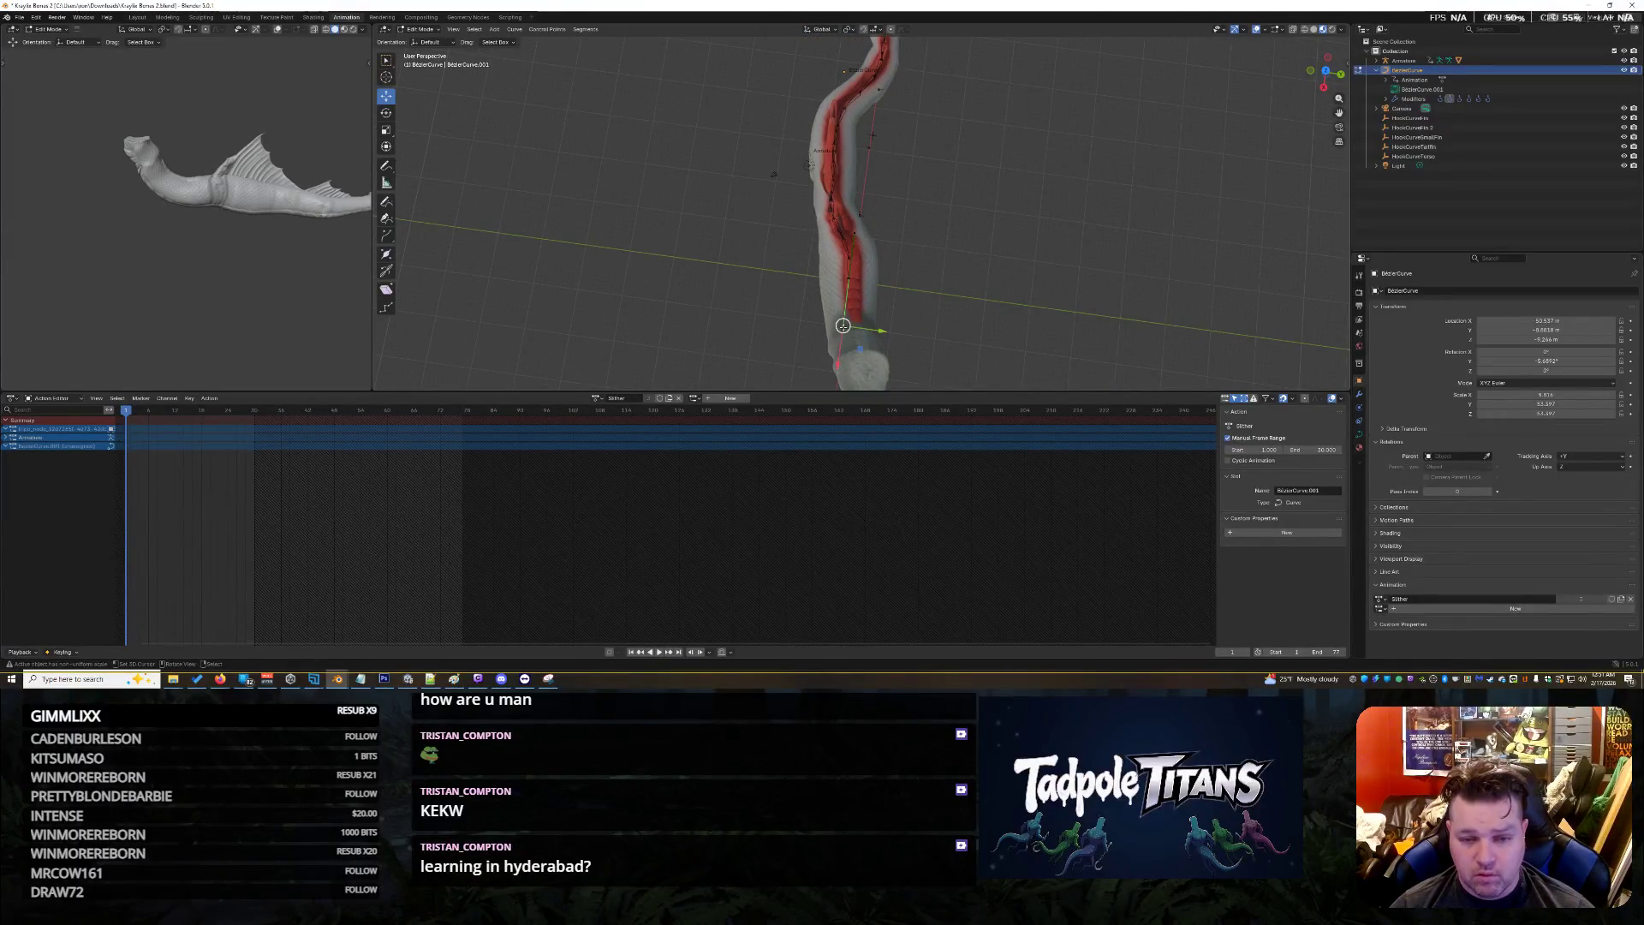
{"action": "key", "text": "g"}
{"action": "key", "text": "y"}
{"action": "left_click", "coordinate": [869, 331]}
{"action": "middle_click_drag", "start_coordinate": [1035, 282], "coordinate": [1026, 240]}
{"action": "scroll", "coordinate": [1027, 241], "scroll_direction": "up", "scroll_amount": 8}
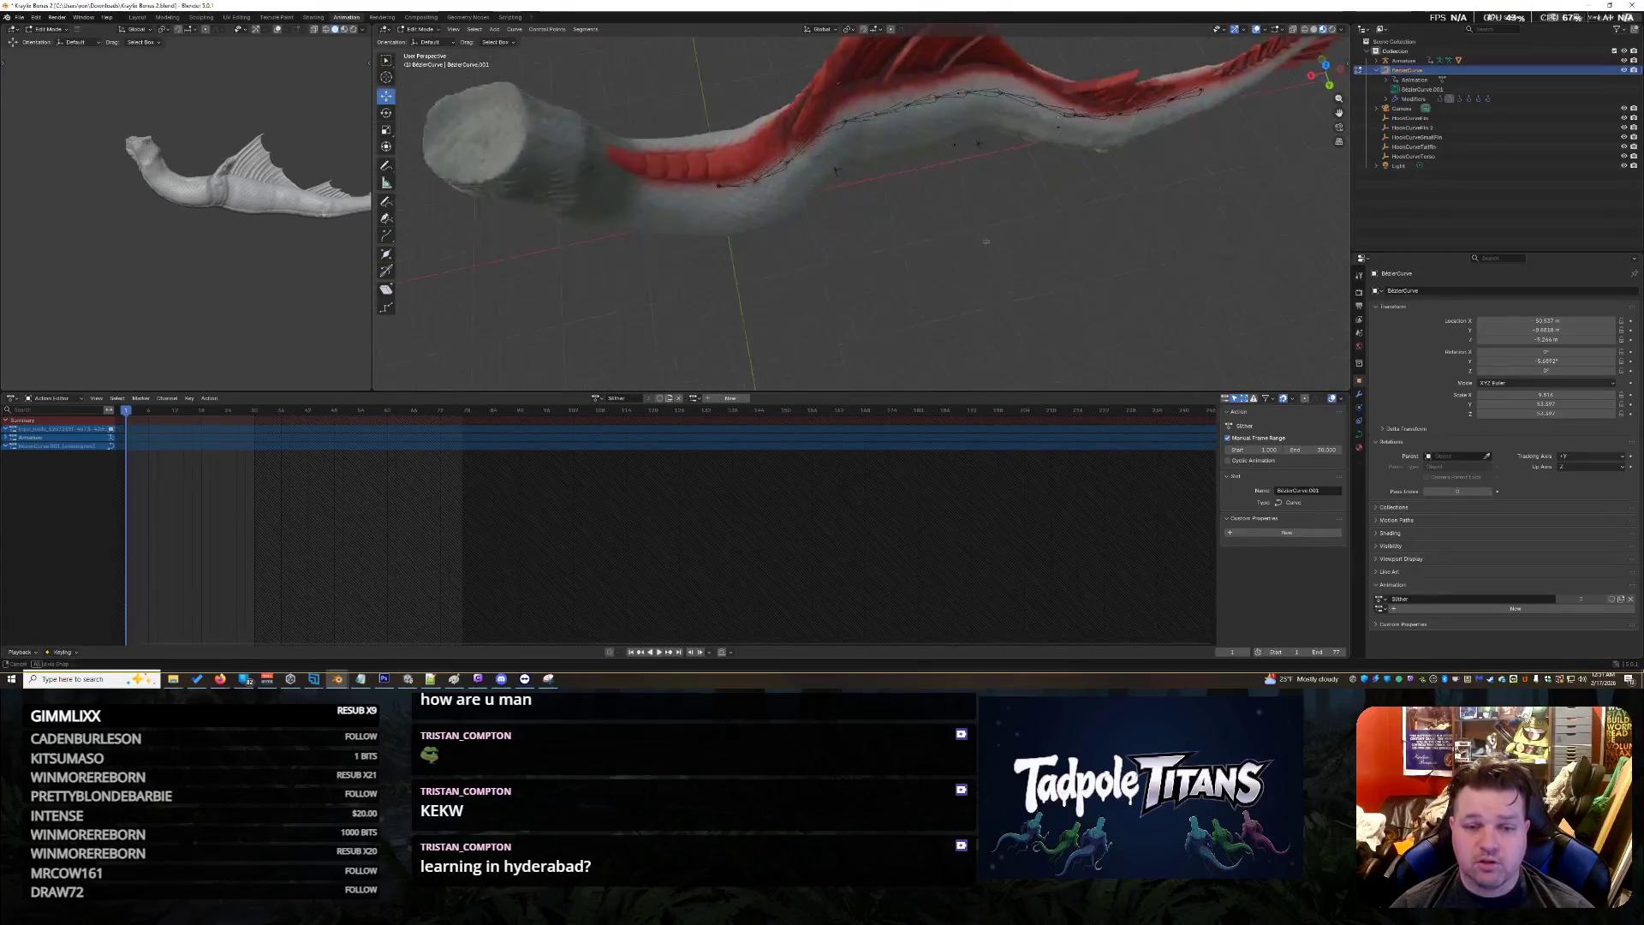
{"action": "scroll", "coordinate": [947, 267], "scroll_direction": "down", "scroll_amount": 5}
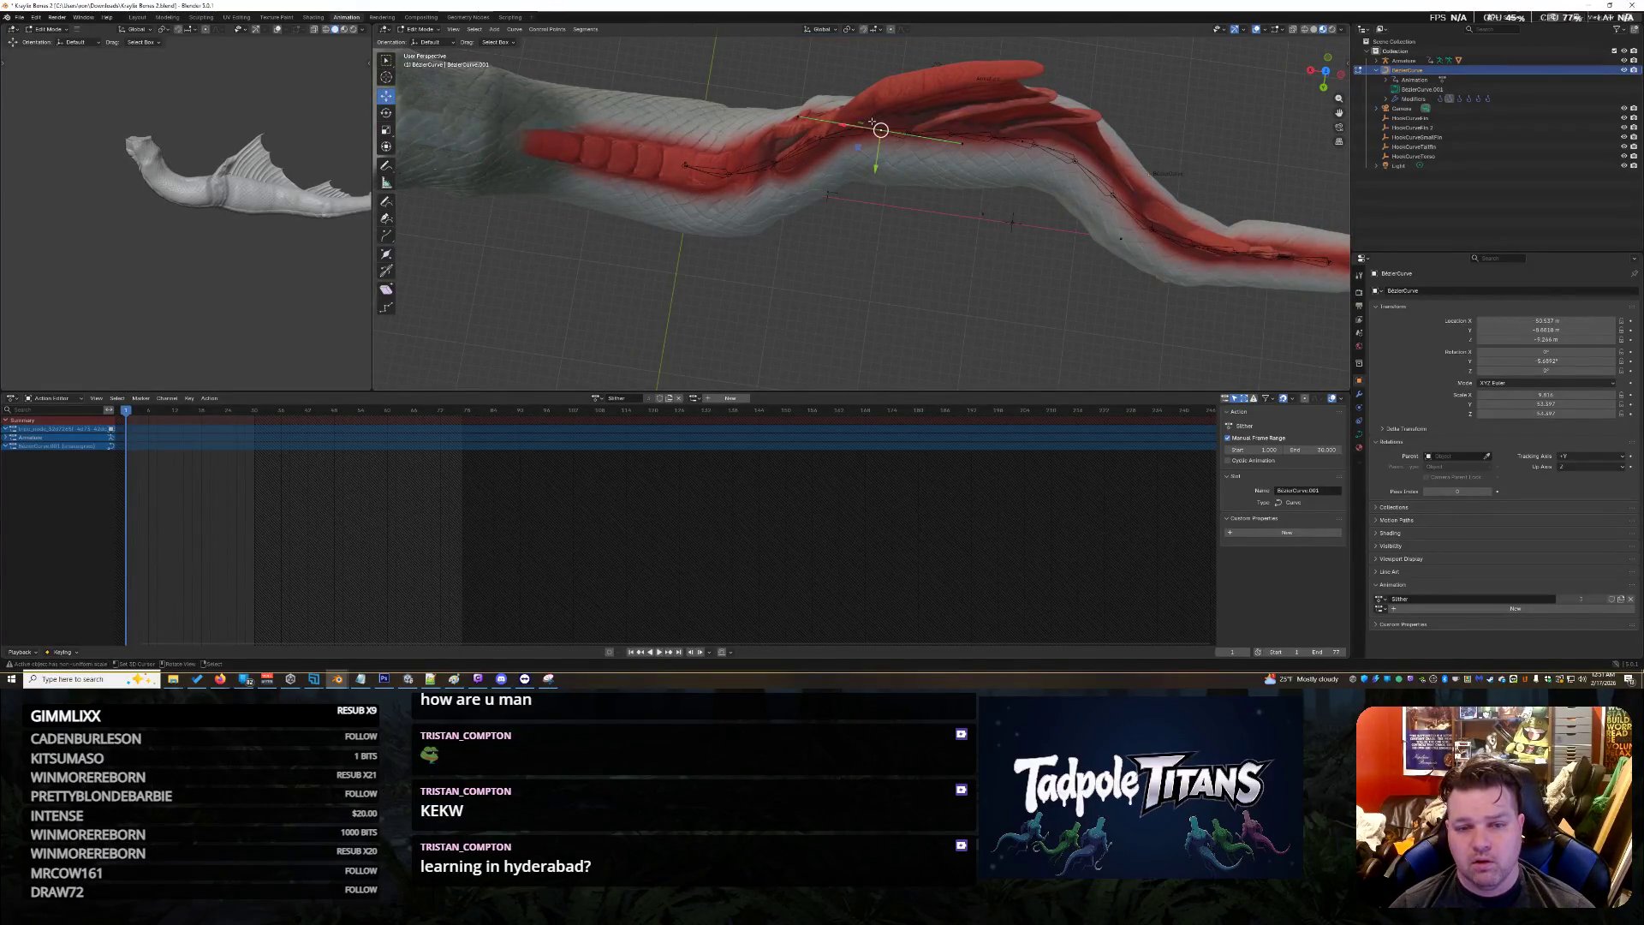
Lift one control point along Z and move another left and upward
{"action": "mouse_move", "coordinate": [881, 131]}
{"action": "middle_mouse_down"}
{"action": "mouse_move", "coordinate": [922, 80]}
{"action": "mouse_move", "coordinate": [1072, 120]}
{"action": "mouse_move", "coordinate": [935, 179]}
{"action": "middle_mouse_up"}
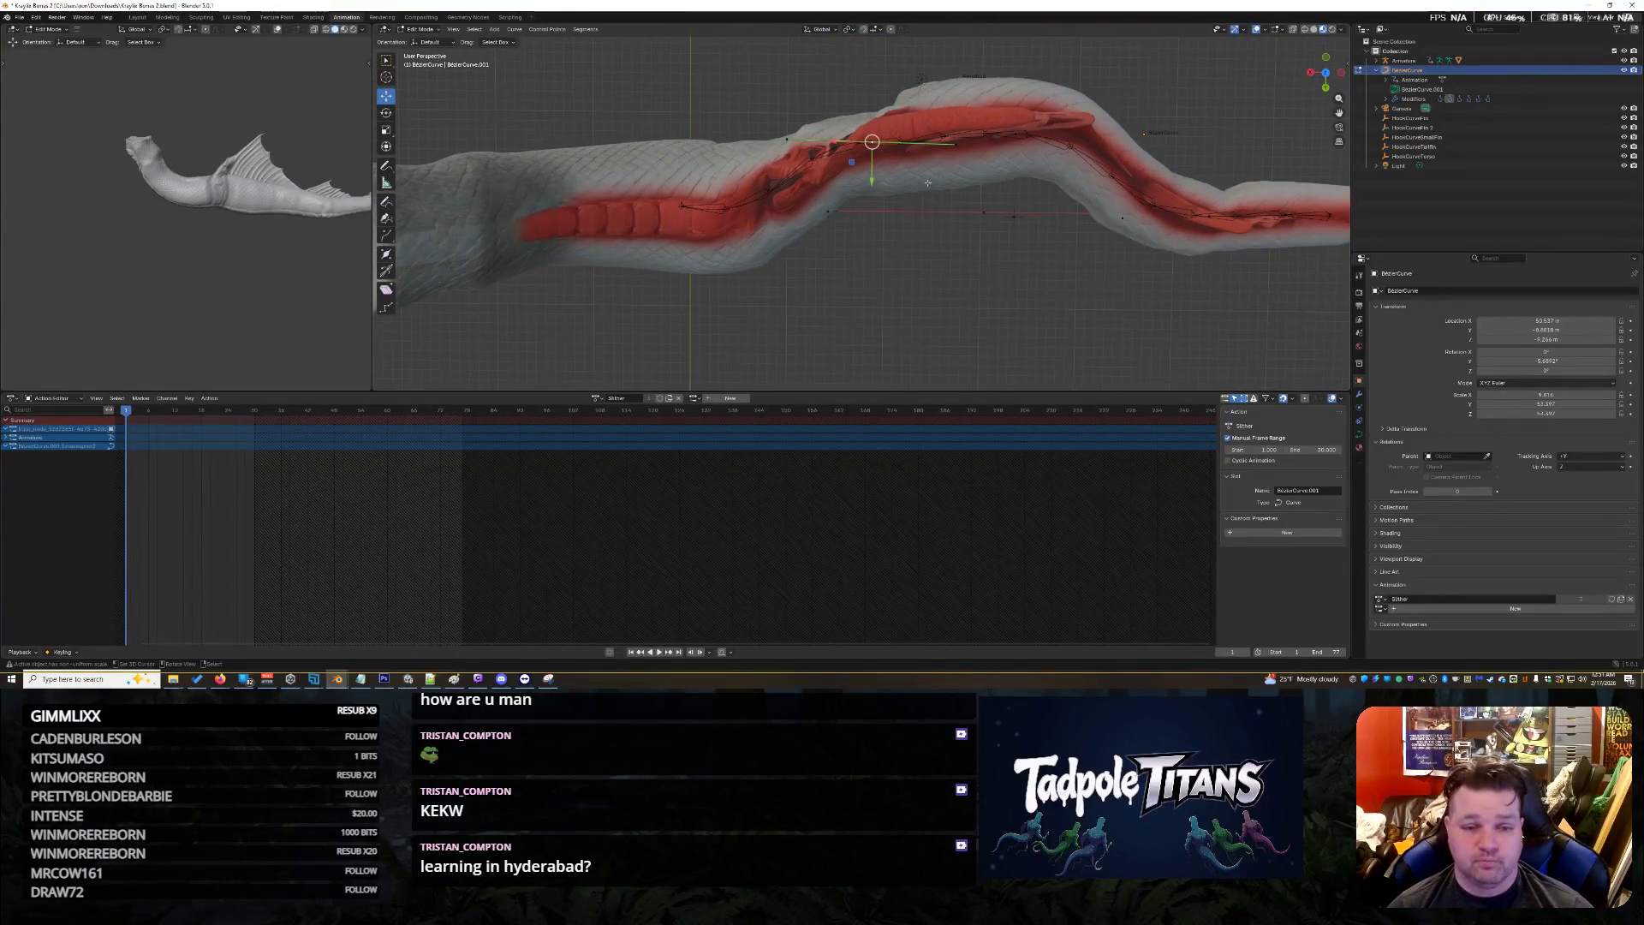
{"action": "left_click", "coordinate": [874, 142]}
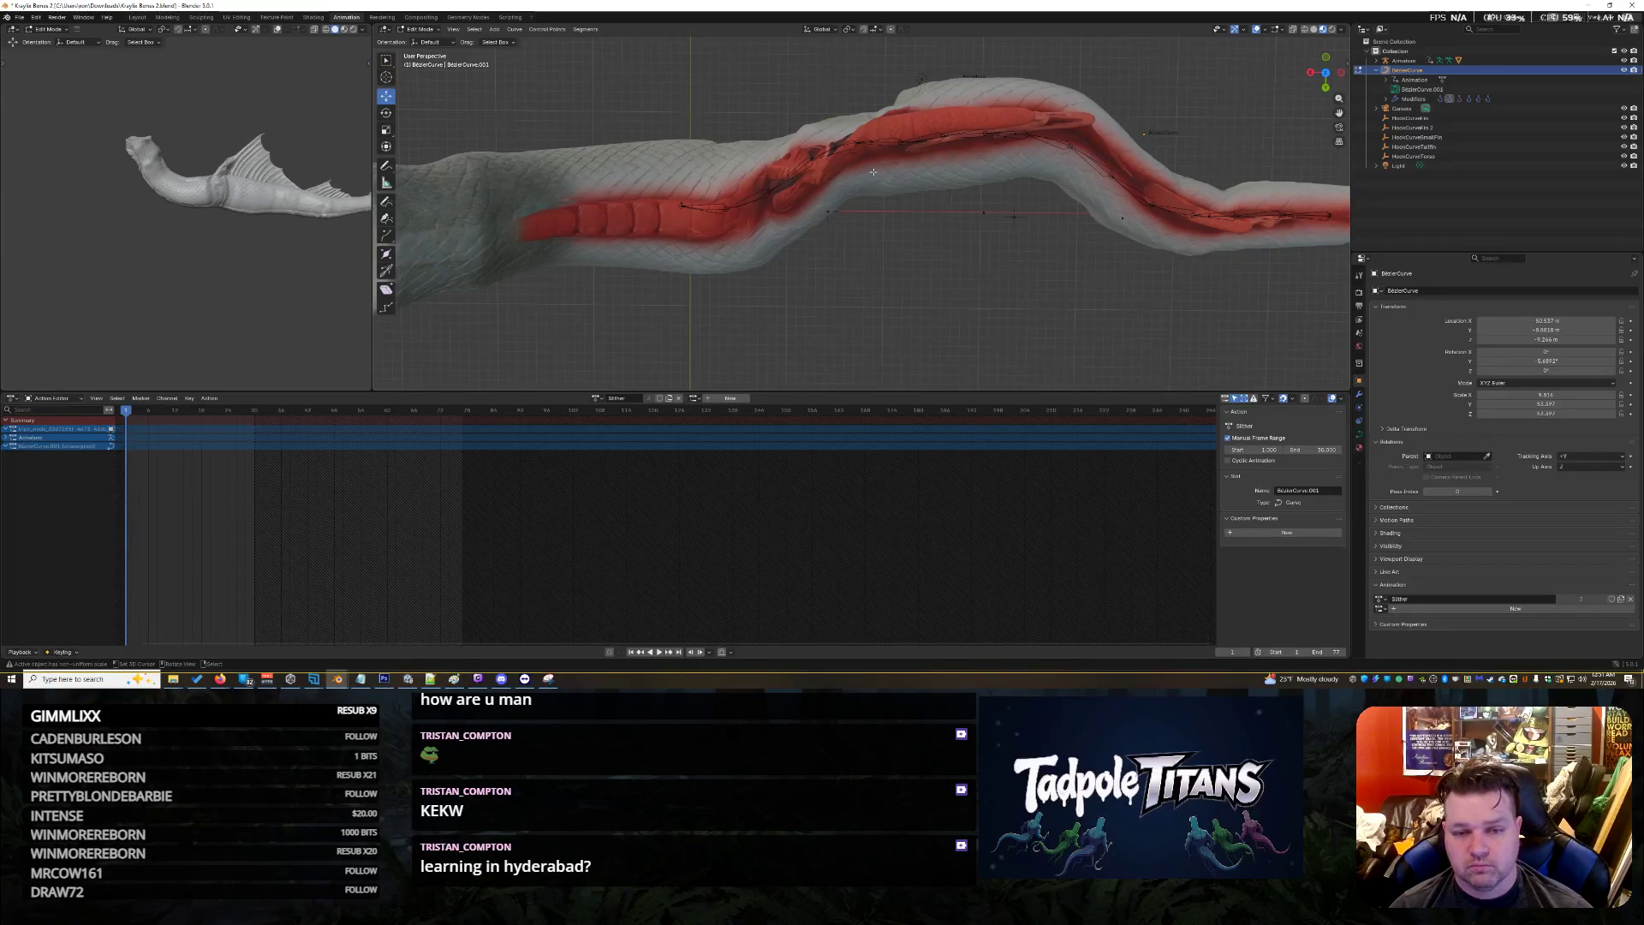
{"action": "left_click_drag", "start_coordinate": [871, 179], "coordinate": [874, 166]}
{"action": "left_click", "coordinate": [680, 206]}
{"action": "left_click_drag", "start_coordinate": [575, 182], "coordinate": [585, 173]}
{"action": "mouse_move", "coordinate": [948, 261]}
{"action": "middle_mouse_down"}
{"action": "mouse_move", "coordinate": [956, 233]}
{"action": "mouse_move", "coordinate": [852, 191]}
{"action": "middle_mouse_up"}
{"action": "left_click", "coordinate": [853, 190]}
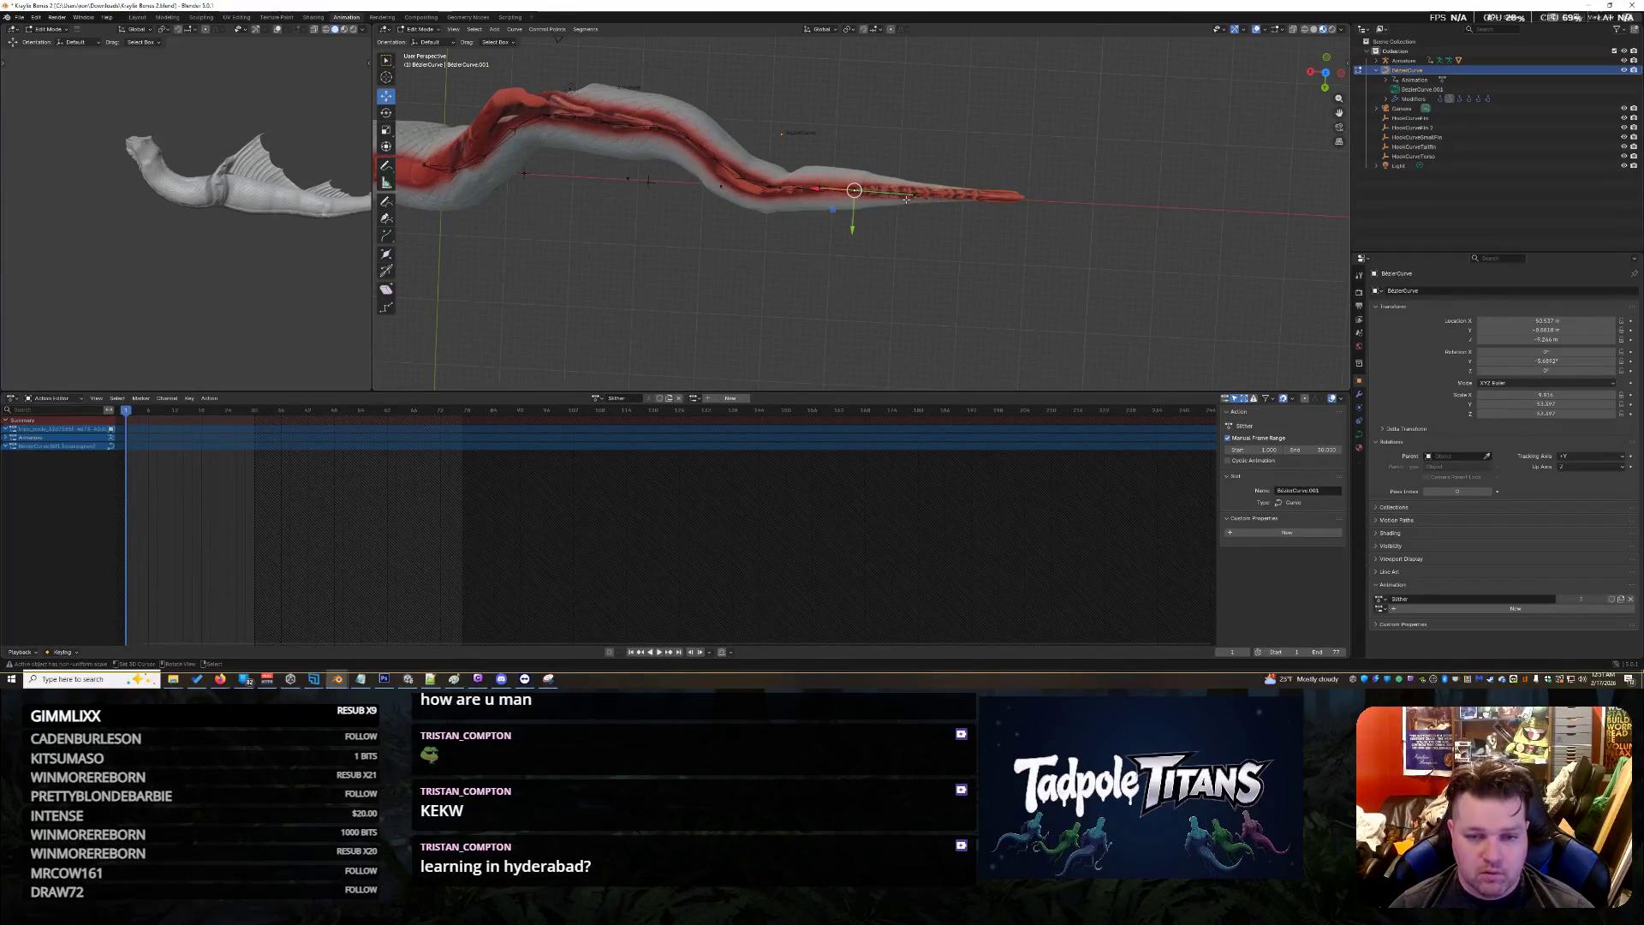
Drag the chosen point to reshape the tail, then clear the point selection
{"action": "mouse_move", "coordinate": [854, 227]}
{"action": "left_mouse_down"}
{"action": "mouse_move", "coordinate": [852, 206]}
{"action": "mouse_move", "coordinate": [909, 206]}
{"action": "left_mouse_up"}
{"action": "left_click", "coordinate": [914, 171]}
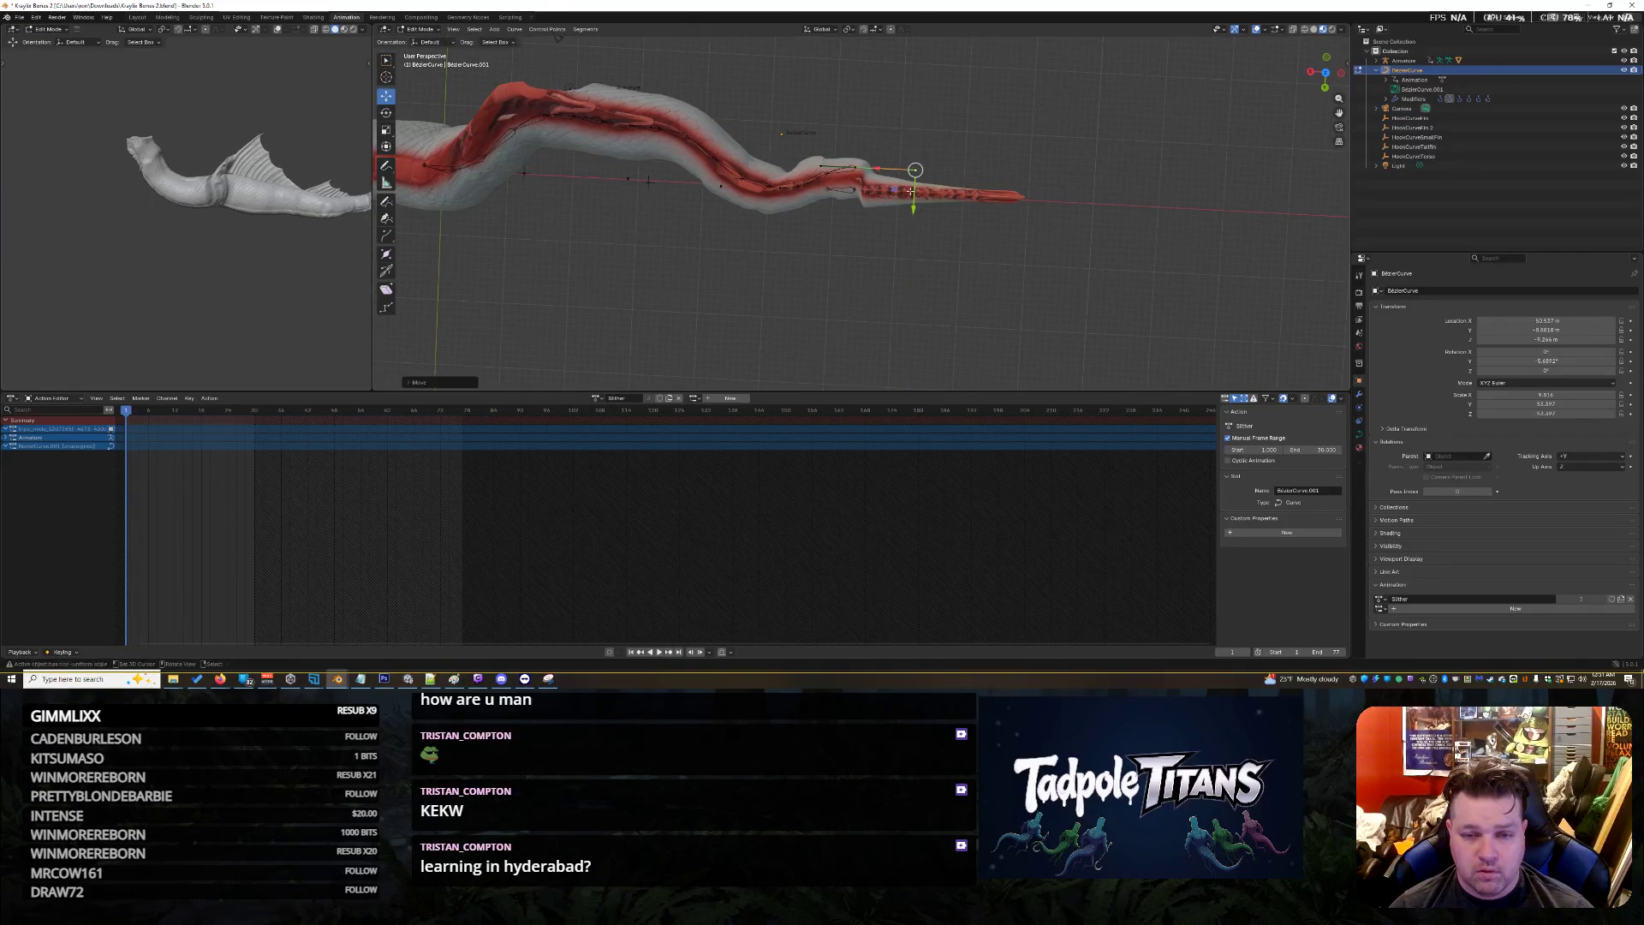
{"action": "scroll", "coordinate": [909, 204], "scroll_direction": "up", "scroll_amount": 3}
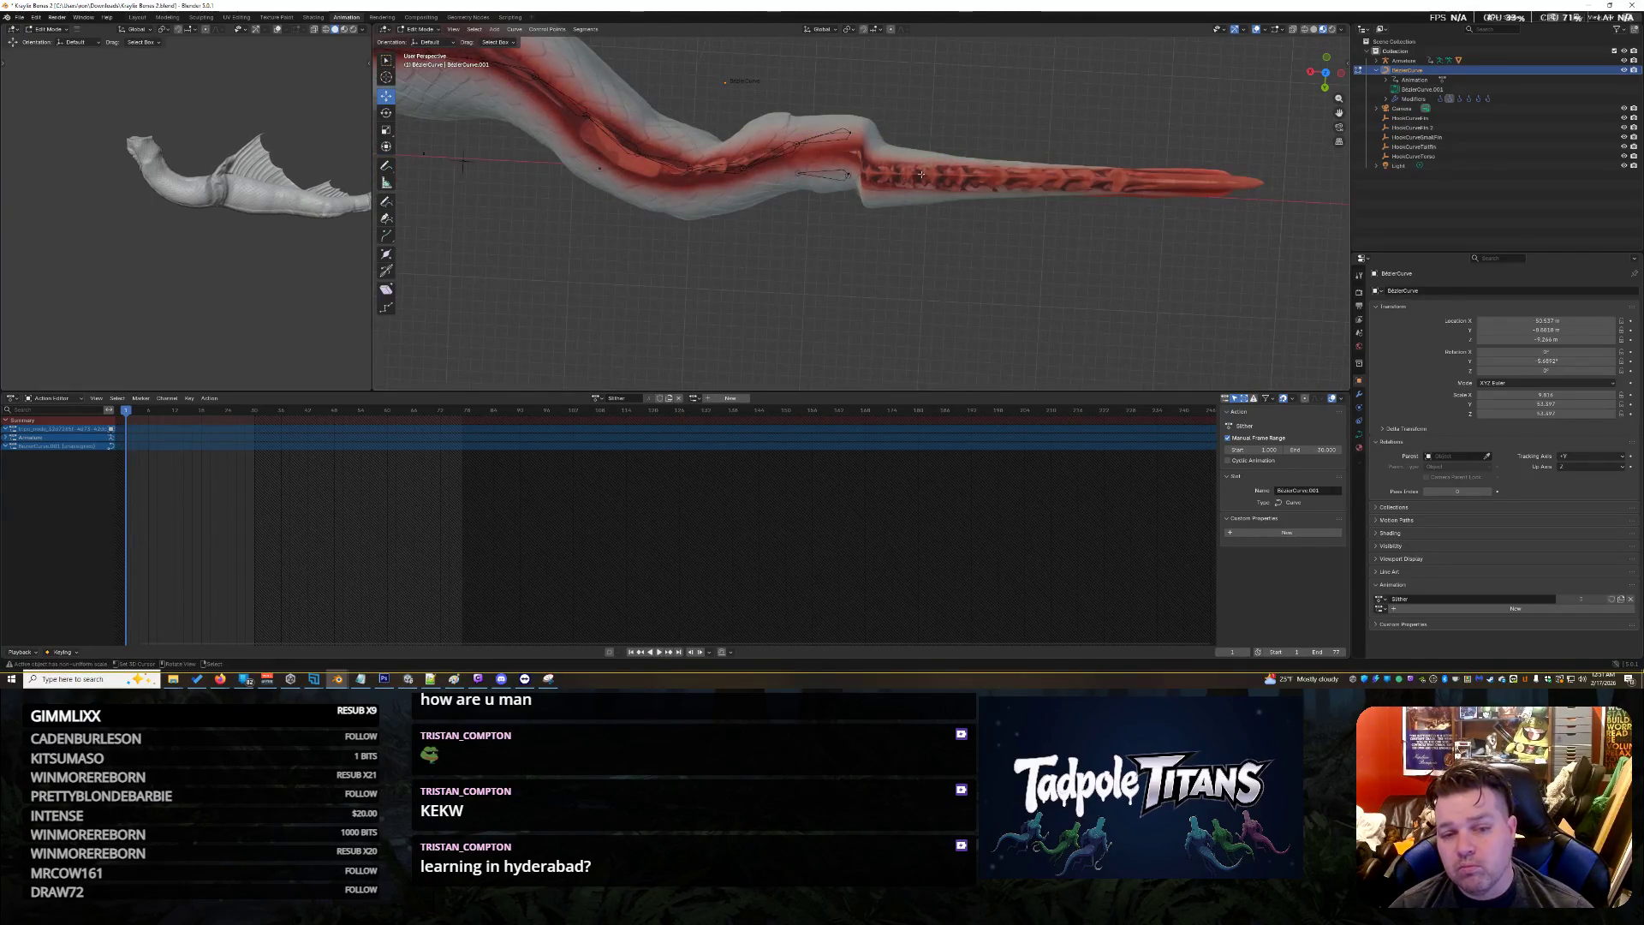
{"action": "scroll", "coordinate": [922, 174], "scroll_direction": "up", "scroll_amount": 5}
{"action": "middle_click_drag", "start_coordinate": [942, 188], "coordinate": [945, 64]}
{"action": "mouse_move", "coordinate": [935, 100]}
{"action": "middle_mouse_down", "text": "shift"}
{"action": "mouse_move", "coordinate": [902, 258]}
{"action": "mouse_move", "coordinate": [976, 228]}
{"action": "middle_mouse_up", "text": "shift"}
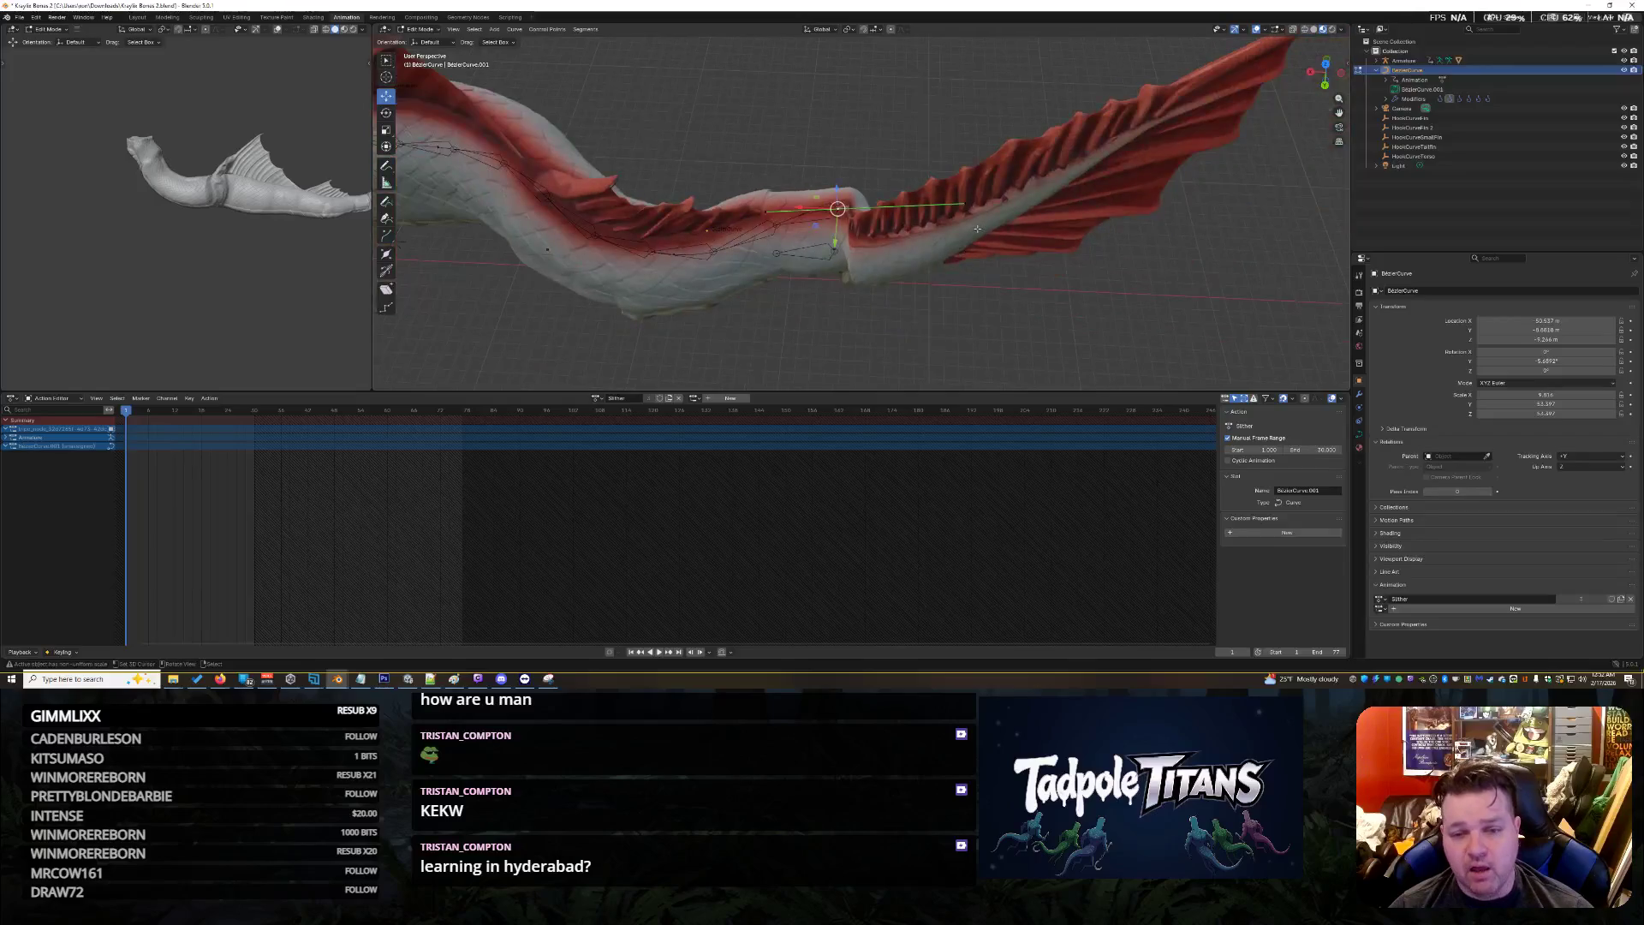
{"action": "key", "text": "b"}
{"action": "left_click_drag", "start_coordinate": [943, 211], "coordinate": [938, 204]}
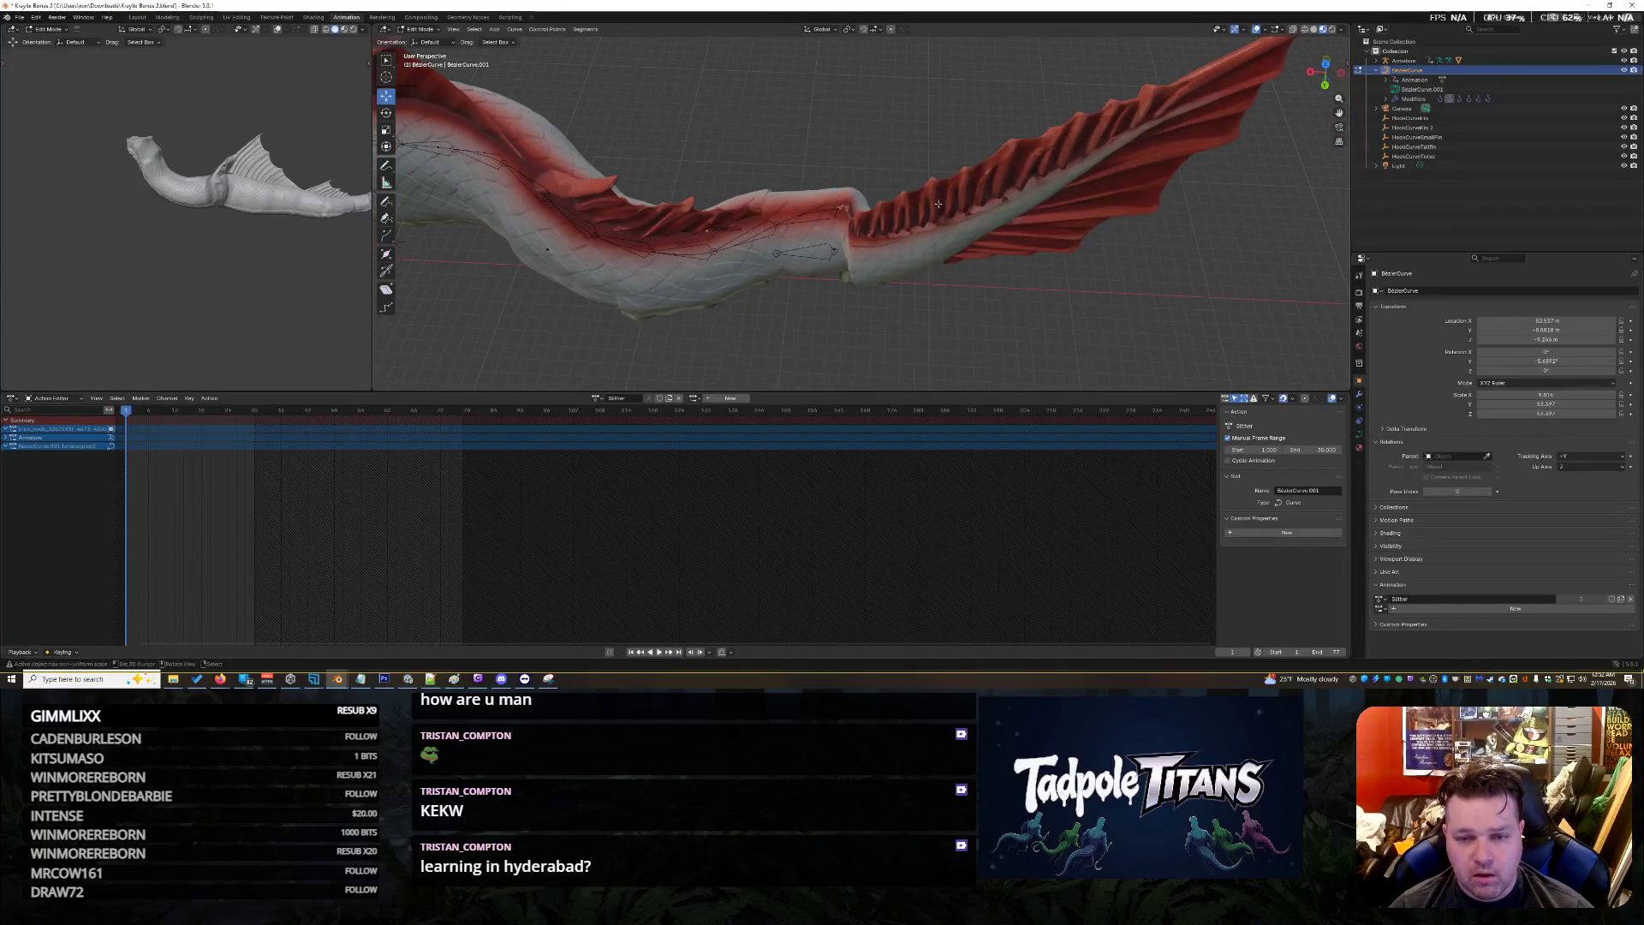
Move a body control point down to strengthen the creature's bend
{"action": "left_click", "coordinate": [843, 208]}
{"action": "middle_click_drag", "start_coordinate": [842, 208], "coordinate": [674, 302]}
{"action": "left_click", "coordinate": [636, 282]}
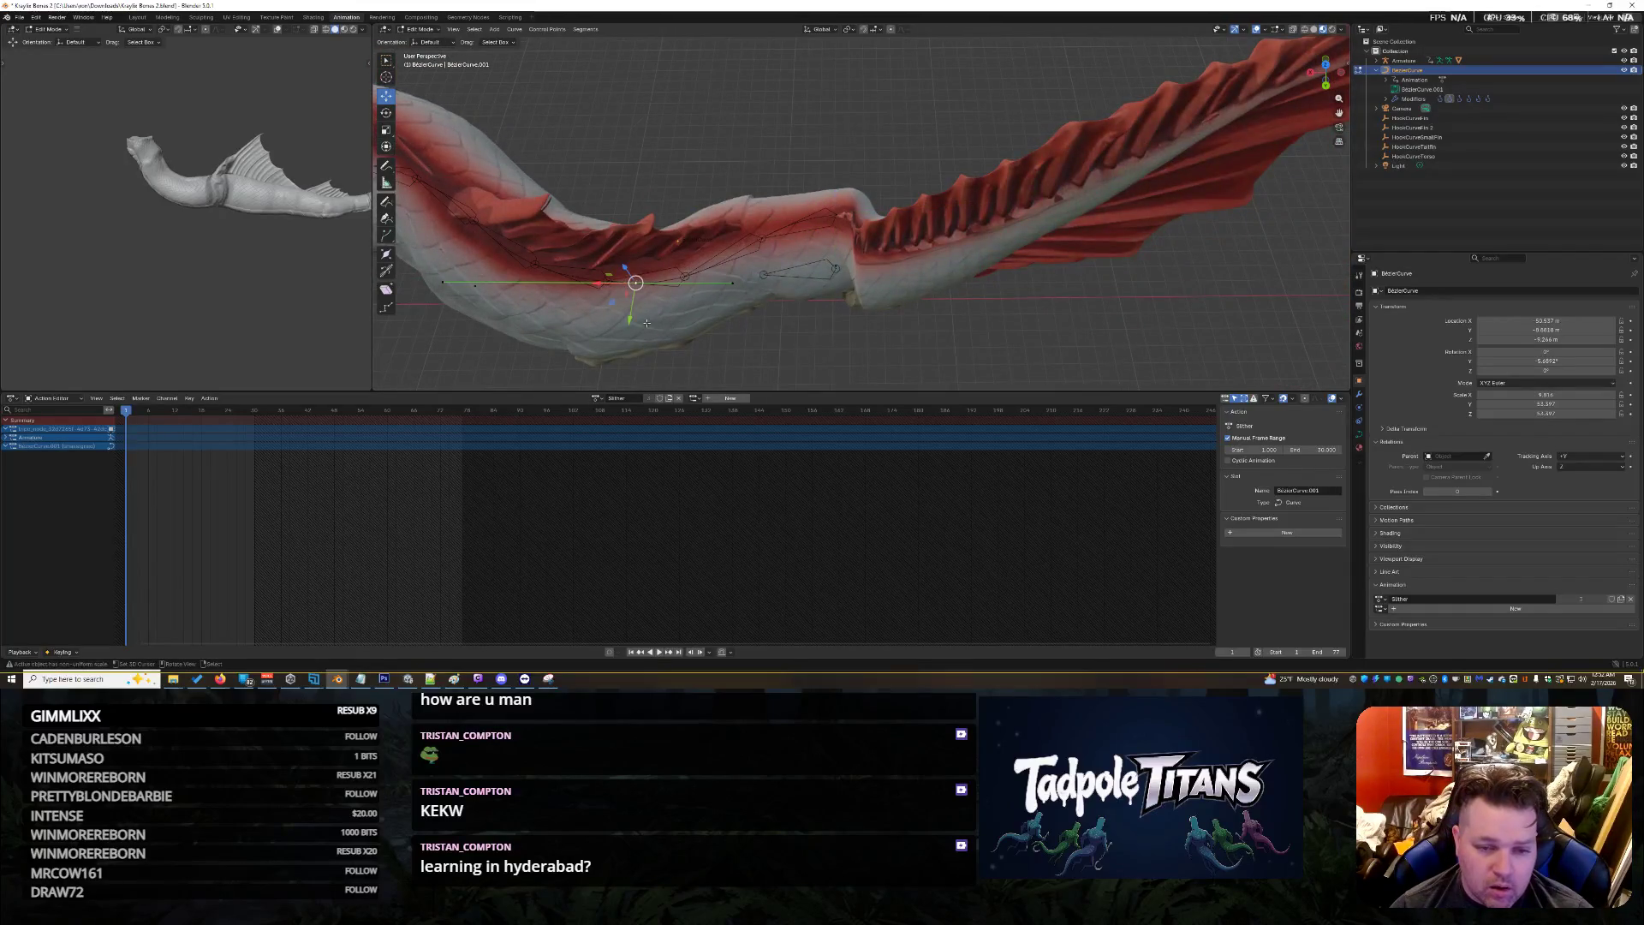
{"action": "left_click_drag", "start_coordinate": [641, 307], "coordinate": [775, 304]}
{"action": "left_click", "coordinate": [895, 287]}
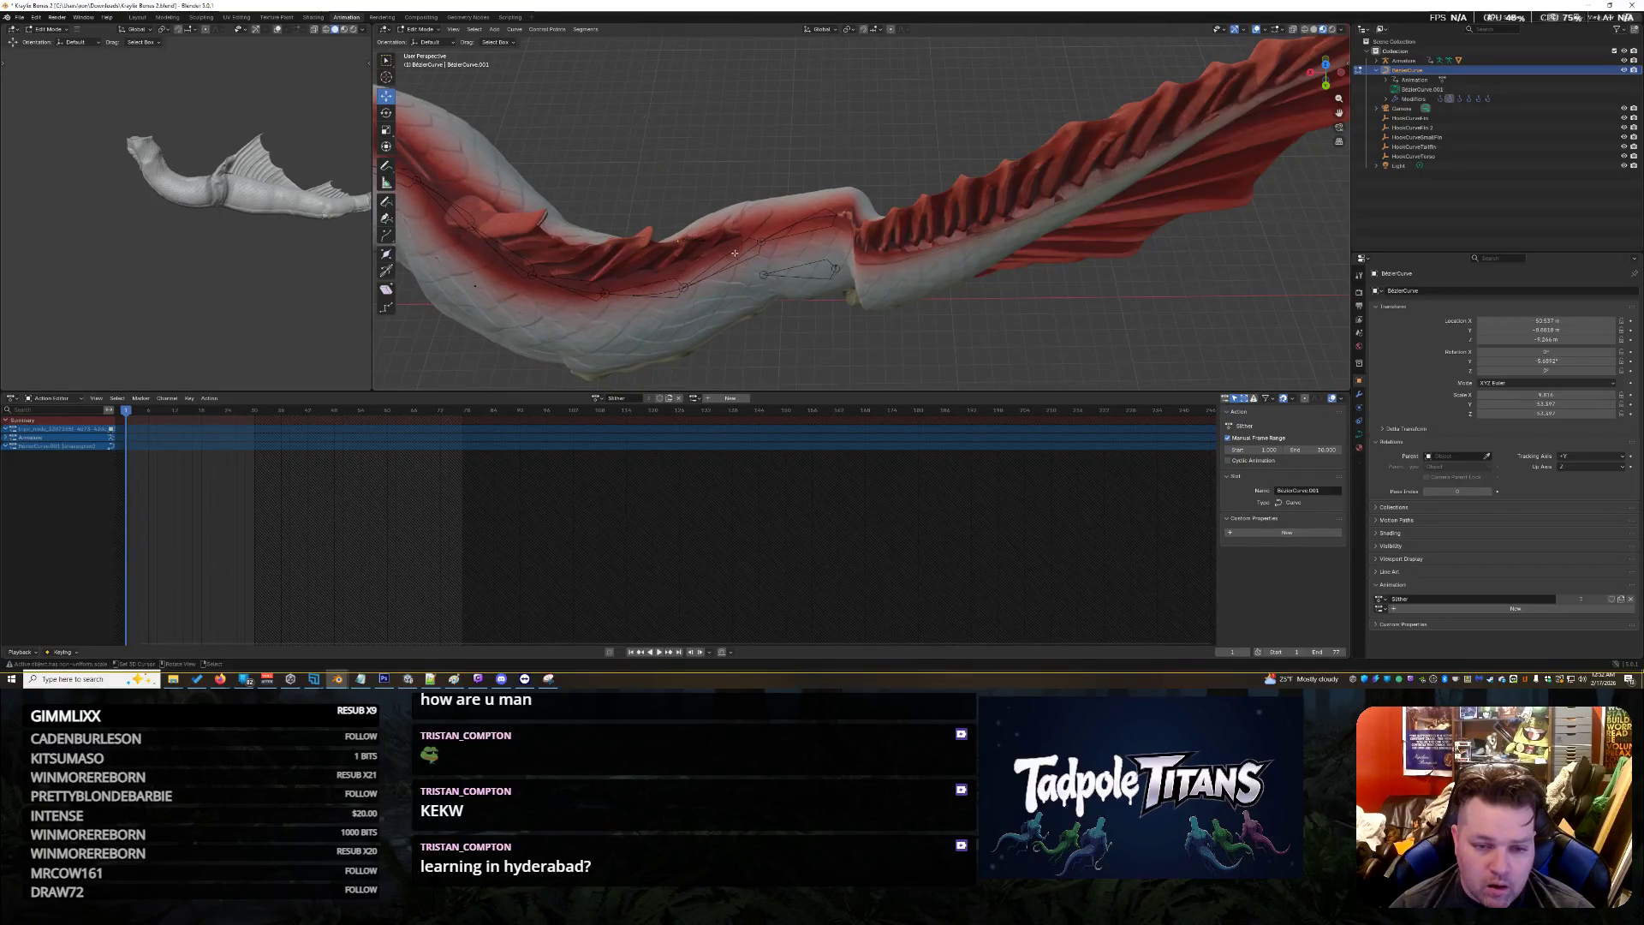
{"action": "left_click", "coordinate": [809, 240]}
{"action": "mouse_move", "coordinate": [809, 240]}
{"action": "middle_mouse_down"}
{"action": "mouse_move", "coordinate": [1084, 323]}
{"action": "mouse_move", "coordinate": [1002, 307]}
{"action": "middle_mouse_up"}
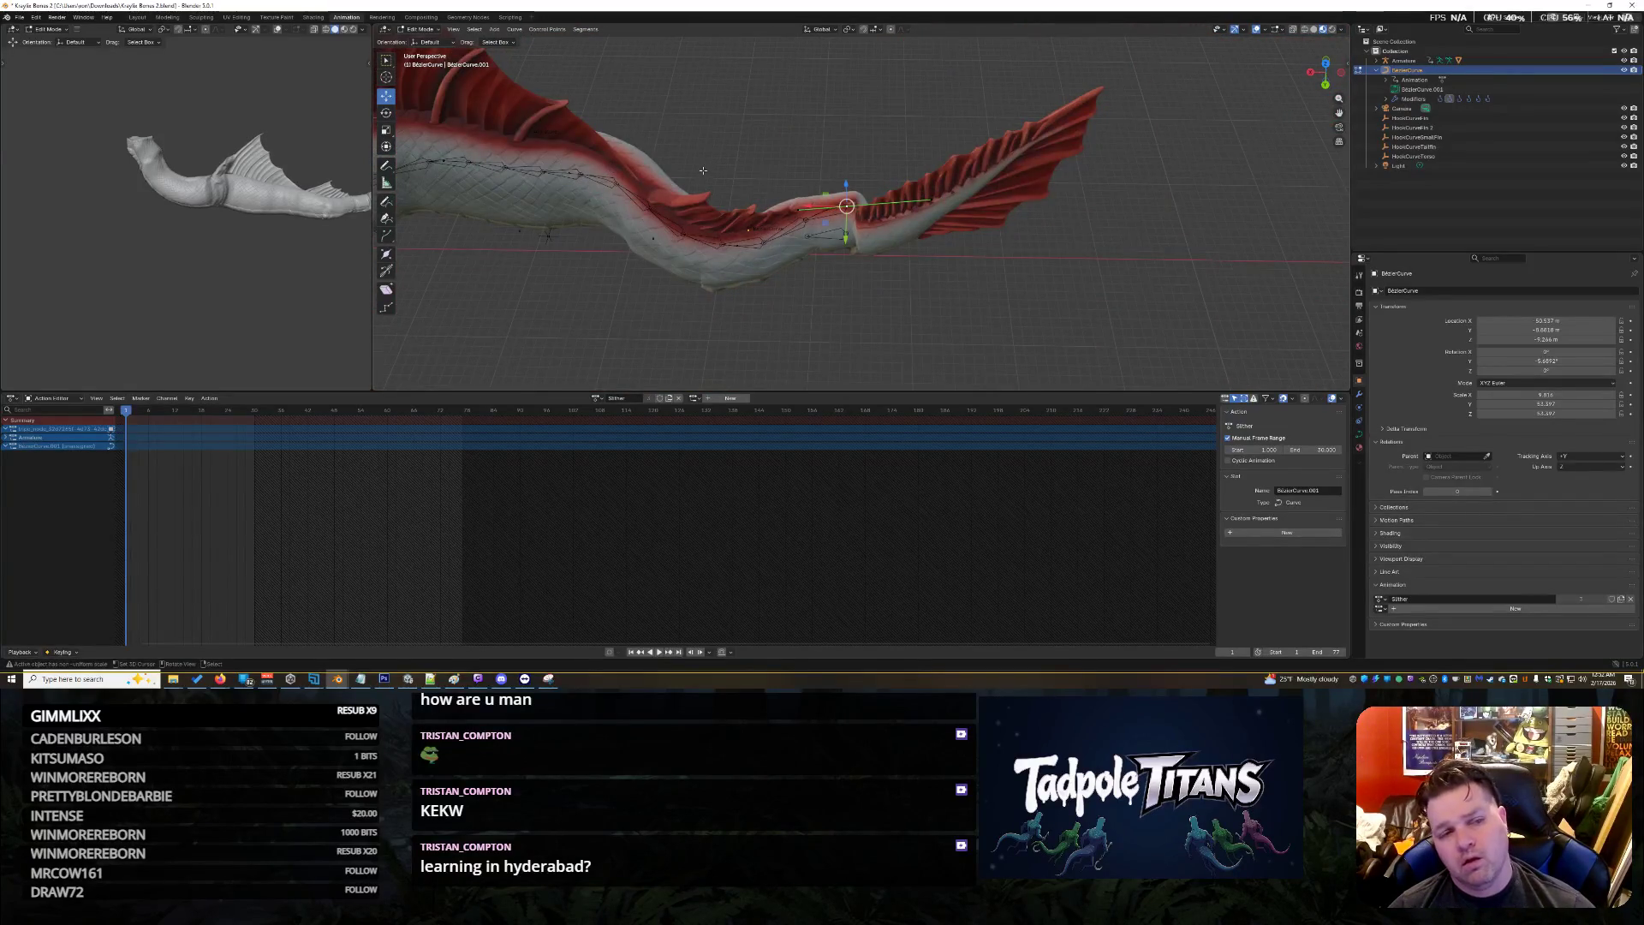
Return to the Layout workspace and view the bent creature side-on
{"action": "left_click", "coordinate": [137, 17]}
{"action": "scroll", "coordinate": [1083, 362], "scroll_direction": "up", "scroll_amount": 5}
{"action": "mouse_move", "coordinate": [1083, 362]}
{"action": "middle_mouse_down"}
{"action": "mouse_move", "coordinate": [1138, 302]}
{"action": "mouse_move", "coordinate": [1015, 208]}
{"action": "middle_mouse_up"}
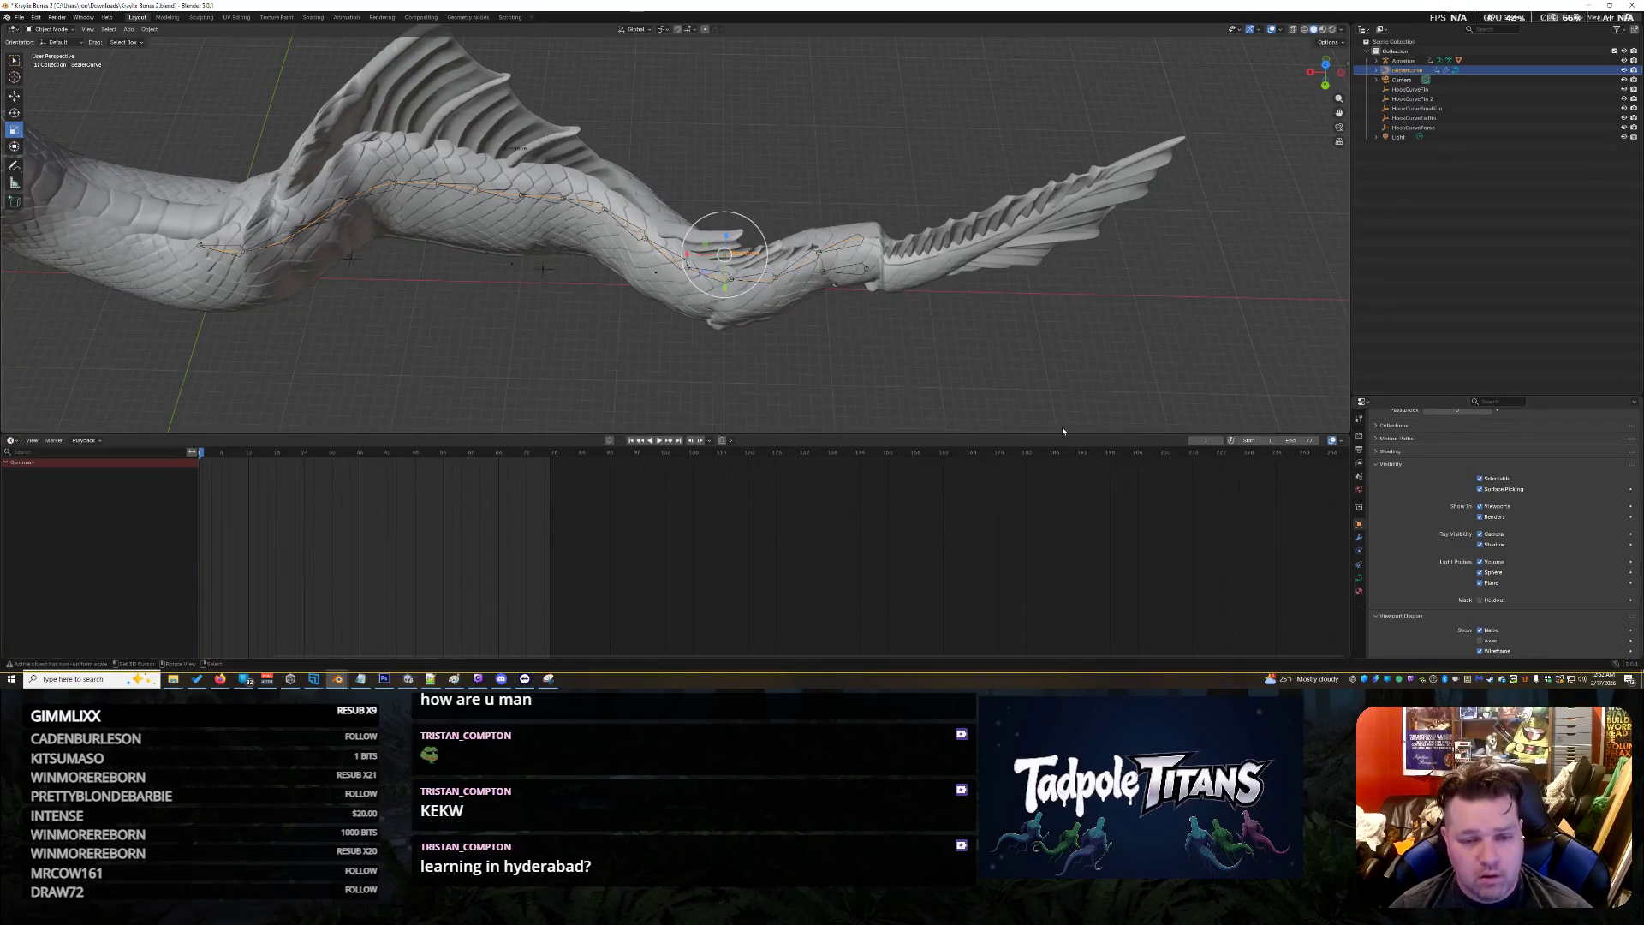
Expand the Armature in the Outliner to list its bones 1–16, checking bones 16 and 1
{"action": "scroll", "coordinate": [1088, 348], "scroll_direction": "up", "scroll_amount": 3}
{"action": "left_click", "coordinate": [1025, 302]}
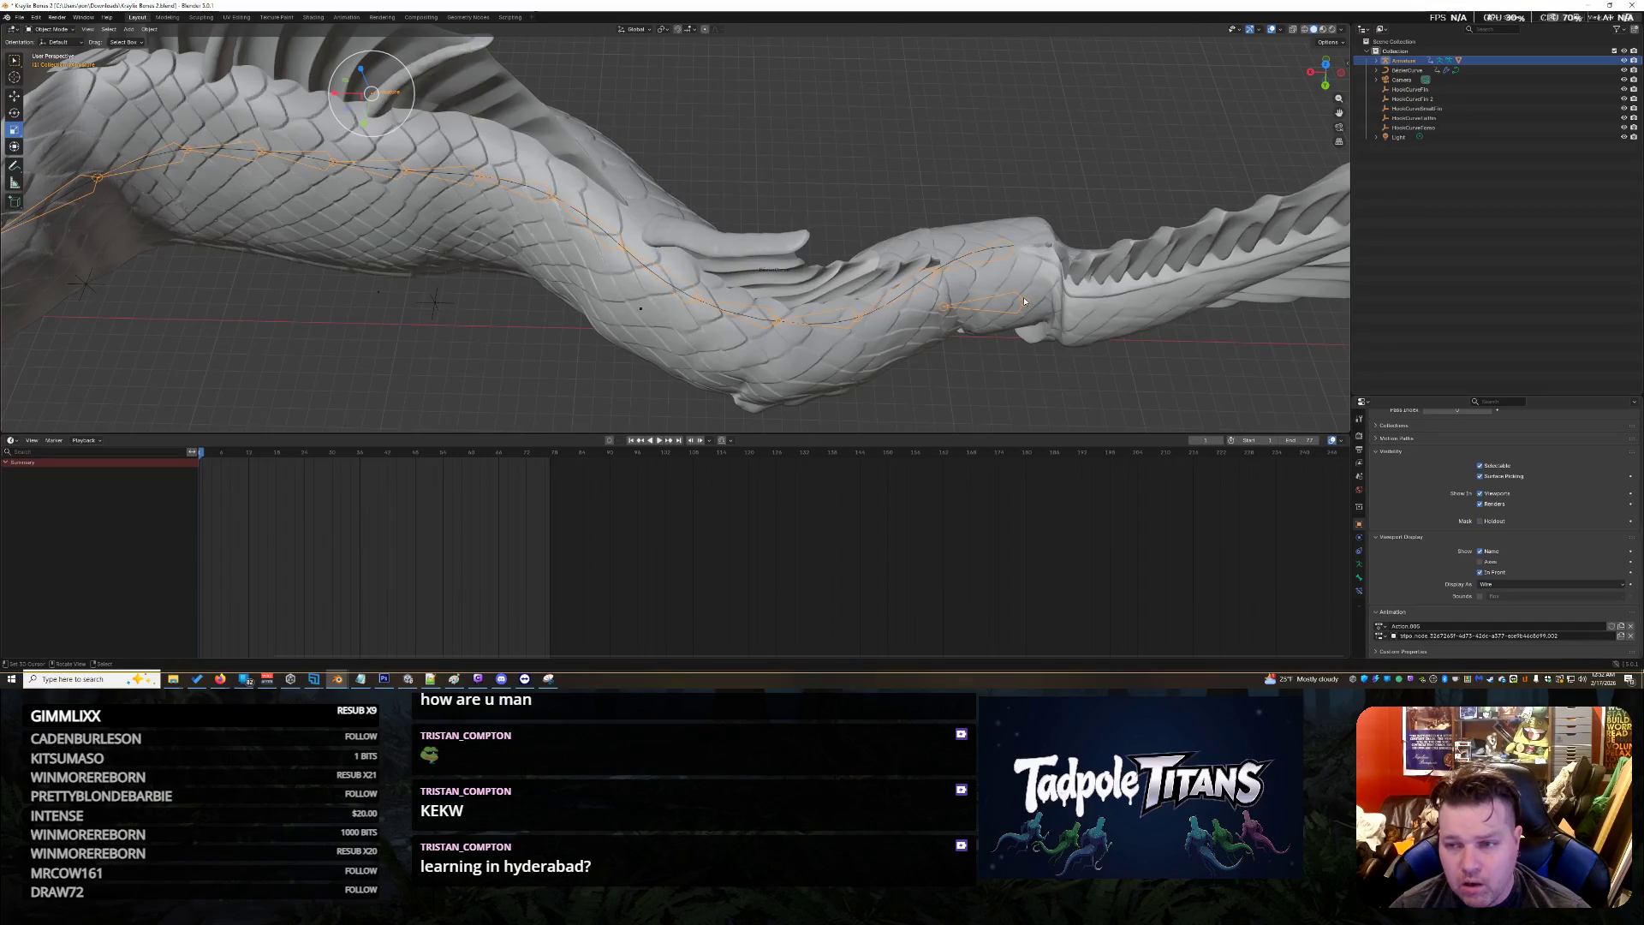
{"action": "left_click", "coordinate": [1376, 61]}
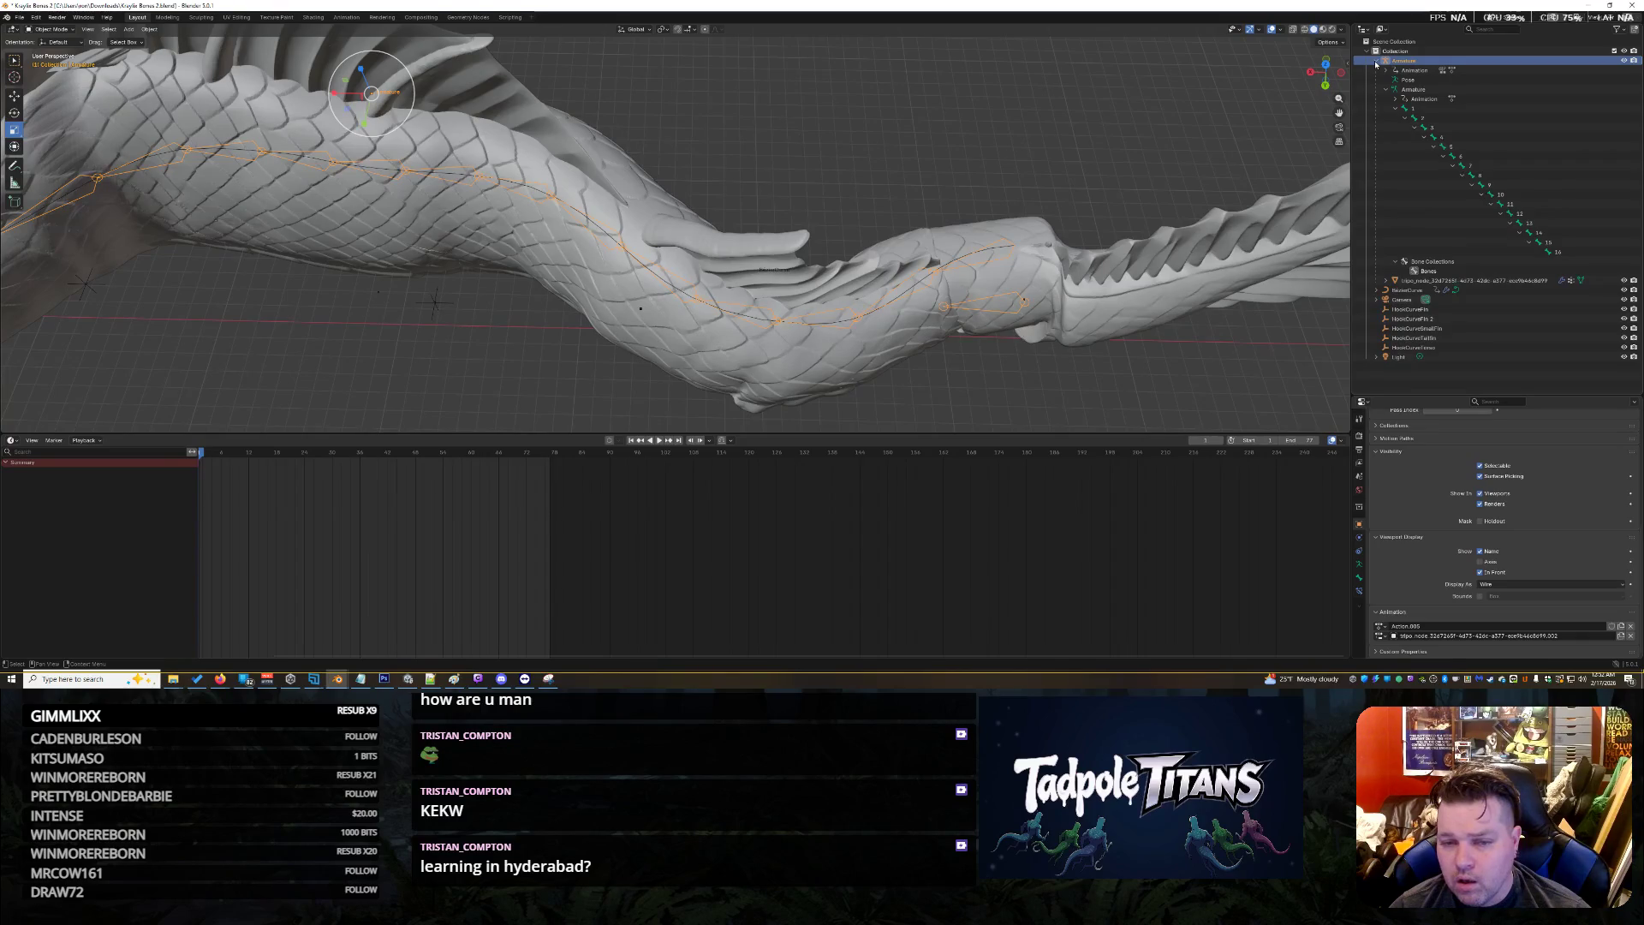
{"action": "left_click", "coordinate": [1563, 253]}
{"action": "left_click", "coordinate": [1432, 109]}
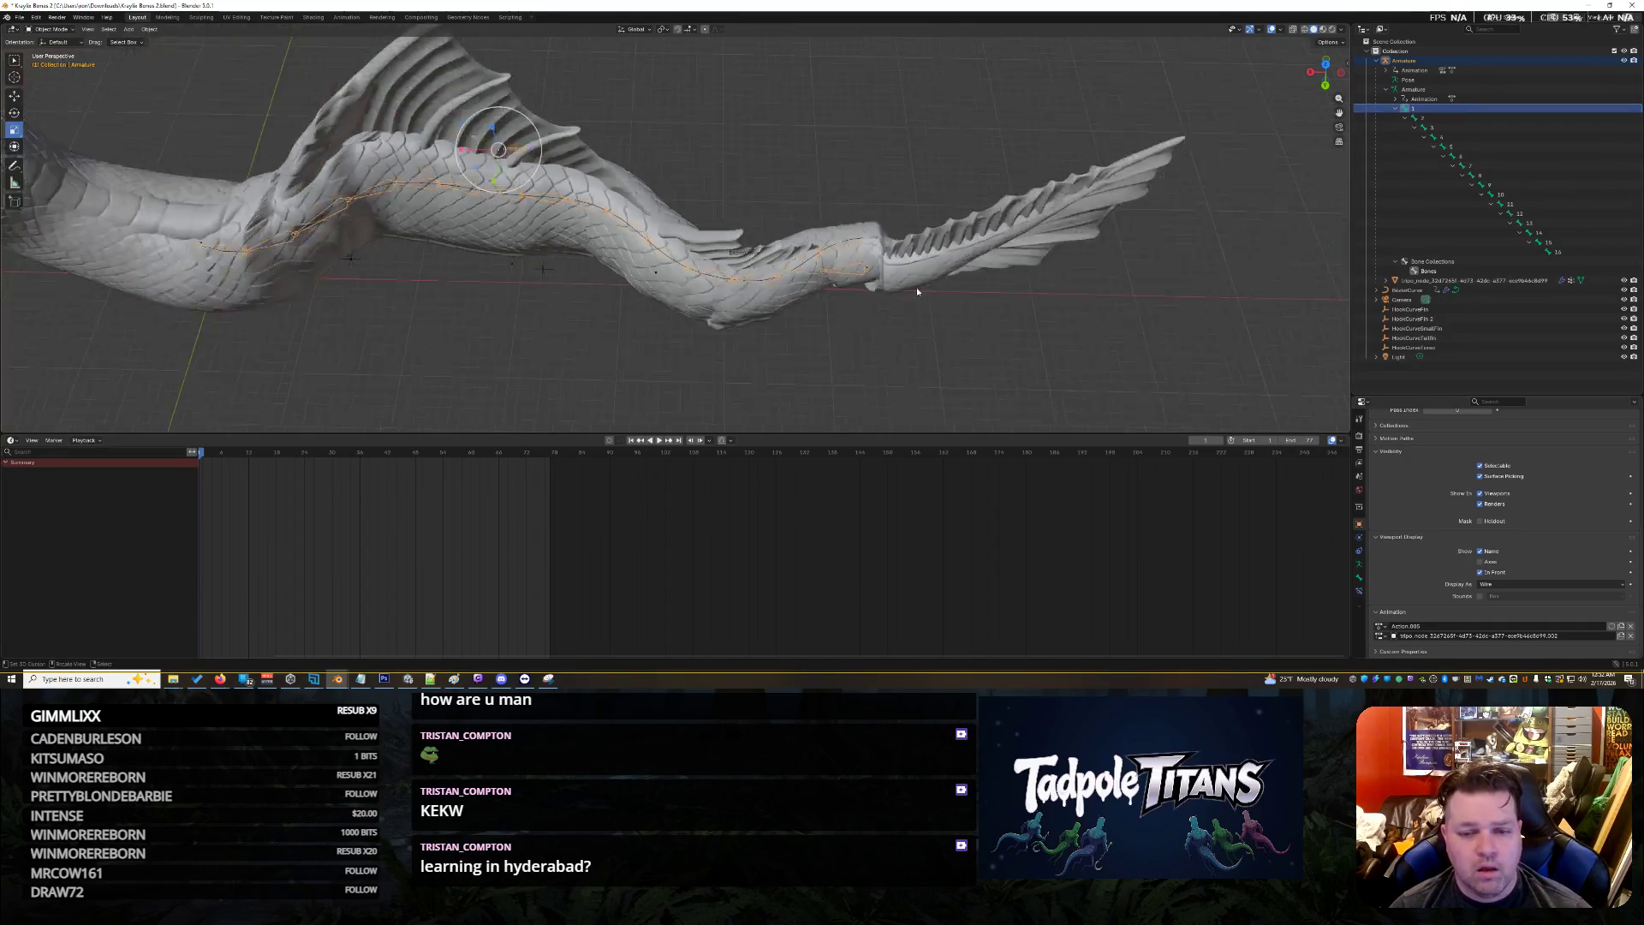
Toggle the dragon mesh into Edit Mode and back to Object Mode
{"action": "left_click", "coordinate": [959, 302]}
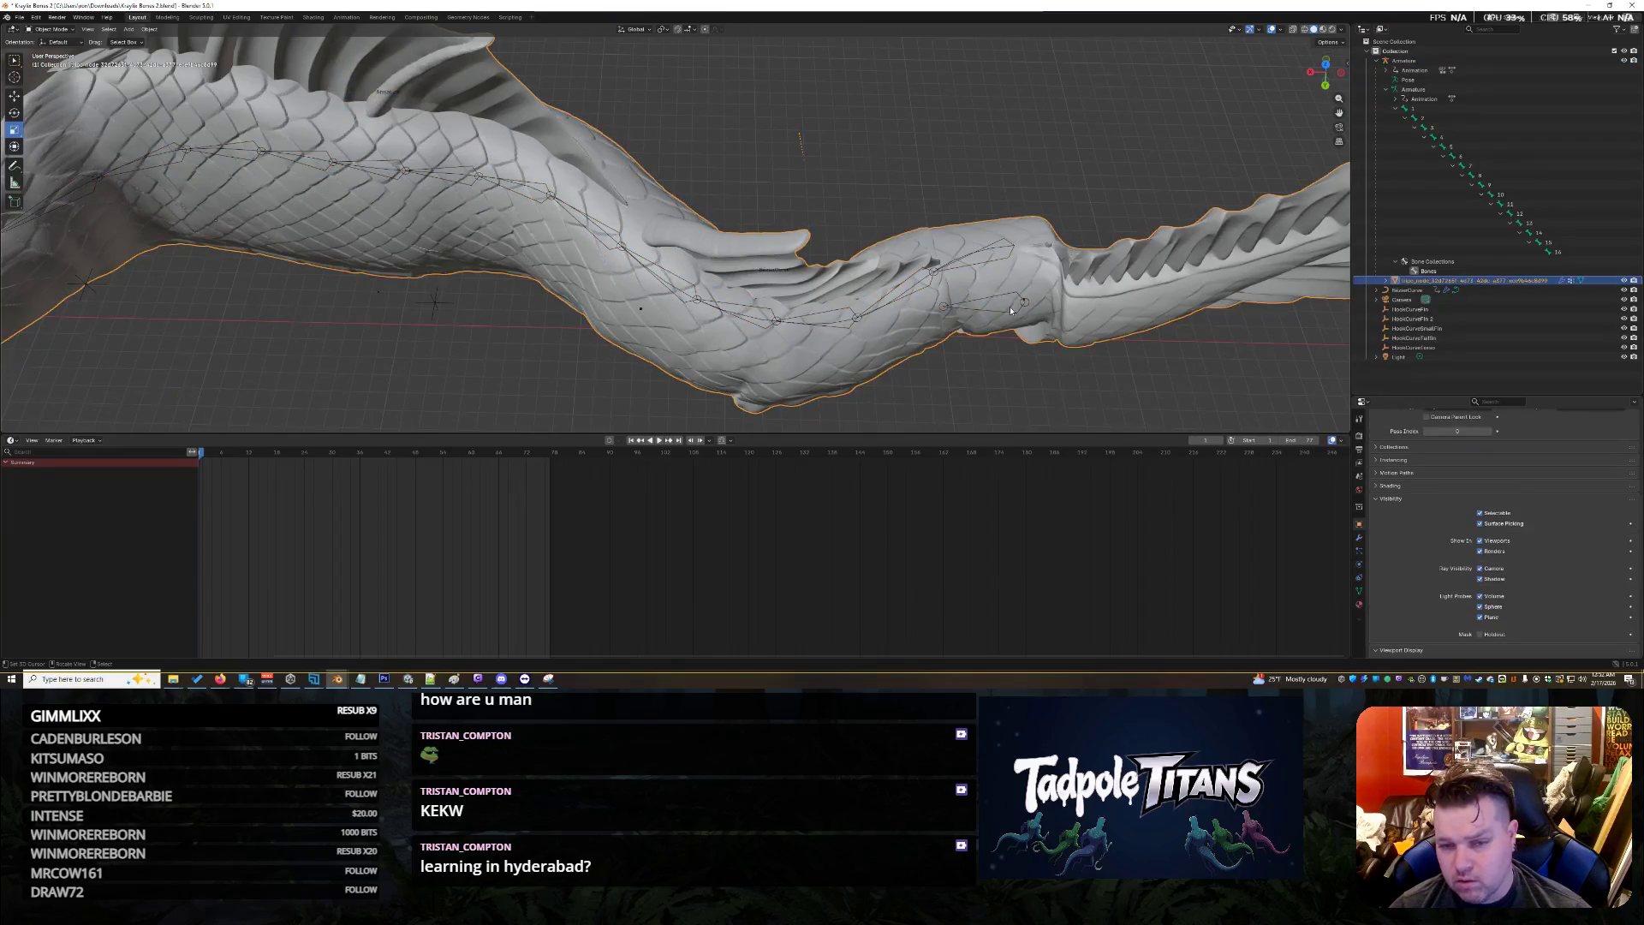
{"action": "left_click", "coordinate": [61, 32]}
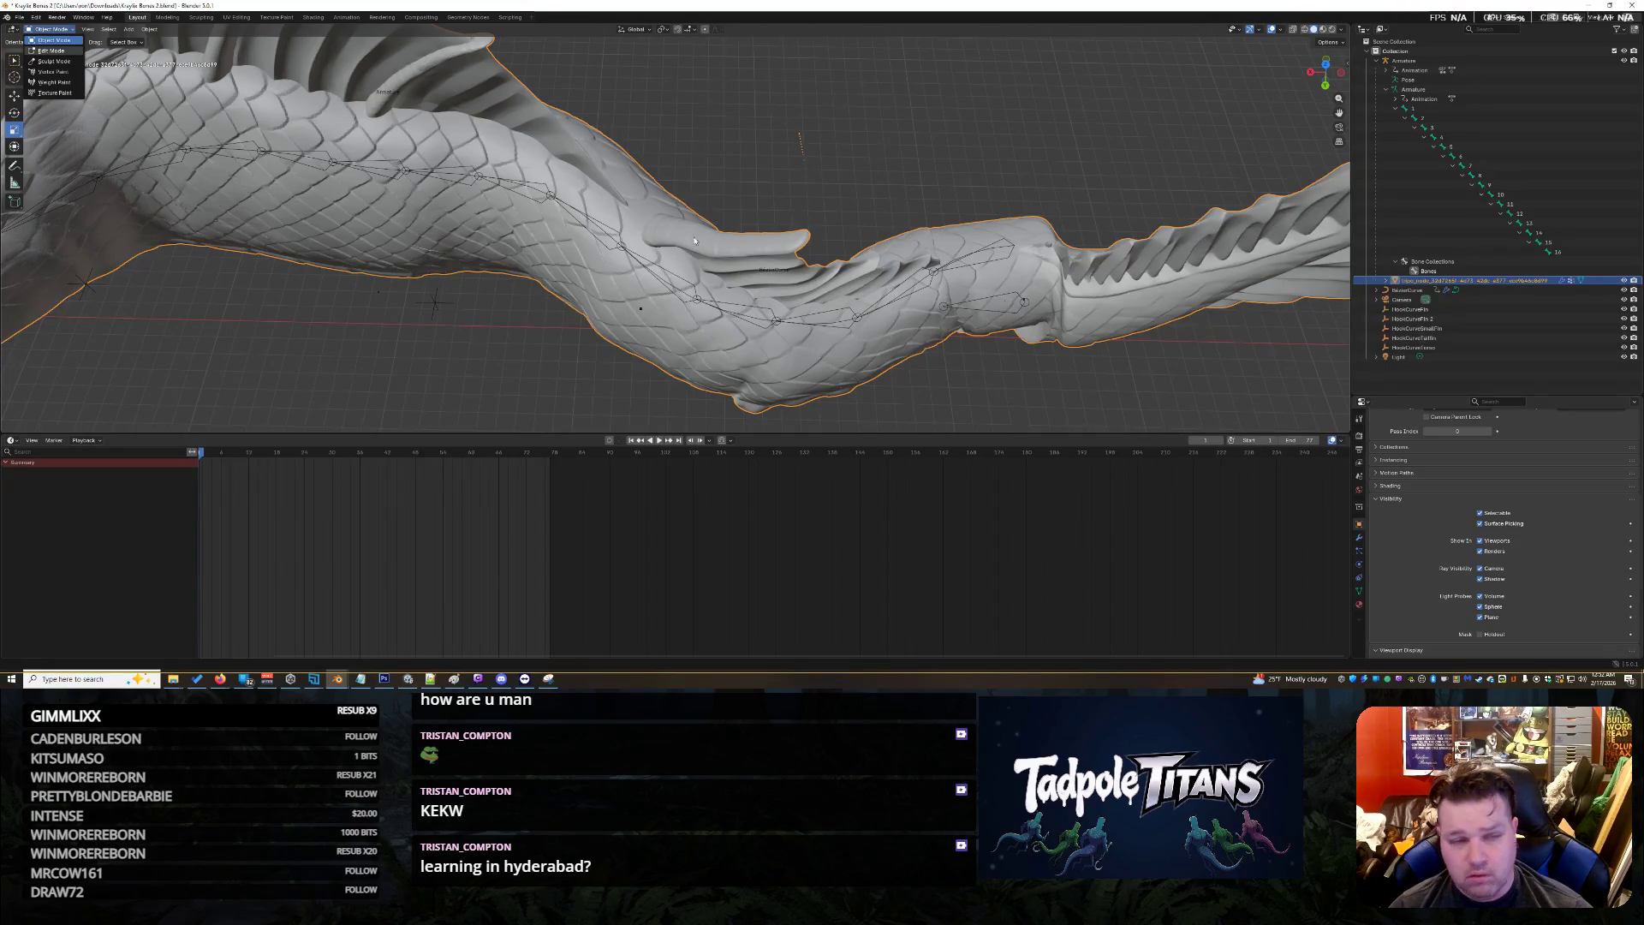
{"action": "left_click", "coordinate": [52, 50]}
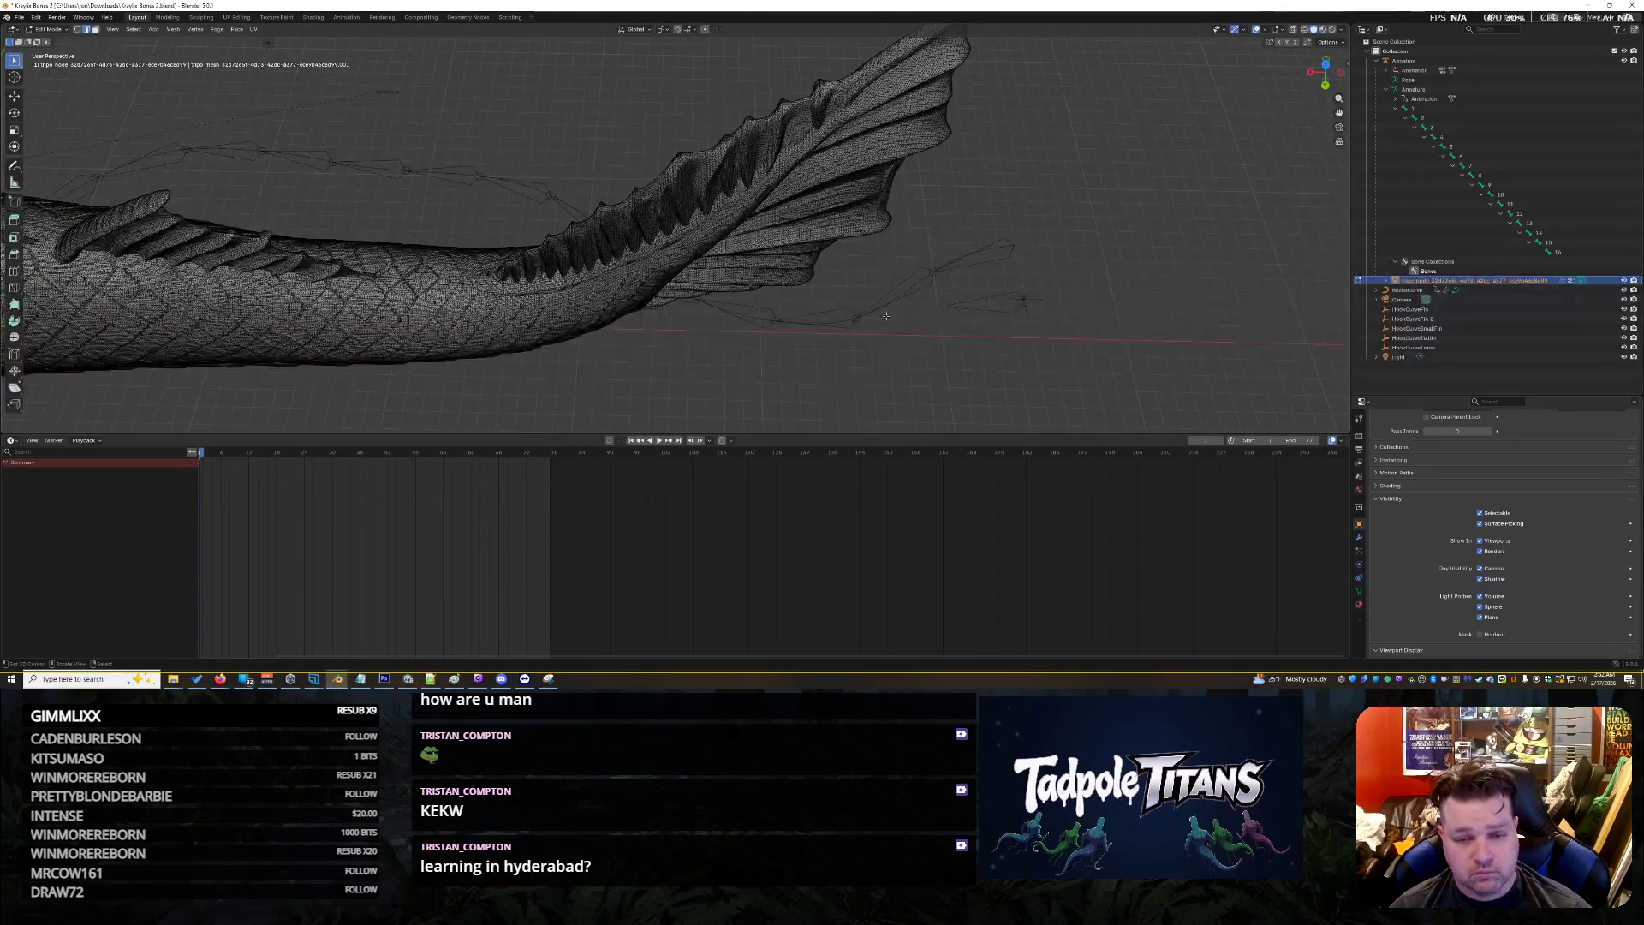
{"action": "left_click", "coordinate": [49, 27]}
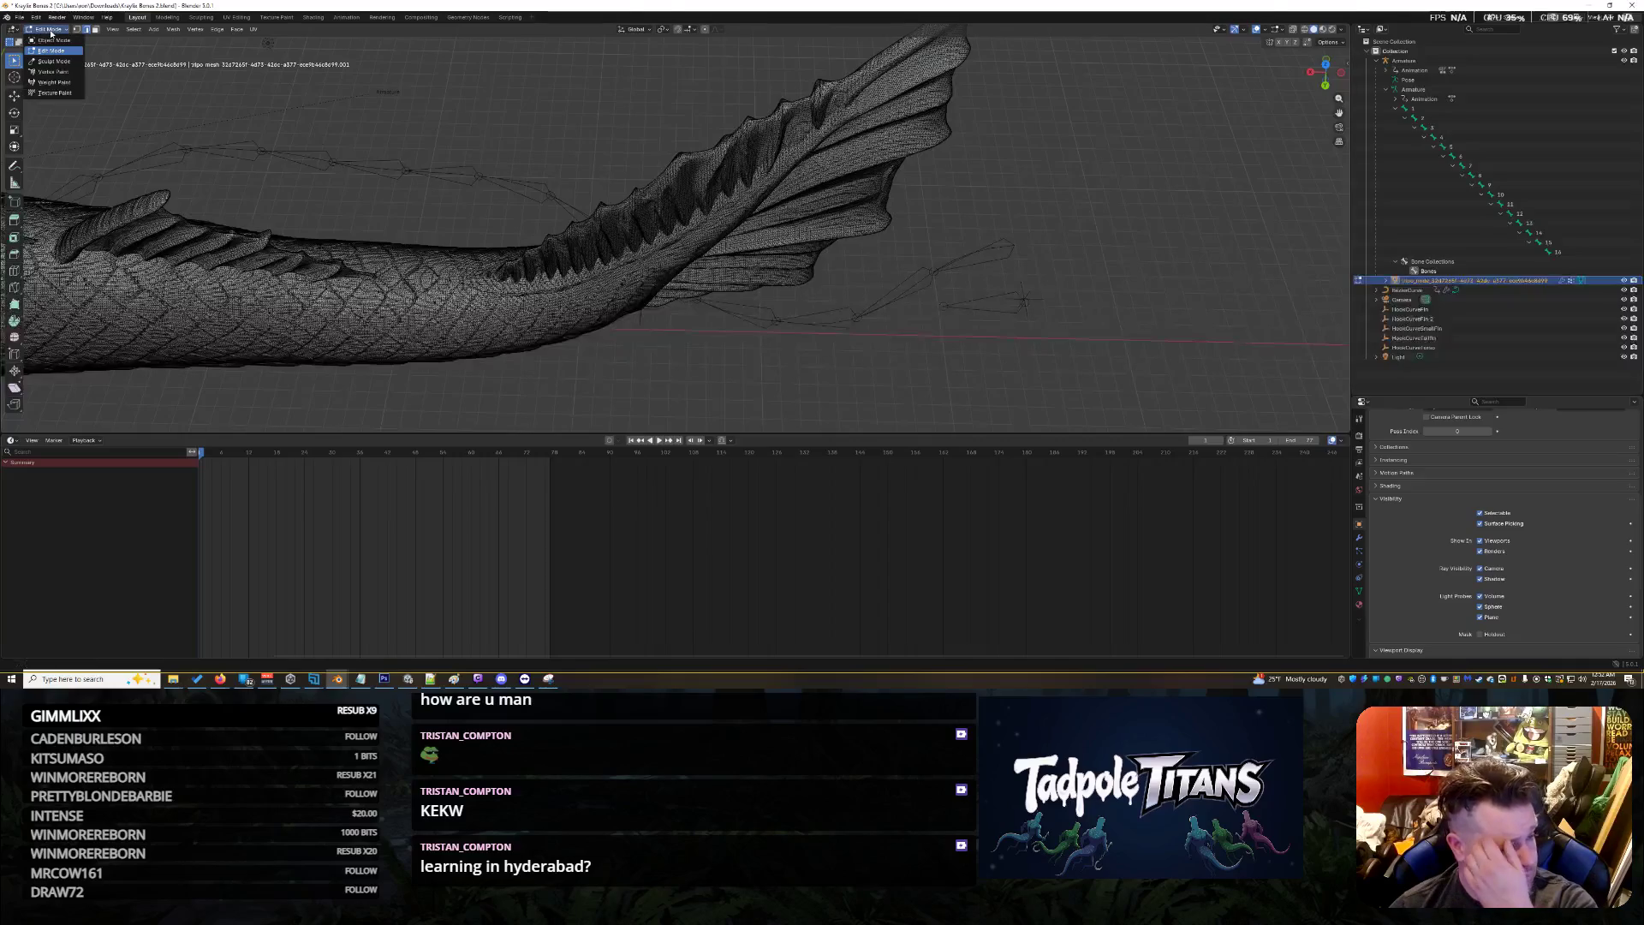
{"action": "left_click", "coordinate": [54, 40]}
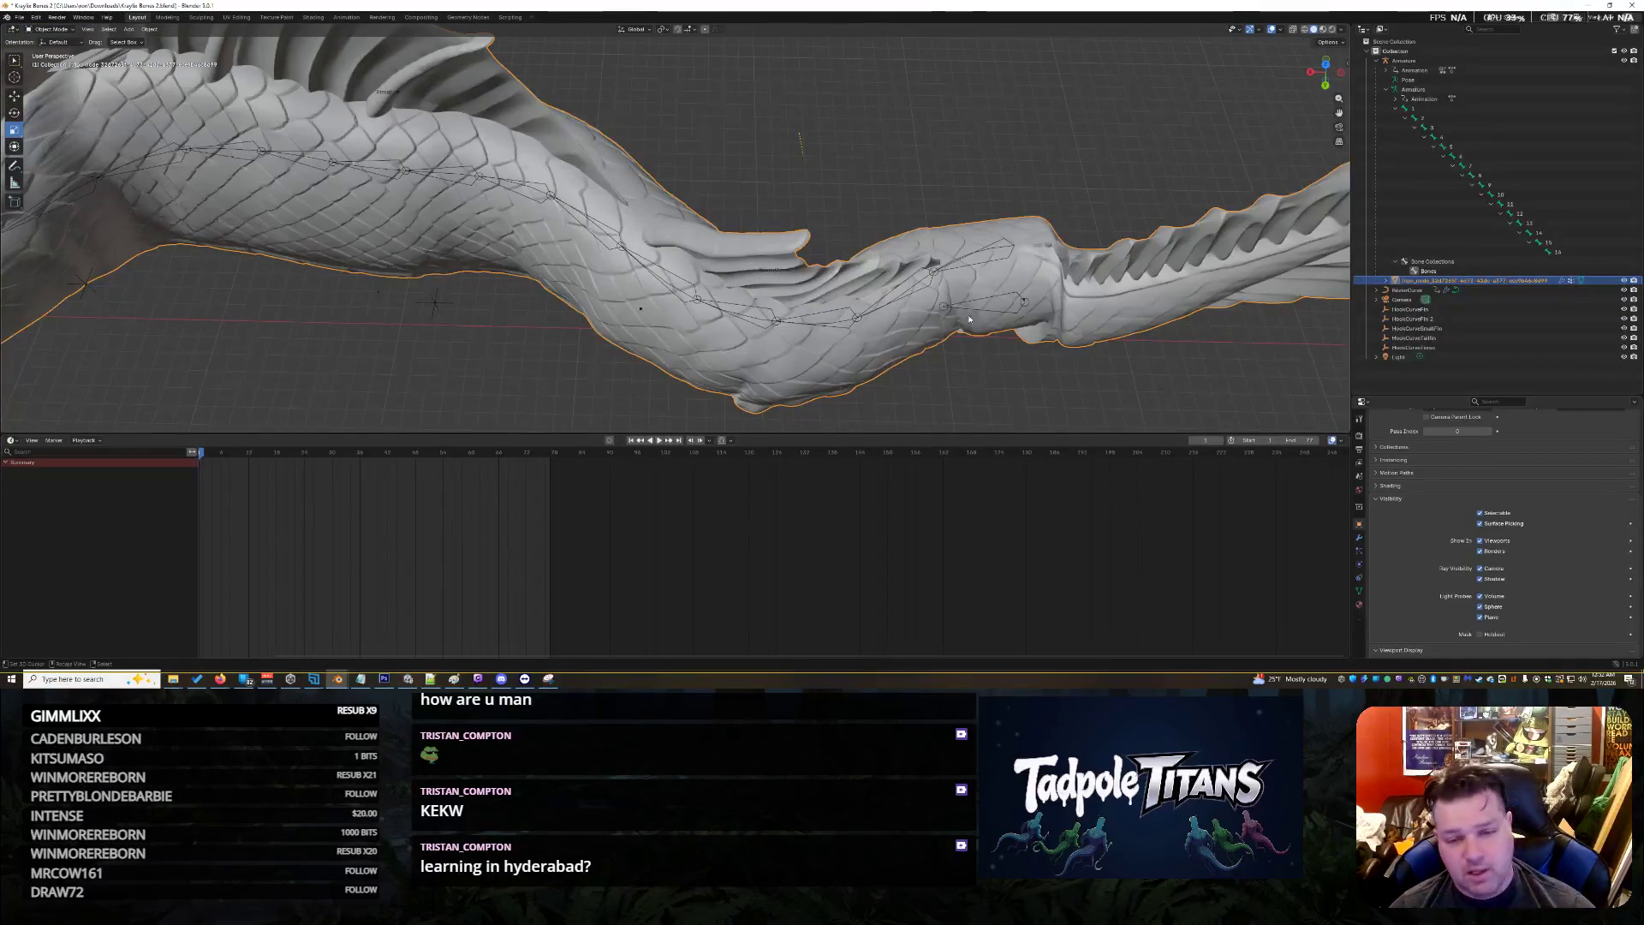
Inspect the armature's bone 1 near the tail in Edit Mode, then Tab back to Object Mode
{"action": "left_click", "coordinate": [1003, 308]}
{"action": "key", "text": "Tab"}
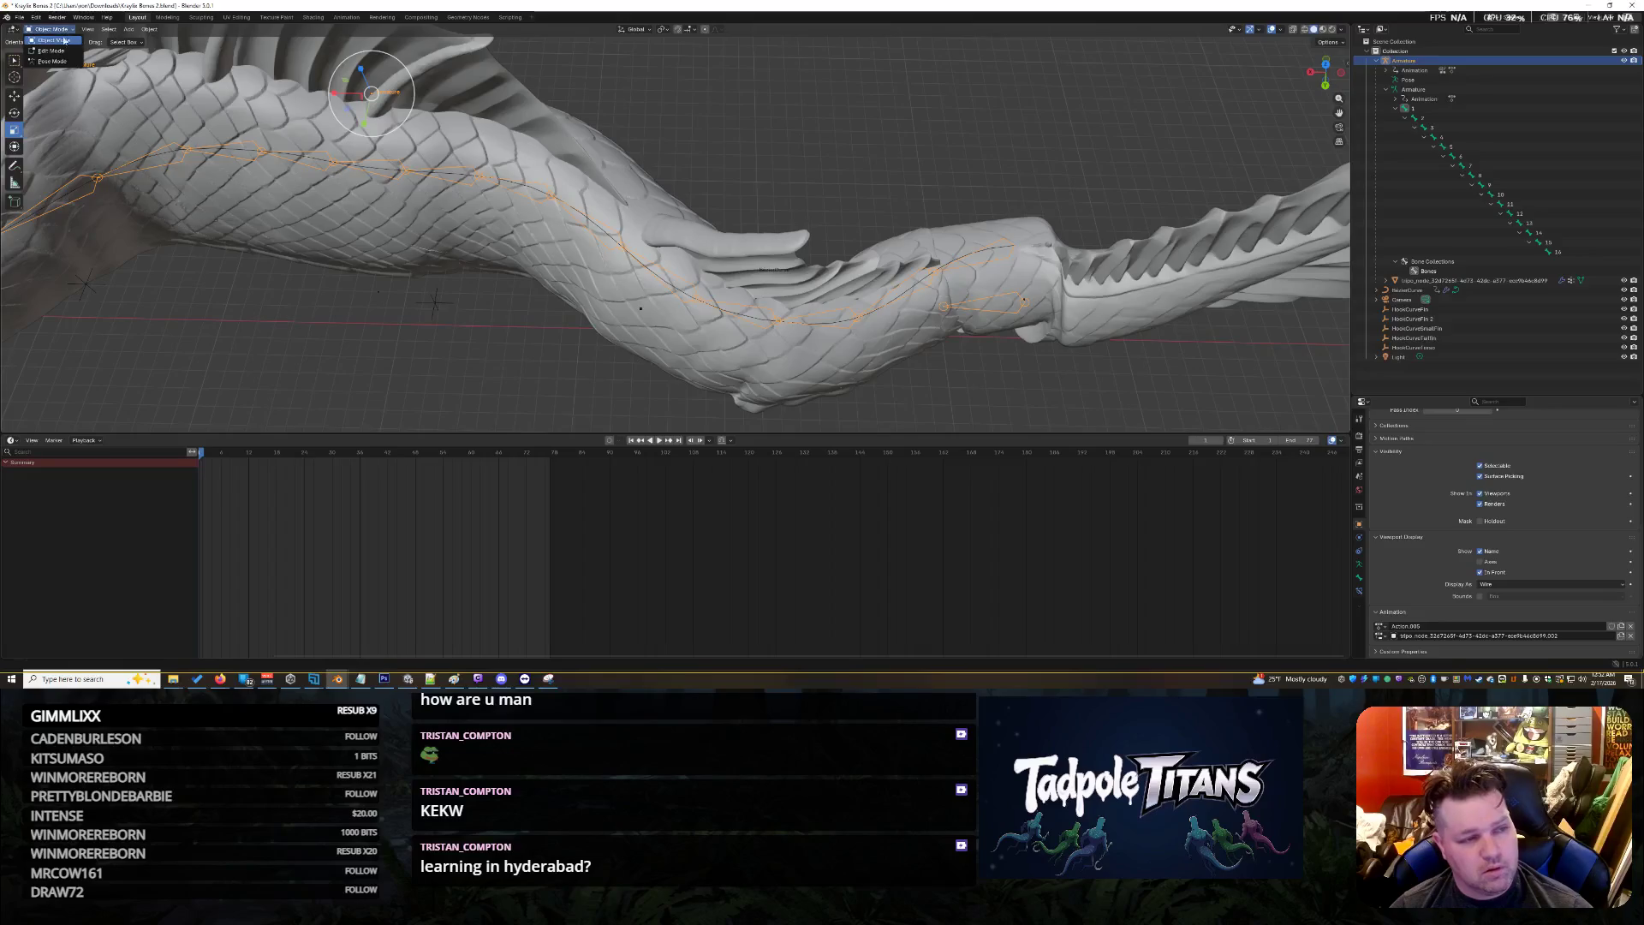
{"action": "key", "text": "KP_Decimal"}
{"action": "left_click", "coordinate": [496, 298]}
{"action": "scroll", "coordinate": [621, 315], "scroll_direction": "down", "scroll_amount": 5}
{"action": "middle_click_drag", "start_coordinate": [621, 314], "coordinate": [650, 330]}
{"action": "scroll", "coordinate": [666, 340], "scroll_direction": "up", "scroll_amount": 6}
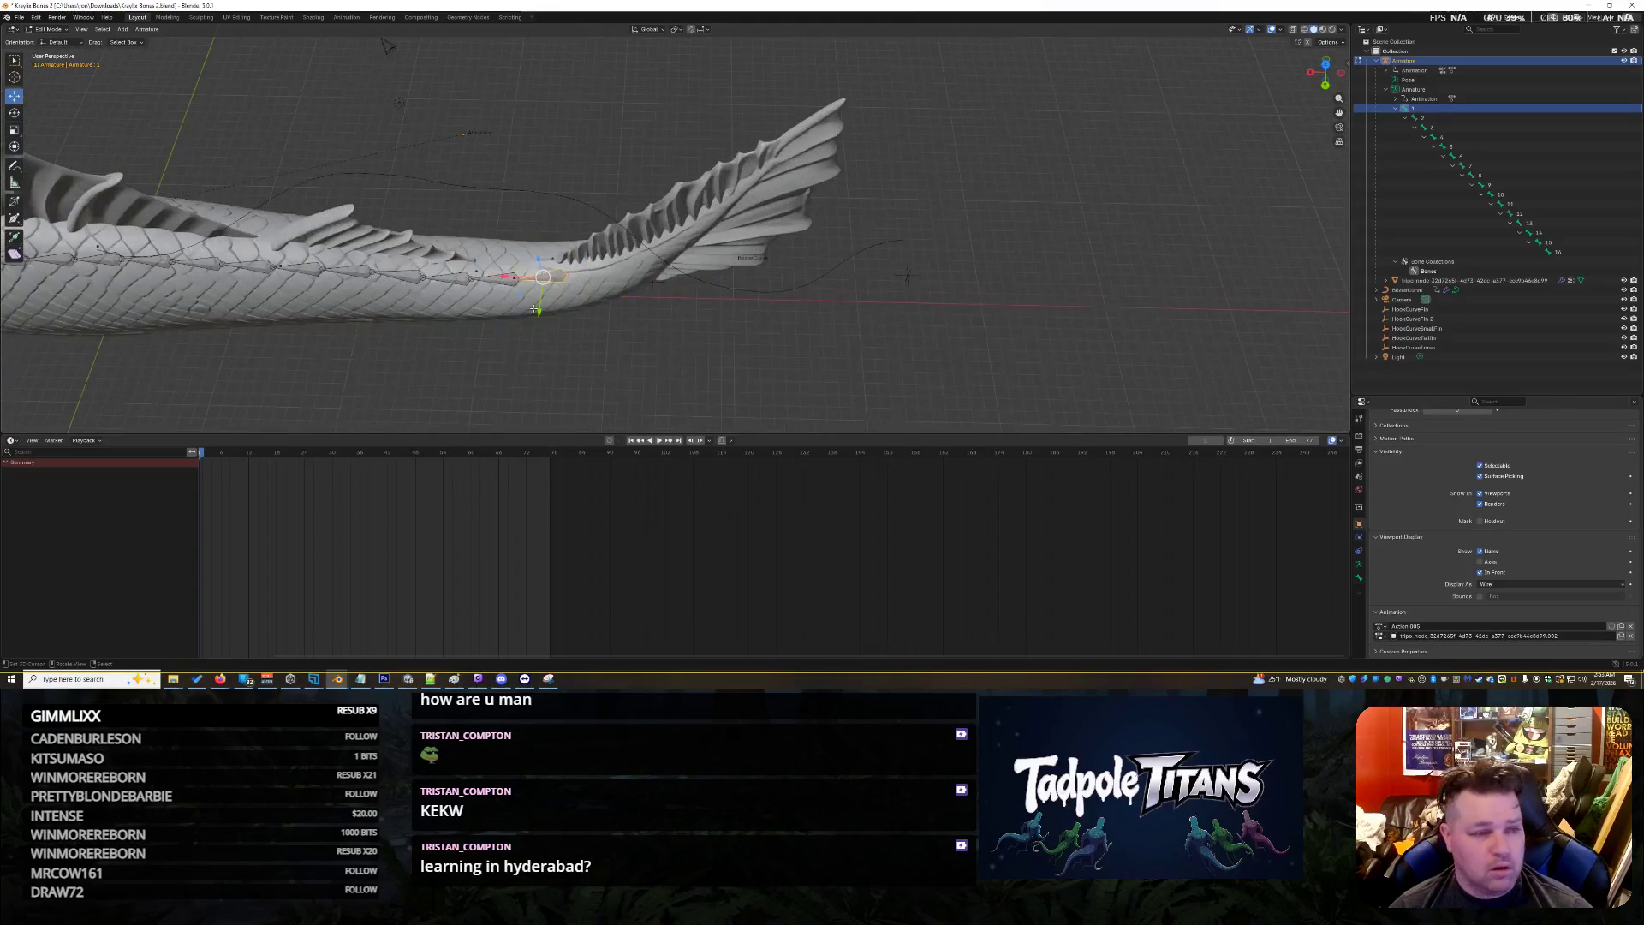
{"action": "middle_click_drag", "start_coordinate": [535, 308], "coordinate": [462, 283]}
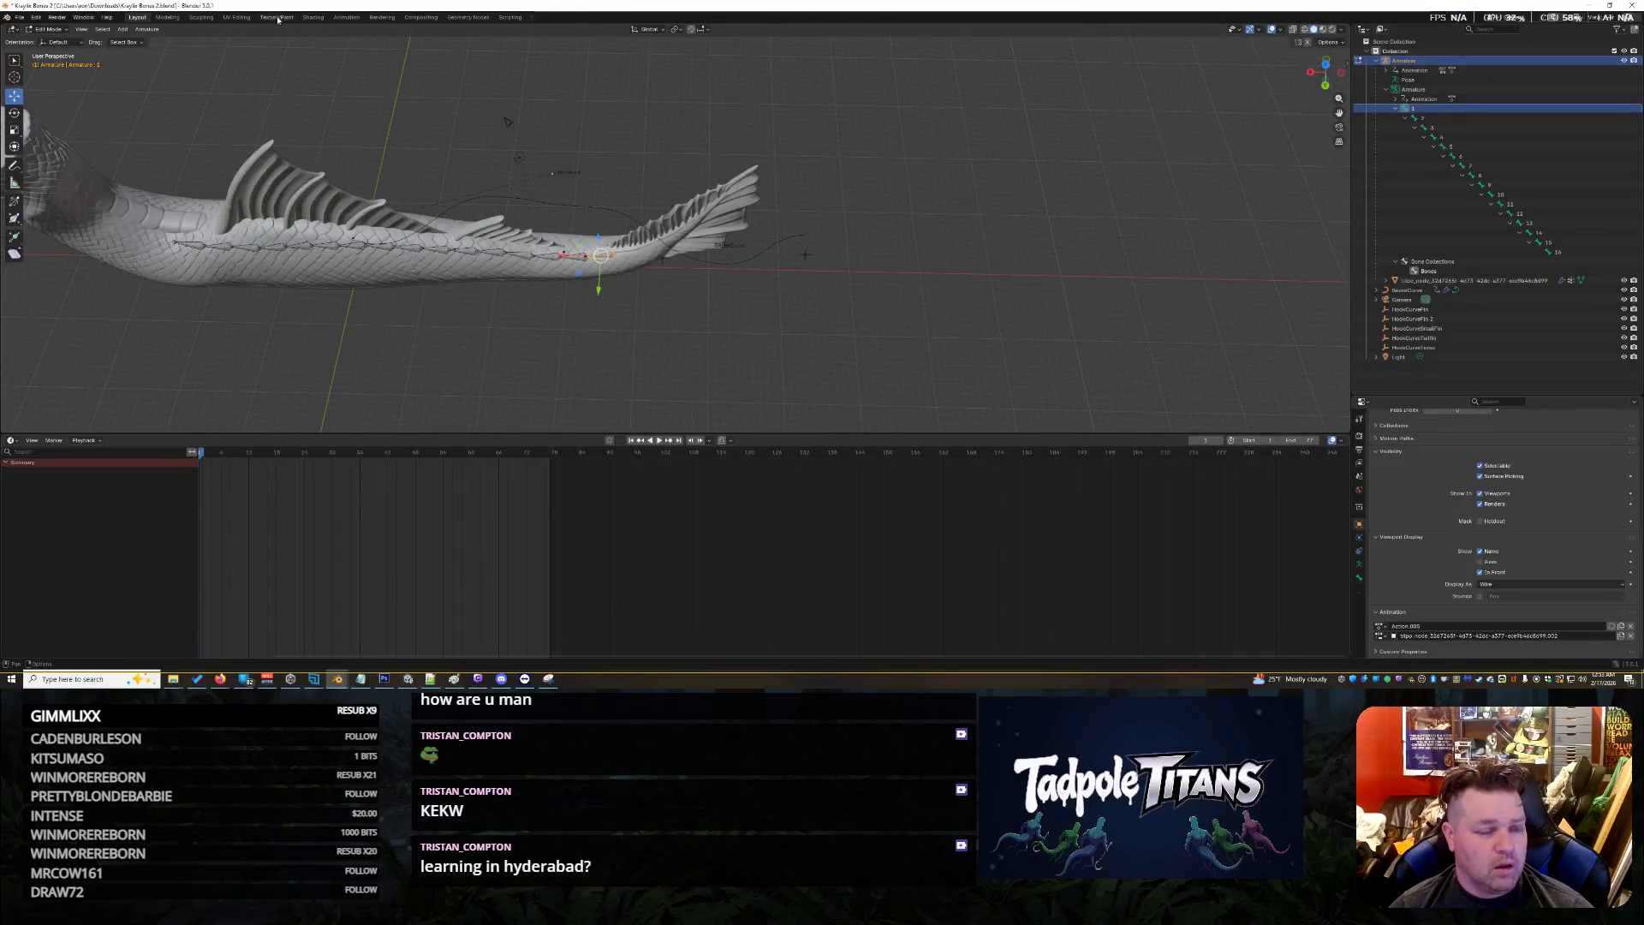
{"action": "key", "text": "Tab"}
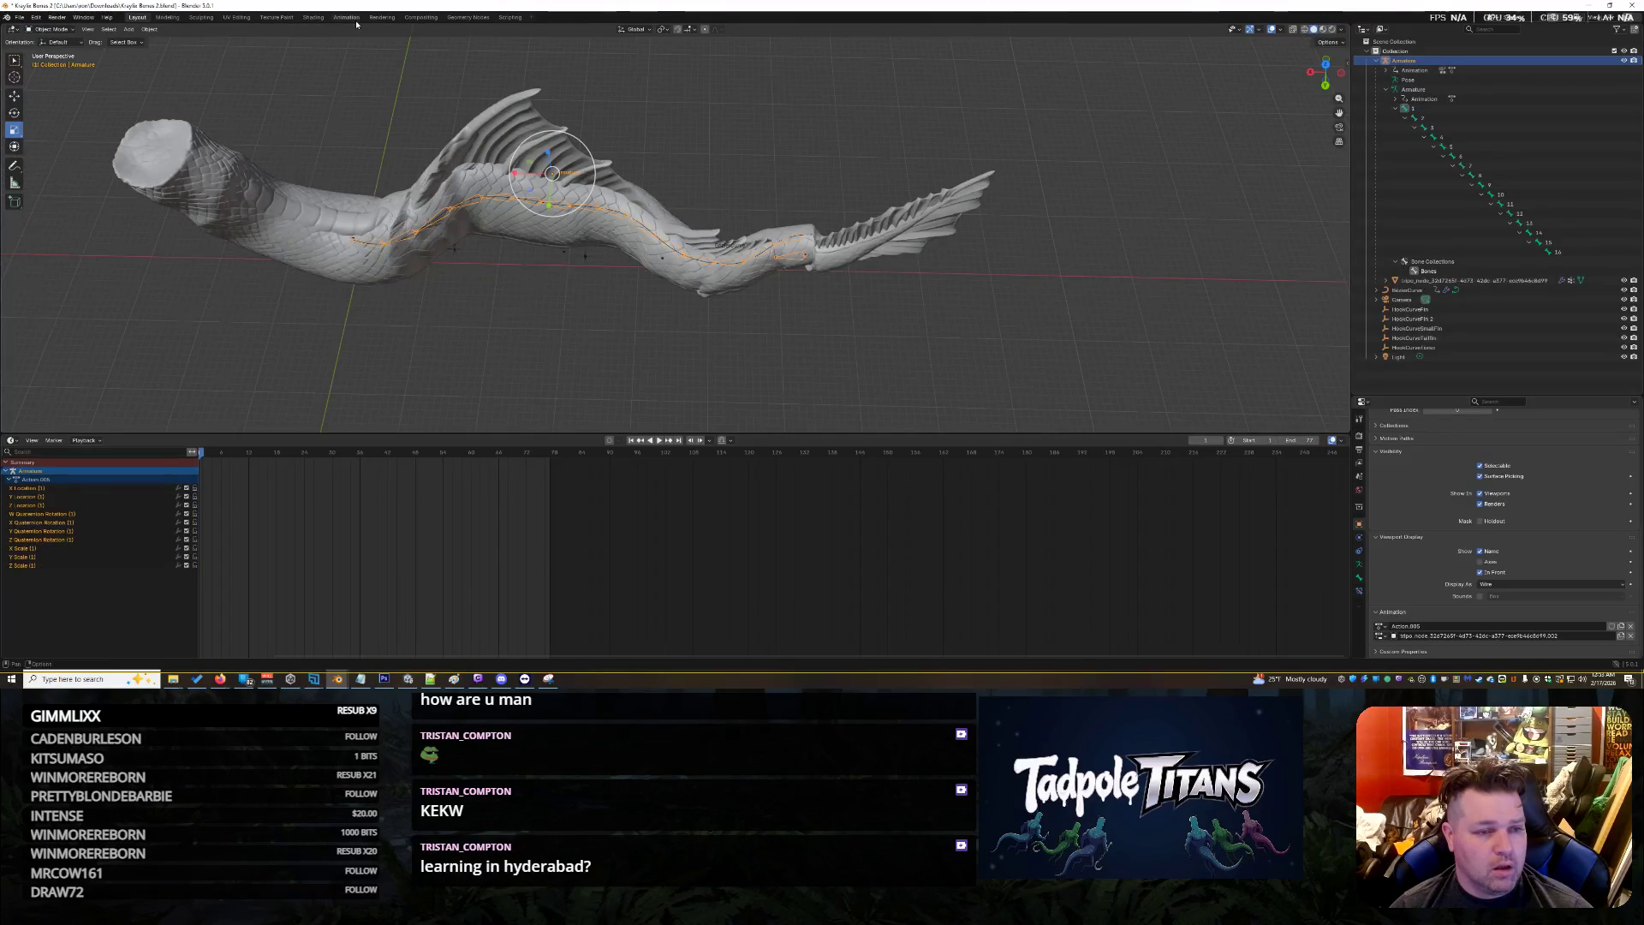
Switch to the Texture Paint workspace and deselect the armature
{"action": "left_click", "coordinate": [275, 18]}
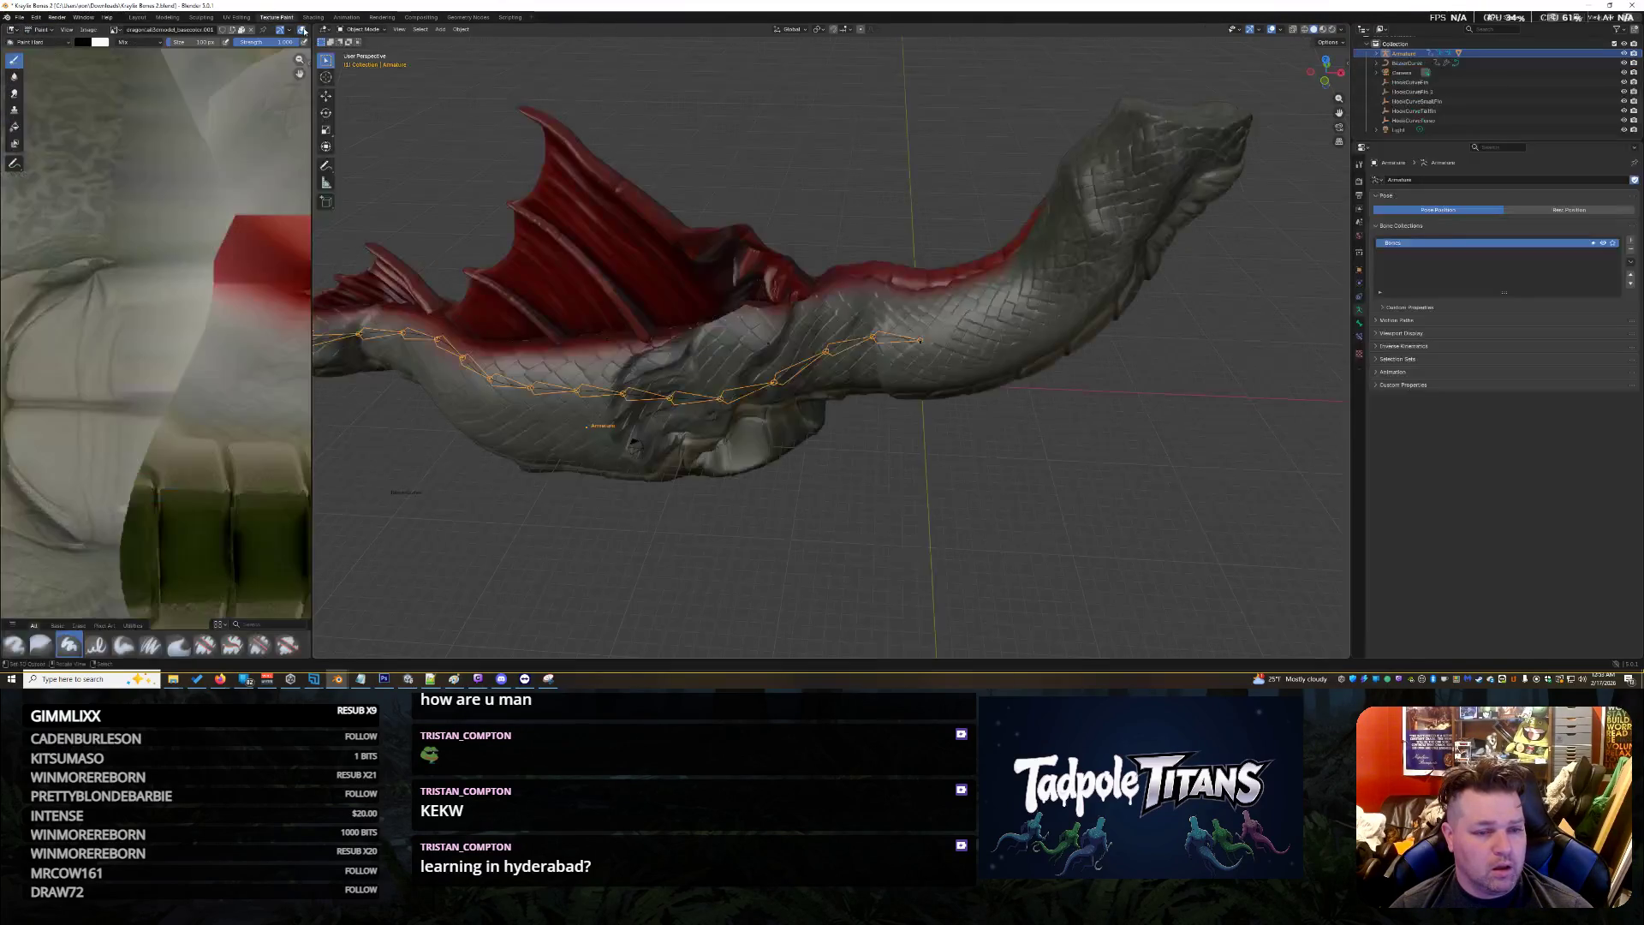
{"action": "mouse_move", "coordinate": [1165, 402]}
{"action": "middle_mouse_down"}
{"action": "mouse_move", "coordinate": [805, 387]}
{"action": "mouse_move", "coordinate": [637, 326]}
{"action": "mouse_move", "coordinate": [1137, 444]}
{"action": "mouse_move", "coordinate": [1091, 444]}
{"action": "mouse_move", "coordinate": [1233, 458]}
{"action": "middle_mouse_up"}
{"action": "left_click", "coordinate": [1229, 455]}
{"action": "mouse_move", "coordinate": [1319, 525]}
{"action": "middle_mouse_down"}
{"action": "mouse_move", "coordinate": [479, 180]}
{"action": "mouse_move", "coordinate": [1031, 476]}
{"action": "mouse_move", "coordinate": [497, 530]}
{"action": "mouse_move", "coordinate": [468, 179]}
{"action": "middle_mouse_up"}
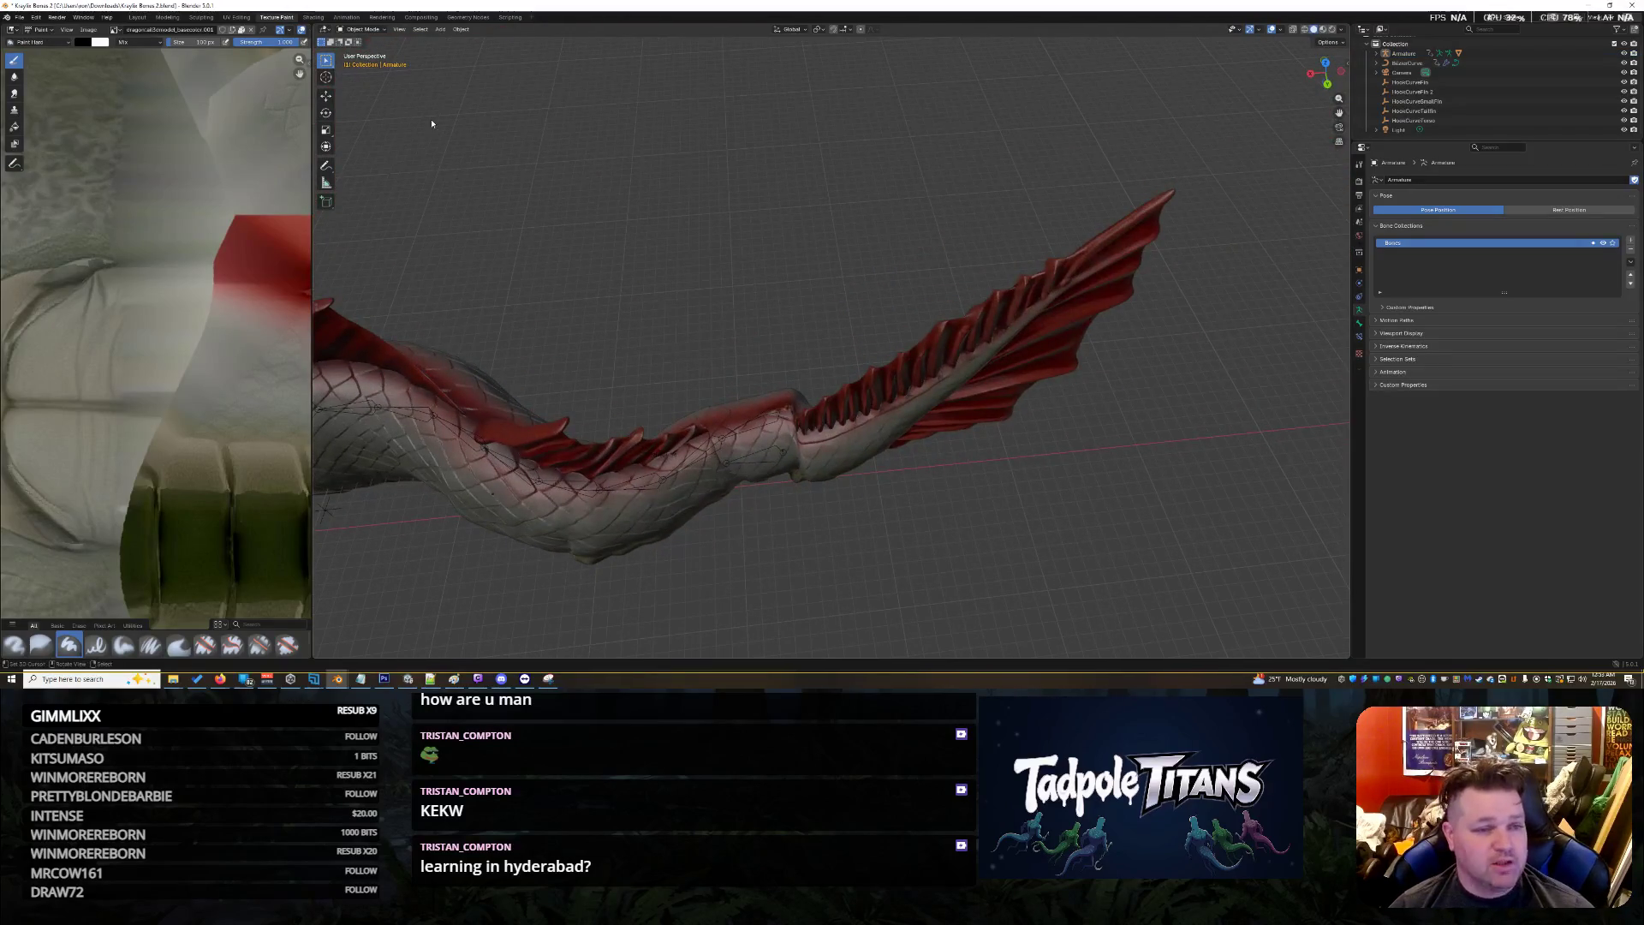
Select the dragon mesh and put it into Texture Paint mode, viewing the whole tail and fin
{"action": "left_click", "coordinate": [364, 29]}
{"action": "left_click", "coordinate": [366, 40]}
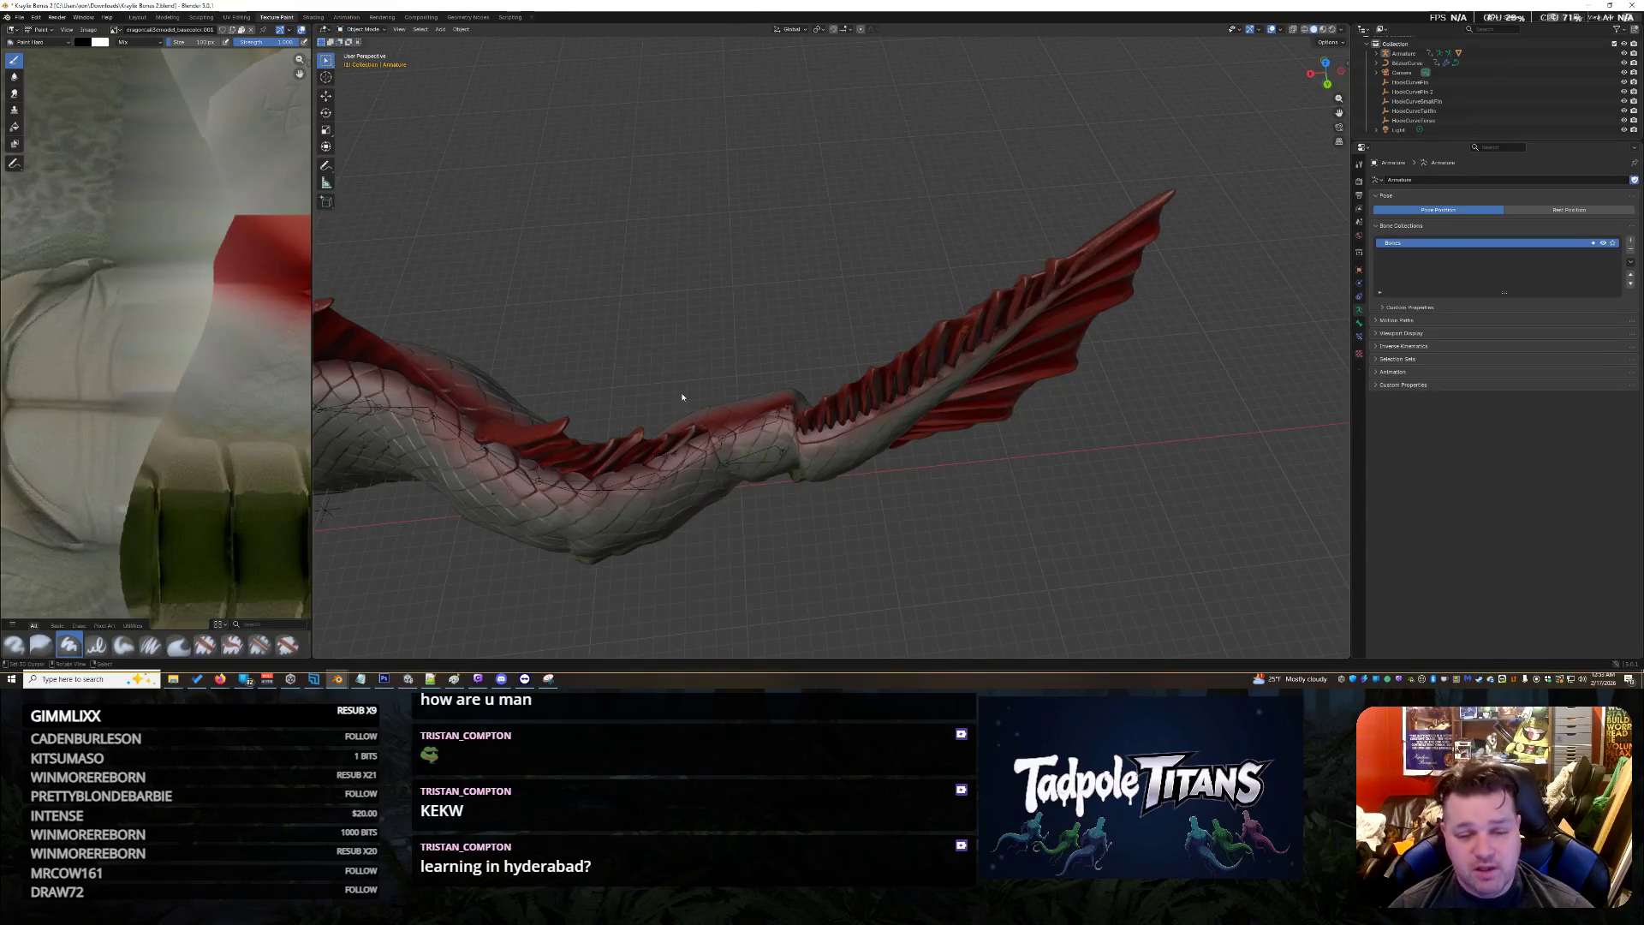
{"action": "left_click", "coordinate": [826, 436]}
{"action": "left_click", "coordinate": [360, 29]}
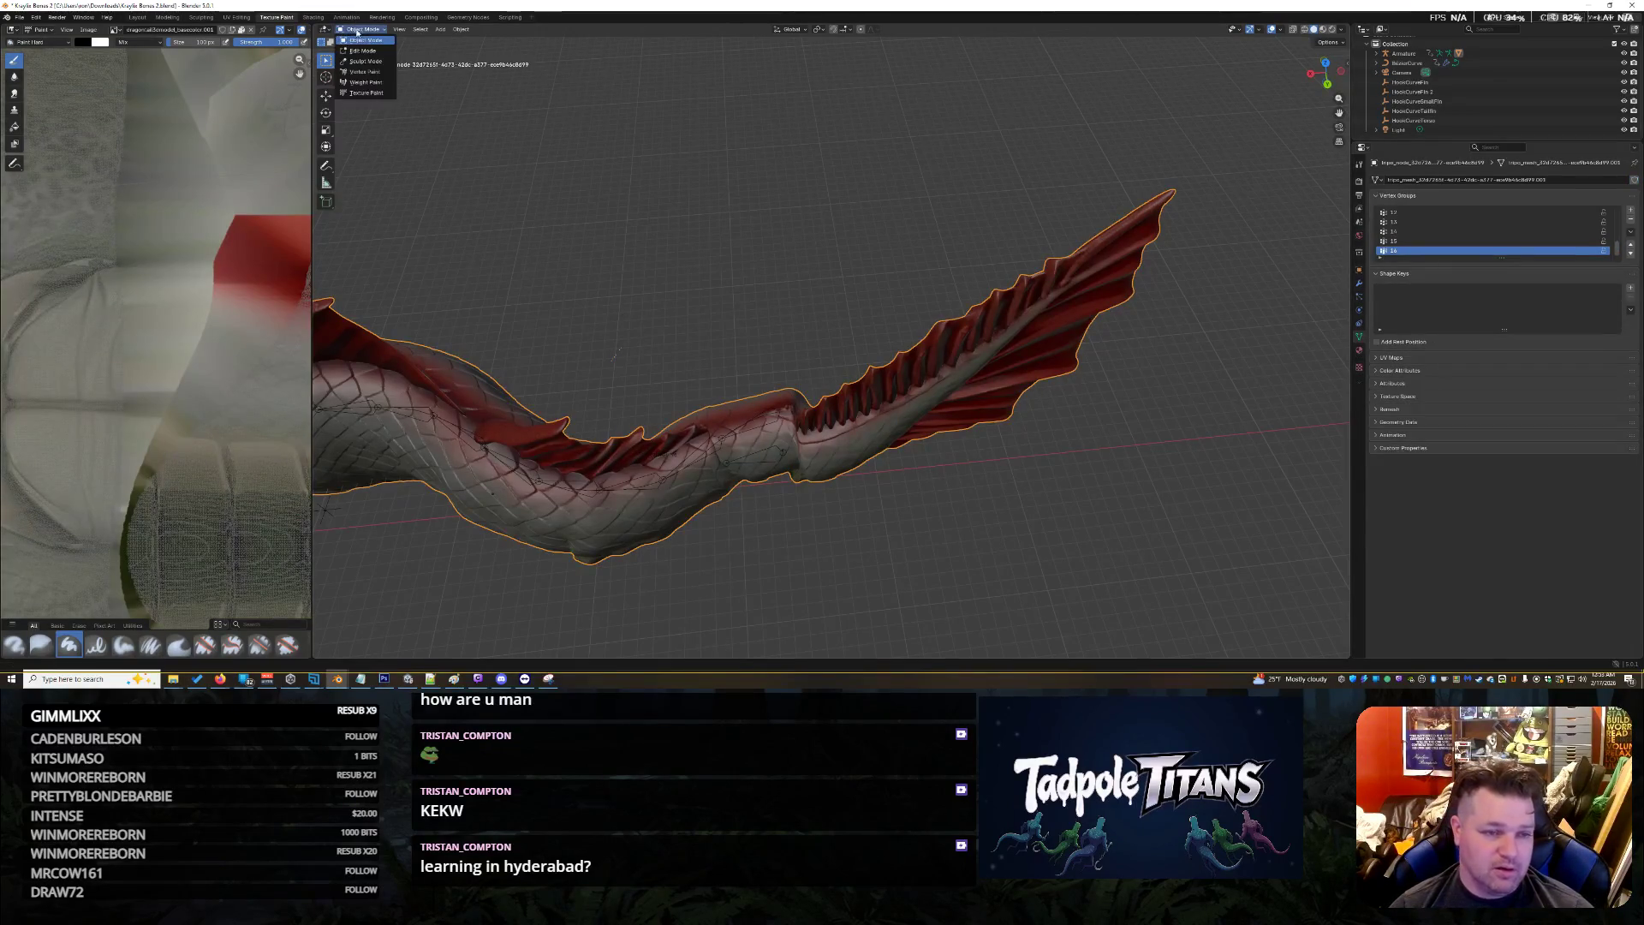
{"action": "left_click", "coordinate": [365, 91]}
{"action": "scroll", "coordinate": [863, 537], "scroll_direction": "up", "scroll_amount": 5}
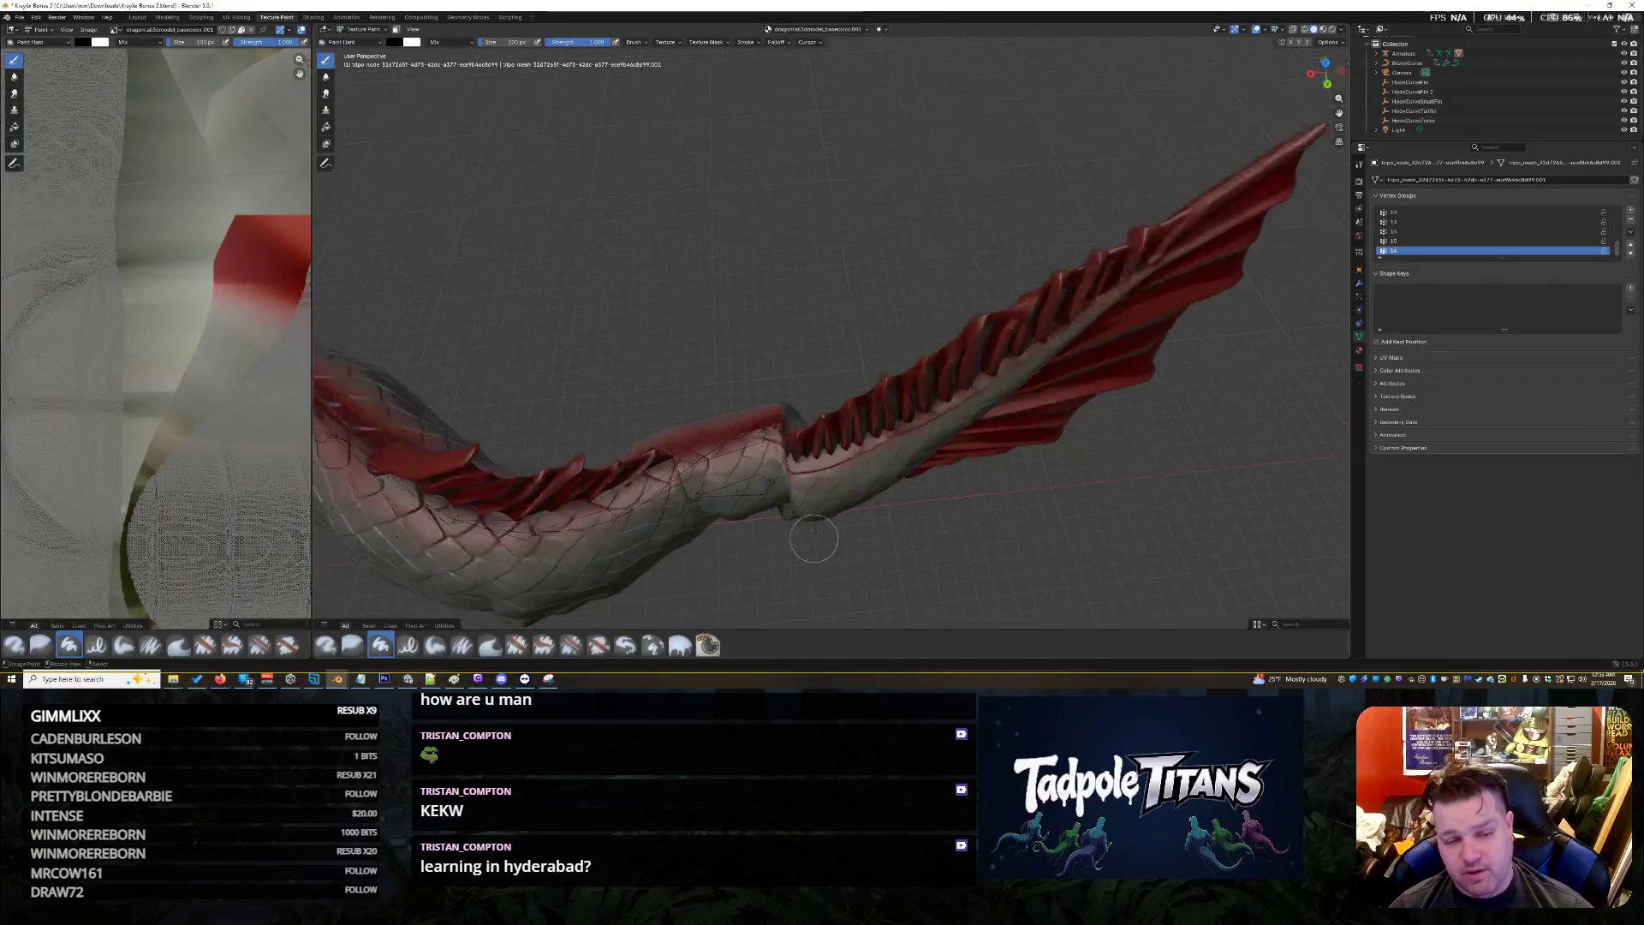
{"action": "mouse_move", "coordinate": [863, 537]}
{"action": "middle_mouse_down"}
{"action": "mouse_move", "coordinate": [835, 482]}
{"action": "mouse_move", "coordinate": [856, 462]}
{"action": "middle_mouse_up"}
{"action": "scroll", "coordinate": [834, 482], "scroll_direction": "down", "scroll_amount": 4}
{"action": "scroll", "coordinate": [1453, 106], "scroll_direction": "up", "scroll_amount": 1}
Choose vertex group 1 and paint weight over the tail joint and blue fin area
{"action": "left_click", "coordinate": [1423, 92]}
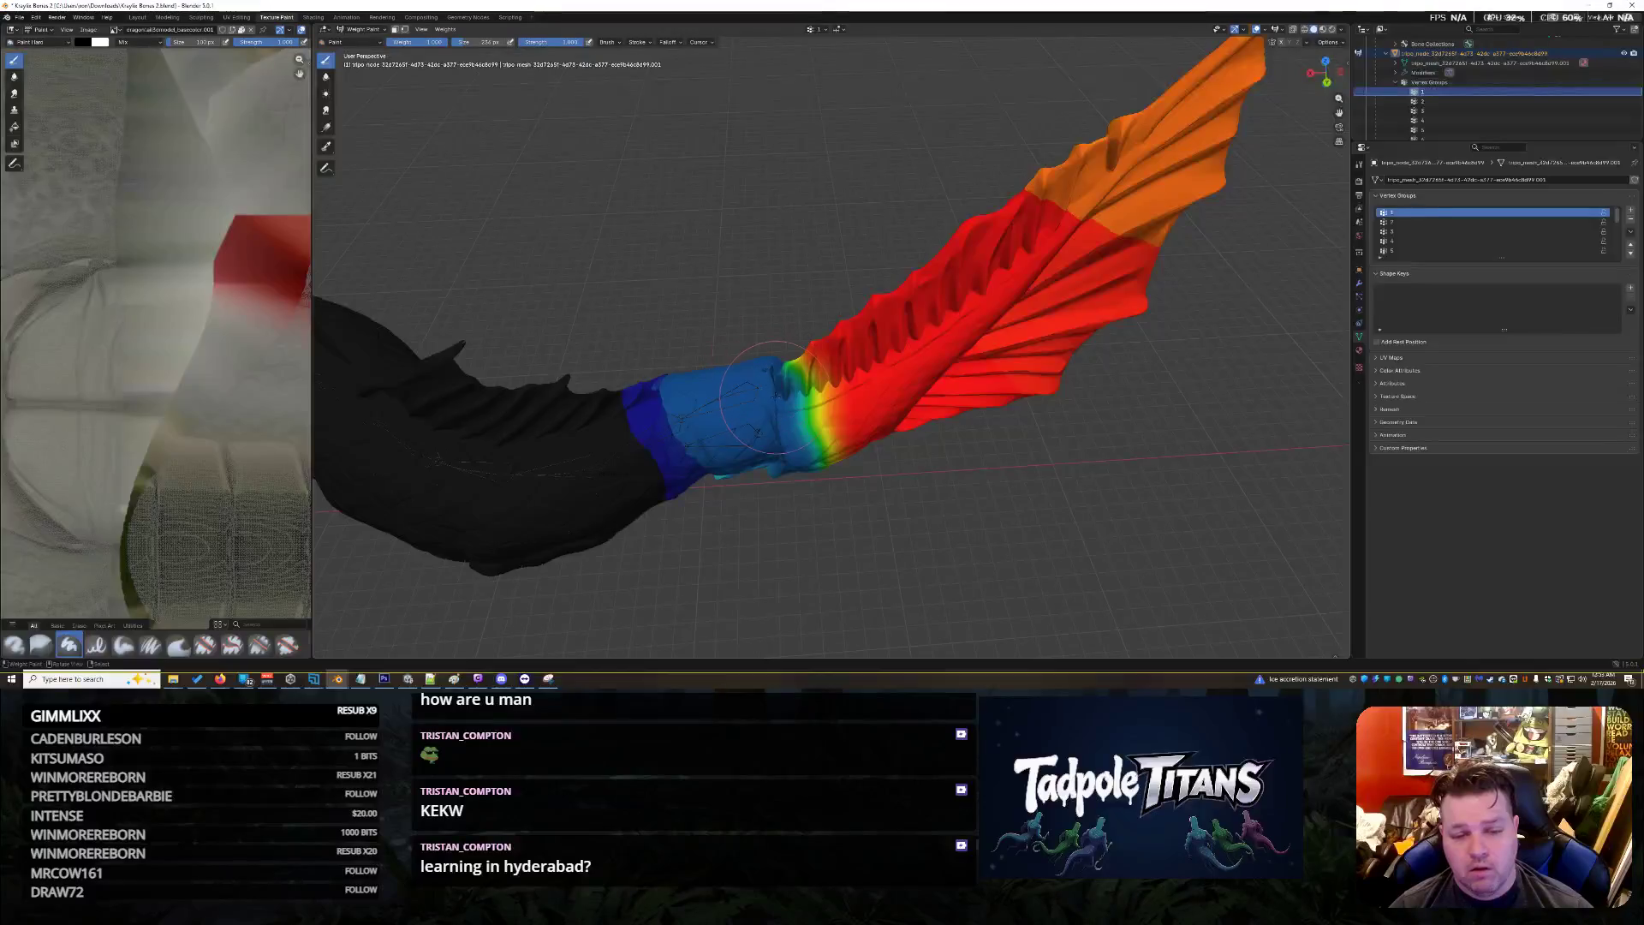
{"action": "mouse_move", "coordinate": [778, 440]}
{"action": "left_mouse_down"}
{"action": "mouse_move", "coordinate": [744, 394]}
{"action": "mouse_move", "coordinate": [792, 428]}
{"action": "mouse_move", "coordinate": [775, 381]}
{"action": "mouse_move", "coordinate": [806, 464]}
{"action": "mouse_move", "coordinate": [792, 428]}
{"action": "mouse_move", "coordinate": [775, 458]}
{"action": "mouse_move", "coordinate": [764, 367]}
{"action": "left_mouse_up"}
{"action": "mouse_move", "coordinate": [988, 444]}
{"action": "middle_mouse_down"}
{"action": "mouse_move", "coordinate": [951, 342]}
{"action": "mouse_move", "coordinate": [996, 151]}
{"action": "middle_mouse_up"}
{"action": "mouse_move", "coordinate": [996, 150]}
{"action": "left_mouse_down"}
{"action": "mouse_move", "coordinate": [864, 110]}
{"action": "mouse_move", "coordinate": [905, 163]}
{"action": "mouse_move", "coordinate": [970, 180]}
{"action": "left_mouse_up"}
{"action": "mouse_move", "coordinate": [970, 180]}
{"action": "middle_mouse_down"}
{"action": "mouse_move", "coordinate": [760, 283]}
{"action": "mouse_move", "coordinate": [865, 428]}
{"action": "mouse_move", "coordinate": [814, 377]}
{"action": "middle_mouse_up"}
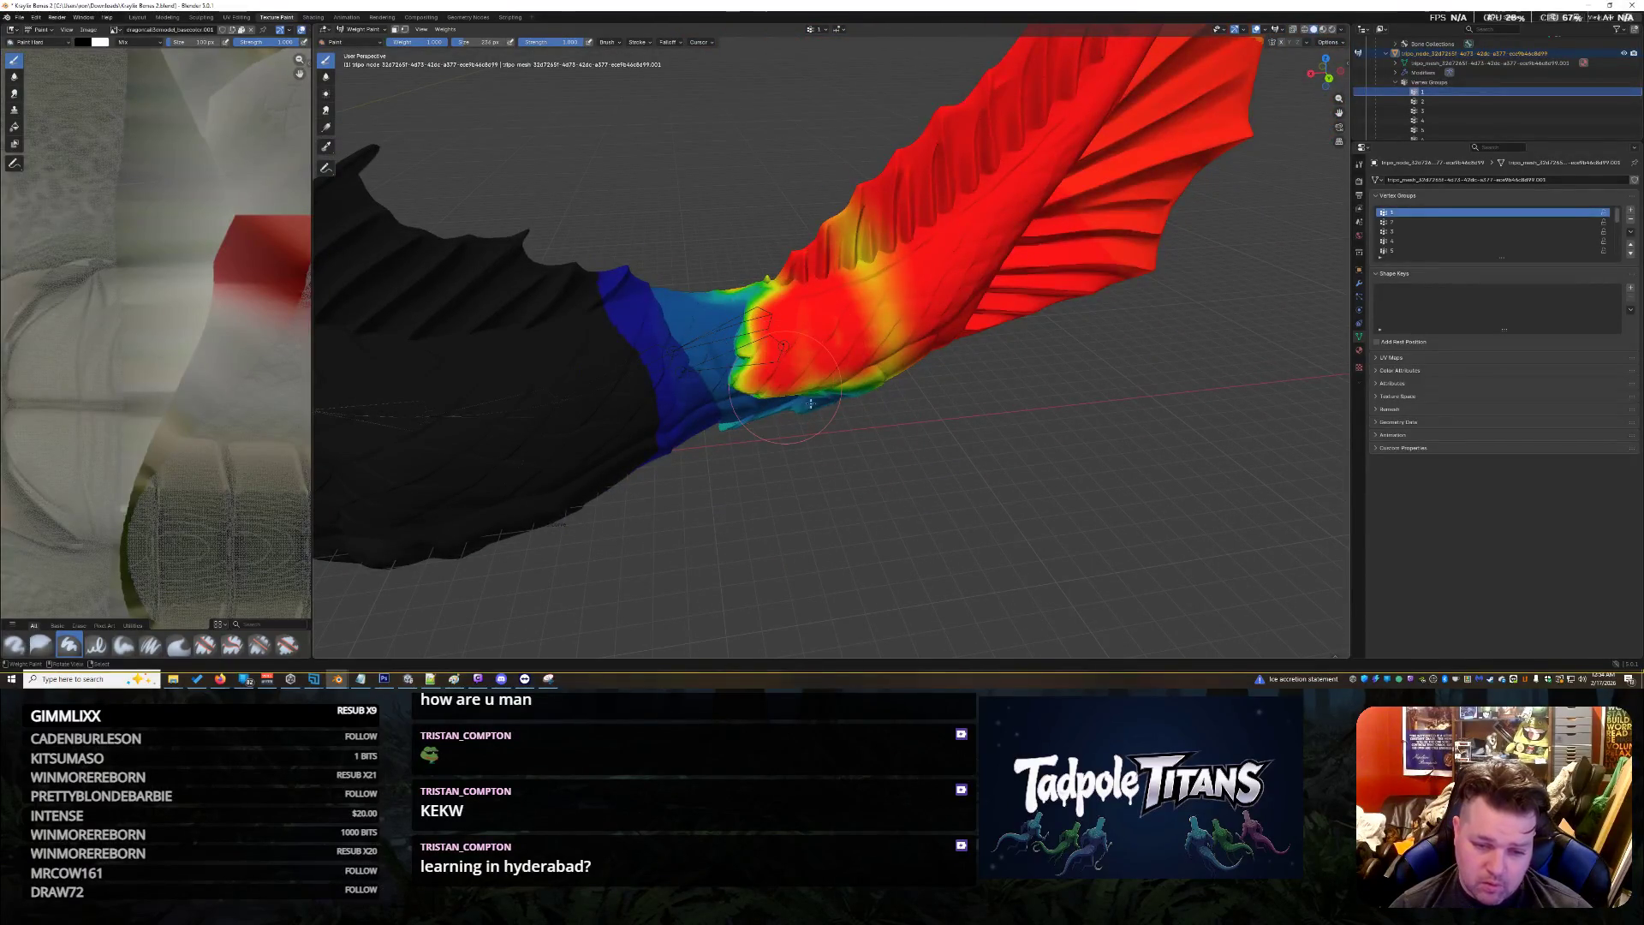
{"action": "mouse_move", "coordinate": [847, 420]}
{"action": "middle_mouse_down"}
{"action": "mouse_move", "coordinate": [826, 291]}
{"action": "mouse_move", "coordinate": [843, 257]}
{"action": "mouse_move", "coordinate": [813, 214]}
{"action": "mouse_move", "coordinate": [763, 281]}
{"action": "mouse_move", "coordinate": [767, 263]}
{"action": "middle_mouse_up"}
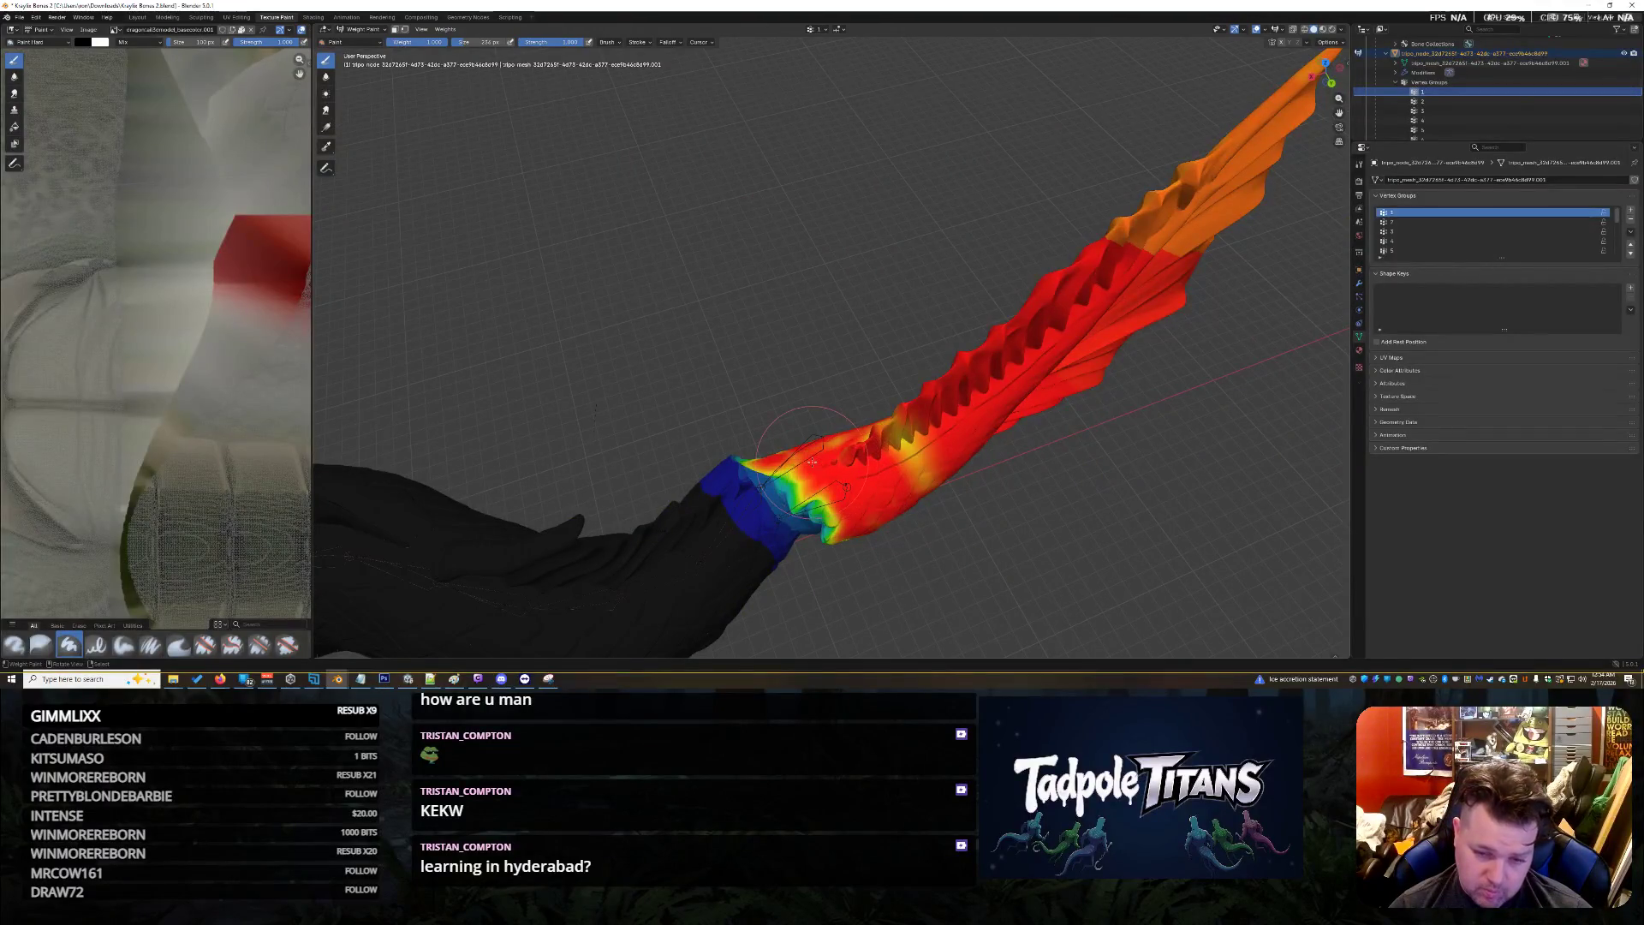
{"action": "mouse_move", "coordinate": [852, 505]}
{"action": "middle_mouse_down"}
{"action": "mouse_move", "coordinate": [882, 492]}
{"action": "mouse_move", "coordinate": [861, 495]}
{"action": "middle_mouse_up"}
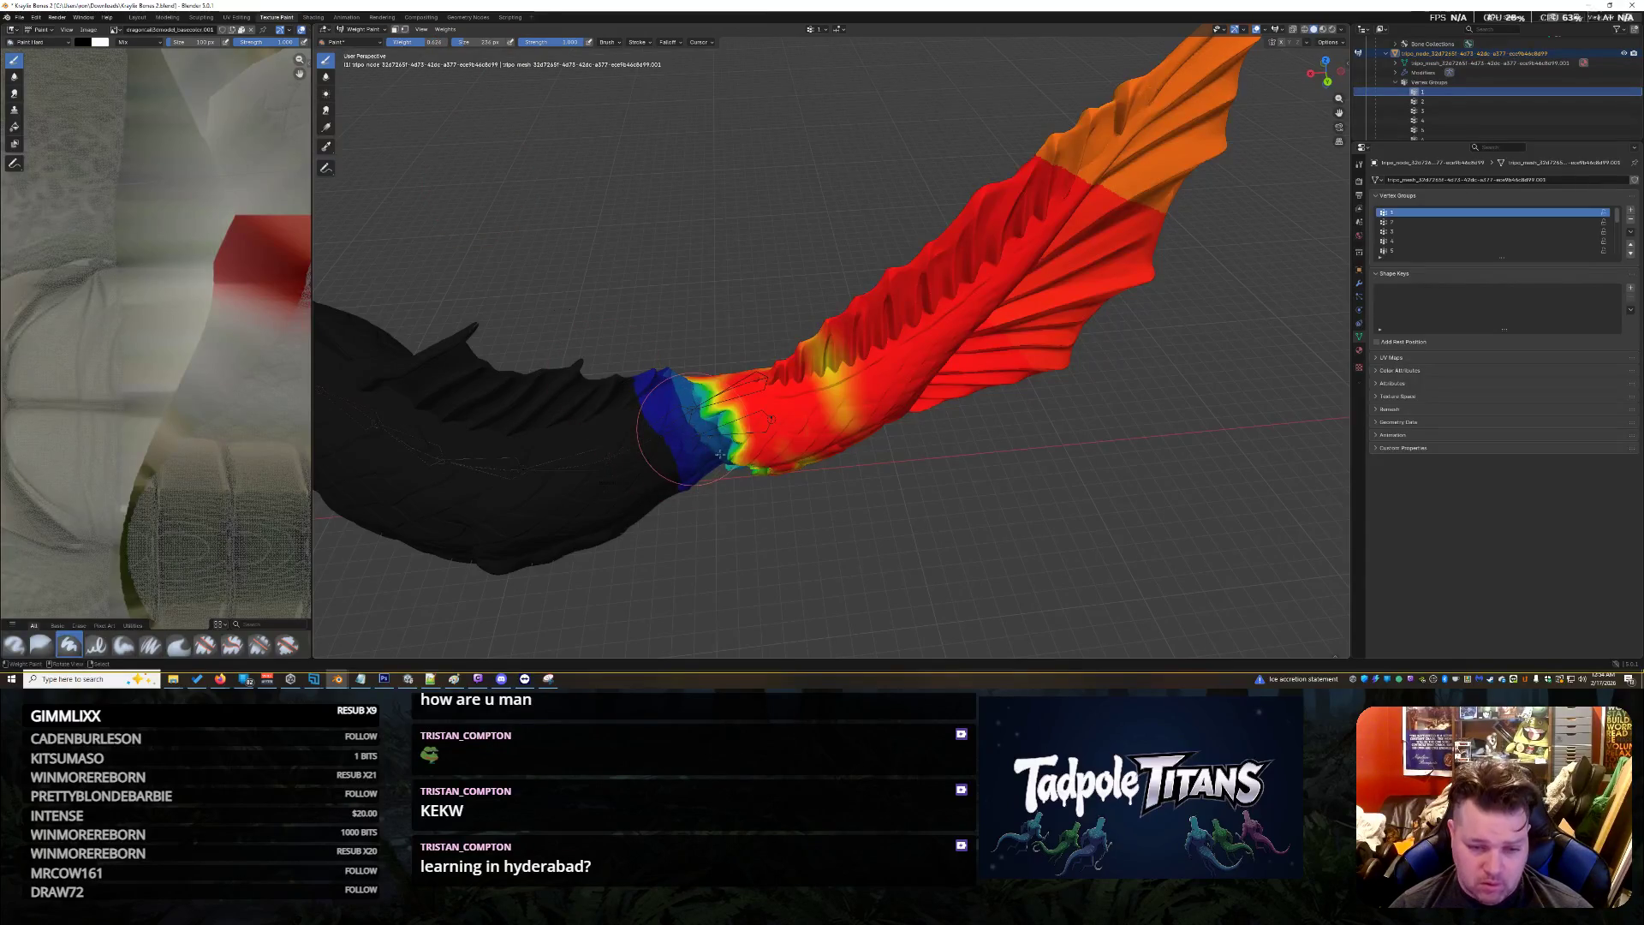
Blend and soften the fin weights, painting low weight around the fin's root band
{"action": "left_click_drag", "start_coordinate": [676, 436], "coordinate": [749, 454]}
{"action": "mouse_move", "coordinate": [749, 454]}
{"action": "middle_mouse_down"}
{"action": "mouse_move", "coordinate": [757, 467]}
{"action": "mouse_move", "coordinate": [749, 441]}
{"action": "middle_mouse_up"}
{"action": "mouse_move", "coordinate": [711, 301]}
{"action": "middle_mouse_down"}
{"action": "mouse_move", "coordinate": [697, 228]}
{"action": "mouse_move", "coordinate": [680, 252]}
{"action": "mouse_move", "coordinate": [708, 275]}
{"action": "mouse_move", "coordinate": [829, 325]}
{"action": "mouse_move", "coordinate": [1100, 244]}
{"action": "middle_mouse_up"}
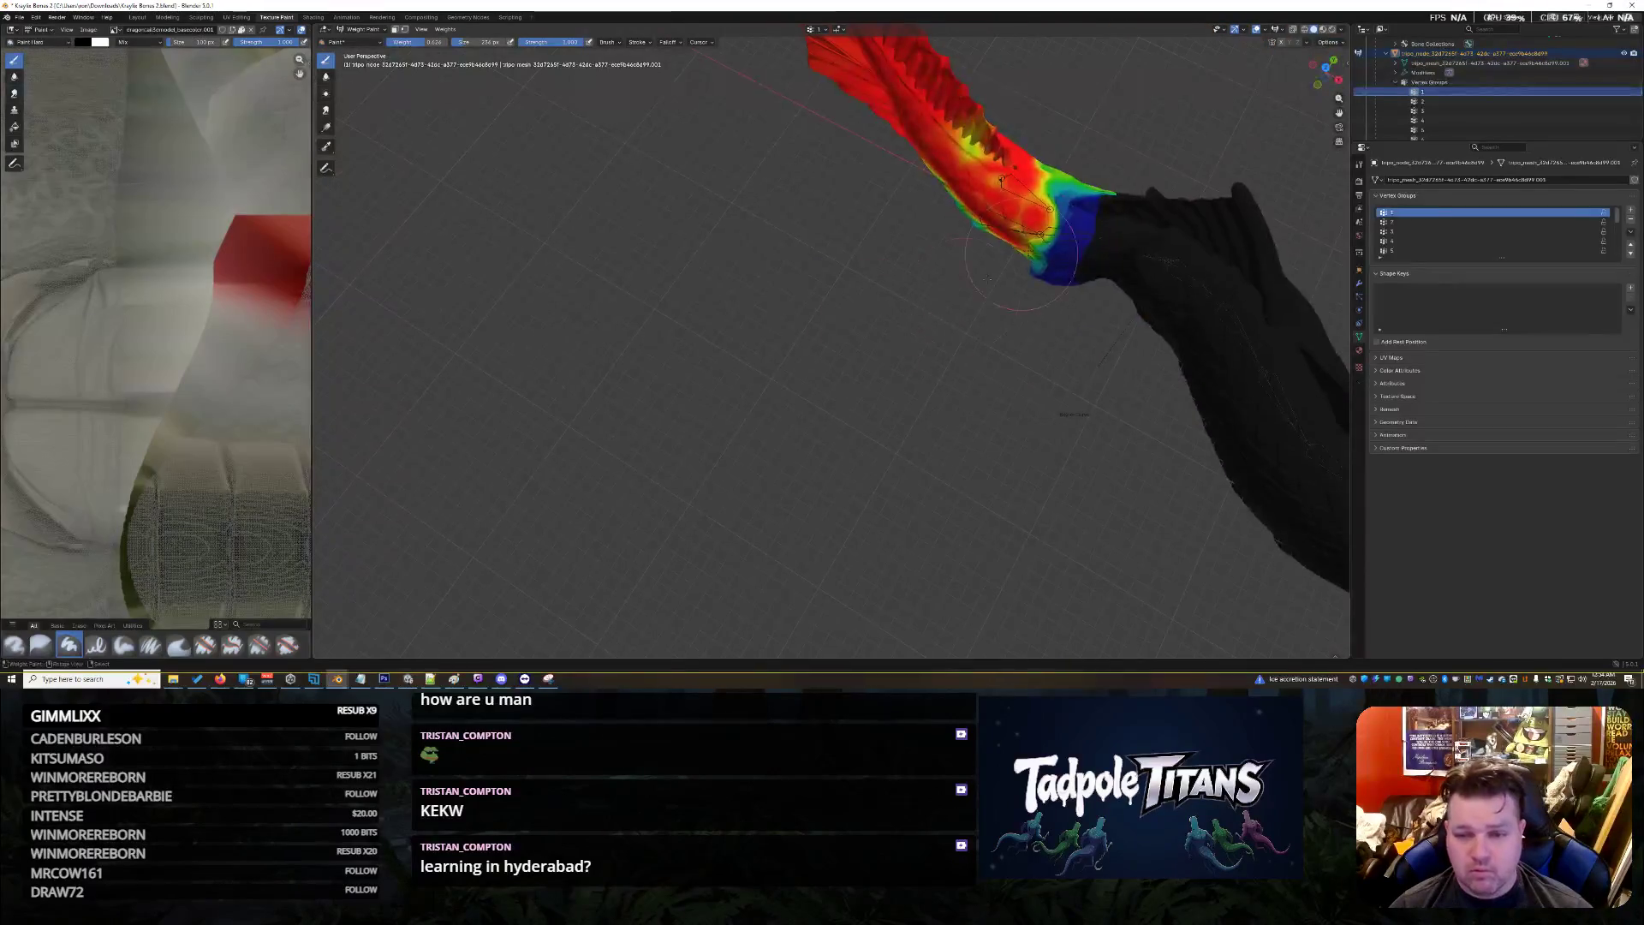
{"action": "mouse_move", "coordinate": [1096, 232]}
{"action": "left_mouse_down"}
{"action": "mouse_move", "coordinate": [1057, 209]}
{"action": "mouse_move", "coordinate": [1038, 266]}
{"action": "left_mouse_up"}
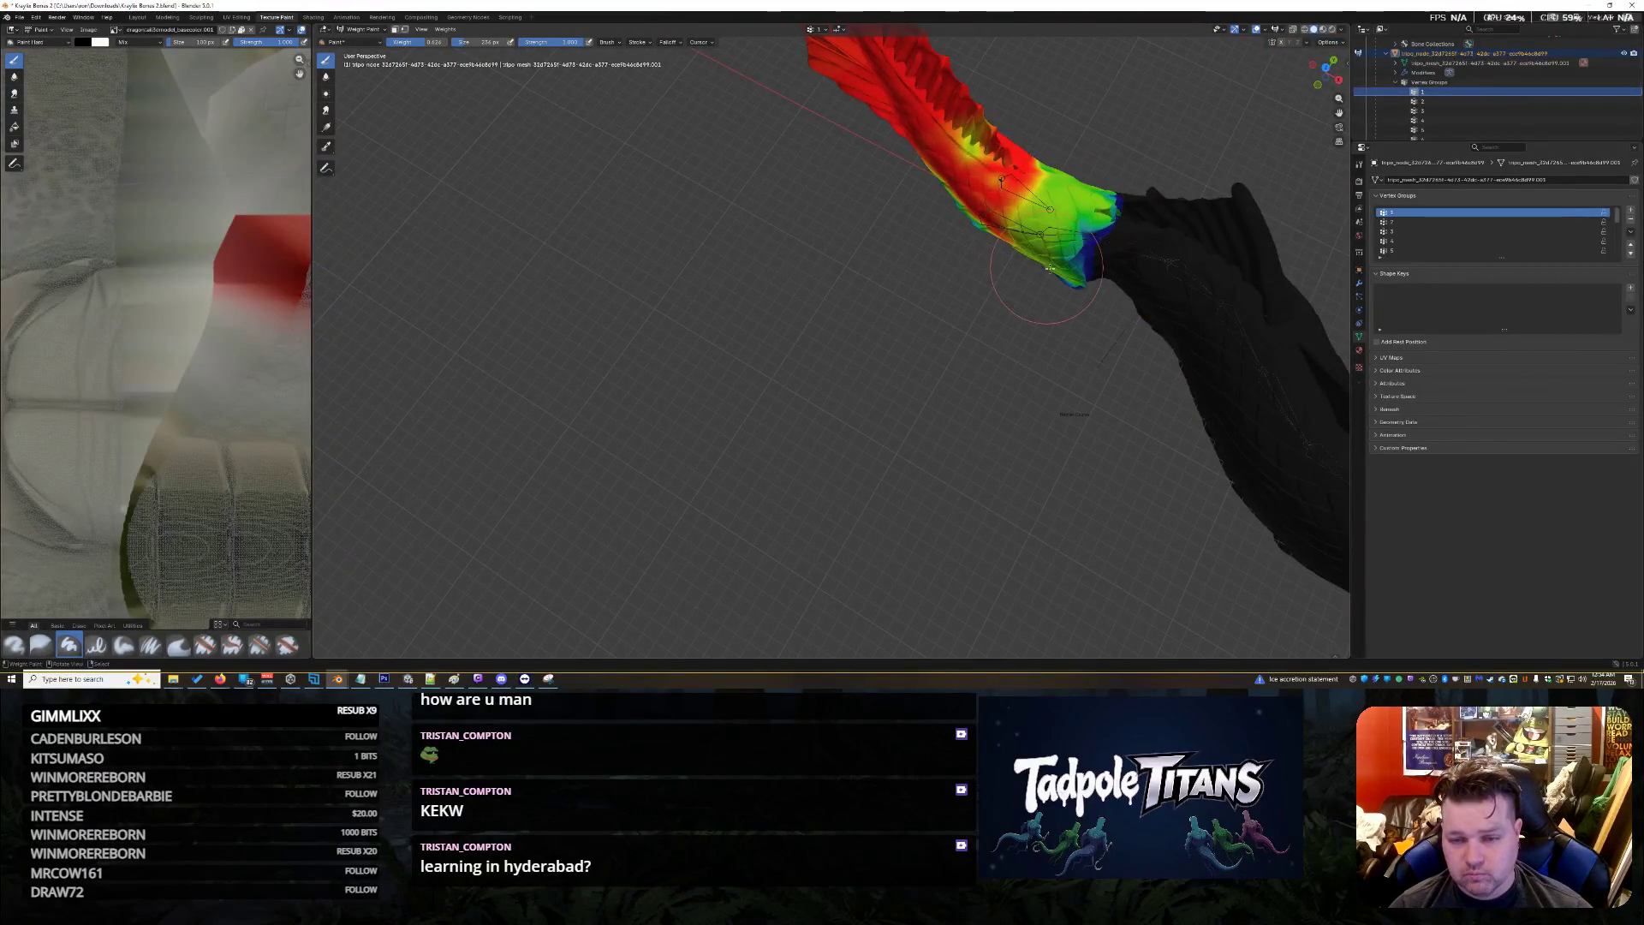
{"action": "mouse_move", "coordinate": [1036, 270]}
{"action": "middle_mouse_down"}
{"action": "mouse_move", "coordinate": [917, 264]}
{"action": "mouse_move", "coordinate": [926, 247]}
{"action": "middle_mouse_up"}
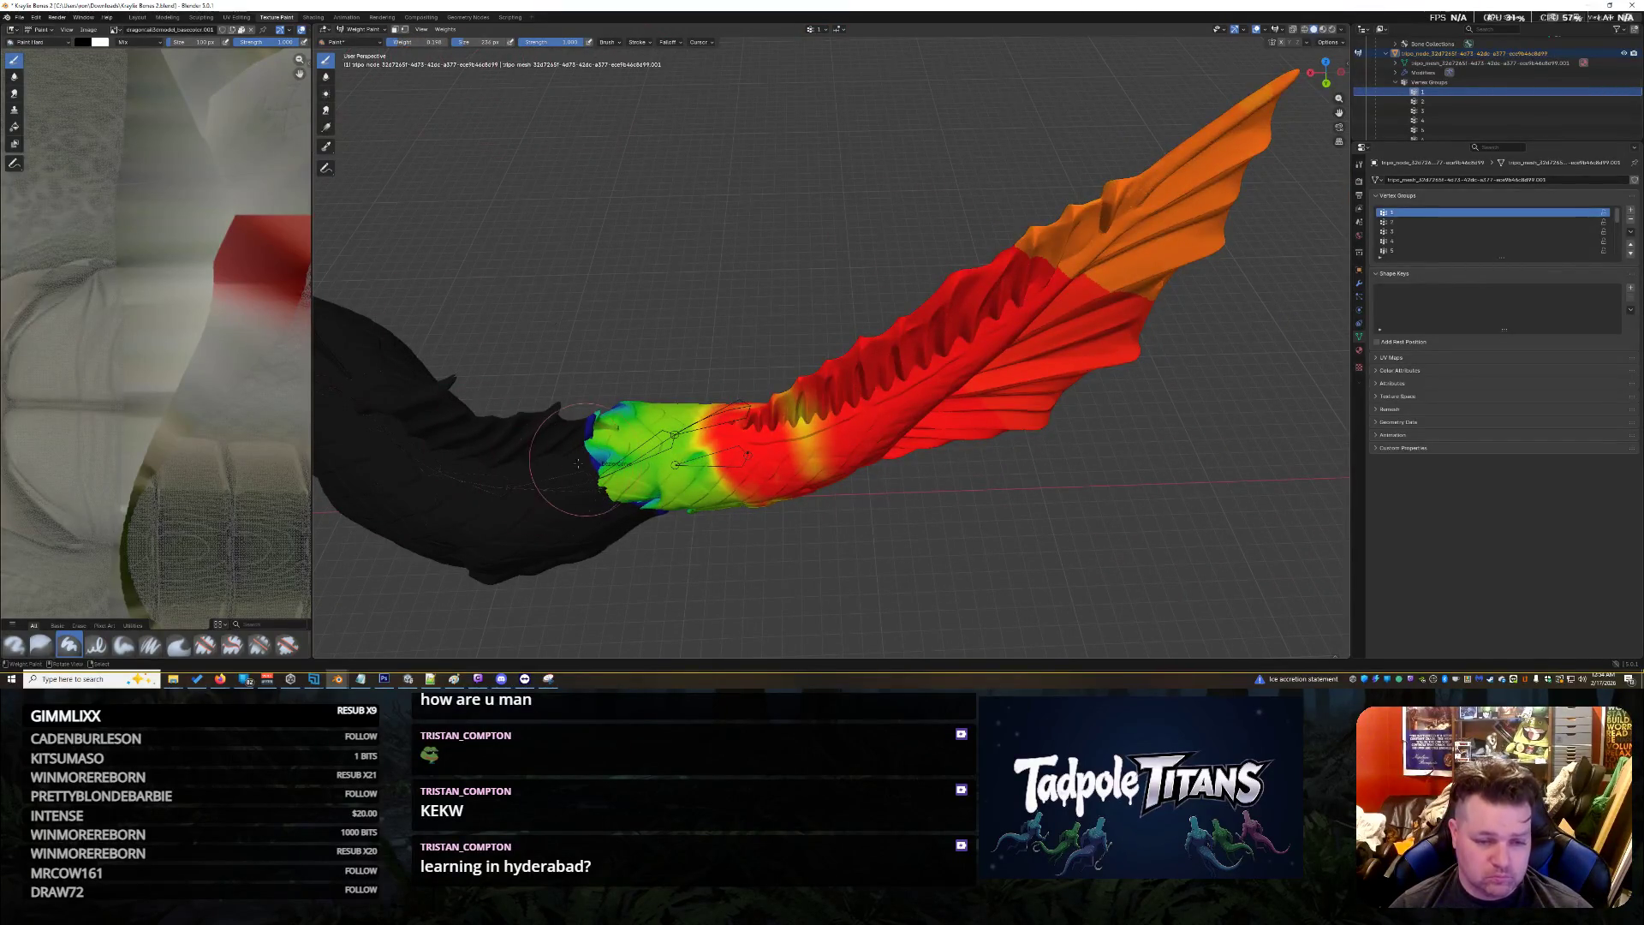
{"action": "left_click_drag", "start_coordinate": [556, 462], "coordinate": [649, 525]}
{"action": "middle_click_drag", "start_coordinate": [654, 532], "coordinate": [655, 337]}
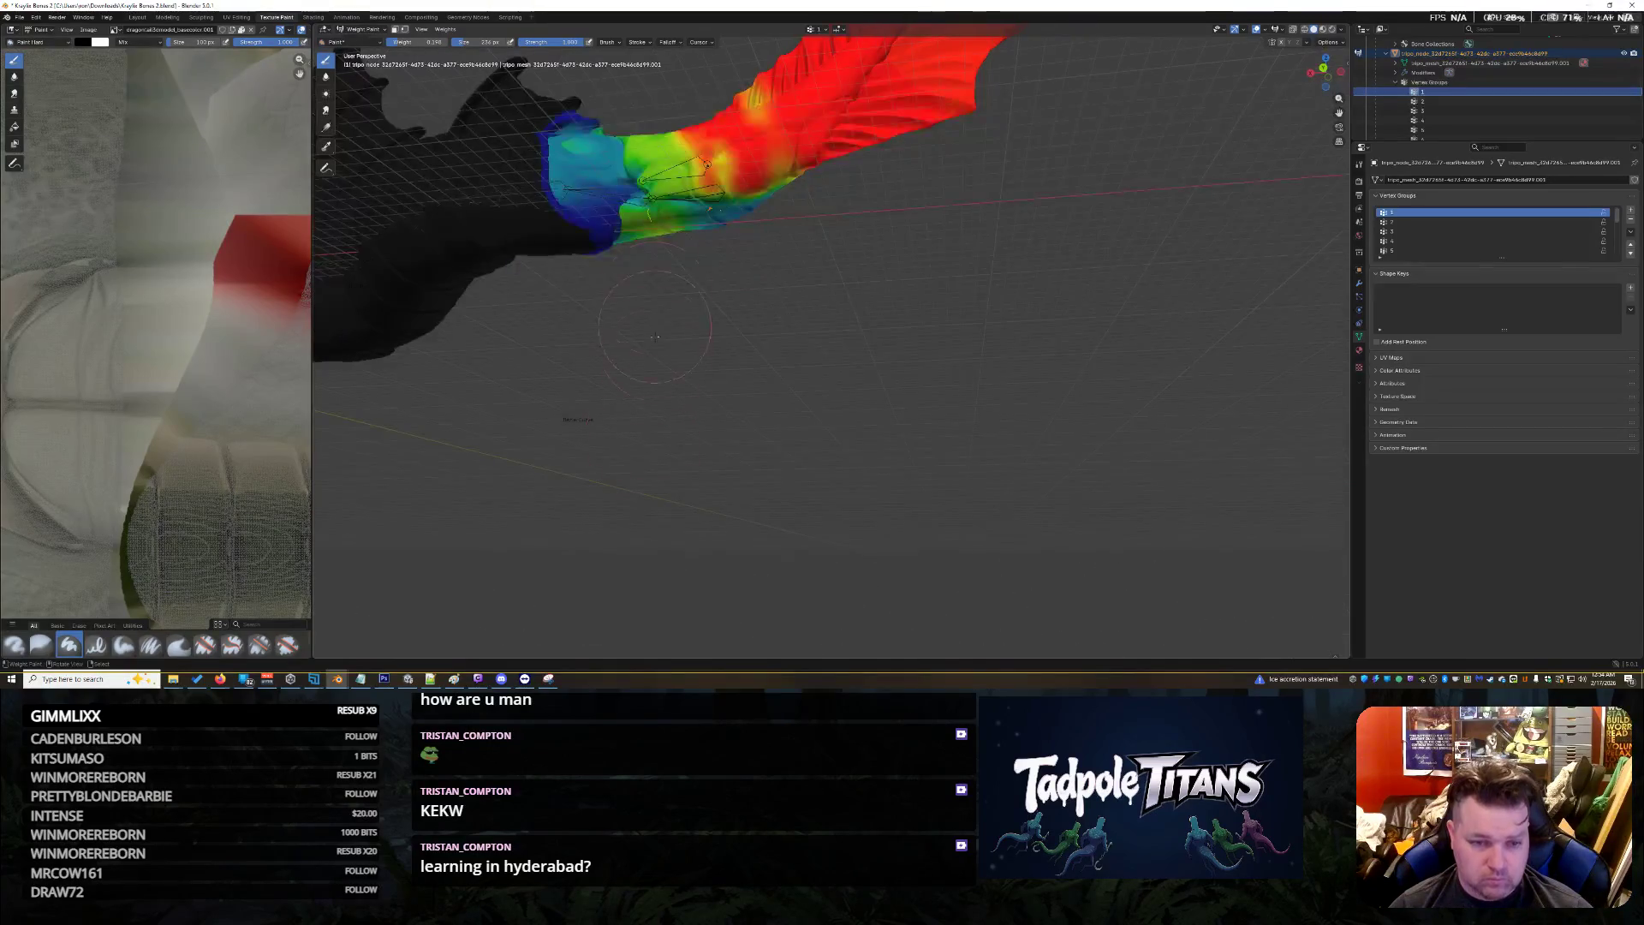
{"action": "left_click_drag", "start_coordinate": [599, 220], "coordinate": [631, 220]}
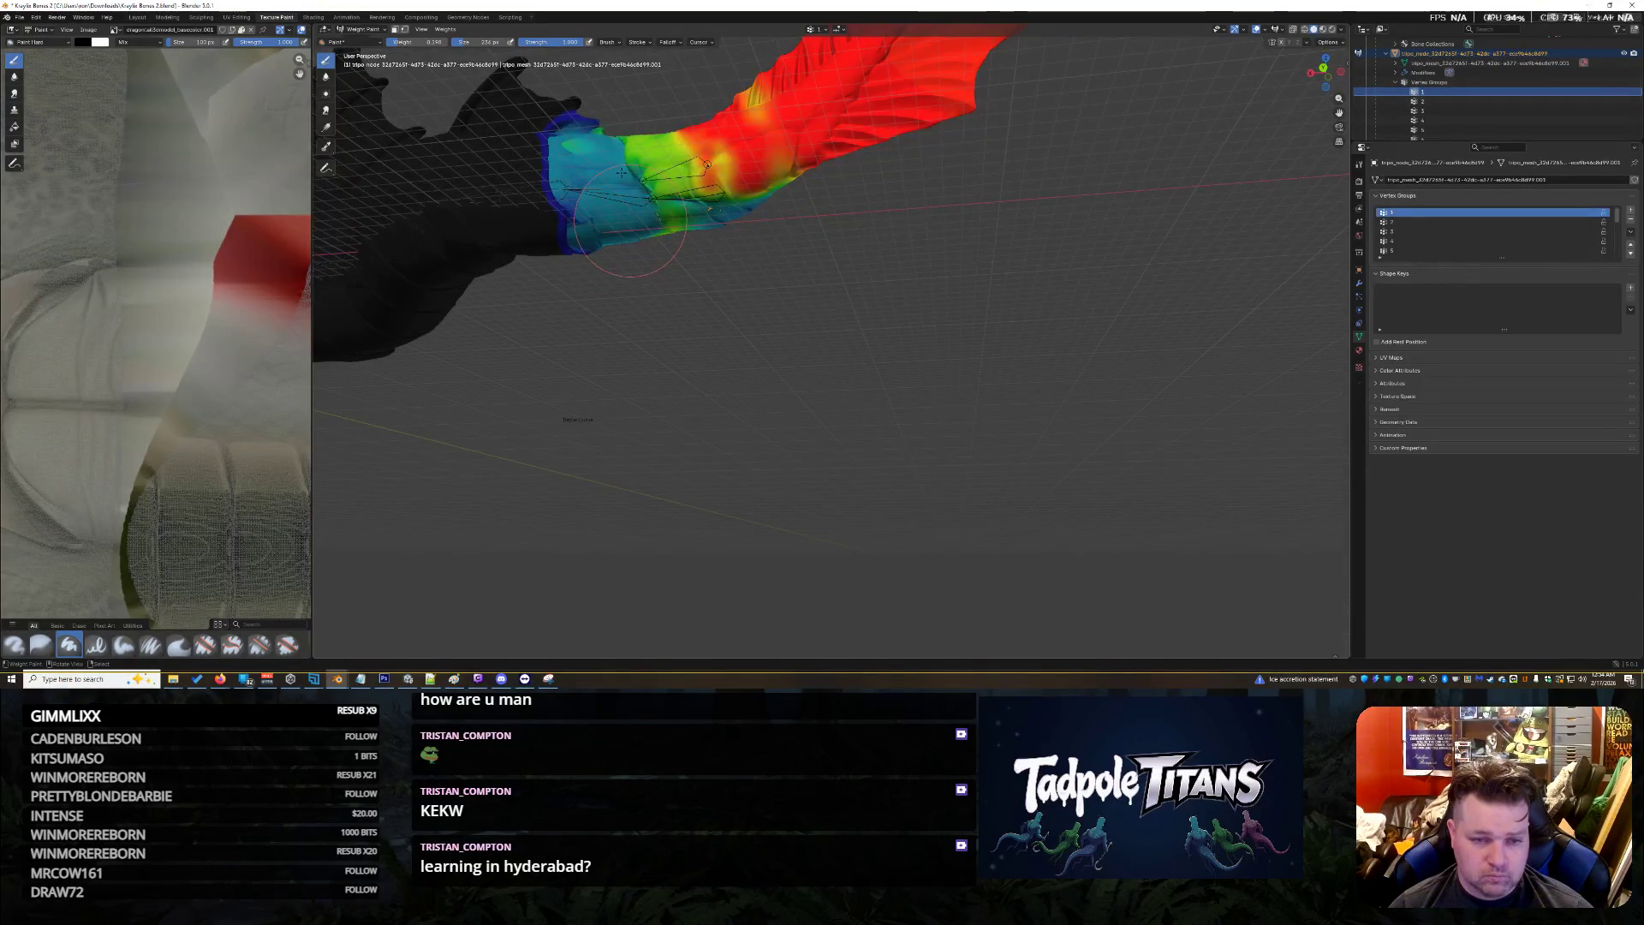
{"action": "mouse_move", "coordinate": [621, 171]}
{"action": "middle_mouse_down"}
{"action": "mouse_move", "coordinate": [637, 350]}
{"action": "mouse_move", "coordinate": [1061, 195]}
{"action": "middle_mouse_up"}
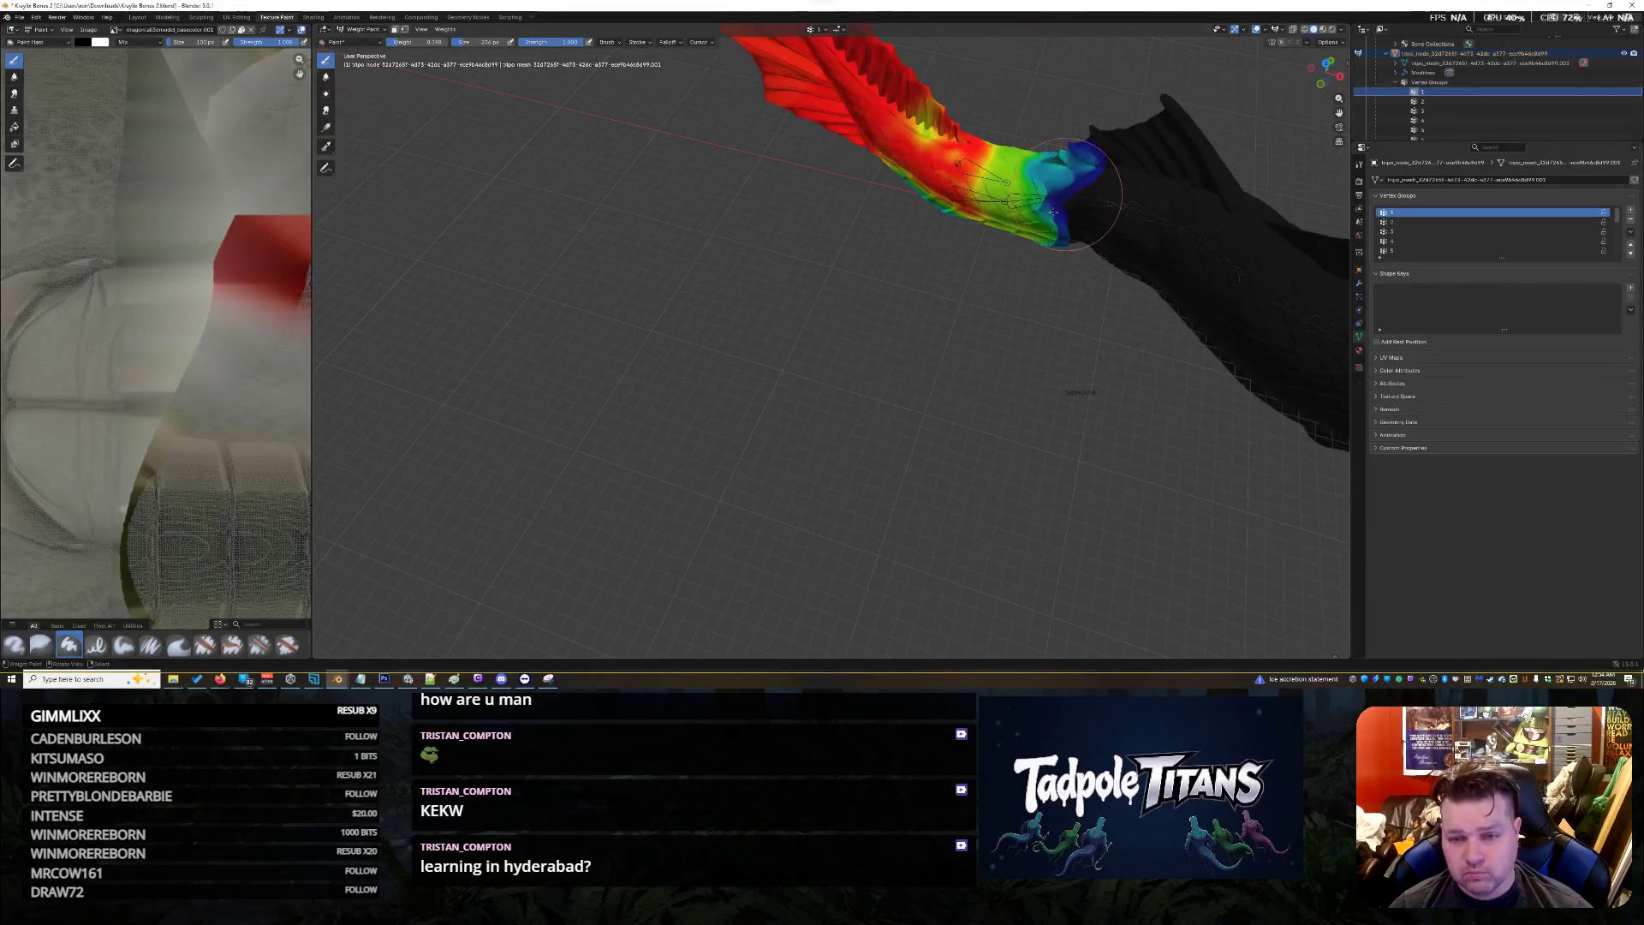
{"action": "left_click_drag", "start_coordinate": [1086, 235], "coordinate": [1084, 238]}
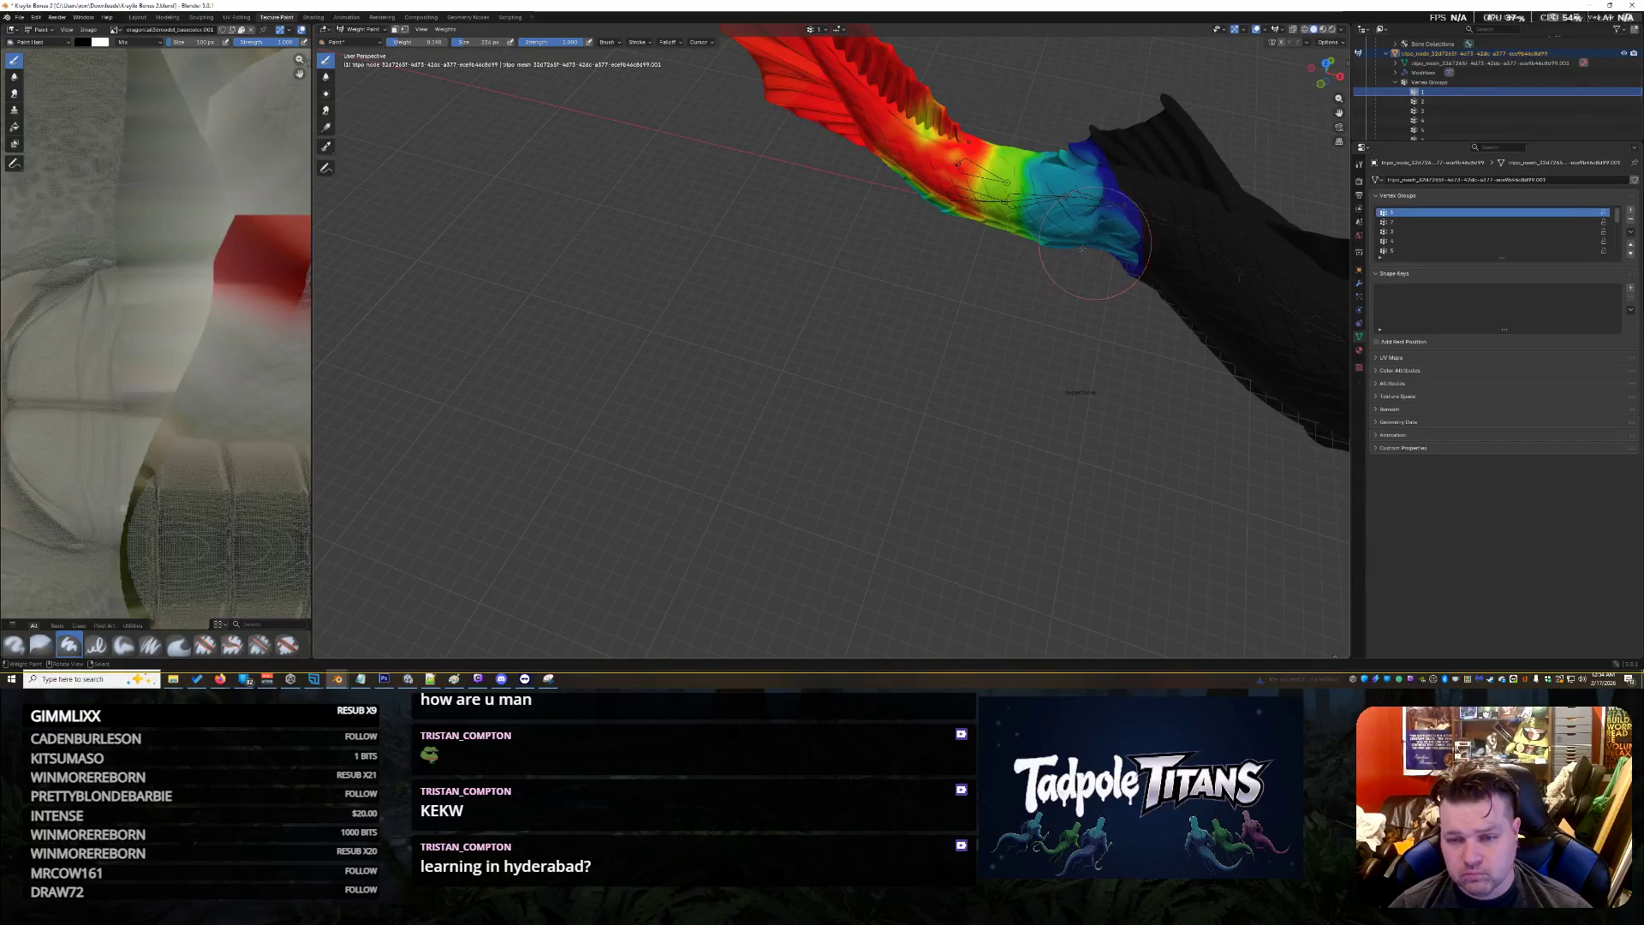
{"action": "mouse_move", "coordinate": [1027, 171]}
{"action": "middle_mouse_down"}
{"action": "mouse_move", "coordinate": [978, 279]}
{"action": "mouse_move", "coordinate": [696, 317]}
{"action": "middle_mouse_up"}
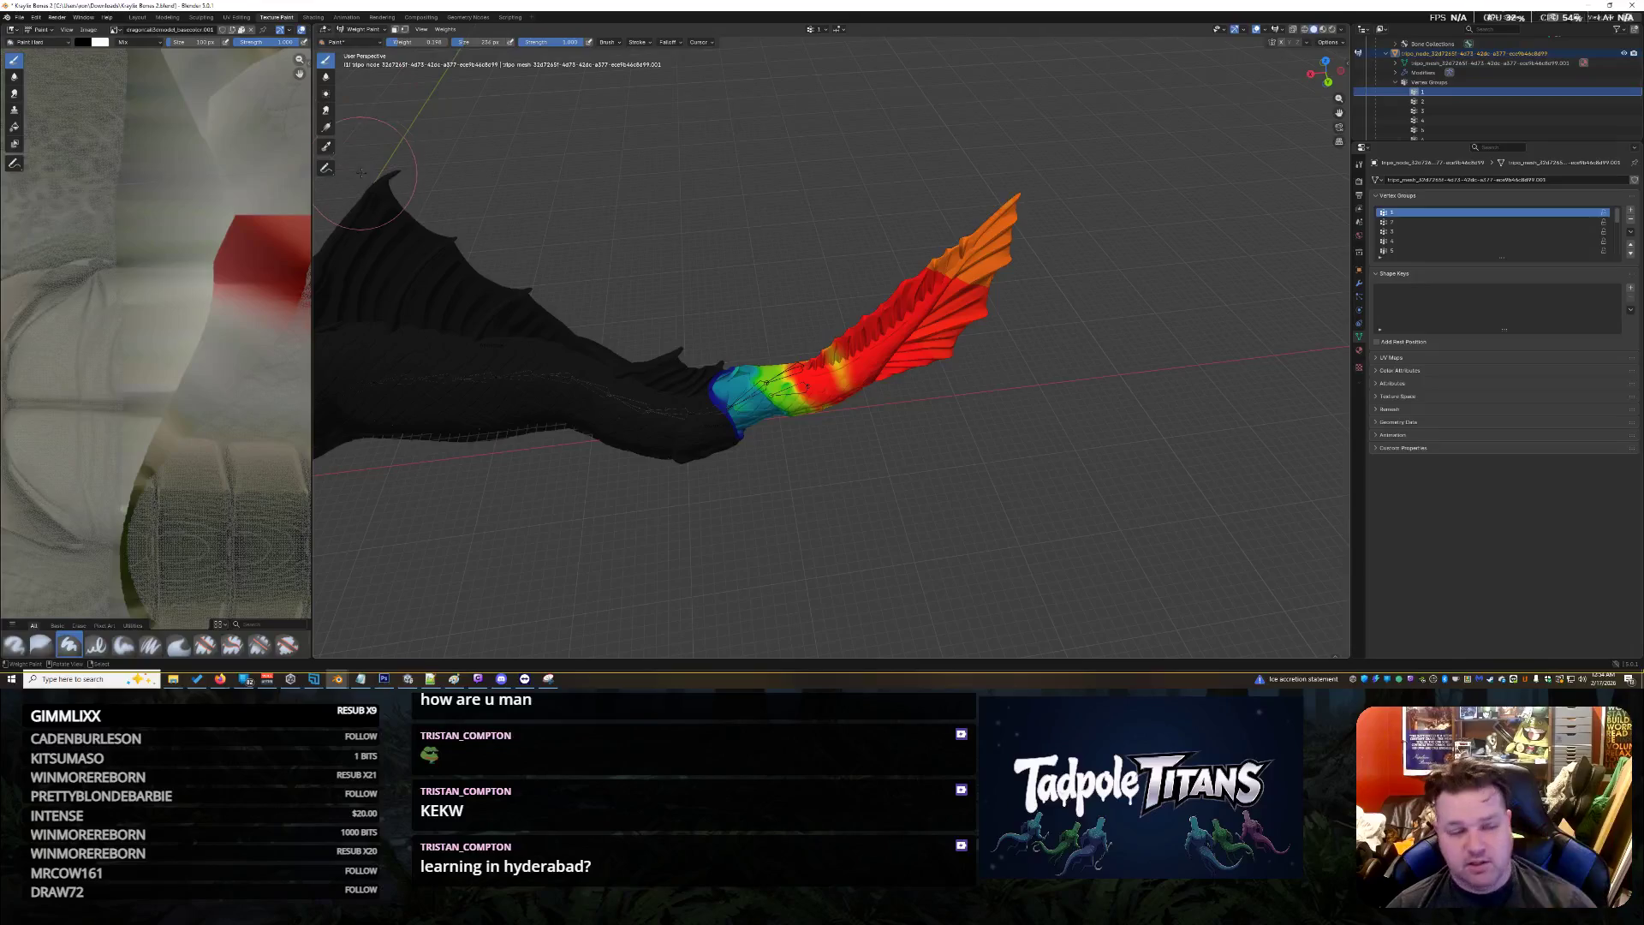
Return to Object Mode to view the textured grey body and red fins
{"action": "left_click", "coordinate": [364, 30]}
{"action": "left_click", "coordinate": [366, 40]}
{"action": "mouse_move", "coordinate": [600, 359]}
{"action": "middle_mouse_down"}
{"action": "mouse_move", "coordinate": [569, 342]}
{"action": "mouse_move", "coordinate": [568, 488]}
{"action": "mouse_move", "coordinate": [483, 341]}
{"action": "middle_mouse_up"}
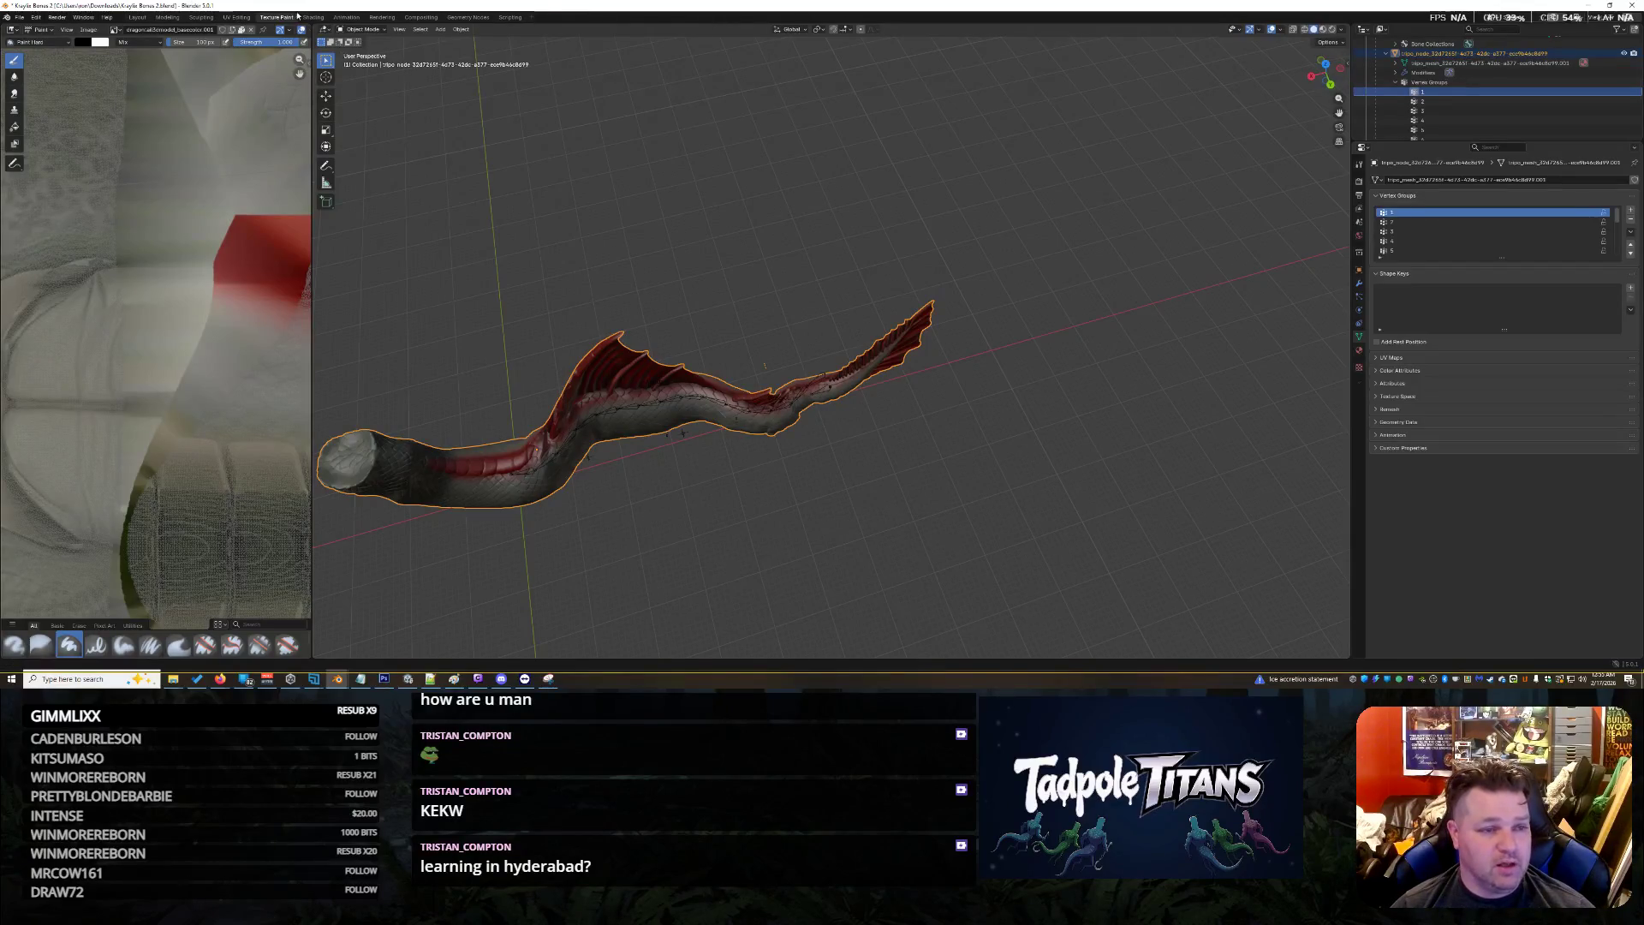
Switch to the Animation workspace with a side view of the fish
{"action": "left_click", "coordinate": [347, 17]}
{"action": "middle_click_drag", "start_coordinate": [591, 291], "coordinate": [684, 308]}
{"action": "scroll", "coordinate": [682, 317], "scroll_direction": "up", "scroll_amount": 2}
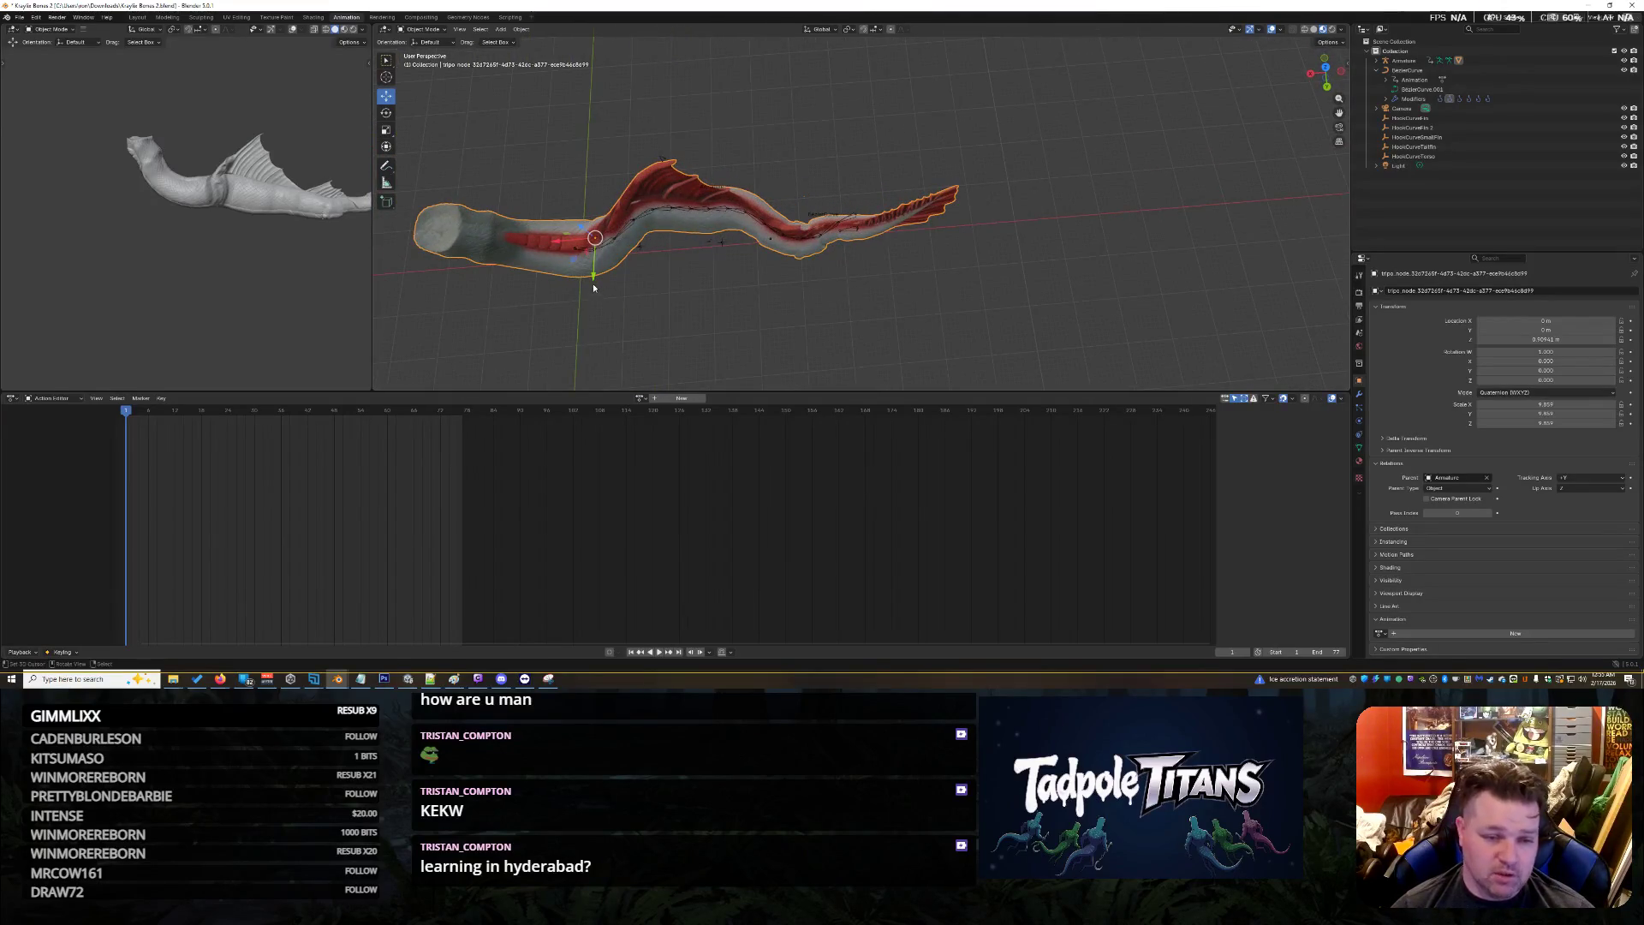
{"action": "left_click_drag", "start_coordinate": [593, 288], "coordinate": [597, 286]}
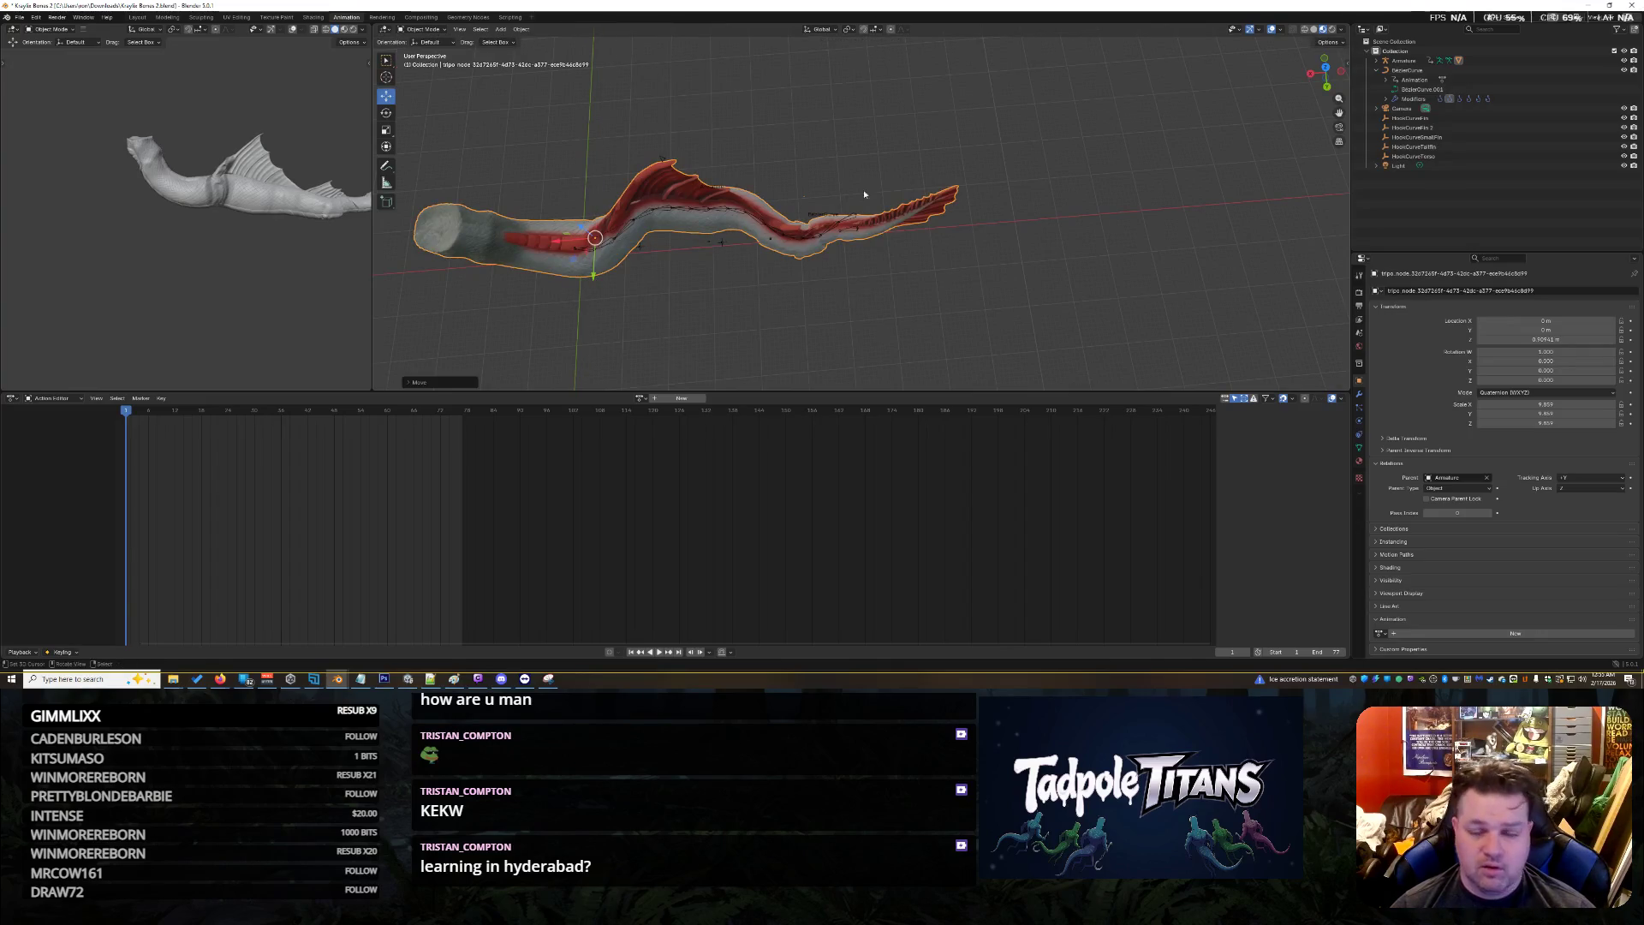
In the Bezier curve's Edit Mode, raise a control point along Z to rebend the fish
{"action": "left_click", "coordinate": [1421, 89]}
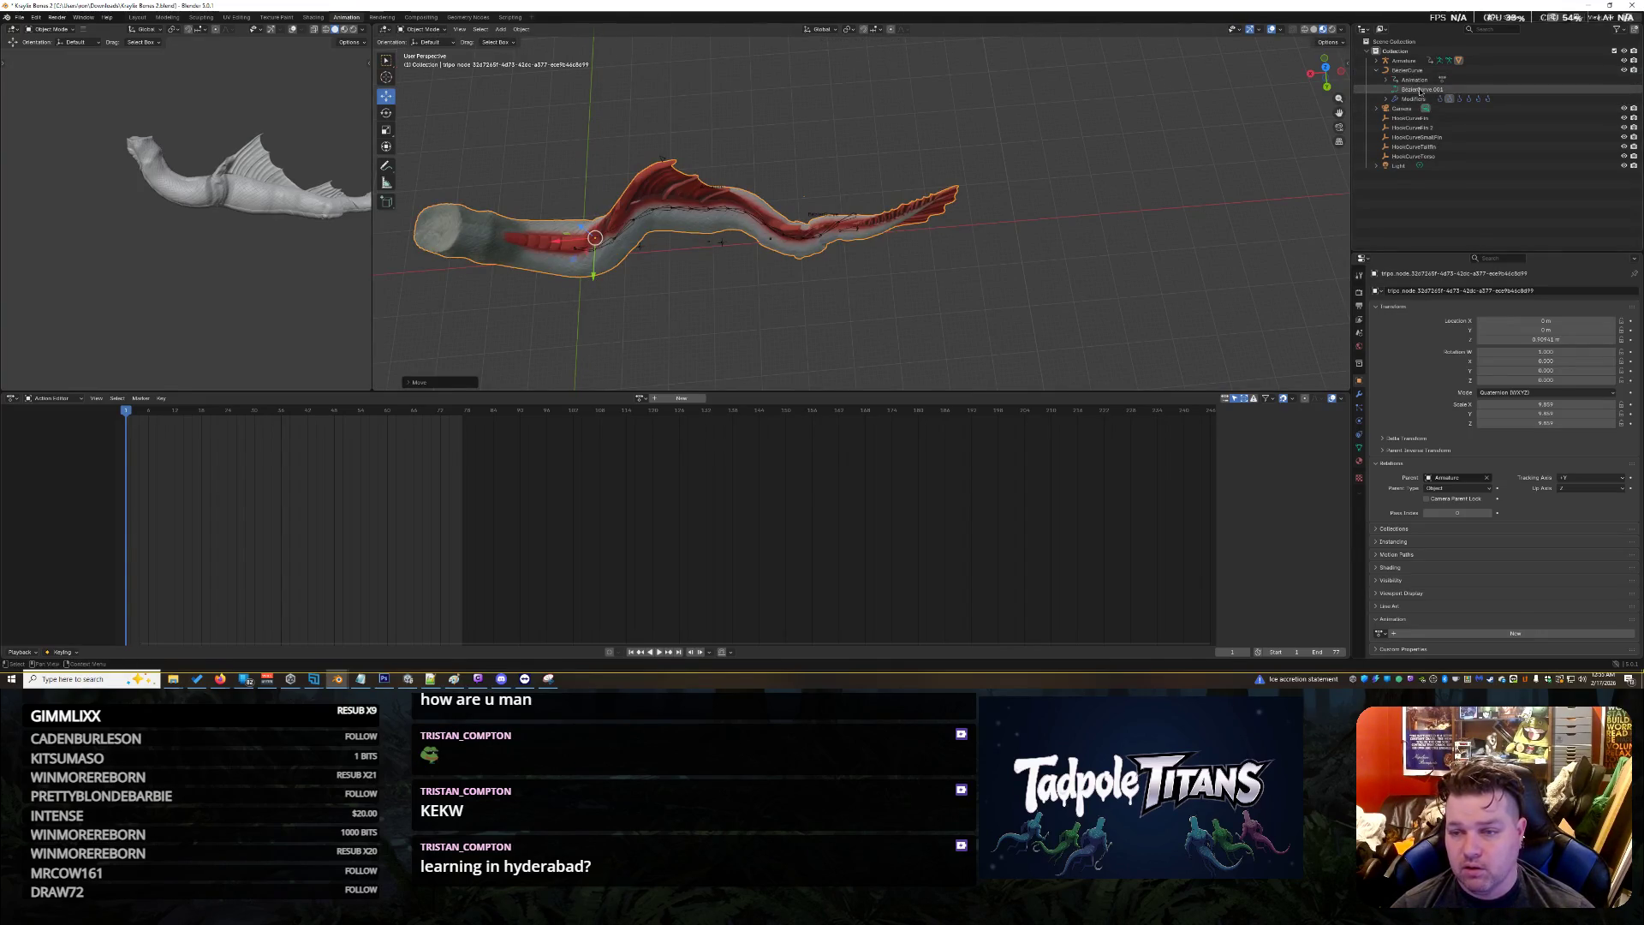
{"action": "left_click", "coordinate": [422, 29]}
{"action": "left_click", "coordinate": [431, 51]}
{"action": "middle_click_drag", "start_coordinate": [847, 256], "coordinate": [862, 267]}
{"action": "mouse_move", "coordinate": [862, 267]}
{"action": "left_mouse_down"}
{"action": "mouse_move", "coordinate": [856, 281]}
{"action": "mouse_move", "coordinate": [857, 234]}
{"action": "mouse_move", "coordinate": [850, 264]}
{"action": "left_mouse_up"}
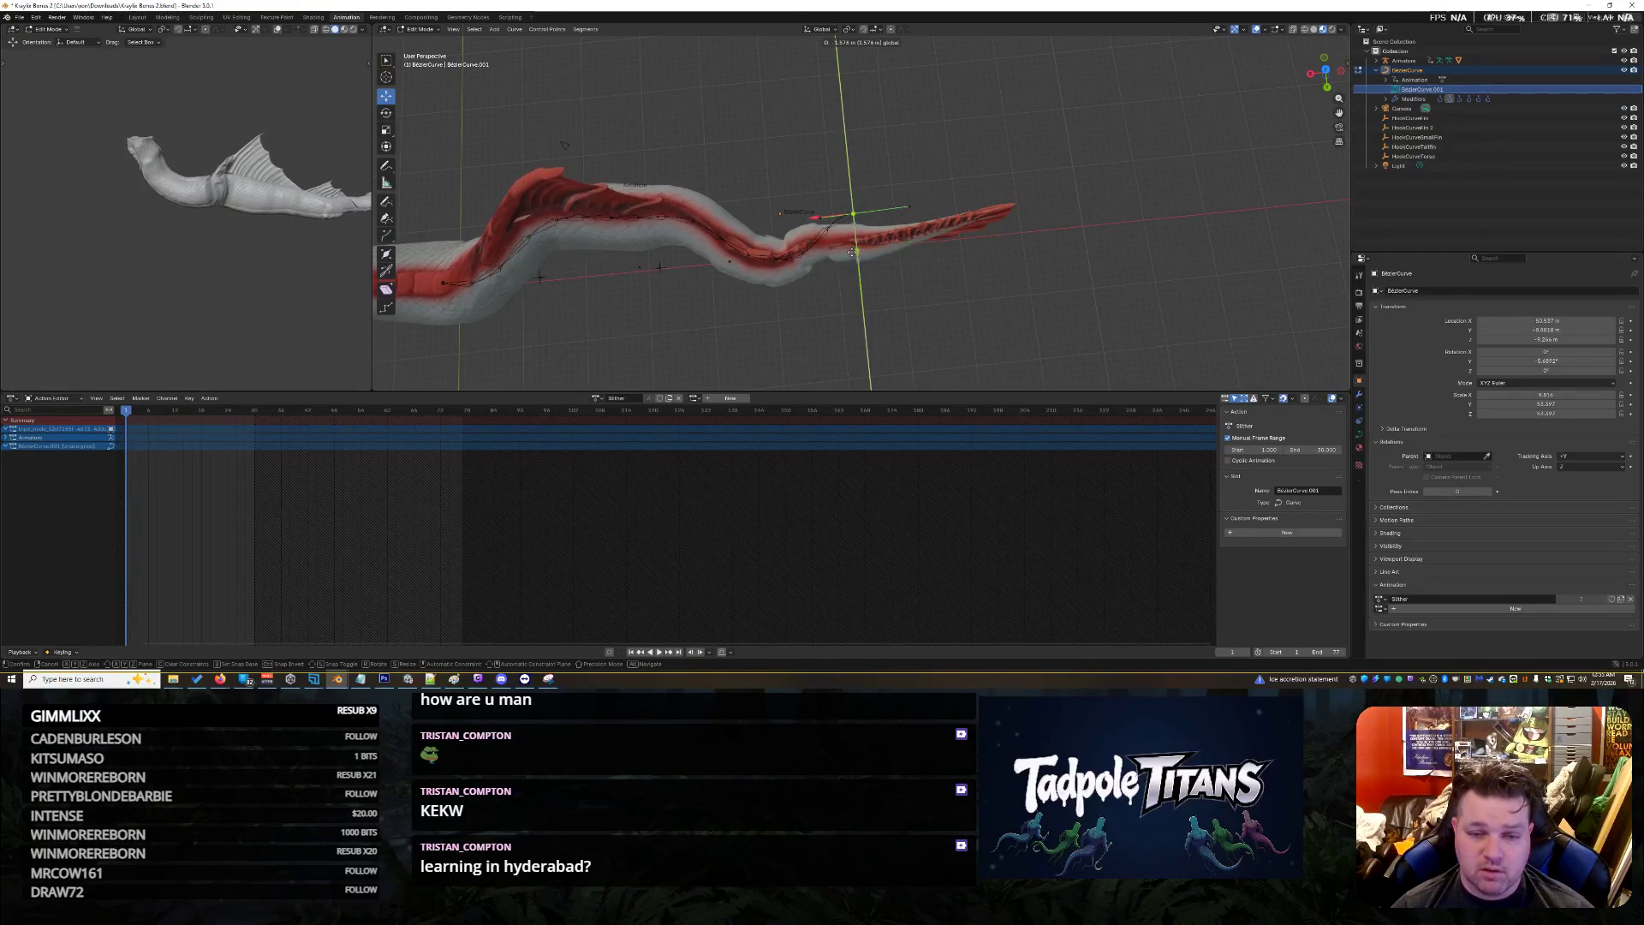
{"action": "scroll", "coordinate": [840, 293], "scroll_direction": "up", "scroll_amount": 3}
{"action": "left_click", "coordinate": [838, 276]}
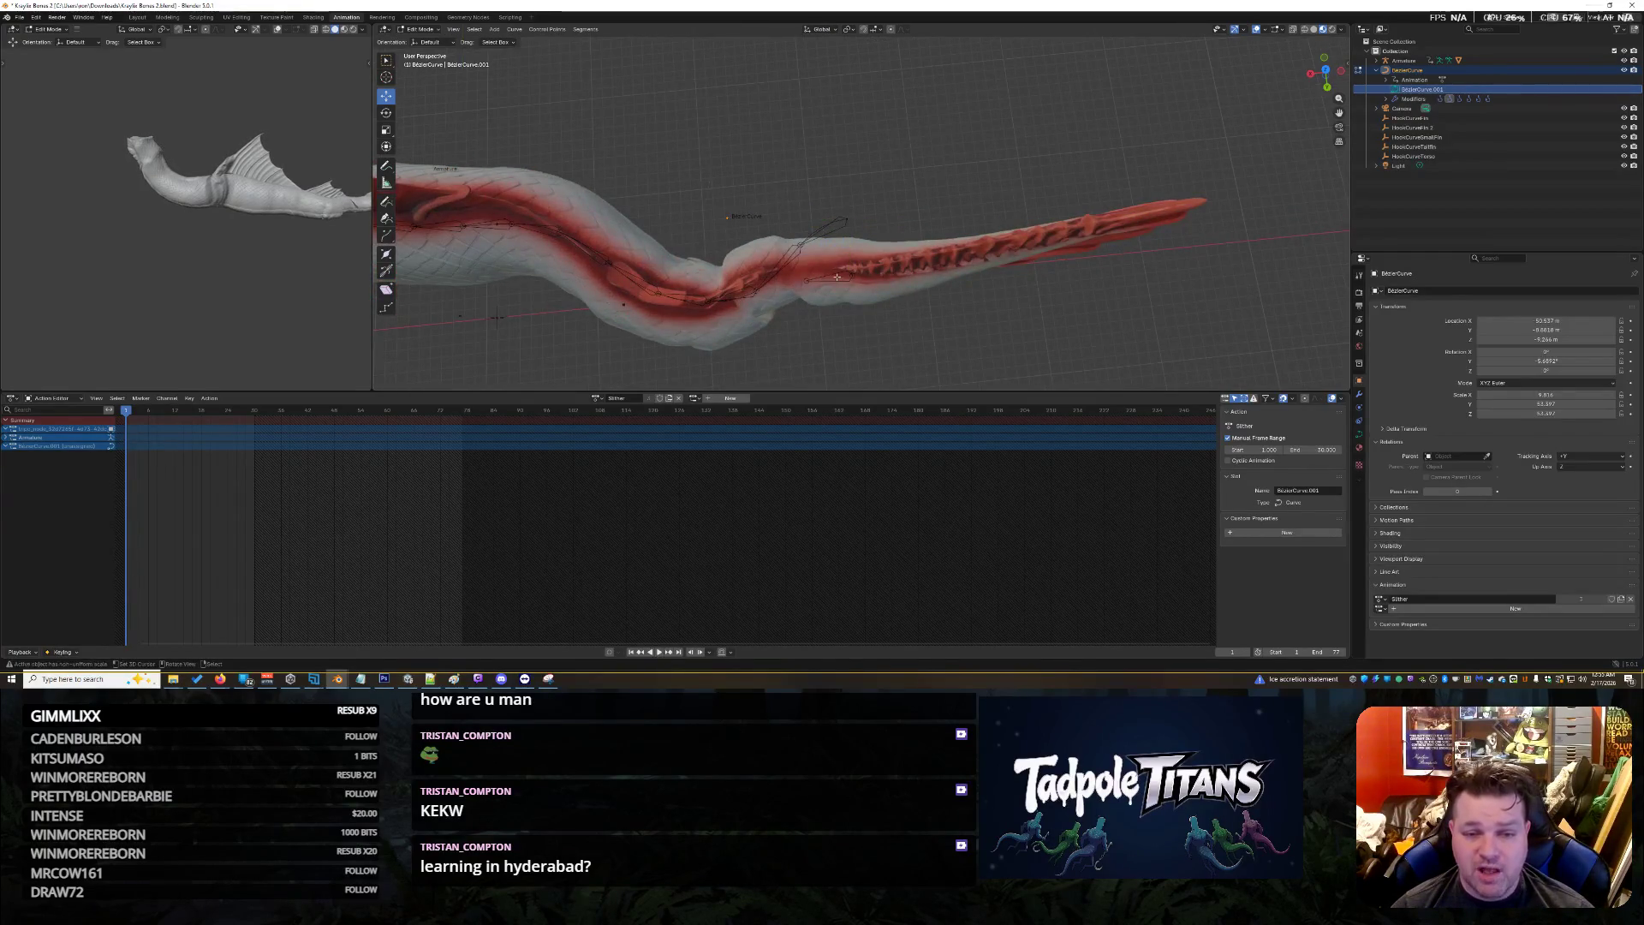
{"action": "middle_click_drag", "start_coordinate": [838, 276], "coordinate": [844, 266]}
{"action": "mouse_move", "coordinate": [612, 323]}
{"action": "middle_mouse_down"}
{"action": "mouse_move", "coordinate": [540, 283]}
{"action": "mouse_move", "coordinate": [712, 332]}
{"action": "mouse_move", "coordinate": [600, 346]}
{"action": "middle_mouse_up"}
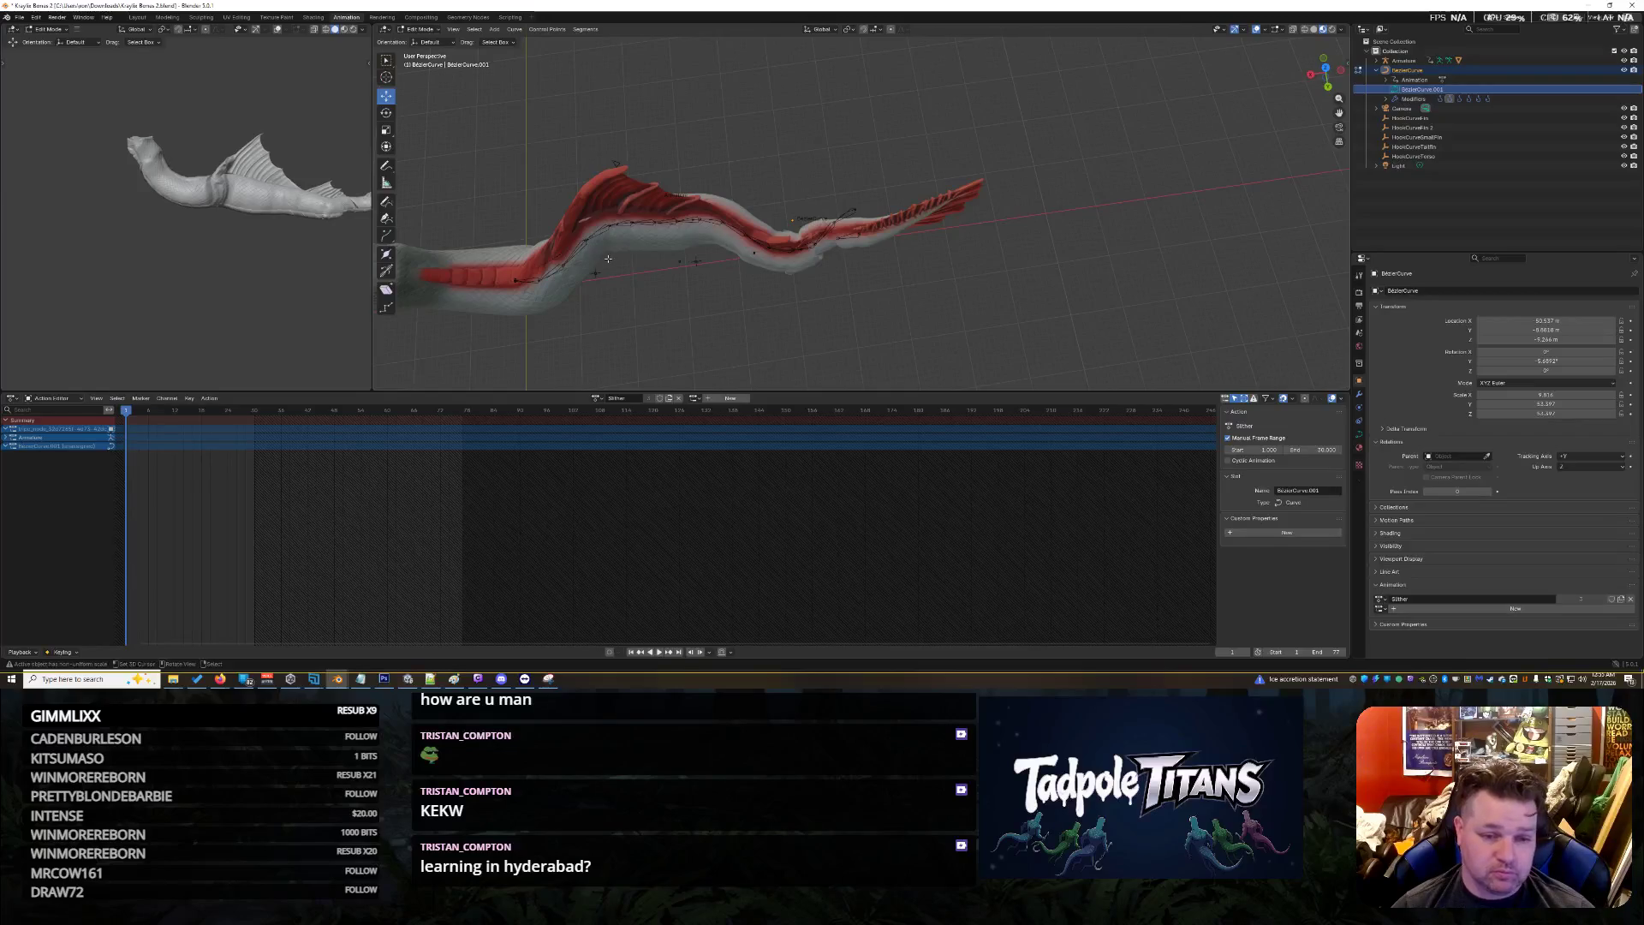
{"action": "middle_click_drag", "start_coordinate": [607, 259], "coordinate": [591, 250]}
Reselect the BezierCurve object and return it to Object Mode
{"action": "left_click", "coordinate": [1405, 61]}
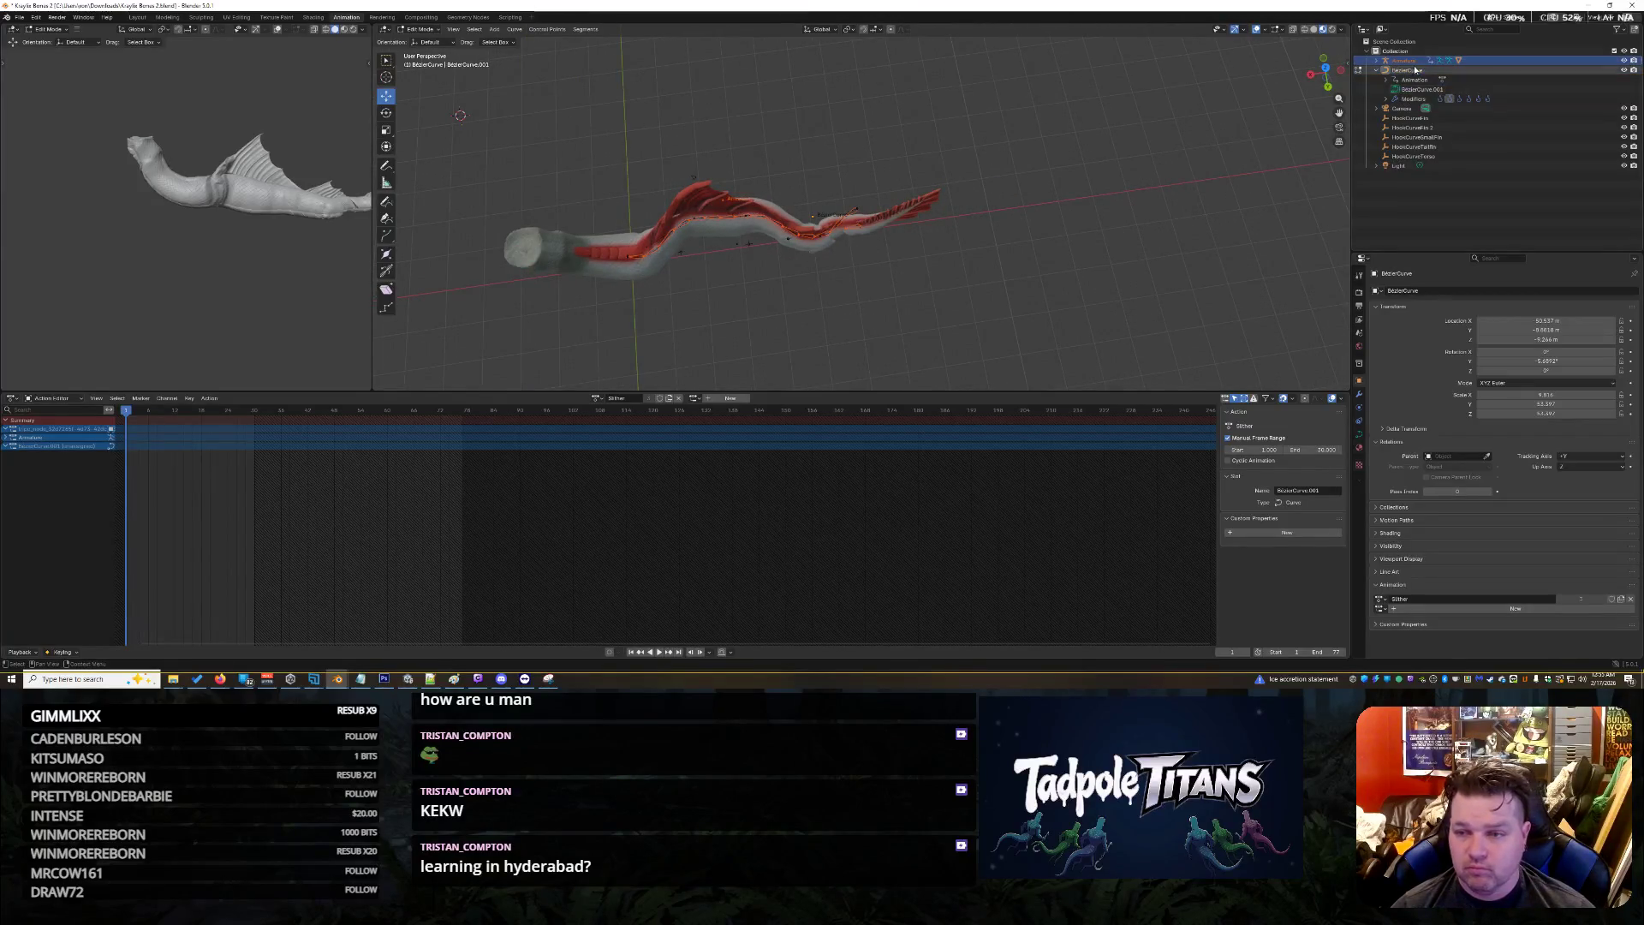
{"action": "left_click", "coordinate": [1410, 71]}
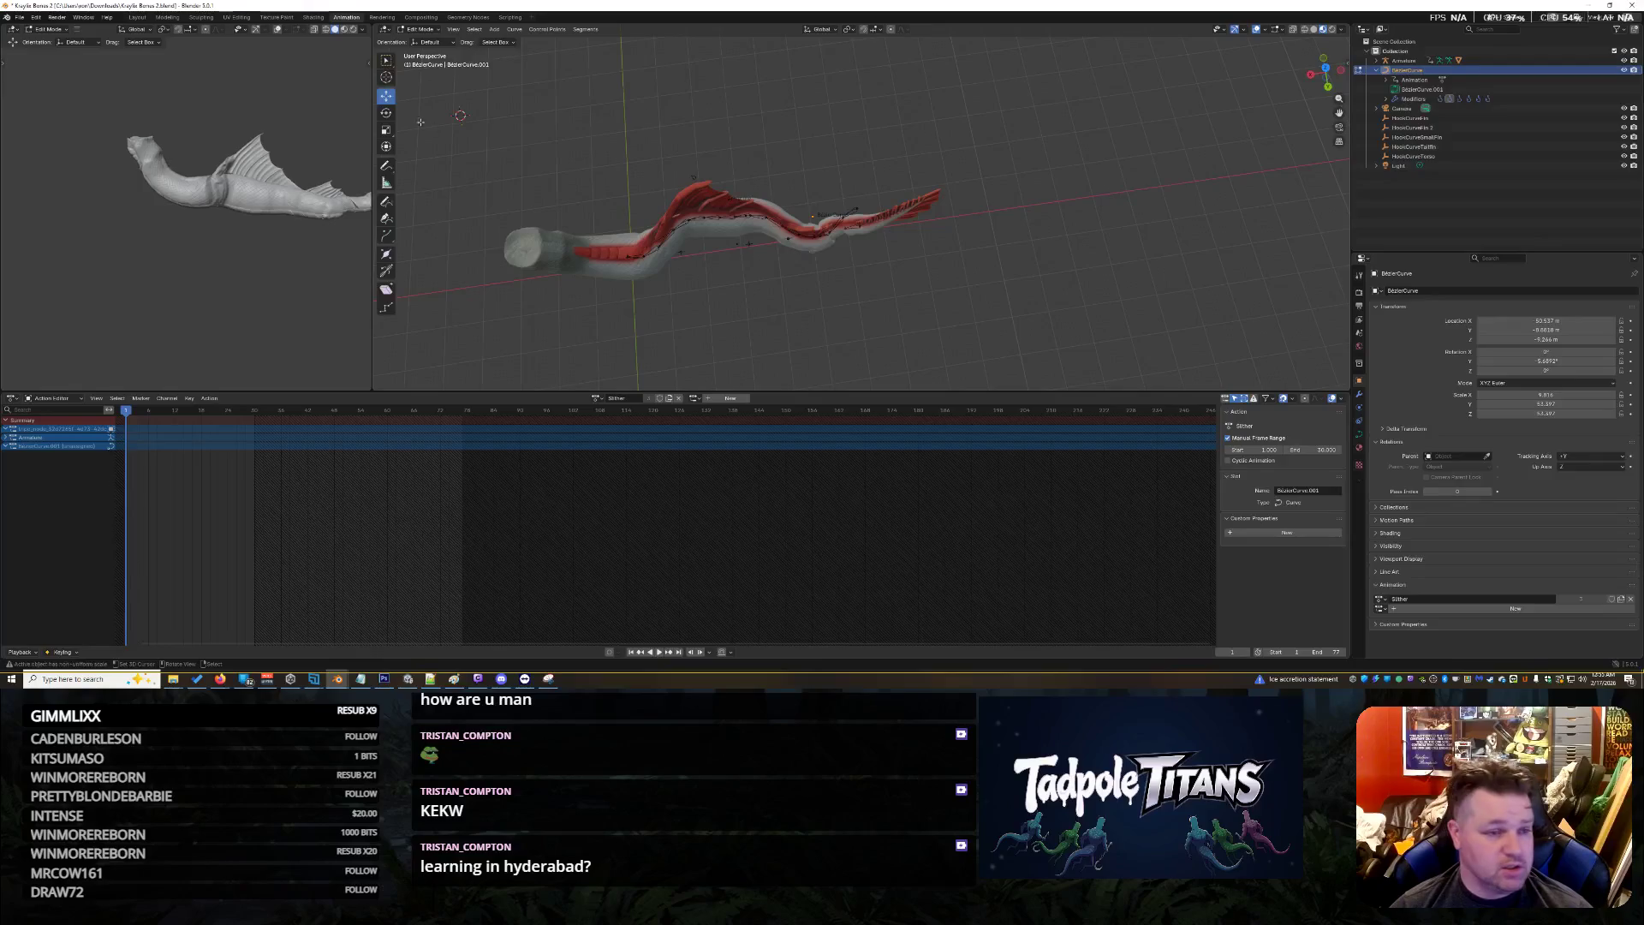
{"action": "left_click", "coordinate": [432, 31]}
{"action": "left_click", "coordinate": [429, 42]}
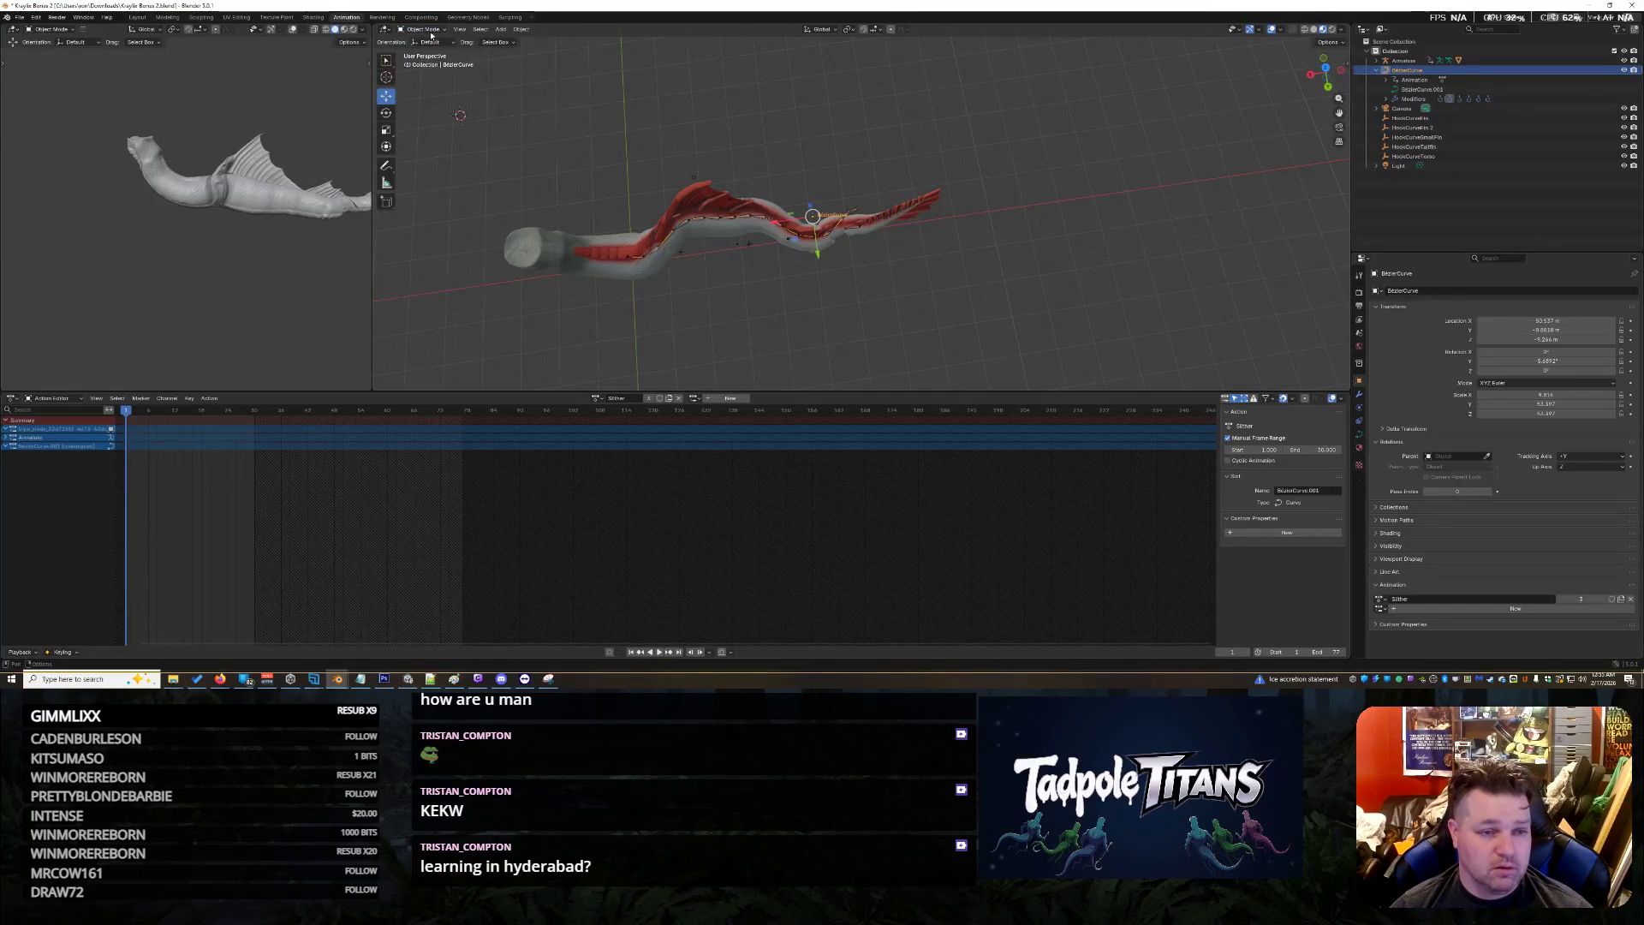
Put the Armature into Pose Mode and box-select all of its bones
{"action": "left_click", "coordinate": [658, 235]}
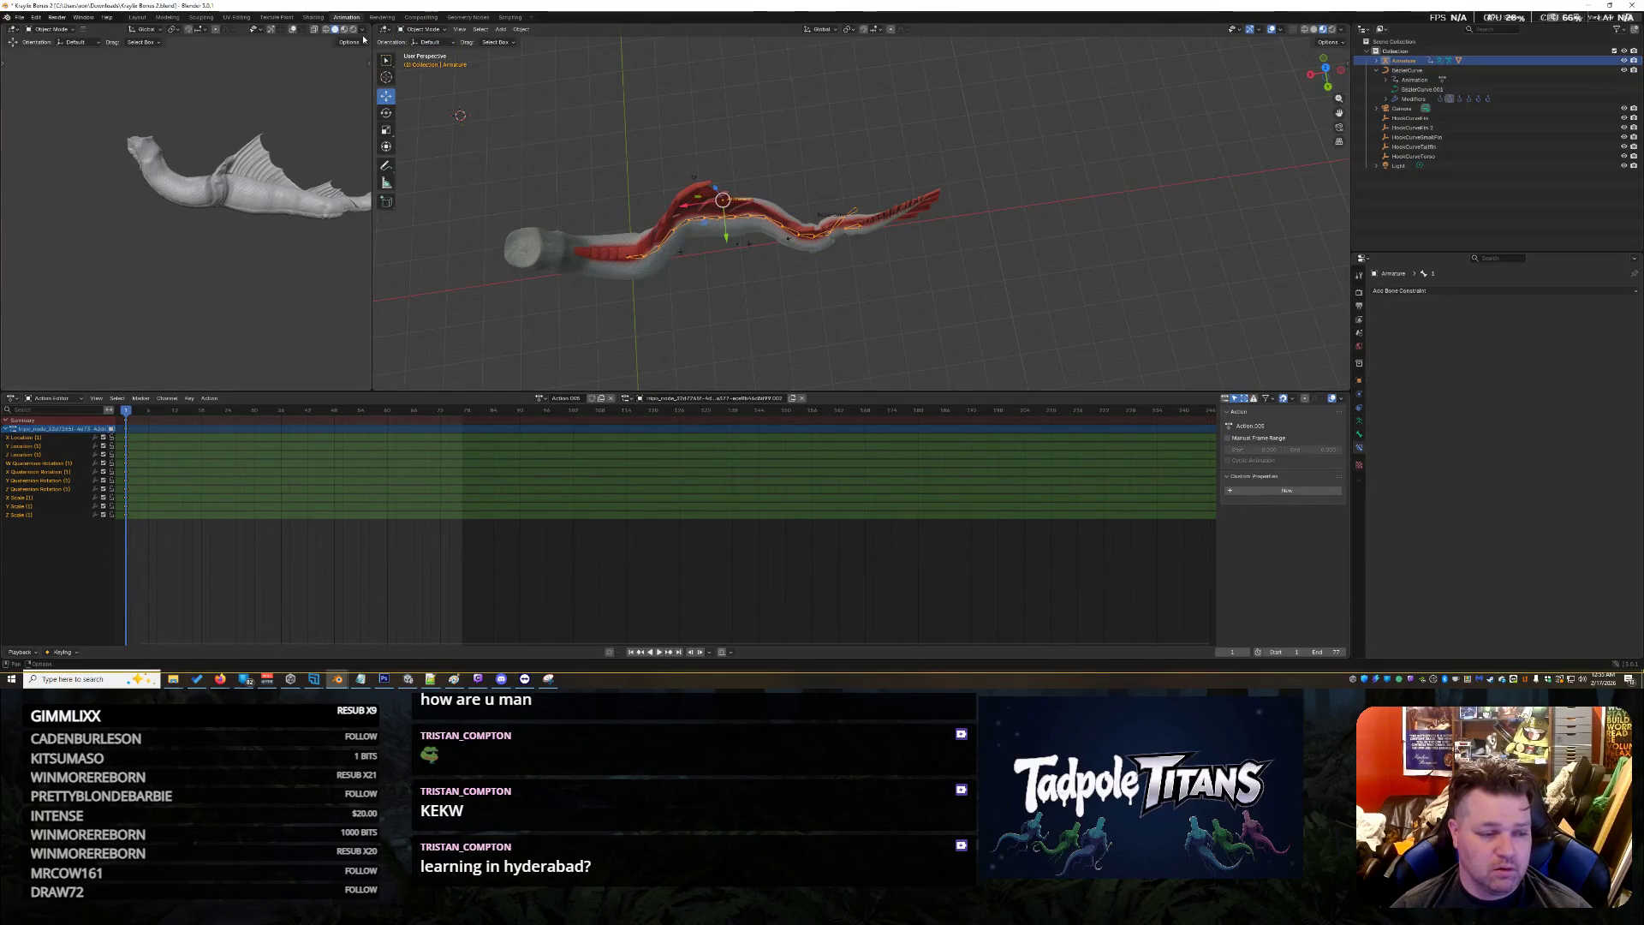
{"action": "left_click", "coordinate": [428, 30]}
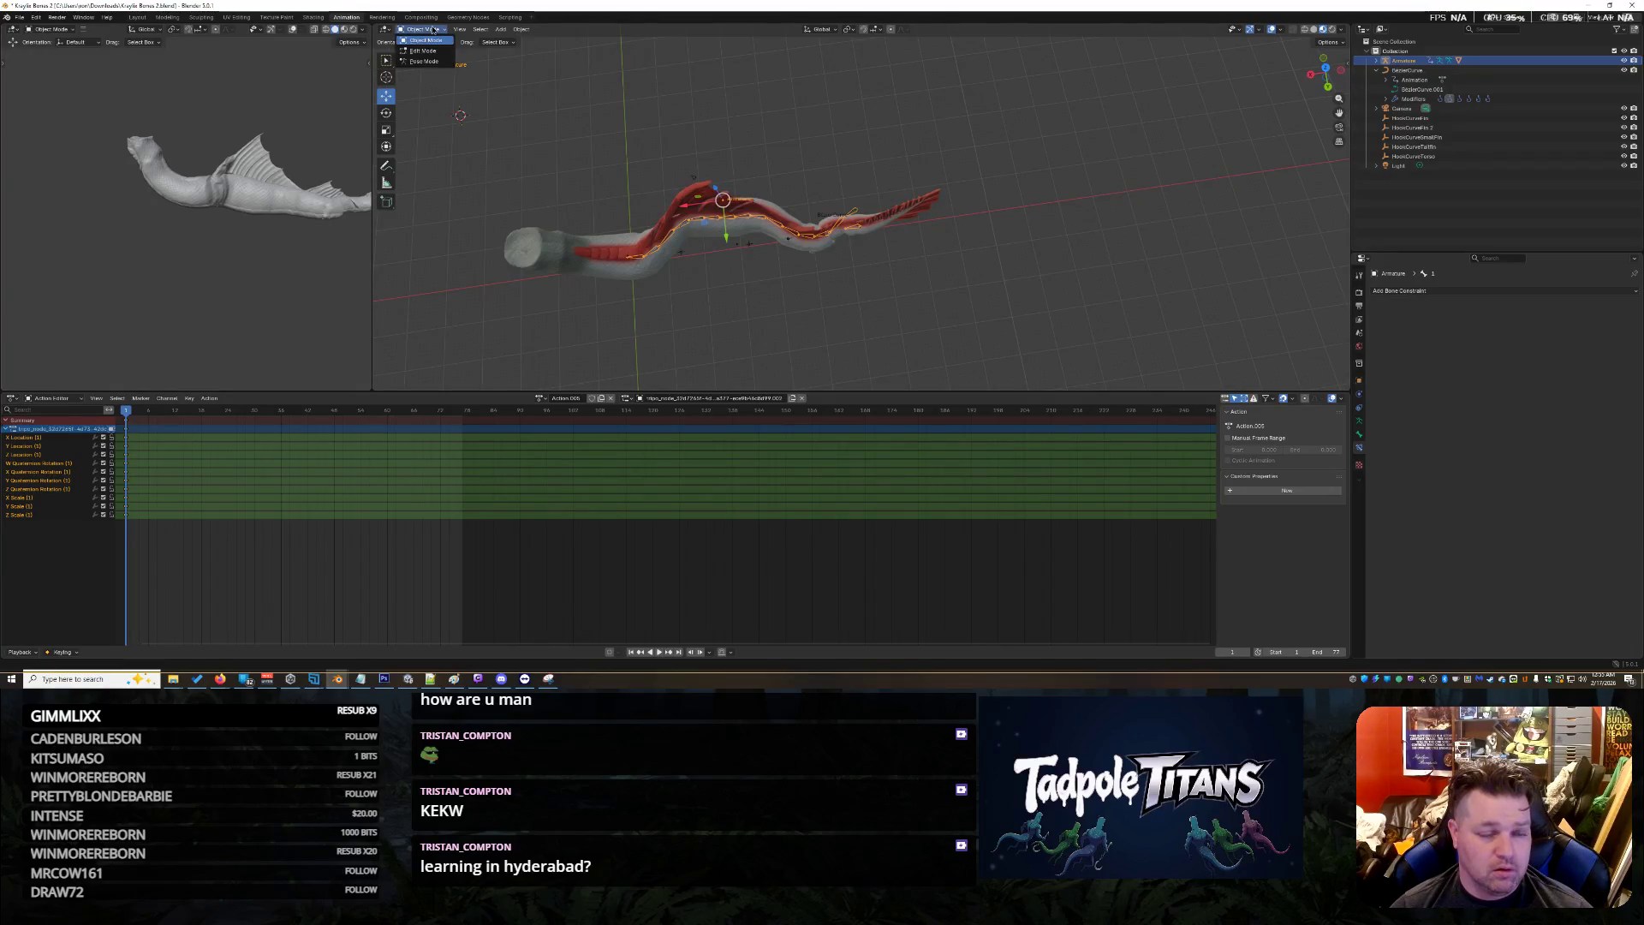
{"action": "left_click", "coordinate": [424, 61]}
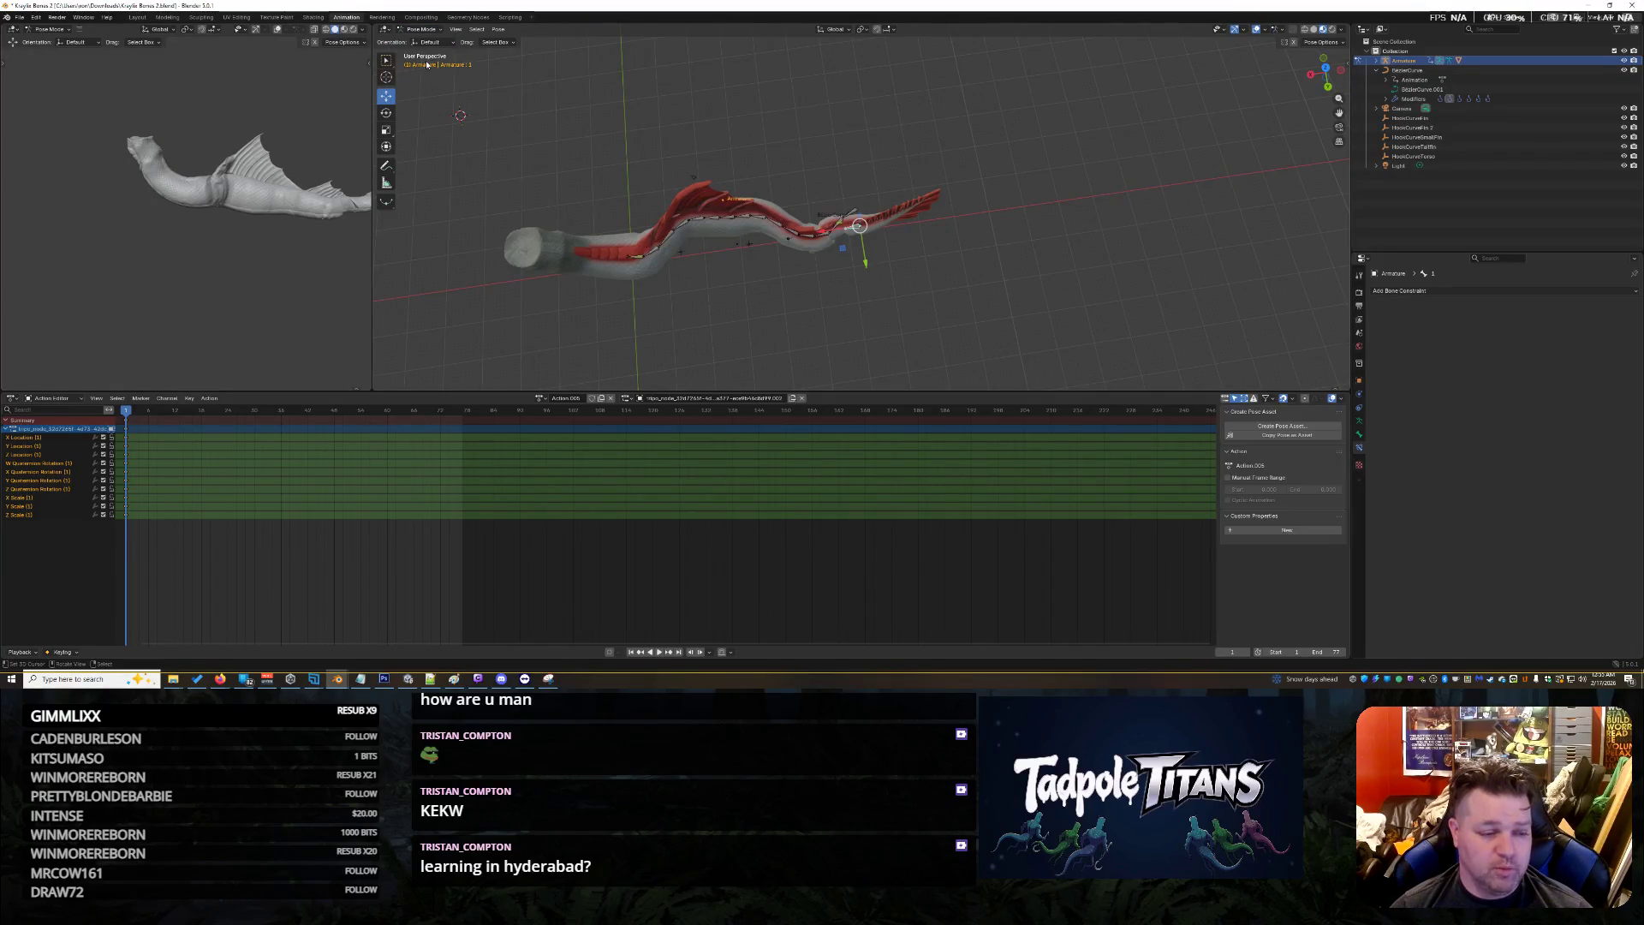
{"action": "left_click_drag", "start_coordinate": [458, 120], "coordinate": [1023, 385]}
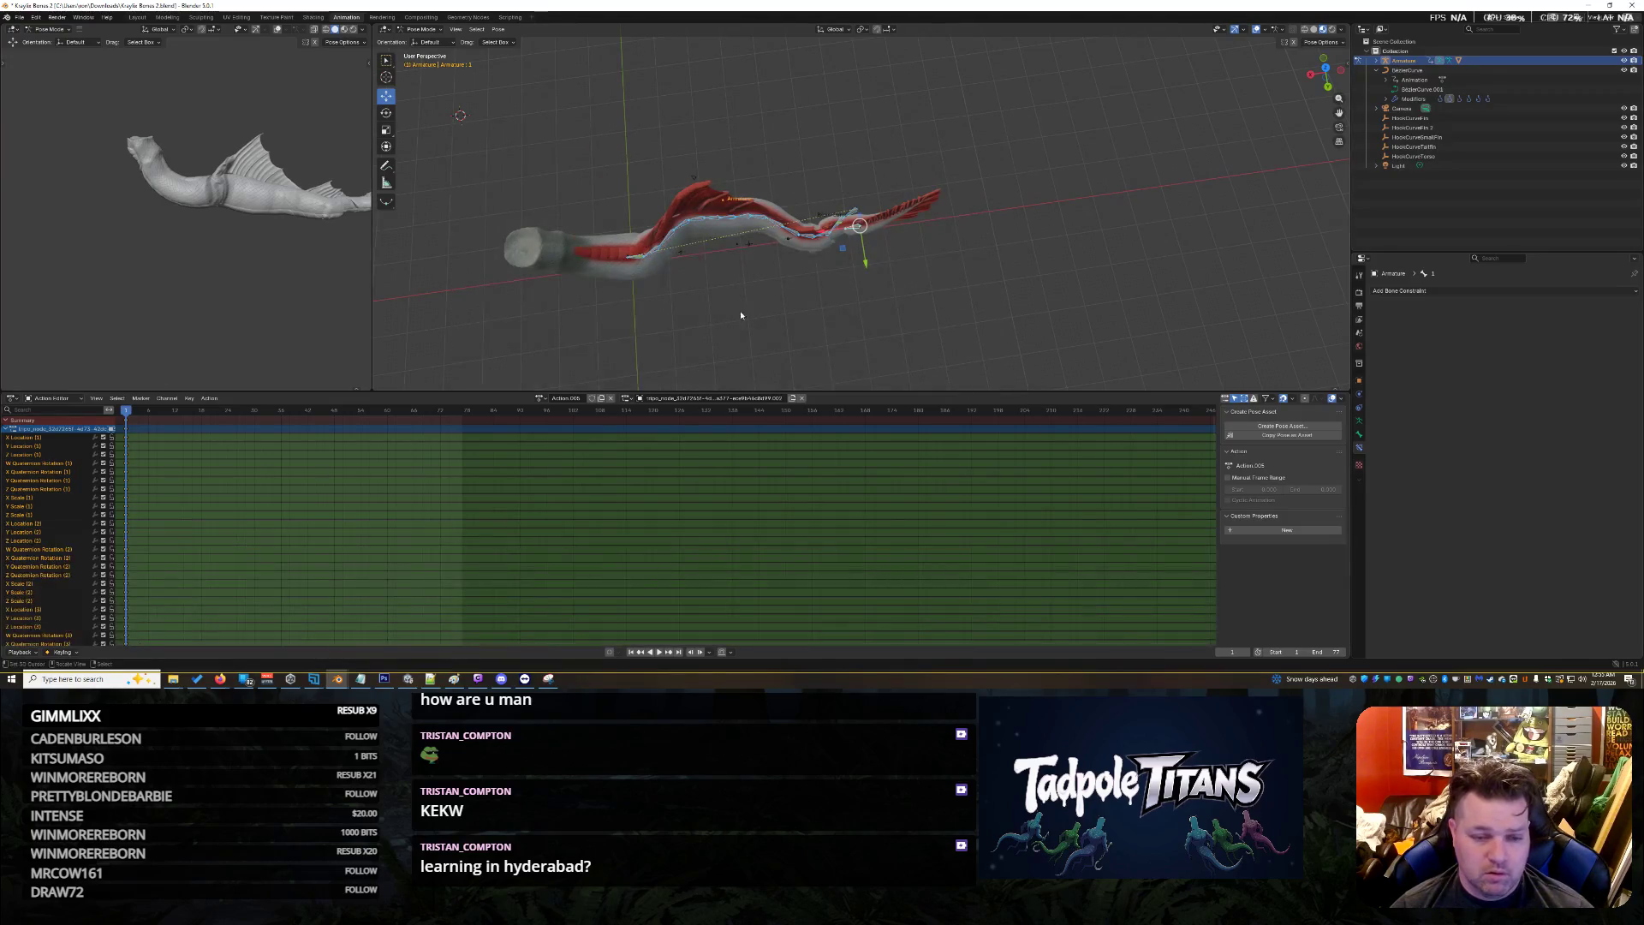
{"action": "scroll", "coordinate": [693, 256], "scroll_direction": "up", "scroll_amount": 4}
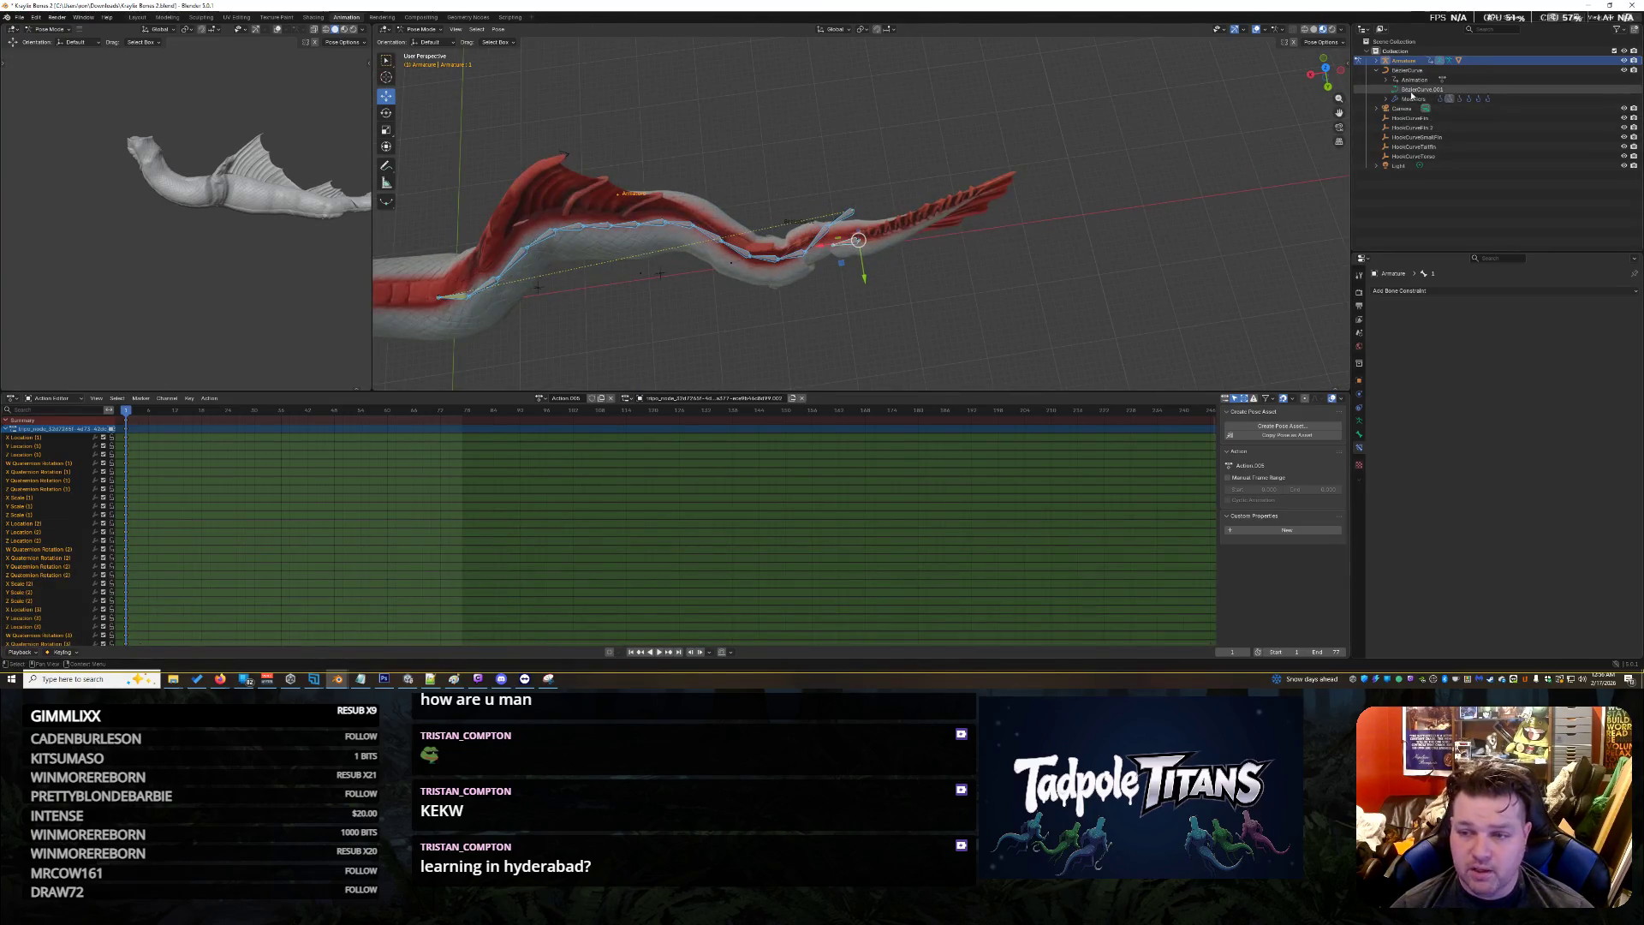
Select BezierCurve.001, browse the Pose menu, and pick a single armature bone
{"action": "left_click", "coordinate": [1411, 90]}
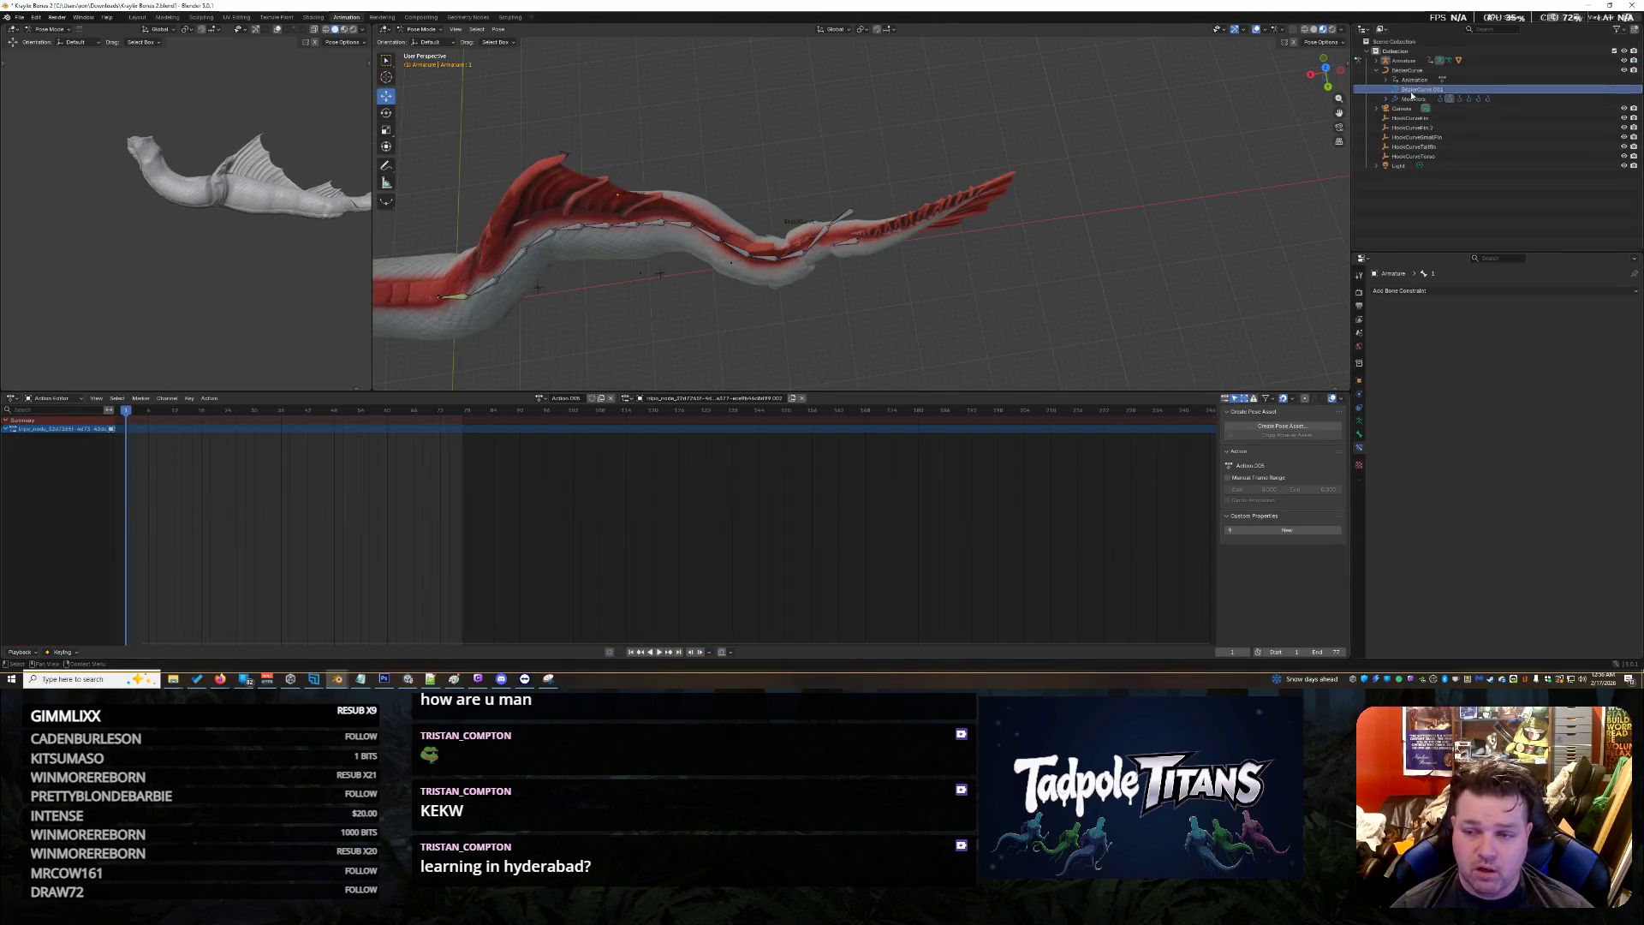
{"action": "left_click", "coordinate": [497, 29]}
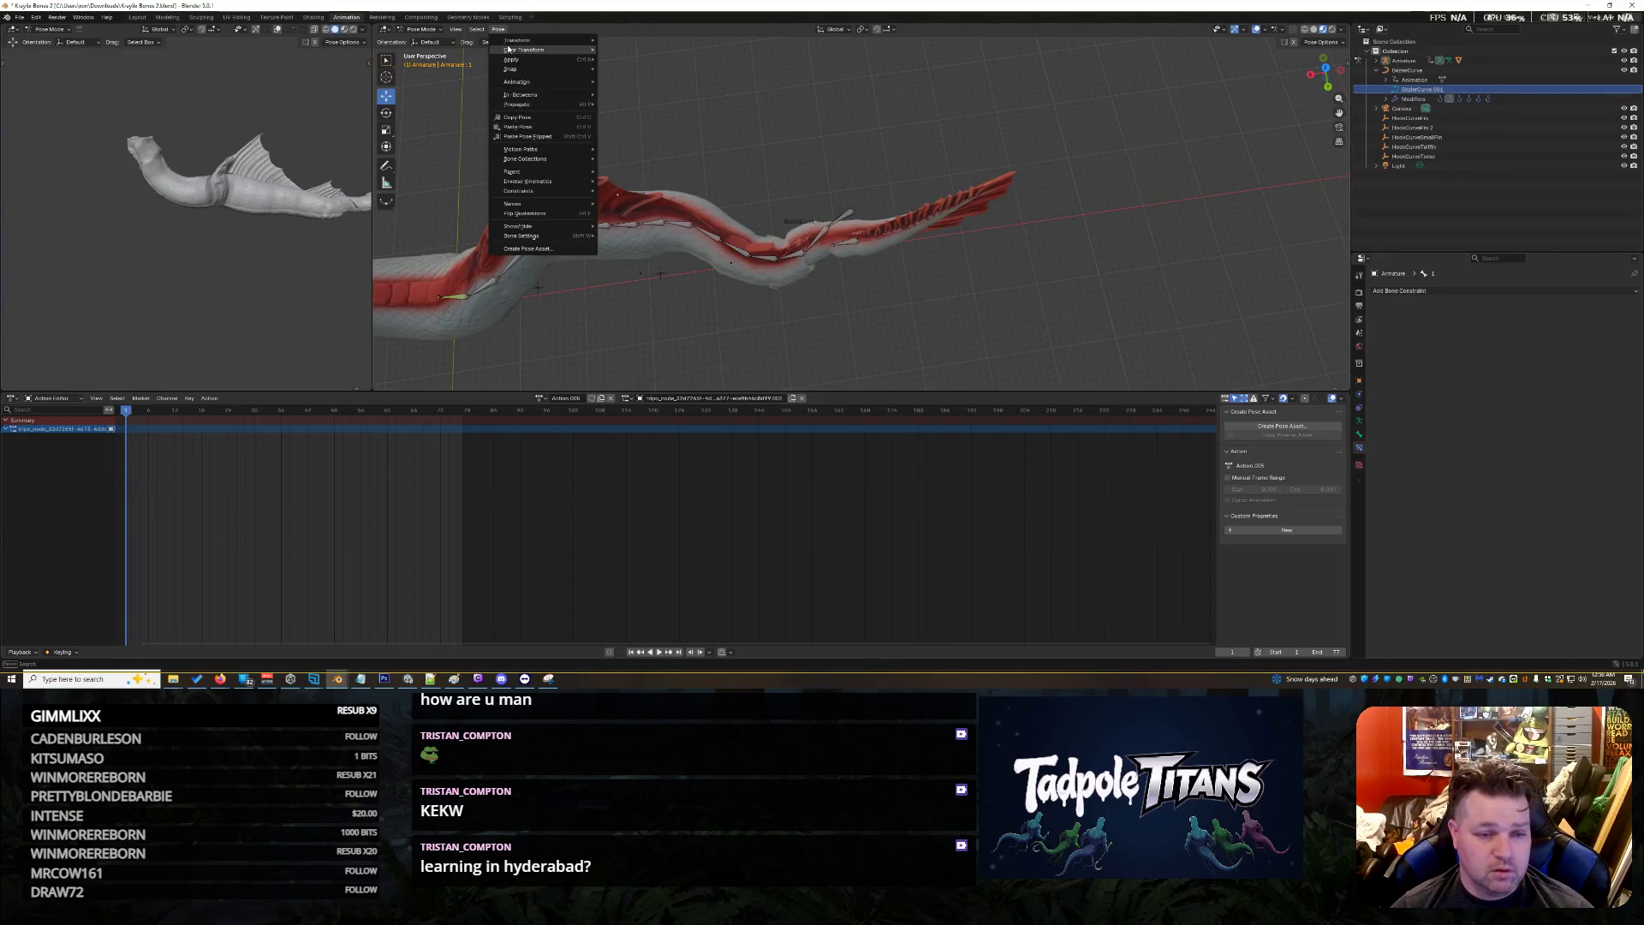
{"action": "mouse_move", "coordinate": [537, 227]}
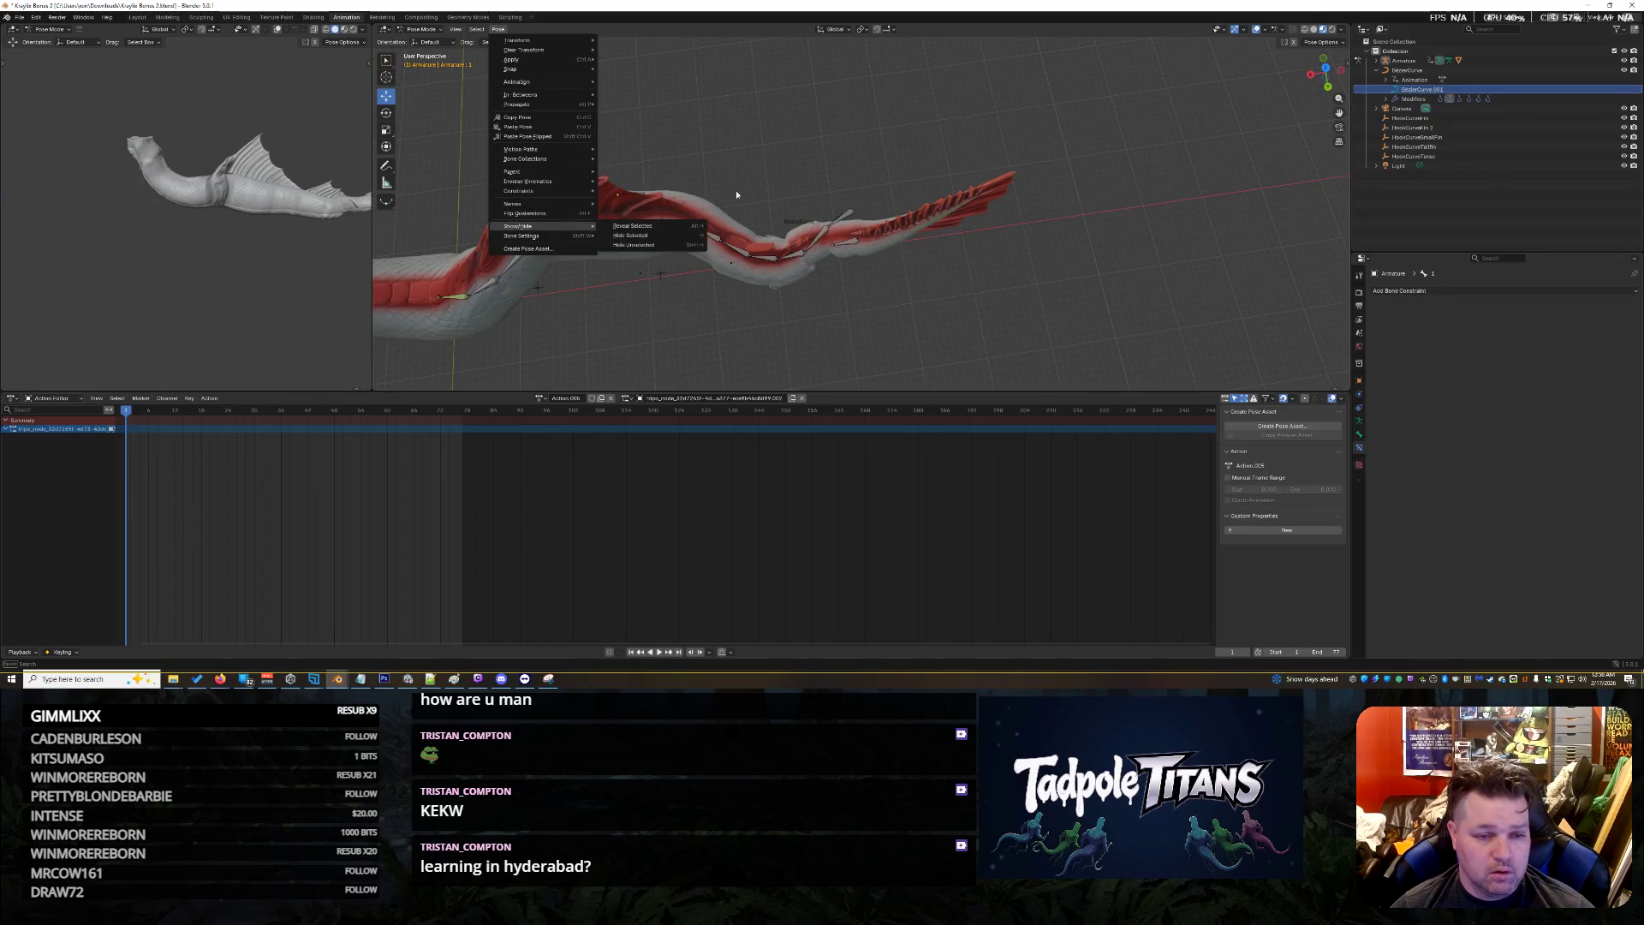
{"action": "scroll", "coordinate": [847, 326], "scroll_direction": "up", "scroll_amount": 5}
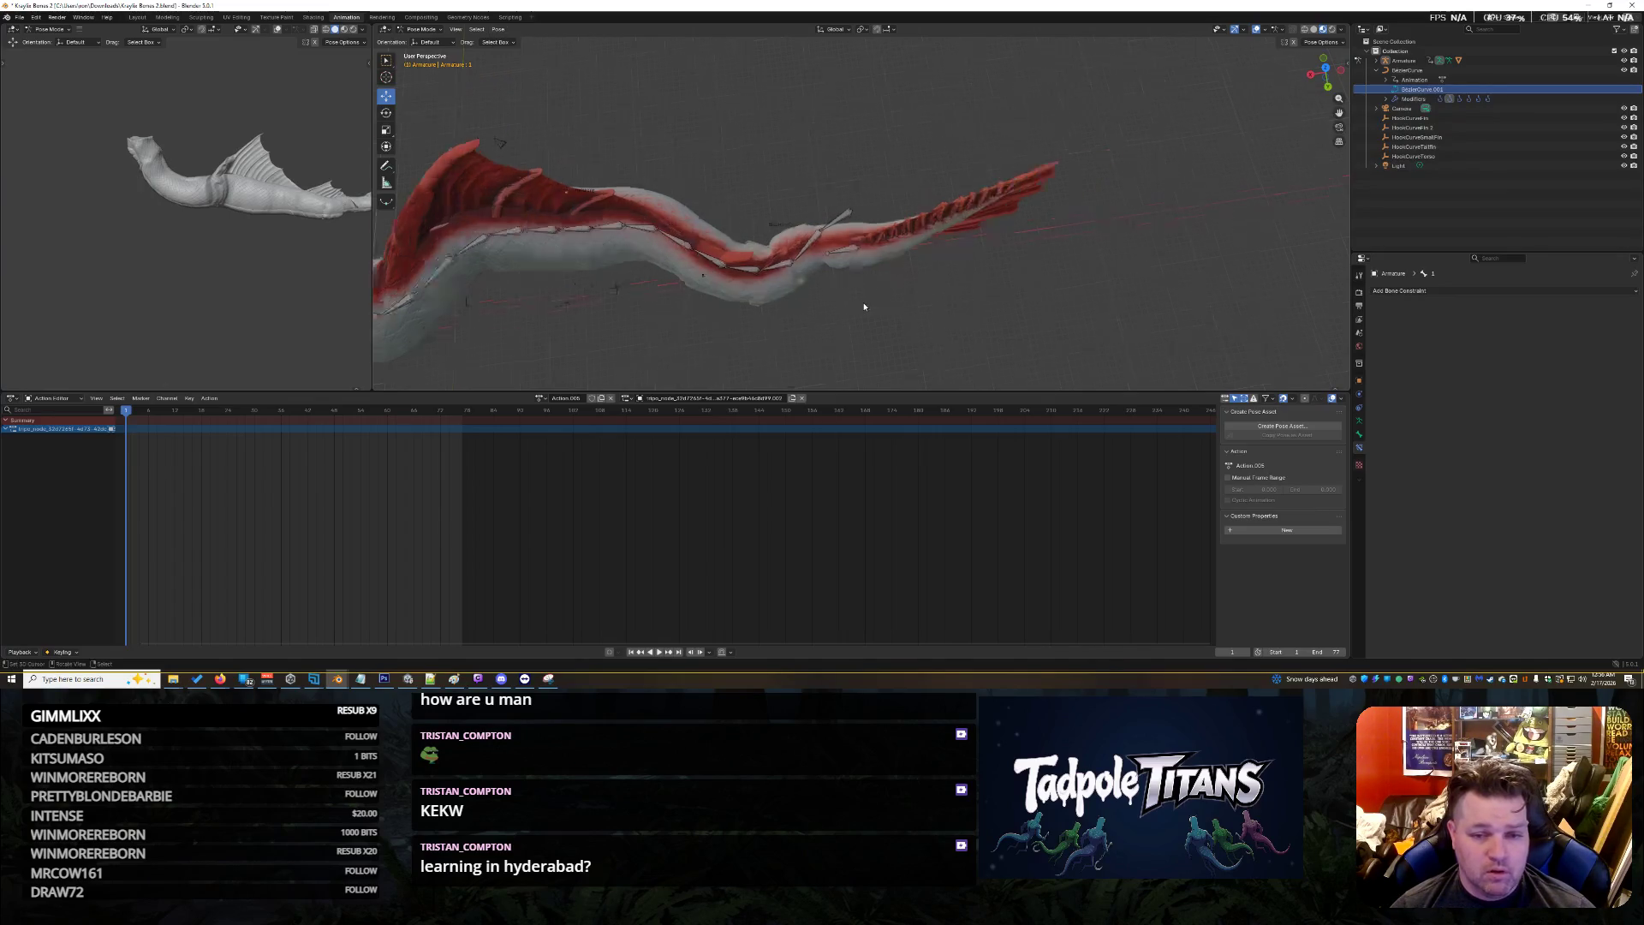
{"action": "left_click", "coordinate": [833, 330]}
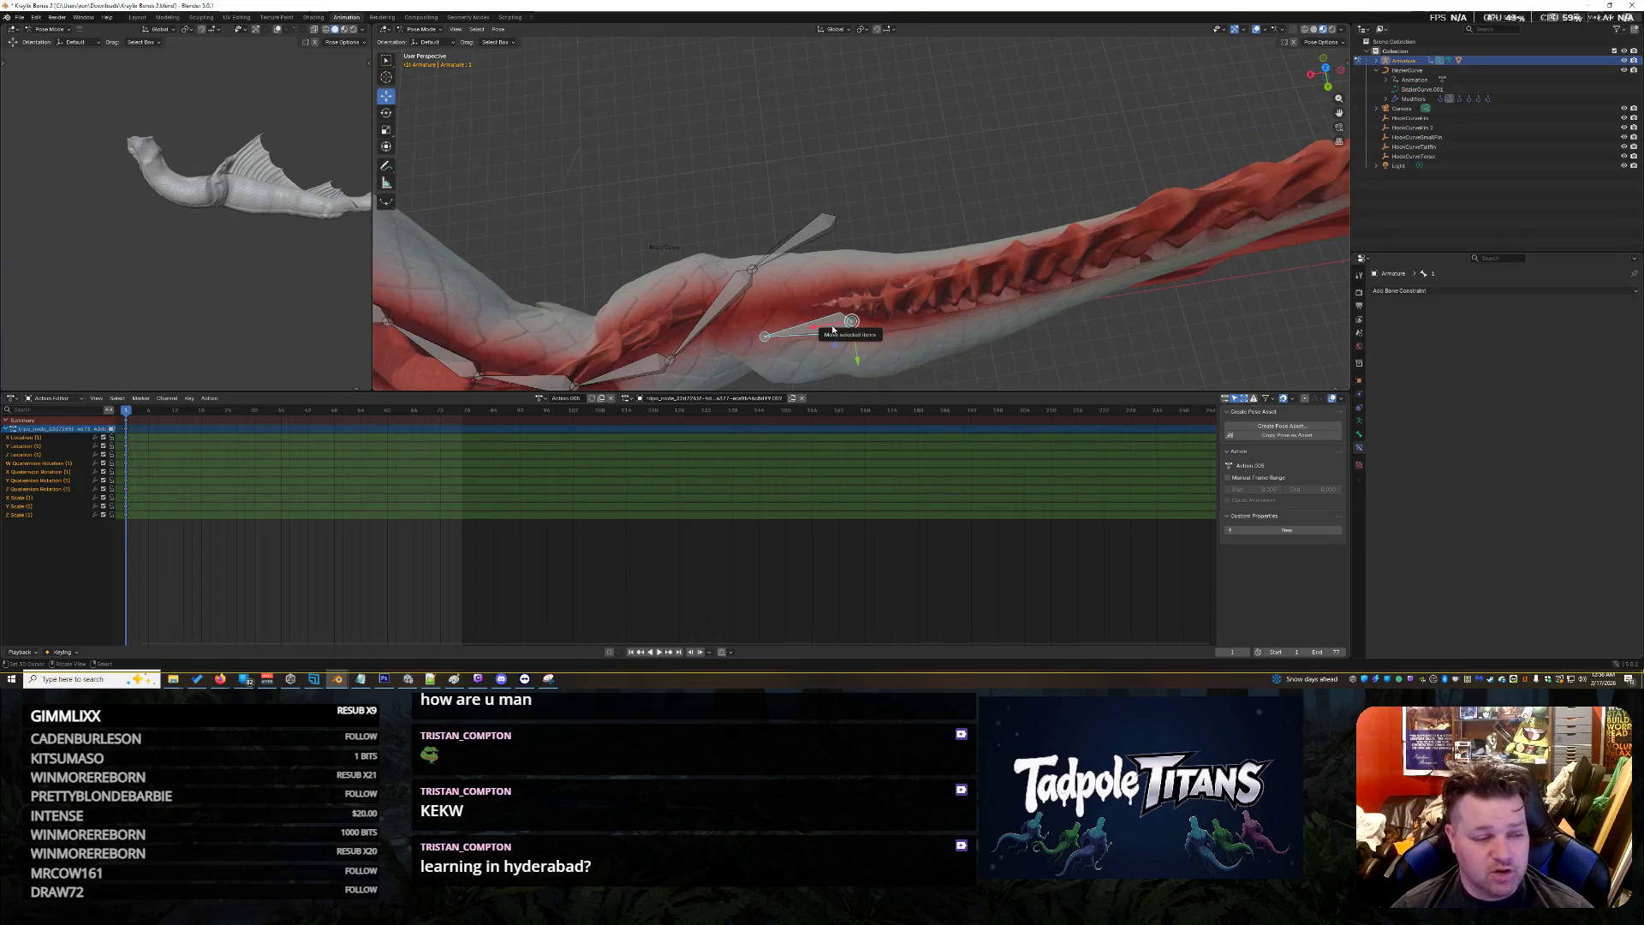
{"action": "scroll", "coordinate": [795, 295], "scroll_direction": "down", "scroll_amount": 4}
{"action": "middle_click_drag", "start_coordinate": [795, 295], "coordinate": [626, 314]}
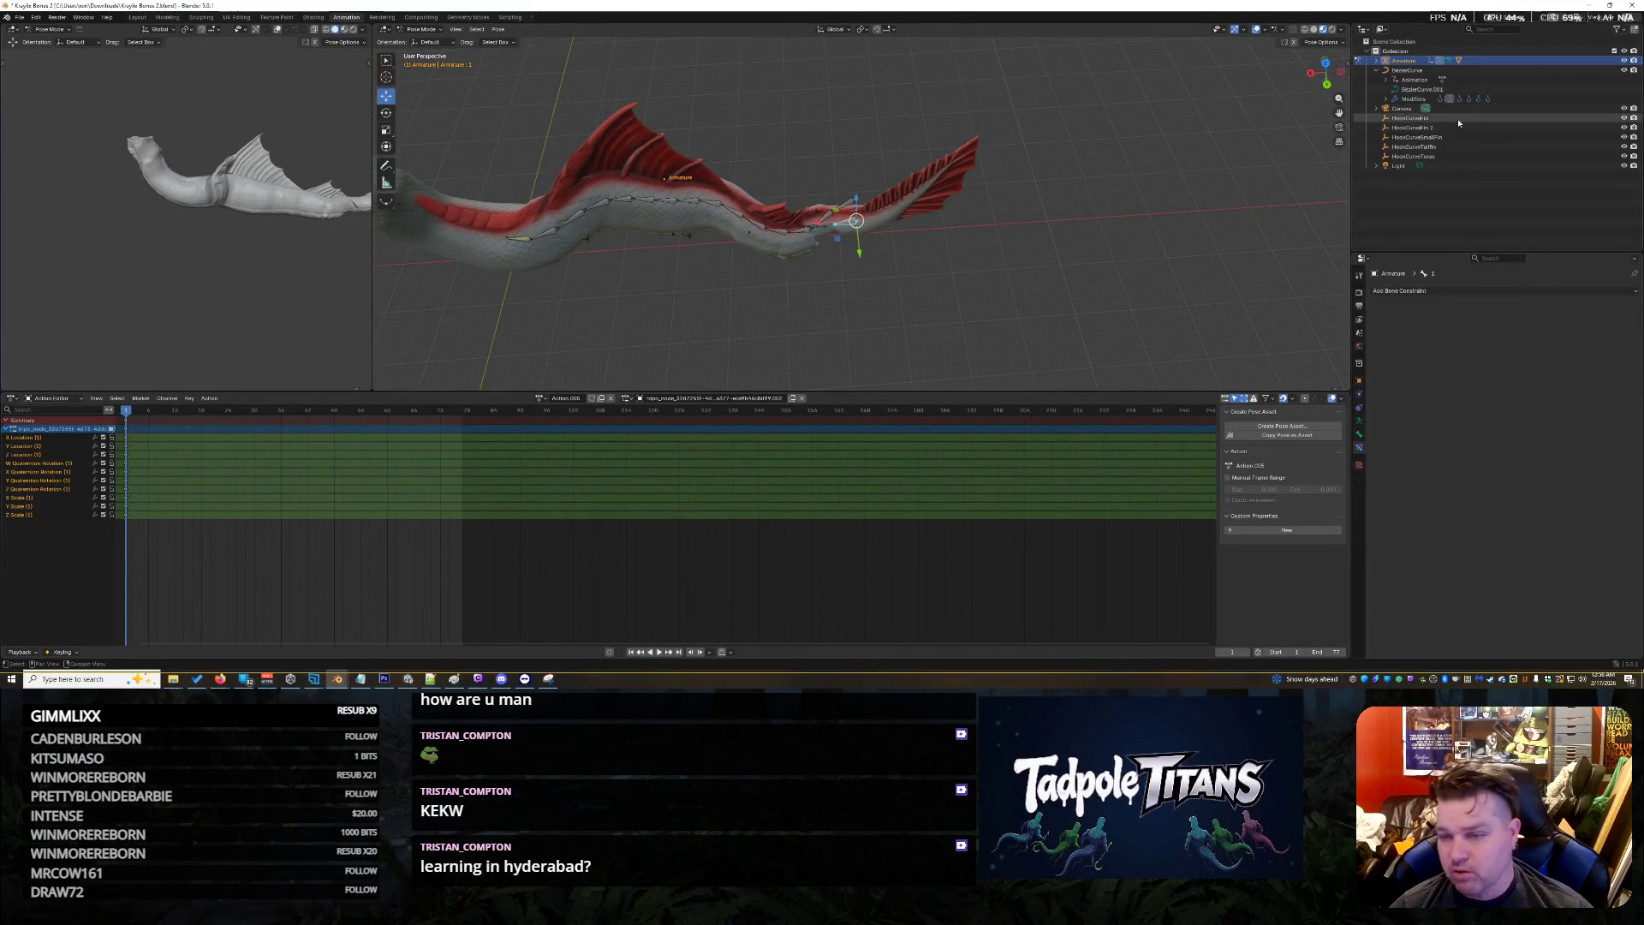
Box-select the armature's bones again, scroll the action editor channels, and reselect the armature
{"action": "left_click_drag", "start_coordinate": [496, 82], "coordinate": [912, 352]}
{"action": "middle_click_drag", "start_coordinate": [614, 267], "coordinate": [965, 357]}
{"action": "middle_click_drag", "start_coordinate": [637, 305], "coordinate": [522, 331]}
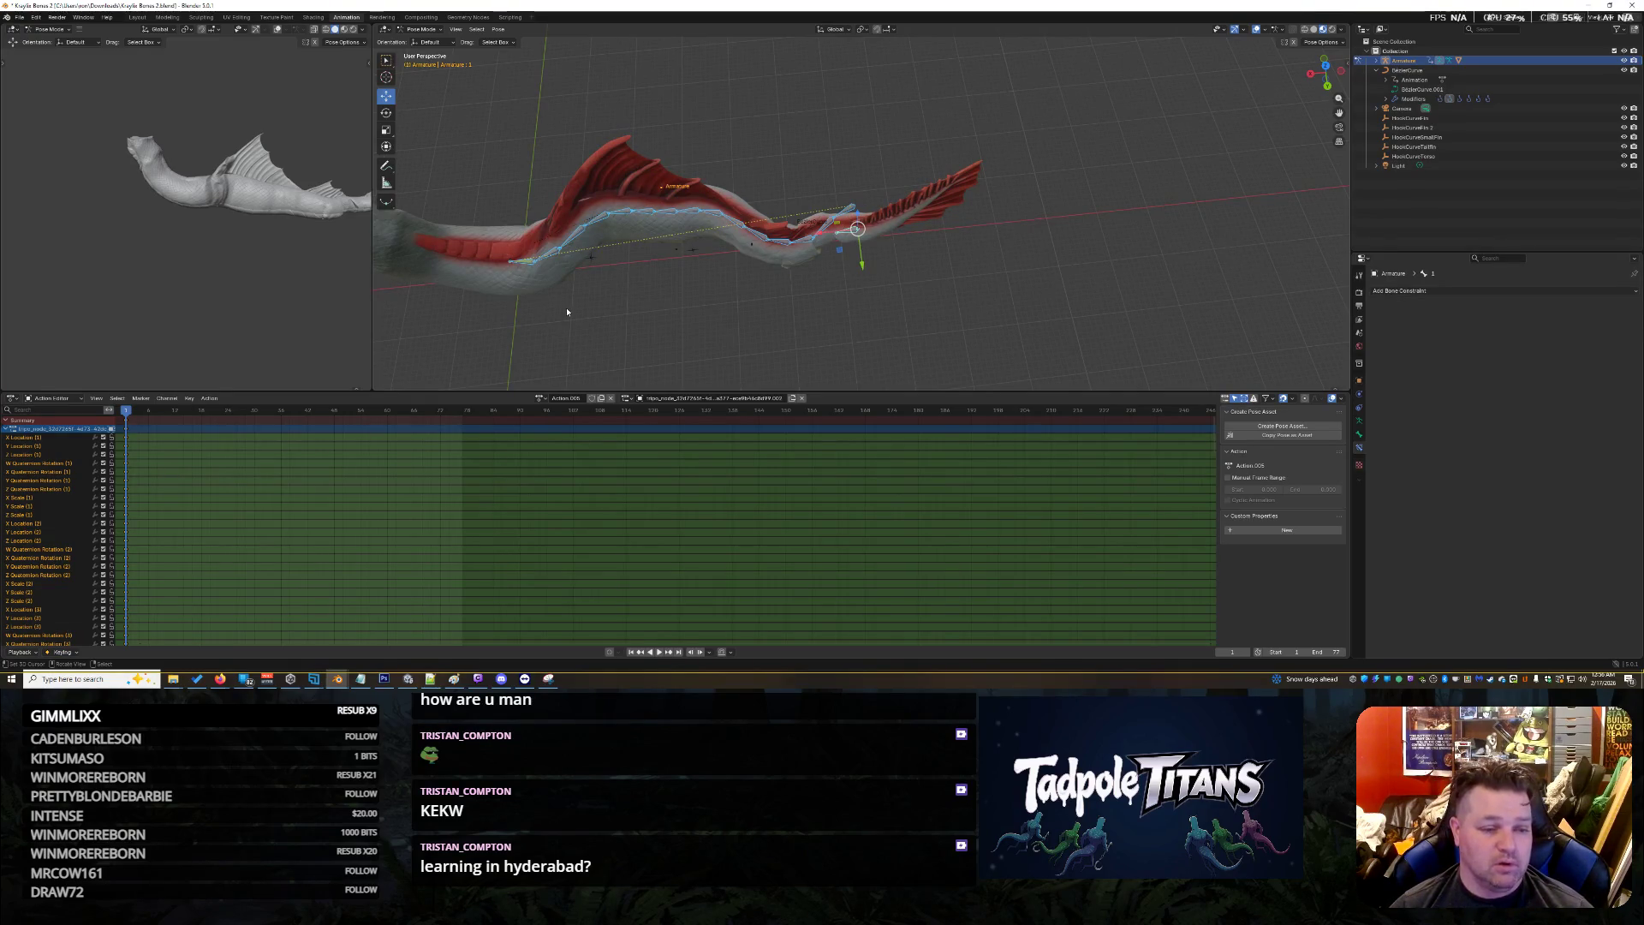
{"action": "scroll", "coordinate": [291, 432], "scroll_direction": "down", "scroll_amount": 5}
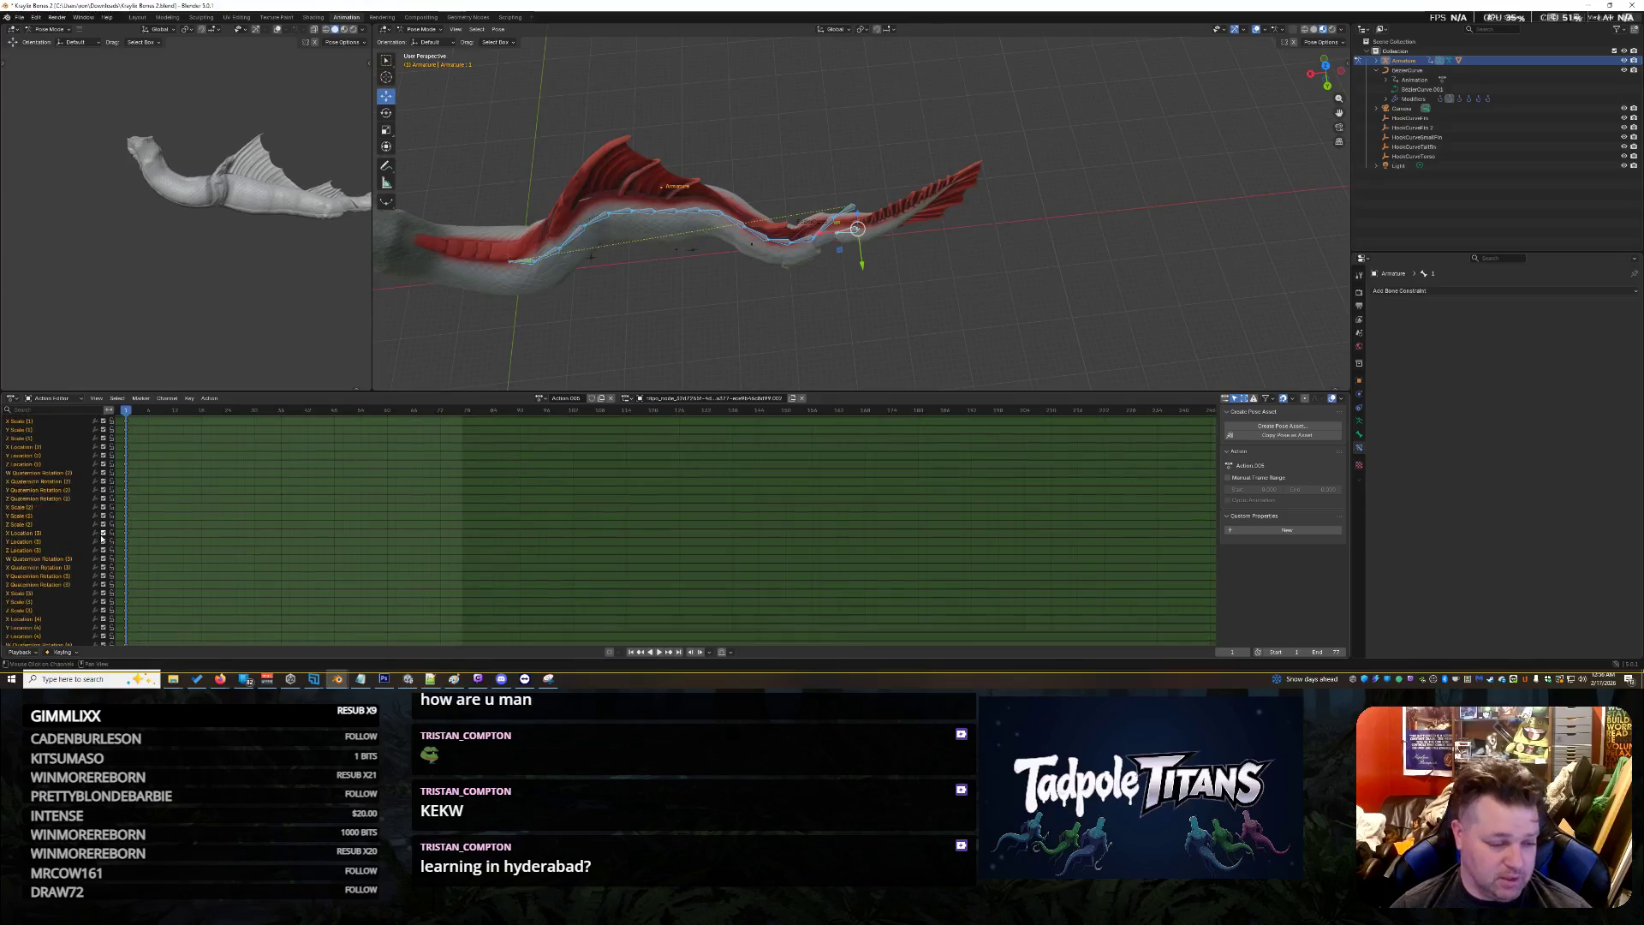
{"action": "scroll", "coordinate": [291, 431], "scroll_direction": "left", "scroll_amount": 5}
{"action": "scroll", "coordinate": [118, 536], "scroll_direction": "right", "scroll_amount": 6}
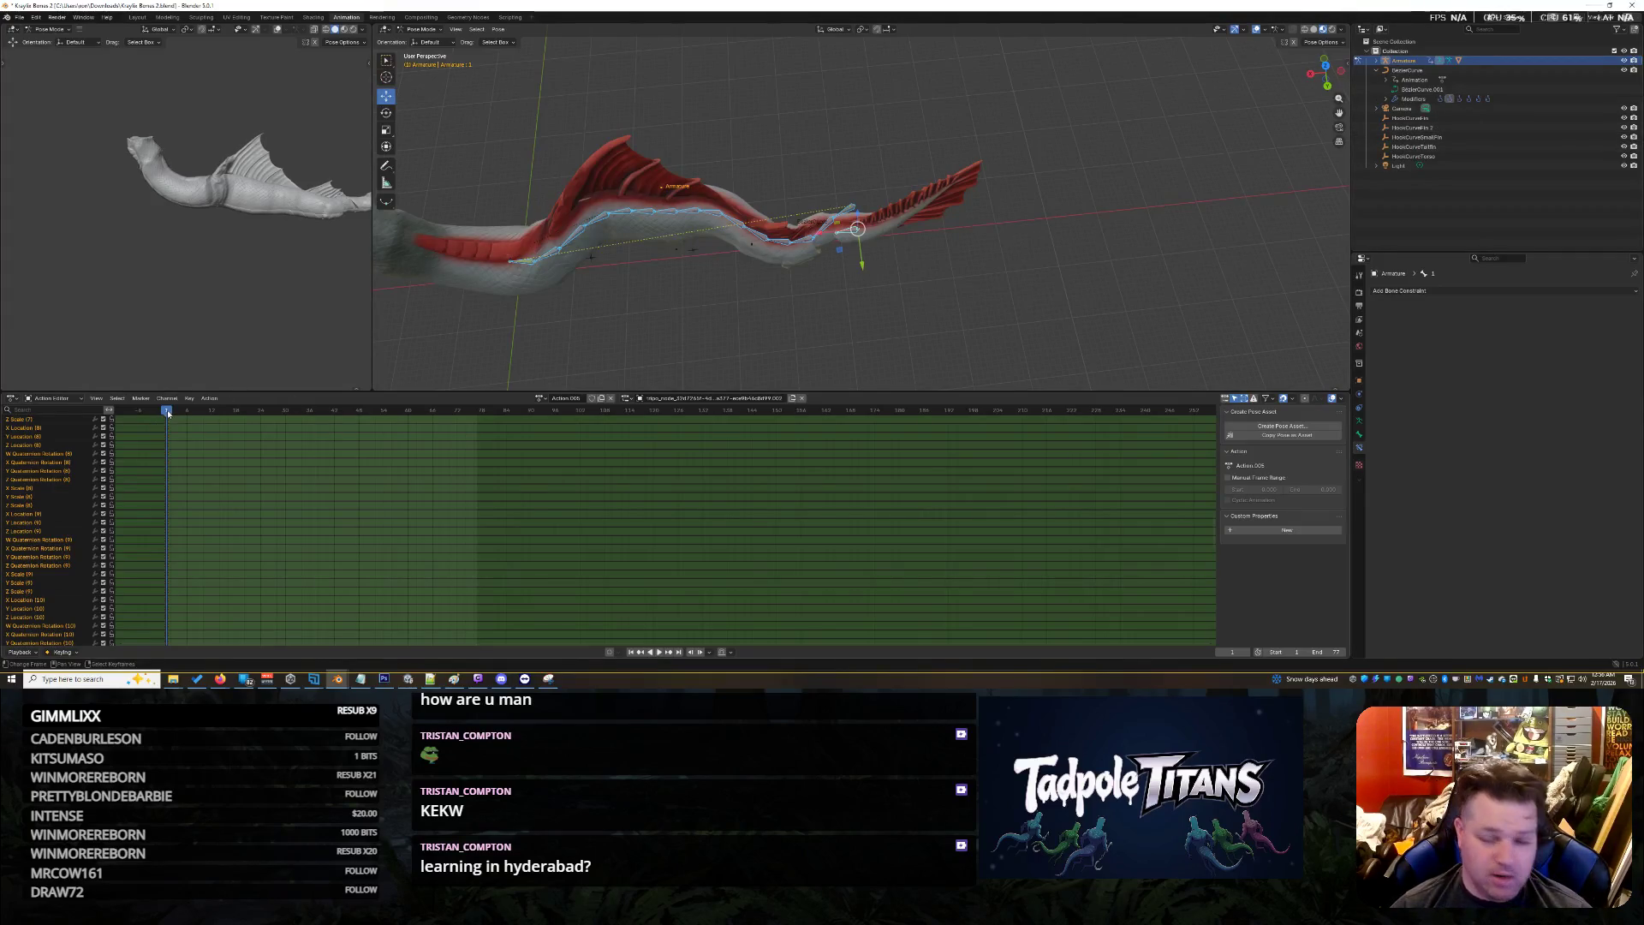
{"action": "left_click", "coordinate": [1411, 70]}
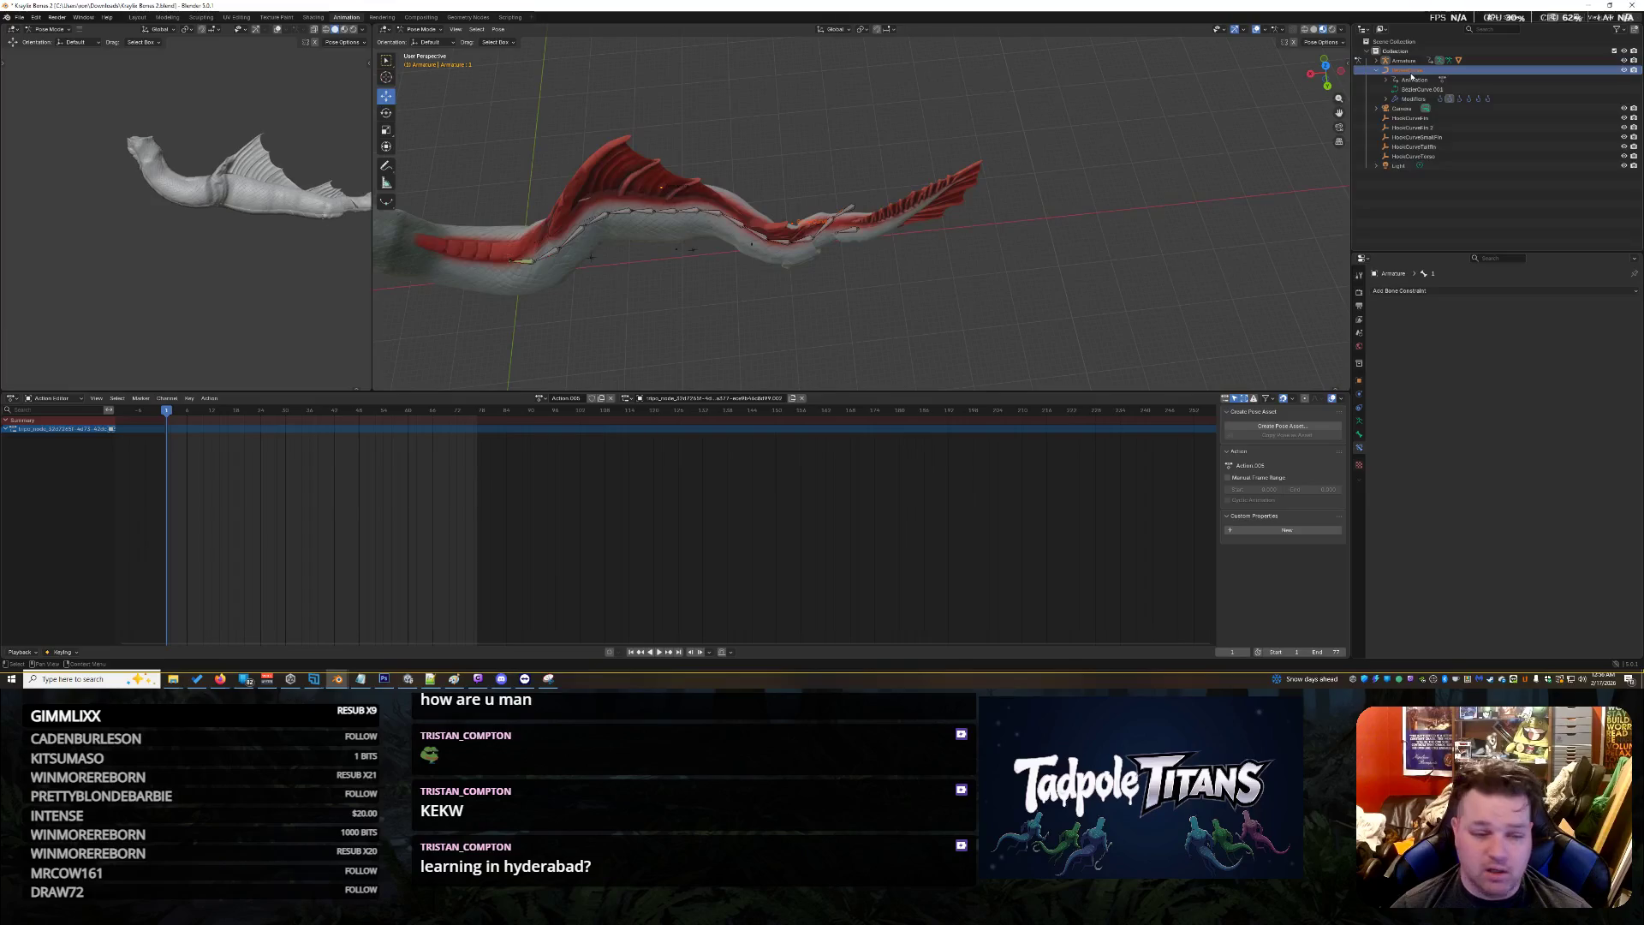
Switch the armature to Object Mode and insert a keyframe on it via Object > Animation
{"action": "right_click", "coordinate": [1410, 73]}
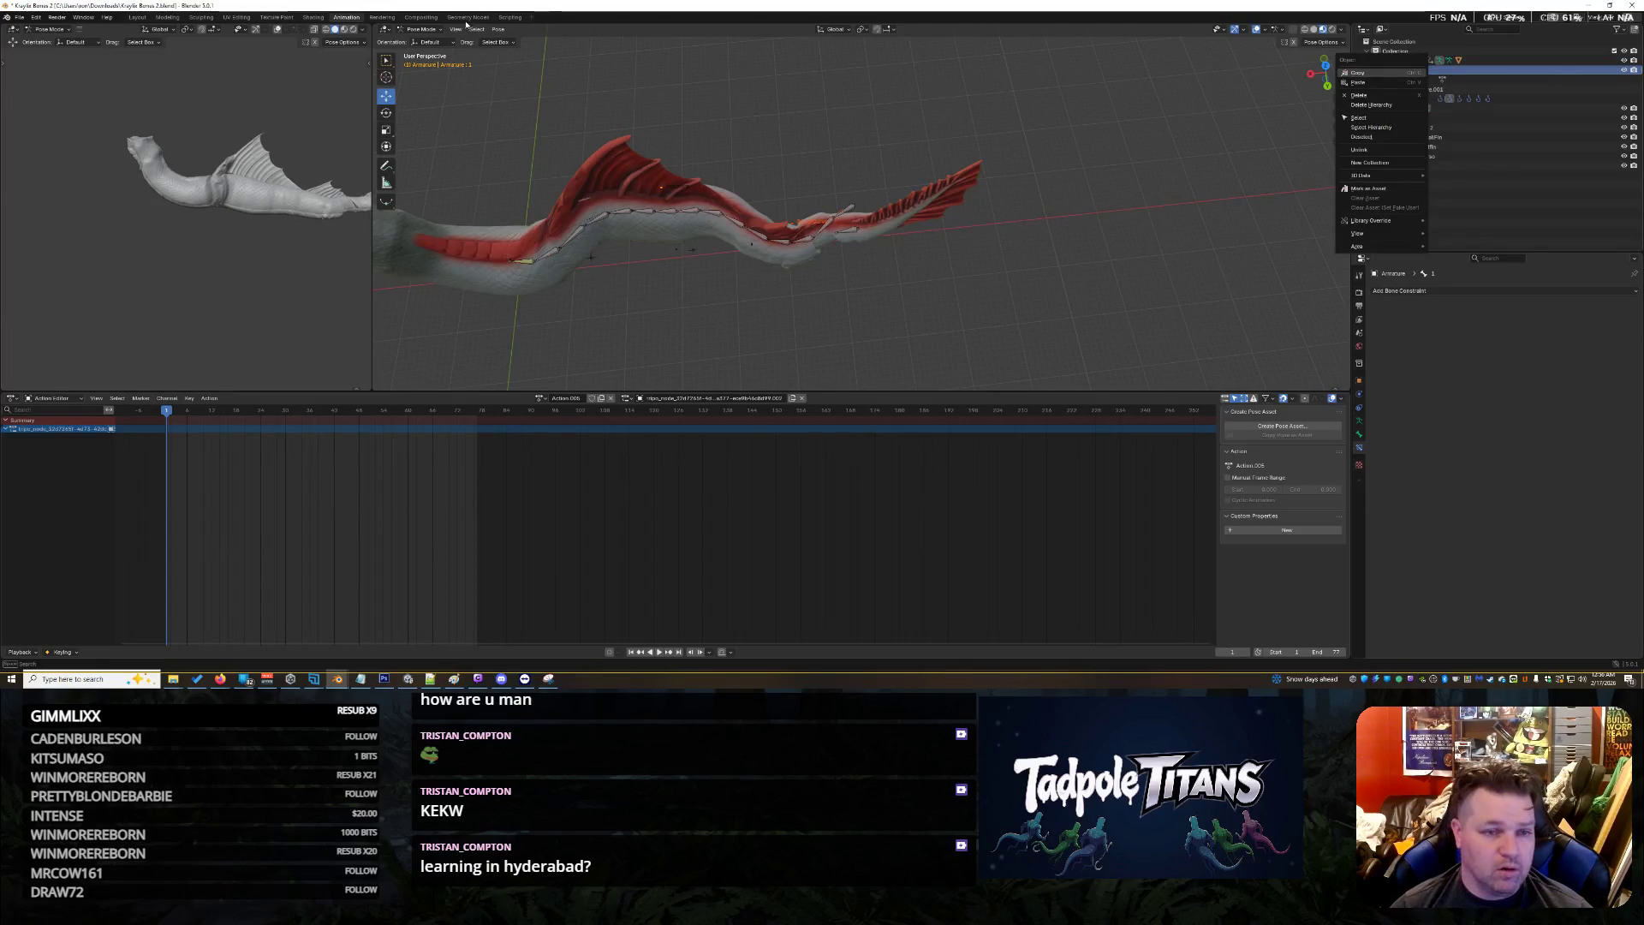
{"action": "left_click", "coordinate": [420, 29]}
{"action": "left_click", "coordinate": [419, 29]}
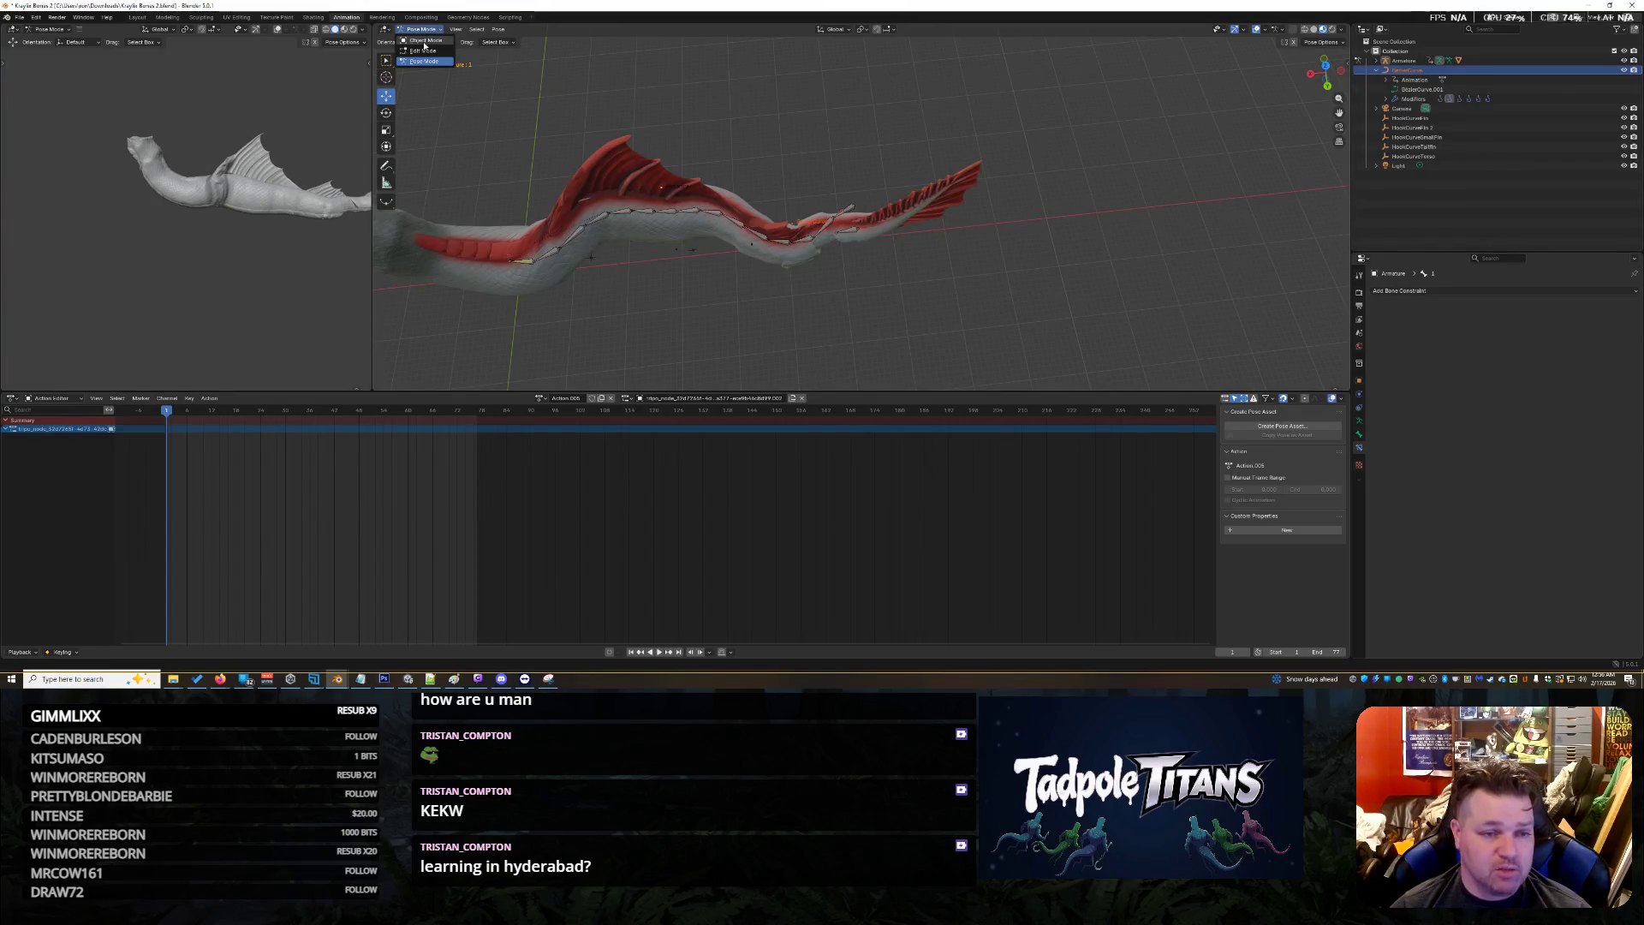
{"action": "left_click", "coordinate": [425, 40]}
{"action": "left_click", "coordinate": [520, 29]}
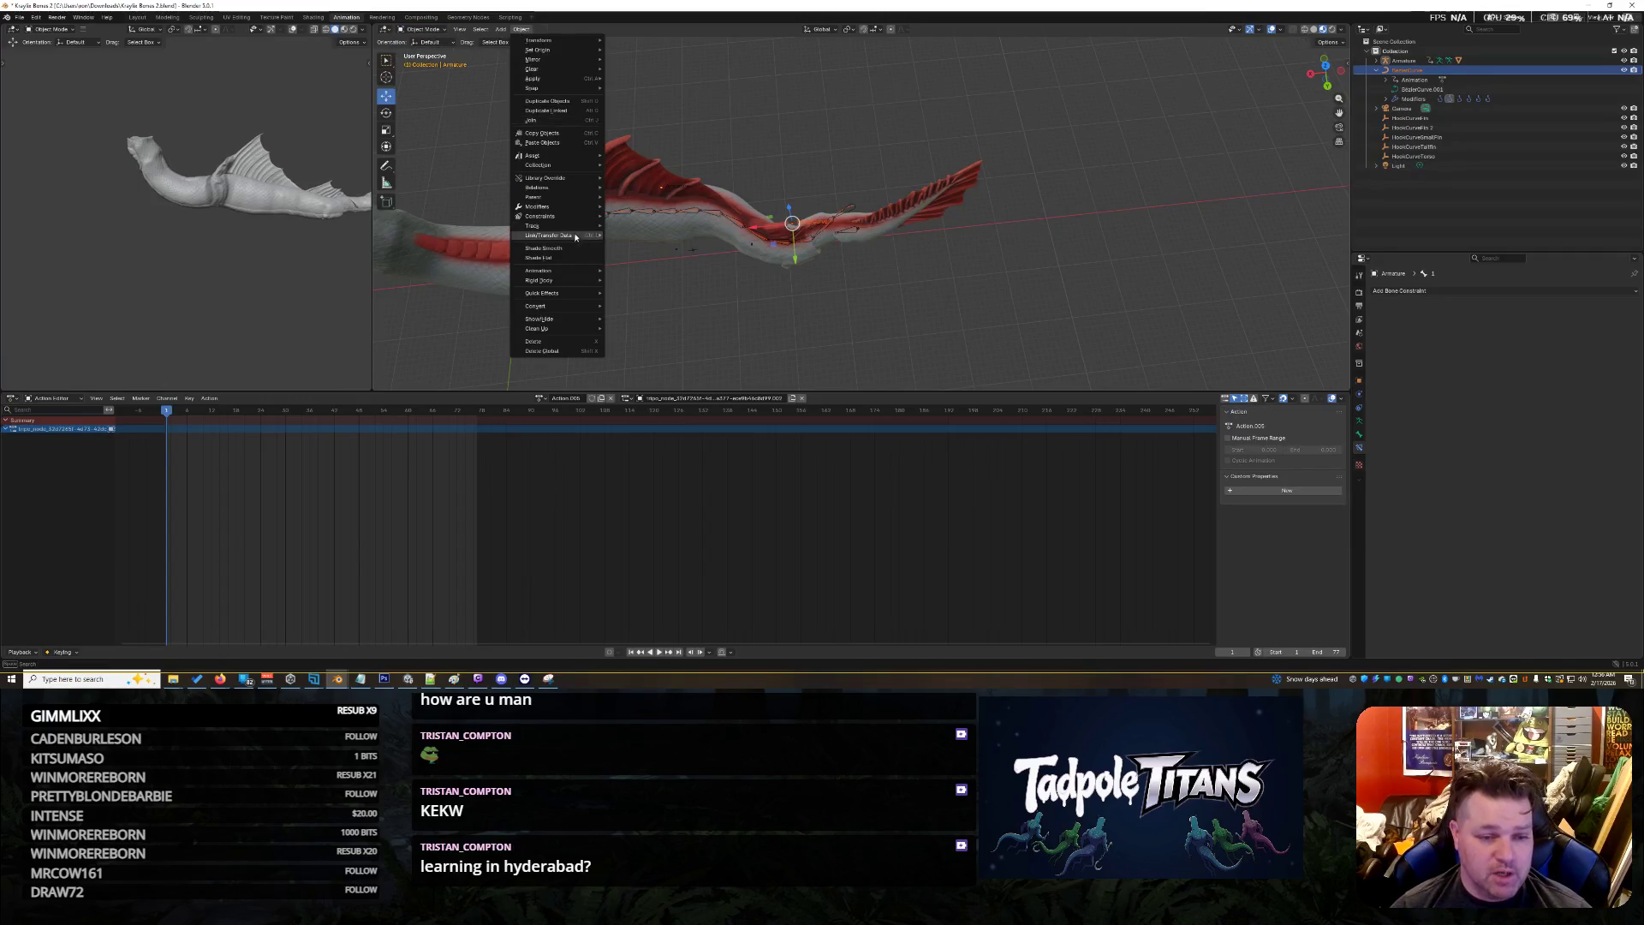
{"action": "mouse_move", "coordinate": [566, 271]}
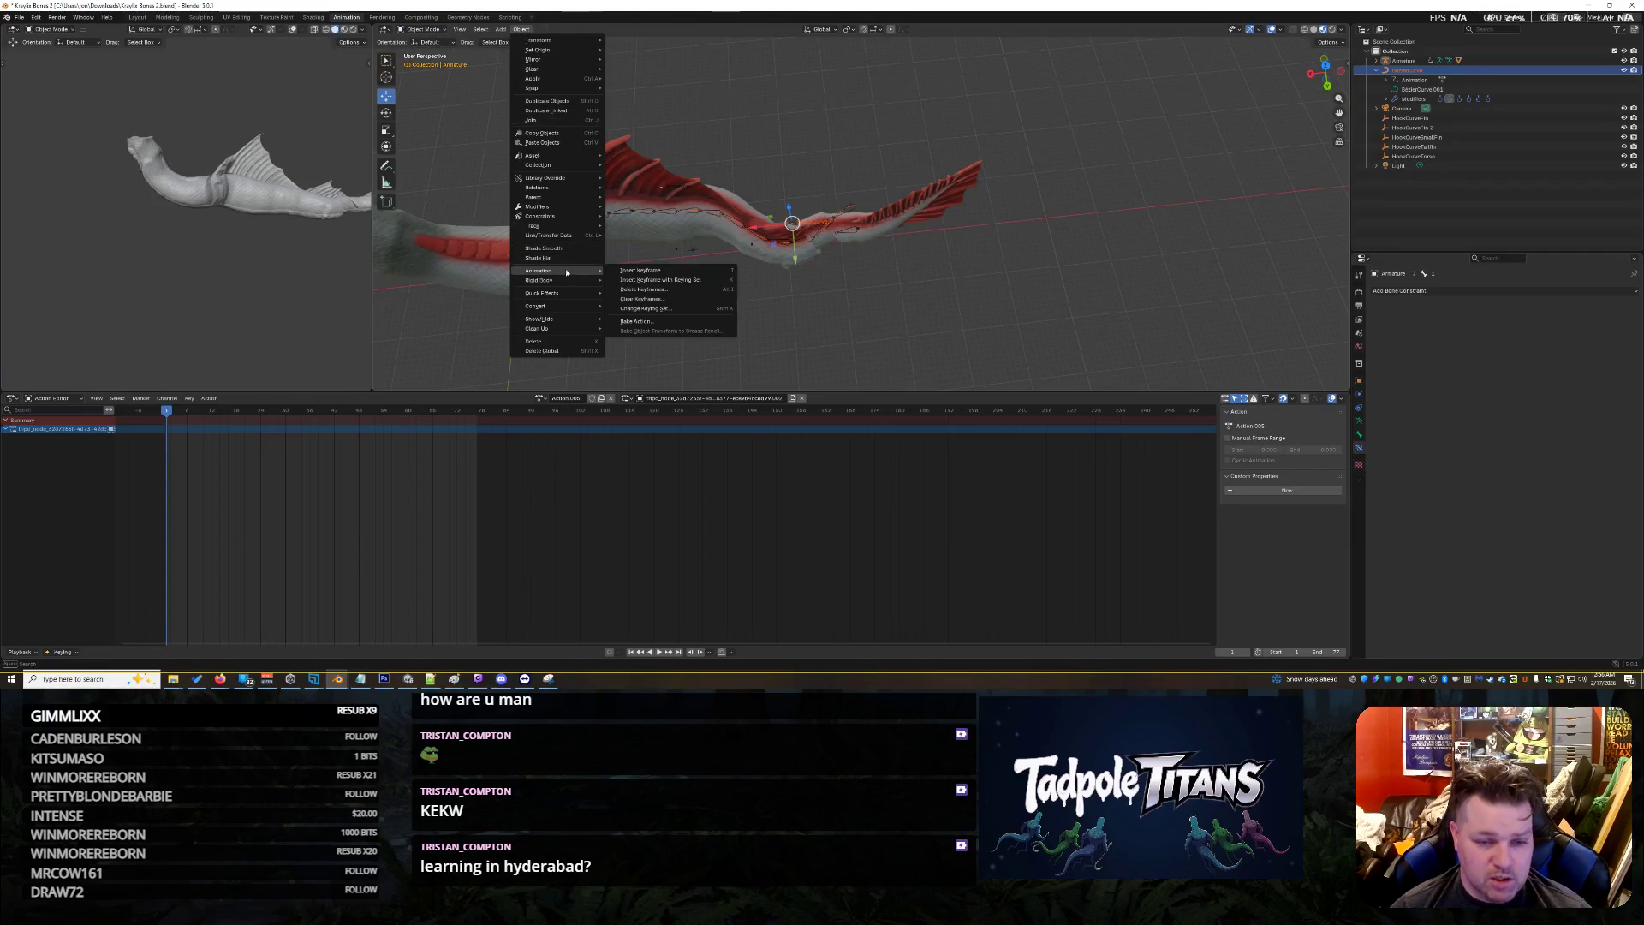
{"action": "left_click", "coordinate": [672, 275]}
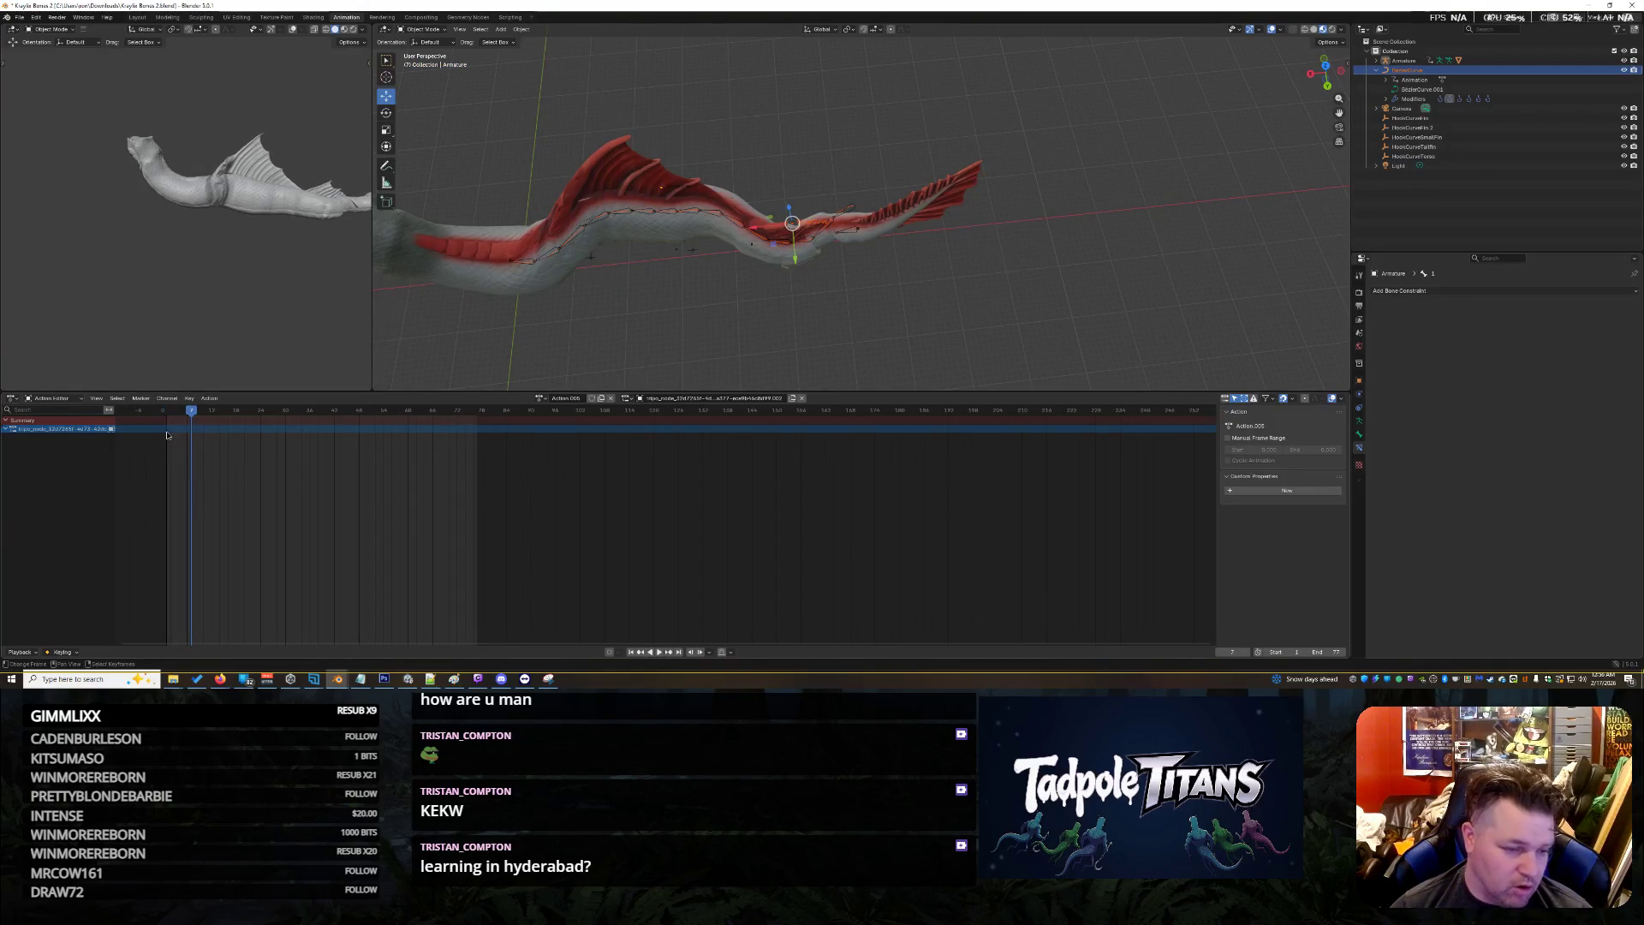
Inspect BezierCurve.001's Slither action, then put the Armature in Pose Mode with all bones selected
{"action": "left_click", "coordinate": [1411, 90]}
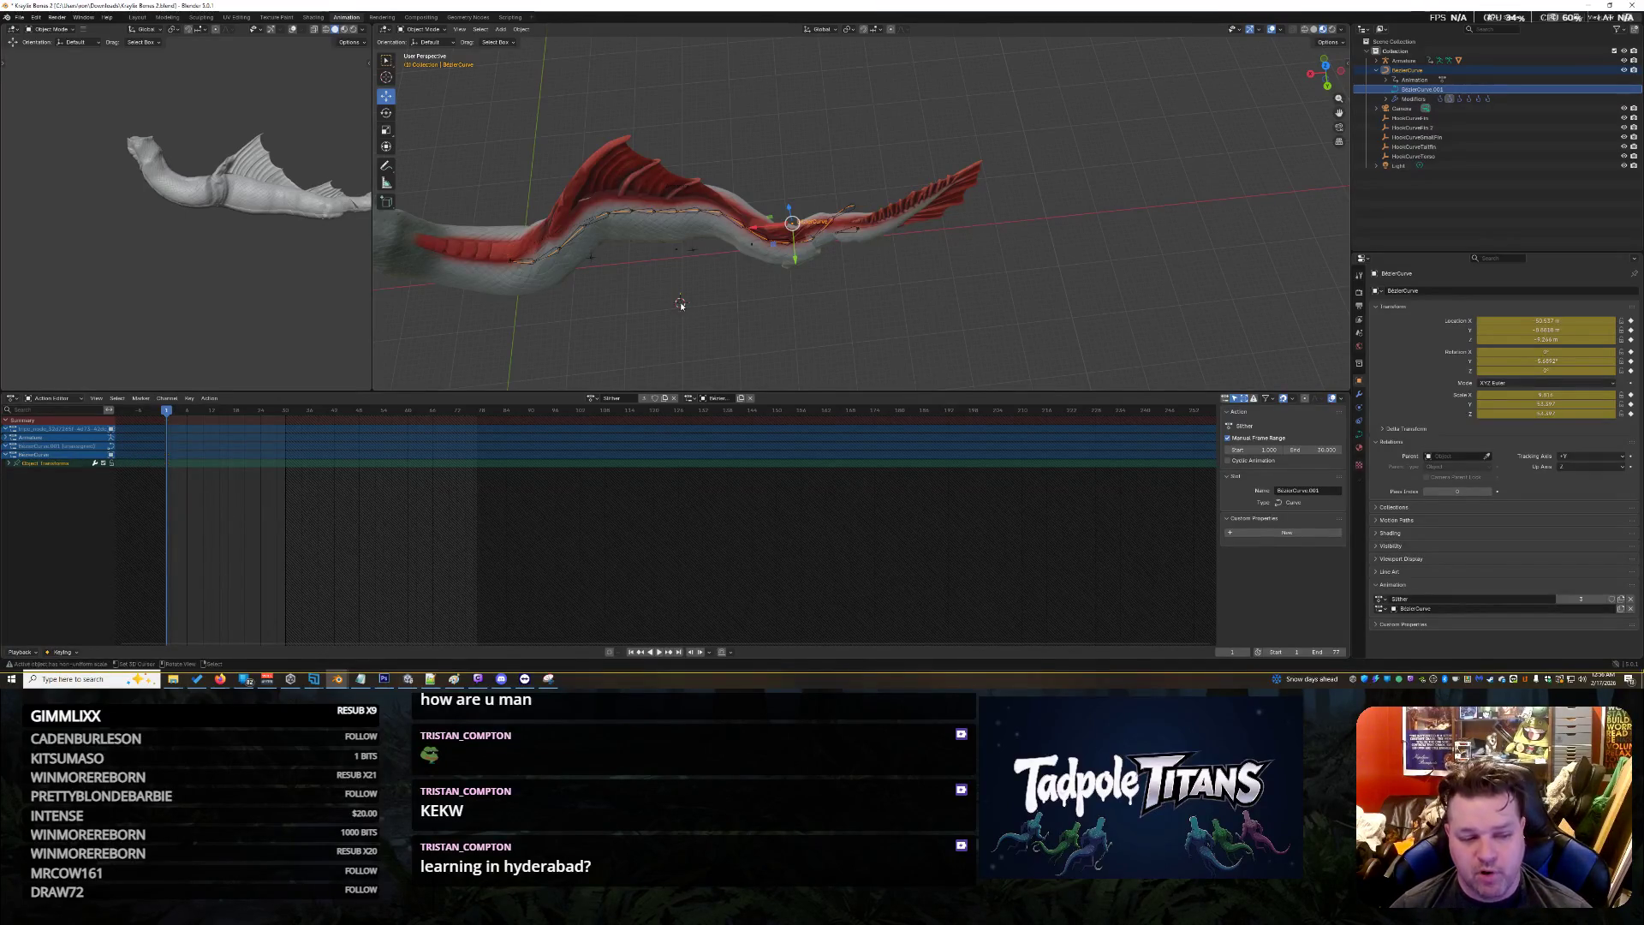
{"action": "scroll", "coordinate": [1074, 130], "scroll_direction": "down", "scroll_amount": 2}
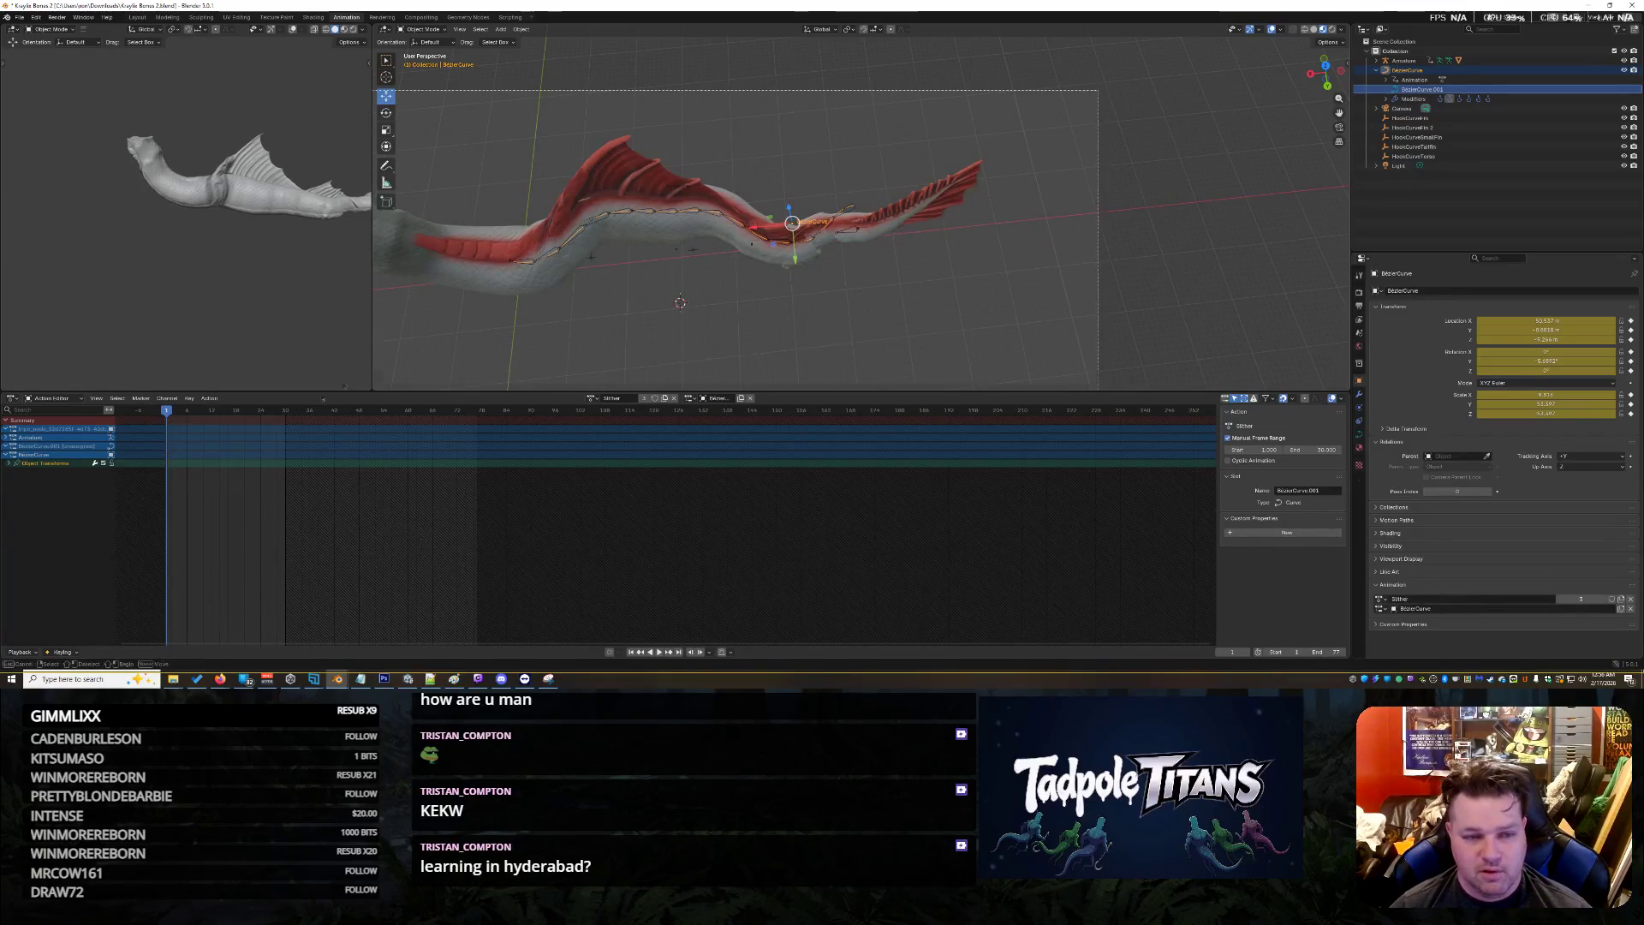
{"action": "key", "text": "a"}
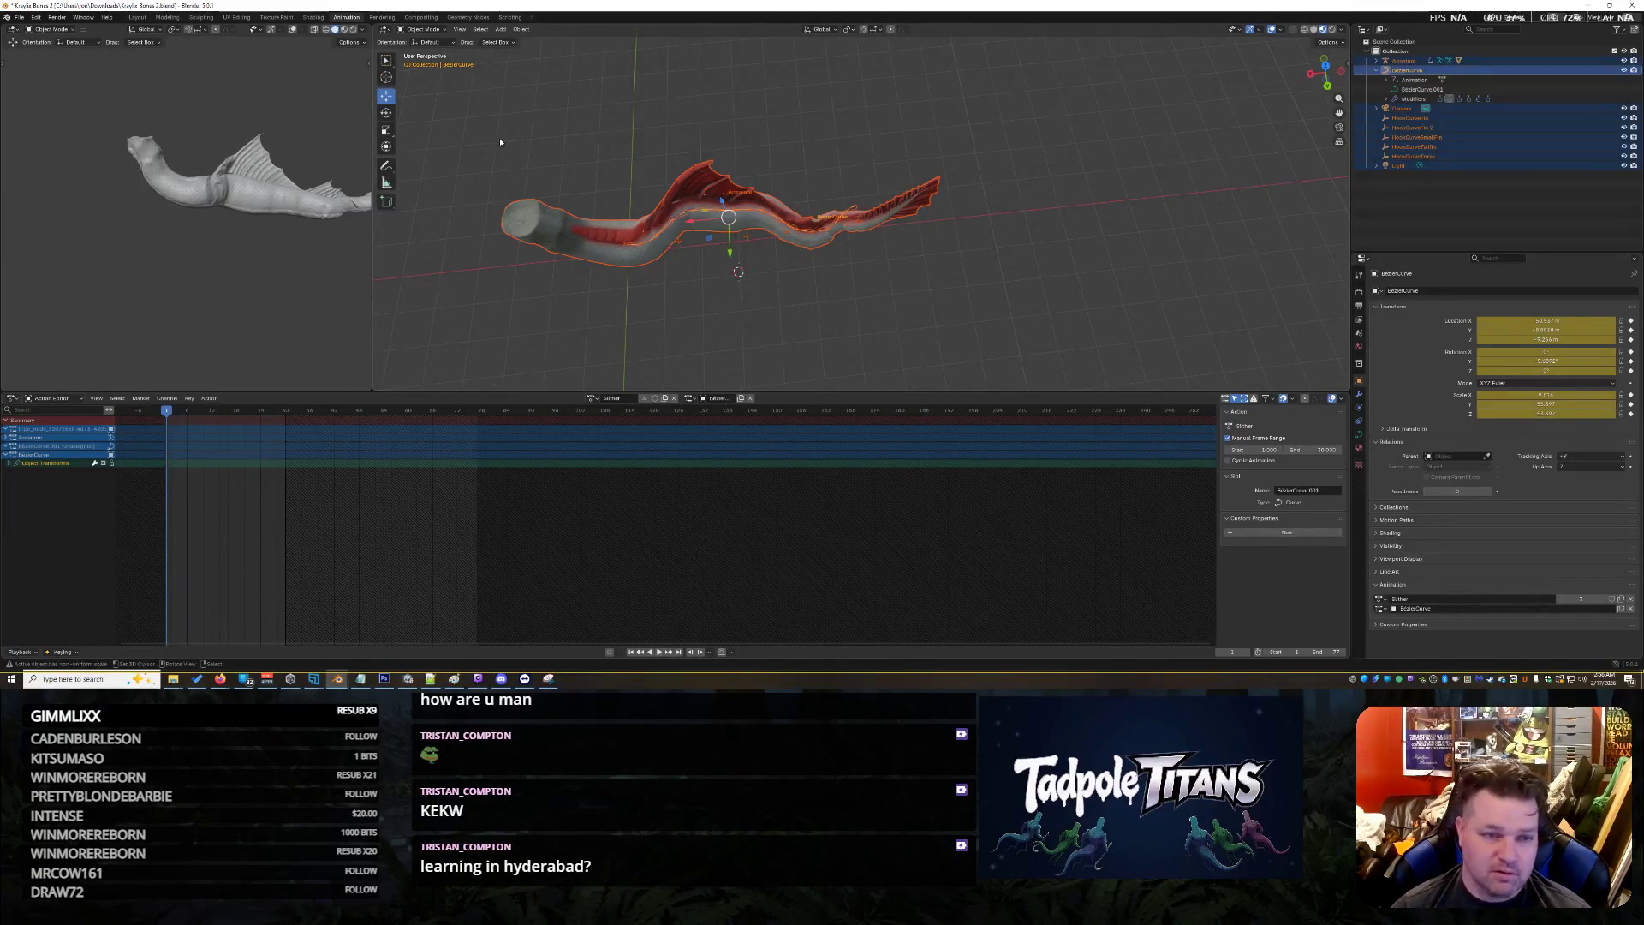
{"action": "left_click", "coordinate": [423, 29]}
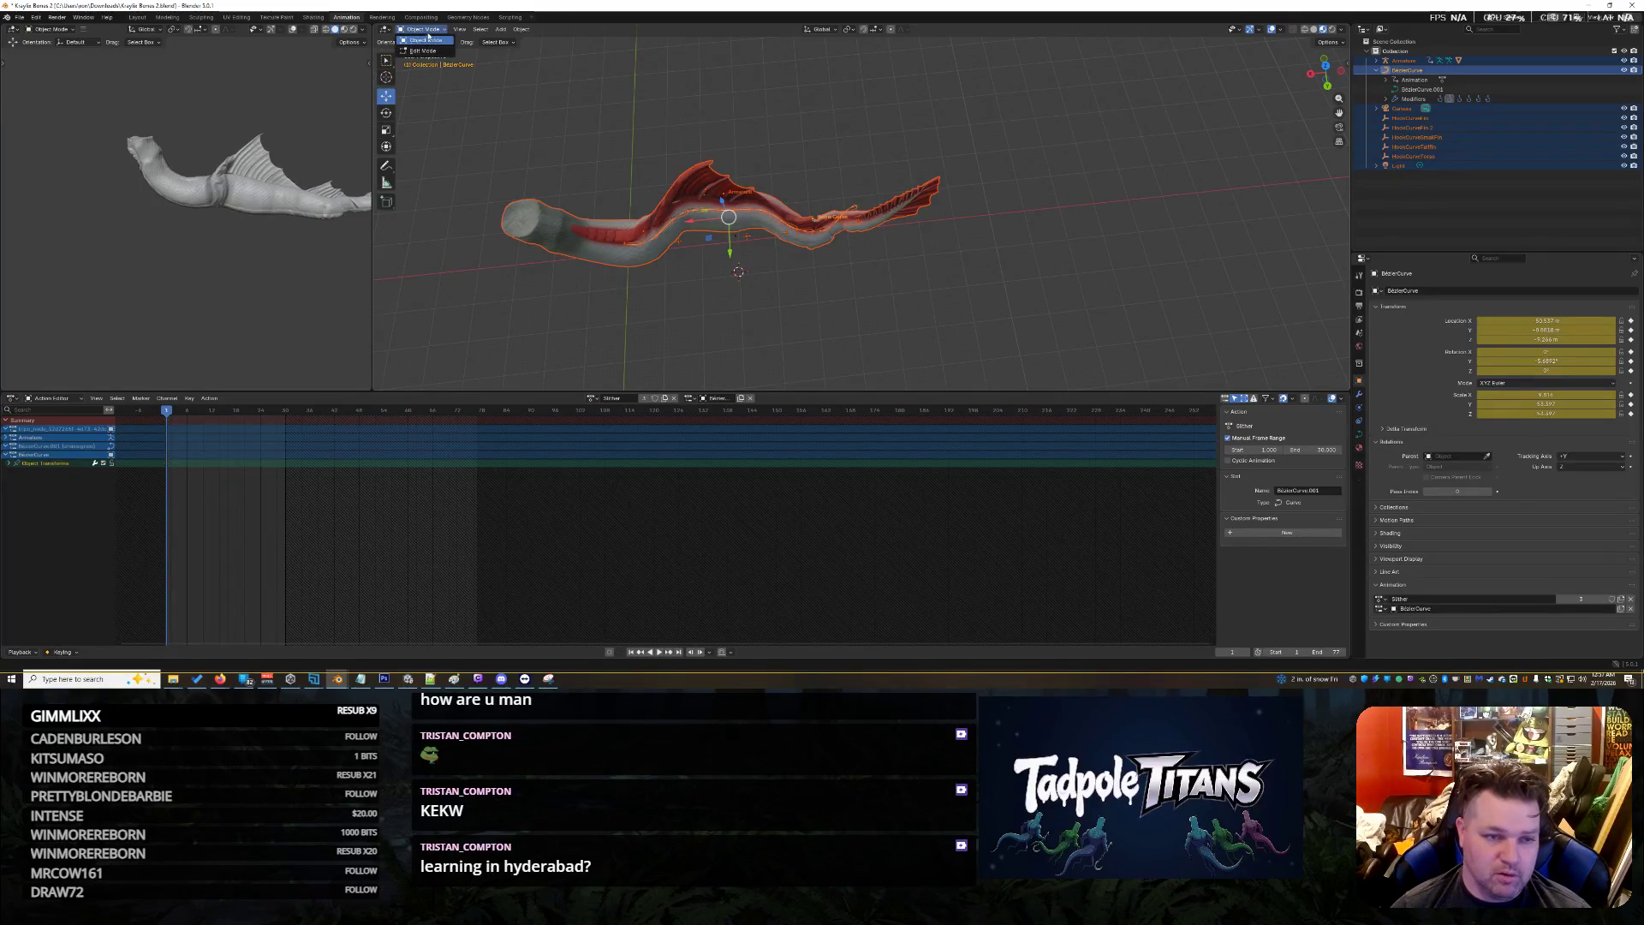
{"action": "left_click", "coordinate": [633, 244]}
{"action": "left_click", "coordinate": [420, 29]}
{"action": "left_click", "coordinate": [424, 62]}
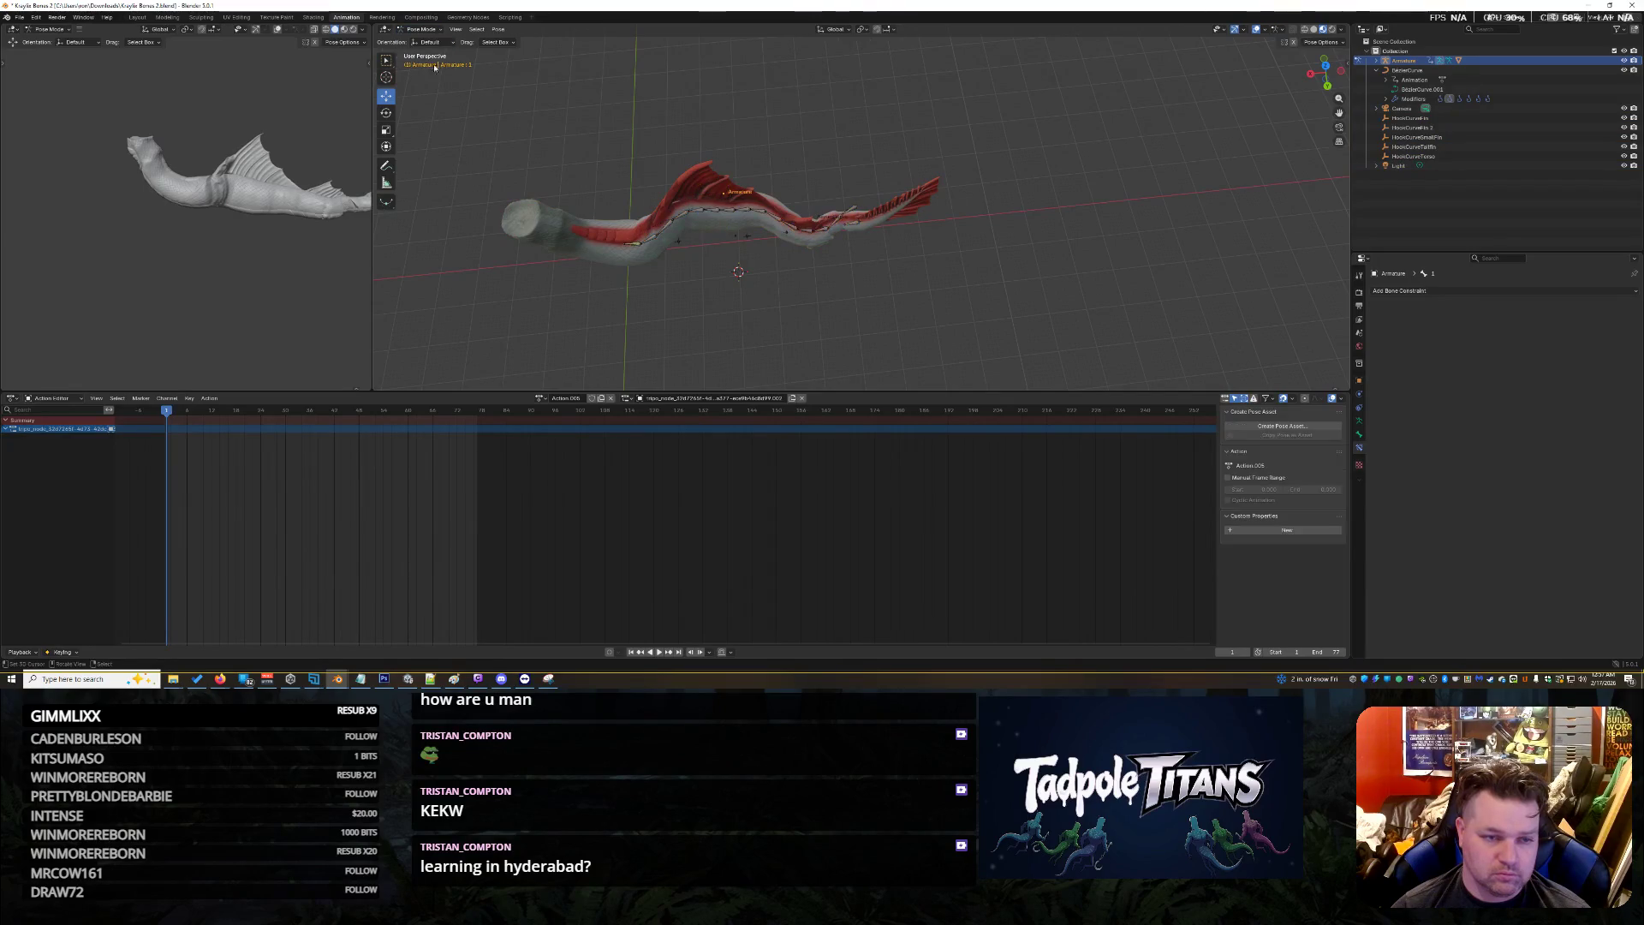
{"action": "mouse_move", "coordinate": [504, 116]}
{"action": "left_mouse_down"}
{"action": "mouse_move", "coordinate": [665, 239]}
{"action": "mouse_move", "coordinate": [866, 263]}
{"action": "left_mouse_up"}
{"action": "scroll", "coordinate": [161, 516], "scroll_direction": "down", "scroll_amount": 20}
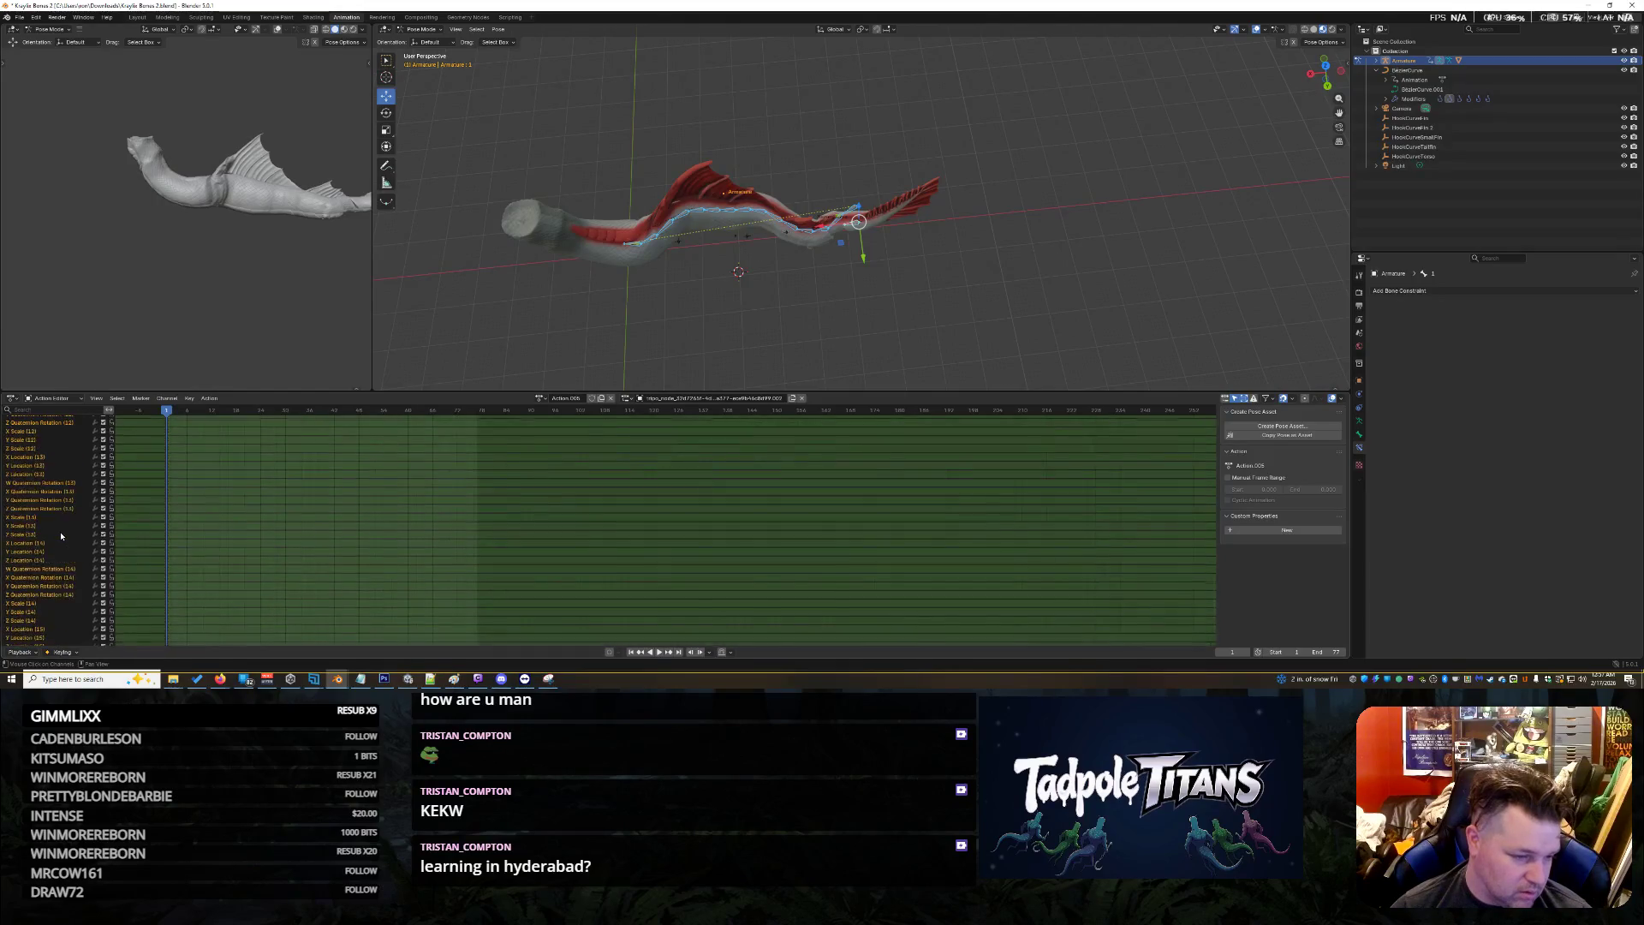
Collapse the bone channel group, then jump to frame 36 and play the animation
{"action": "scroll", "coordinate": [61, 534], "scroll_direction": "up", "scroll_amount": 20}
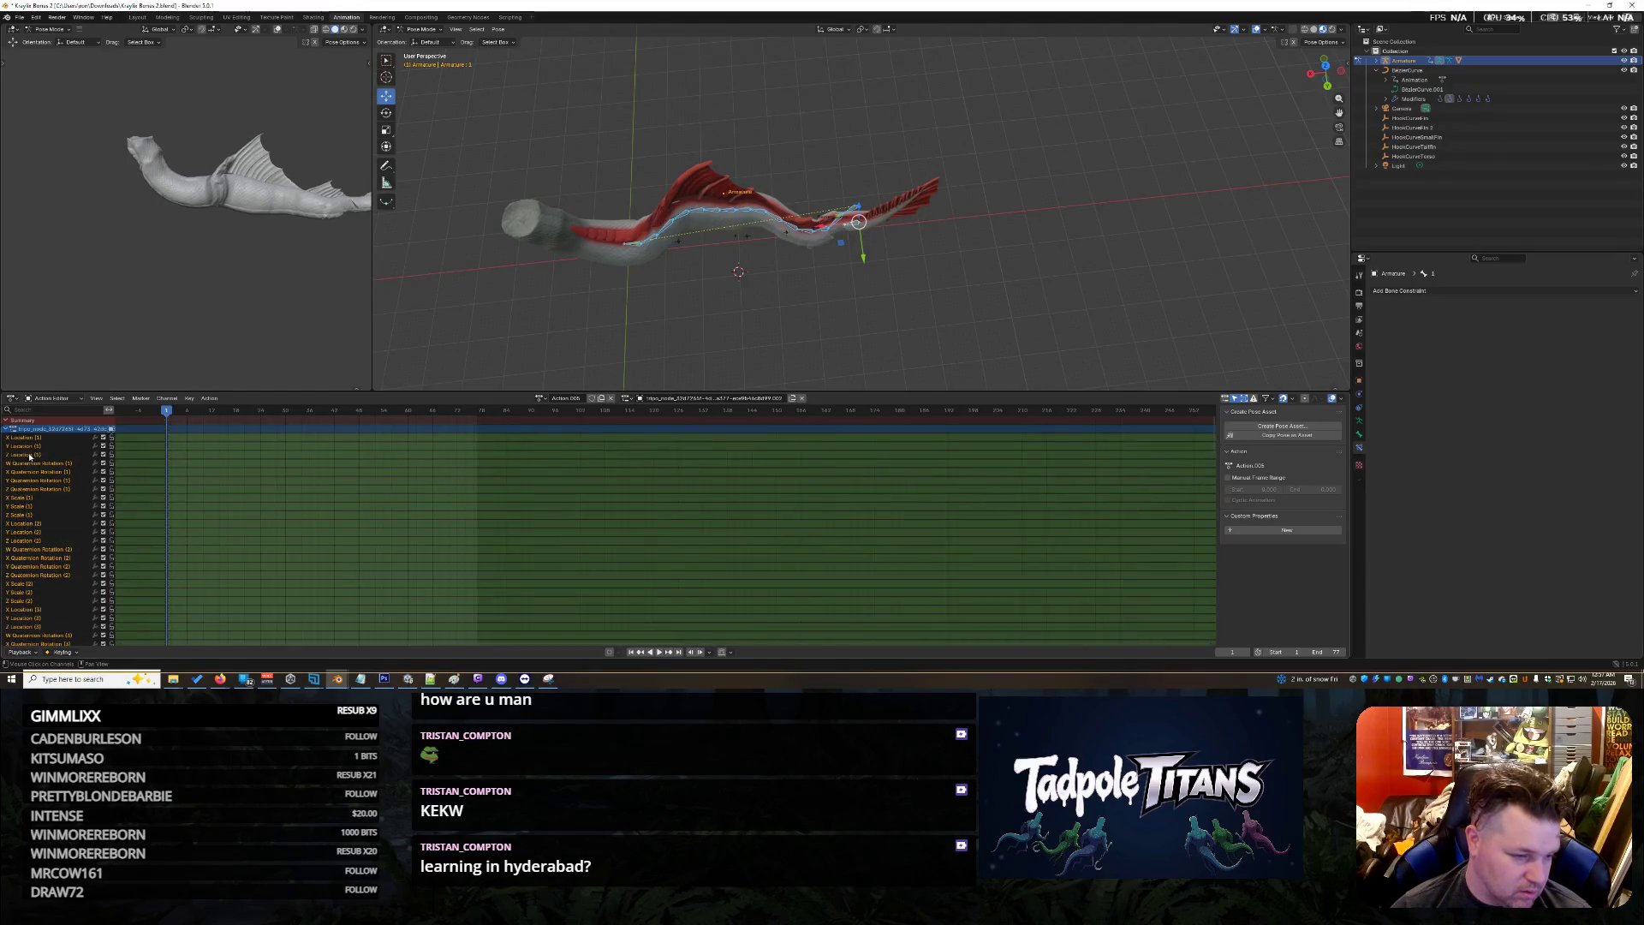
{"action": "left_click", "coordinate": [7, 429]}
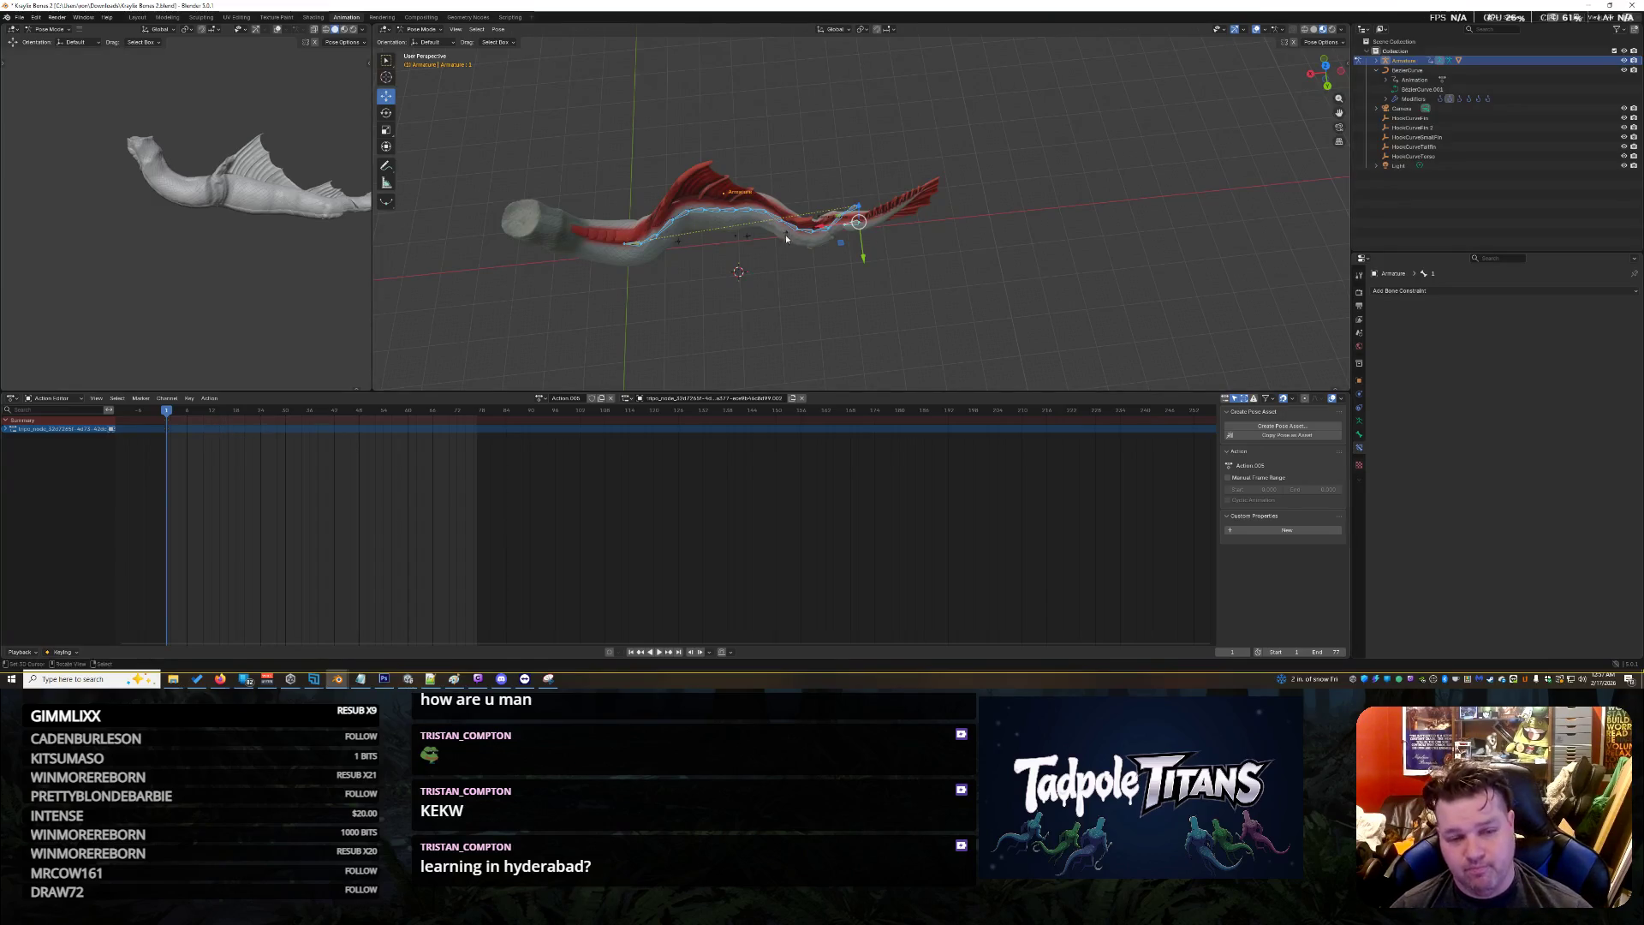
{"action": "mouse_move", "coordinate": [686, 291]}
{"action": "middle_mouse_down"}
{"action": "mouse_move", "coordinate": [708, 356]}
{"action": "mouse_move", "coordinate": [694, 332]}
{"action": "middle_mouse_up"}
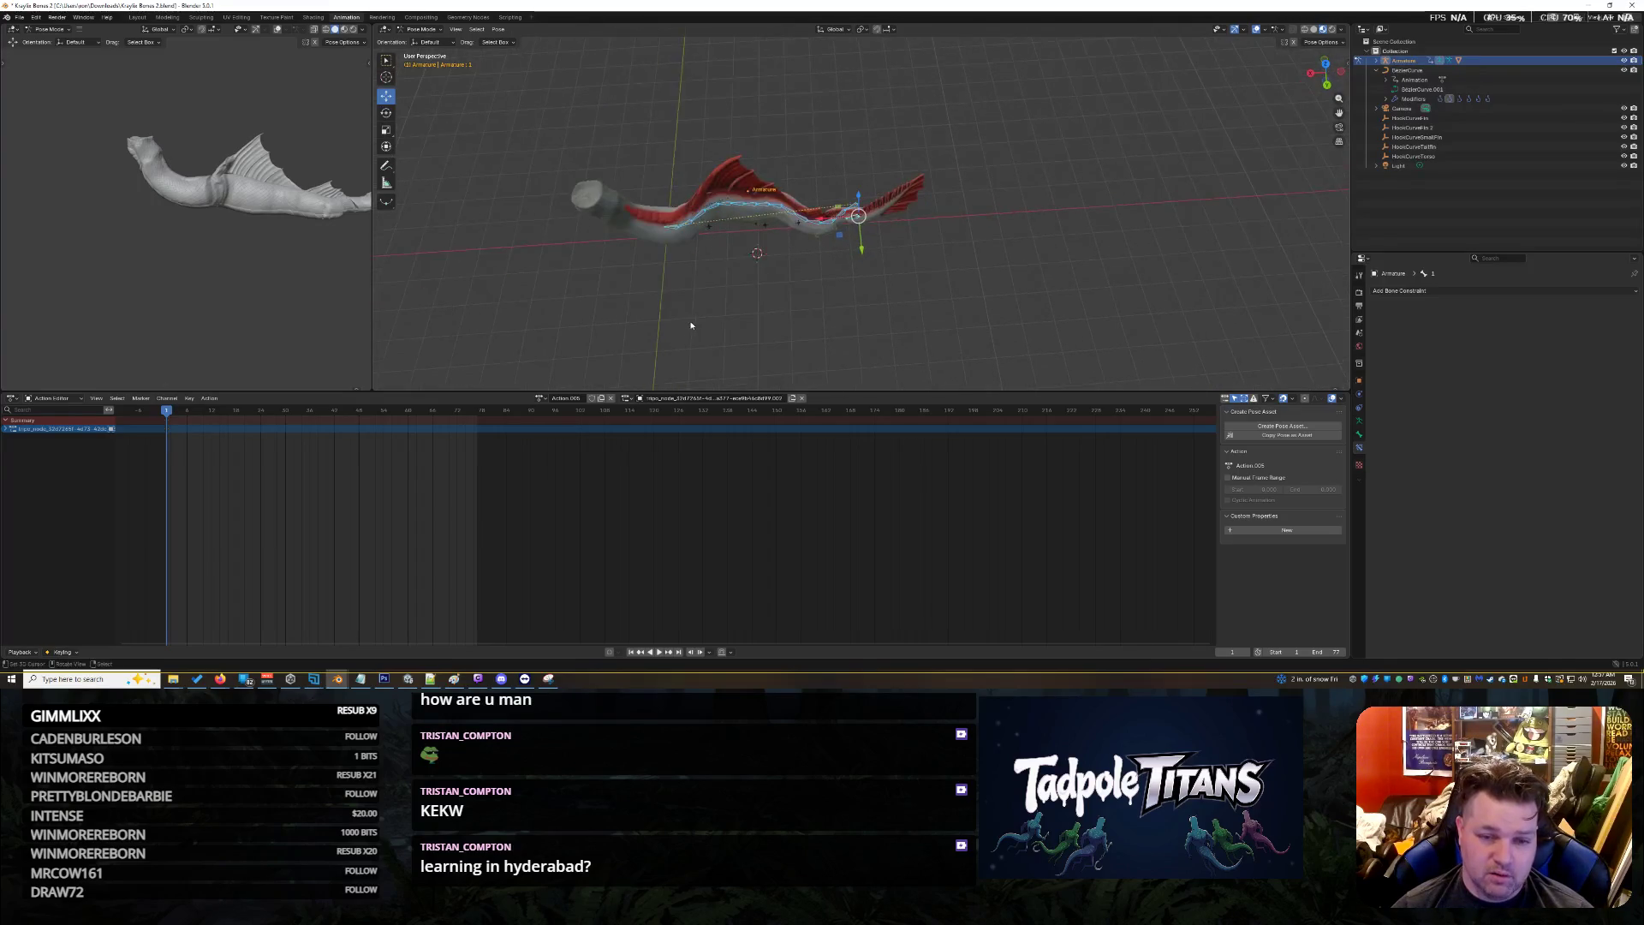
{"action": "scroll", "coordinate": [647, 321], "scroll_direction": "up", "scroll_amount": 3}
{"action": "mouse_move", "coordinate": [895, 276]}
{"action": "middle_mouse_down"}
{"action": "mouse_move", "coordinate": [945, 289]}
{"action": "mouse_move", "coordinate": [891, 295]}
{"action": "middle_mouse_up"}
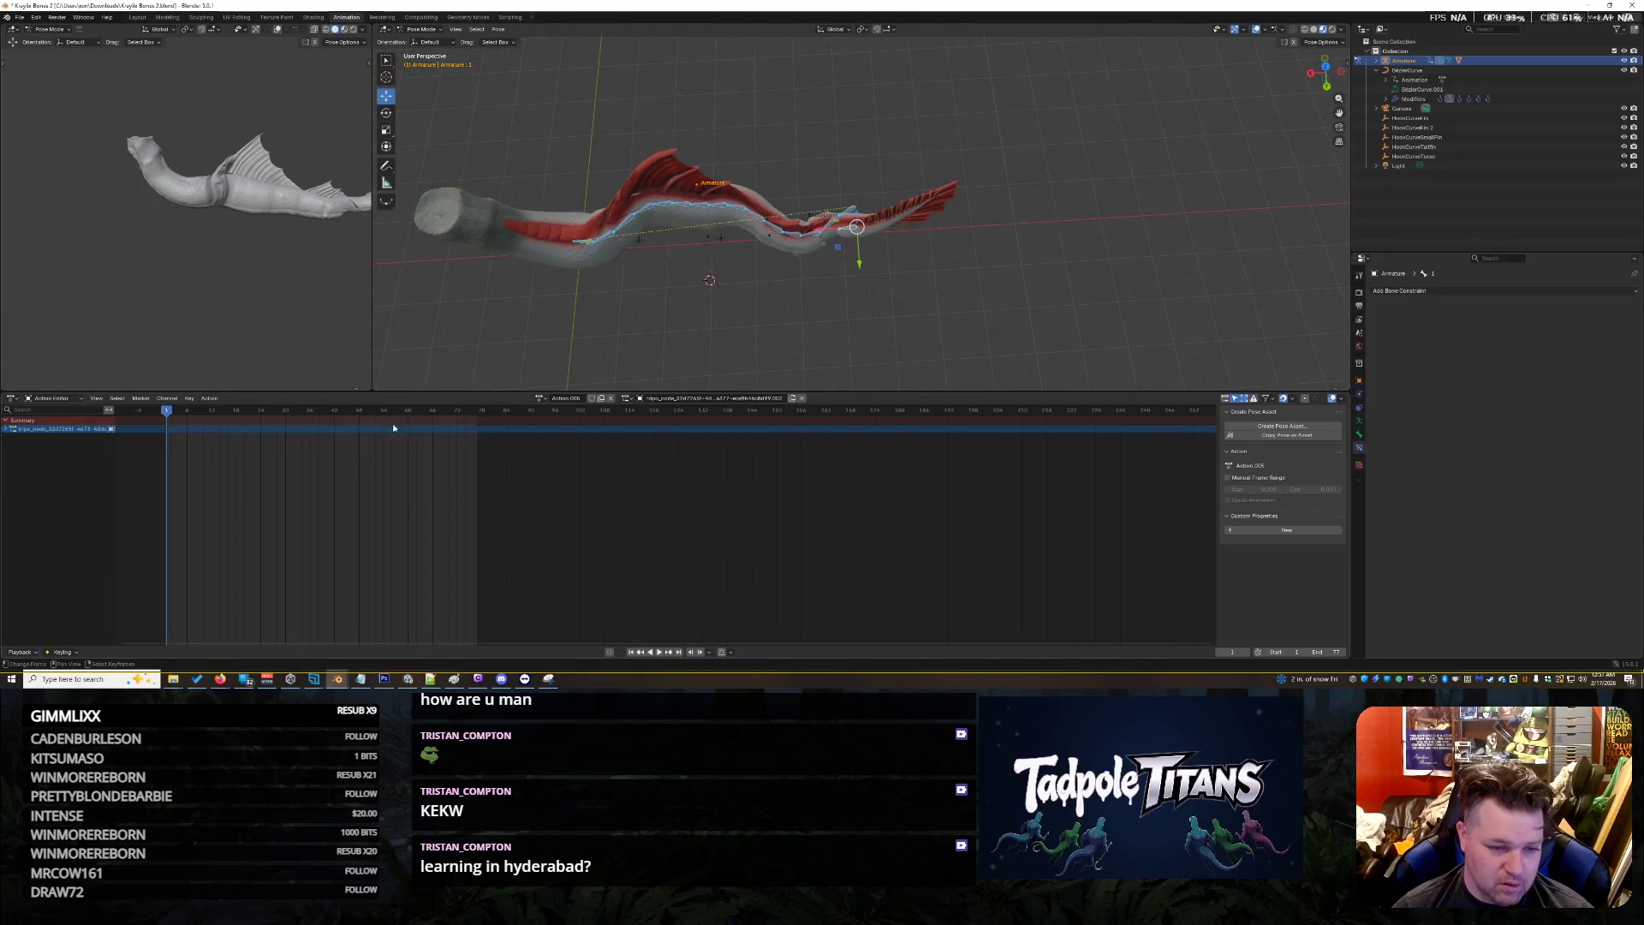
{"action": "left_click", "coordinate": [309, 423]}
{"action": "key", "text": "space"}
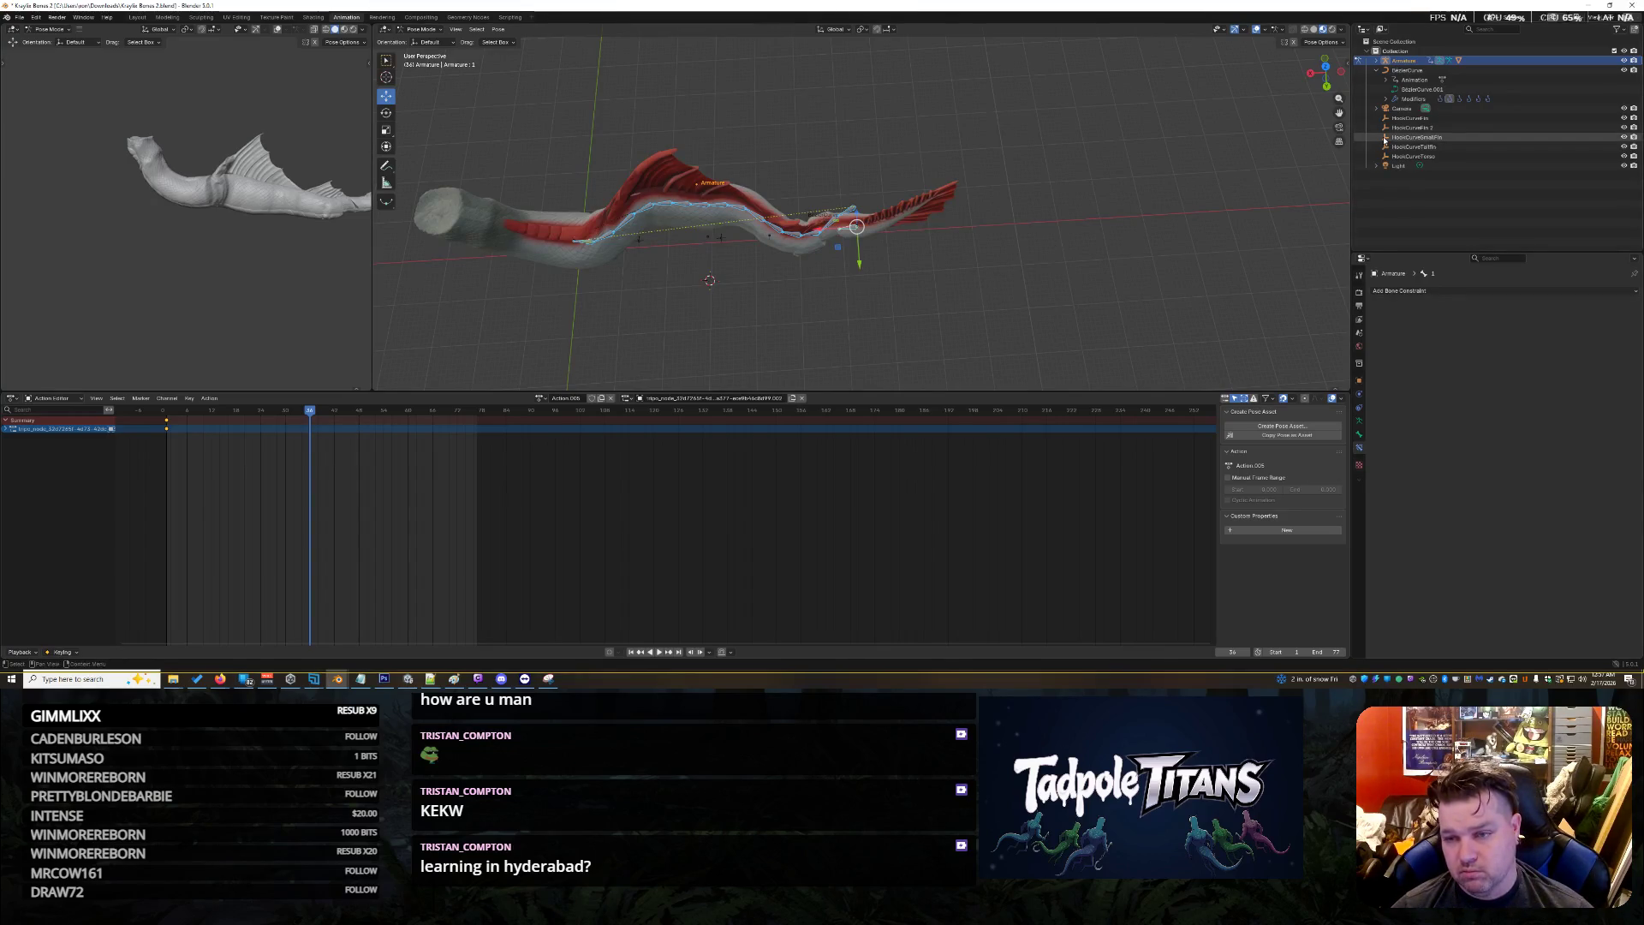
Put the BezierCurve in Edit Mode and move all its control points down 4.05 m
{"action": "left_click", "coordinate": [1417, 72]}
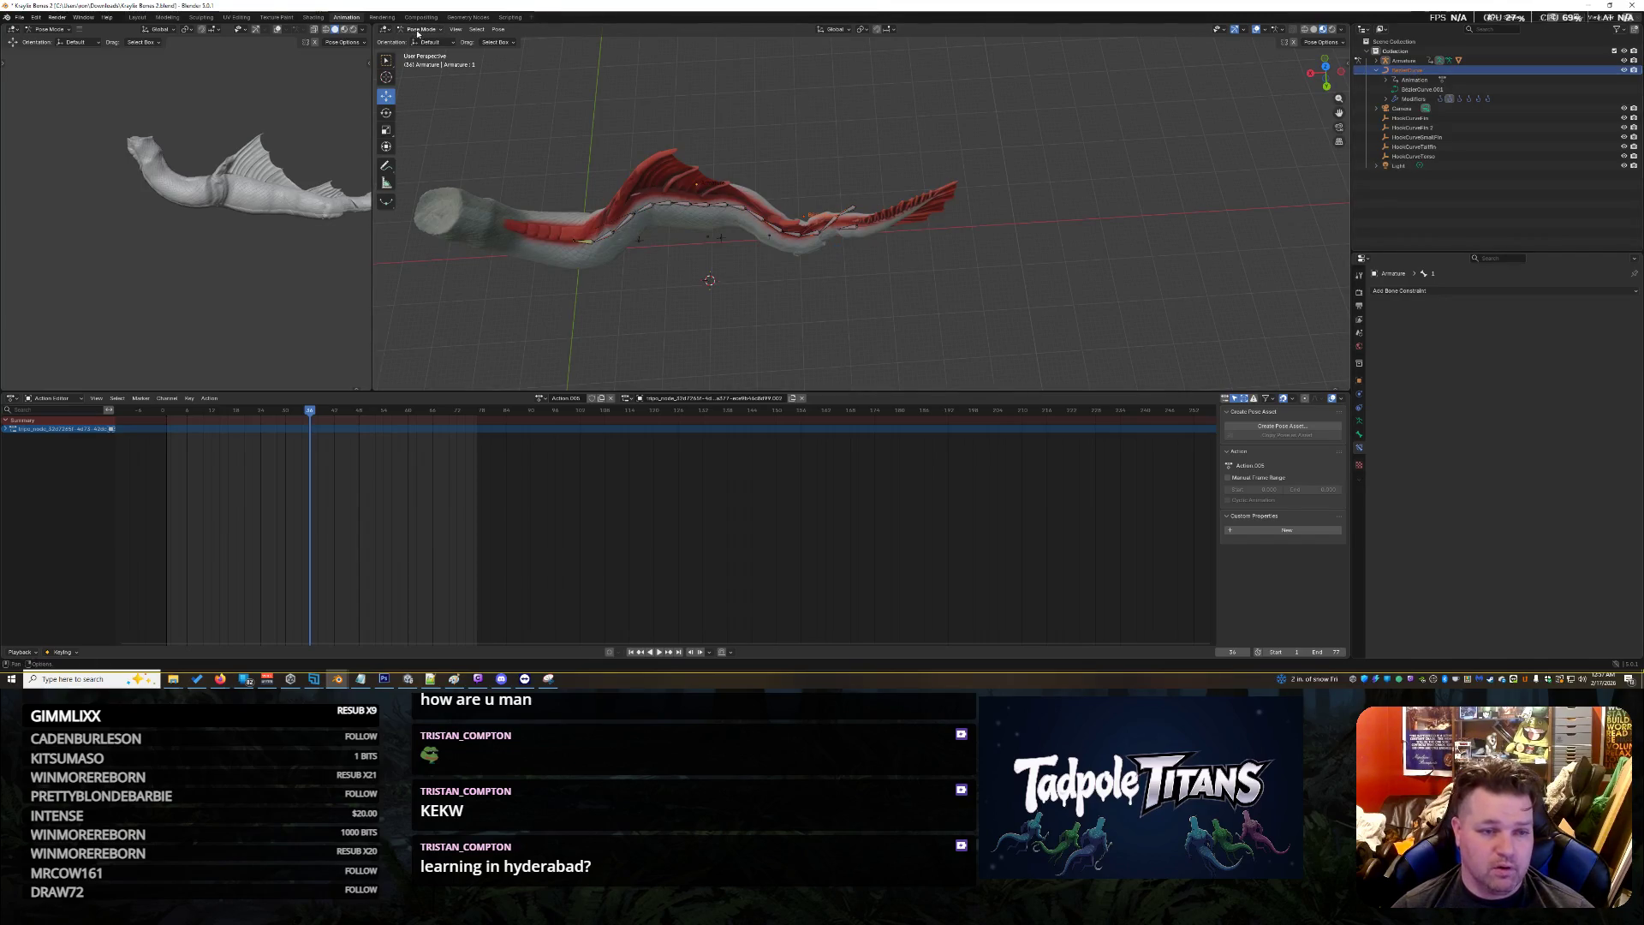
{"action": "key", "text": "Tab"}
{"action": "middle_click_drag", "start_coordinate": [721, 295], "coordinate": [770, 287]}
{"action": "left_click", "coordinate": [1408, 70]}
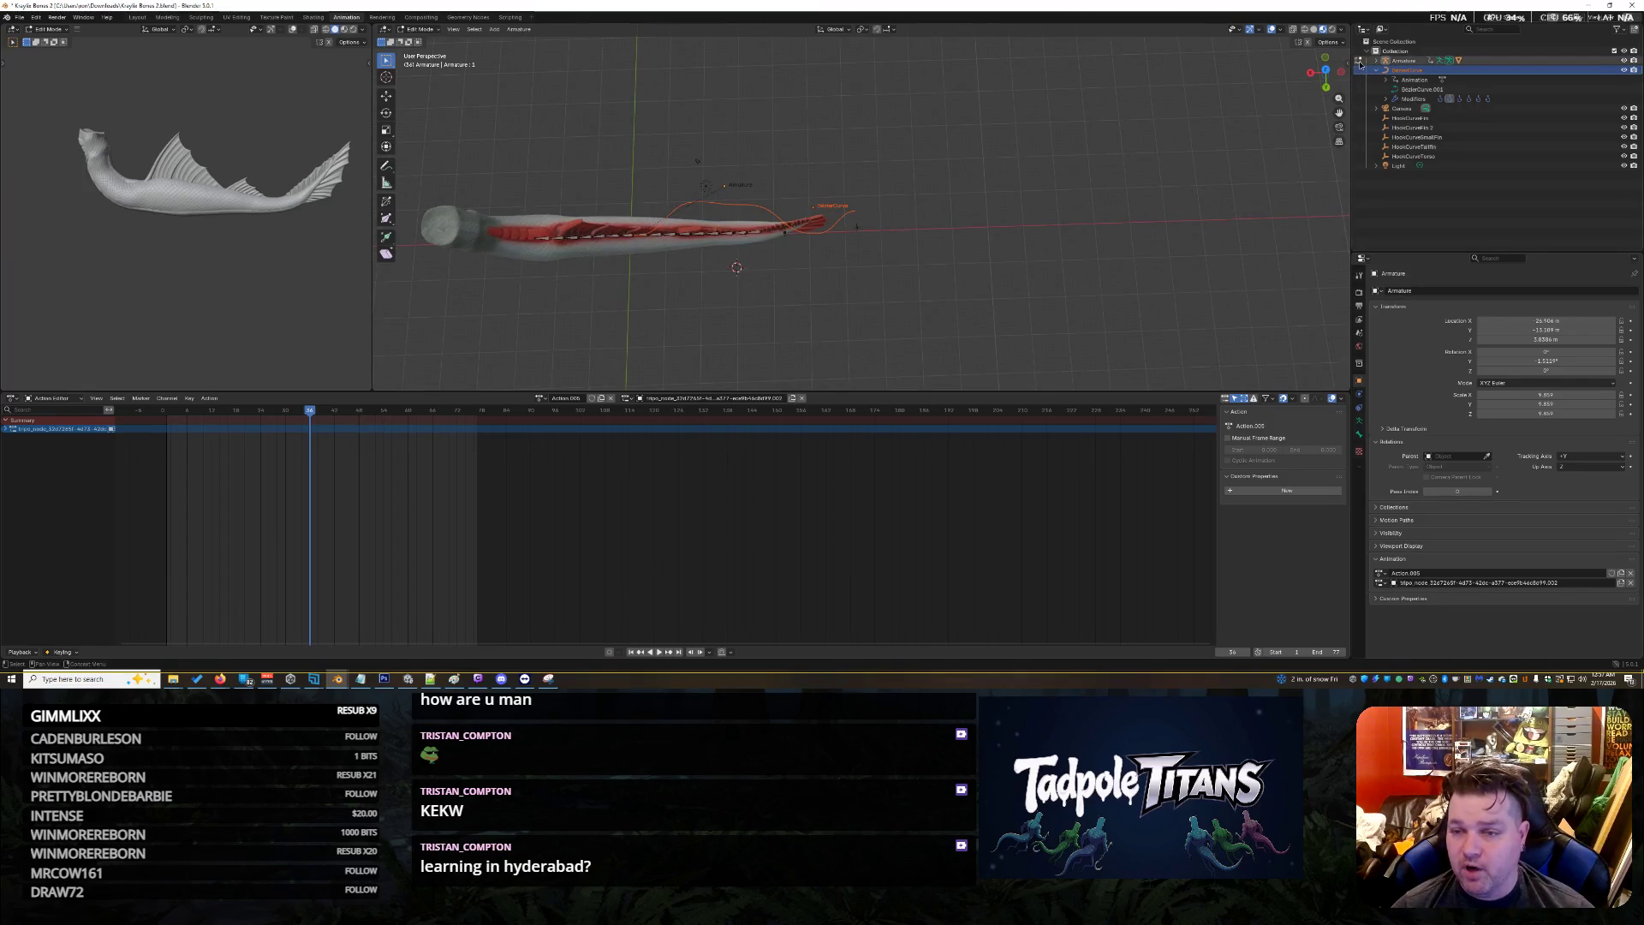
{"action": "left_click", "coordinate": [1421, 89]}
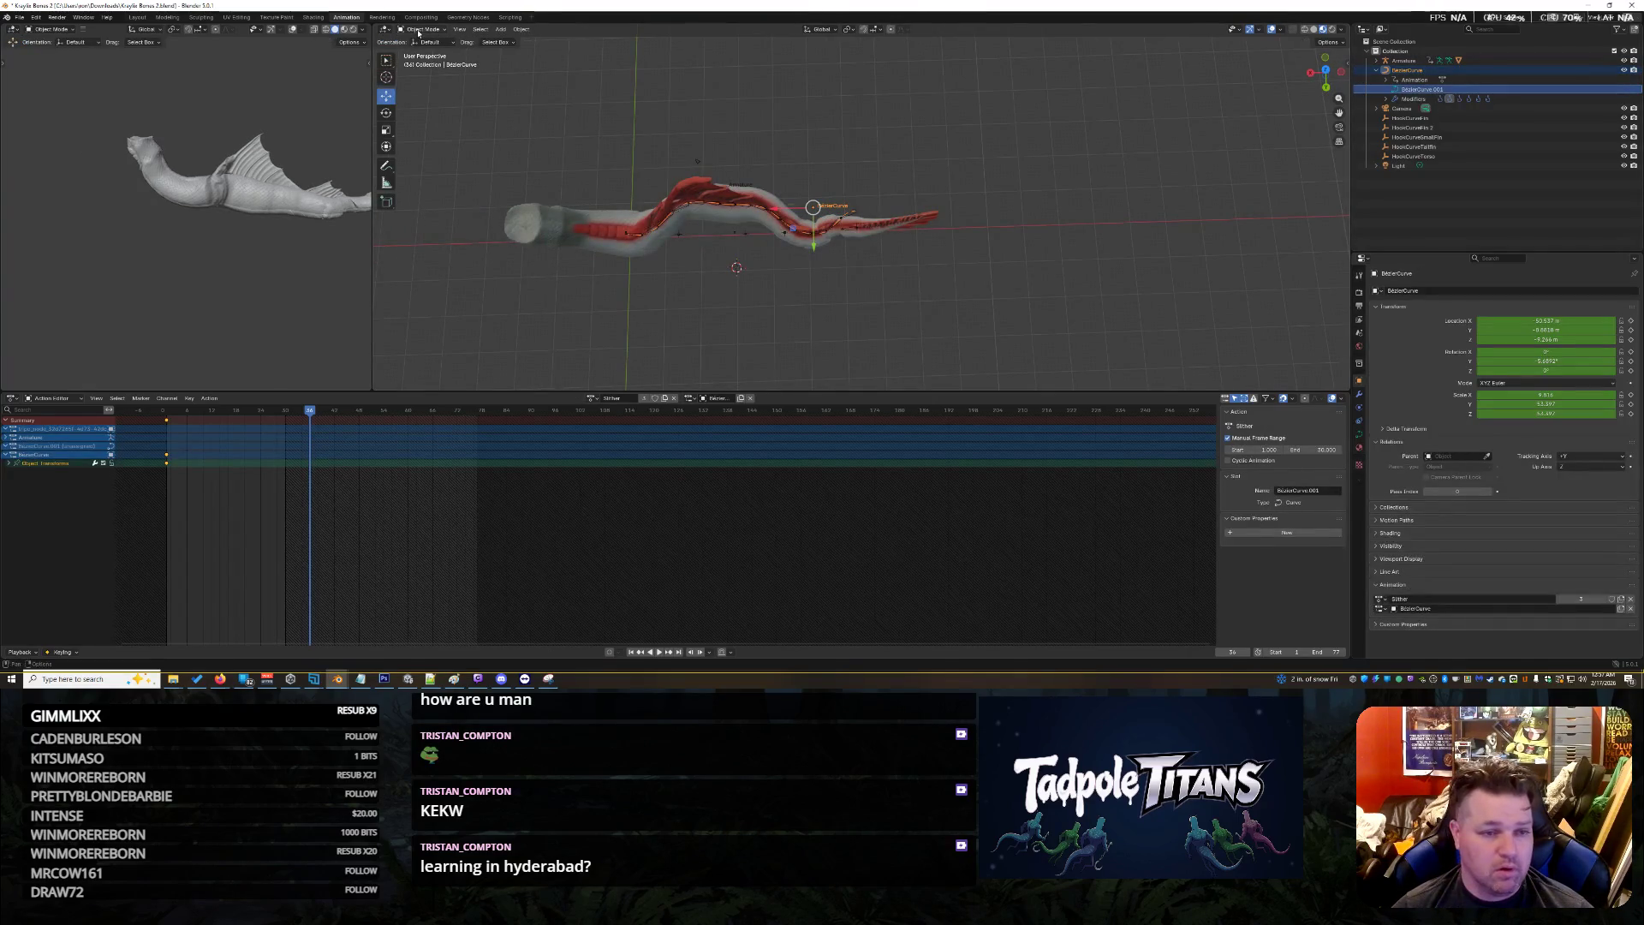
{"action": "key", "text": "Tab"}
{"action": "middle_click_drag", "start_coordinate": [659, 313], "coordinate": [803, 337]}
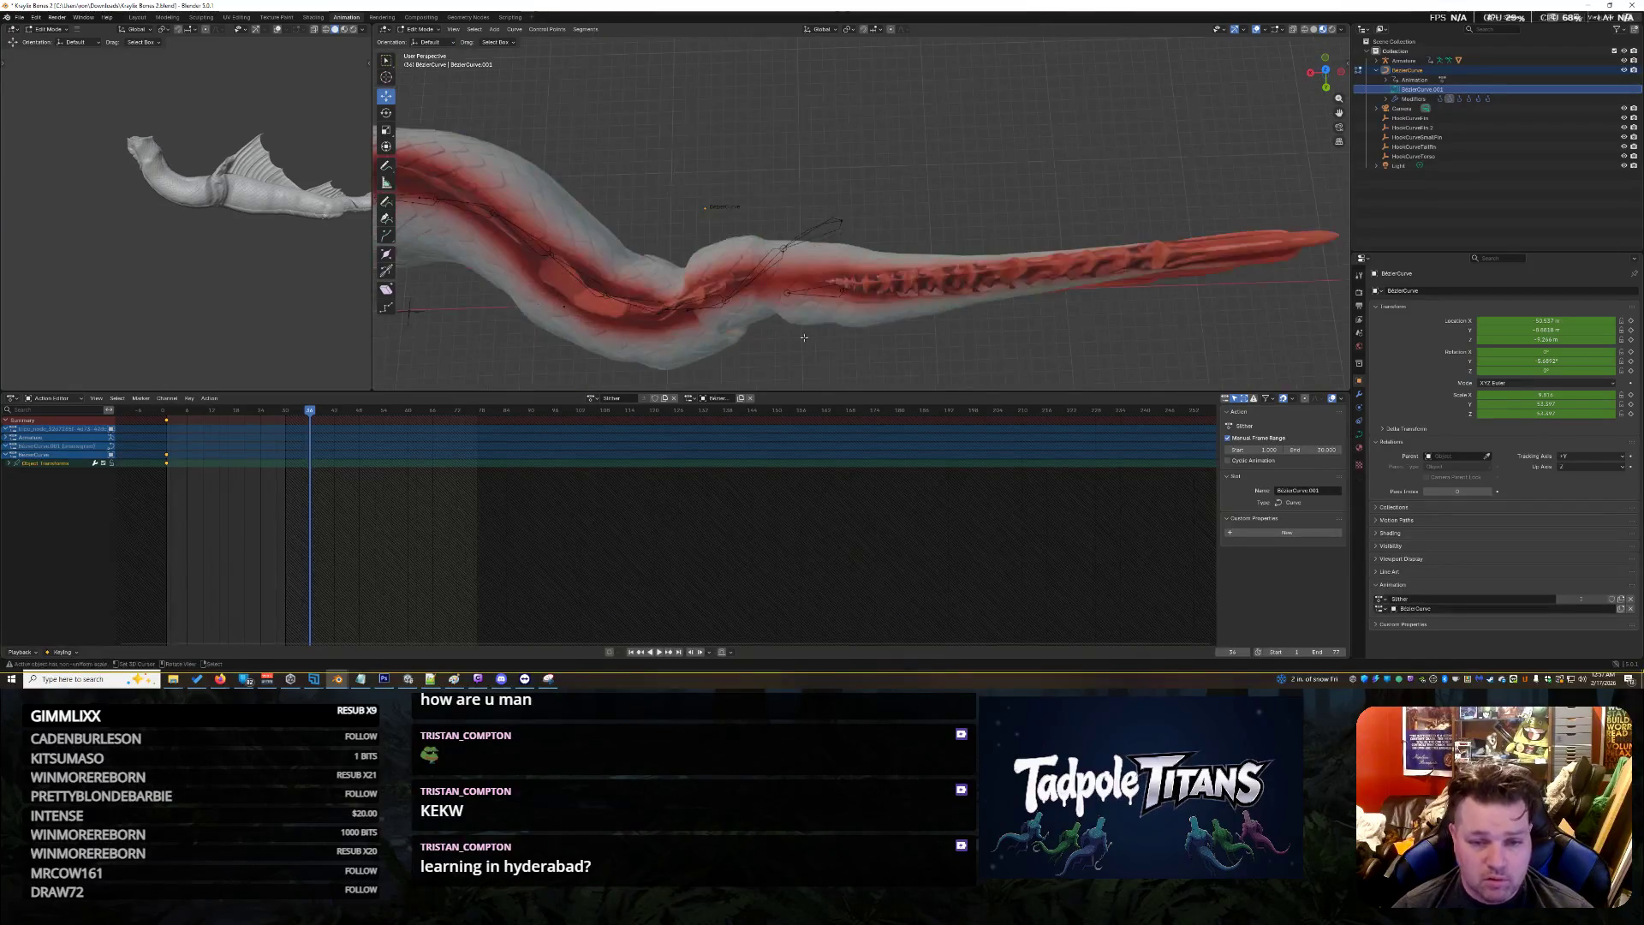
{"action": "middle_click_drag", "start_coordinate": [684, 219], "coordinate": [556, 239]}
{"action": "left_click_drag", "start_coordinate": [452, 113], "coordinate": [1022, 390]}
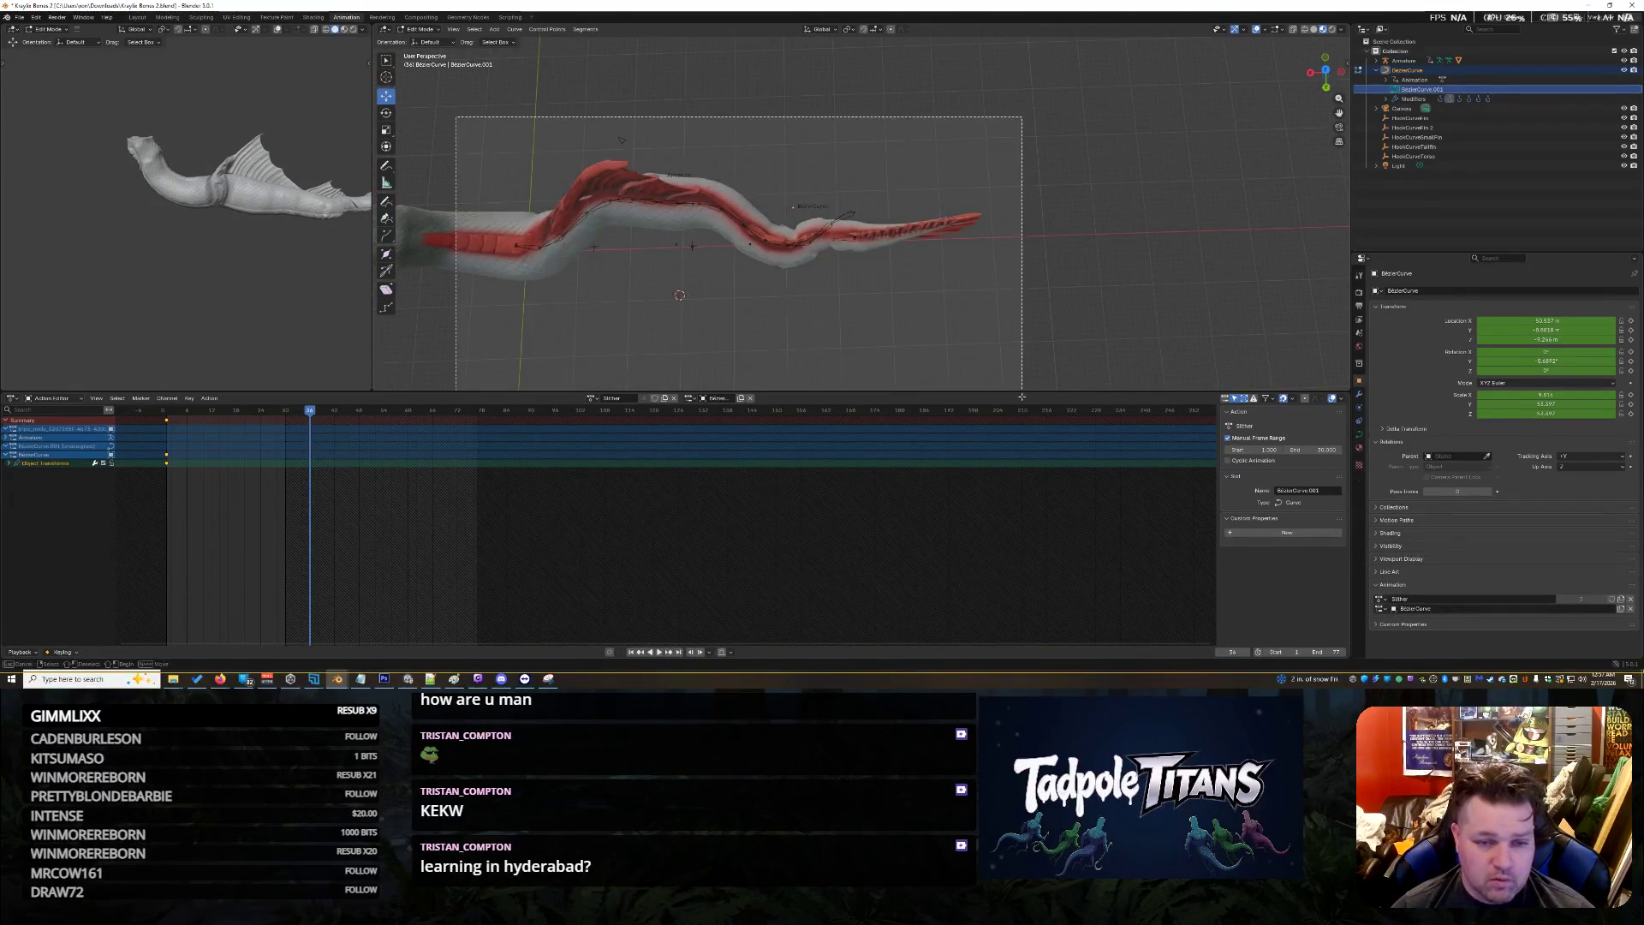
{"action": "key", "text": "KP_Decimal"}
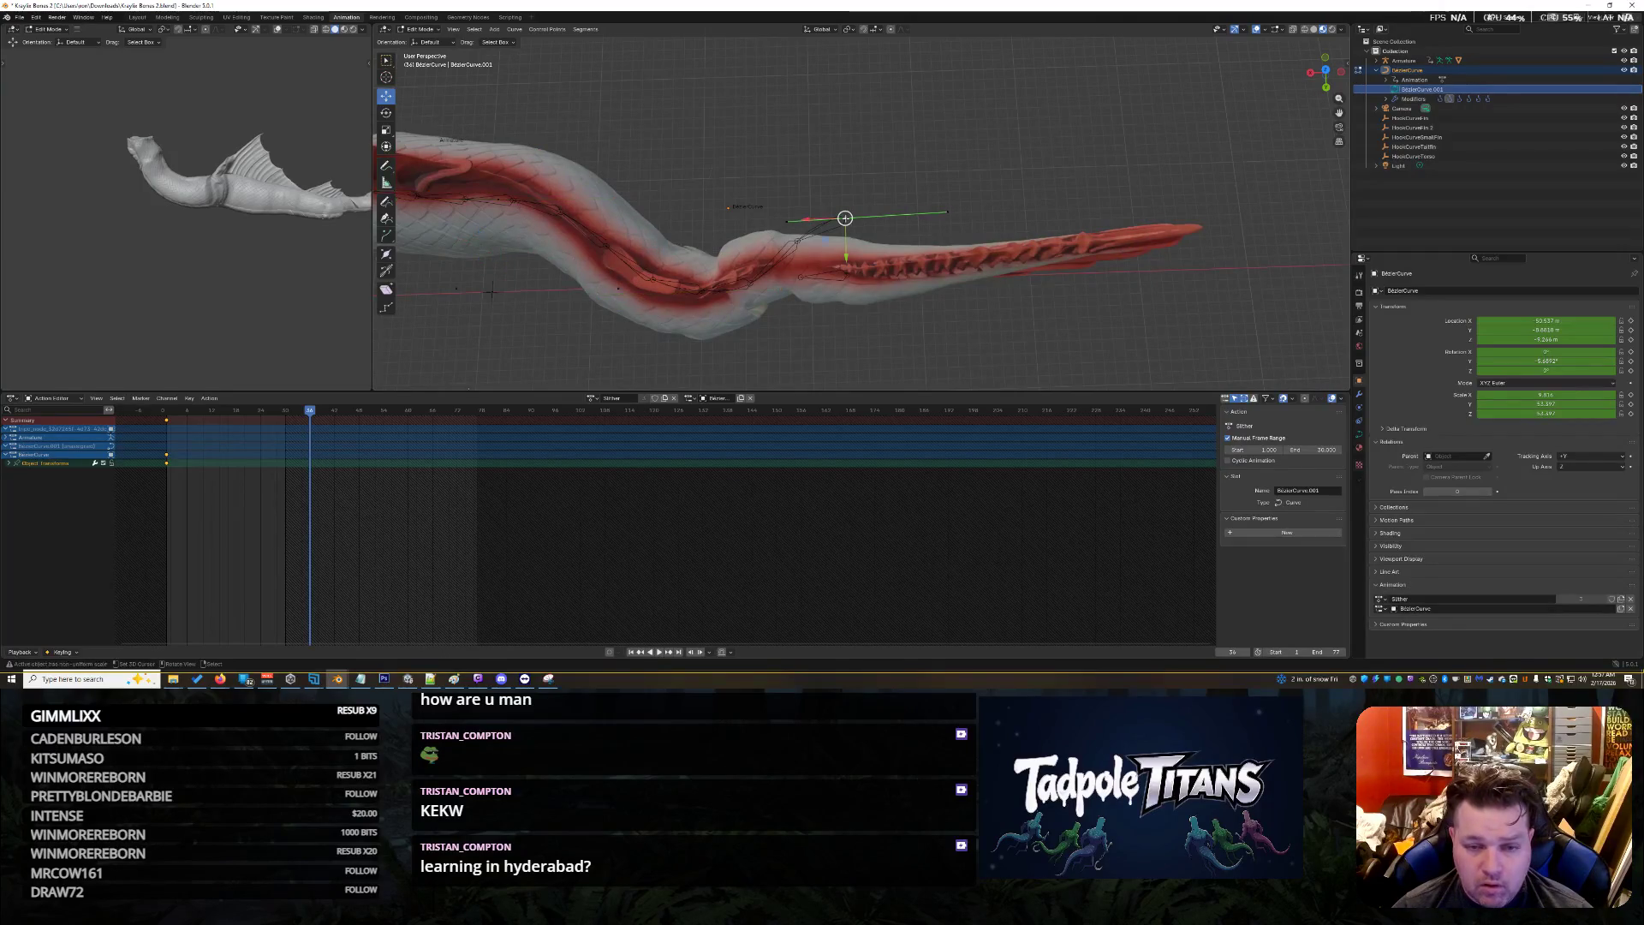
{"action": "left_click_drag", "start_coordinate": [846, 242], "coordinate": [851, 314]}
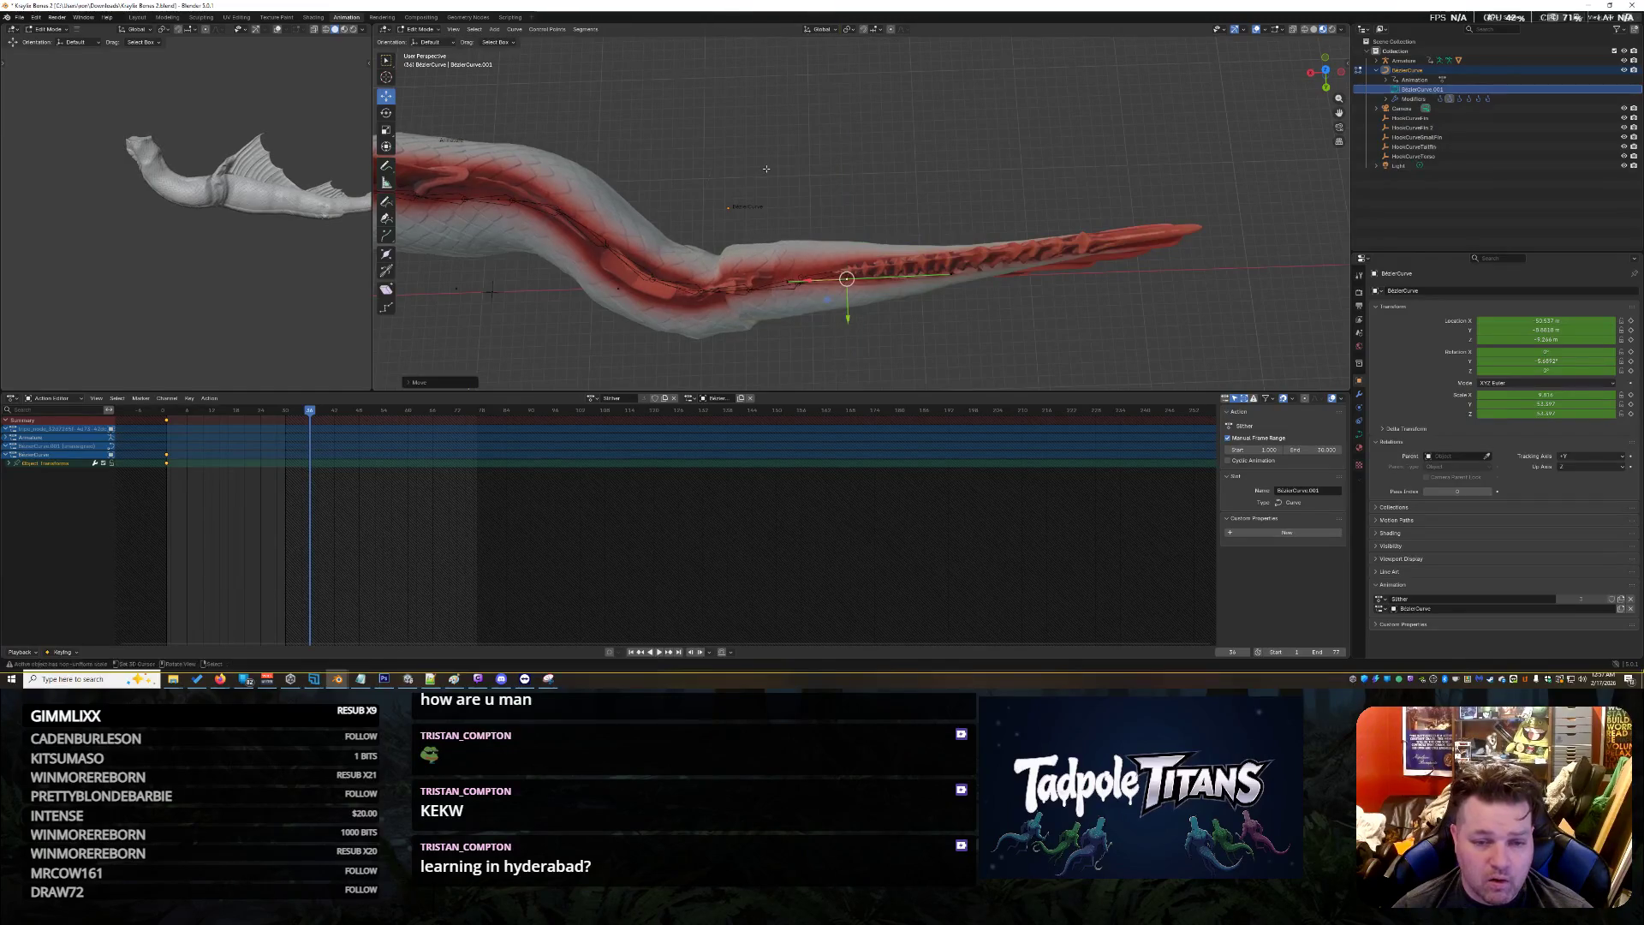
{"action": "left_click_drag", "start_coordinate": [766, 168], "coordinate": [577, 381]}
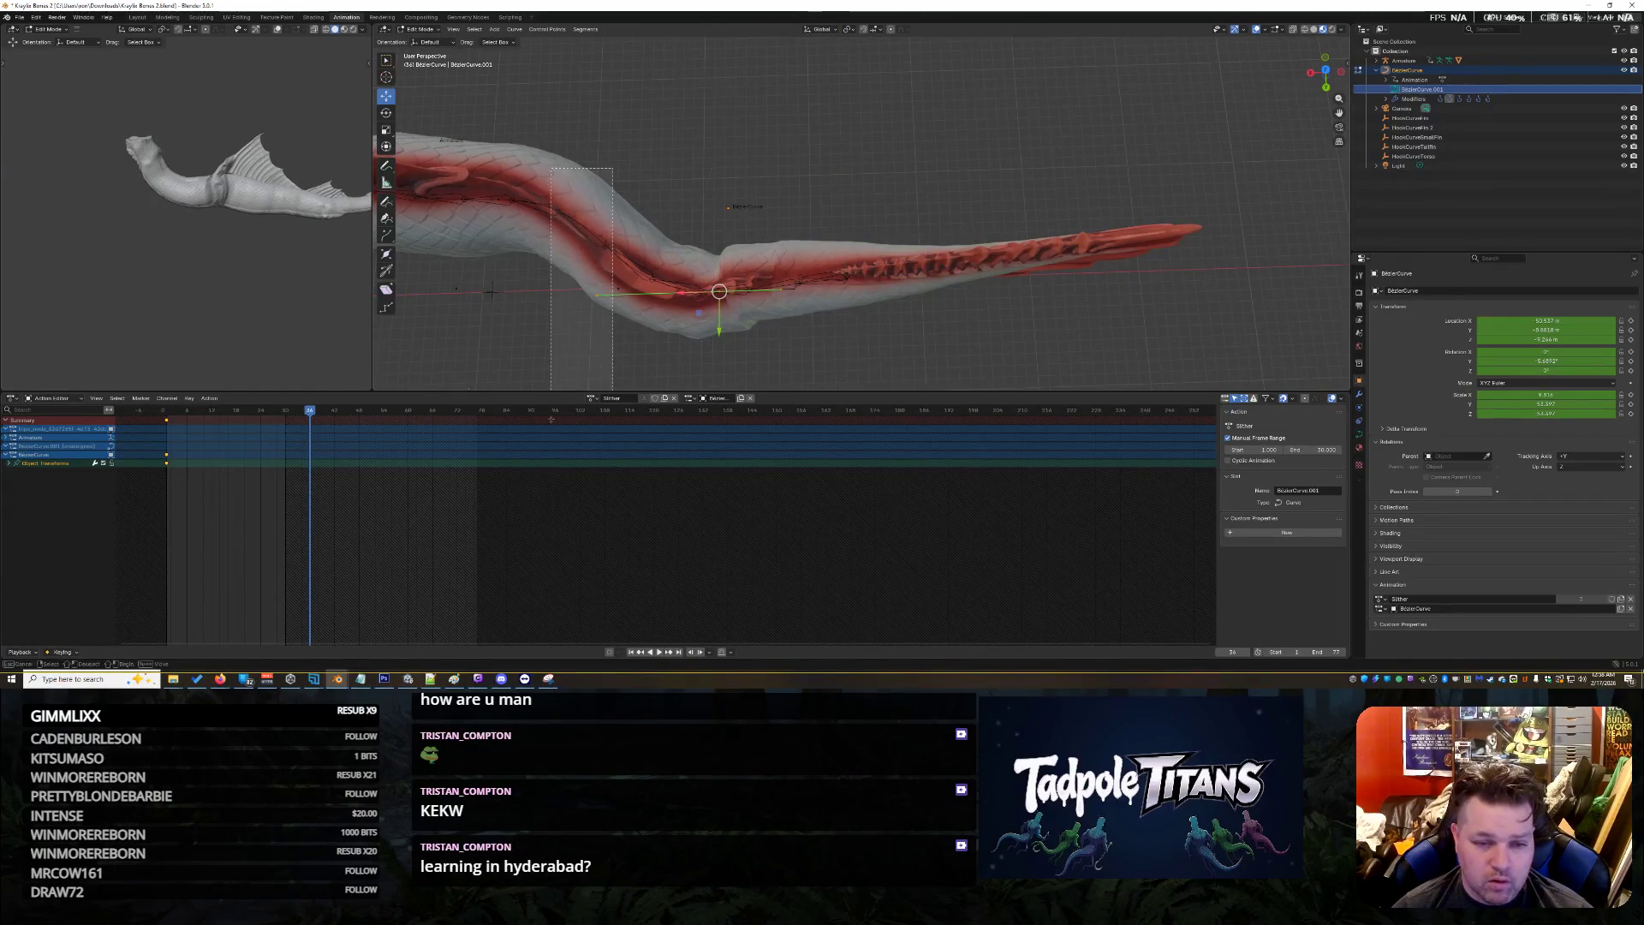
Reselect the spine points, lower them along Y, and pull the bend handle flatter
{"action": "left_click", "coordinate": [698, 350]}
{"action": "left_click_drag", "start_coordinate": [801, 174], "coordinate": [503, 390]}
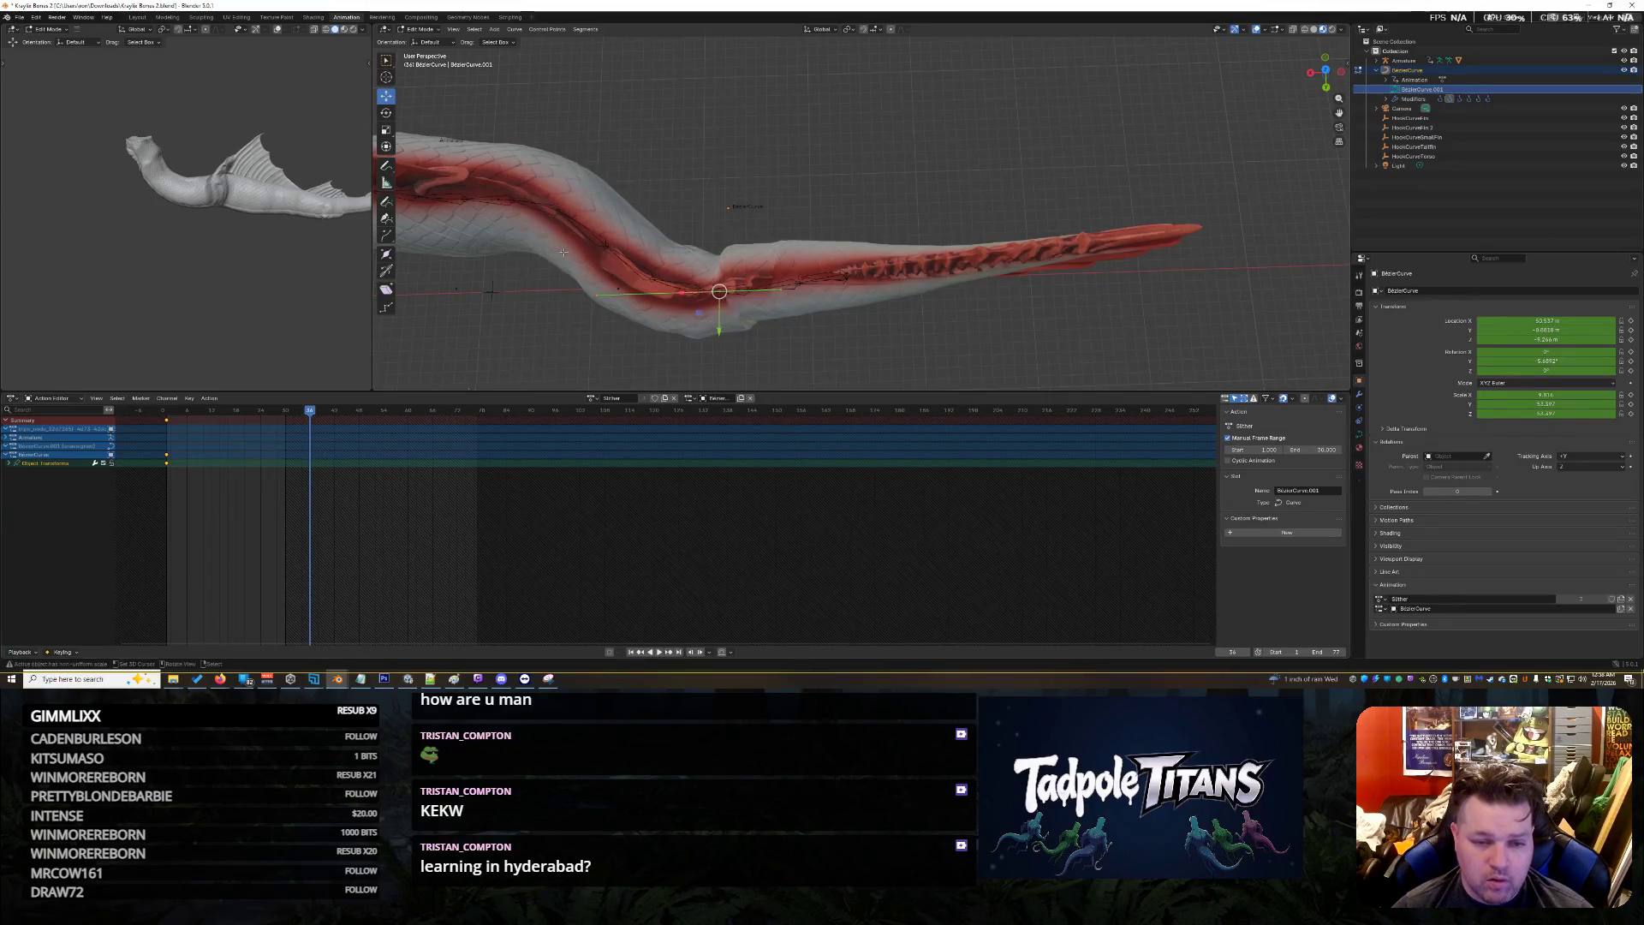
{"action": "middle_click_drag", "start_coordinate": [515, 276], "coordinate": [450, 92]}
{"action": "left_click_drag", "start_coordinate": [450, 93], "coordinate": [829, 390]}
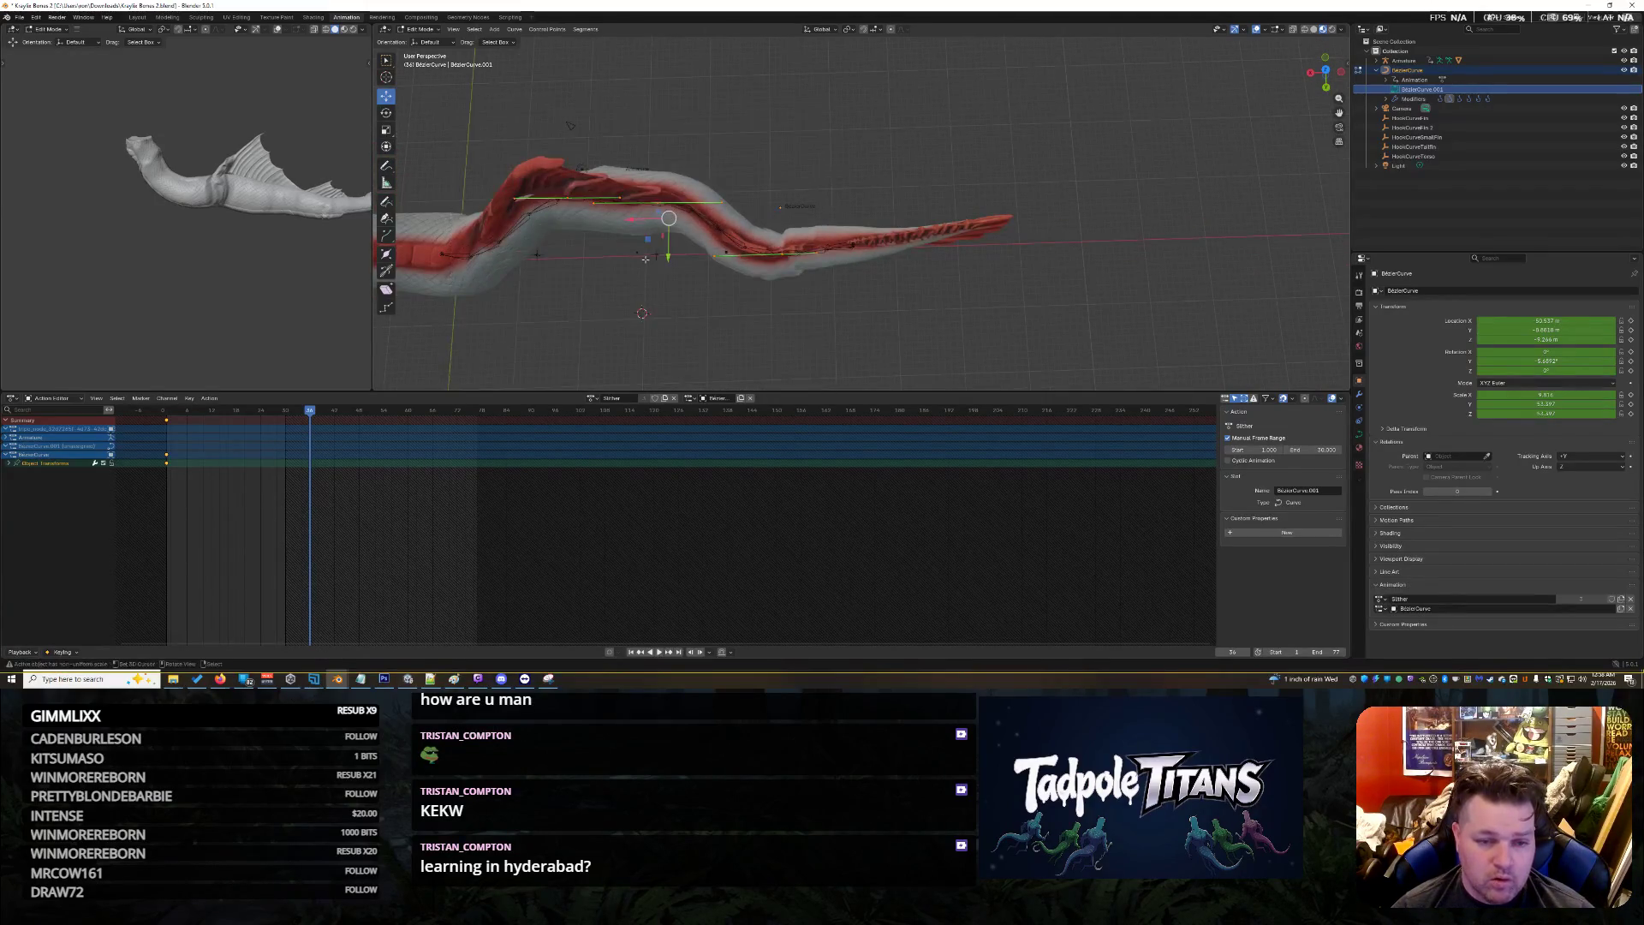
{"action": "left_click_drag", "start_coordinate": [668, 218], "coordinate": [685, 230]}
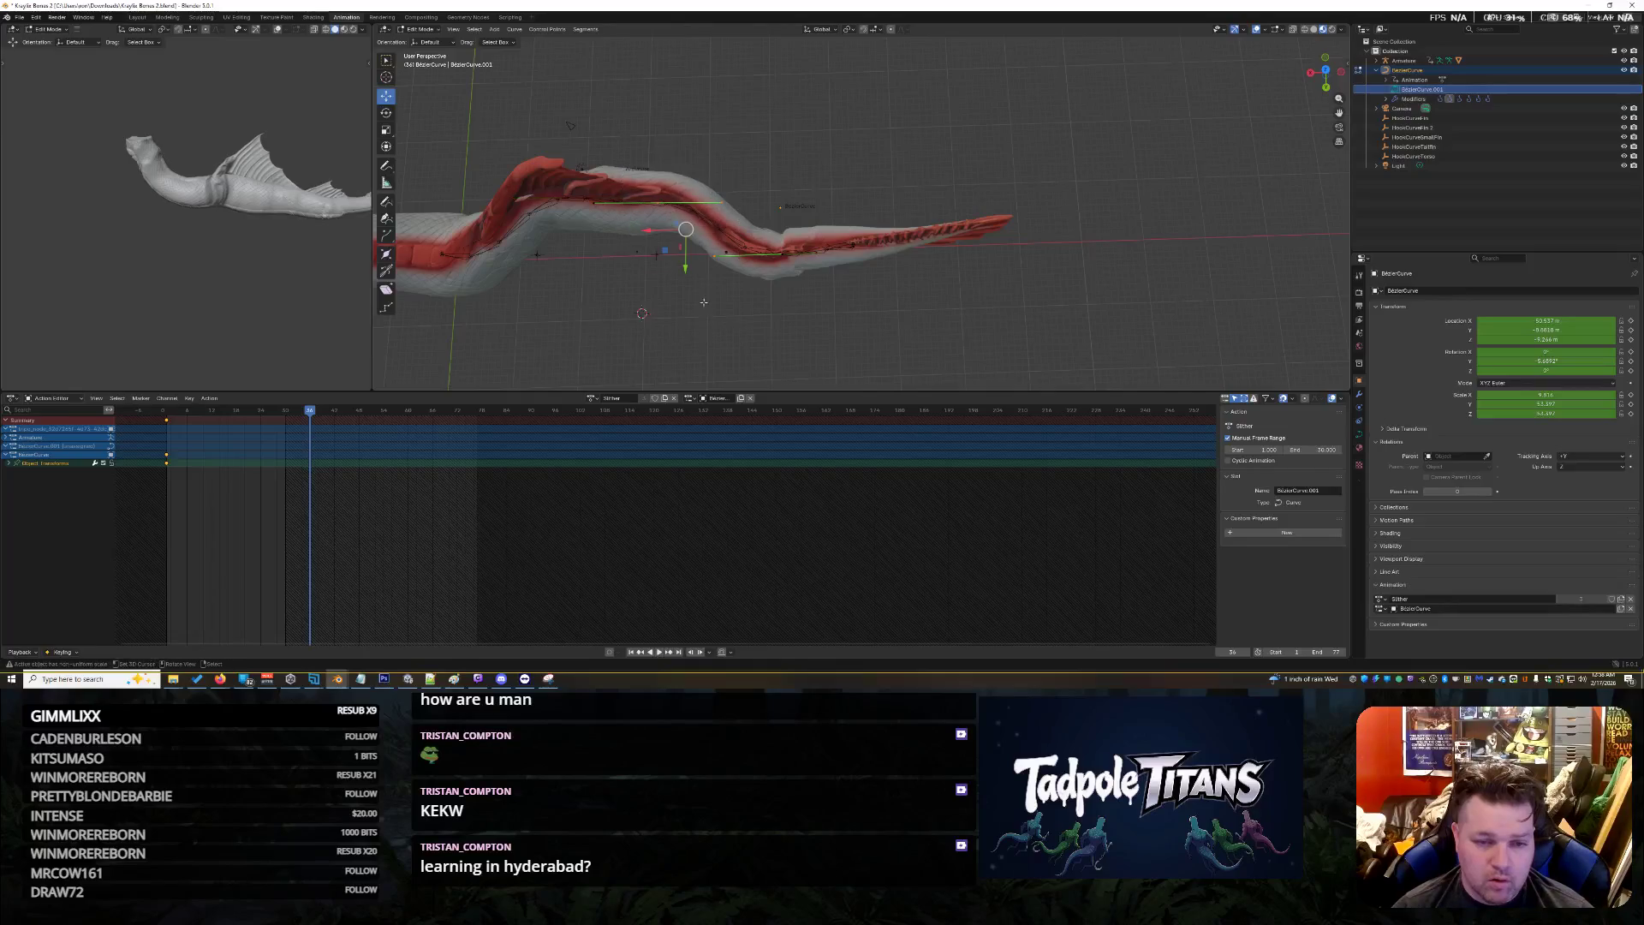
{"action": "scroll", "coordinate": [631, 174], "scroll_direction": "up", "scroll_amount": 4}
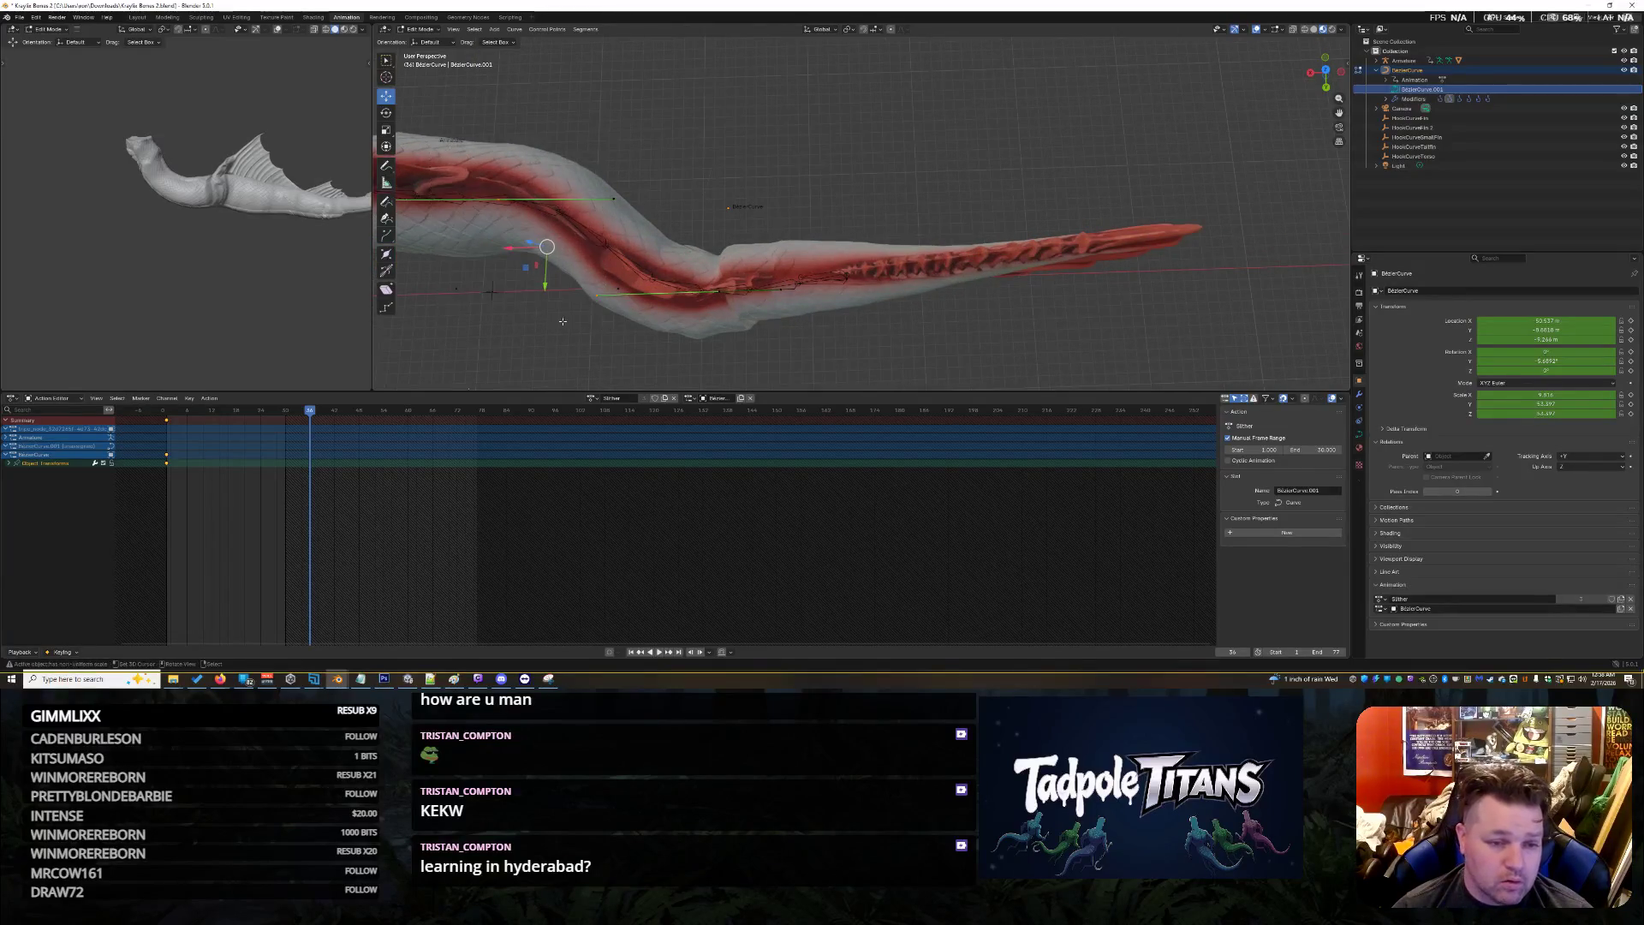
{"action": "left_click_drag", "start_coordinate": [545, 290], "coordinate": [551, 366]}
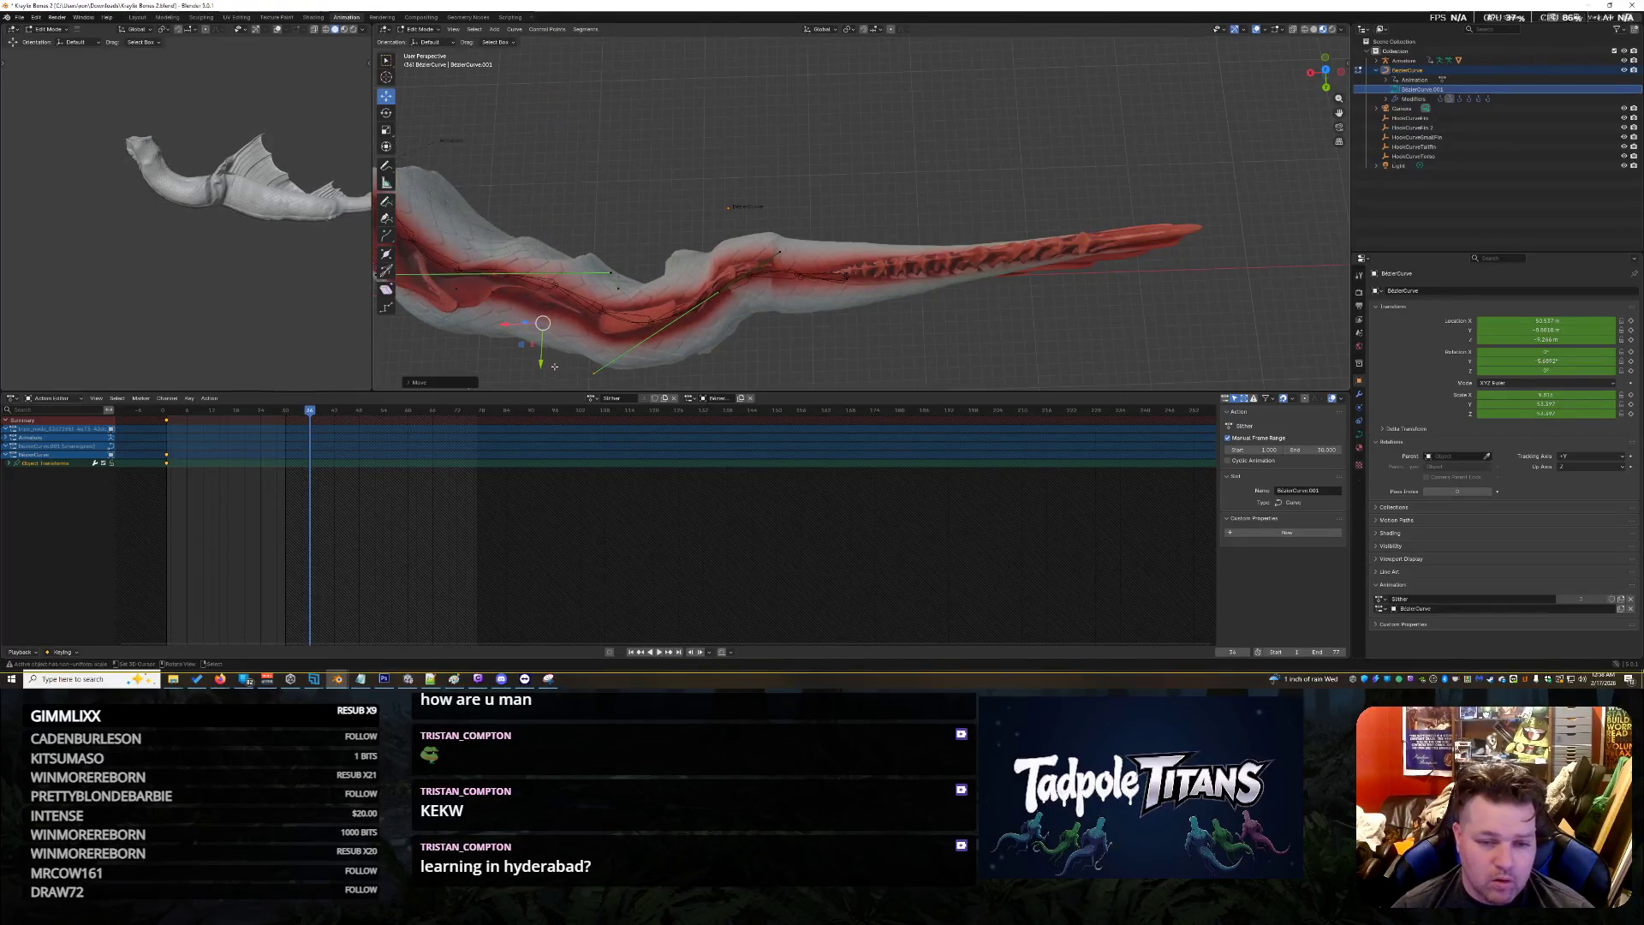
{"action": "left_click", "coordinate": [722, 283]}
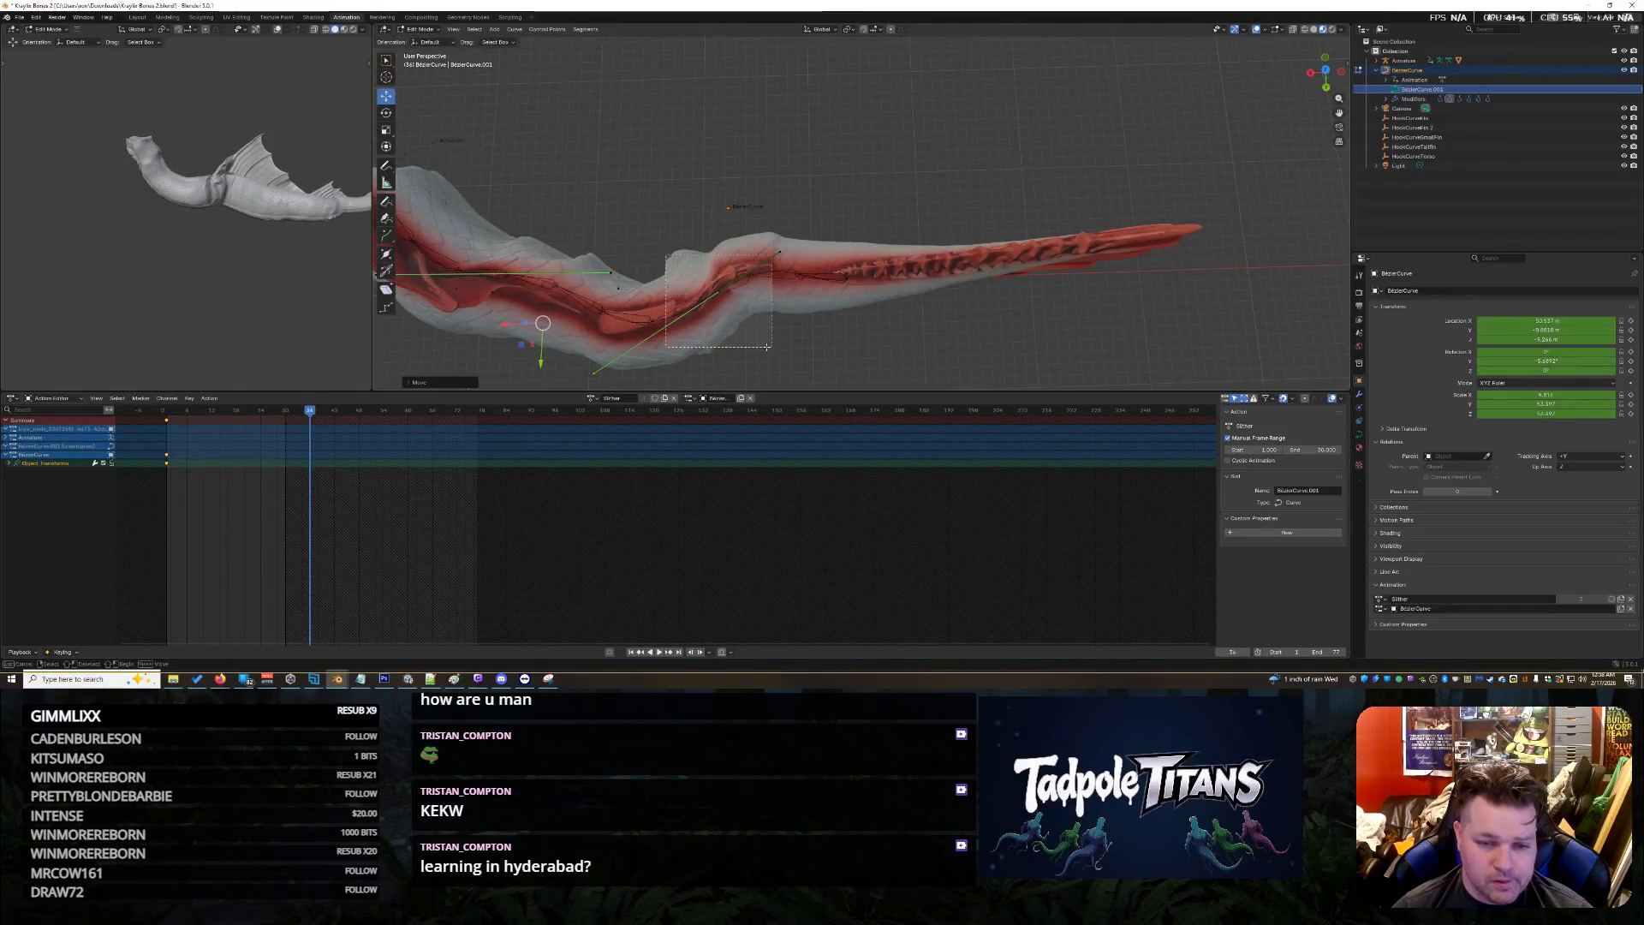
{"action": "left_click", "coordinate": [594, 373]}
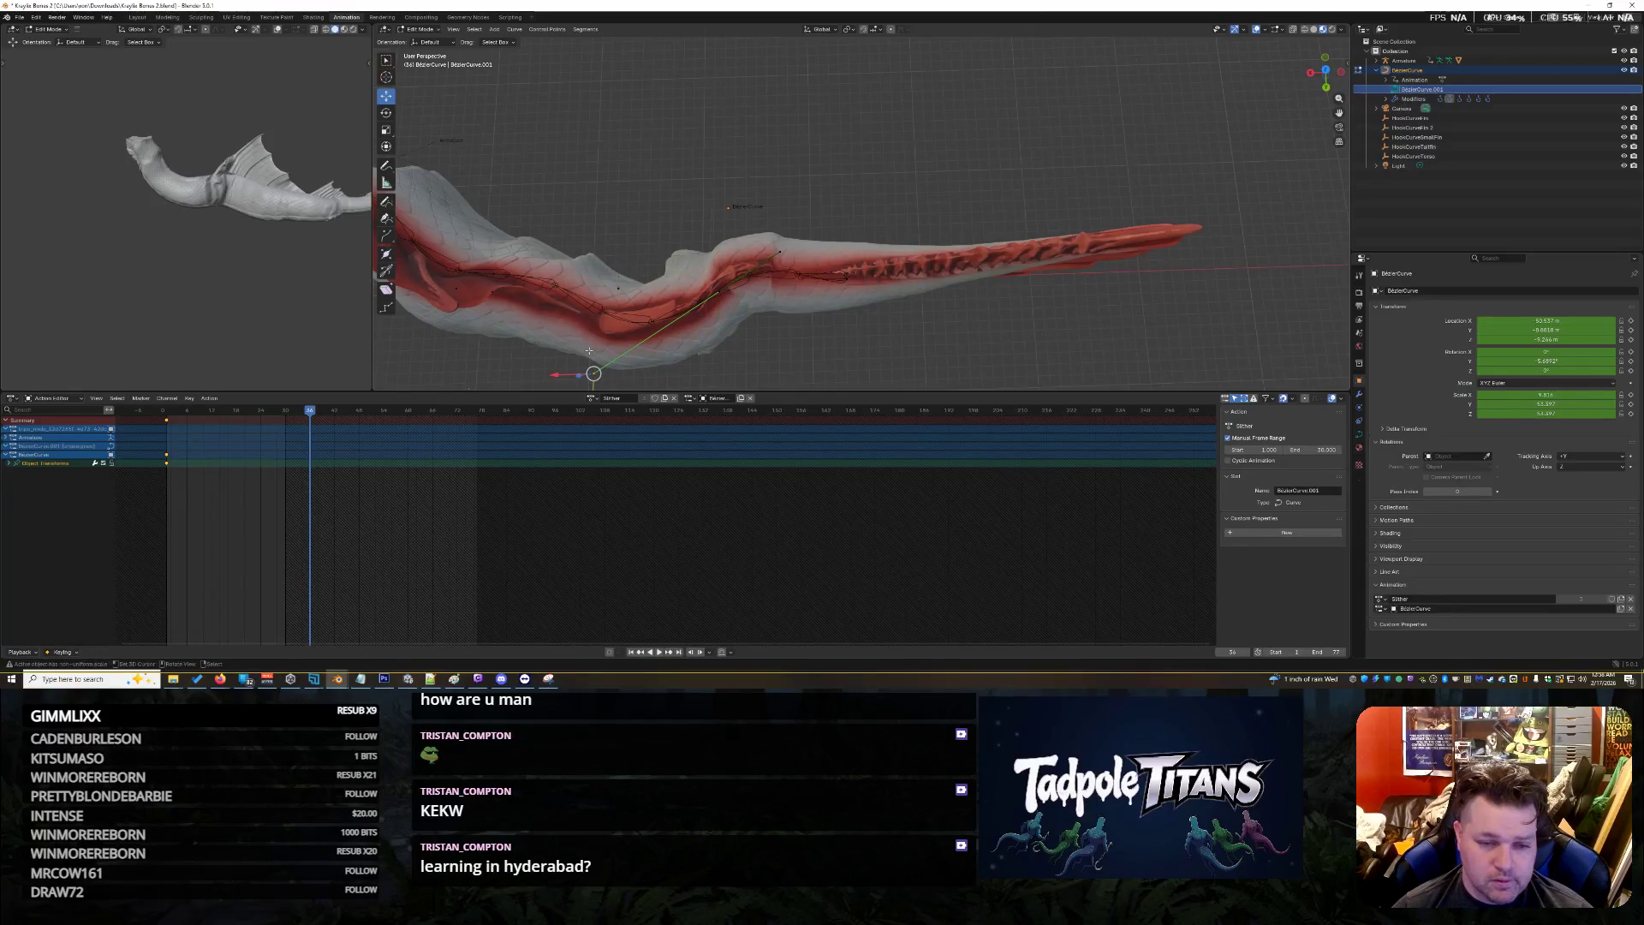
{"action": "left_click_drag", "start_coordinate": [593, 374], "coordinate": [682, 305]}
Lower several curve points vertically along Z with G then Z
{"action": "mouse_move", "coordinate": [479, 128]}
{"action": "left_mouse_down"}
{"action": "mouse_move", "coordinate": [719, 347]}
{"action": "mouse_move", "coordinate": [613, 288]}
{"action": "left_mouse_up"}
{"action": "key", "text": "g"}
{"action": "key", "text": "z"}
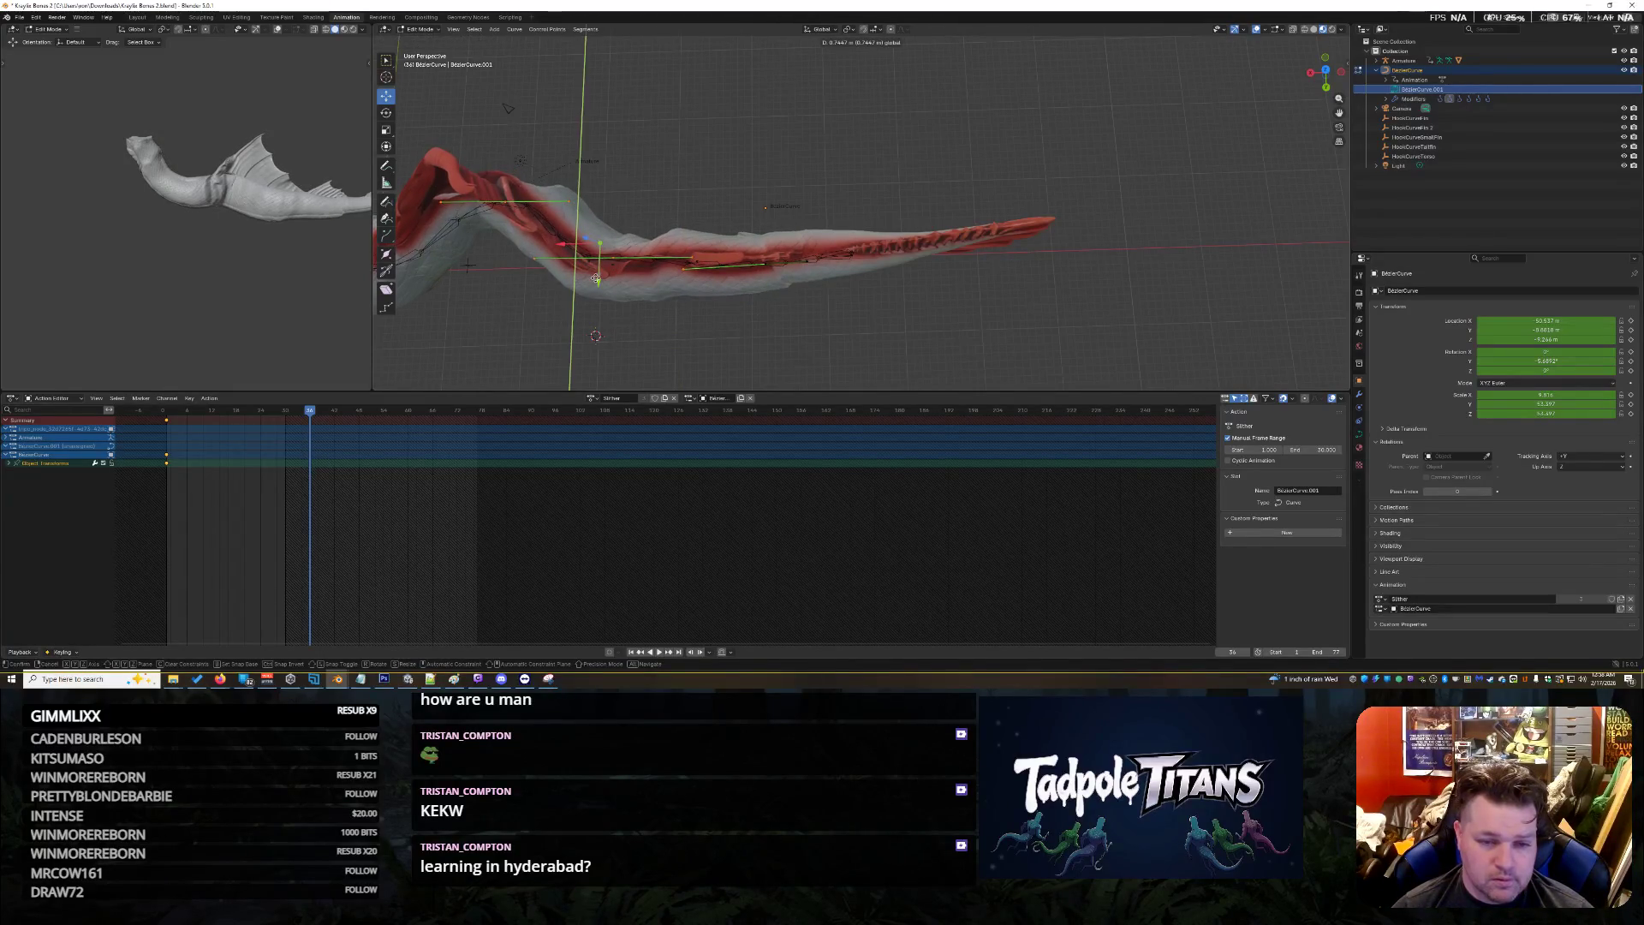
{"action": "left_click", "coordinate": [524, 222]}
{"action": "middle_click_drag", "start_coordinate": [524, 221], "coordinate": [539, 131]}
{"action": "left_click_drag", "start_coordinate": [540, 131], "coordinate": [642, 264]}
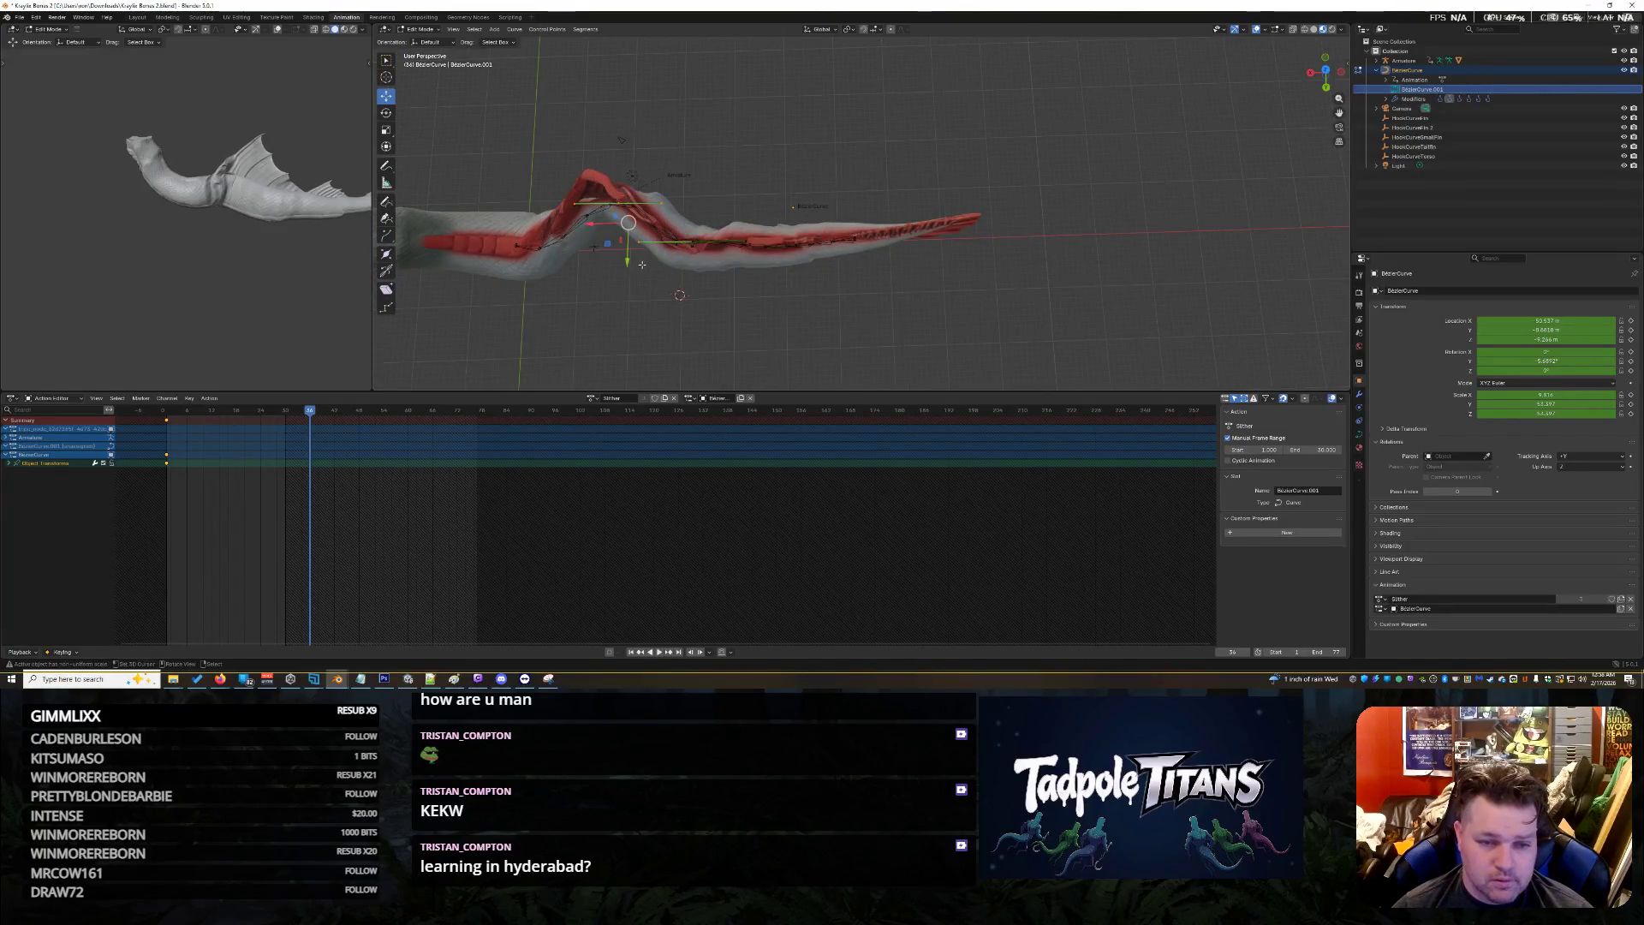
Select the control points at the front bend and move them along Y
{"action": "middle_click_drag", "start_coordinate": [586, 265], "coordinate": [513, 163]}
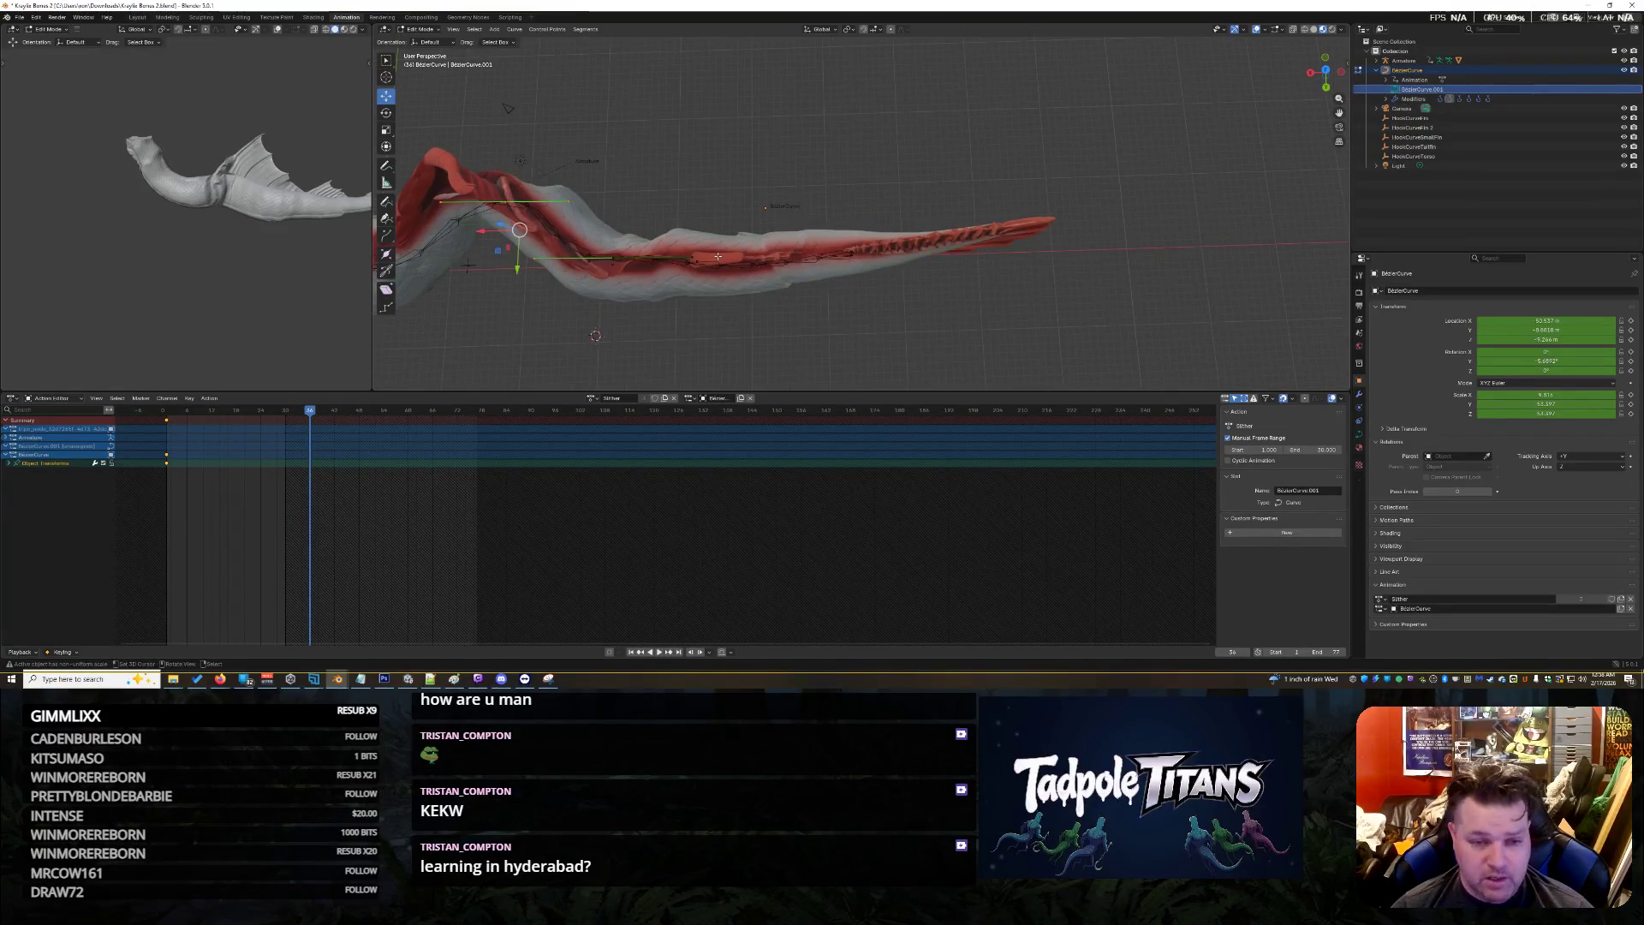
{"action": "middle_click_drag", "start_coordinate": [871, 264], "coordinate": [702, 186]}
{"action": "left_click", "coordinate": [702, 187]}
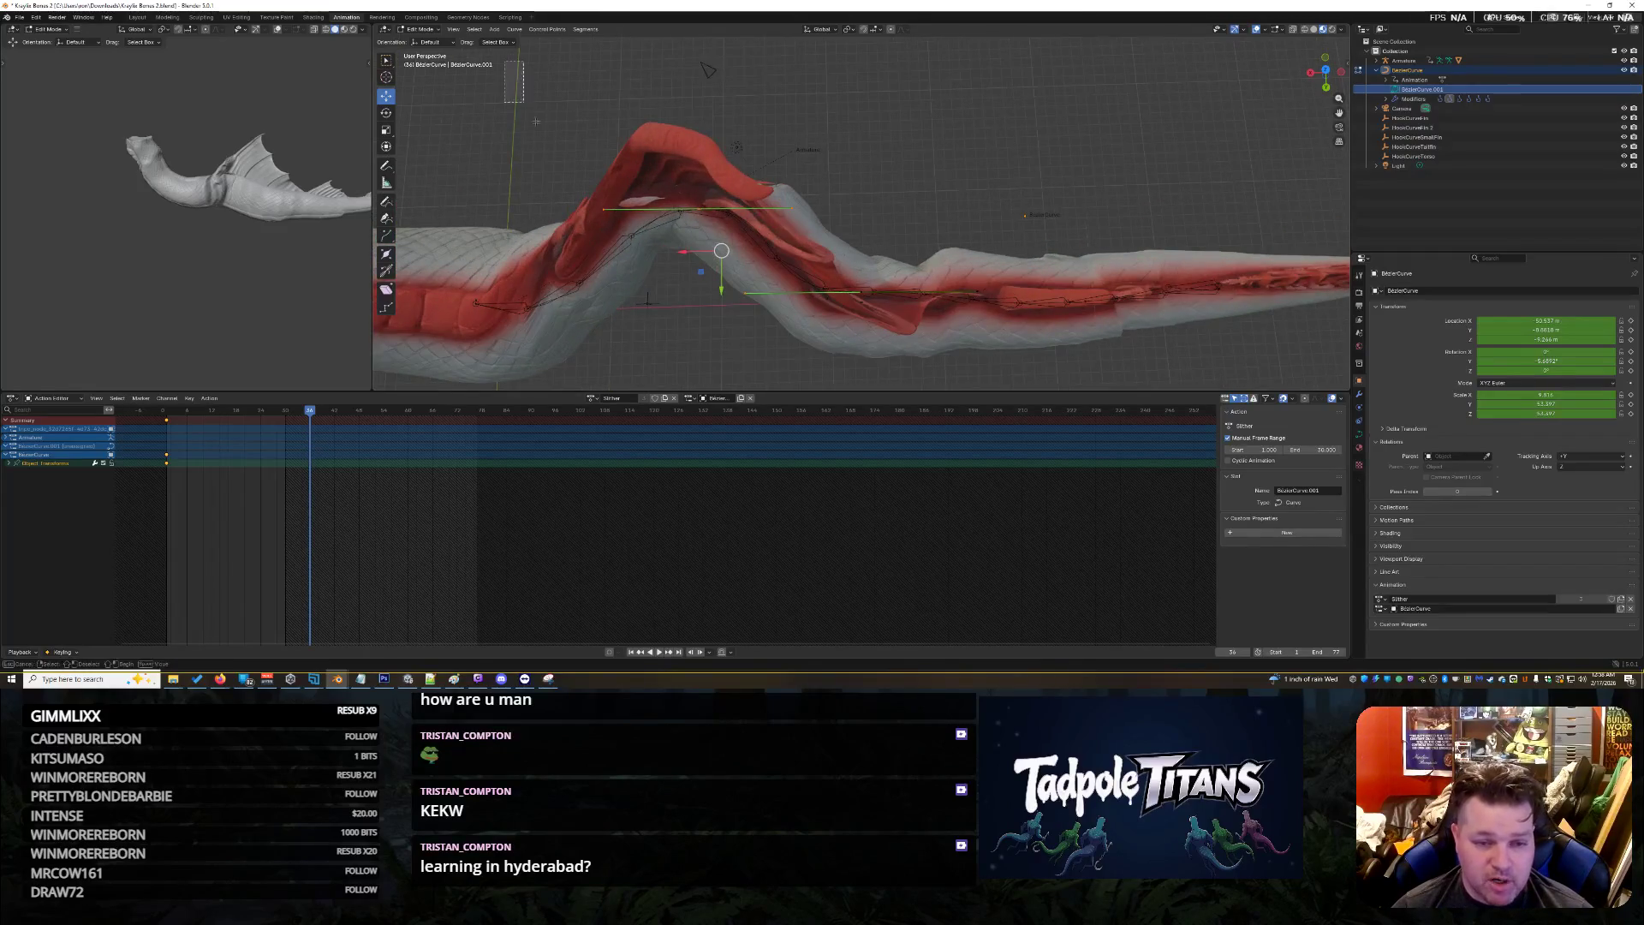
{"action": "middle_click_drag", "start_coordinate": [717, 245], "coordinate": [701, 328]}
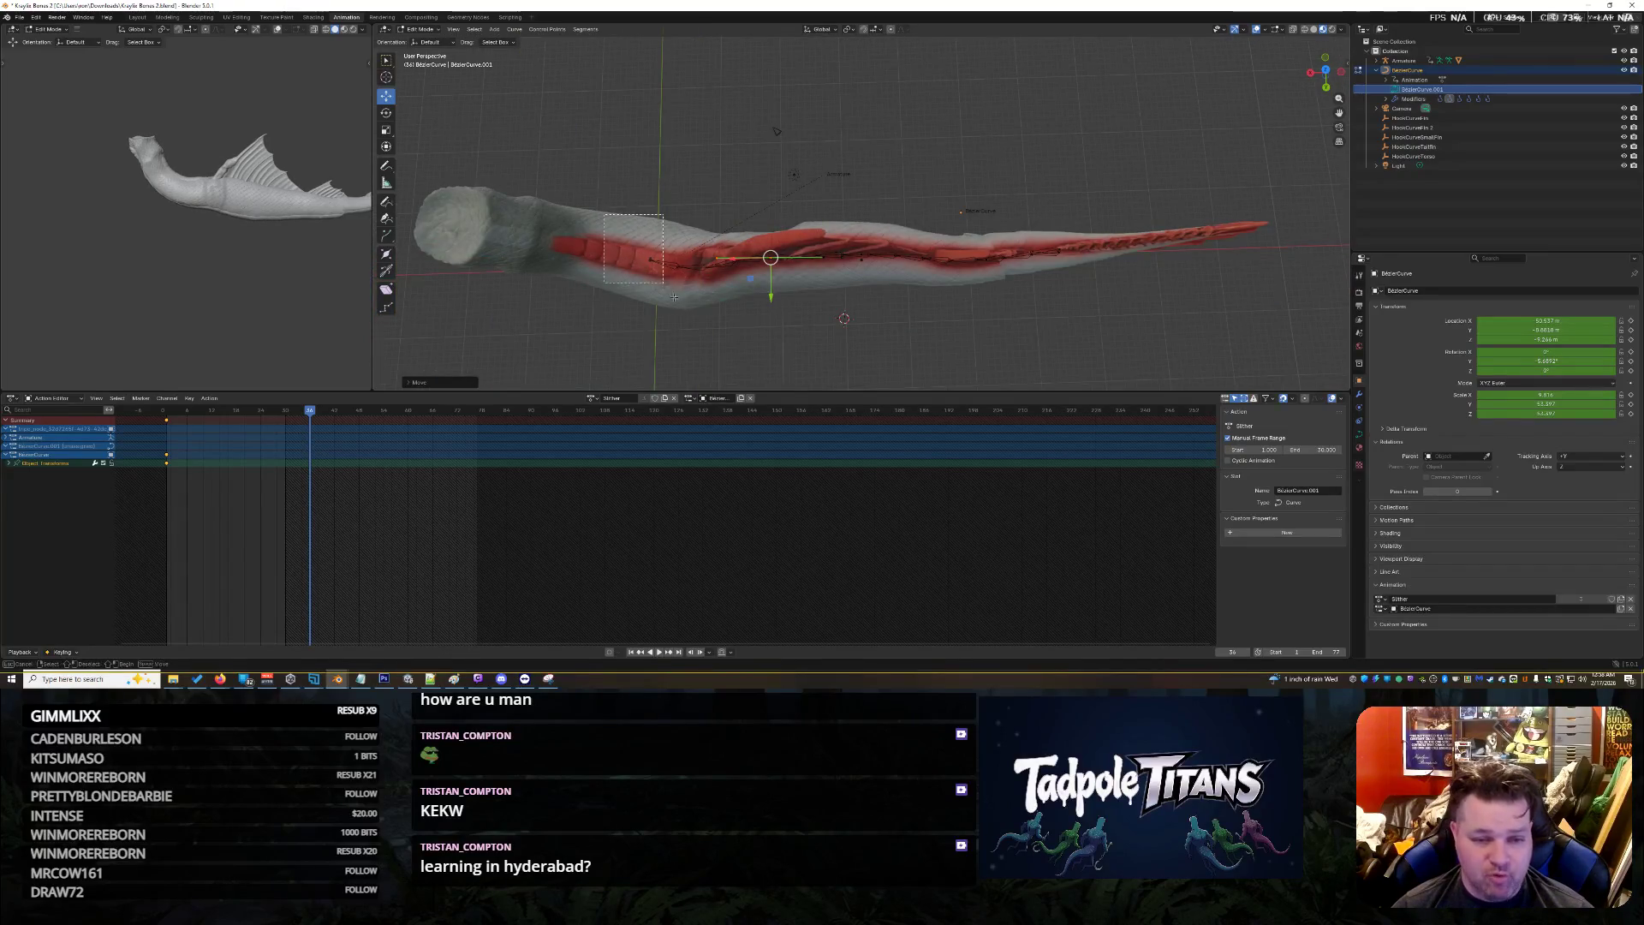
{"action": "left_click", "coordinate": [682, 262]}
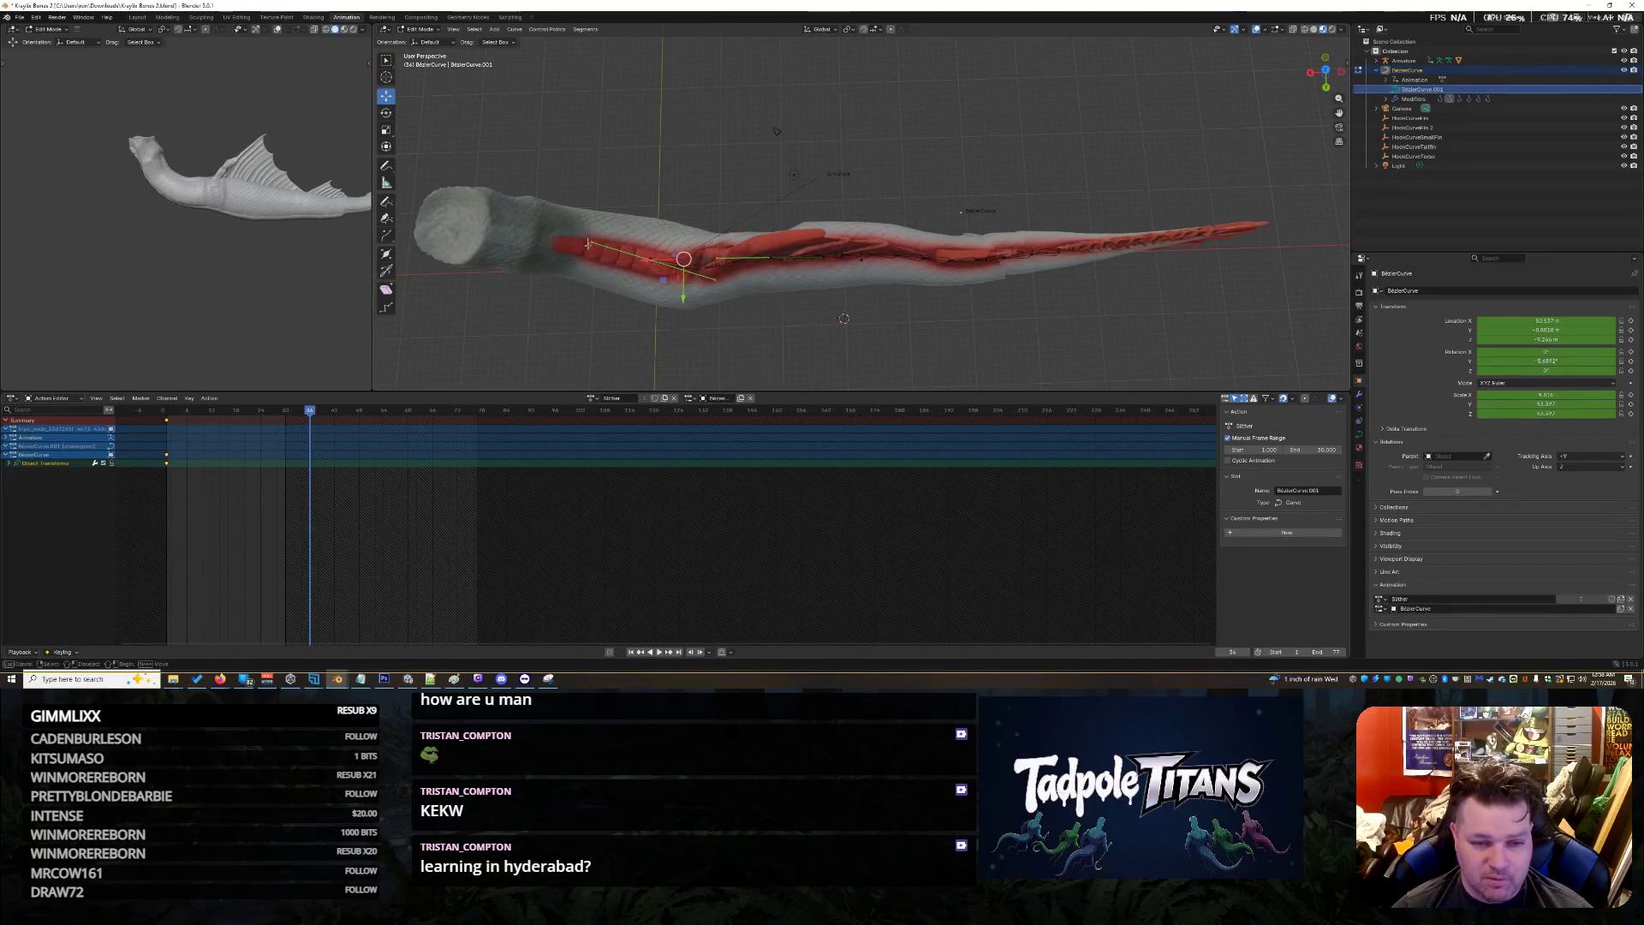
{"action": "left_click", "coordinate": [651, 260]}
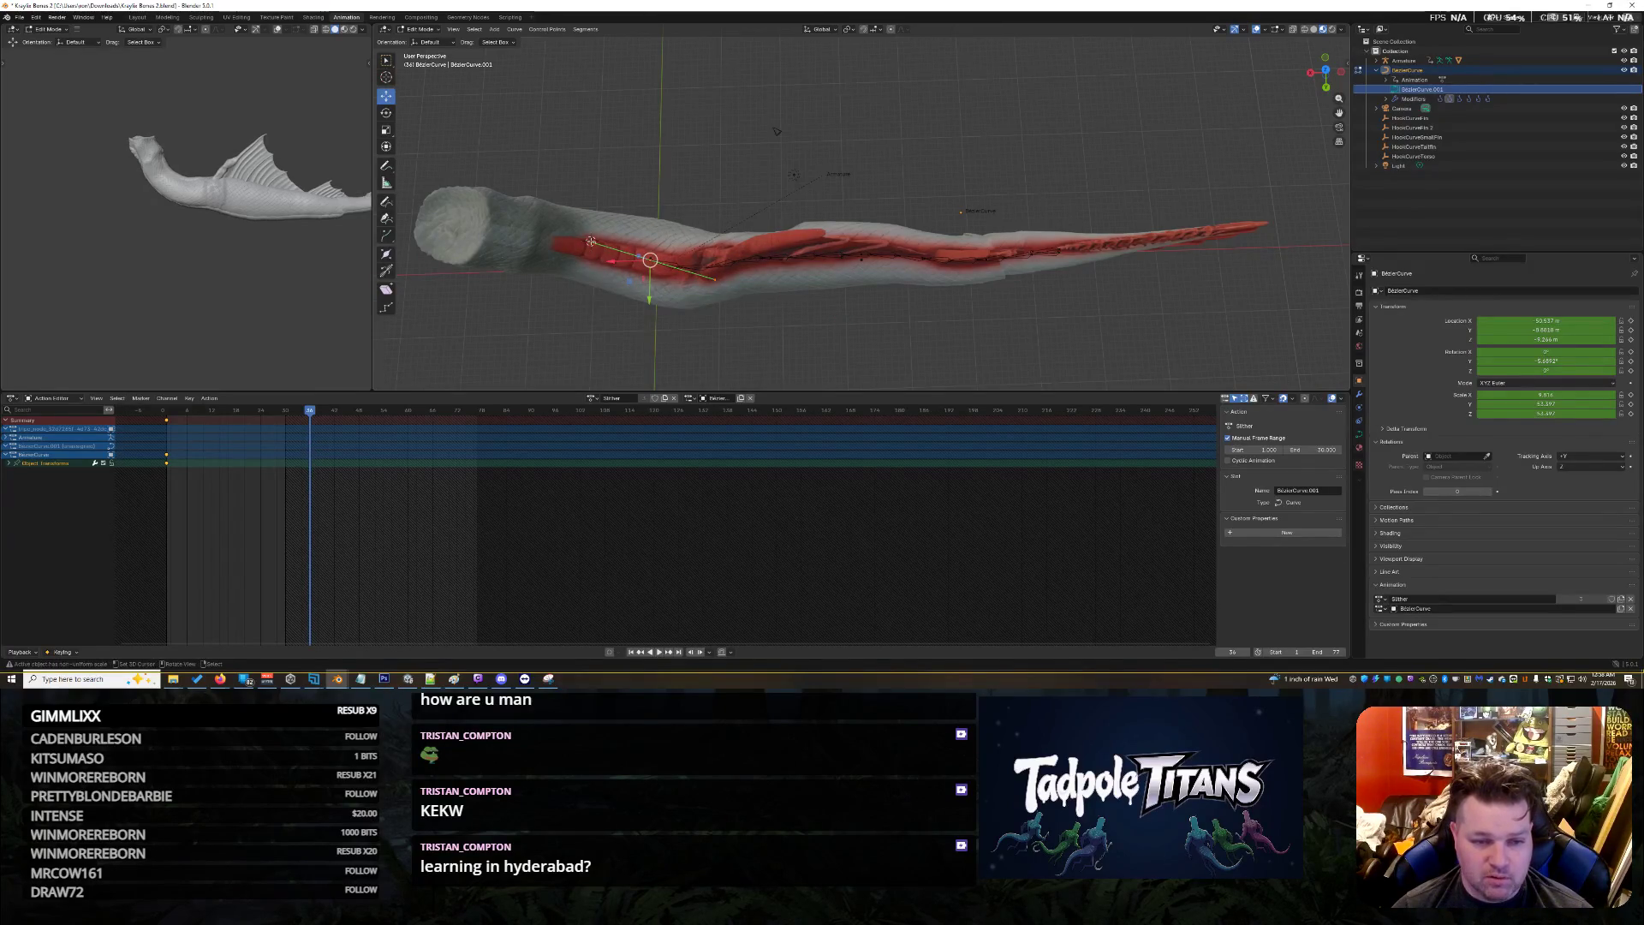
{"action": "key", "text": "g"}
{"action": "key", "text": "y"}
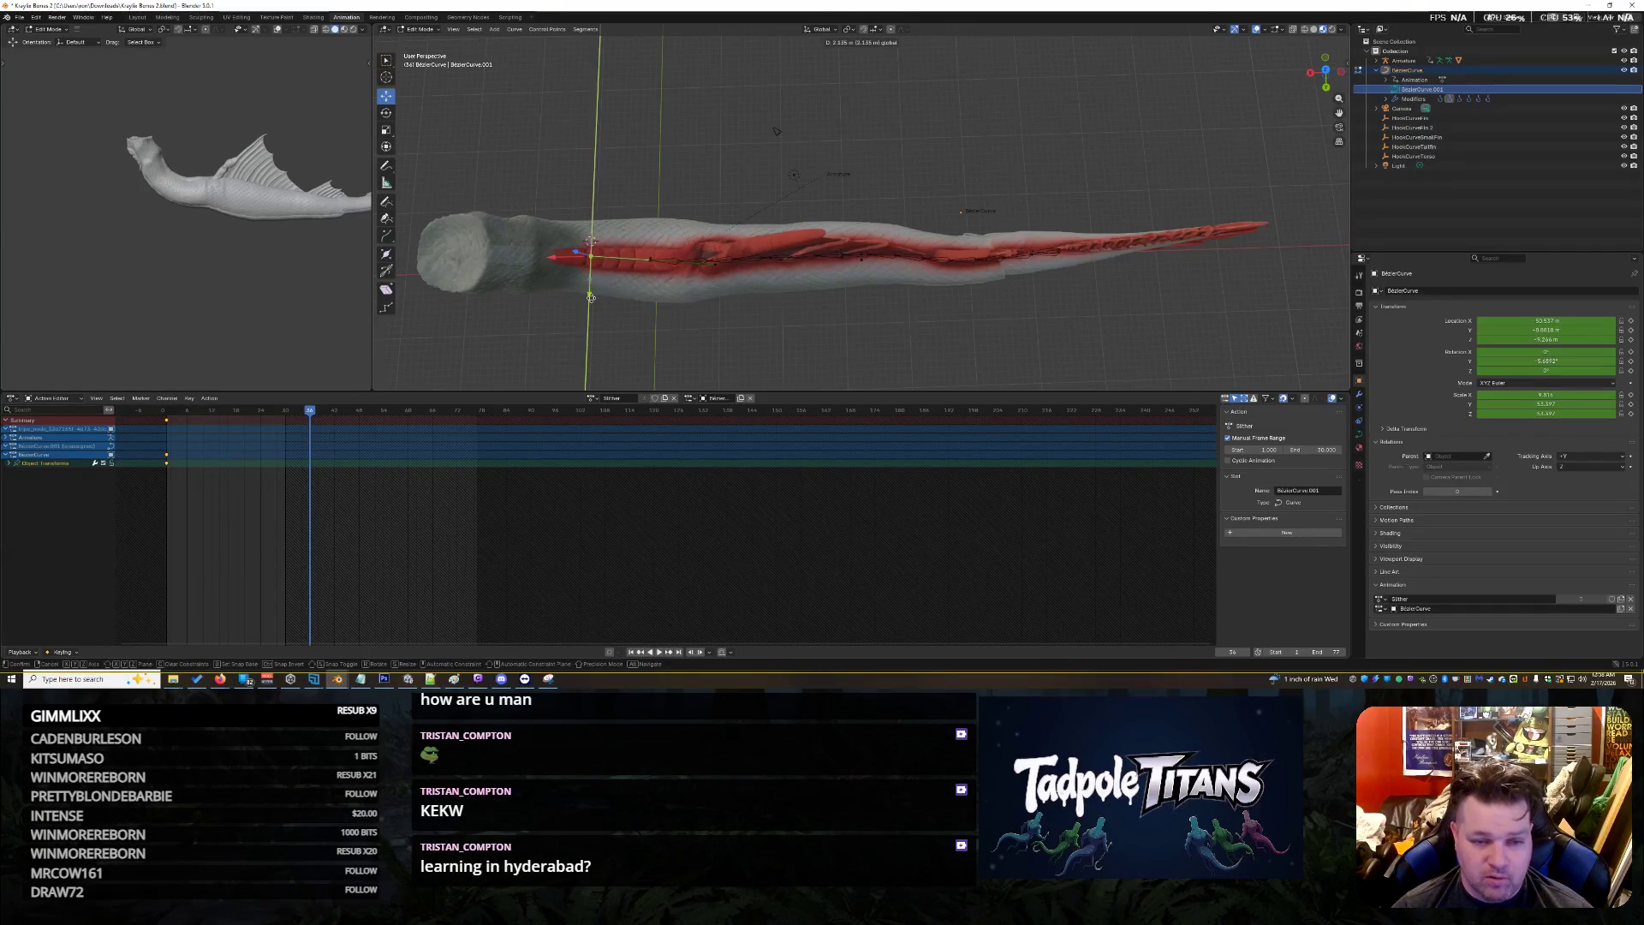
{"action": "left_click", "coordinate": [591, 298]}
Nudge a single body point so the fish lies level, then deselect all
{"action": "scroll", "coordinate": [727, 214], "scroll_direction": "up", "scroll_amount": 2}
{"action": "left_click_drag", "start_coordinate": [819, 147], "coordinate": [1155, 412]}
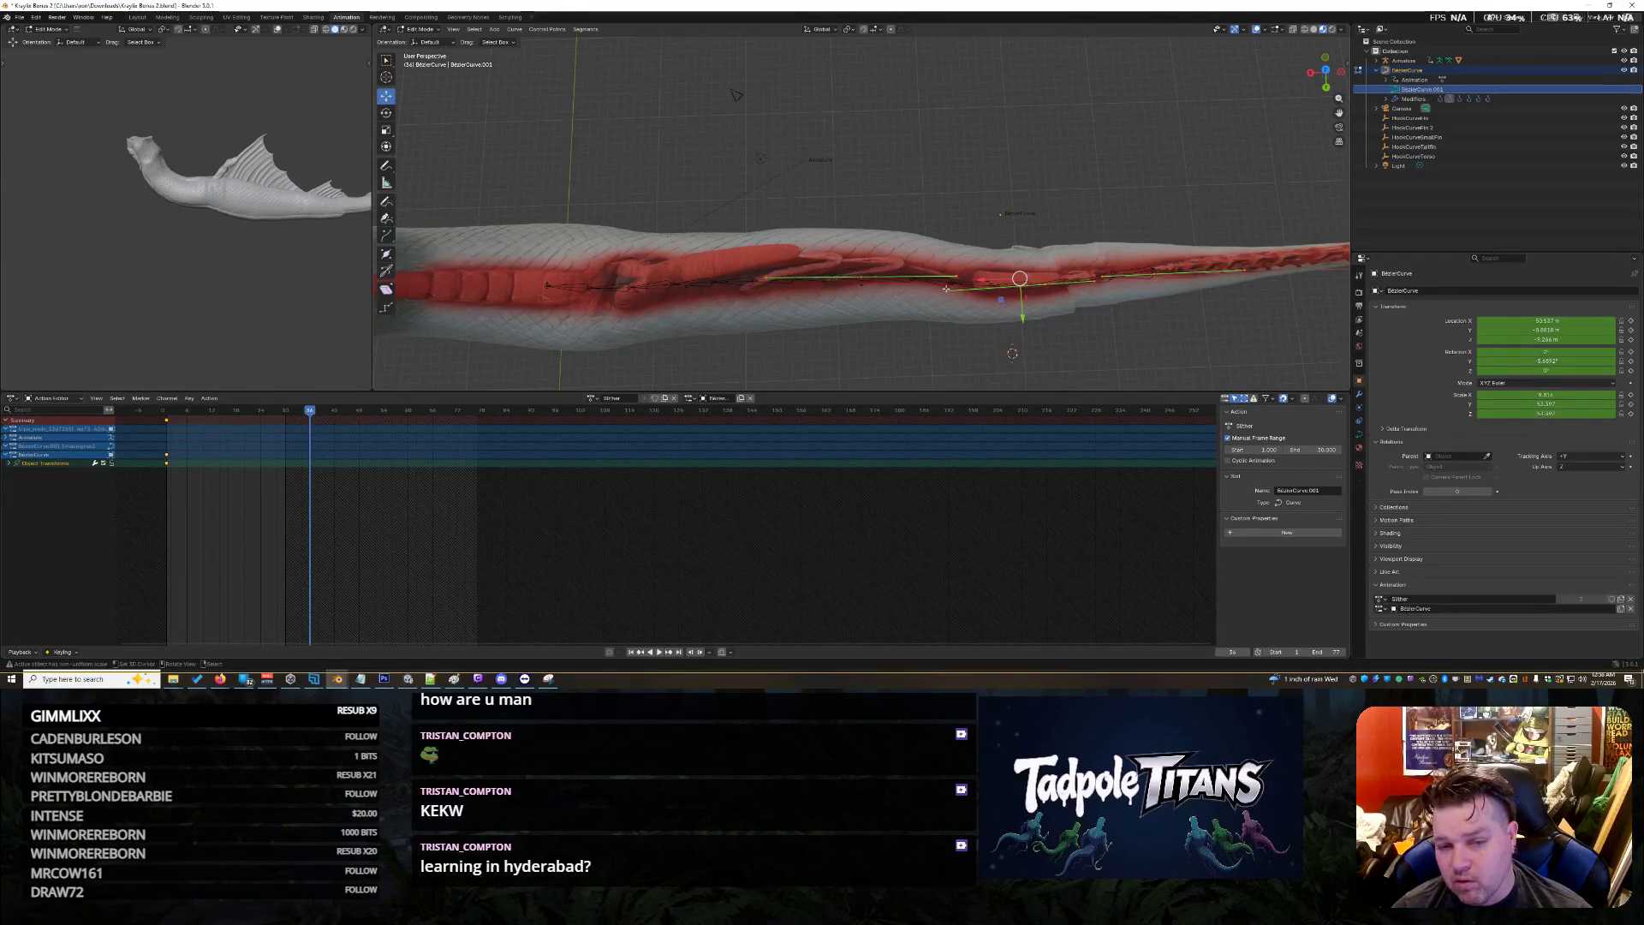
{"action": "left_click", "coordinate": [1047, 298]}
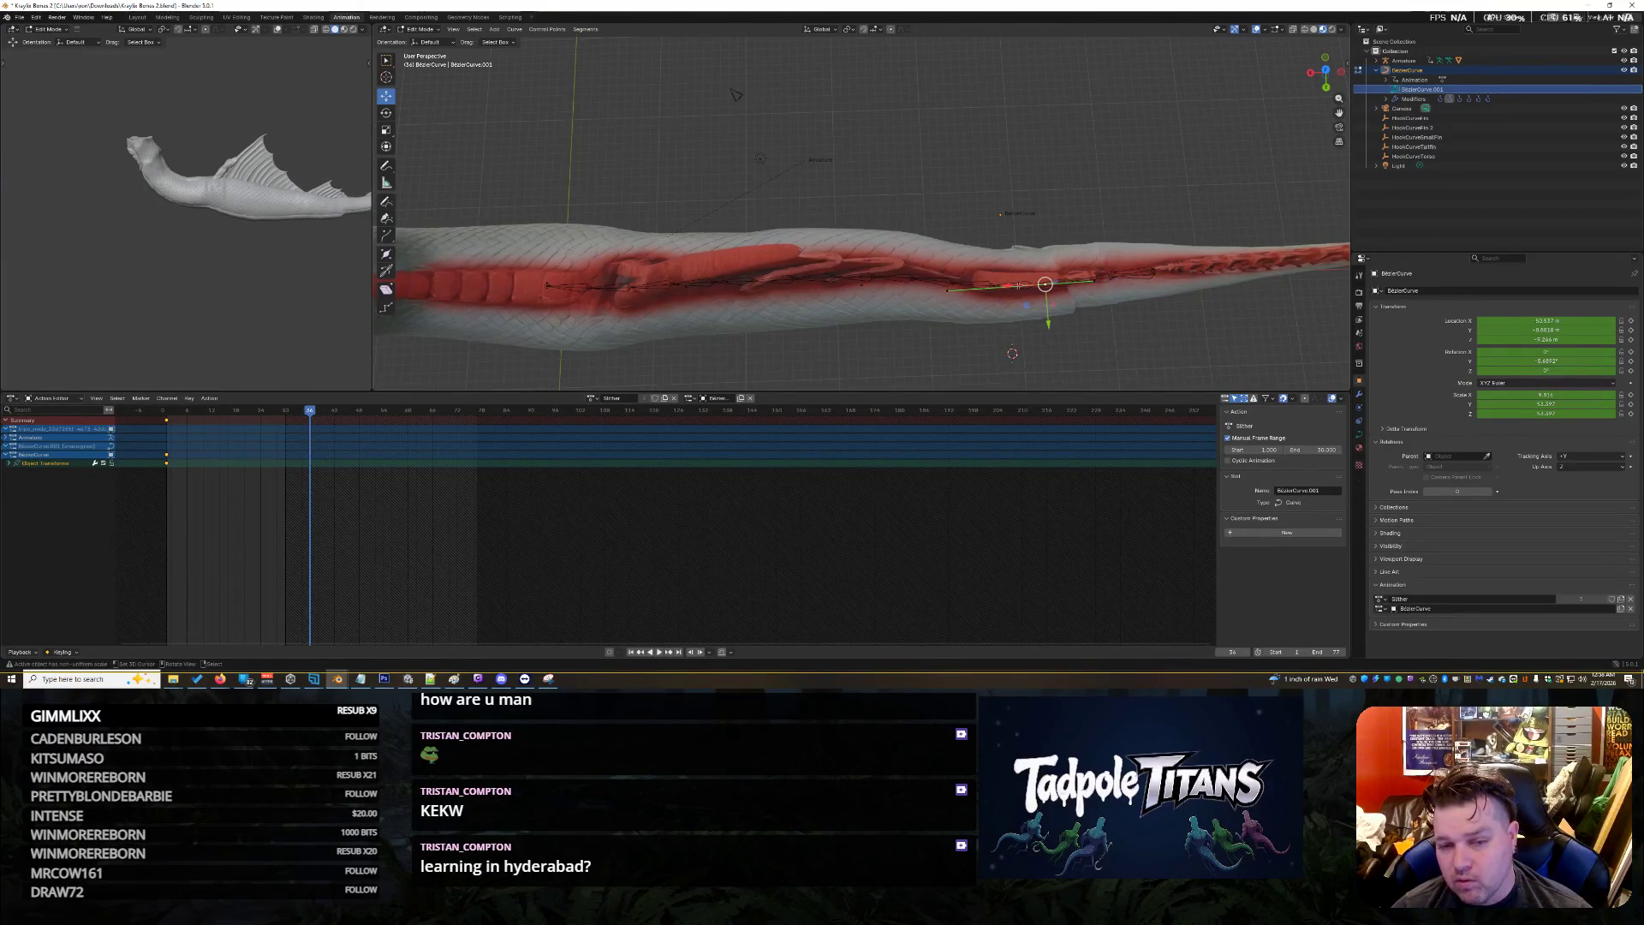
{"action": "left_click_drag", "start_coordinate": [1049, 322], "coordinate": [1048, 308]}
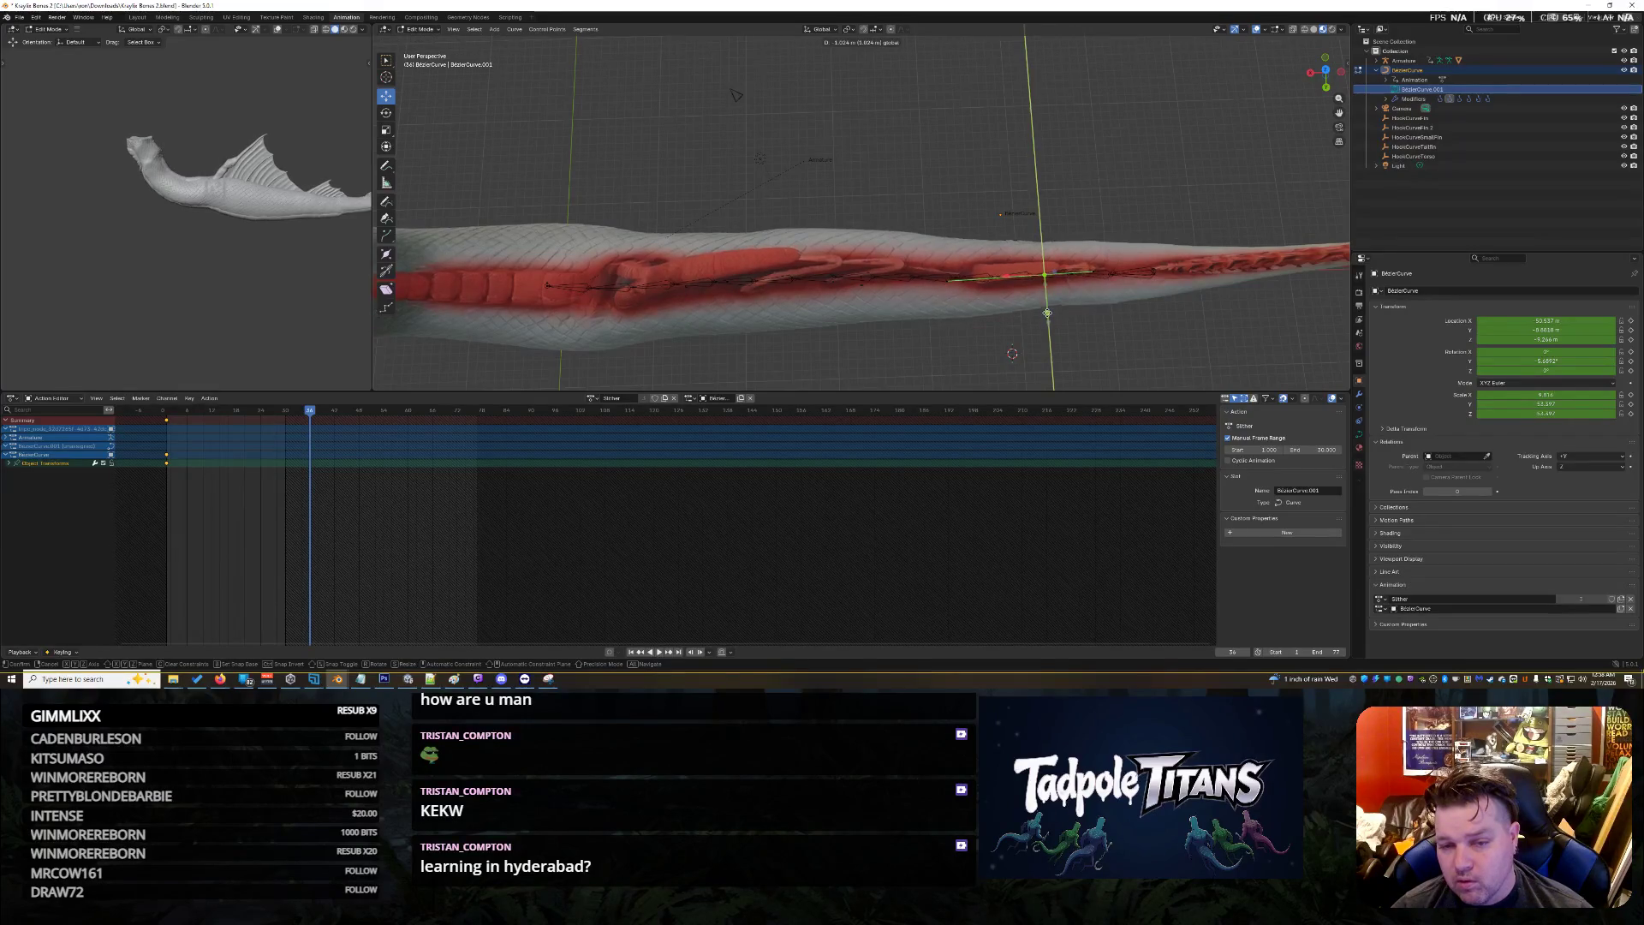
{"action": "scroll", "coordinate": [924, 321], "scroll_direction": "down", "scroll_amount": 4}
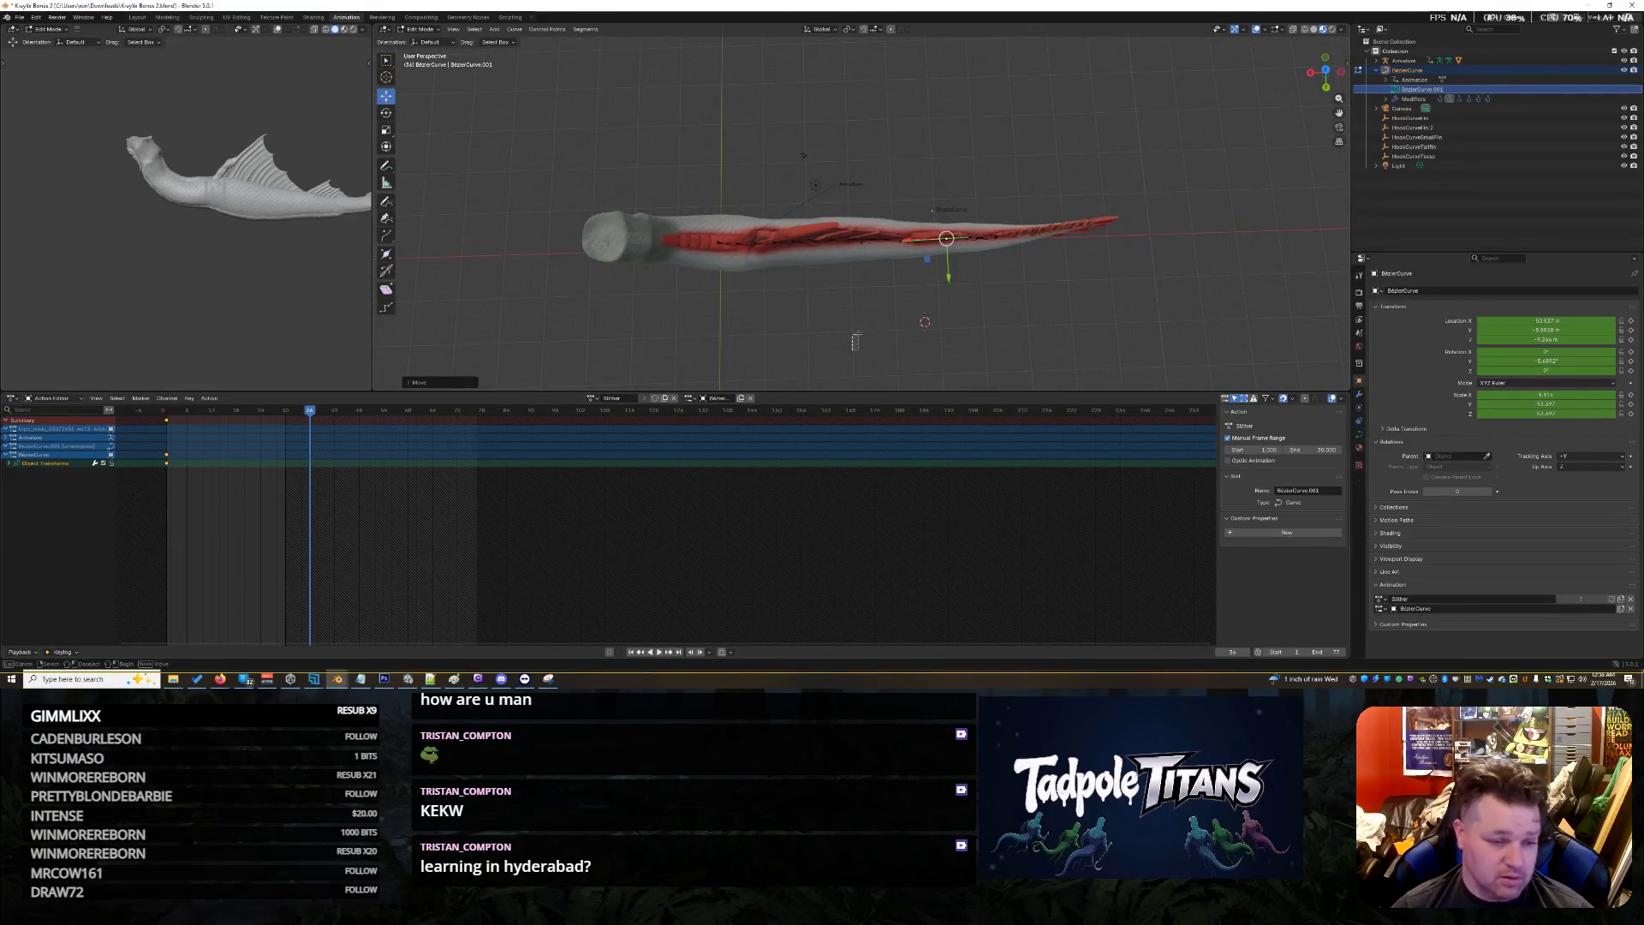
{"action": "left_click", "coordinate": [852, 350]}
{"action": "scroll", "coordinate": [852, 351], "scroll_direction": "up", "scroll_amount": 2}
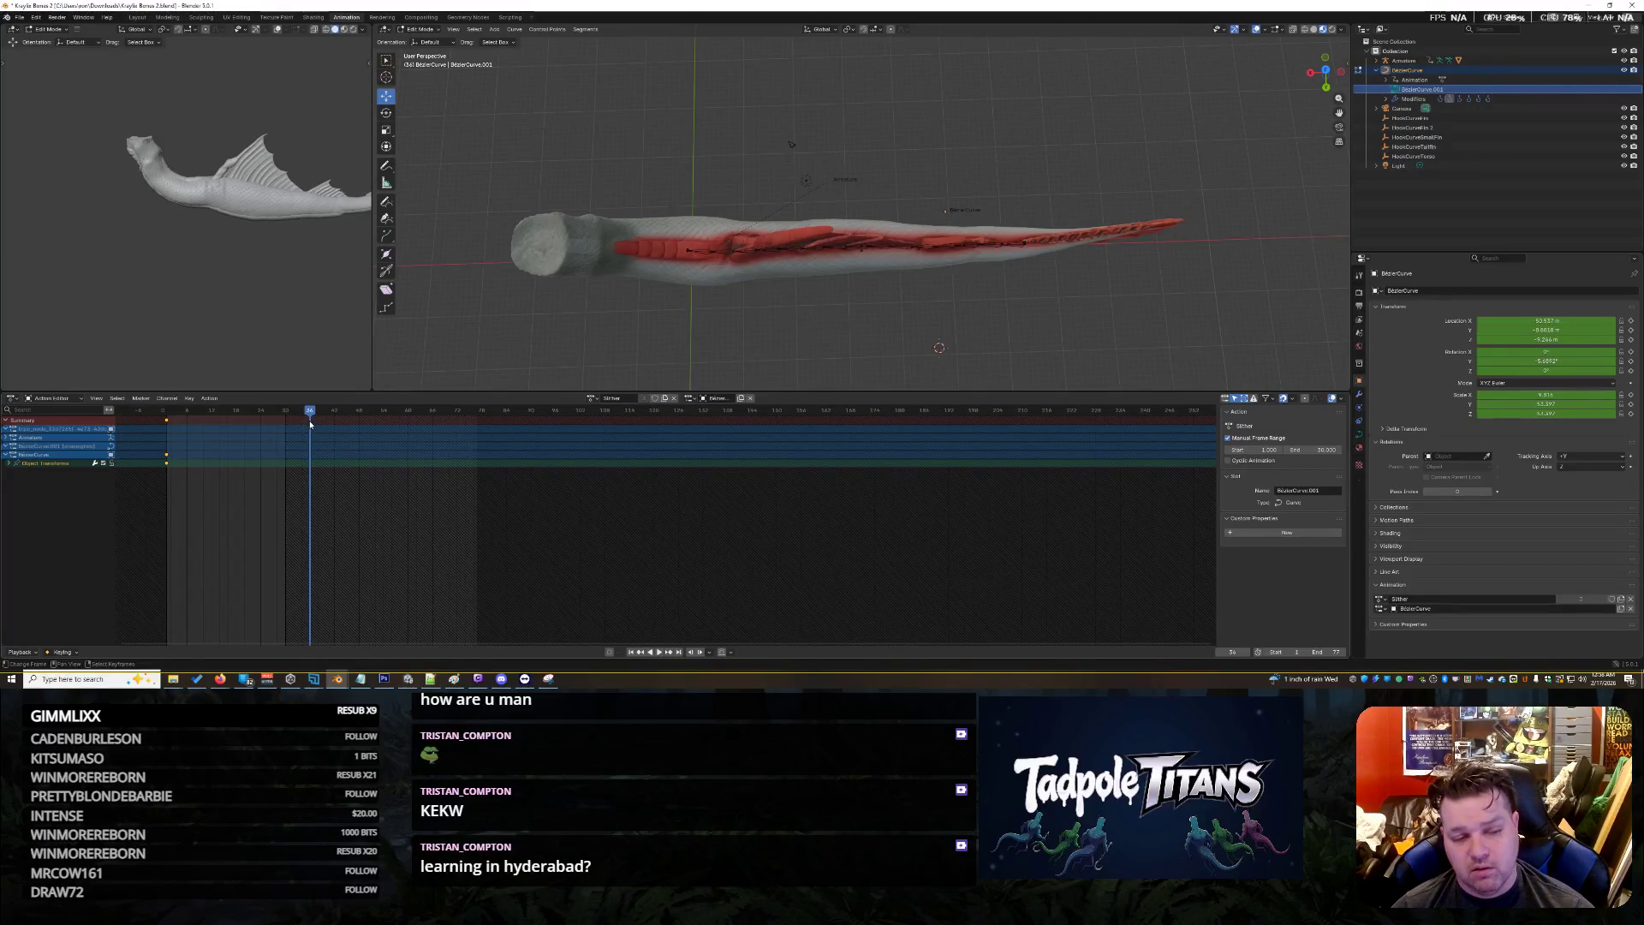
Keyframe all channels of the straightened curve and select its control points
{"action": "key", "text": "i"}
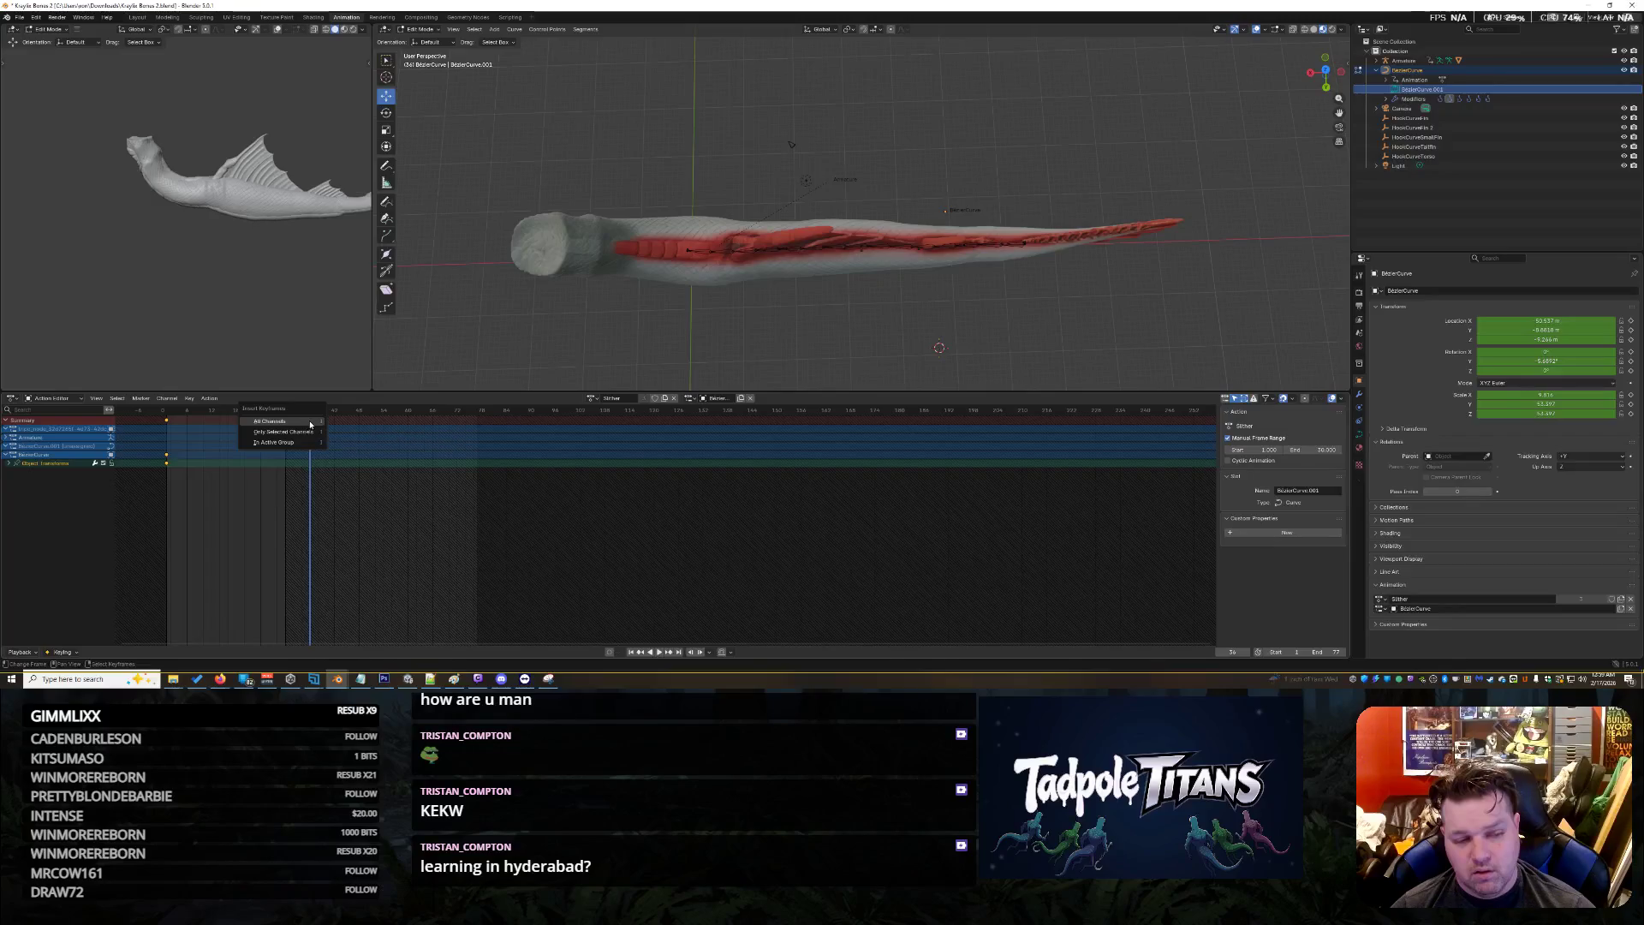
{"action": "left_click", "coordinate": [310, 424]}
{"action": "left_click", "coordinate": [310, 424]}
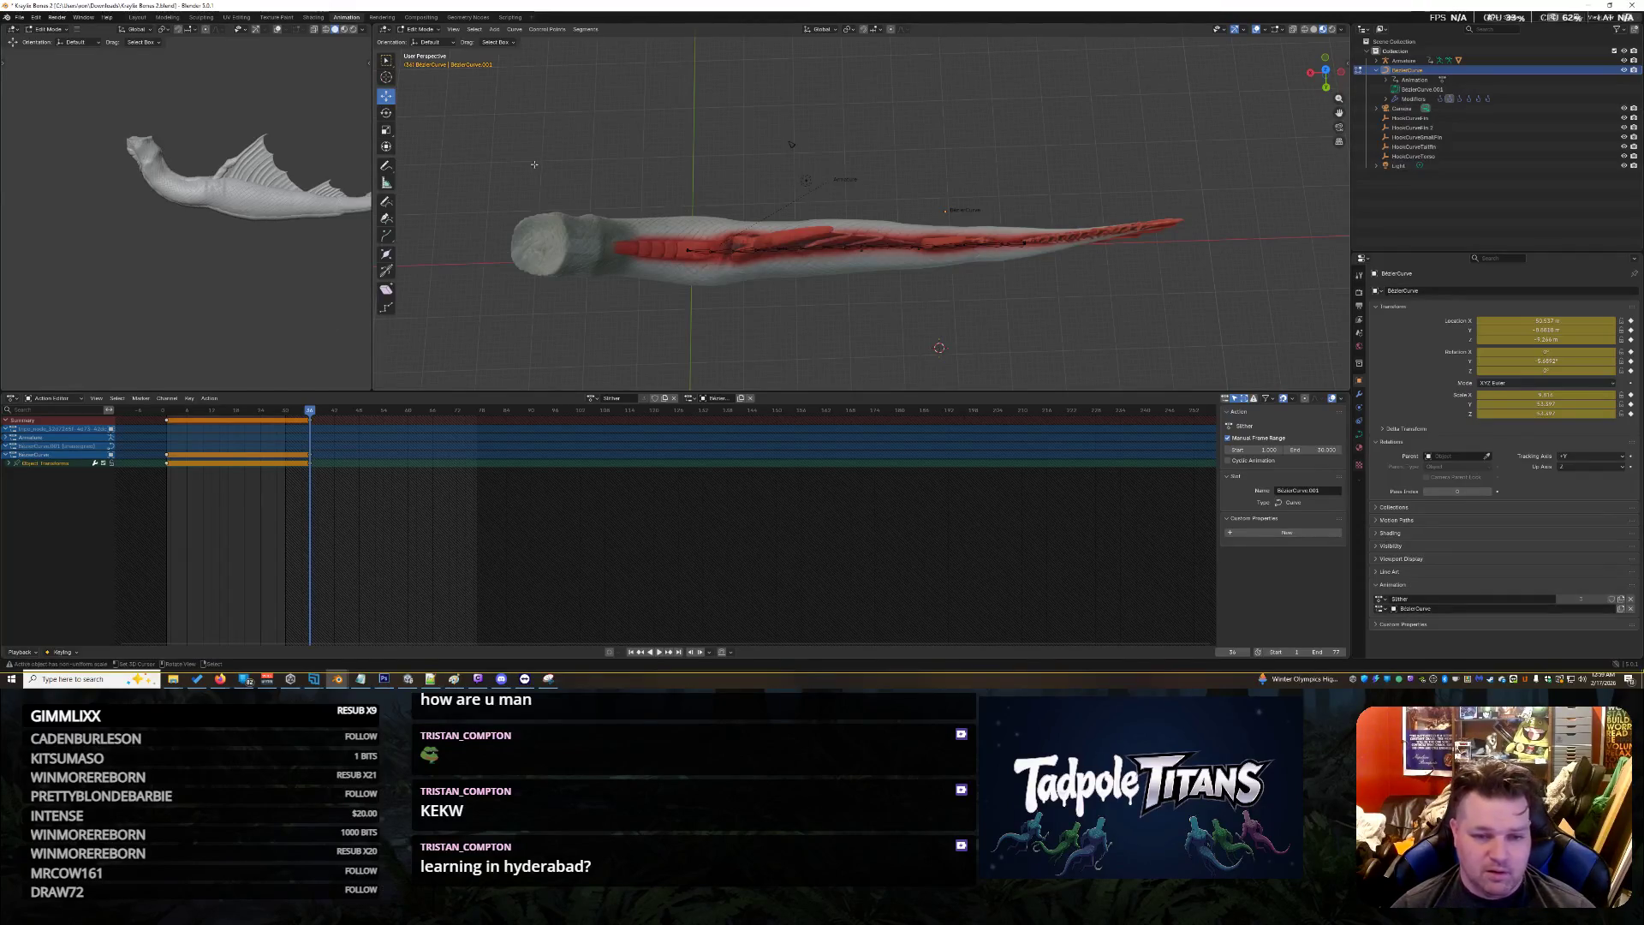
{"action": "mouse_move", "coordinate": [467, 128]}
{"action": "left_mouse_down"}
{"action": "mouse_move", "coordinate": [914, 308]}
{"action": "mouse_move", "coordinate": [1223, 388]}
{"action": "left_mouse_up"}
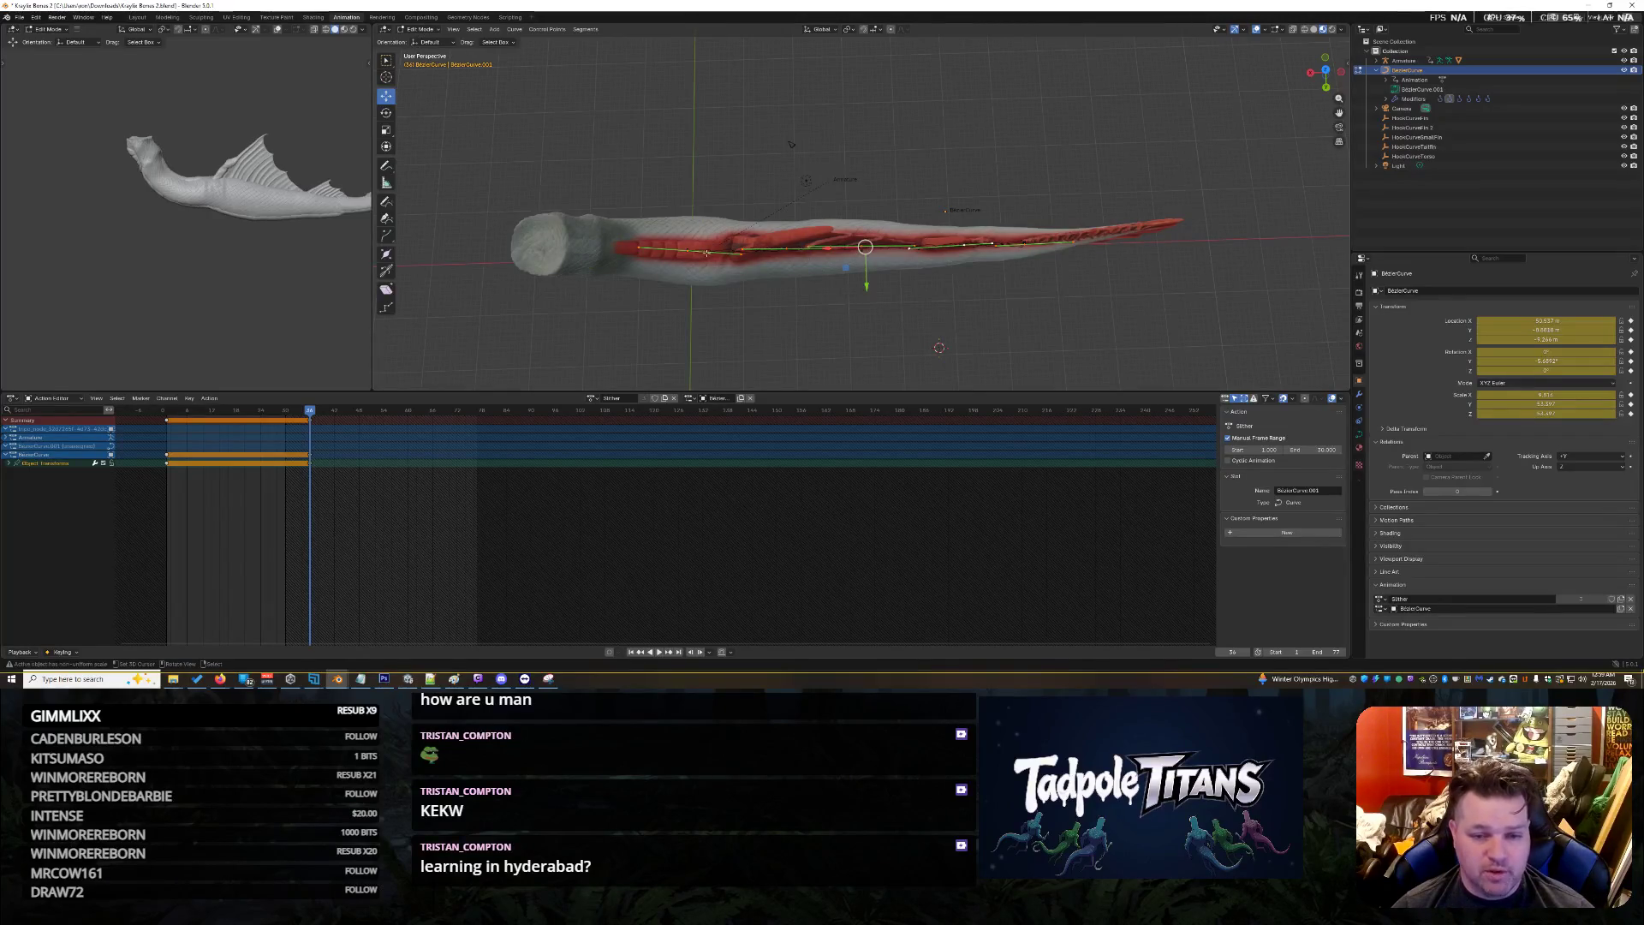
Select the Armature, zoom into the curve's front, and pick a tail control point
{"action": "left_click", "coordinate": [1402, 61]}
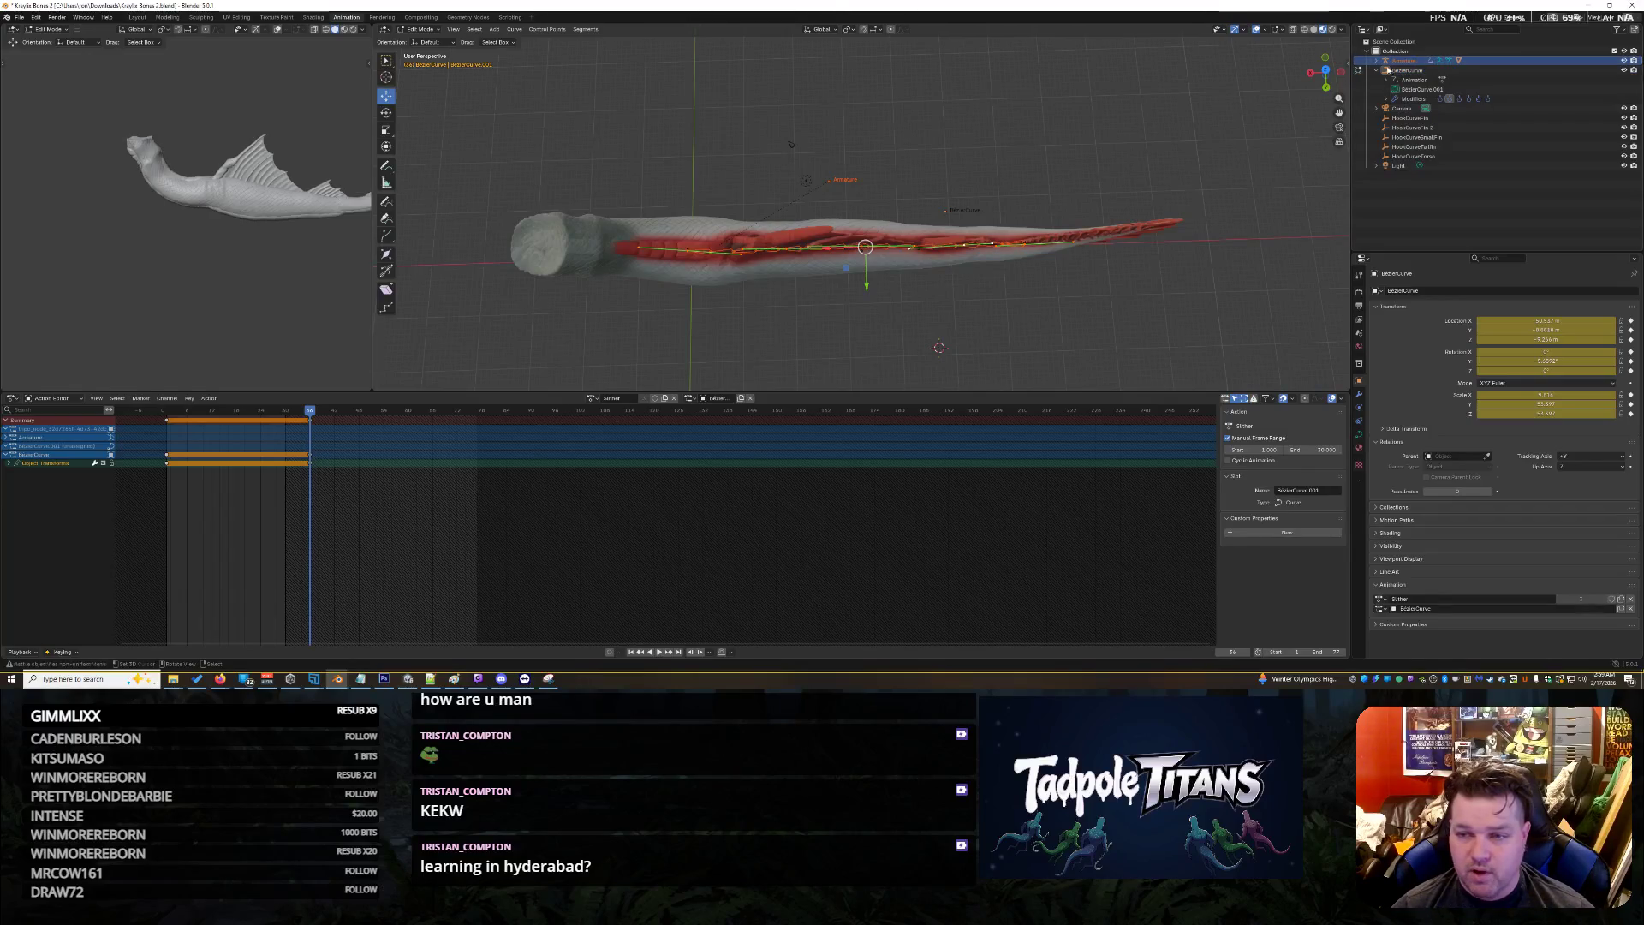
{"action": "left_click", "coordinate": [419, 30]}
{"action": "left_click", "coordinate": [432, 50]}
{"action": "key", "text": "shift+b"}
{"action": "left_click_drag", "start_coordinate": [551, 158], "coordinate": [946, 357]}
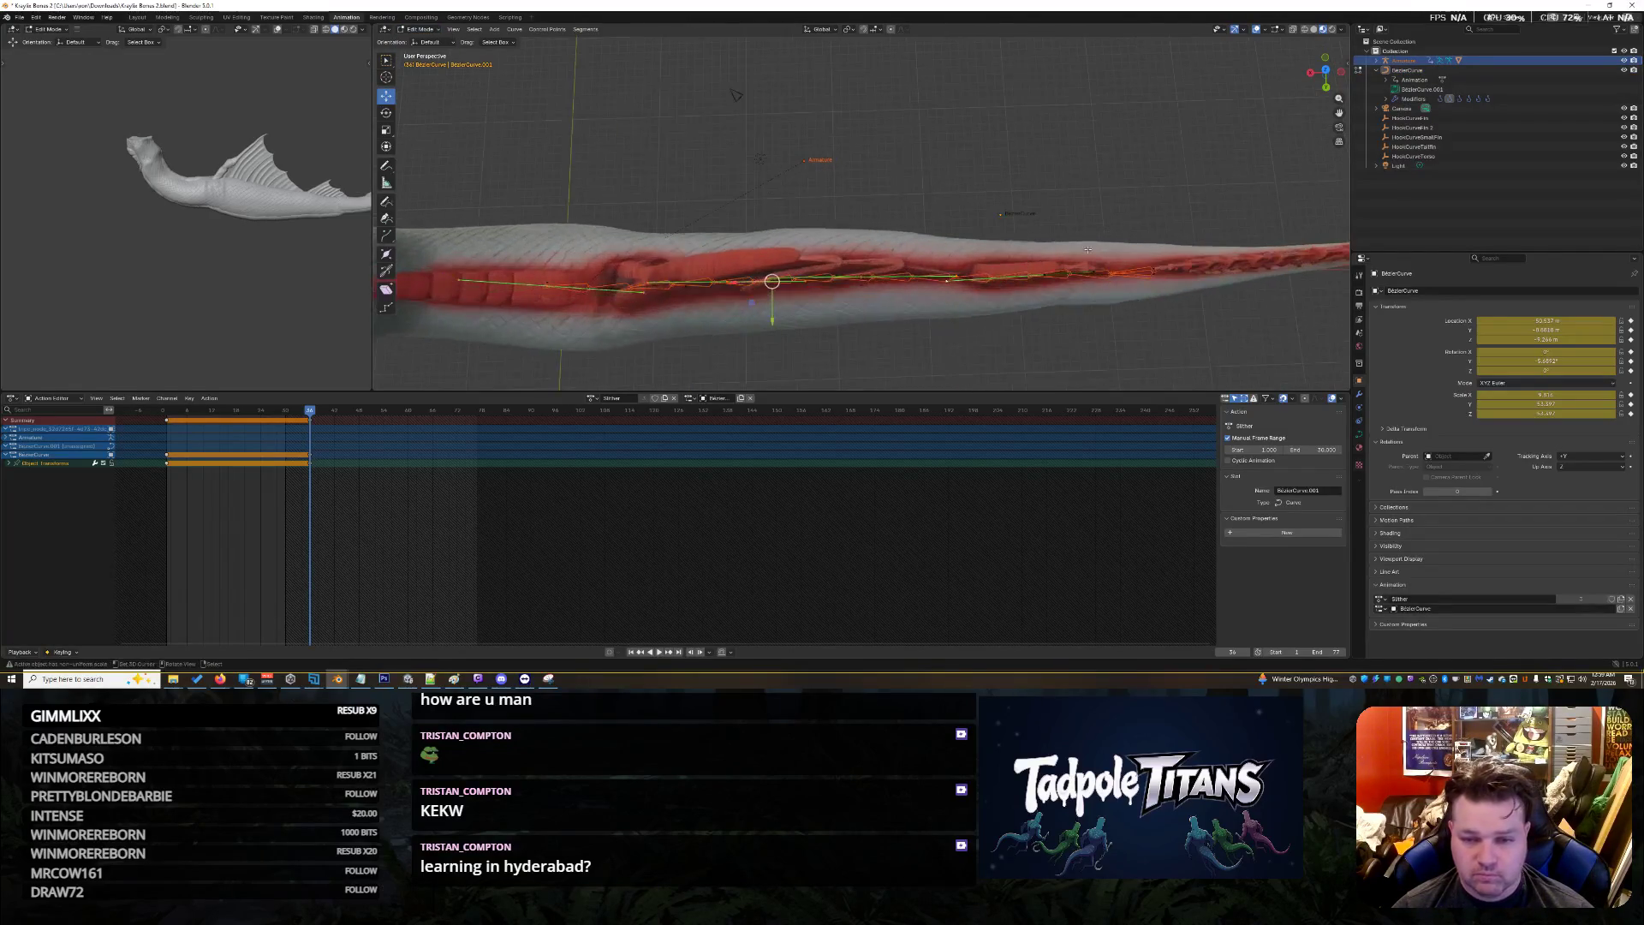
{"action": "left_click", "coordinate": [1122, 269]}
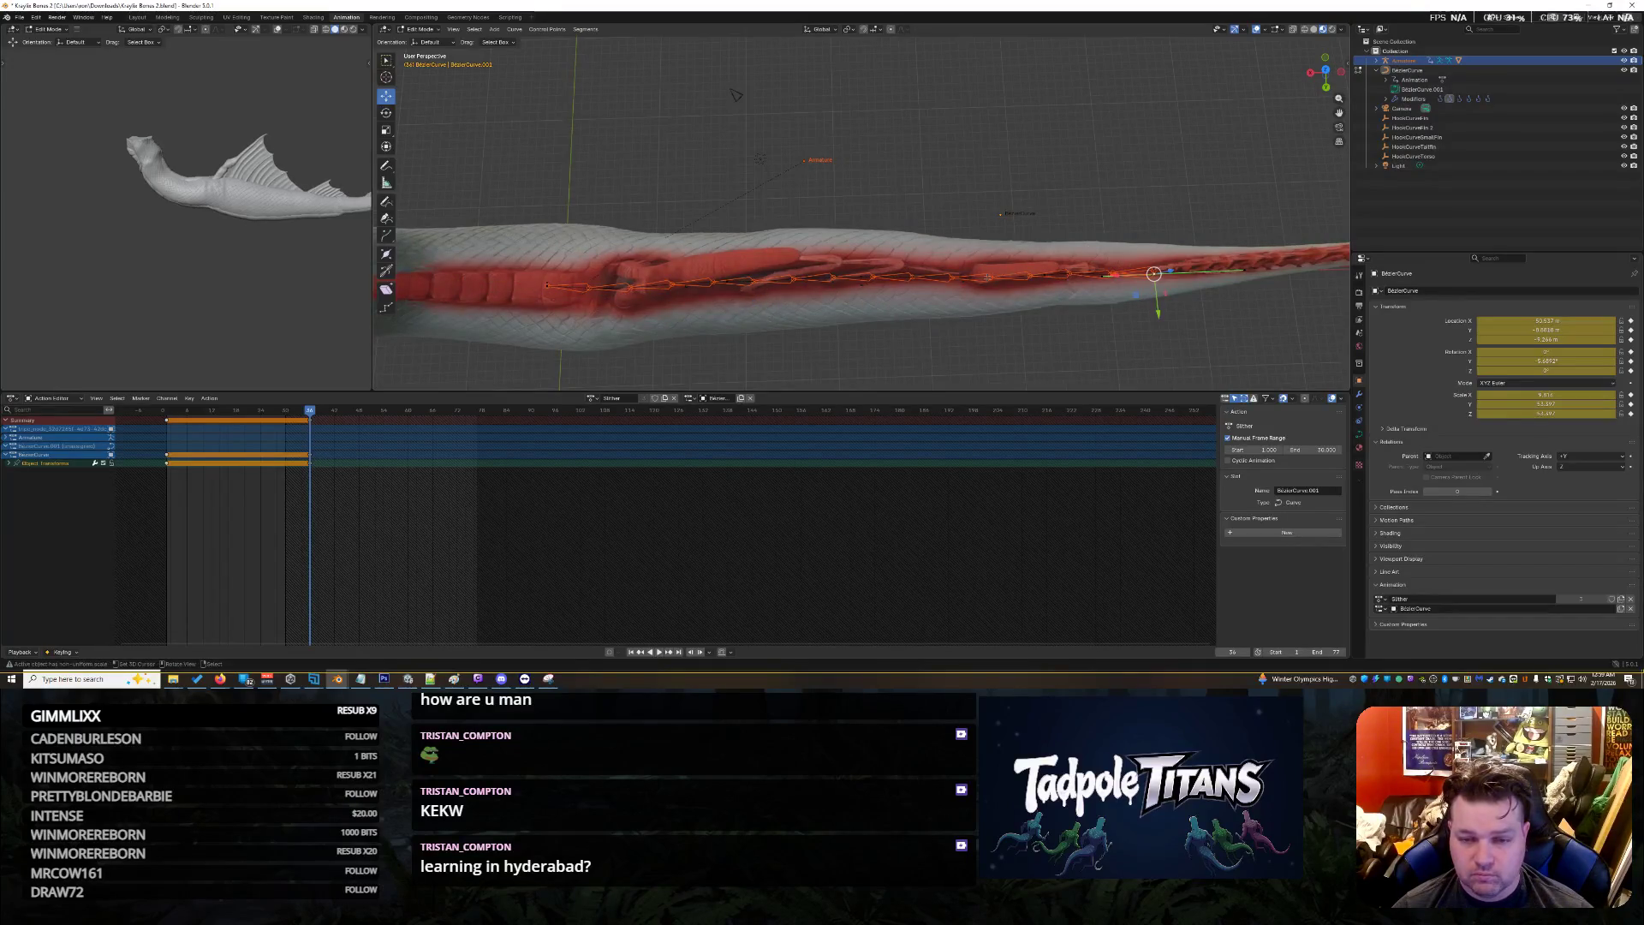
{"action": "scroll", "coordinate": [1029, 271], "scroll_direction": "down", "scroll_amount": 3}
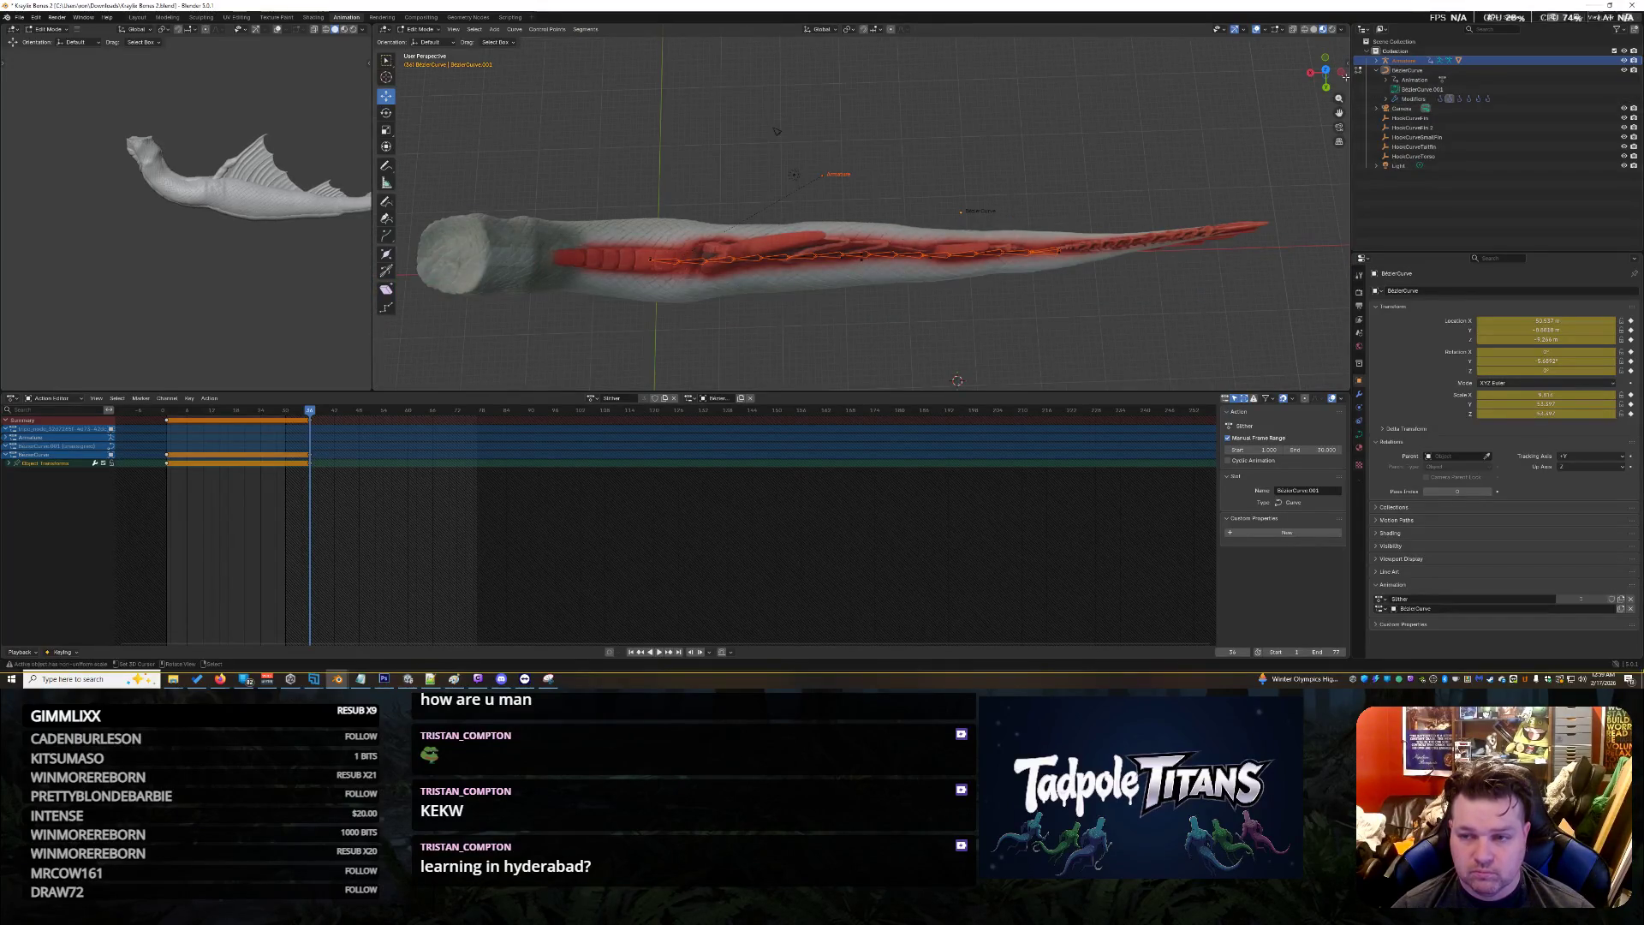
Return to Object Mode and put the Armature in Pose Mode with all bones selected
{"action": "key", "text": "Tab"}
{"action": "scroll", "coordinate": [642, 302], "scroll_direction": "up", "scroll_amount": 2}
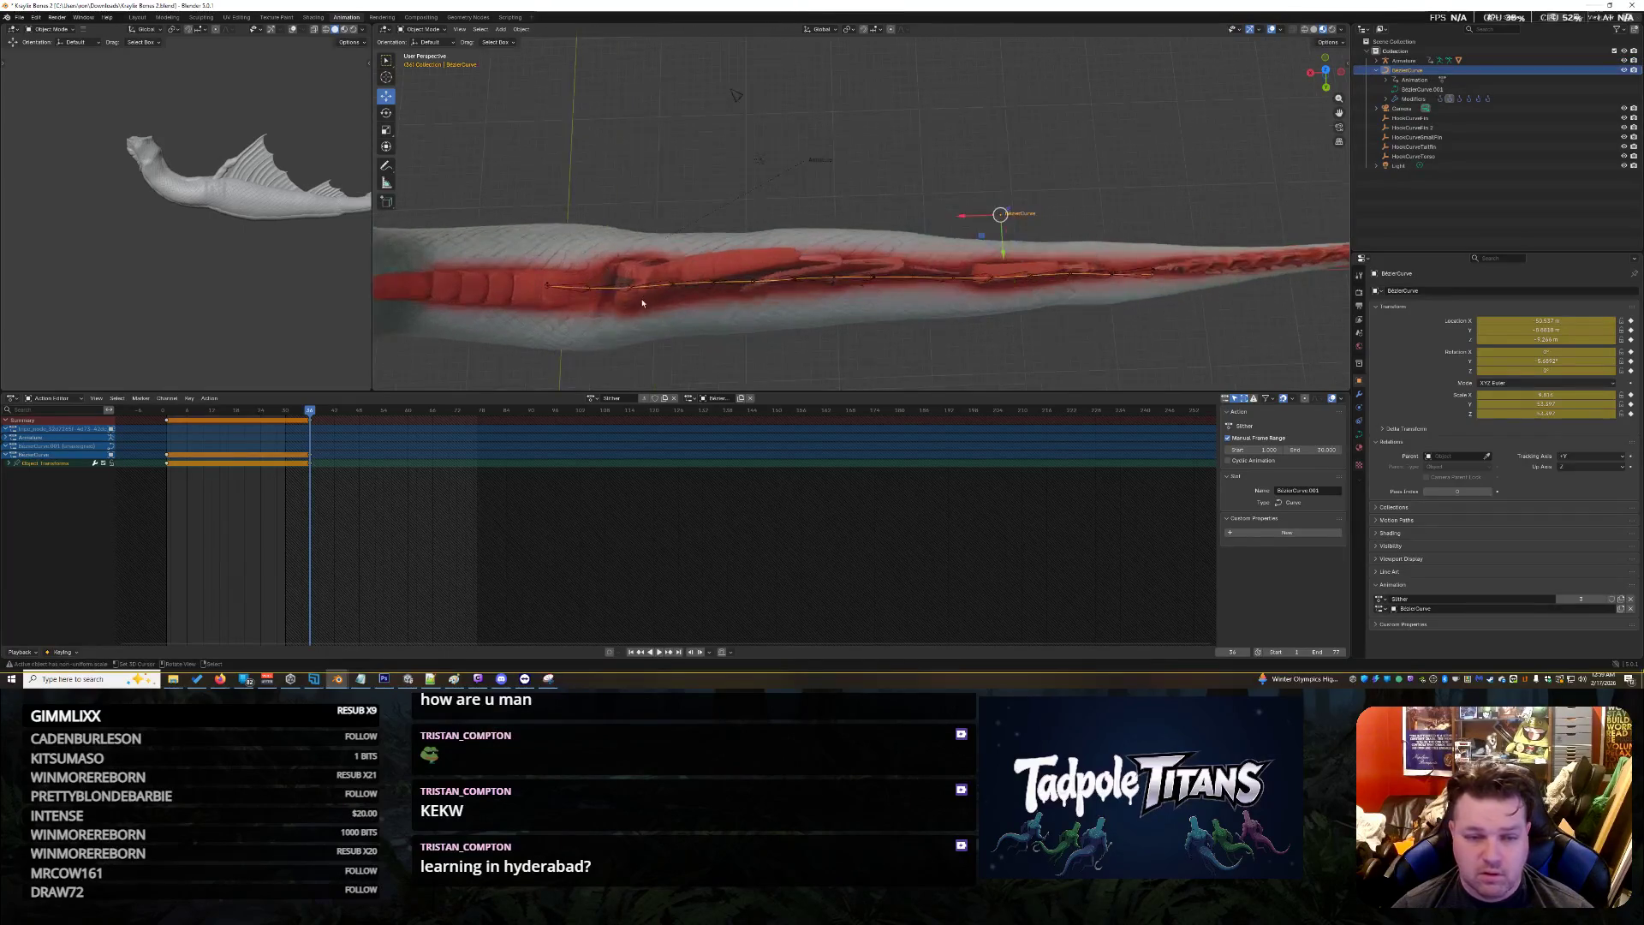
{"action": "left_click", "coordinate": [622, 285]}
{"action": "scroll", "coordinate": [490, 198], "scroll_direction": "down", "scroll_amount": 3}
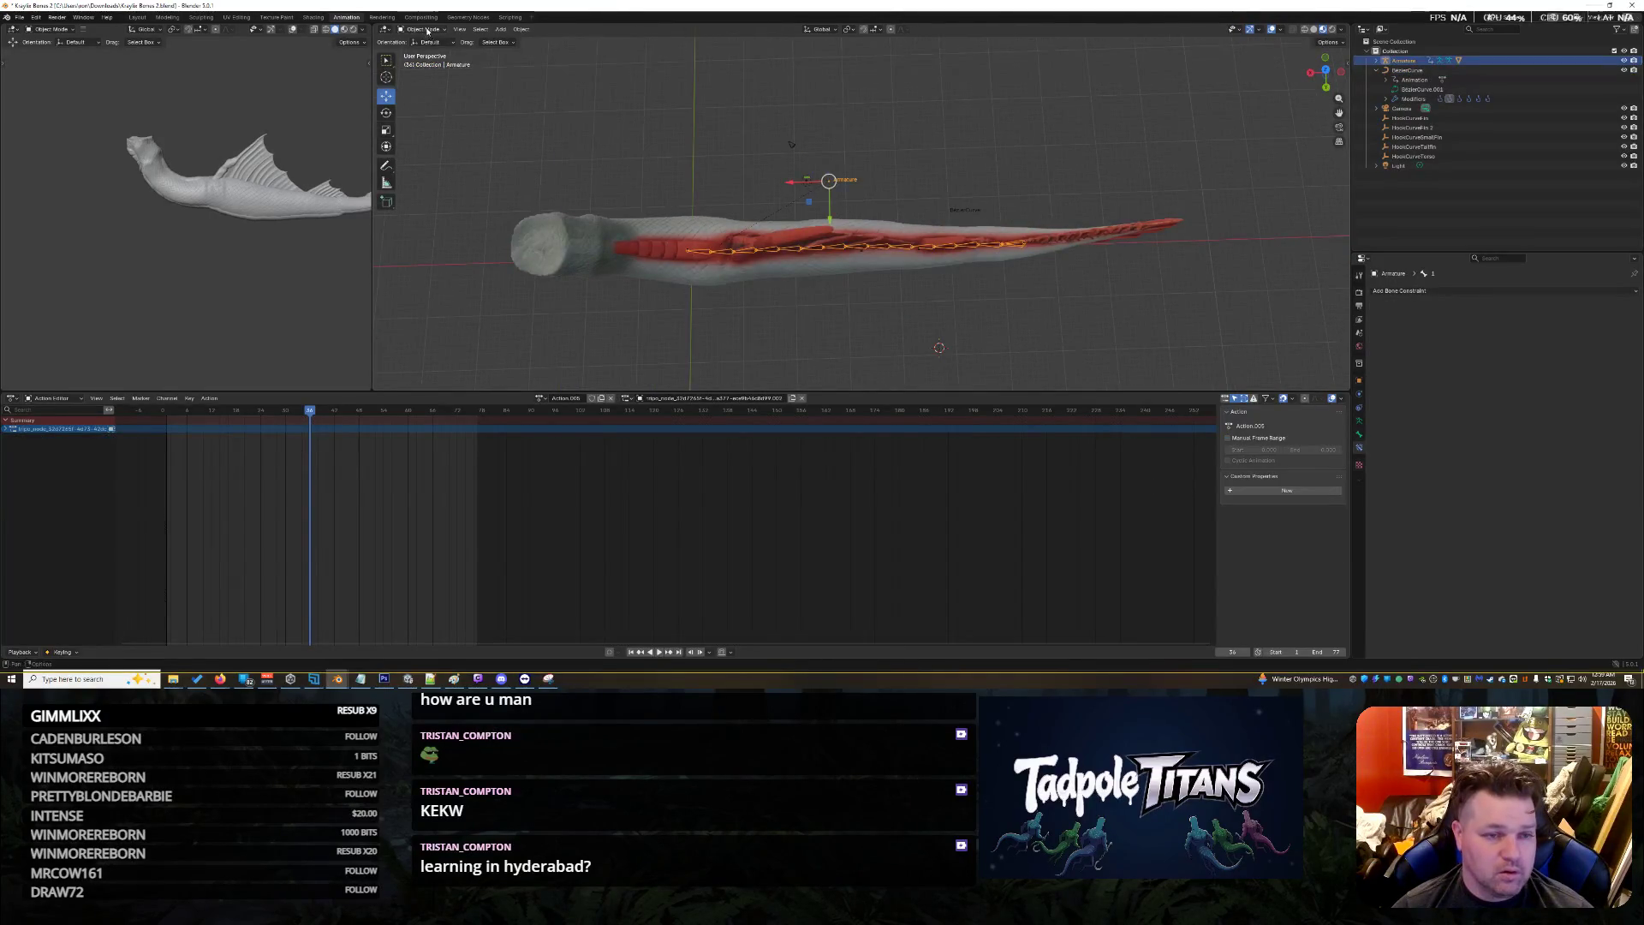
{"action": "left_click", "coordinate": [426, 30]}
{"action": "left_click", "coordinate": [424, 62]}
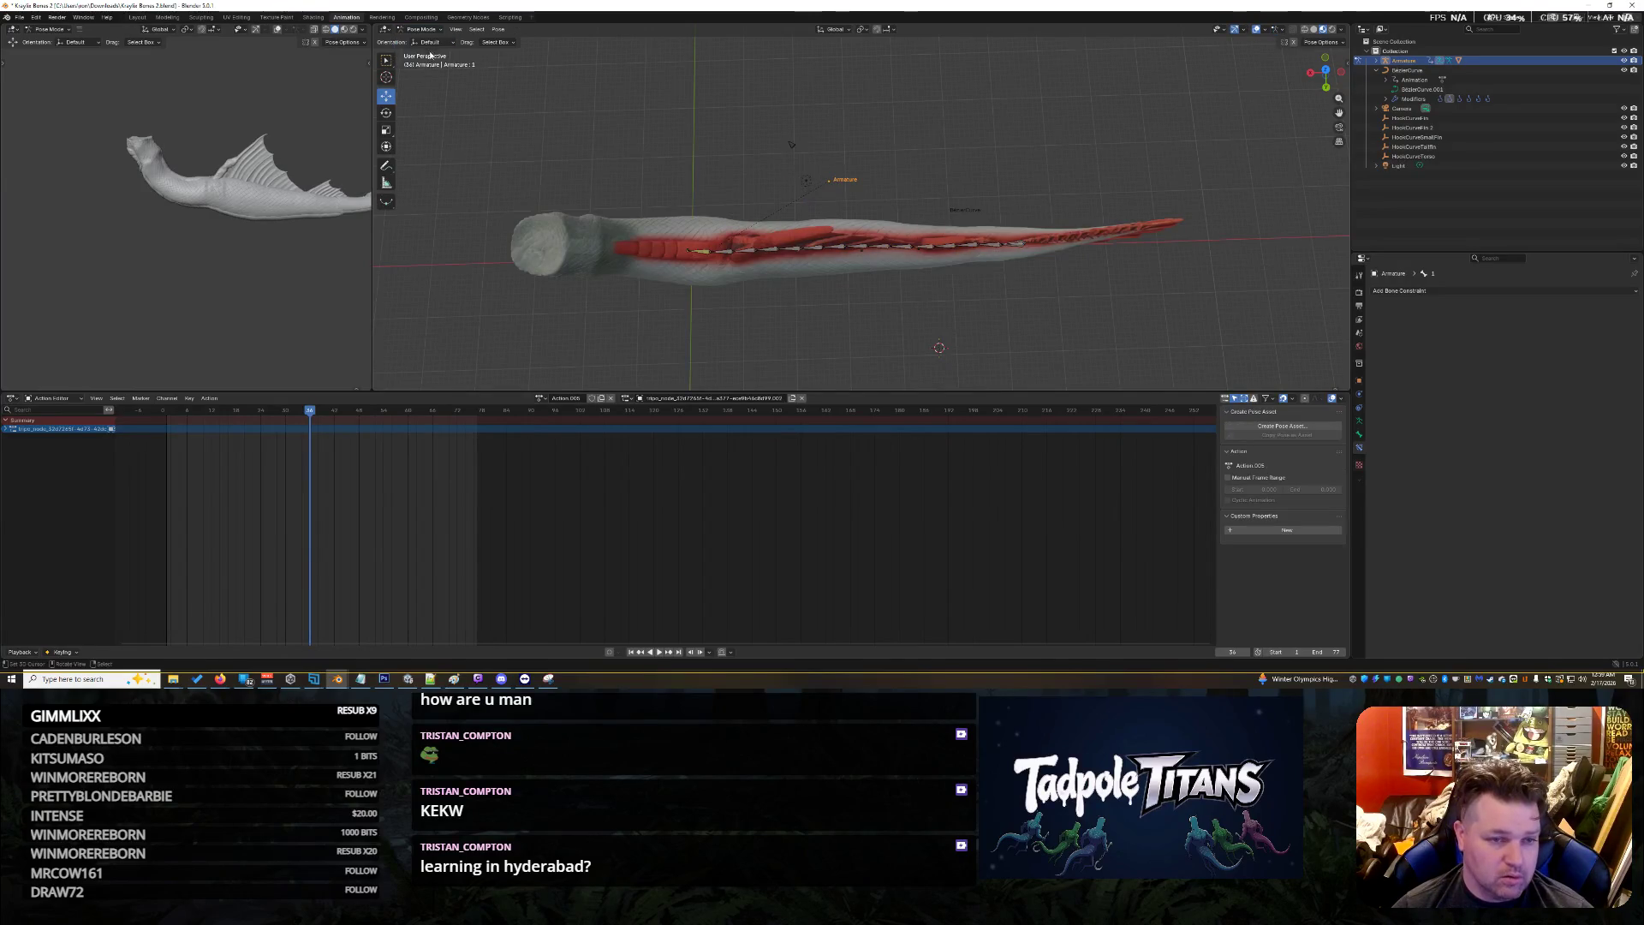
{"action": "key", "text": "a"}
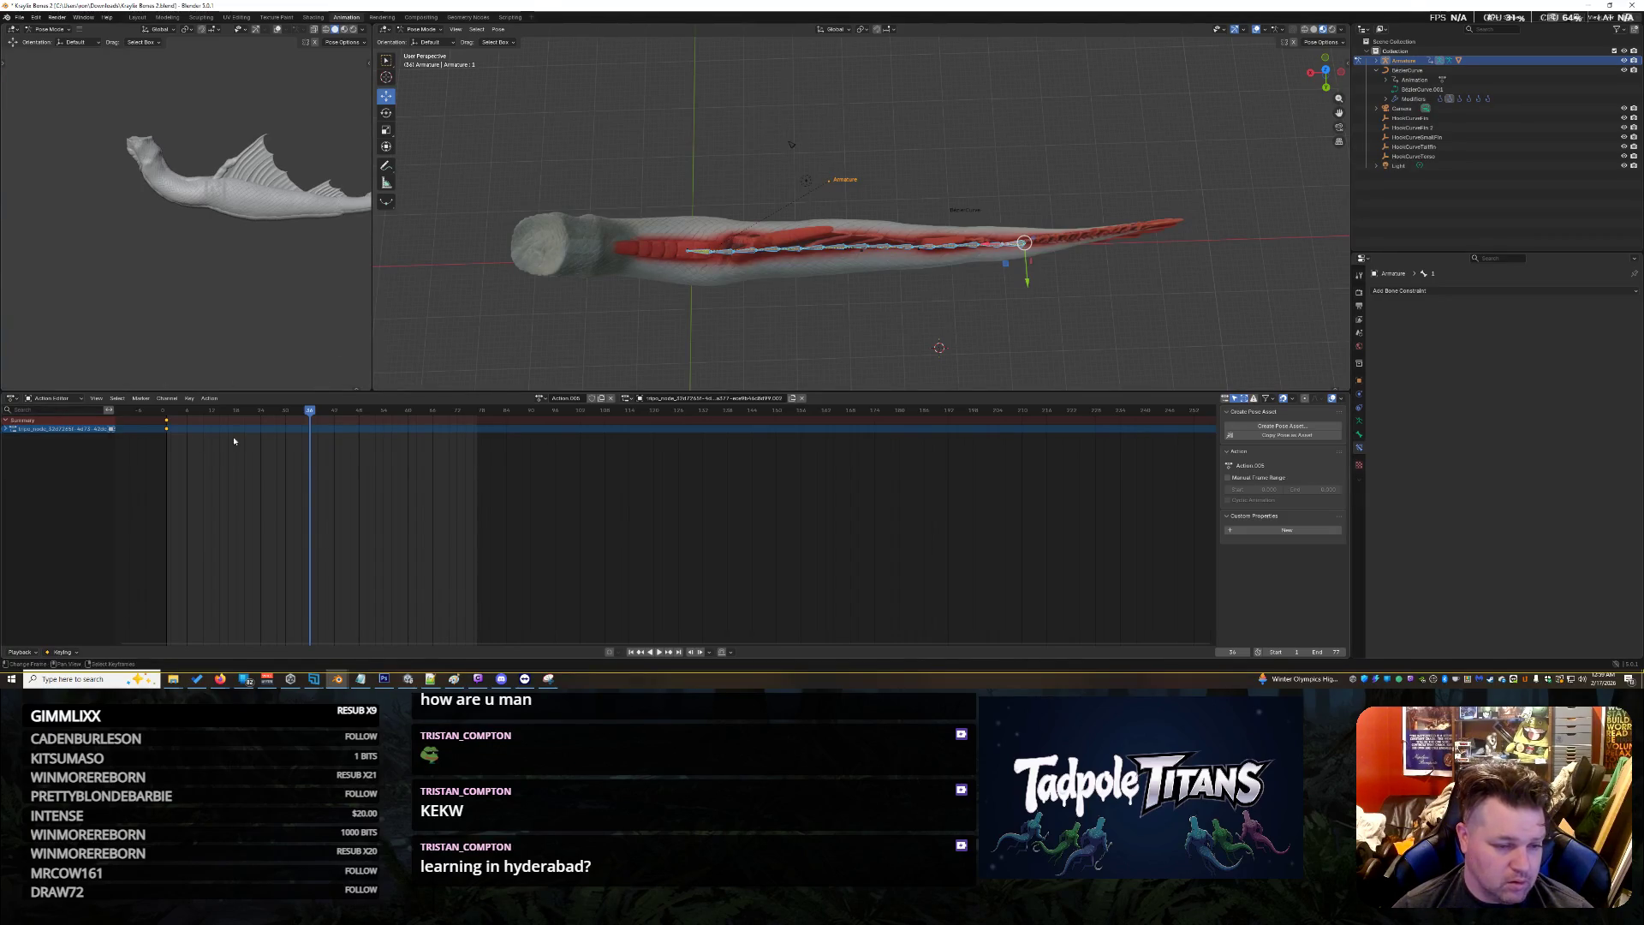
Expand the armature's channels and keyframe all bones at frame 36
{"action": "left_click", "coordinate": [7, 428]}
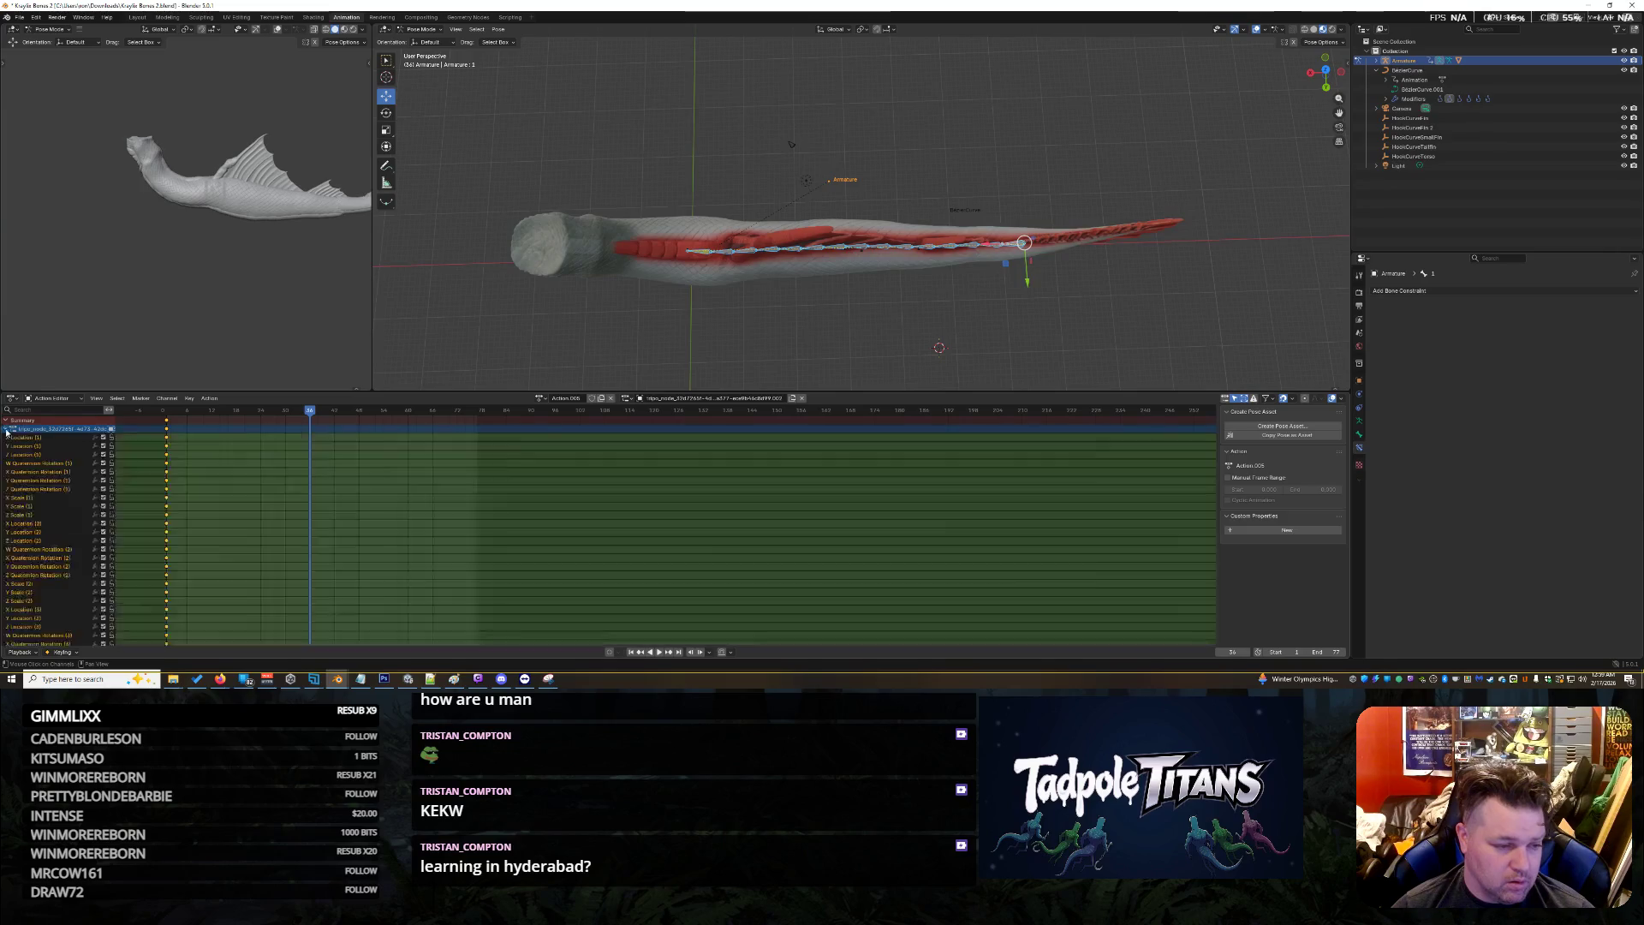
{"action": "left_click", "coordinate": [310, 431]}
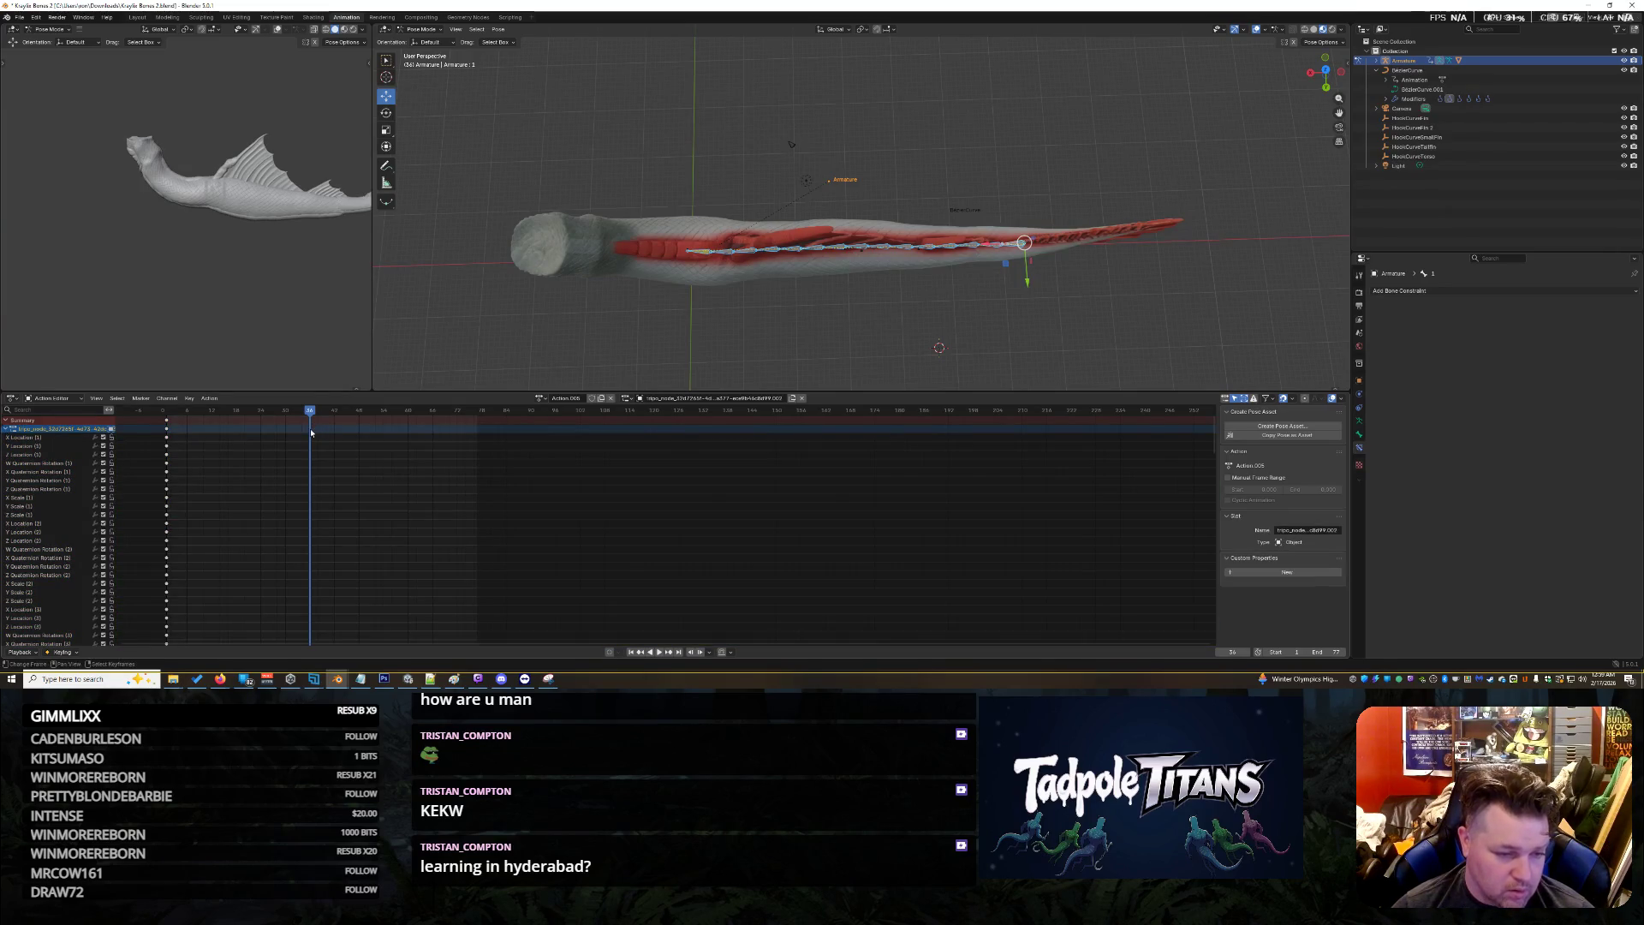
{"action": "key", "text": "i"}
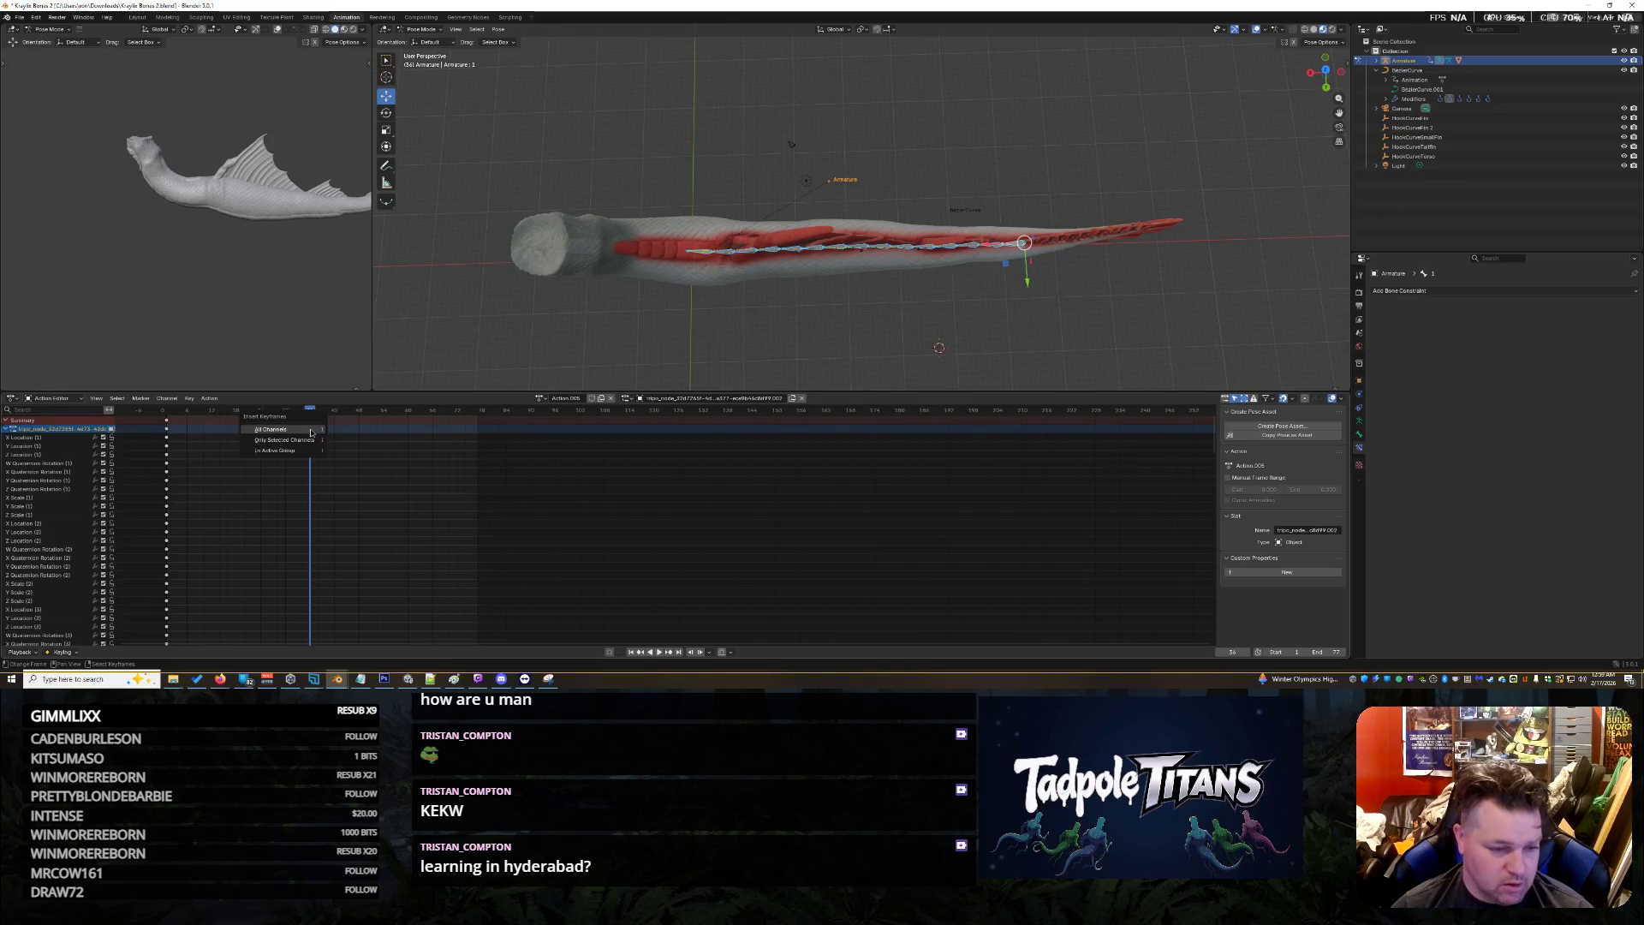
{"action": "left_click", "coordinate": [312, 438]}
{"action": "scroll", "coordinate": [314, 490], "scroll_direction": "down", "scroll_amount": 3}
{"action": "scroll", "coordinate": [314, 491], "scroll_direction": "down", "scroll_amount": 2}
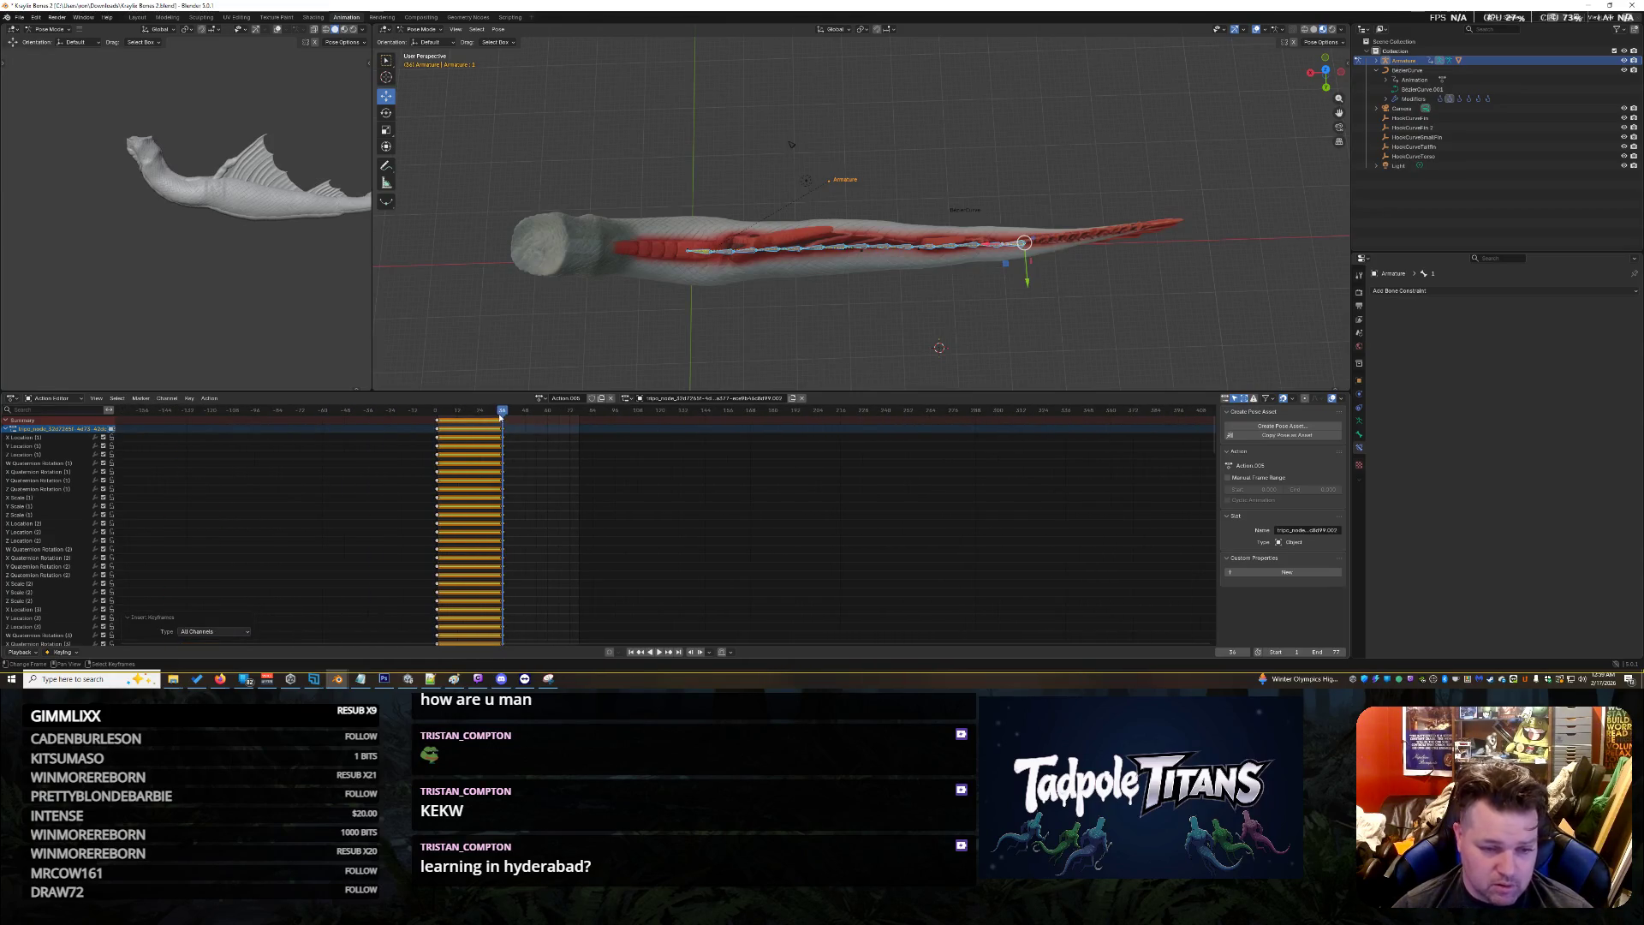
Stop playback and rewind the animation to frame 0
{"action": "key", "text": "Down"}
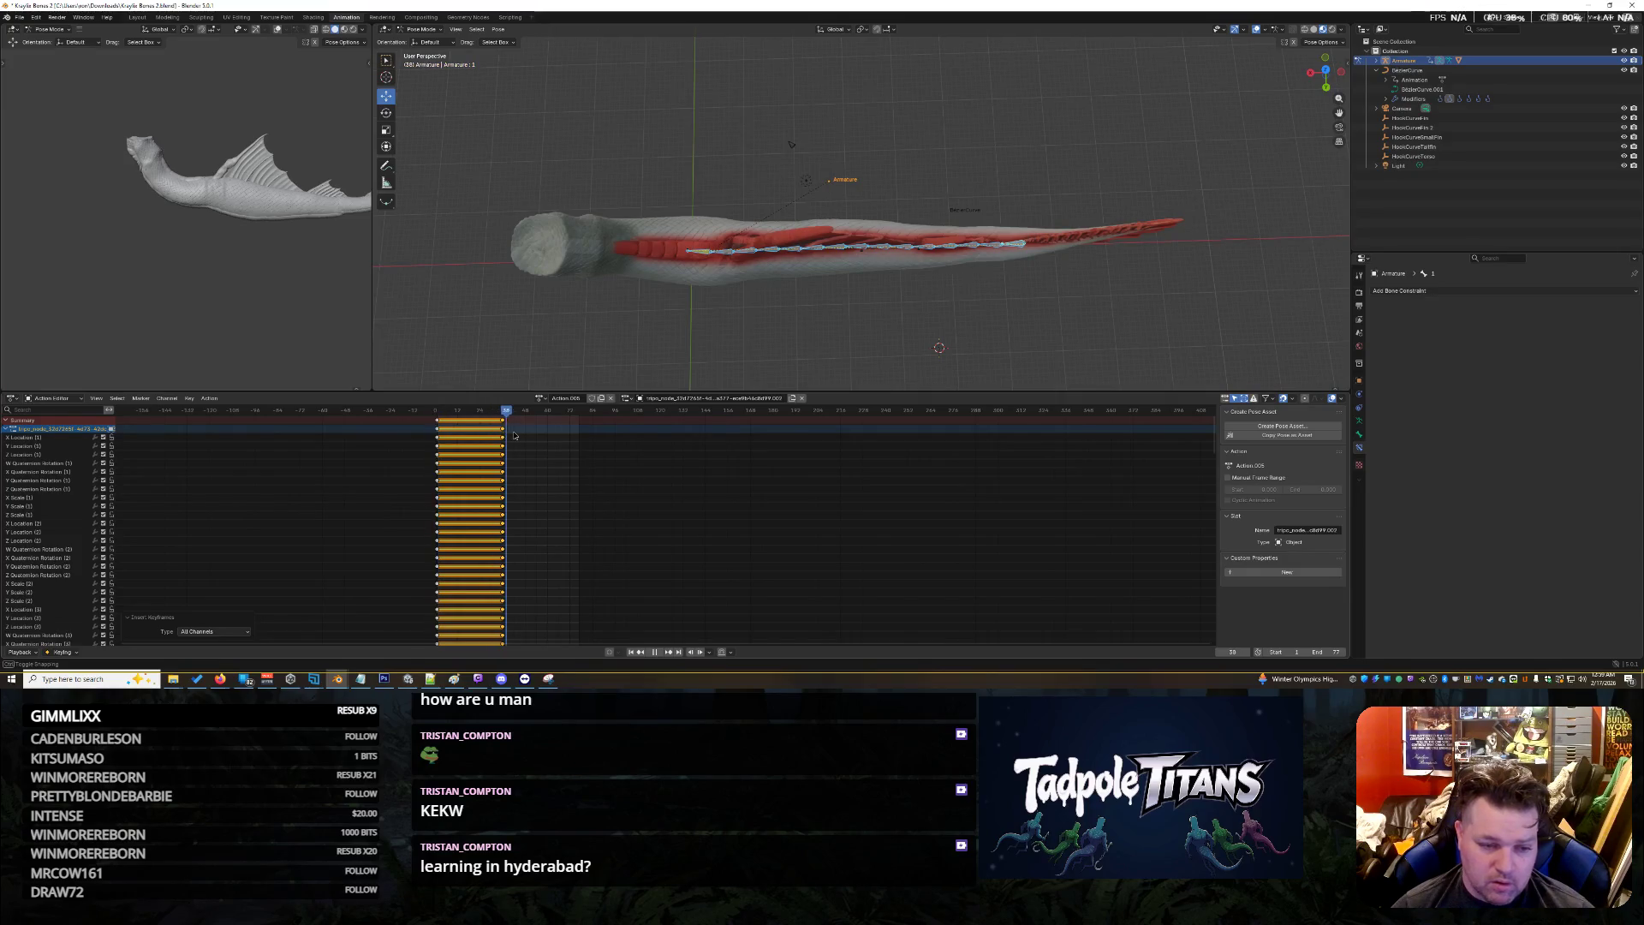
{"action": "key", "text": "space"}
{"action": "scroll", "coordinate": [293, 458], "scroll_direction": "up", "scroll_amount": 3}
{"action": "scroll", "coordinate": [292, 463], "scroll_direction": "up", "scroll_amount": 2}
{"action": "scroll", "coordinate": [274, 445], "scroll_direction": "up", "scroll_amount": 2}
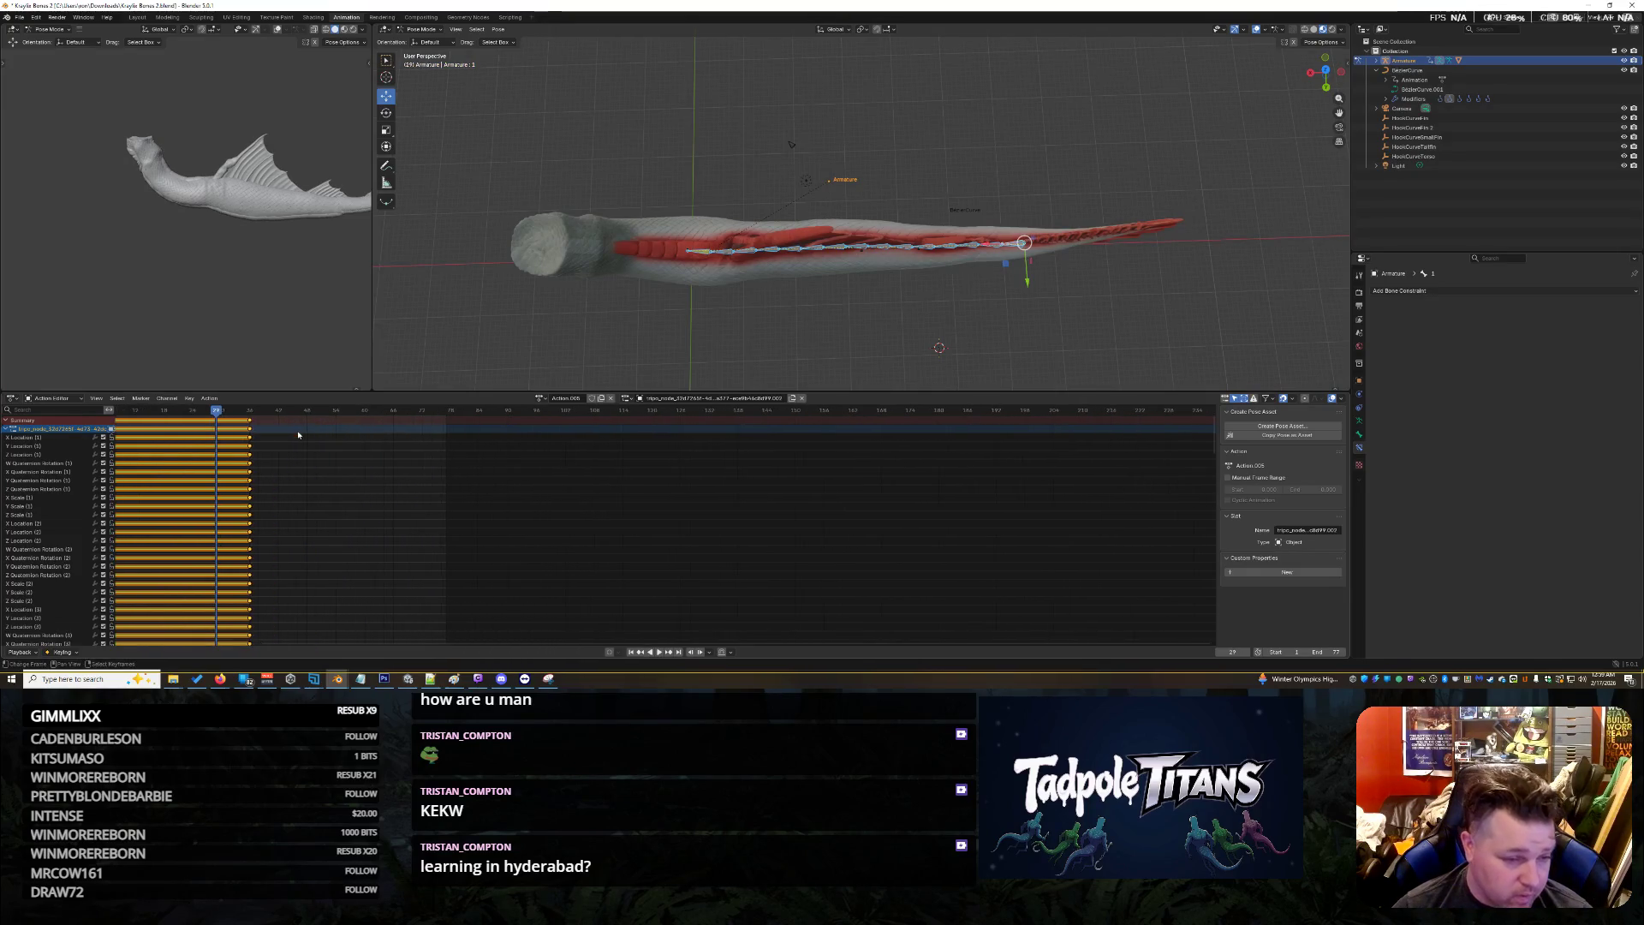
{"action": "scroll", "coordinate": [269, 439], "scroll_direction": "down", "scroll_amount": 2}
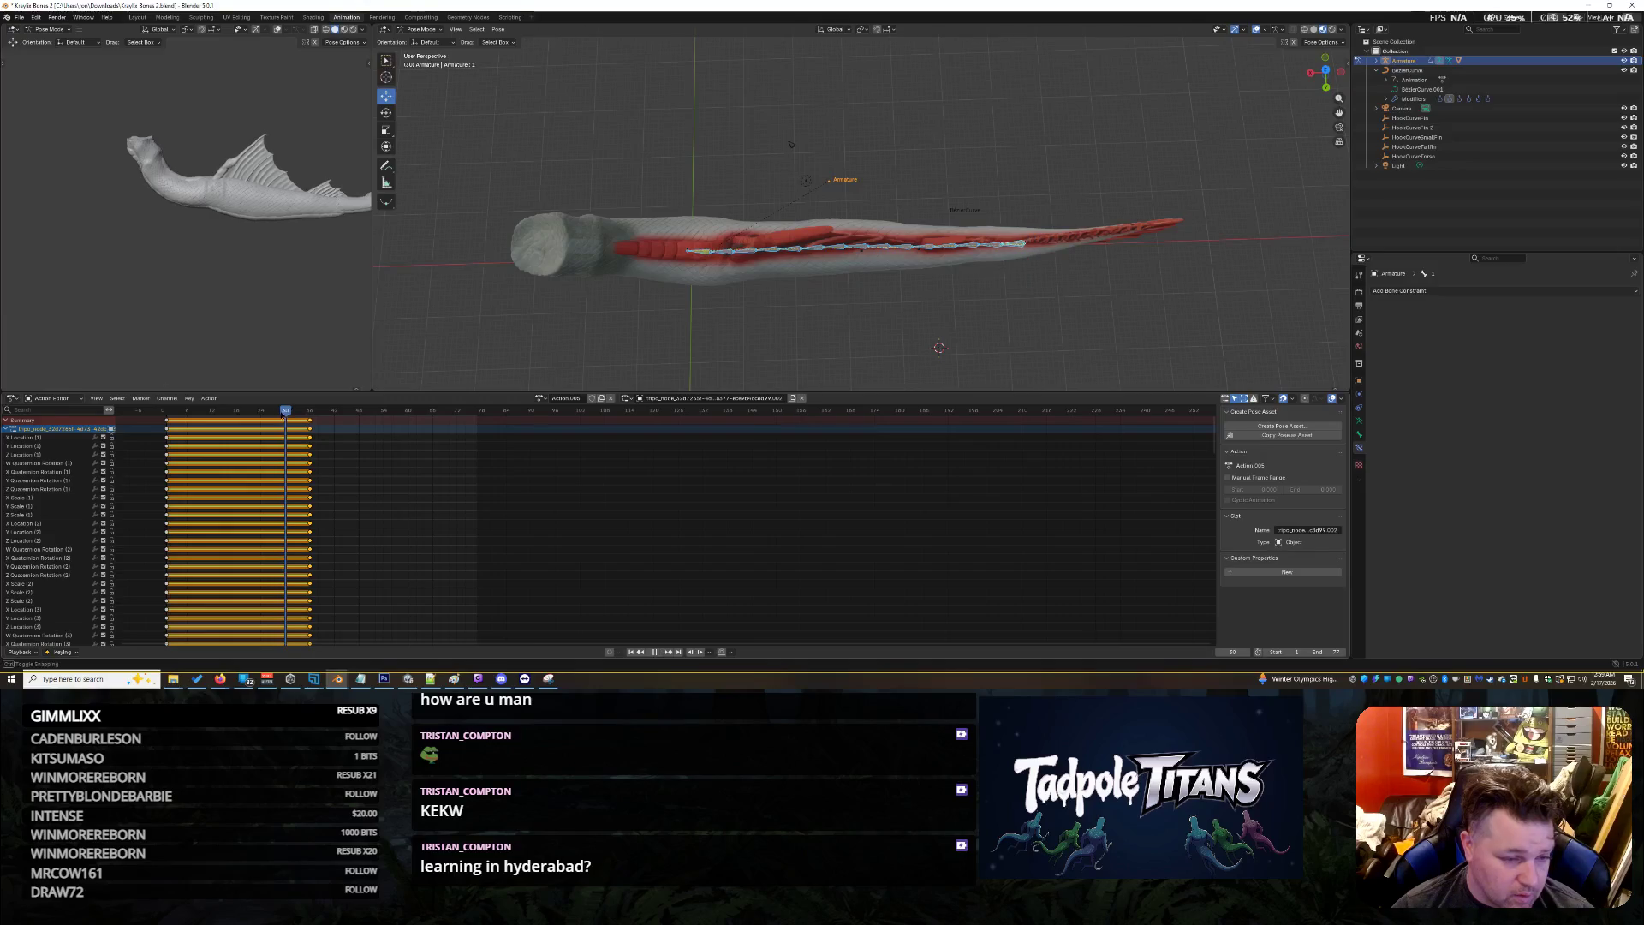
{"action": "left_click_drag", "start_coordinate": [285, 414], "coordinate": [163, 414]}
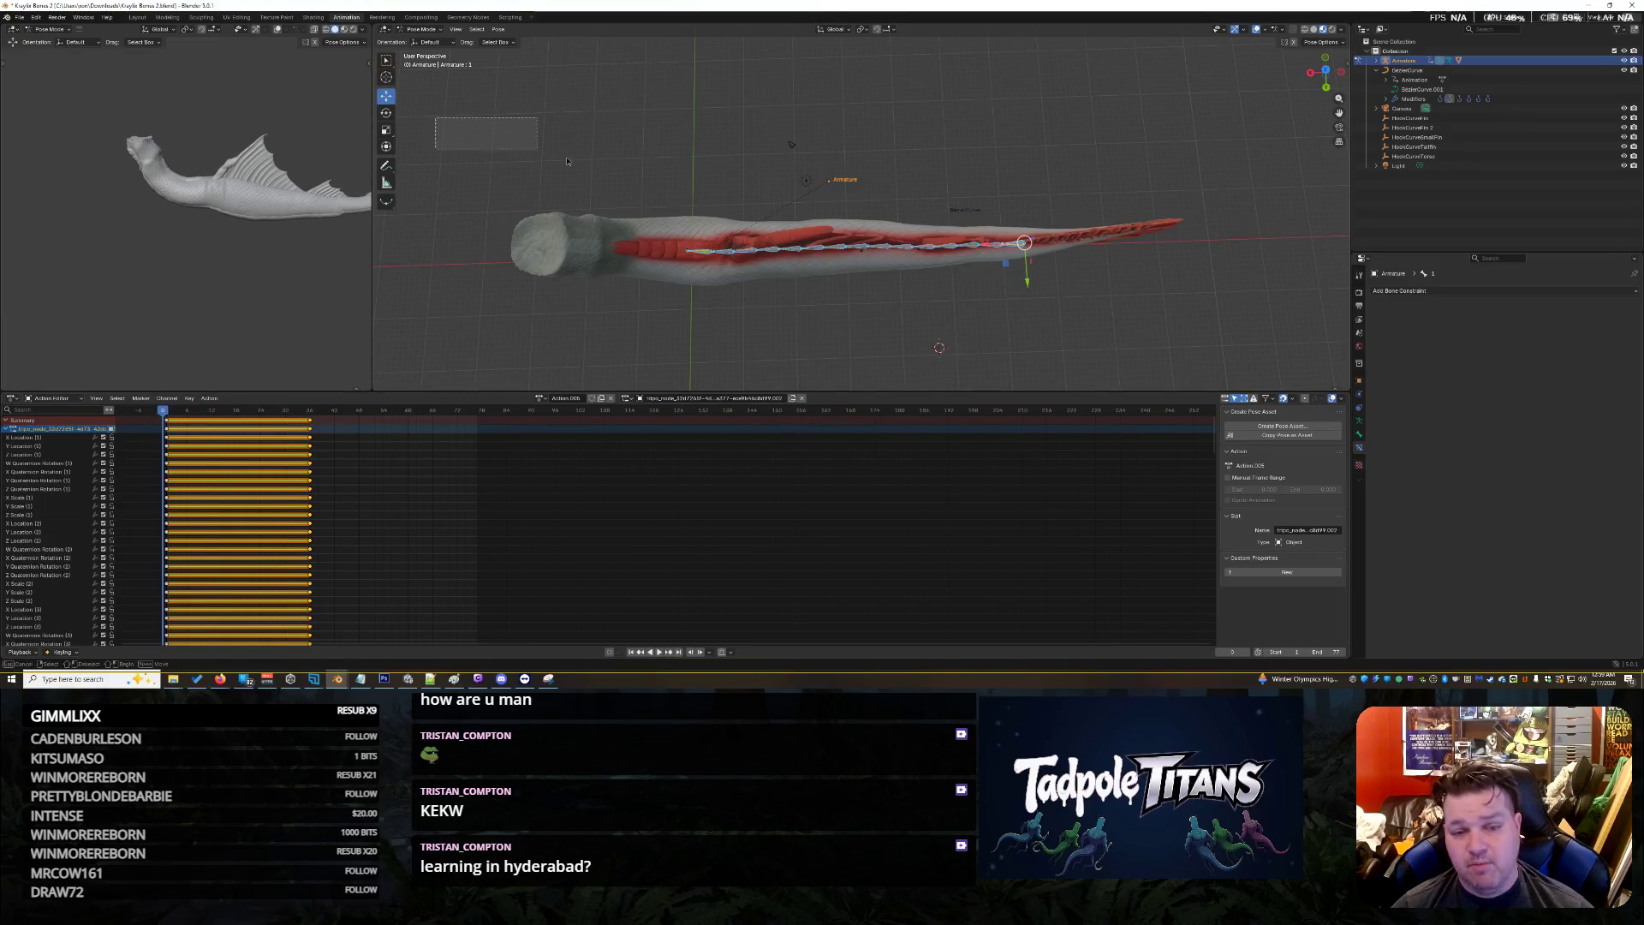
Reselect all fish bones, then play and stop the bone animation
{"action": "left_click", "coordinate": [1077, 321]}
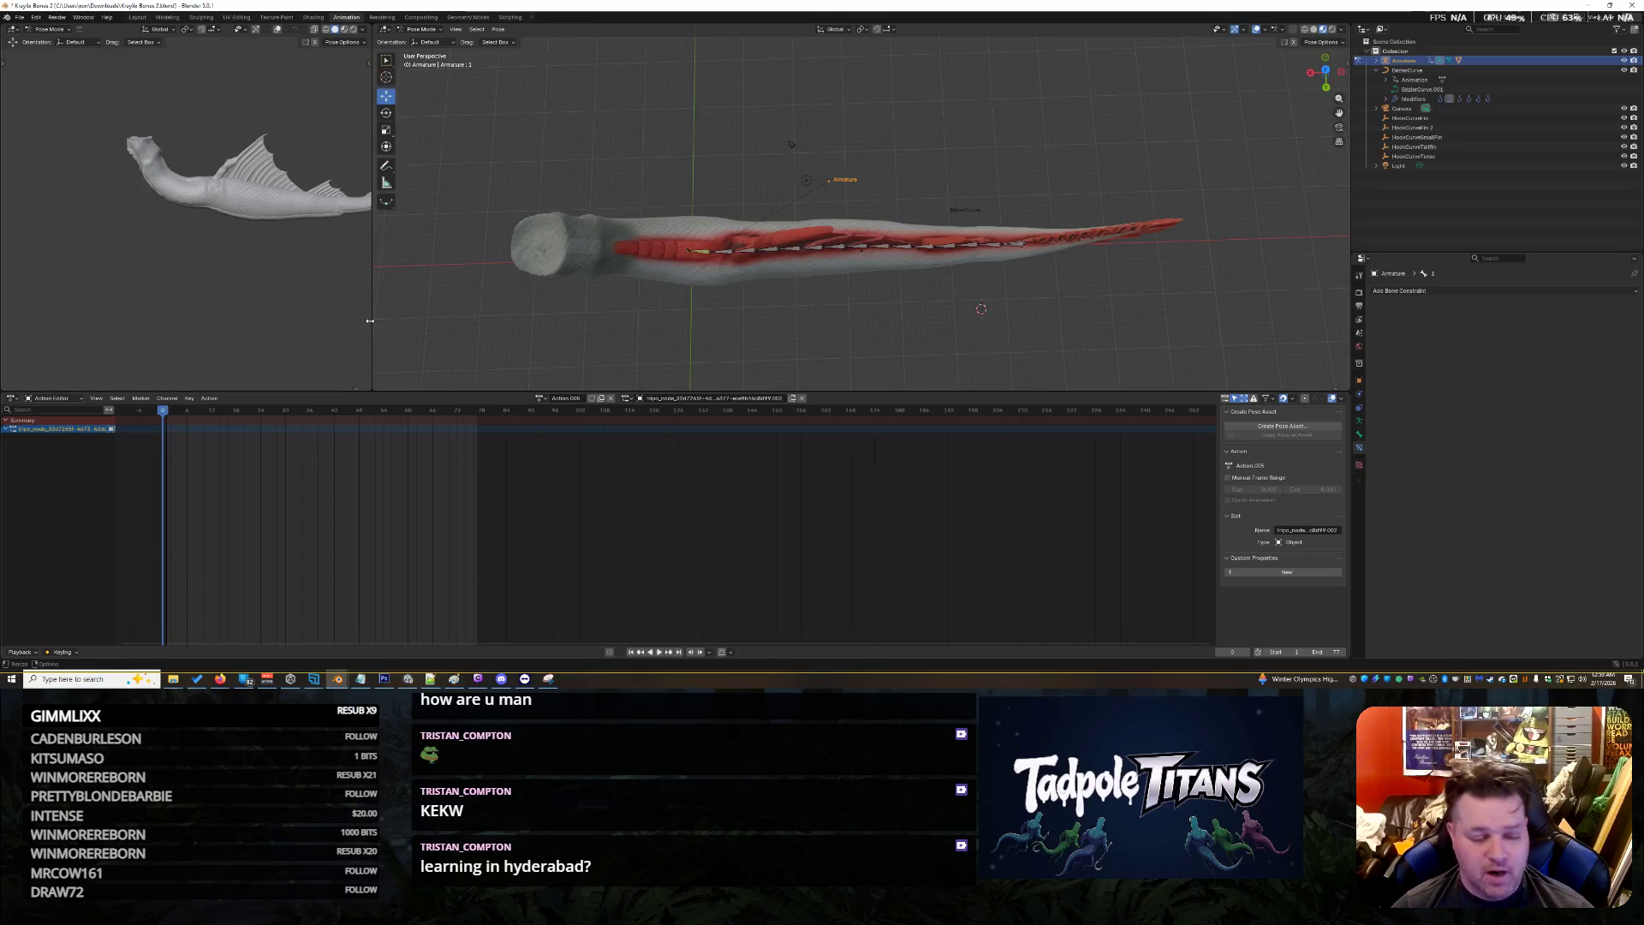
{"action": "left_click_drag", "start_coordinate": [483, 159], "coordinate": [1093, 333]}
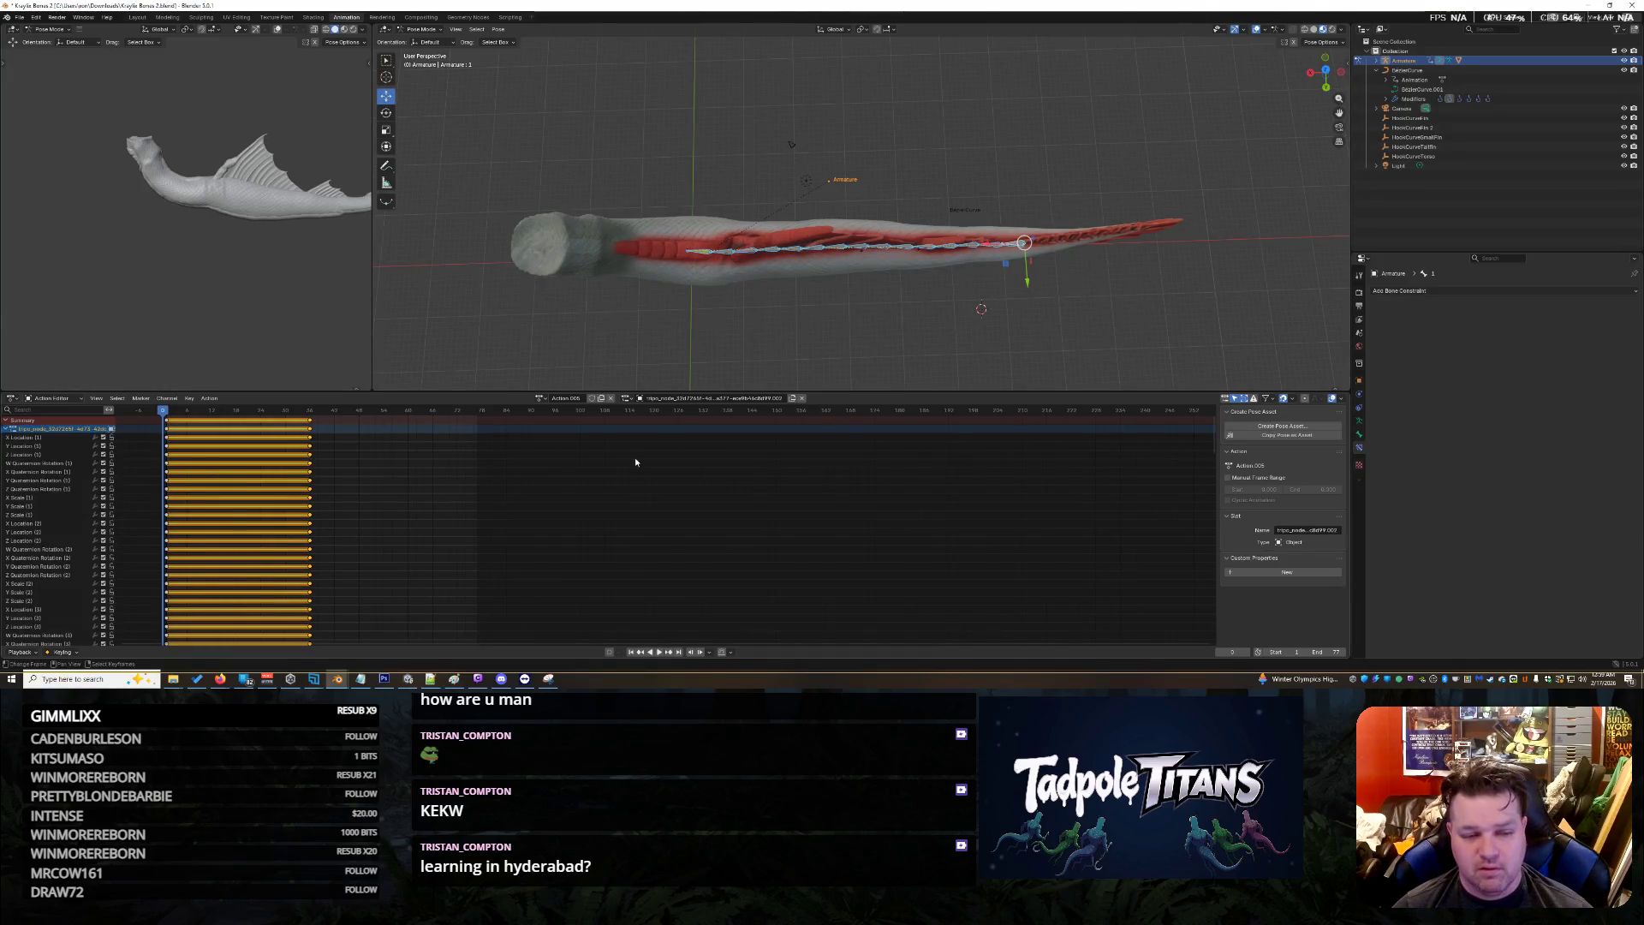
{"action": "left_click", "coordinate": [657, 654]}
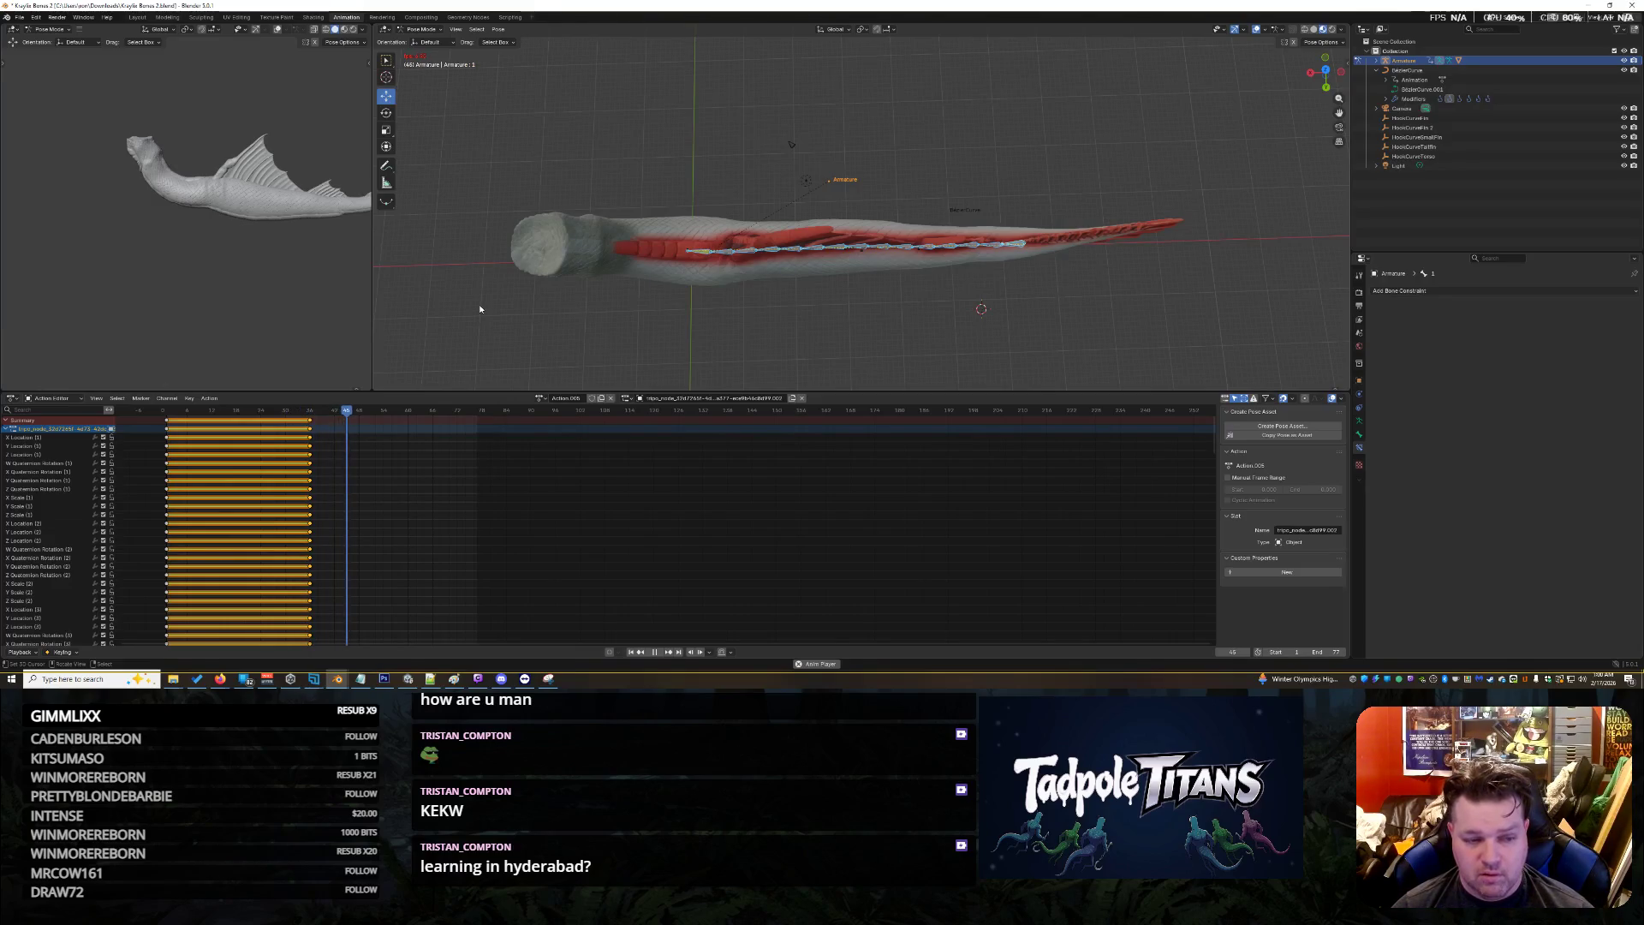
{"action": "left_click", "coordinate": [656, 653]}
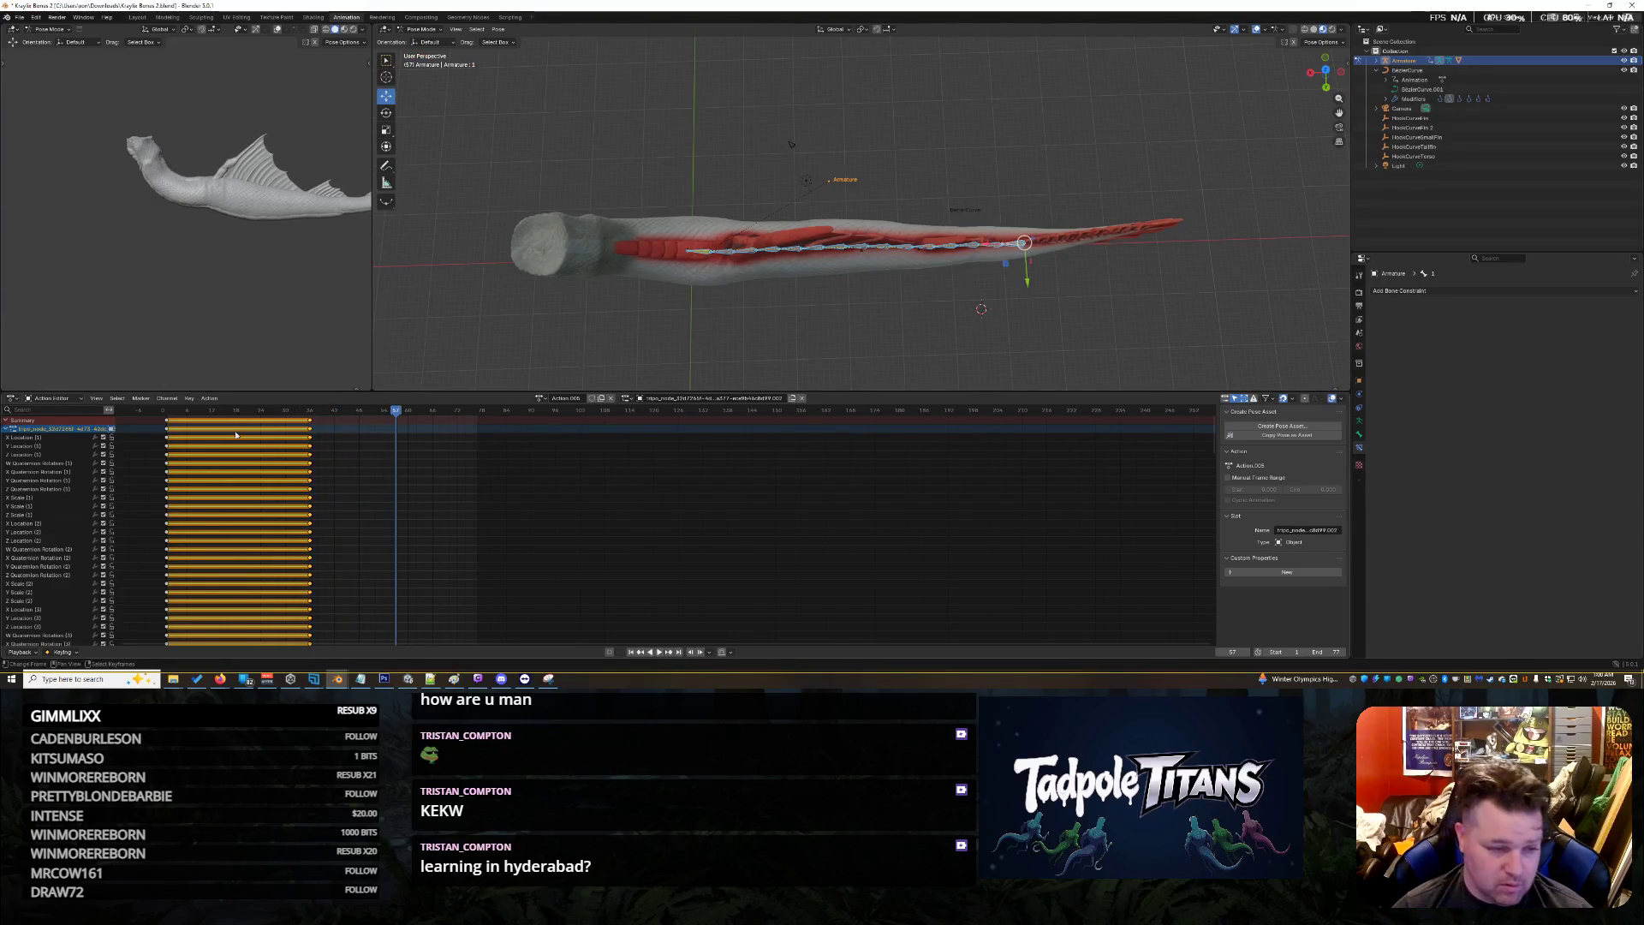
Jump to frame 36 and make BezierCurve.001 the active object
{"action": "left_click", "coordinate": [310, 422]}
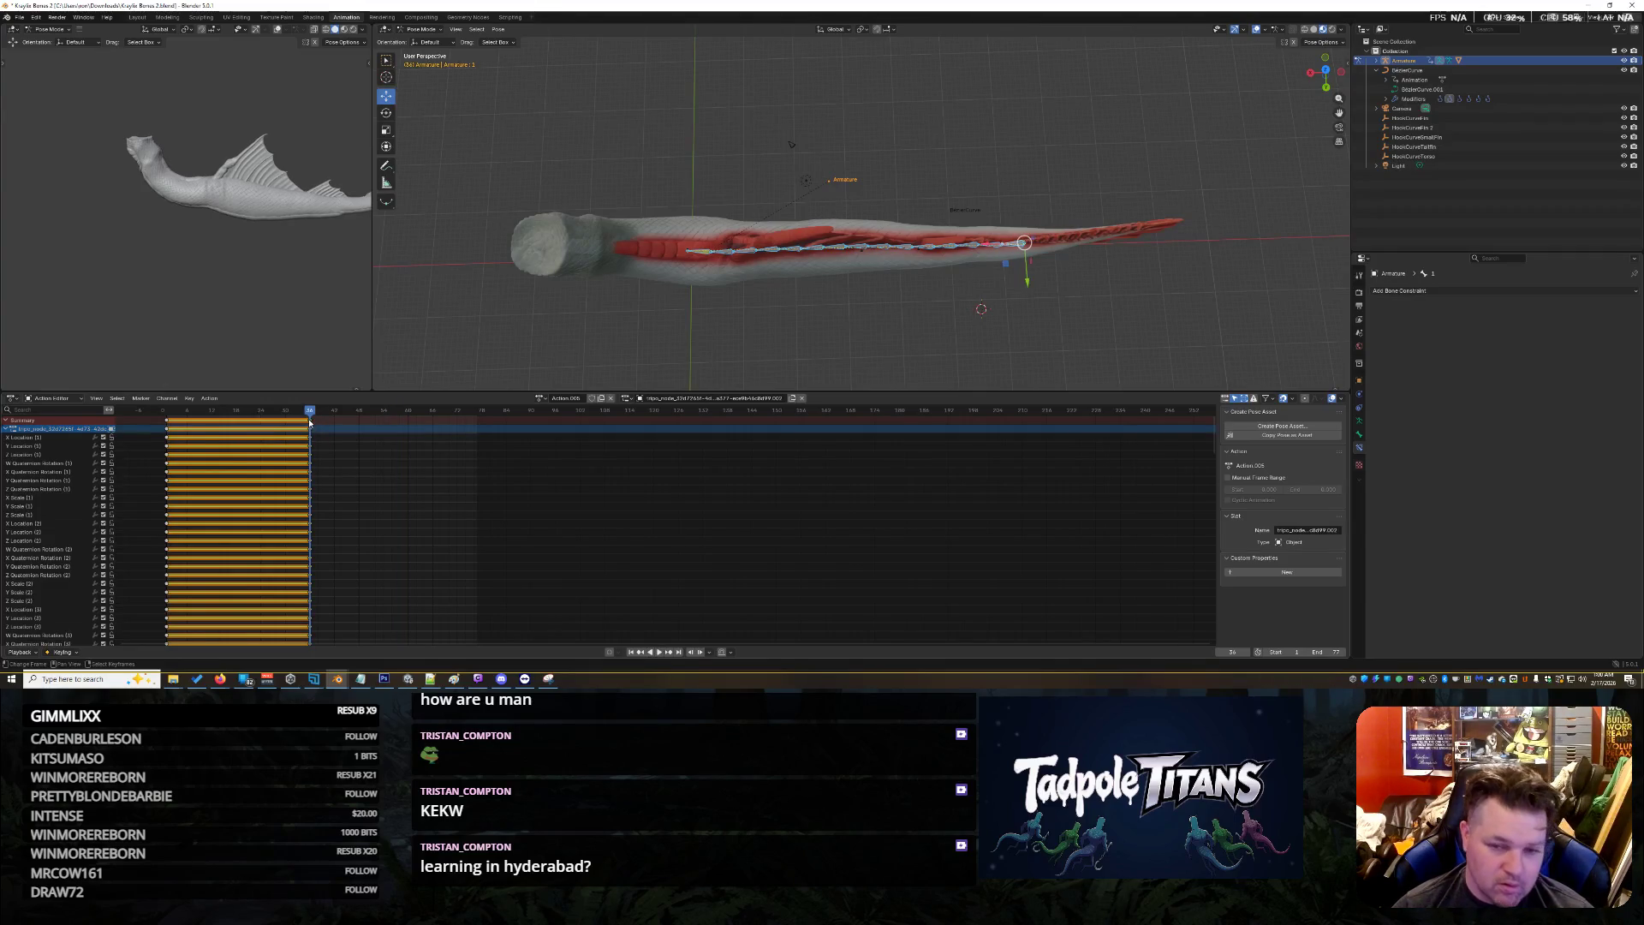
{"action": "scroll", "coordinate": [338, 497], "scroll_direction": "down", "scroll_amount": 2}
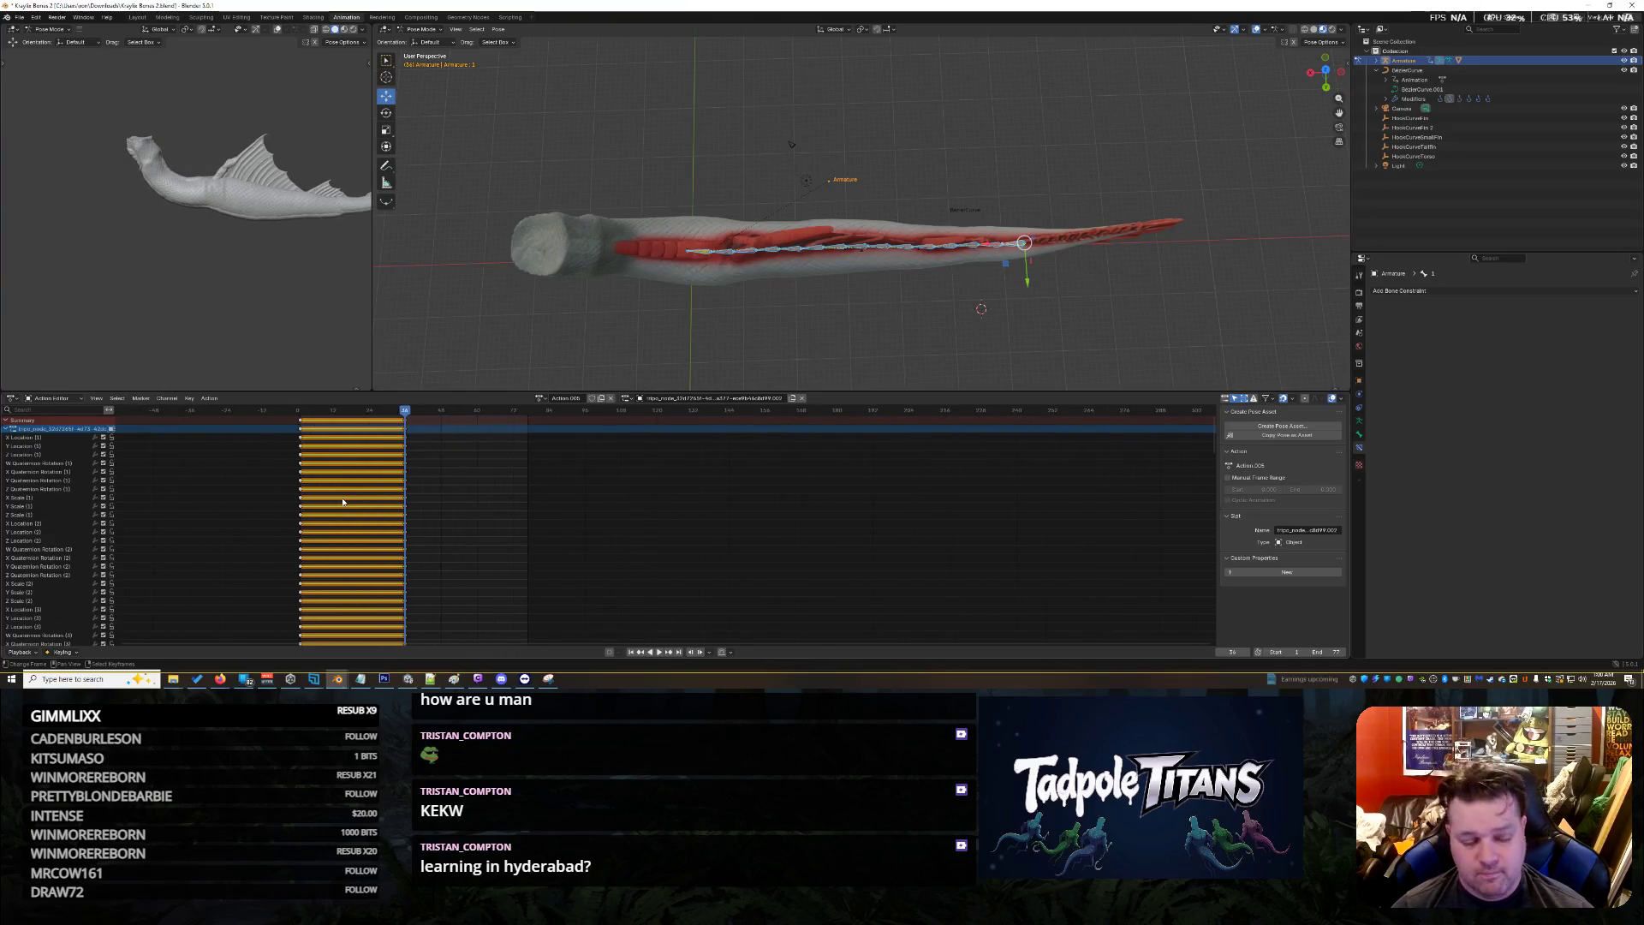
{"action": "scroll", "coordinate": [343, 501], "scroll_direction": "up", "scroll_amount": 2}
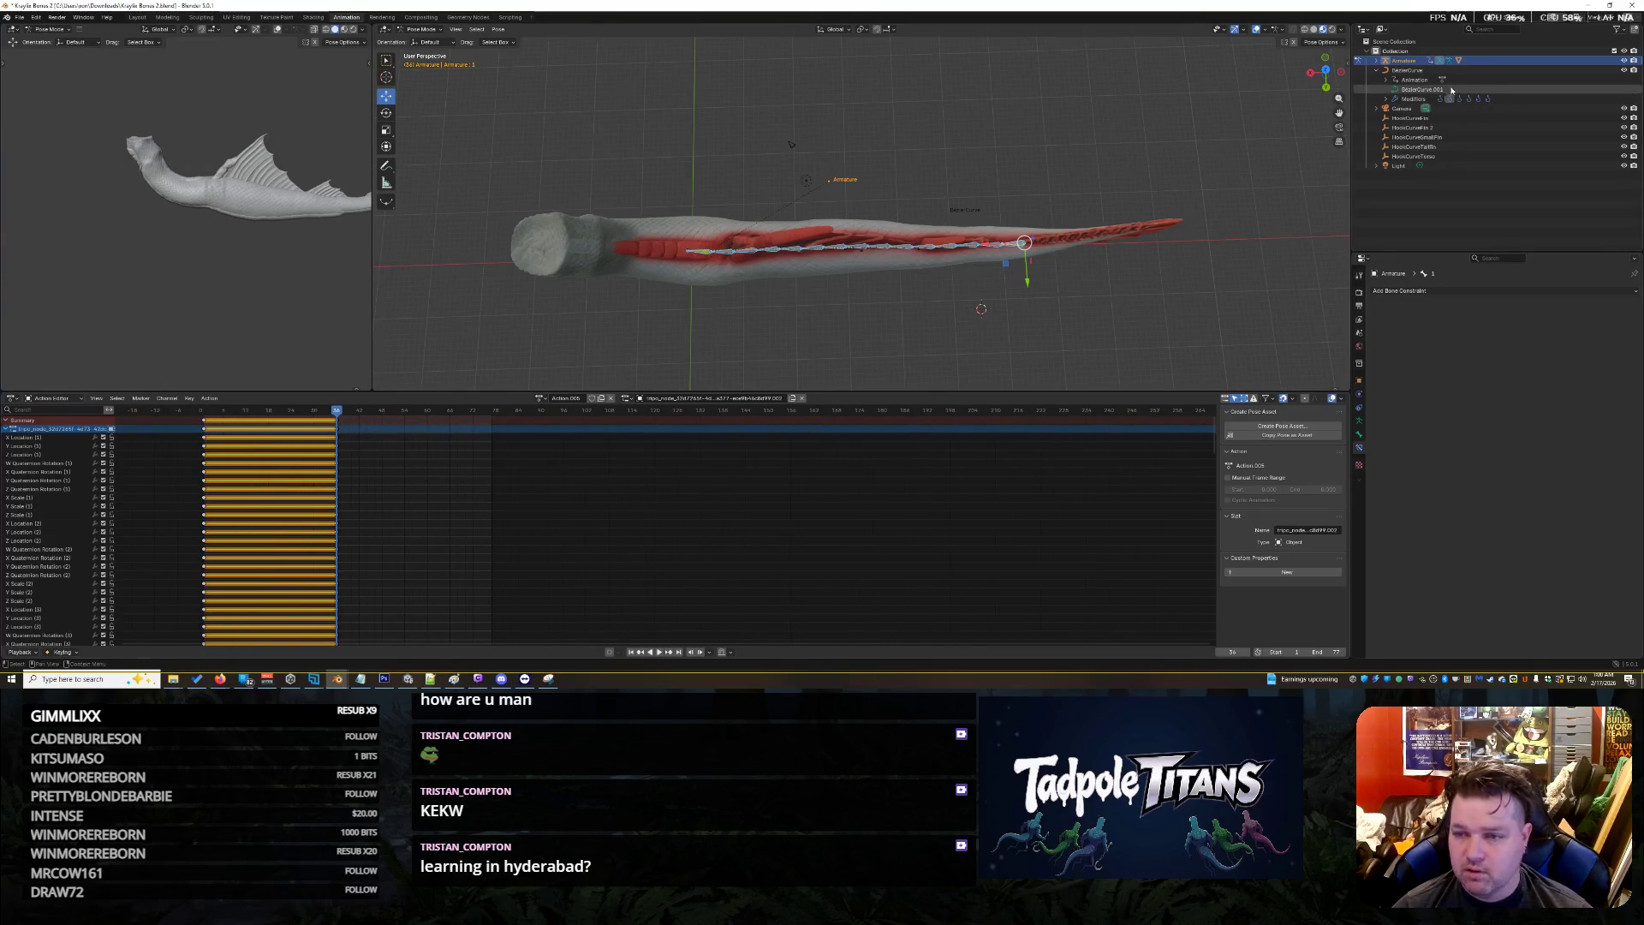
{"action": "left_click", "coordinate": [1421, 89]}
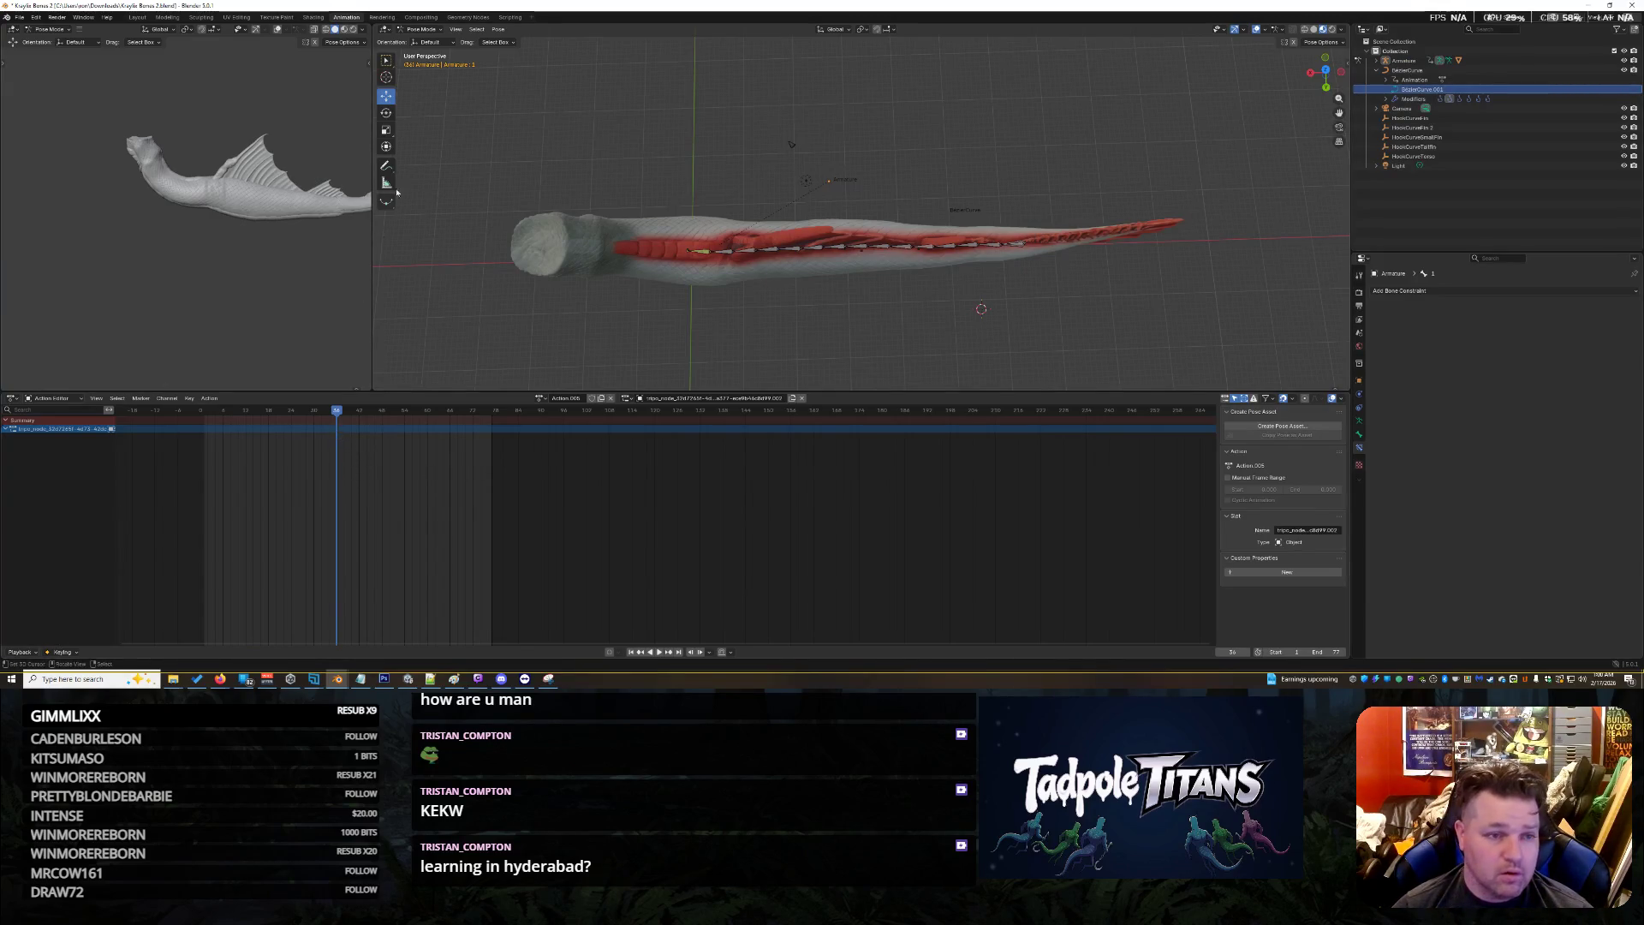
Switch the armature from Pose Mode back to Object Mode
{"action": "left_click", "coordinate": [494, 30]}
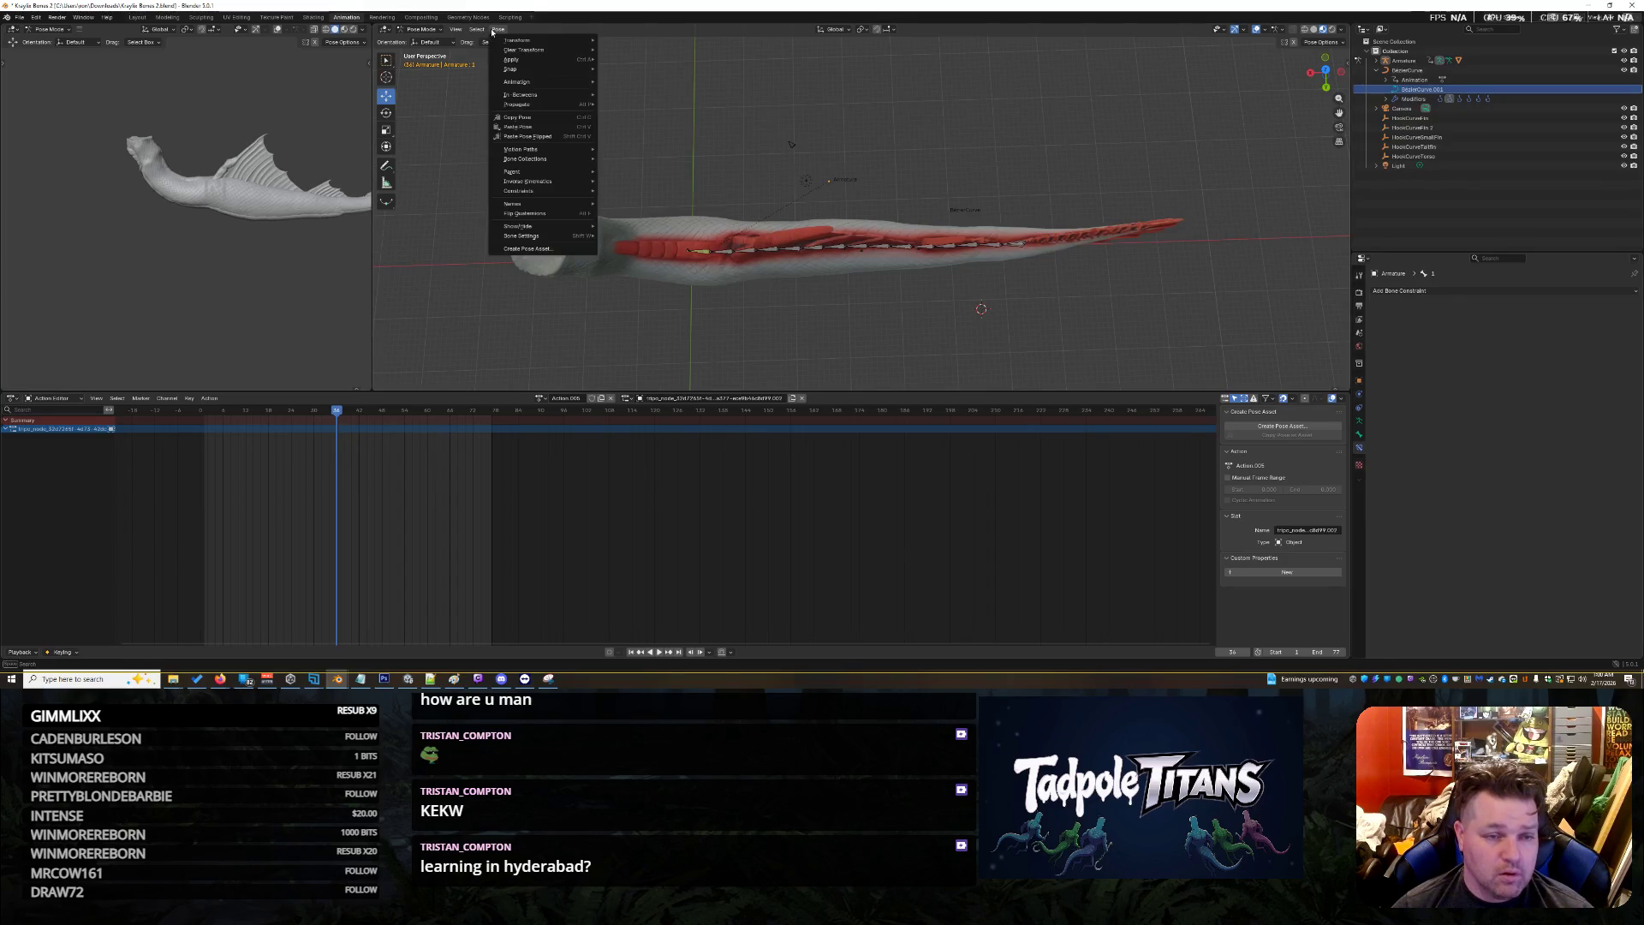
{"action": "left_click", "coordinate": [419, 30]}
{"action": "left_click", "coordinate": [424, 38]}
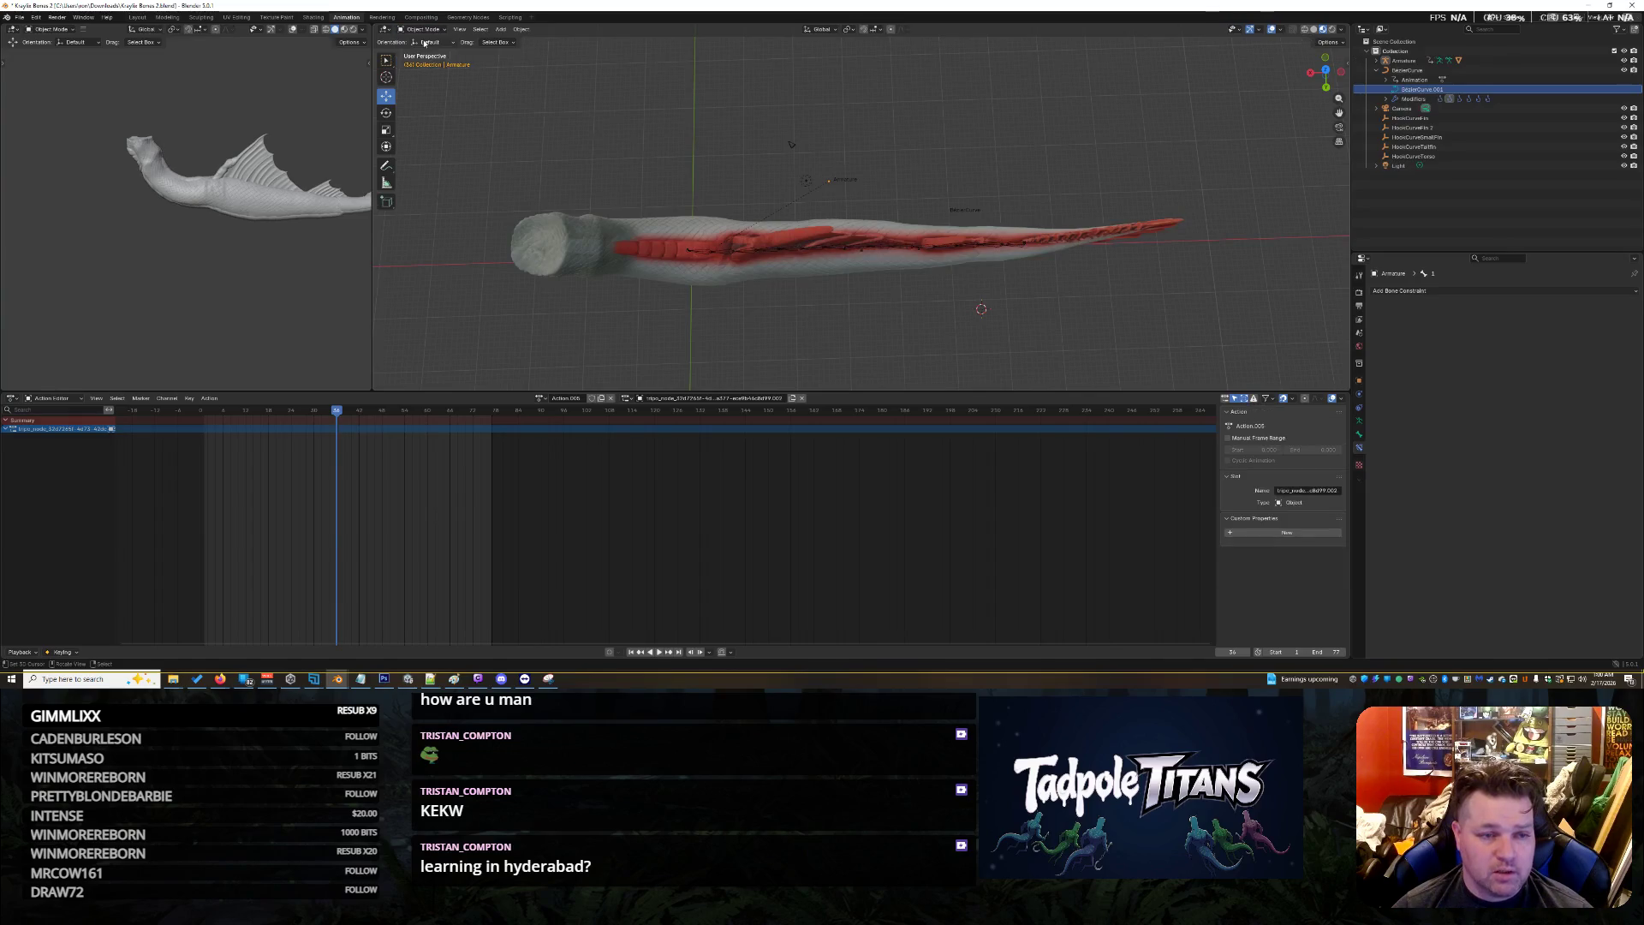
Insert a keyframe via Object > Animation, then select BezierCurve in the Outliner
{"action": "left_click", "coordinate": [519, 31]}
{"action": "mouse_move", "coordinate": [565, 271]}
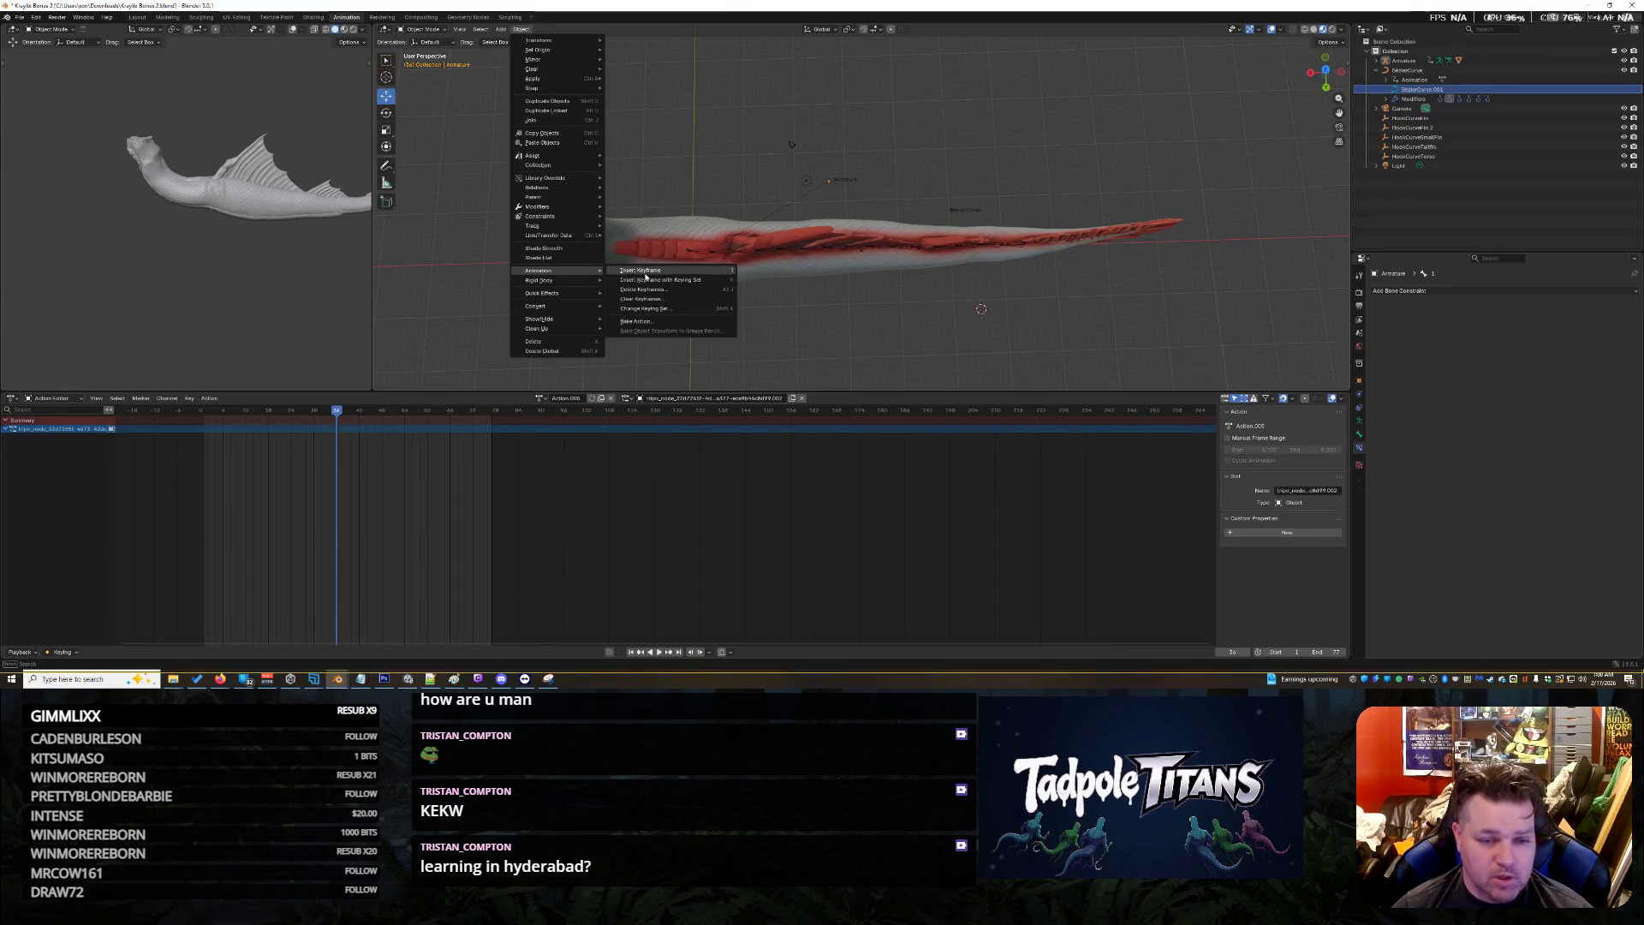
{"action": "left_click", "coordinate": [646, 273]}
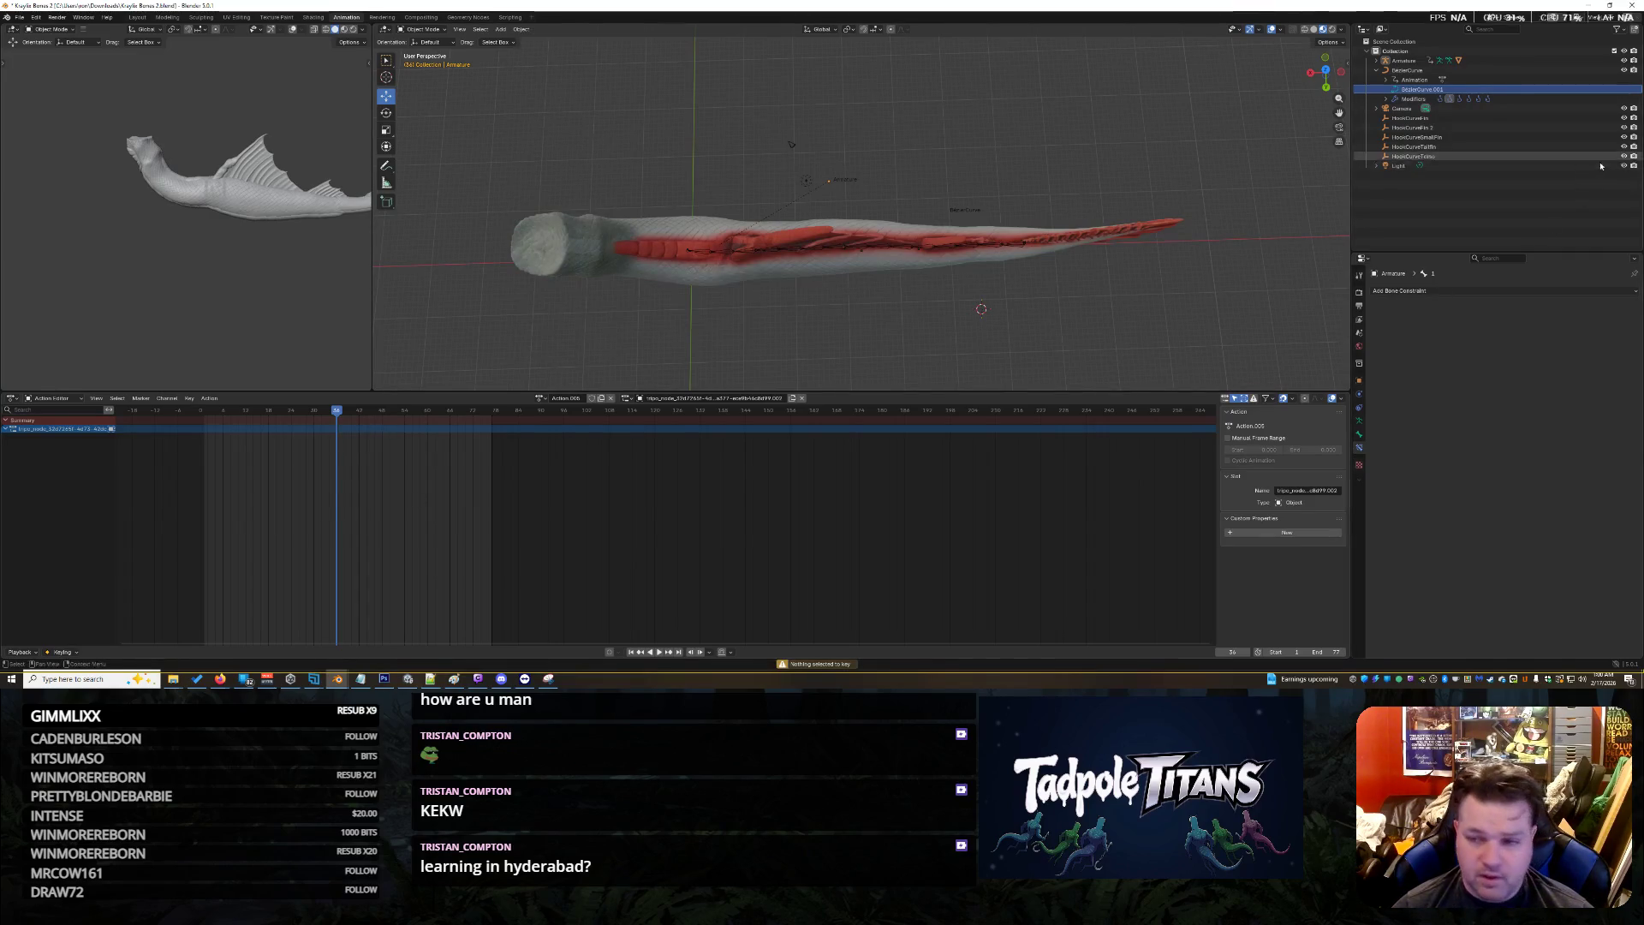
{"action": "left_click", "coordinate": [1407, 69]}
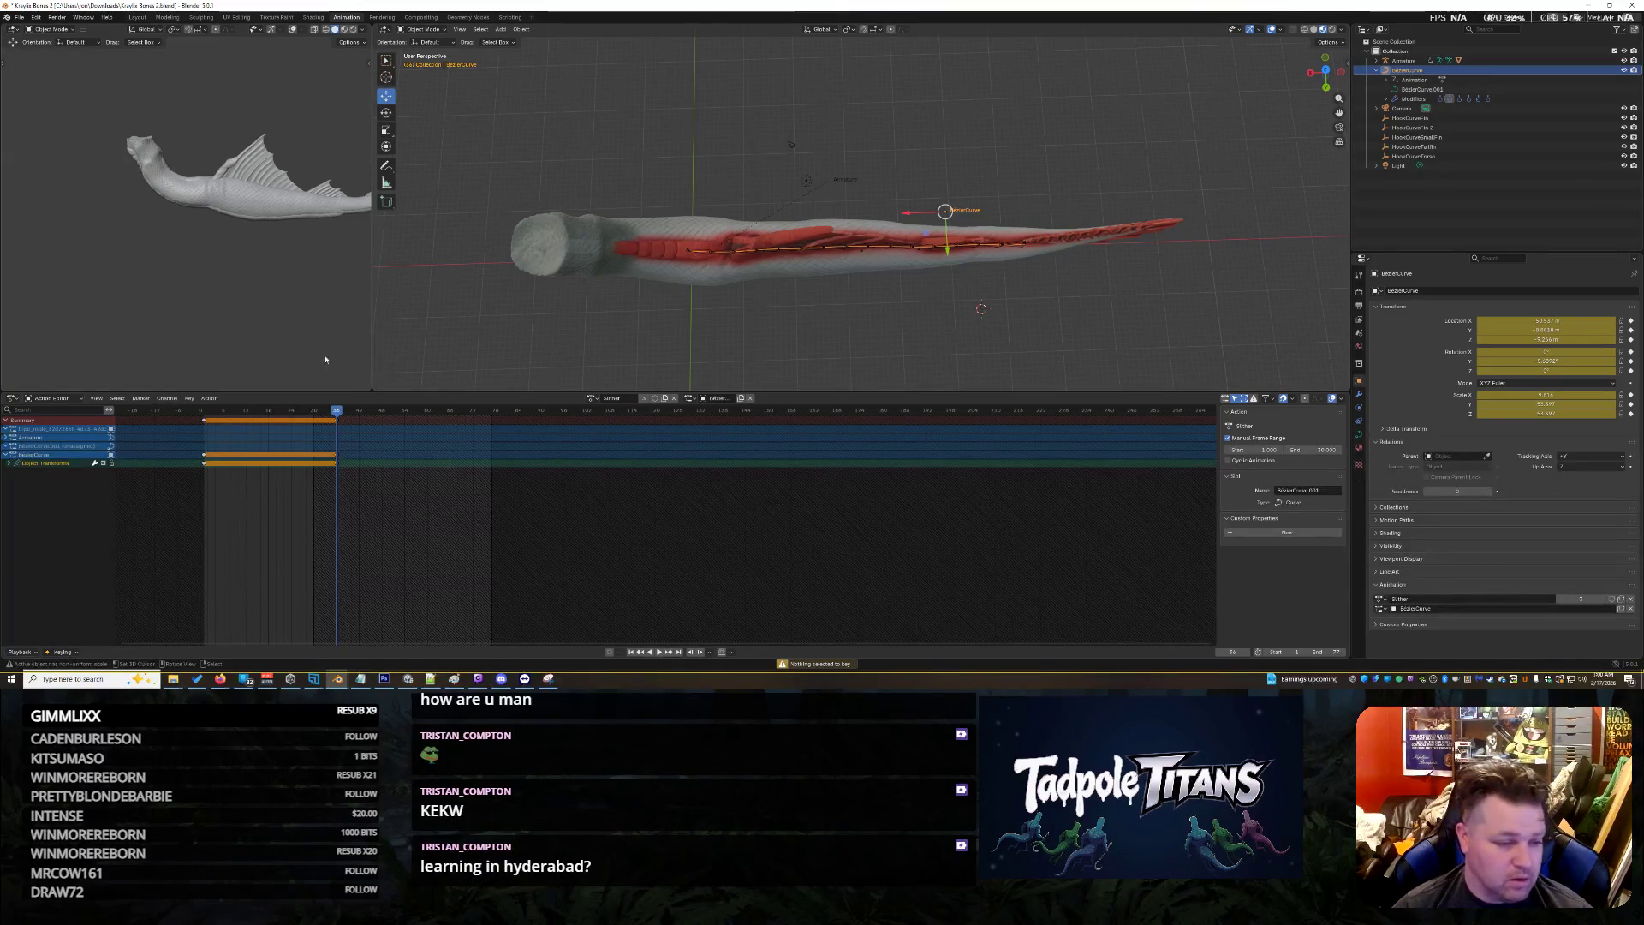
Rewind to frame 0, play and stop the Slither animation, then box-select all objects
{"action": "mouse_move", "coordinate": [337, 412]}
{"action": "left_mouse_down"}
{"action": "mouse_move", "coordinate": [172, 430]}
{"action": "mouse_move", "coordinate": [202, 465]}
{"action": "left_mouse_up"}
{"action": "key", "text": "Left"}
{"action": "key", "text": "Left"}
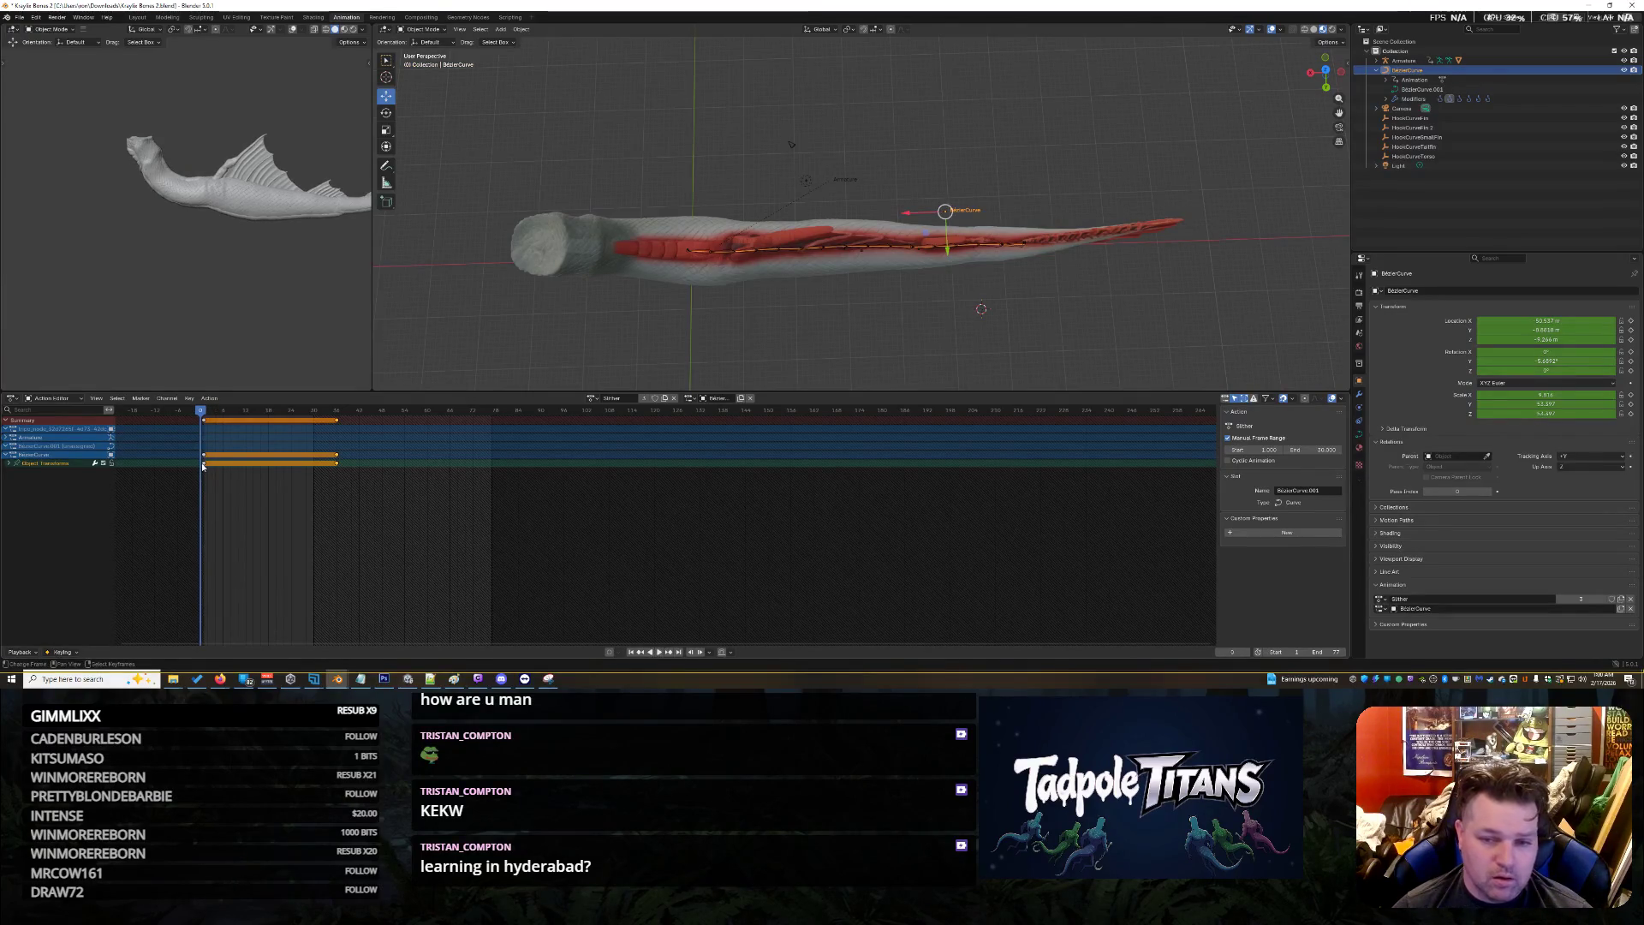
{"action": "mouse_move", "coordinate": [1113, 326]}
{"action": "middle_mouse_down"}
{"action": "mouse_move", "coordinate": [1100, 287]}
{"action": "mouse_move", "coordinate": [1128, 260]}
{"action": "middle_mouse_up"}
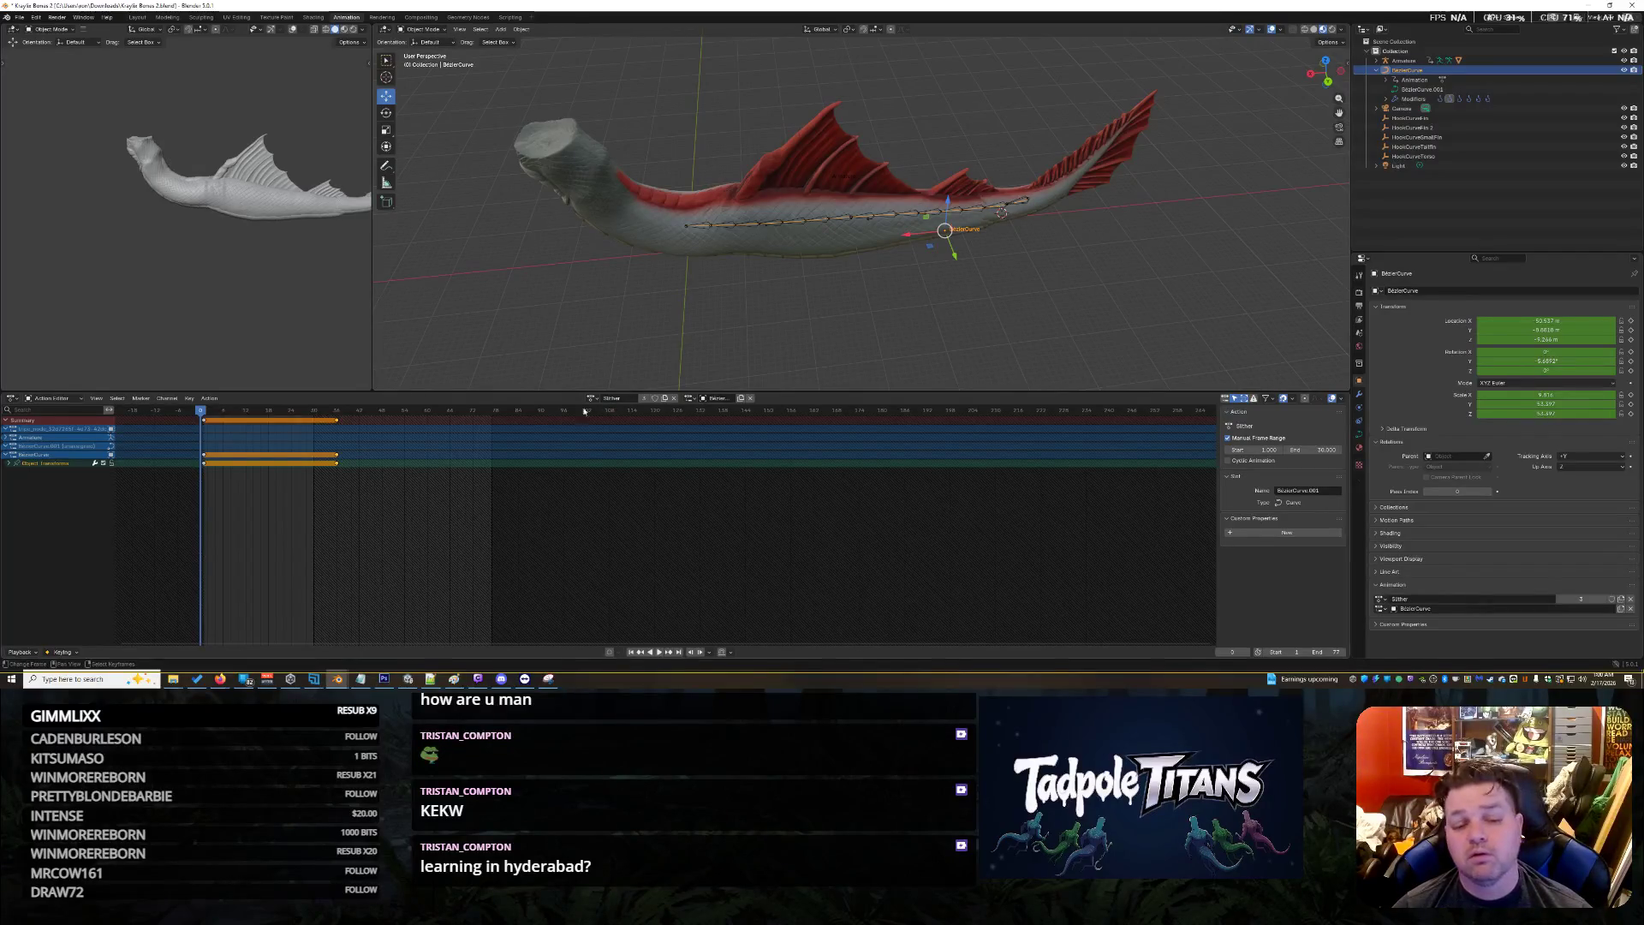
{"action": "left_click", "coordinate": [659, 652]}
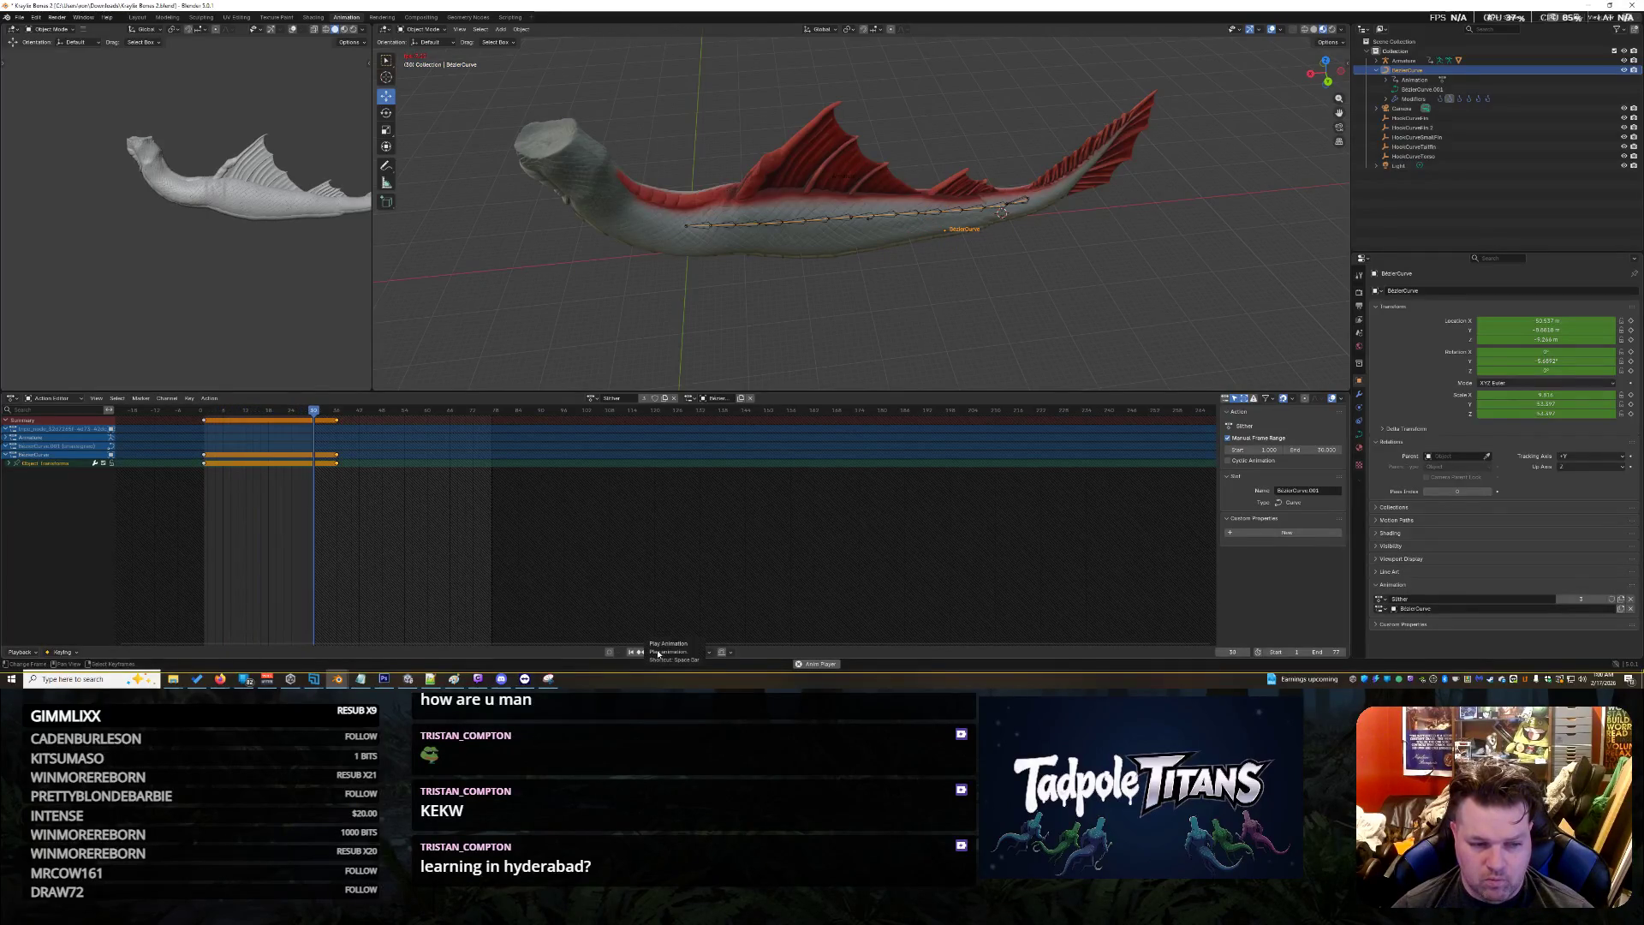
{"action": "left_click", "coordinate": [658, 652]}
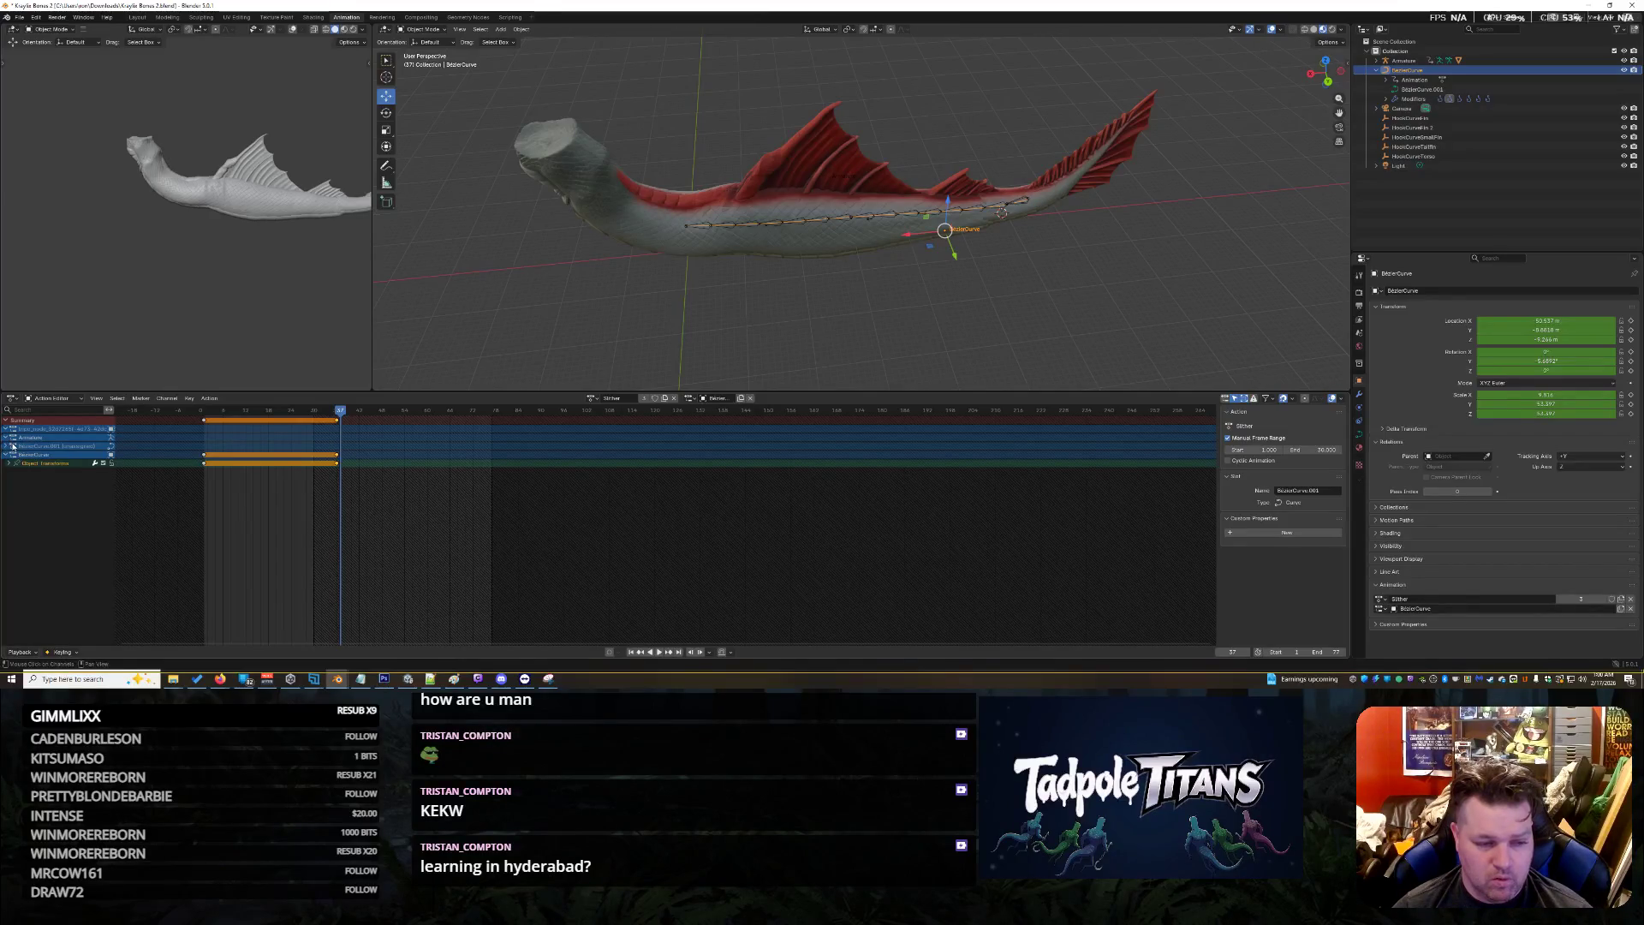
{"action": "left_click_drag", "start_coordinate": [505, 56], "coordinate": [1068, 294]}
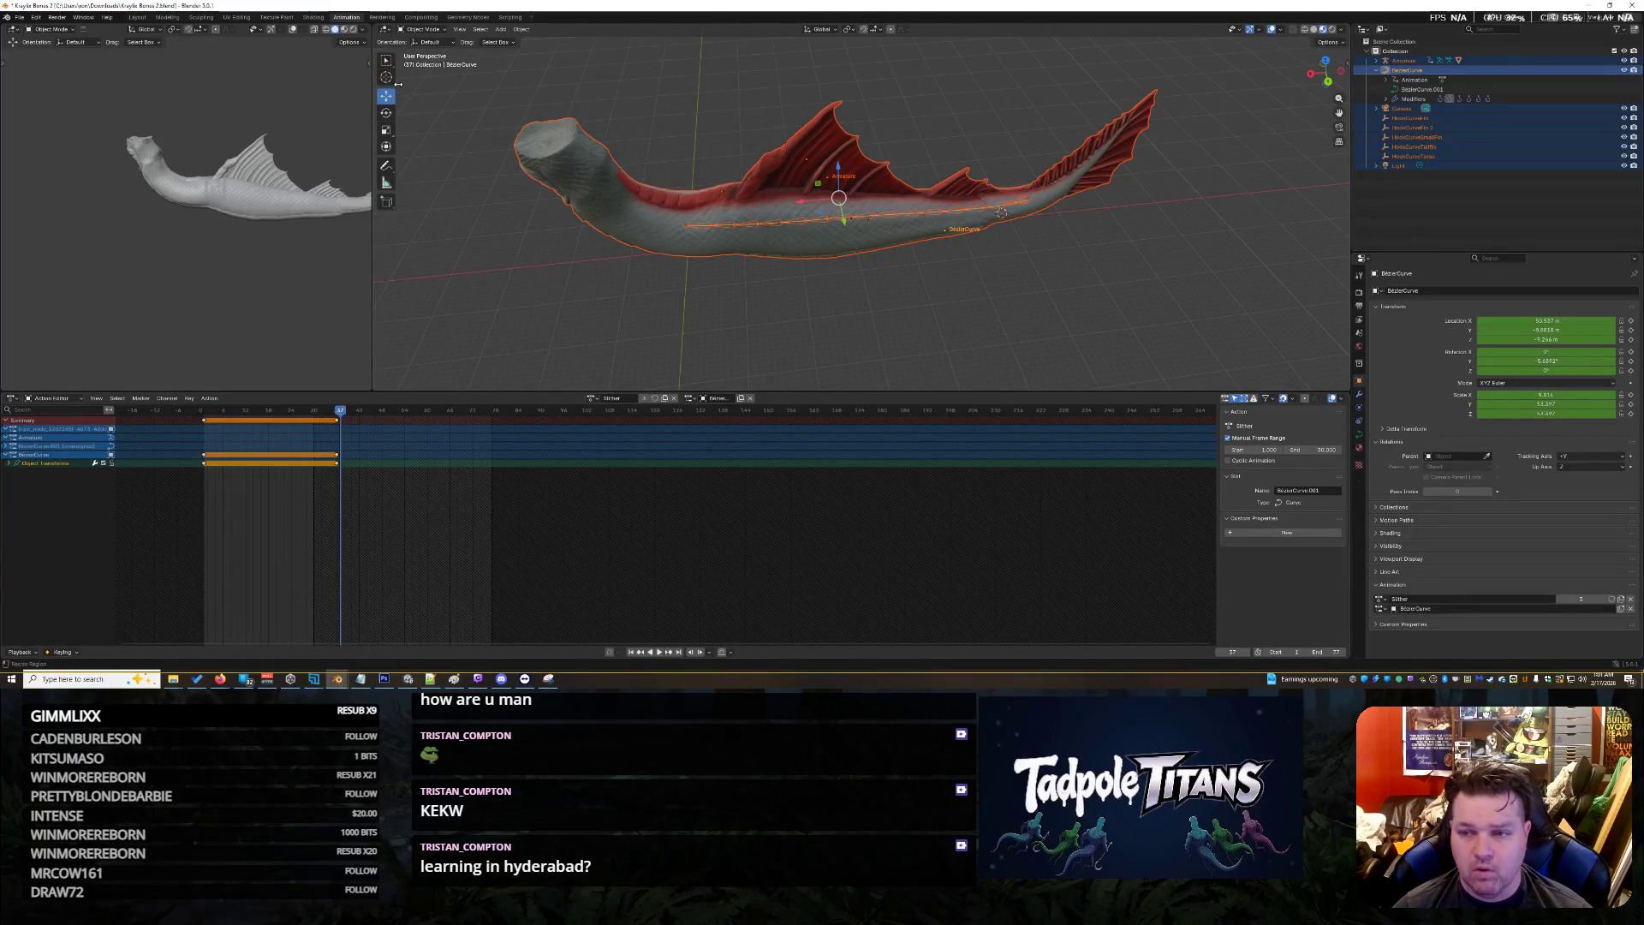
Make the Armature active in Pose Mode, box-select all fish bones, and jump to frame 1
{"action": "left_click", "coordinate": [1376, 63], "text": "shift"}
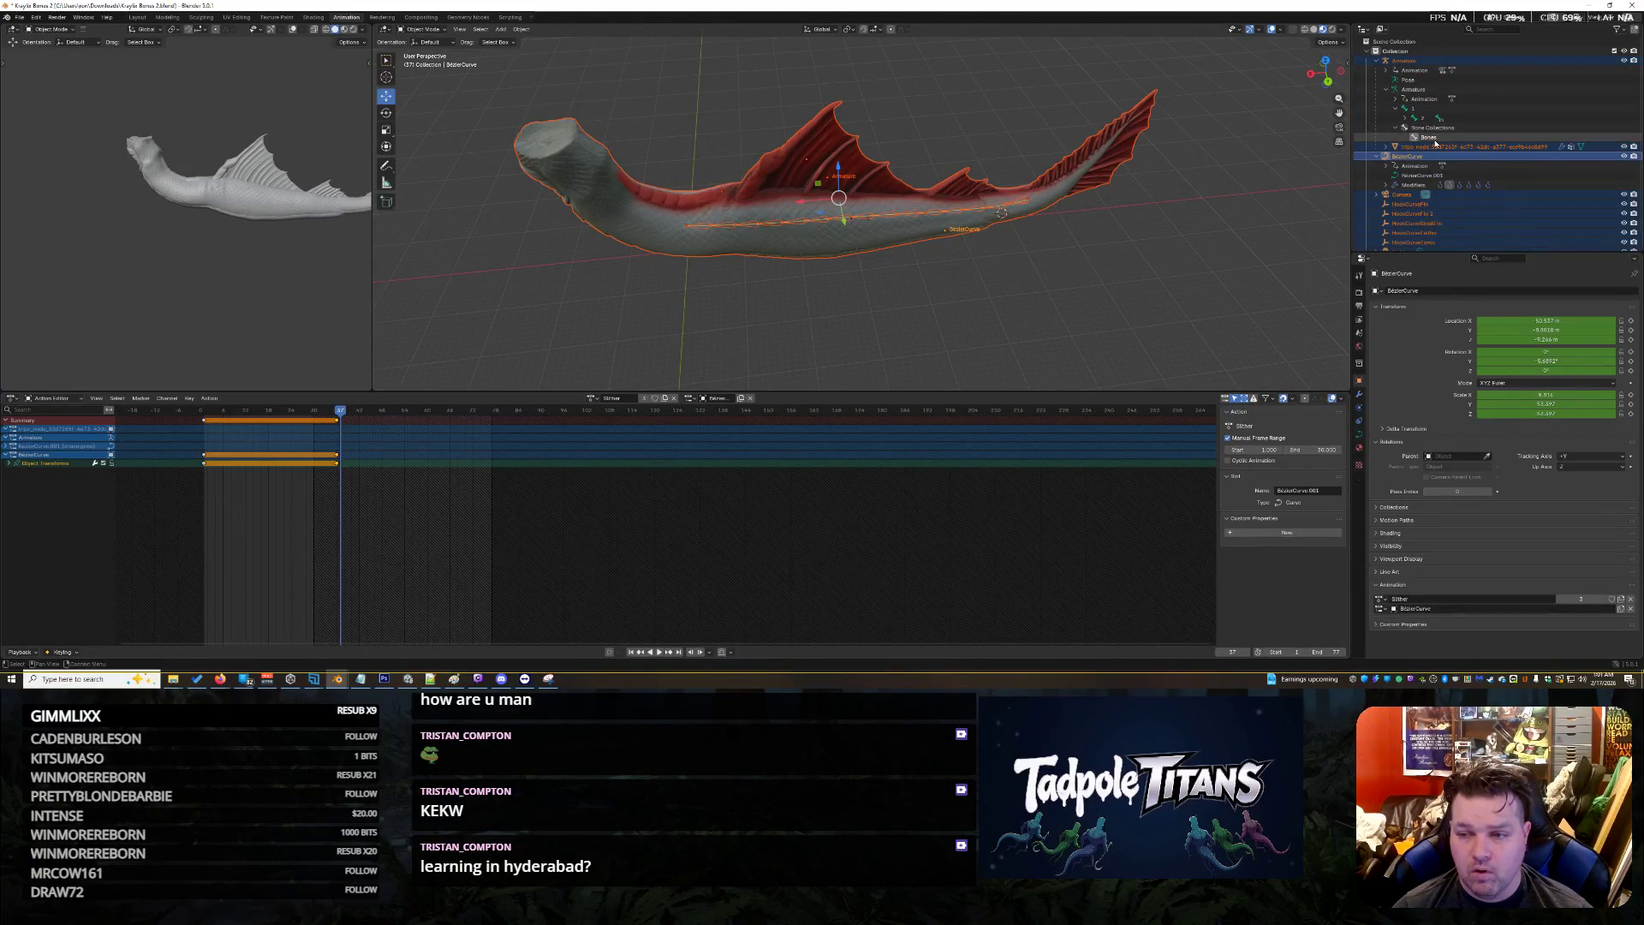
{"action": "left_click", "coordinate": [1412, 89]}
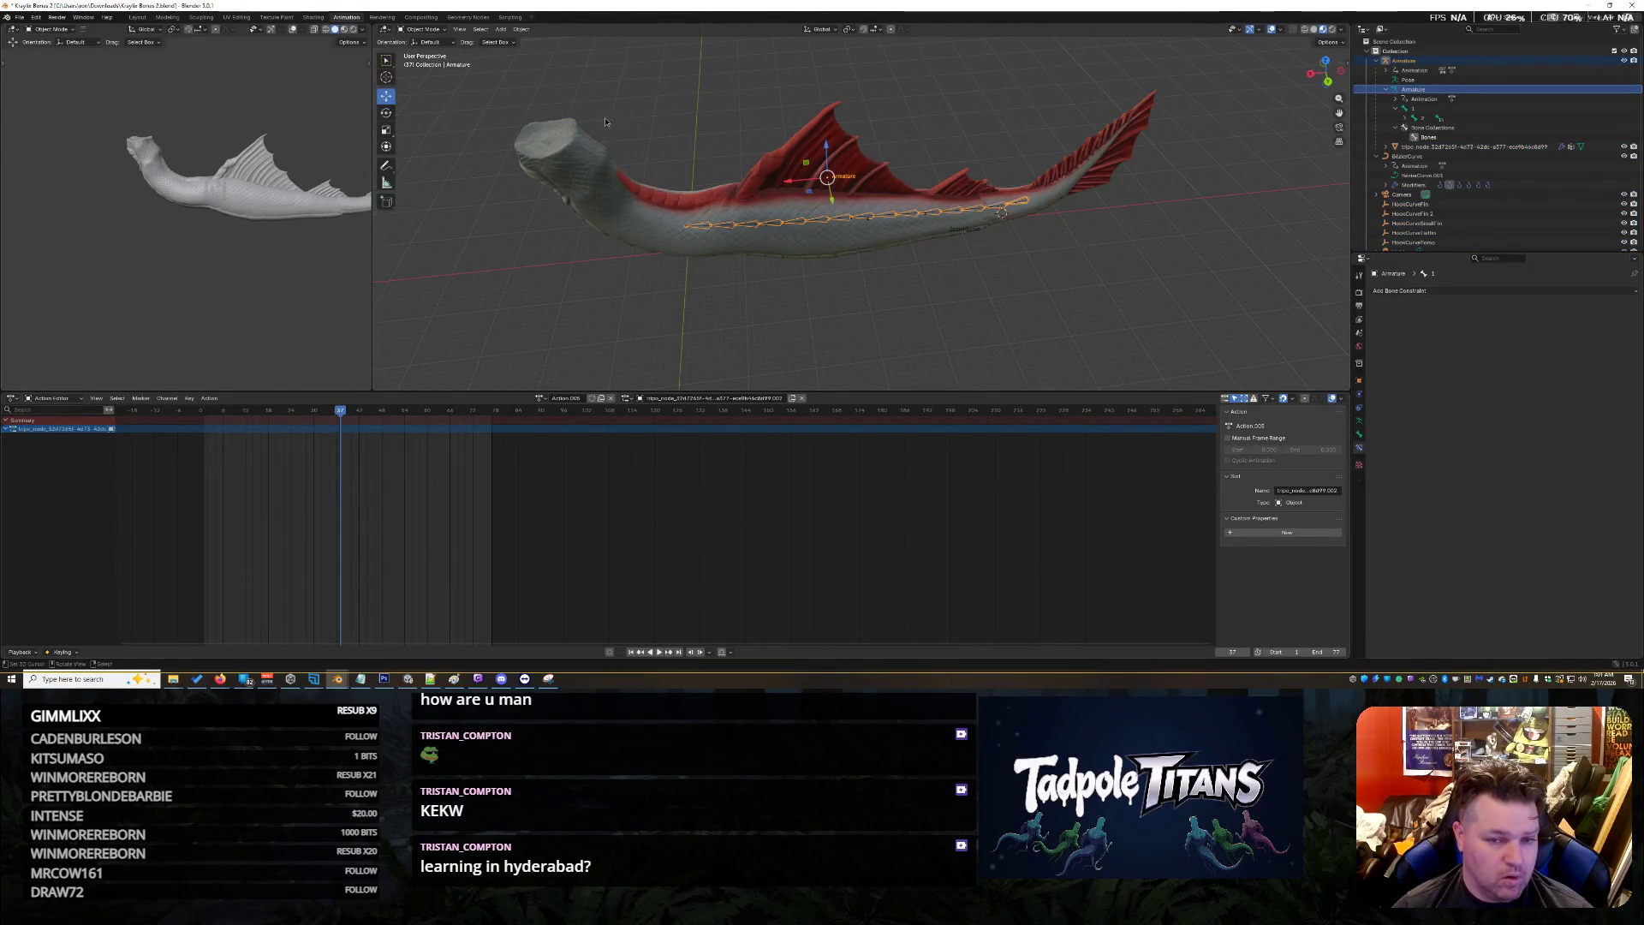
{"action": "key", "text": "a"}
{"action": "left_click", "coordinate": [415, 30]}
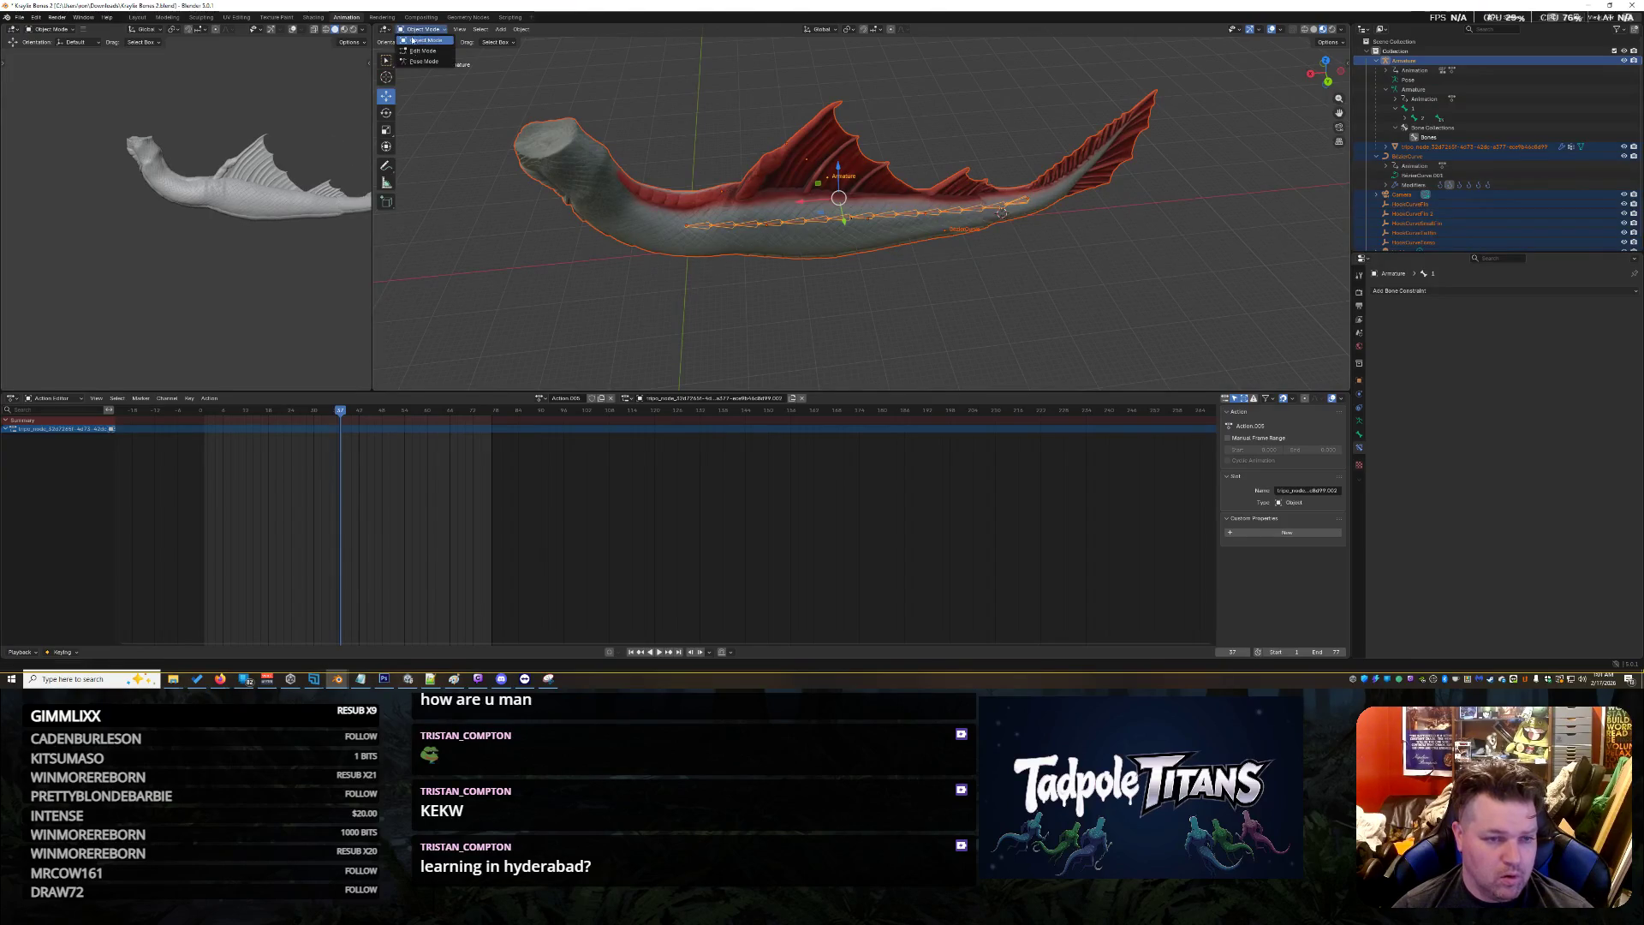
{"action": "left_click", "coordinate": [424, 61]}
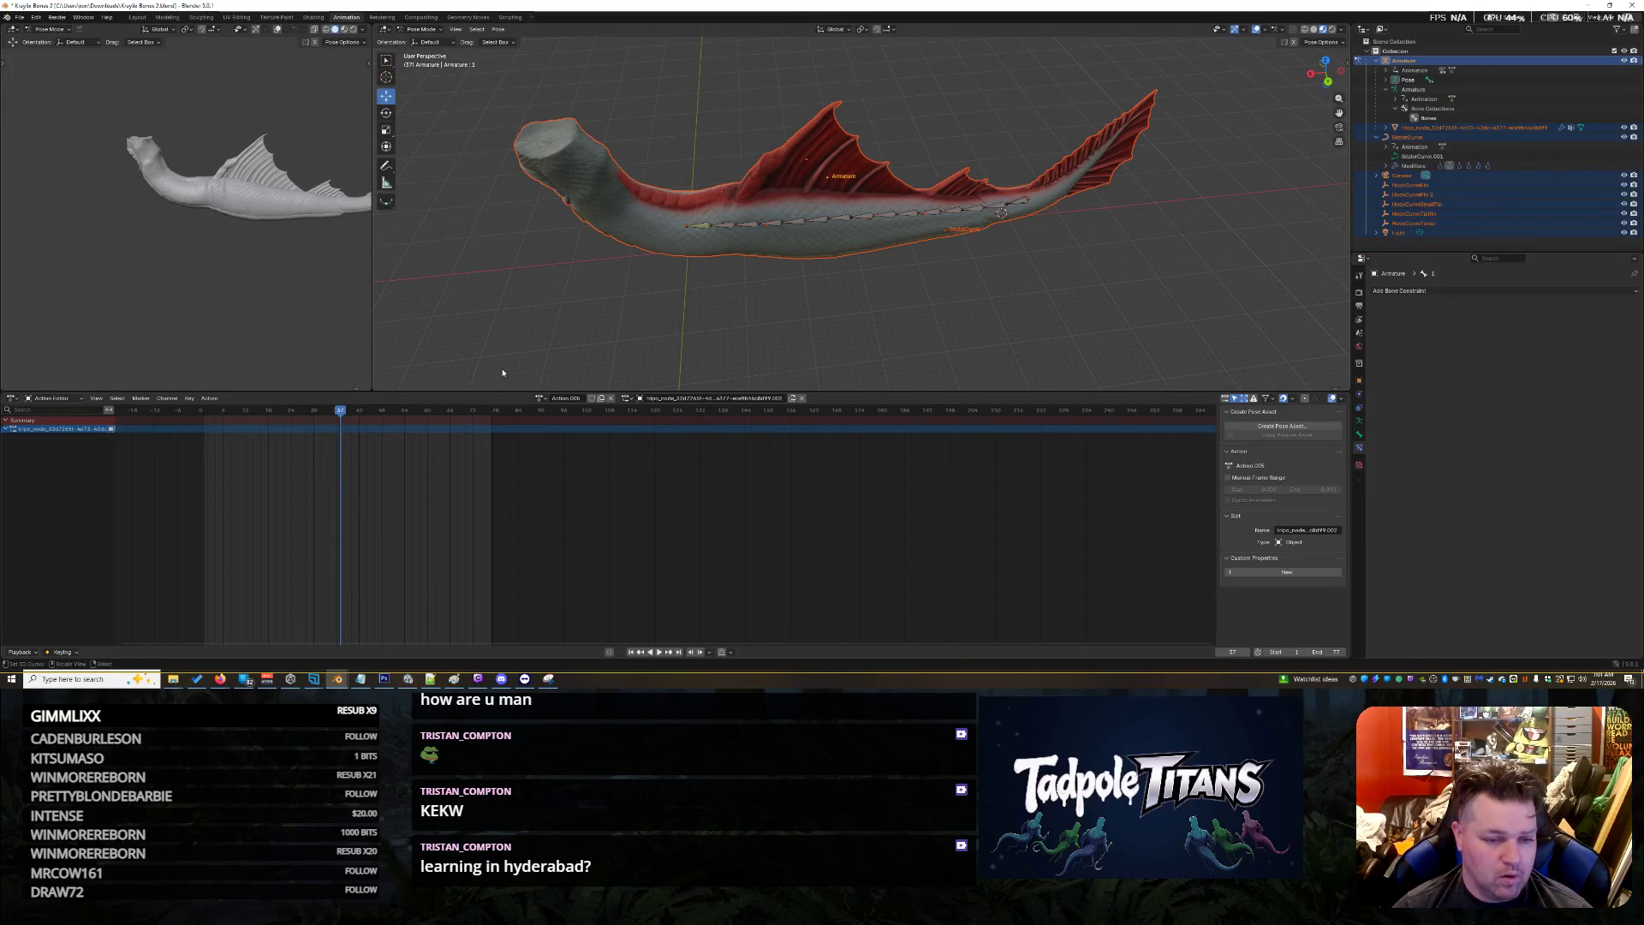
{"action": "mouse_move", "coordinate": [527, 70]}
{"action": "left_mouse_down"}
{"action": "mouse_move", "coordinate": [835, 231]}
{"action": "mouse_move", "coordinate": [1046, 231]}
{"action": "left_mouse_up"}
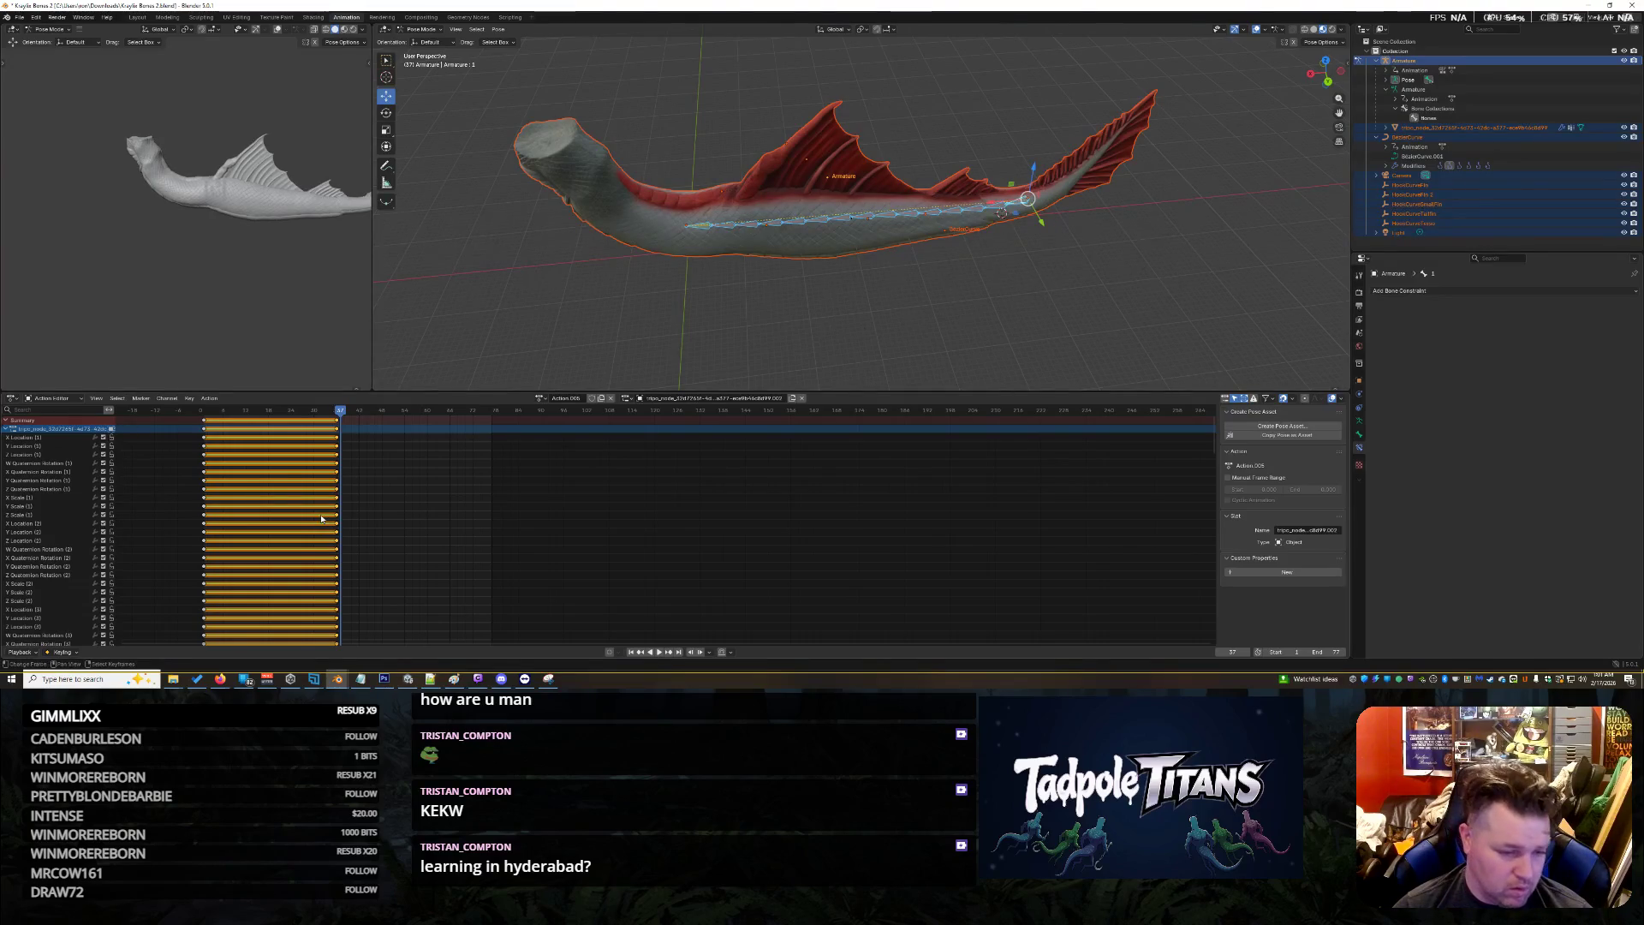
{"action": "scroll", "coordinate": [403, 419], "scroll_direction": "down", "scroll_amount": 2}
{"action": "key", "text": "shift+Left"}
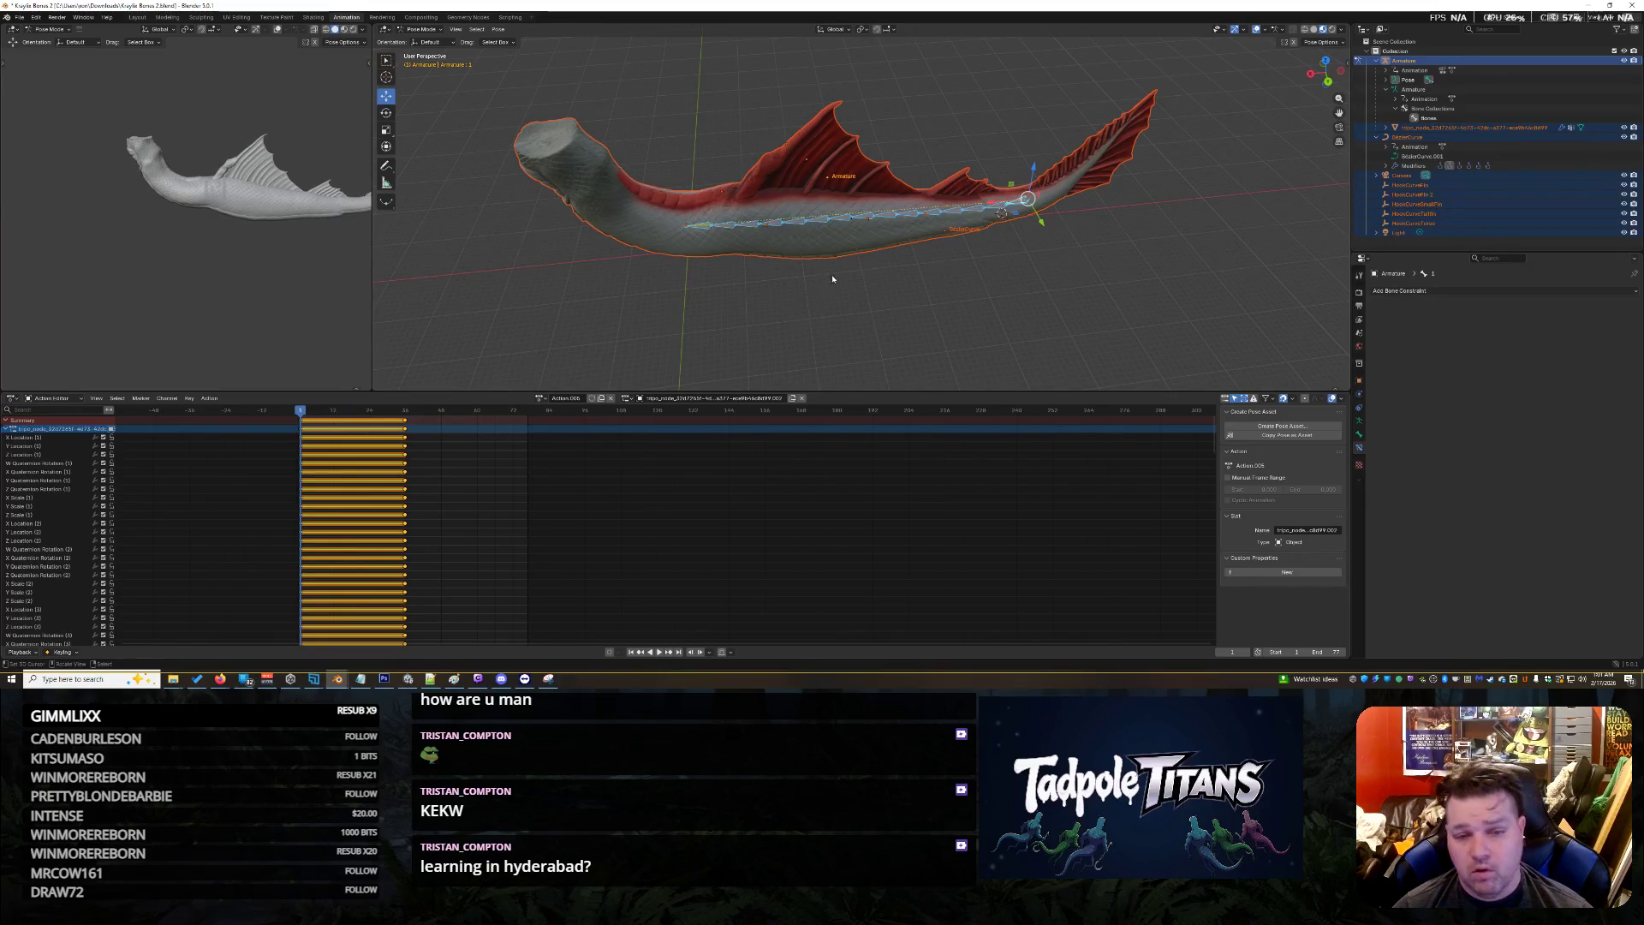
{"action": "middle_click_drag", "start_coordinate": [832, 279], "coordinate": [829, 322]}
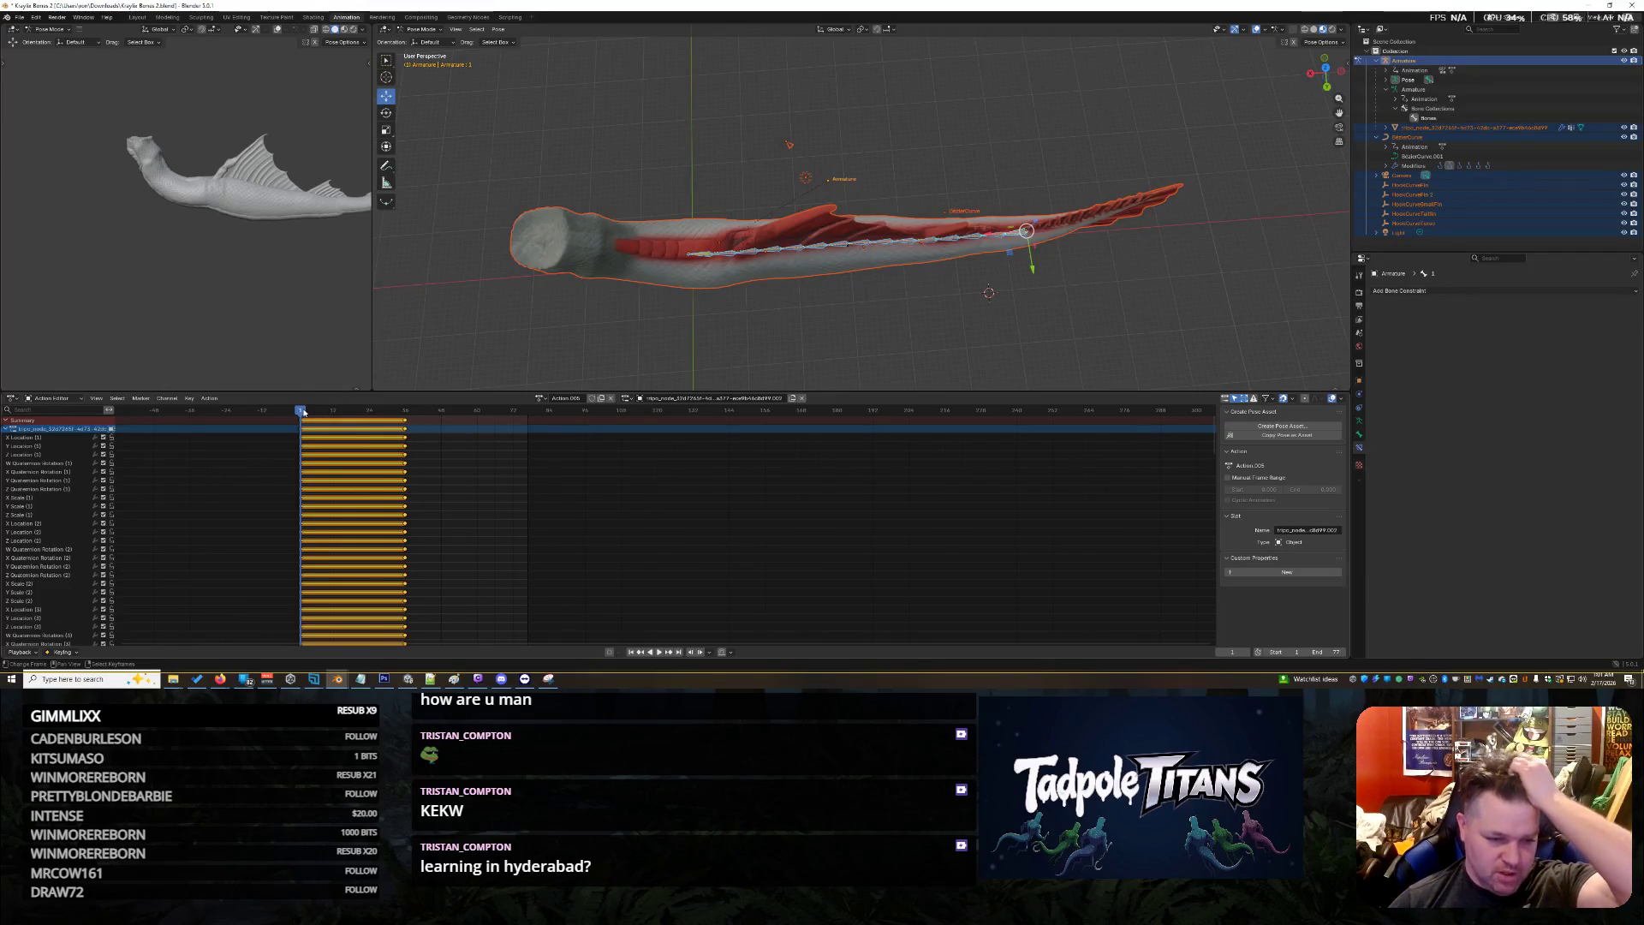
Scrub forward to frame 36 and reselect all the bones with A
{"action": "left_click_drag", "start_coordinate": [304, 413], "coordinate": [404, 423]}
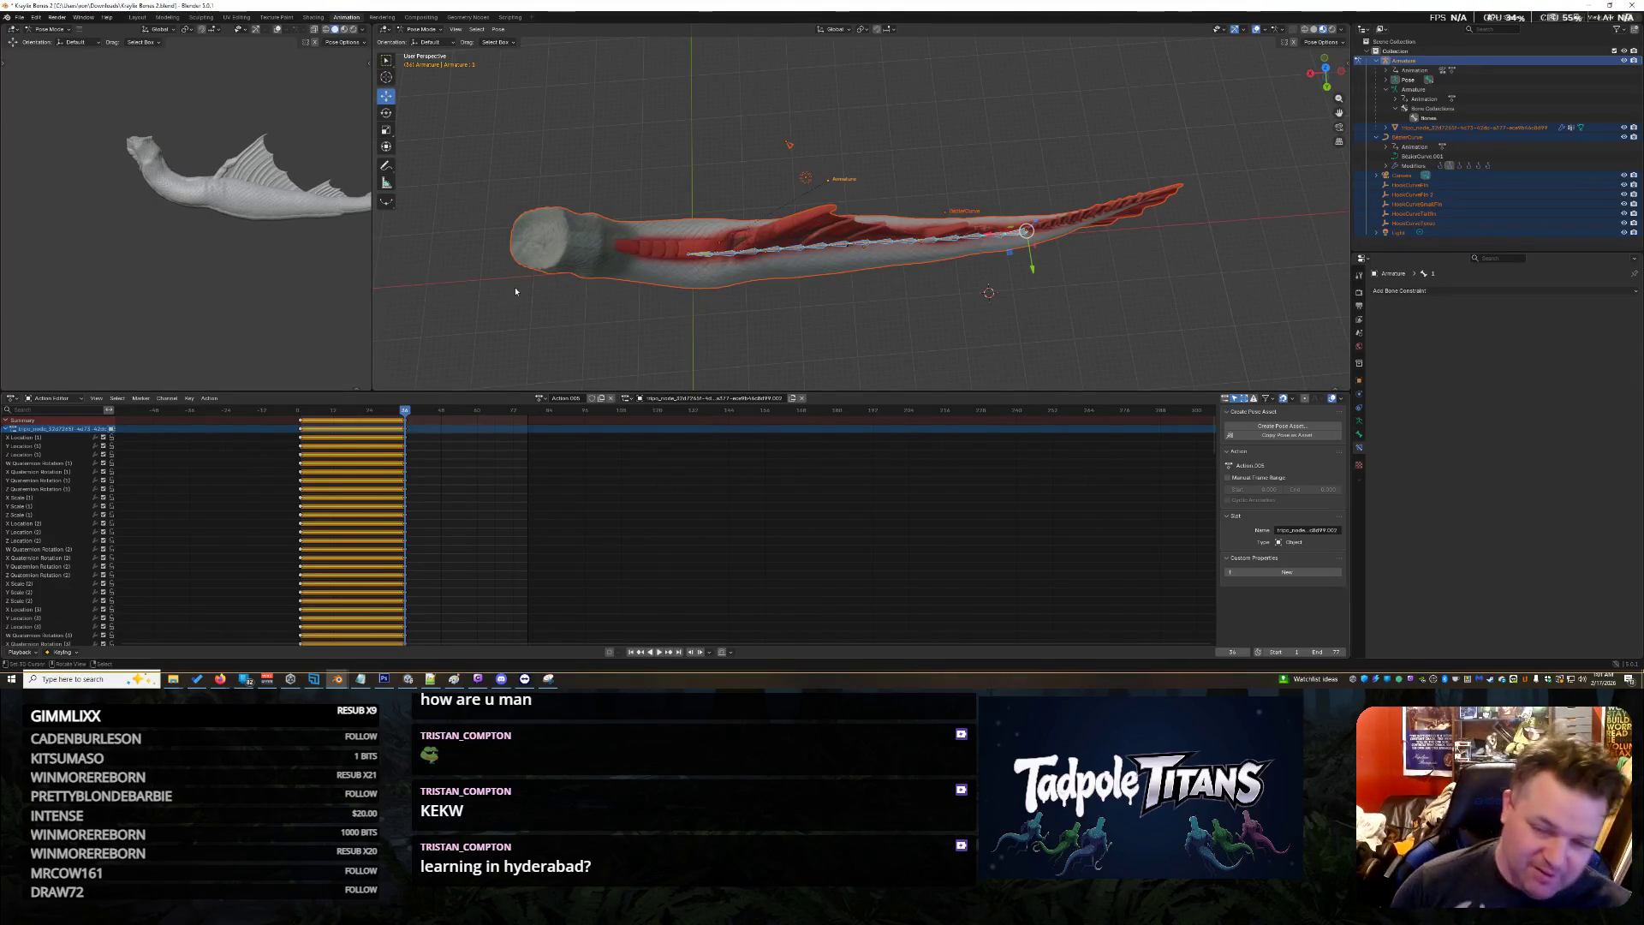
{"action": "left_click", "coordinate": [886, 339]}
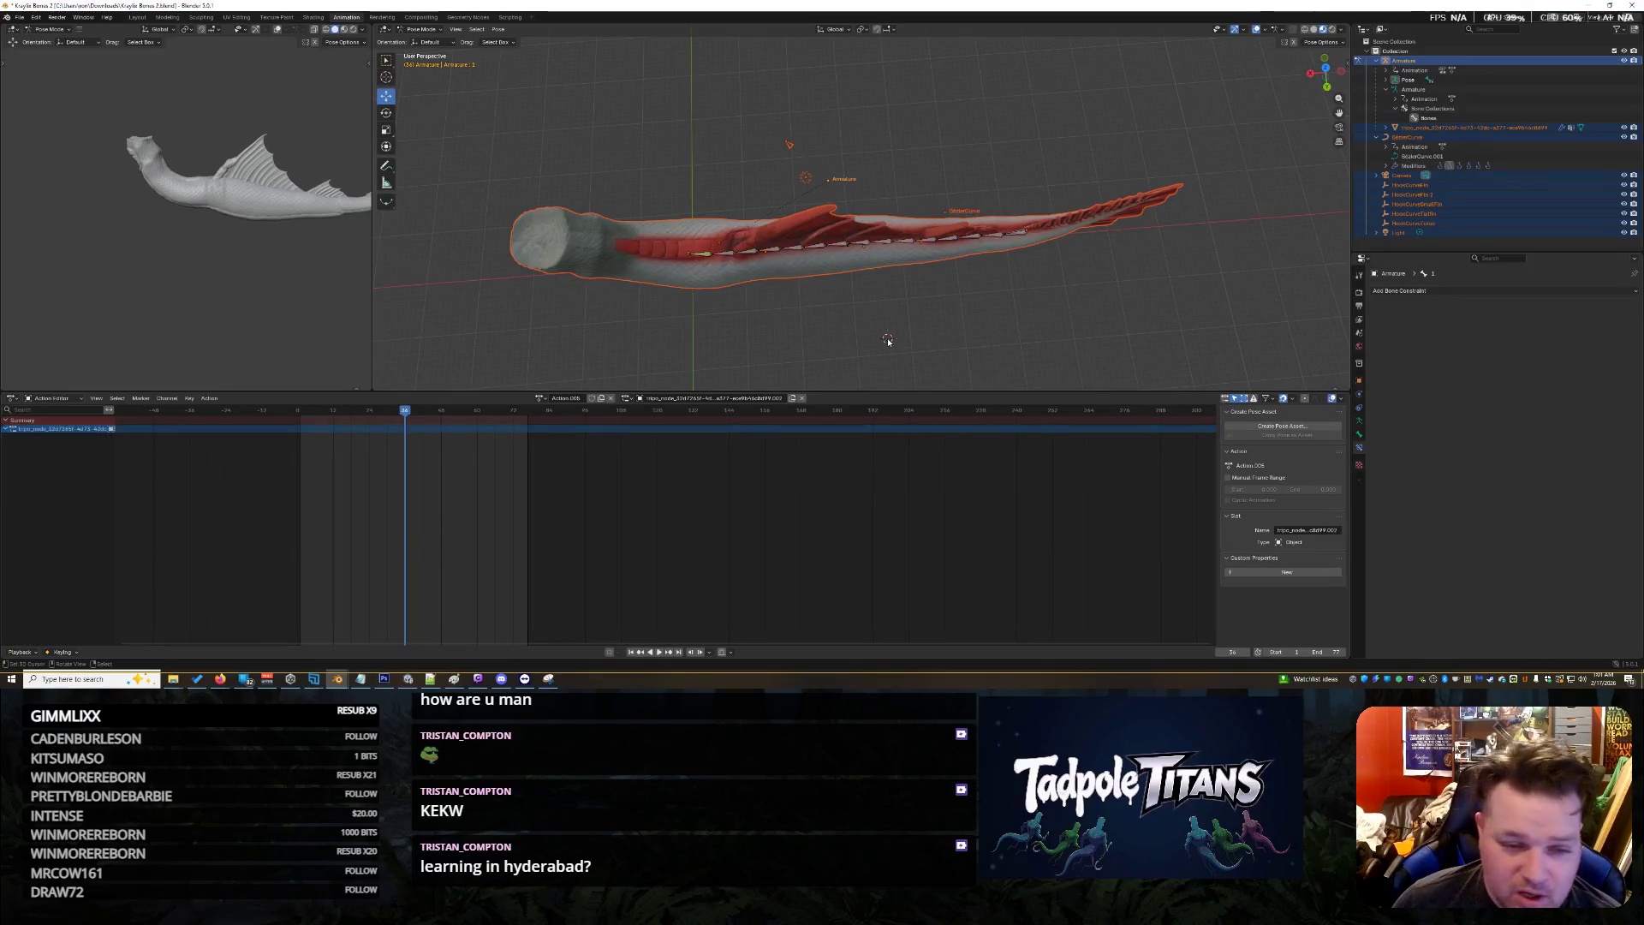
{"action": "key", "text": "a"}
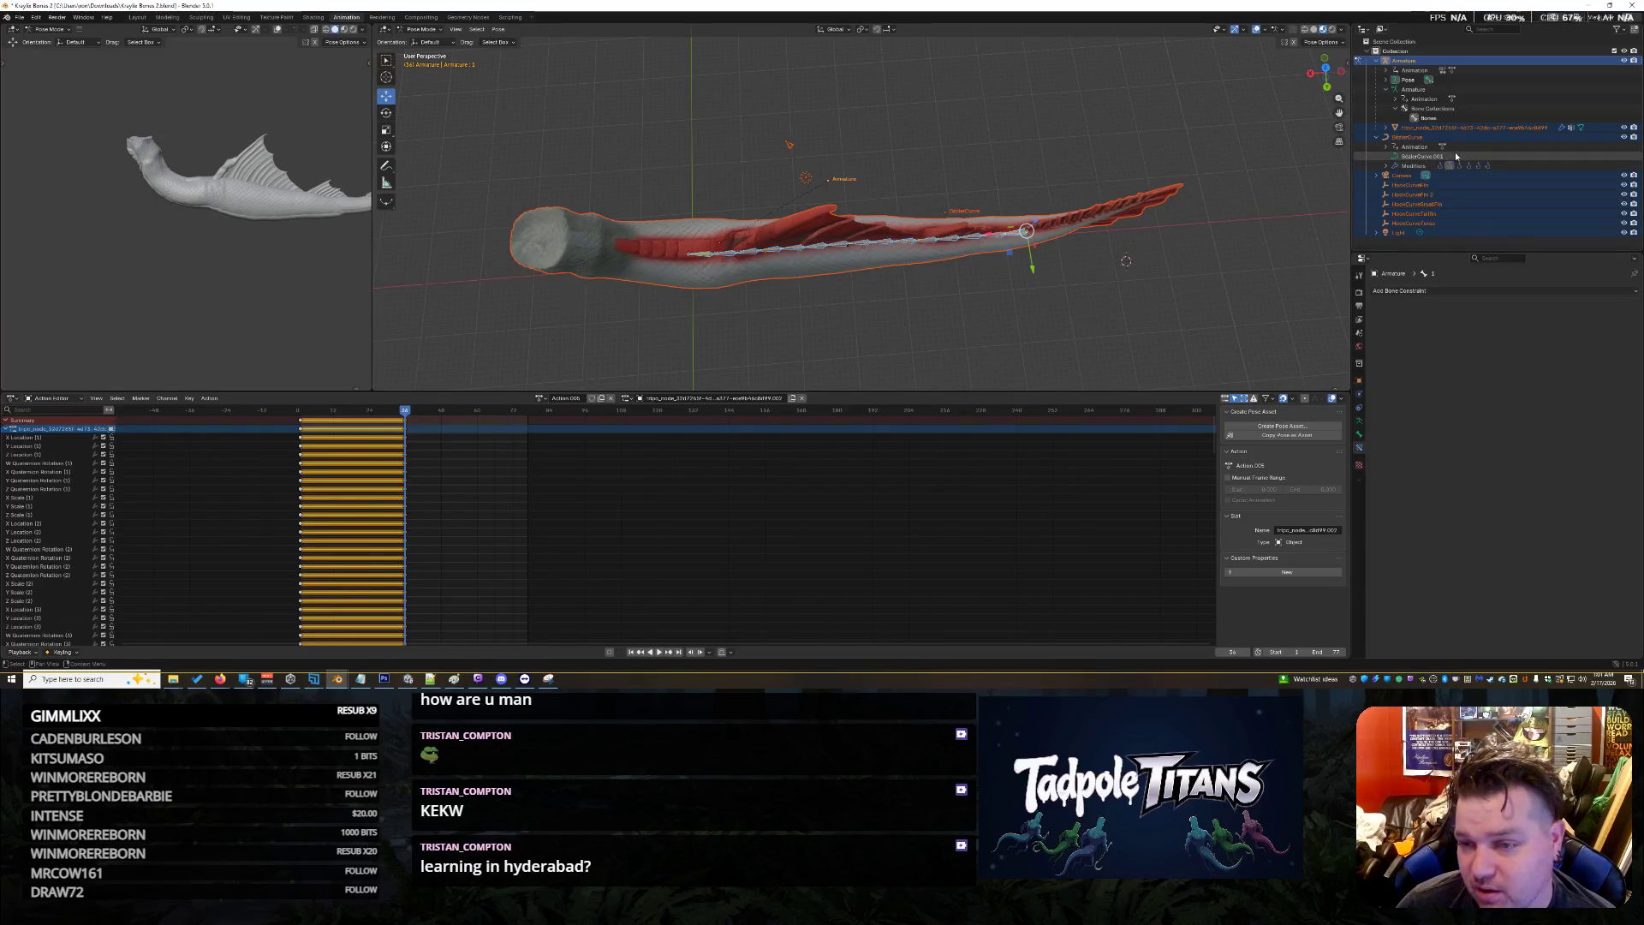
Select BezierCurve.001 in the Outliner and switch it into Edit Mode
{"action": "left_click", "coordinate": [1417, 165]}
{"action": "left_click", "coordinate": [1420, 158]}
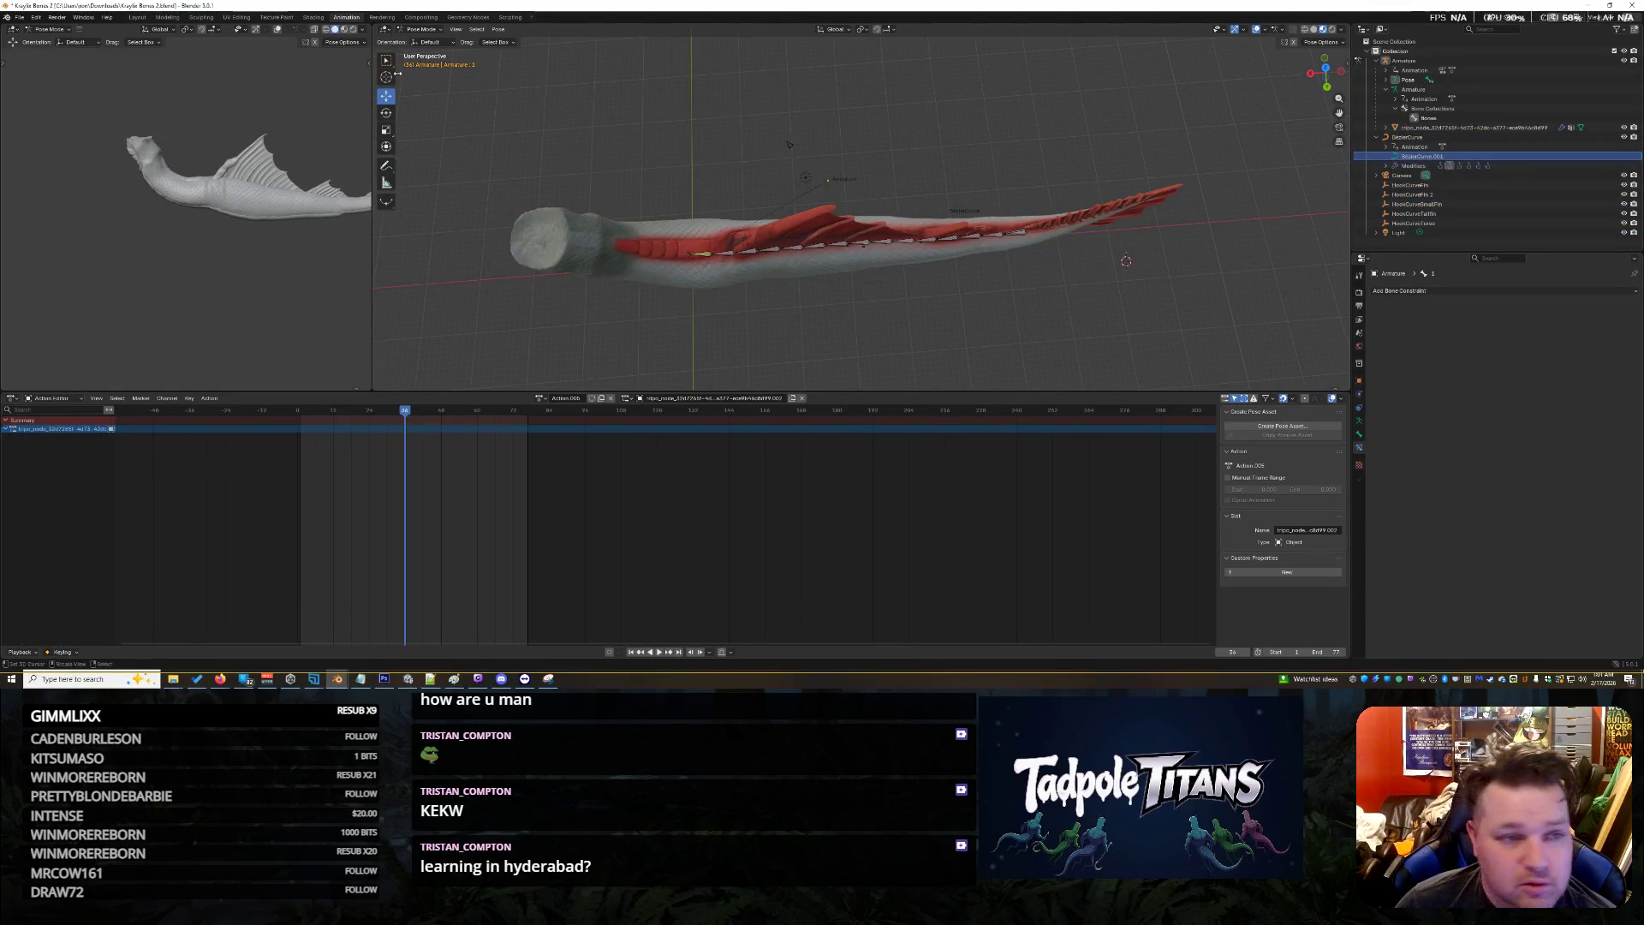
{"action": "left_click", "coordinate": [416, 30]}
{"action": "left_click", "coordinate": [417, 52]}
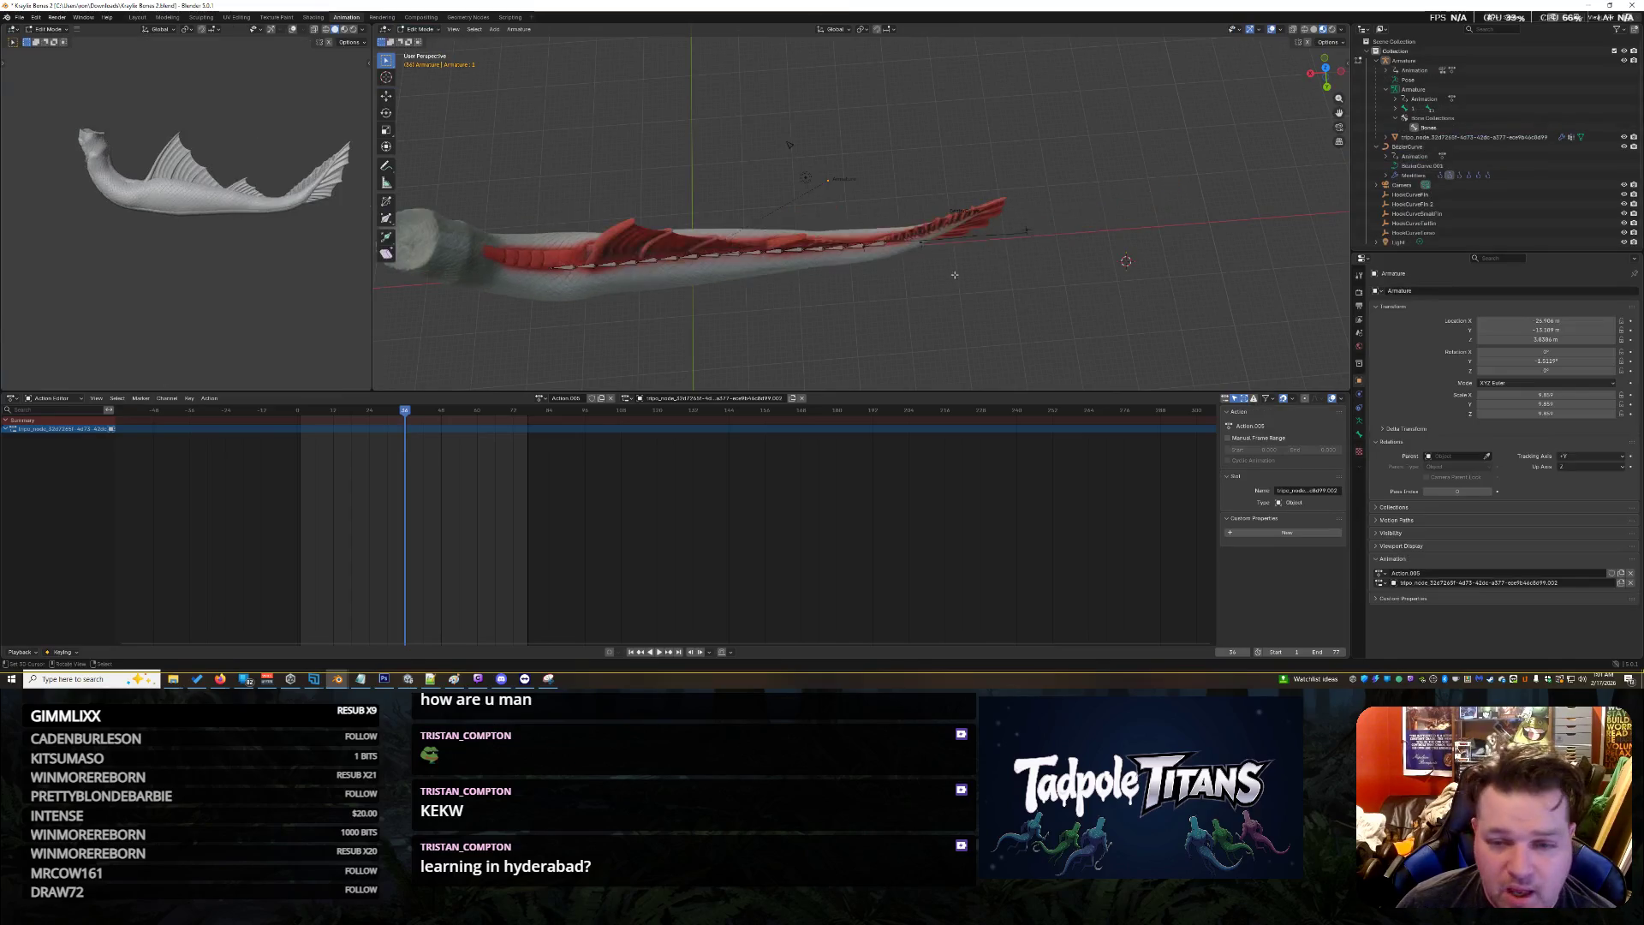
Return the Armature to Object Mode and reselect the Bezier curve
{"action": "middle_click_drag", "start_coordinate": [856, 248], "coordinate": [890, 279]}
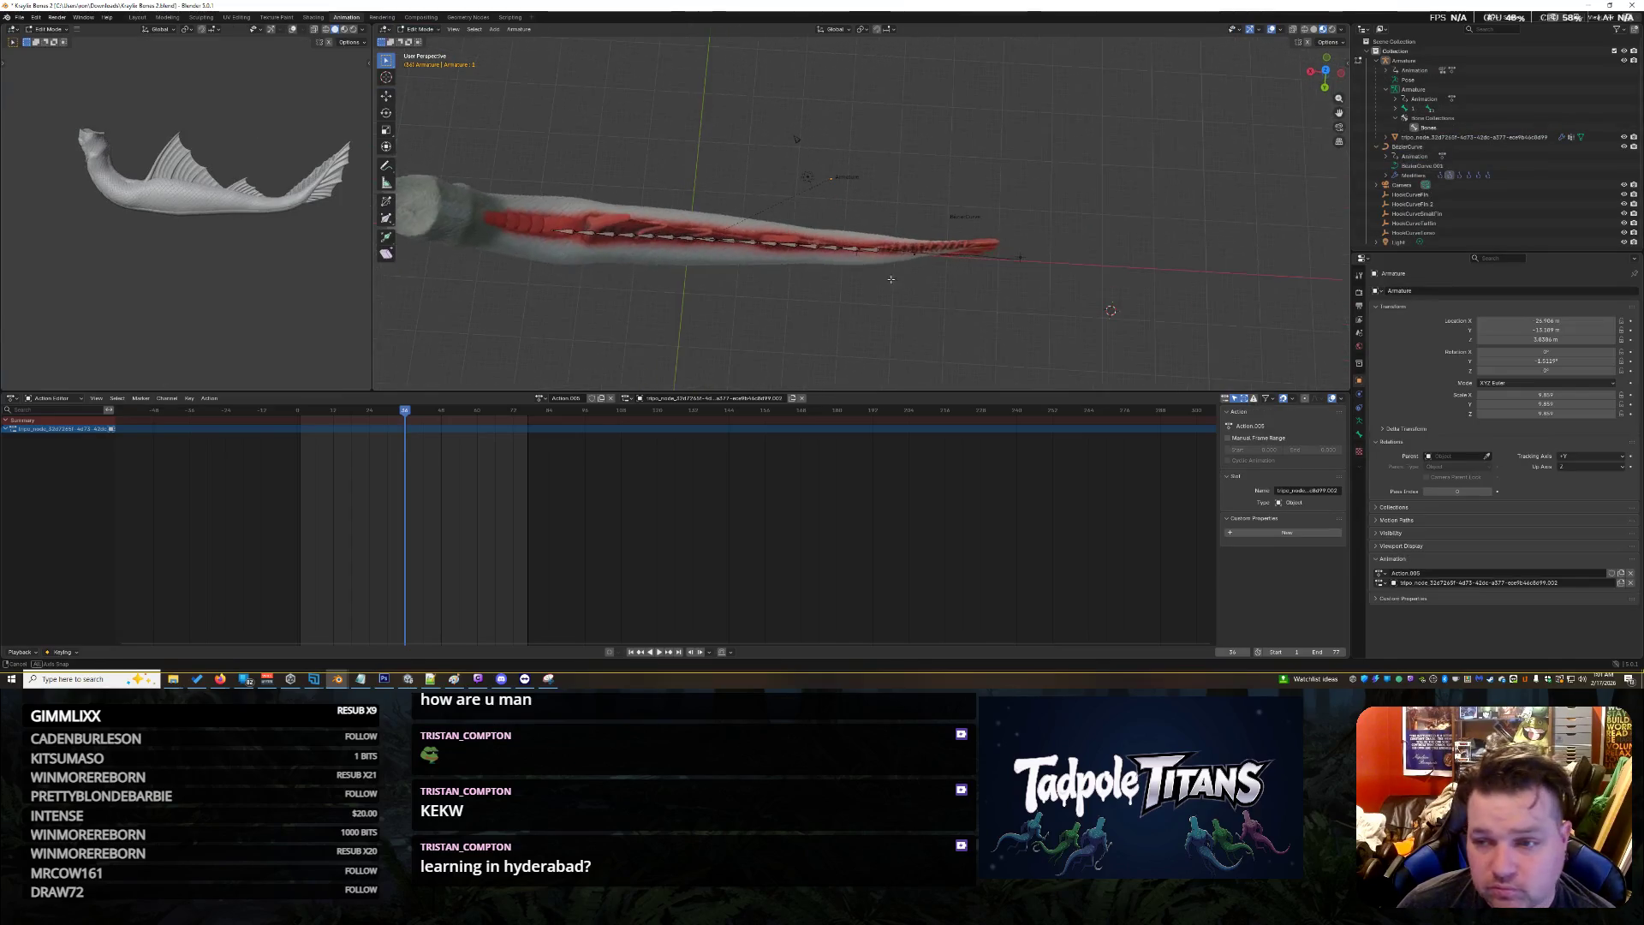
{"action": "left_click", "coordinate": [1408, 61]}
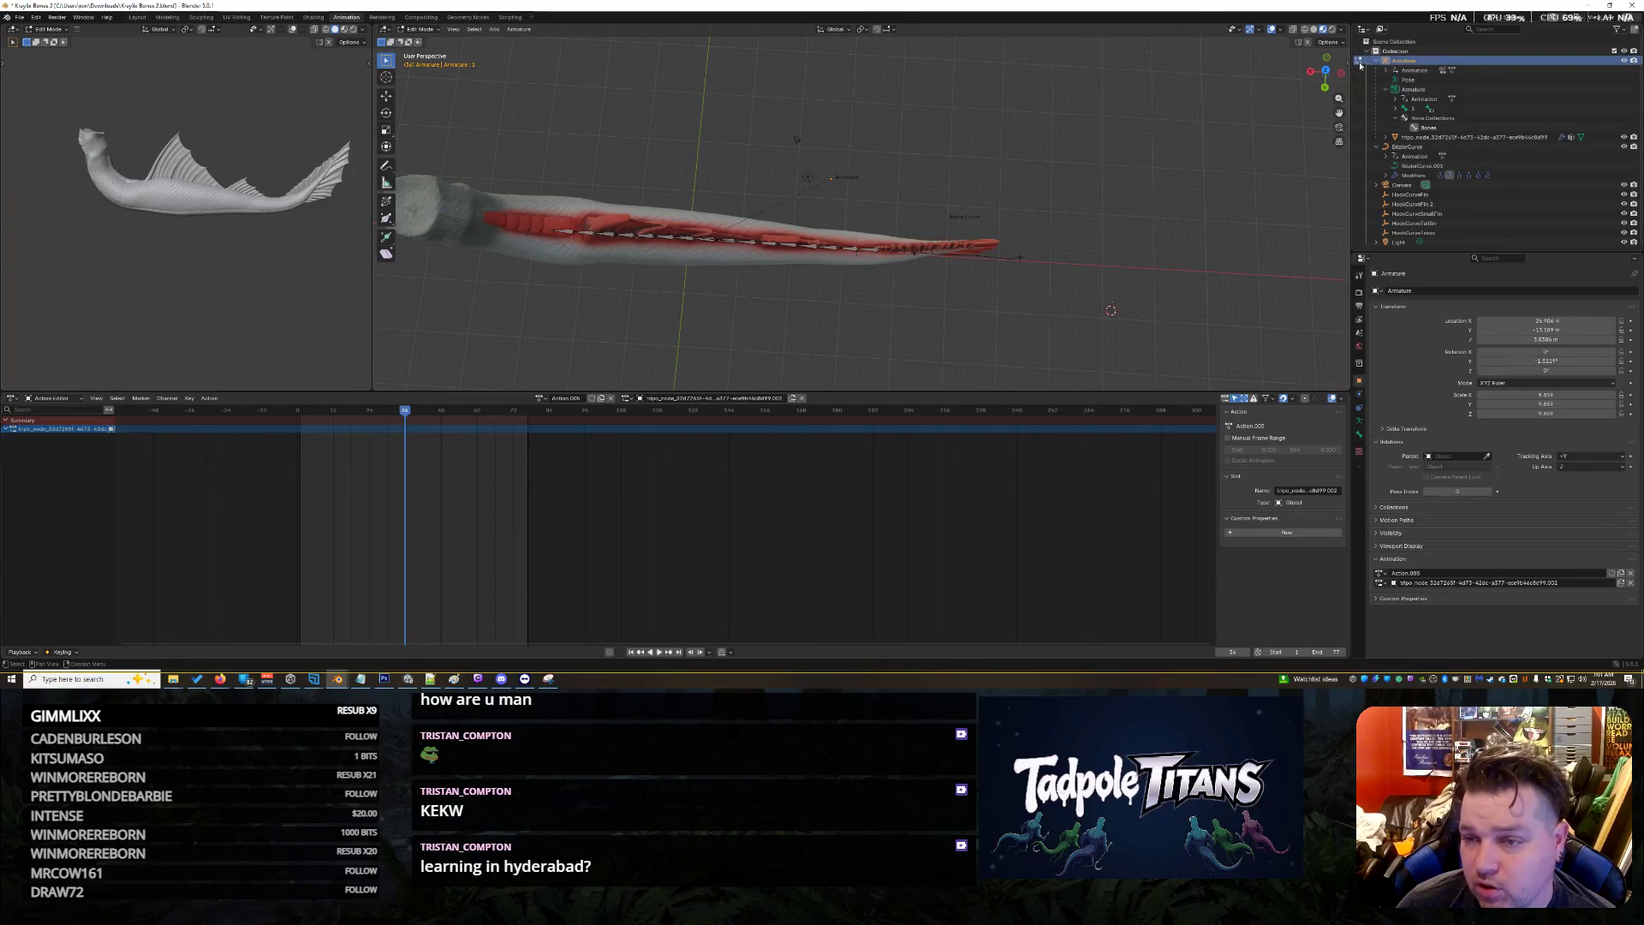
{"action": "key", "text": "Tab"}
{"action": "left_click", "coordinate": [1406, 156]}
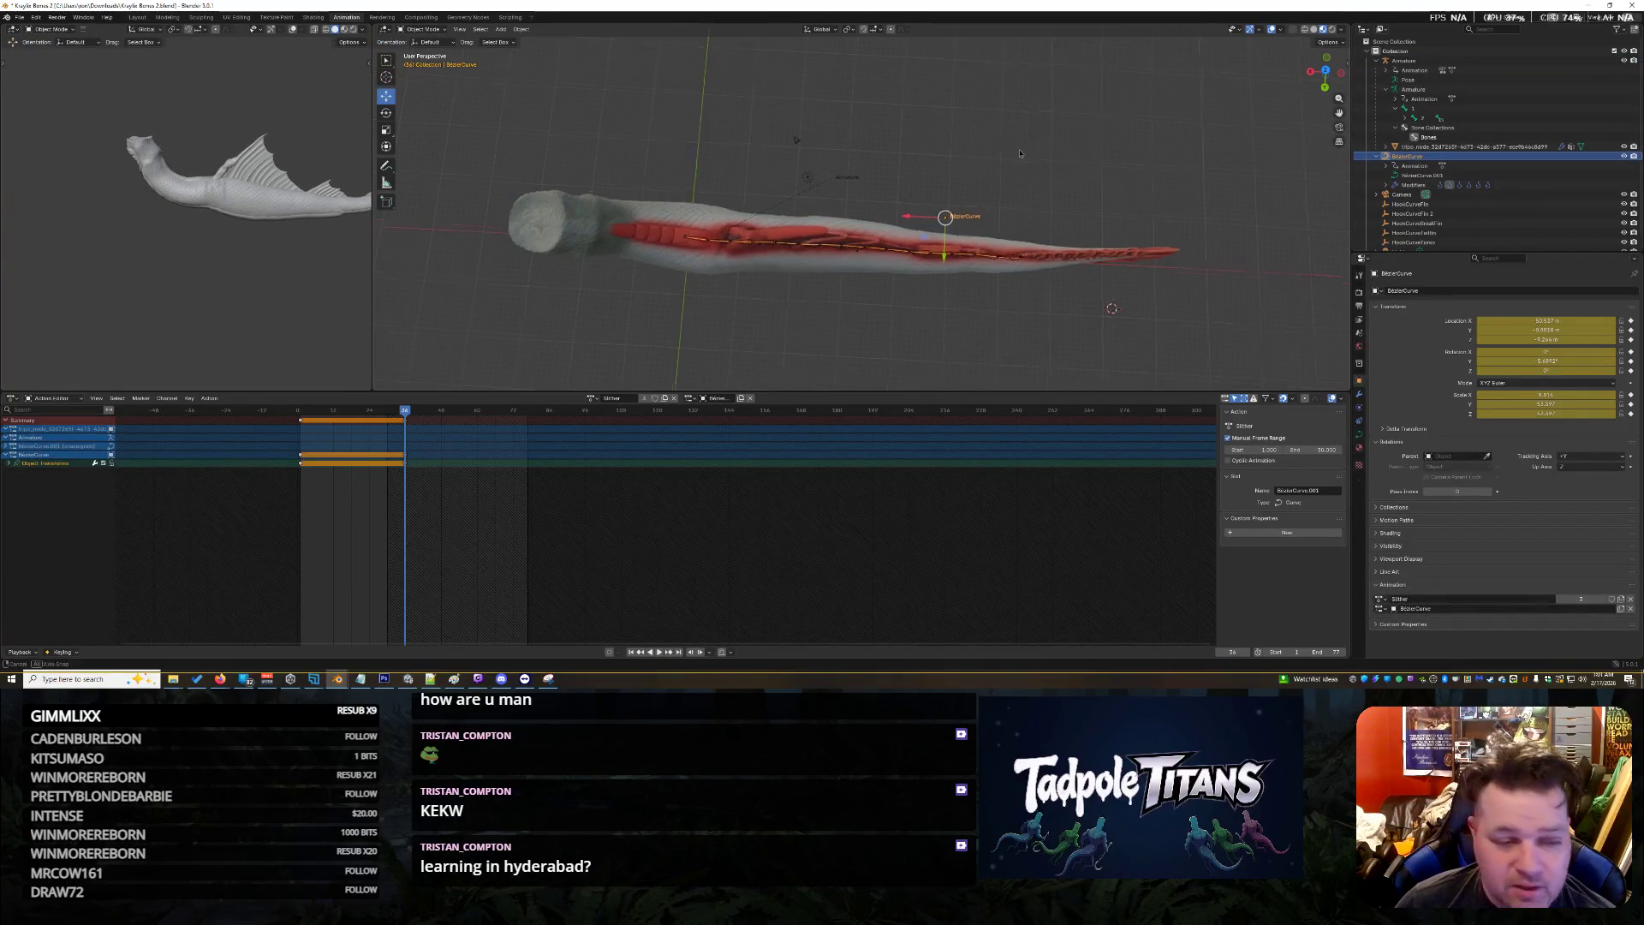
{"action": "mouse_move", "coordinate": [856, 231]}
{"action": "middle_mouse_down"}
{"action": "mouse_move", "coordinate": [813, 256]}
{"action": "mouse_move", "coordinate": [770, 206]}
{"action": "mouse_move", "coordinate": [746, 225]}
{"action": "middle_mouse_up"}
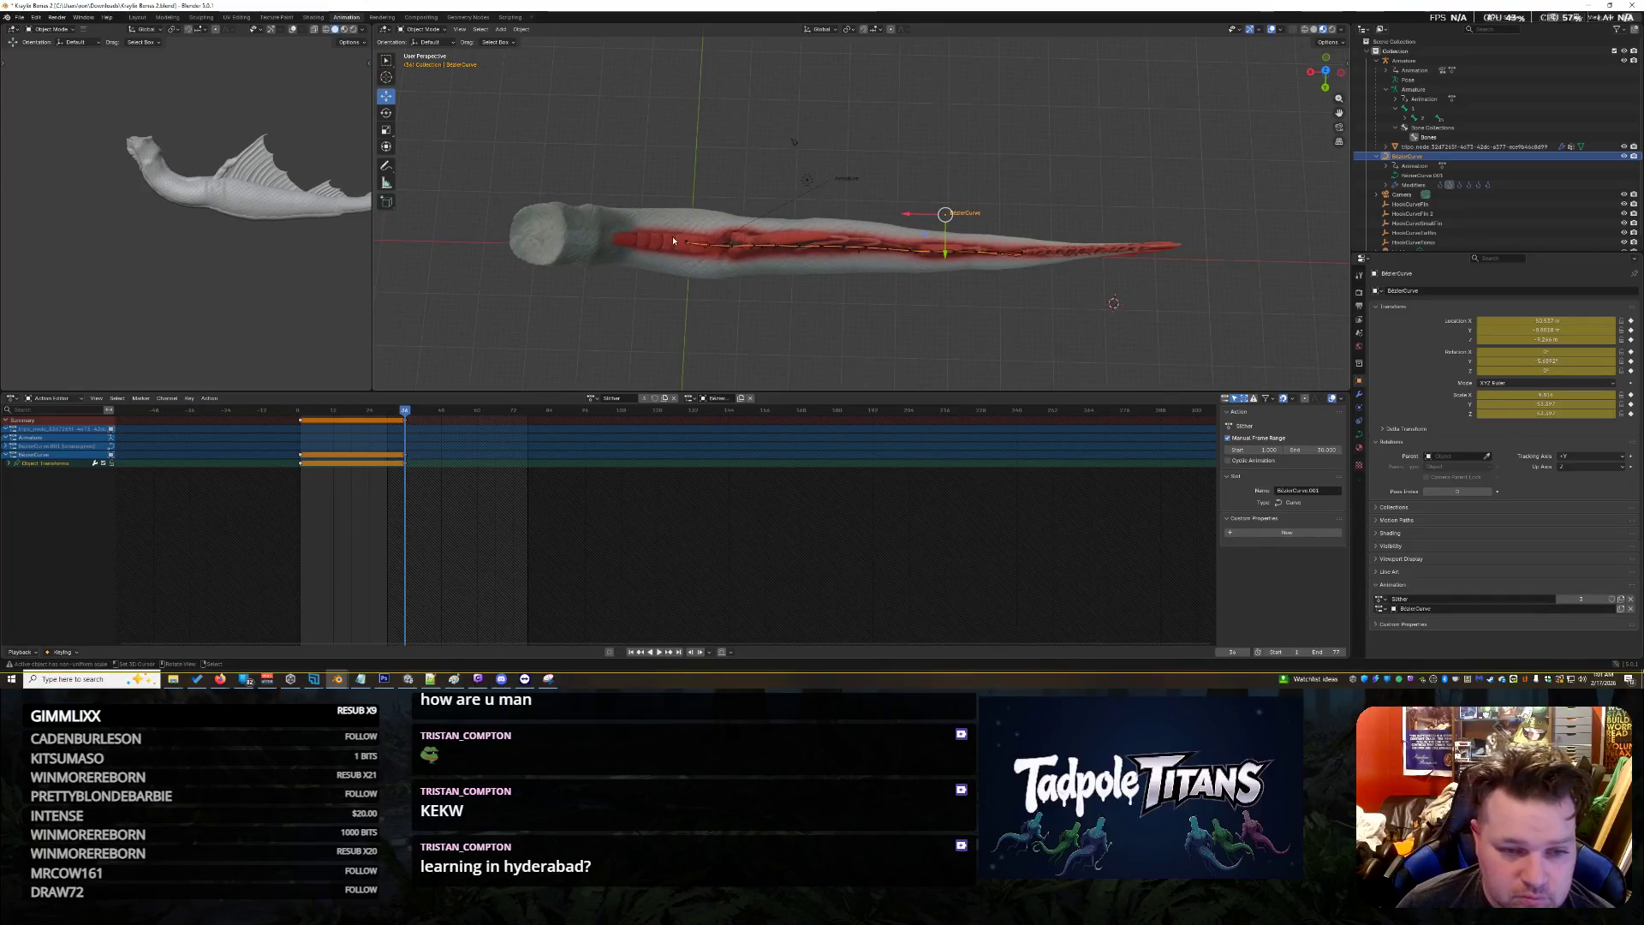
{"action": "left_click", "coordinate": [733, 248]}
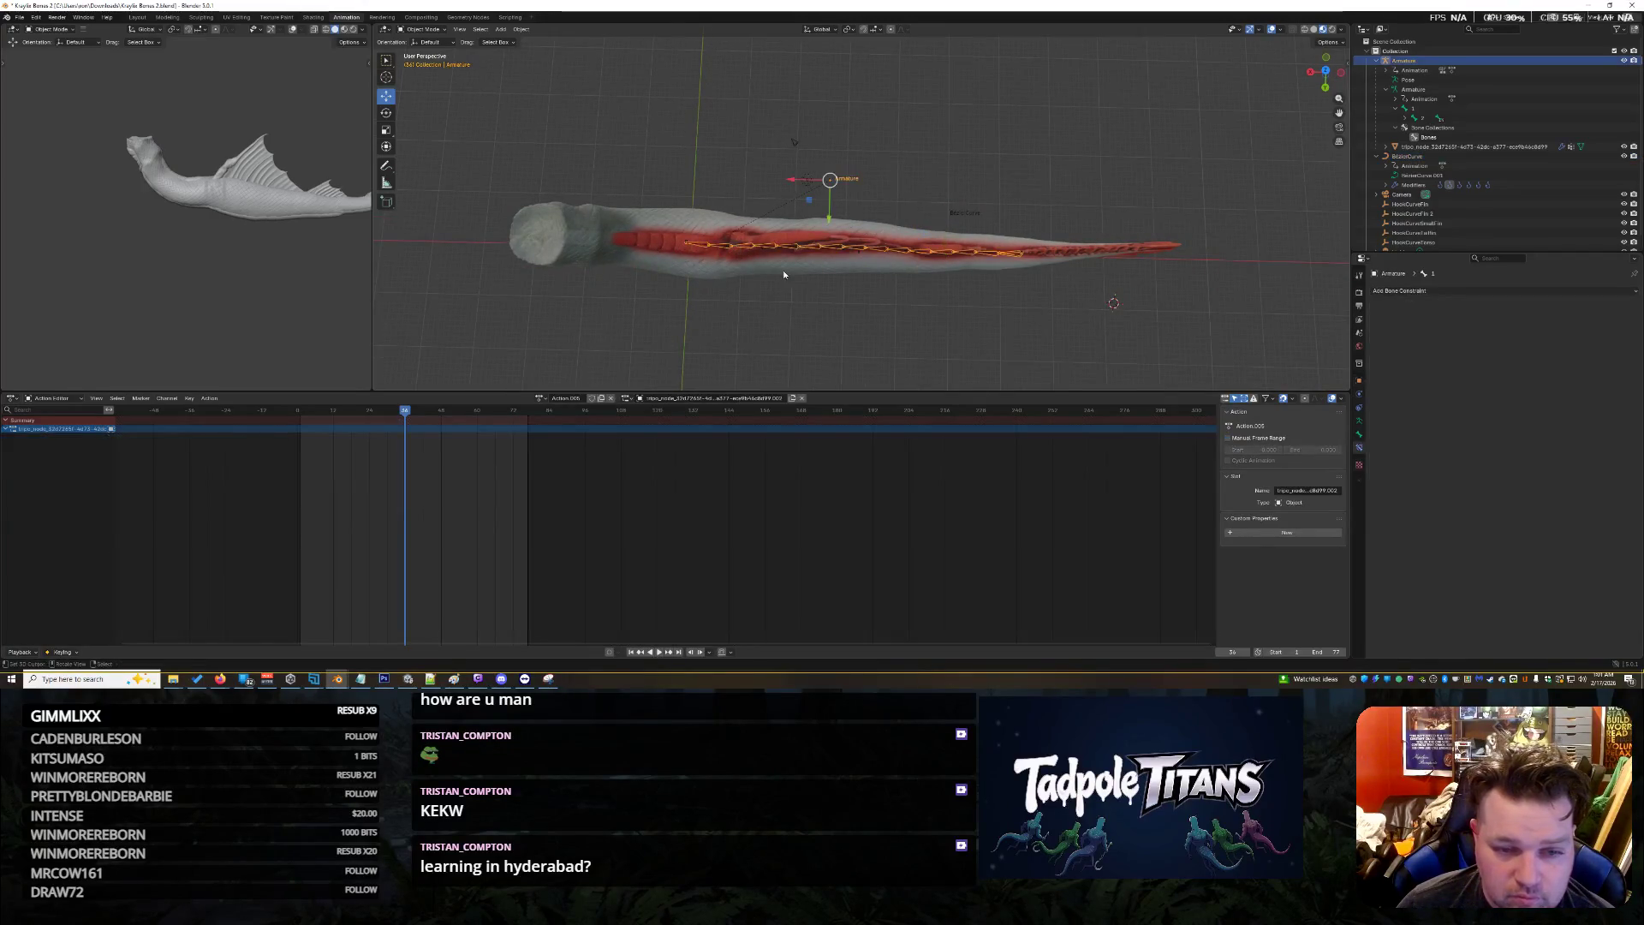
{"action": "scroll", "coordinate": [685, 279], "scroll_direction": "up", "scroll_amount": 3}
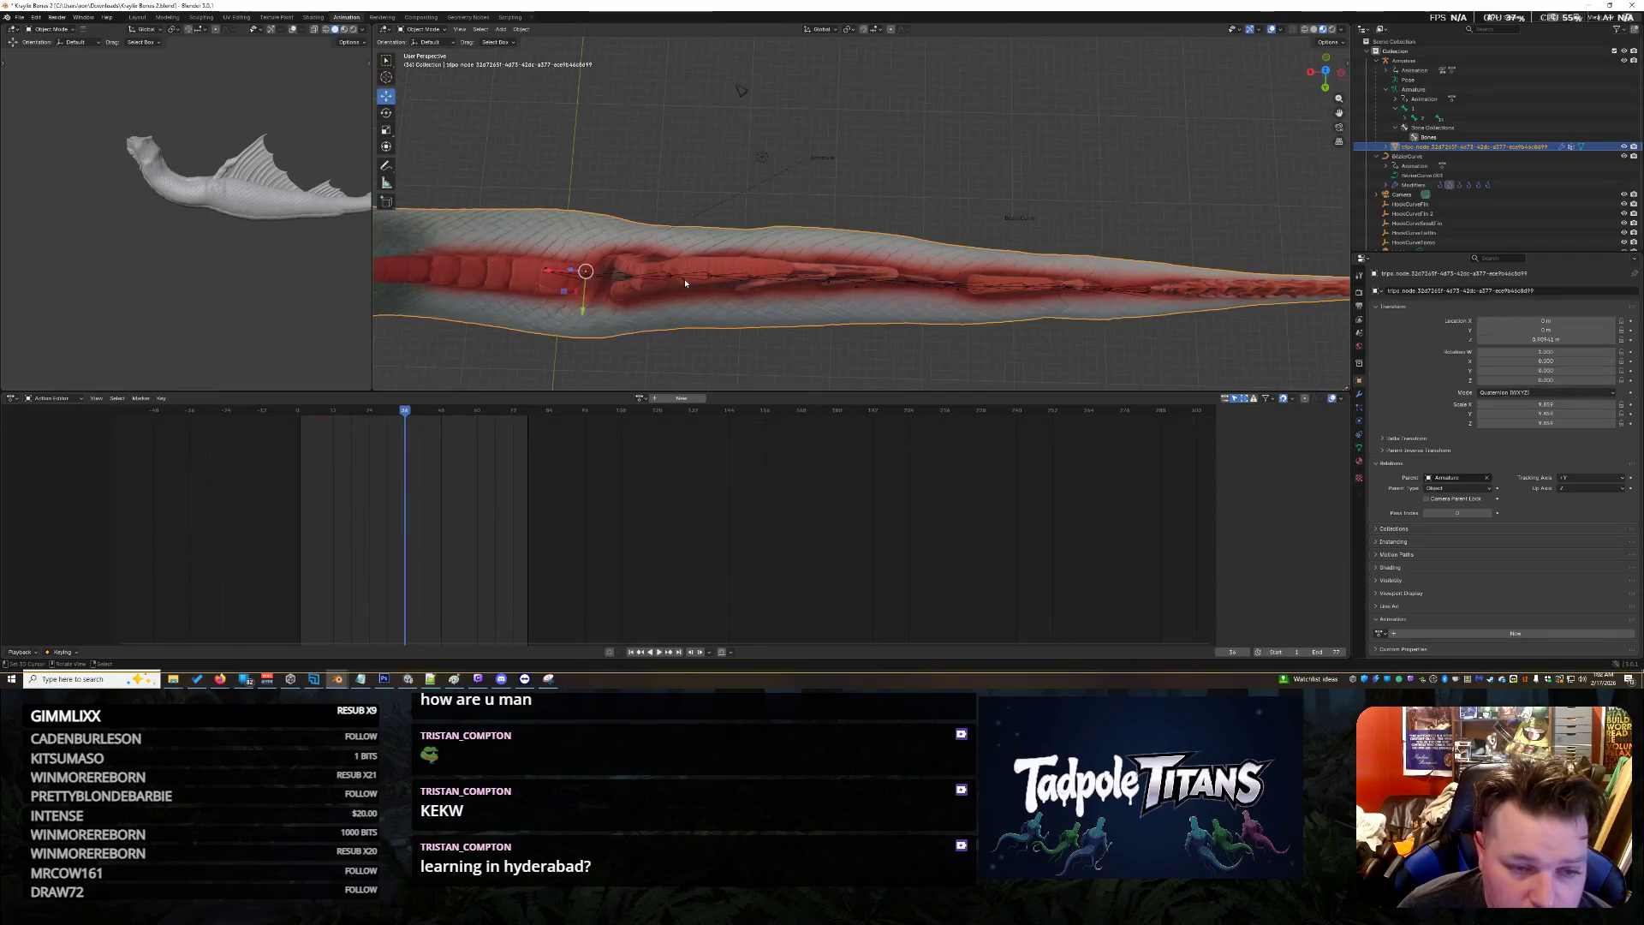
Put the Bezier curve in Edit Mode and box-select its front control points
{"action": "left_click", "coordinate": [1378, 157]}
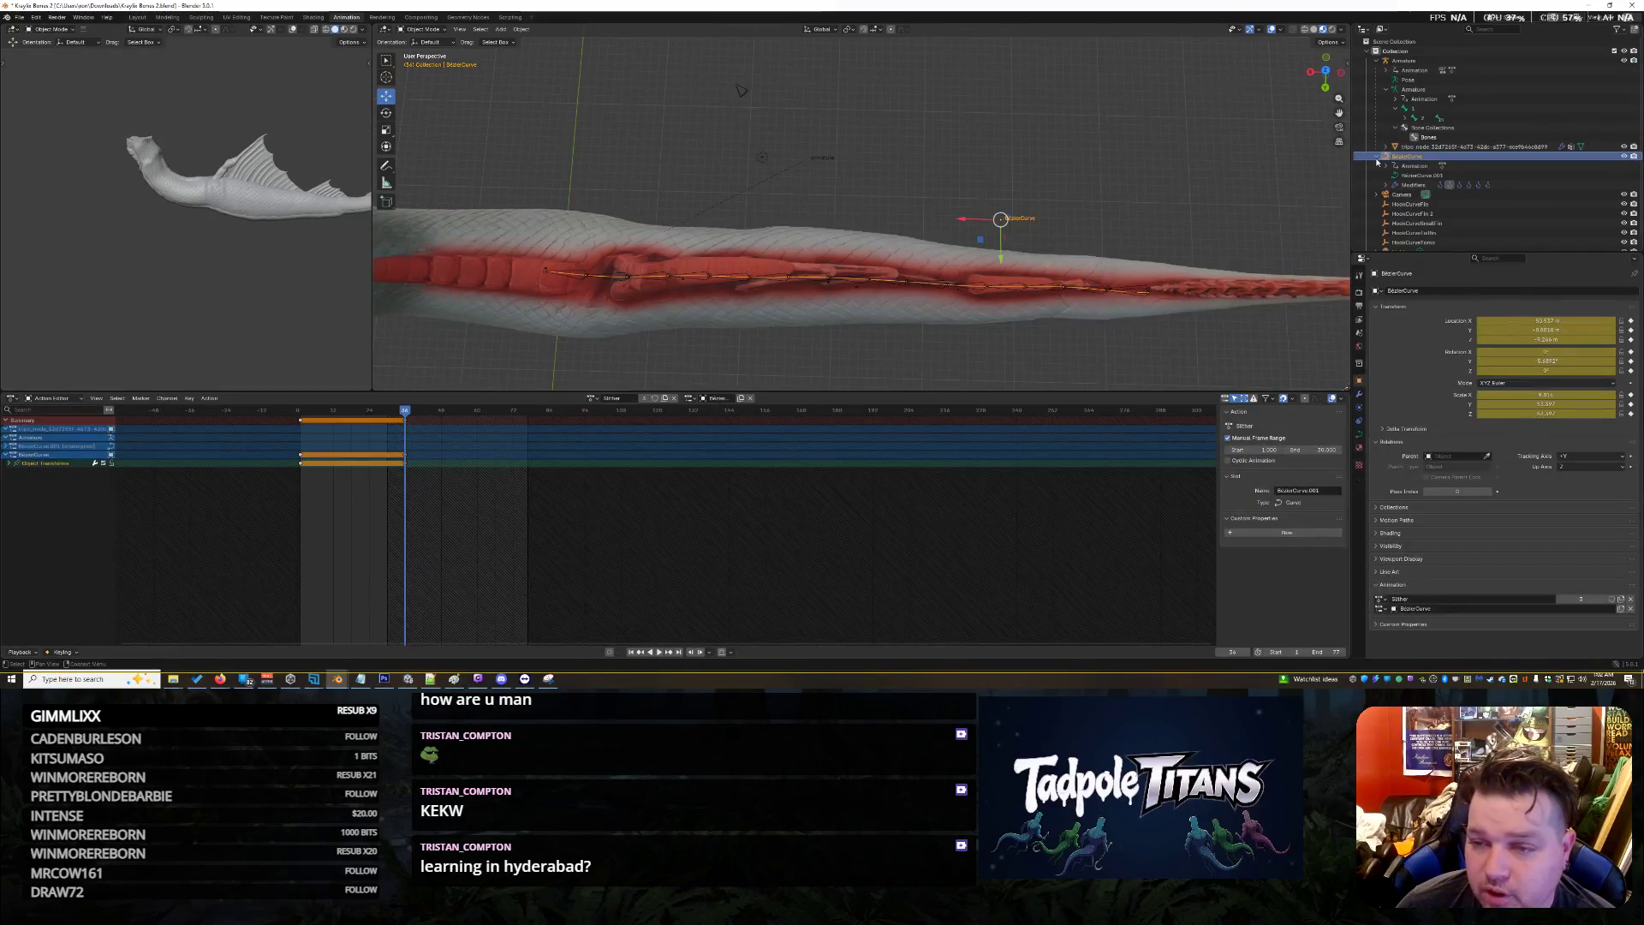
{"action": "left_click", "coordinate": [421, 30]}
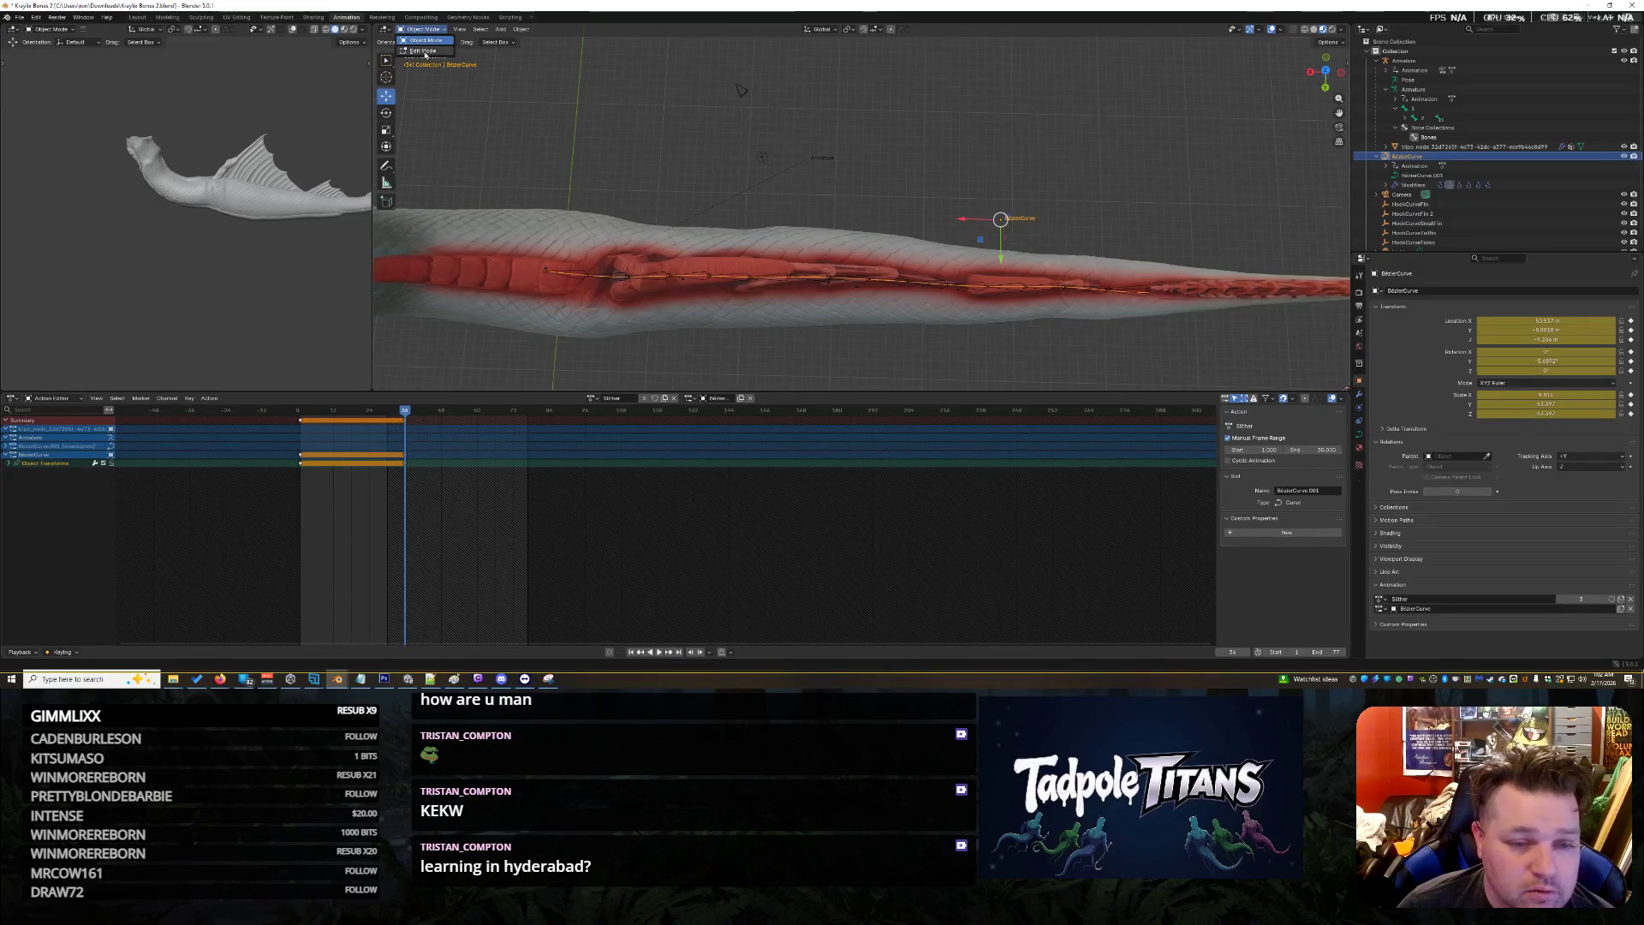
{"action": "left_click", "coordinate": [423, 52]}
{"action": "left_click_drag", "start_coordinate": [480, 128], "coordinate": [853, 367]}
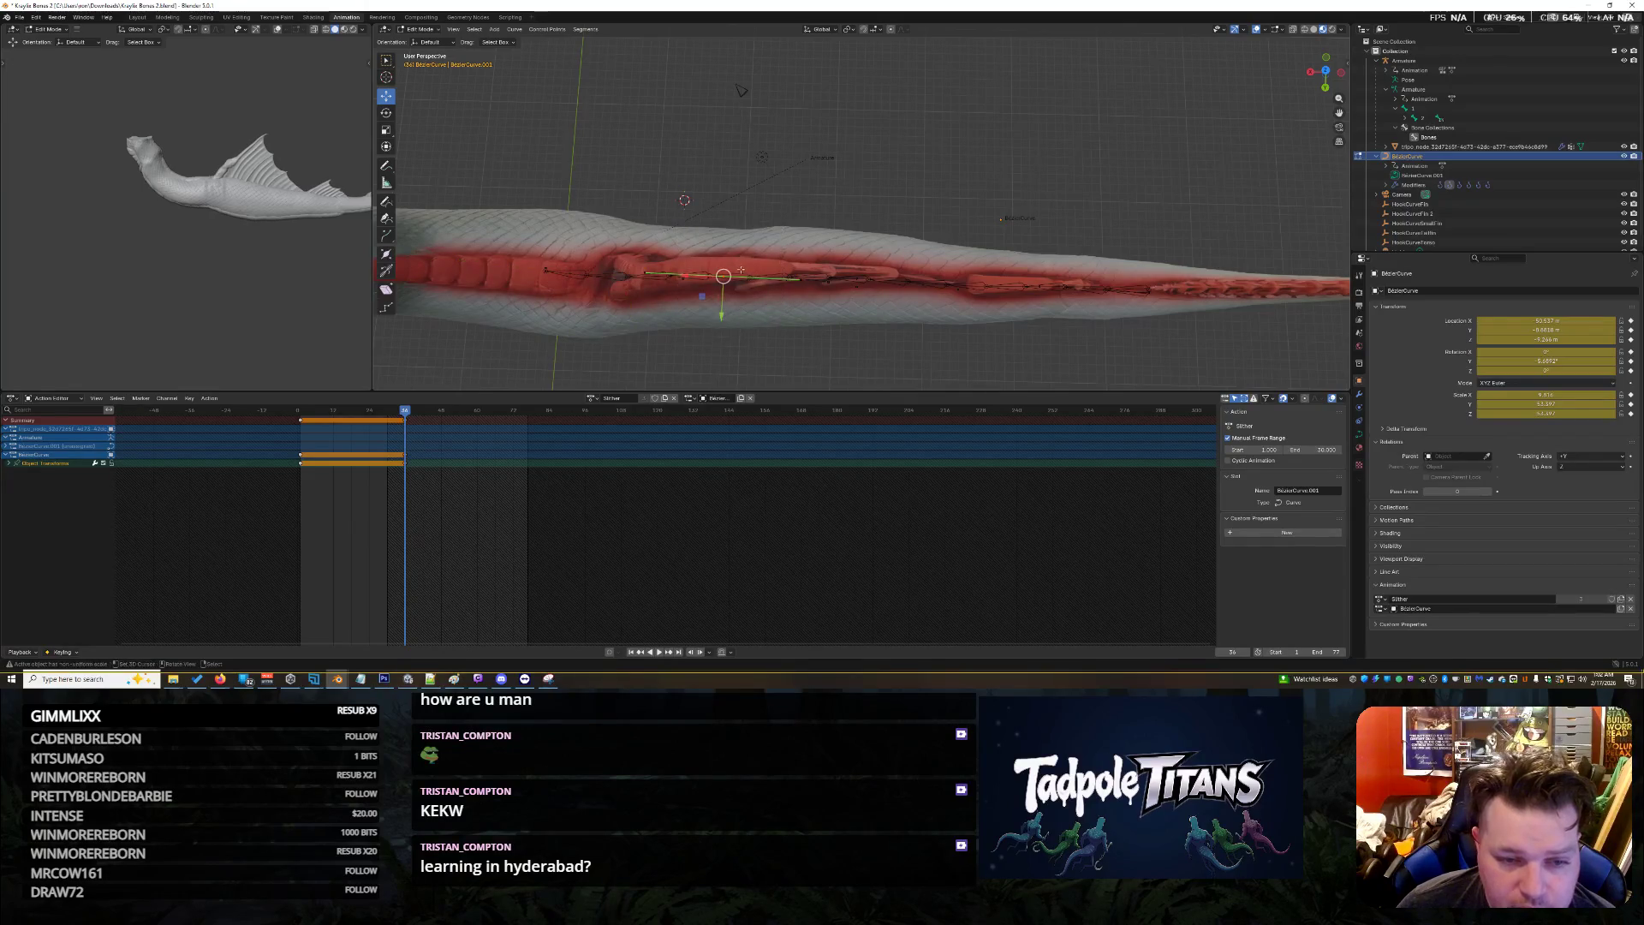
Push the front curve points down to bend the fish's body
{"action": "middle_click_drag", "start_coordinate": [778, 218], "coordinate": [785, 326]}
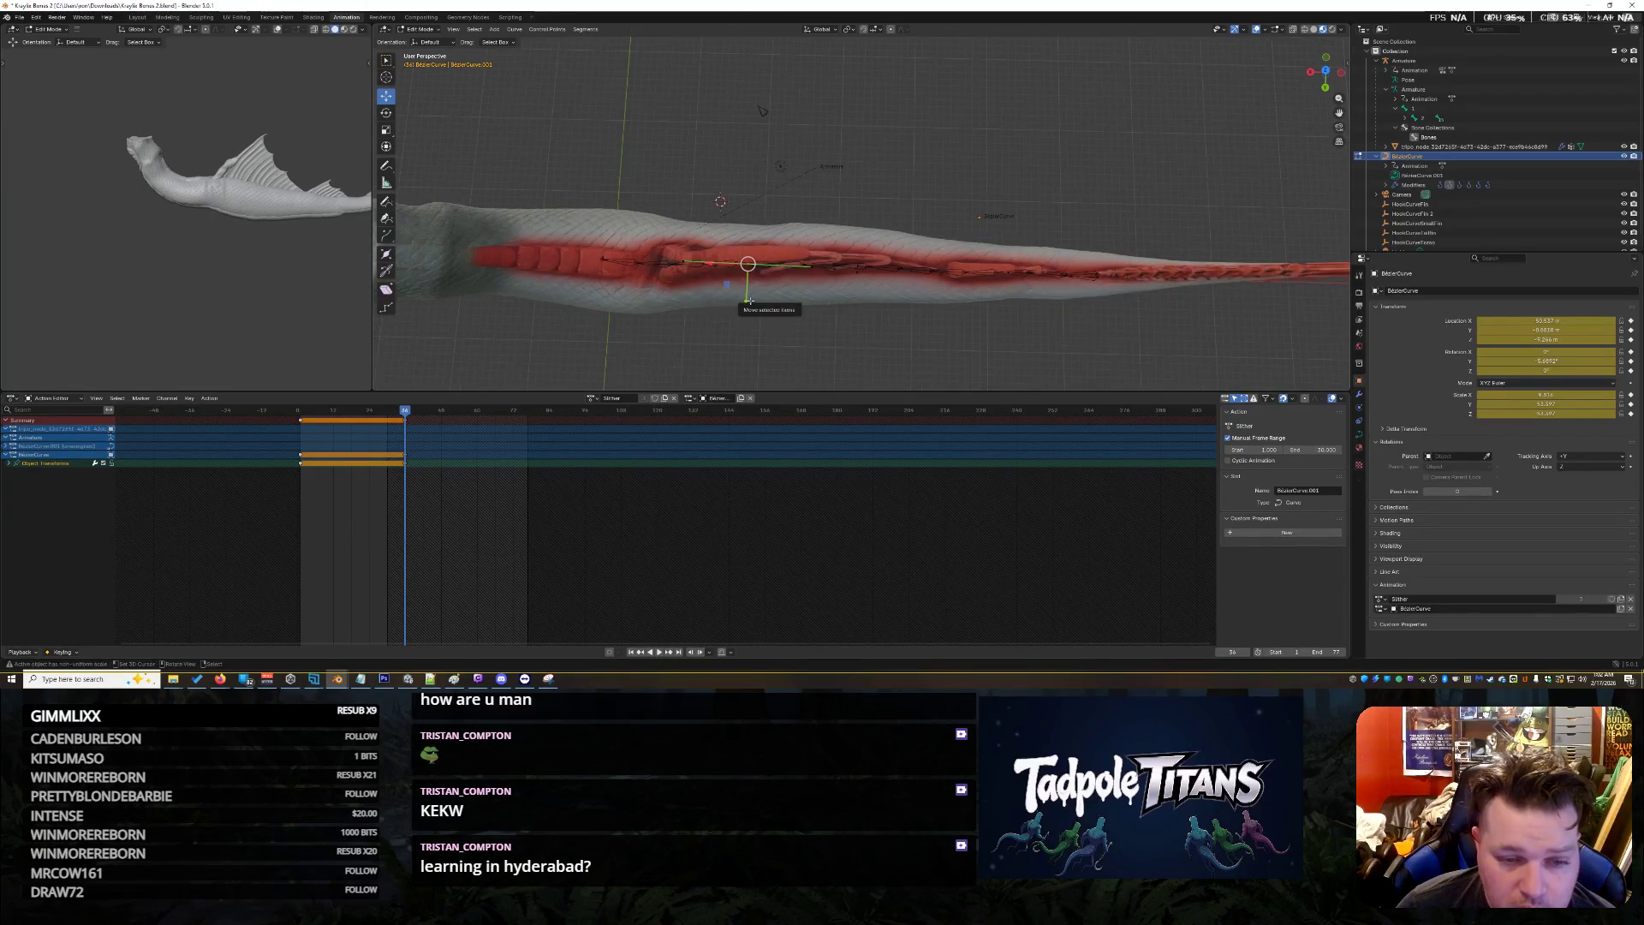
{"action": "mouse_move", "coordinate": [741, 297]}
{"action": "left_mouse_down"}
{"action": "mouse_move", "coordinate": [742, 370]}
{"action": "mouse_move", "coordinate": [734, 349]}
{"action": "left_mouse_up"}
{"action": "middle_click_drag", "start_coordinate": [734, 349], "coordinate": [848, 319]}
{"action": "left_click_drag", "start_coordinate": [785, 335], "coordinate": [782, 348]}
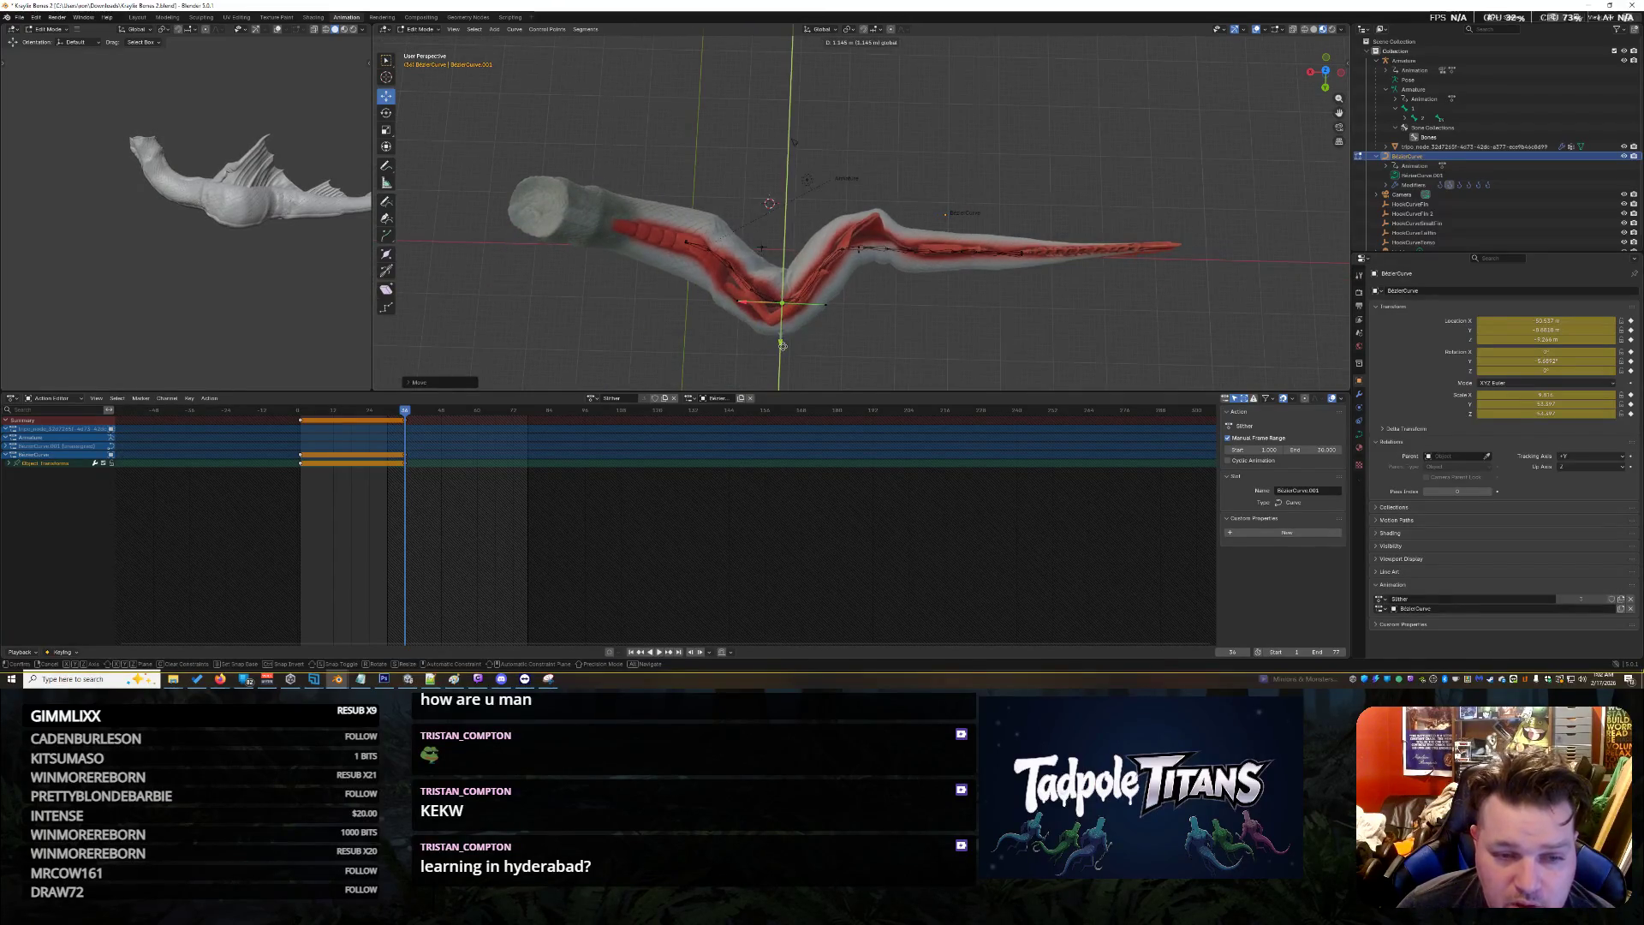
Shift the tail curve points along Y and raise one along Z
{"action": "mouse_move", "coordinate": [825, 187]}
{"action": "left_mouse_down"}
{"action": "mouse_move", "coordinate": [898, 281]}
{"action": "mouse_move", "coordinate": [854, 346]}
{"action": "left_mouse_up"}
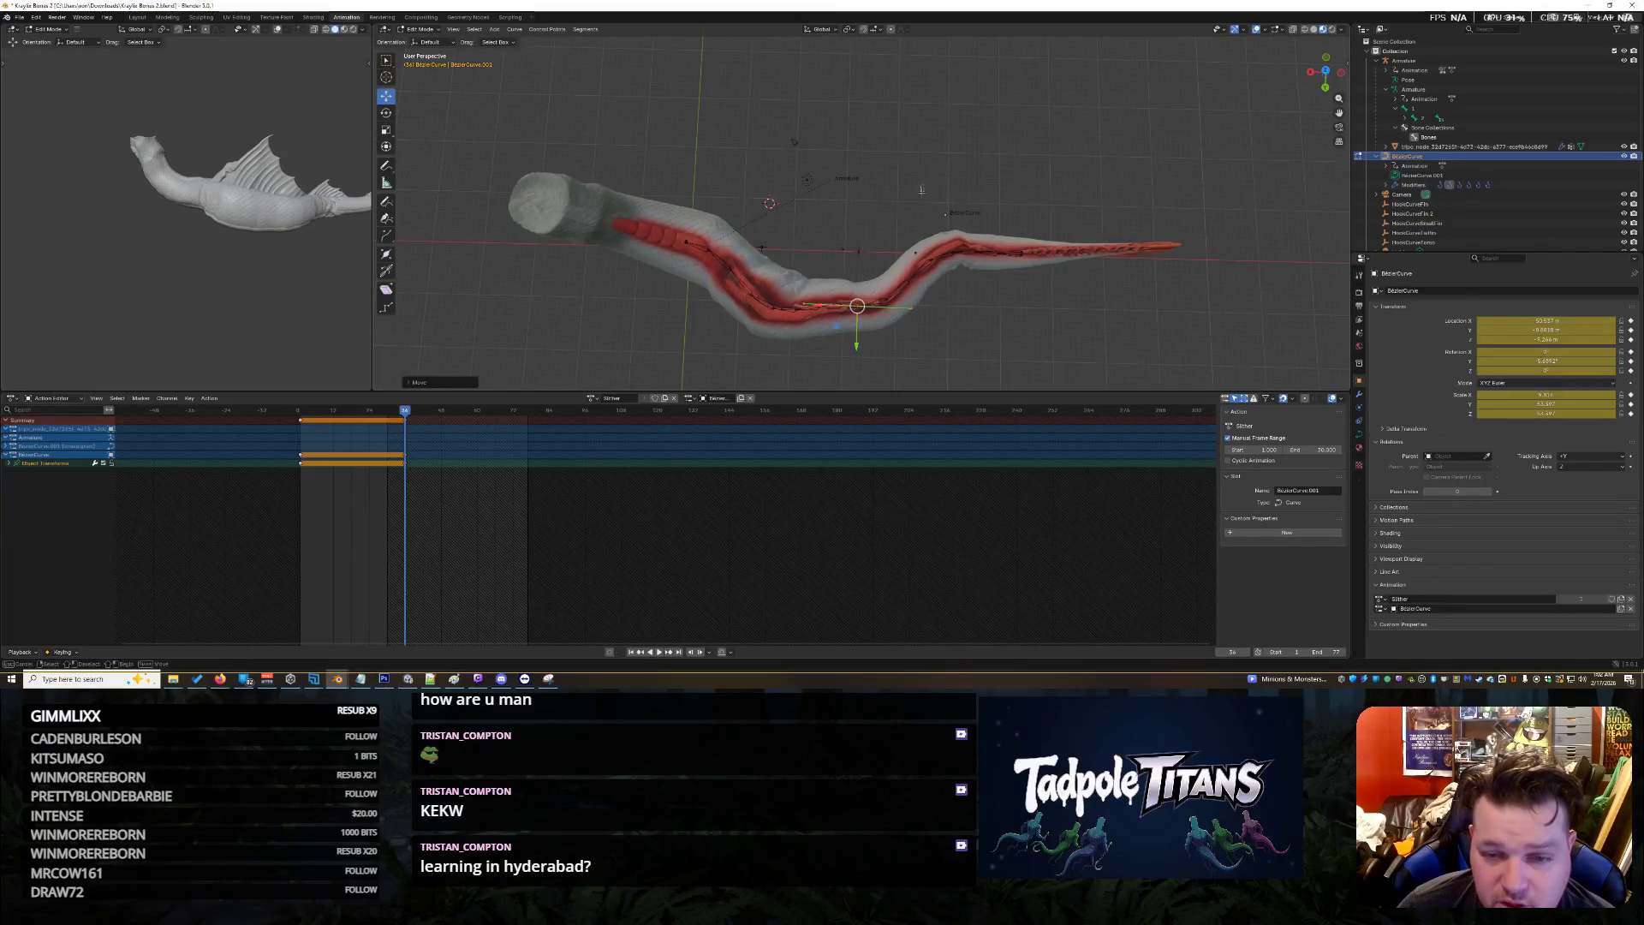
{"action": "mouse_move", "coordinate": [922, 190]}
{"action": "left_mouse_down"}
{"action": "mouse_move", "coordinate": [1027, 244]}
{"action": "mouse_move", "coordinate": [992, 320]}
{"action": "left_mouse_up"}
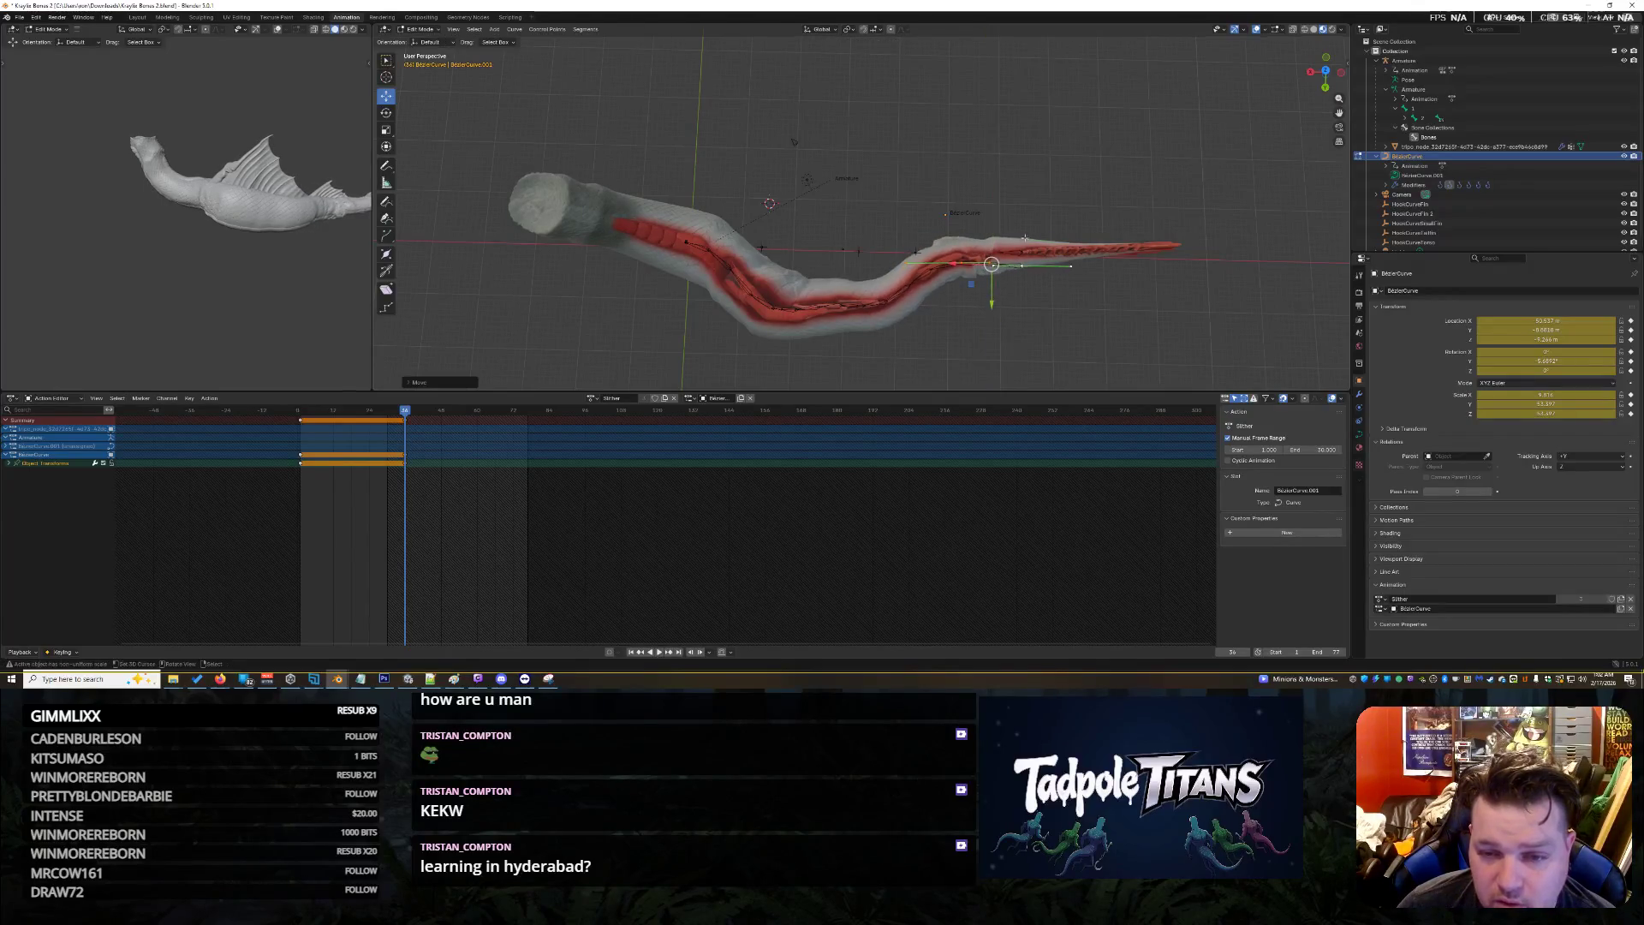
{"action": "left_click", "coordinate": [1015, 232]}
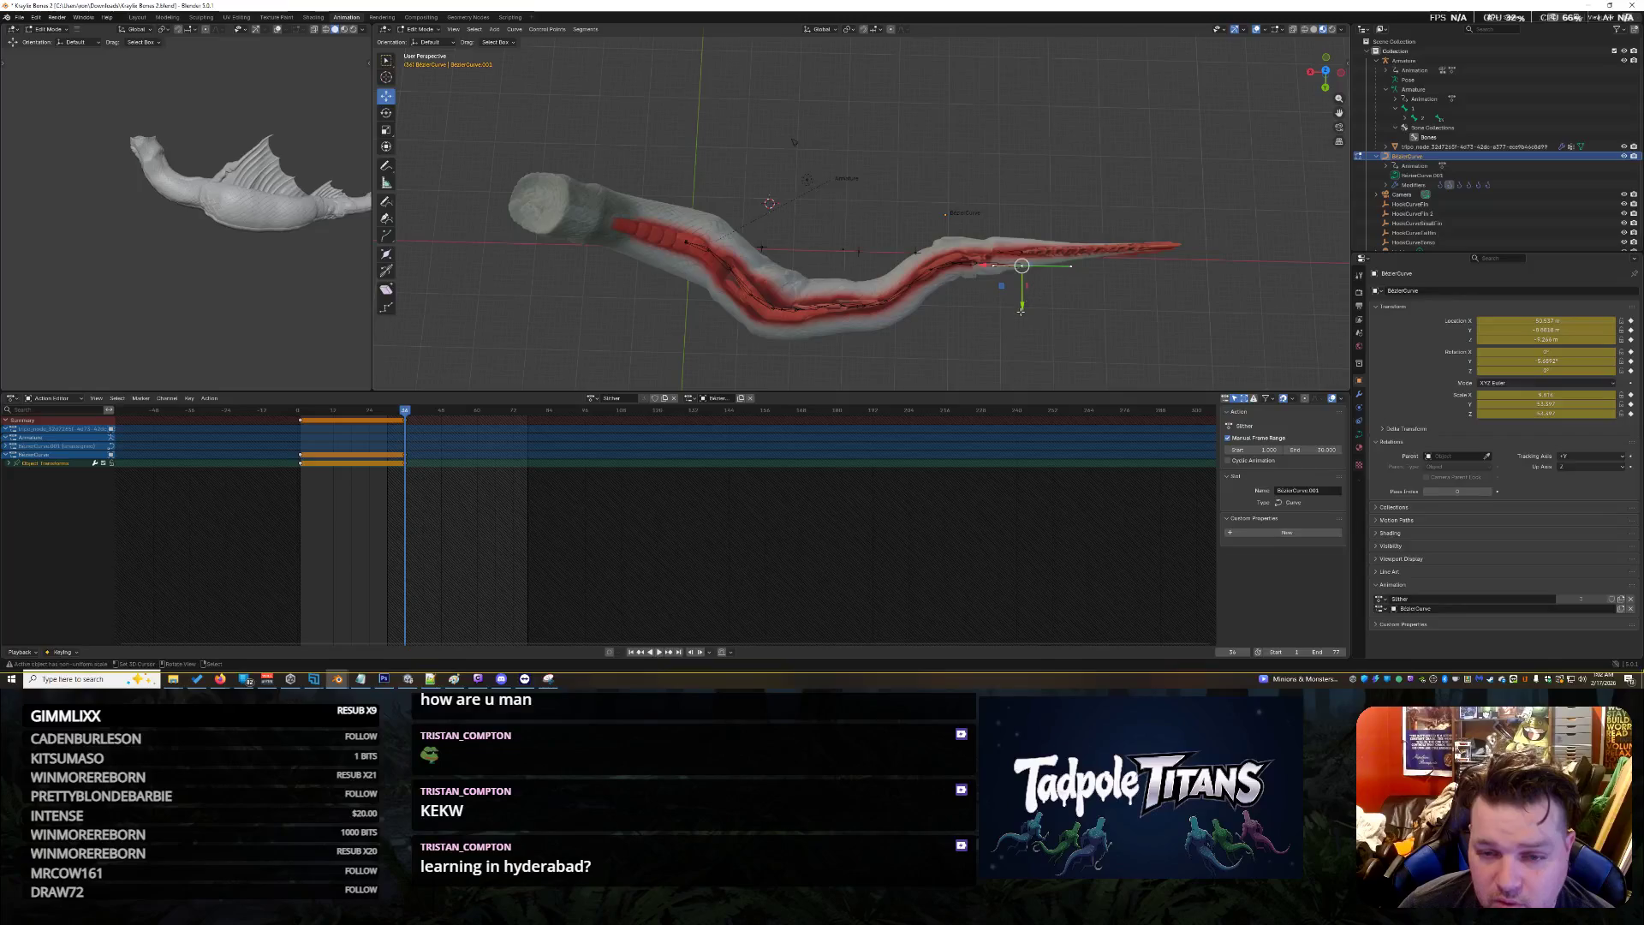
{"action": "left_click_drag", "start_coordinate": [1021, 301], "coordinate": [1021, 298]}
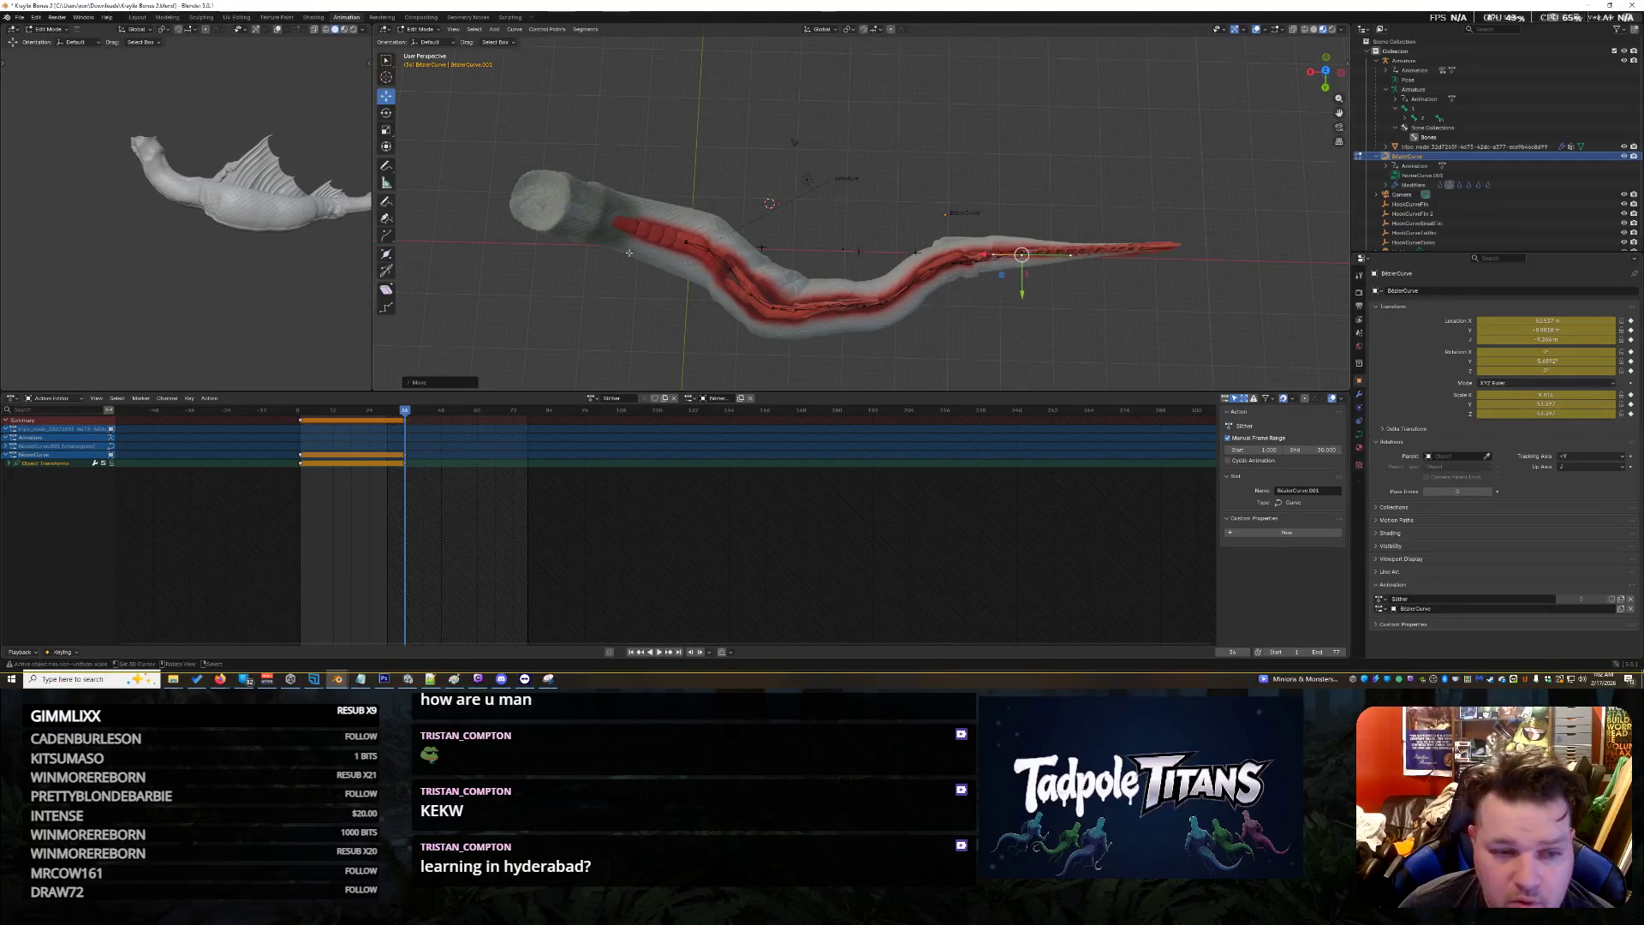
Move the front control point along Y, reselect the curve points, and jump to frame 72
{"action": "mouse_move", "coordinate": [495, 157]}
{"action": "left_mouse_down"}
{"action": "mouse_move", "coordinate": [711, 300]}
{"action": "mouse_move", "coordinate": [636, 238]}
{"action": "left_mouse_up"}
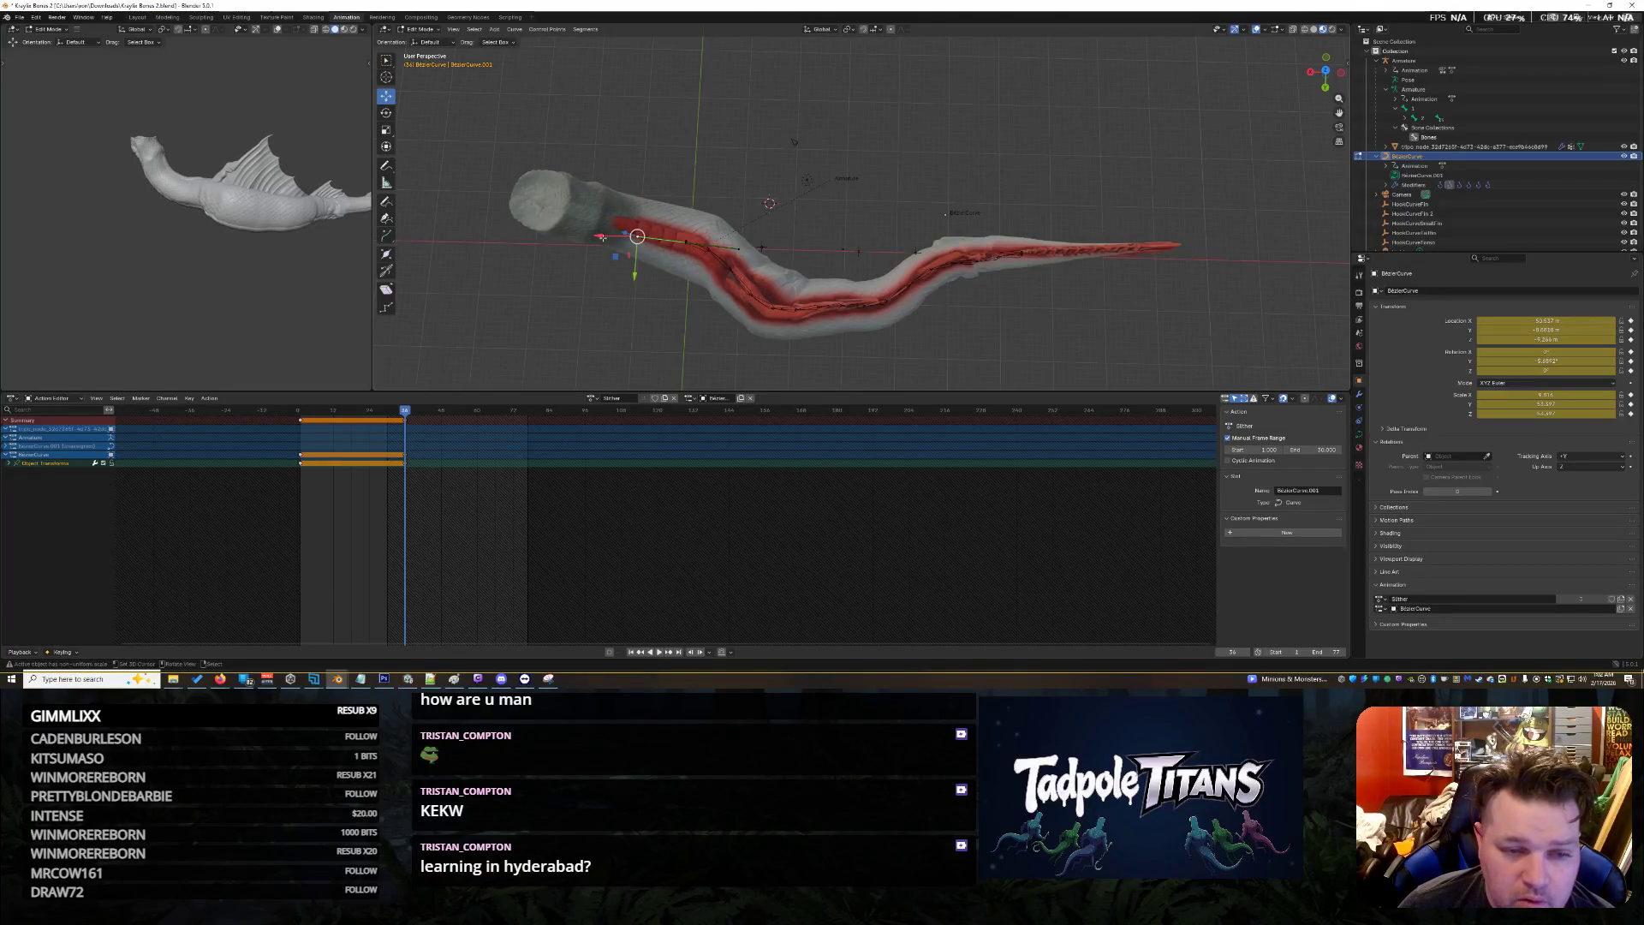
{"action": "left_click_drag", "start_coordinate": [635, 274], "coordinate": [636, 280]}
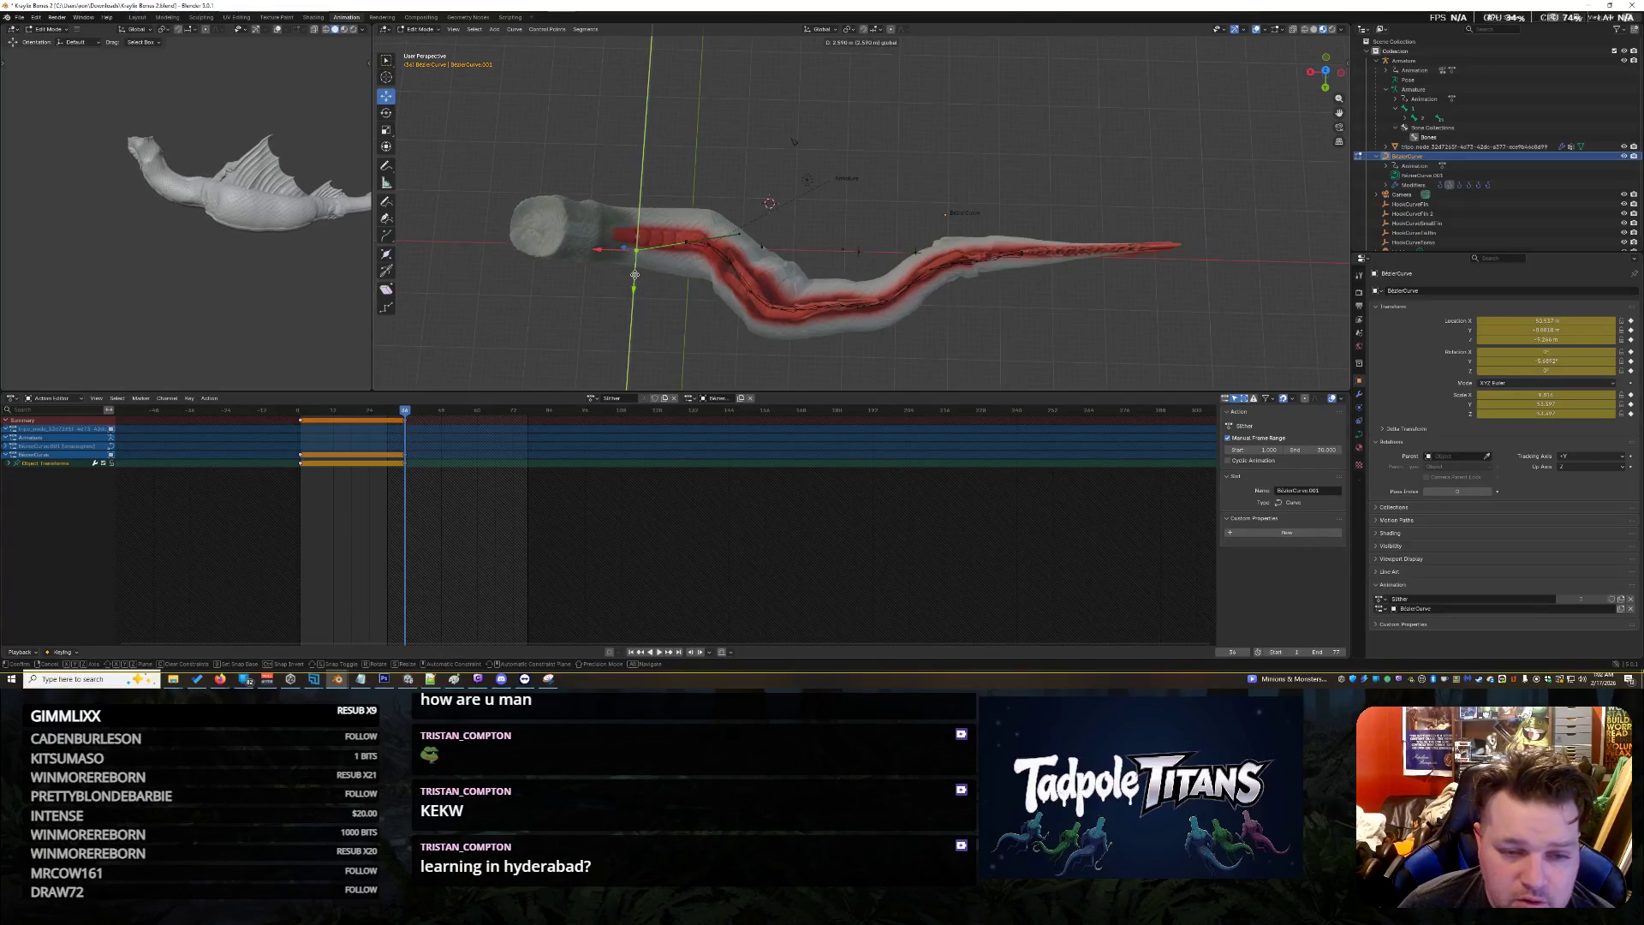
{"action": "left_click", "coordinate": [635, 274]}
{"action": "right_click", "coordinate": [958, 345], "text": "shift"}
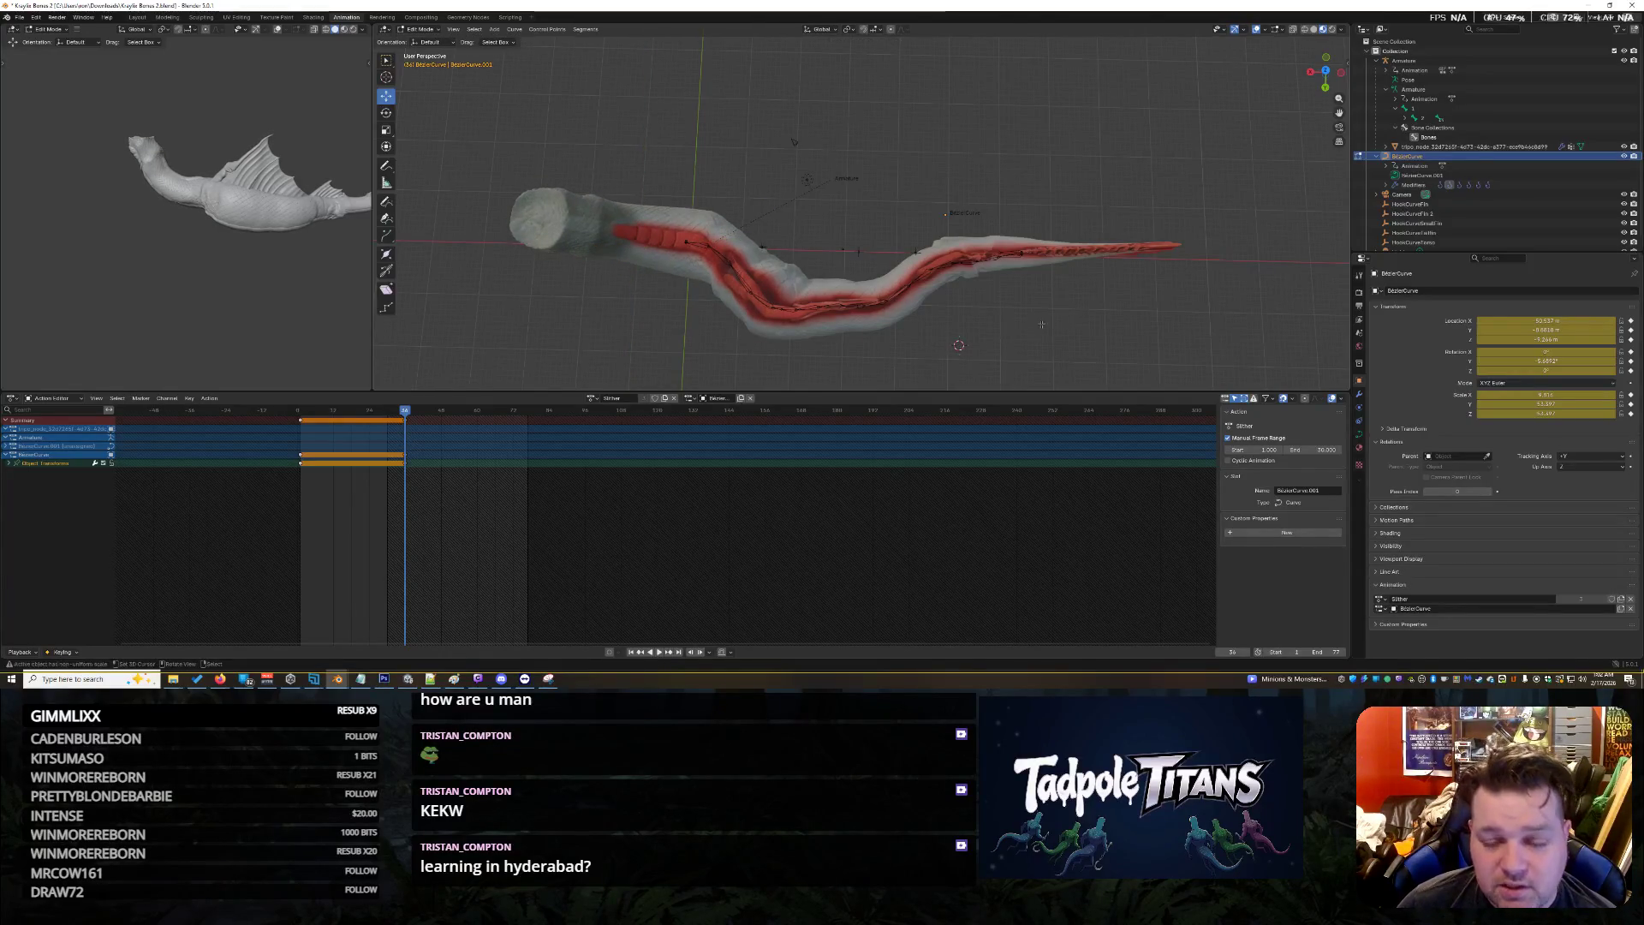
{"action": "mouse_move", "coordinate": [1041, 324]}
{"action": "middle_mouse_down"}
{"action": "mouse_move", "coordinate": [1065, 287]}
{"action": "mouse_move", "coordinate": [1046, 312]}
{"action": "middle_mouse_up"}
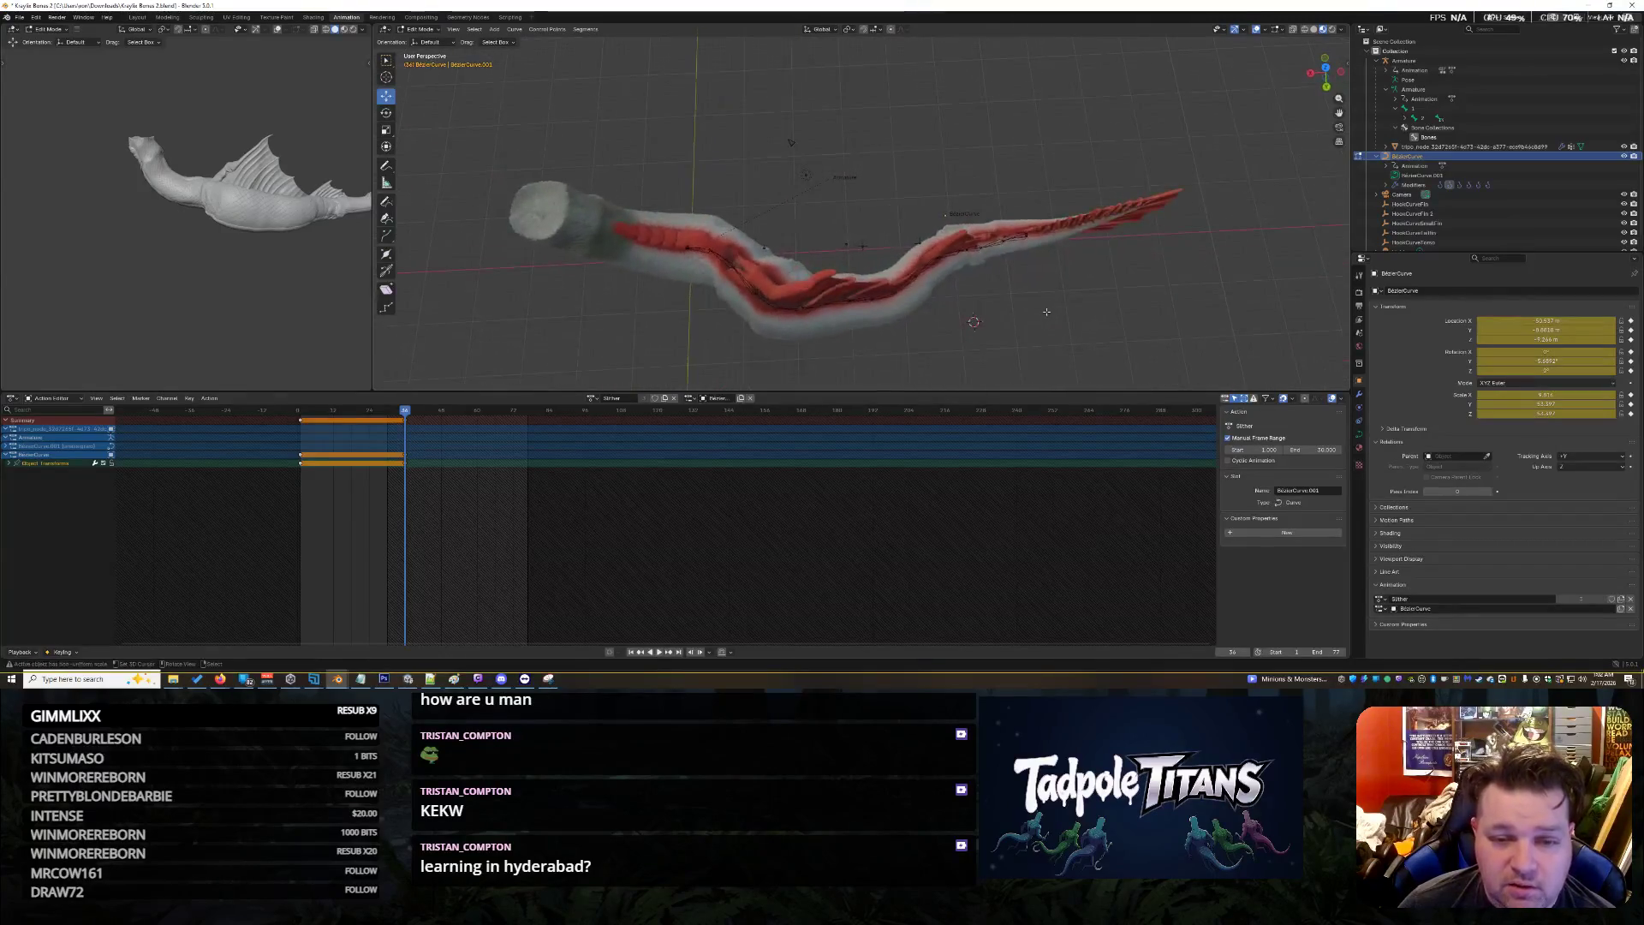
{"action": "scroll", "coordinate": [870, 250], "scroll_direction": "down", "scroll_amount": 2}
{"action": "left_click_drag", "start_coordinate": [591, 145], "coordinate": [739, 329]}
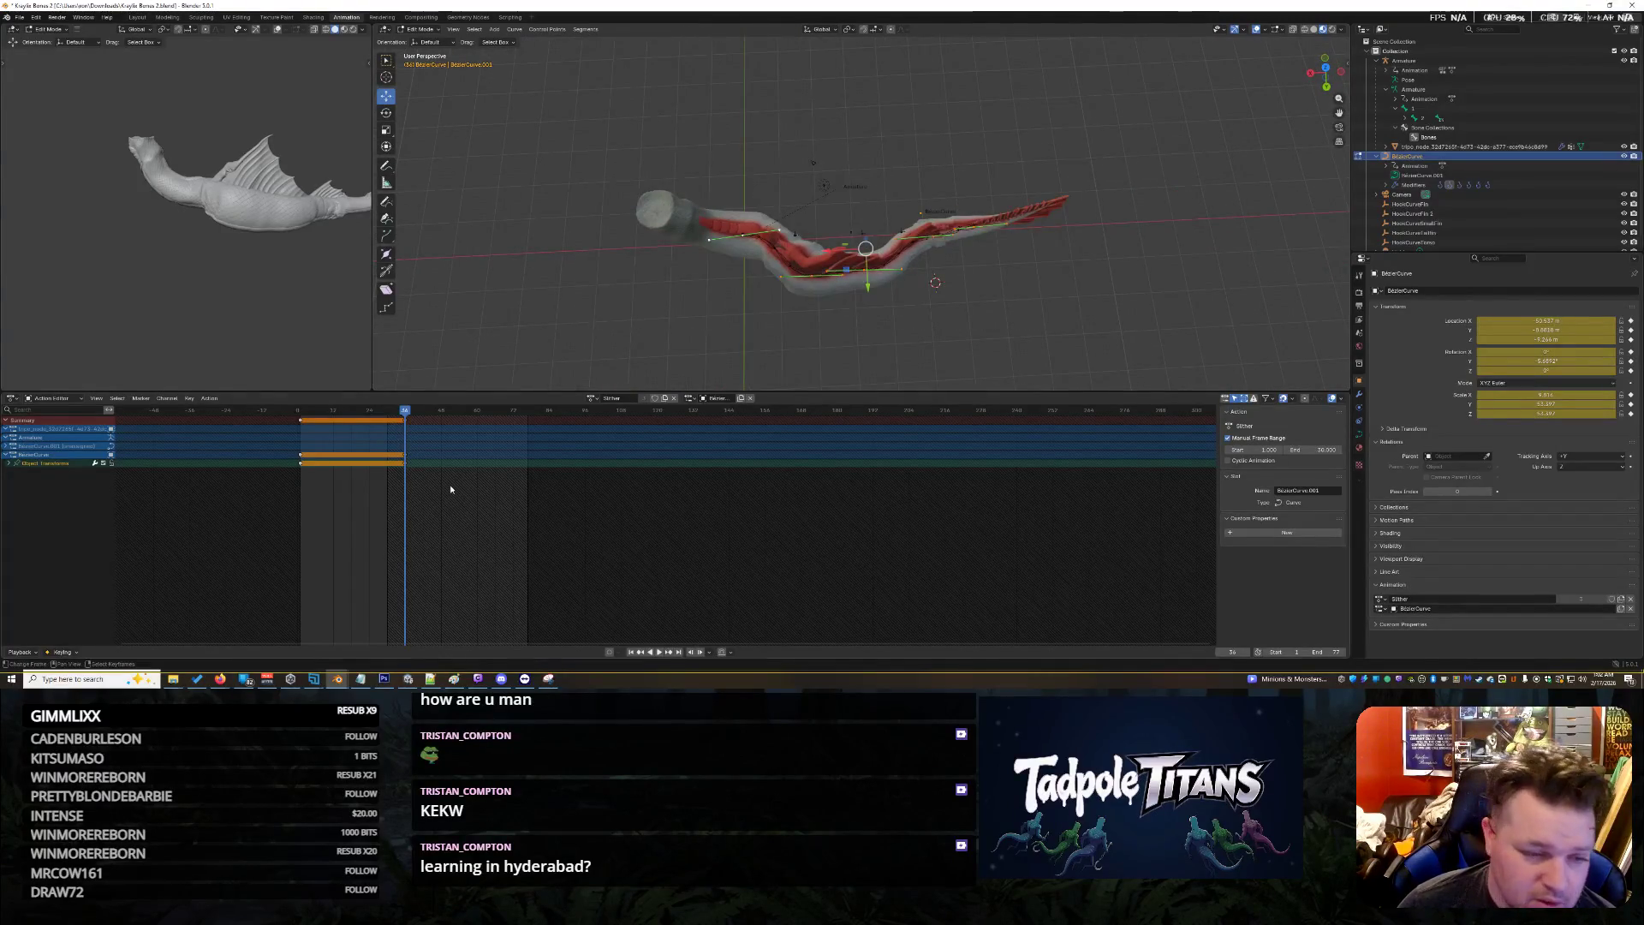
{"action": "left_click", "coordinate": [512, 424]}
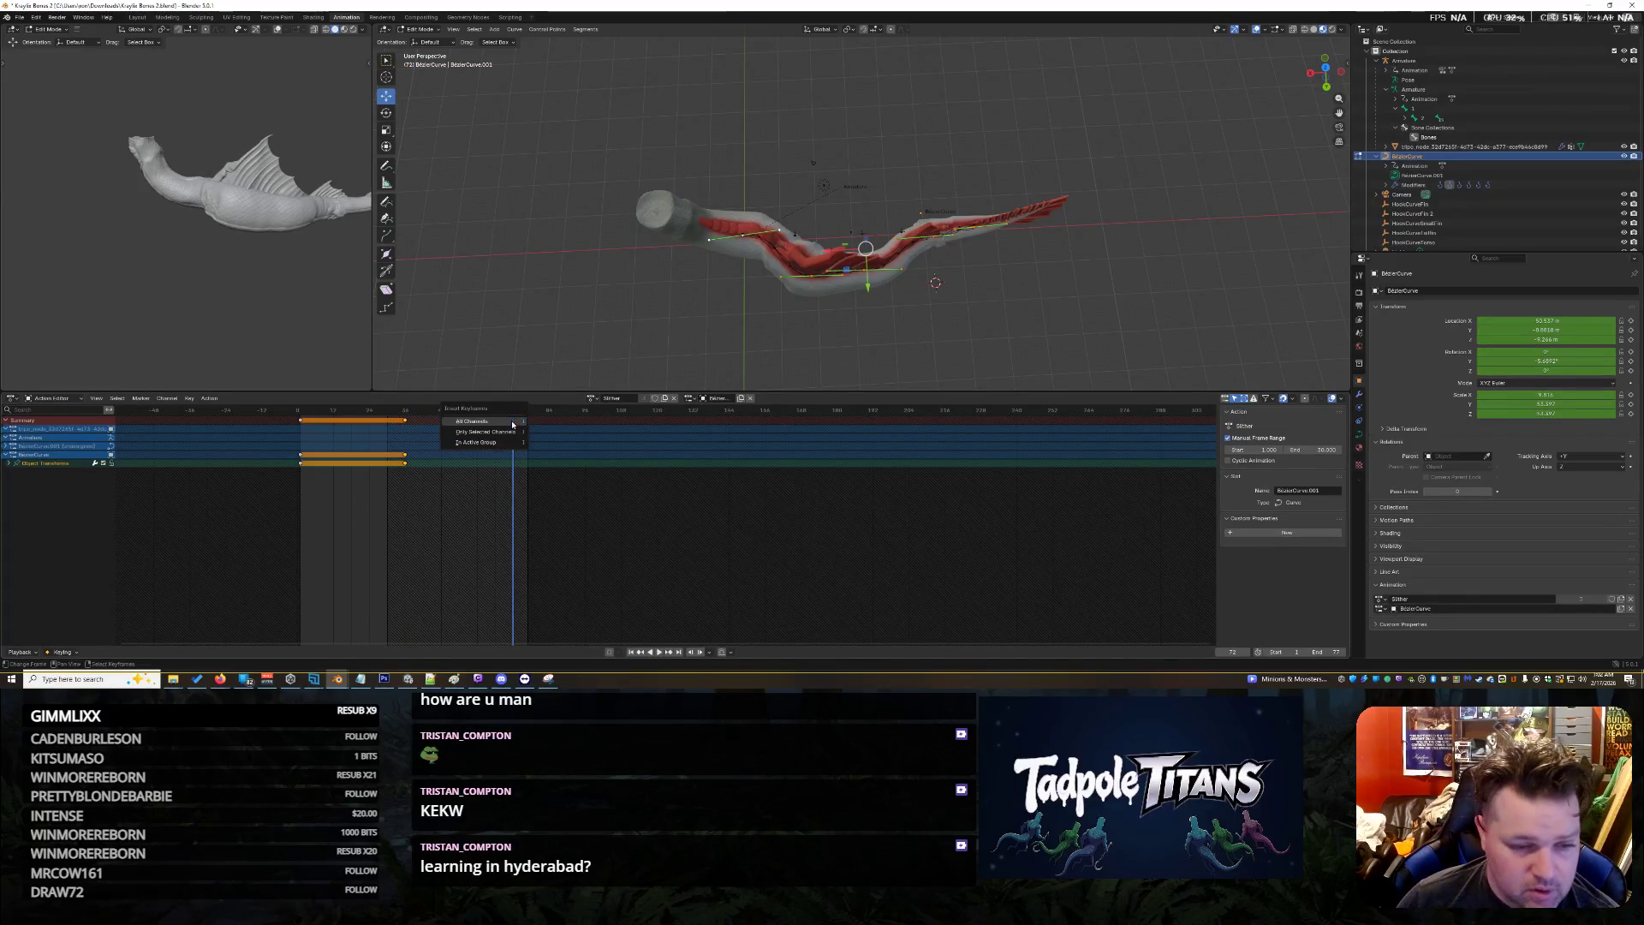
Keyframe the curve's bend at frame 72, scrub back to frame 27, then select the Armature and exit to Object Mode
{"action": "key", "text": "i"}
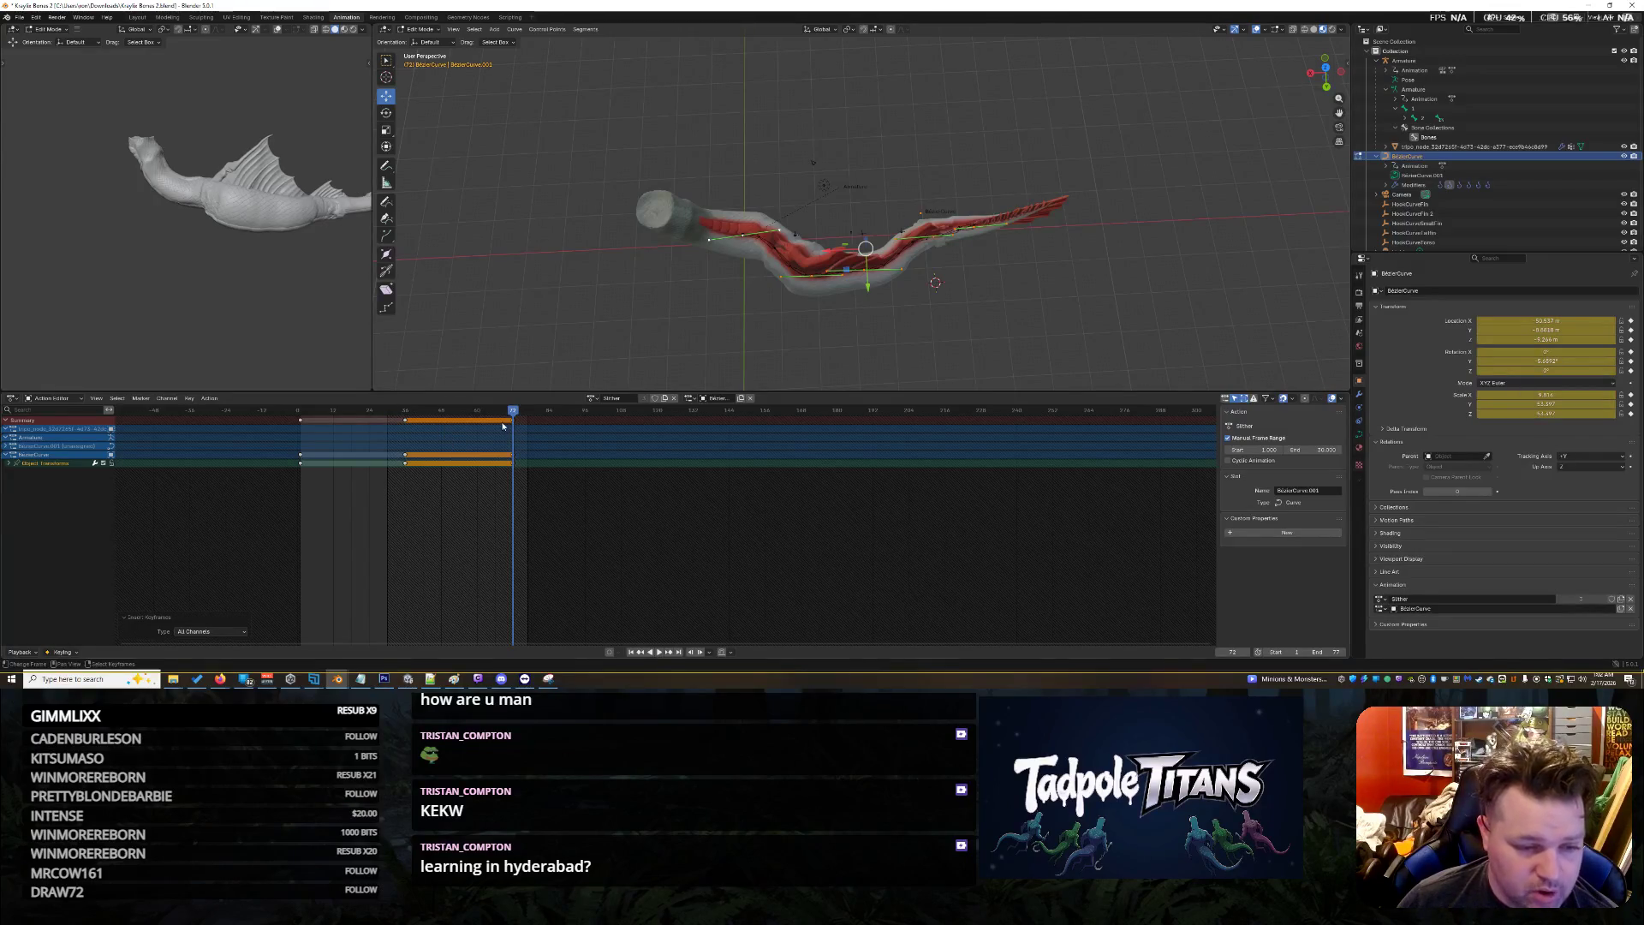
{"action": "mouse_move", "coordinate": [499, 417]}
{"action": "left_mouse_down"}
{"action": "mouse_move", "coordinate": [301, 423]}
{"action": "mouse_move", "coordinate": [520, 444]}
{"action": "mouse_move", "coordinate": [297, 451]}
{"action": "left_mouse_up"}
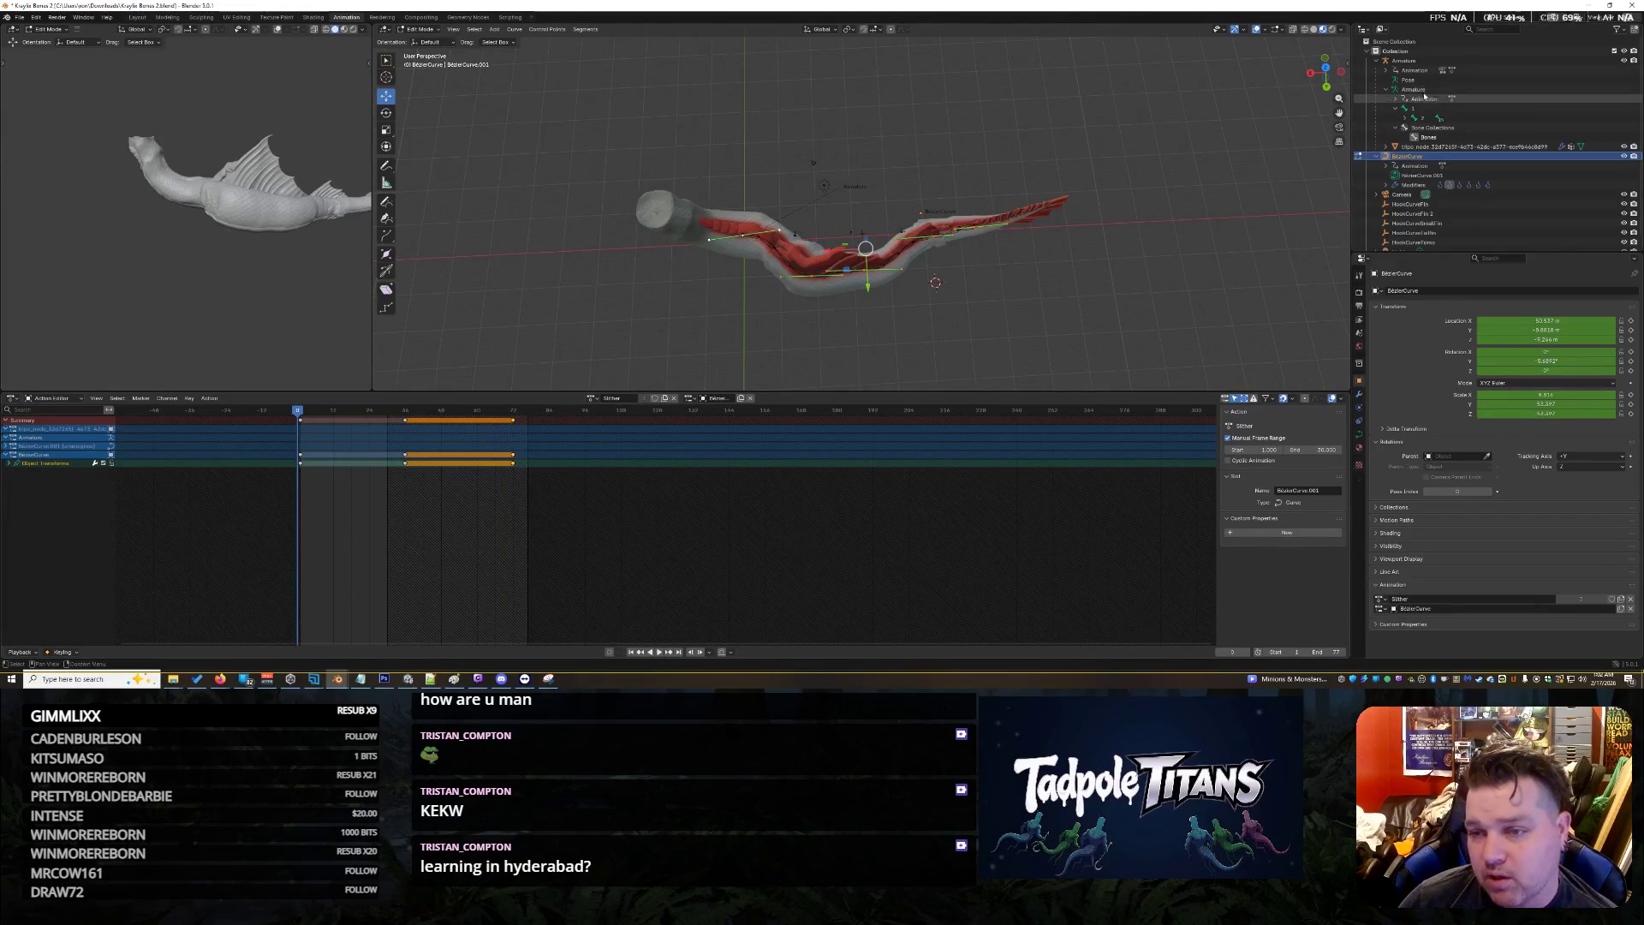
{"action": "left_click", "coordinate": [1406, 62]}
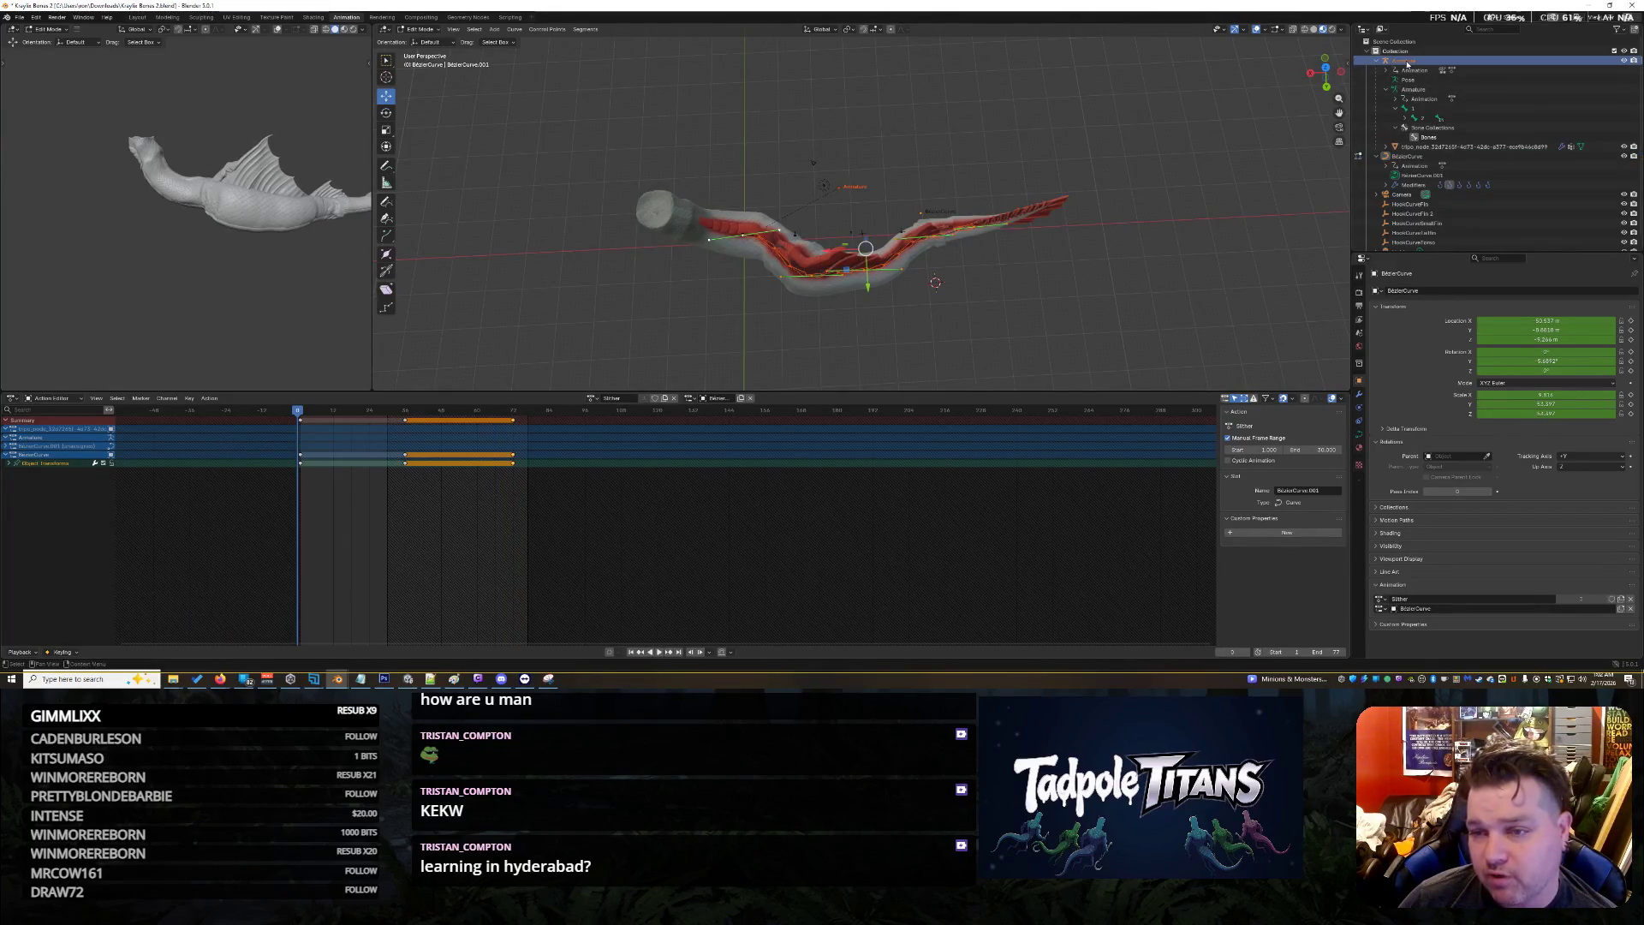
{"action": "left_click", "coordinate": [424, 26]}
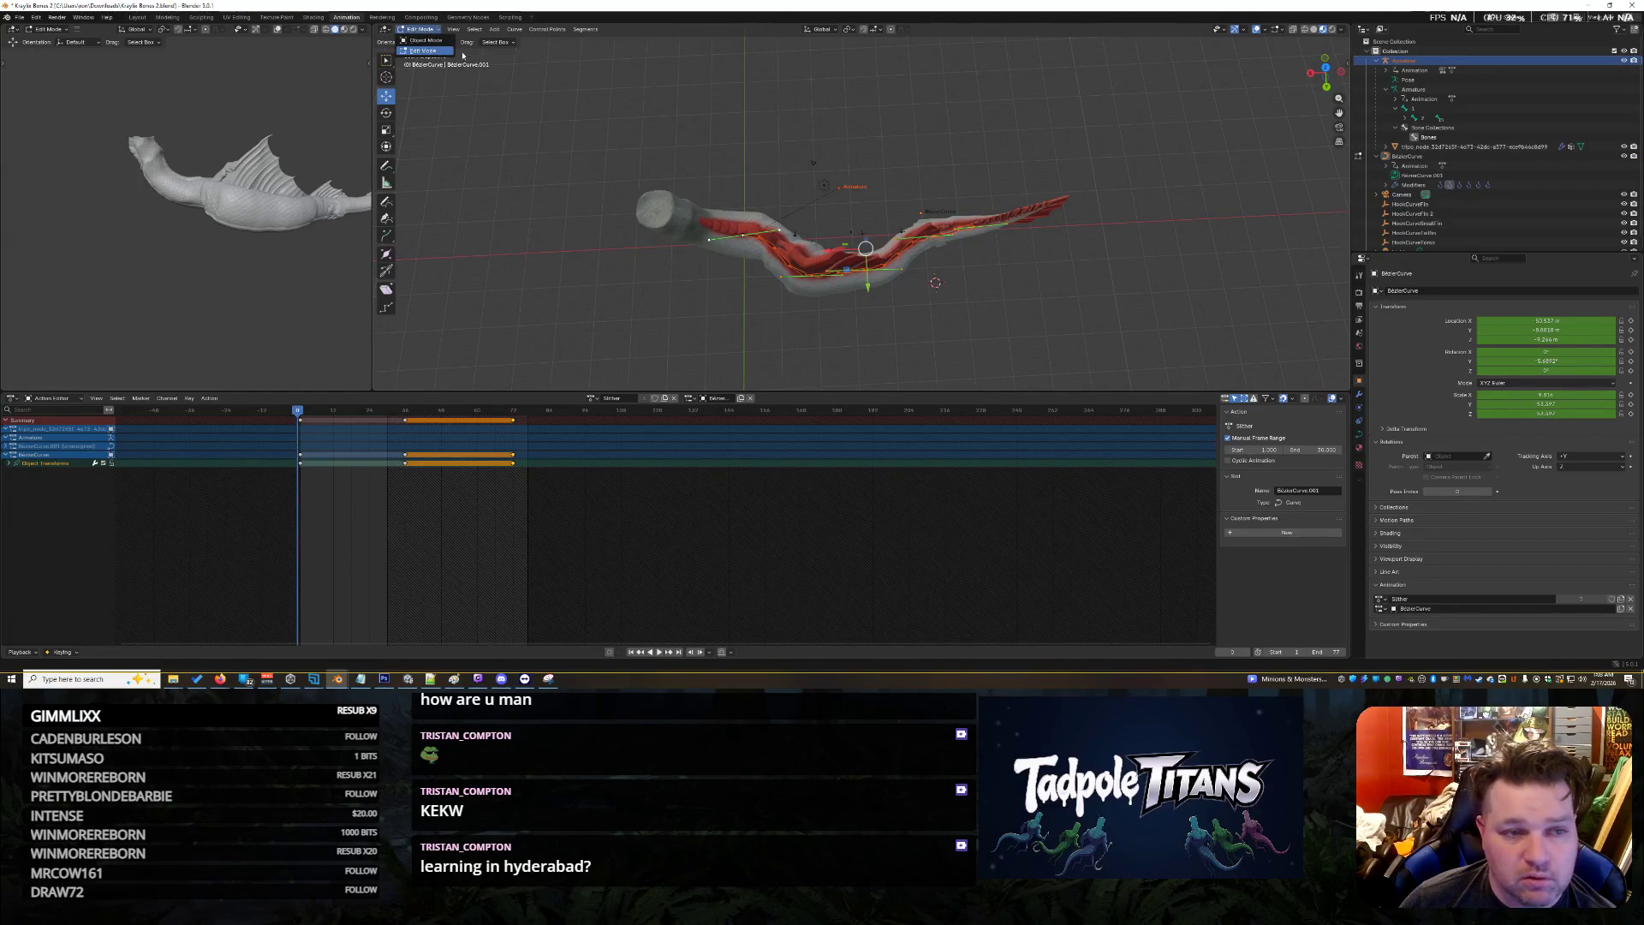
{"action": "key", "text": "Tab"}
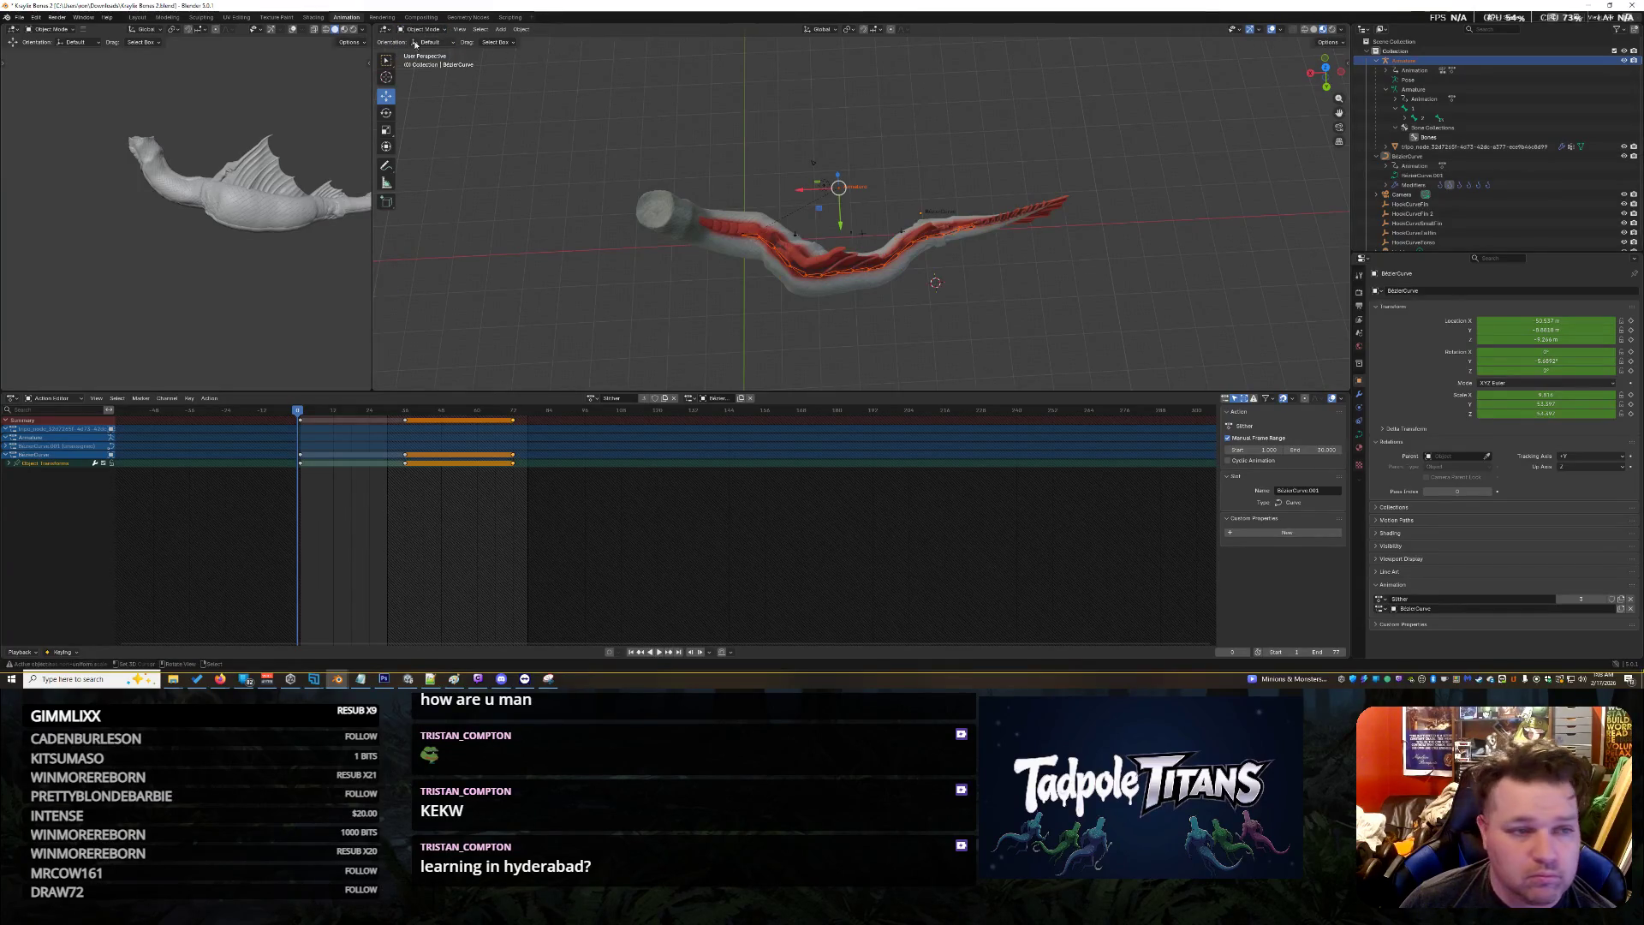
In Pose Mode, select all the fish armature's bones and keyframe them at frame 72
{"action": "left_click", "coordinate": [816, 276]}
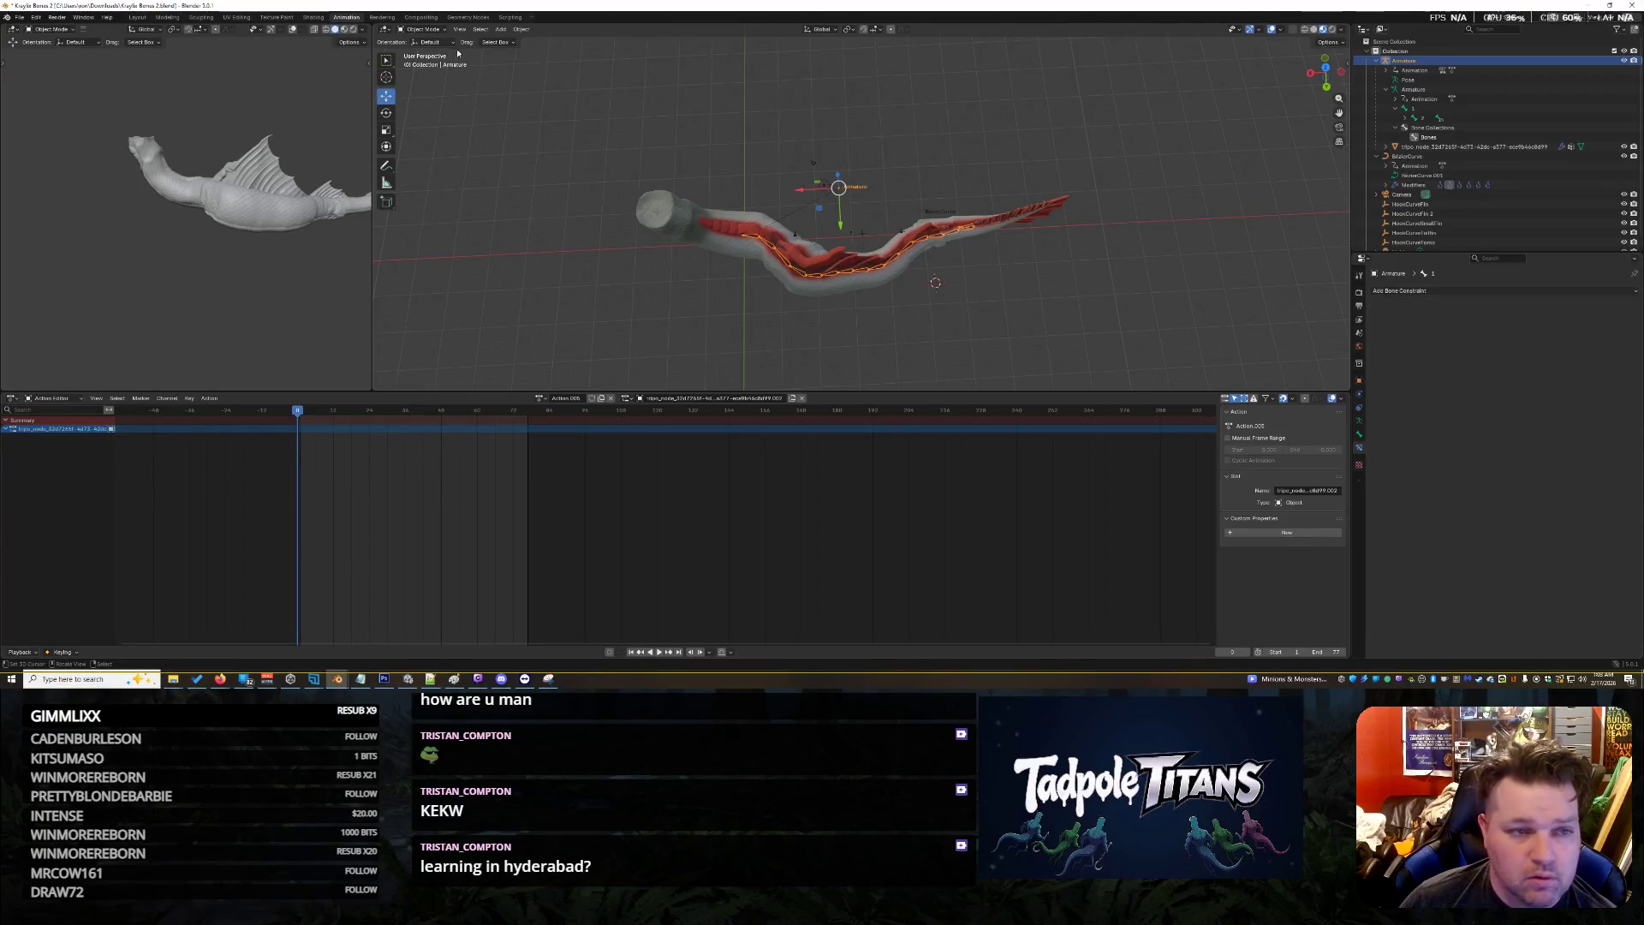
{"action": "key", "text": "ctrl+Tab"}
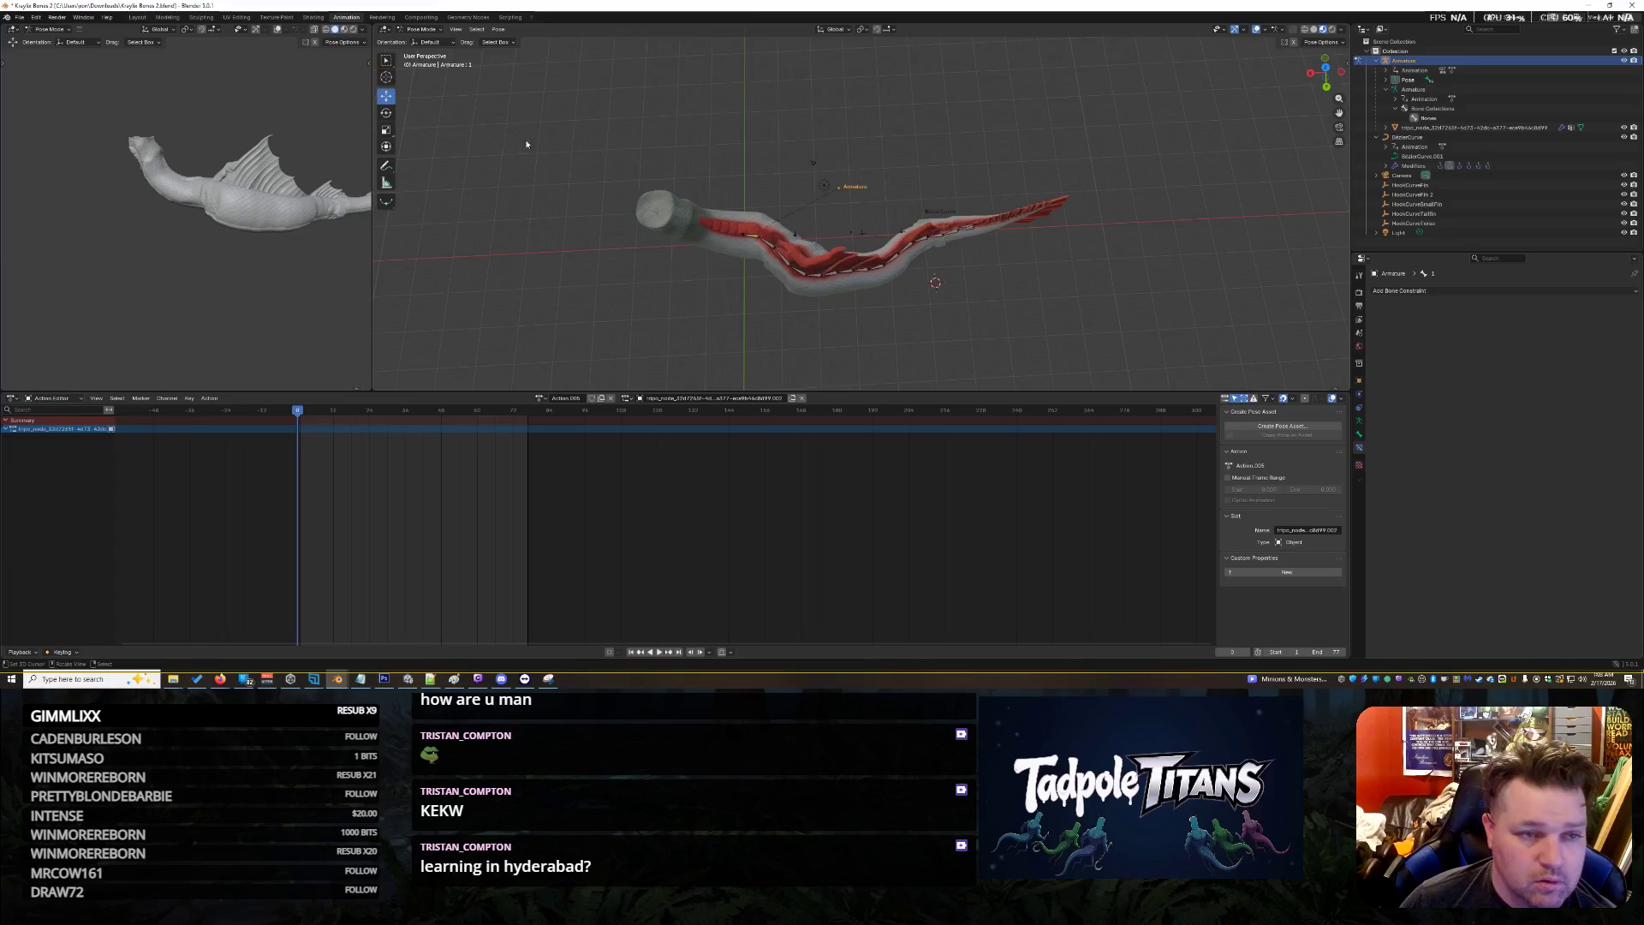
{"action": "key", "text": "a"}
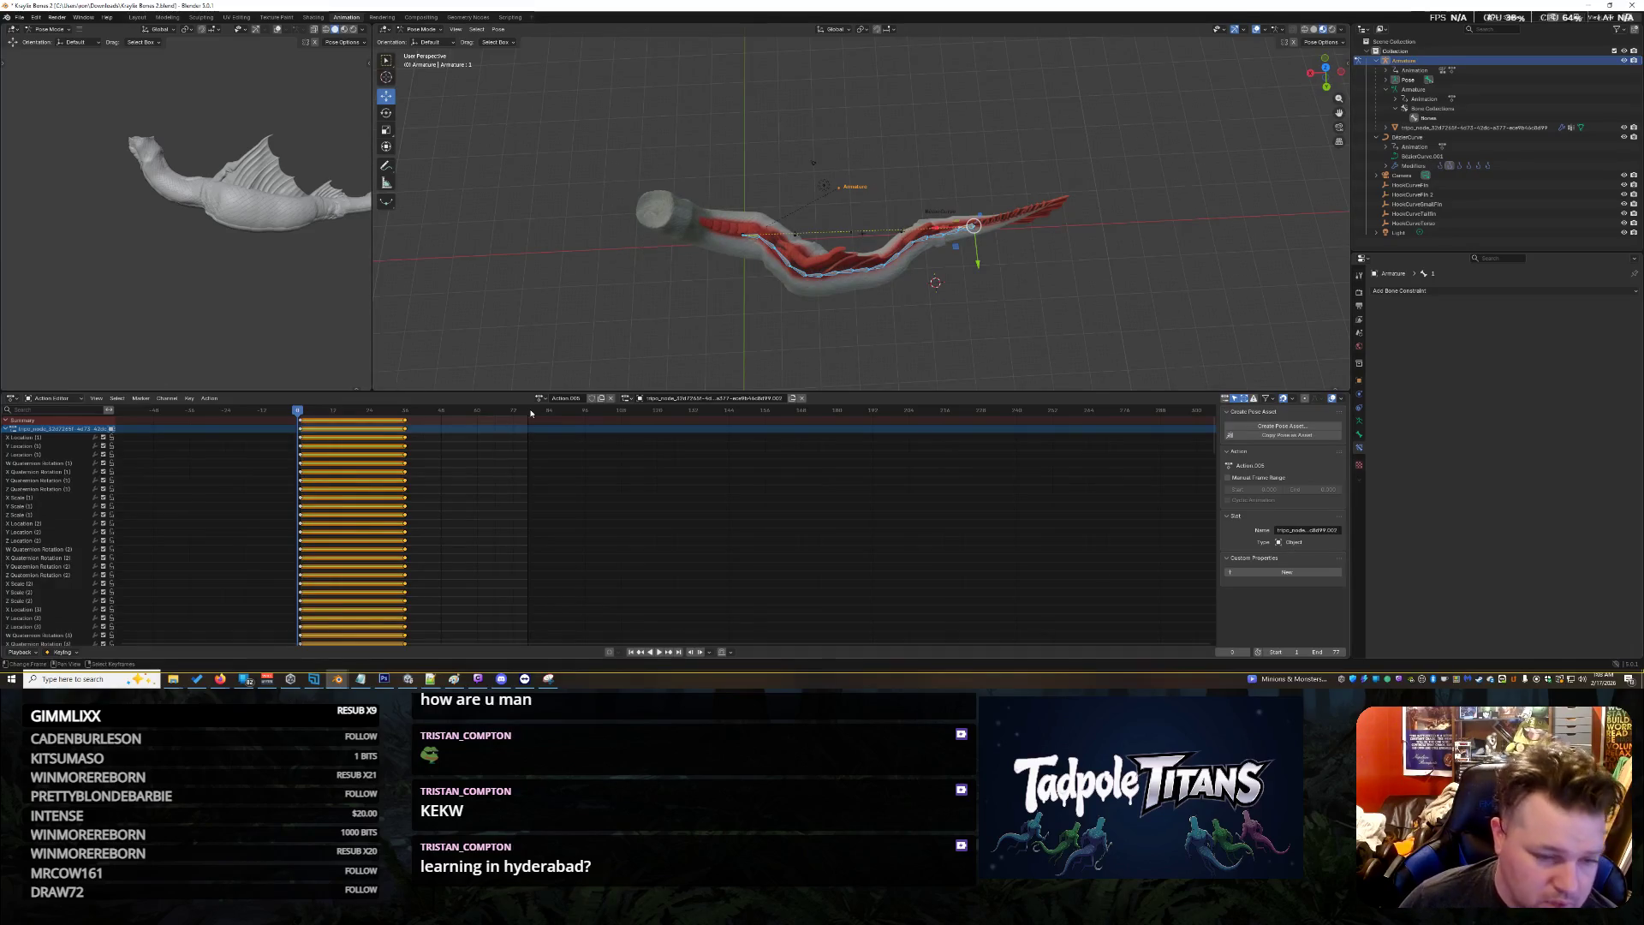
{"action": "left_click", "coordinate": [511, 420]}
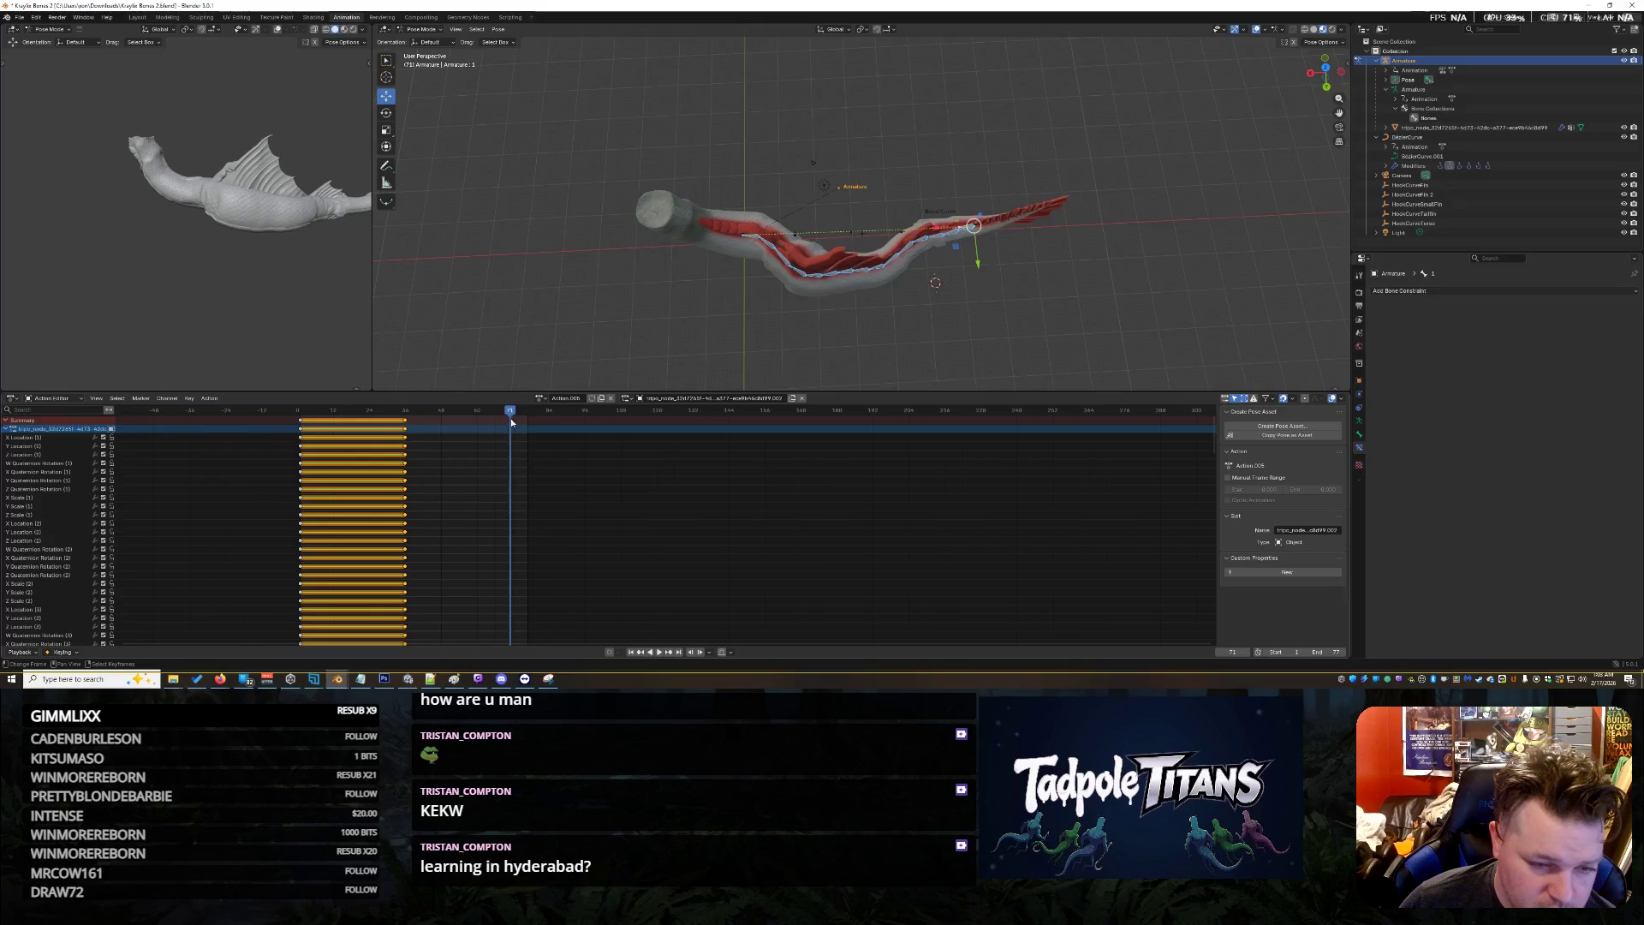
{"action": "key", "text": "space"}
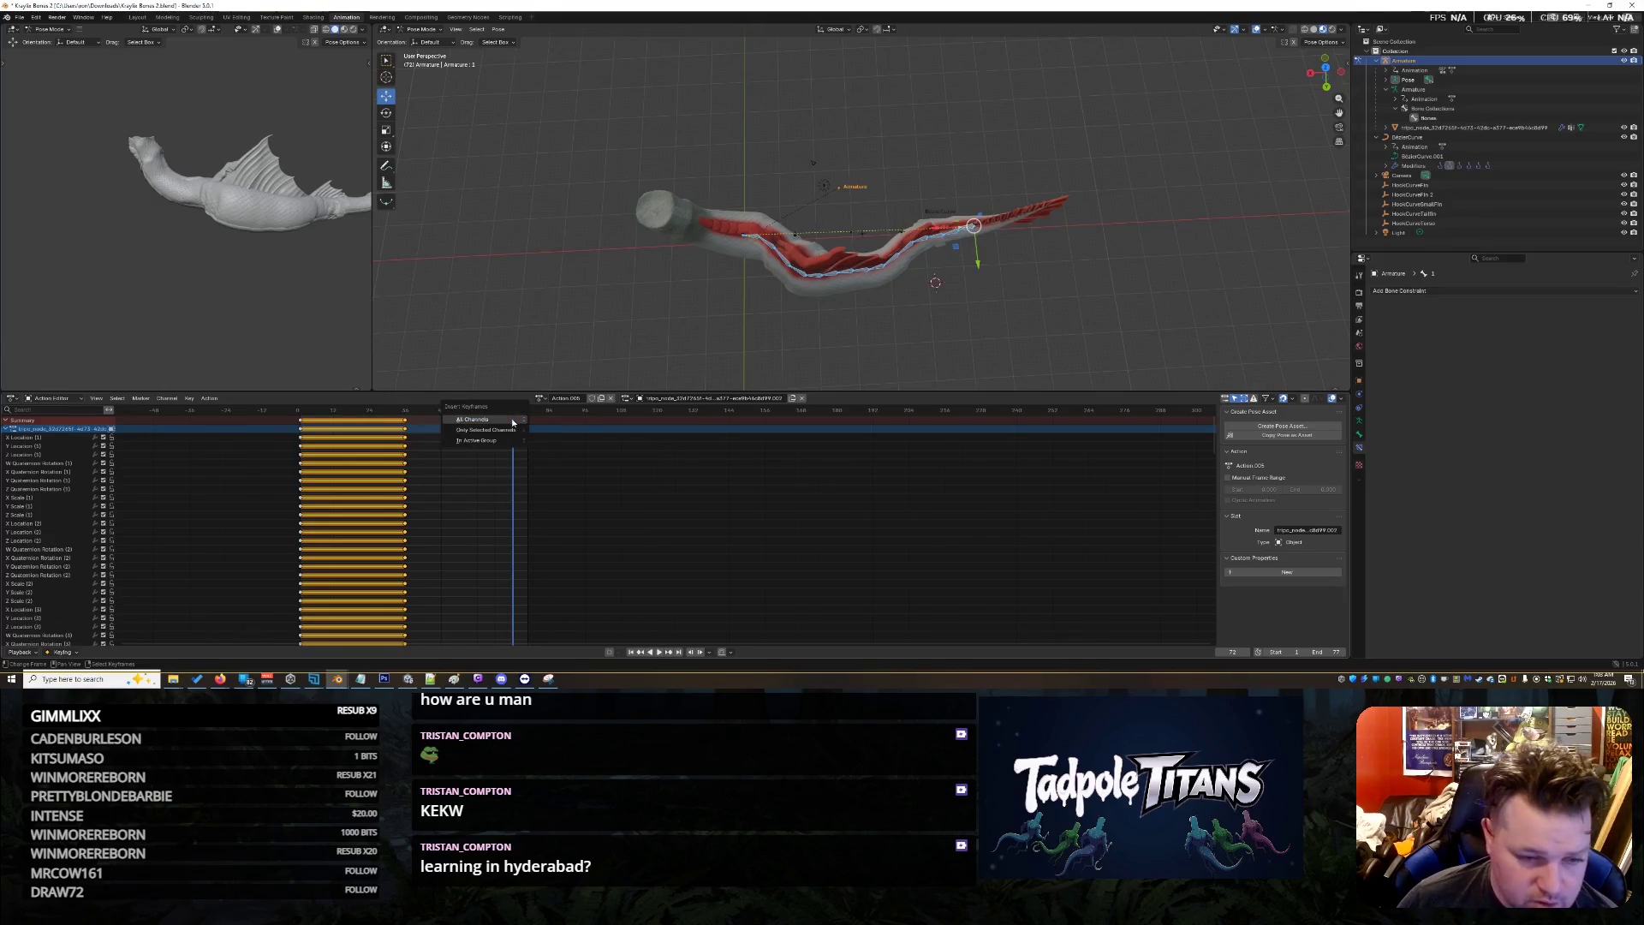
{"action": "key", "text": "i"}
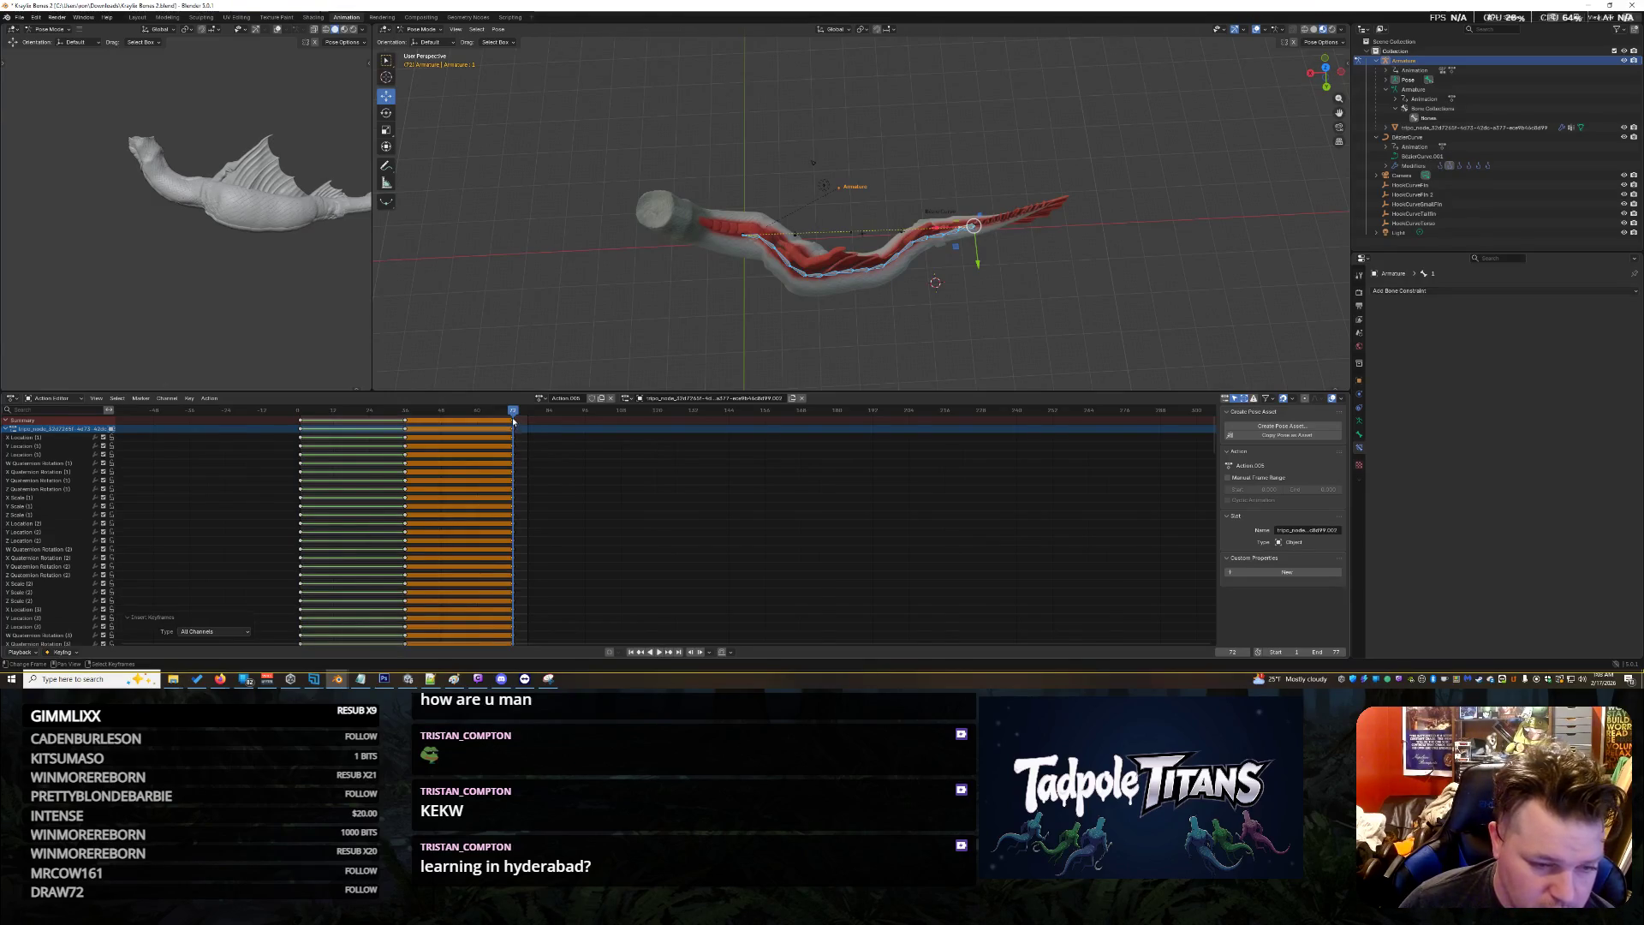
Play the animation back from frame 0 to review the bend
{"action": "key", "text": "shift+ctrl+space"}
{"action": "left_click", "coordinate": [296, 431]}
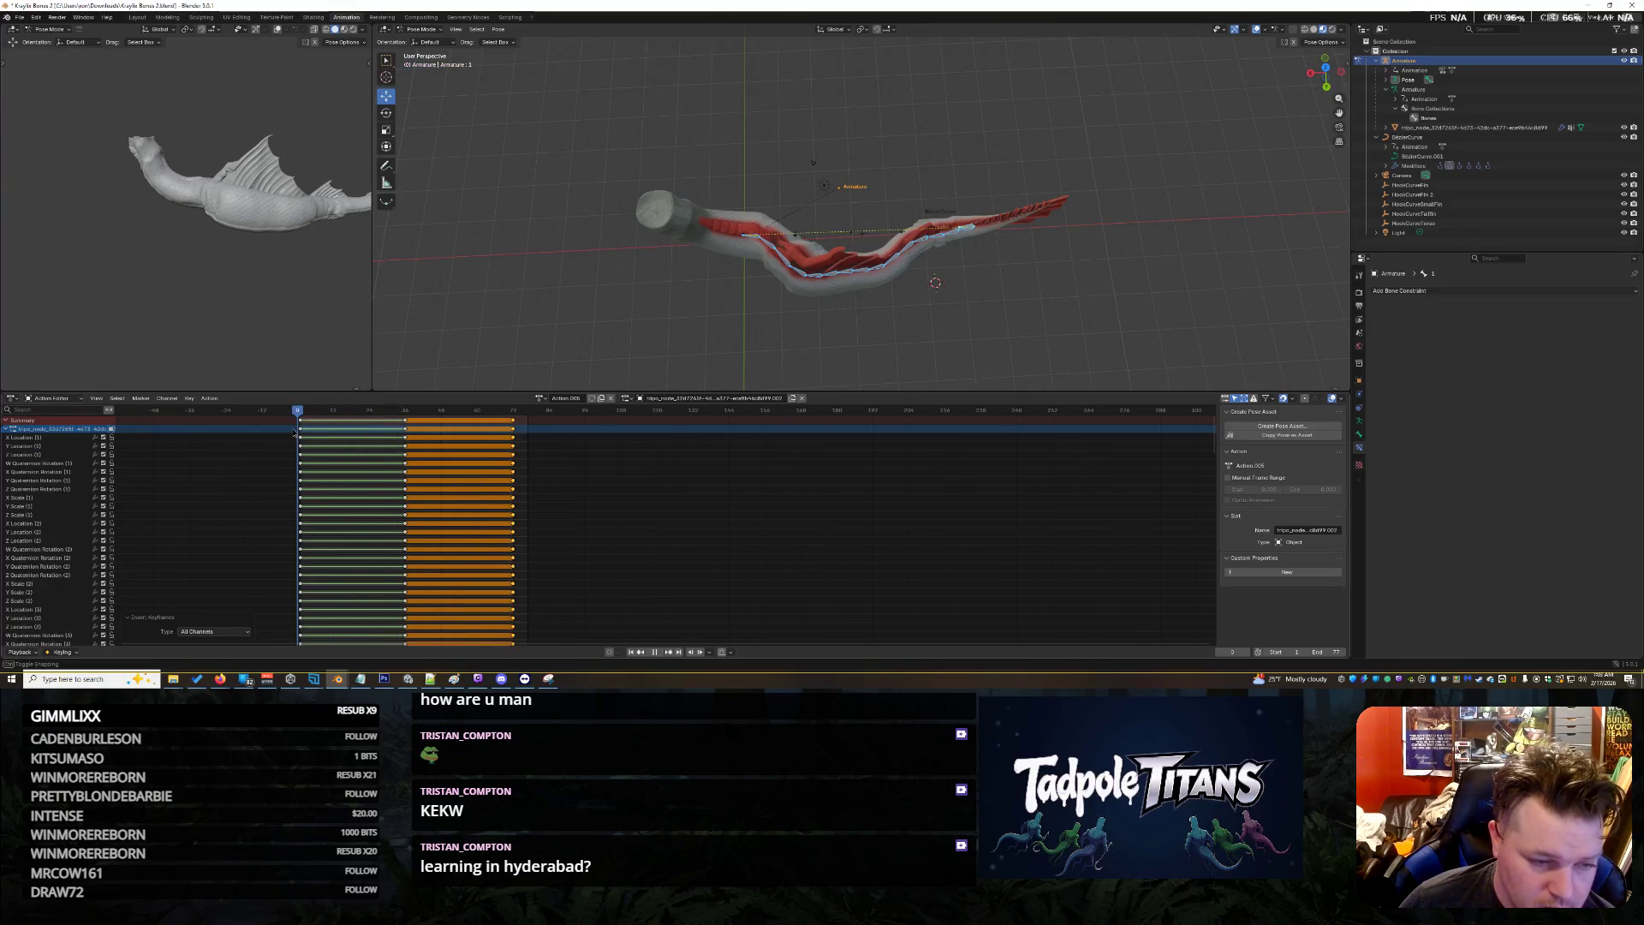
{"action": "left_click", "coordinate": [655, 651]}
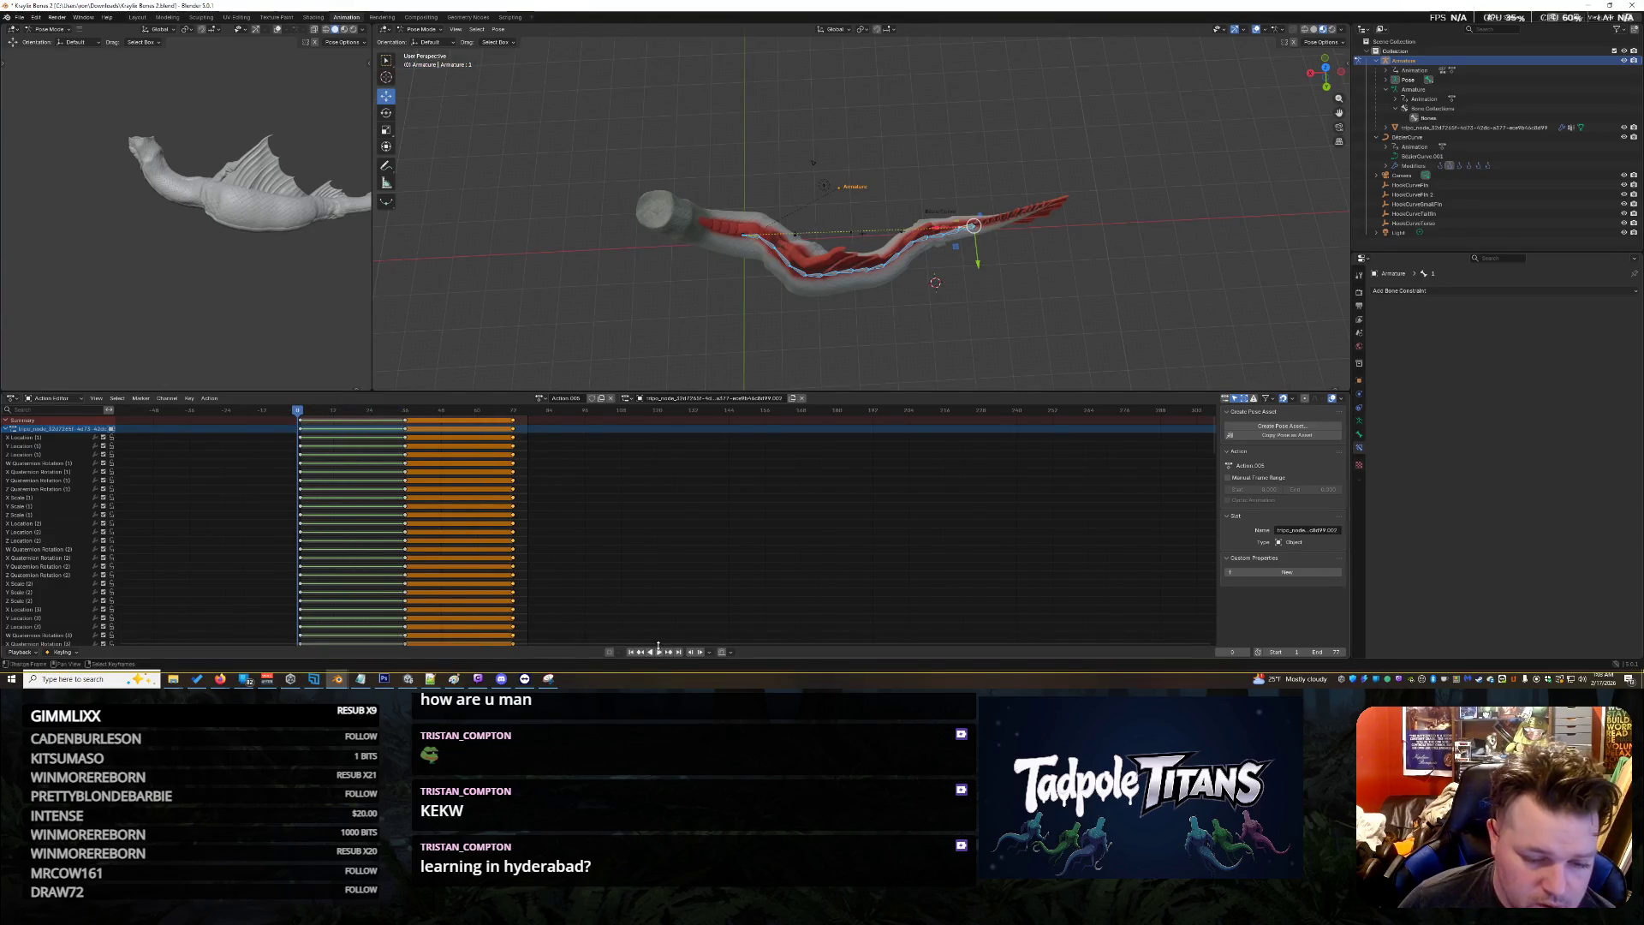
{"action": "left_click", "coordinate": [659, 652]}
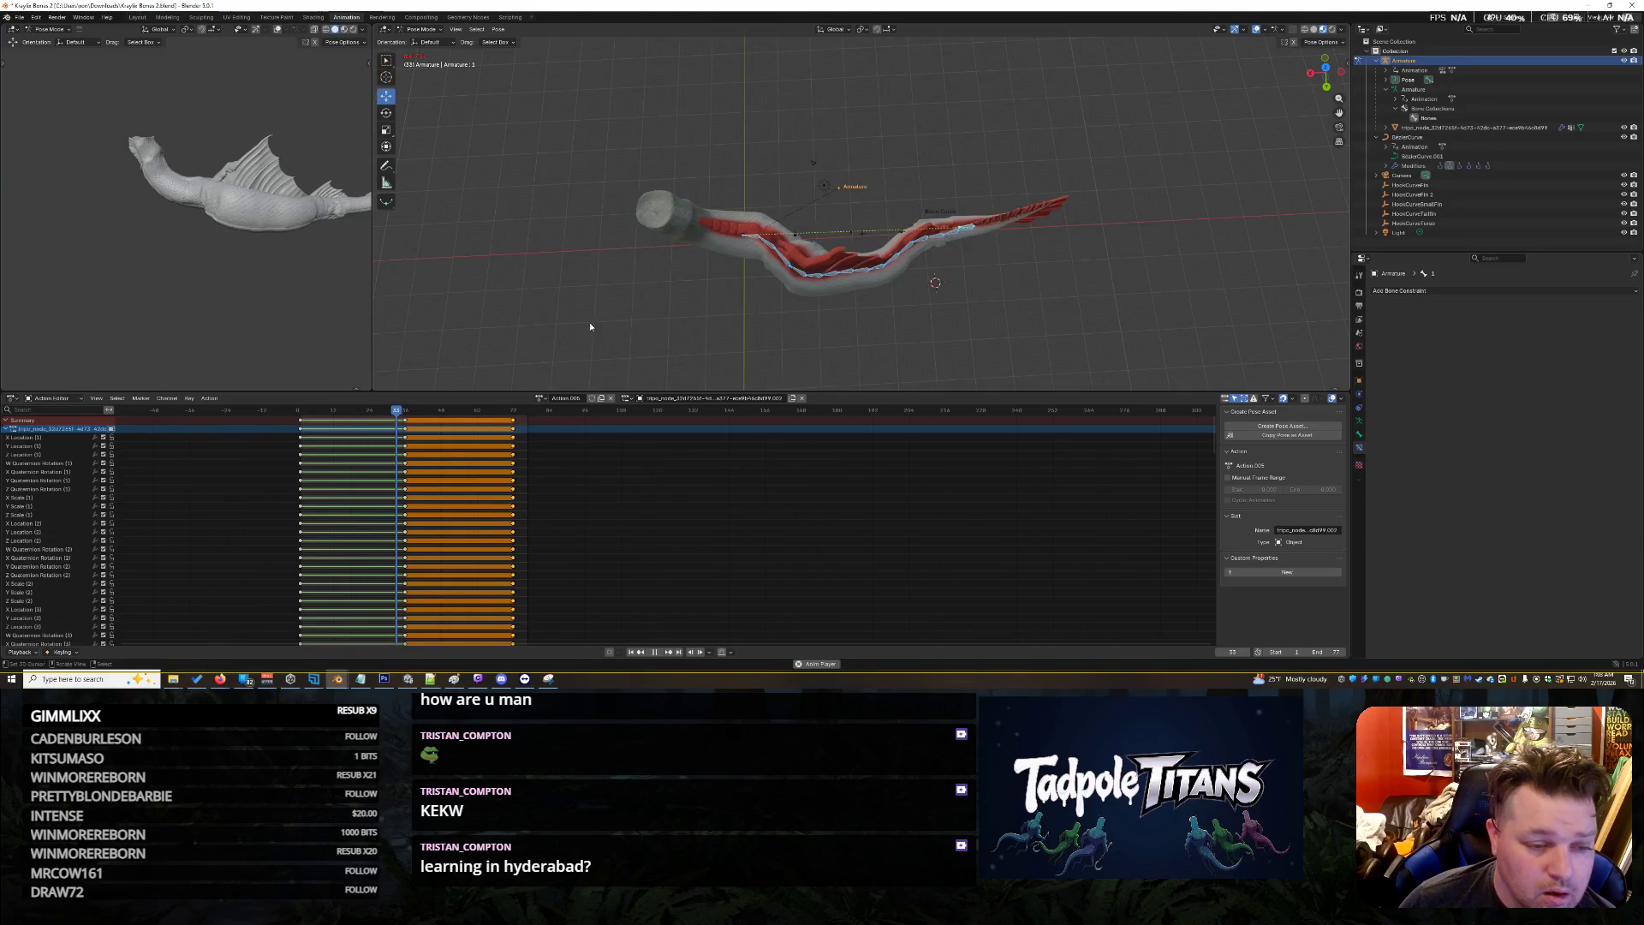
{"action": "left_click", "coordinate": [657, 652]}
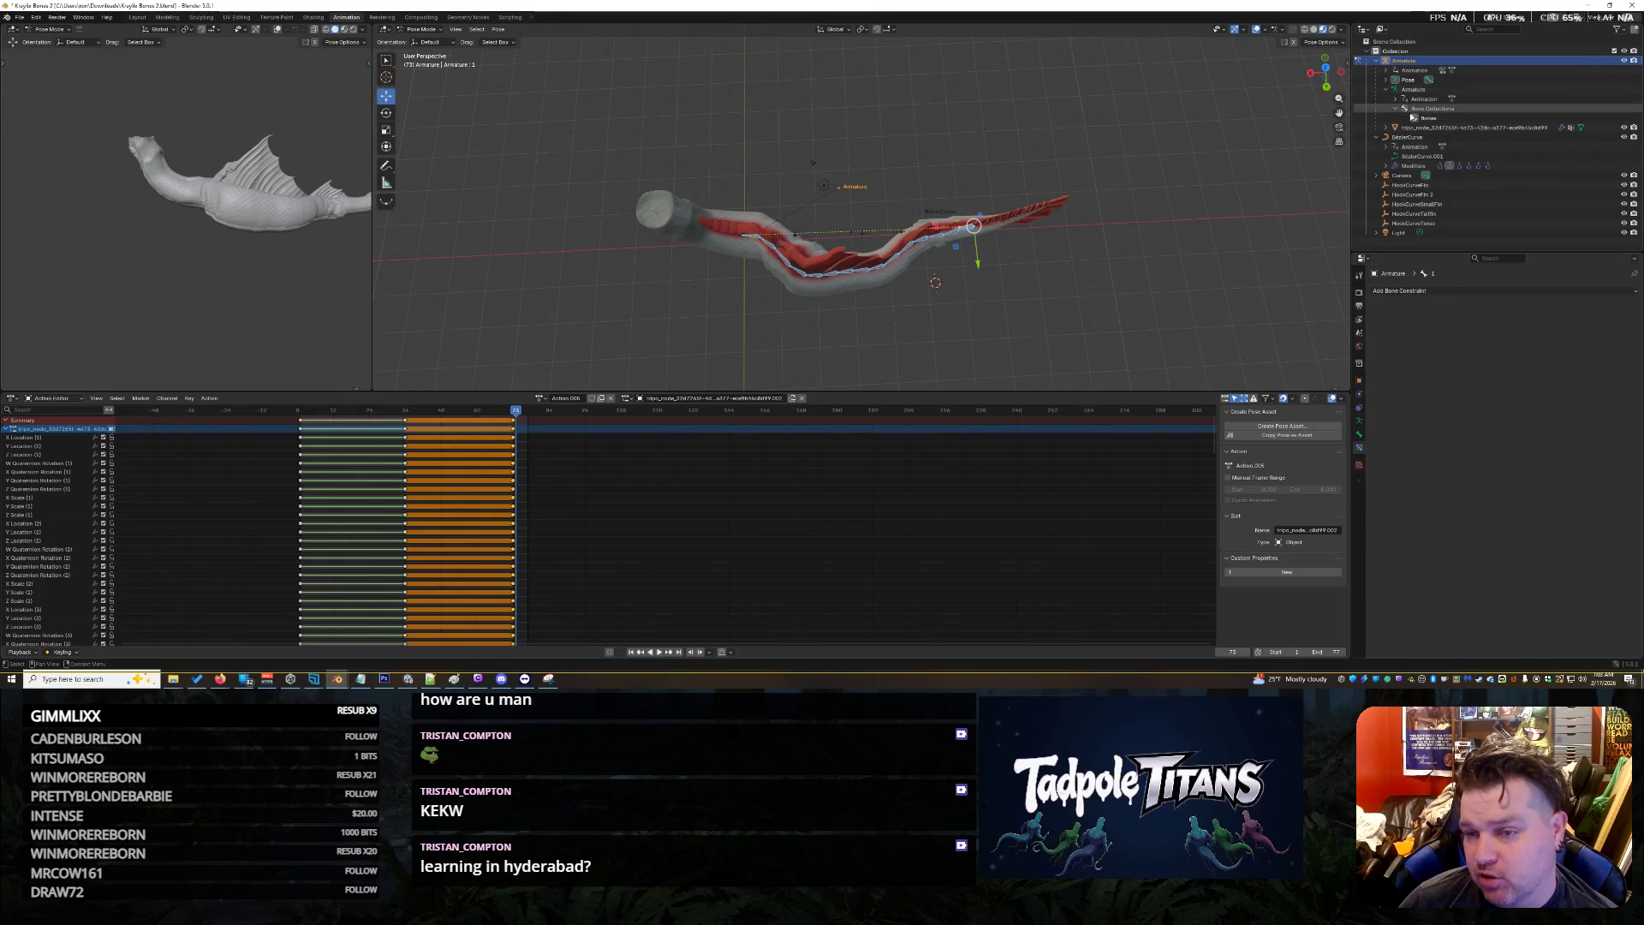
{"action": "left_click", "coordinate": [1388, 79]}
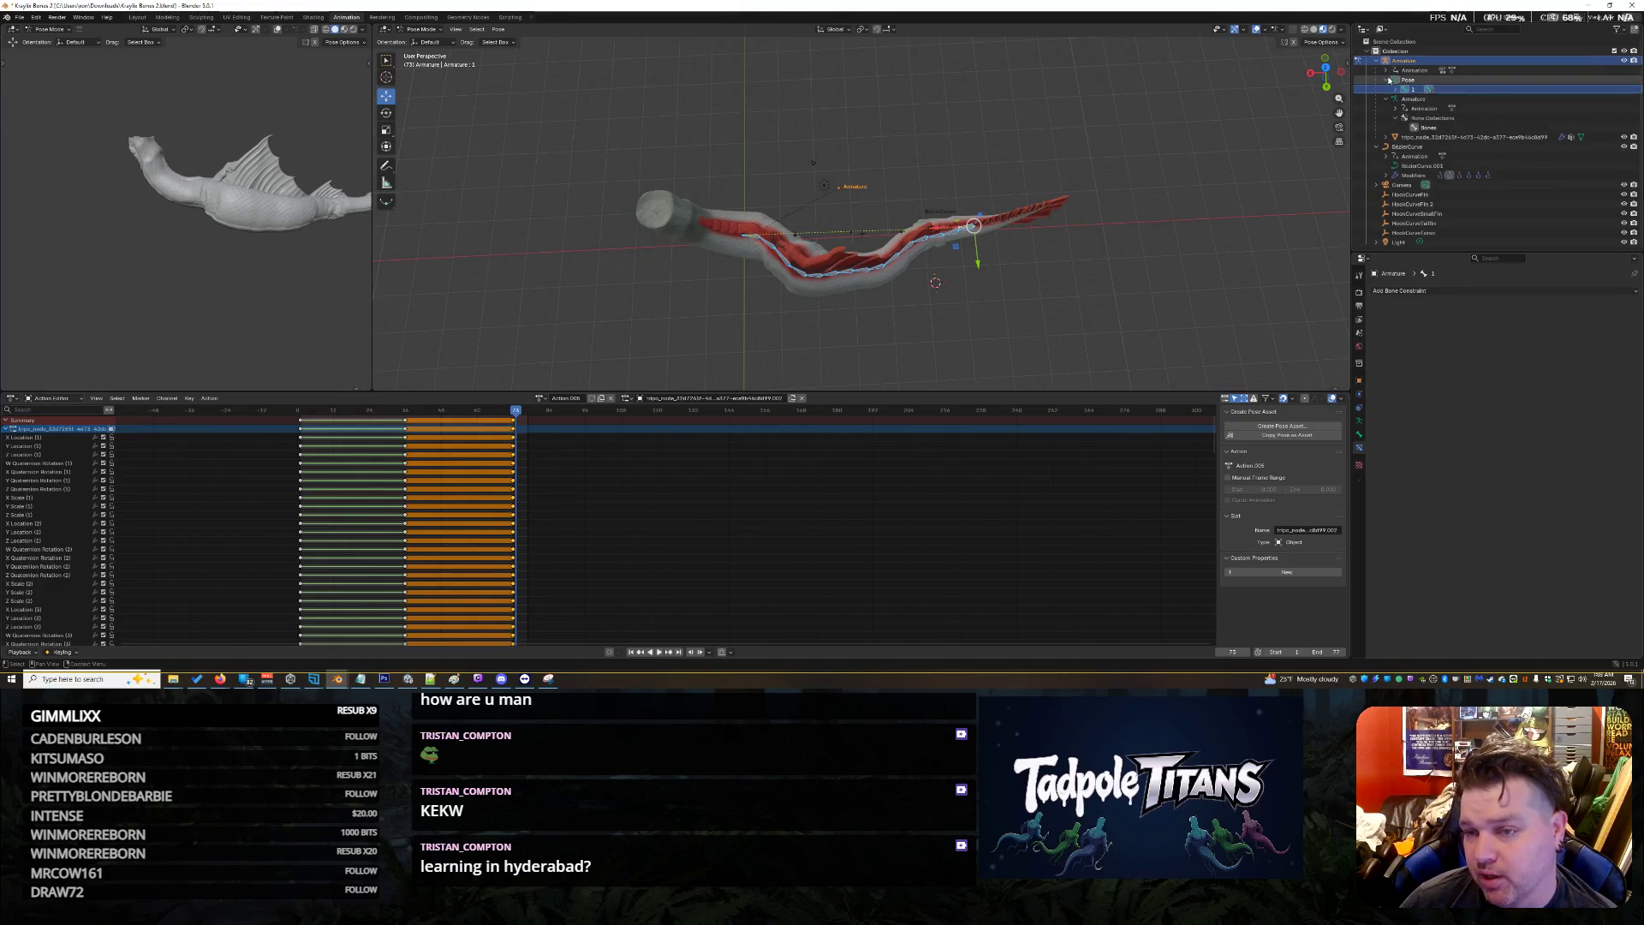
Expand the armature's bone chain in the Outliner from bone 1 down to bone 16
{"action": "left_click", "coordinate": [1396, 89]}
{"action": "left_click", "coordinate": [1406, 99]}
{"action": "left_click", "coordinate": [1414, 108]}
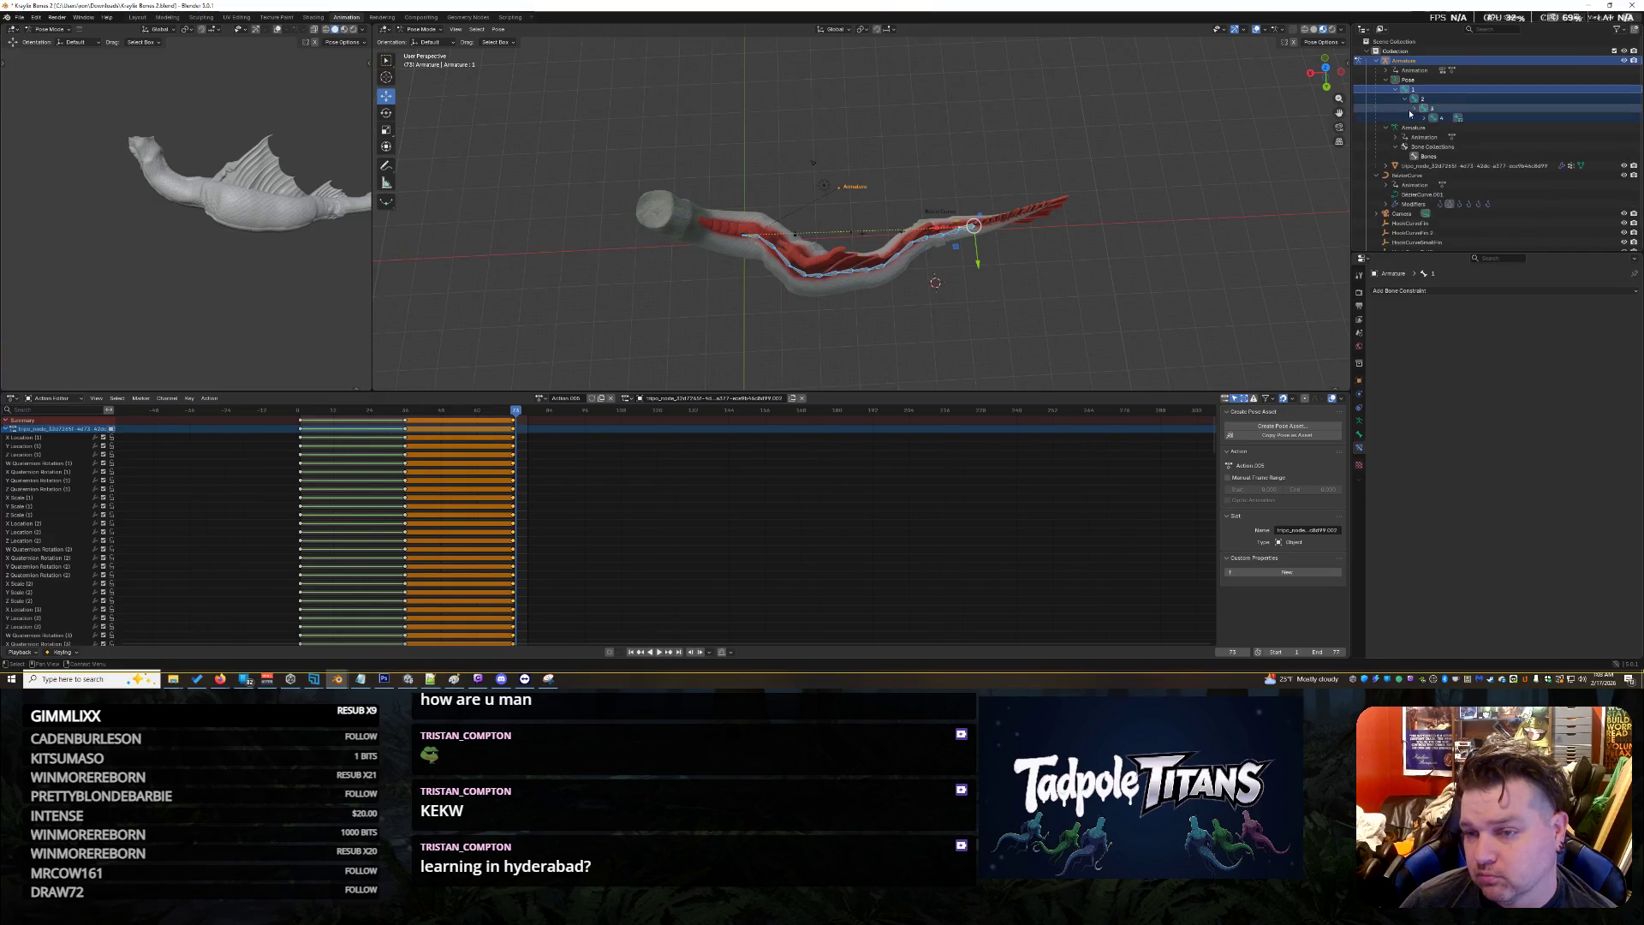
{"action": "left_click", "coordinate": [1424, 118]}
{"action": "left_click", "coordinate": [1433, 126]}
{"action": "left_click", "coordinate": [1443, 136]}
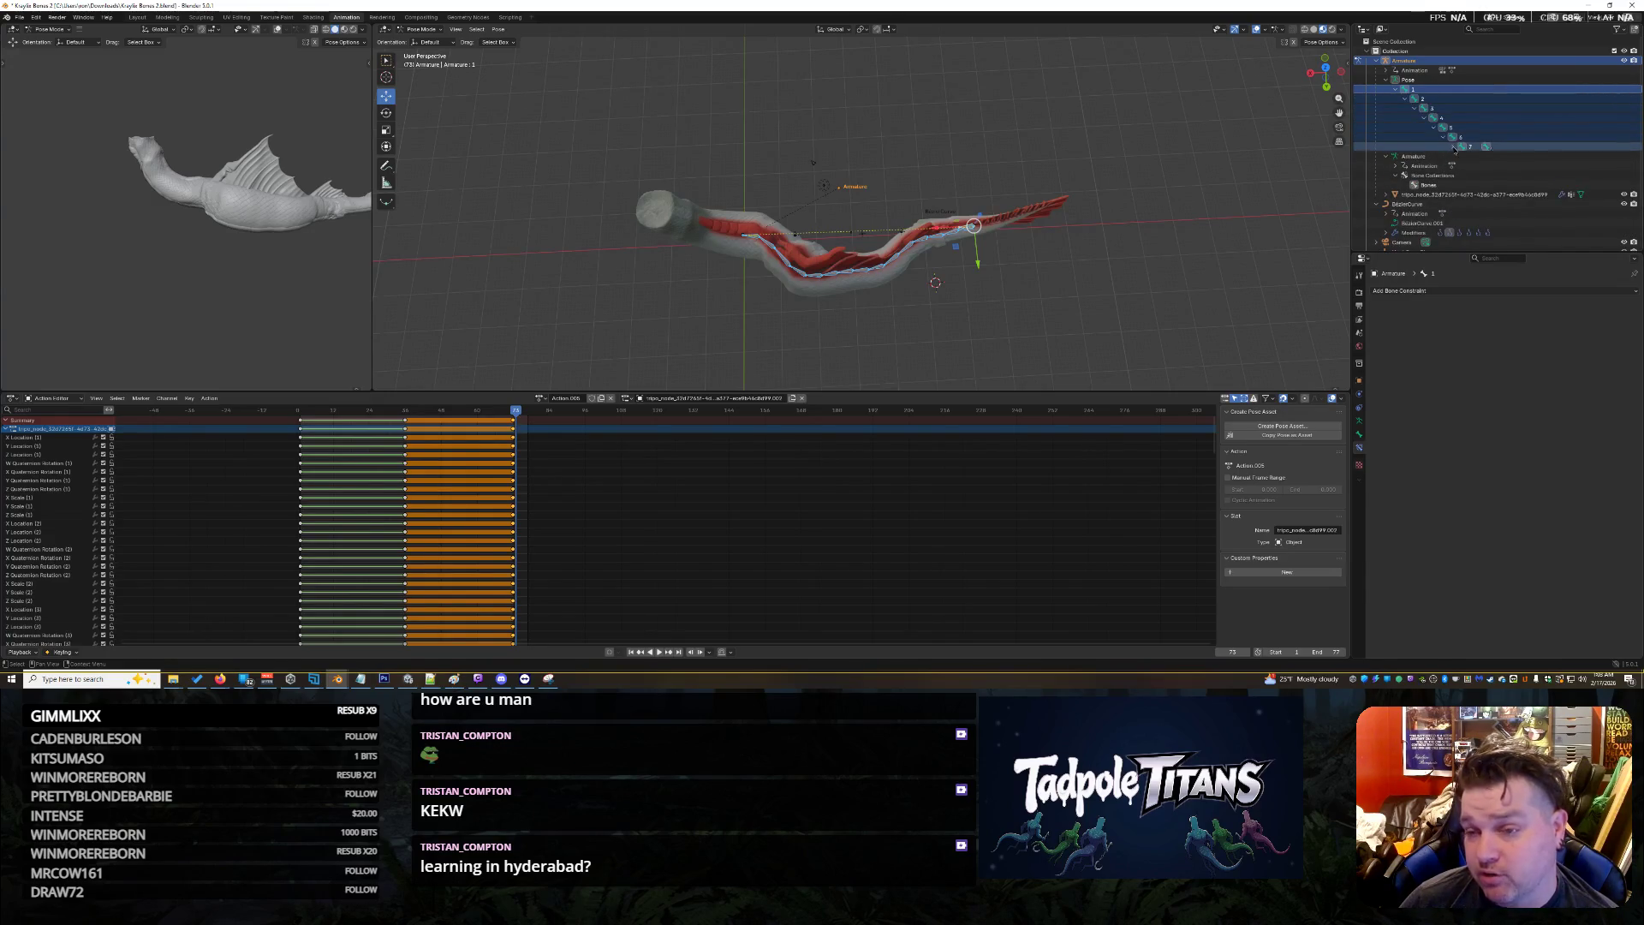
{"action": "left_click", "coordinate": [1452, 145]}
{"action": "left_click", "coordinate": [1461, 155]}
{"action": "left_click", "coordinate": [1472, 173]}
{"action": "left_click", "coordinate": [1470, 165]}
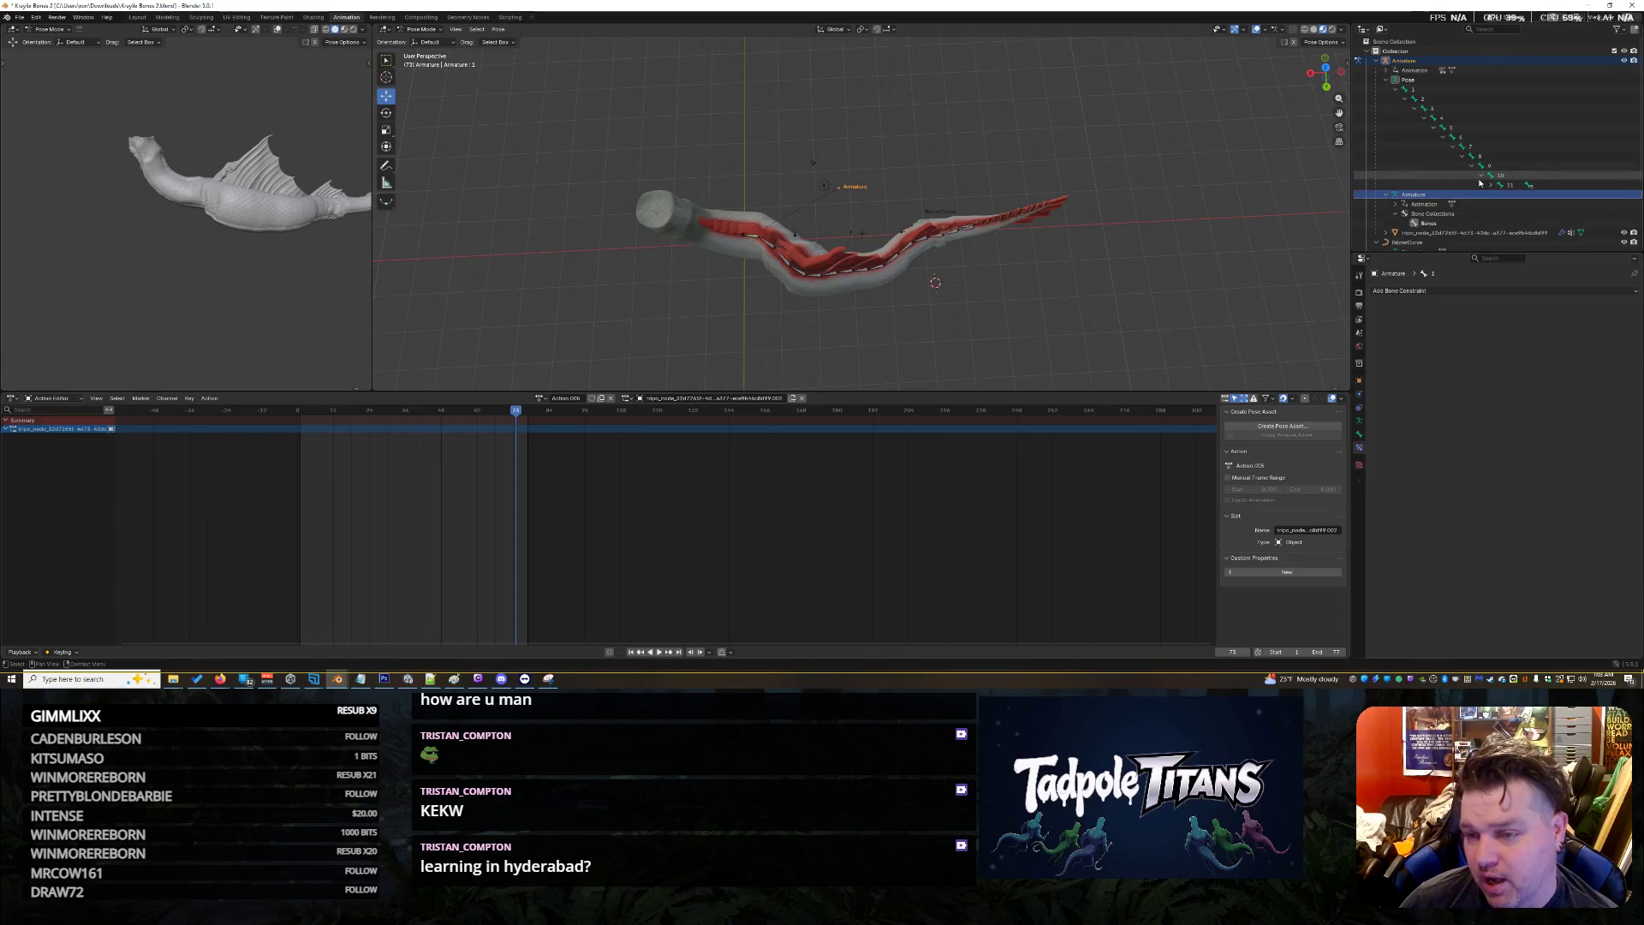
{"action": "left_click", "coordinate": [1479, 174]}
{"action": "left_click", "coordinate": [1489, 184]}
{"action": "left_click", "coordinate": [1498, 193]}
{"action": "left_click", "coordinate": [1509, 204]}
{"action": "scroll", "coordinate": [1509, 205], "scroll_direction": "down", "scroll_amount": 3}
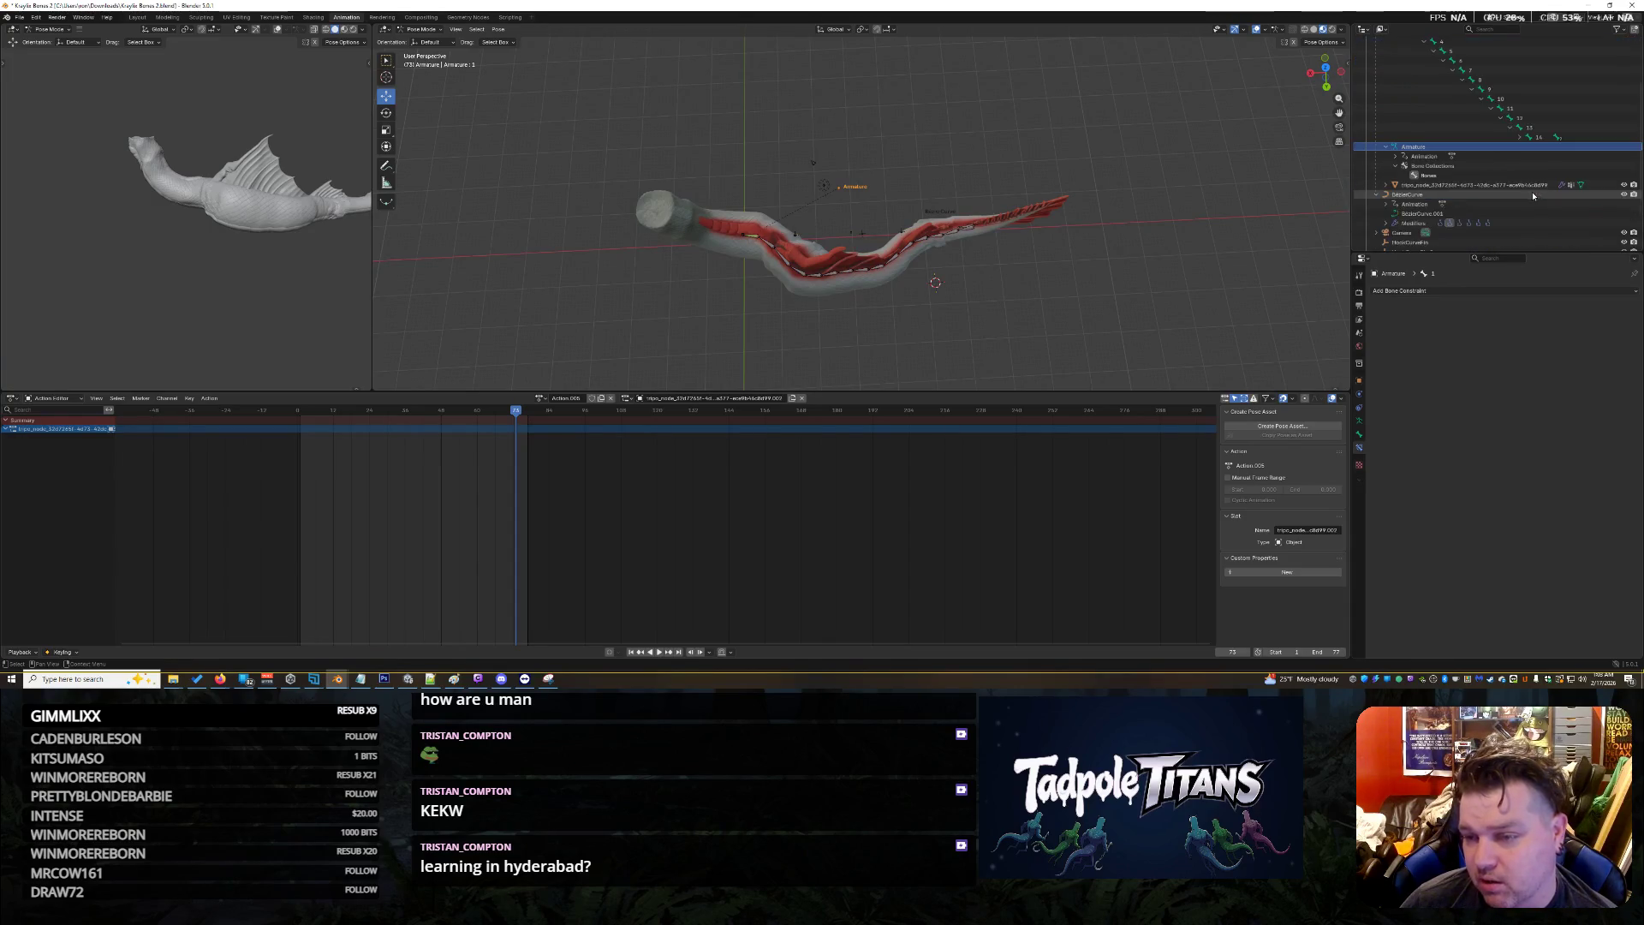
{"action": "left_click", "coordinate": [1518, 137]}
{"action": "left_click", "coordinate": [1524, 139]}
{"action": "left_click", "coordinate": [1533, 146]}
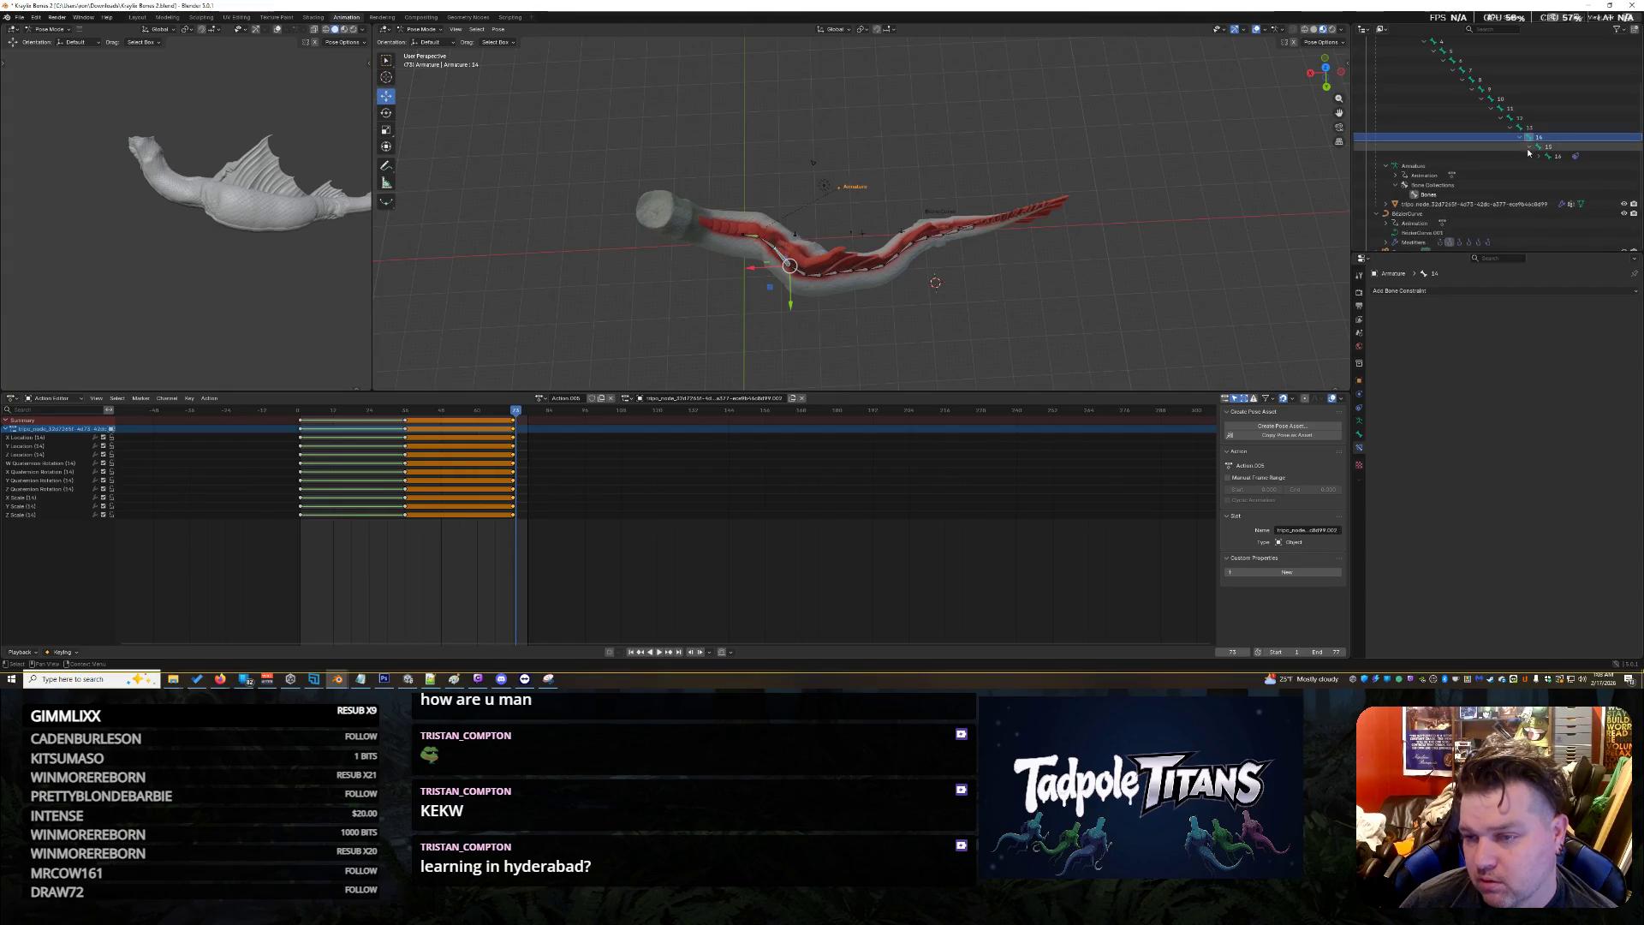
Lower bone 16's Spline IK constraint influence to 0 so the fish straightens
{"action": "left_click", "coordinate": [1550, 157]}
{"action": "left_click", "coordinate": [1539, 157]}
{"action": "left_click", "coordinate": [1551, 165]}
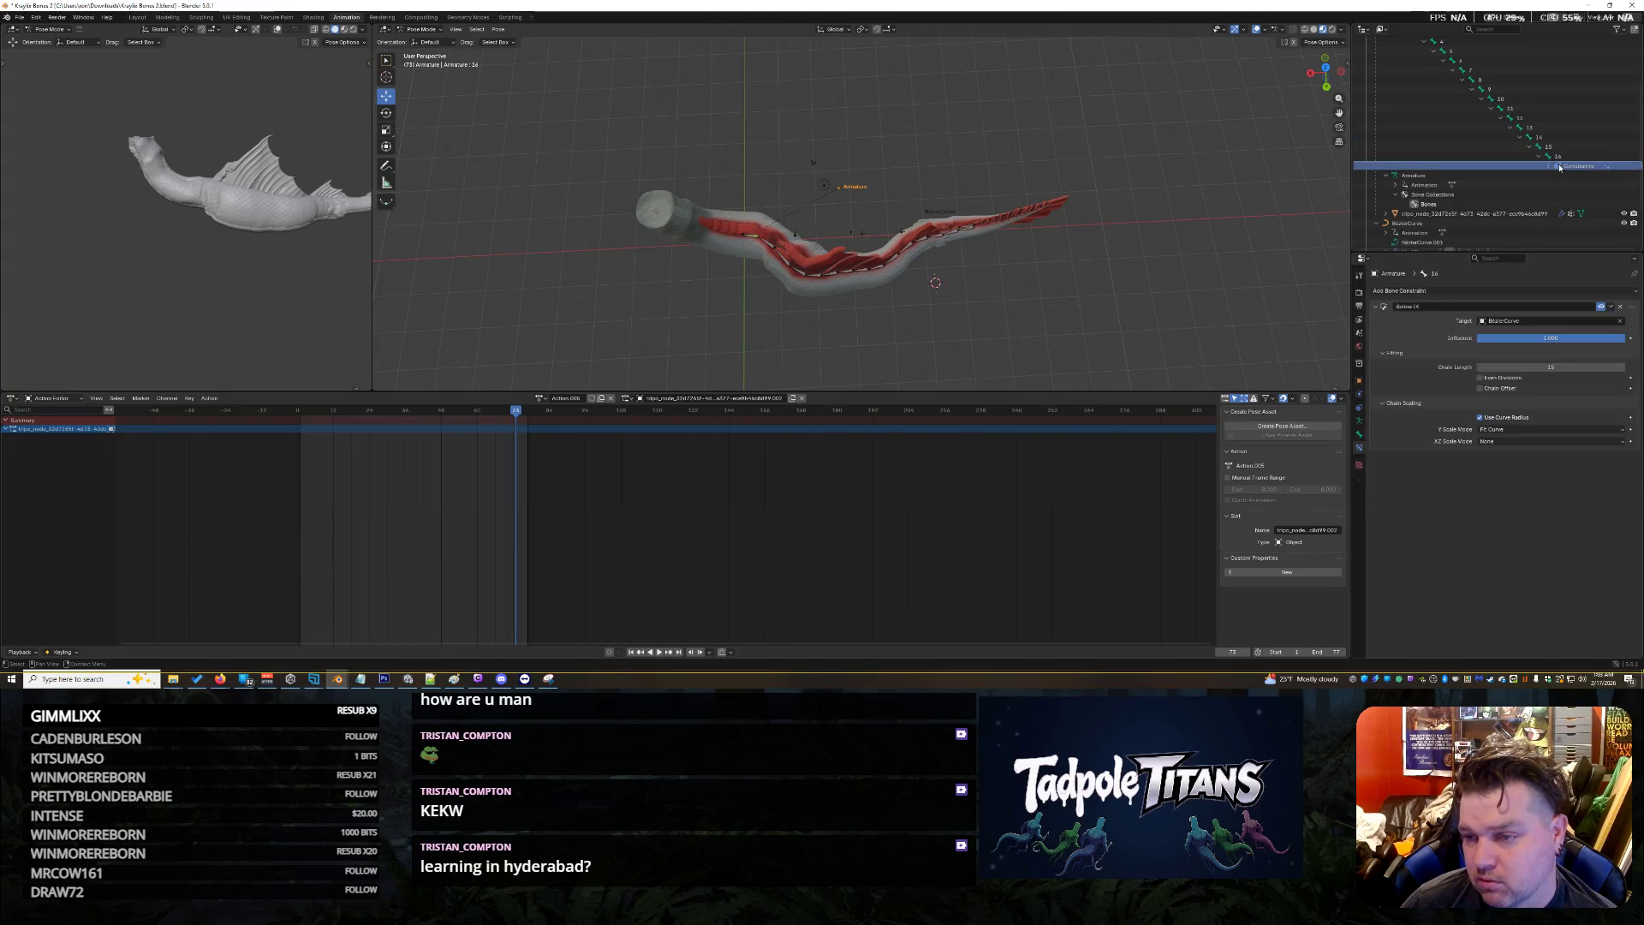
{"action": "left_click_drag", "start_coordinate": [1562, 341], "coordinate": [1468, 342]}
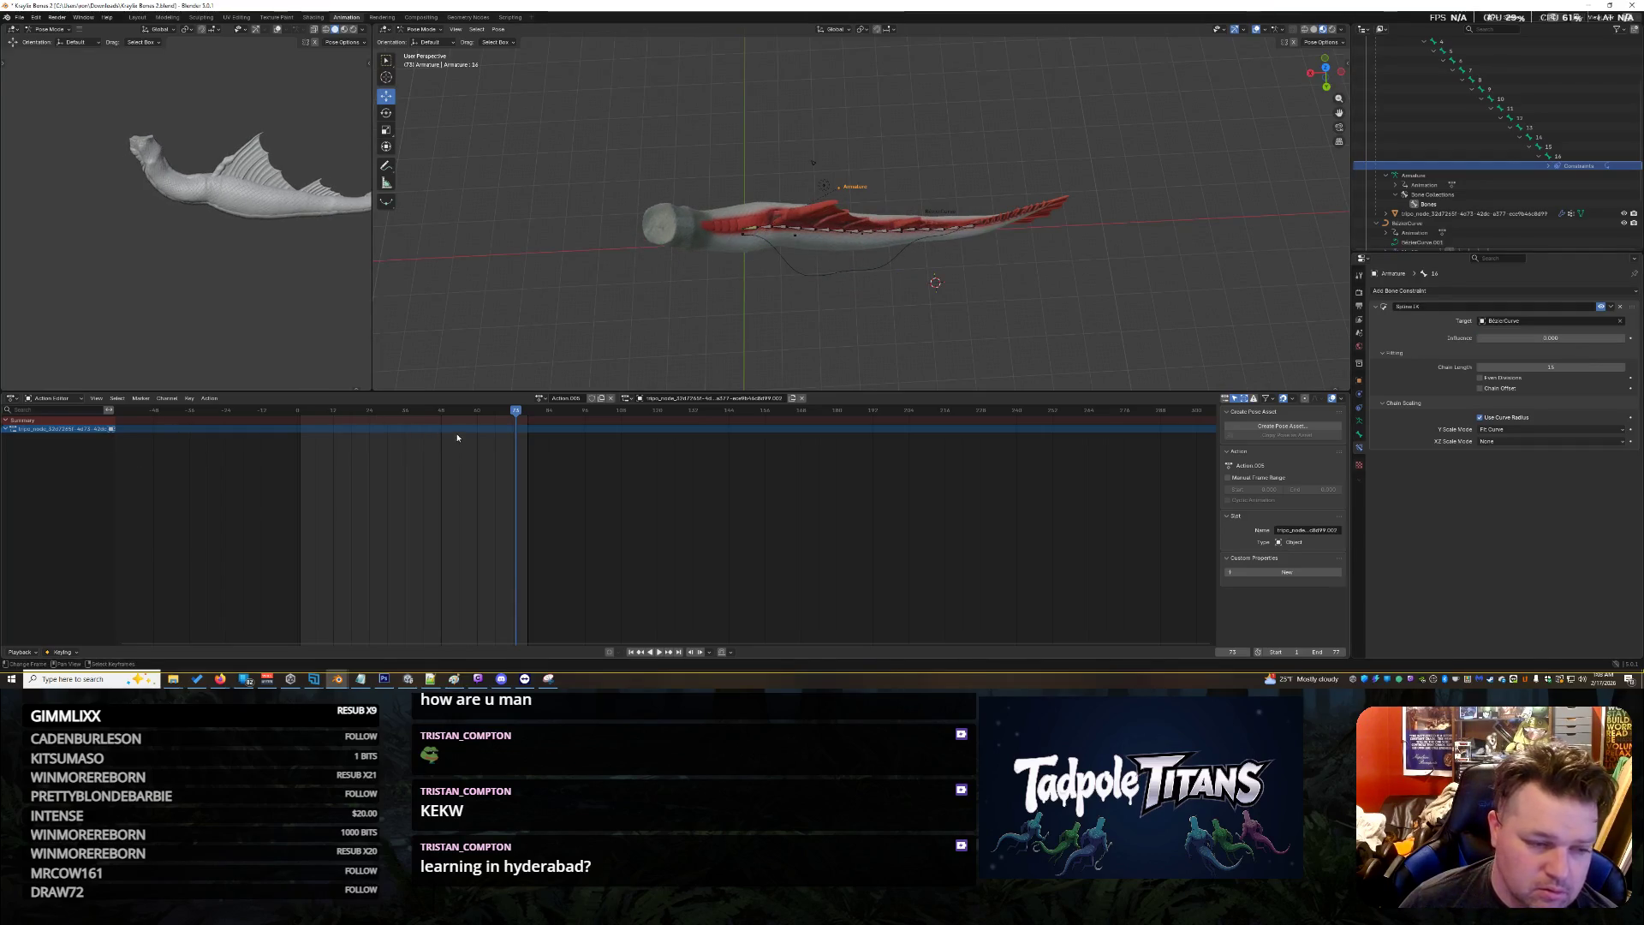
{"action": "key", "text": "a"}
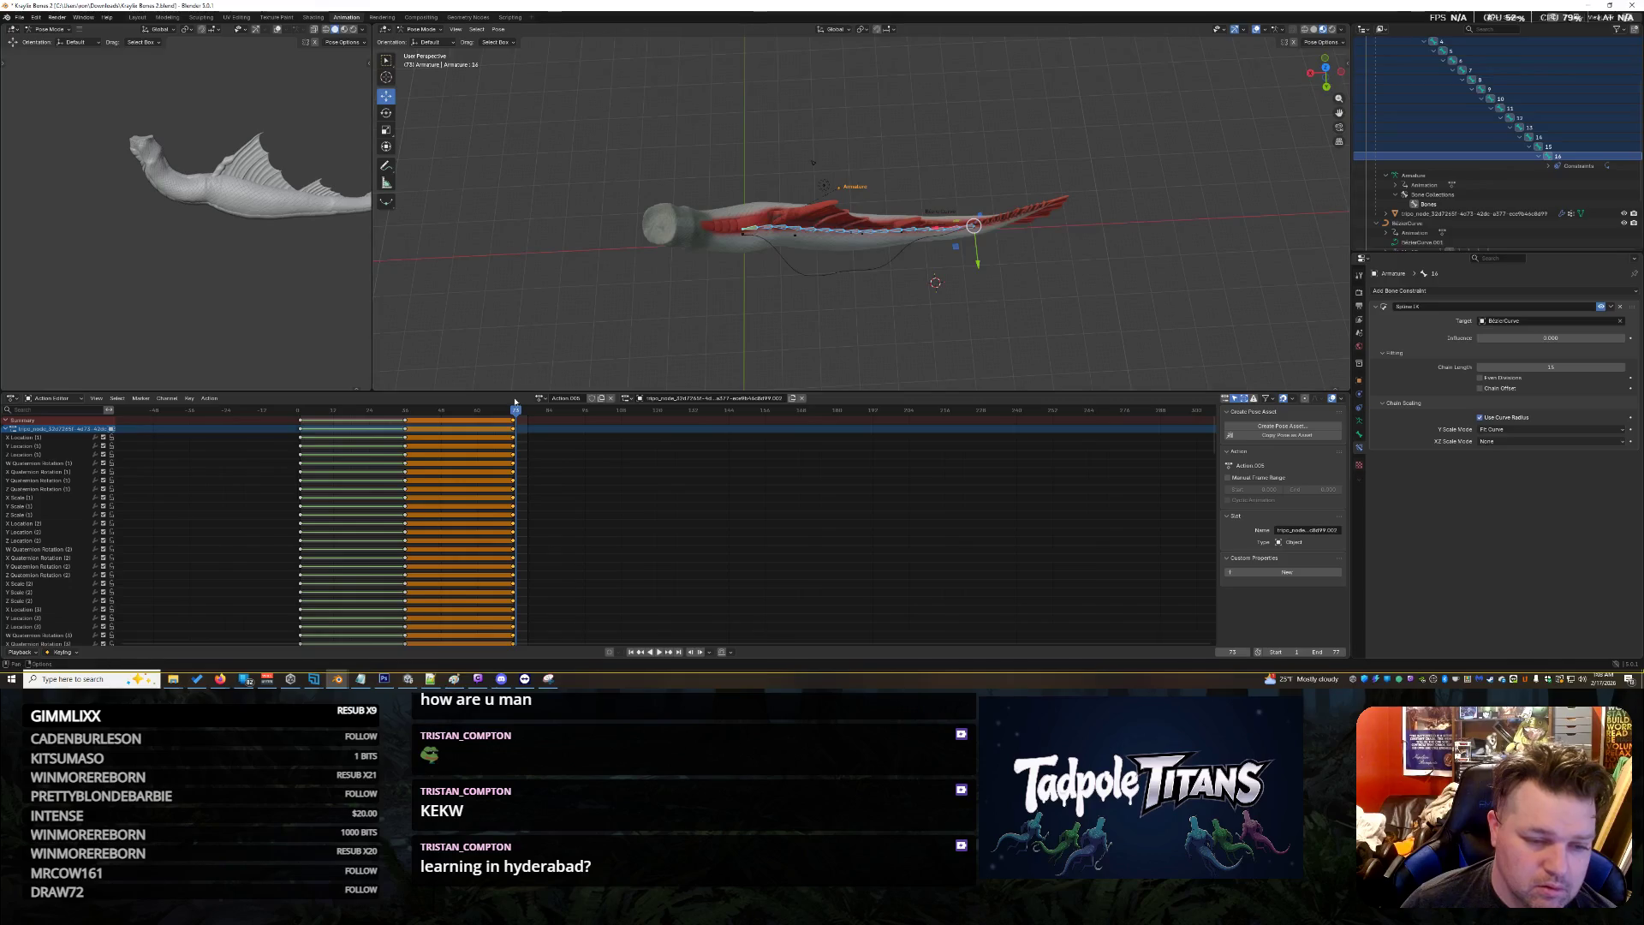
{"action": "key", "text": "shift+ctrl+space"}
{"action": "key", "text": "Escape"}
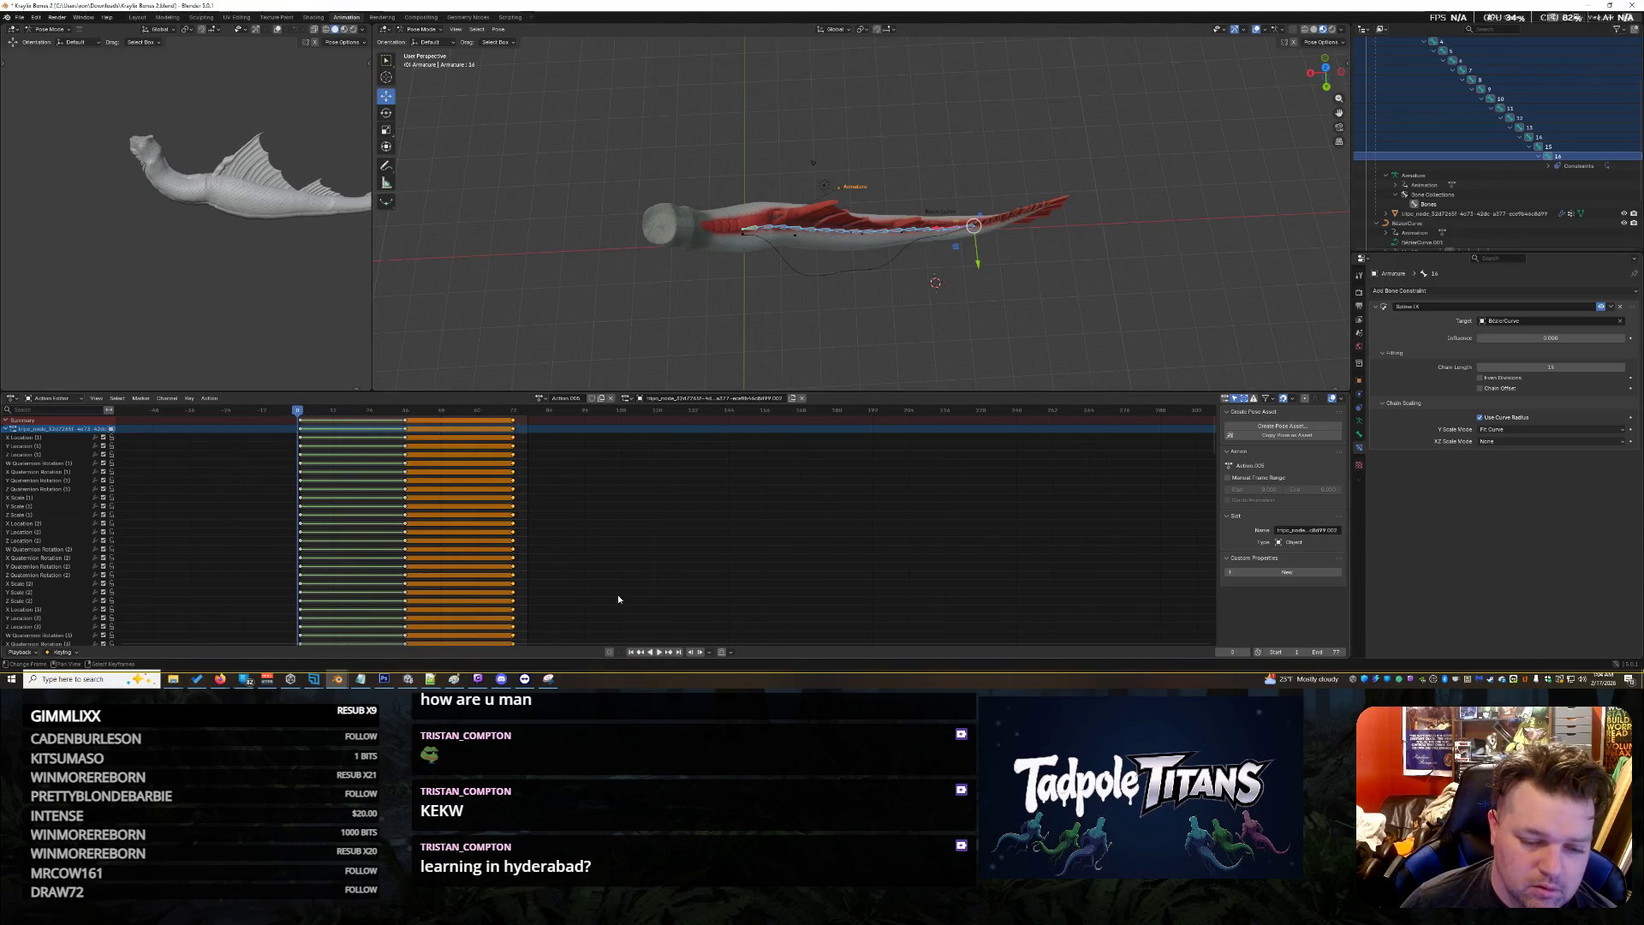
{"action": "left_click", "coordinate": [659, 652]}
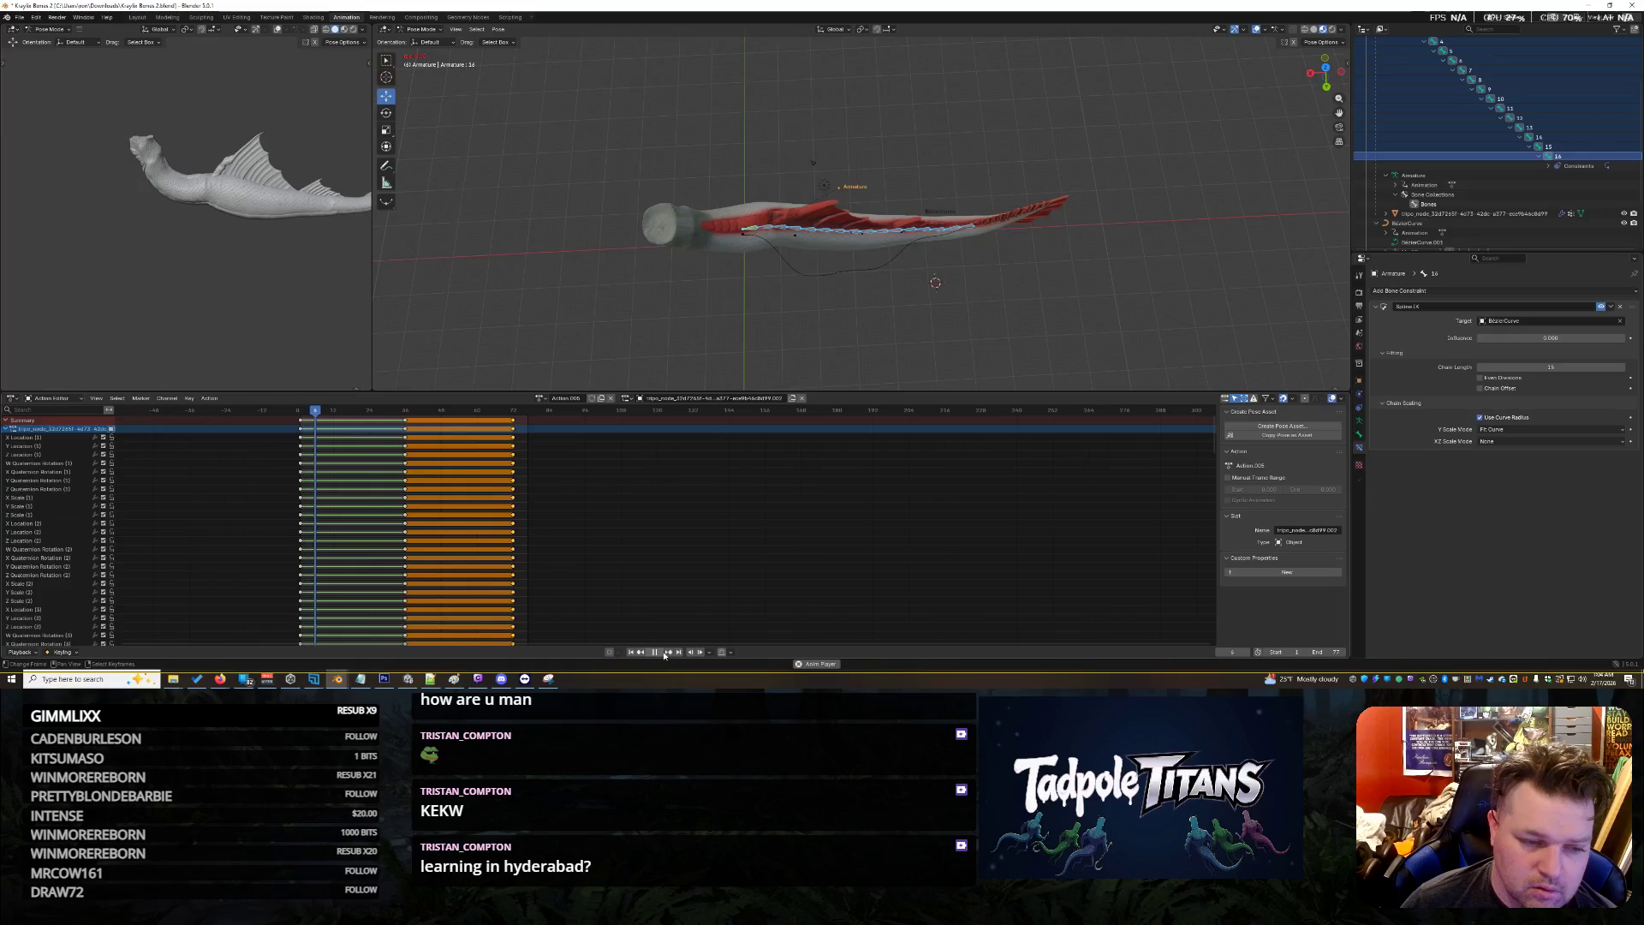
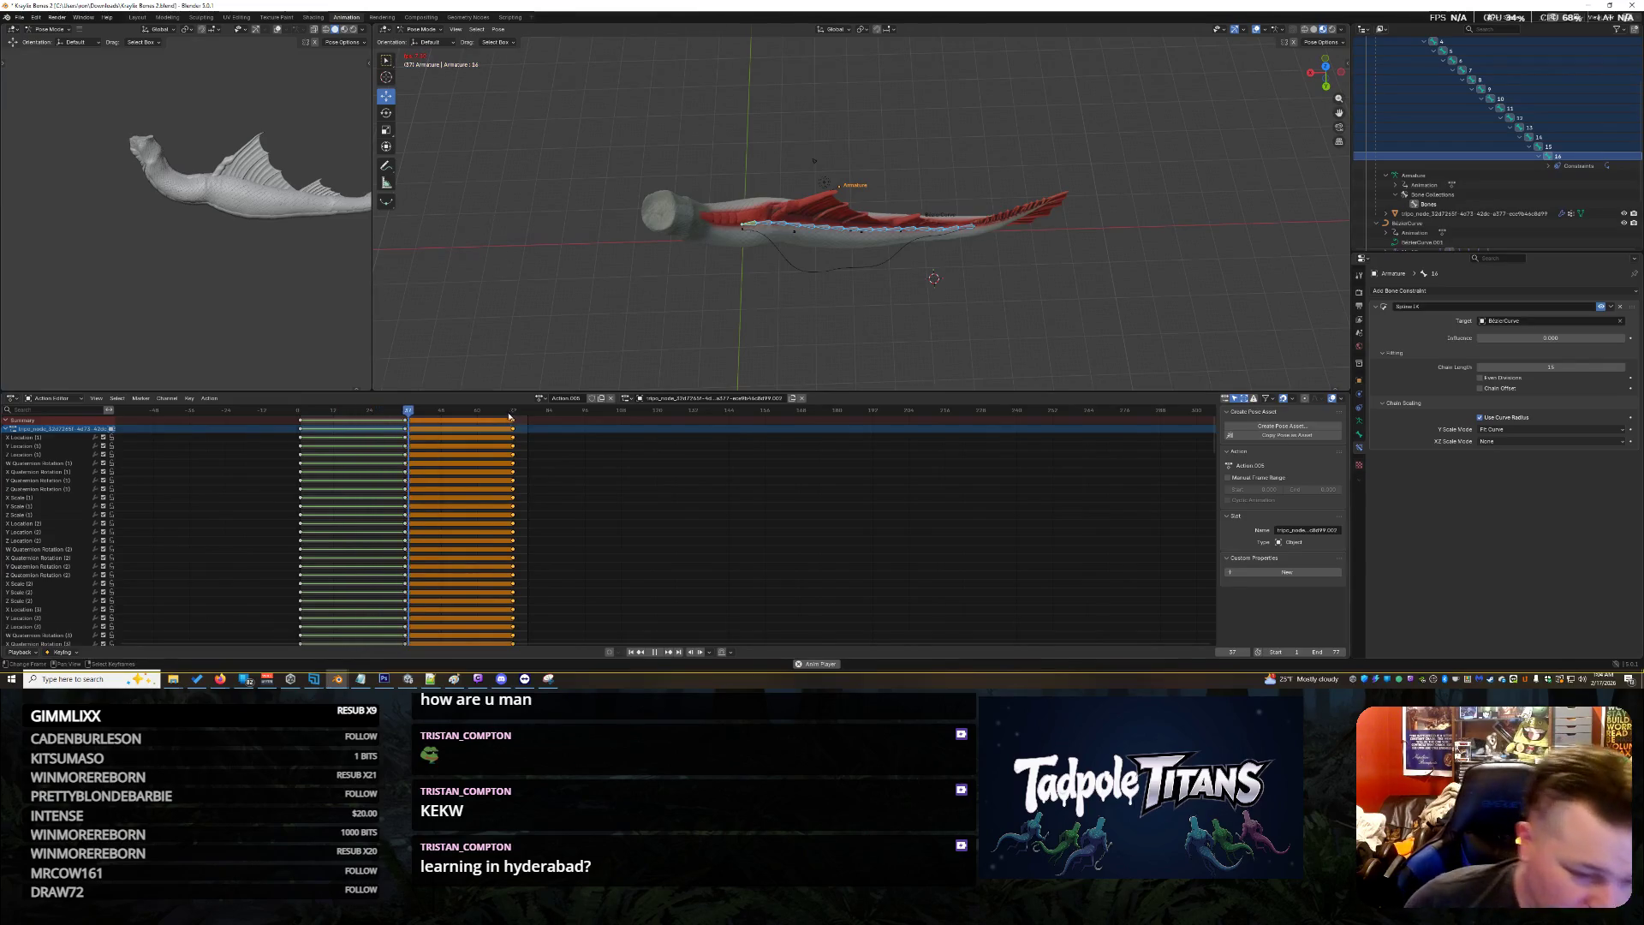
Stop the swim playback and scrub the timeline back to frame 14
{"action": "left_click", "coordinate": [658, 653]}
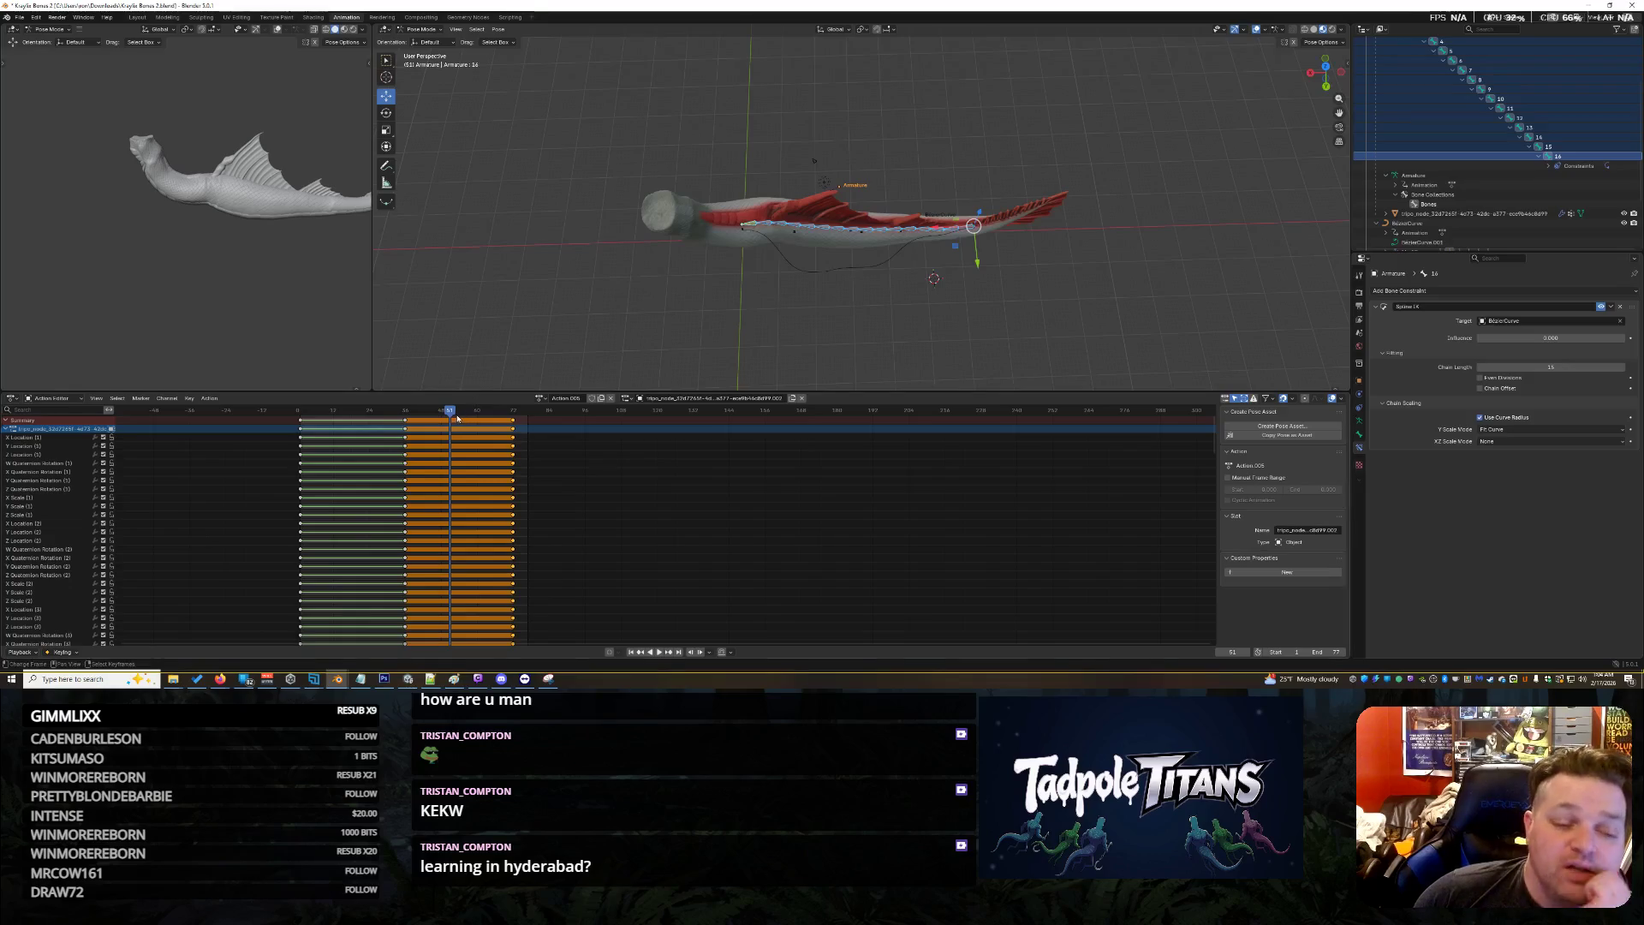
{"action": "mouse_move", "coordinate": [458, 418]}
{"action": "left_mouse_down"}
{"action": "mouse_move", "coordinate": [321, 425]}
{"action": "mouse_move", "coordinate": [515, 448]}
{"action": "left_mouse_up"}
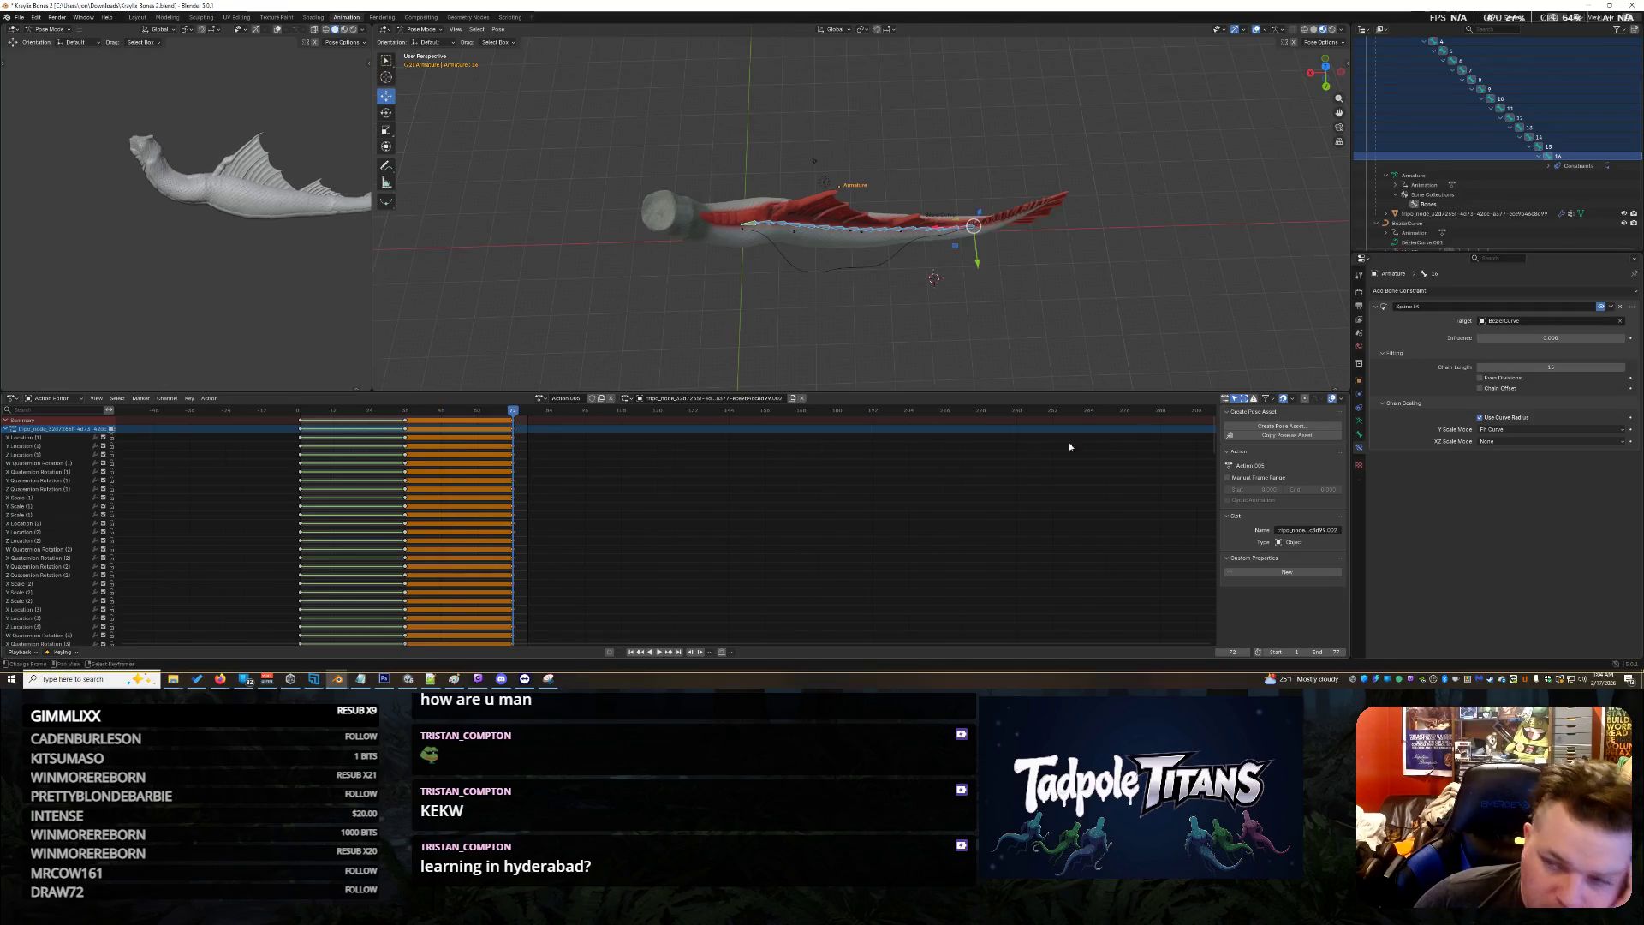
{"action": "scroll", "coordinate": [1438, 129], "scroll_direction": "up", "scroll_amount": 4}
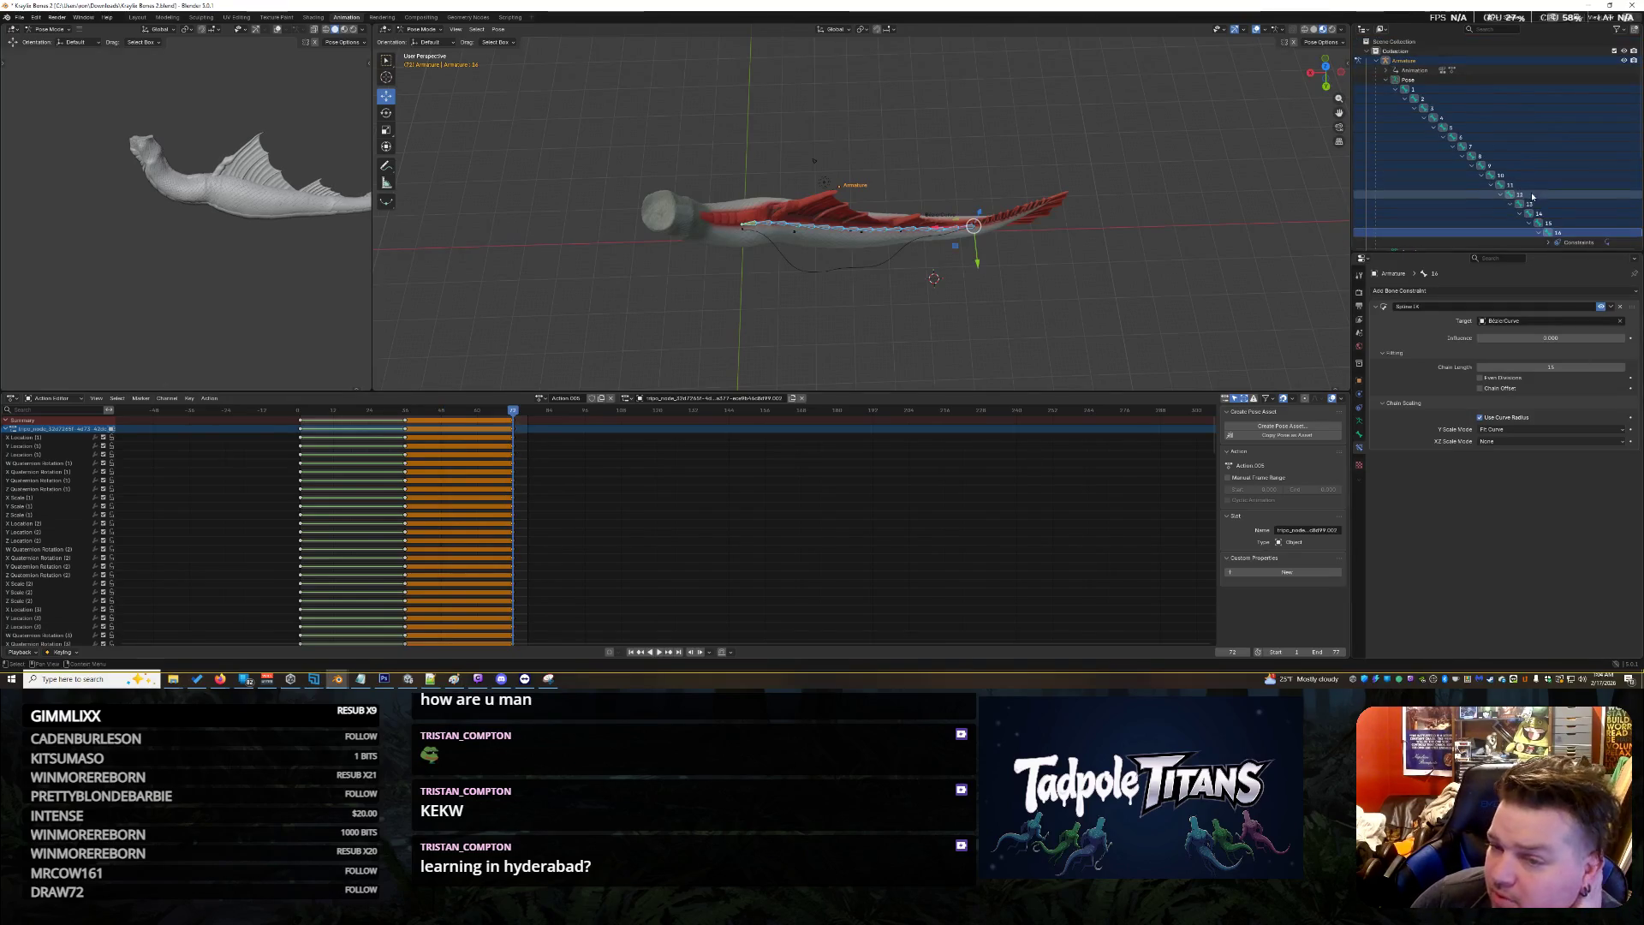
Select the Armature, return it to Object Mode, and switch to the Layout workspace
{"action": "left_click", "coordinate": [1405, 62]}
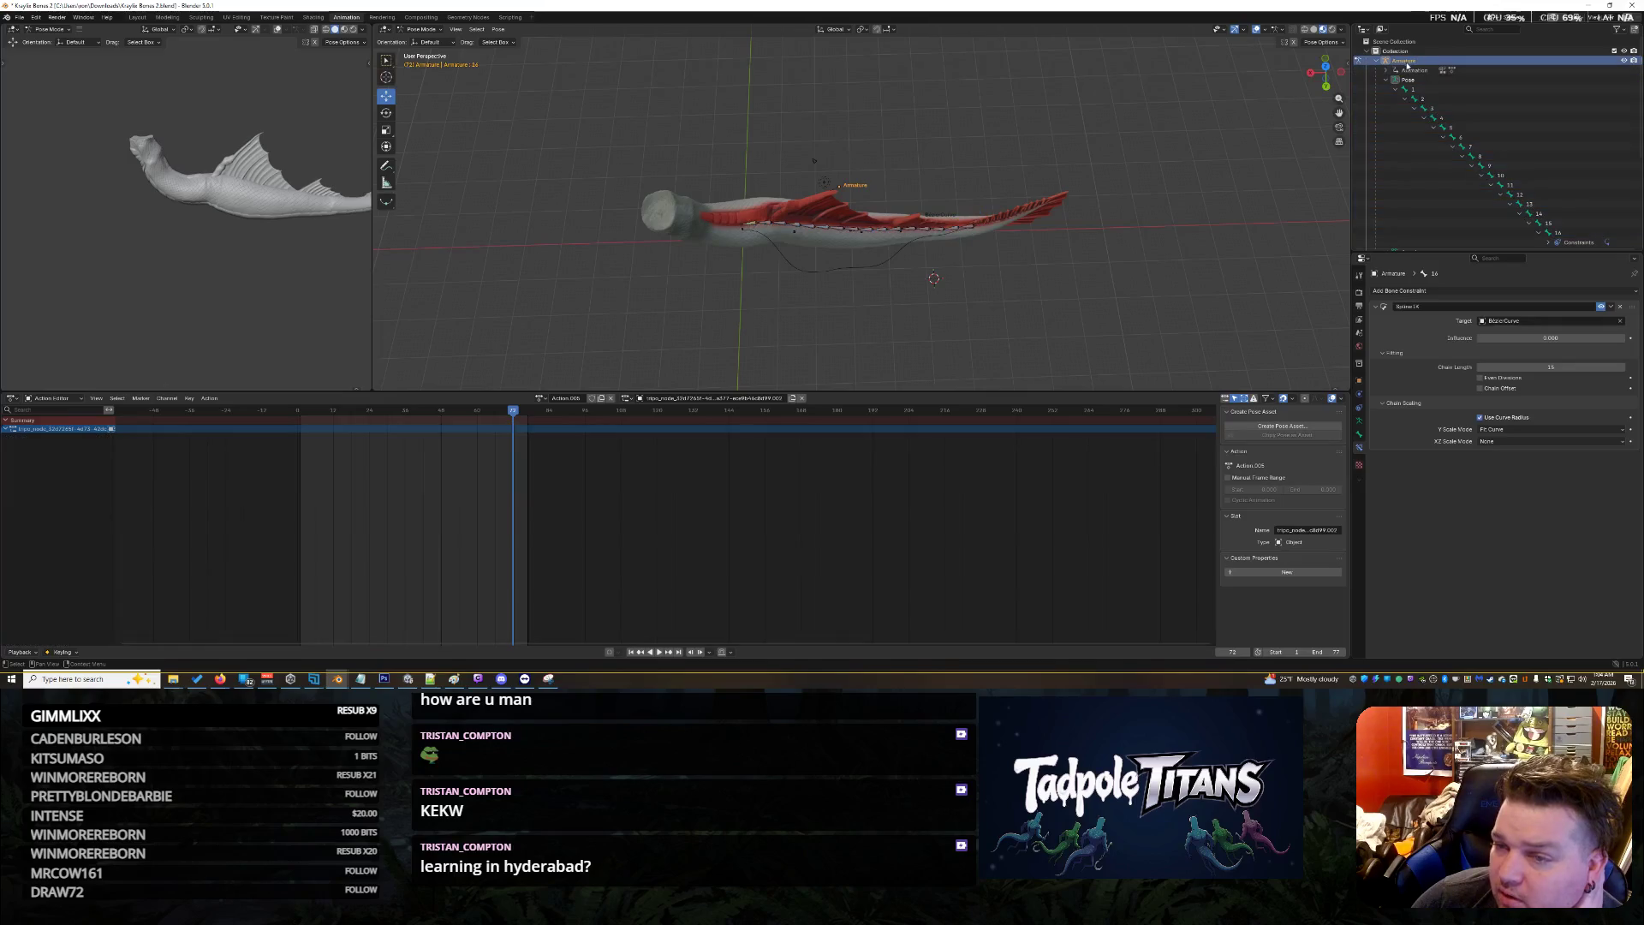
{"action": "left_click", "coordinate": [1386, 79]}
{"action": "left_click", "coordinate": [1358, 379]}
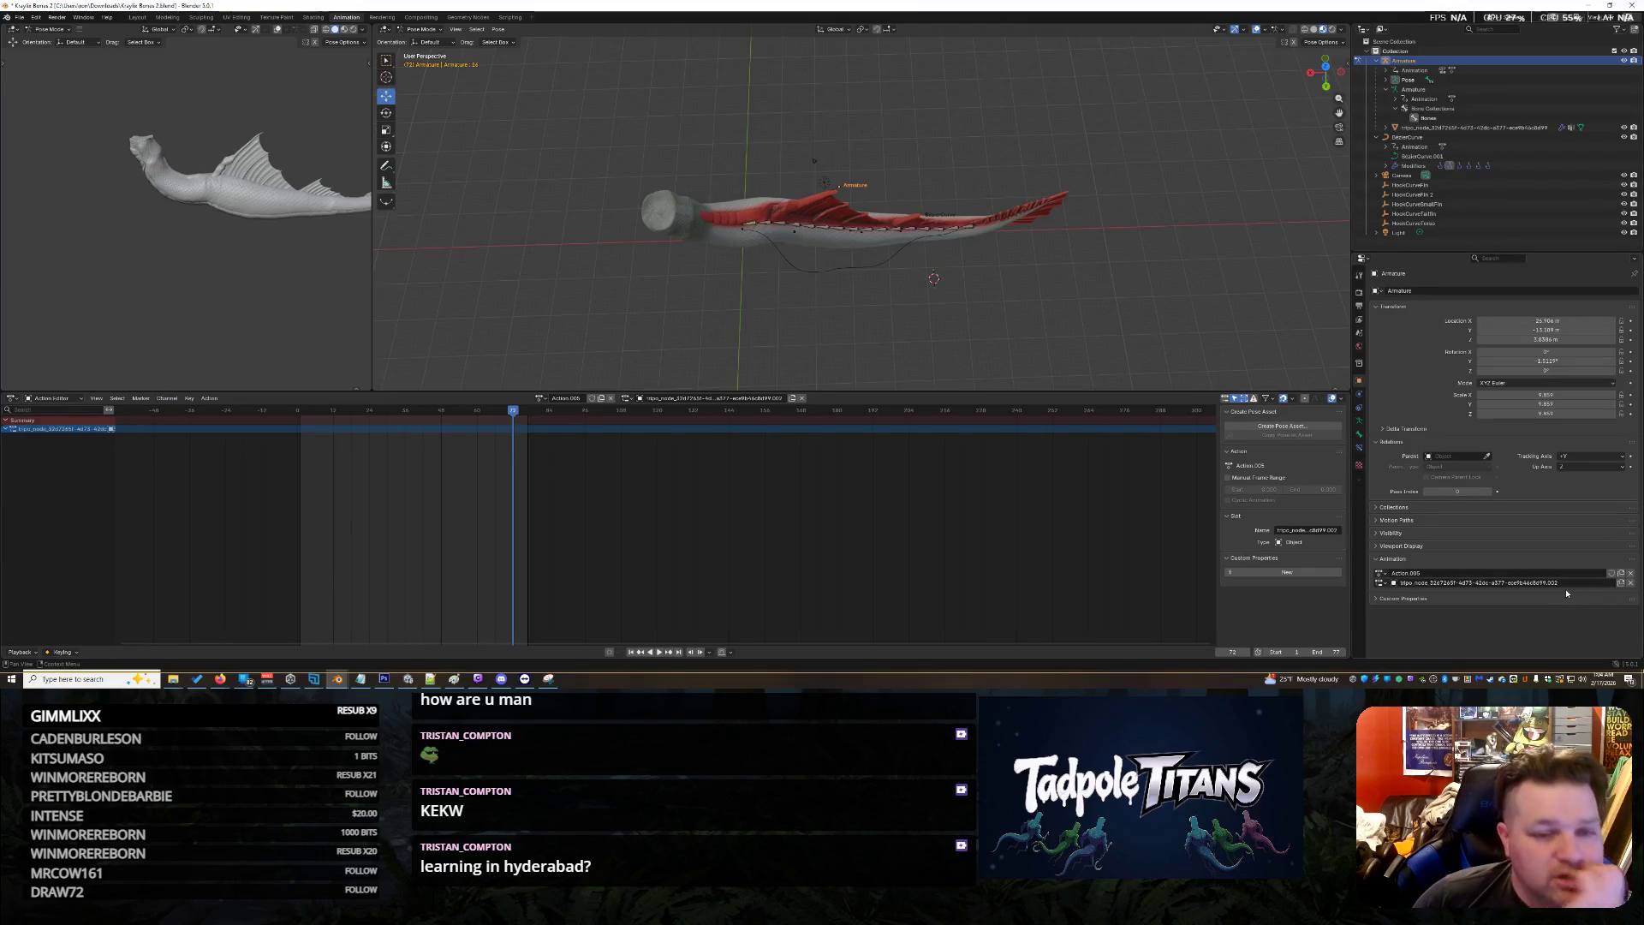
{"action": "left_click", "coordinate": [416, 30]}
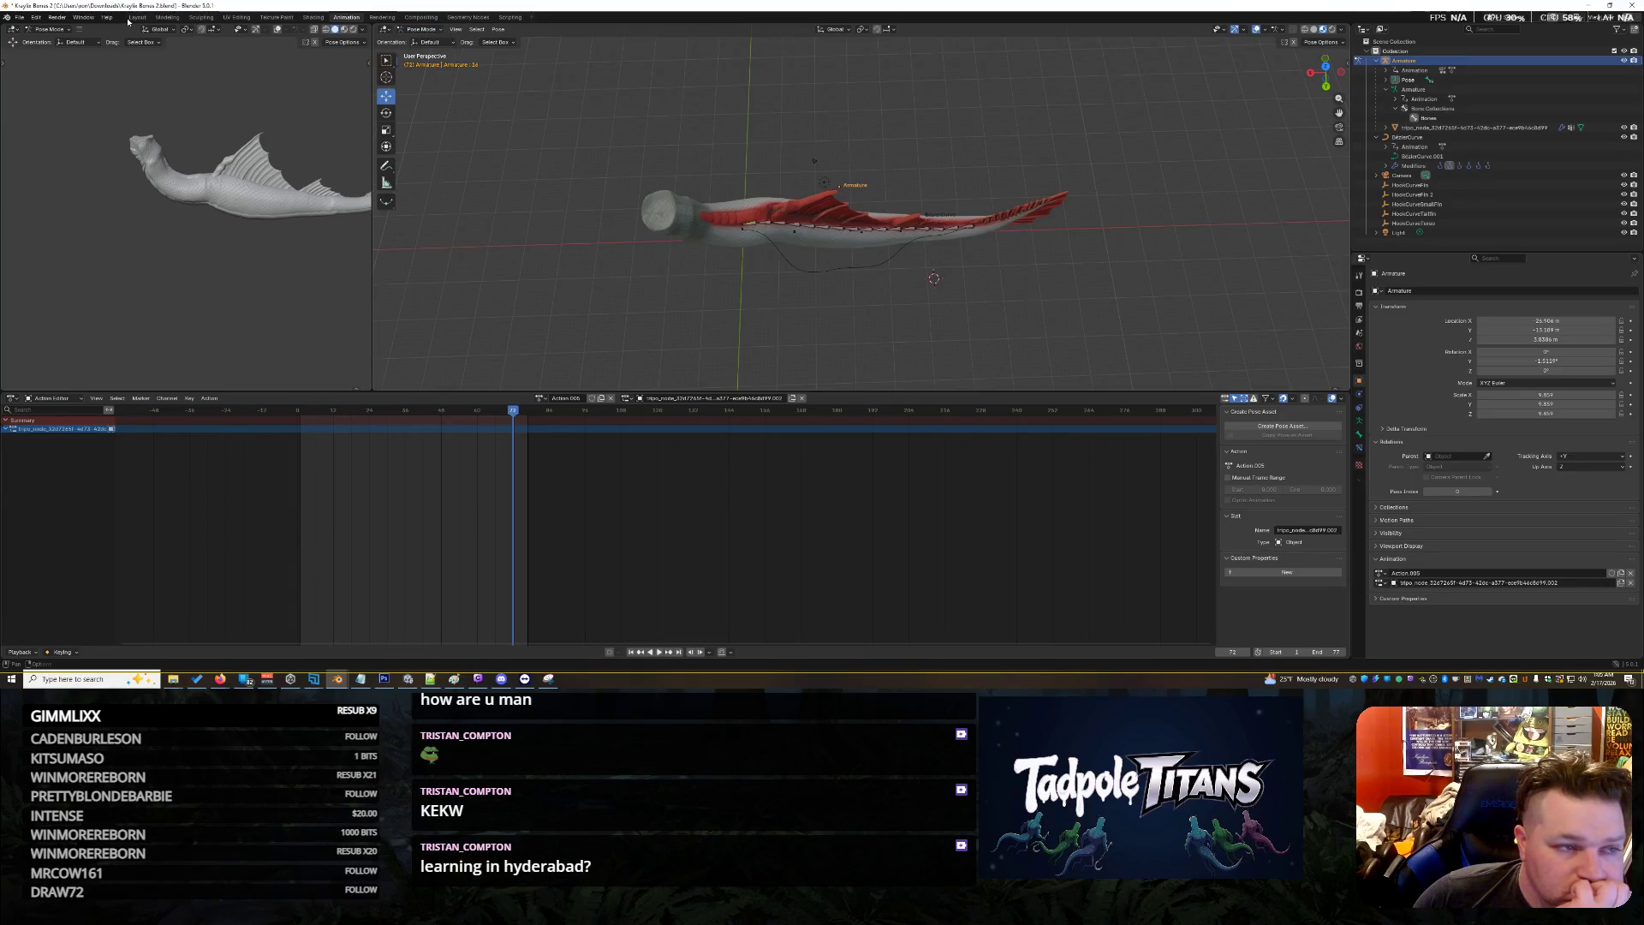
{"action": "left_click", "coordinate": [135, 18]}
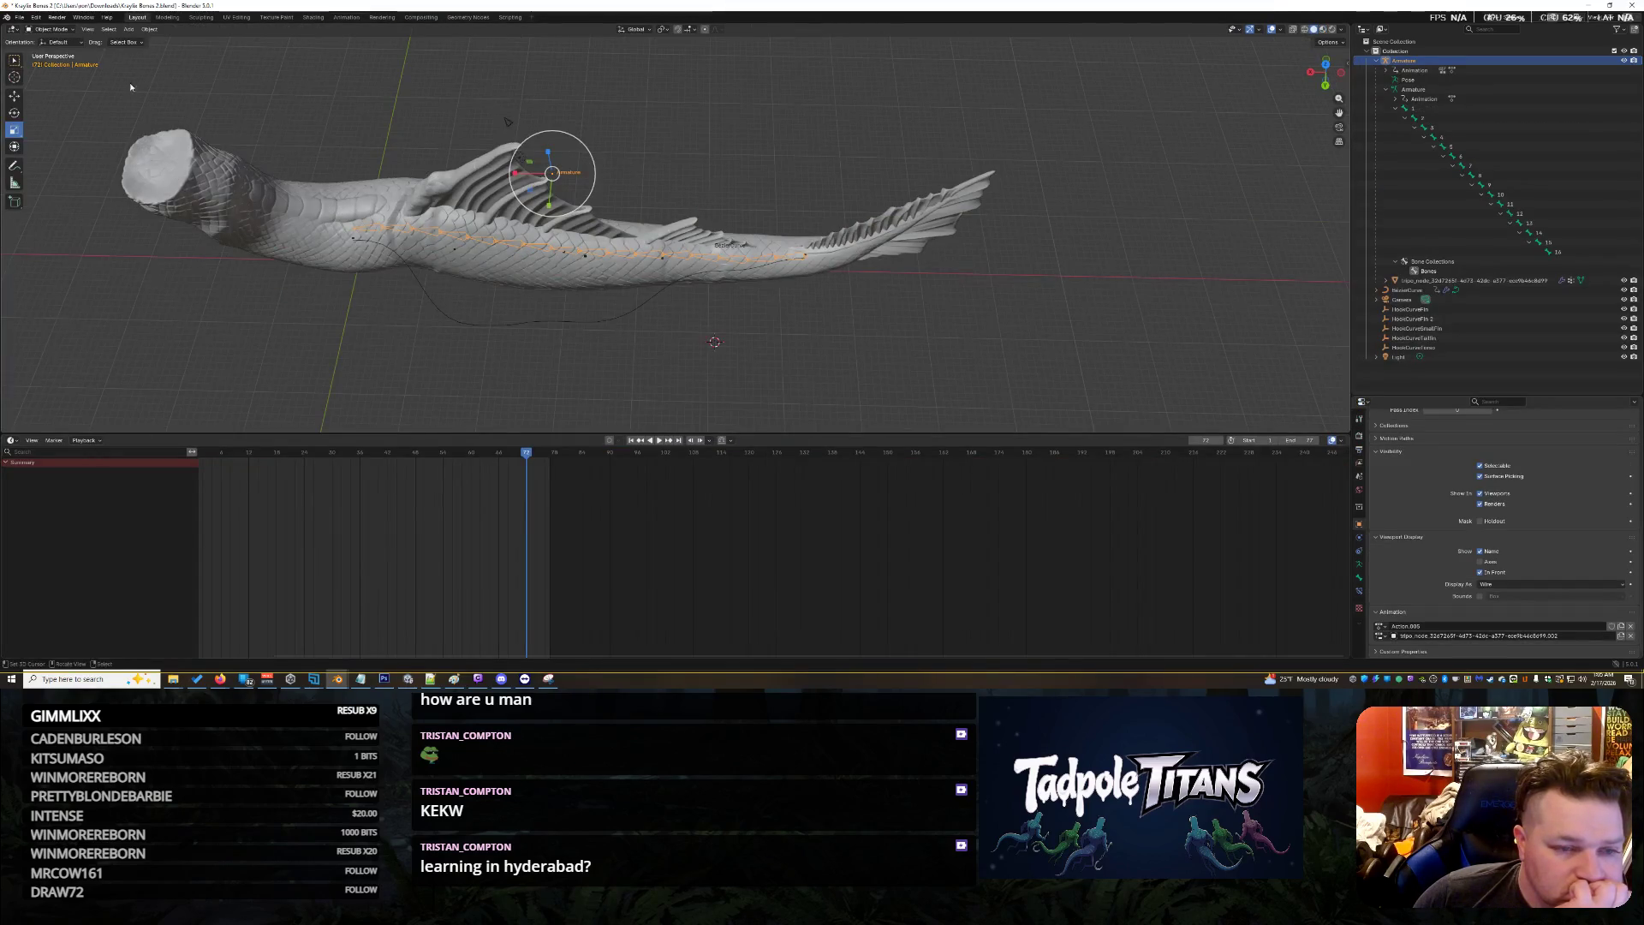
Box-select all the fish objects and start the swim animation
{"action": "left_click_drag", "start_coordinate": [130, 87], "coordinate": [1003, 345]}
{"action": "scroll", "coordinate": [648, 345], "scroll_direction": "down", "scroll_amount": 3}
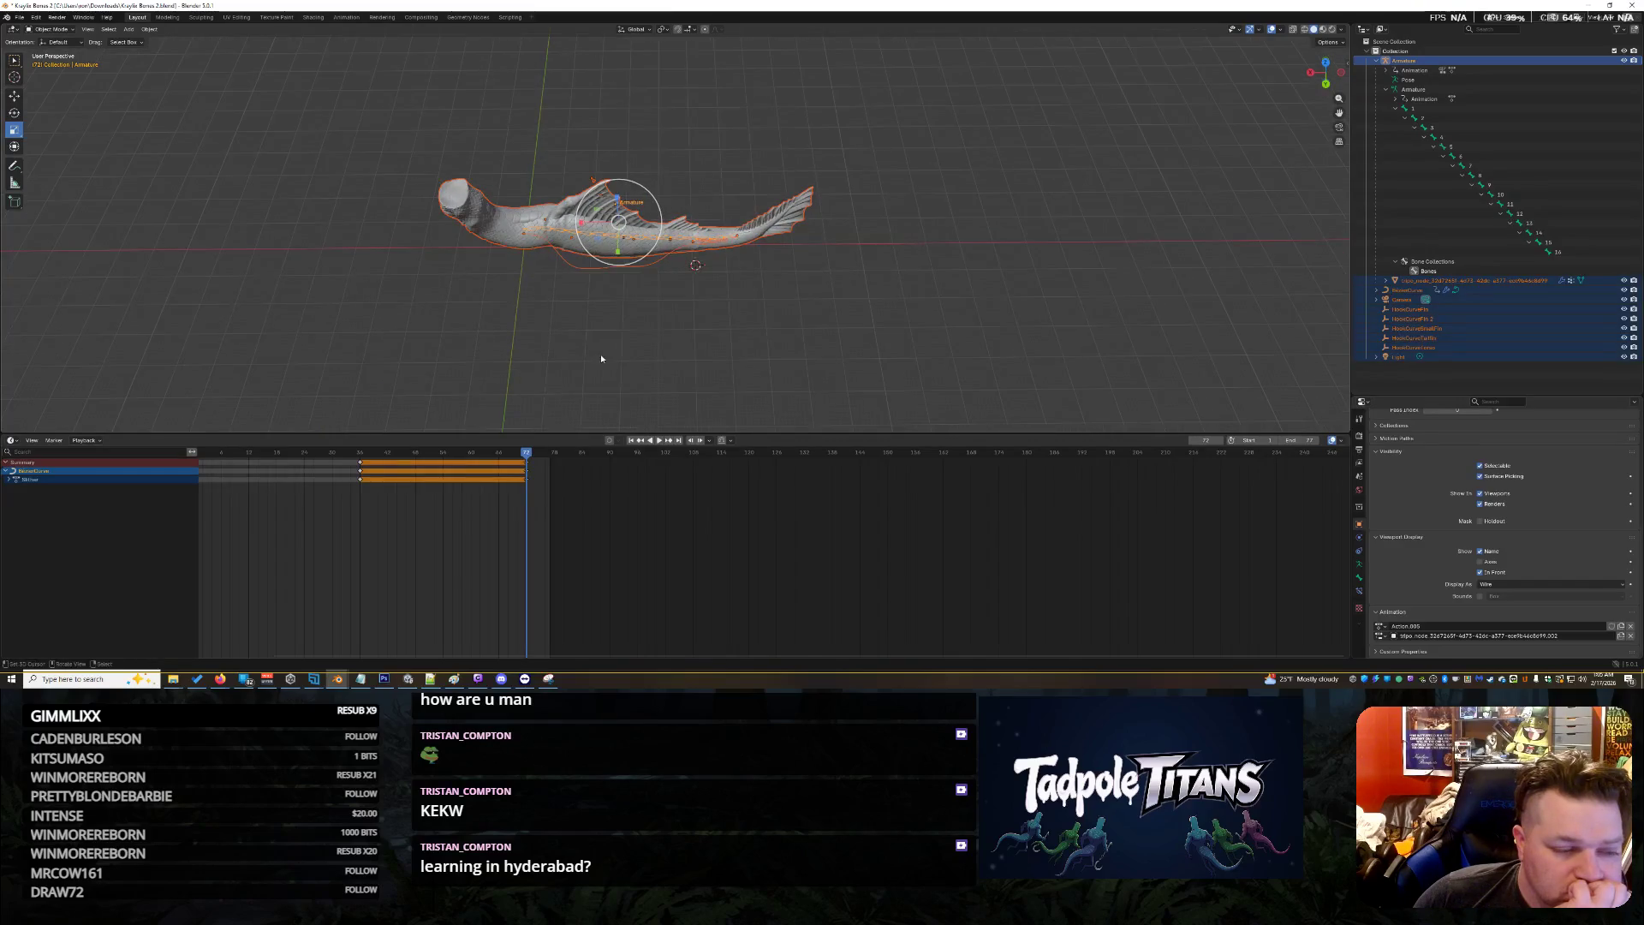
{"action": "scroll", "coordinate": [601, 358], "scroll_direction": "up", "scroll_amount": 3}
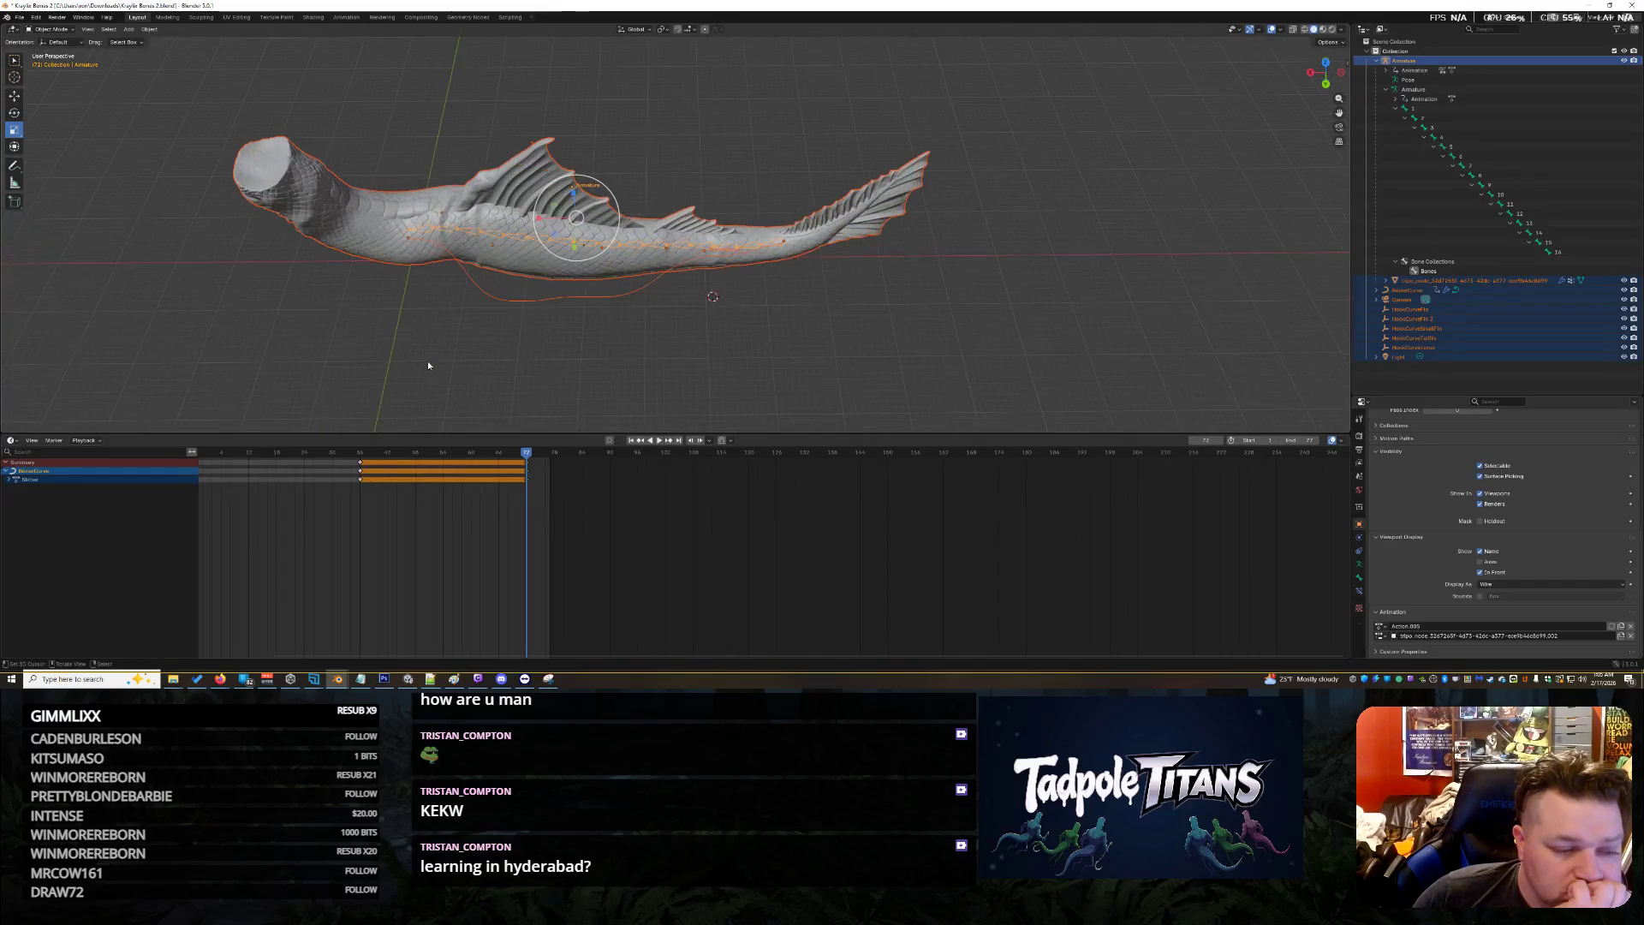
{"action": "left_click", "coordinate": [662, 445]}
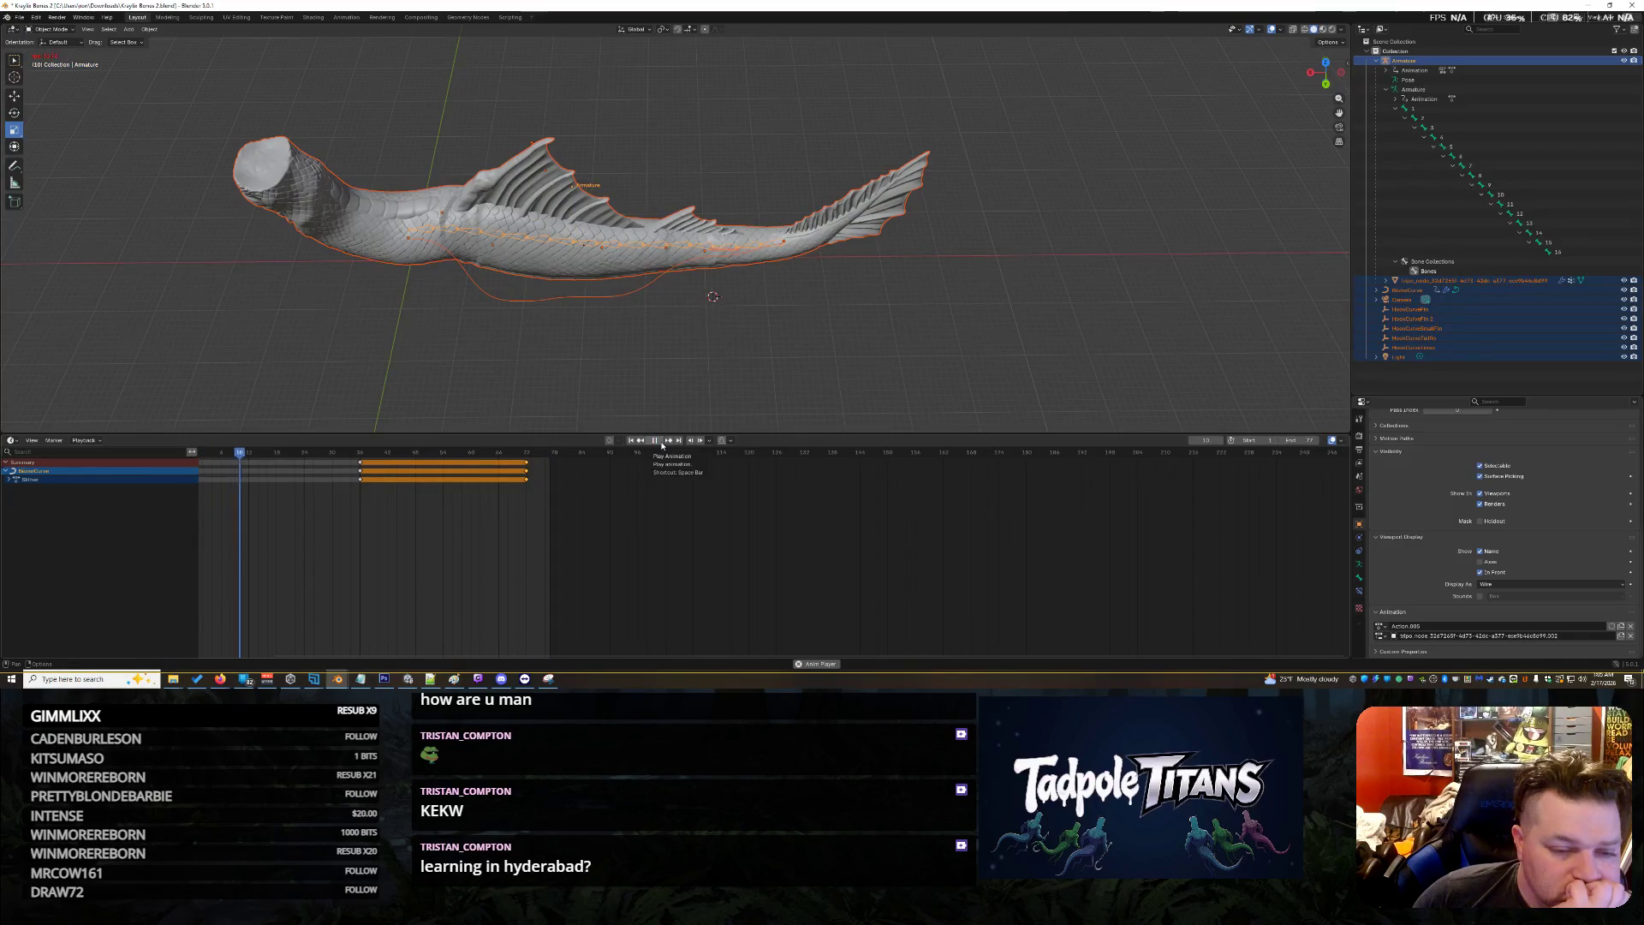
Orbit around the swimming fish, select everything, and stop playback at frame 11
{"action": "right_click", "coordinate": [814, 293], "text": "shift"}
{"action": "left_click", "coordinate": [775, 328]}
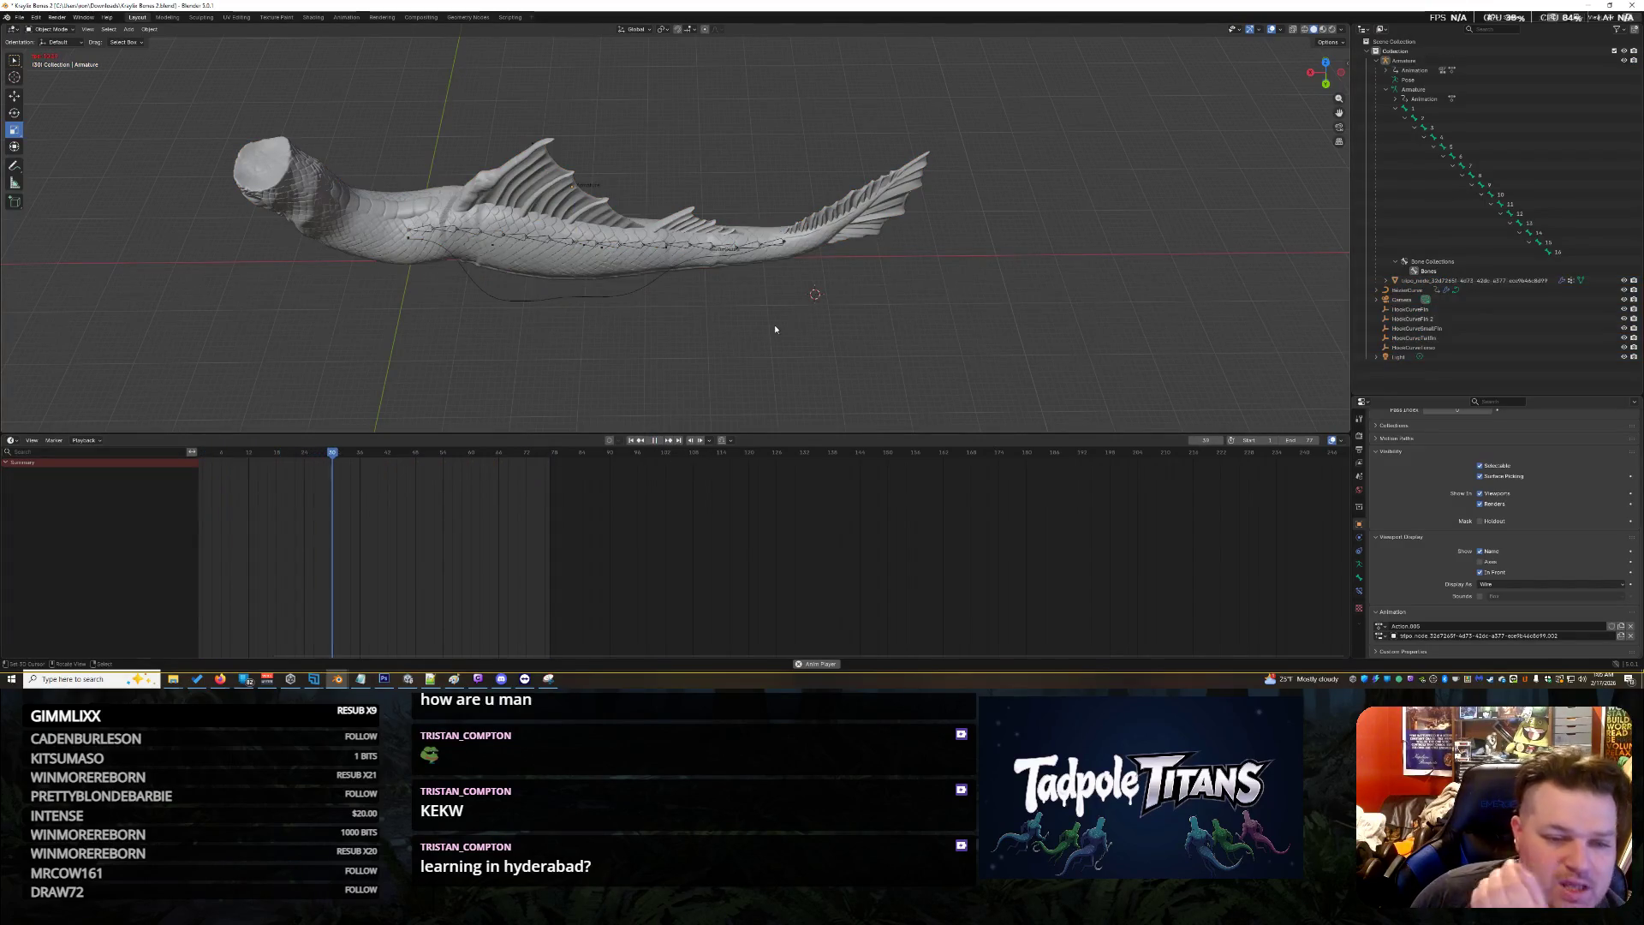
{"action": "middle_click_drag", "start_coordinate": [771, 331], "coordinate": [329, 62]}
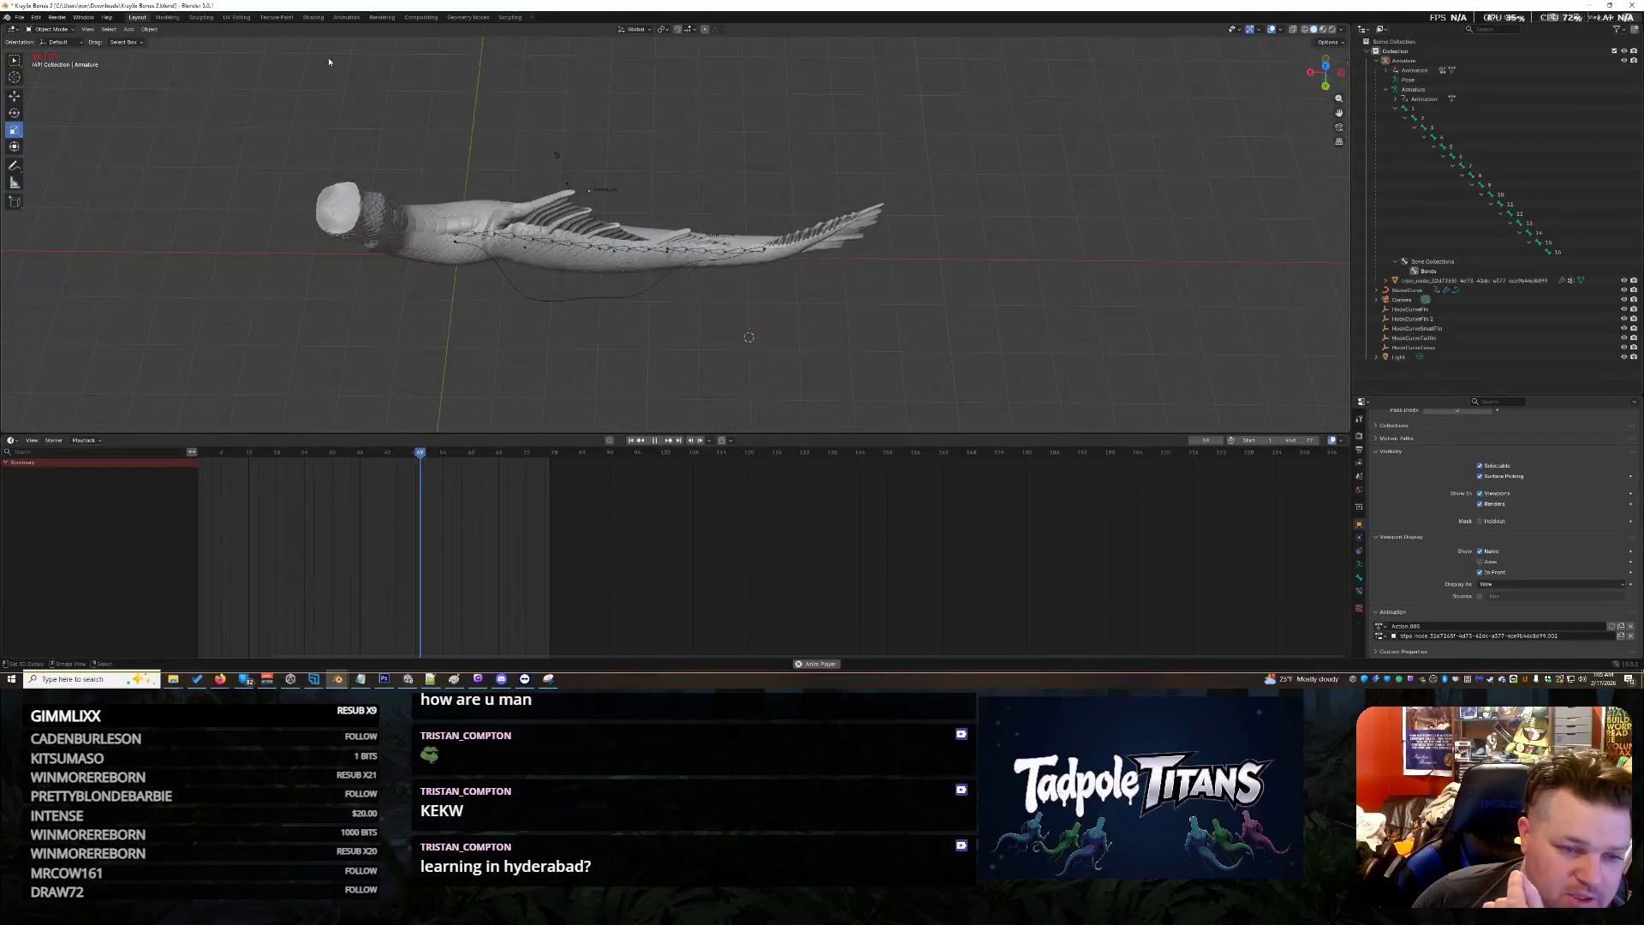
{"action": "key", "text": "a"}
{"action": "scroll", "coordinate": [745, 342], "scroll_direction": "up", "scroll_amount": 2}
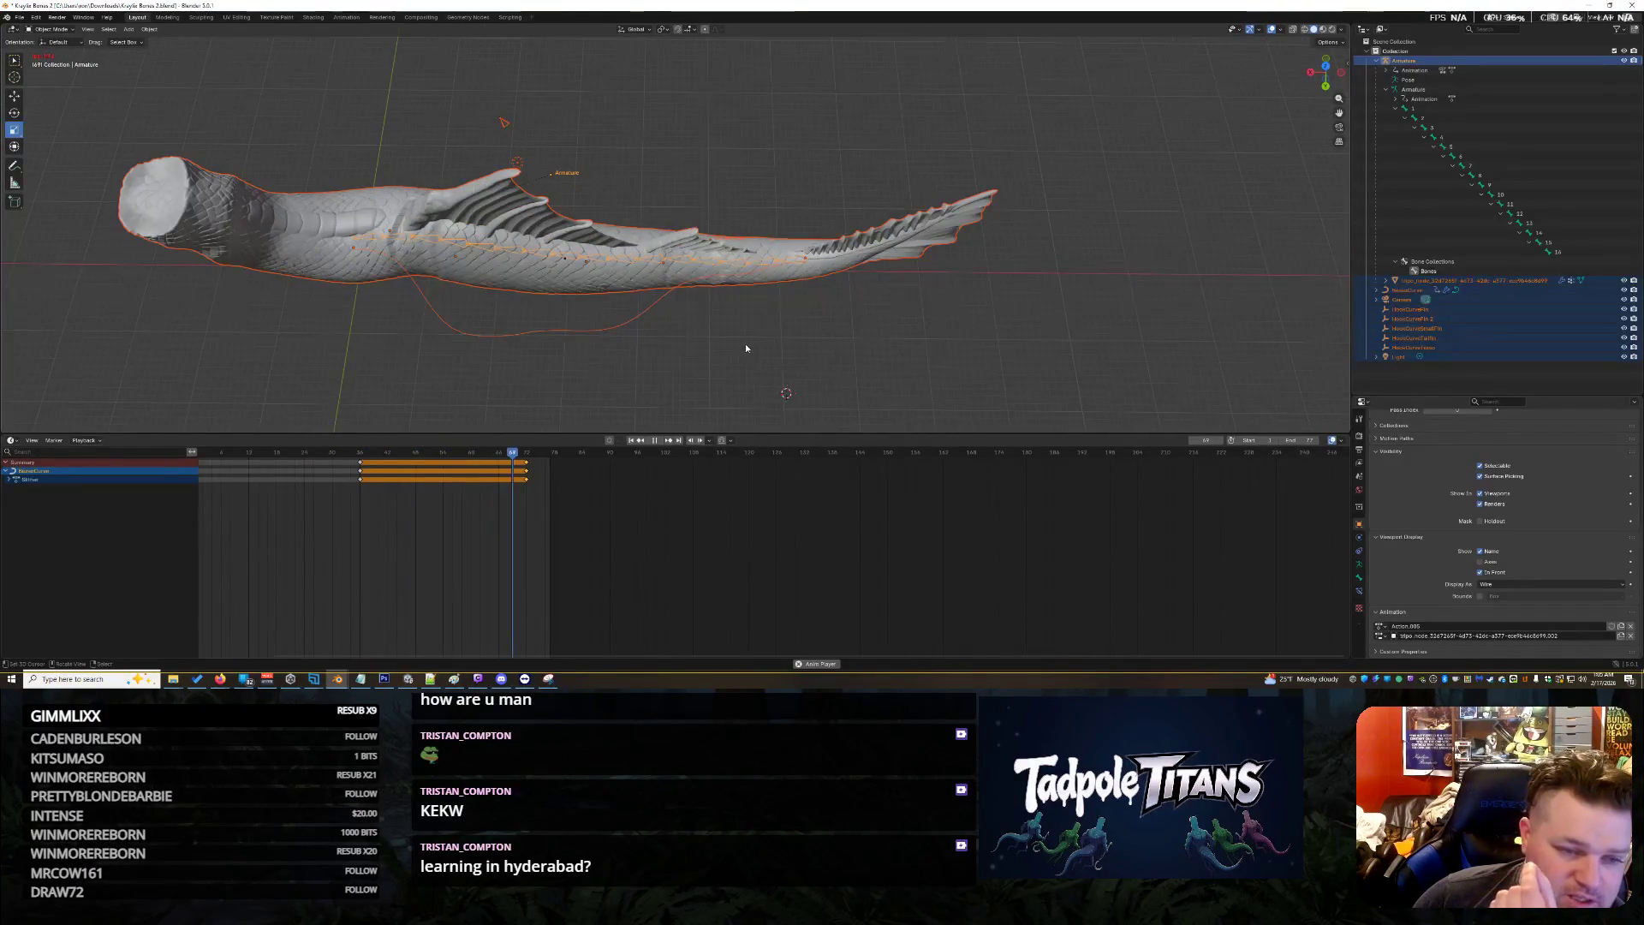
{"action": "scroll", "coordinate": [744, 342], "scroll_direction": "down", "scroll_amount": 1}
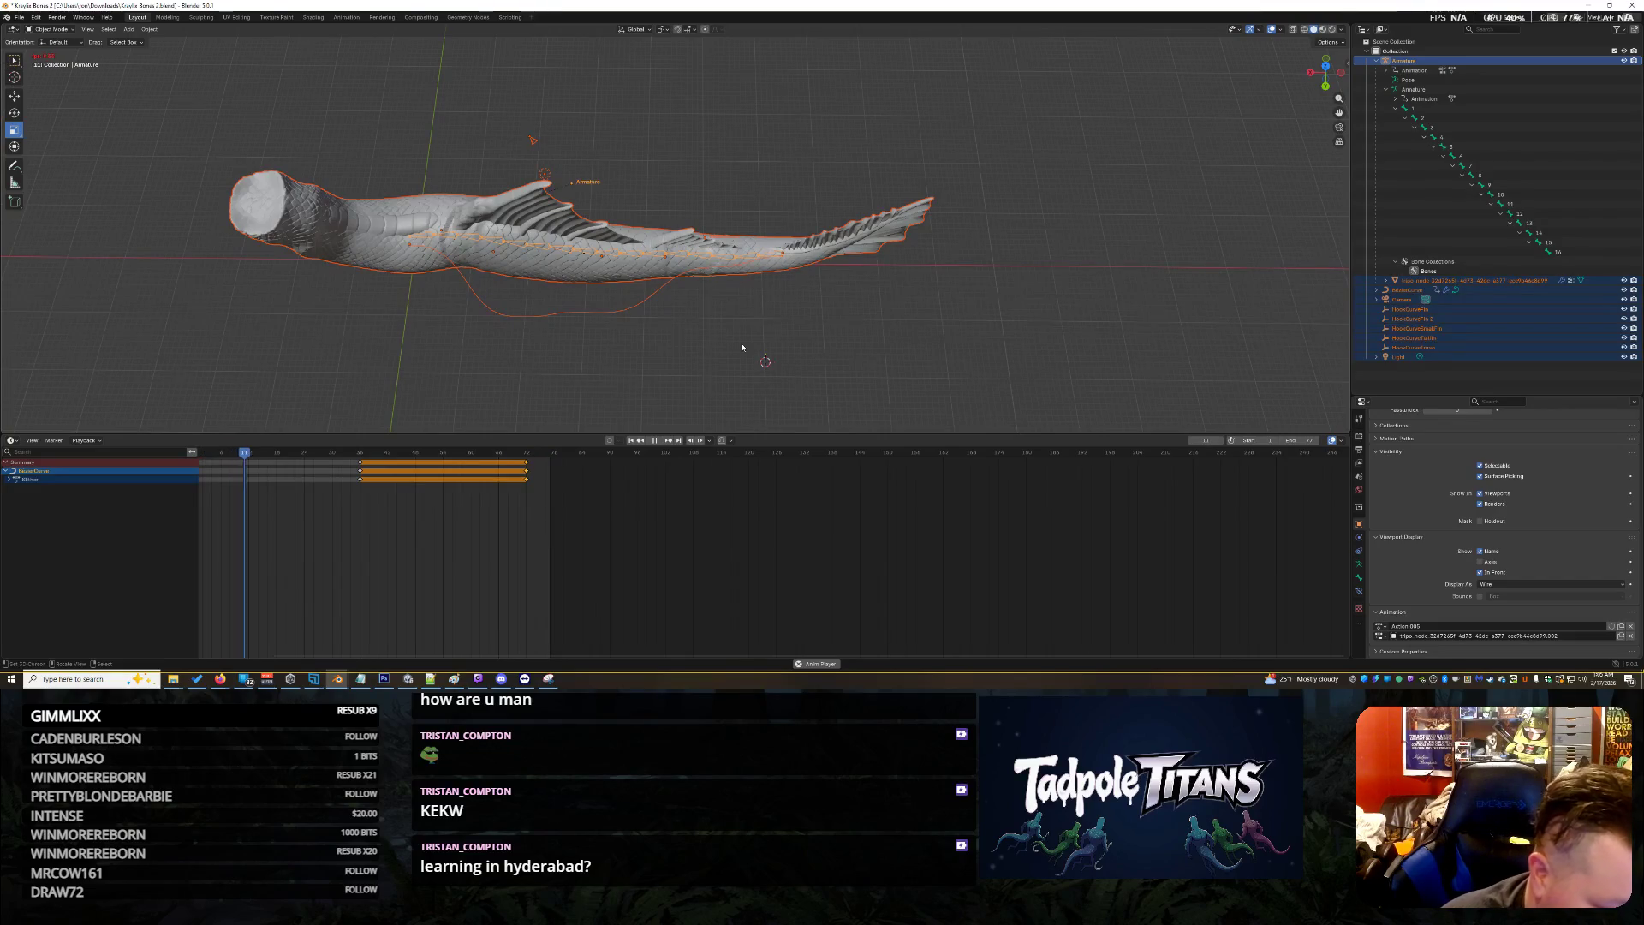
{"action": "scroll", "coordinate": [228, 506], "scroll_direction": "down", "scroll_amount": 2}
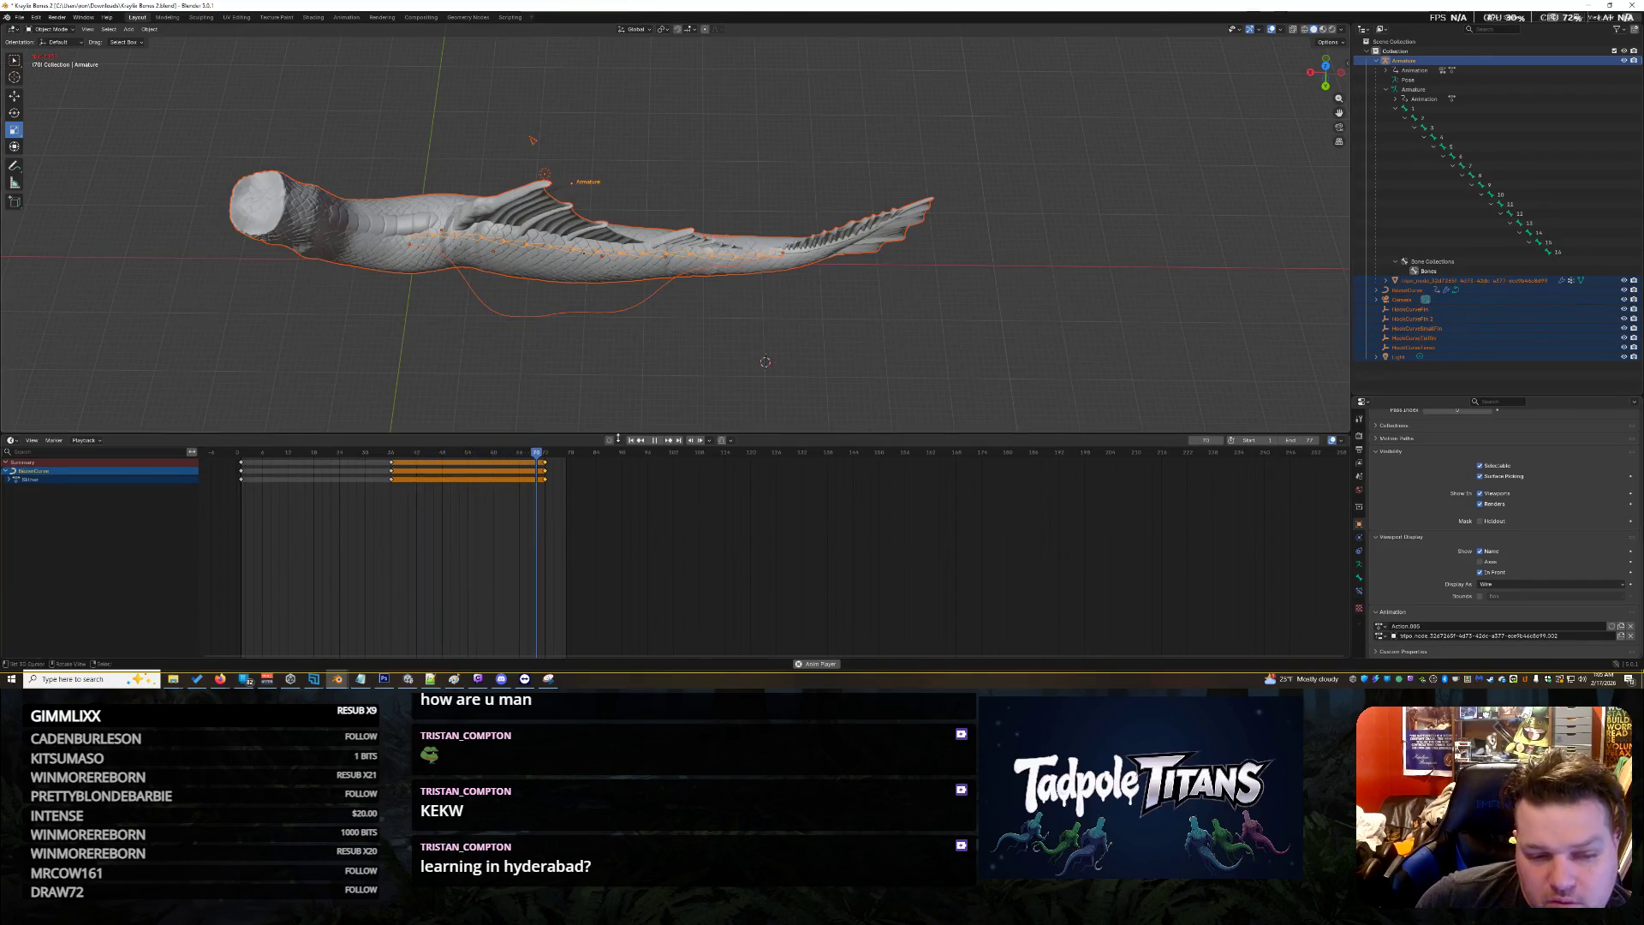
{"action": "left_click", "coordinate": [656, 445]}
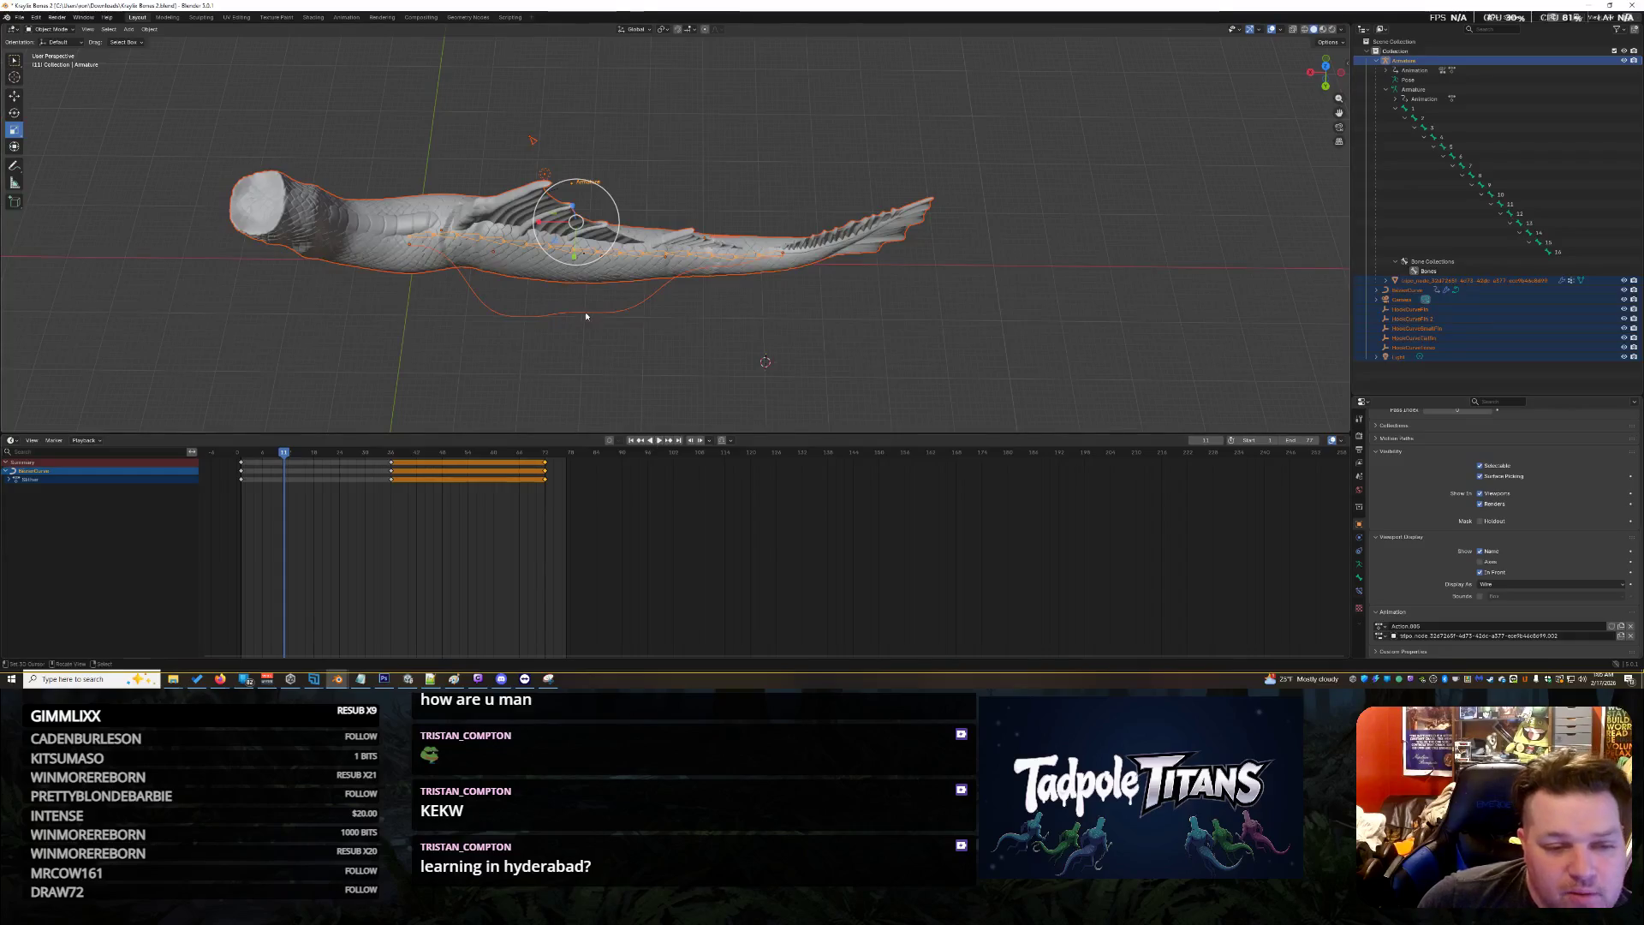
Select the BezierCurve path from a new viewing angle
{"action": "left_click", "coordinate": [555, 312]}
{"action": "left_click", "coordinate": [753, 335]}
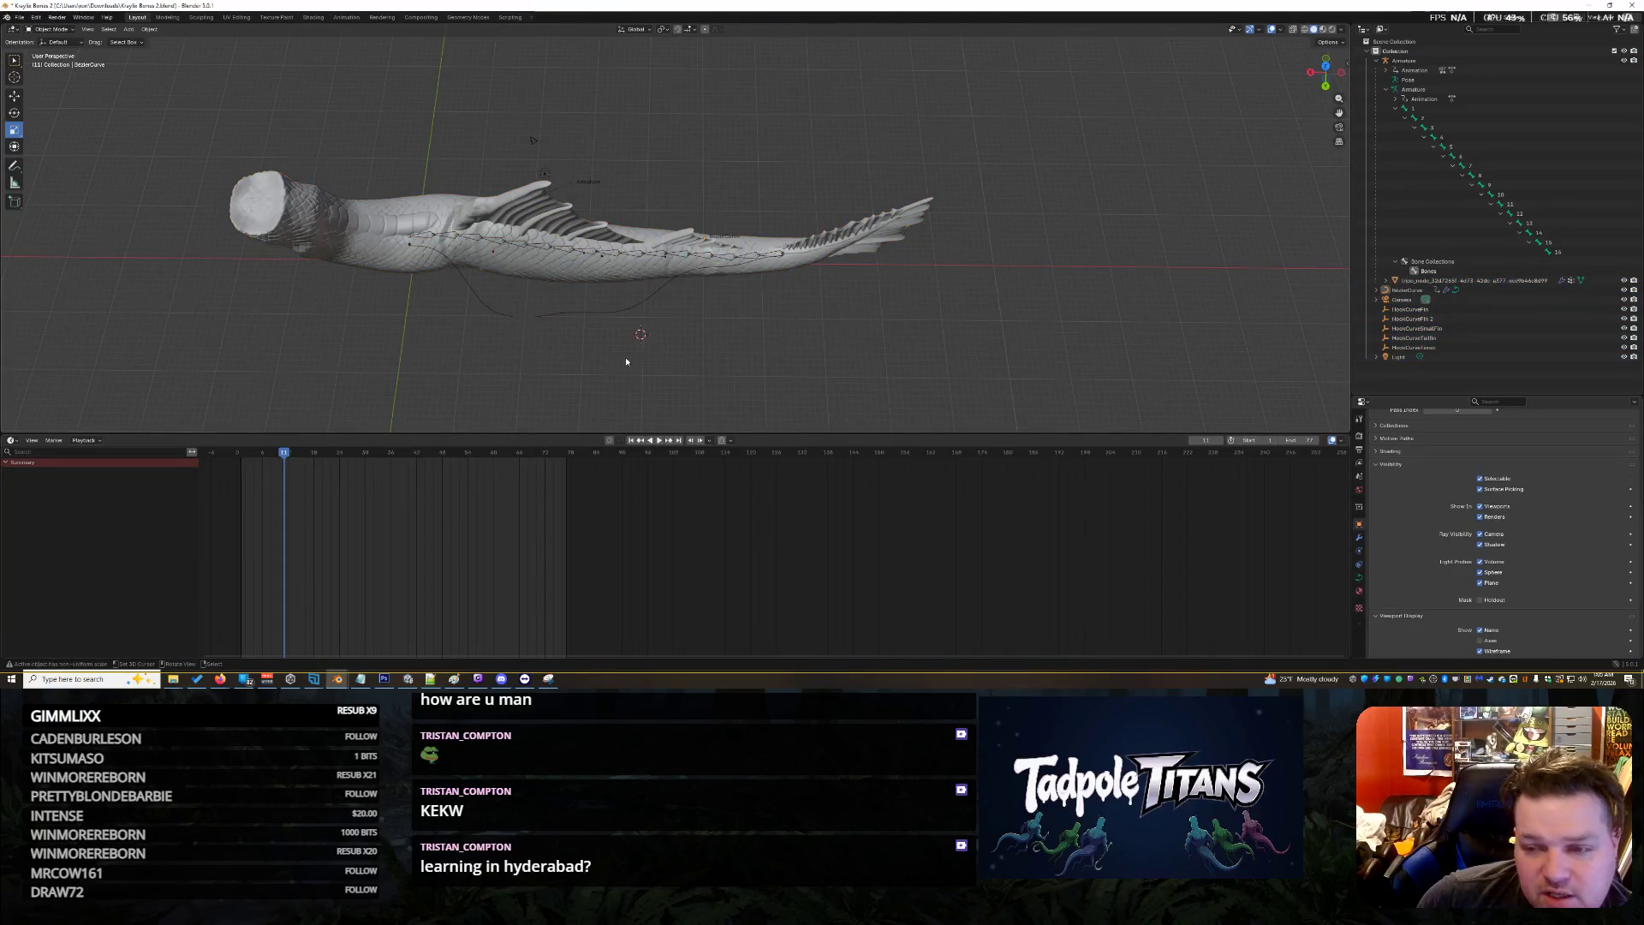
{"action": "middle_click_drag", "start_coordinate": [624, 356], "coordinate": [622, 359]}
{"action": "scroll", "coordinate": [622, 356], "scroll_direction": "up", "scroll_amount": 2}
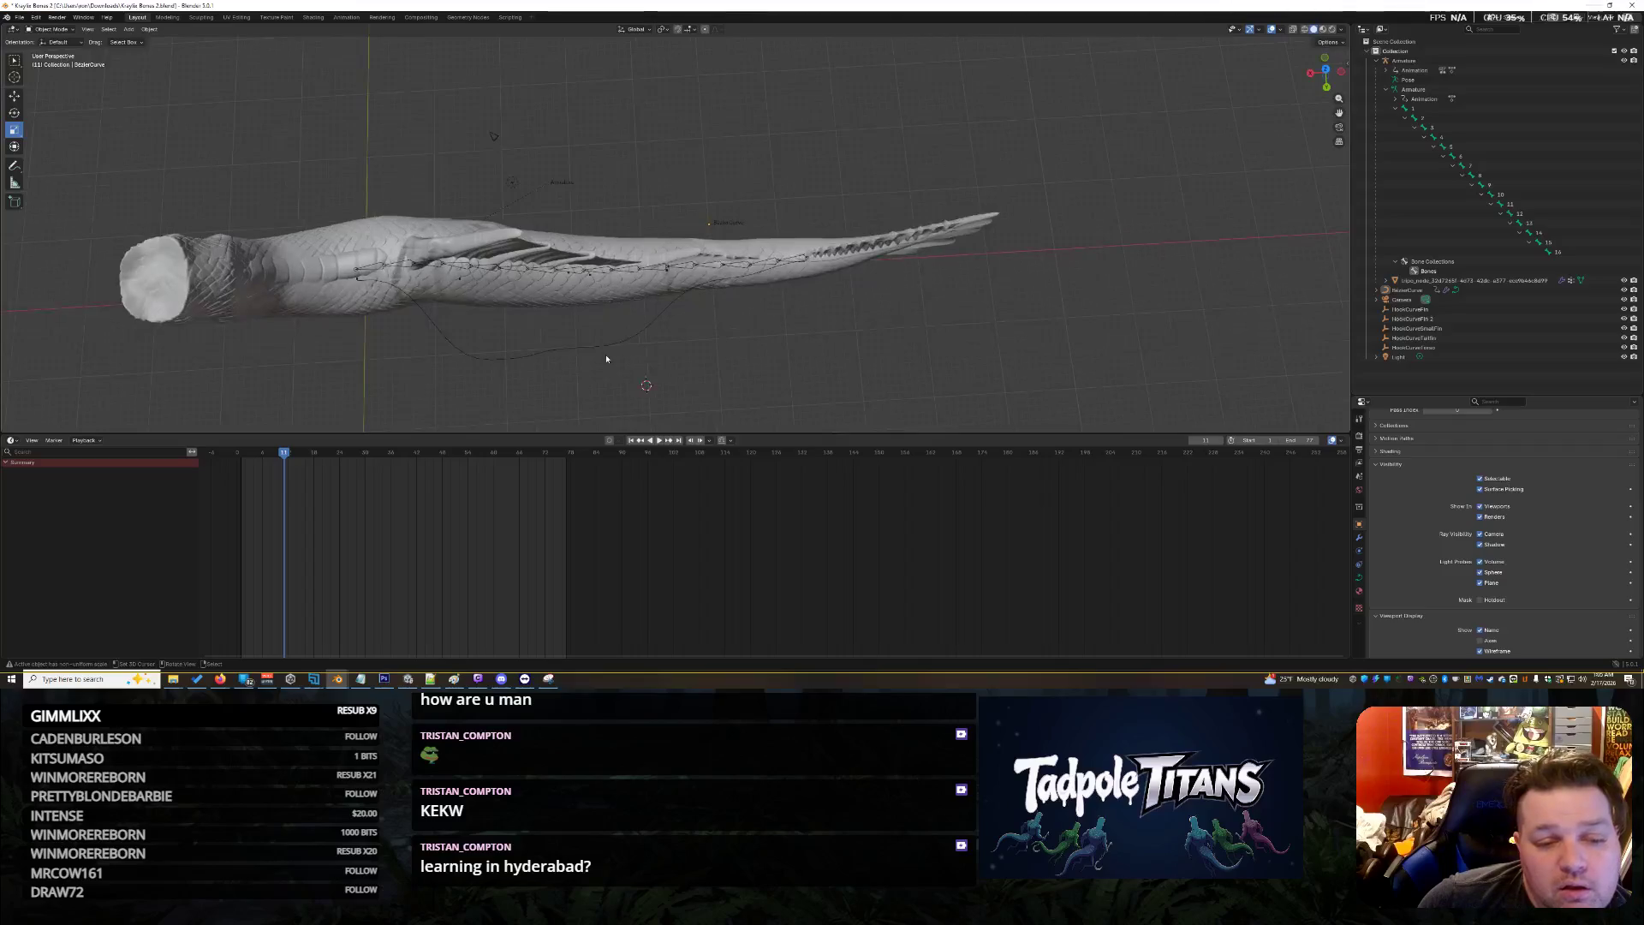
{"action": "left_click", "coordinate": [618, 346]}
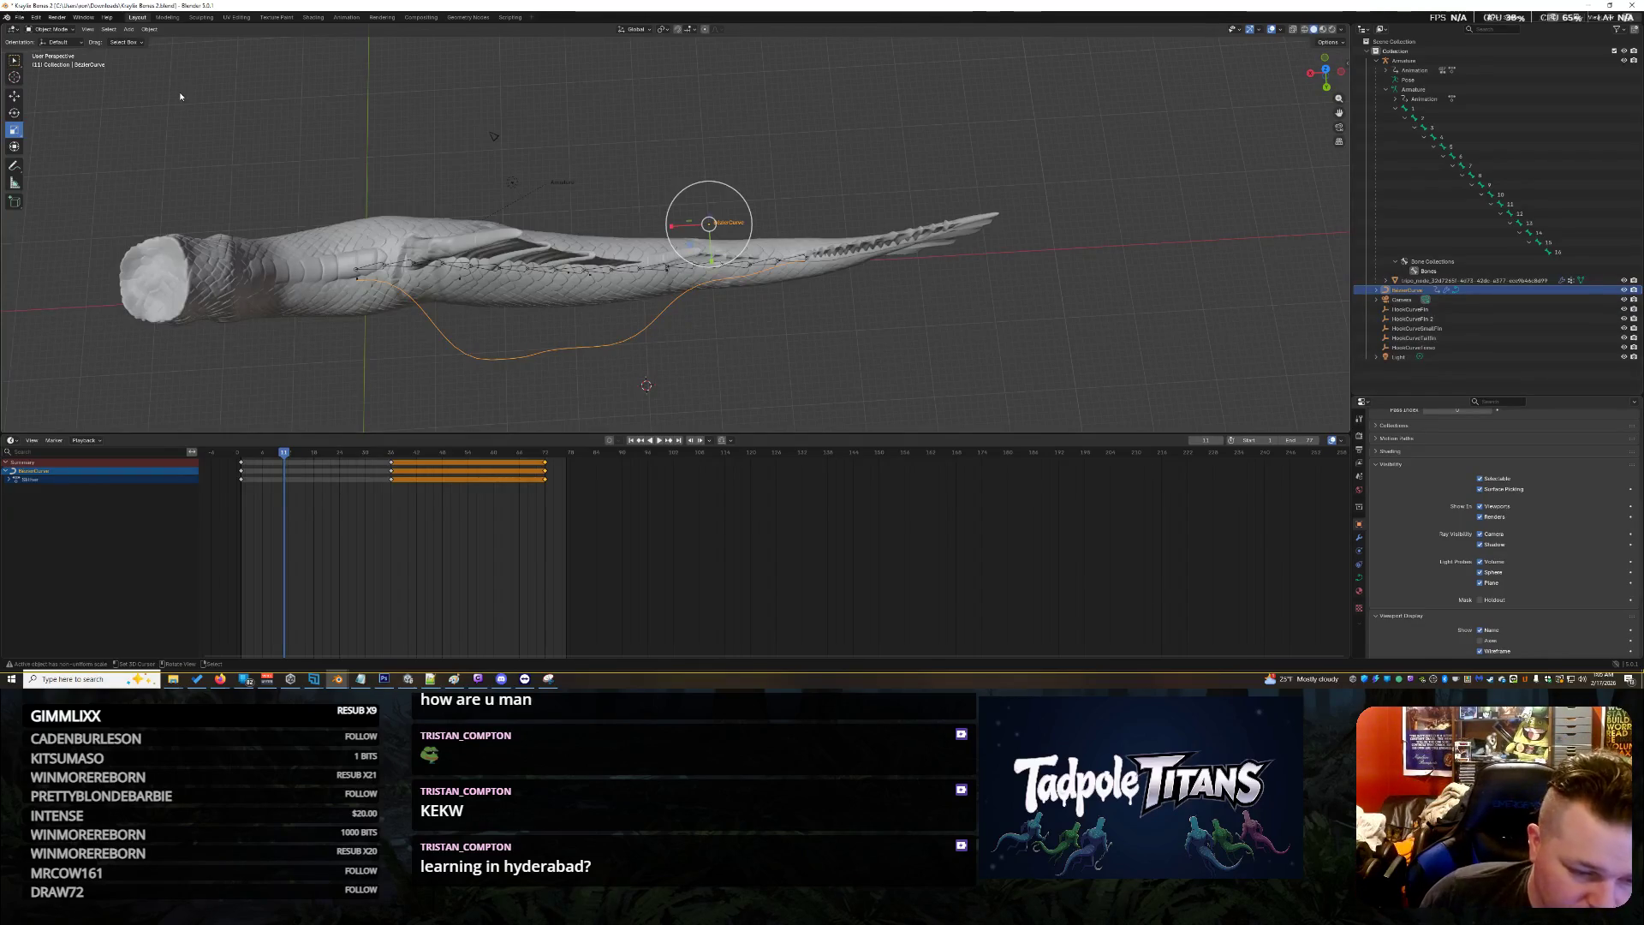
Set the playback range end to 72, step back to frame 9, and reselect the BezierCurve
{"action": "left_click", "coordinate": [1281, 446]}
{"action": "left_click", "coordinate": [1282, 446]}
{"action": "left_click", "coordinate": [1282, 446]}
{"action": "left_click", "coordinate": [1281, 446]}
{"action": "left_click", "coordinate": [1282, 445]}
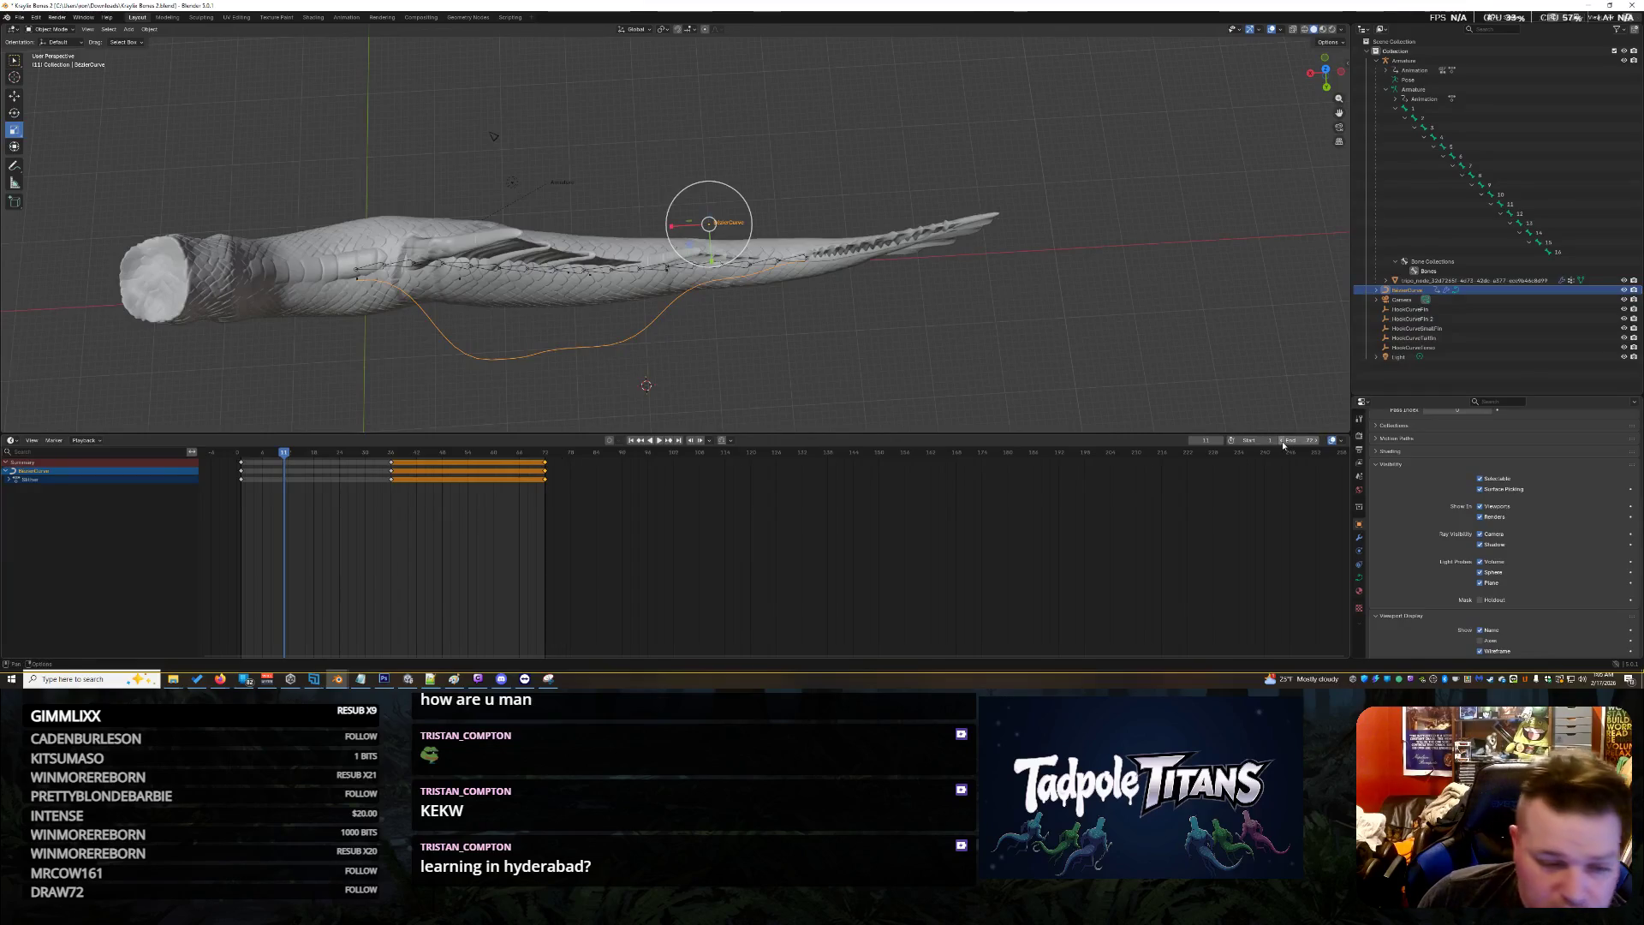
{"action": "left_click", "coordinate": [732, 355]}
{"action": "key", "text": "alt+a"}
{"action": "key", "text": "Left"}
{"action": "key", "text": "Left"}
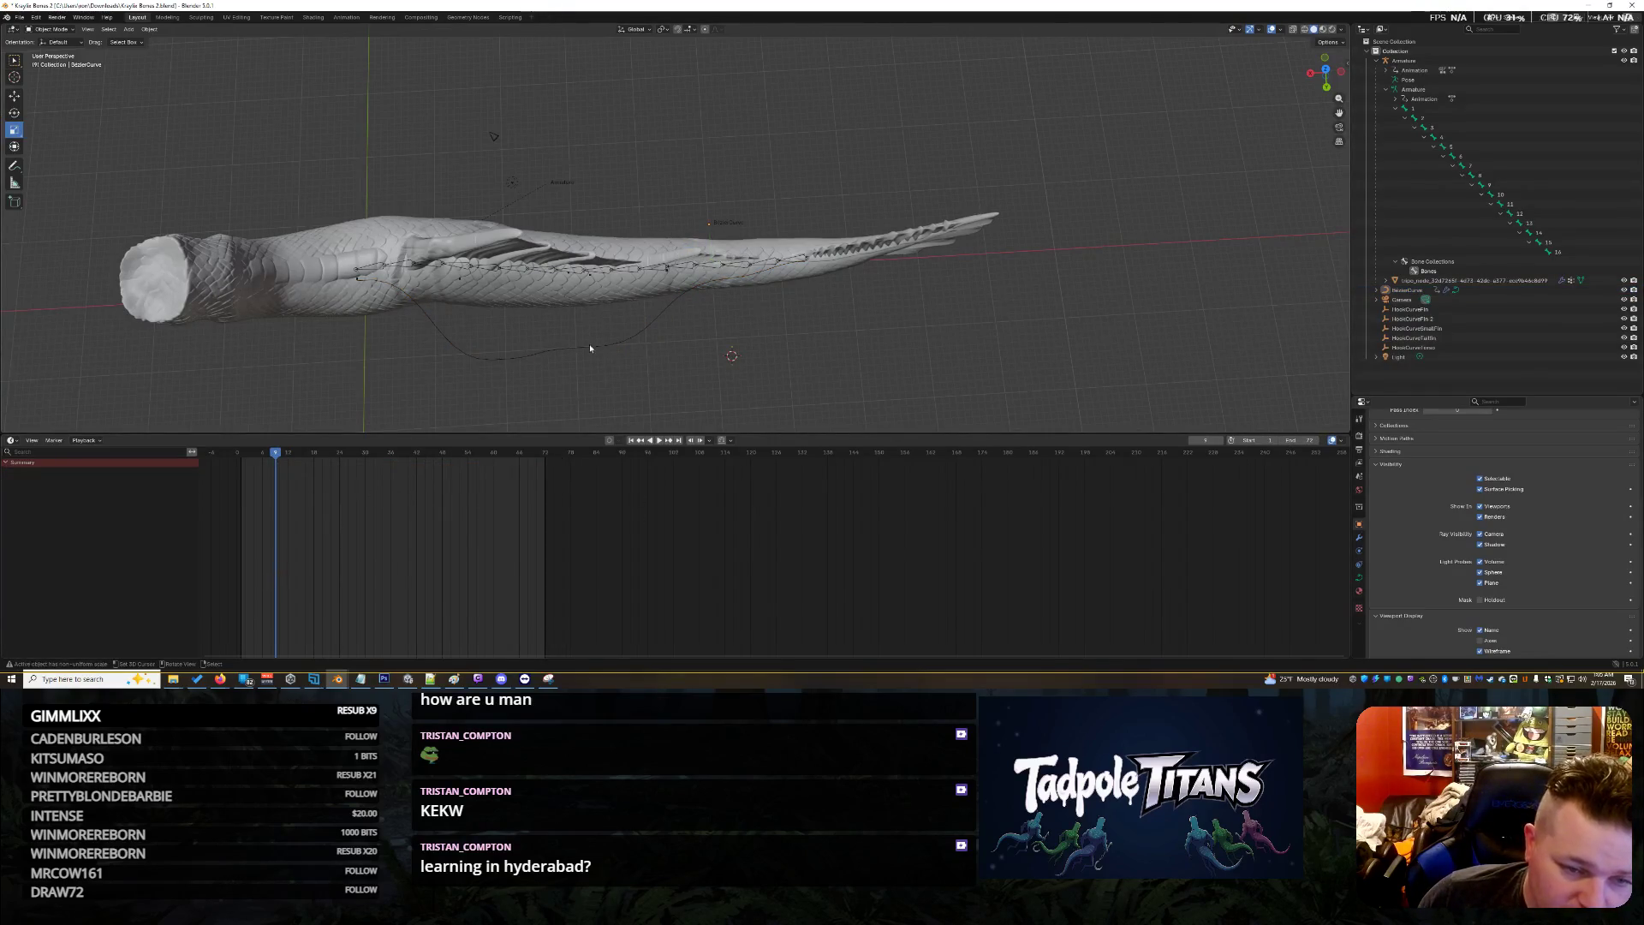
{"action": "left_click", "coordinate": [590, 348]}
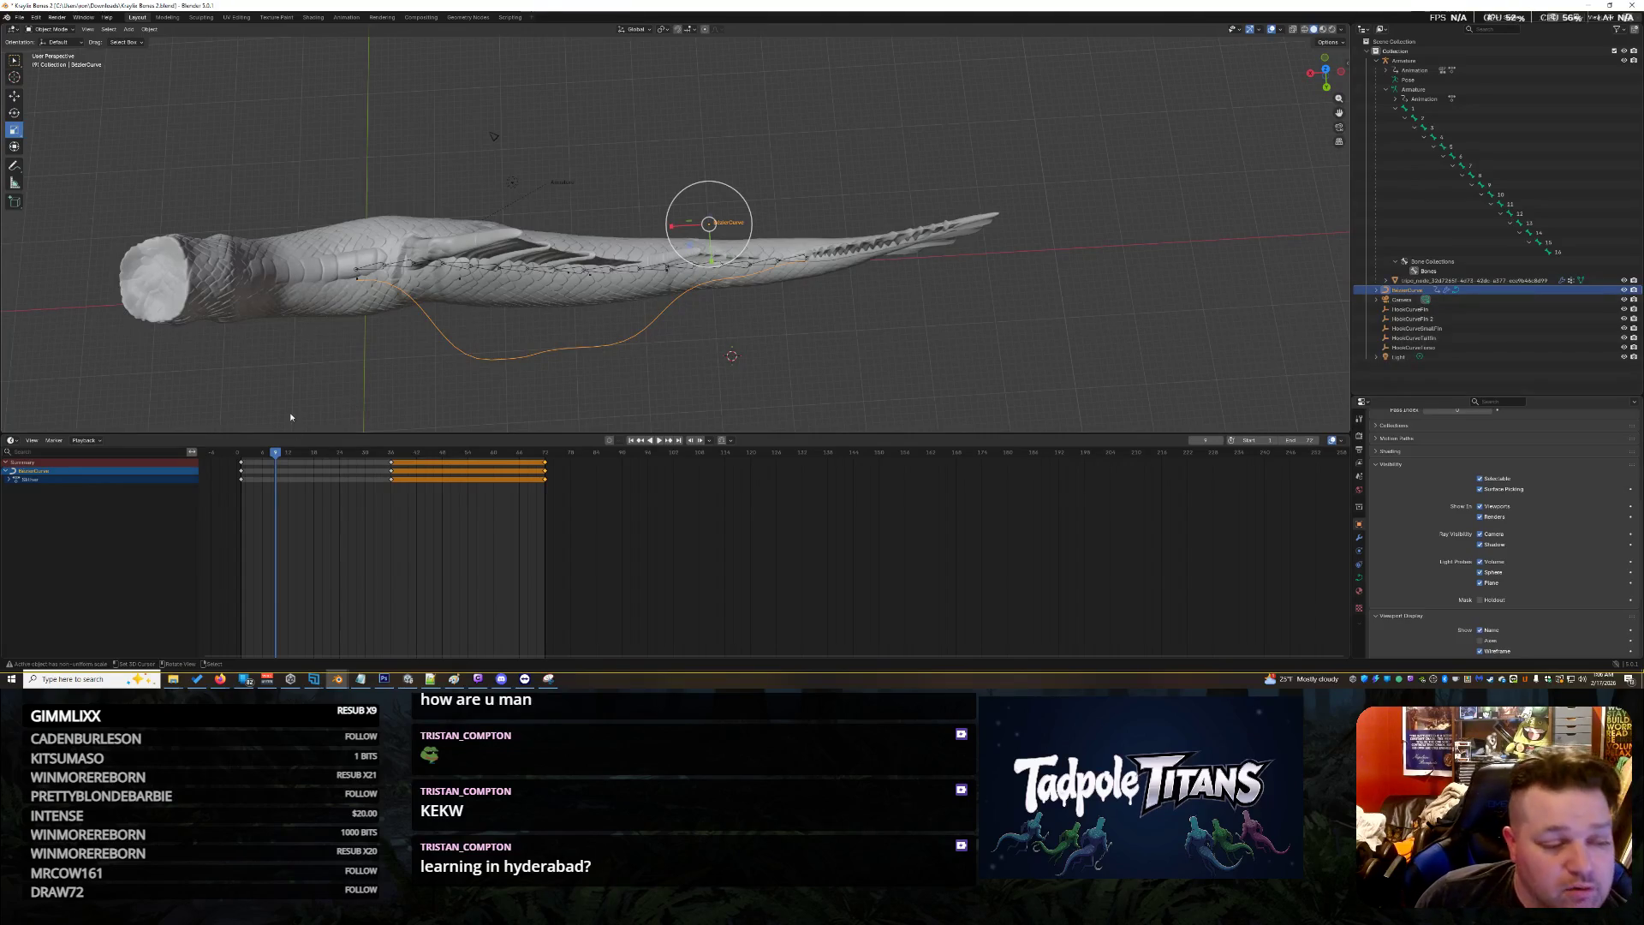
Expand the Slither action, select its Object Transforms channel, and scrub to frame 2
{"action": "left_click", "coordinate": [11, 480]}
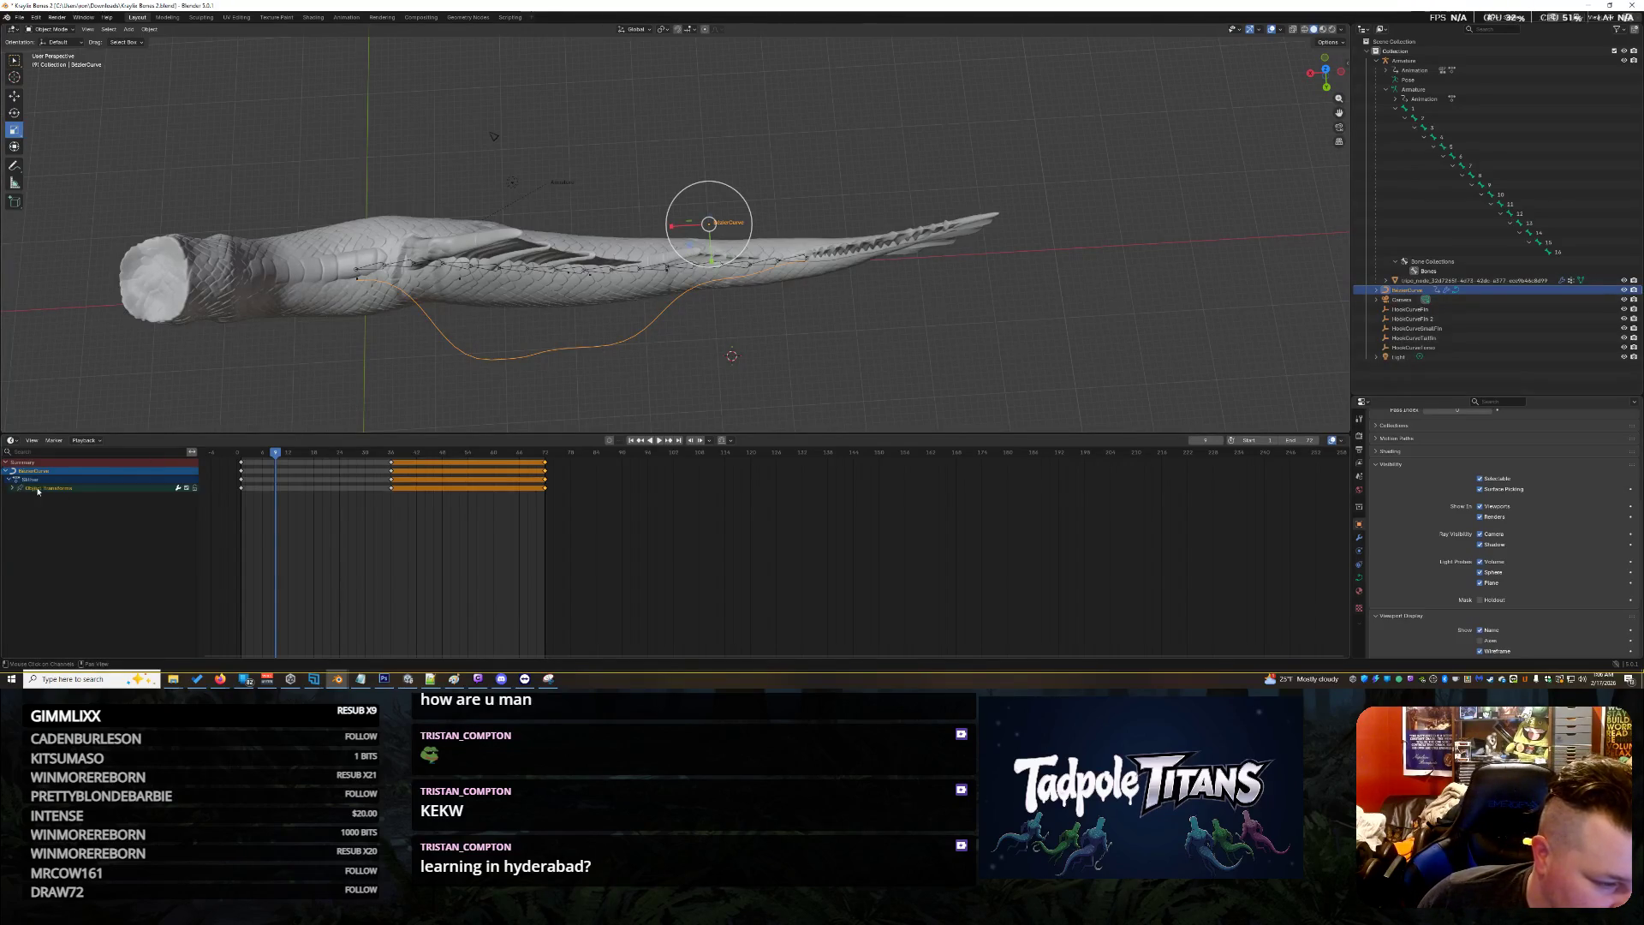
{"action": "left_click", "coordinate": [71, 489]}
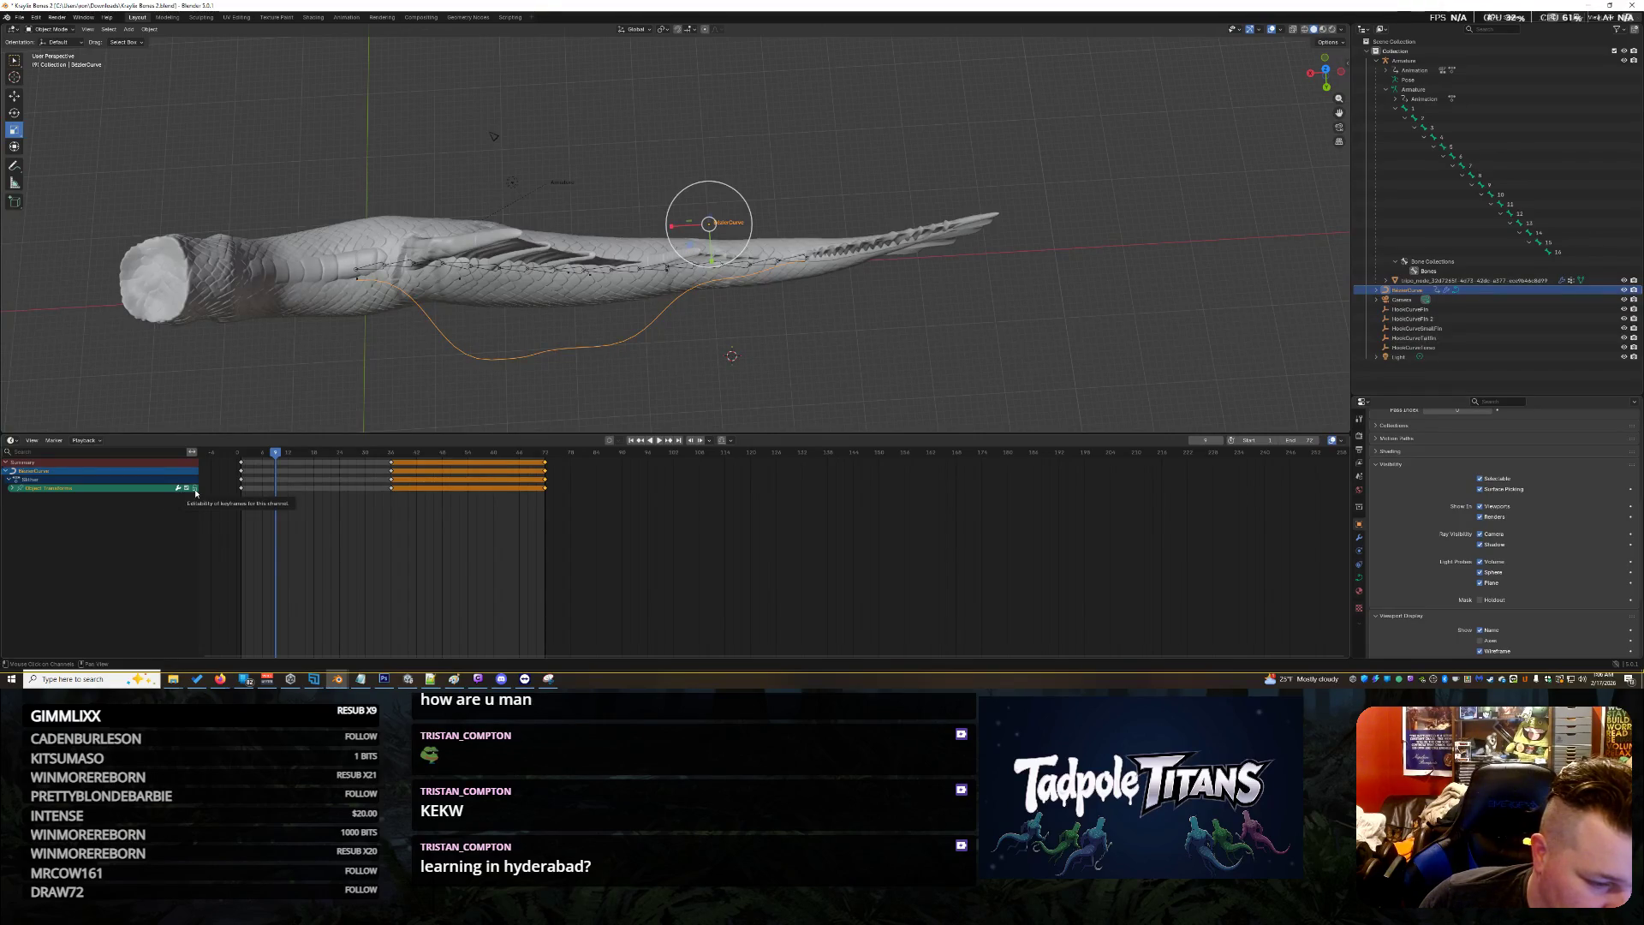
{"action": "left_click_drag", "start_coordinate": [275, 452], "coordinate": [236, 454]}
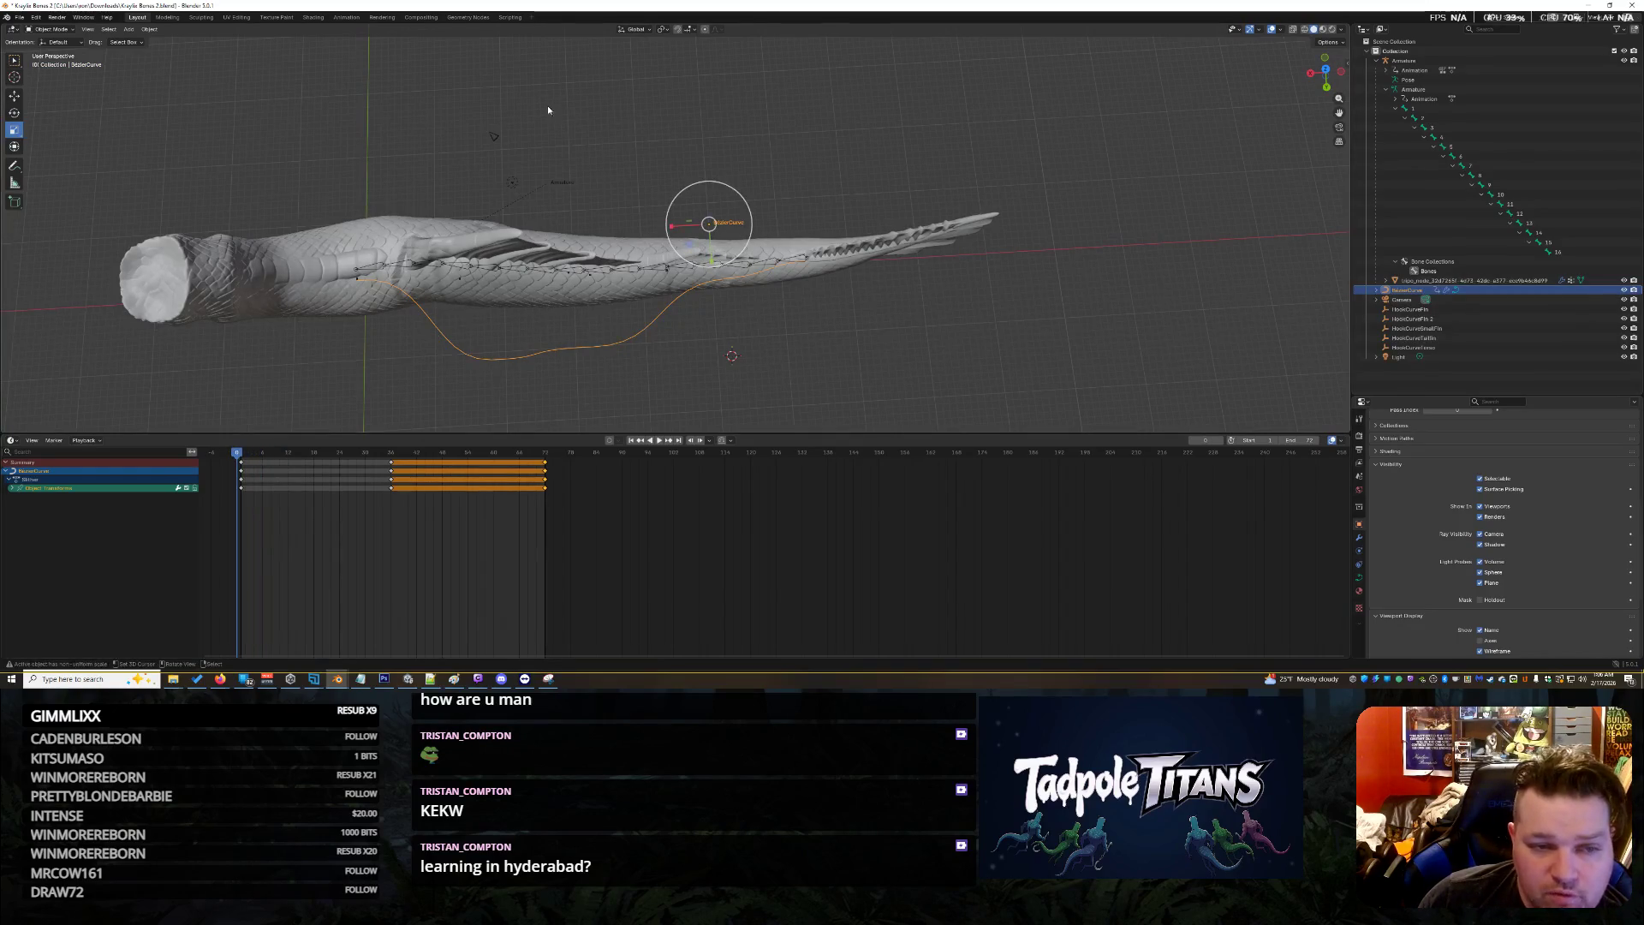
Play the animation to frame 36, then scrub to frame 73 and replay it to review
{"action": "key", "text": "space"}
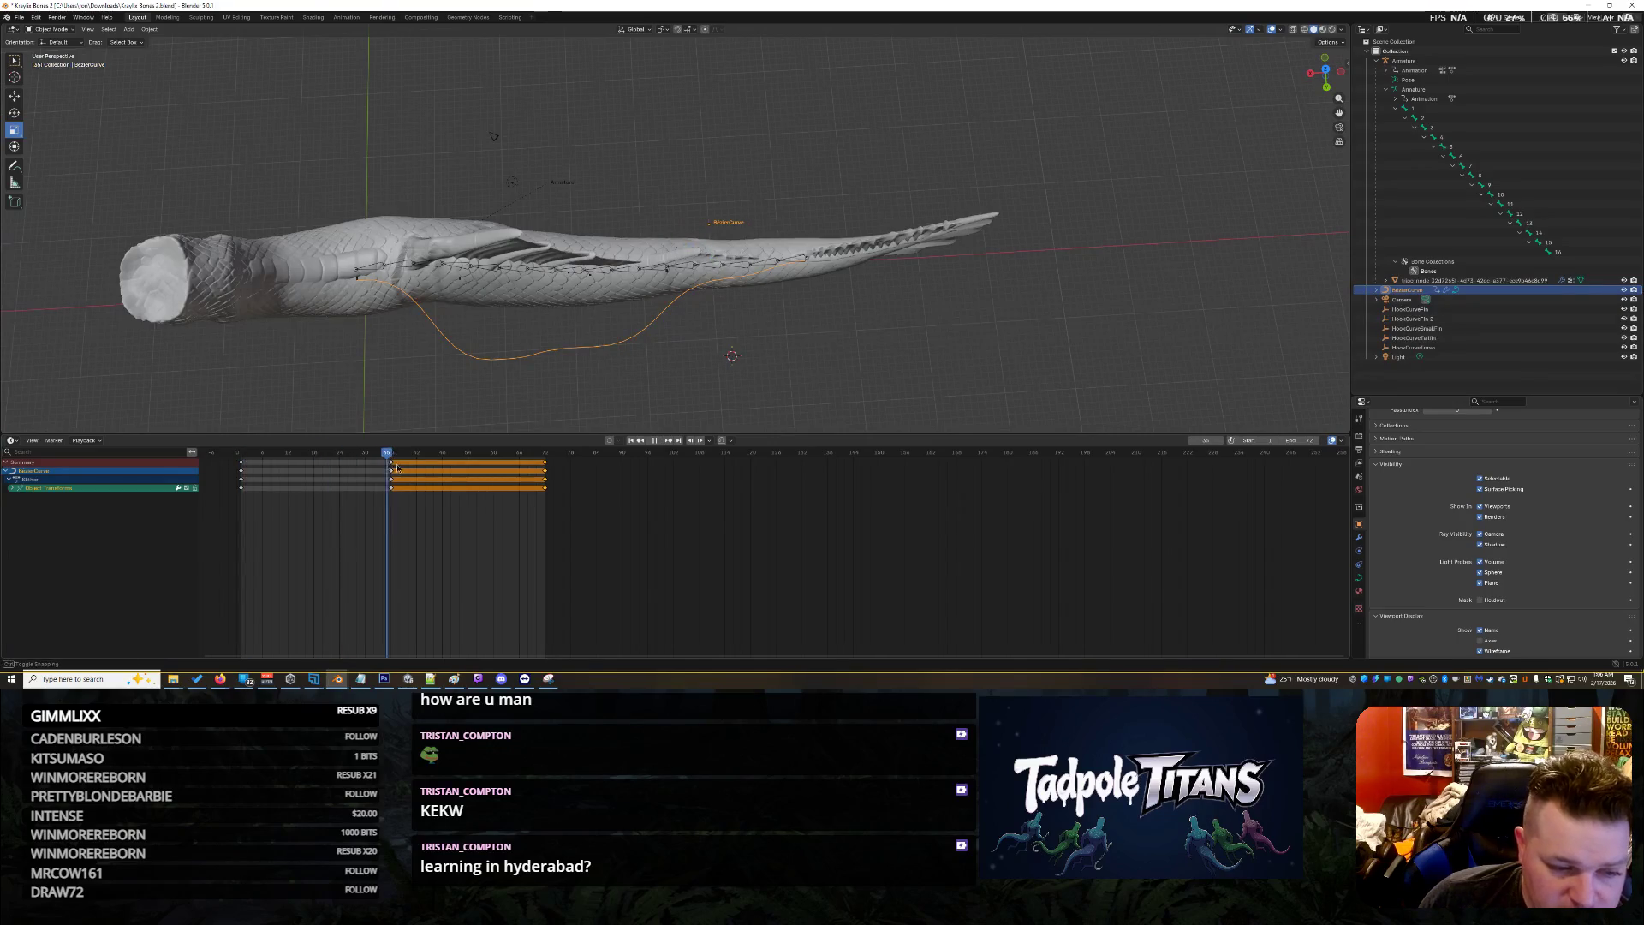
{"action": "key", "text": "space"}
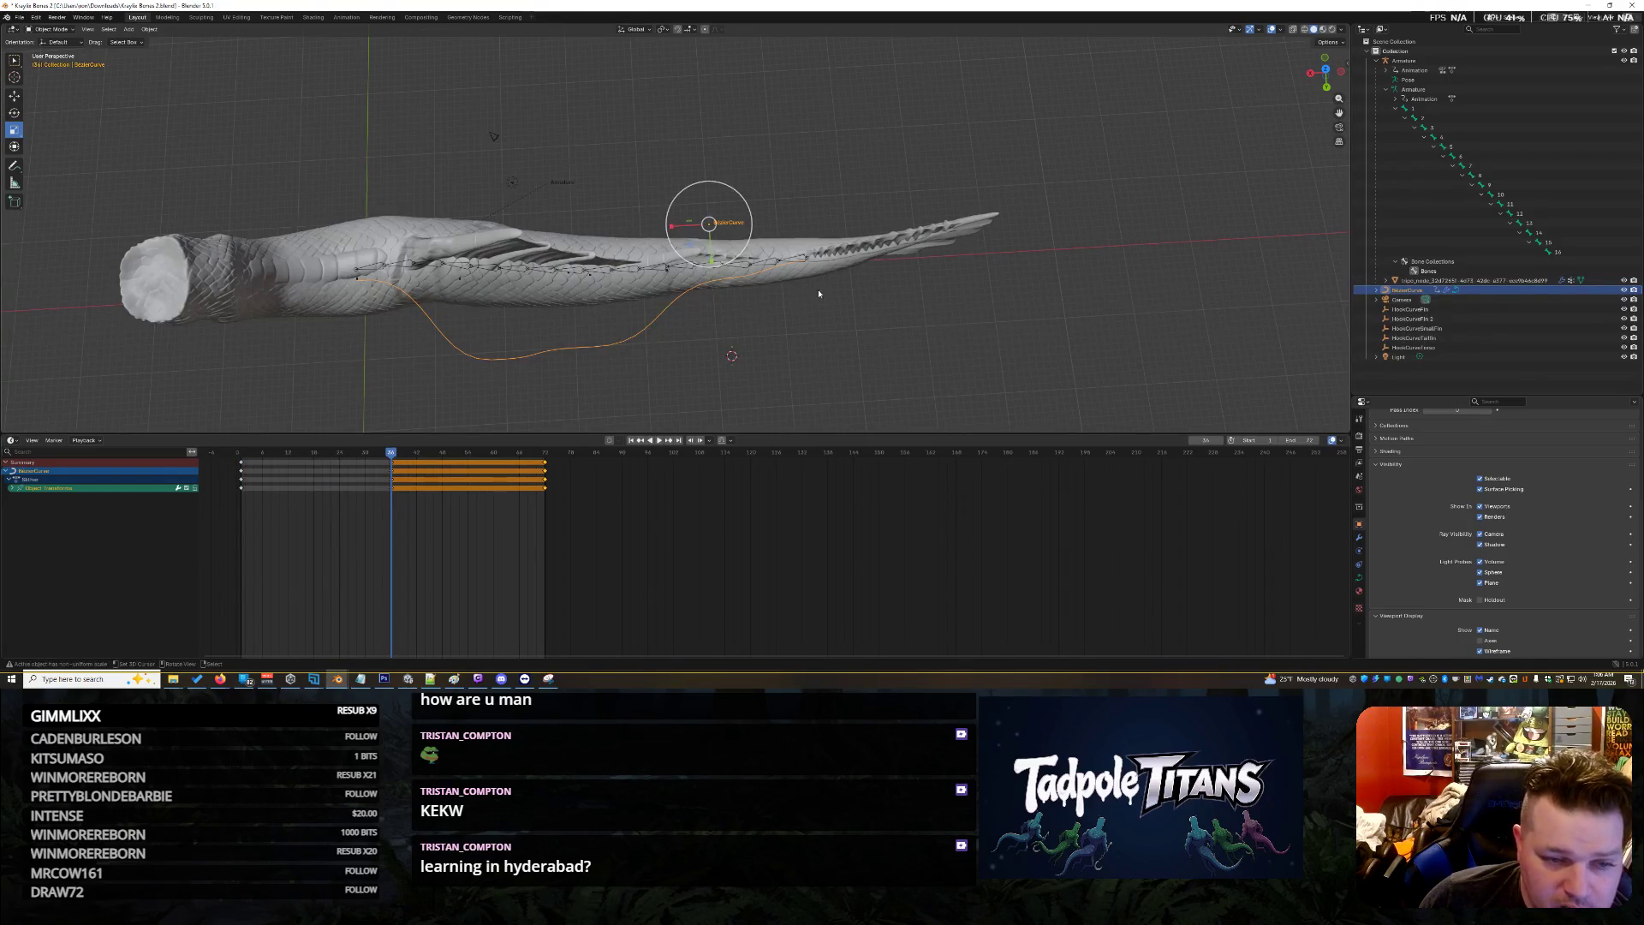
{"action": "left_click_drag", "start_coordinate": [392, 452], "coordinate": [541, 471]}
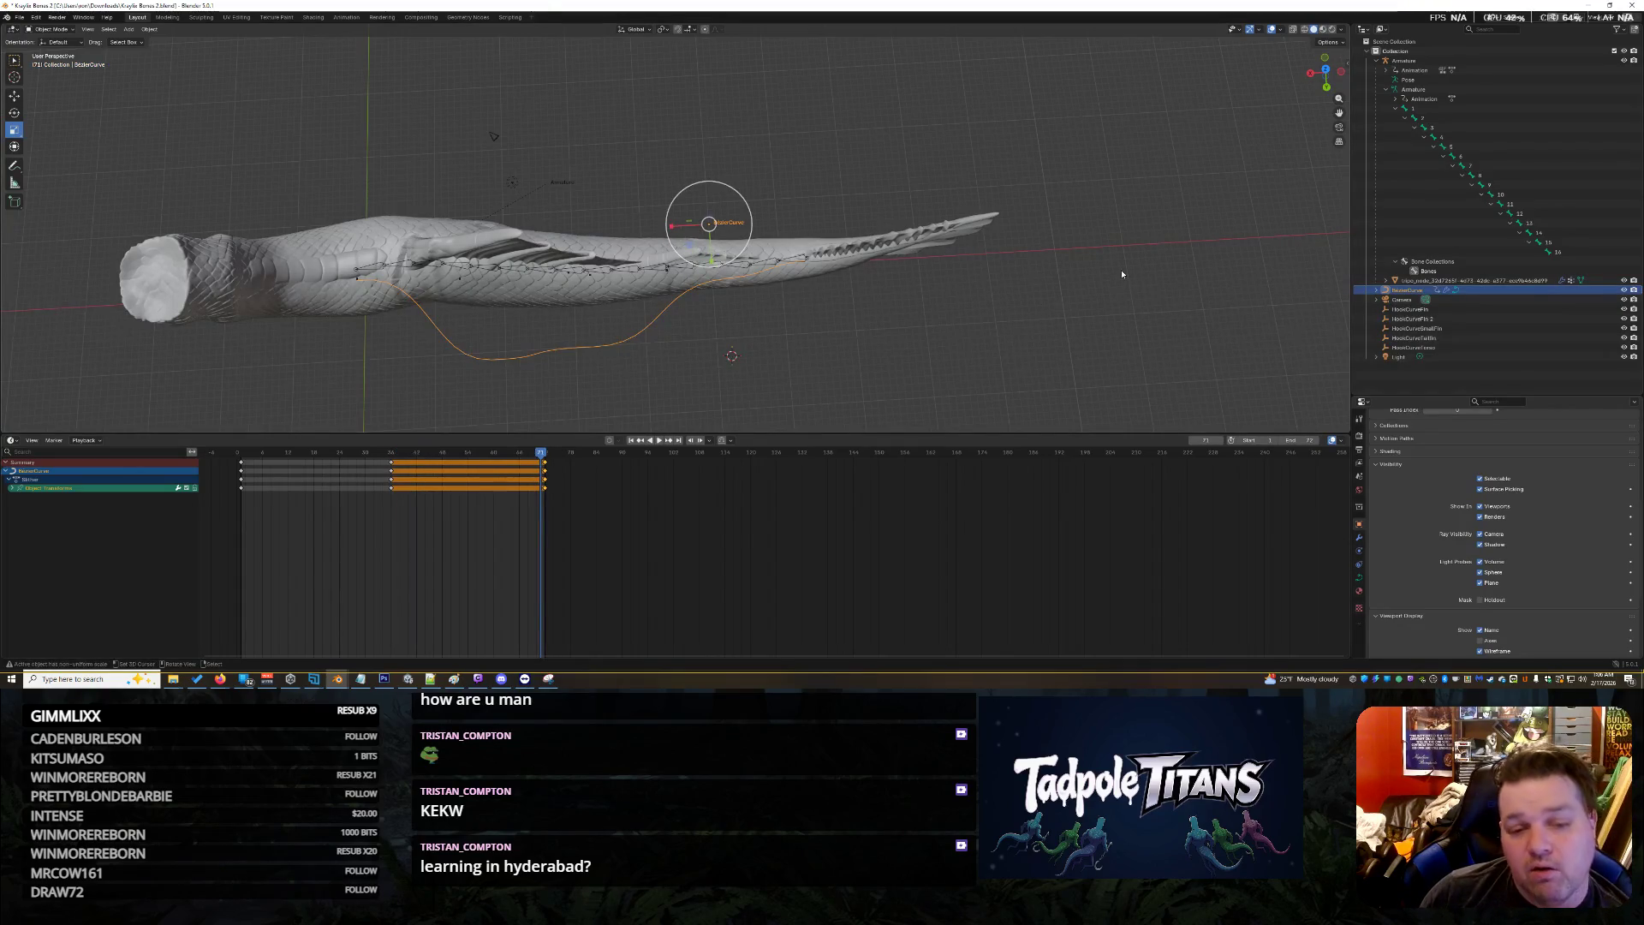
{"action": "key", "text": "space"}
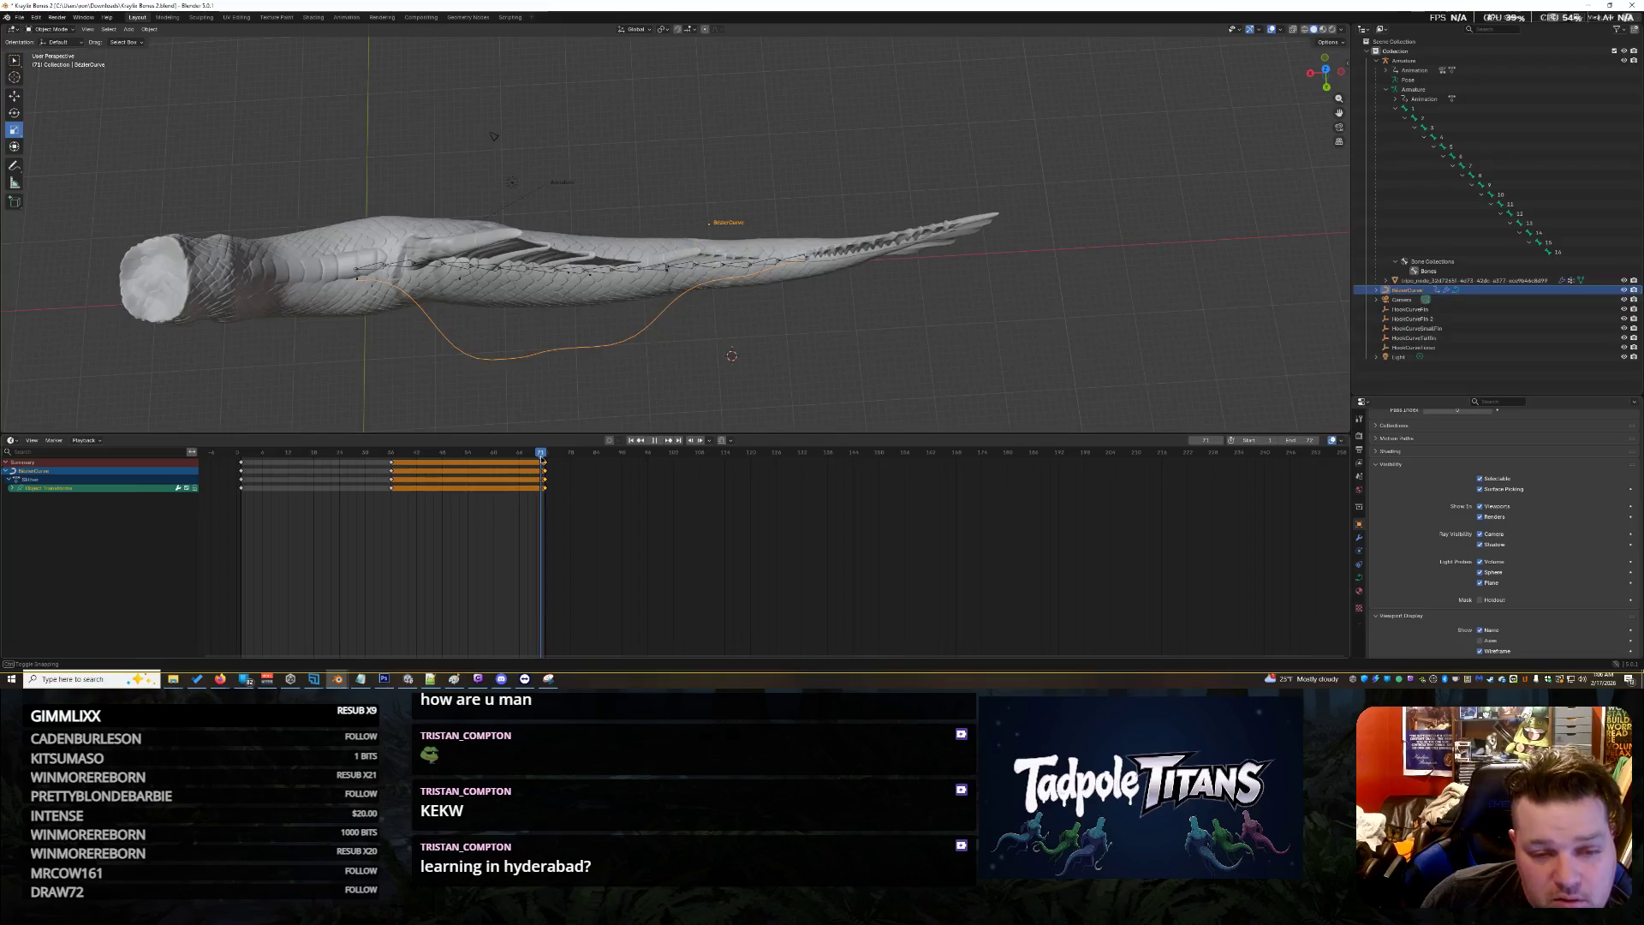
{"action": "key", "text": "space"}
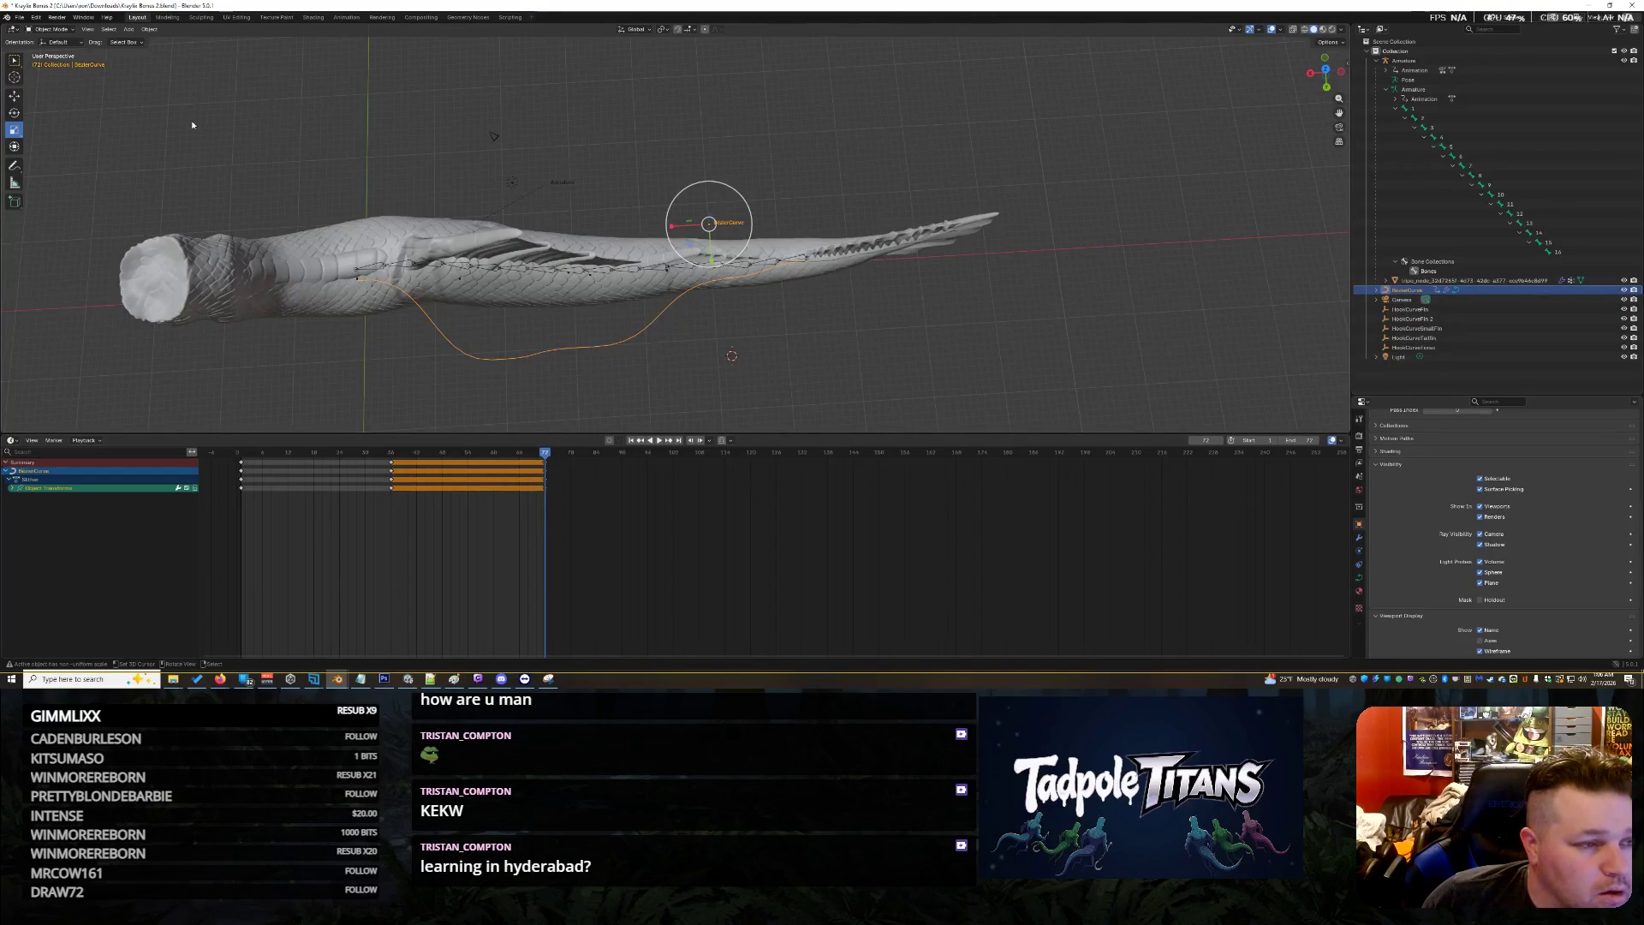
{"action": "left_click", "coordinate": [67, 30]}
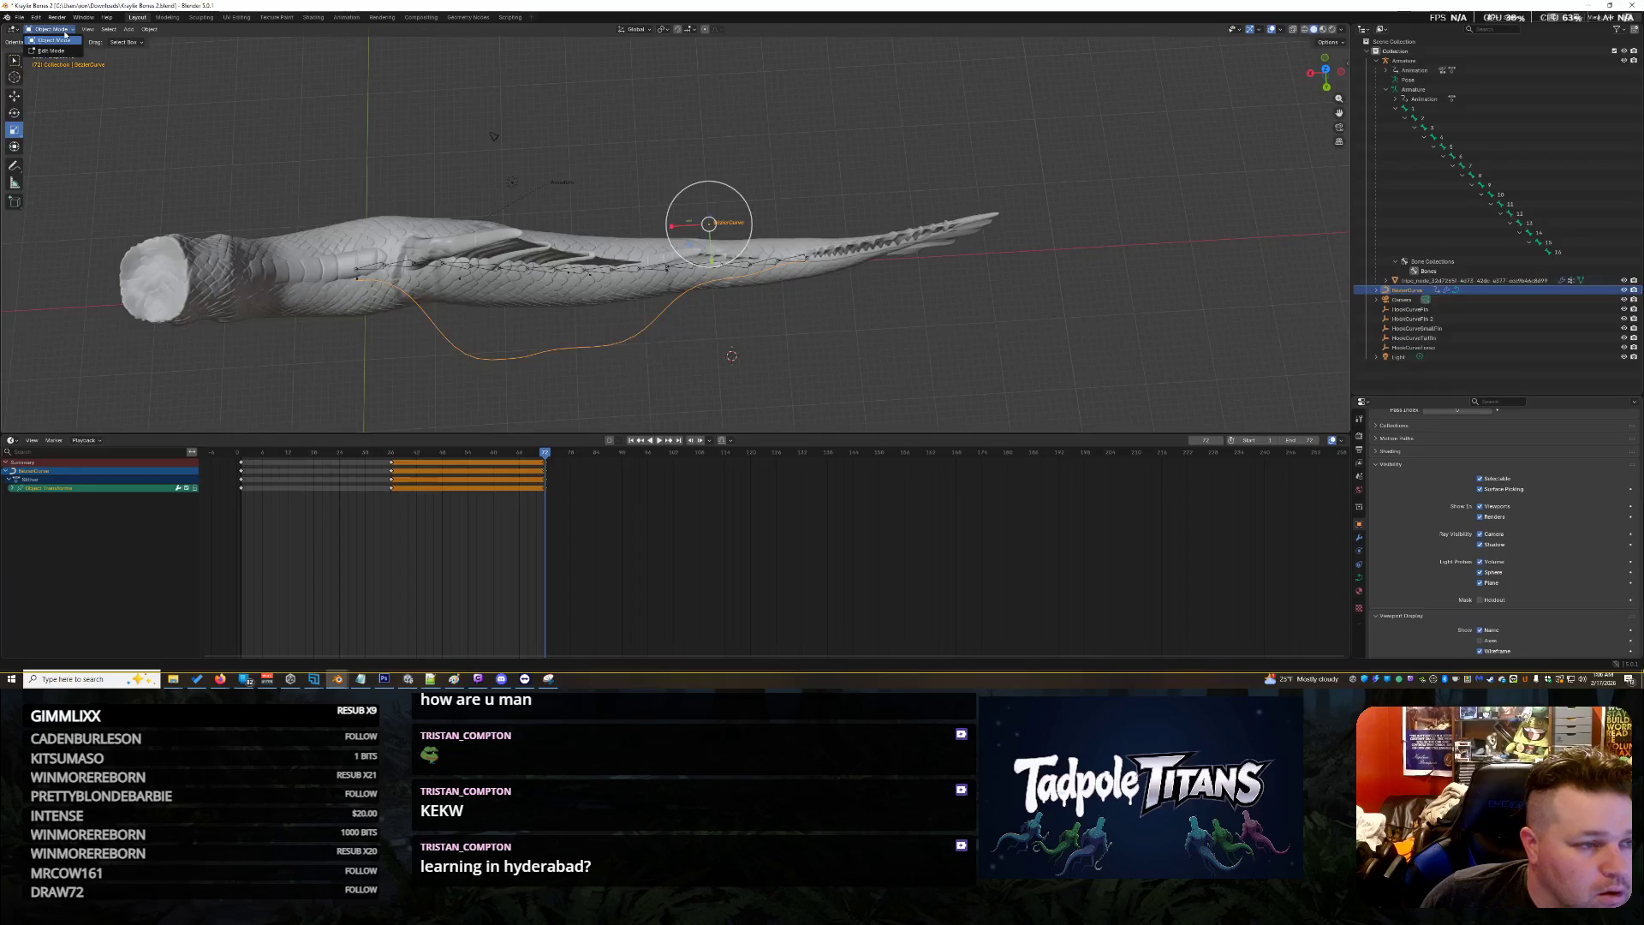
Select the BezierCurve and pick its curve data BezierCurve.001
{"action": "left_click", "coordinate": [774, 352]}
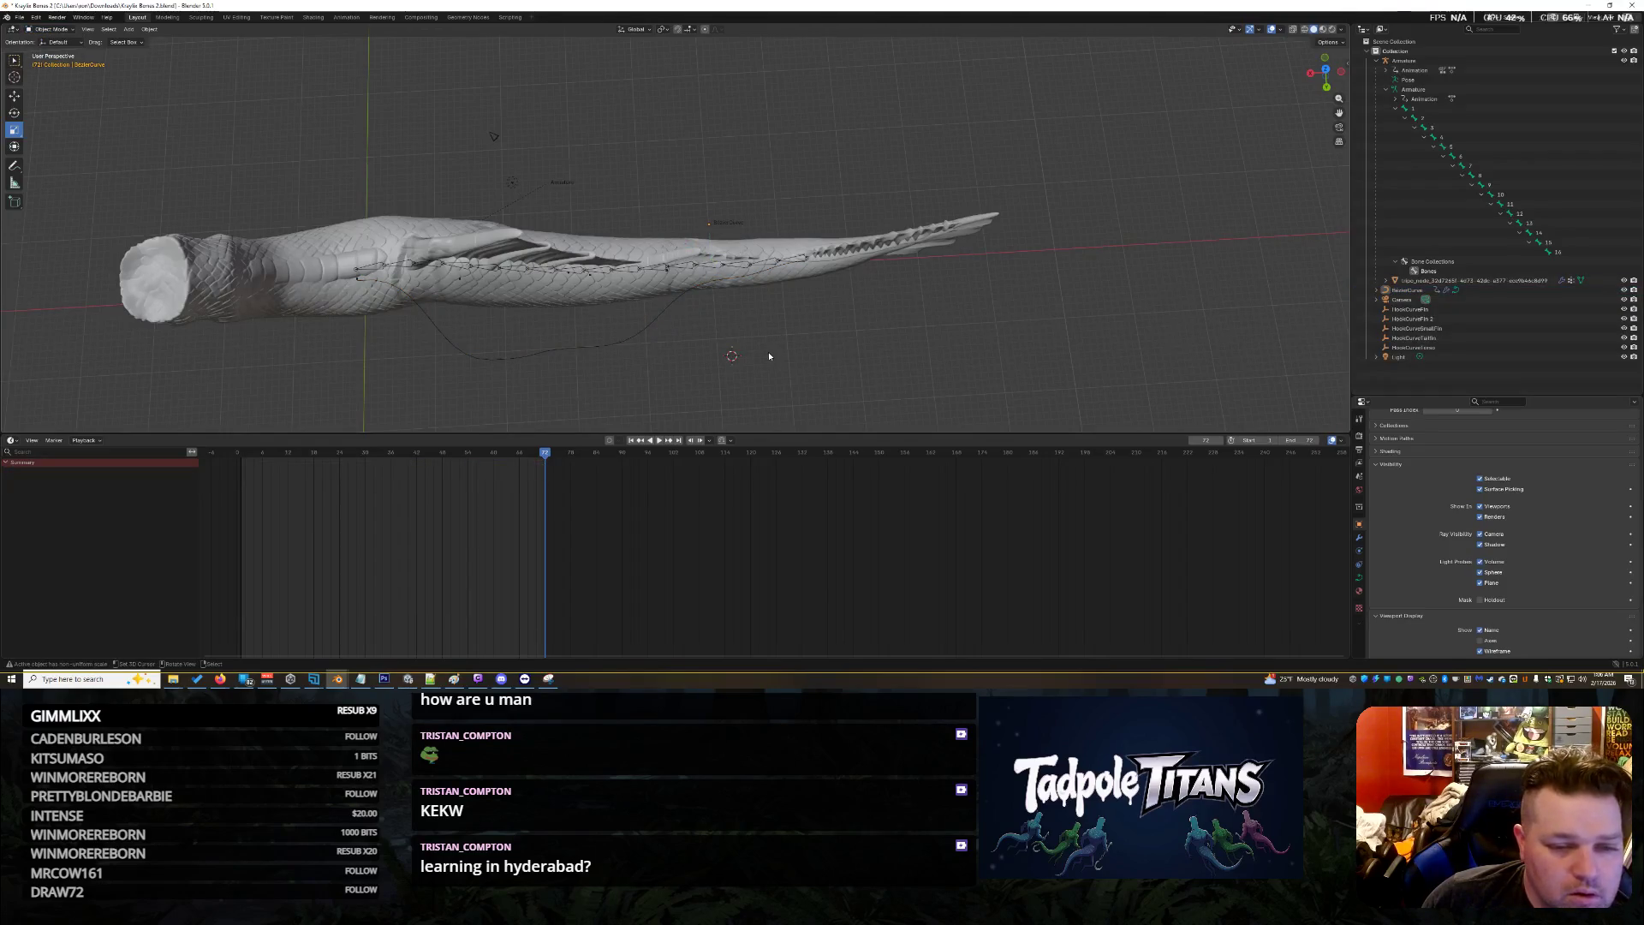
{"action": "left_click", "coordinate": [649, 326]}
{"action": "right_click", "coordinate": [649, 326]}
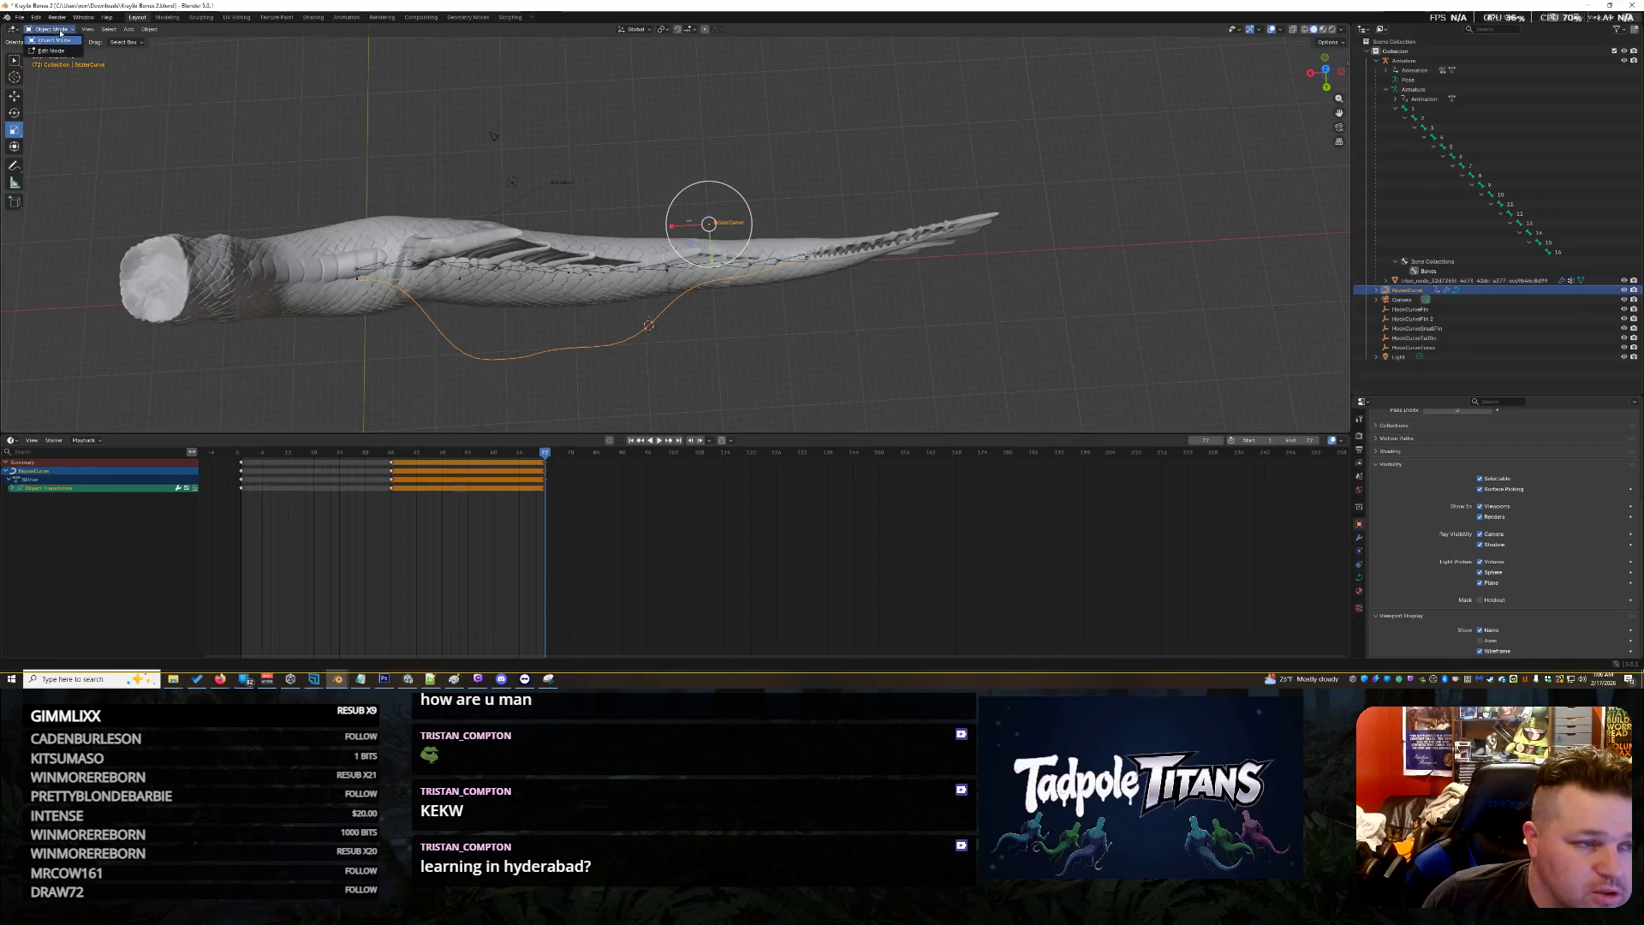
{"action": "left_click", "coordinate": [109, 29]}
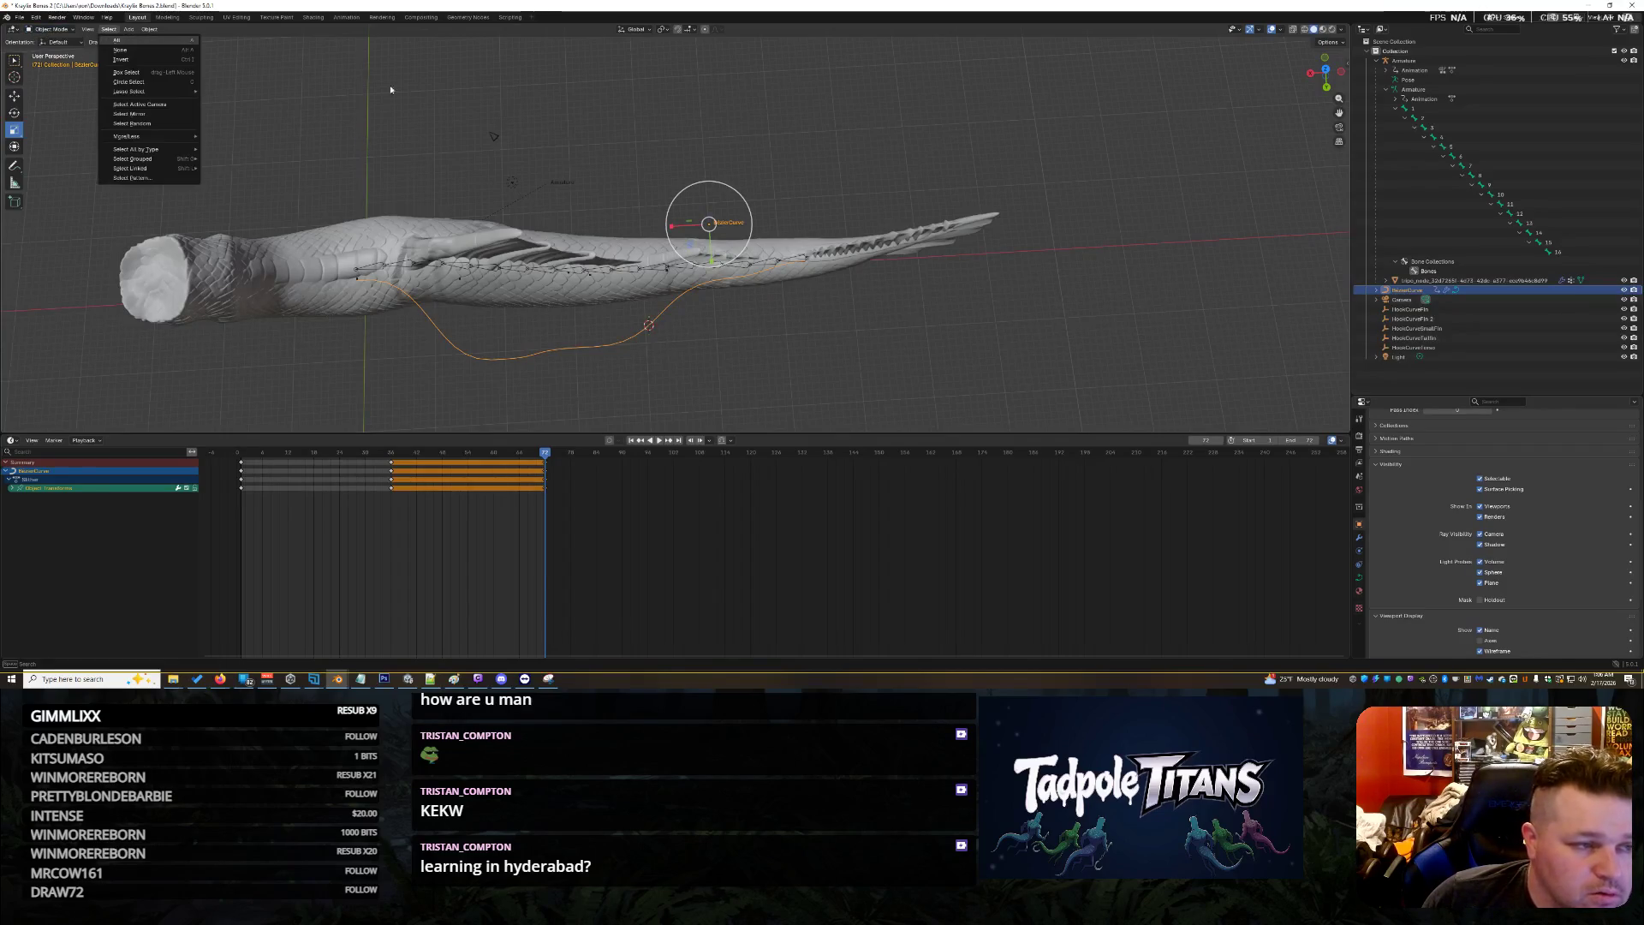
{"action": "left_click", "coordinate": [1376, 290]}
{"action": "left_click", "coordinate": [1421, 309]}
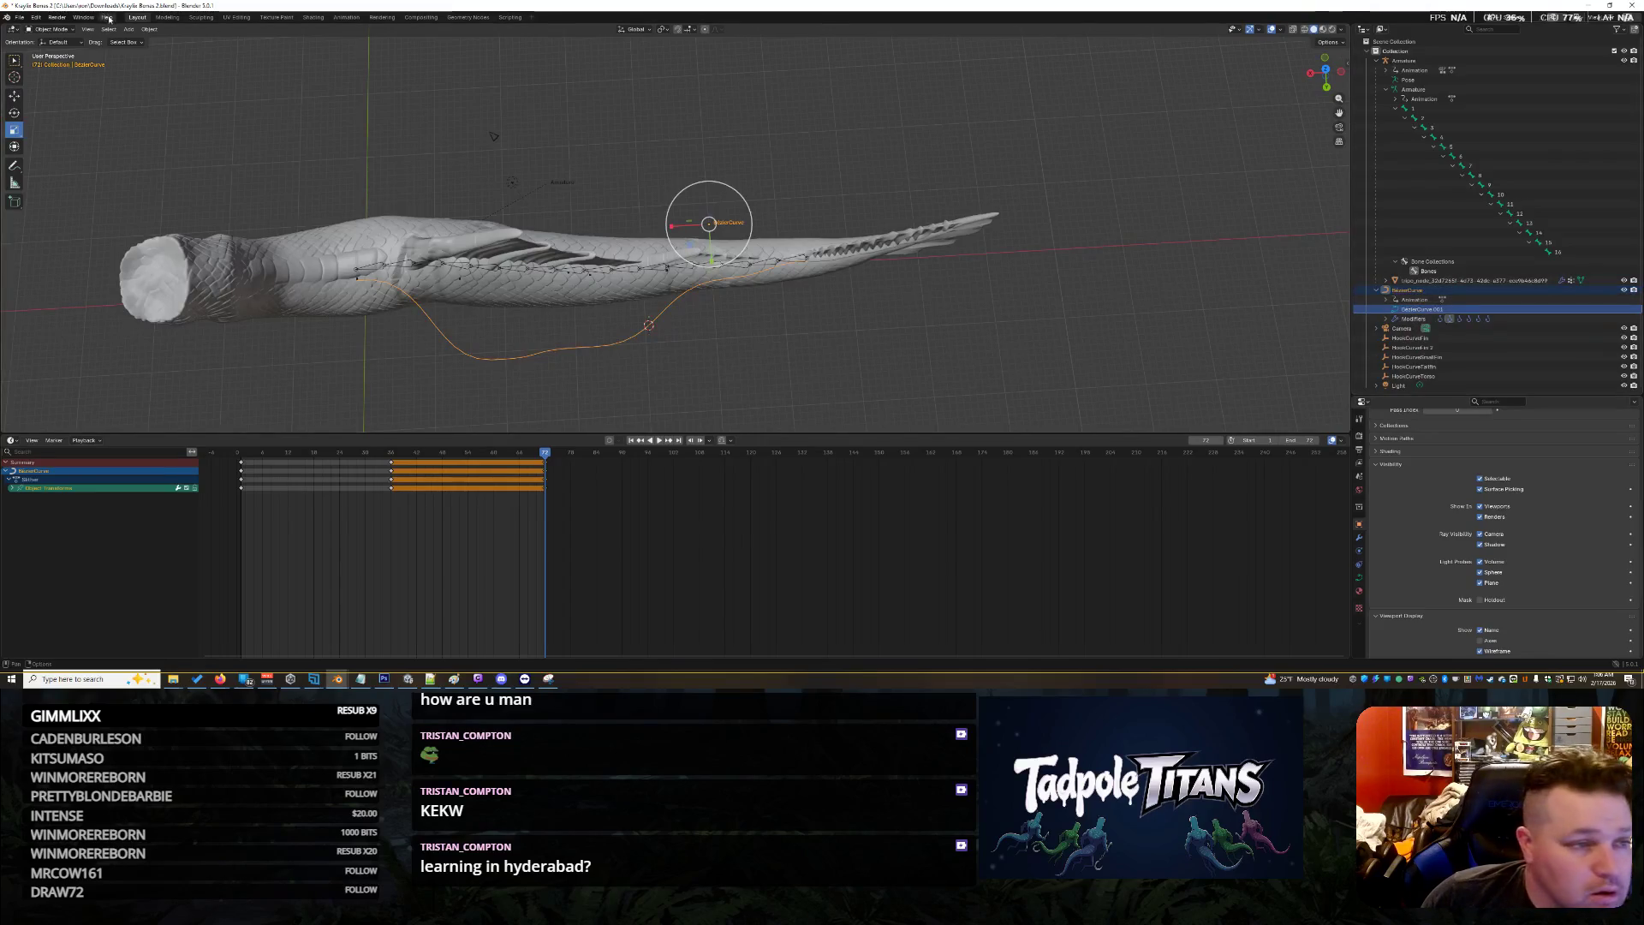
Put the curve in Edit Mode and expand its transform channels, selecting Y Euler Rotation
{"action": "left_click", "coordinate": [51, 29]}
{"action": "left_click", "coordinate": [51, 50]}
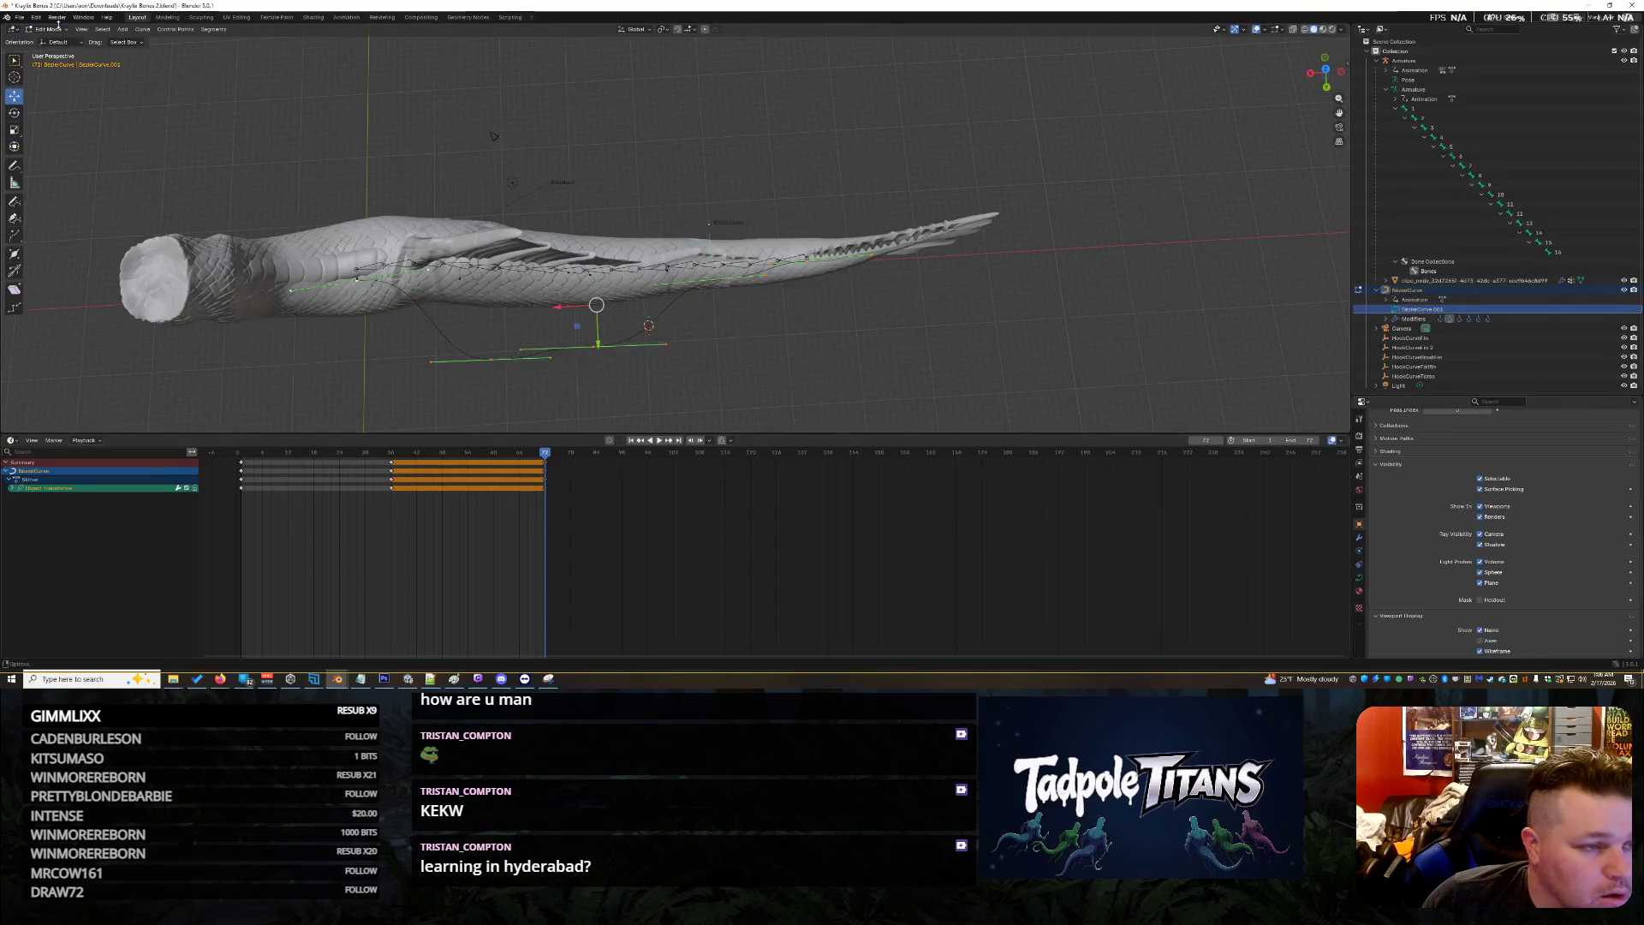
{"action": "left_click", "coordinate": [59, 29]}
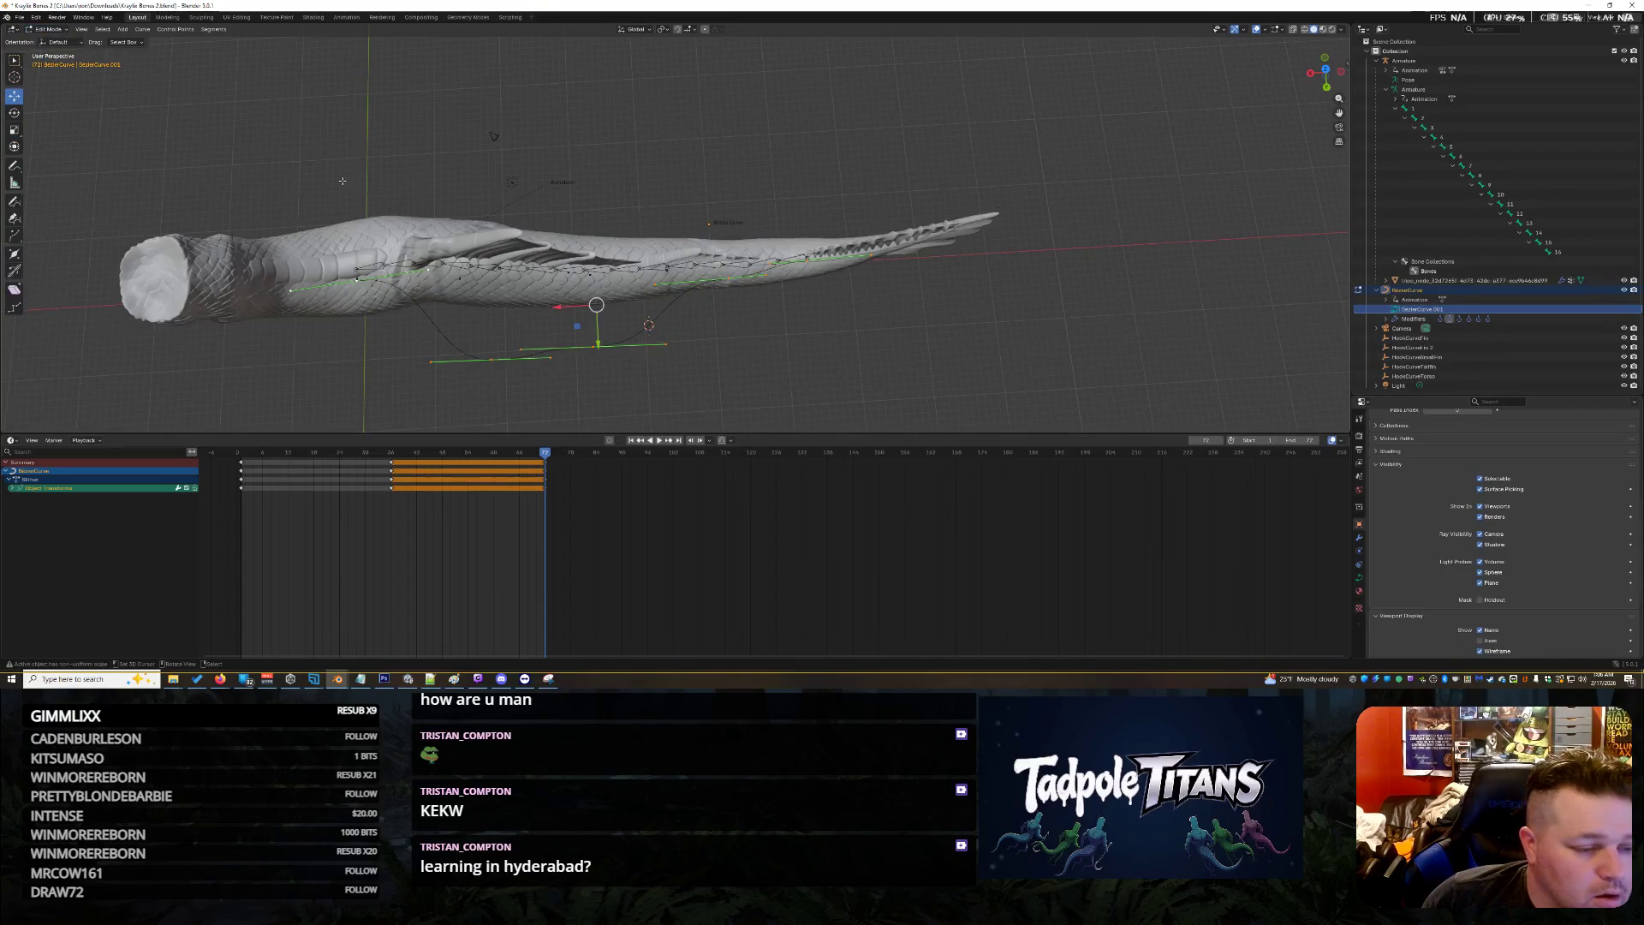
{"action": "left_click", "coordinate": [13, 489]}
{"action": "left_click", "coordinate": [43, 531]}
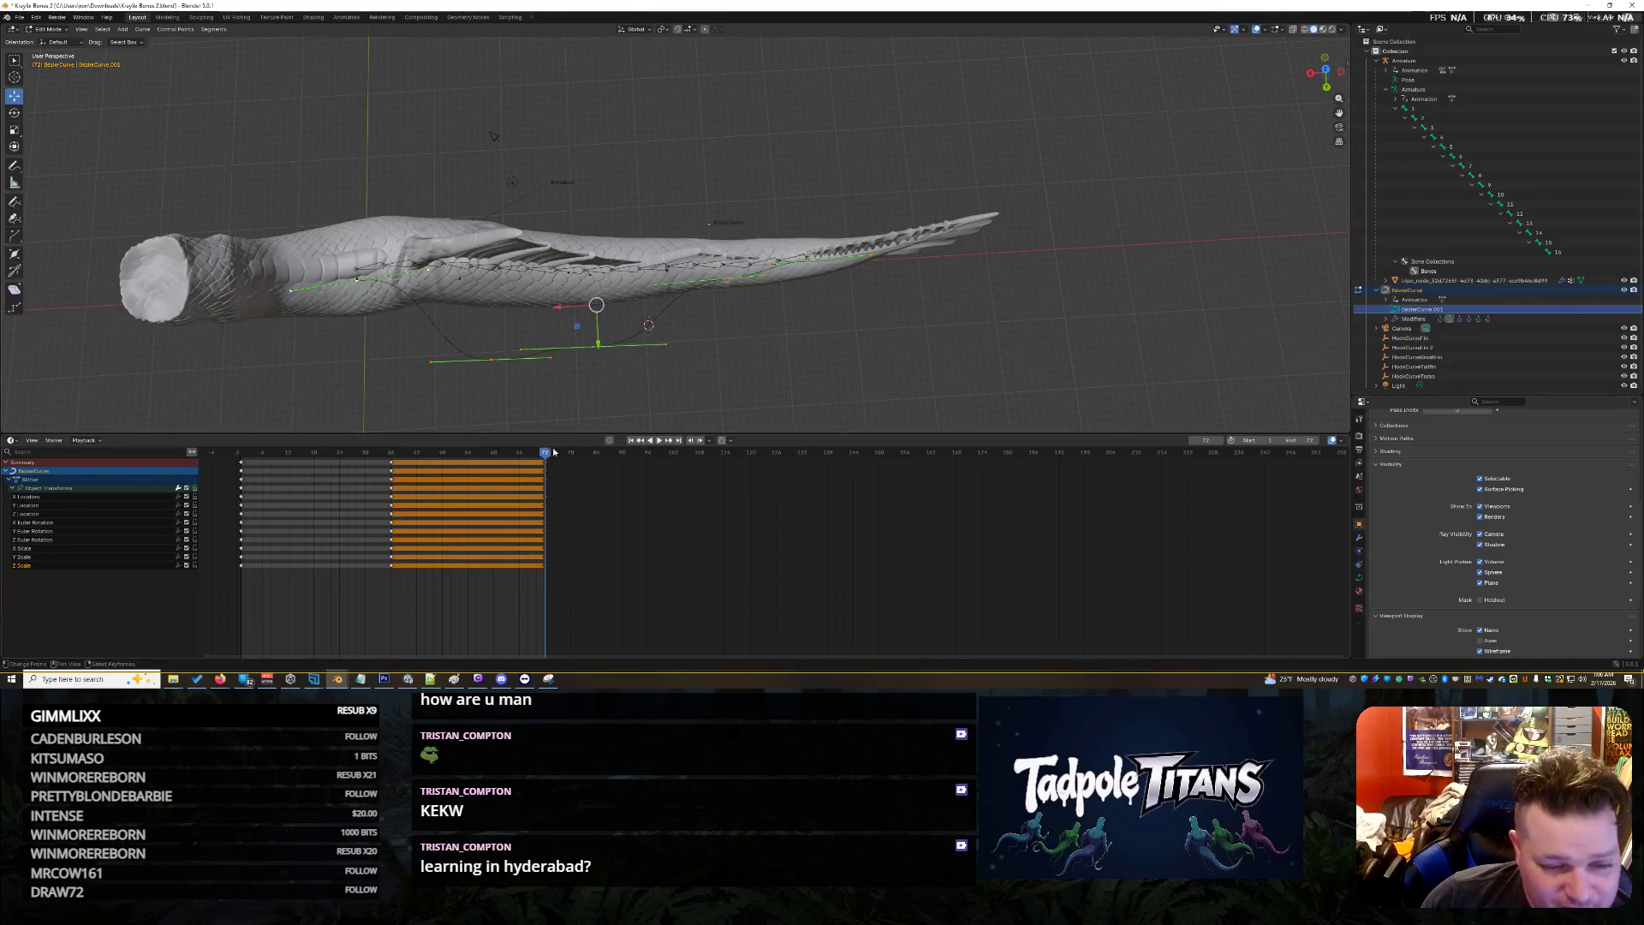
Rewind to frame 0, select a single curve control point, and check playback from frame 0
{"action": "key", "text": "shift+ctrl+space"}
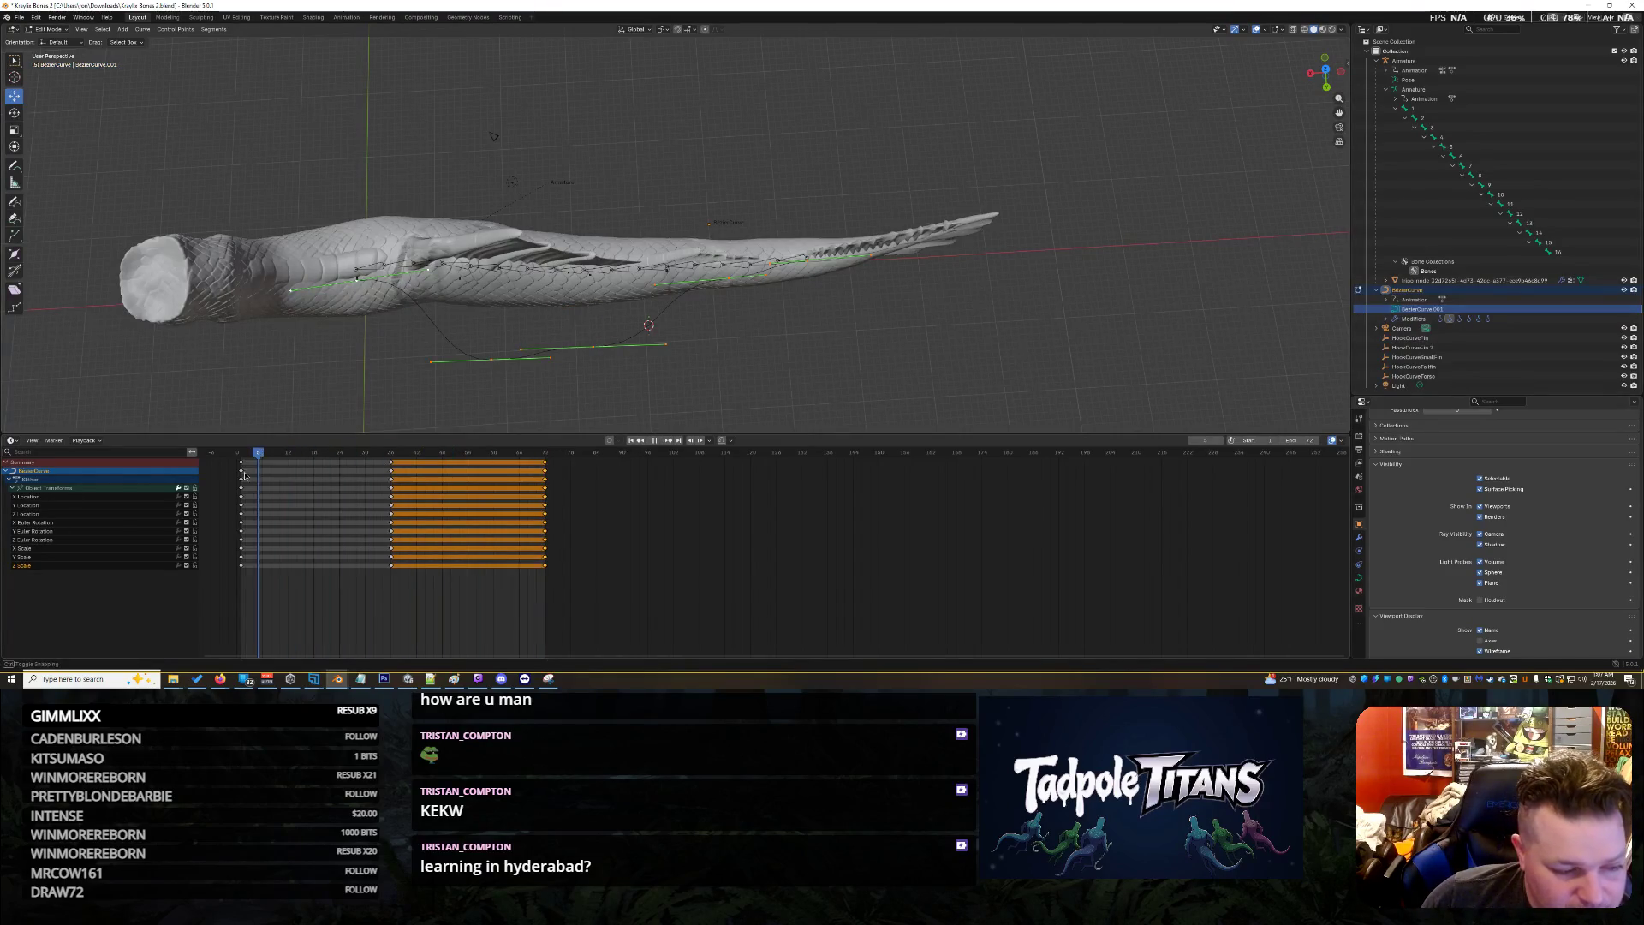
{"action": "key", "text": "space"}
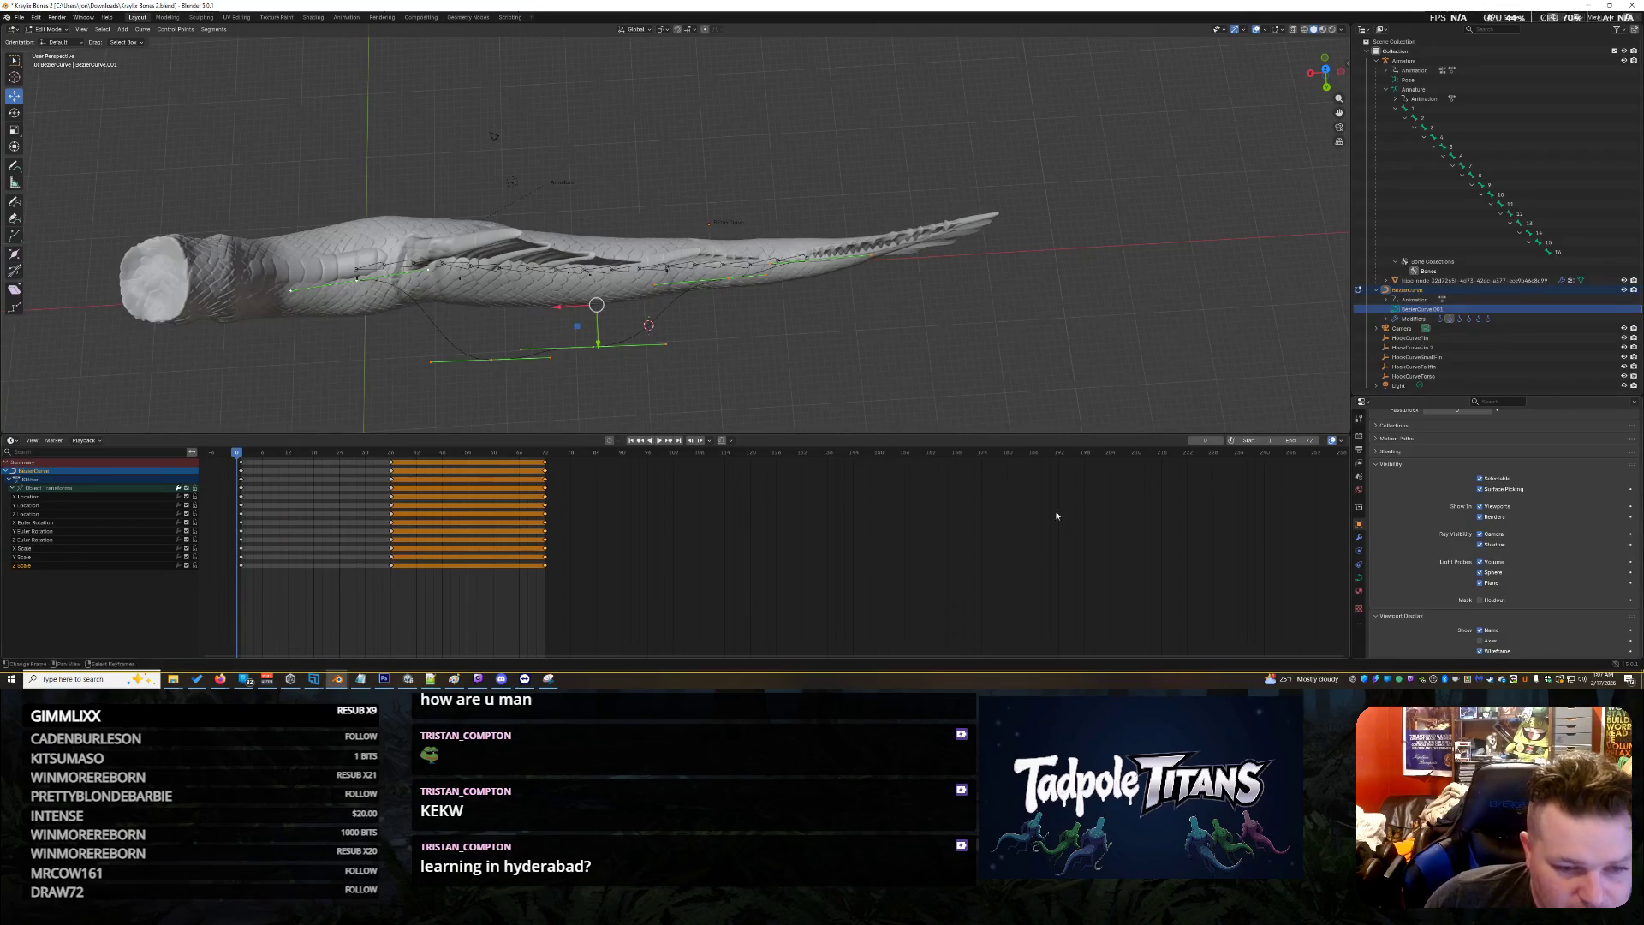
{"action": "key", "text": "alt+a"}
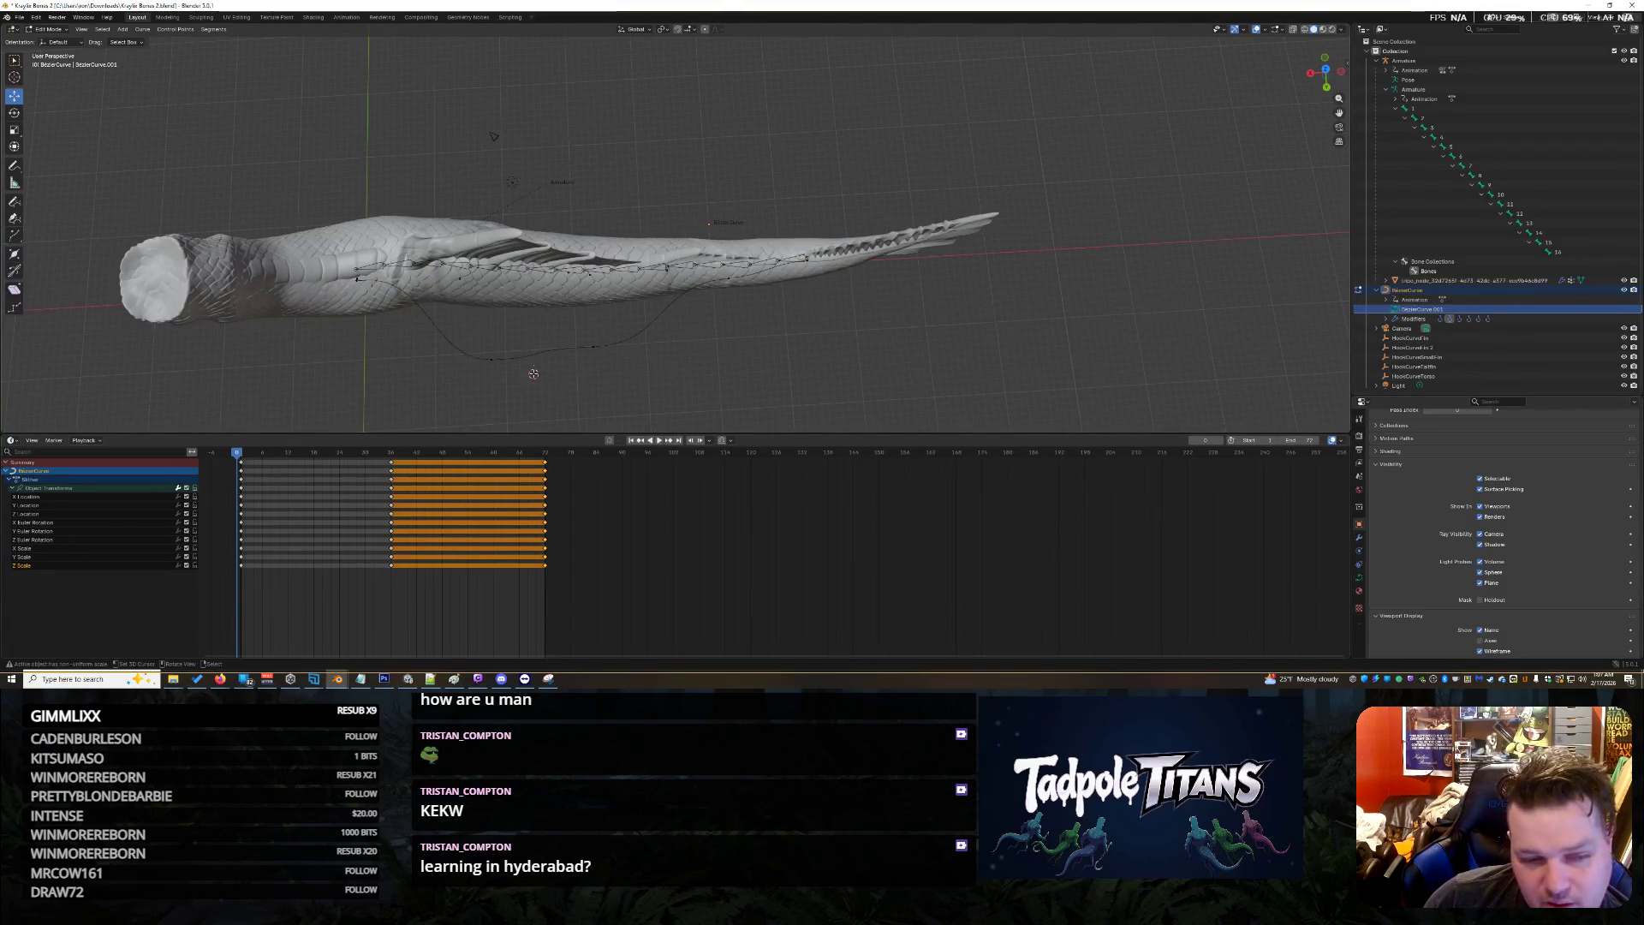
{"action": "left_click", "coordinate": [486, 361]}
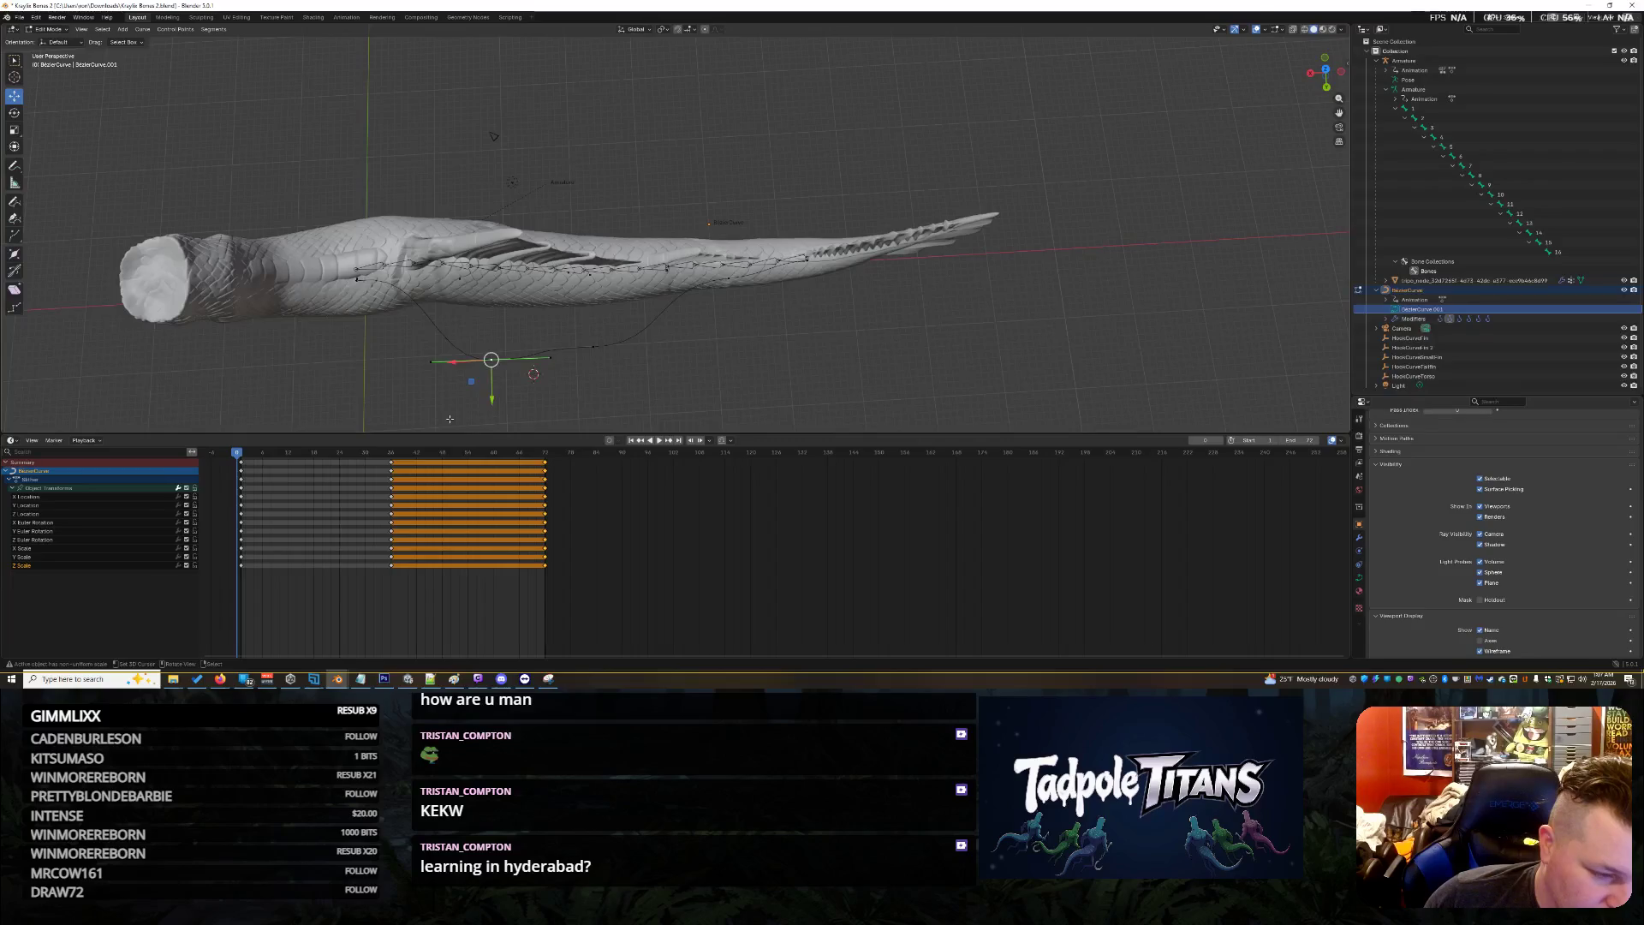
{"action": "key", "text": "space"}
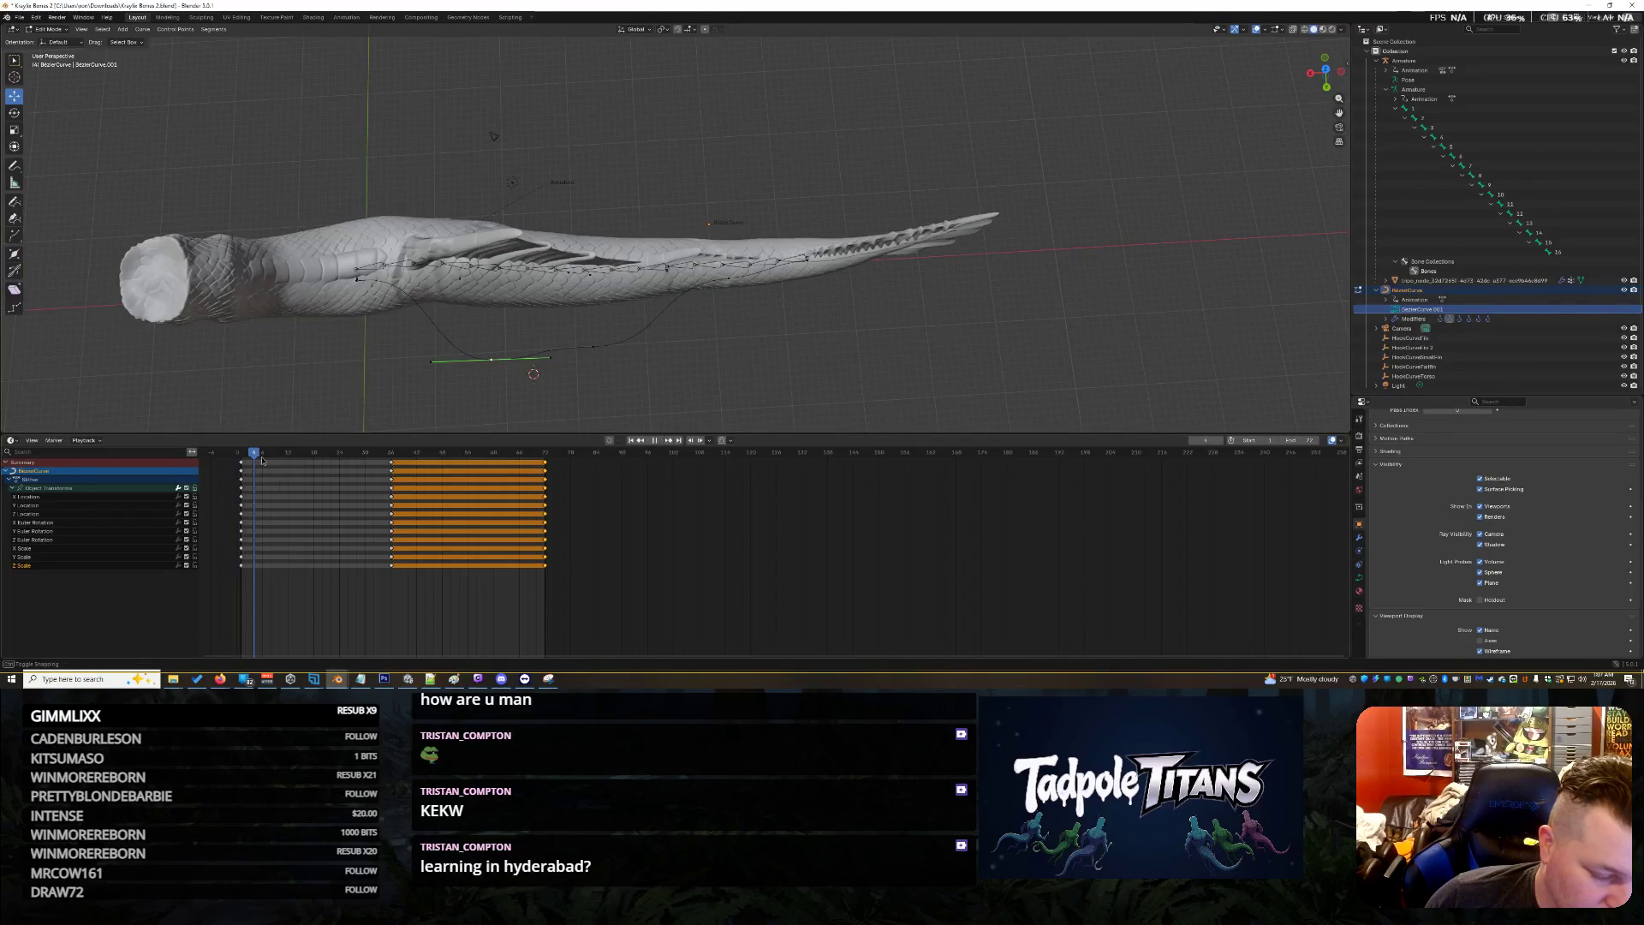
{"action": "left_click_drag", "start_coordinate": [238, 456], "coordinate": [227, 455]}
{"action": "key", "text": "space"}
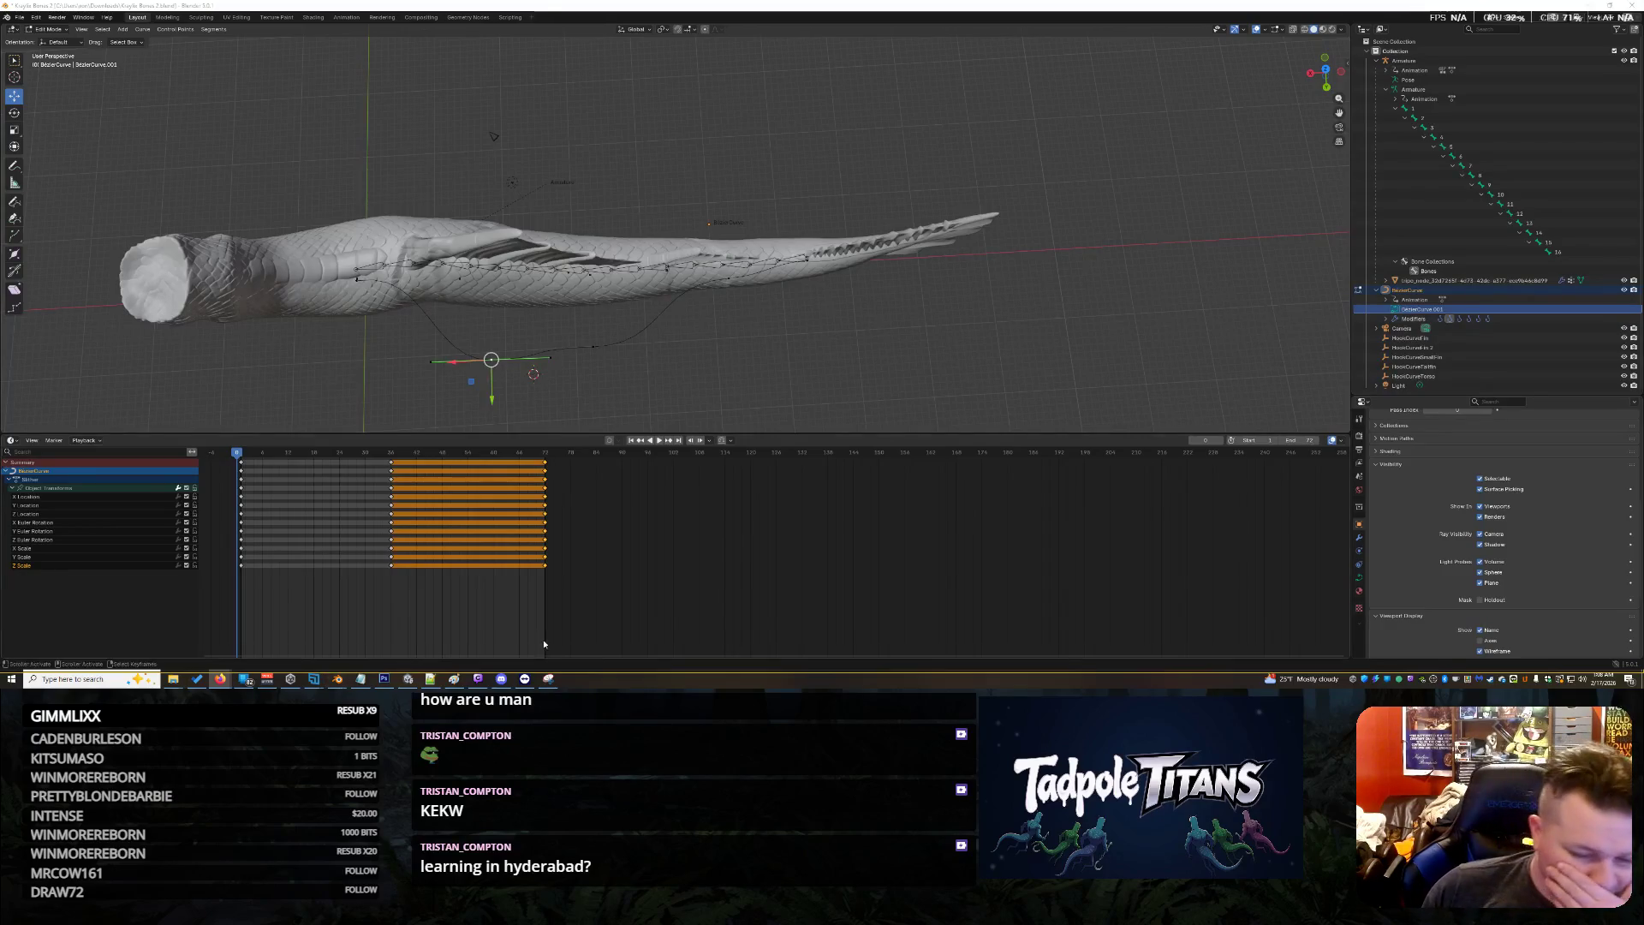
{"action": "left_click", "coordinate": [548, 678]}
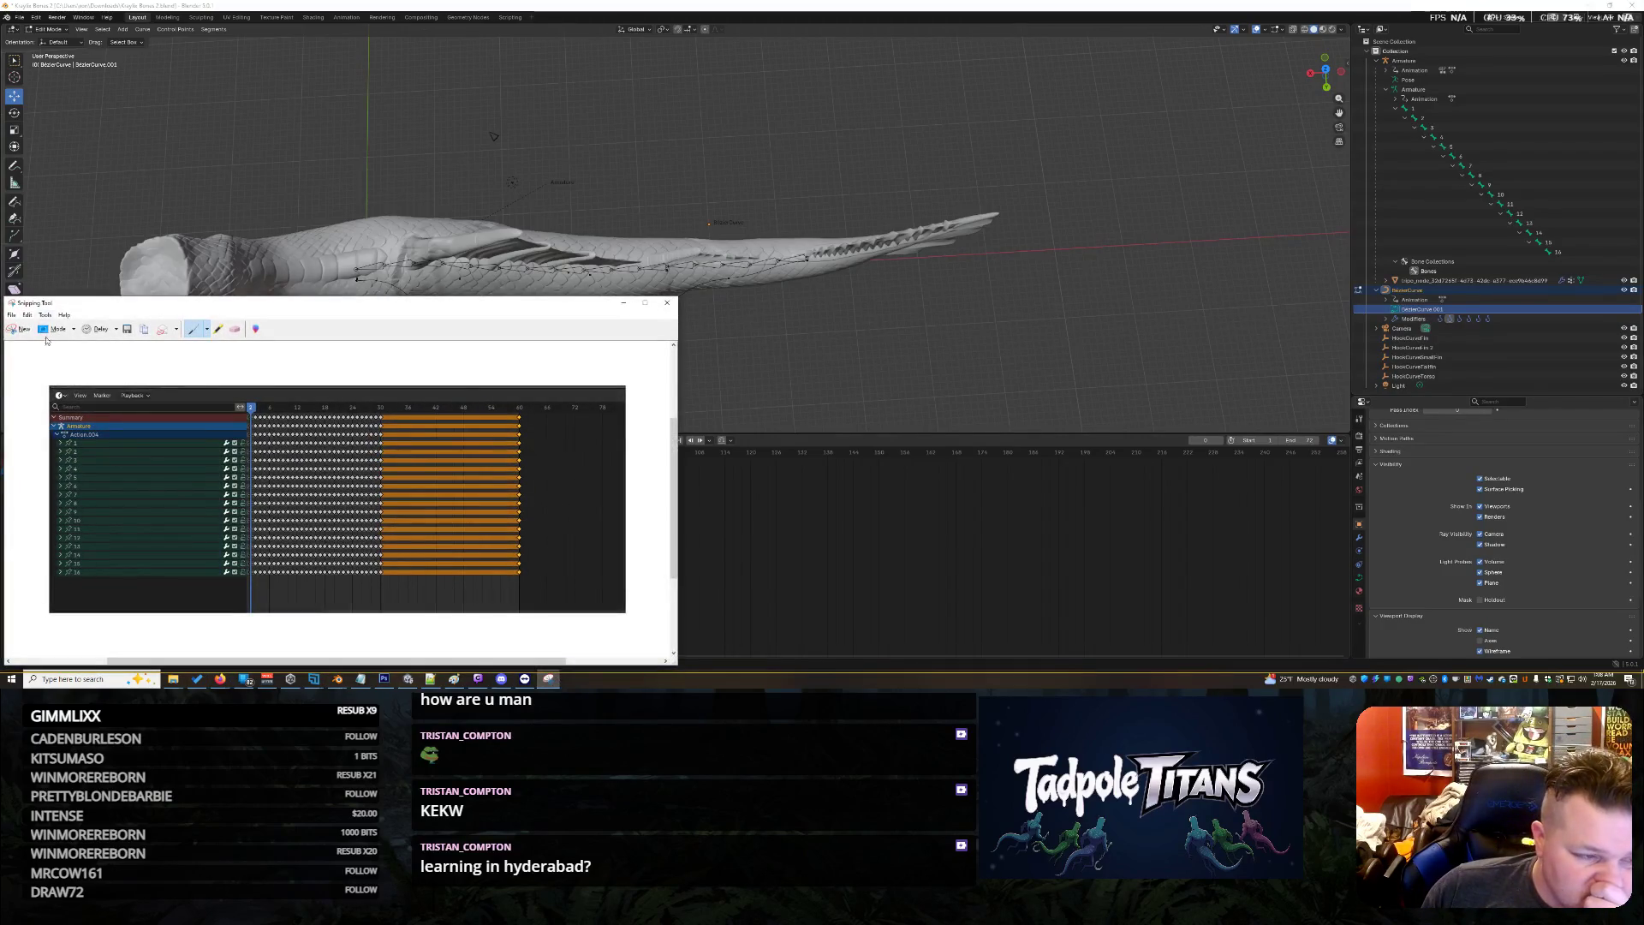
Close the previous capture, snip a new screenshot of the dope sheet region, and return to Blender
{"action": "key", "text": "alt+F4"}
{"action": "key", "text": "super+shift+s"}
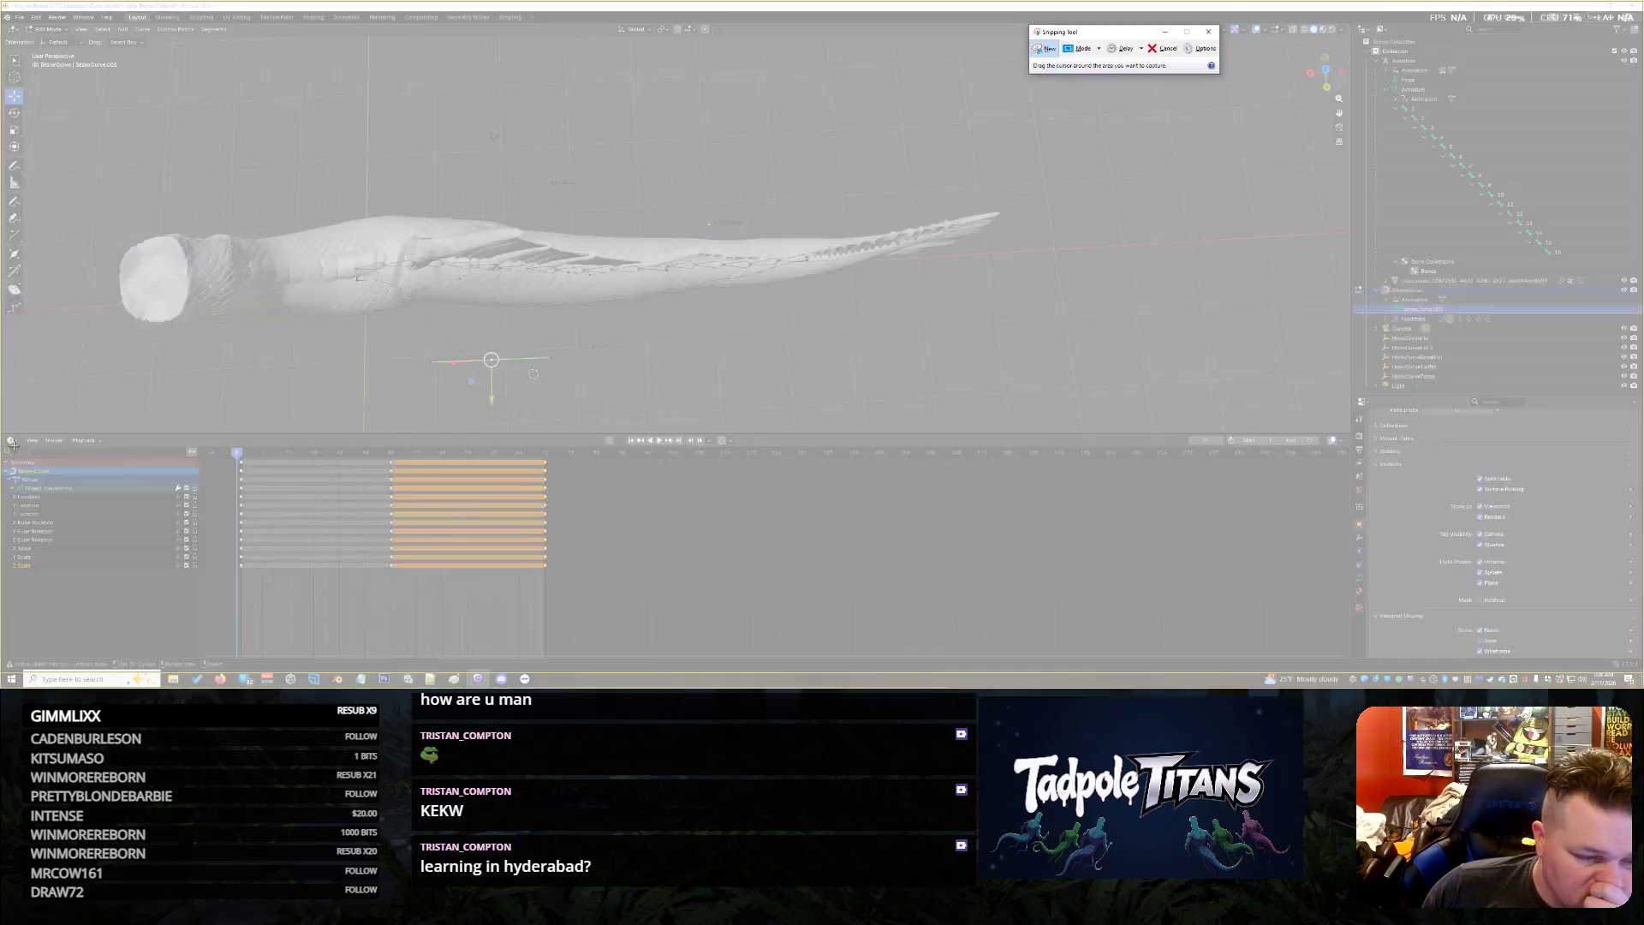
{"action": "left_click_drag", "start_coordinate": [3, 422], "coordinate": [568, 628]}
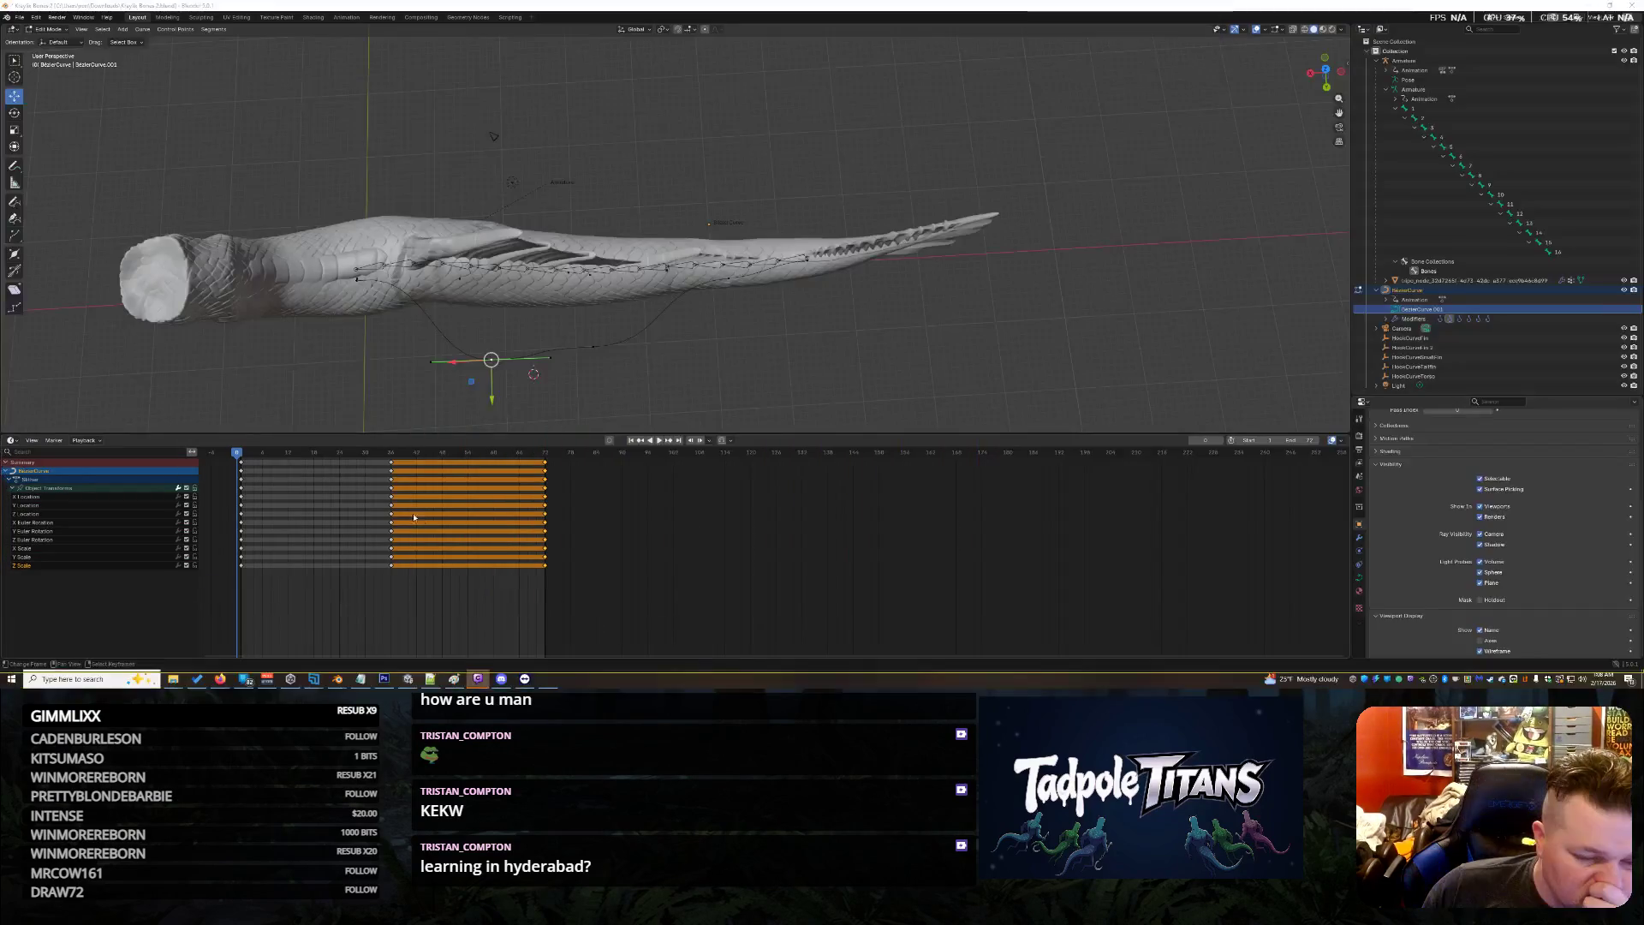
{"action": "left_click", "coordinate": [927, 563]}
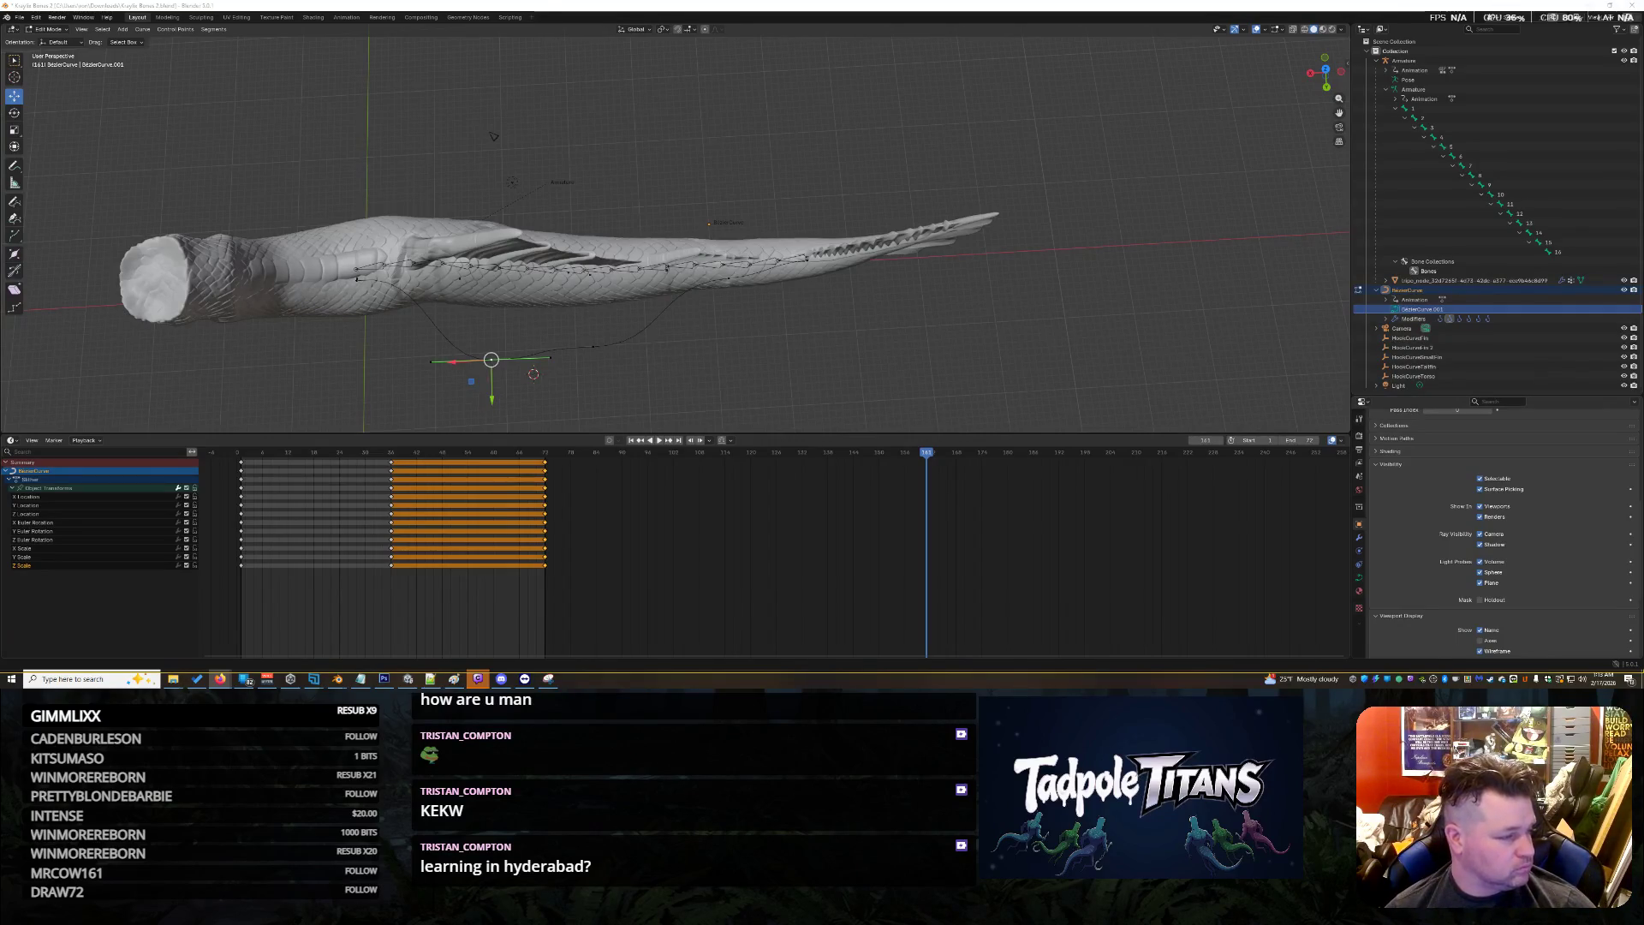
Scrub back to an earlier frame, zoom out, then try moving a curve point along Y and undo it
{"action": "mouse_move", "coordinate": [928, 454]}
{"action": "left_mouse_down"}
{"action": "mouse_move", "coordinate": [222, 469]}
{"action": "mouse_move", "coordinate": [640, 480]}
{"action": "mouse_move", "coordinate": [678, 507]}
{"action": "left_mouse_up"}
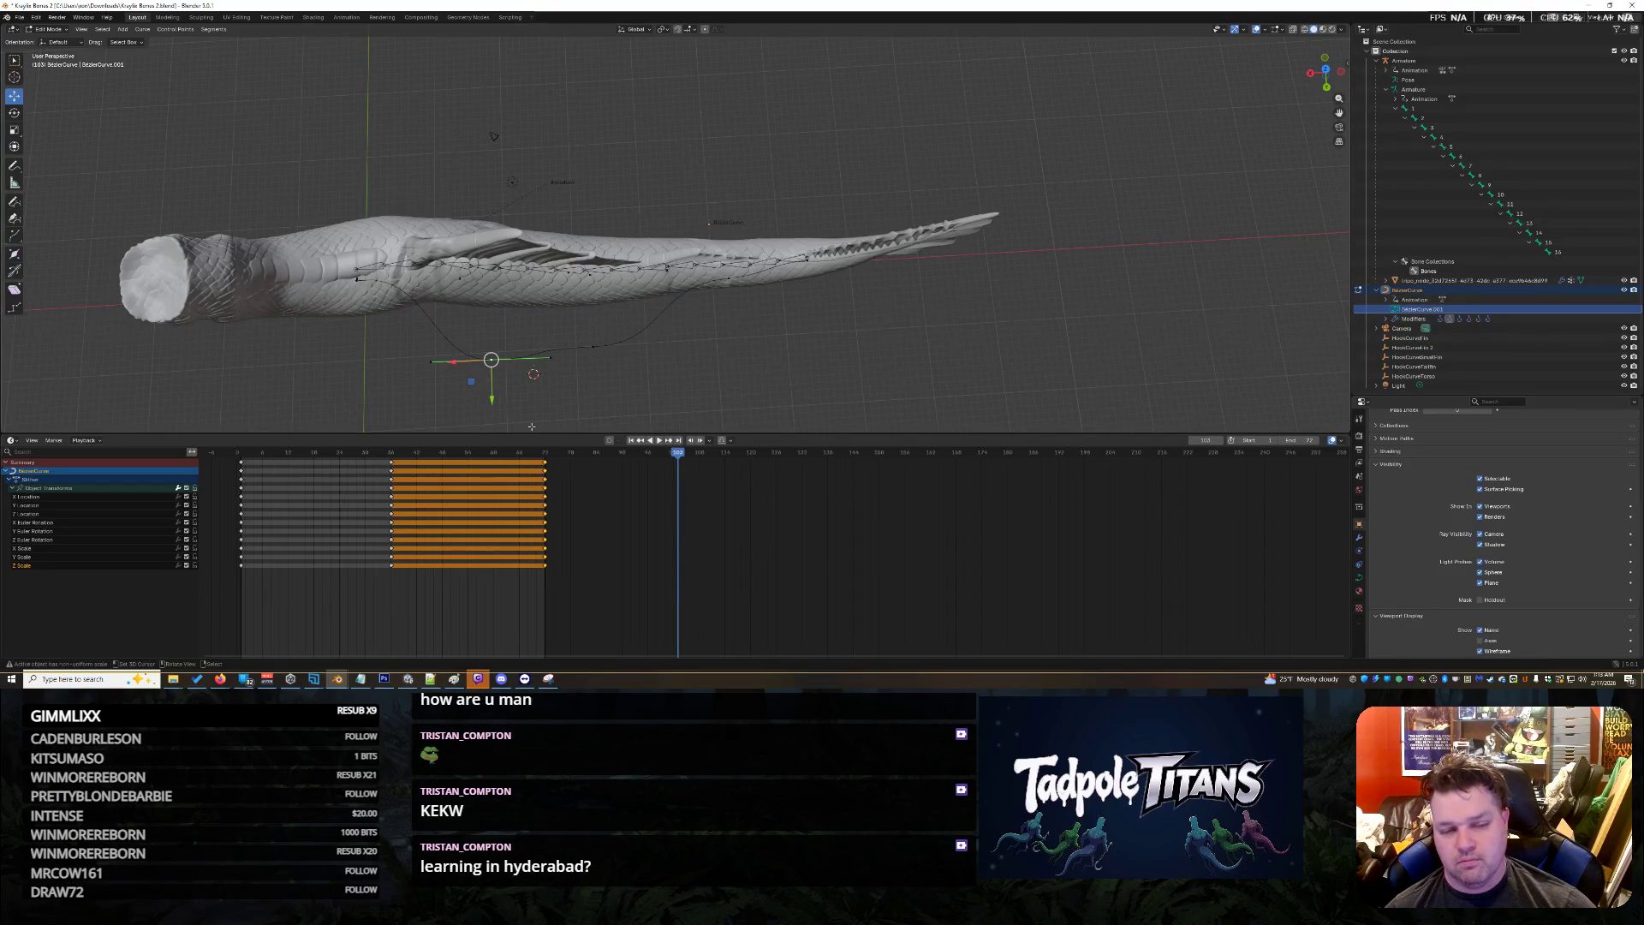
{"action": "scroll", "coordinate": [527, 410], "scroll_direction": "down", "scroll_amount": 1}
{"action": "scroll", "coordinate": [527, 411], "scroll_direction": "down", "scroll_amount": 1}
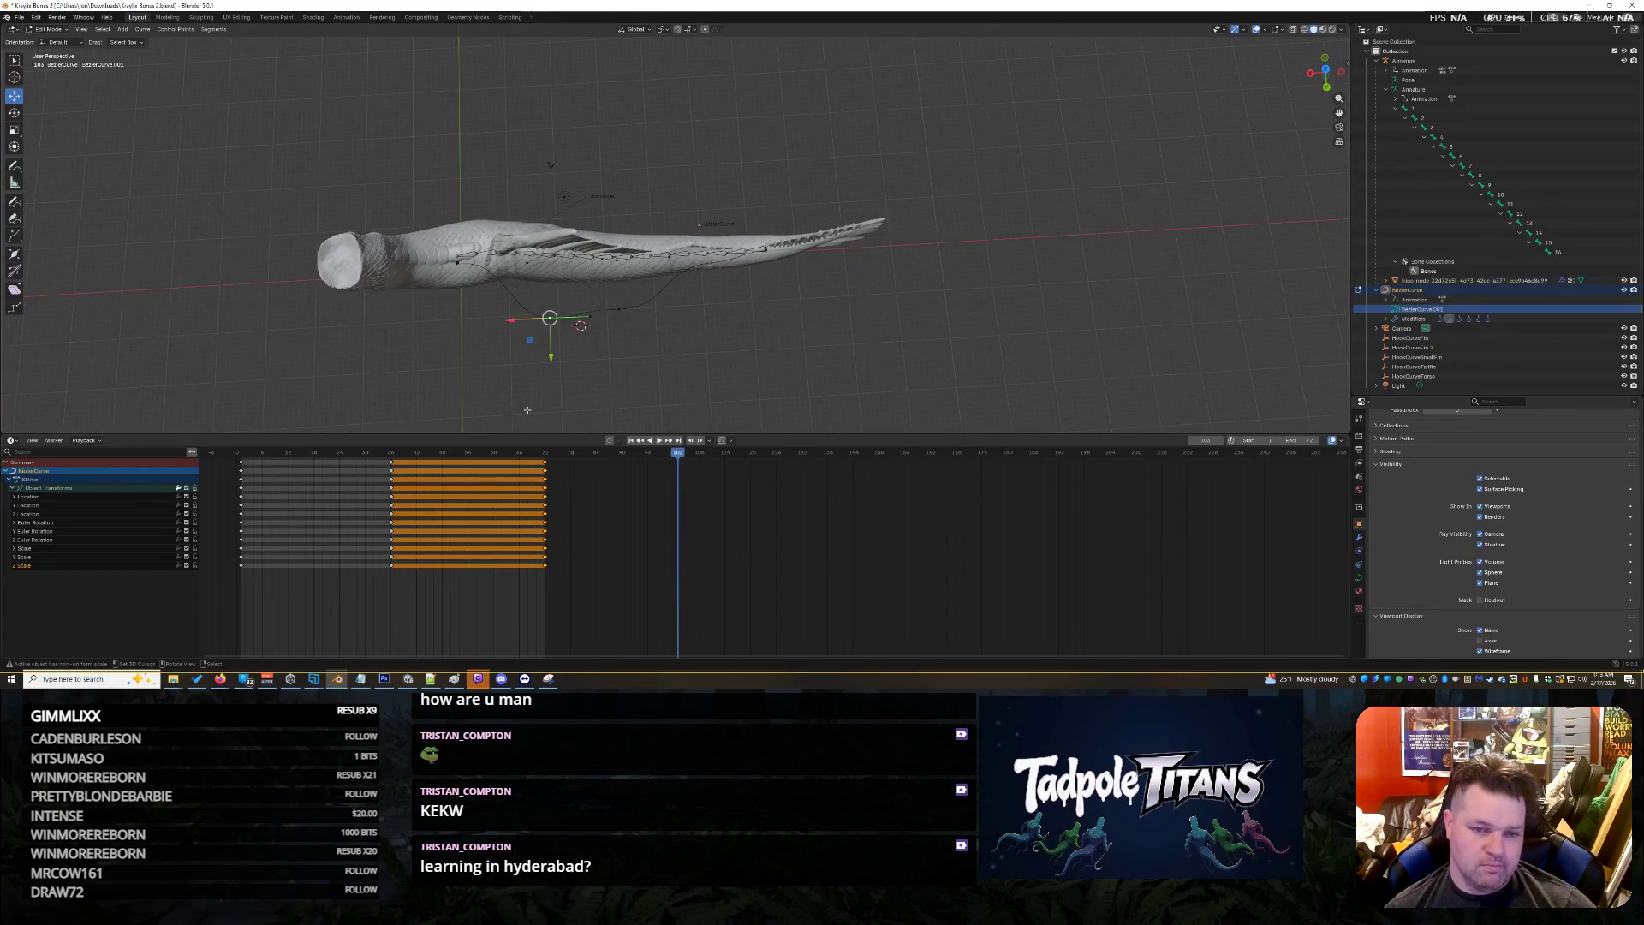
{"action": "left_click_drag", "start_coordinate": [550, 358], "coordinate": [550, 381]}
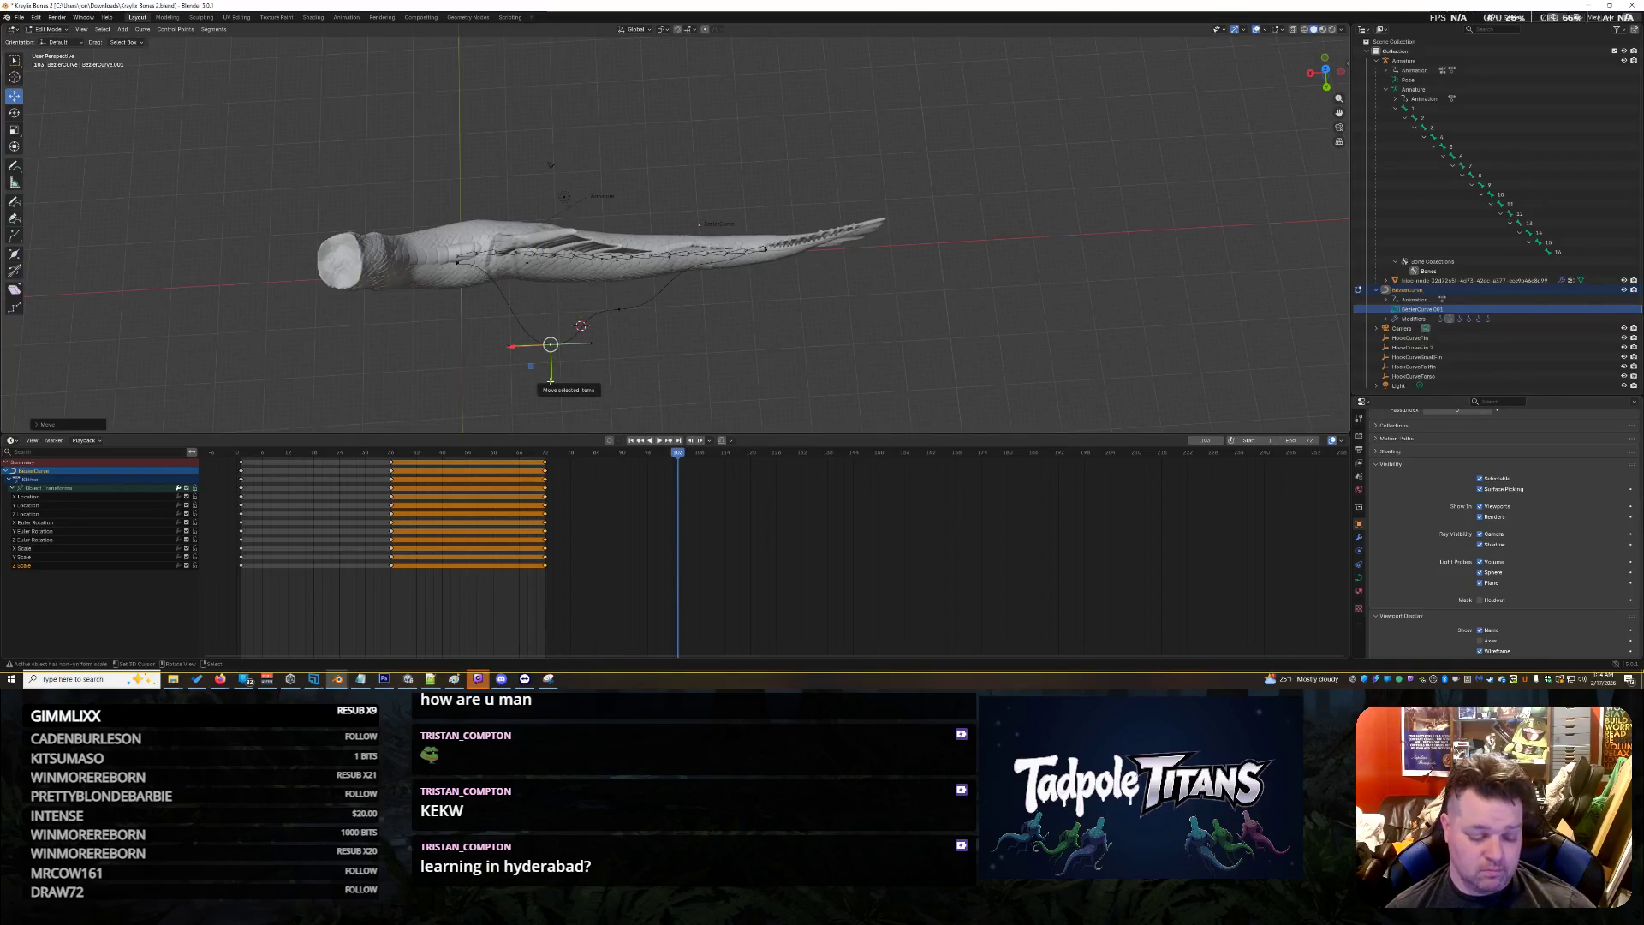
{"action": "key", "text": "ctrl+z"}
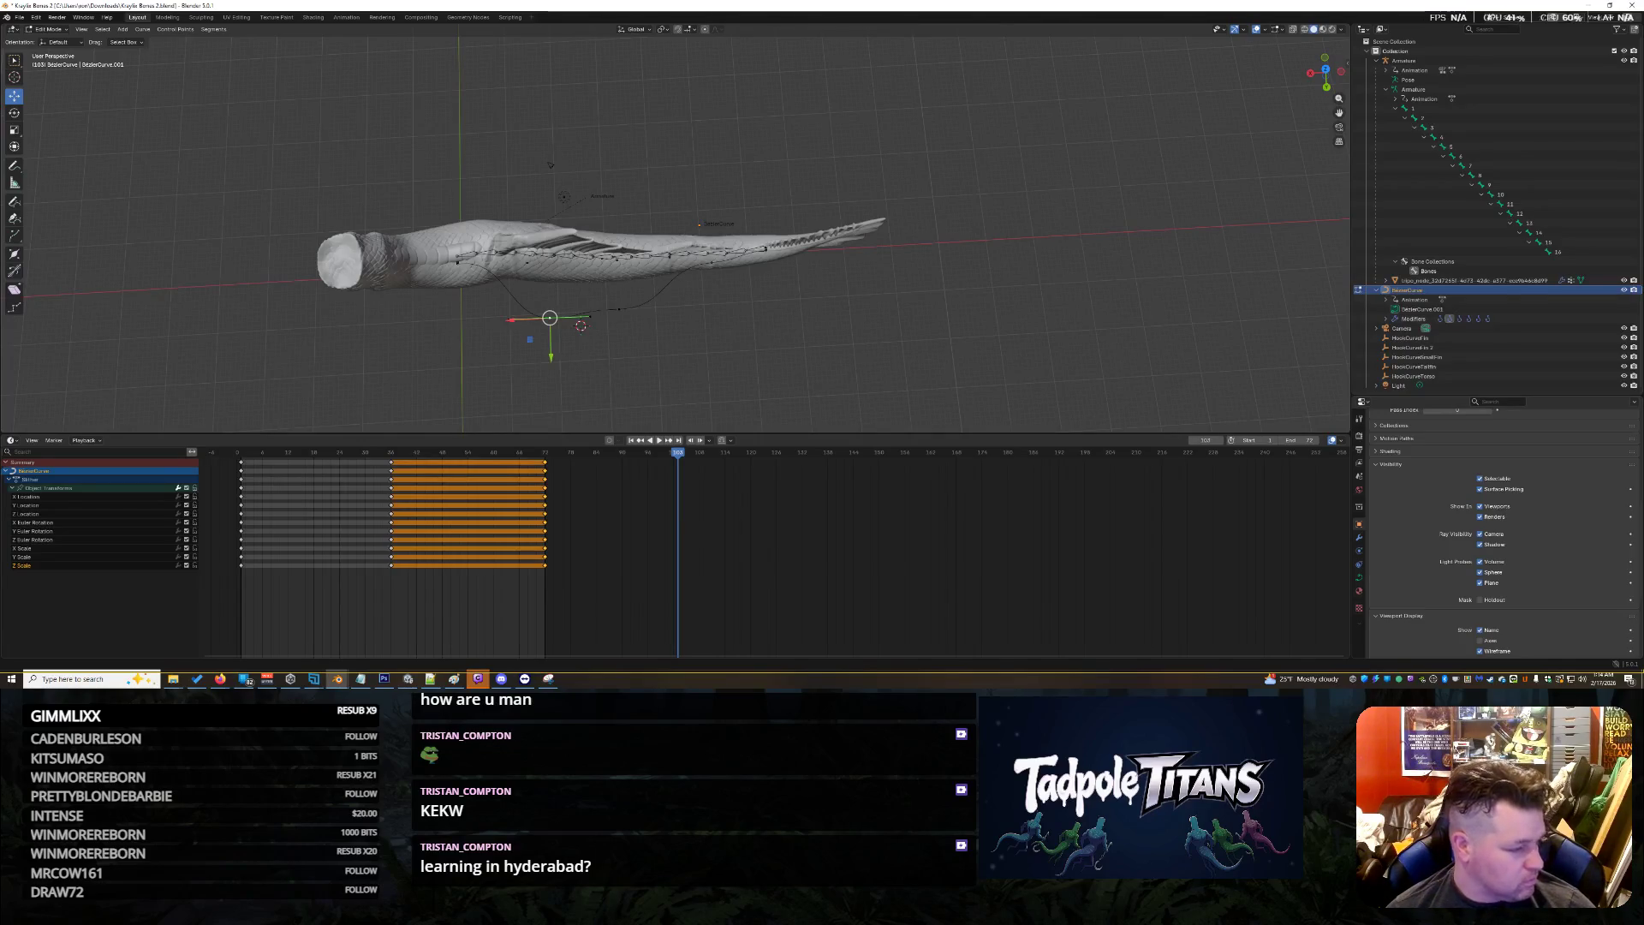
{"action": "left_click", "coordinate": [53, 29]}
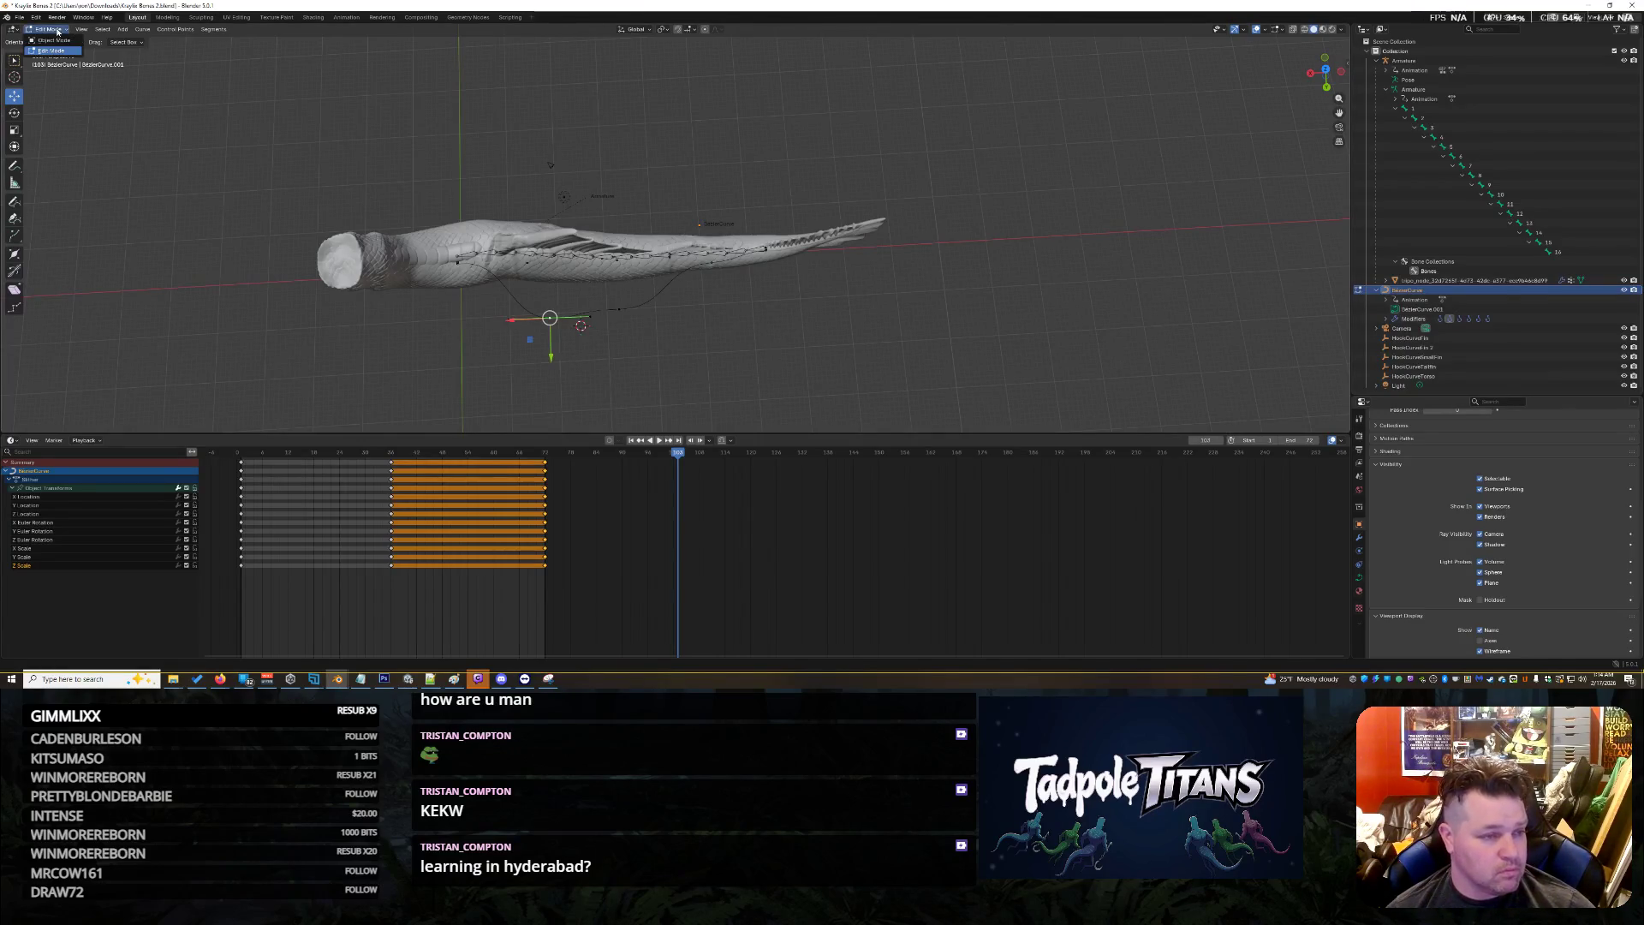
Return to Object Mode, preview the swim, and select the Y Scale, X Scale and Y Rotation channels
{"action": "key", "text": "Tab"}
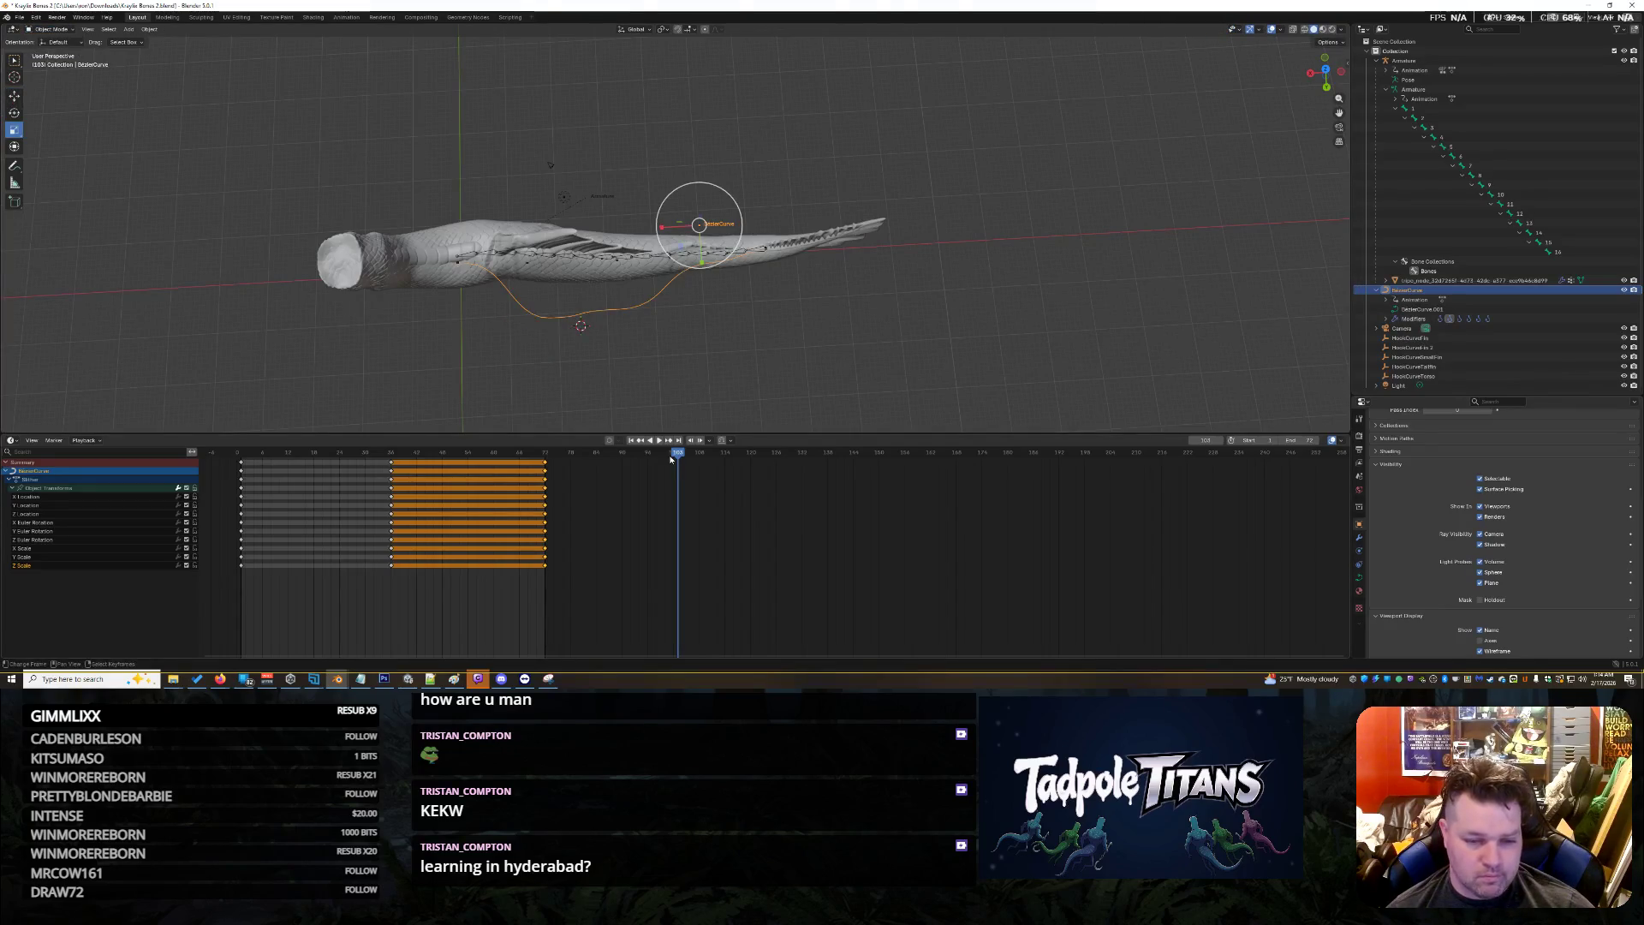
{"action": "key", "text": "space"}
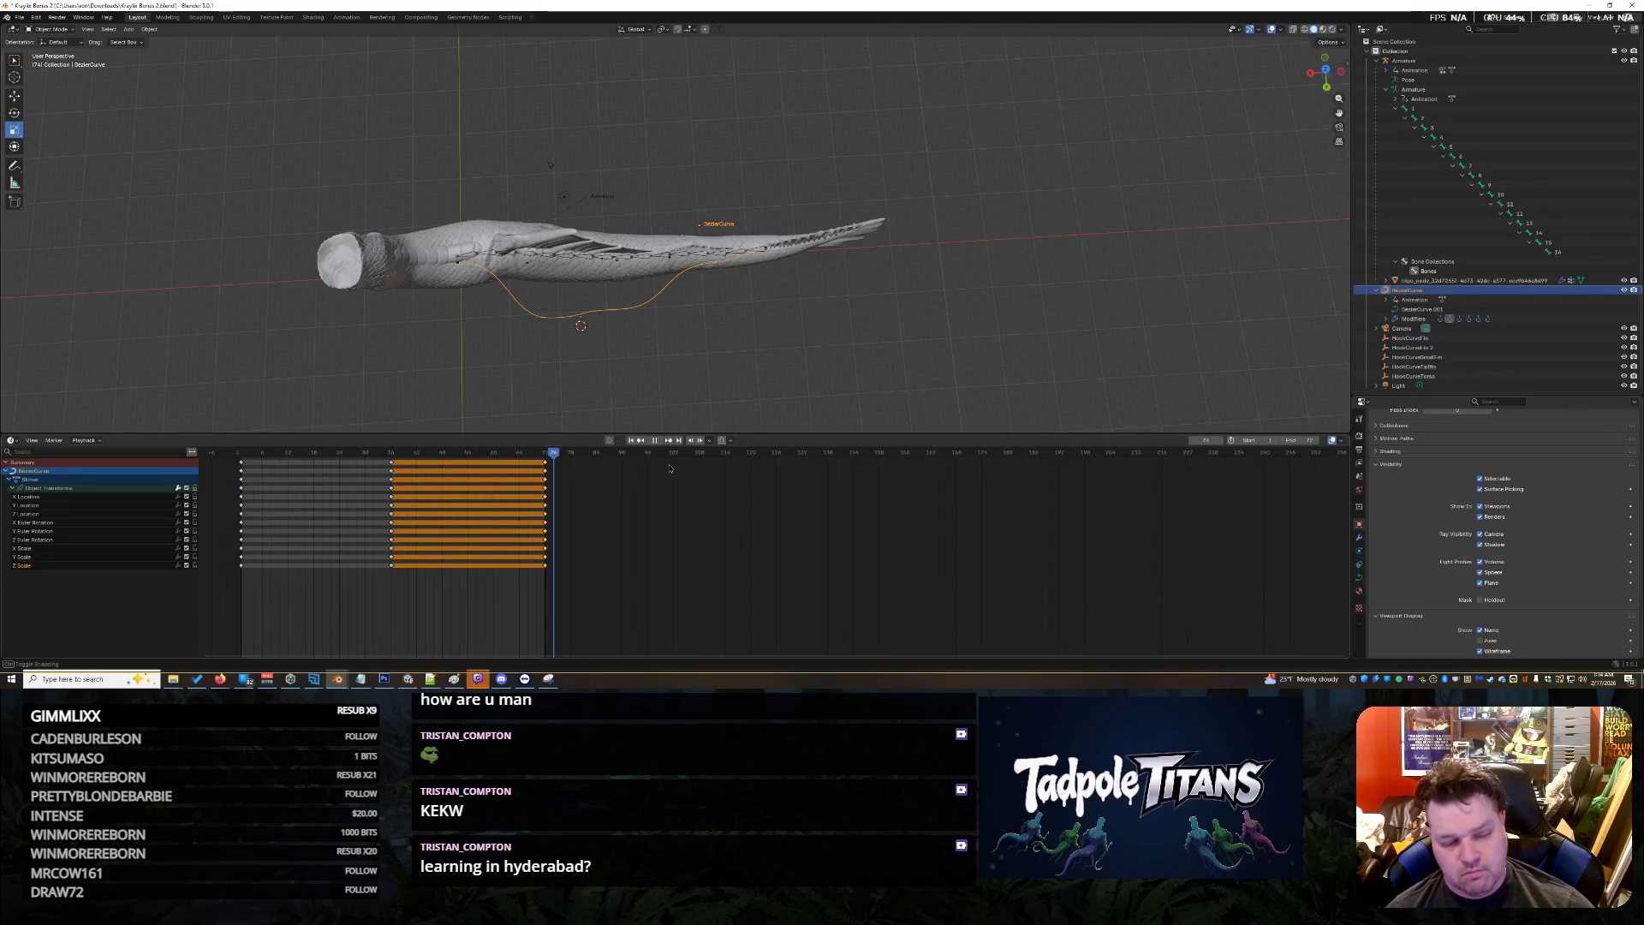
{"action": "key", "text": "space"}
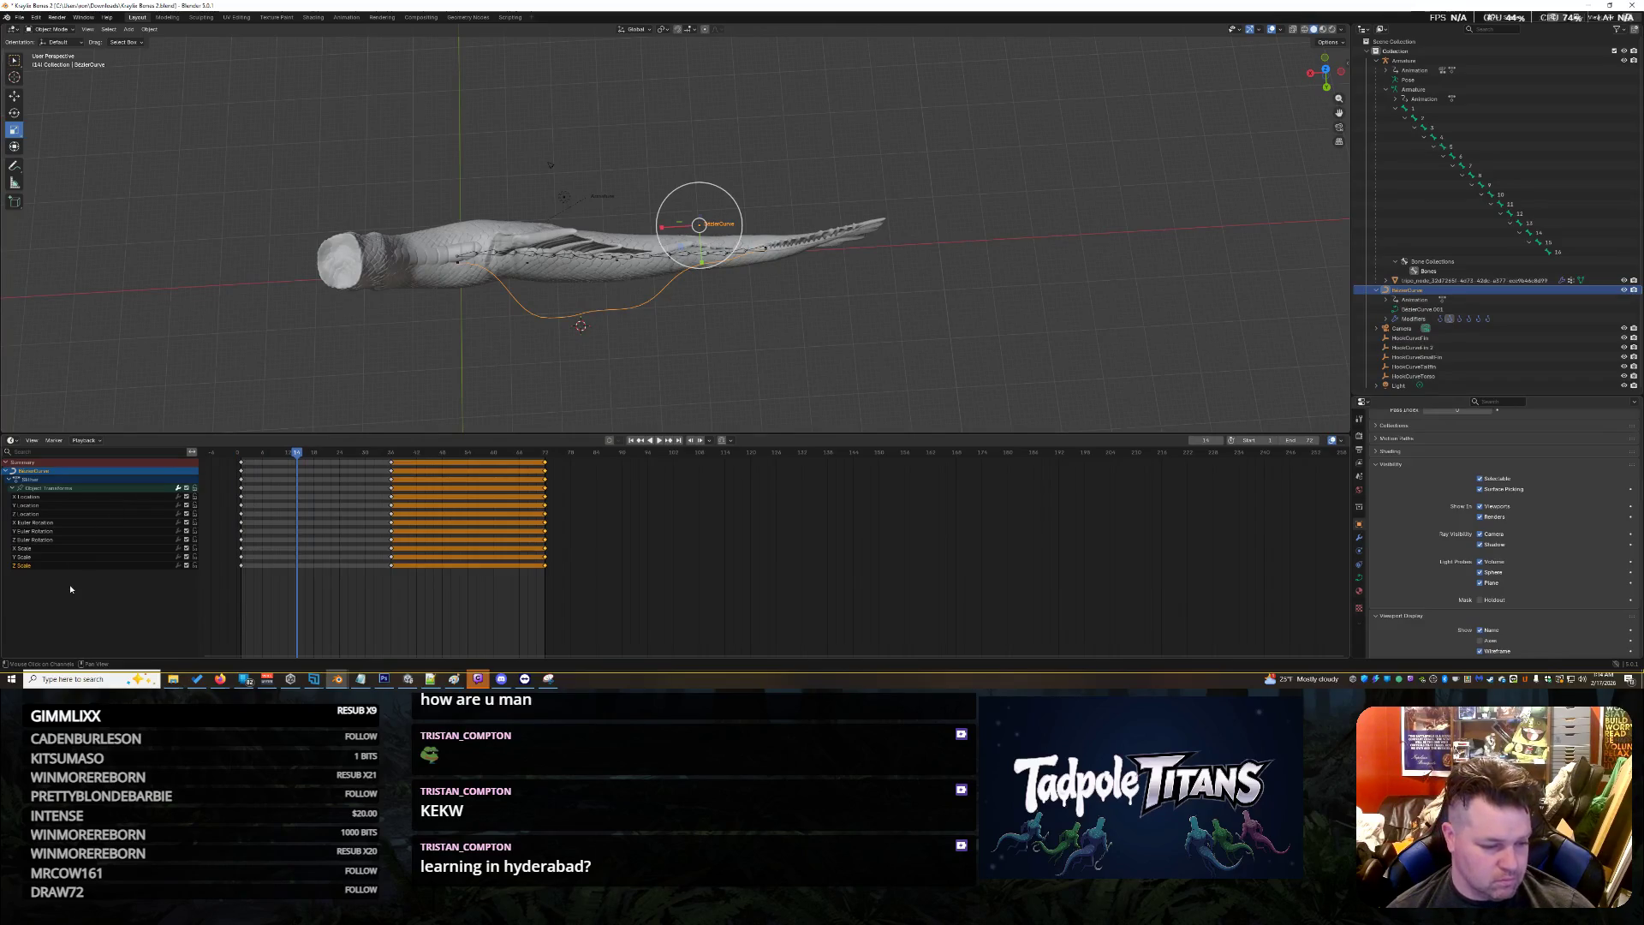
{"action": "left_click", "coordinate": [34, 557]}
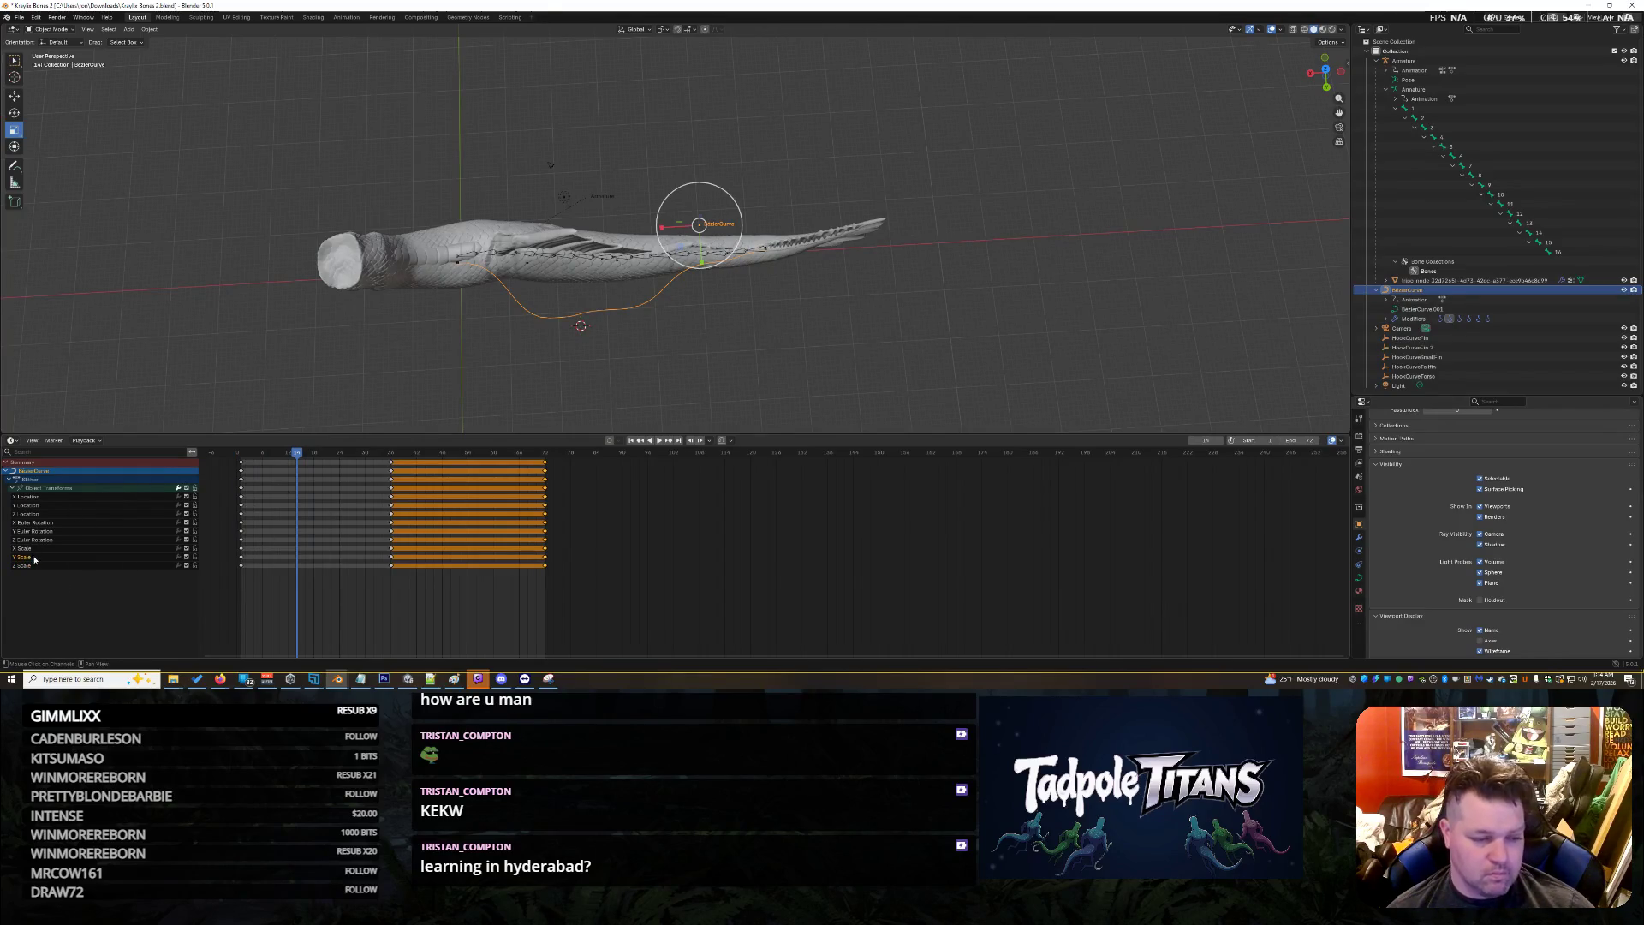
{"action": "left_click", "coordinate": [36, 548]}
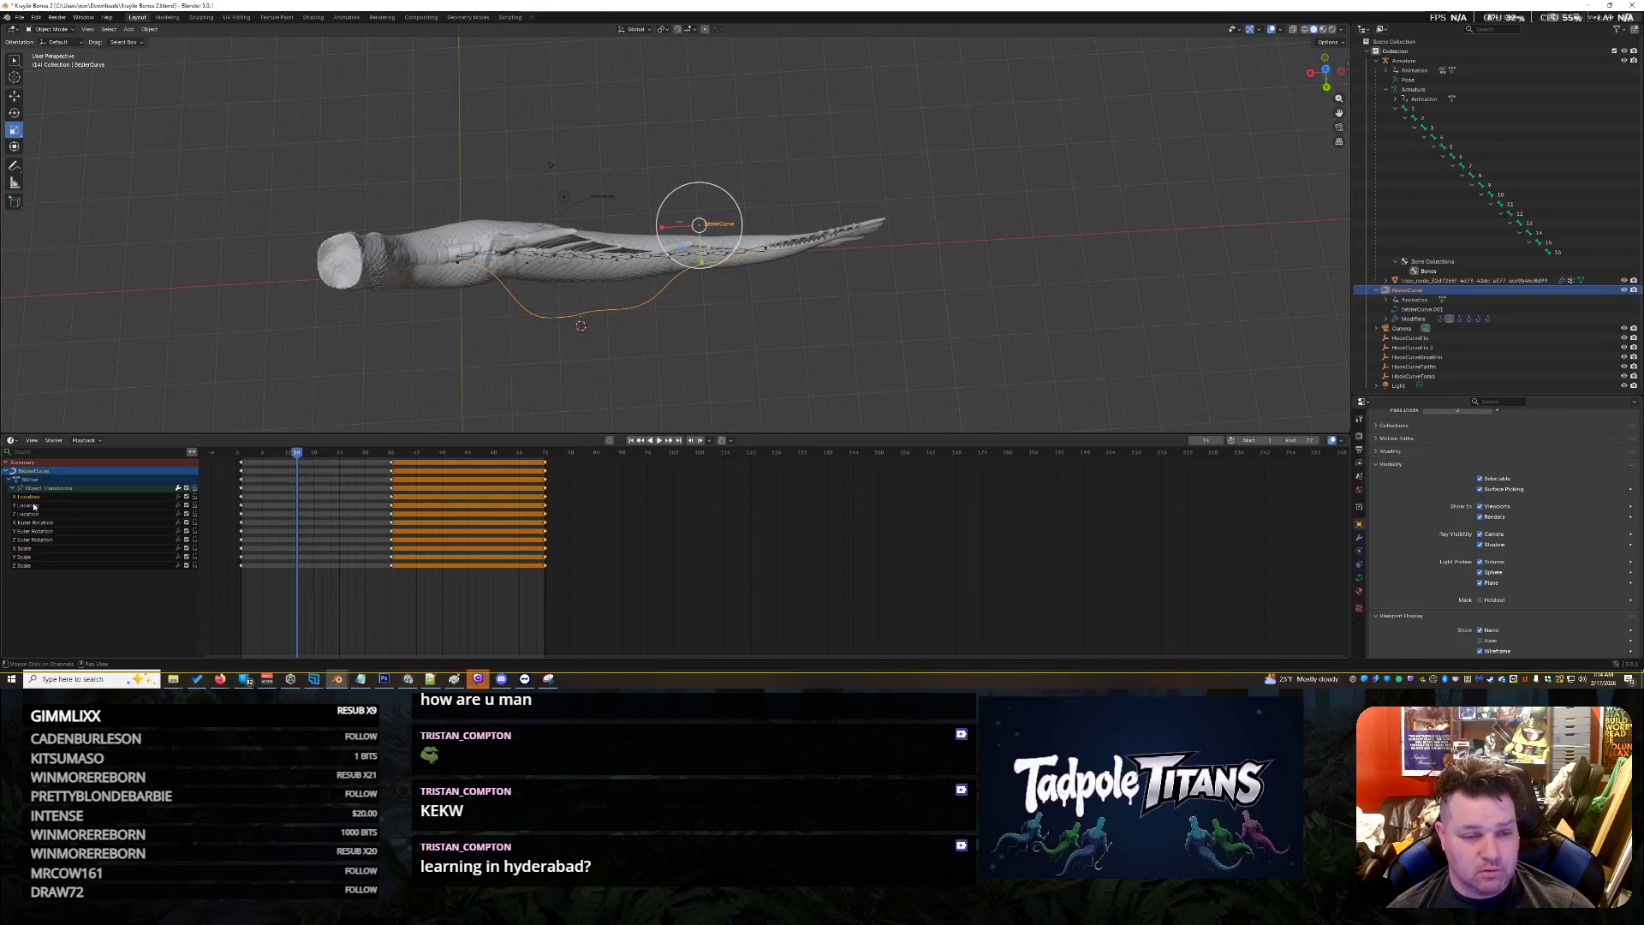
{"action": "left_click", "coordinate": [38, 531]}
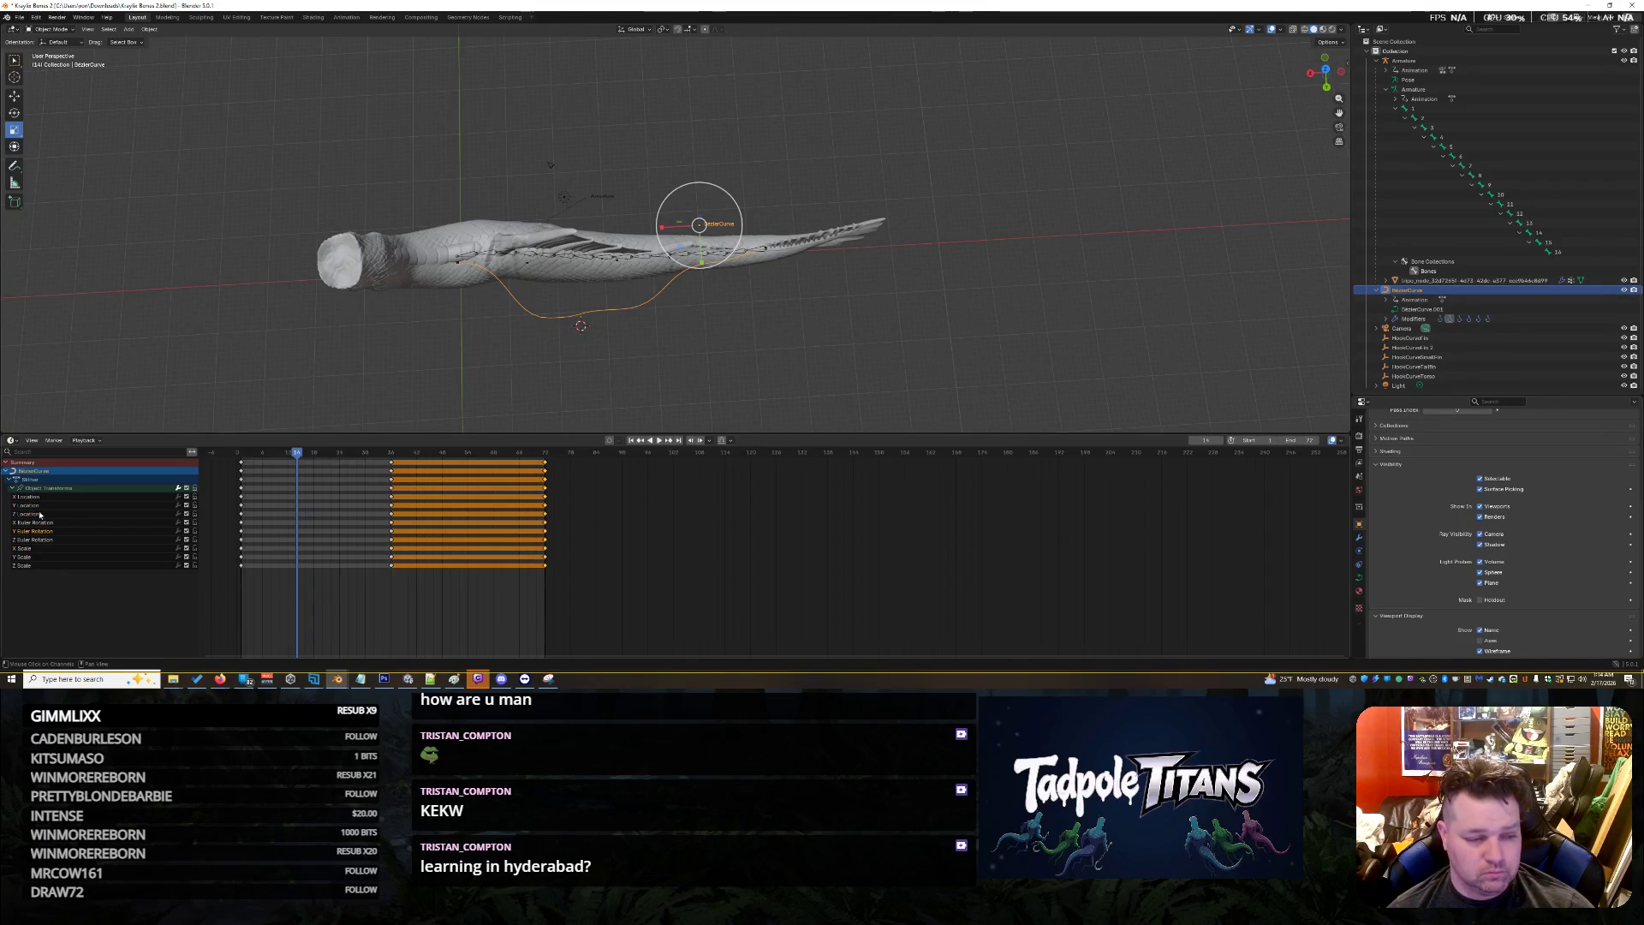
Select all dope sheet channels, preview the motion again, and select the HookCurveFin empty
{"action": "left_click_drag", "start_coordinate": [50, 622], "coordinate": [29, 454]}
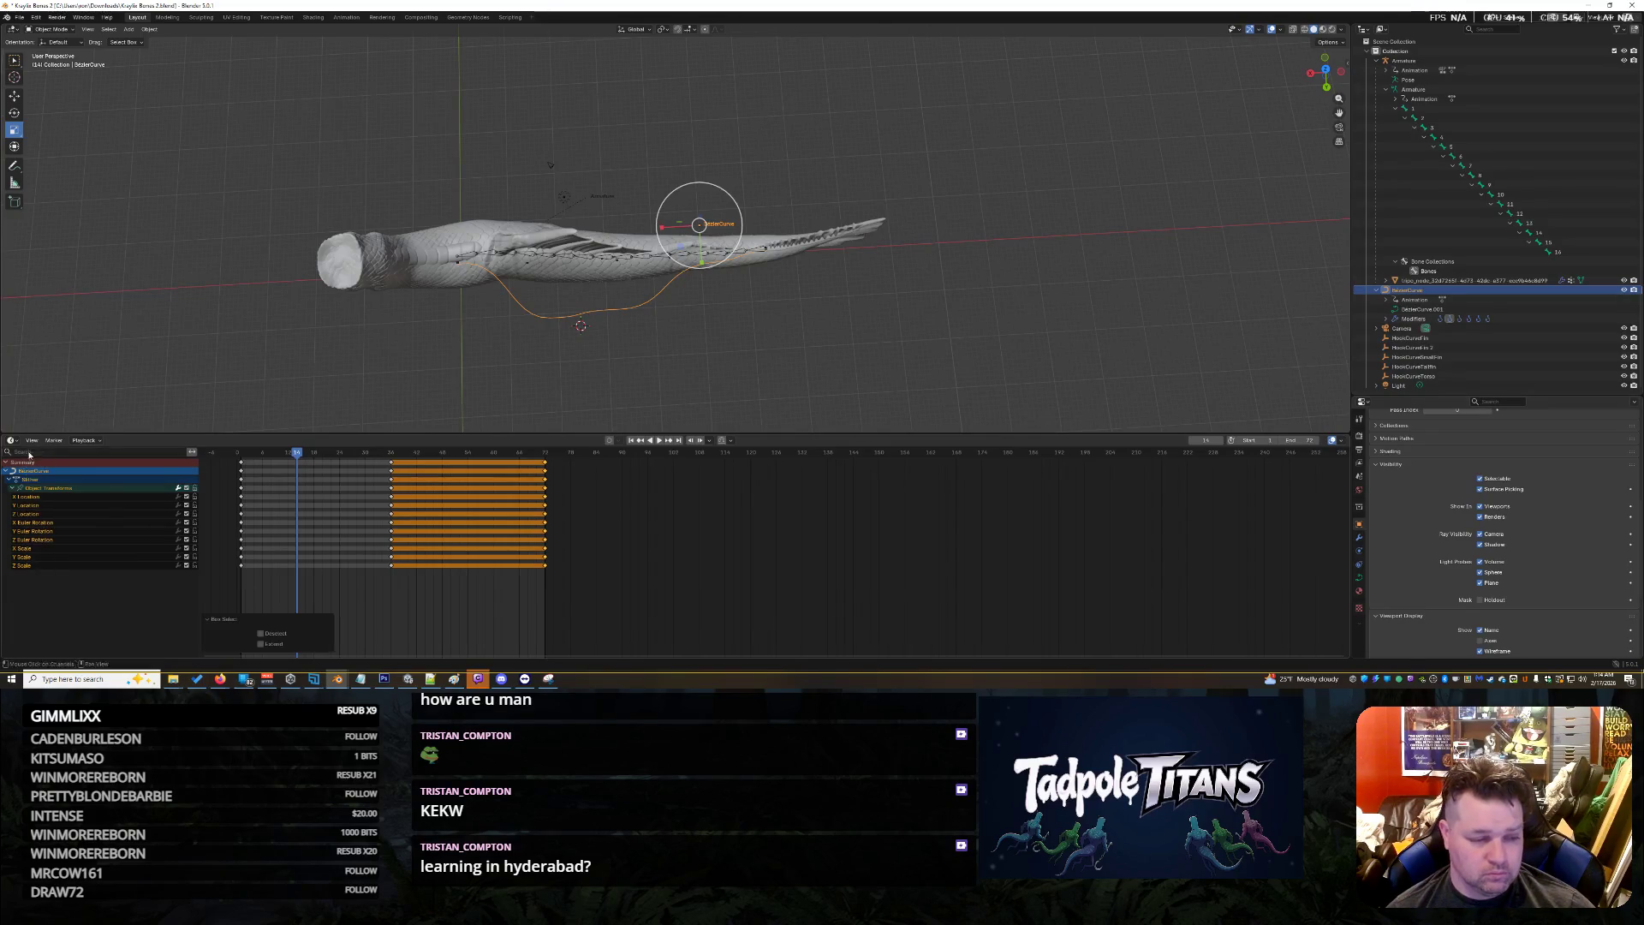
{"action": "key", "text": "space"}
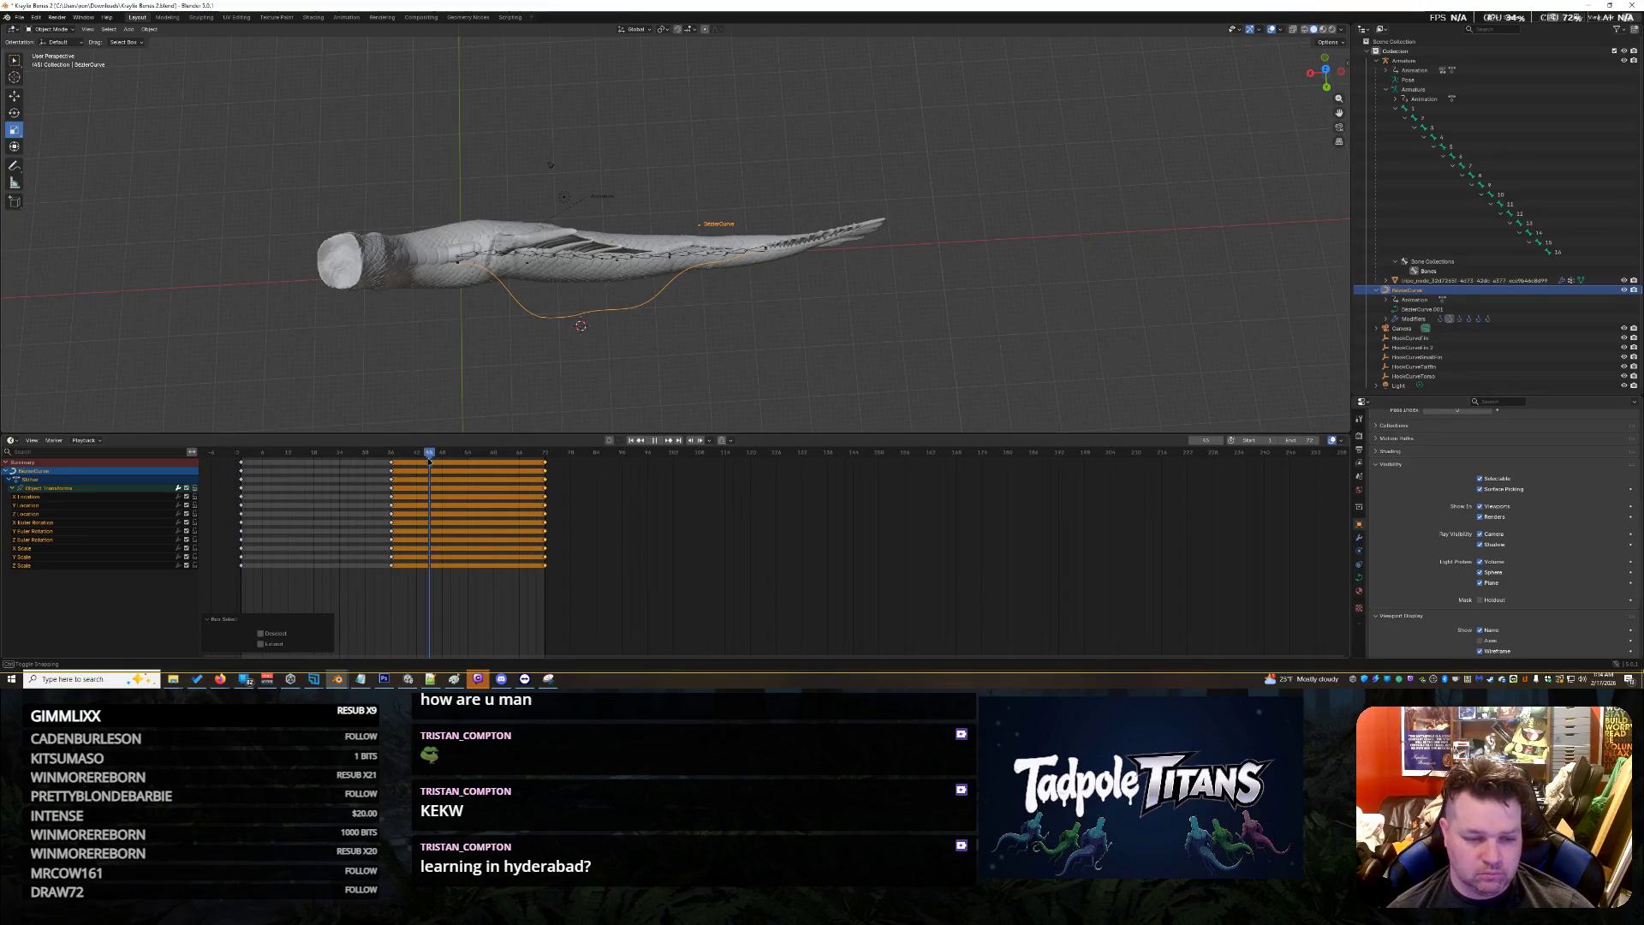
{"action": "key", "text": "space"}
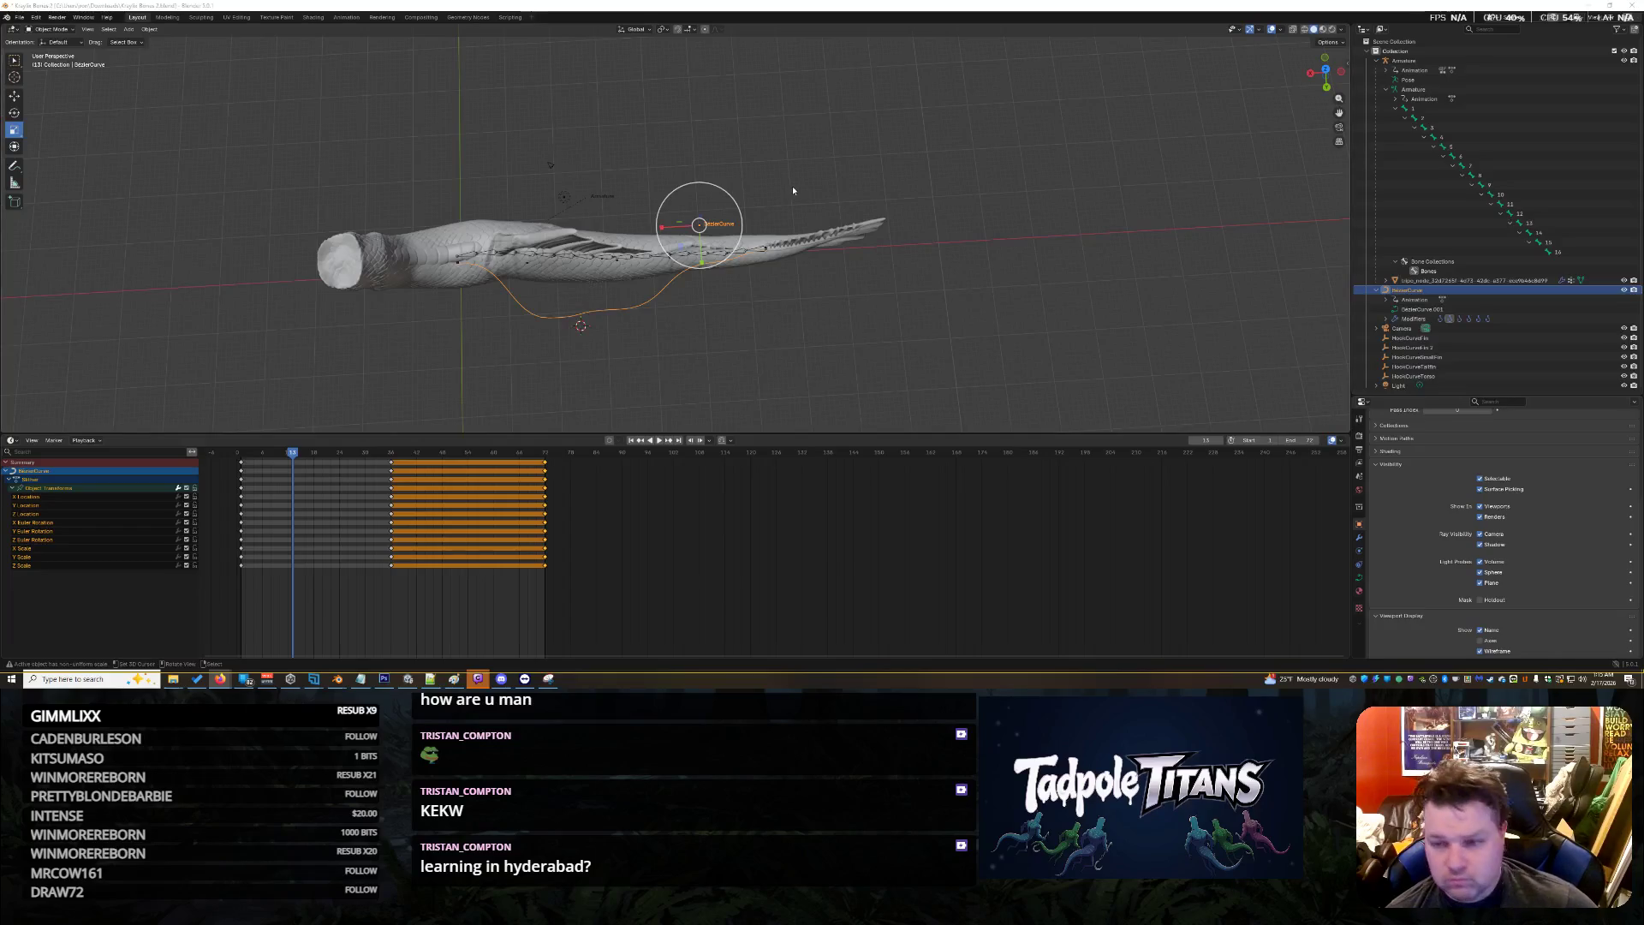
{"action": "left_click", "coordinate": [1456, 337]}
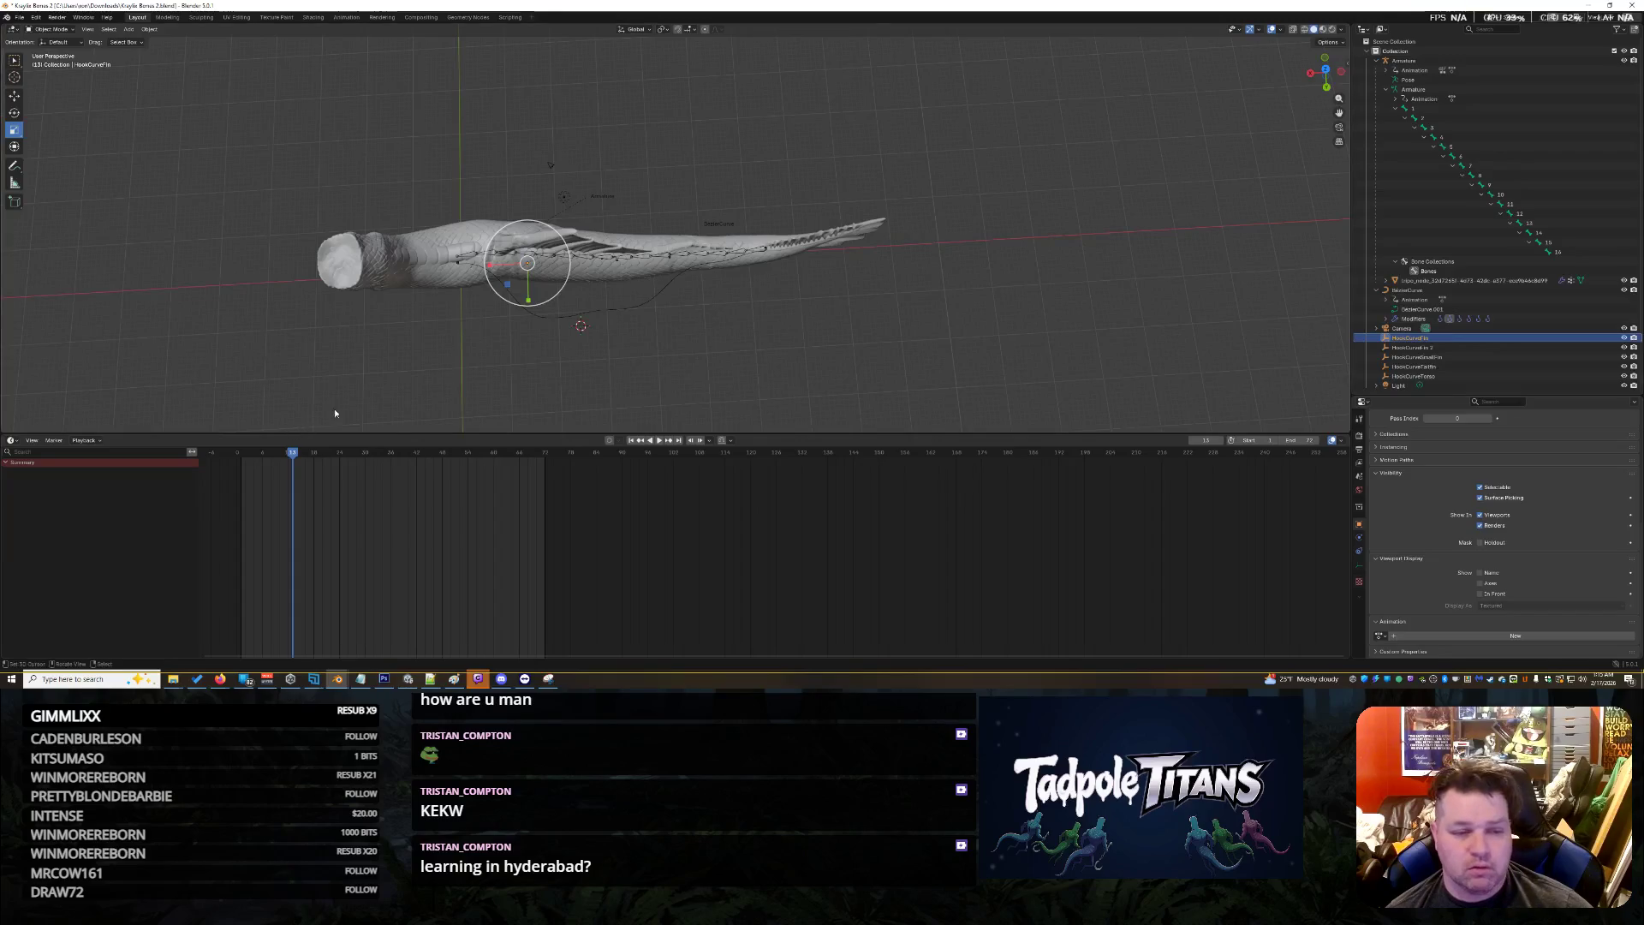
{"action": "left_click", "coordinate": [348, 19]}
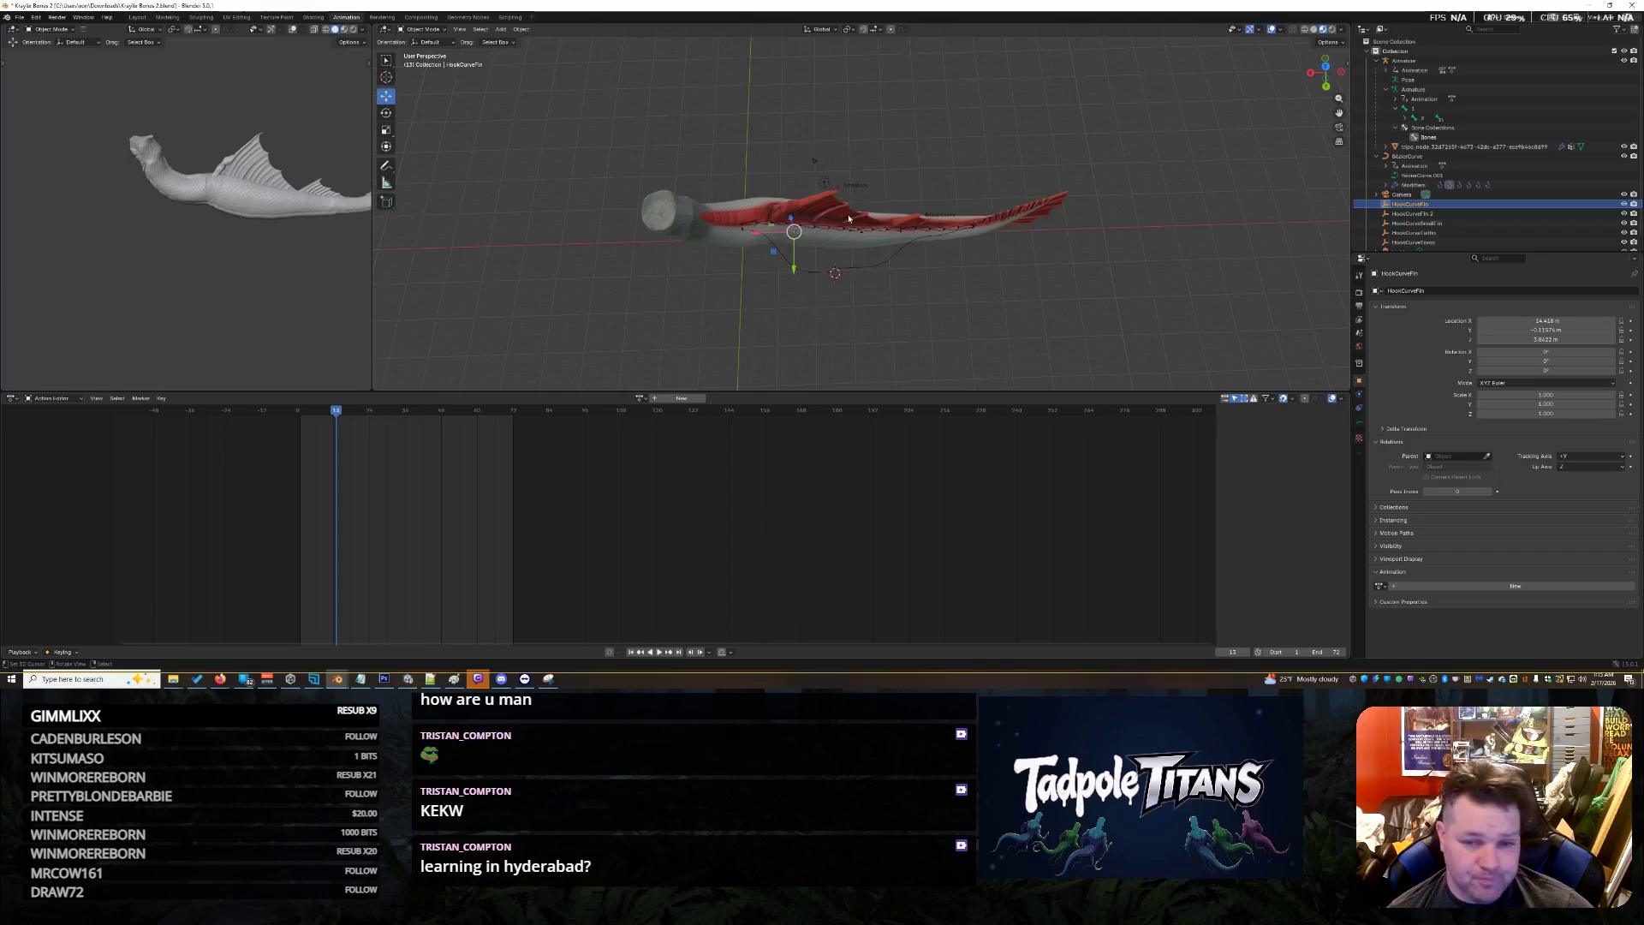
Assign the Slither action to HookCurveFin and move the playhead back to frame 0
{"action": "left_click_drag", "start_coordinate": [1176, 51], "coordinate": [590, 306]}
{"action": "scroll", "coordinate": [576, 251], "scroll_direction": "up", "scroll_amount": 3}
{"action": "scroll", "coordinate": [576, 252], "scroll_direction": "down", "scroll_amount": 1}
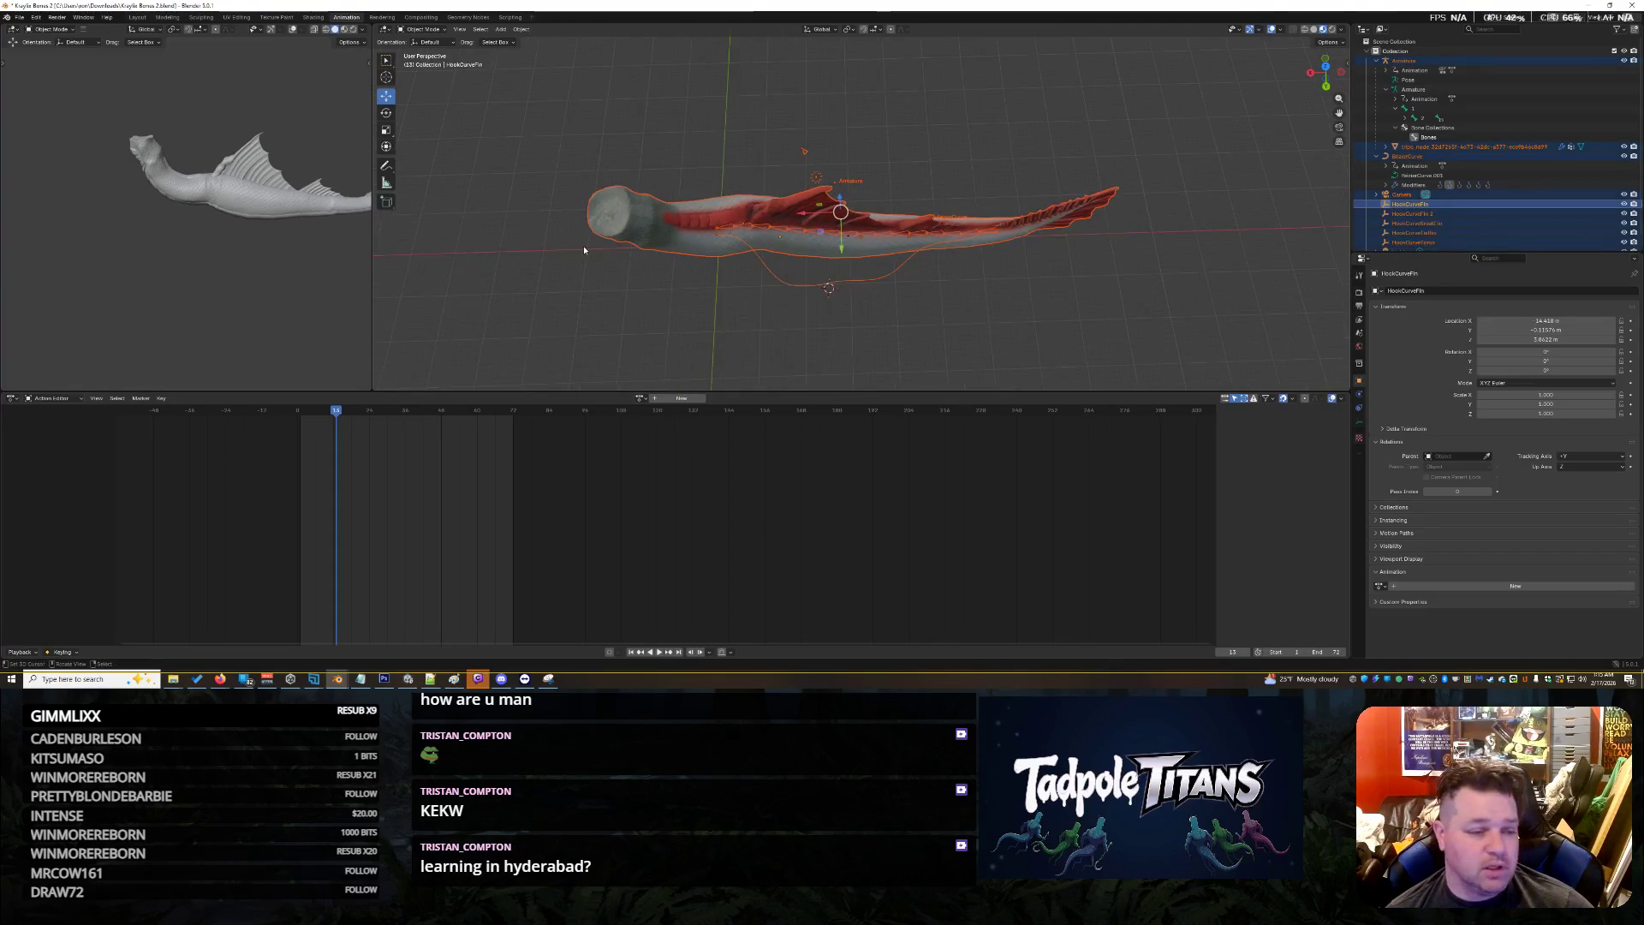
{"action": "left_click", "coordinate": [640, 398]}
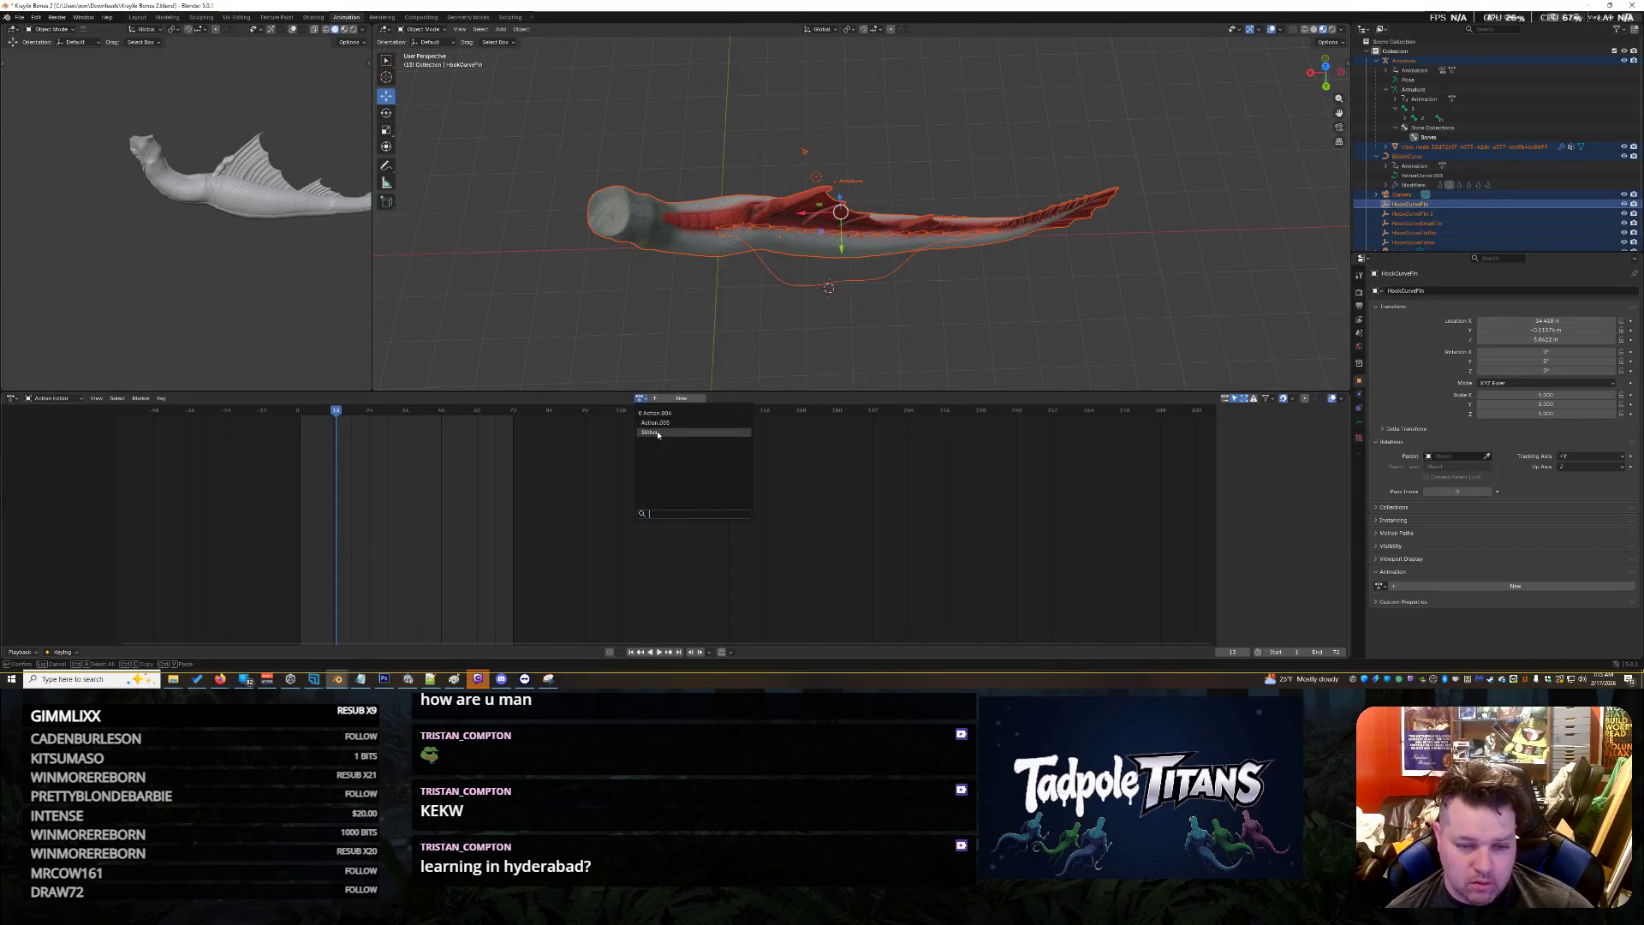
{"action": "left_click", "coordinate": [650, 432]}
{"action": "mouse_move", "coordinate": [338, 412]}
{"action": "left_mouse_down"}
{"action": "mouse_move", "coordinate": [175, 434]}
{"action": "mouse_move", "coordinate": [303, 415]}
{"action": "left_mouse_up"}
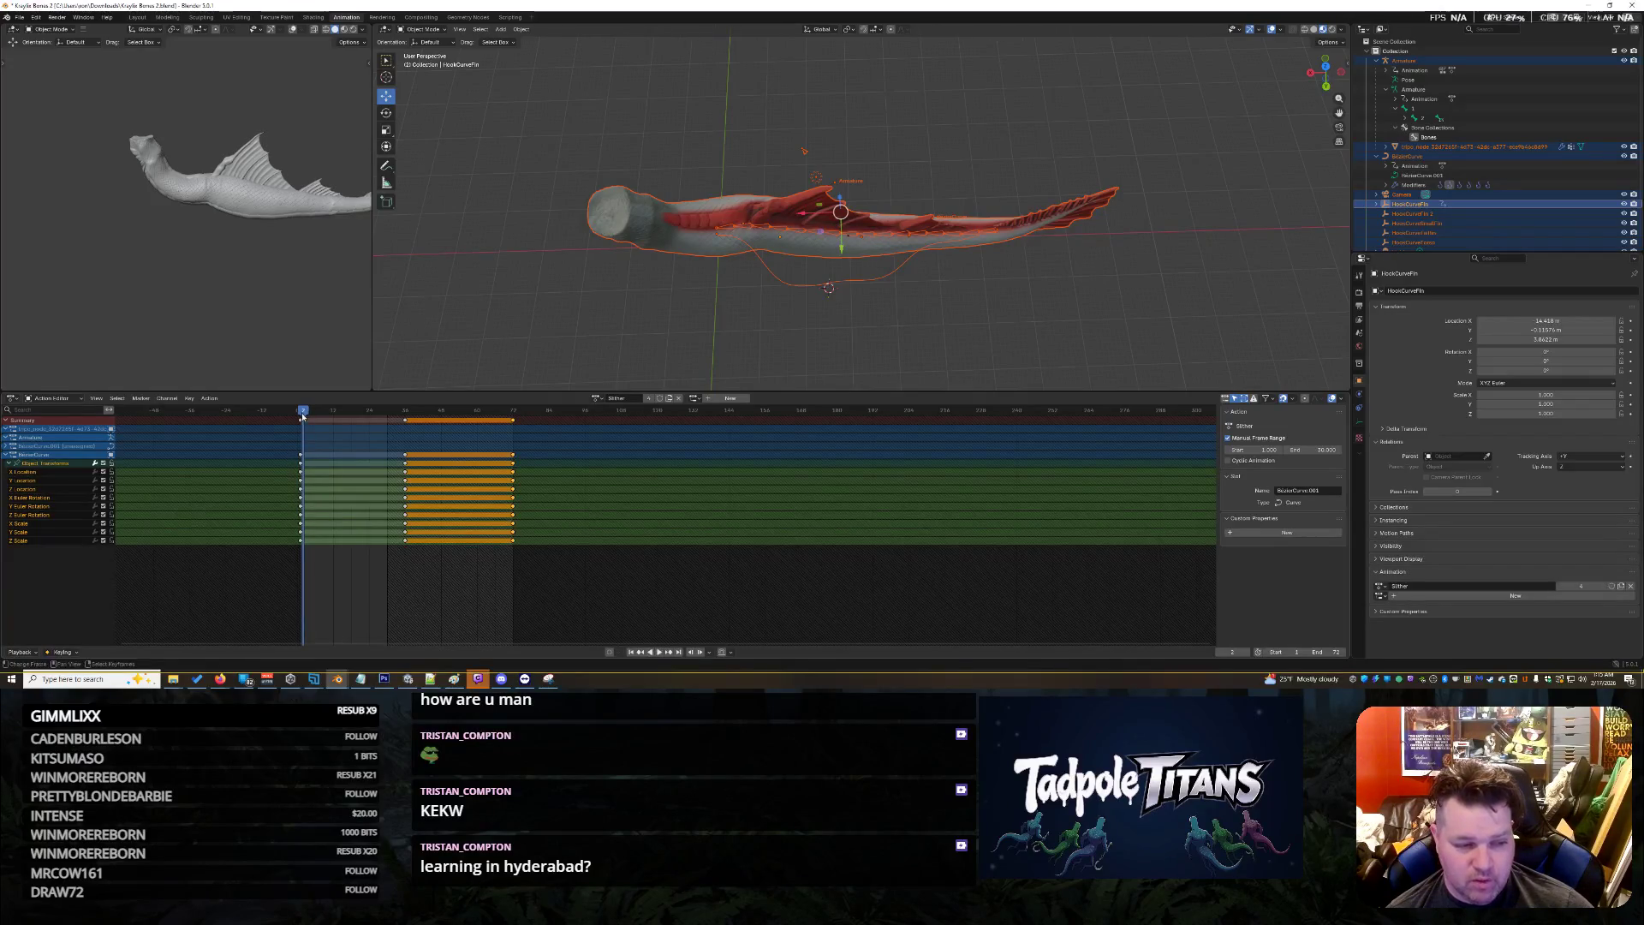
{"action": "left_click", "coordinate": [8, 462]}
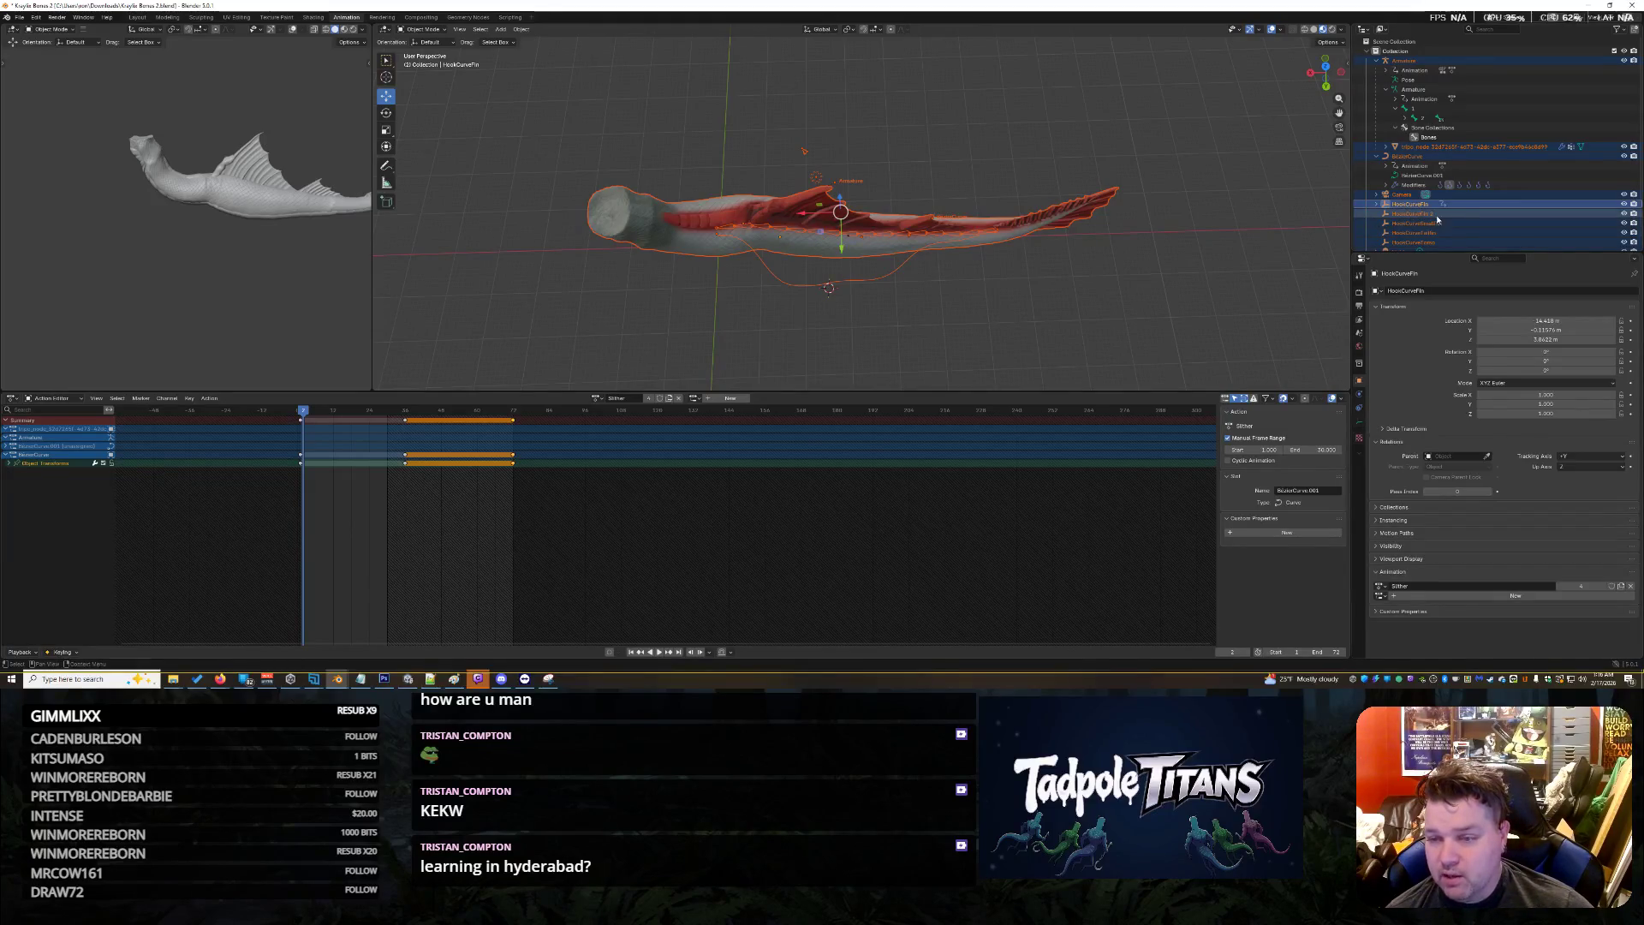
Select the HookCurveTorso empty in the Outliner
{"action": "scroll", "coordinate": [1437, 219], "scroll_direction": "down", "scroll_amount": 1}
{"action": "left_click", "coordinate": [1412, 195]}
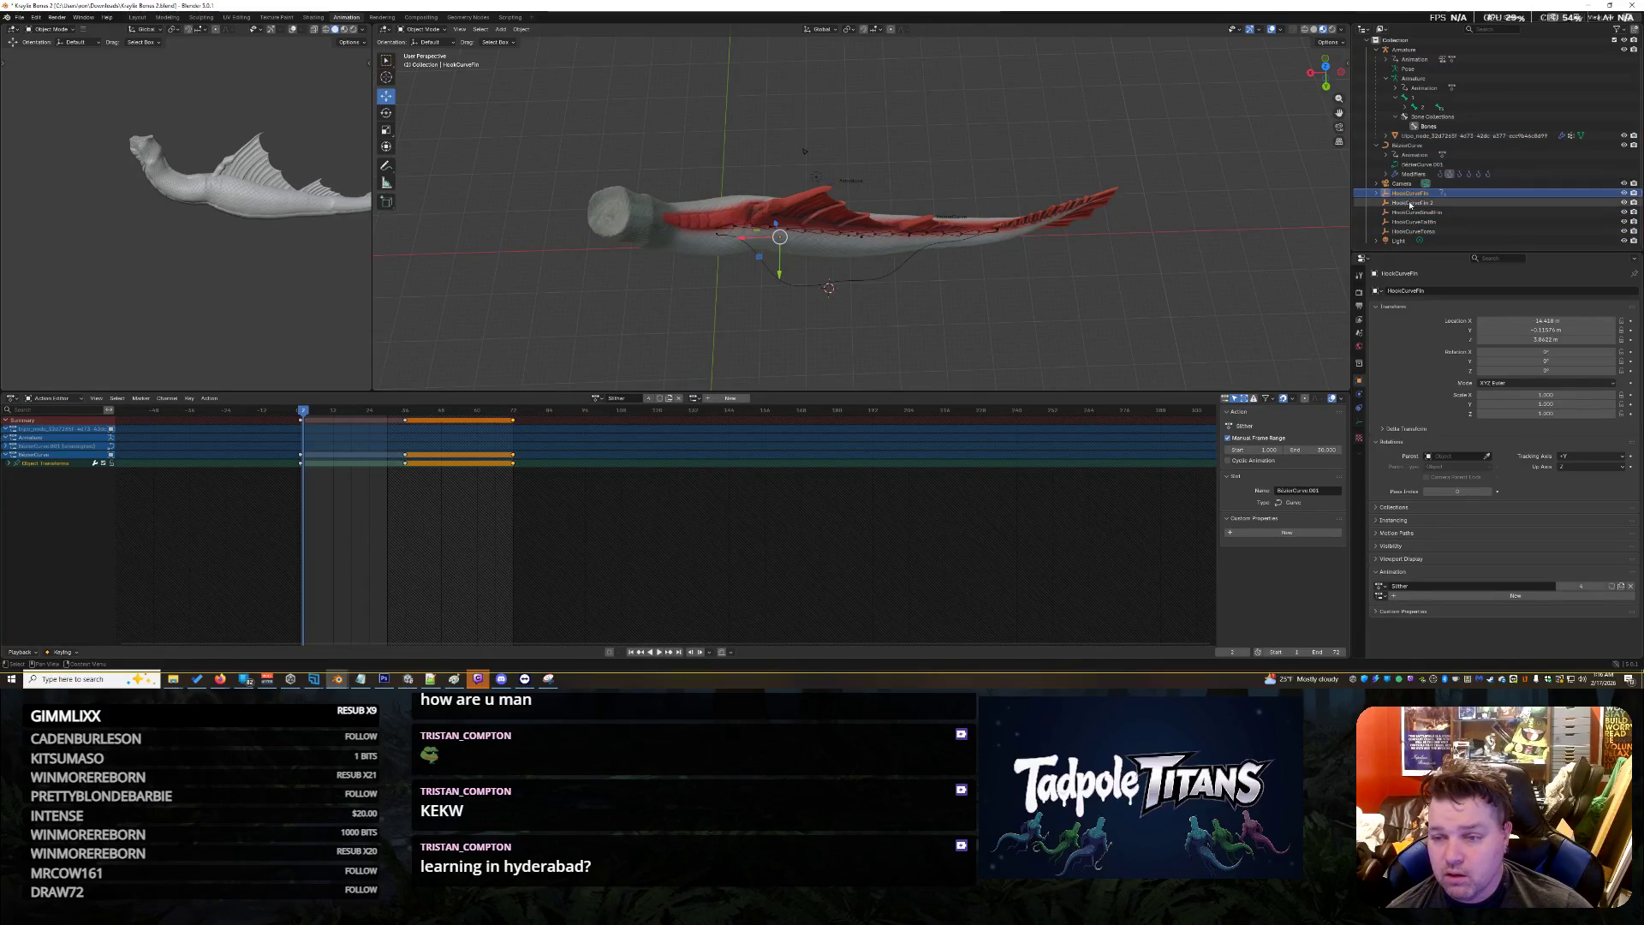
{"action": "left_click", "coordinate": [1413, 202]}
{"action": "left_click", "coordinate": [1413, 222]}
{"action": "left_click", "coordinate": [1413, 232]}
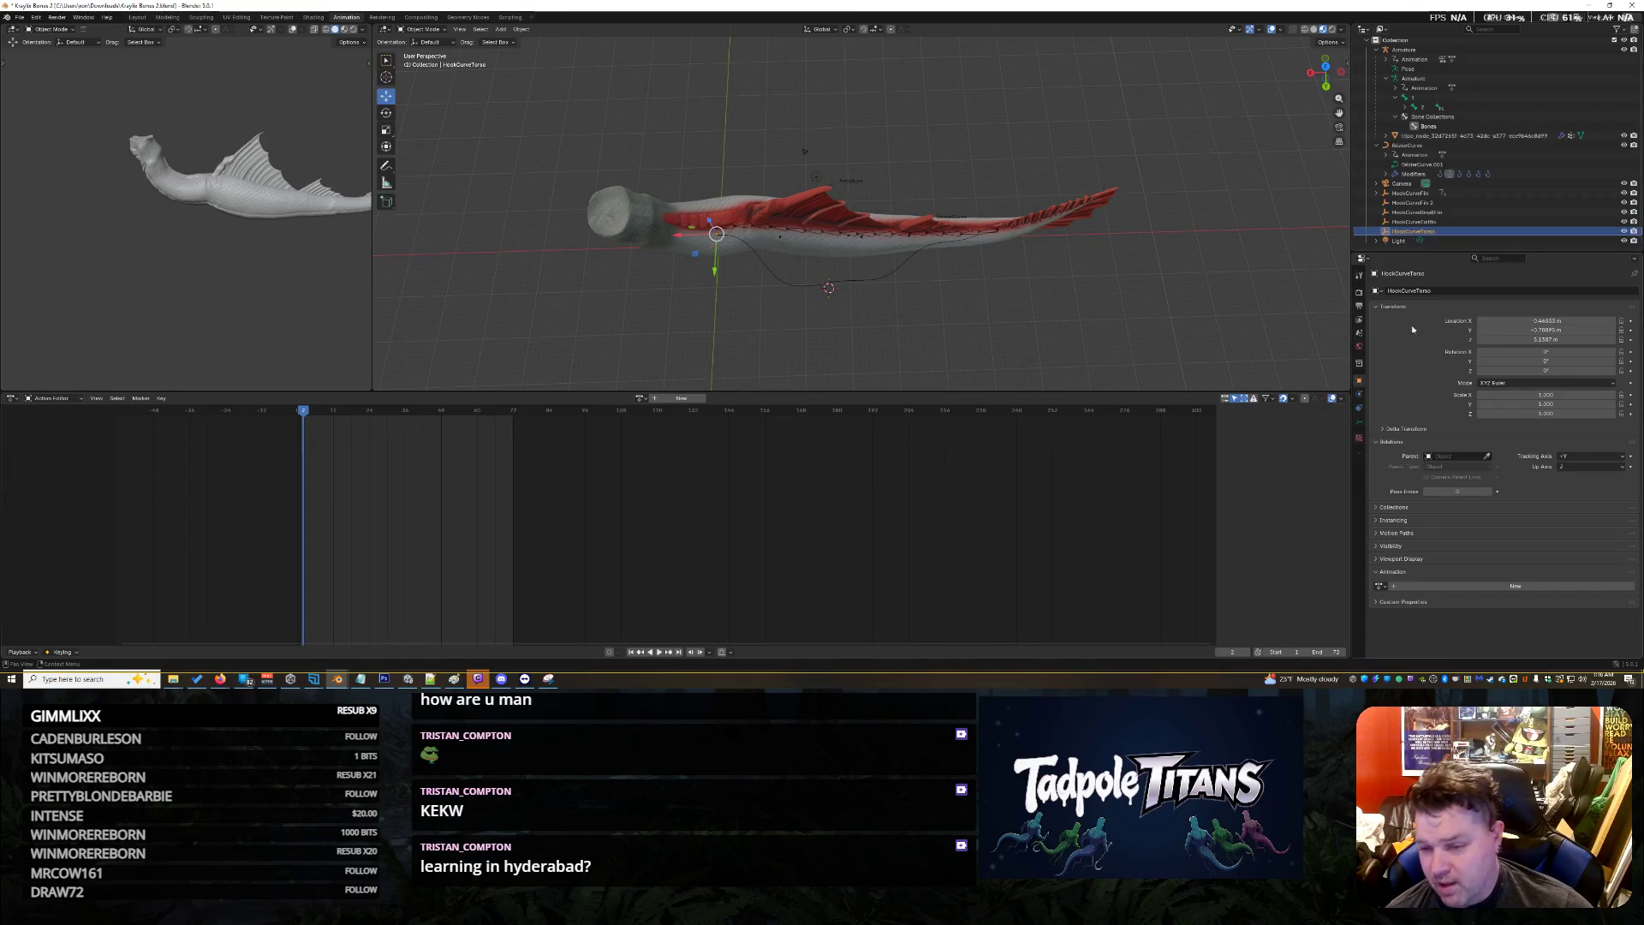
Parent HookCurveTorso to the Armature with Parent Type Bone and Parent Bone 16
{"action": "left_click", "coordinate": [1455, 456]}
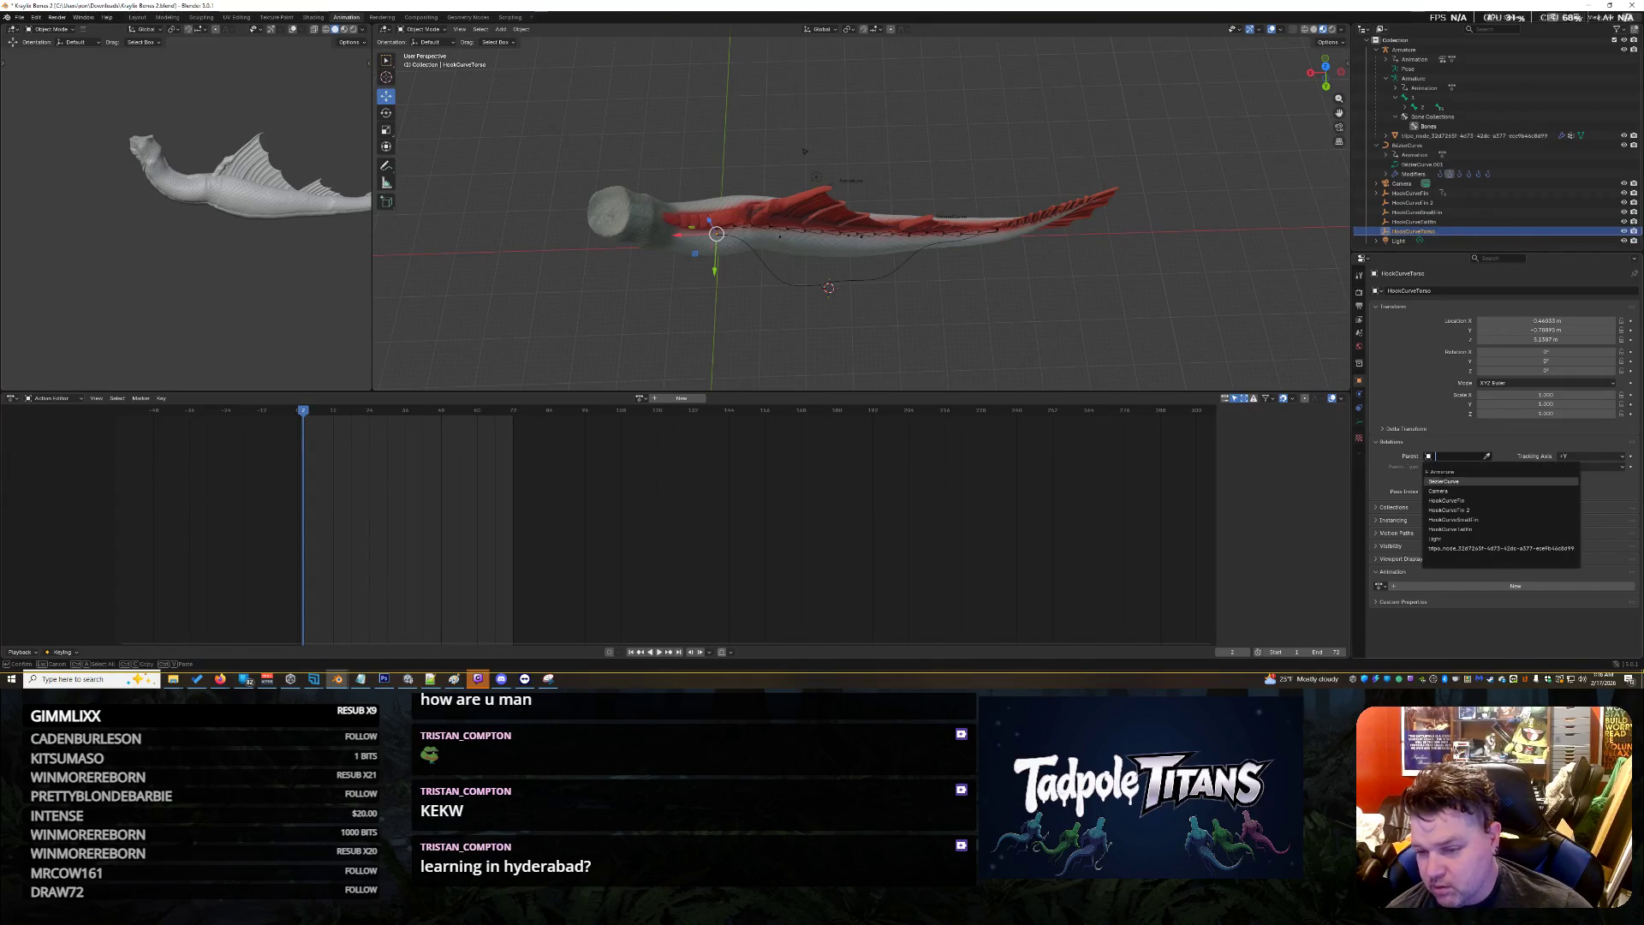
{"action": "key", "text": "Down"}
{"action": "key", "text": "Down"}
{"action": "key", "text": "Down"}
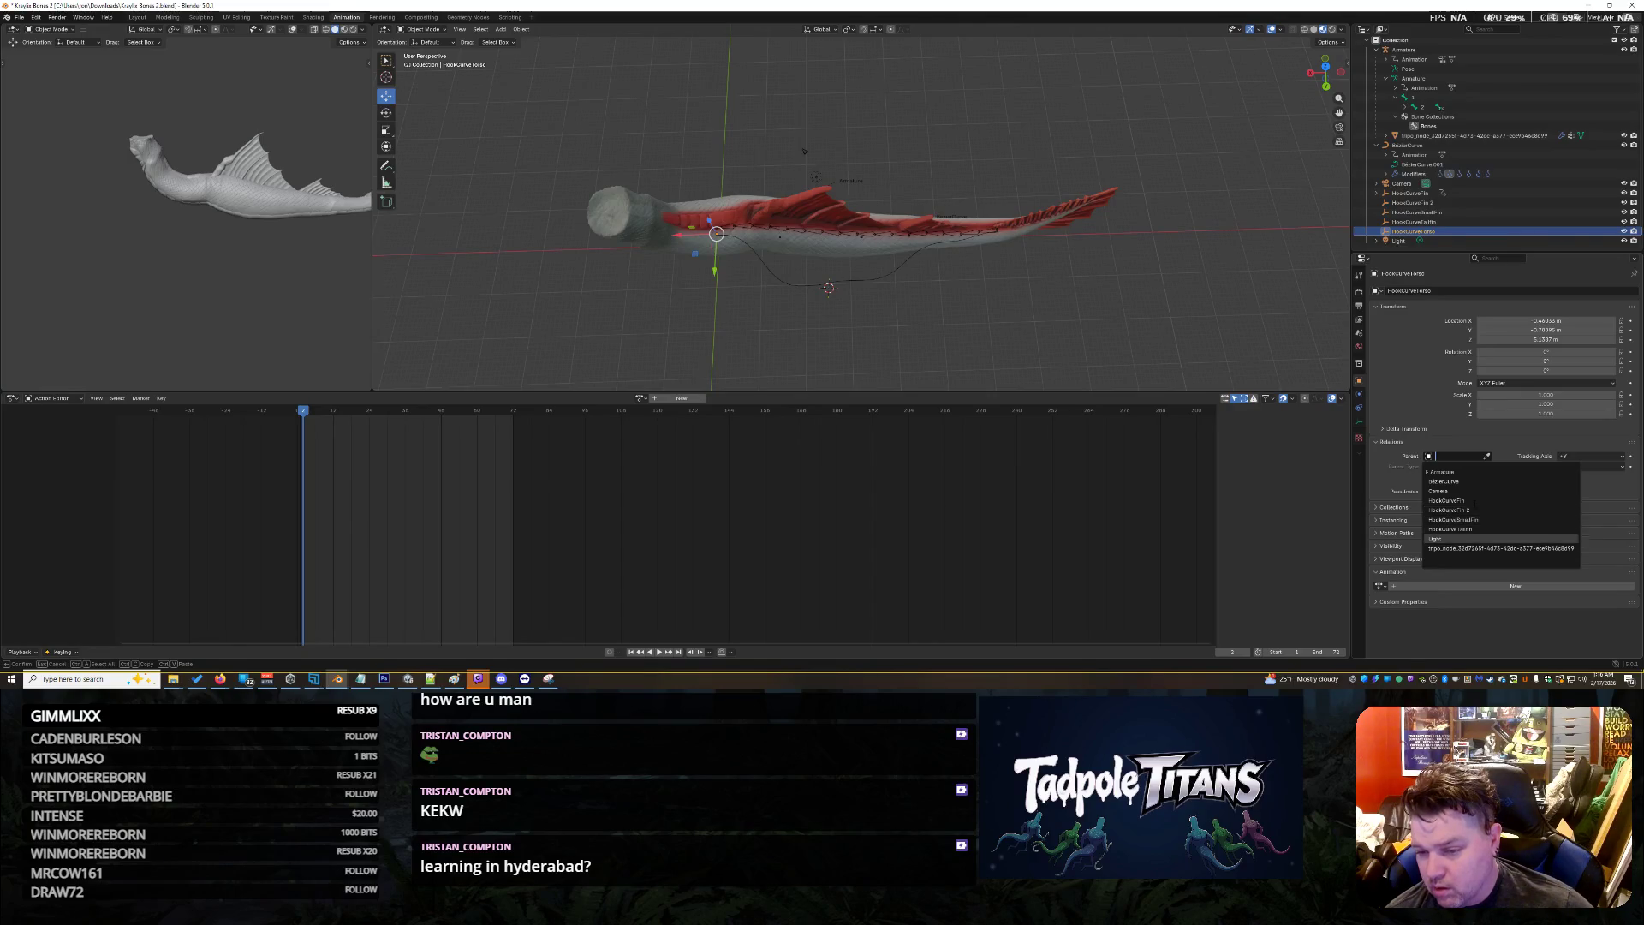
{"action": "key", "text": "Up"}
{"action": "key", "text": "Up"}
{"action": "key", "text": "Up"}
{"action": "key", "text": "Up"}
{"action": "key", "text": "Up"}
{"action": "key", "text": "Down"}
{"action": "key", "text": "Up"}
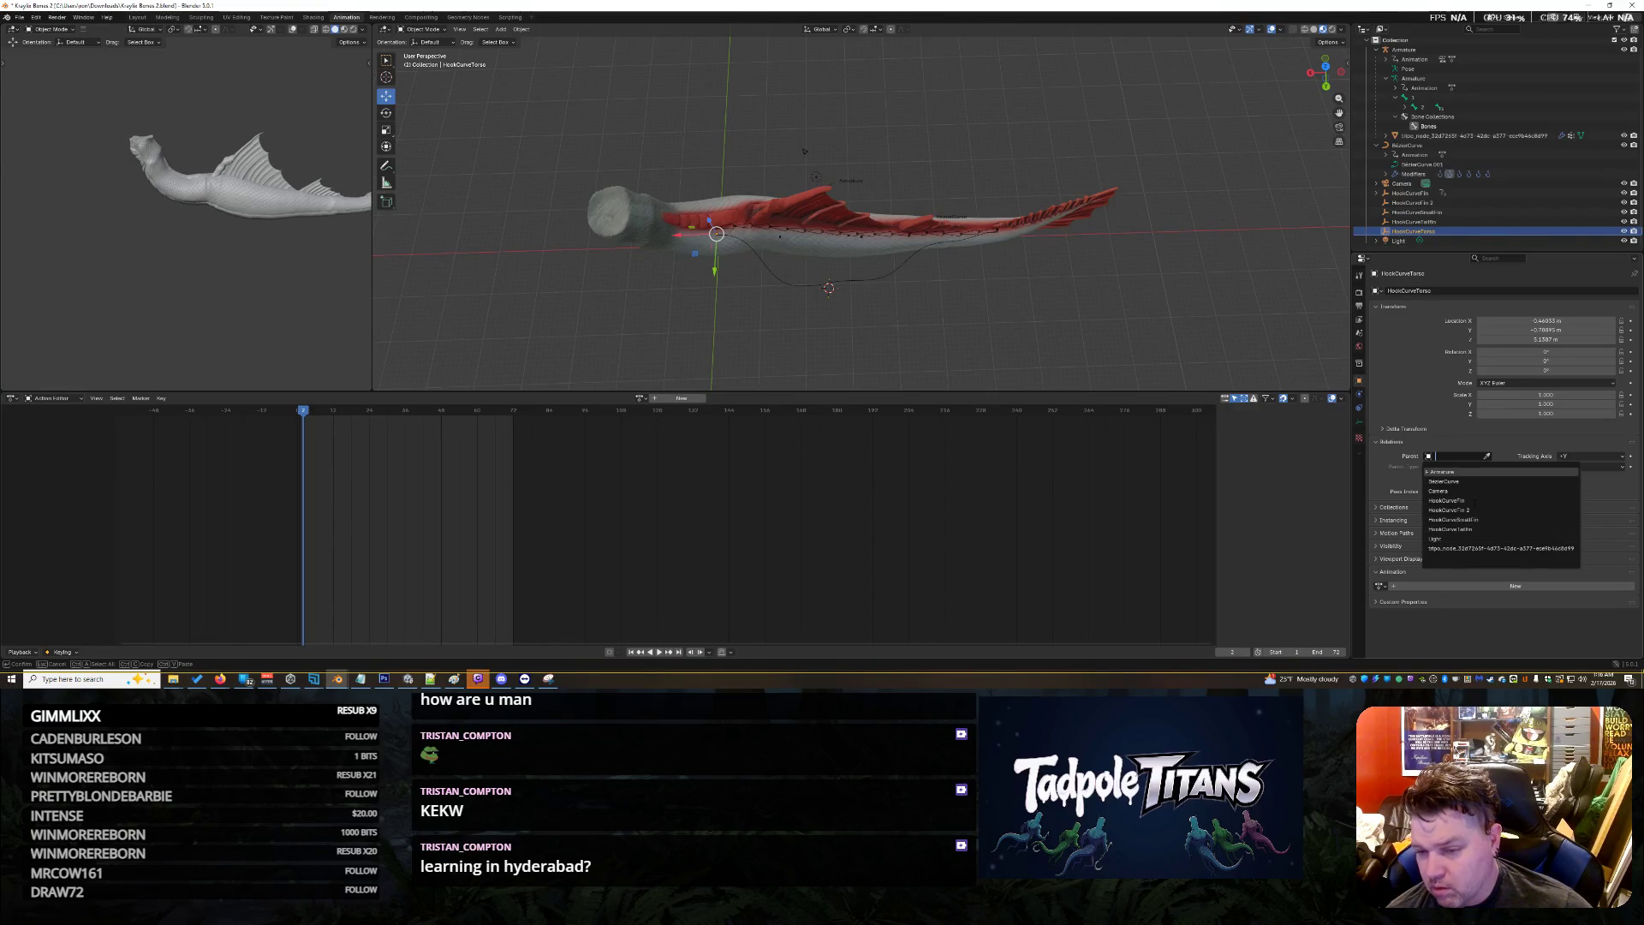
{"action": "left_click", "coordinate": [1441, 472]}
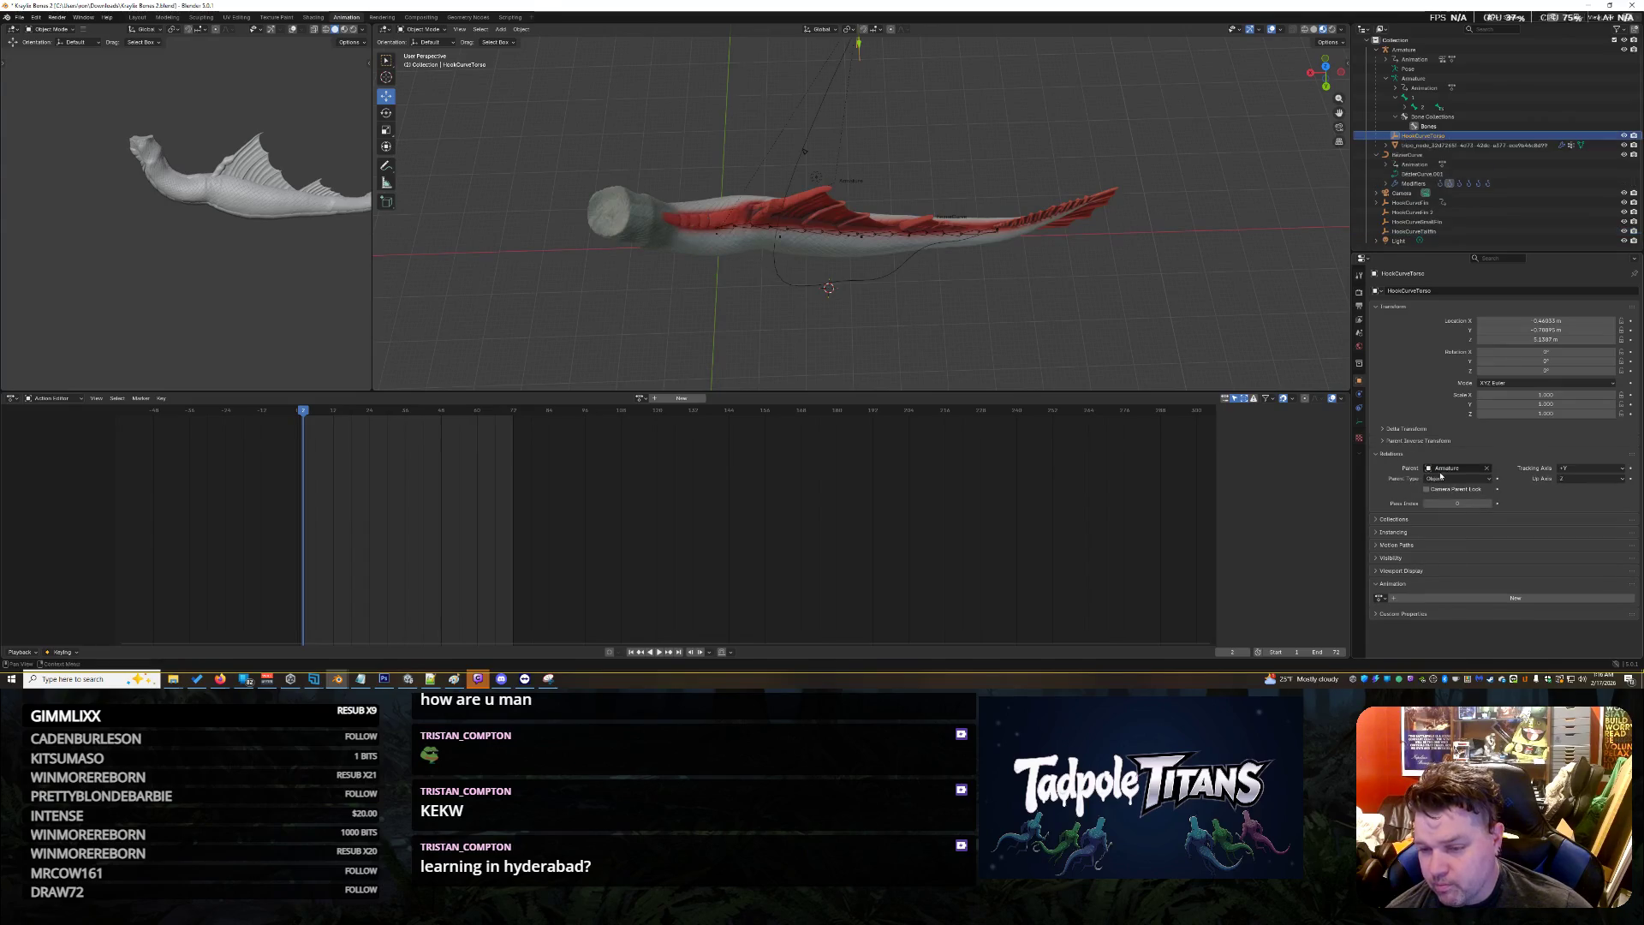
{"action": "left_click", "coordinate": [1491, 481]}
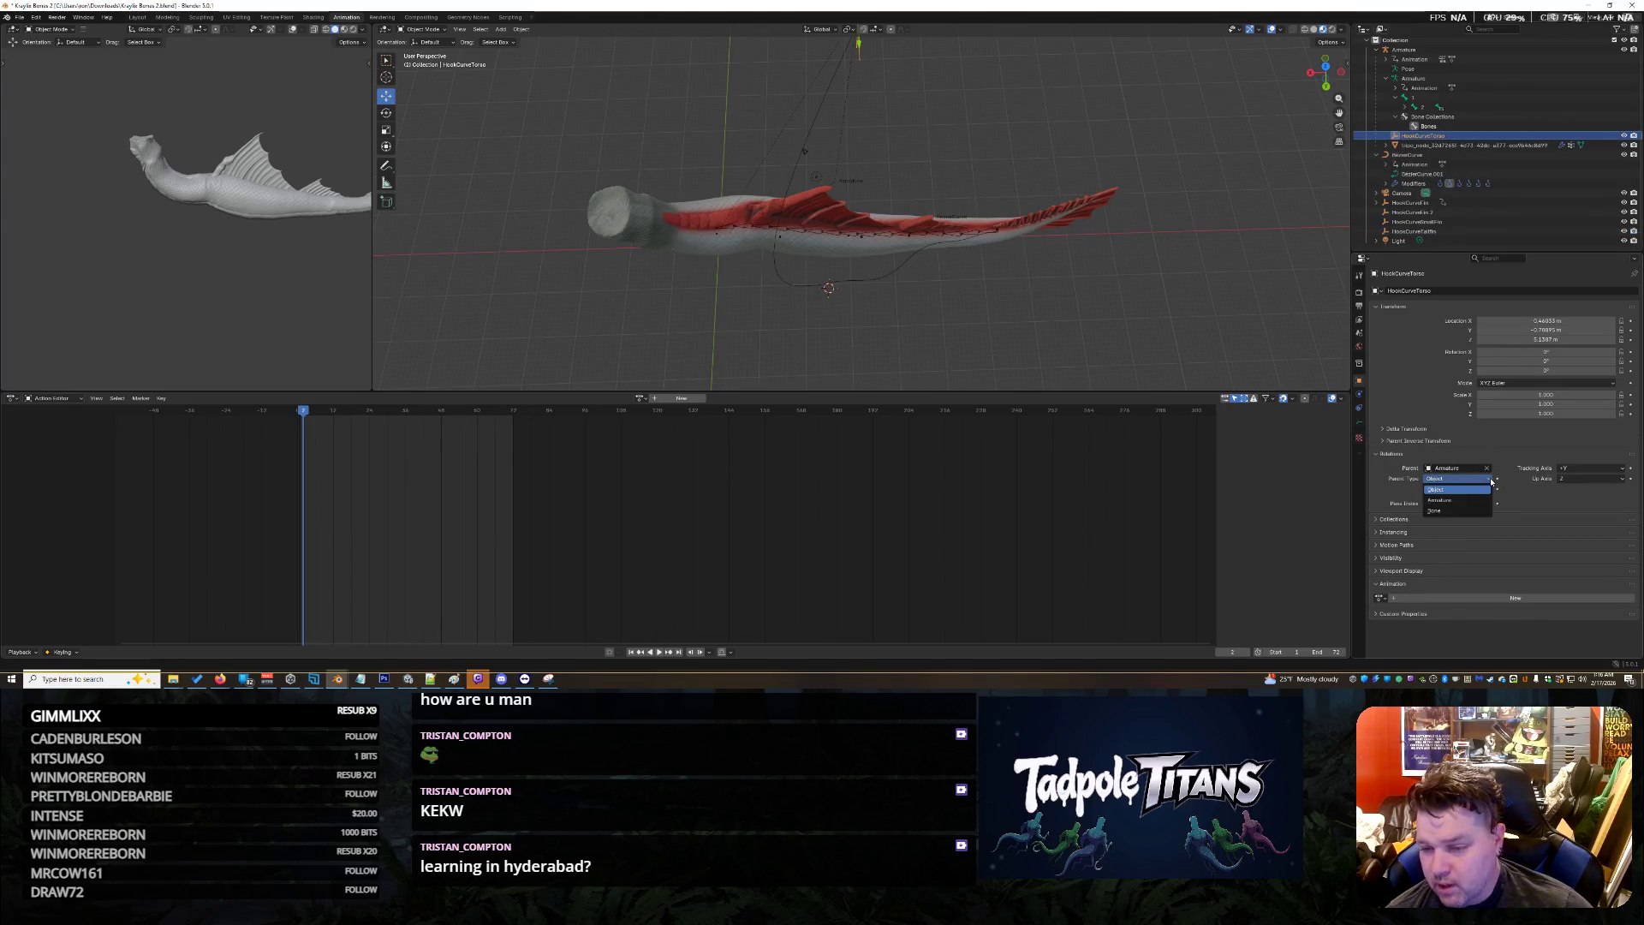
{"action": "left_click", "coordinate": [1451, 510]}
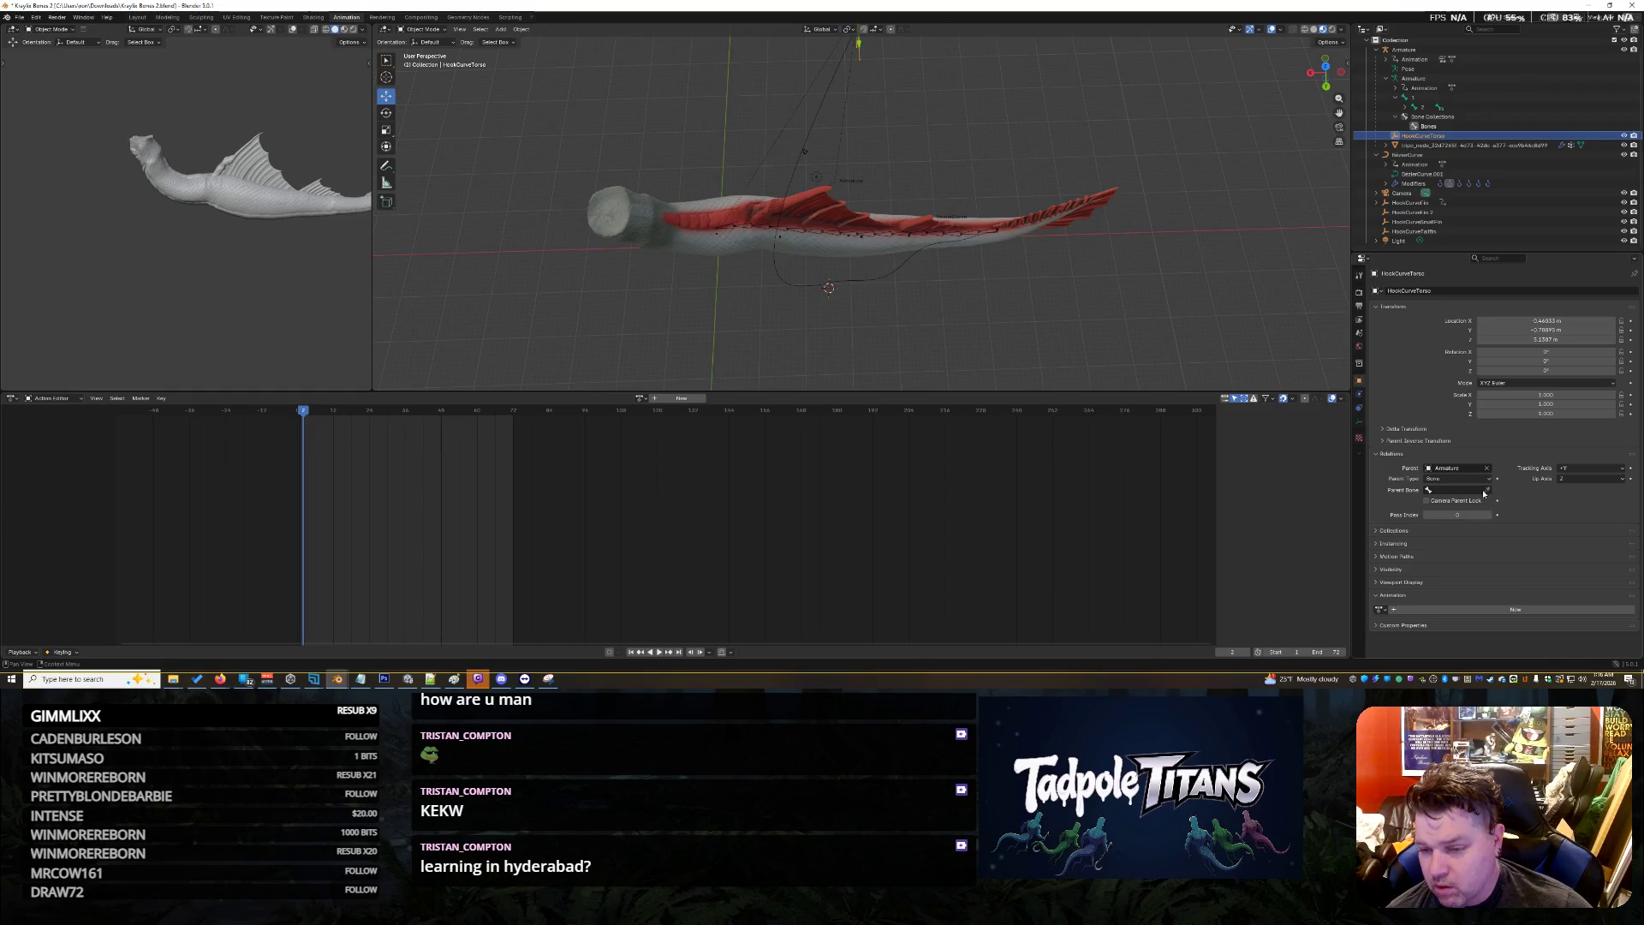
{"action": "left_click", "coordinate": [1431, 491]}
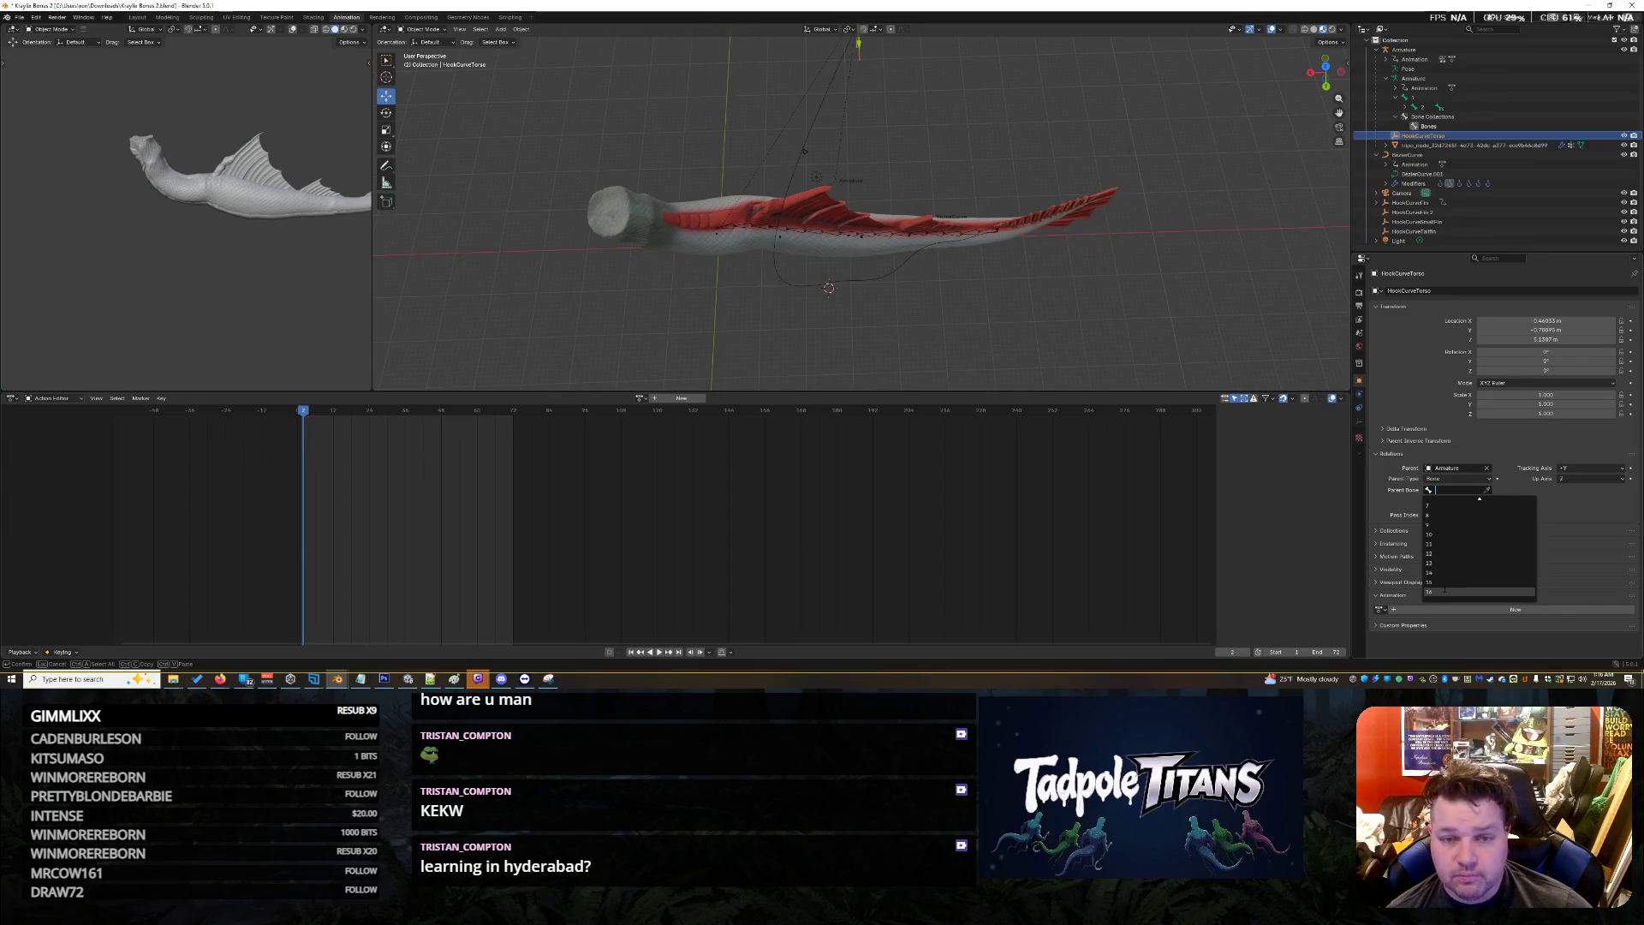
{"action": "left_click", "coordinate": [1444, 590]}
Reselect HookCurveTorso and clear its armature parent with Alt+P
{"action": "scroll", "coordinate": [1087, 234], "scroll_direction": "down", "scroll_amount": 5}
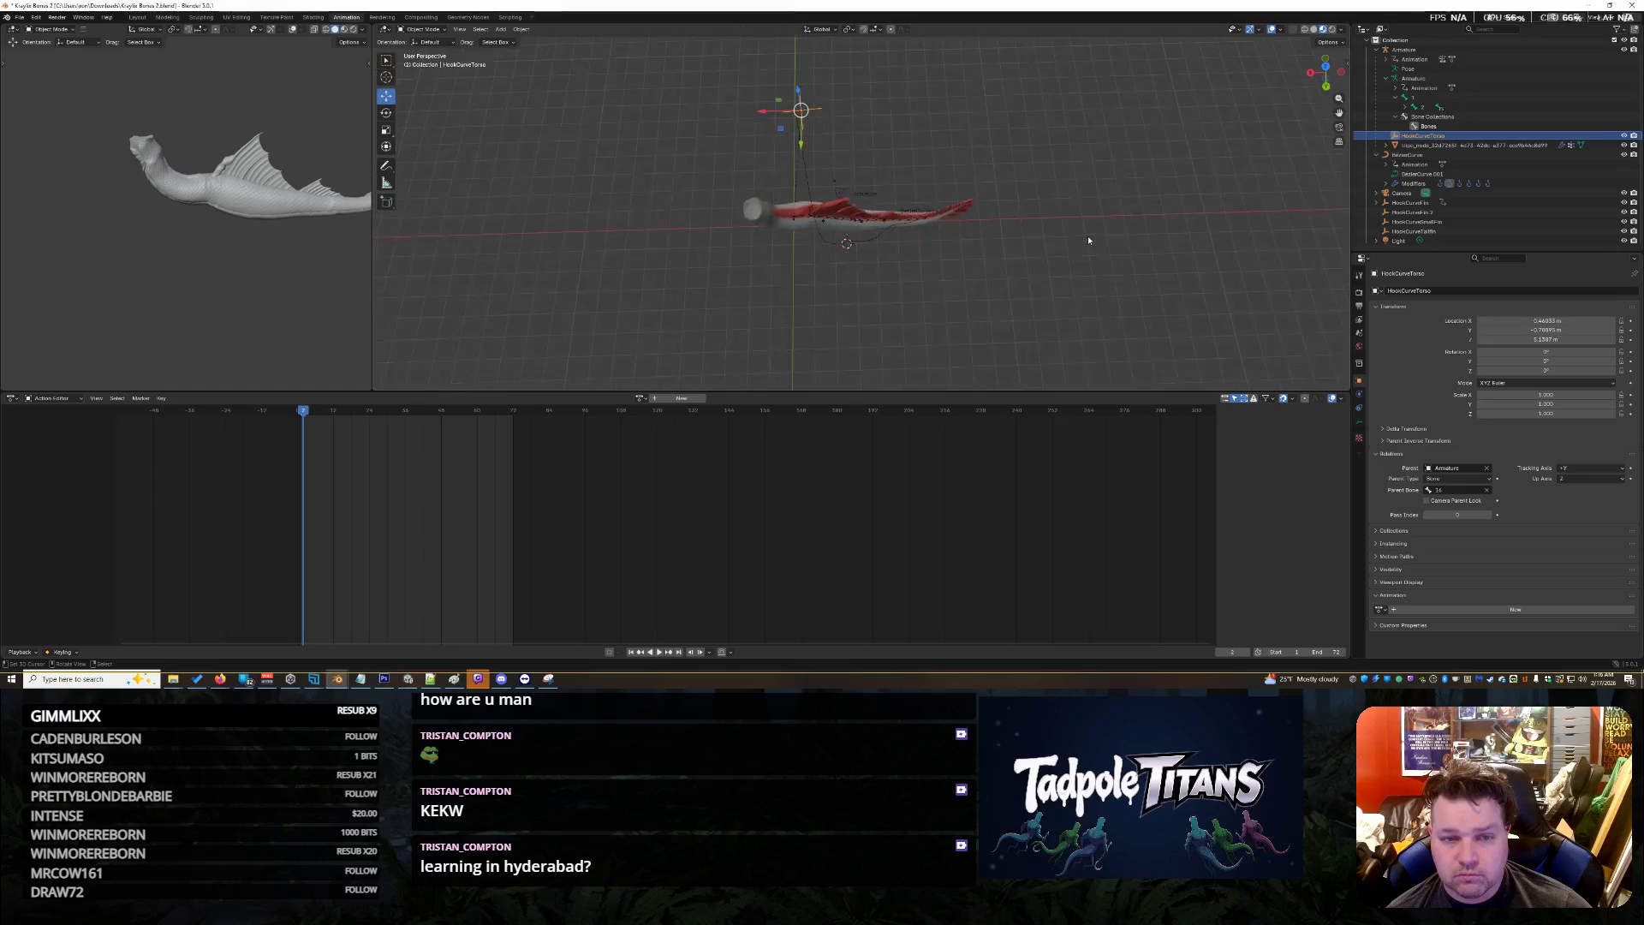
{"action": "scroll", "coordinate": [1088, 235], "scroll_direction": "up", "scroll_amount": 3}
{"action": "left_click", "coordinate": [1067, 210]}
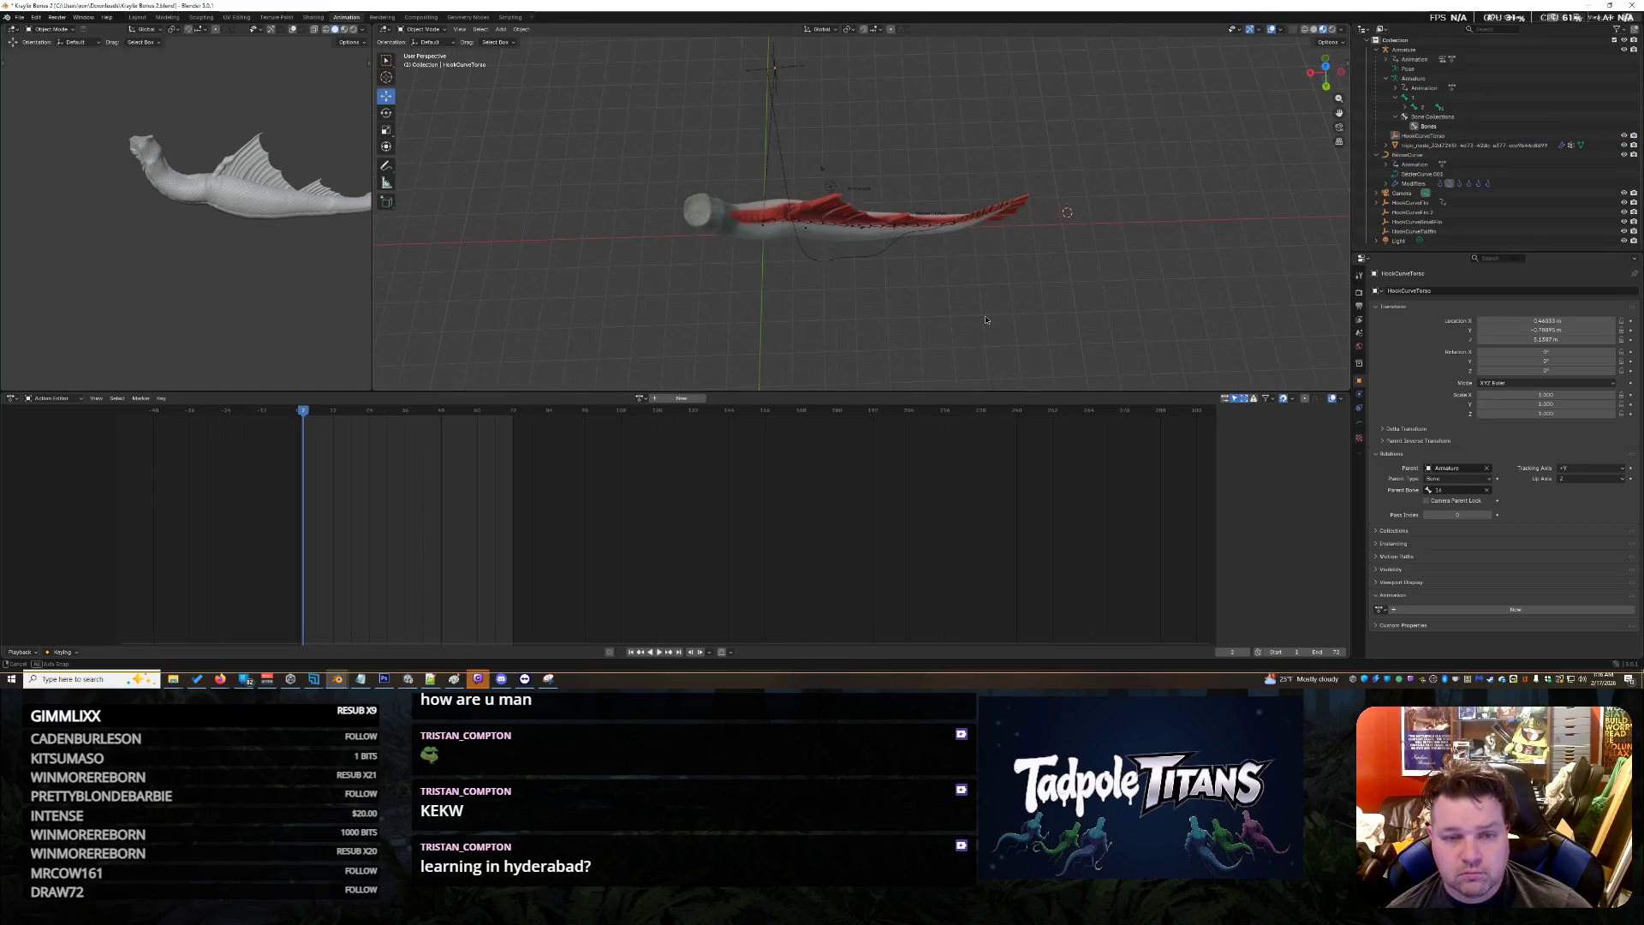
{"action": "middle_click_drag", "start_coordinate": [1068, 216], "coordinate": [1032, 297]}
{"action": "right_click", "coordinate": [1086, 235], "text": "shift"}
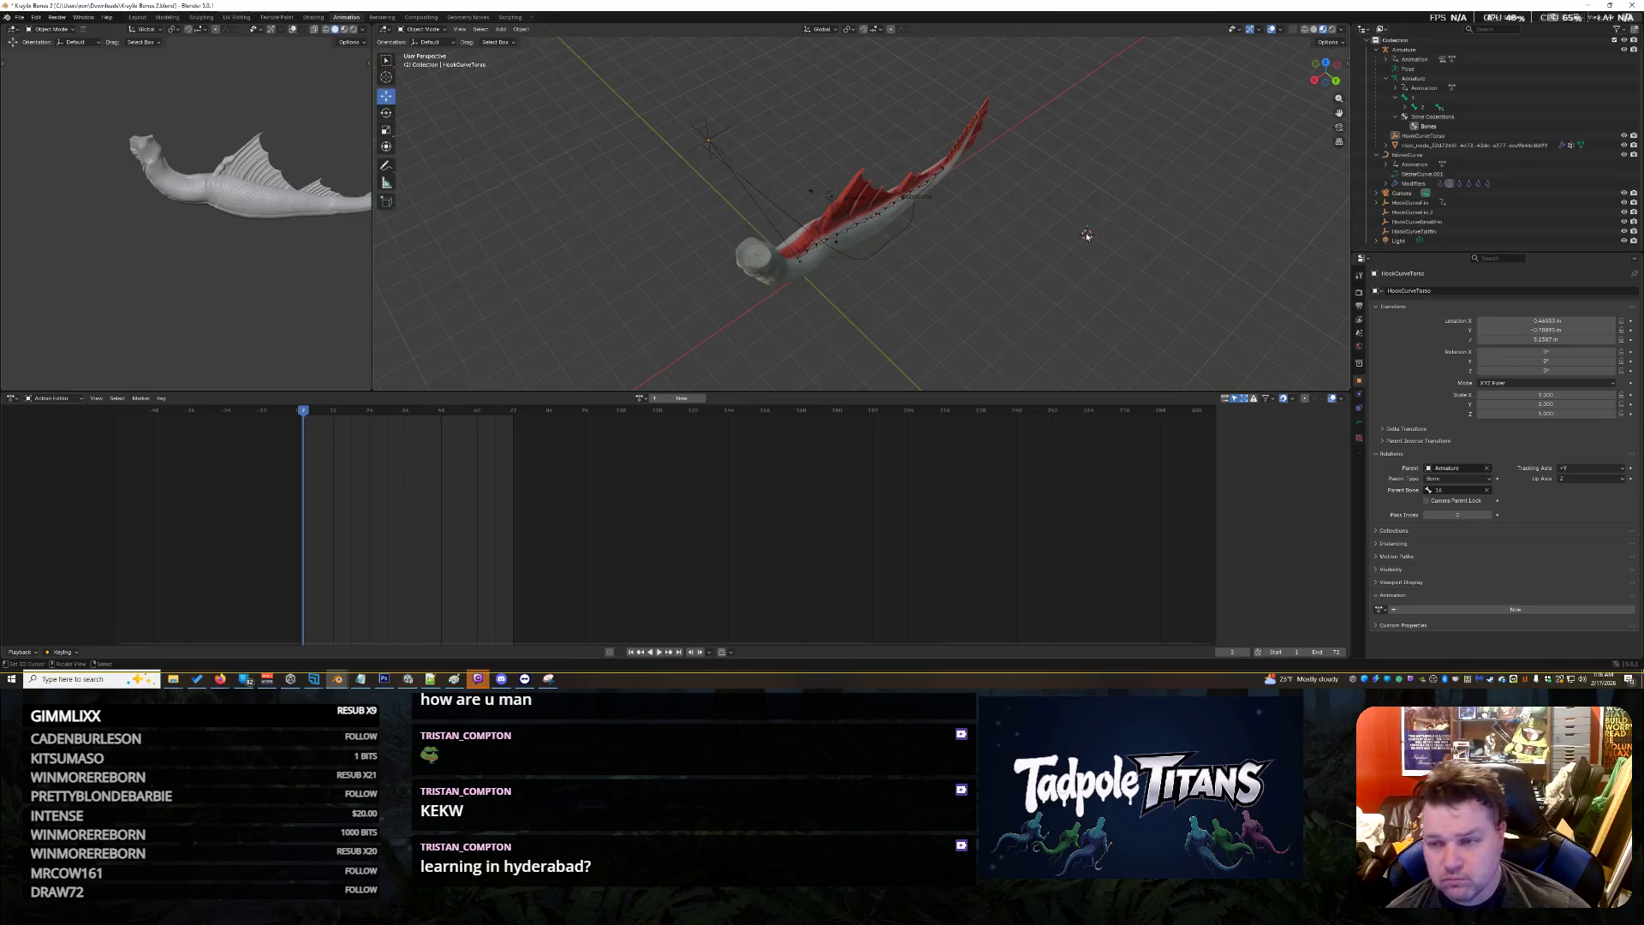
{"action": "key", "text": "ctrl+z"}
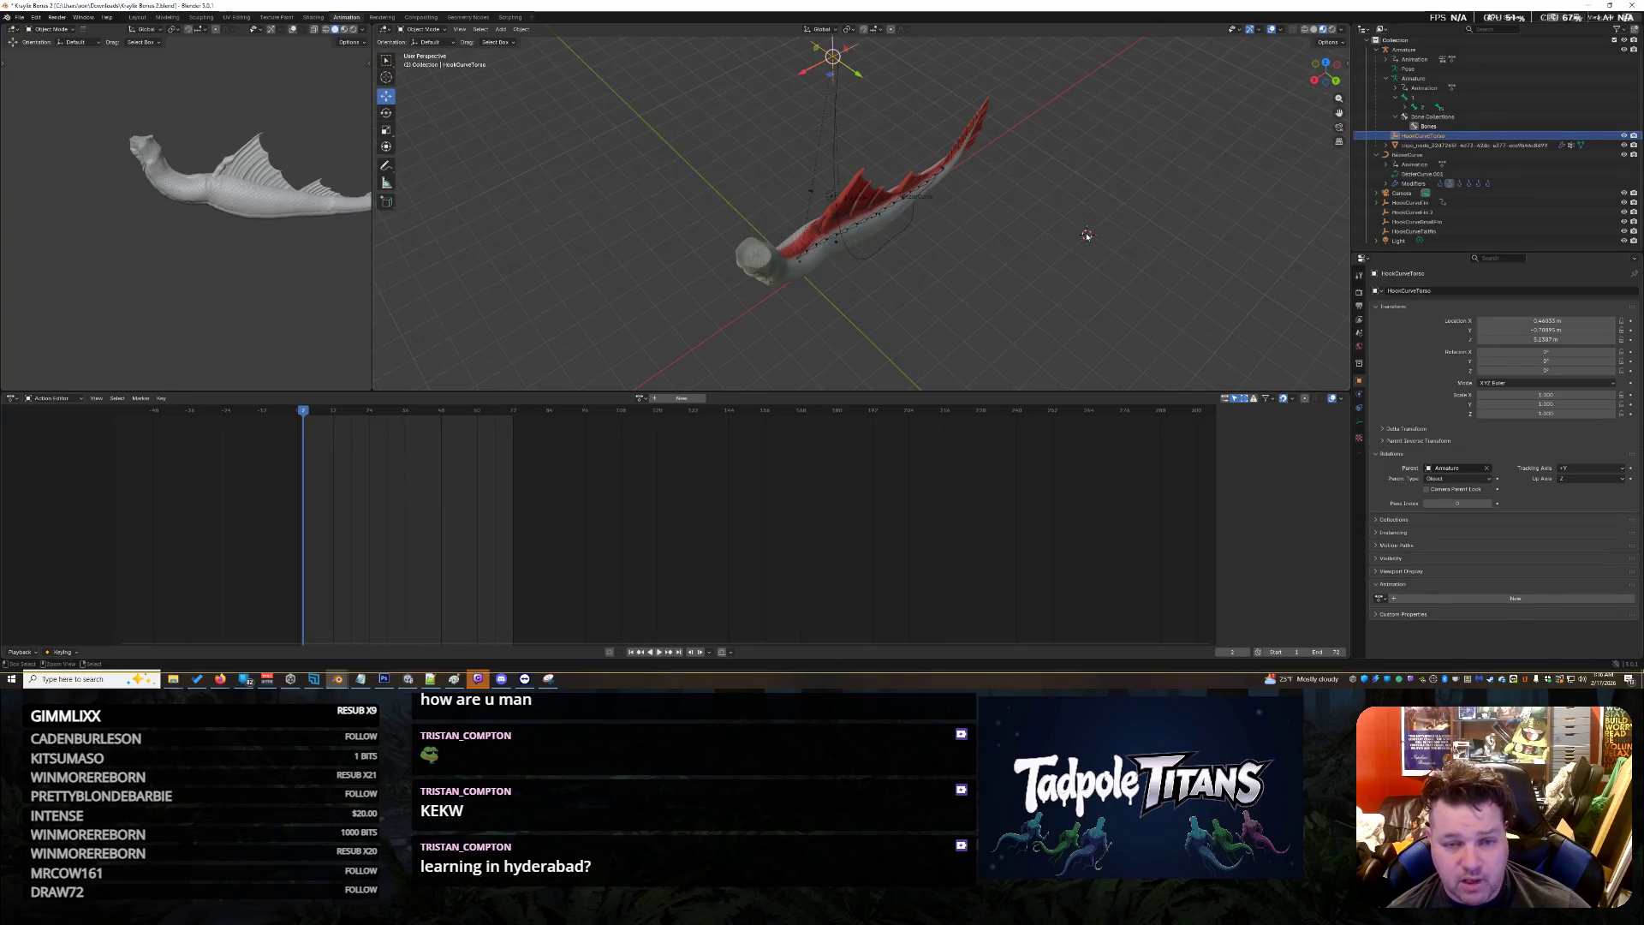
{"action": "key", "text": "alt+p"}
{"action": "middle_click_drag", "start_coordinate": [1136, 250], "coordinate": [1097, 256]}
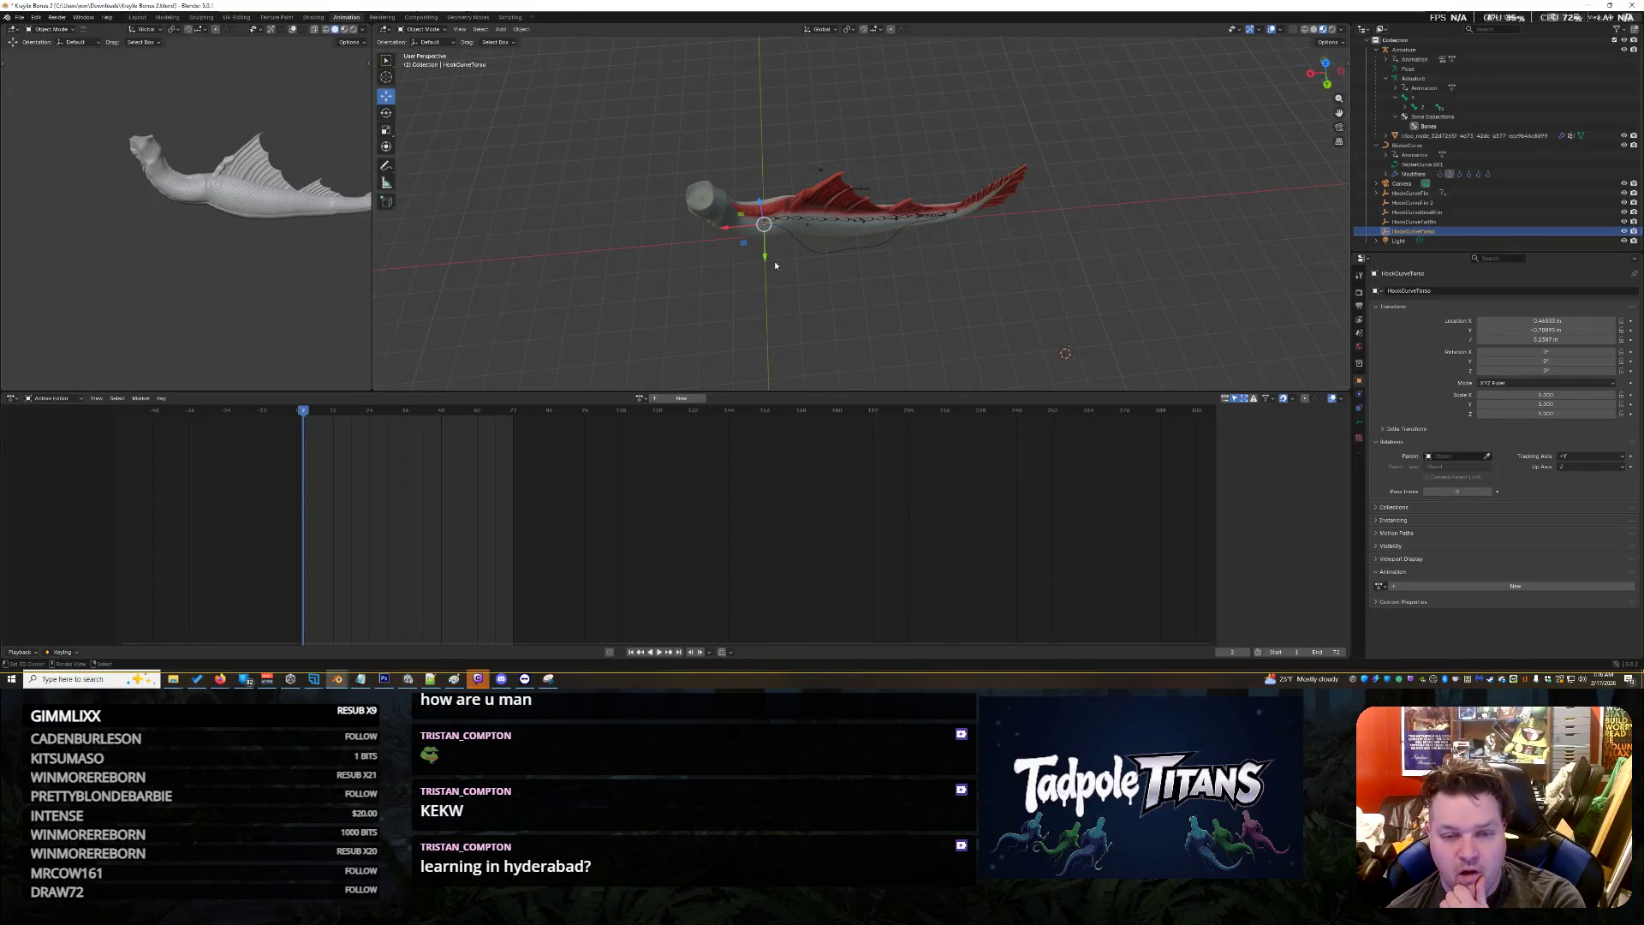
Shift the hook along Y, then assign the Slither action to HookCurveTorso
{"action": "mouse_move", "coordinate": [765, 256]}
{"action": "left_mouse_down"}
{"action": "mouse_move", "coordinate": [770, 283]}
{"action": "mouse_move", "coordinate": [778, 245]}
{"action": "left_mouse_up"}
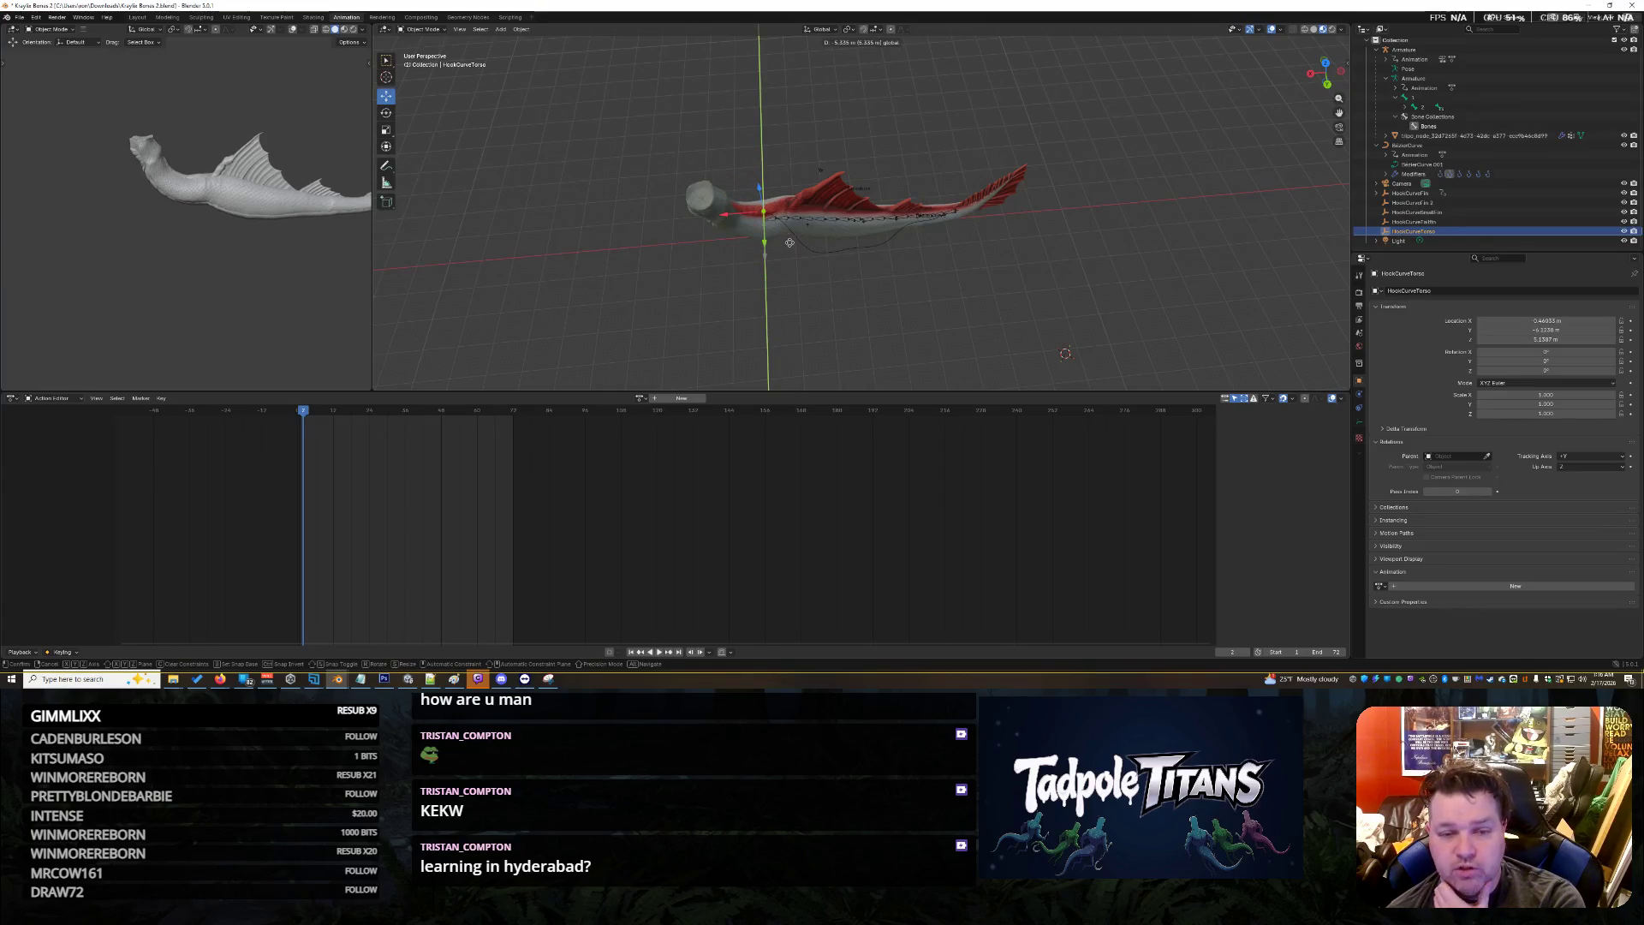
{"action": "left_click_drag", "start_coordinate": [790, 255], "coordinate": [792, 257]}
{"action": "mouse_move", "coordinate": [792, 257]}
{"action": "middle_mouse_down"}
{"action": "mouse_move", "coordinate": [869, 329]}
{"action": "mouse_move", "coordinate": [936, 316]}
{"action": "middle_mouse_up"}
{"action": "scroll", "coordinate": [878, 306], "scroll_direction": "up", "scroll_amount": 2}
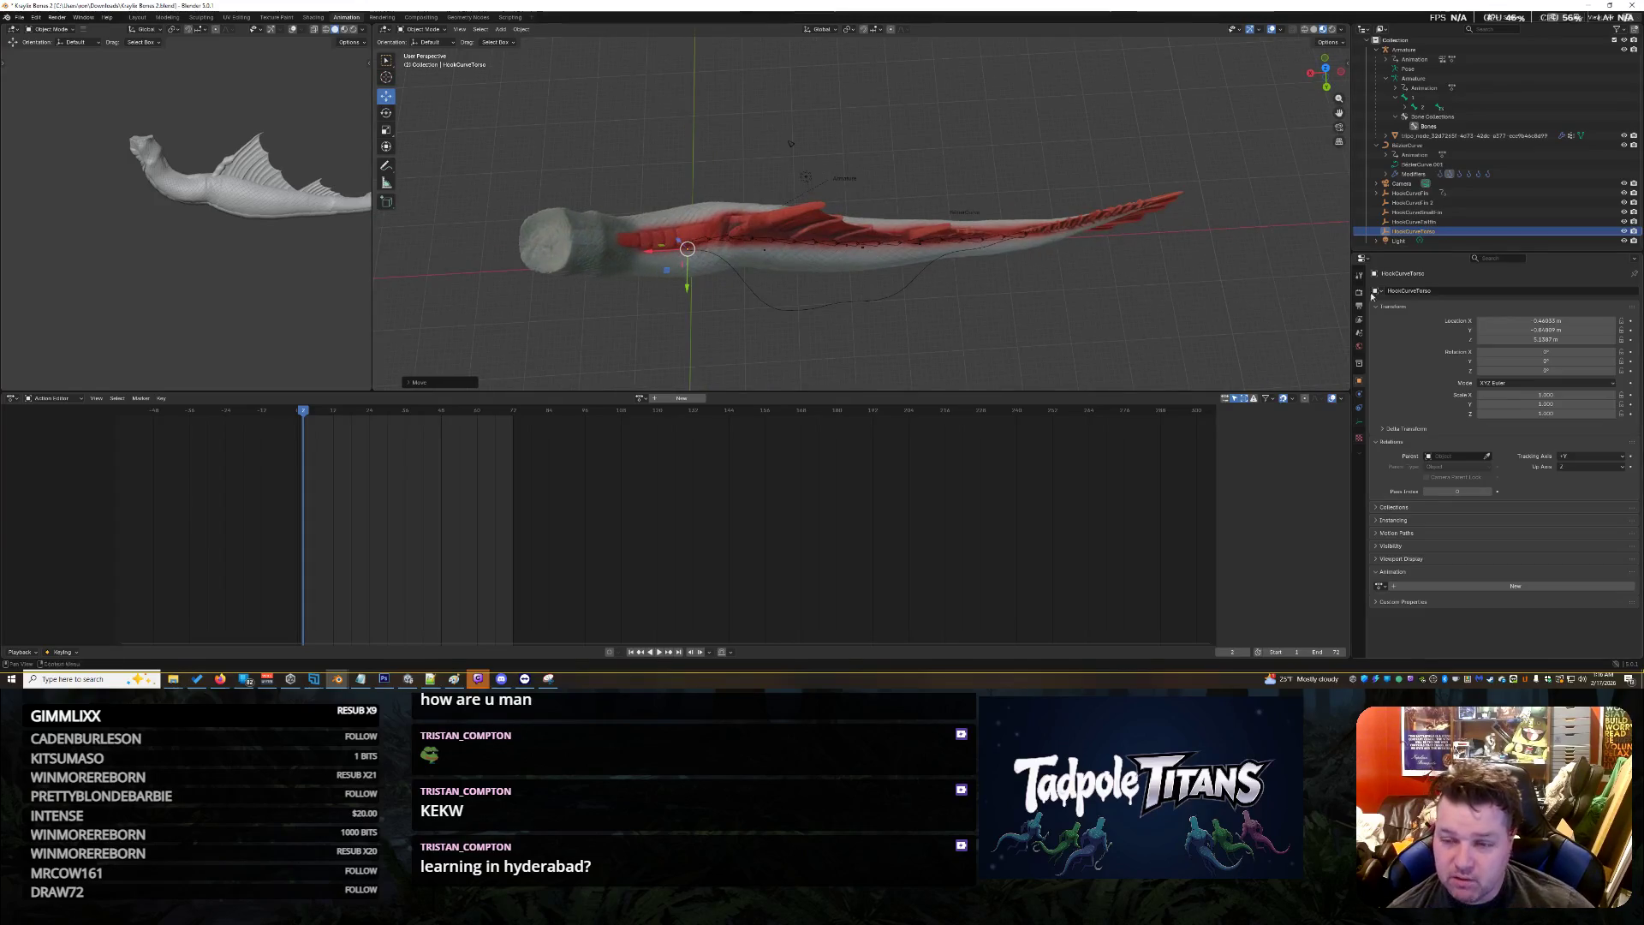
{"action": "right_click", "coordinate": [1402, 231]}
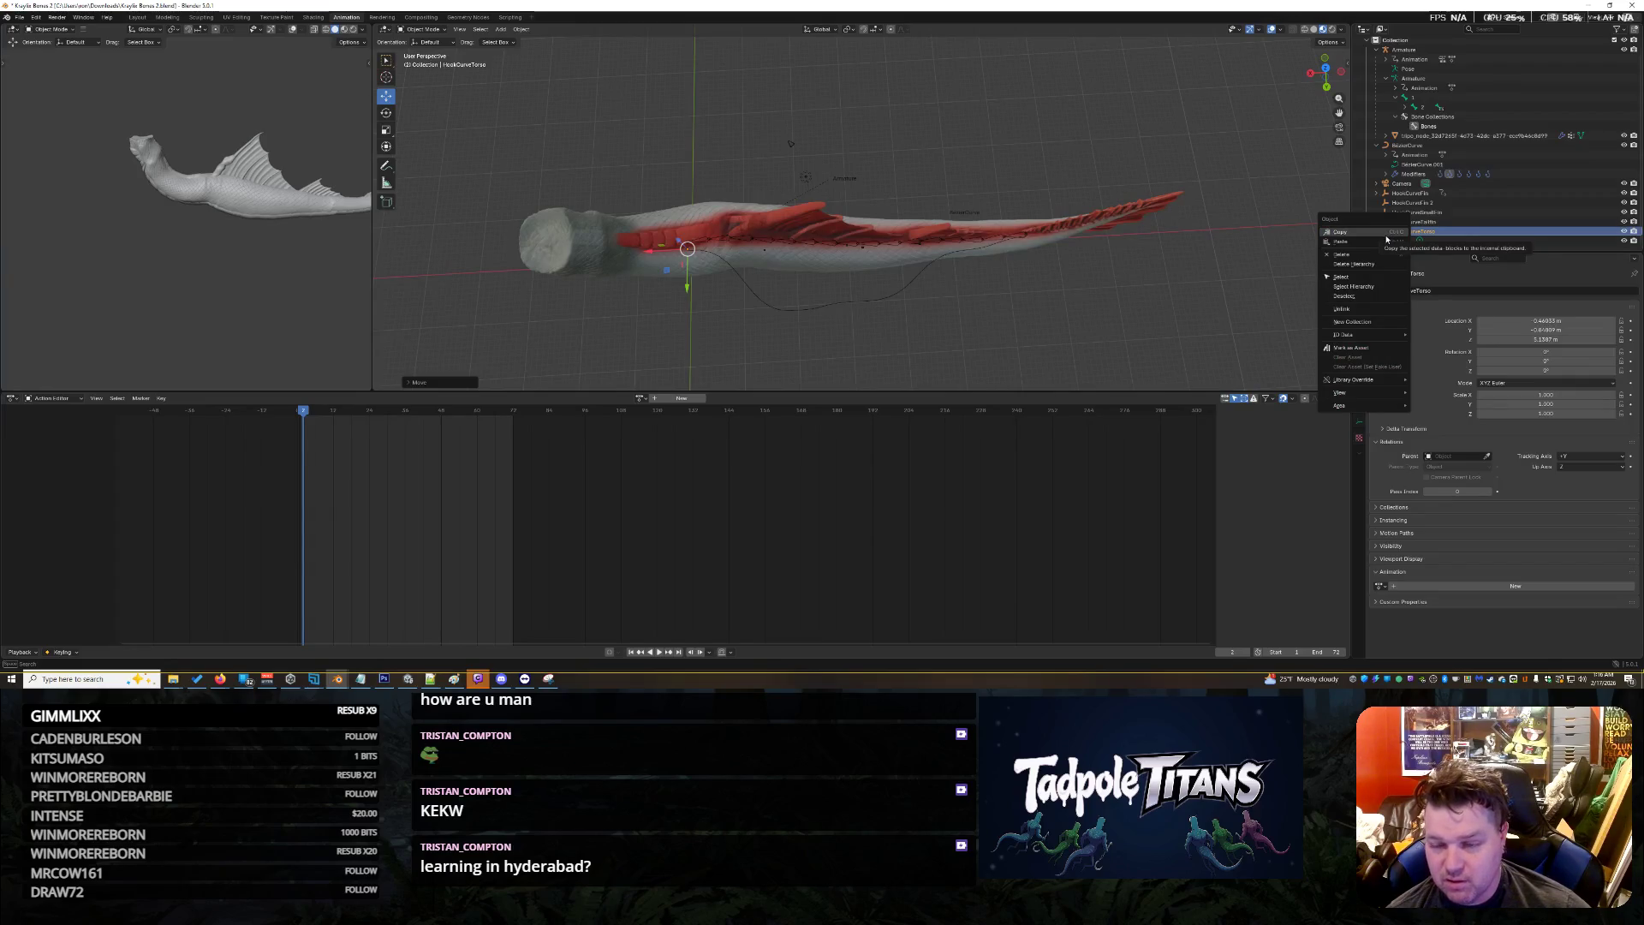
{"action": "left_click", "coordinate": [520, 29]}
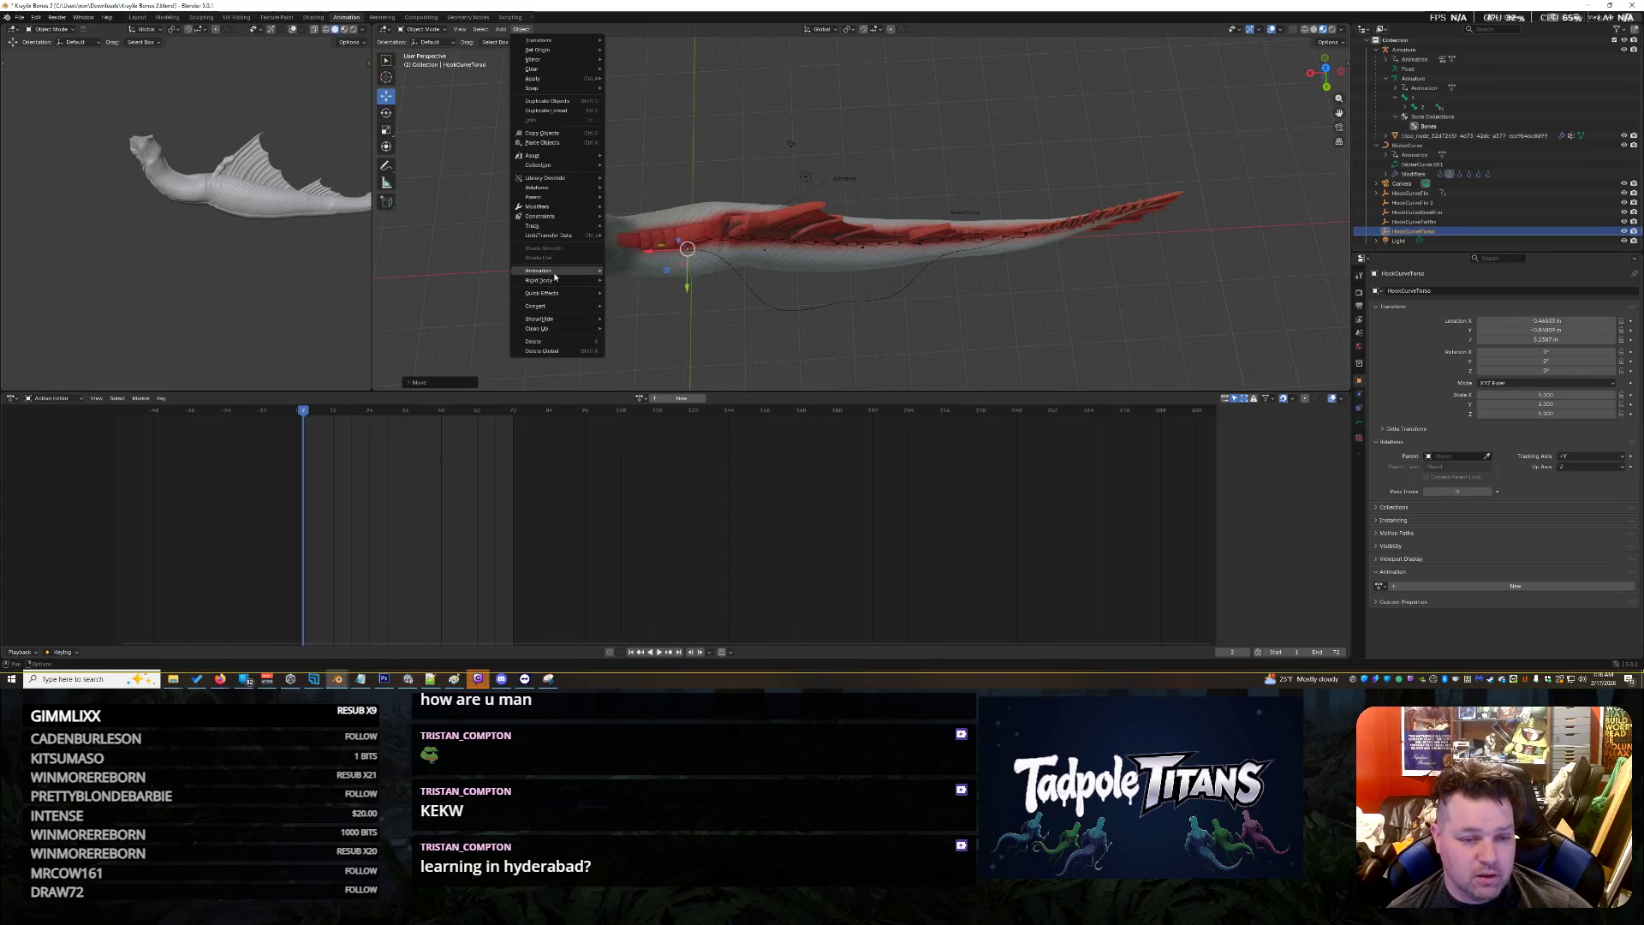
{"action": "mouse_move", "coordinate": [565, 271]}
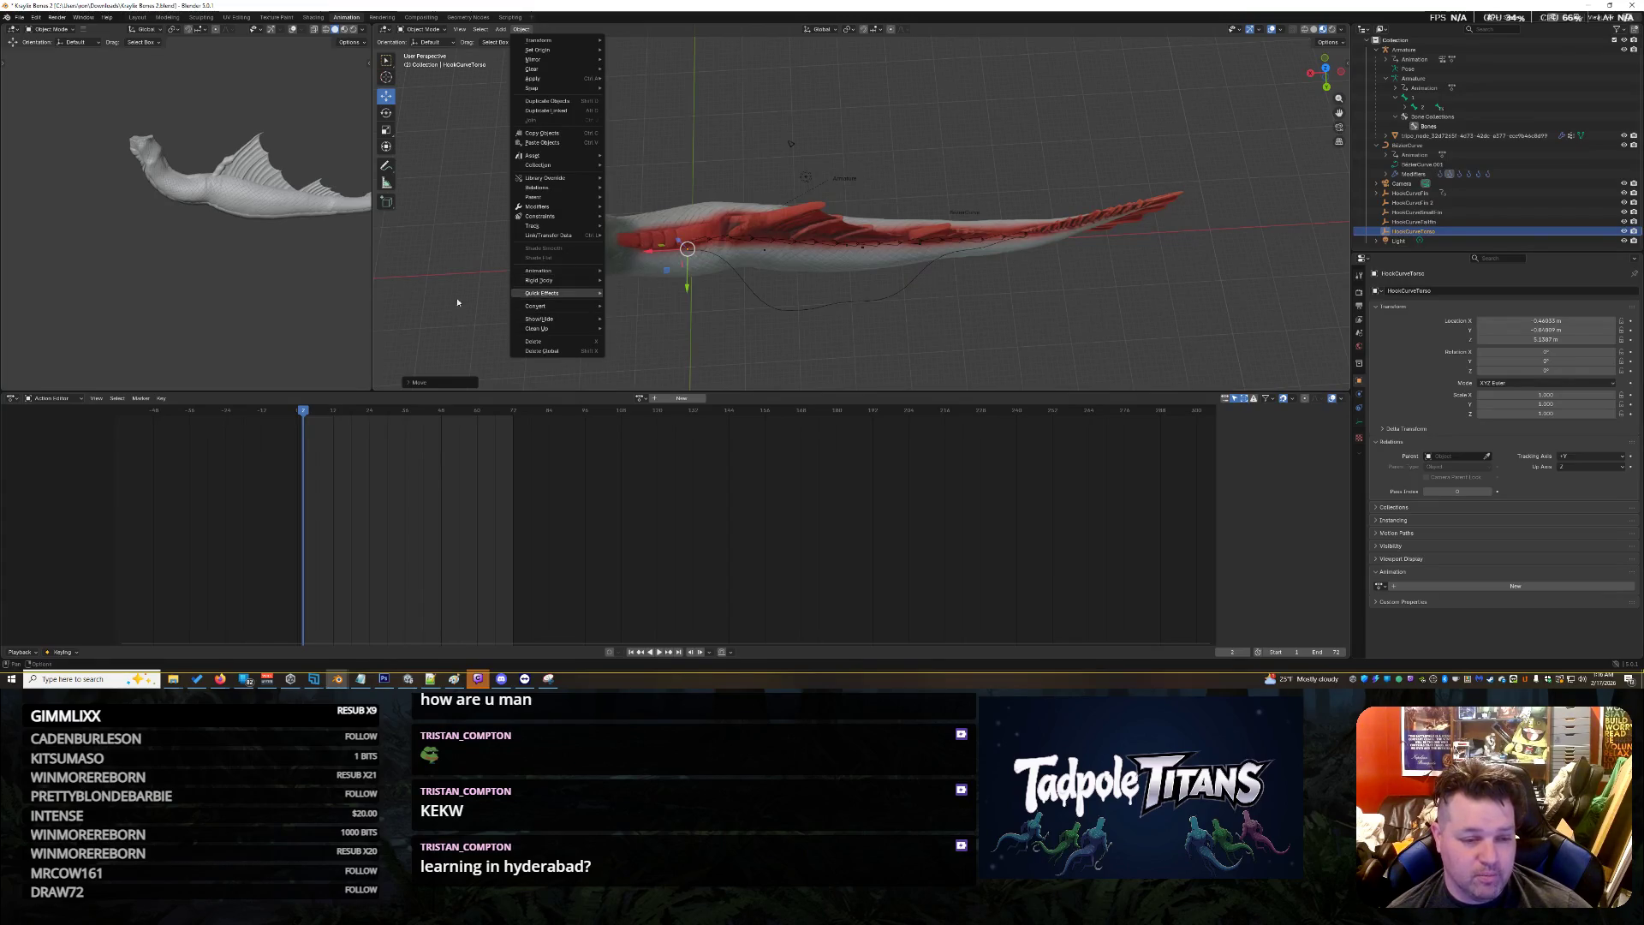
{"action": "left_click", "coordinate": [638, 399]}
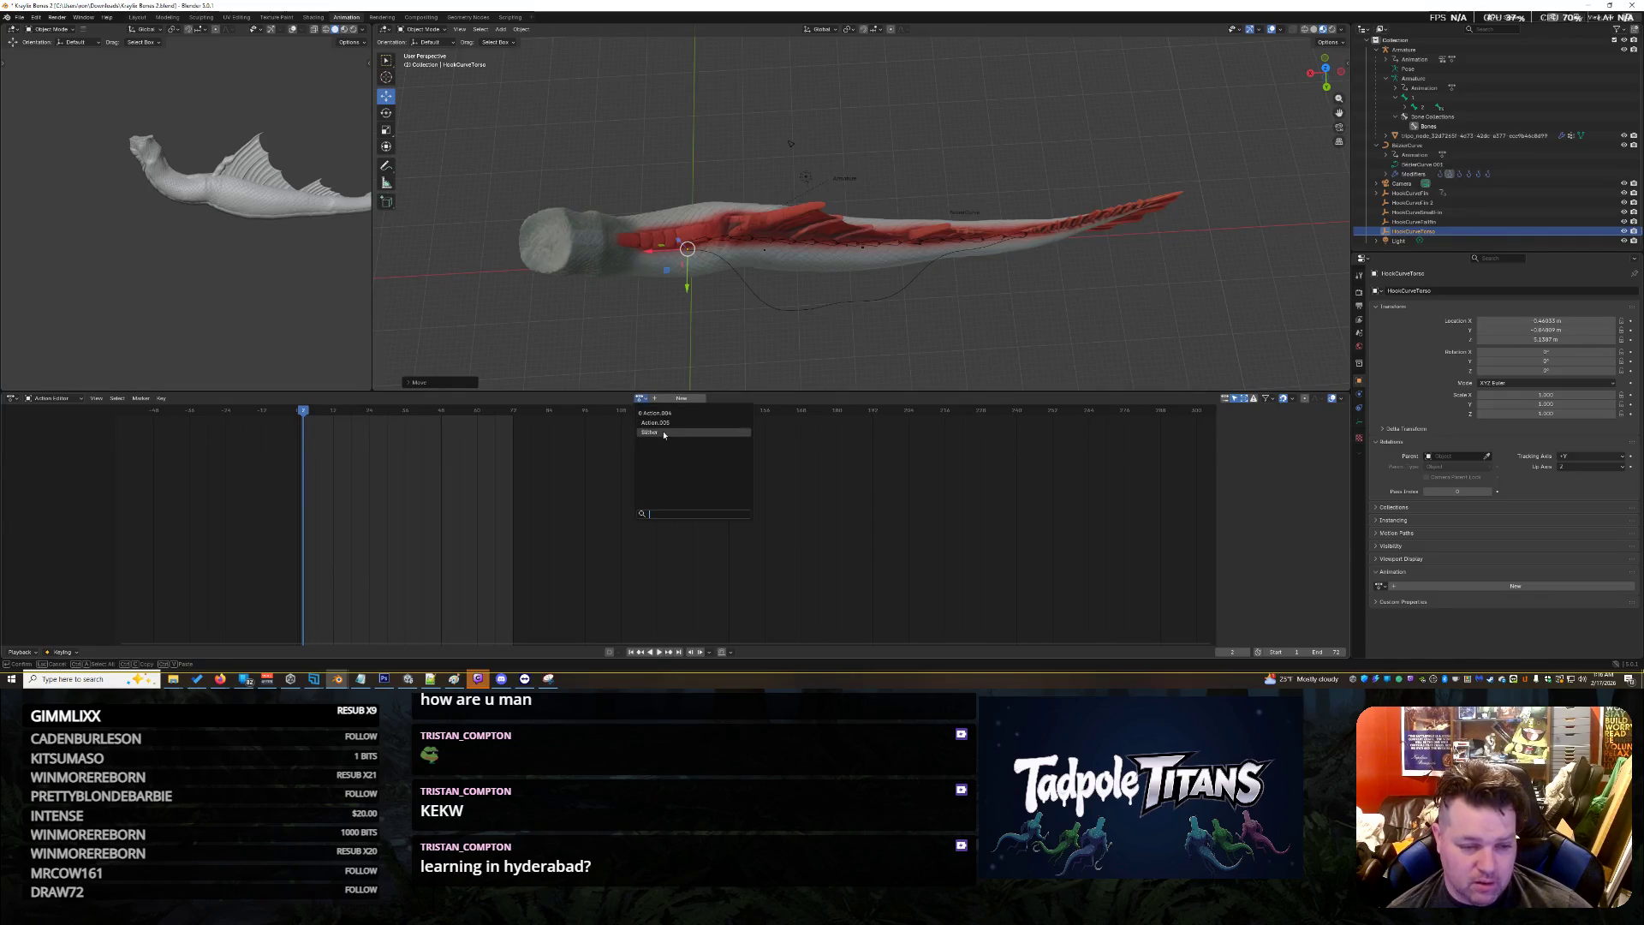
{"action": "left_click", "coordinate": [649, 431]}
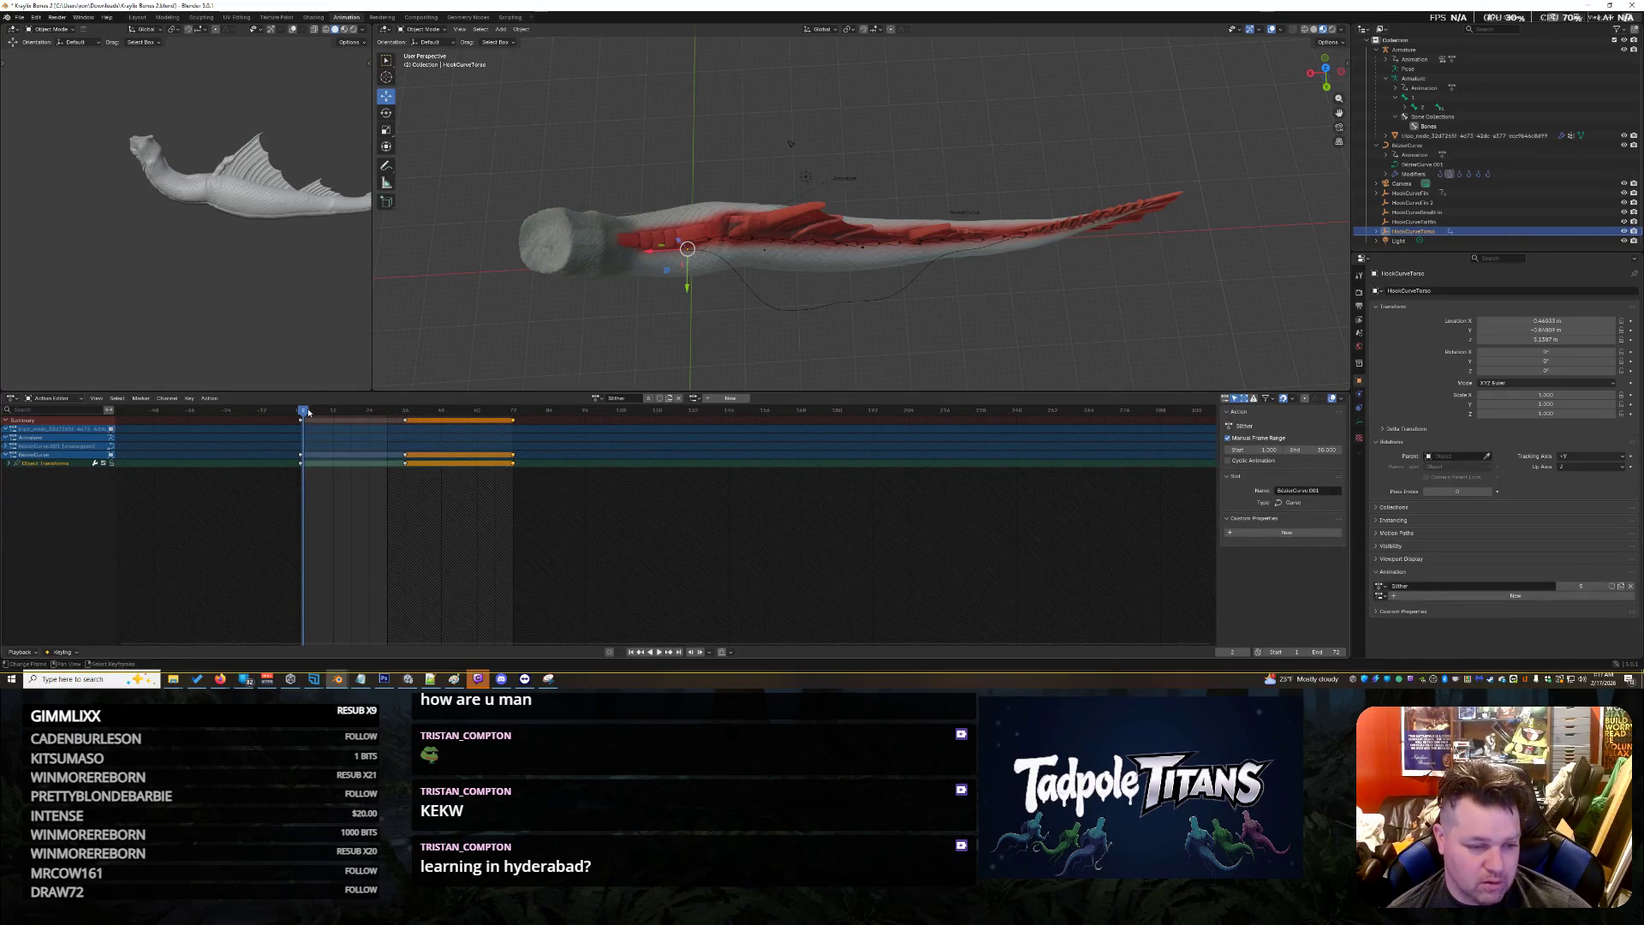
Keyframe HookCurveTorso's transform at frame 1
{"action": "left_click_drag", "start_coordinate": [305, 412], "coordinate": [300, 412]}
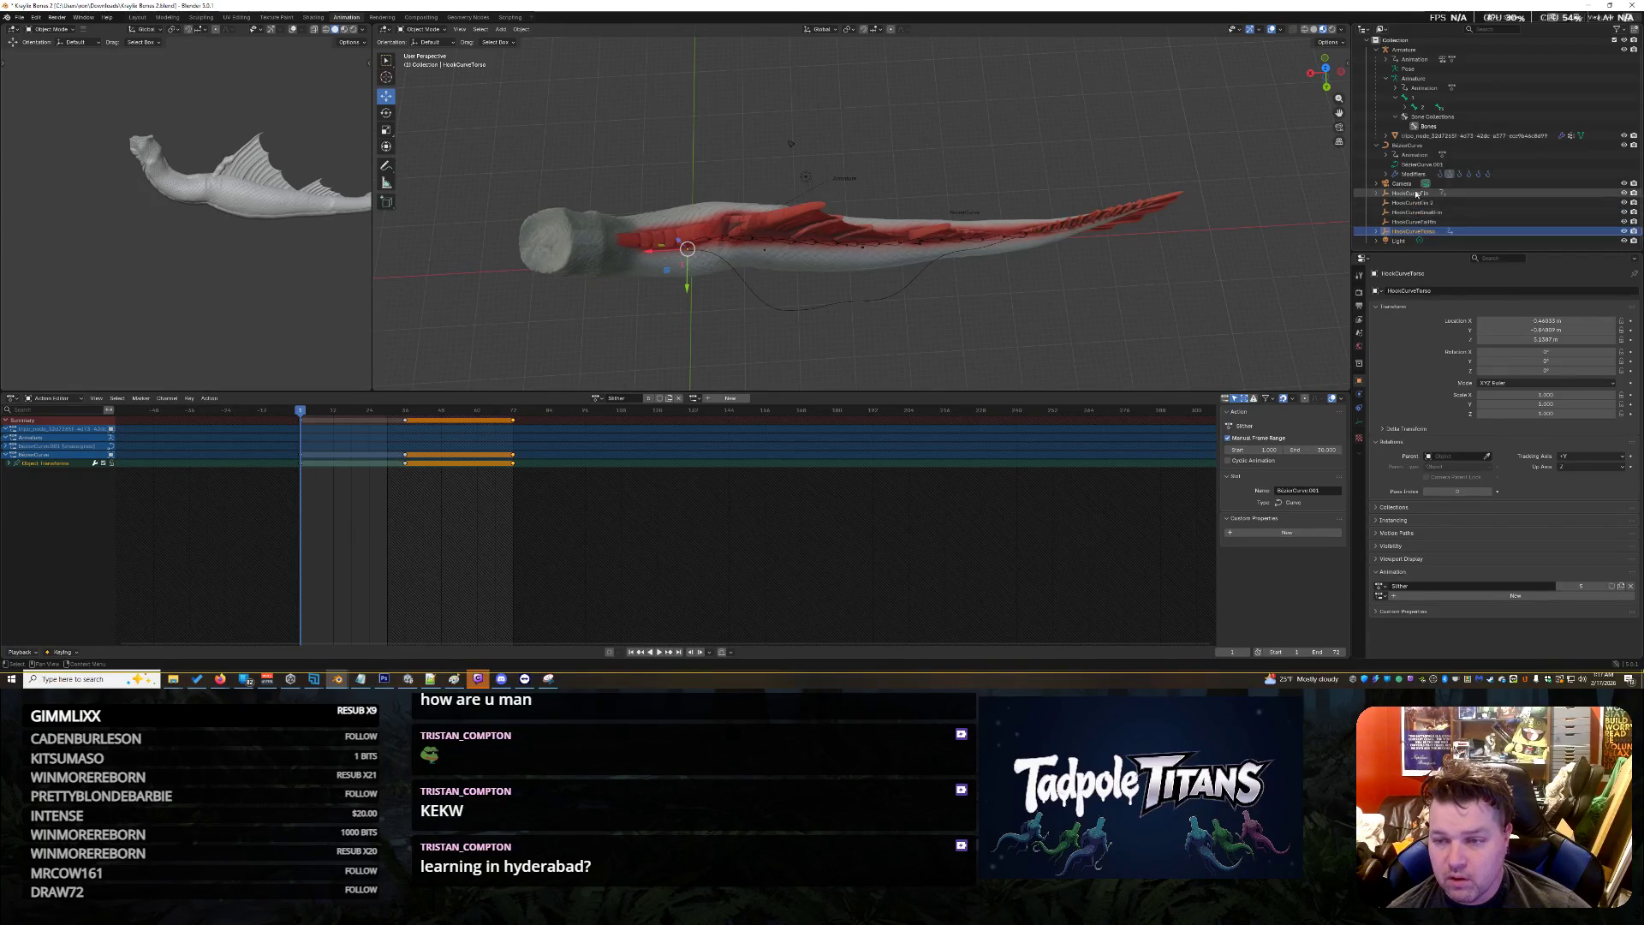
{"action": "scroll", "coordinate": [1375, 229], "scroll_direction": "down", "scroll_amount": 1}
{"action": "left_click", "coordinate": [1374, 223]}
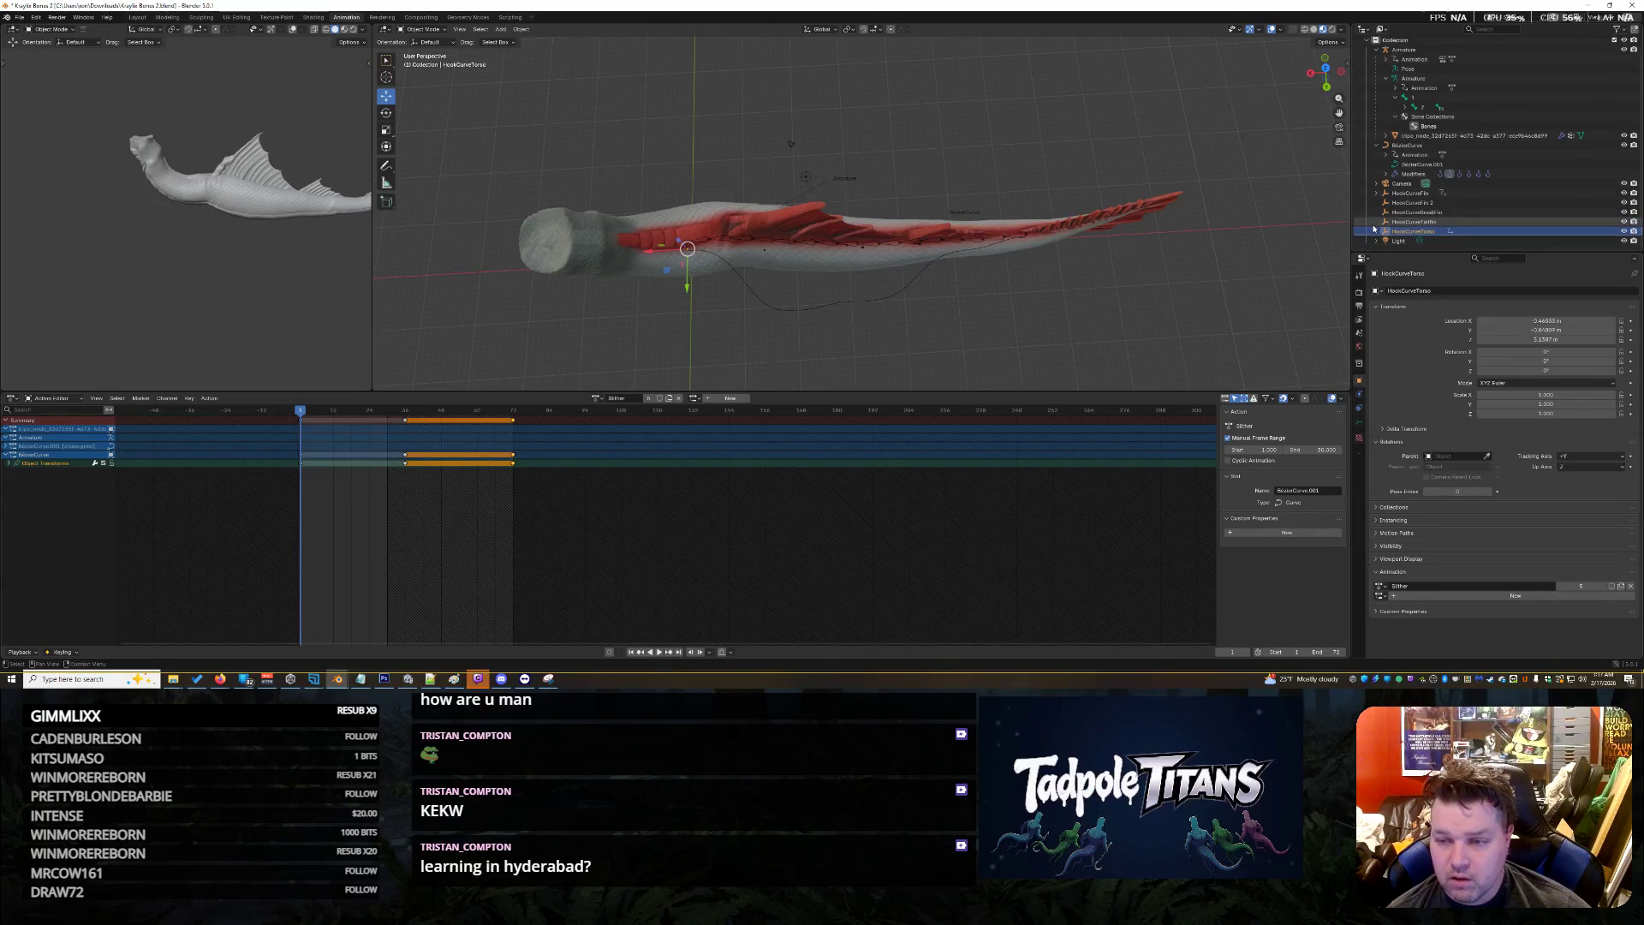
{"action": "right_click", "coordinate": [1397, 234]}
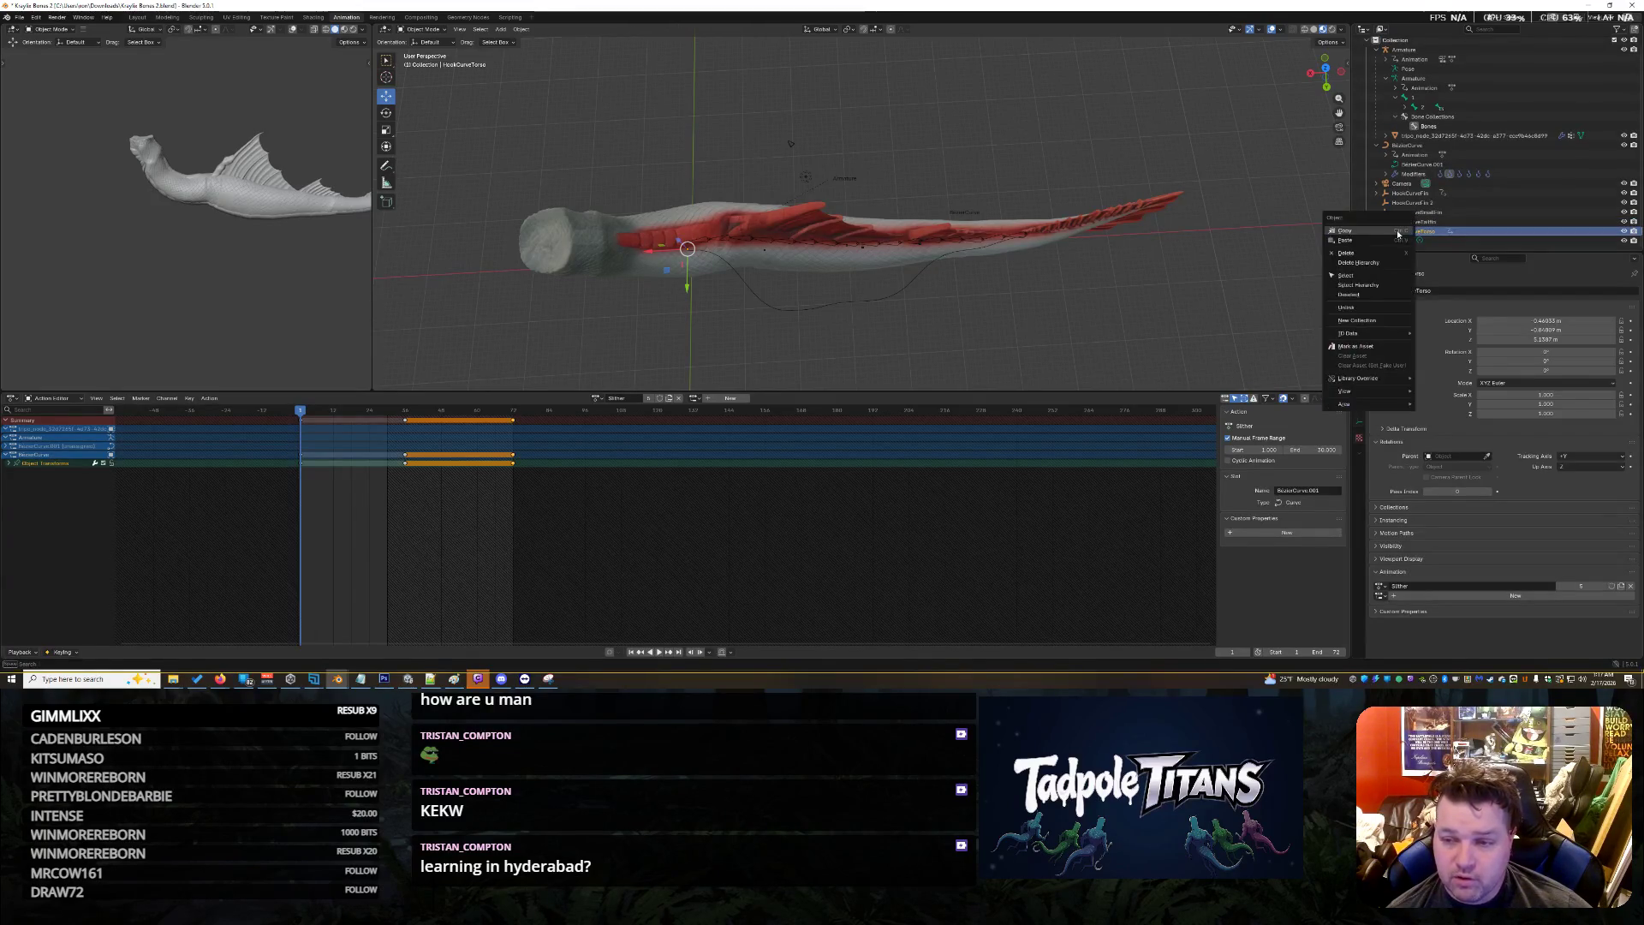
{"action": "left_click", "coordinate": [523, 29]}
{"action": "mouse_move", "coordinate": [565, 271]}
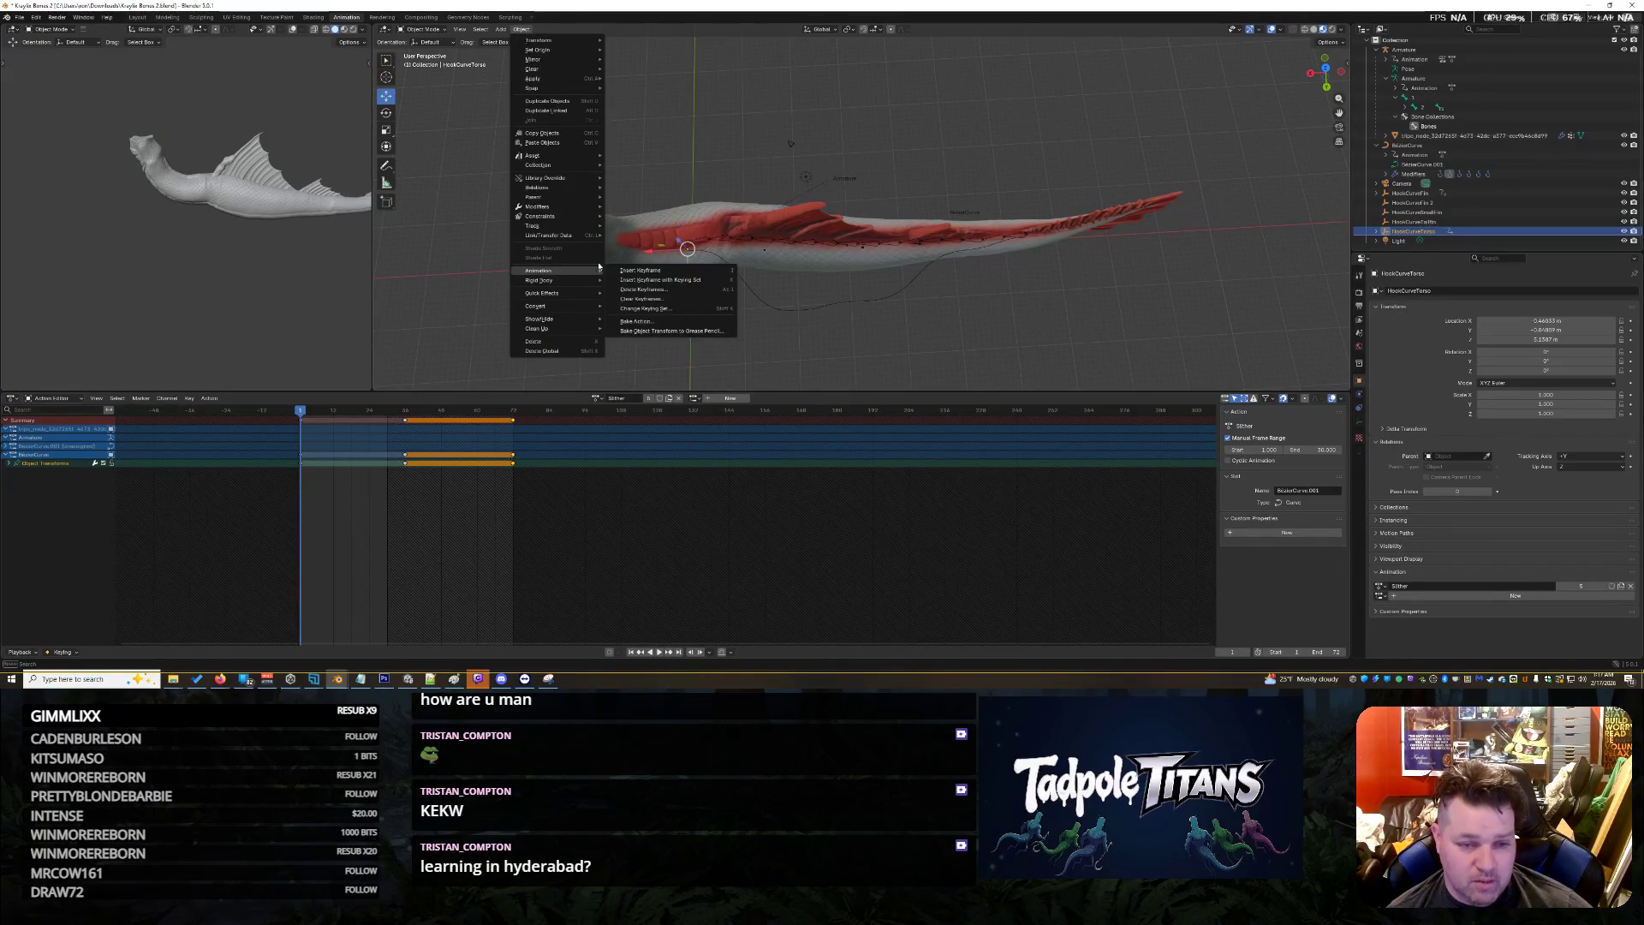
{"action": "left_click", "coordinate": [655, 274]}
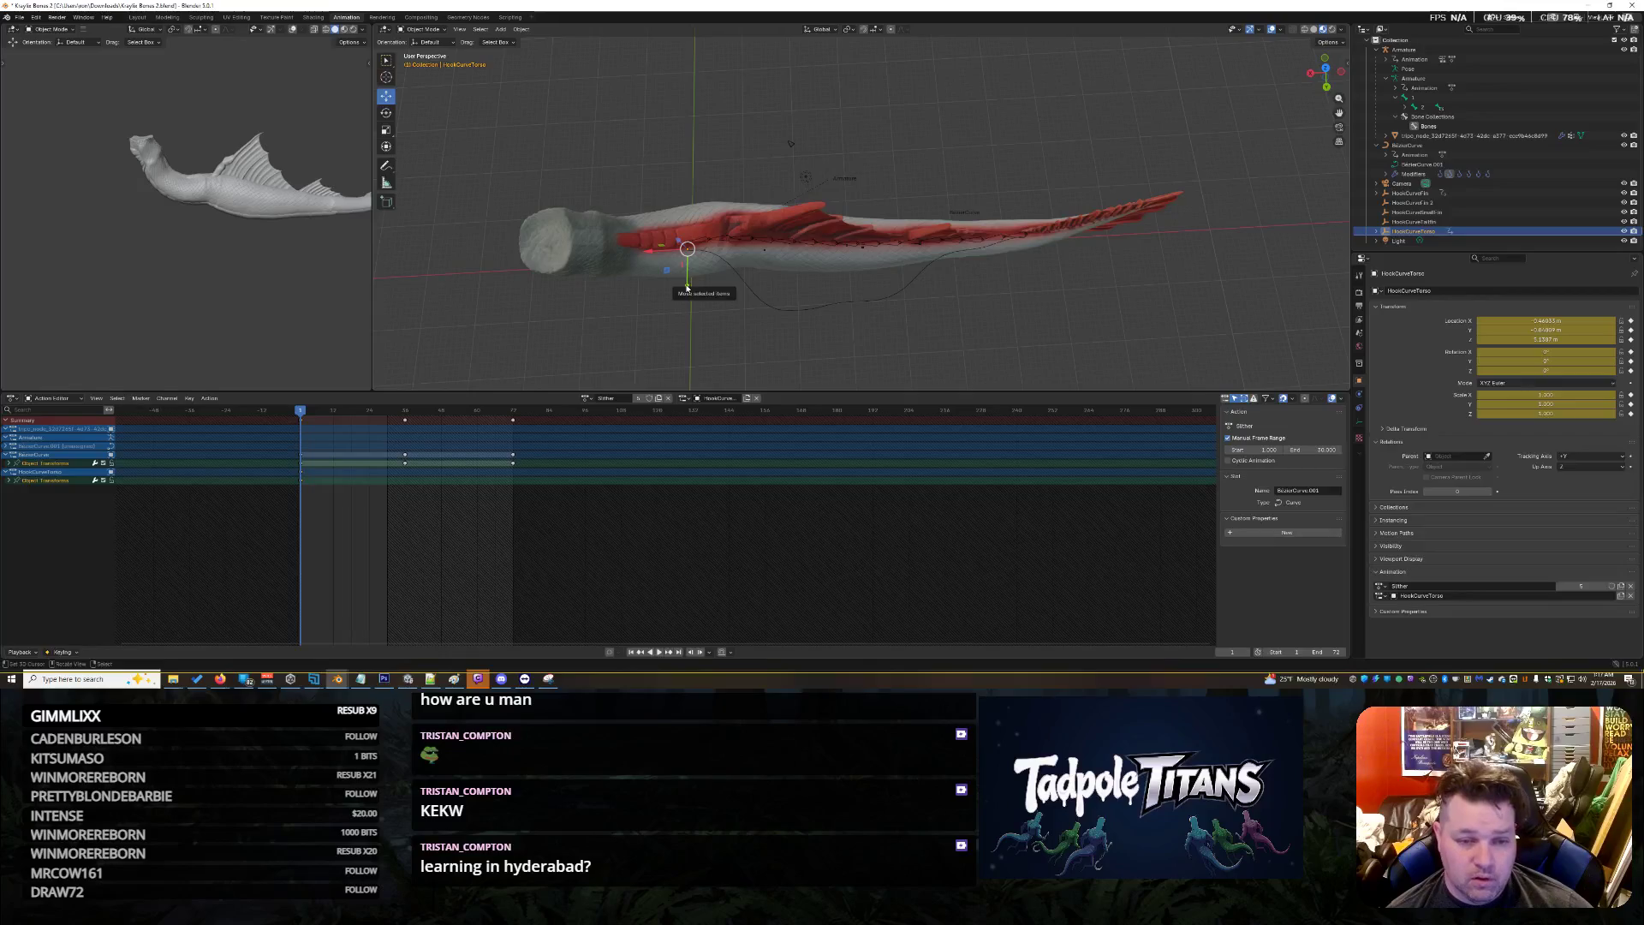
Move HookCurveTorso along Y and keyframe its transform at frame 36
{"action": "left_click_drag", "start_coordinate": [687, 287], "coordinate": [678, 361]}
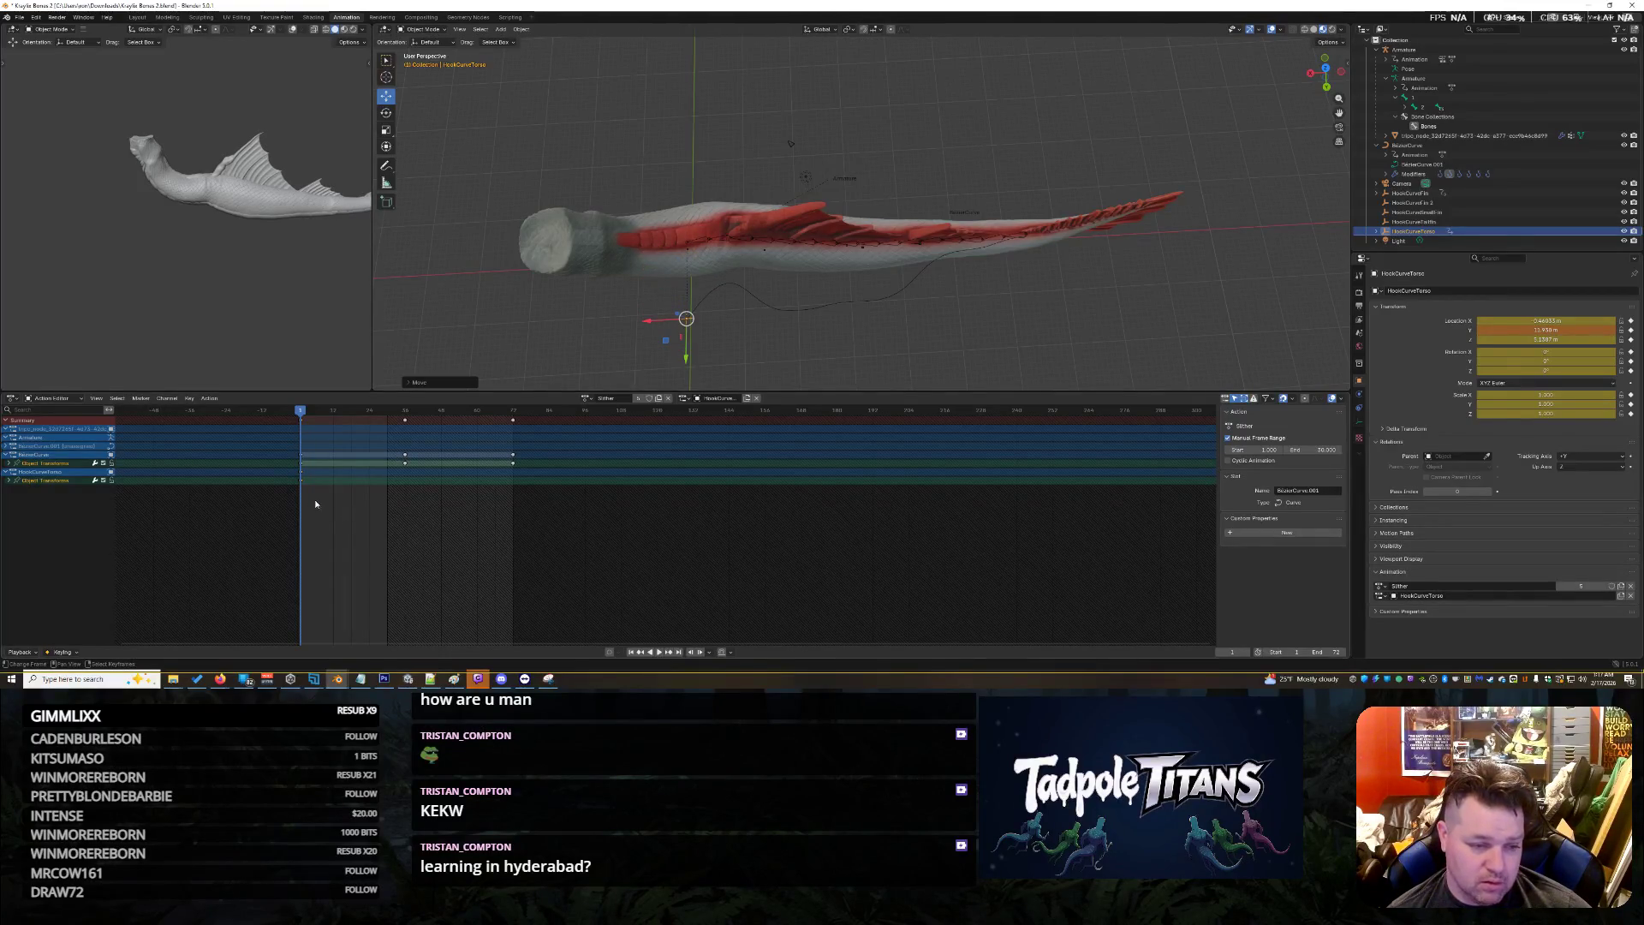
{"action": "left_click", "coordinate": [408, 424]}
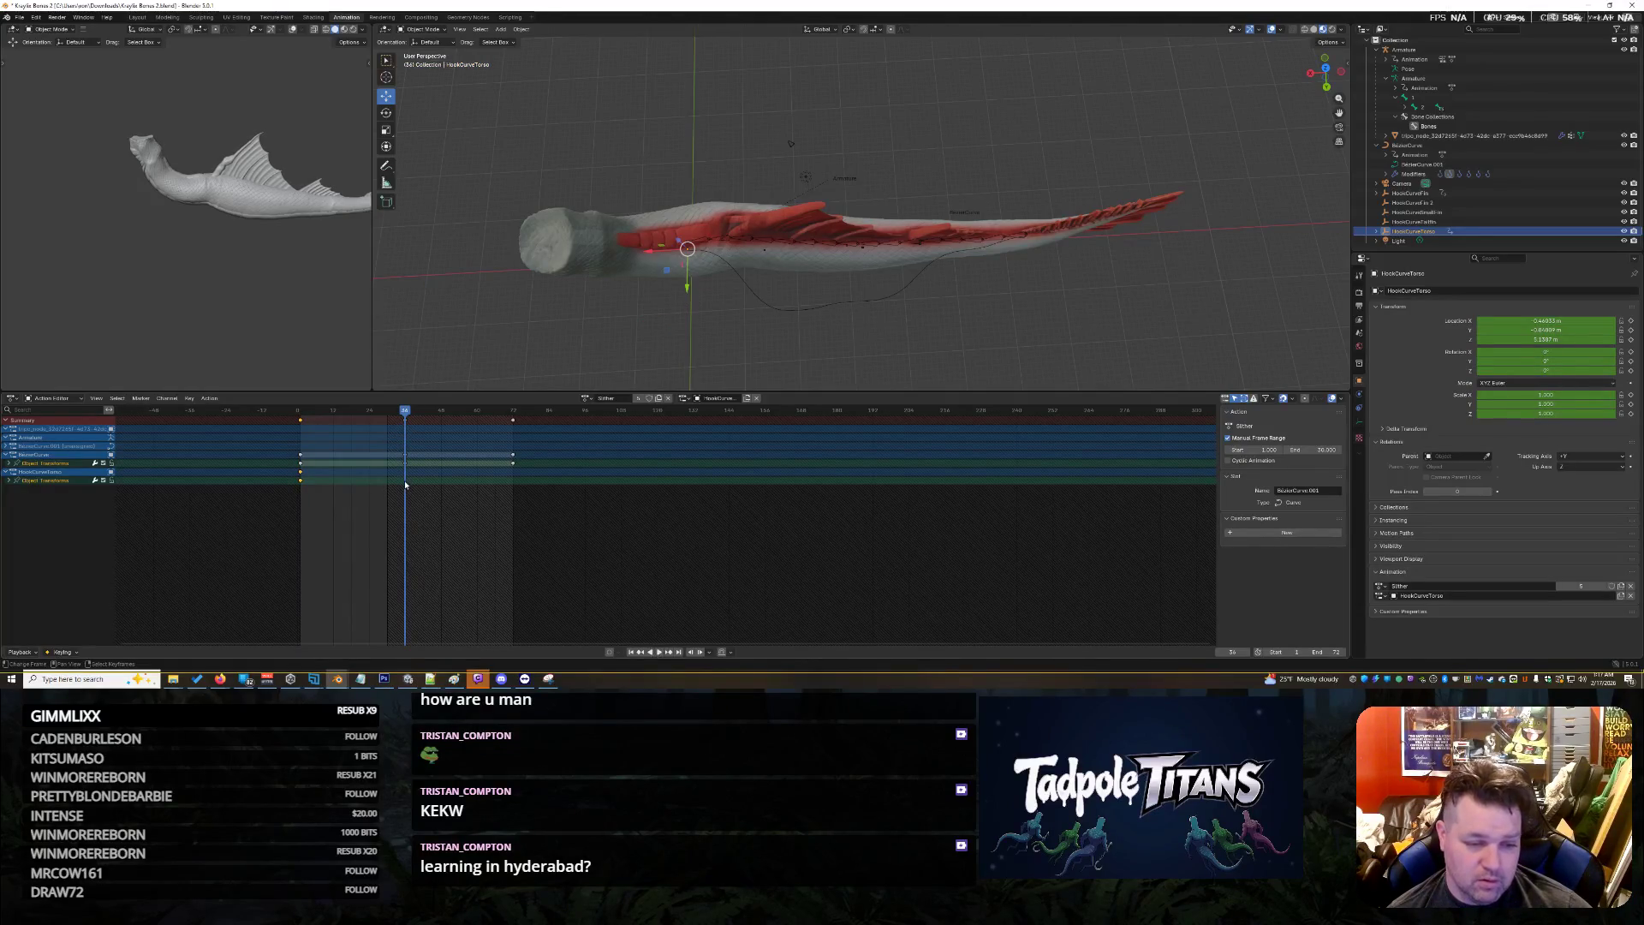
{"action": "key", "text": "space"}
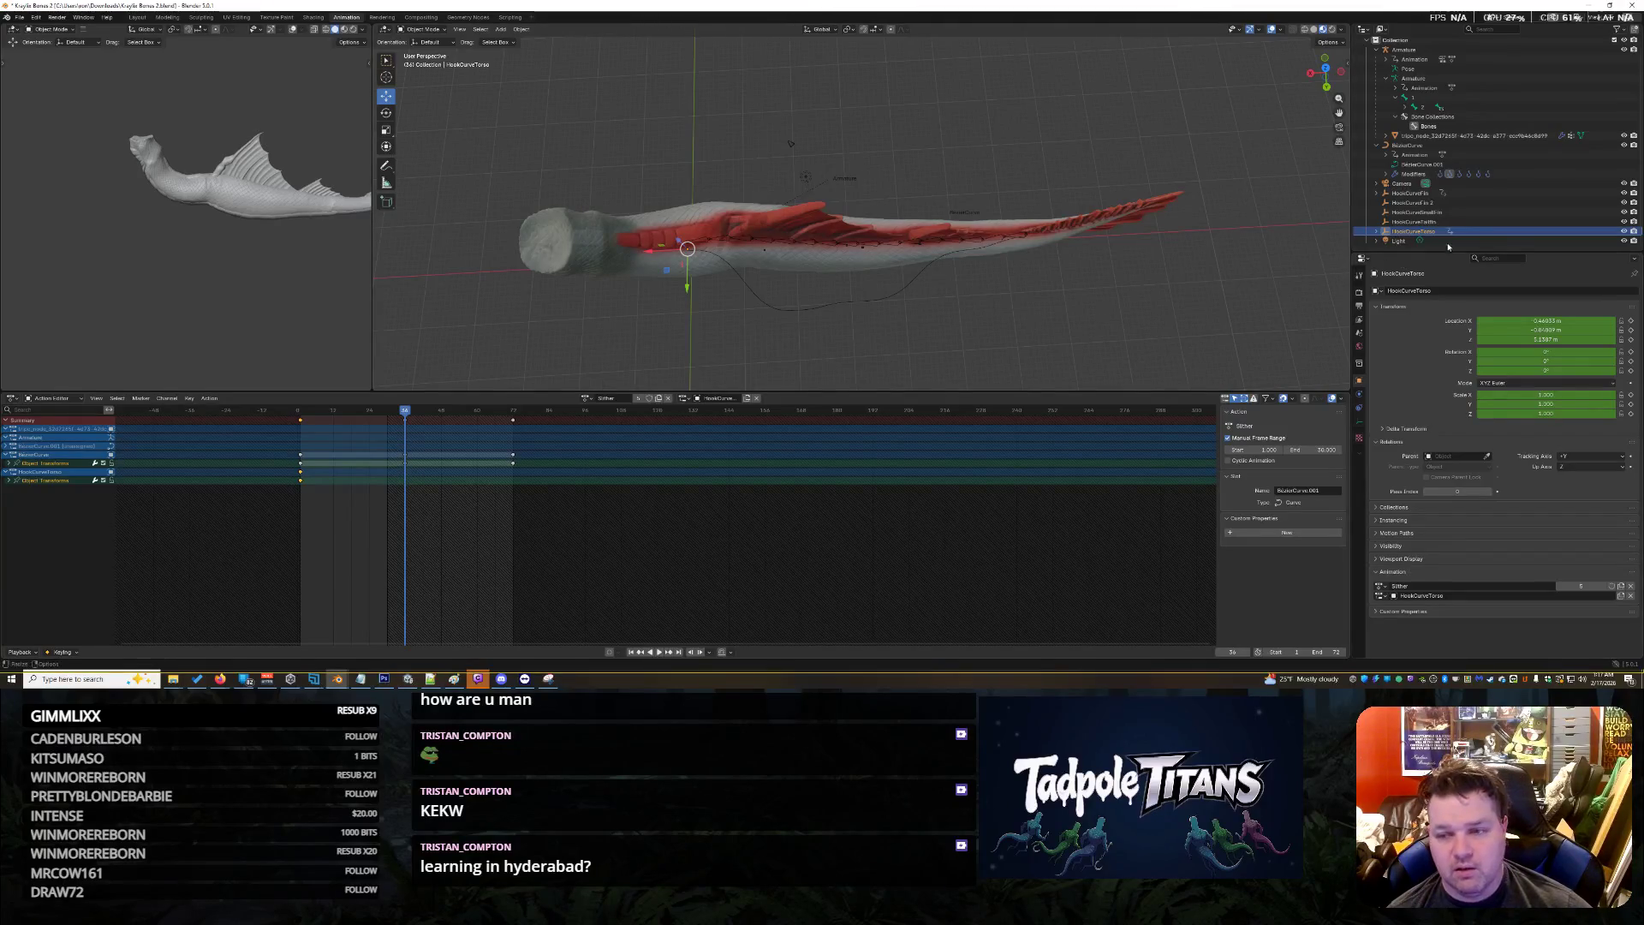
{"action": "left_click", "coordinate": [526, 32]}
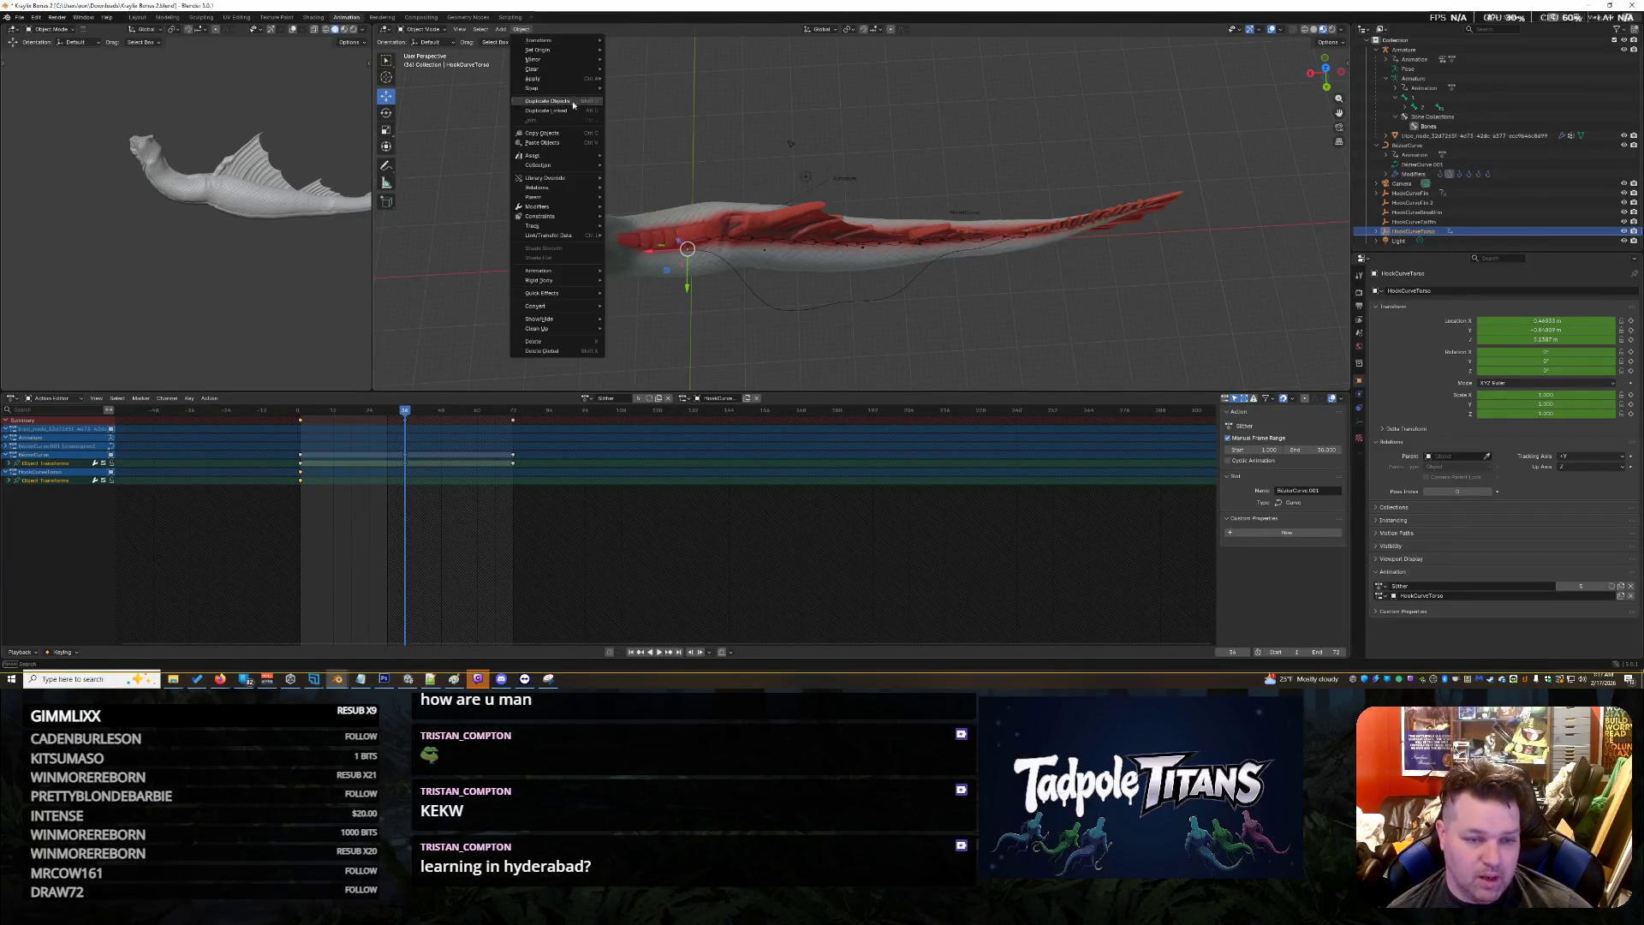
{"action": "mouse_move", "coordinate": [554, 275]}
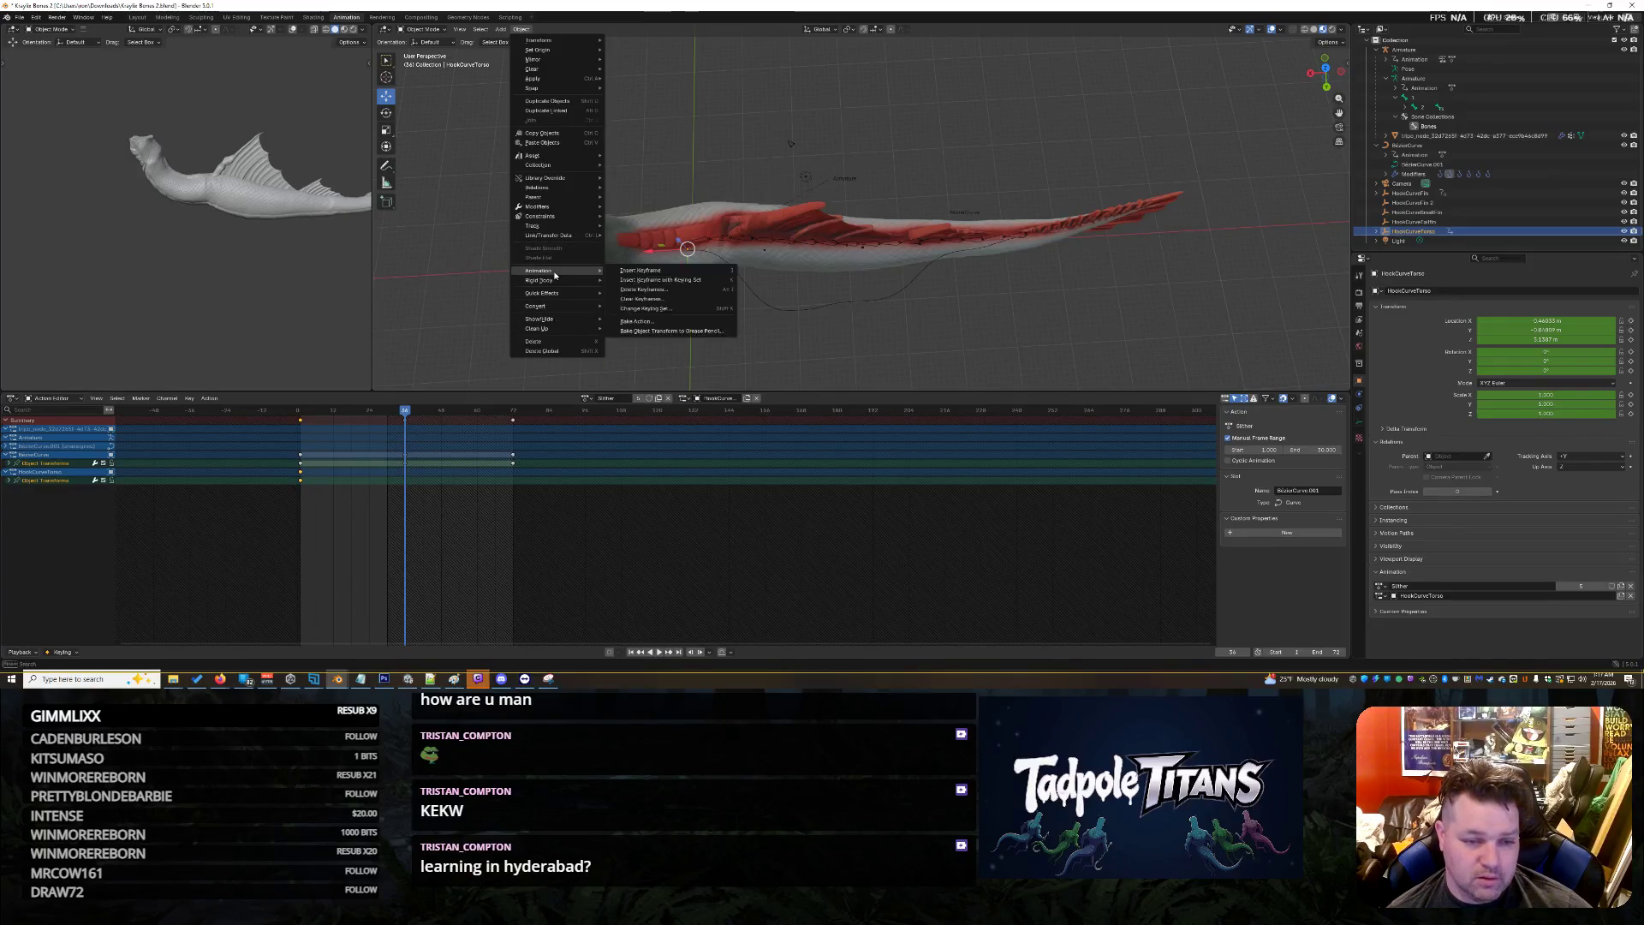
{"action": "left_click", "coordinate": [643, 270]}
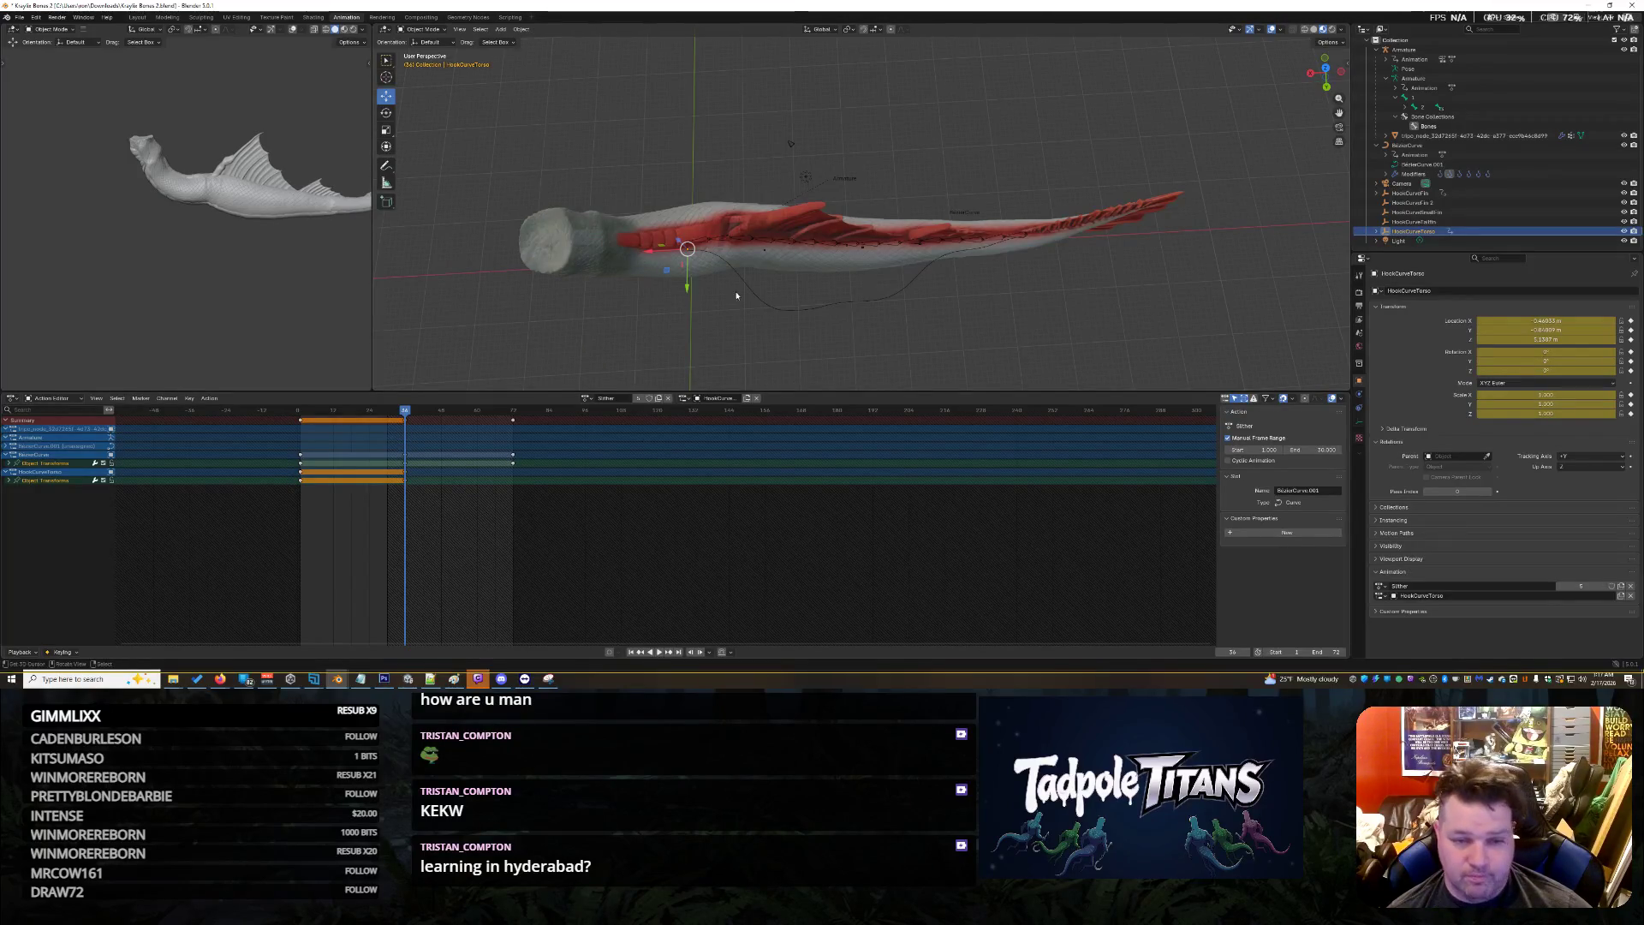
Move HookCurveTorso to Location Y -16.67, keyframe it at frame 72, and preview the motion
{"action": "key", "text": "g"}
{"action": "key", "text": "y"}
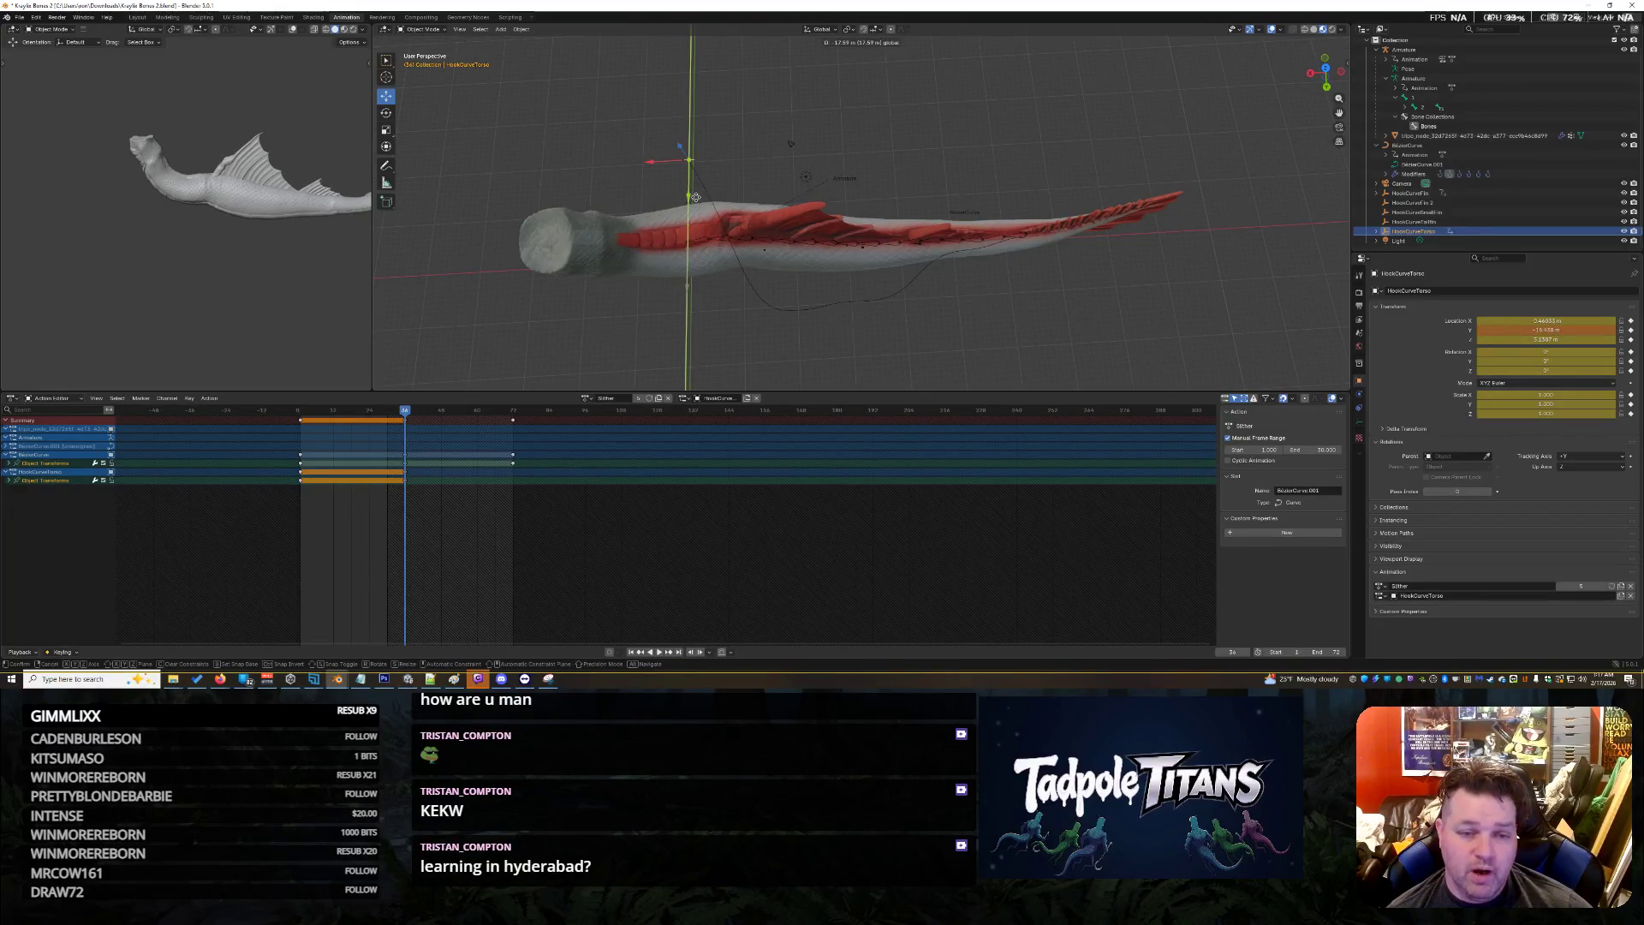
{"action": "left_click", "coordinate": [695, 205]}
{"action": "left_click_drag", "start_coordinate": [406, 413], "coordinate": [513, 420]}
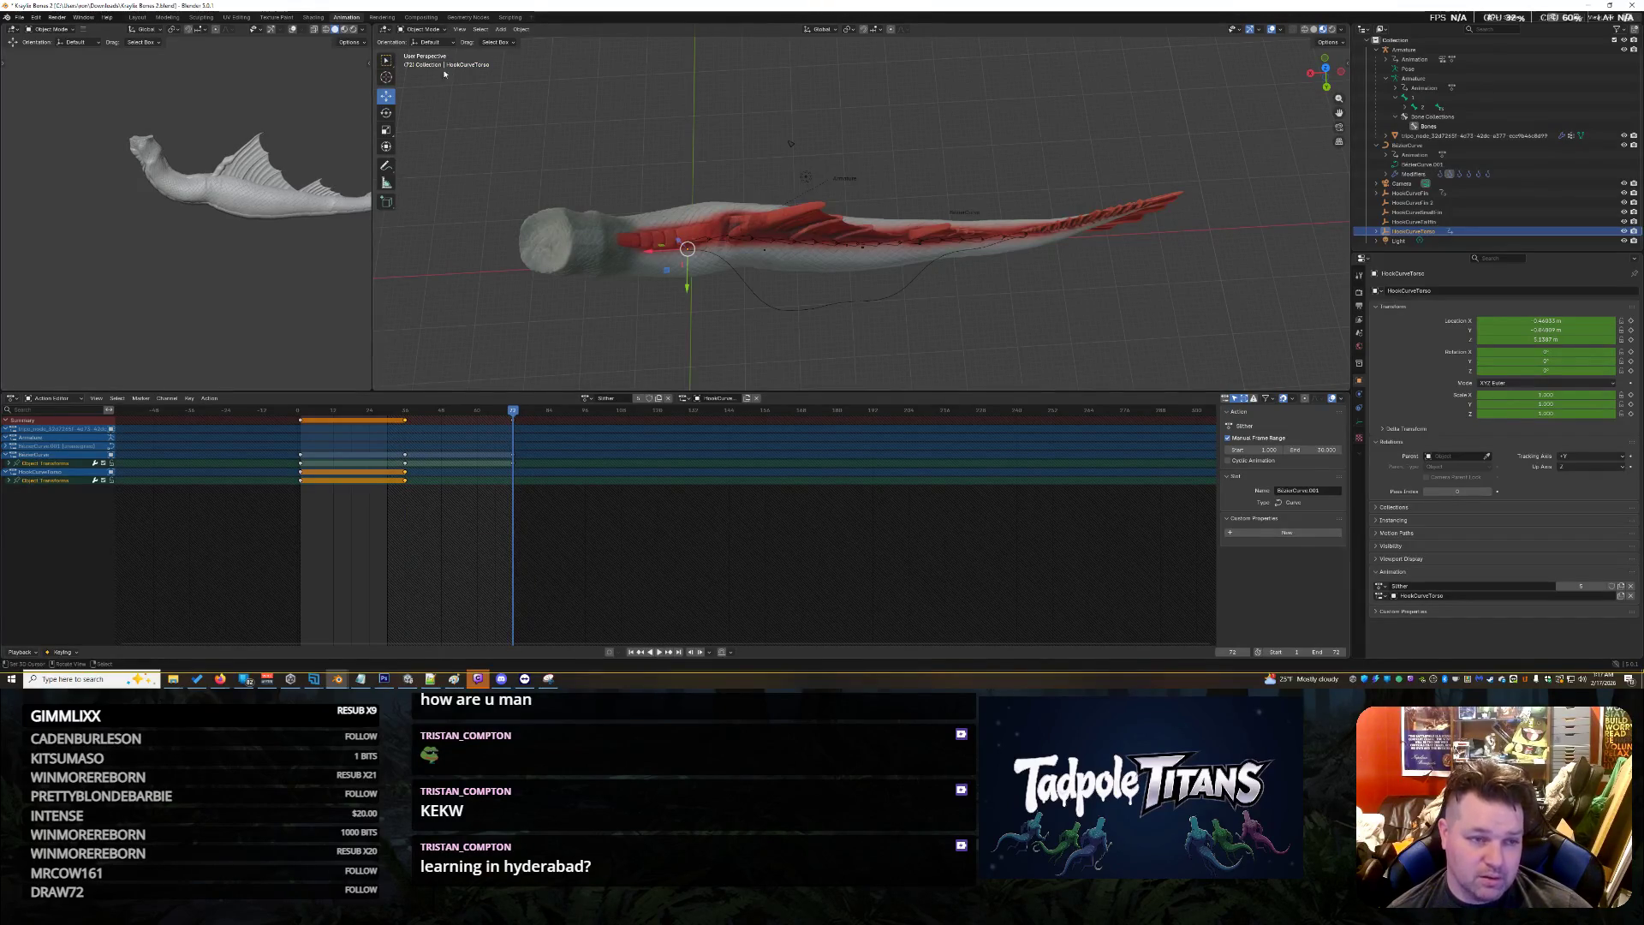
{"action": "left_click", "coordinate": [520, 29]}
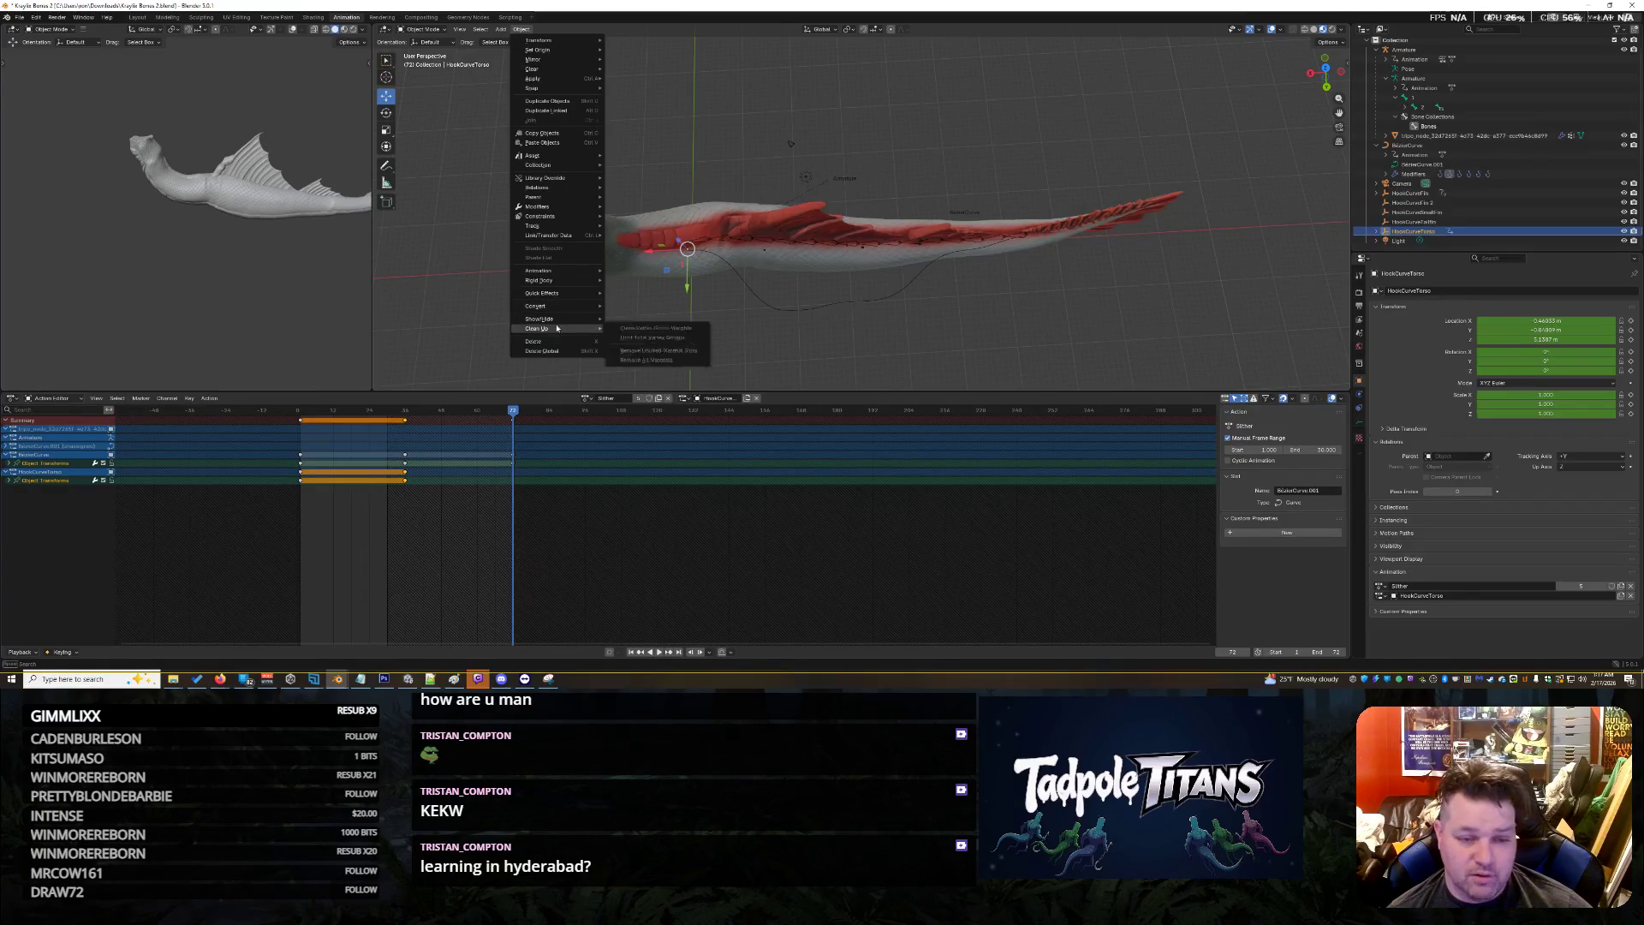
{"action": "mouse_move", "coordinate": [567, 270]}
{"action": "left_click", "coordinate": [662, 270]}
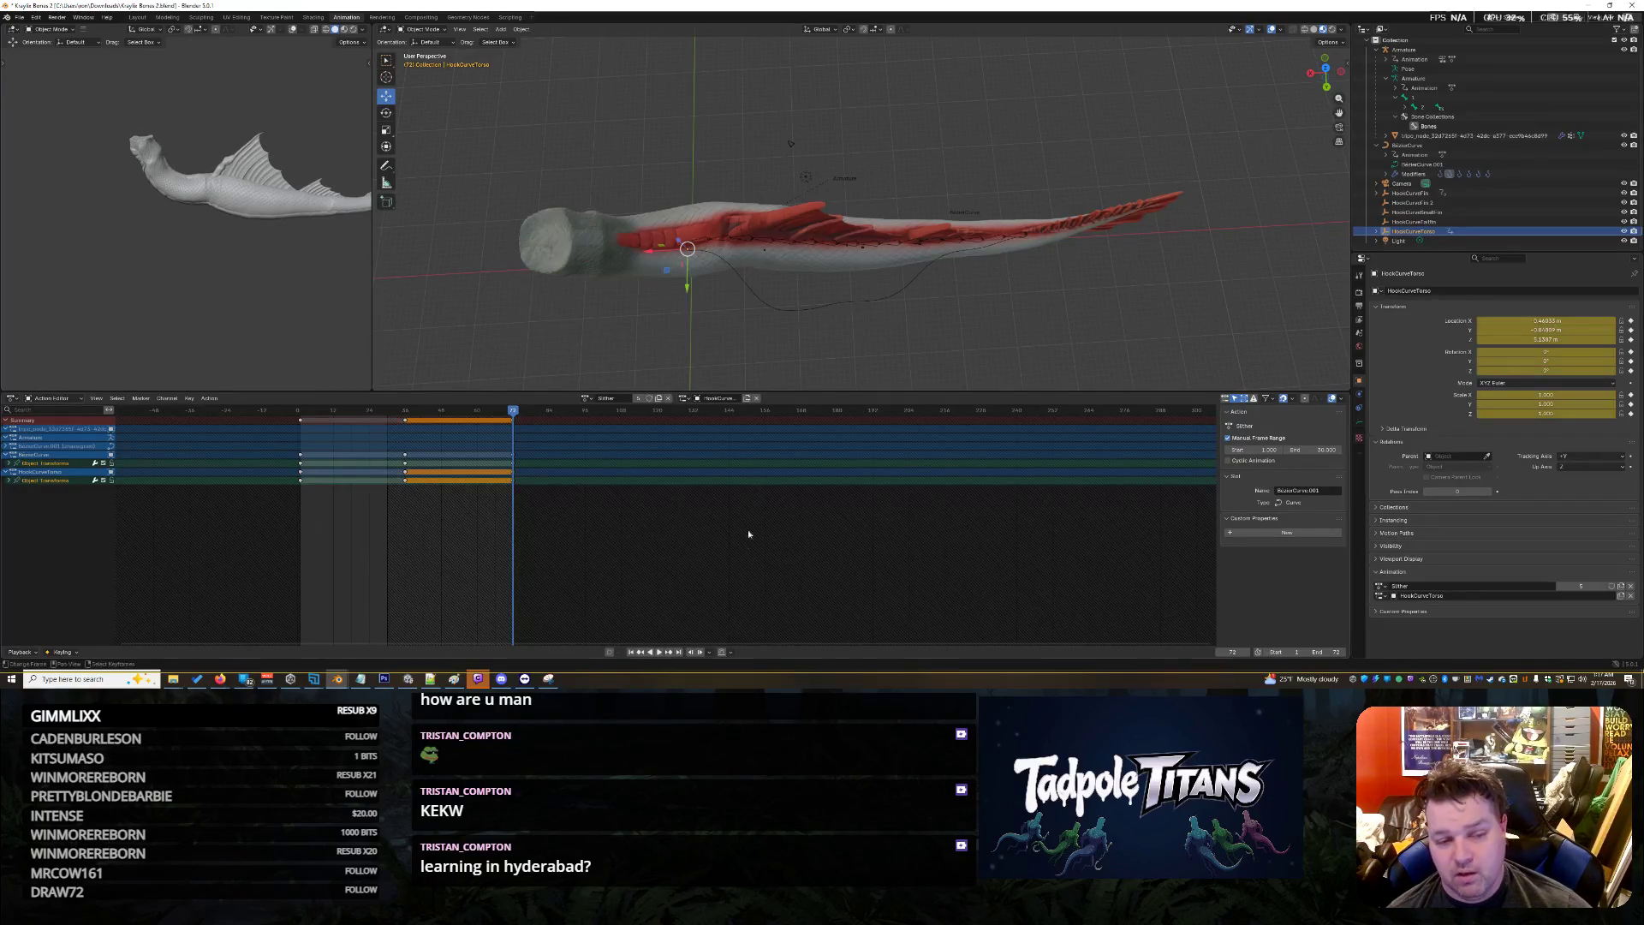
{"action": "key", "text": "space"}
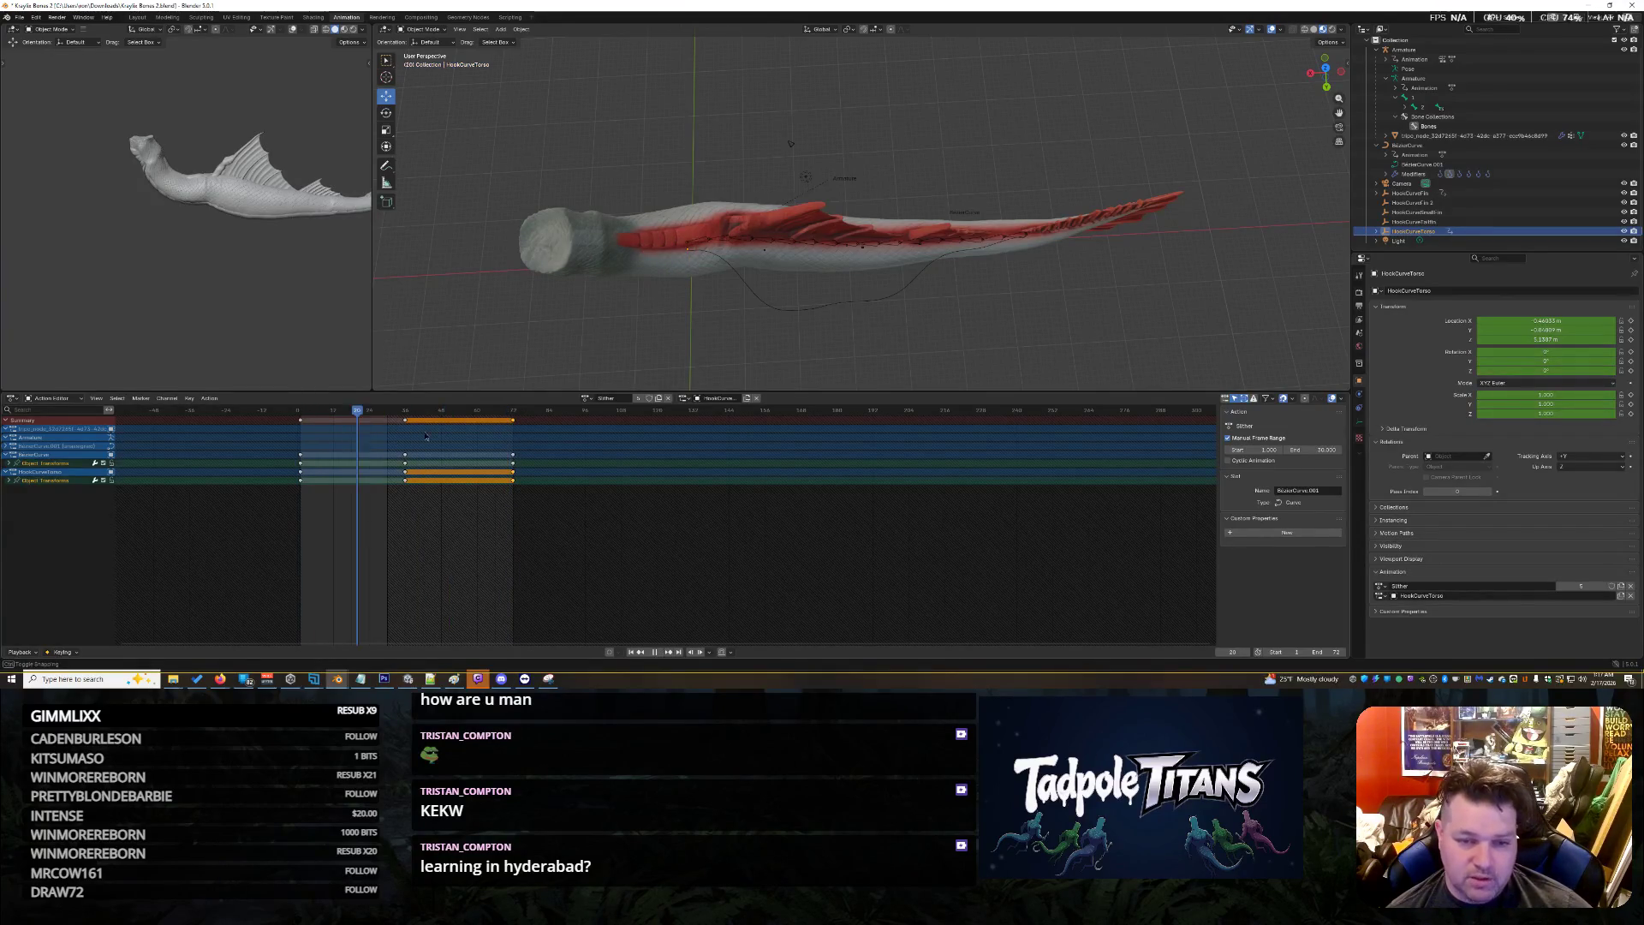
{"action": "key", "text": "shift+Left"}
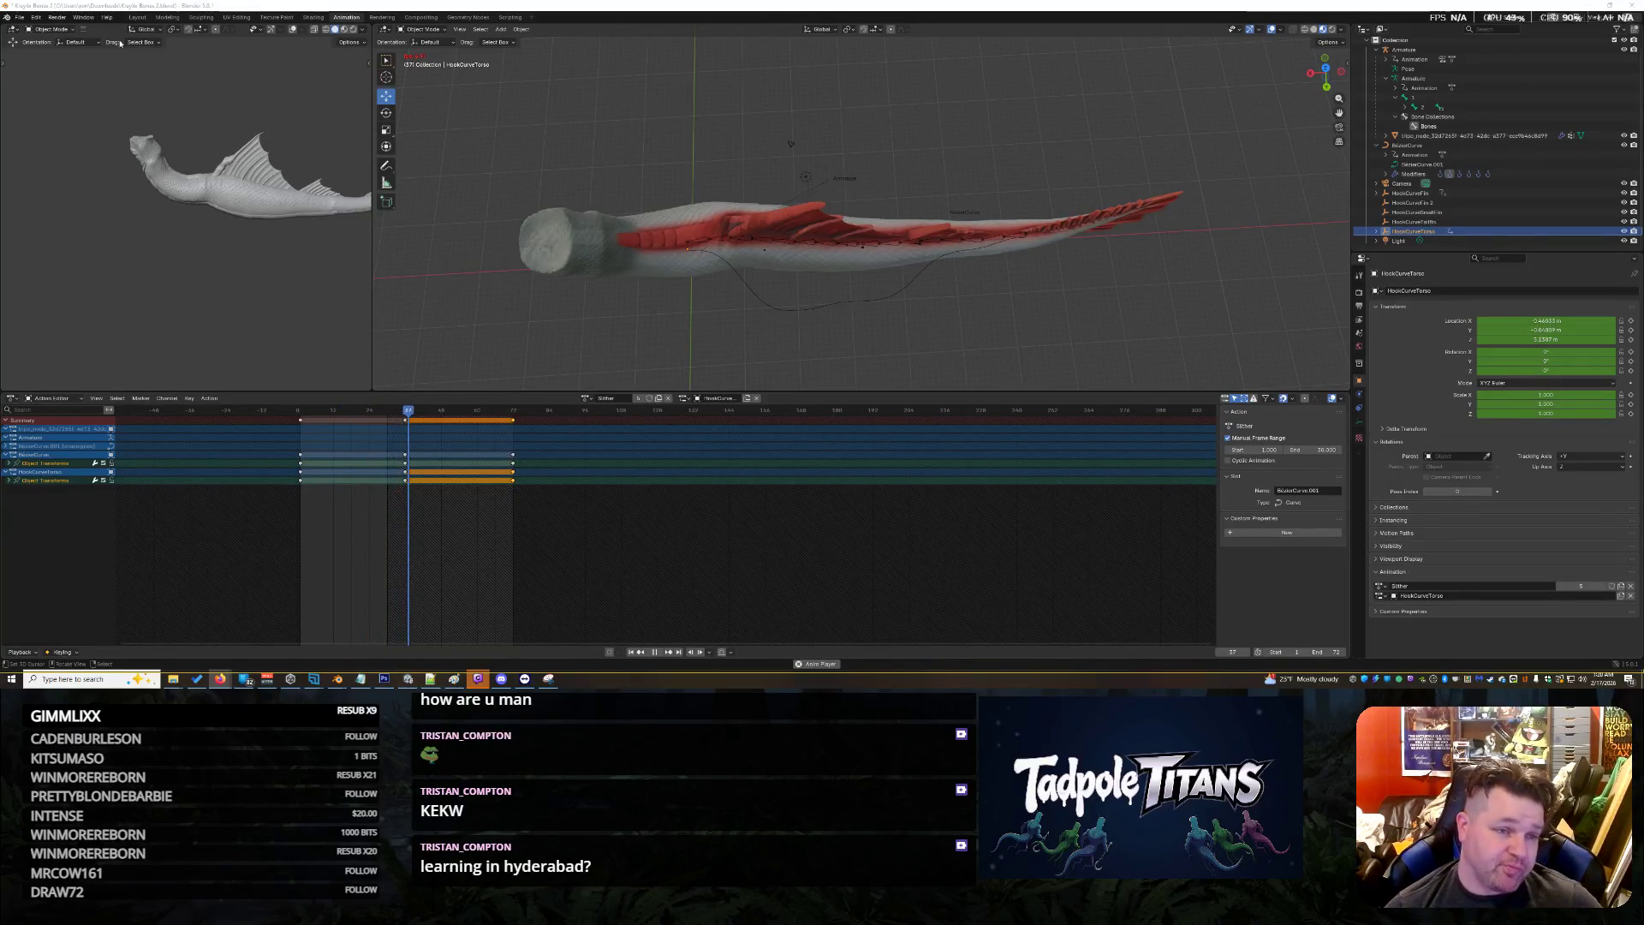
Unlink HookCurveTorso's current action and create a new action named Hook Move
{"action": "left_click", "coordinate": [52, 28]}
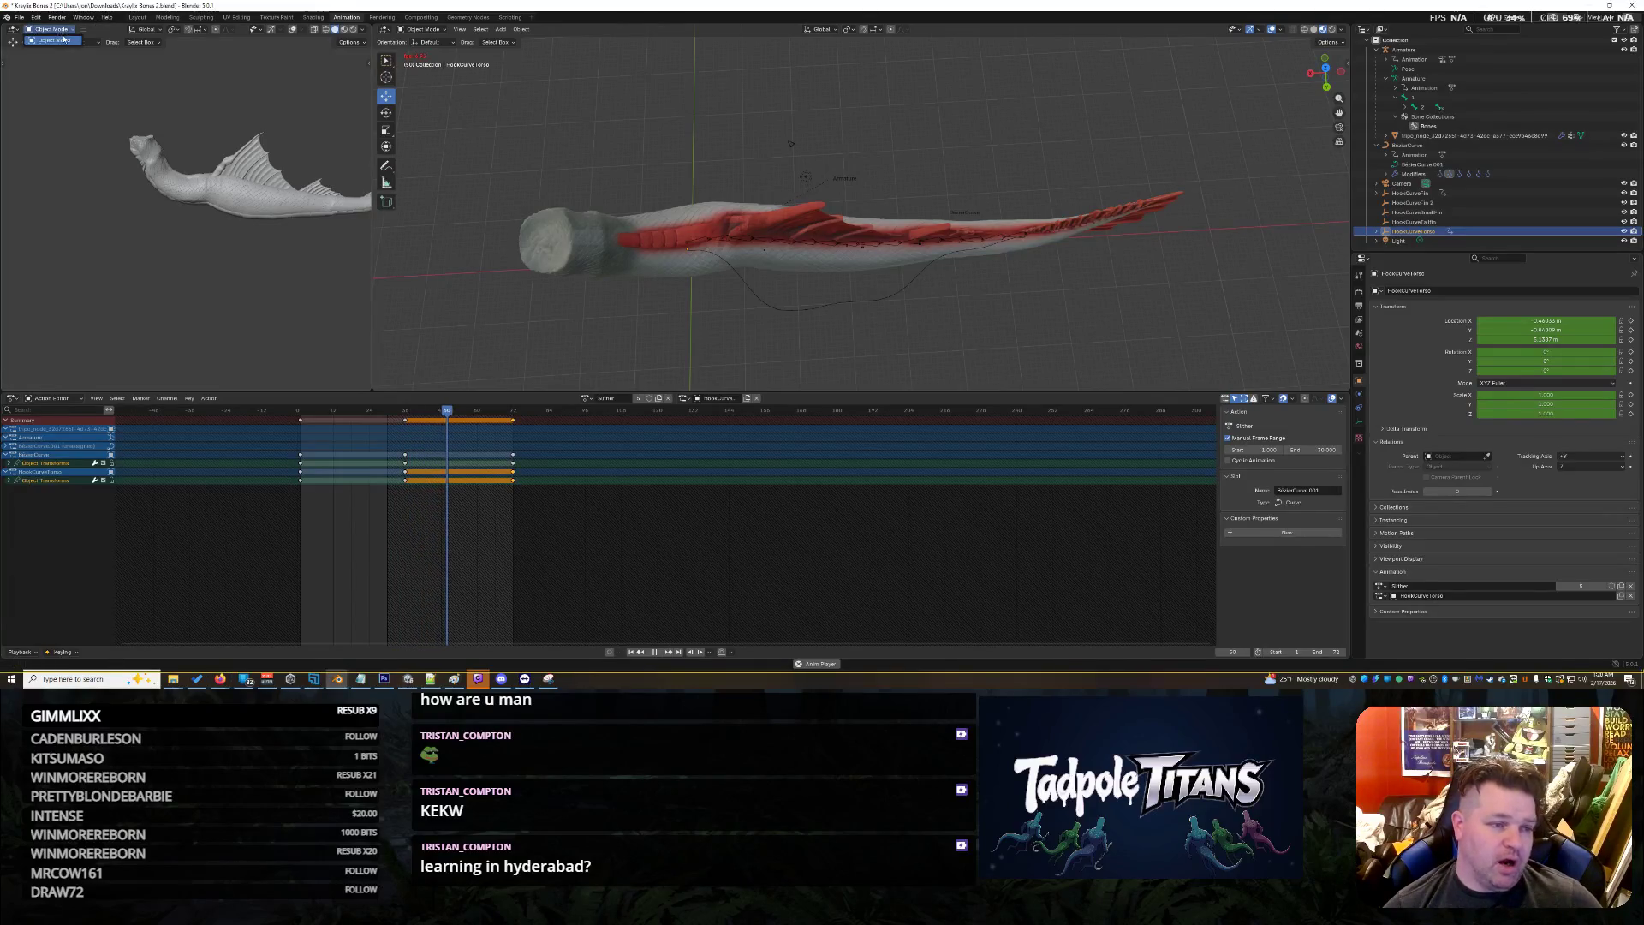
{"action": "left_click", "coordinate": [586, 398]}
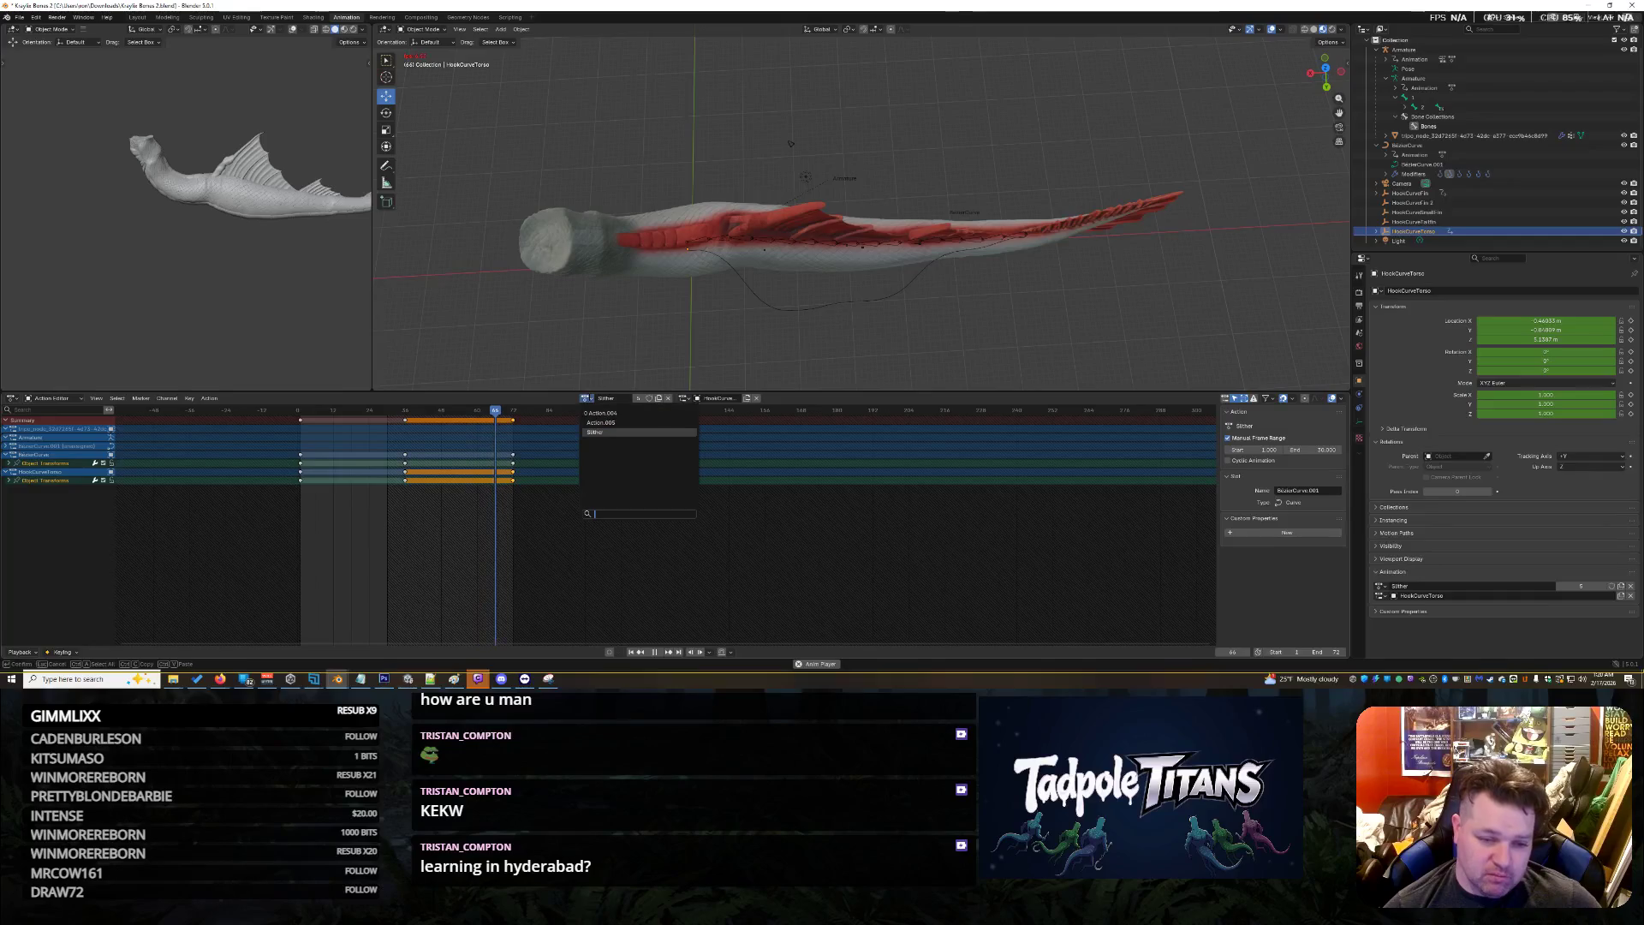
{"action": "left_click", "coordinate": [667, 398]}
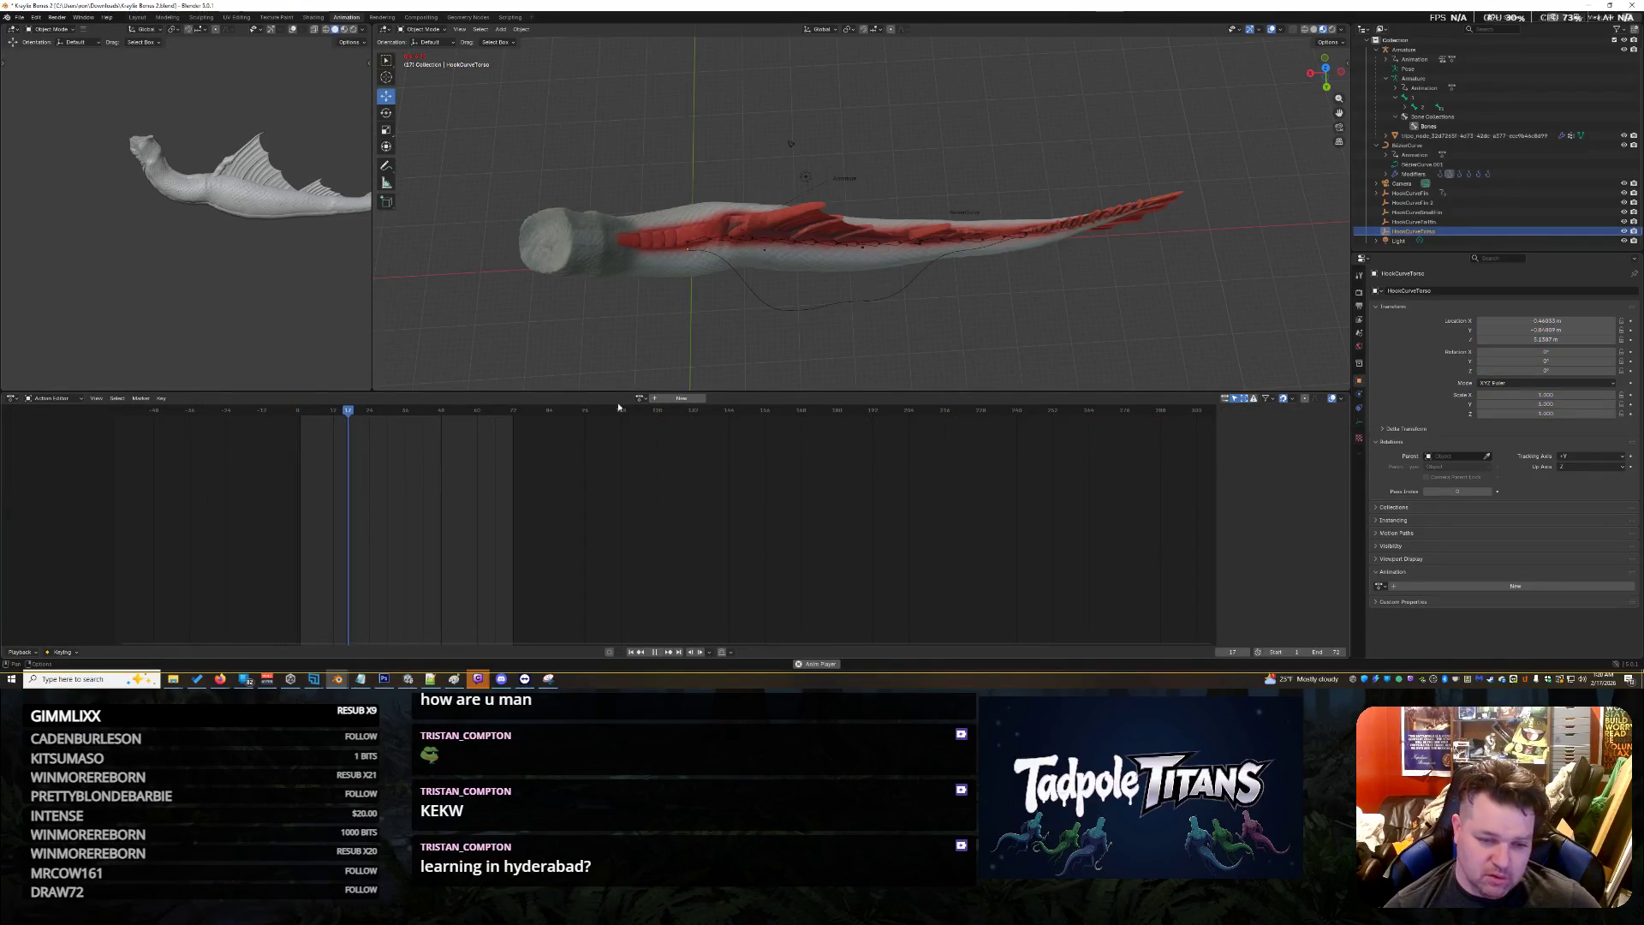
{"action": "key", "text": "space"}
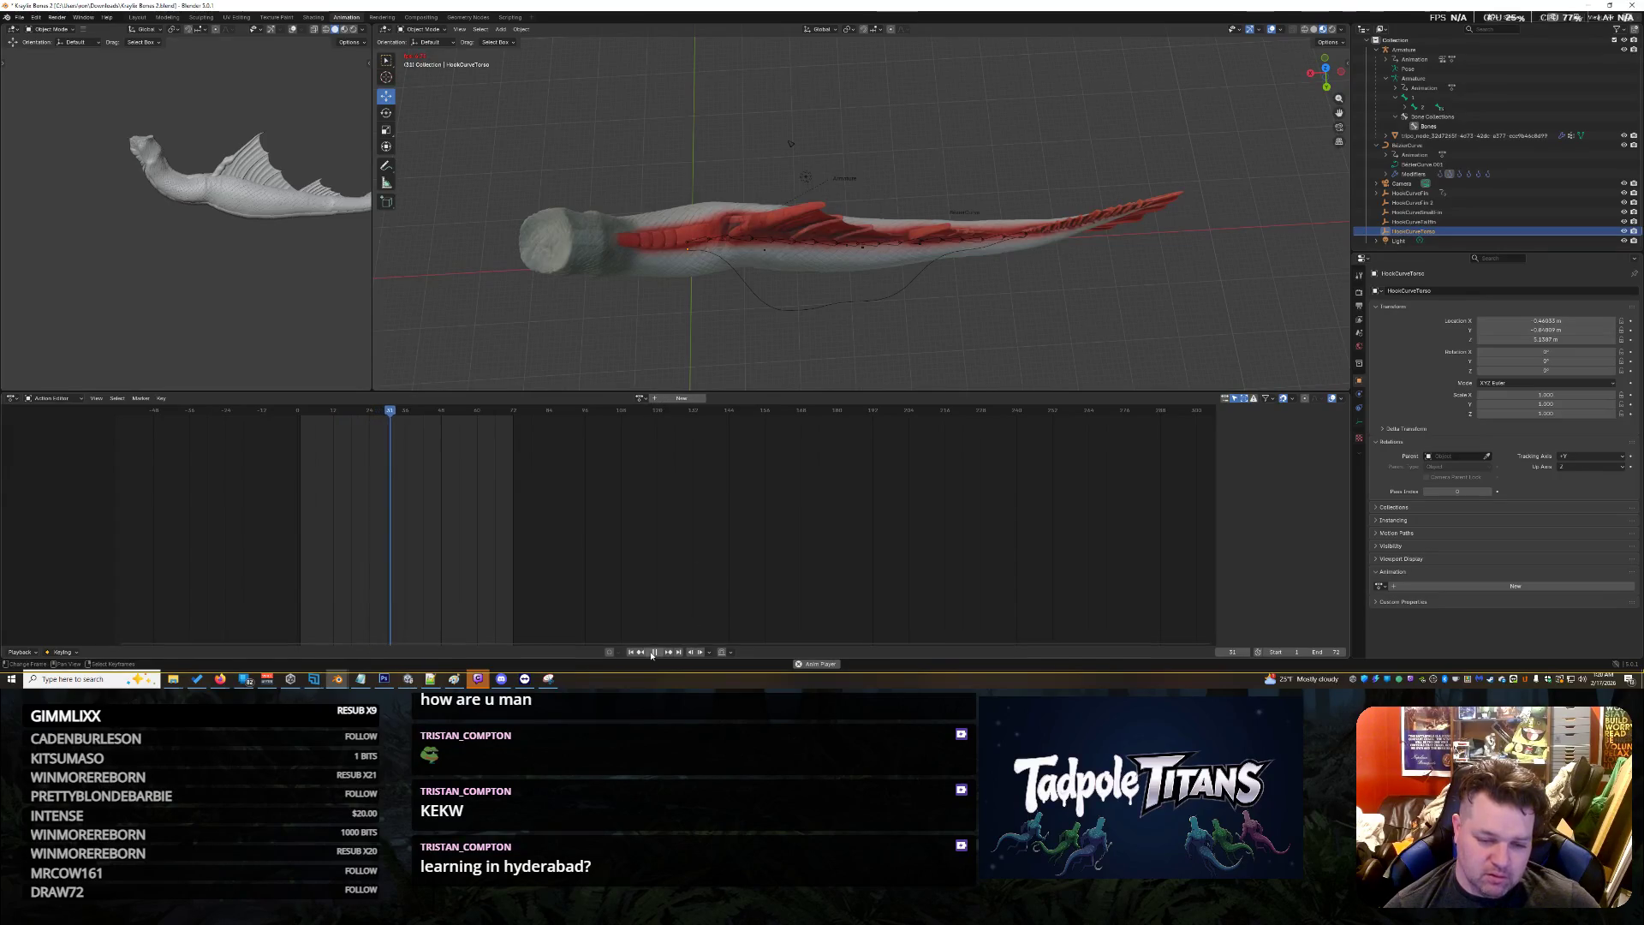
{"action": "left_click", "coordinate": [658, 399]}
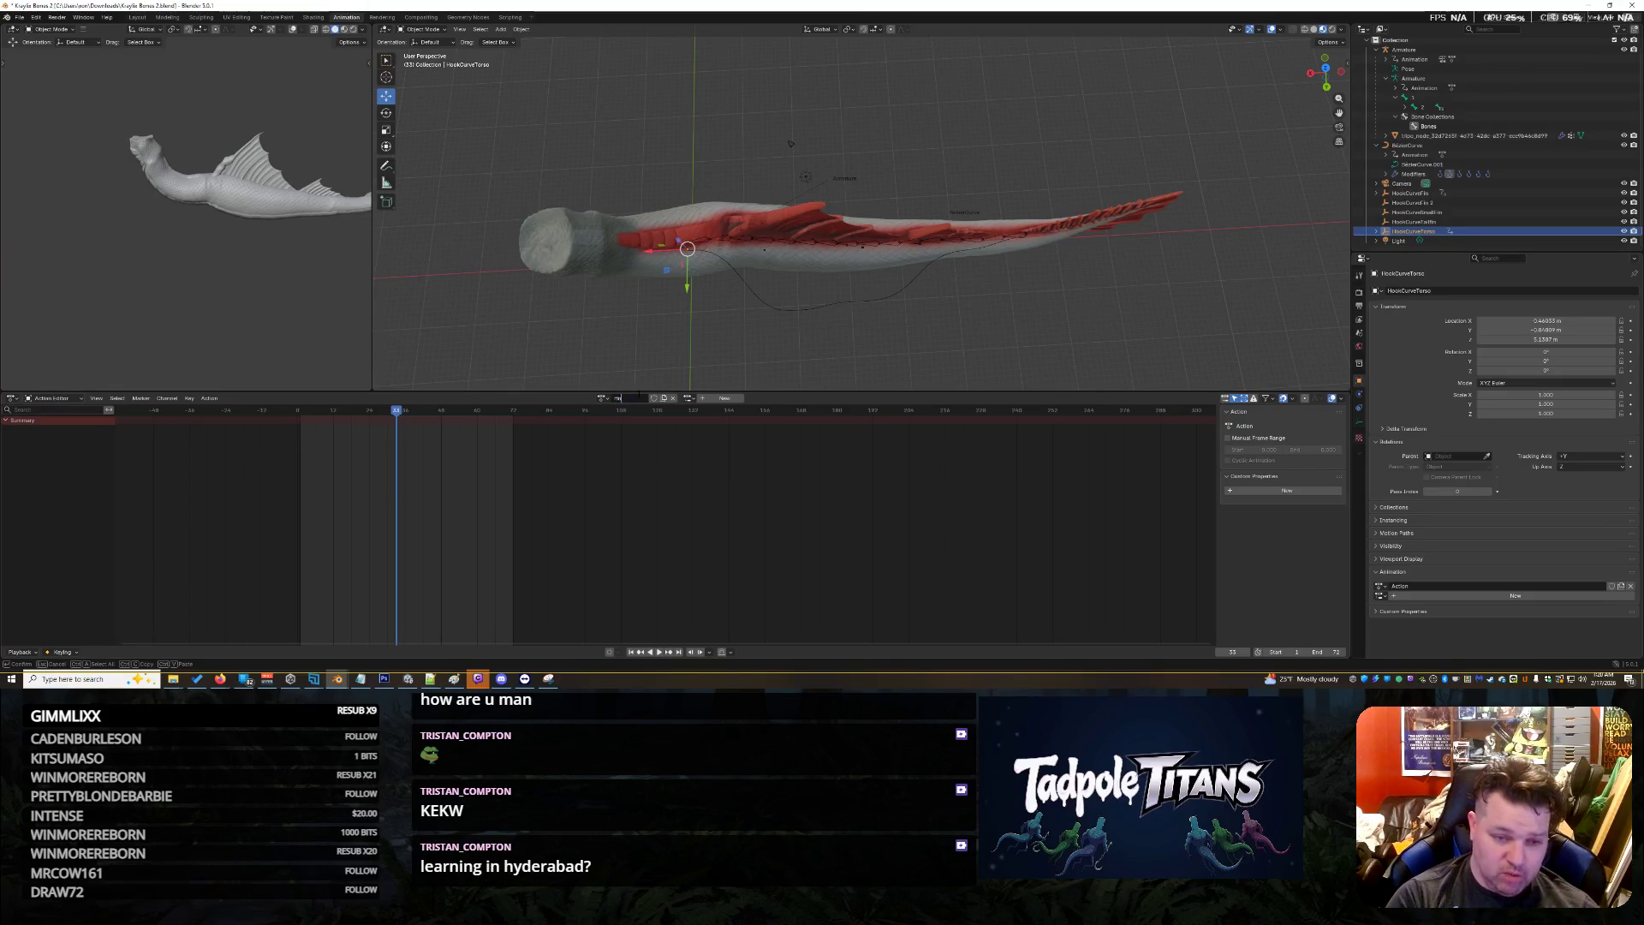
{"action": "type", "text": "ok Move"}
{"action": "key", "text": "Return"}
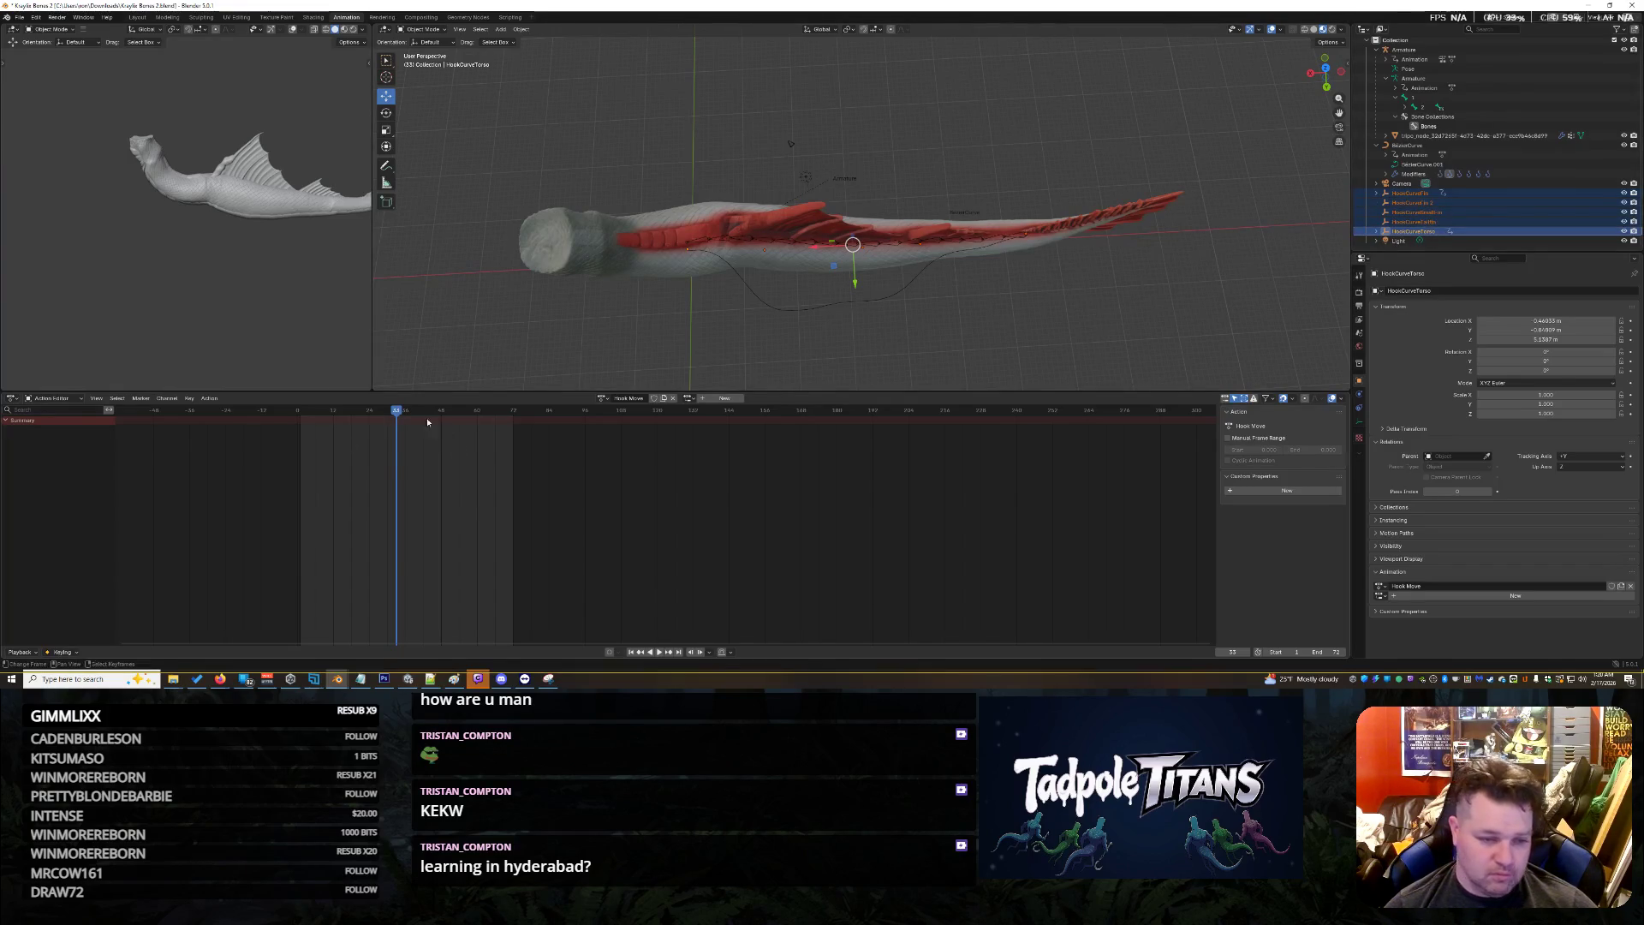
At frame 1, keyframe the hooks' location, rotation and scale with the transforms keying set
{"action": "left_click_drag", "start_coordinate": [400, 411], "coordinate": [300, 421]}
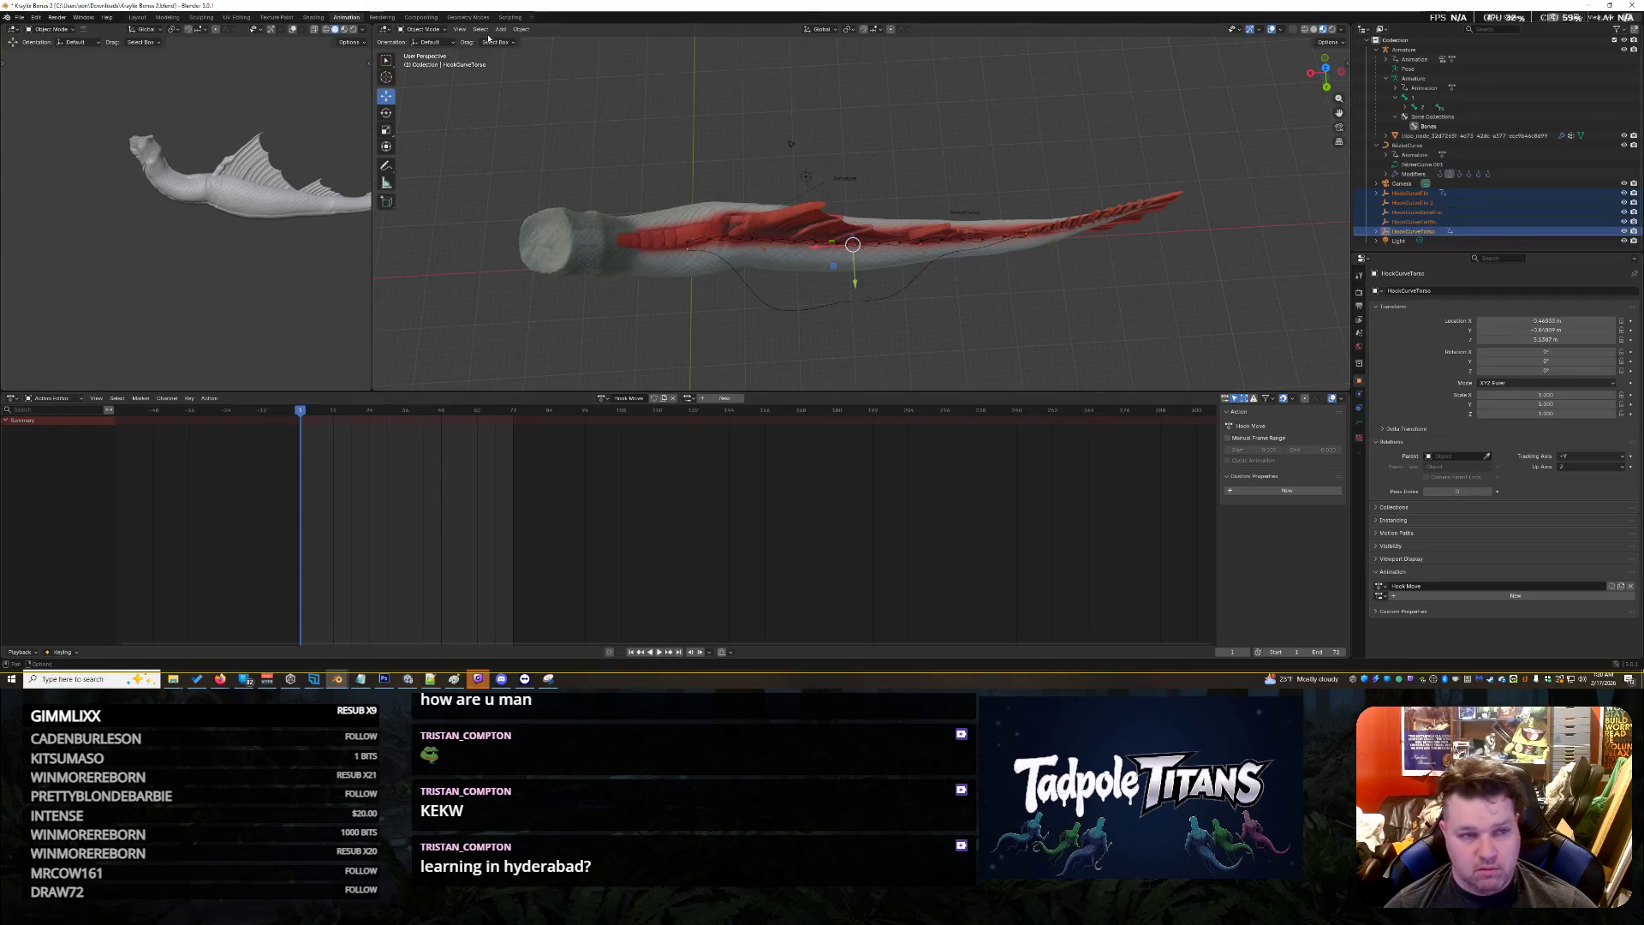
{"action": "left_click", "coordinate": [522, 30]}
{"action": "key", "text": "Escape"}
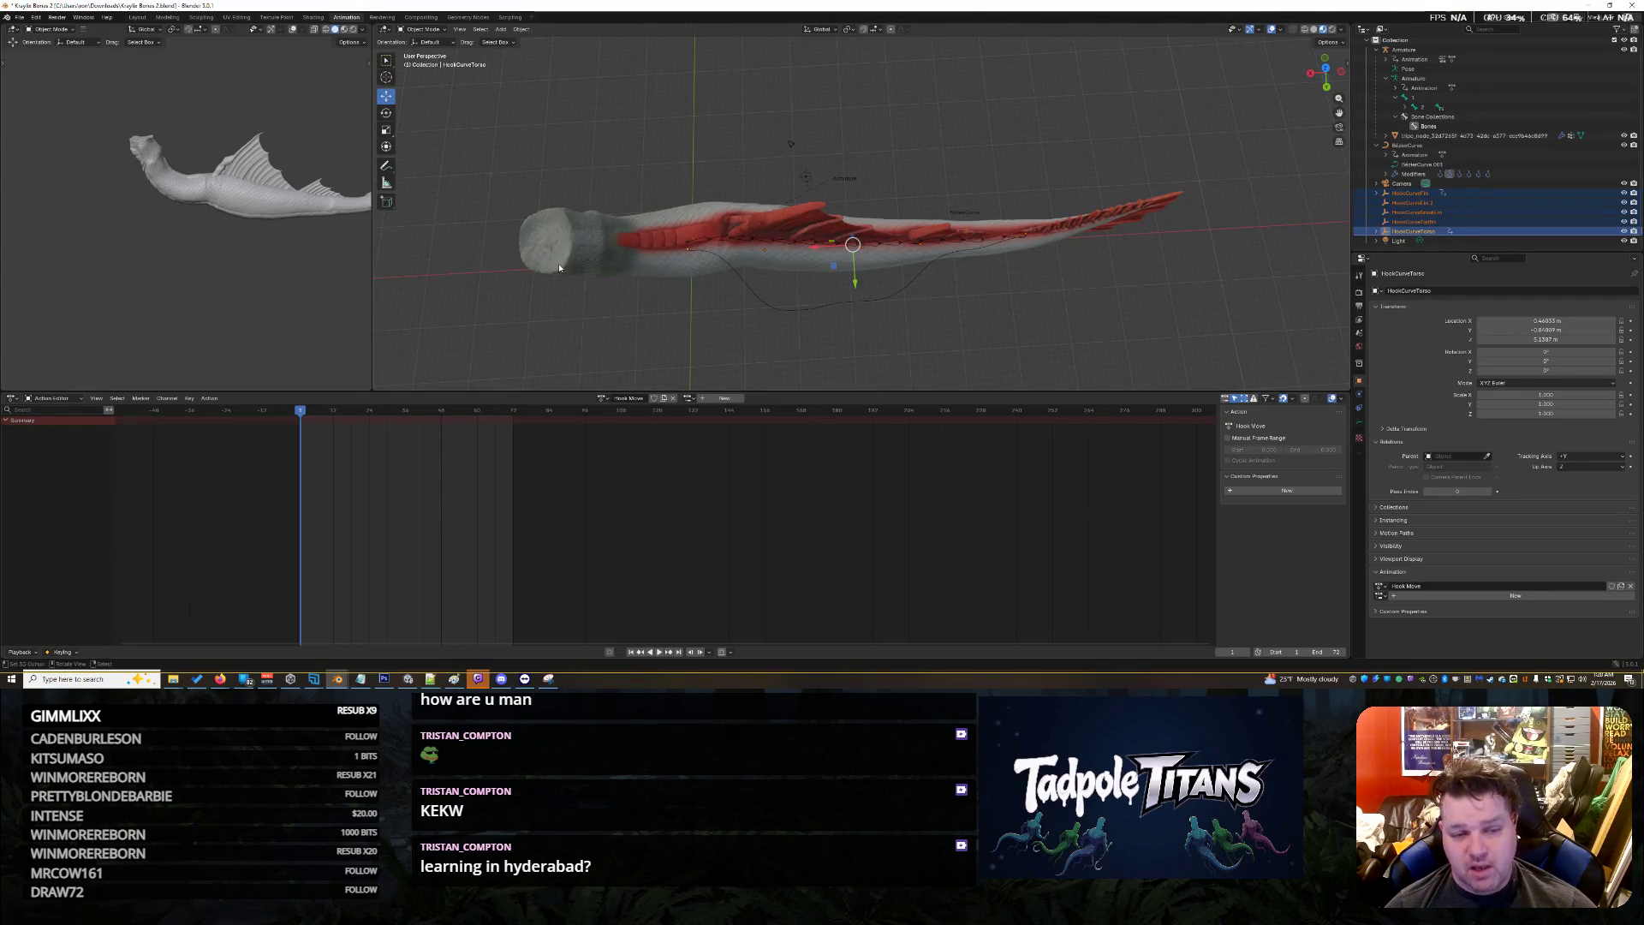
{"action": "left_click", "coordinate": [522, 30]}
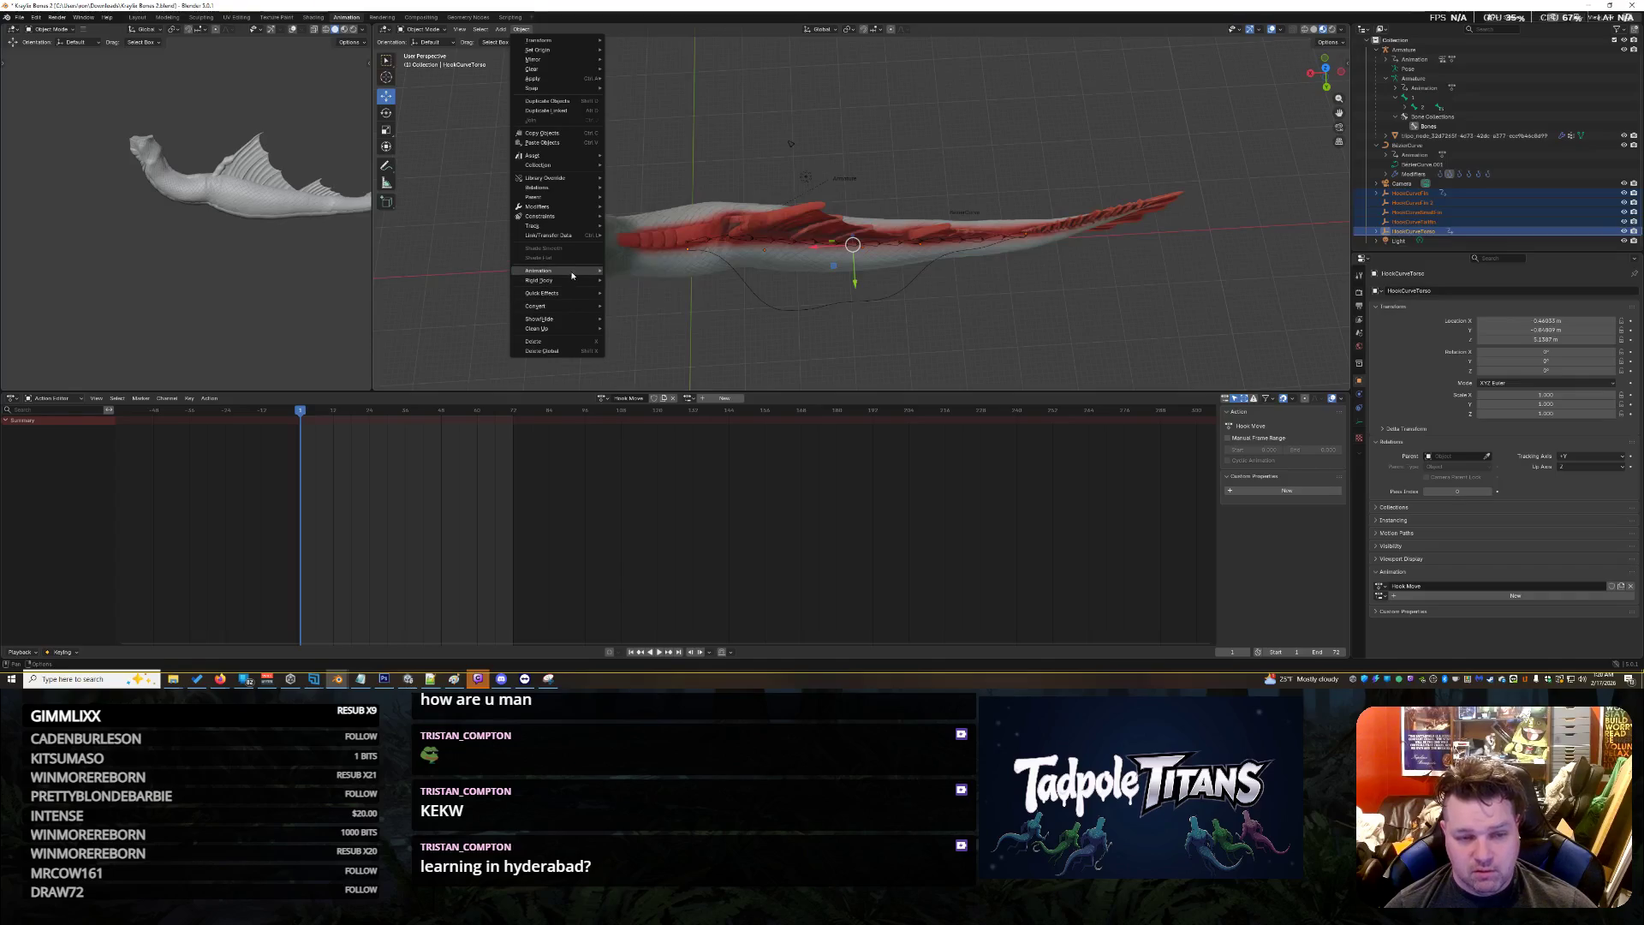
{"action": "mouse_move", "coordinate": [569, 271]}
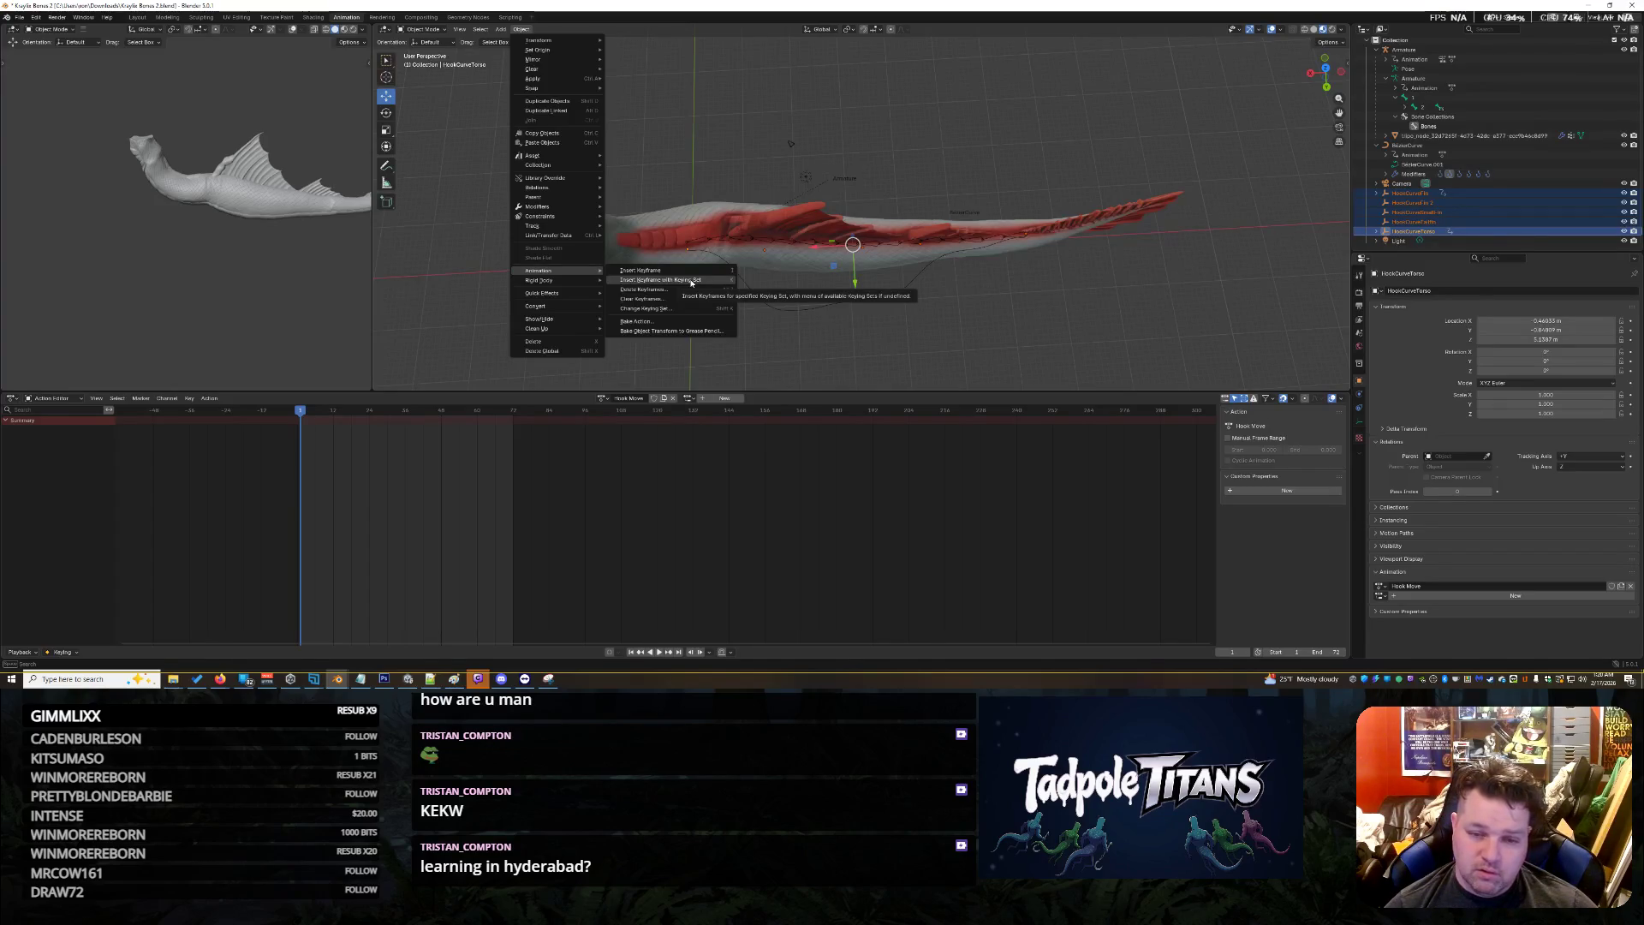
{"action": "left_click", "coordinate": [690, 281]}
{"action": "left_click", "coordinate": [689, 275]}
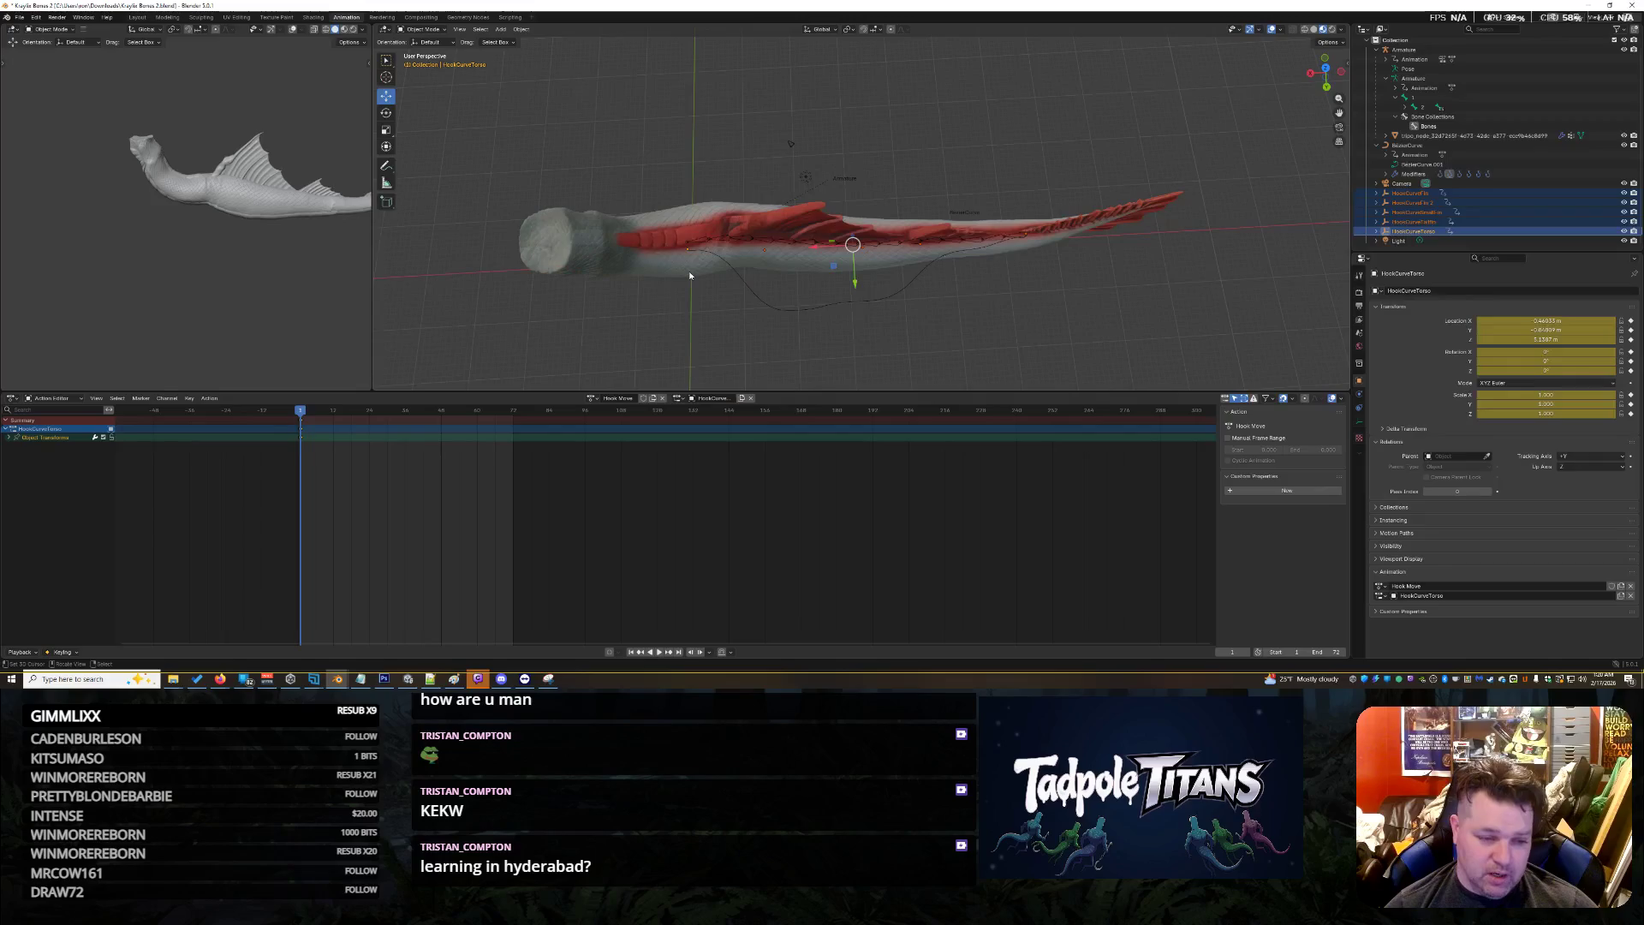
{"action": "left_click", "coordinate": [11, 437]}
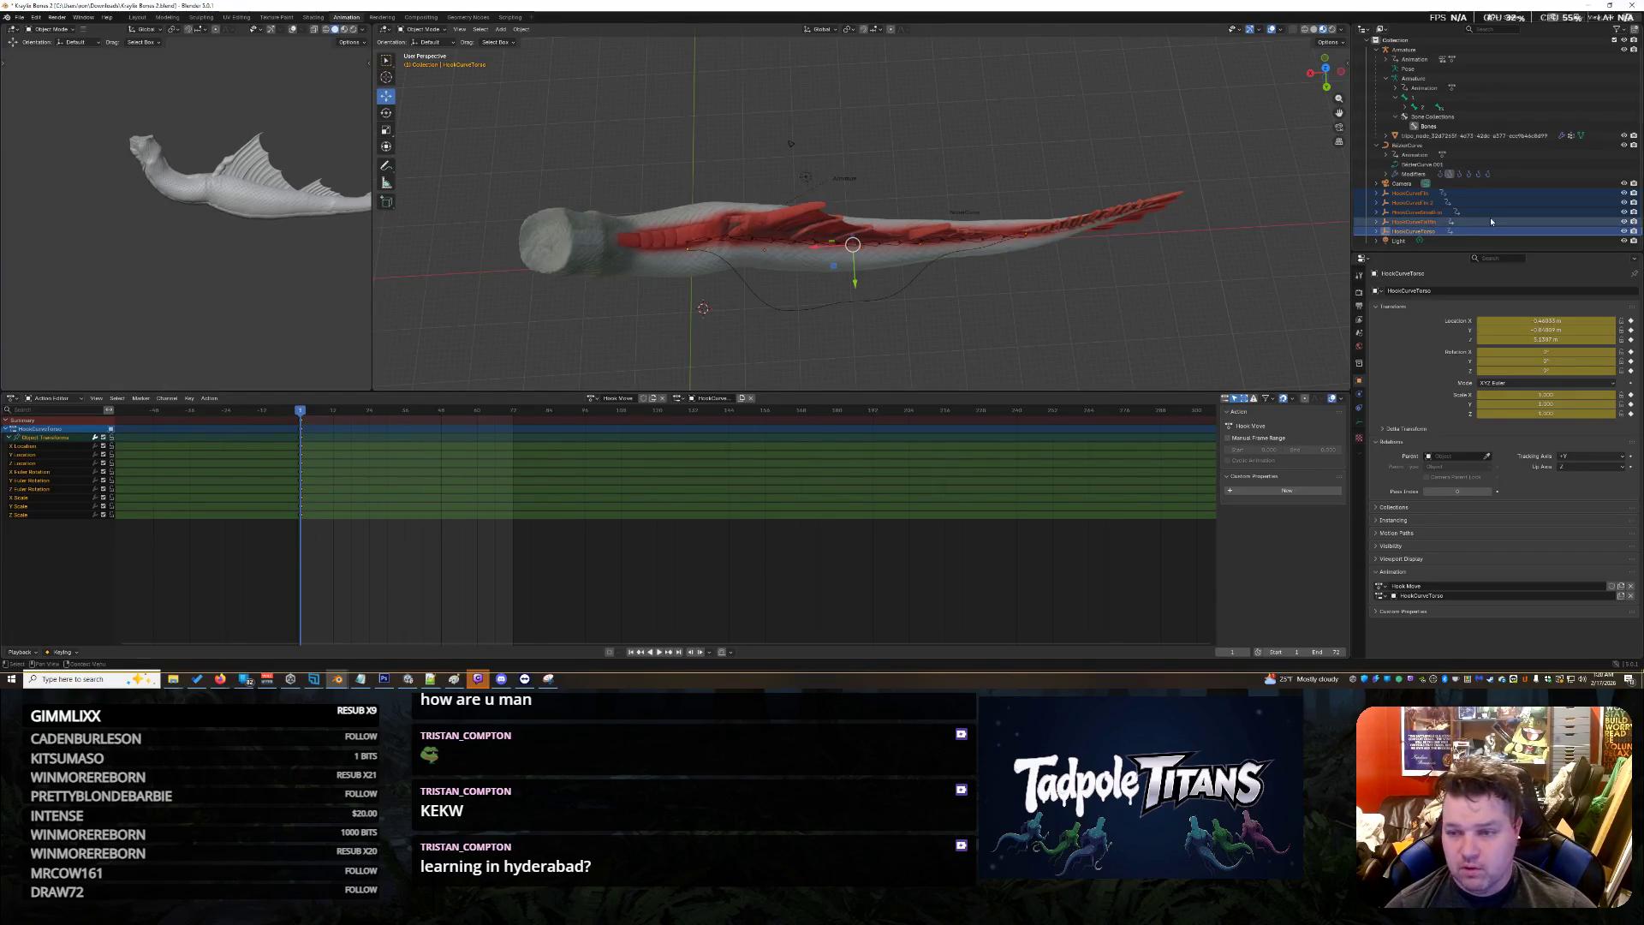
Drag HookCurveFin, HookCurveFin 2 and HookCurveSmallFin along Y into a new wave shape
{"action": "left_click", "coordinate": [1490, 192]}
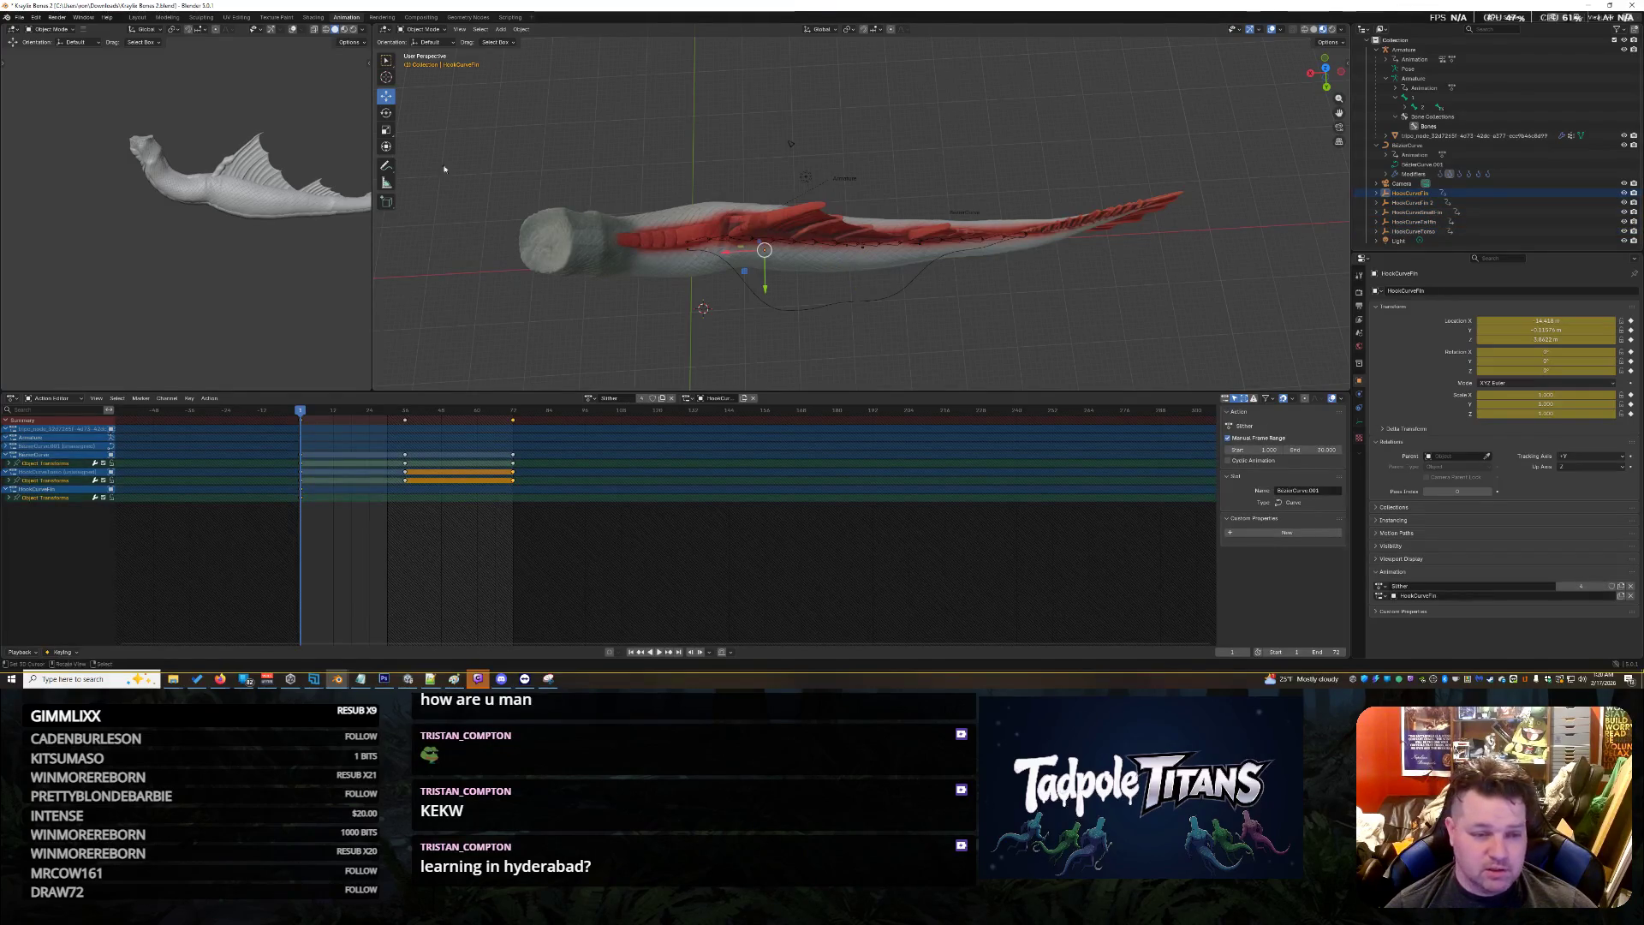
{"action": "left_click_drag", "start_coordinate": [765, 295], "coordinate": [775, 237]}
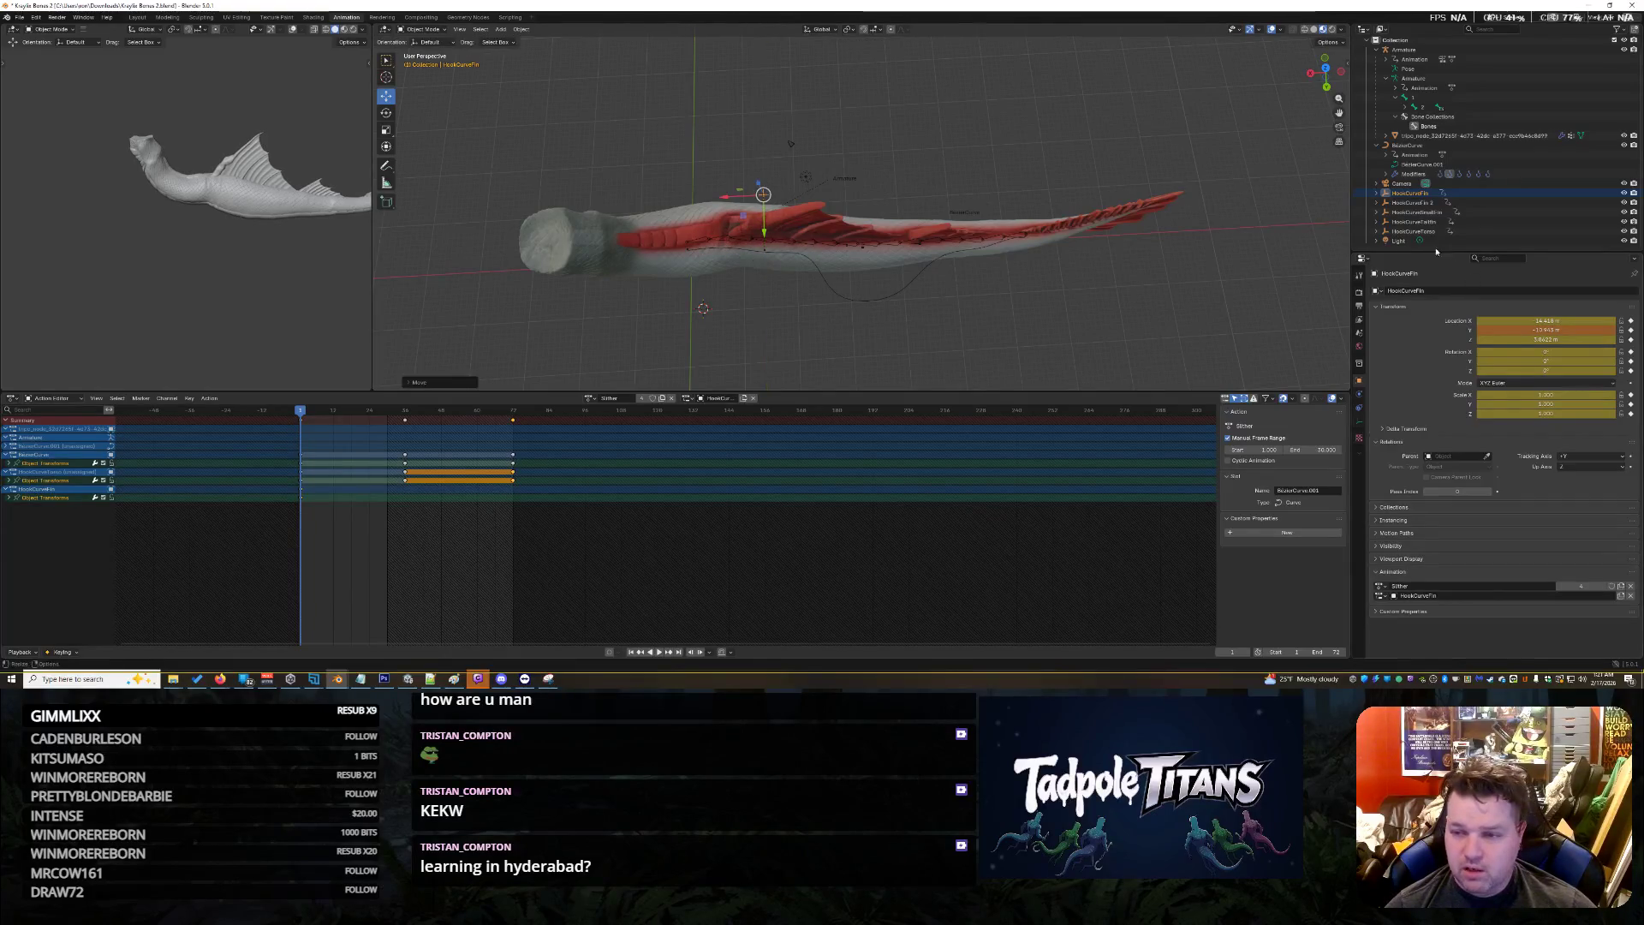
{"action": "left_click", "coordinate": [910, 298]}
{"action": "left_click_drag", "start_coordinate": [869, 286], "coordinate": [856, 231]}
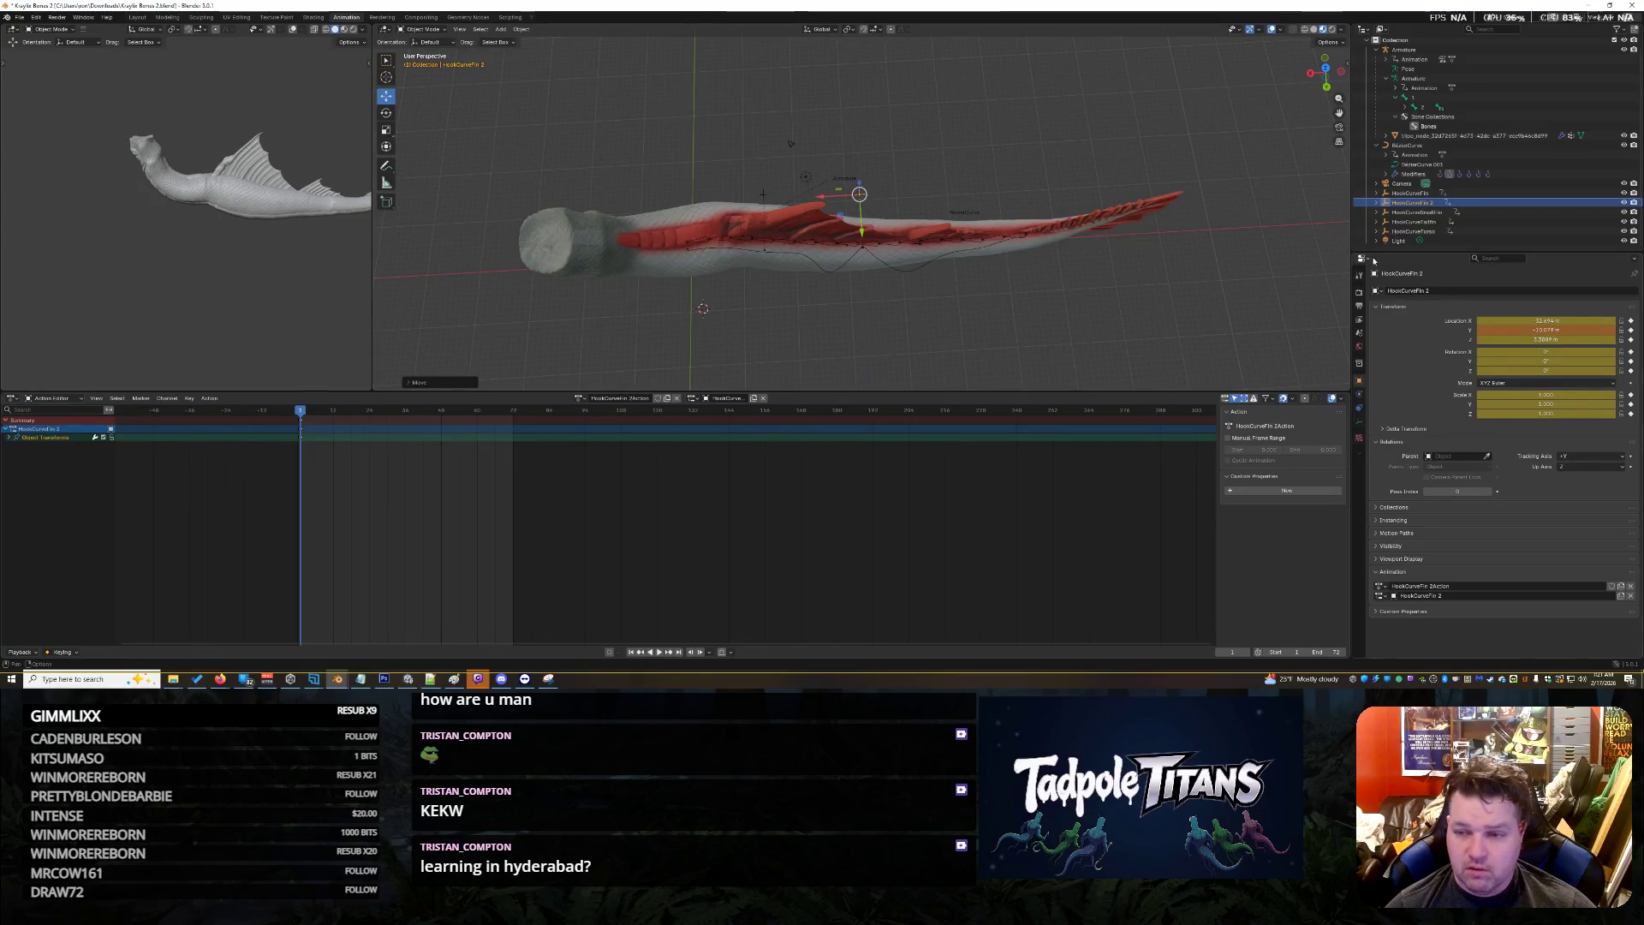
{"action": "left_click", "coordinate": [1060, 269]}
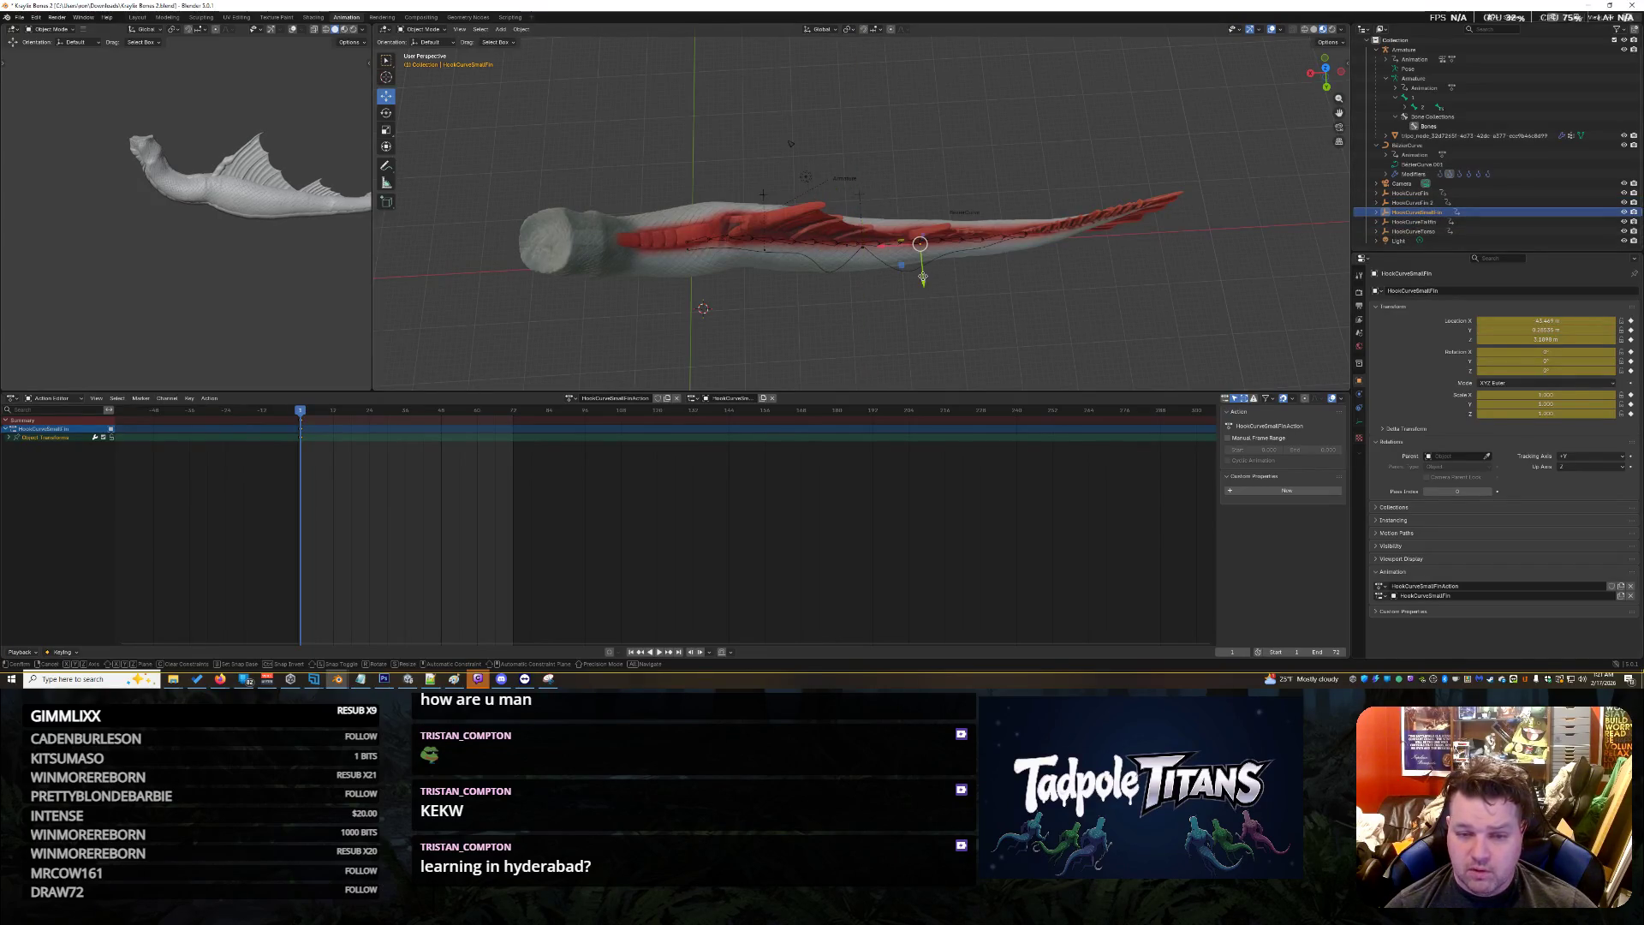
{"action": "left_click_drag", "start_coordinate": [929, 279], "coordinate": [923, 229]}
Move HookCurveTailfin and HookCurveTorso along Y, then select all hooks at frame 36
{"action": "left_click", "coordinate": [1428, 223]}
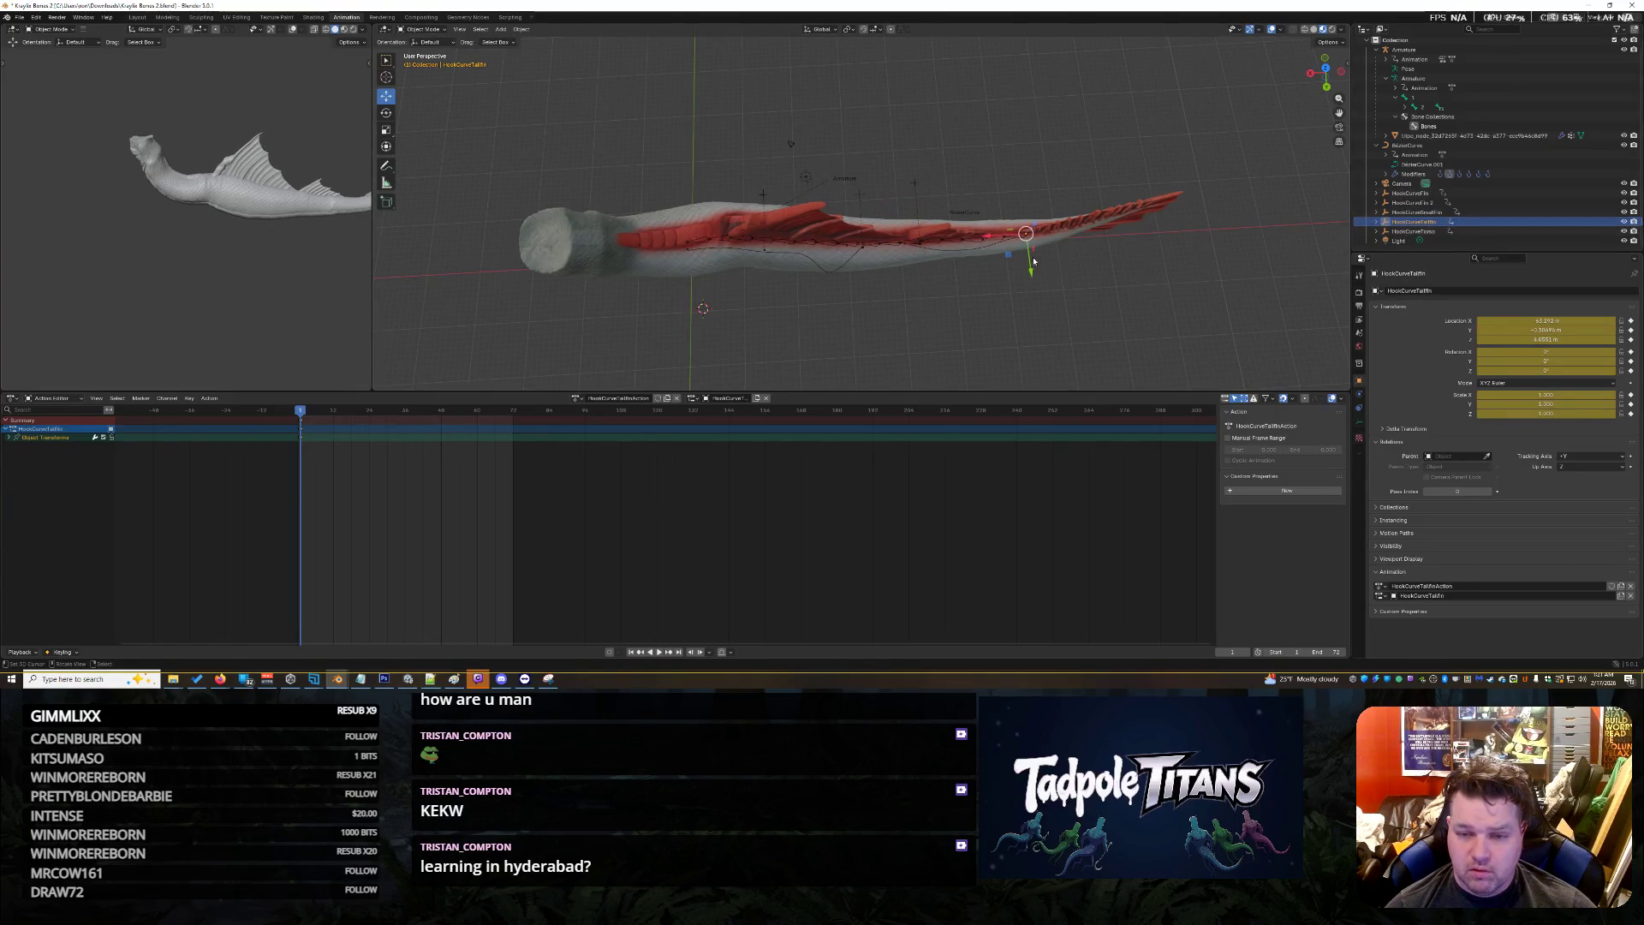
{"action": "left_click_drag", "start_coordinate": [1031, 272], "coordinate": [1032, 255]}
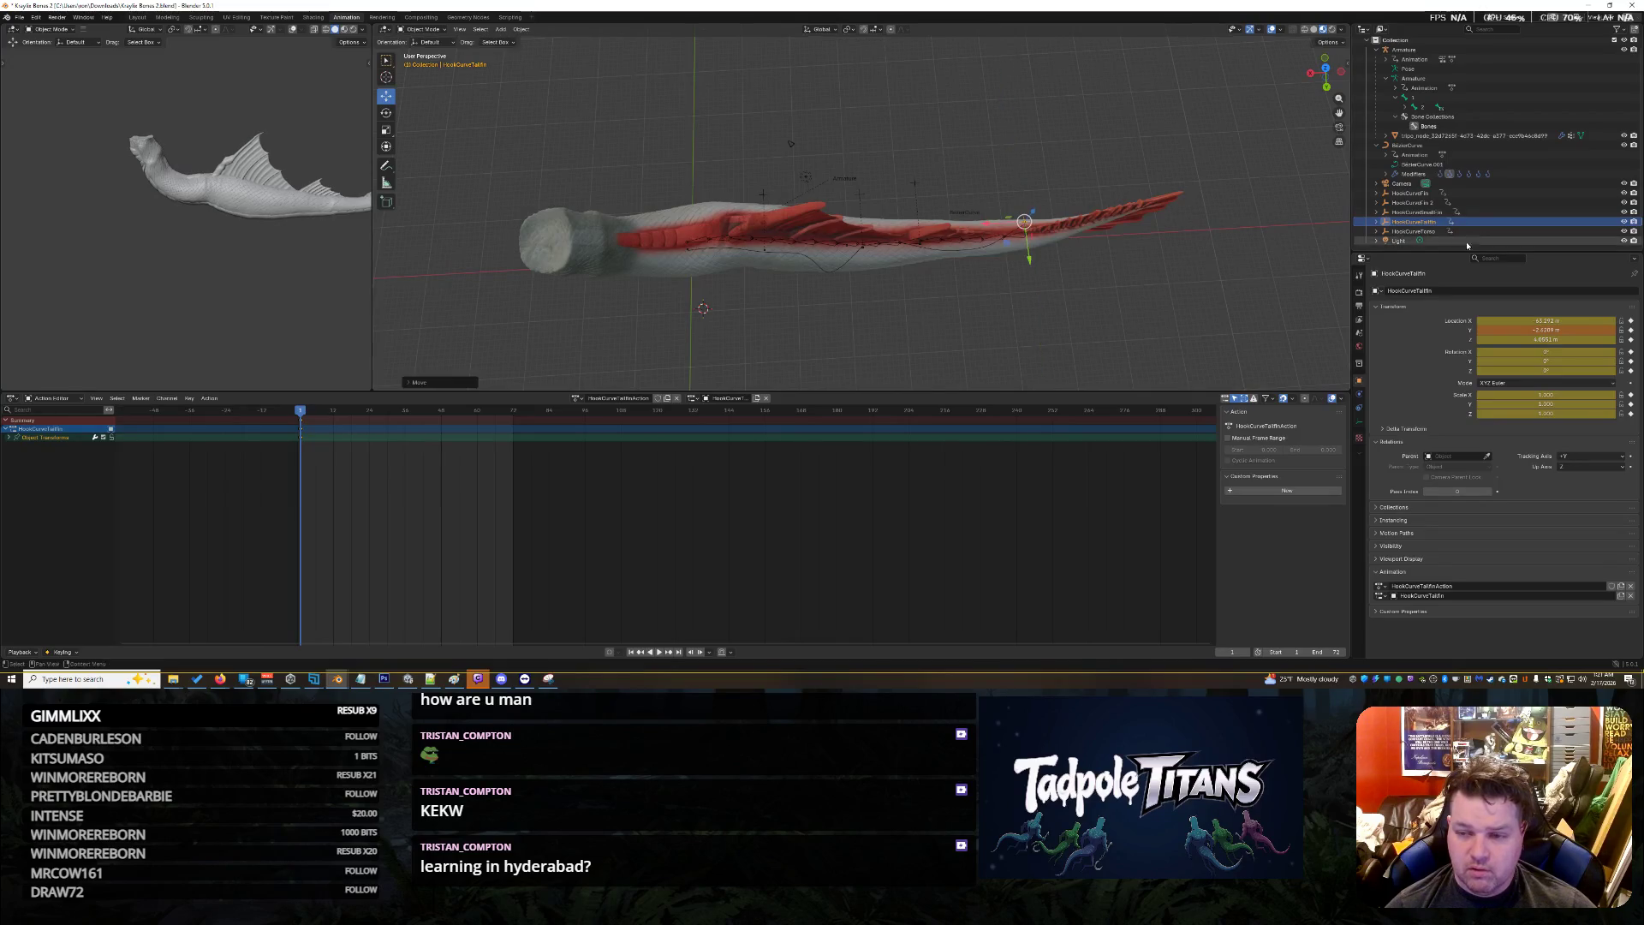
{"action": "left_click", "coordinate": [755, 313]}
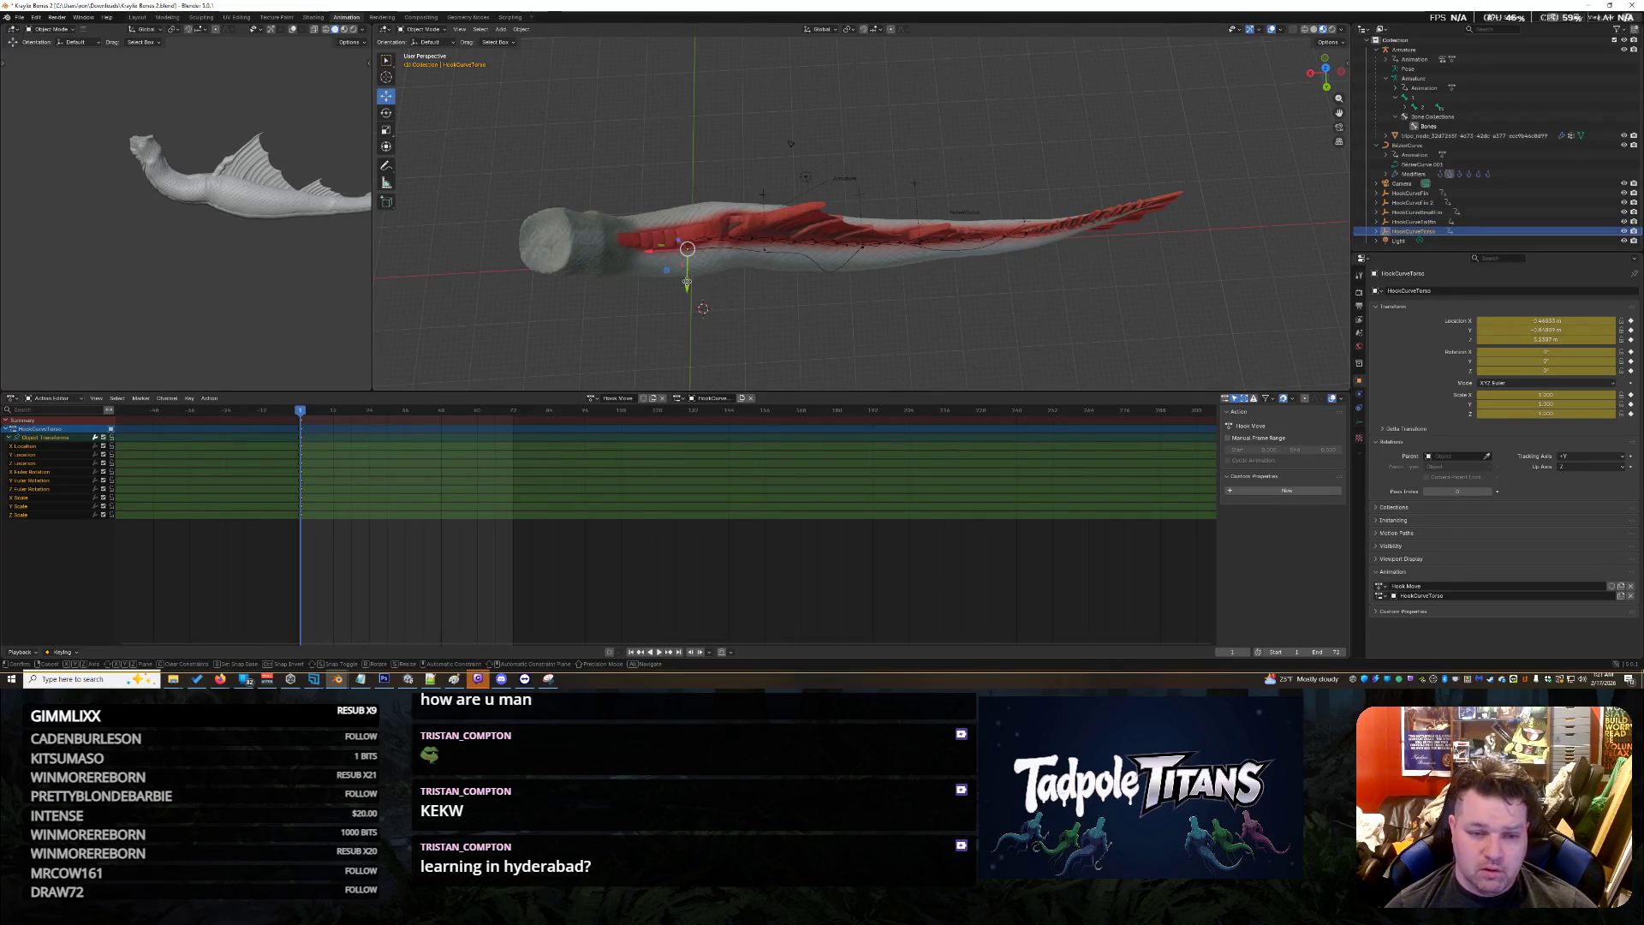
{"action": "left_click_drag", "start_coordinate": [688, 286], "coordinate": [688, 281]}
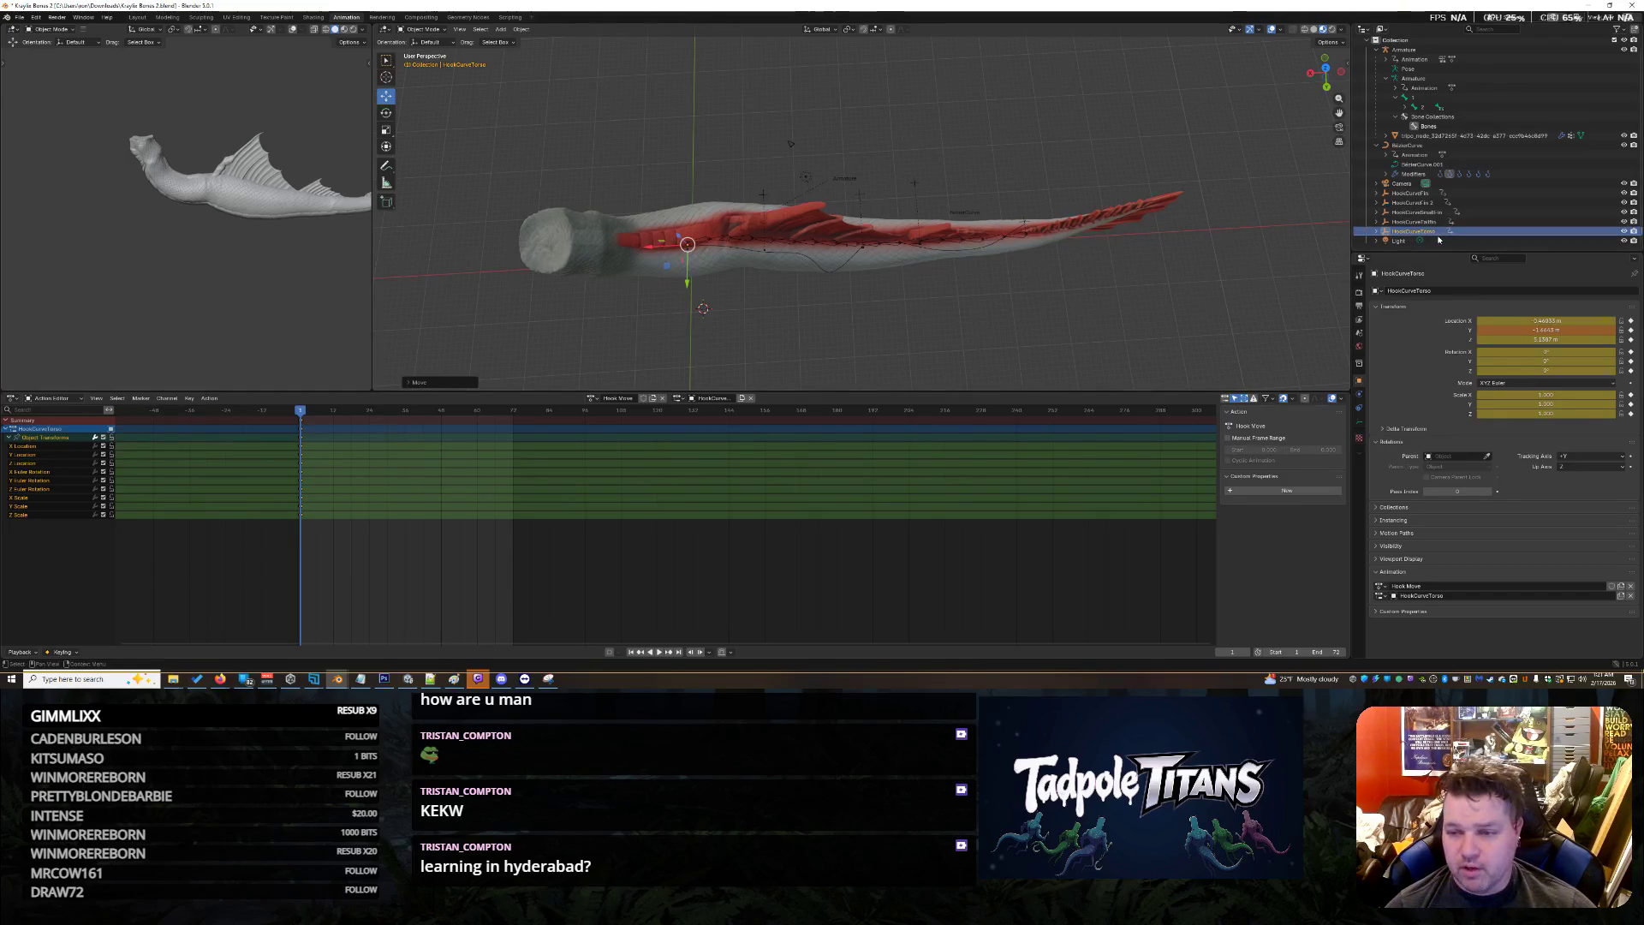
{"action": "left_click", "coordinate": [1422, 194], "text": "shift"}
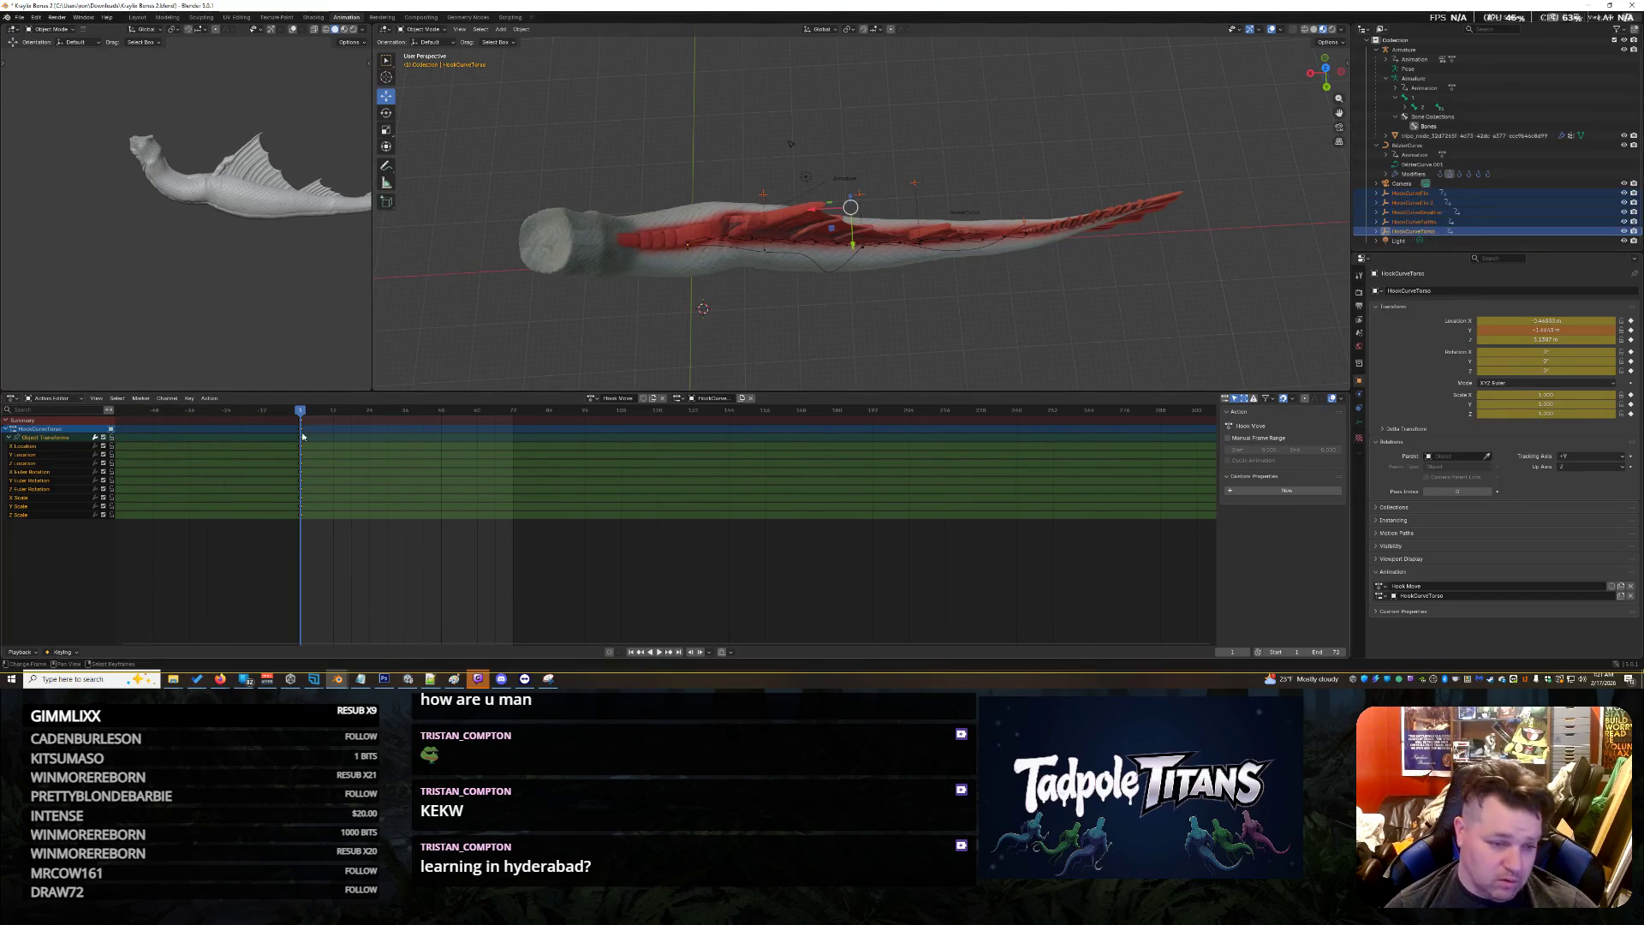
{"action": "left_click", "coordinate": [404, 418]}
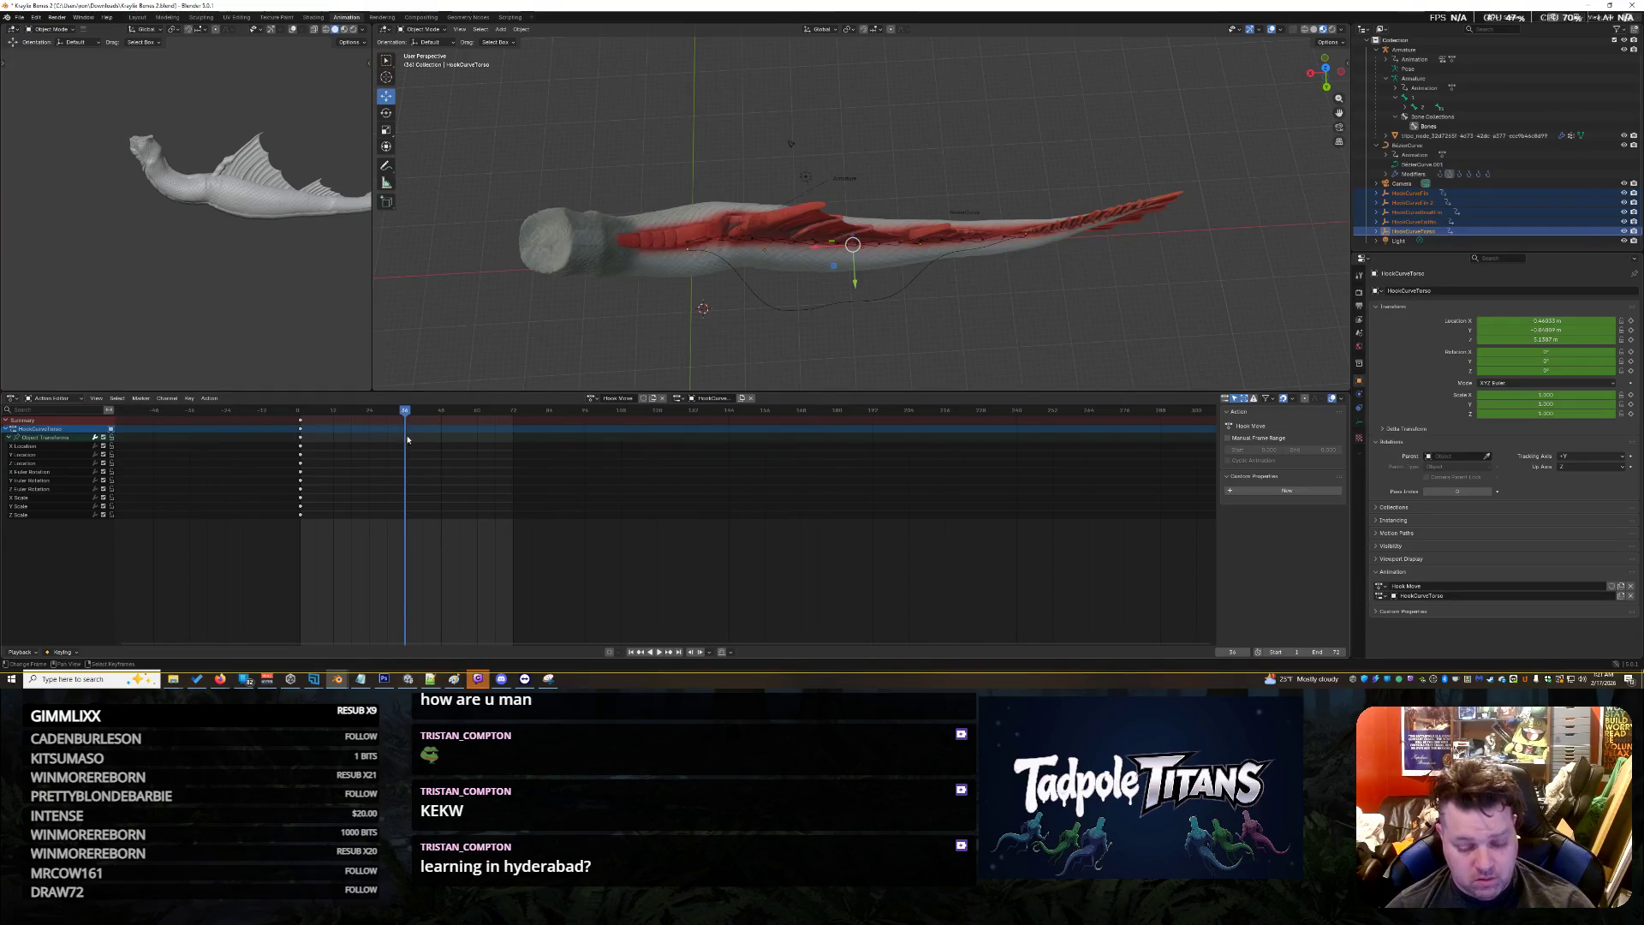
Key all channels of the hooks at frame 36 and play back the motion between poses
{"action": "key", "text": "i"}
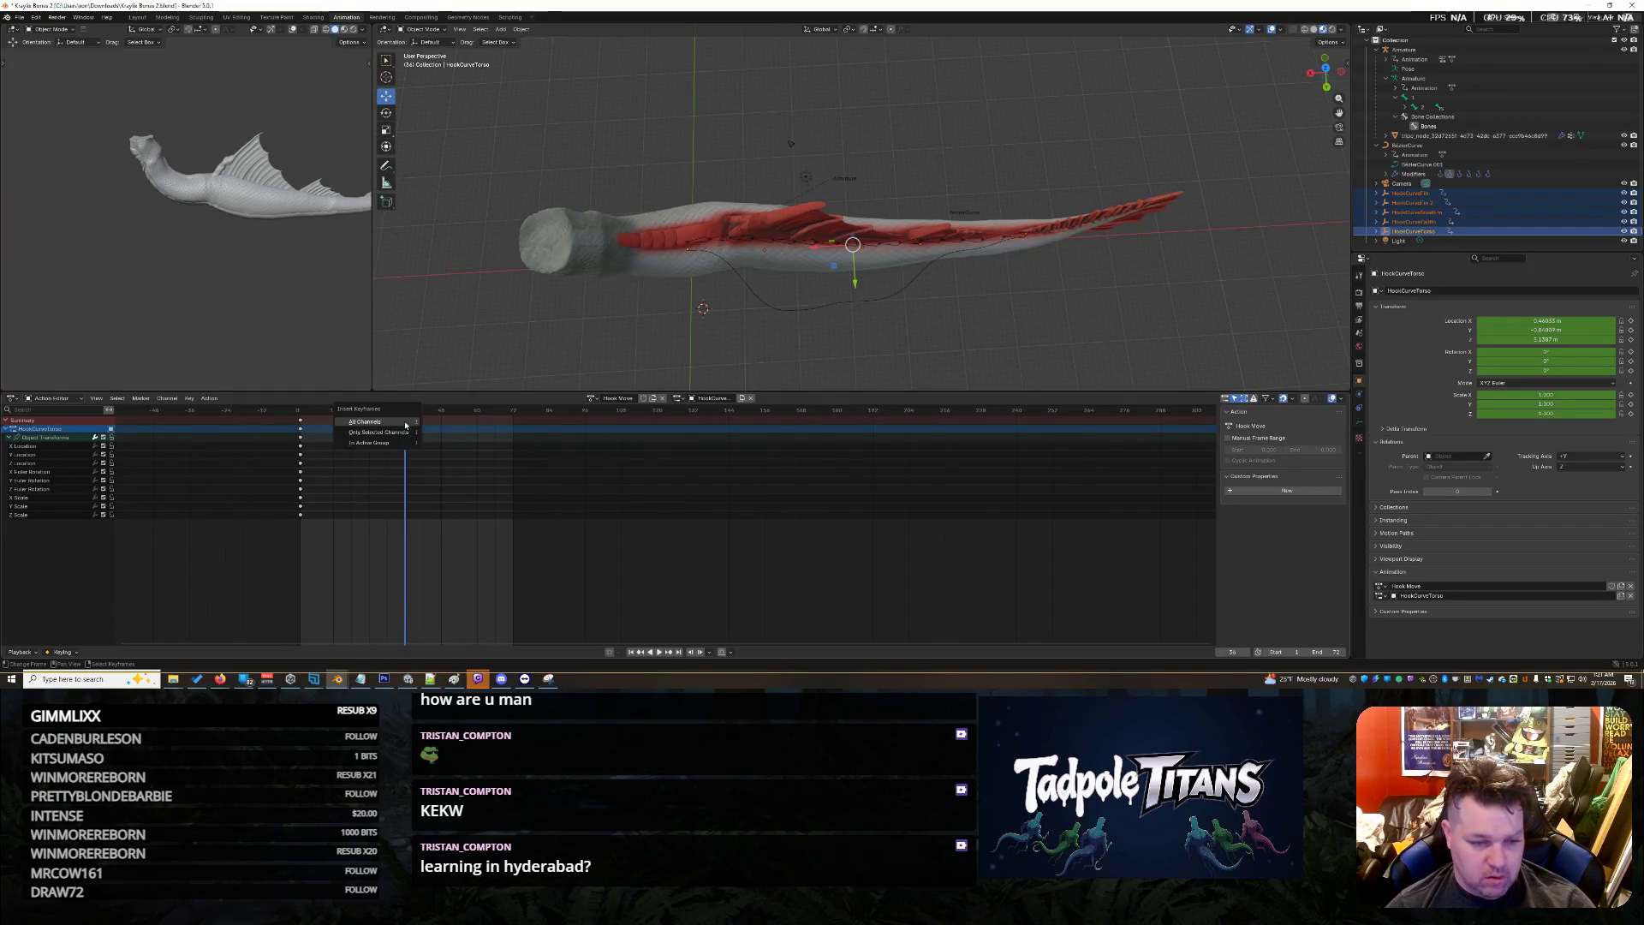
{"action": "left_click", "coordinate": [405, 424]}
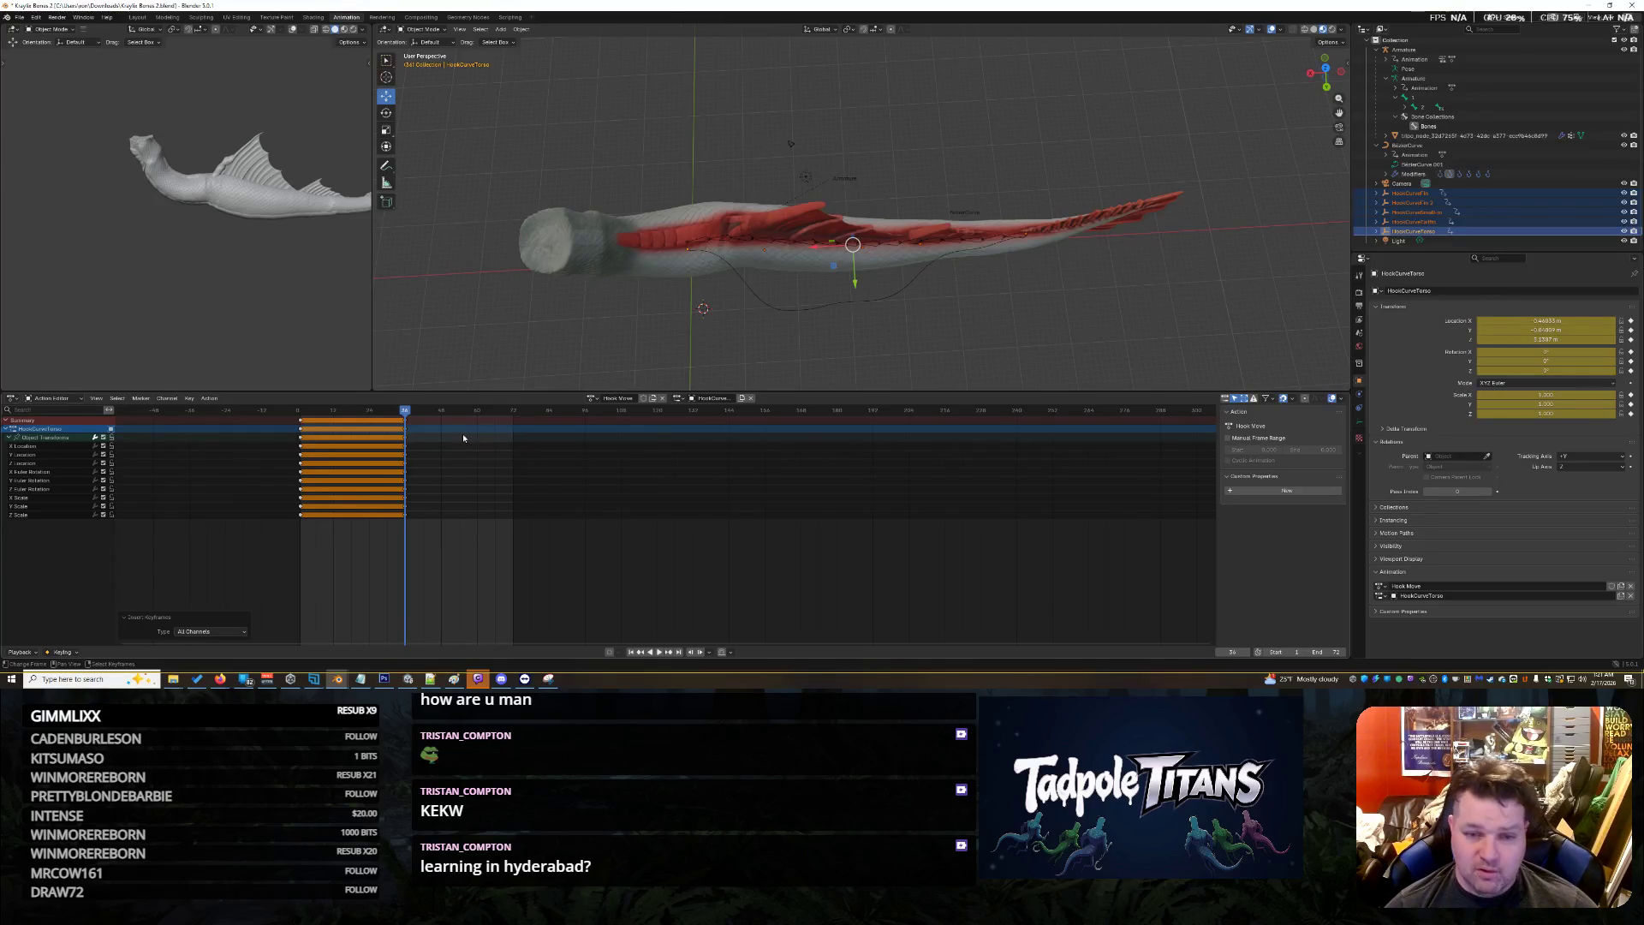
{"action": "key", "text": "space"}
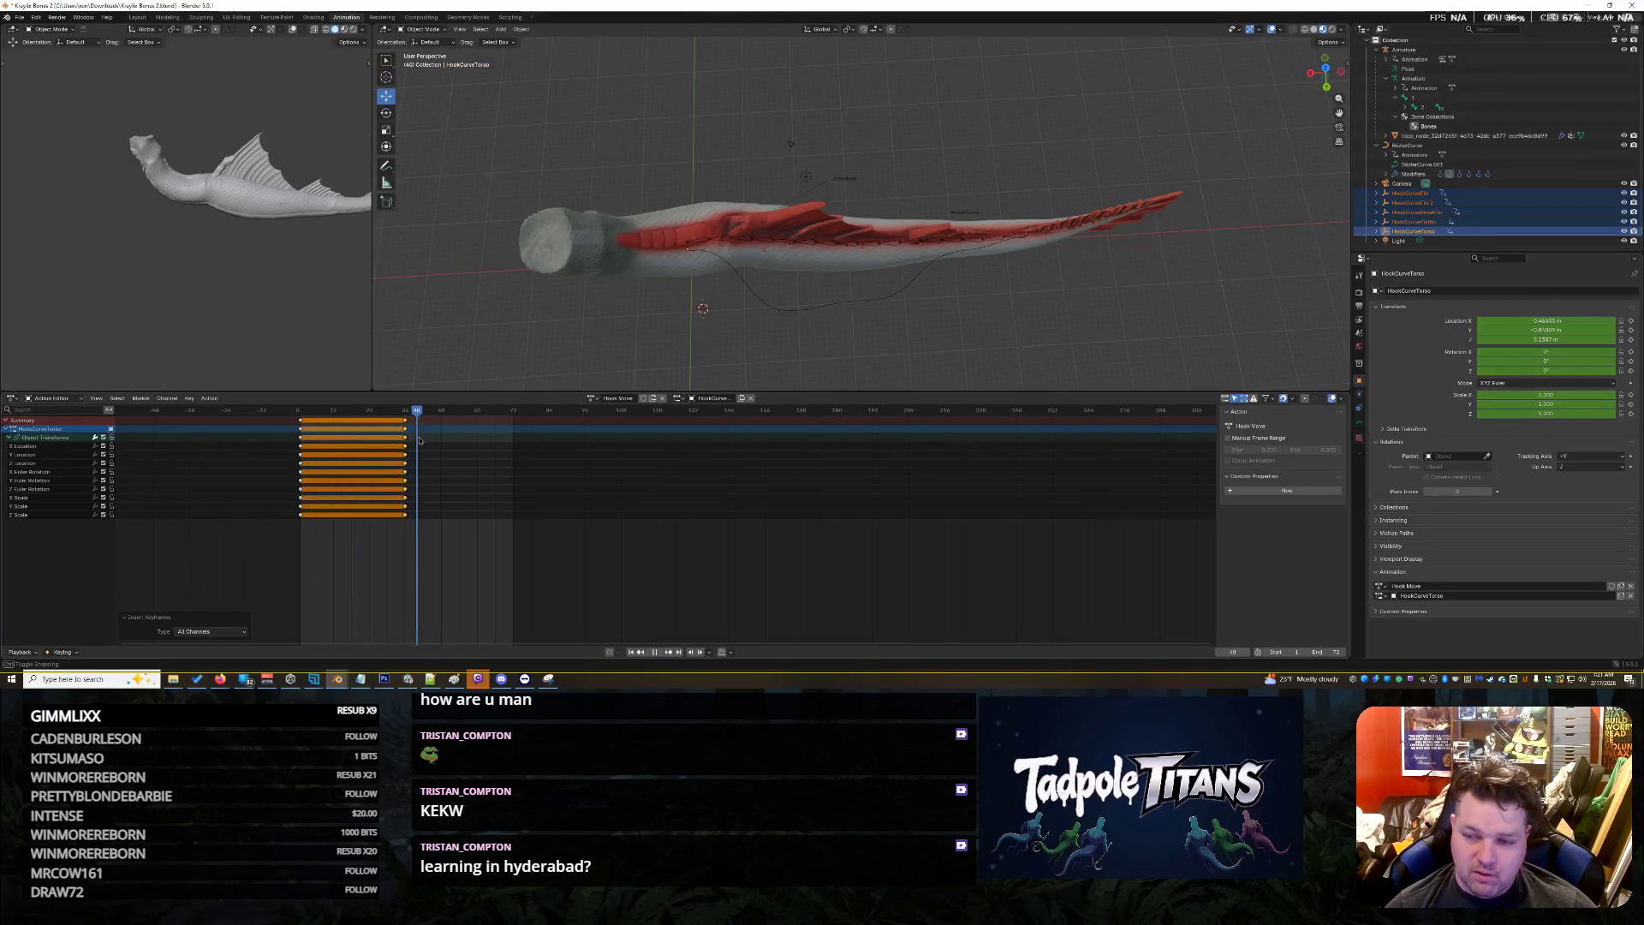
{"action": "key", "text": "space"}
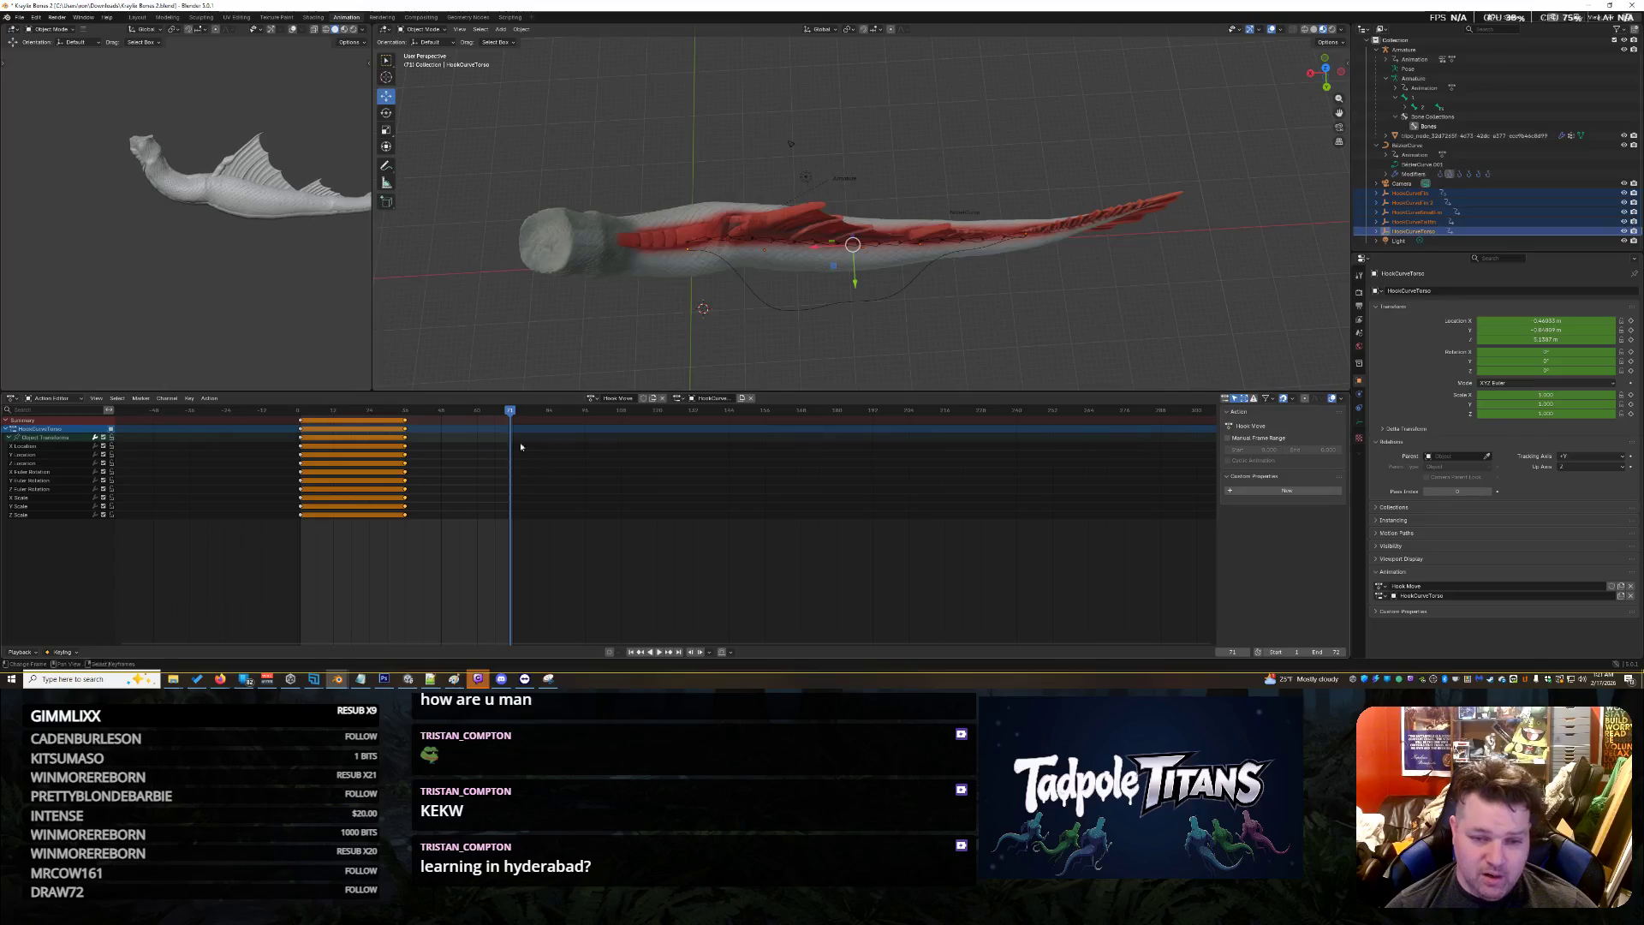
{"action": "left_click", "coordinate": [961, 217]}
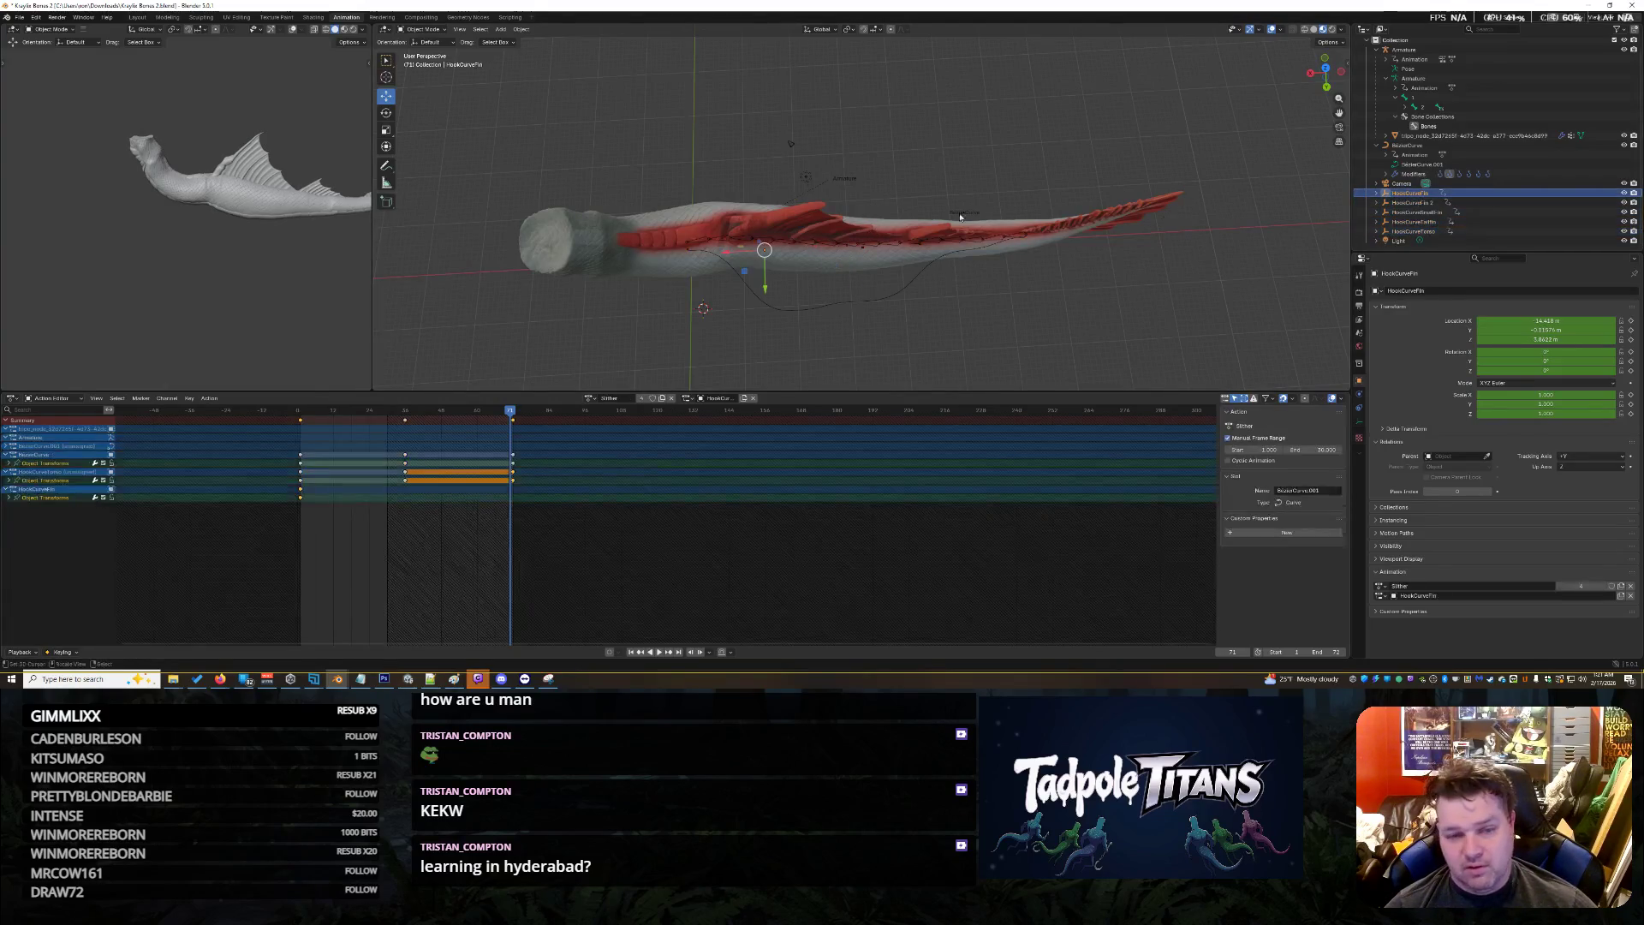
Move HookCurveFin, HookCurveSmallFin and HookCurveTailfin along Y into a third pose
{"action": "mouse_move", "coordinate": [770, 289]}
{"action": "left_mouse_down"}
{"action": "mouse_move", "coordinate": [782, 159]}
{"action": "mouse_move", "coordinate": [765, 148]}
{"action": "left_mouse_up"}
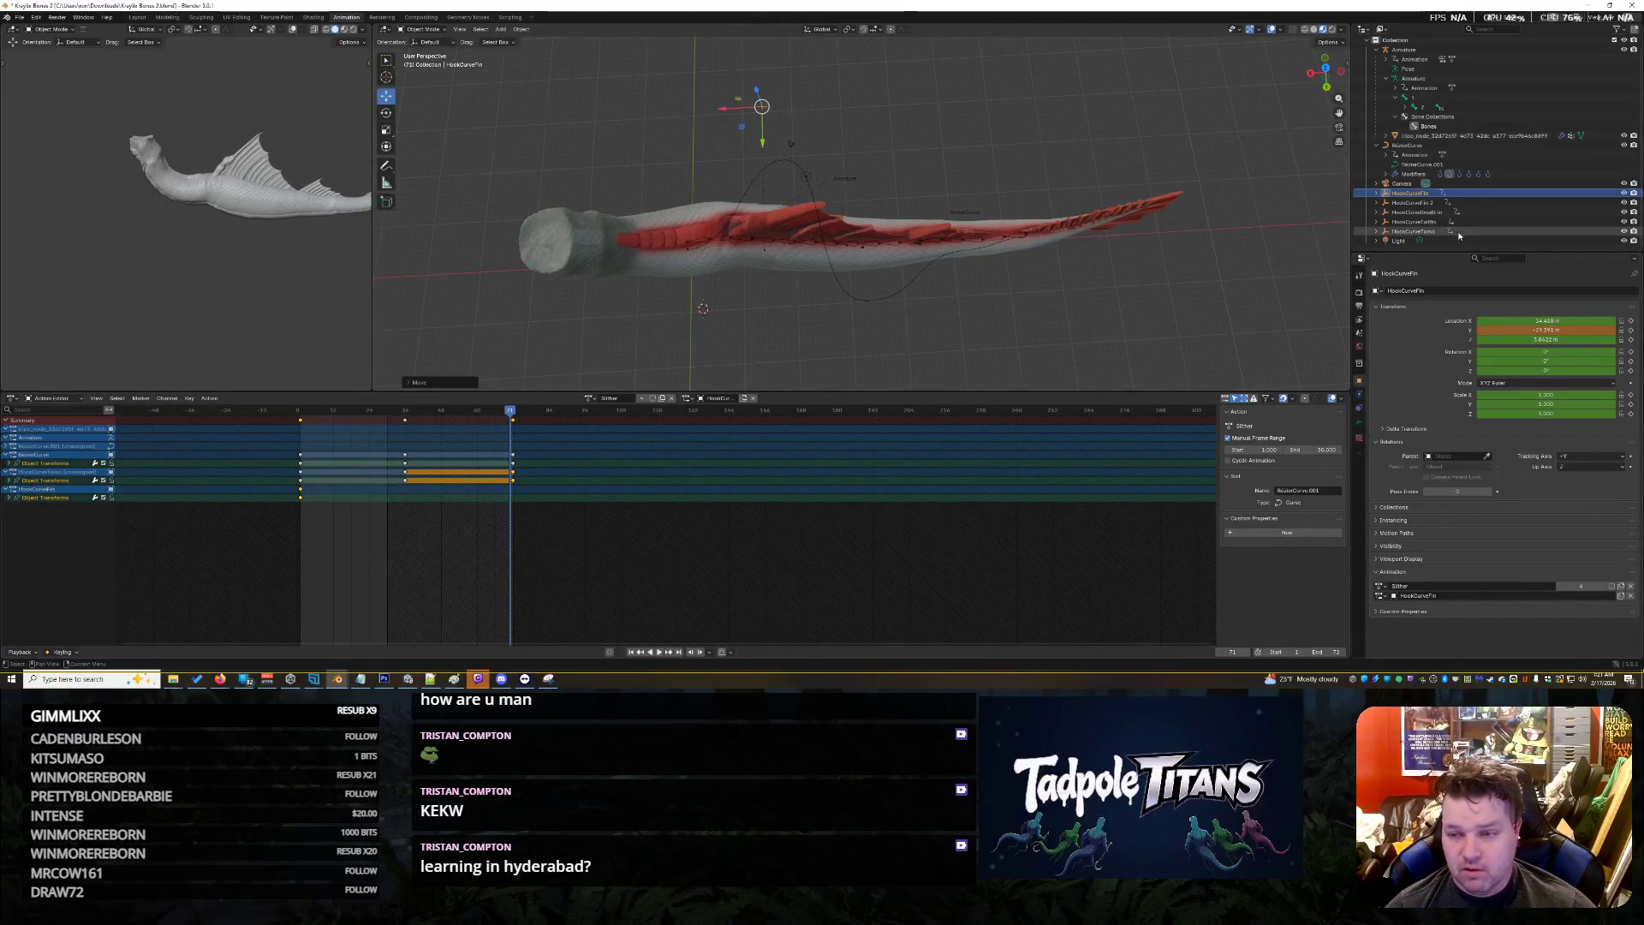
{"action": "left_click", "coordinate": [1417, 211]}
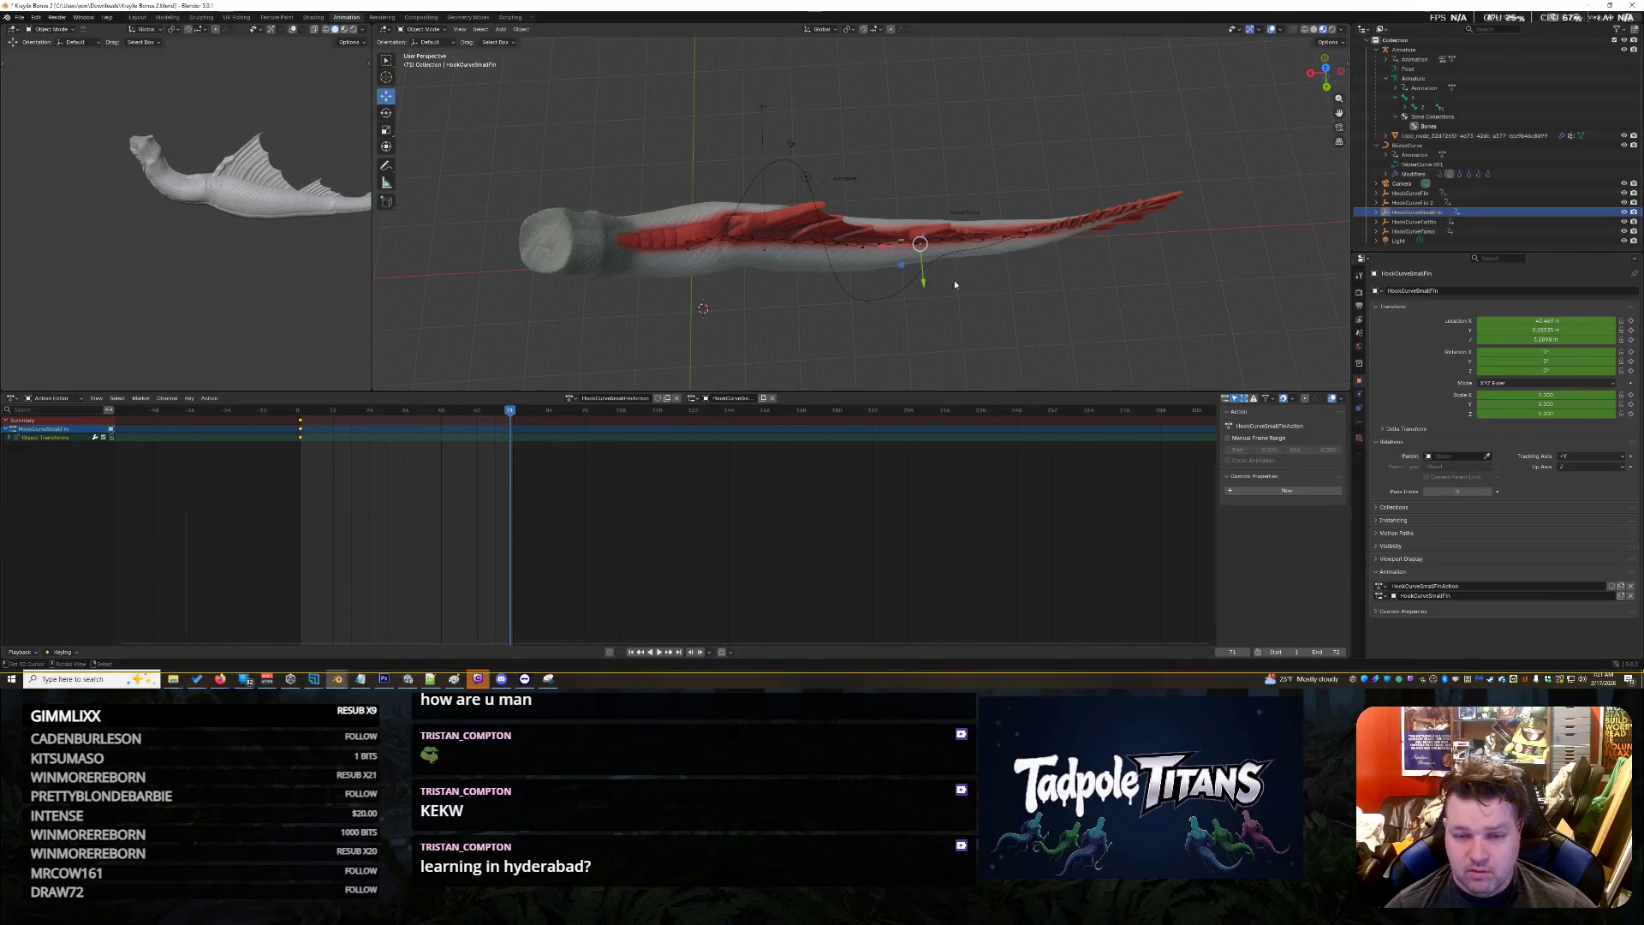
{"action": "mouse_move", "coordinate": [923, 279]}
{"action": "left_mouse_down"}
{"action": "mouse_move", "coordinate": [926, 221]}
{"action": "mouse_move", "coordinate": [941, 293]}
{"action": "mouse_move", "coordinate": [1032, 255]}
{"action": "mouse_move", "coordinate": [1025, 231]}
{"action": "left_mouse_up"}
{"action": "left_click", "coordinate": [1026, 234]}
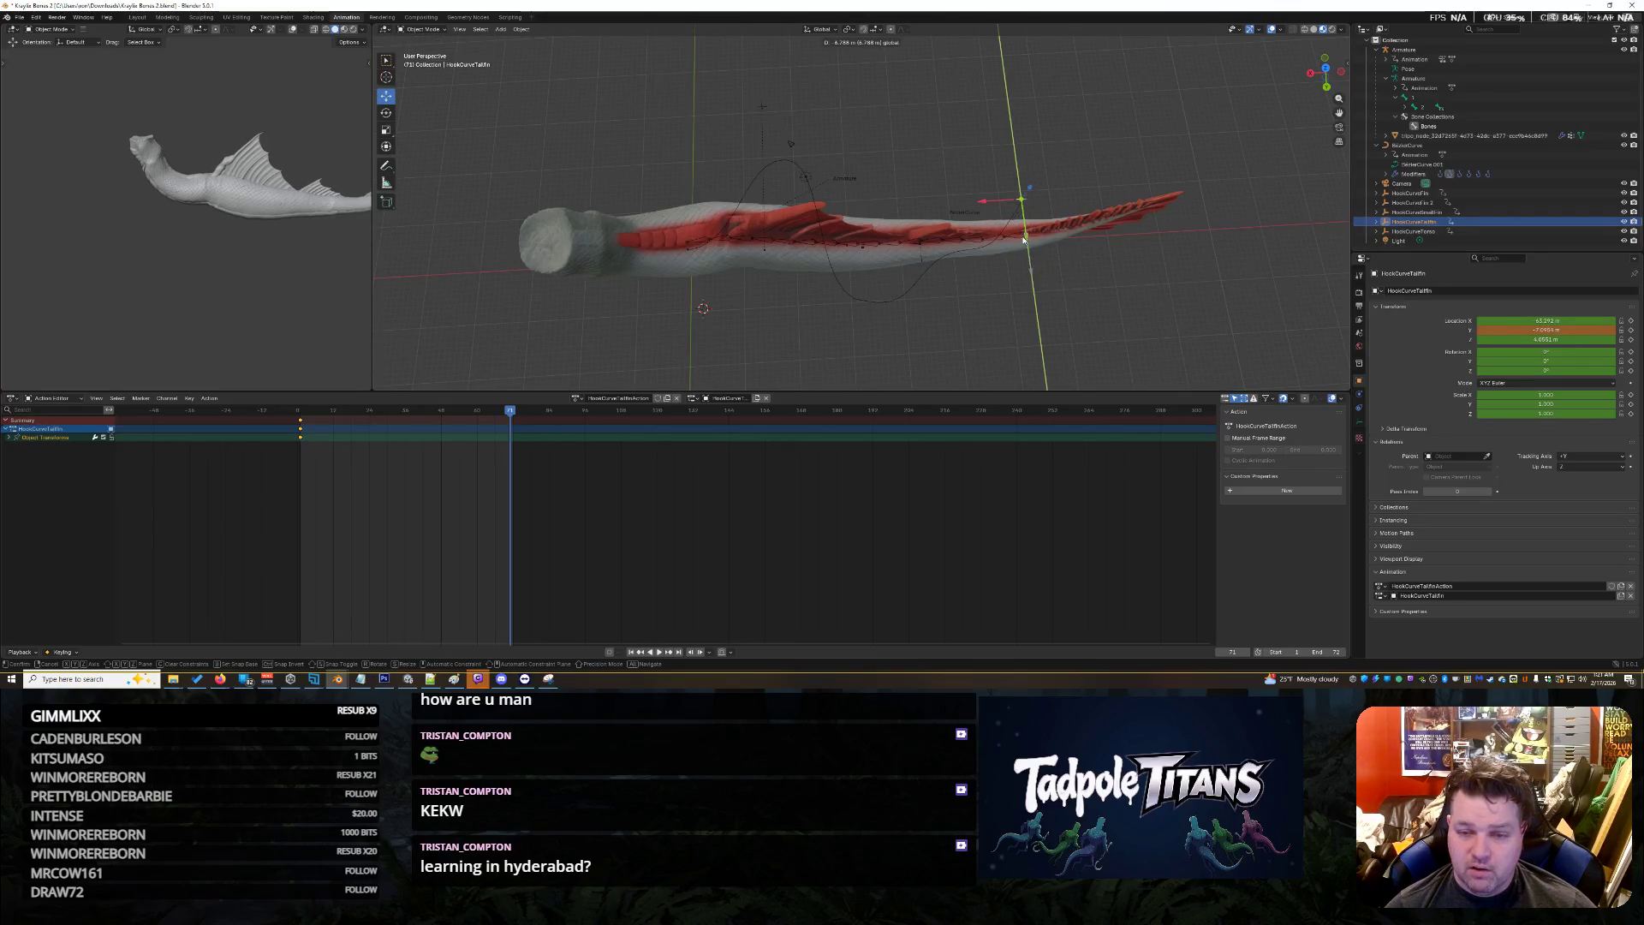
{"action": "right_click", "coordinate": [1188, 314], "text": "shift"}
{"action": "left_click", "coordinate": [1161, 299]}
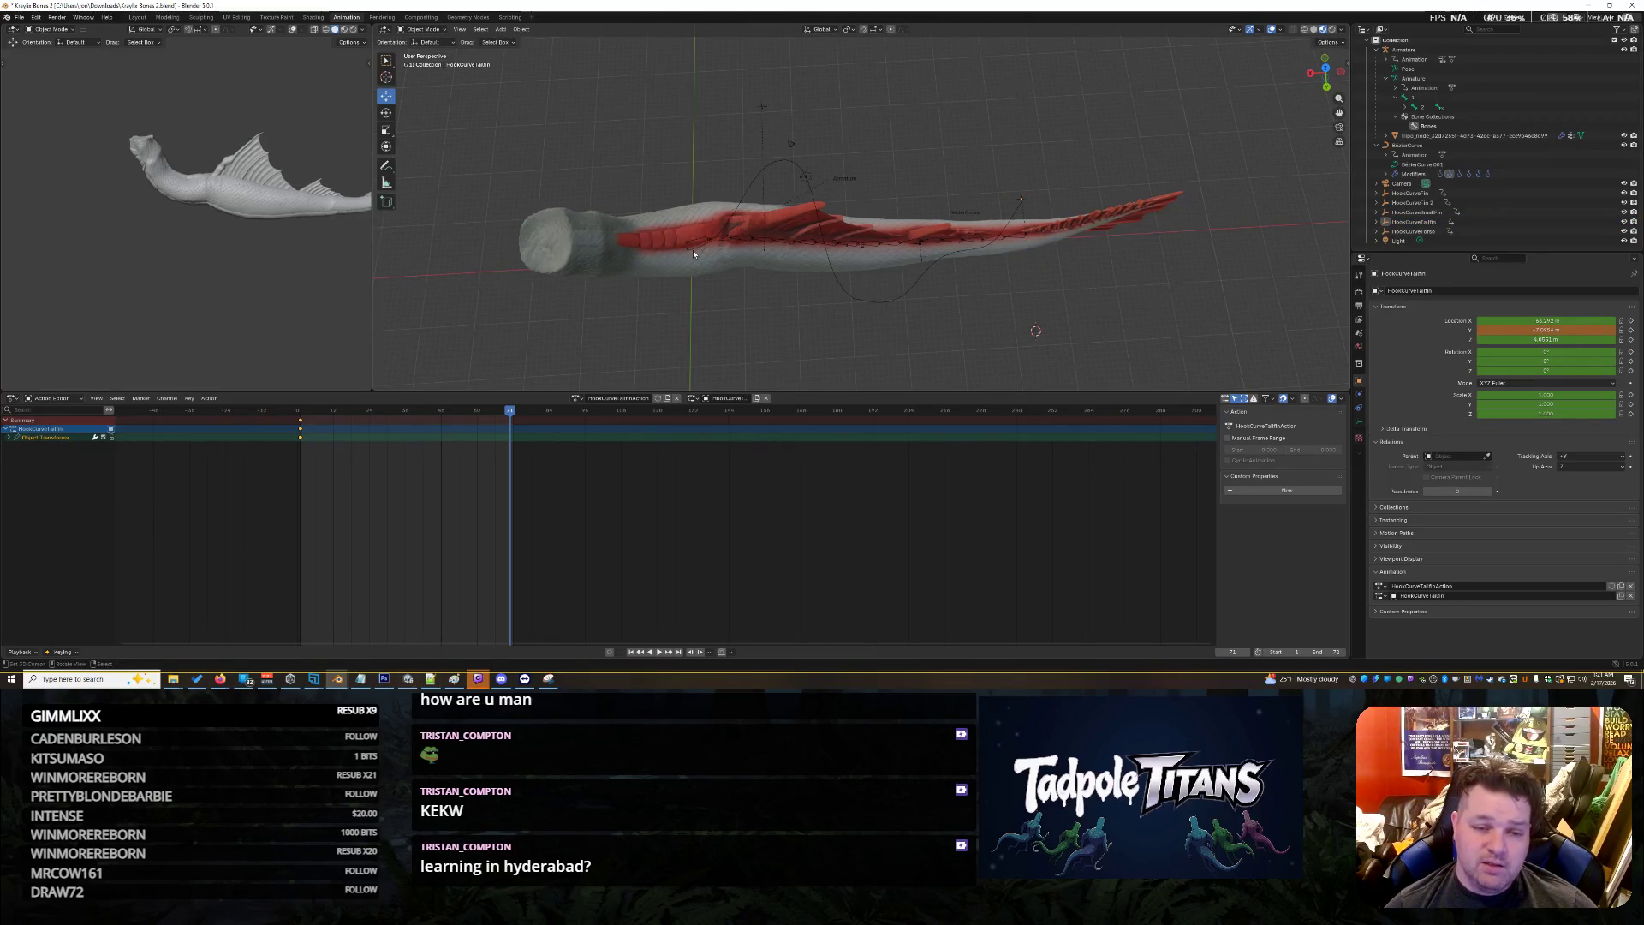
{"action": "right_click", "coordinate": [902, 307], "text": "shift"}
Select the hook empties and scrub through frames 95, 73 and 12 to check the pose
{"action": "mouse_move", "coordinate": [578, 63]}
{"action": "left_mouse_down"}
{"action": "mouse_move", "coordinate": [1025, 352]}
{"action": "mouse_move", "coordinate": [1154, 376]}
{"action": "left_mouse_up"}
{"action": "key", "text": "Up"}
{"action": "key", "text": "Up"}
{"action": "key", "text": "Up"}
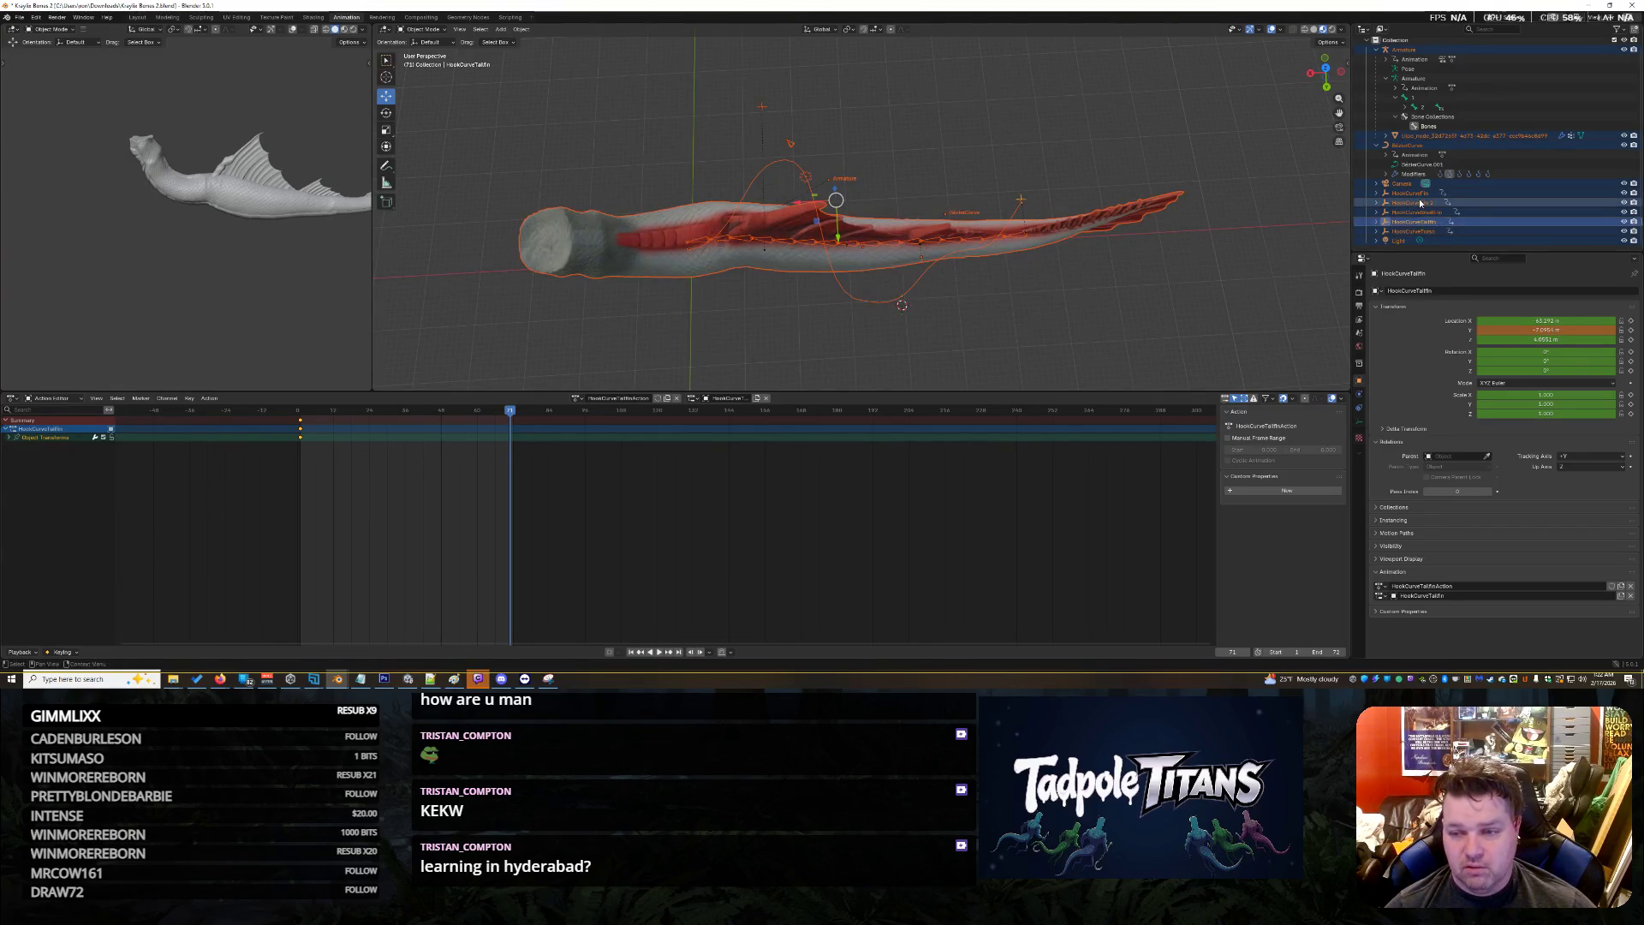
{"action": "left_click", "coordinate": [1422, 231], "text": "shift"}
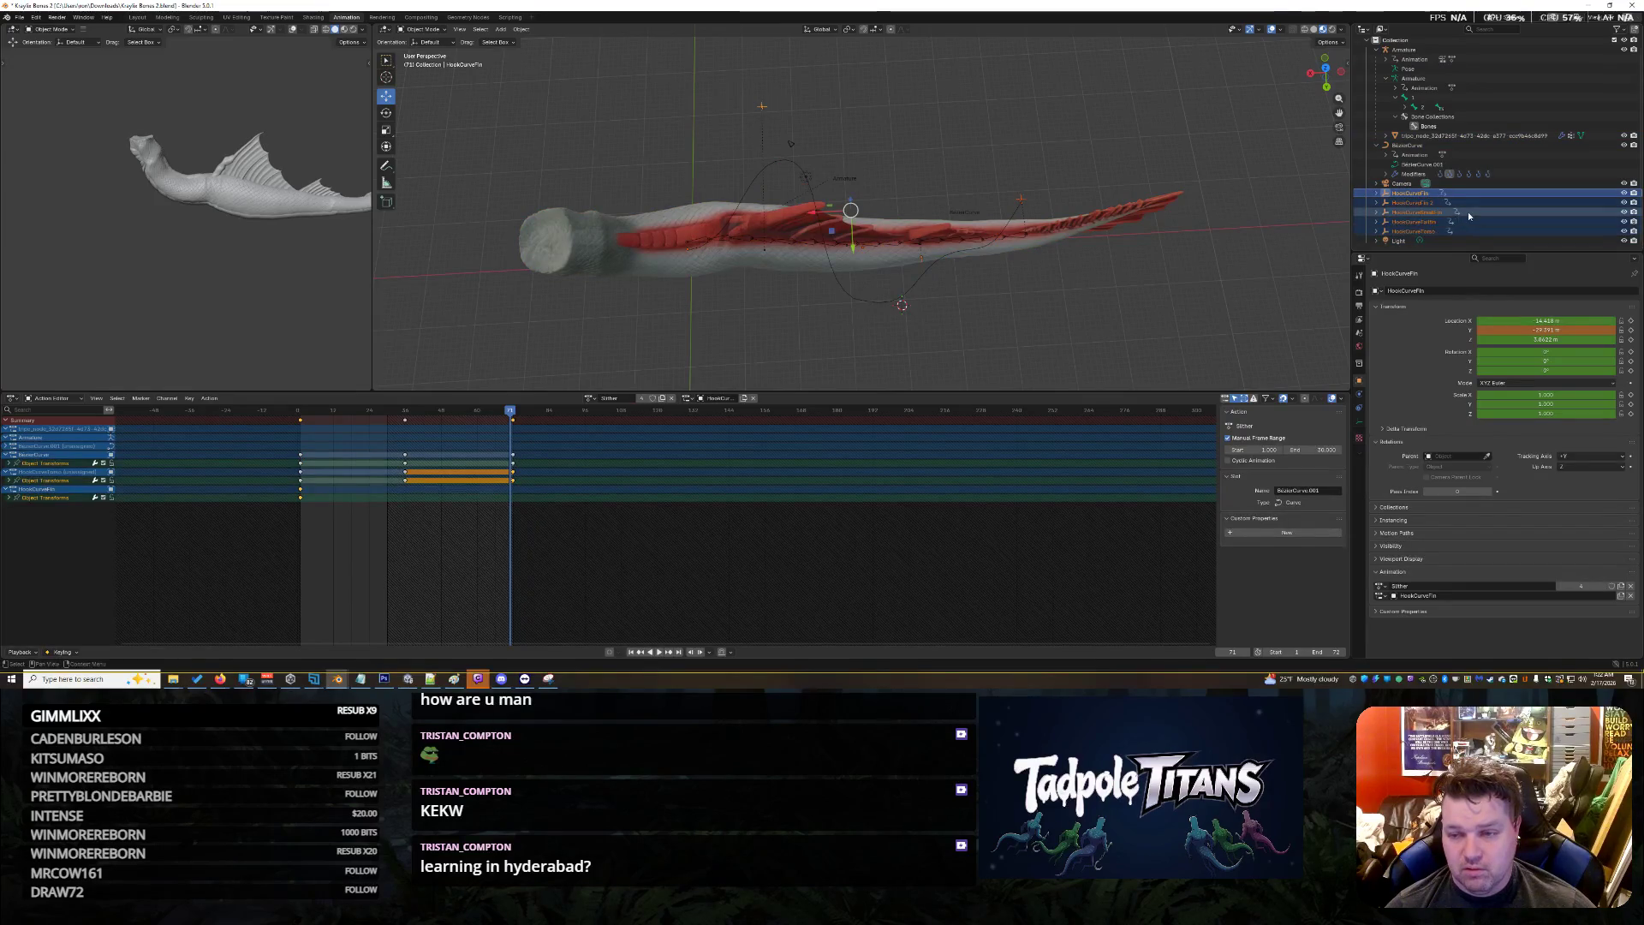
{"action": "left_click", "coordinate": [582, 521]}
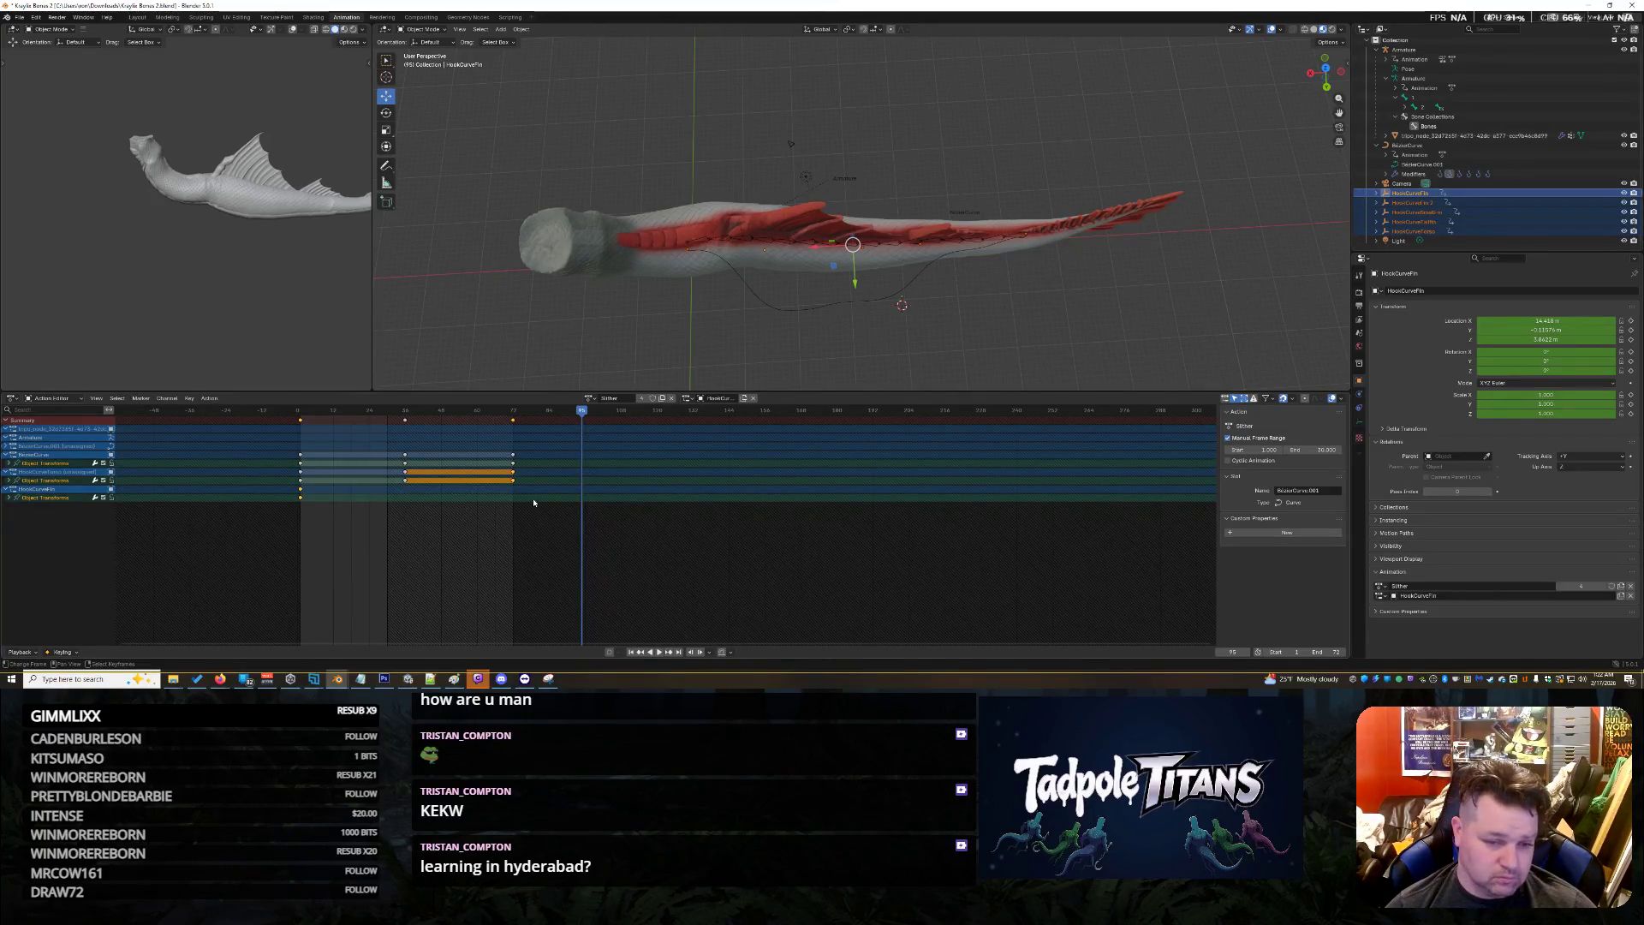
{"action": "left_click", "coordinate": [517, 526]}
{"action": "right_click", "coordinate": [513, 422]}
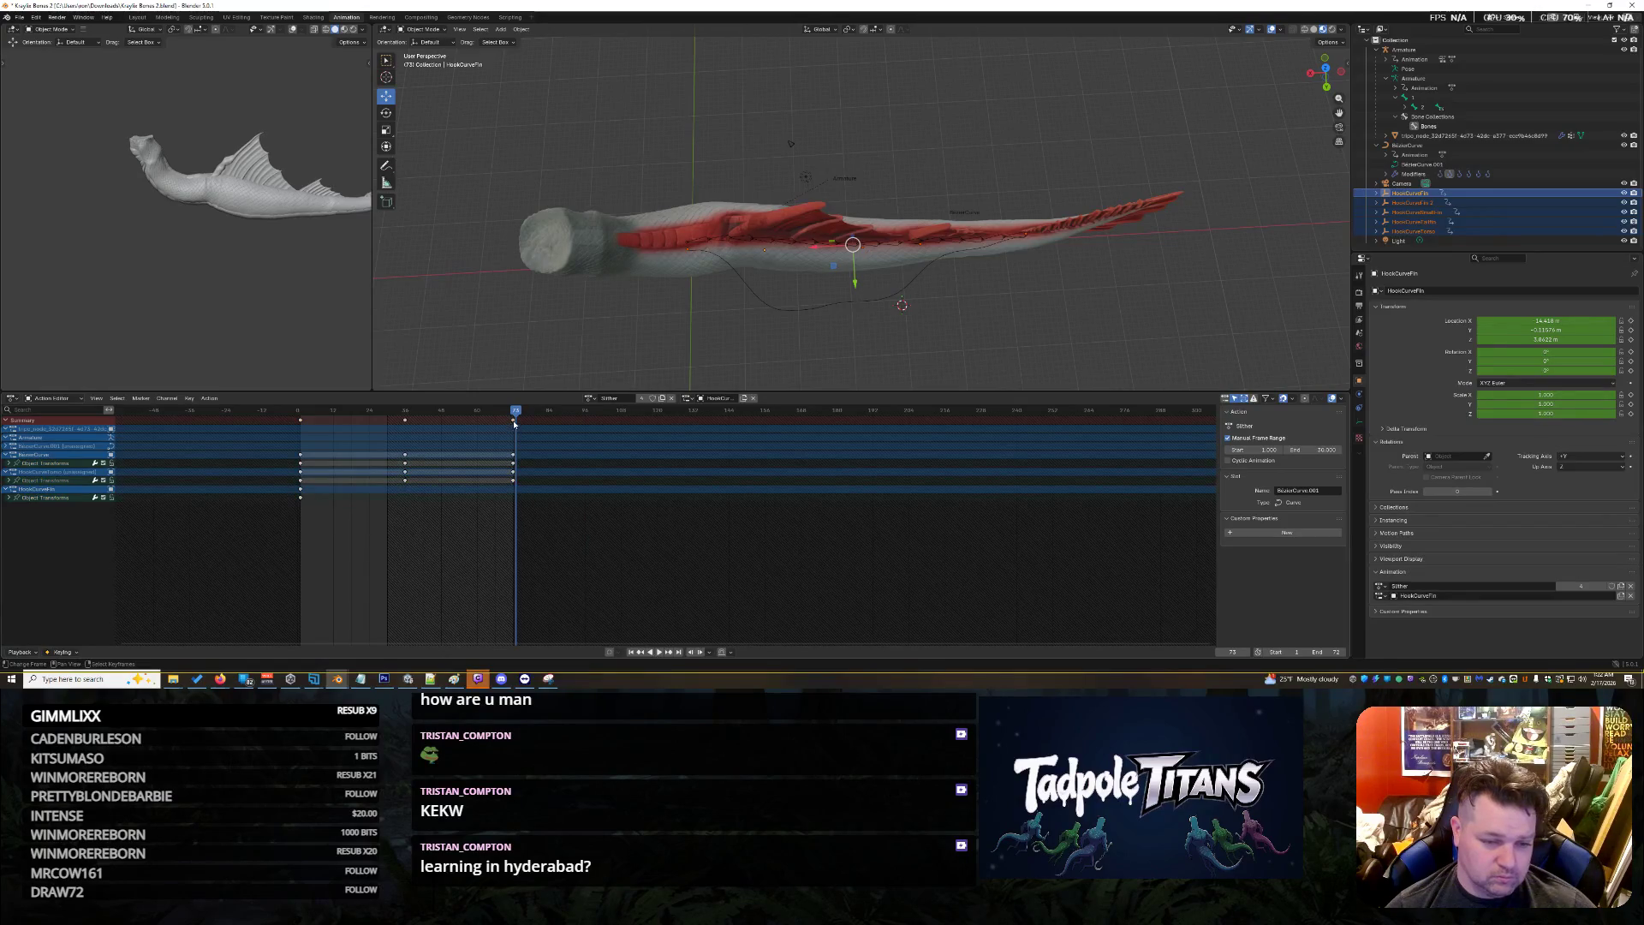
{"action": "left_click_drag", "start_coordinate": [464, 418], "coordinate": [334, 480]}
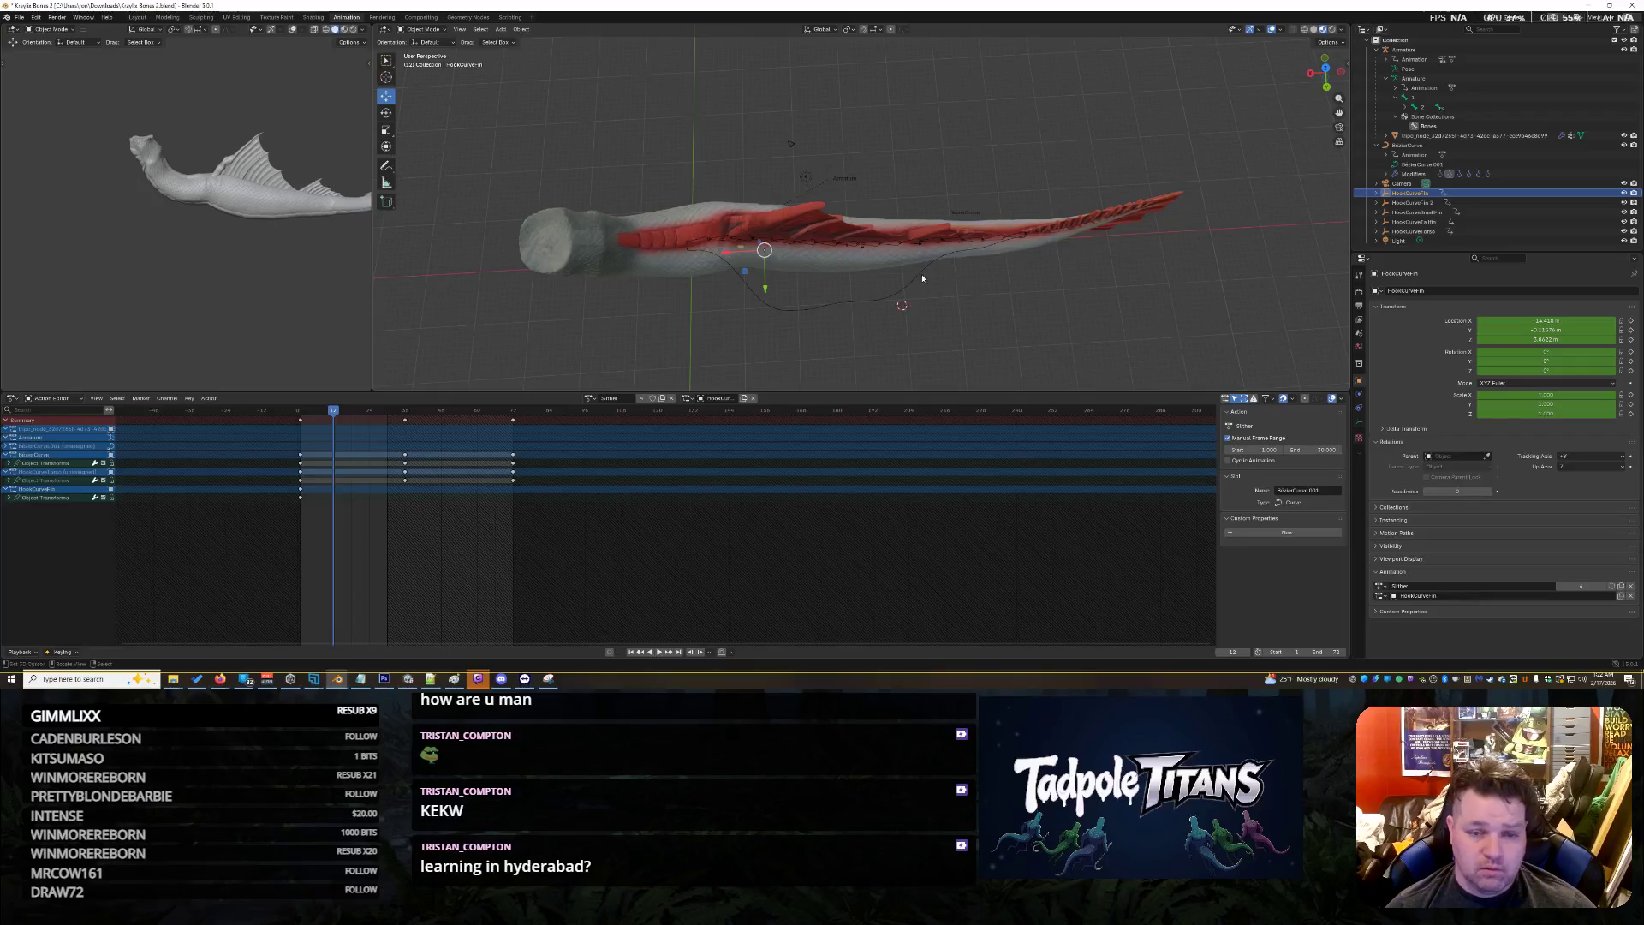
Select all HookCurve empties and keyframe them at frame 72
{"action": "mouse_move", "coordinate": [678, 233]}
{"action": "left_mouse_down"}
{"action": "mouse_move", "coordinate": [981, 367]}
{"action": "mouse_move", "coordinate": [1029, 367]}
{"action": "left_mouse_up"}
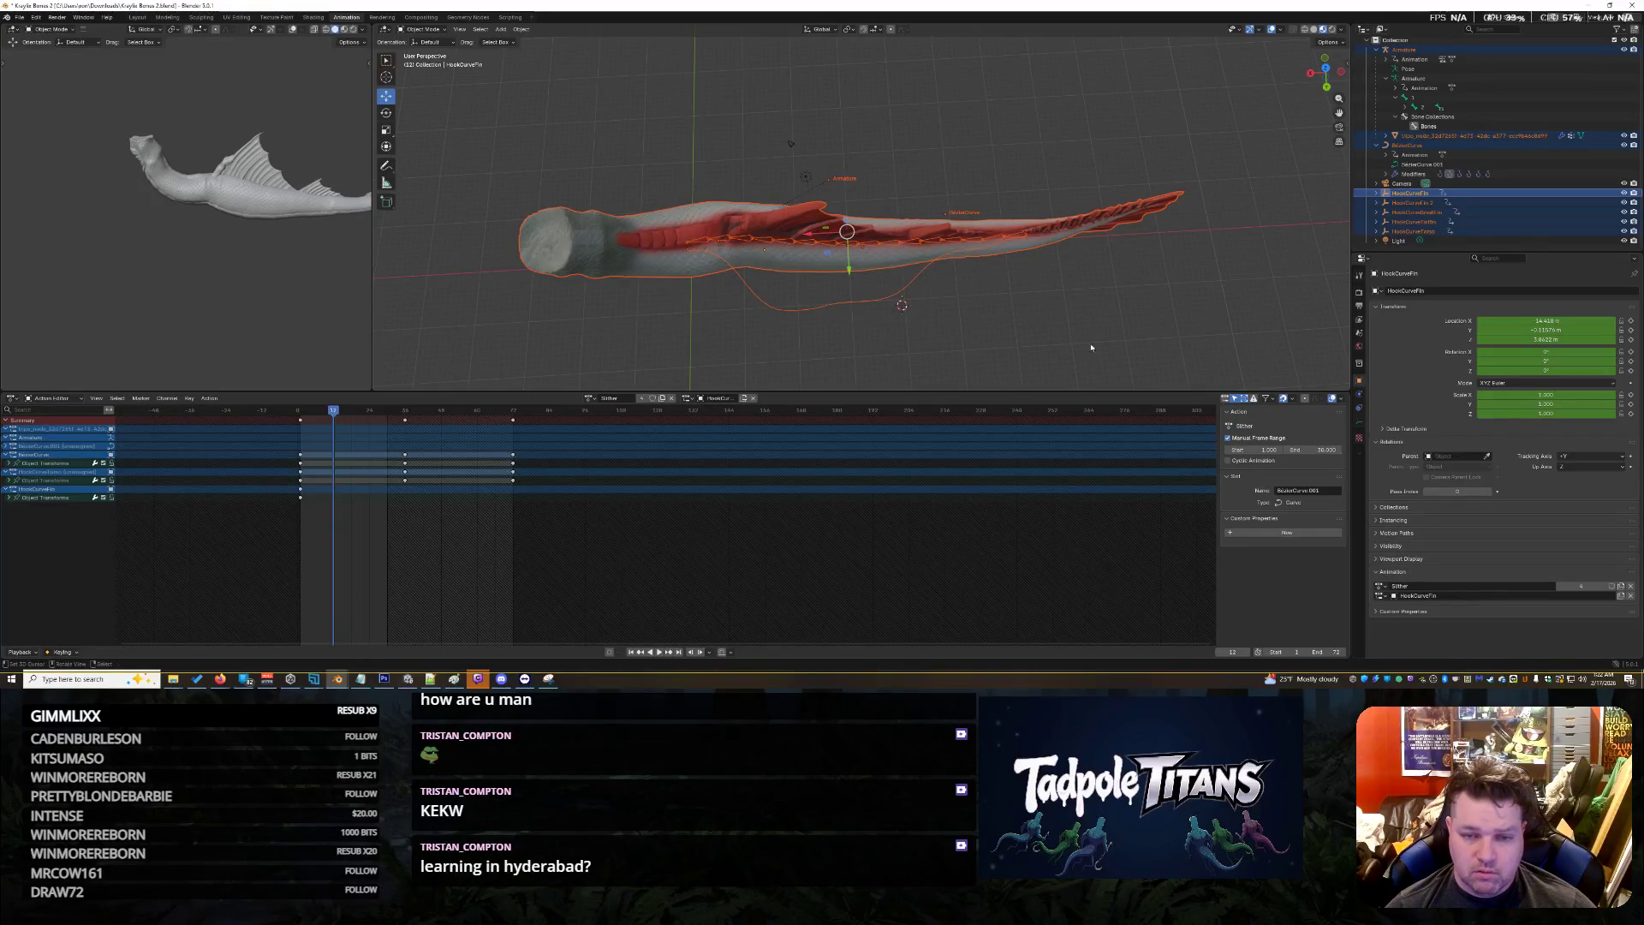
{"action": "left_click", "coordinate": [1429, 195]}
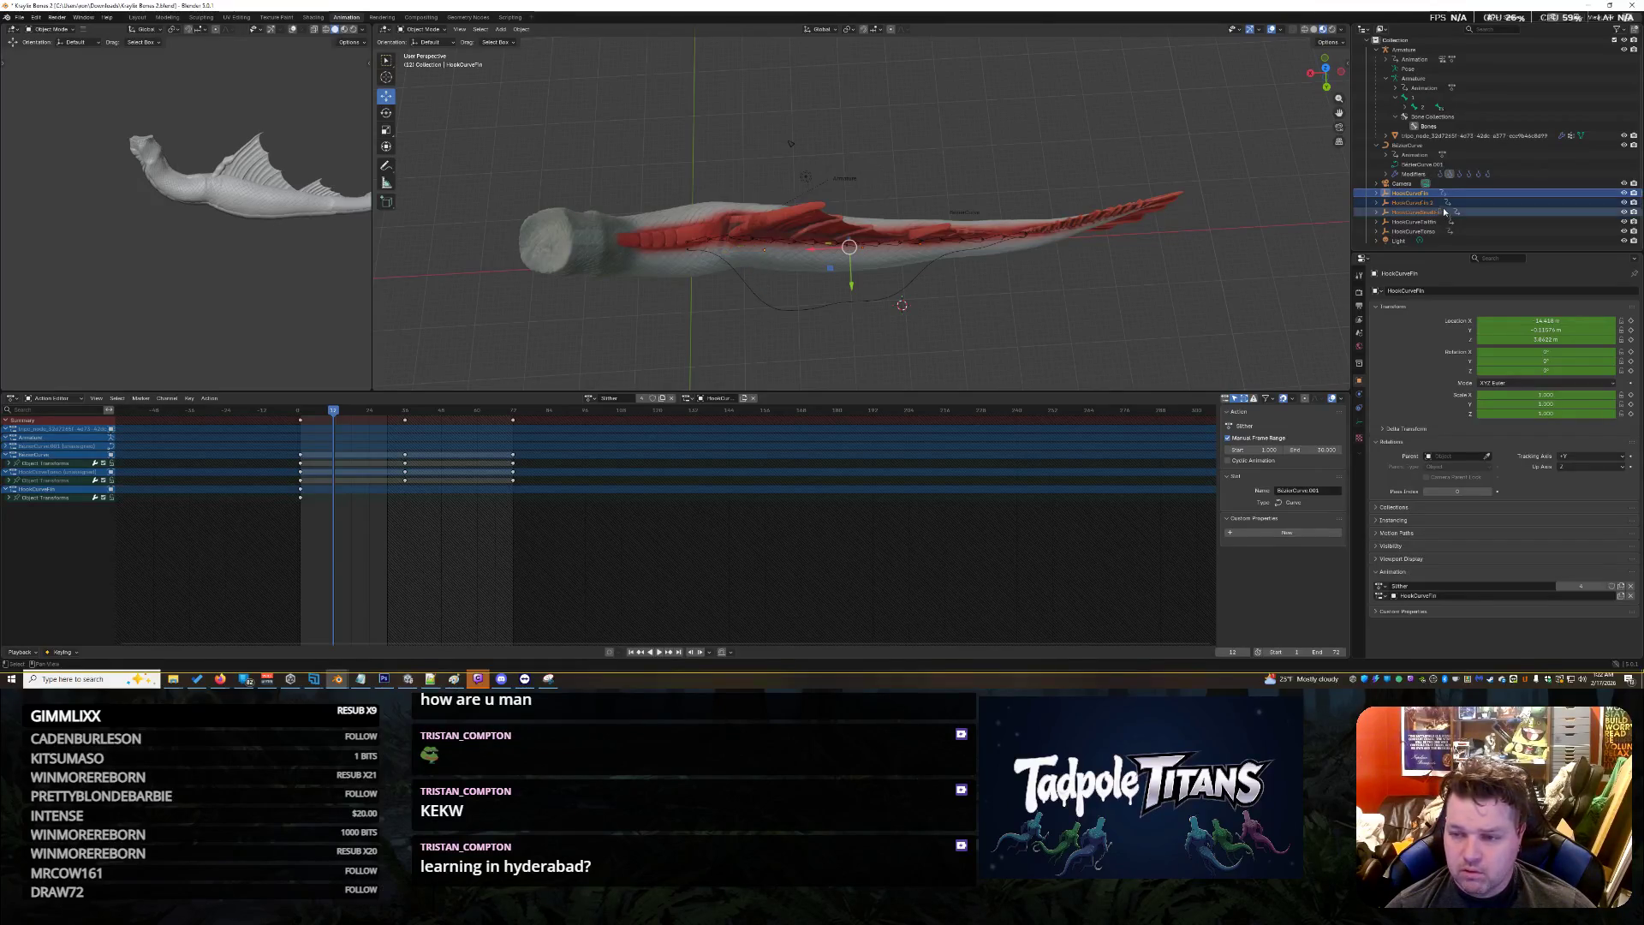
{"action": "left_click_drag", "start_coordinate": [1444, 210], "coordinate": [1432, 237]}
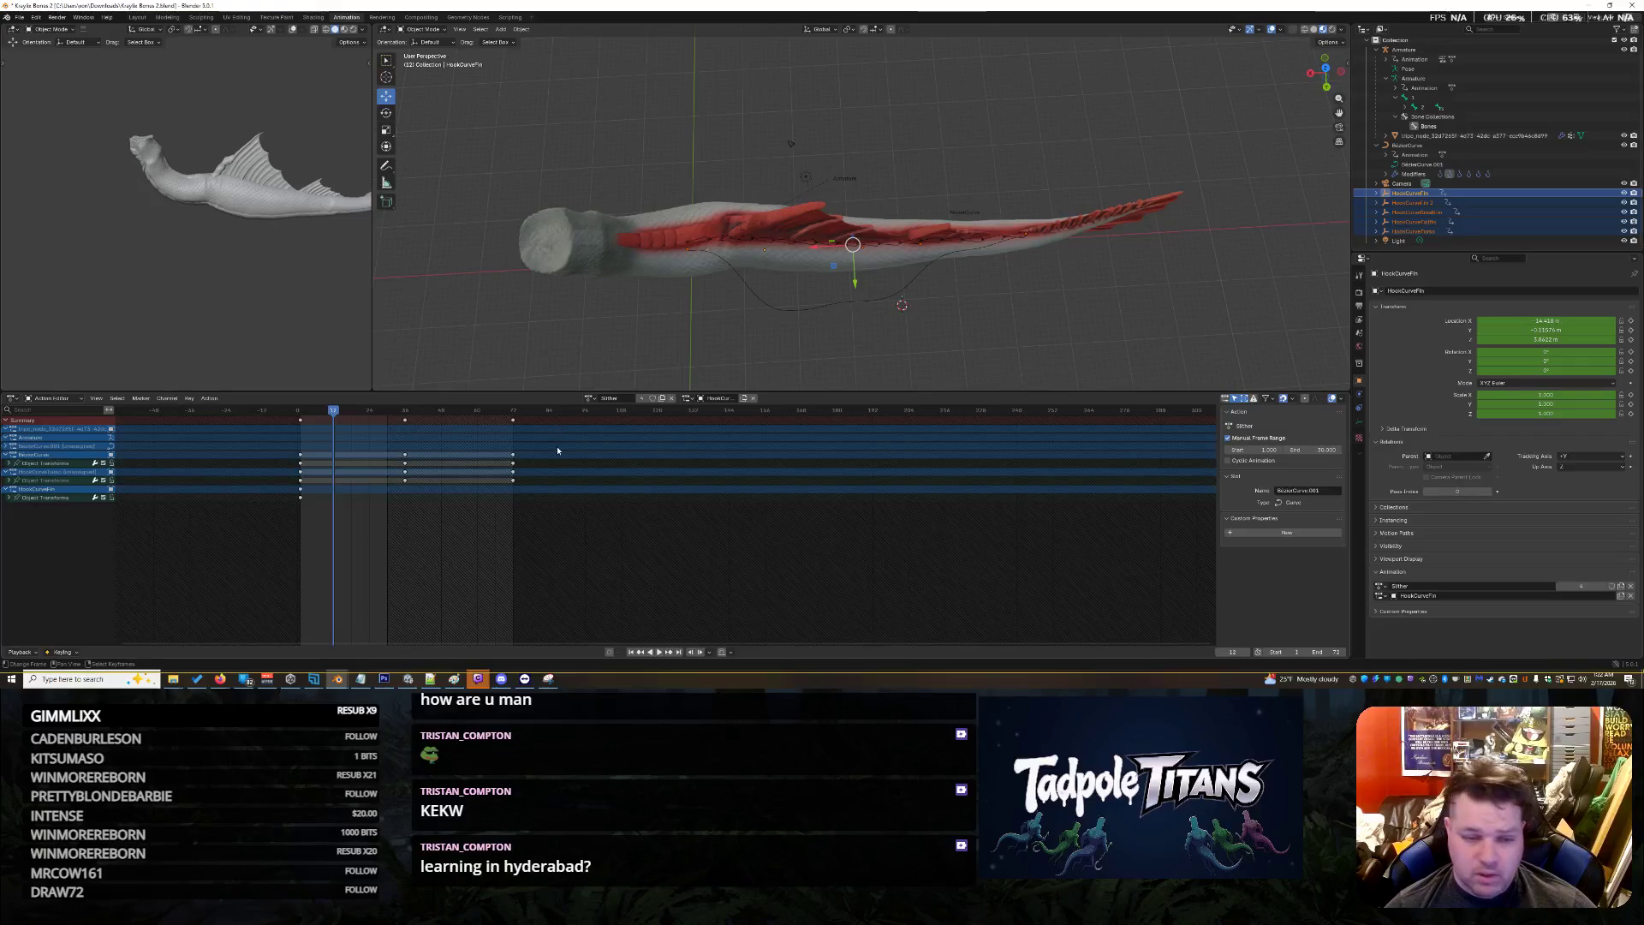
{"action": "left_click", "coordinate": [514, 420]}
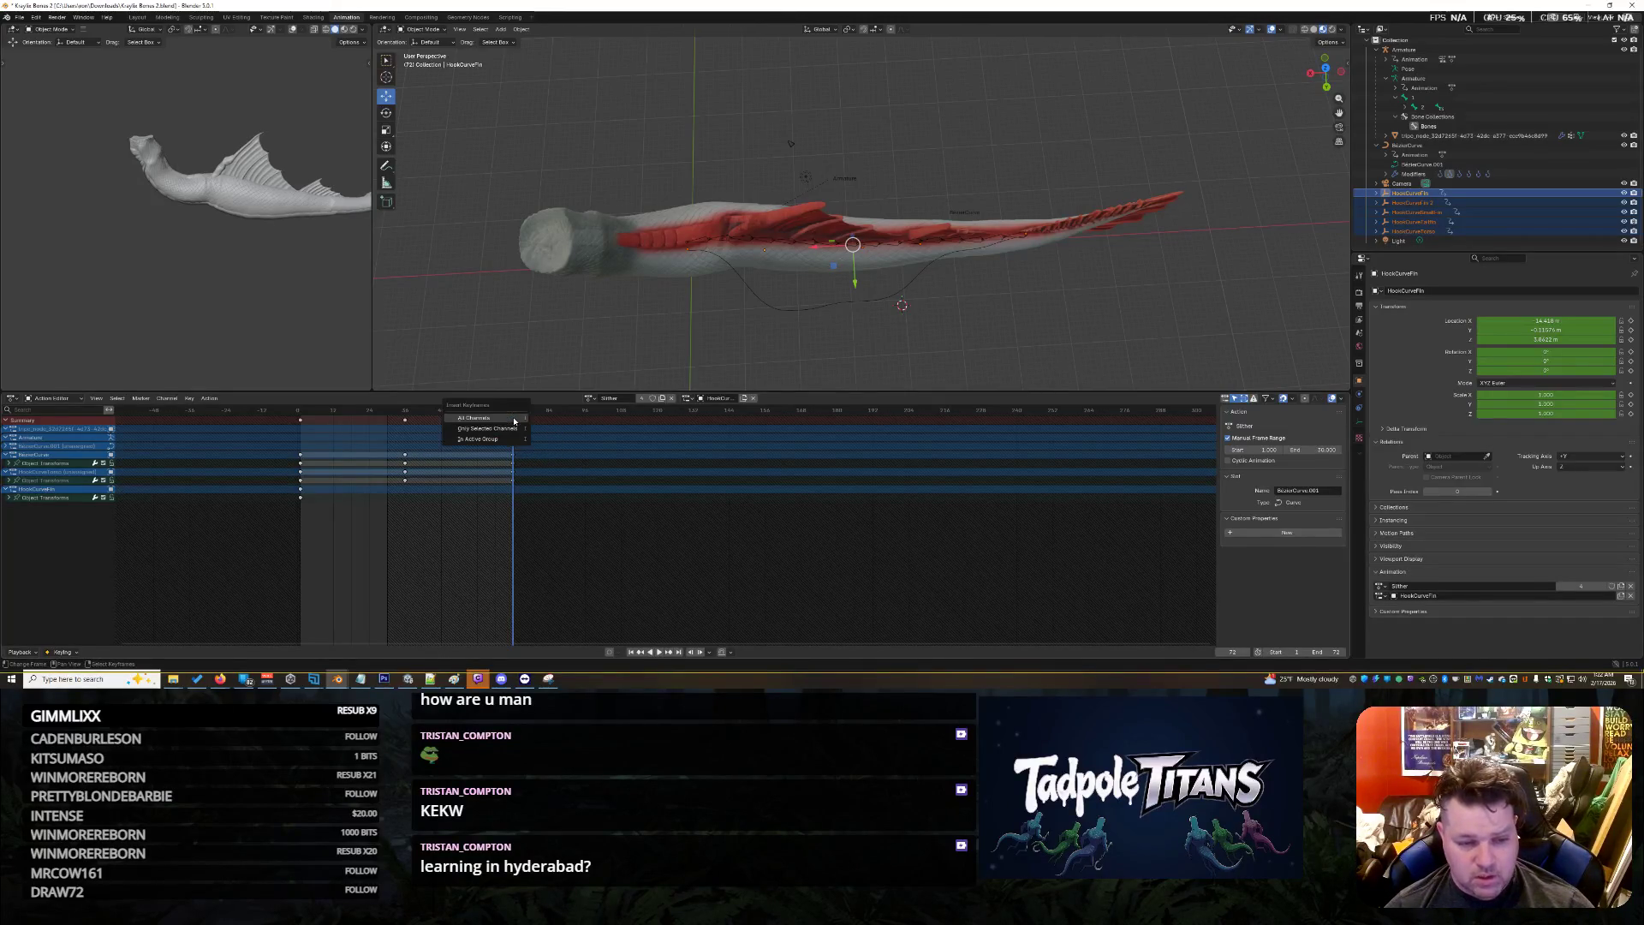
{"action": "key", "text": "i"}
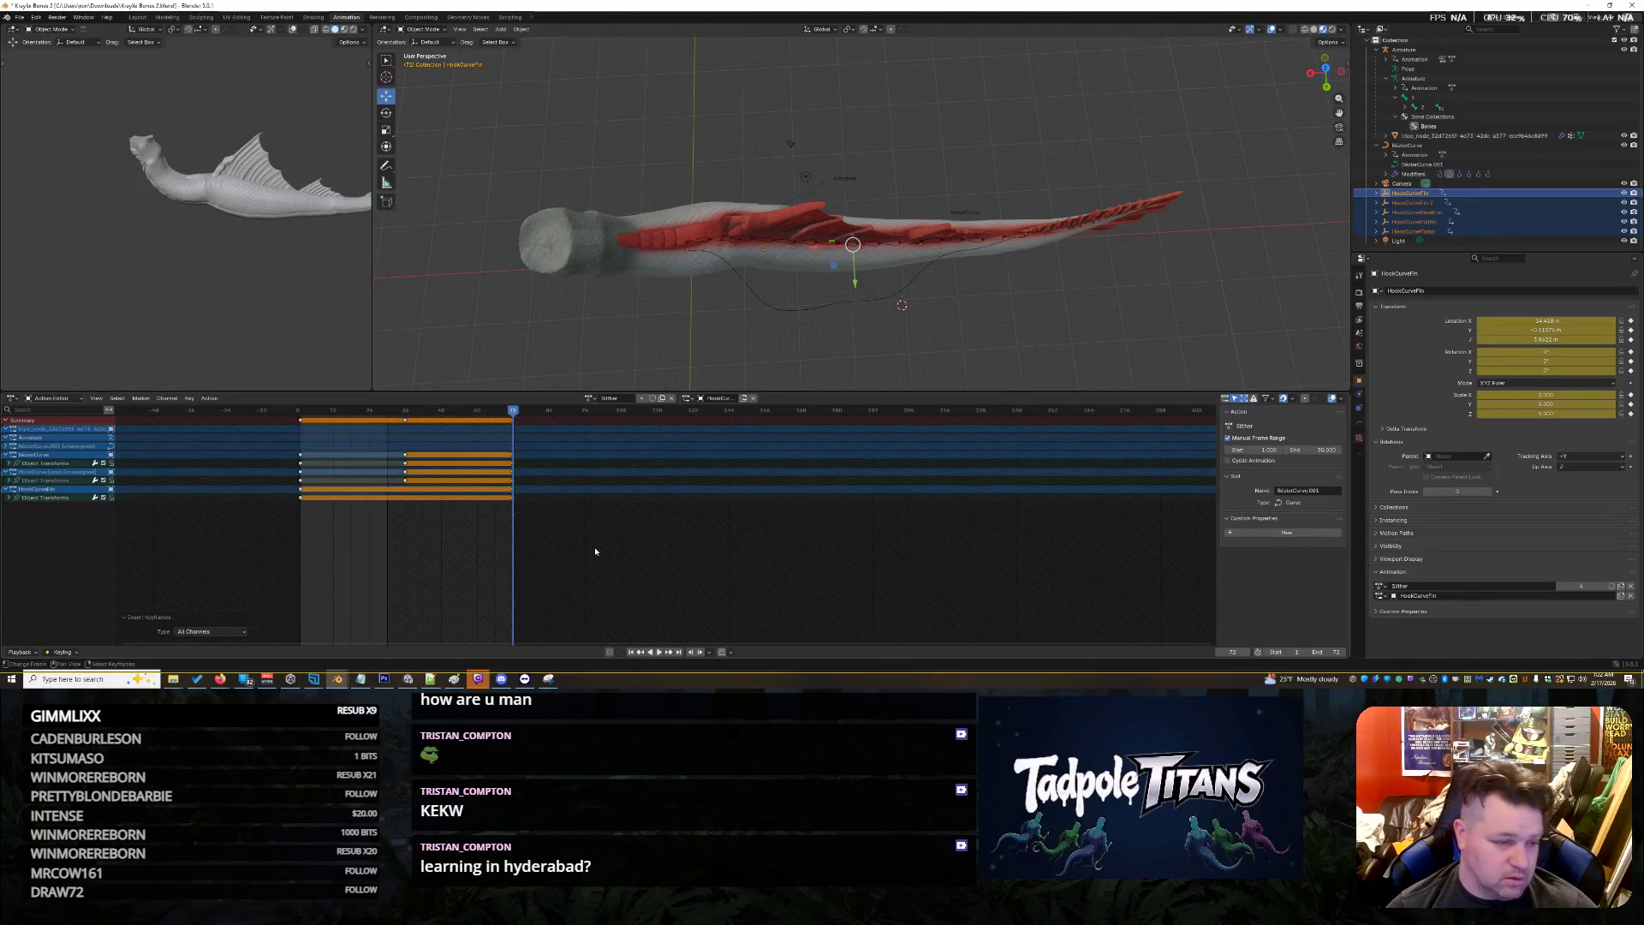
{"action": "left_click", "coordinate": [595, 552]}
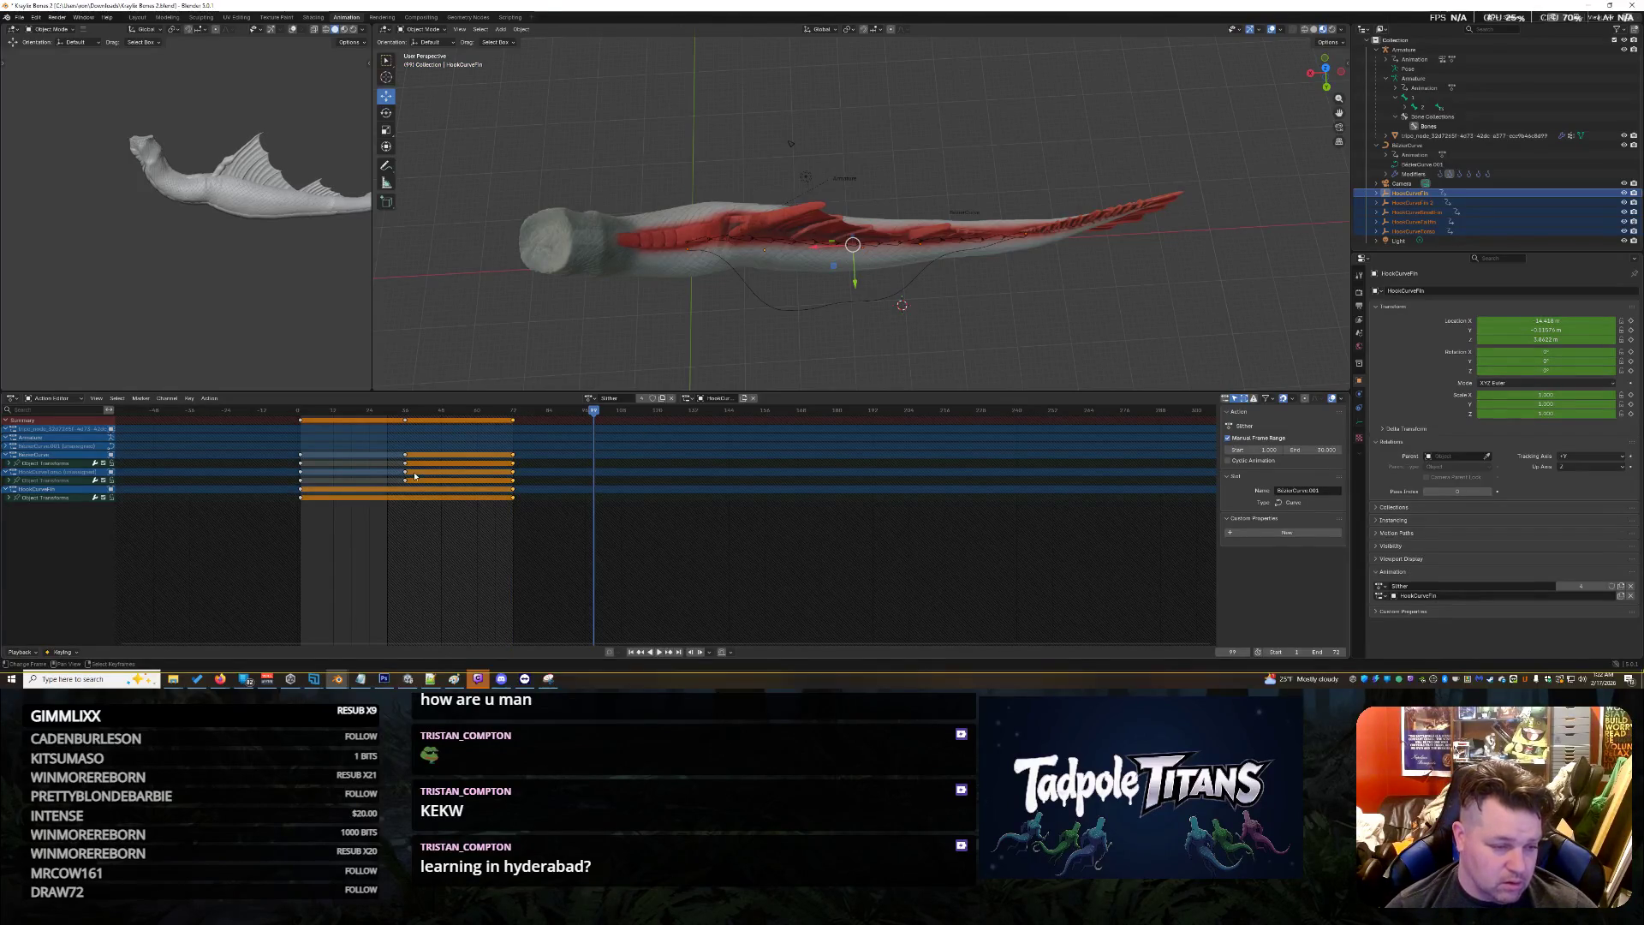
Undo back past the frame-72 keyframes until only HookCurveTailfin's own action shows
{"action": "left_click", "coordinate": [7, 463]}
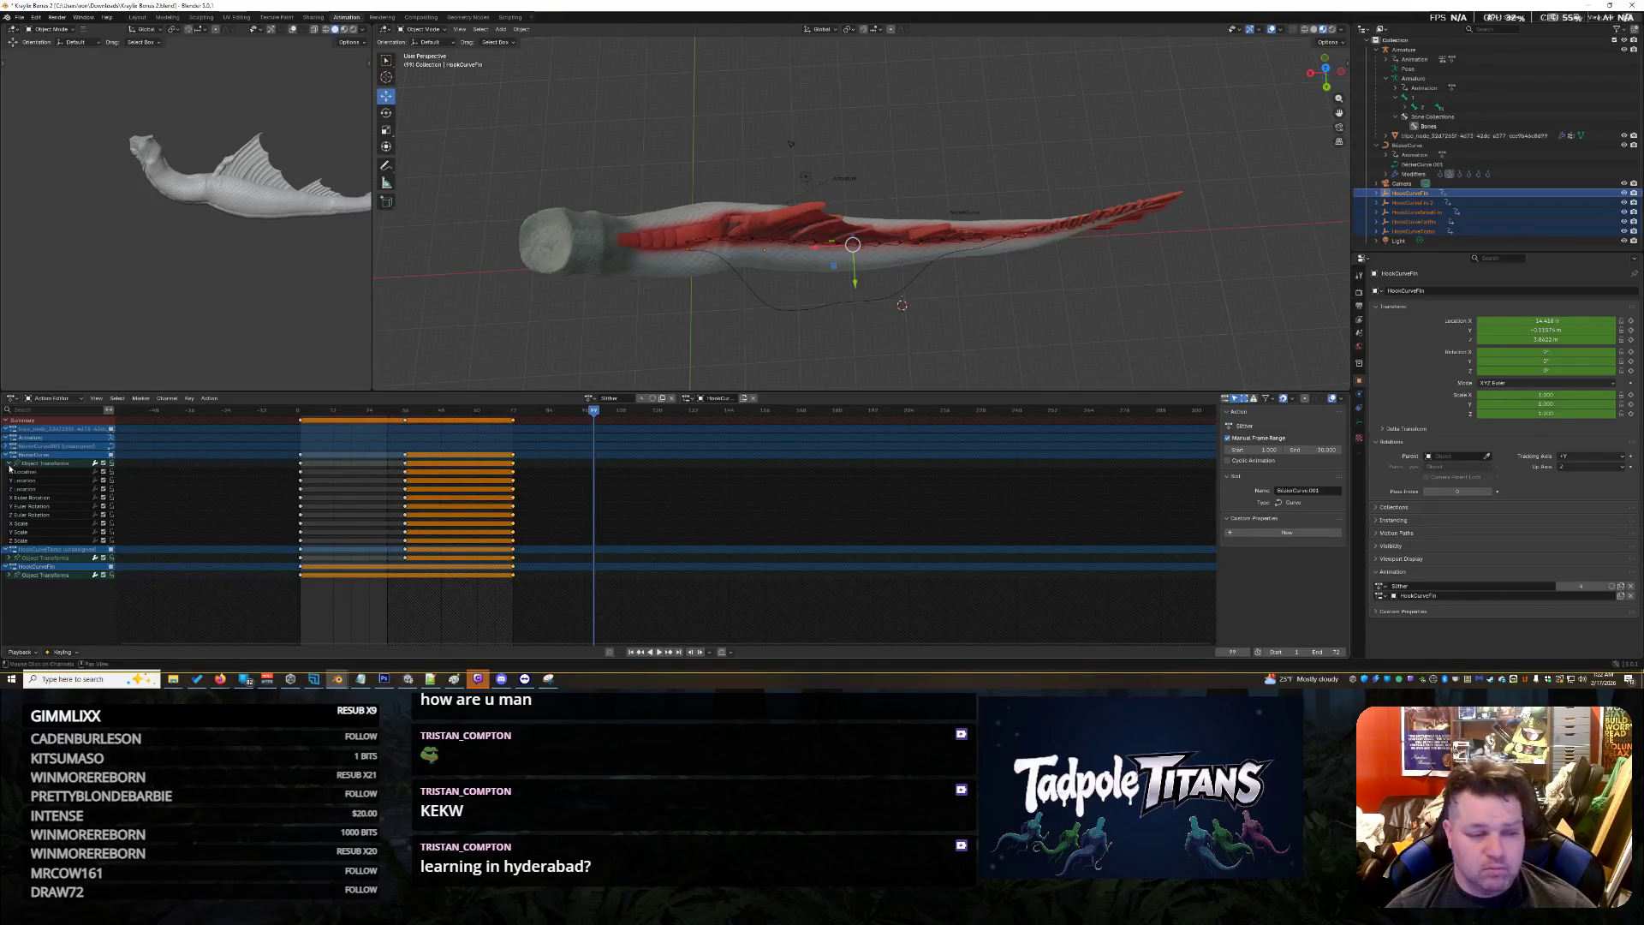
{"action": "left_click", "coordinate": [10, 463]}
{"action": "left_click", "coordinate": [7, 455]}
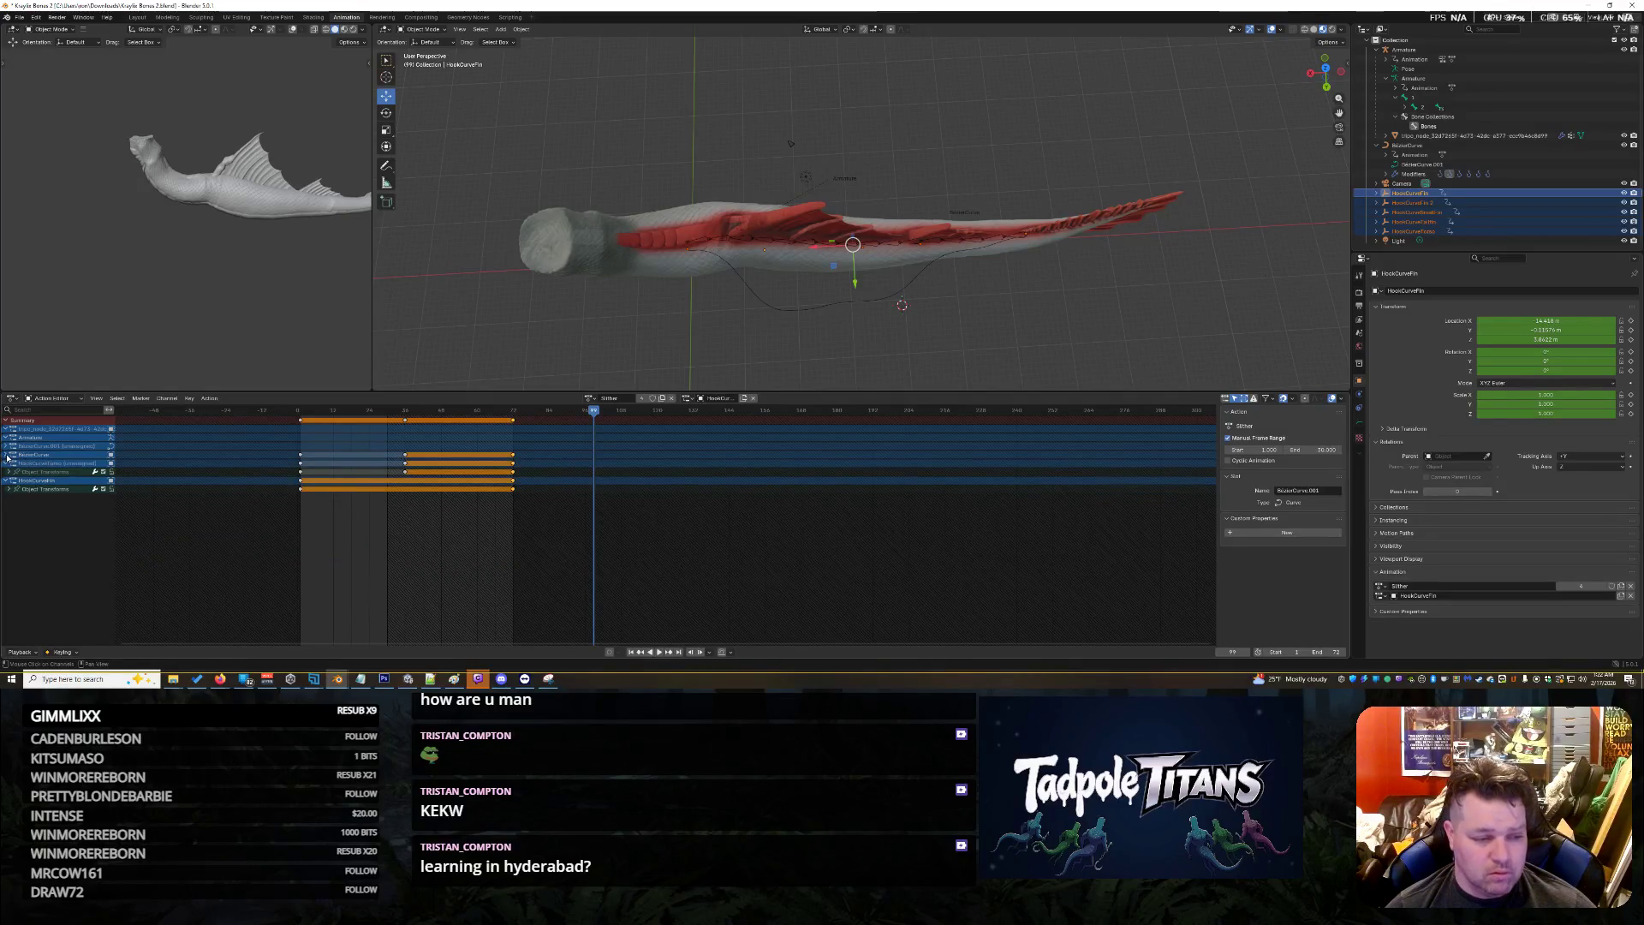
{"action": "left_click_drag", "start_coordinate": [593, 420], "coordinate": [297, 415]}
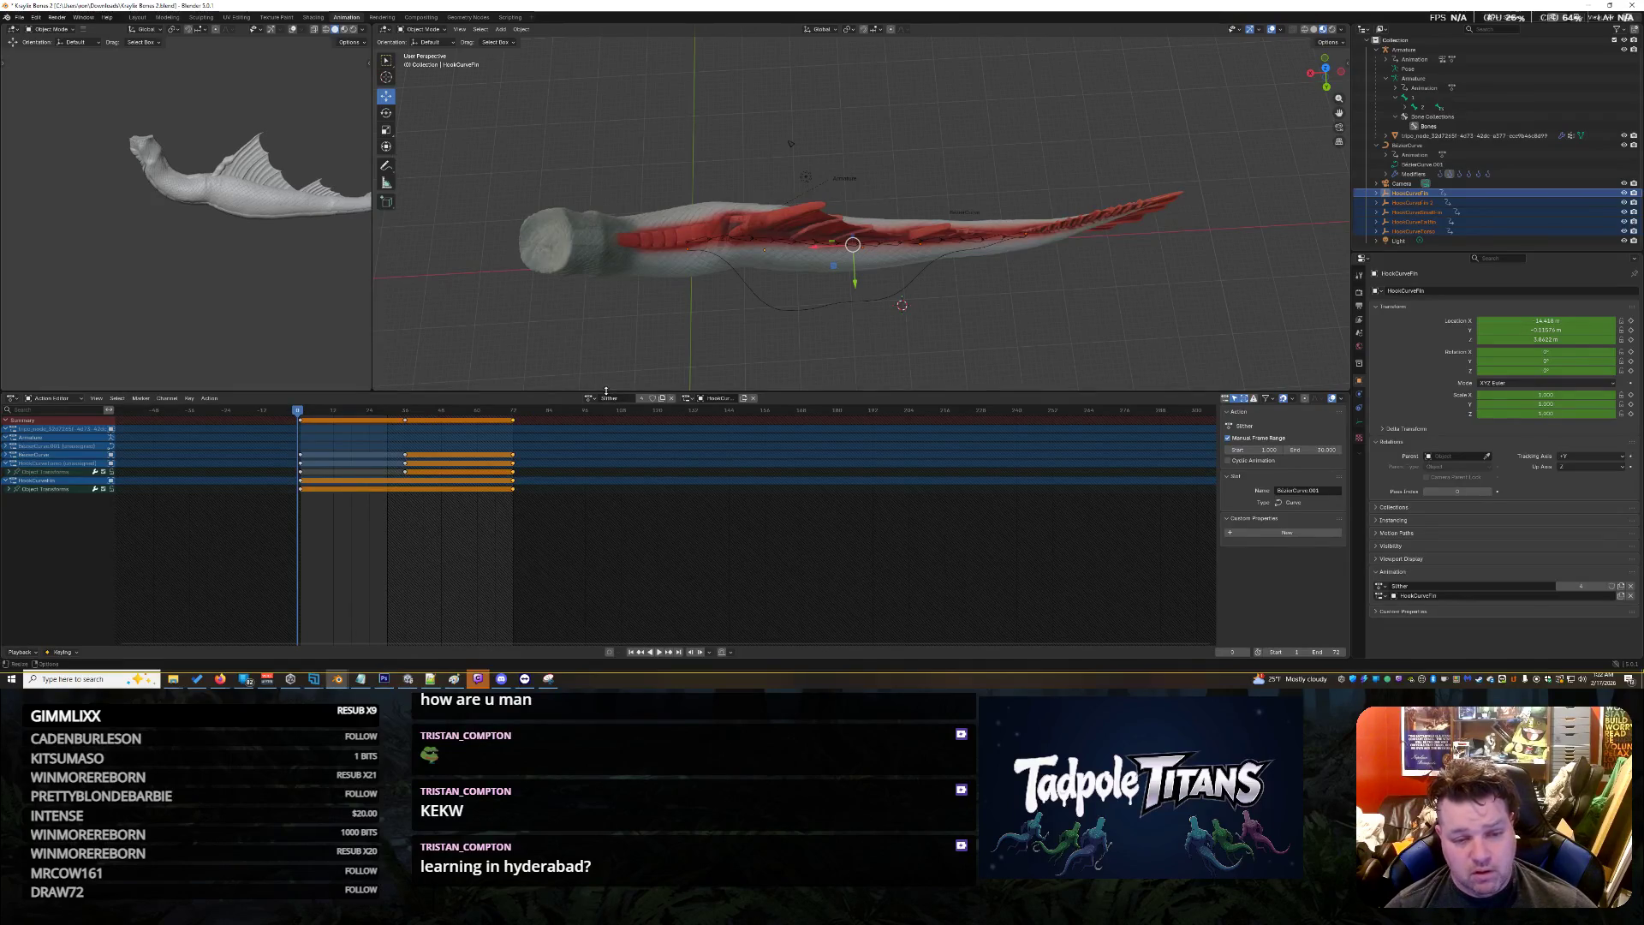
{"action": "key", "text": "ctrl+z"}
{"action": "key", "text": "ctrl+z"}
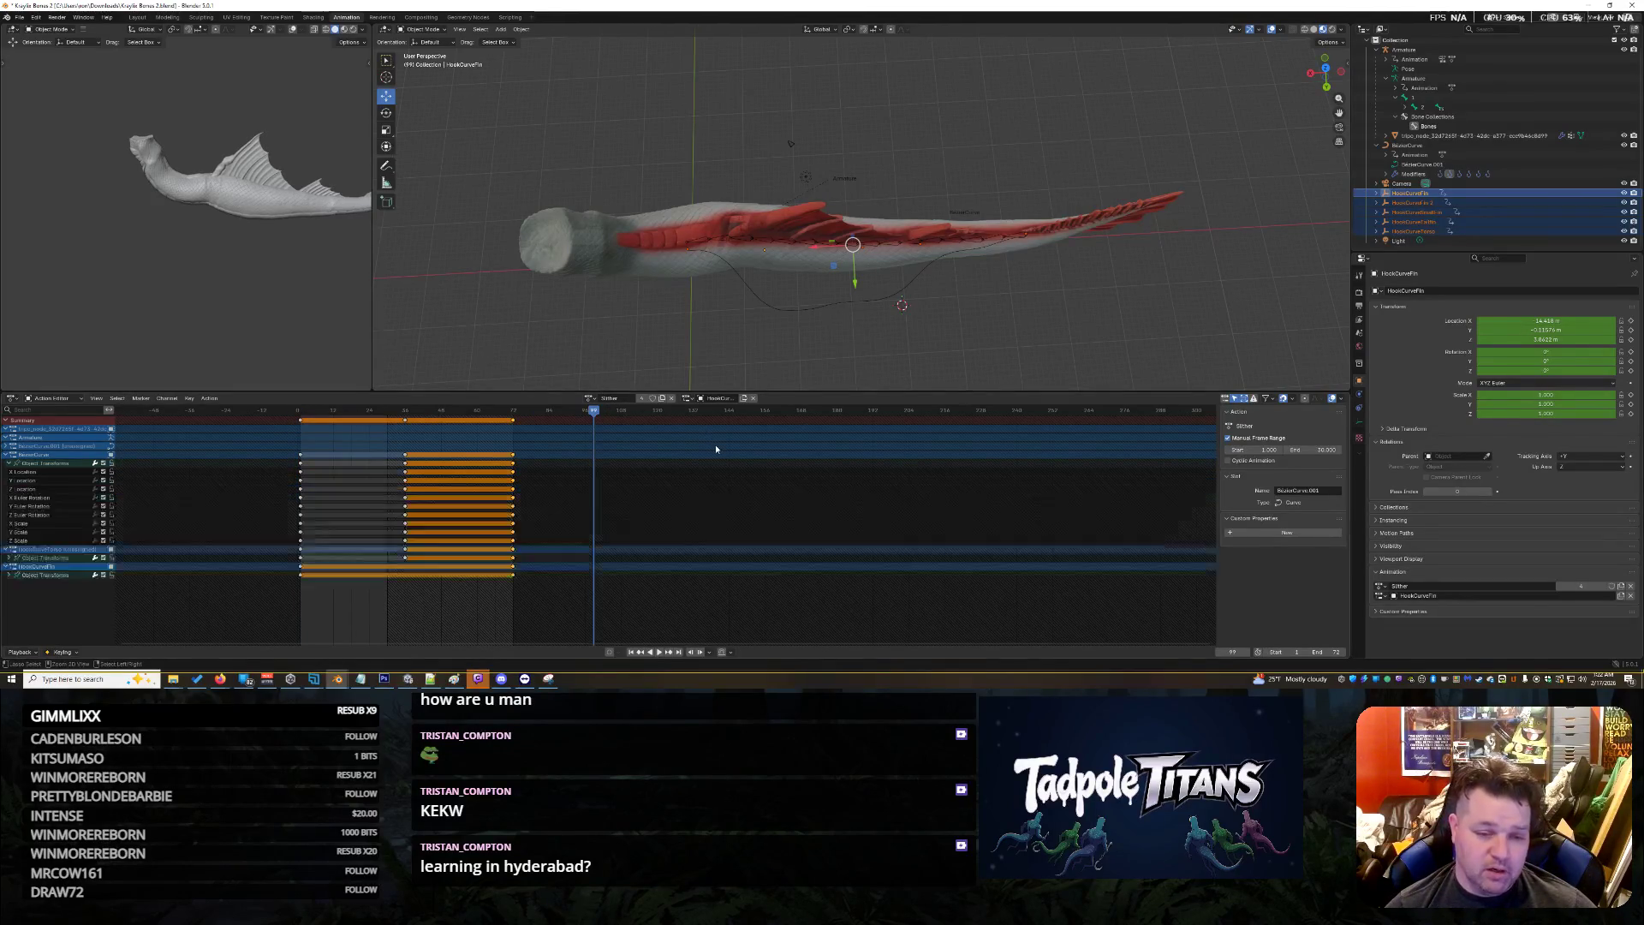
{"action": "key", "text": "ctrl+z"}
{"action": "key", "text": "ctrl+z"}
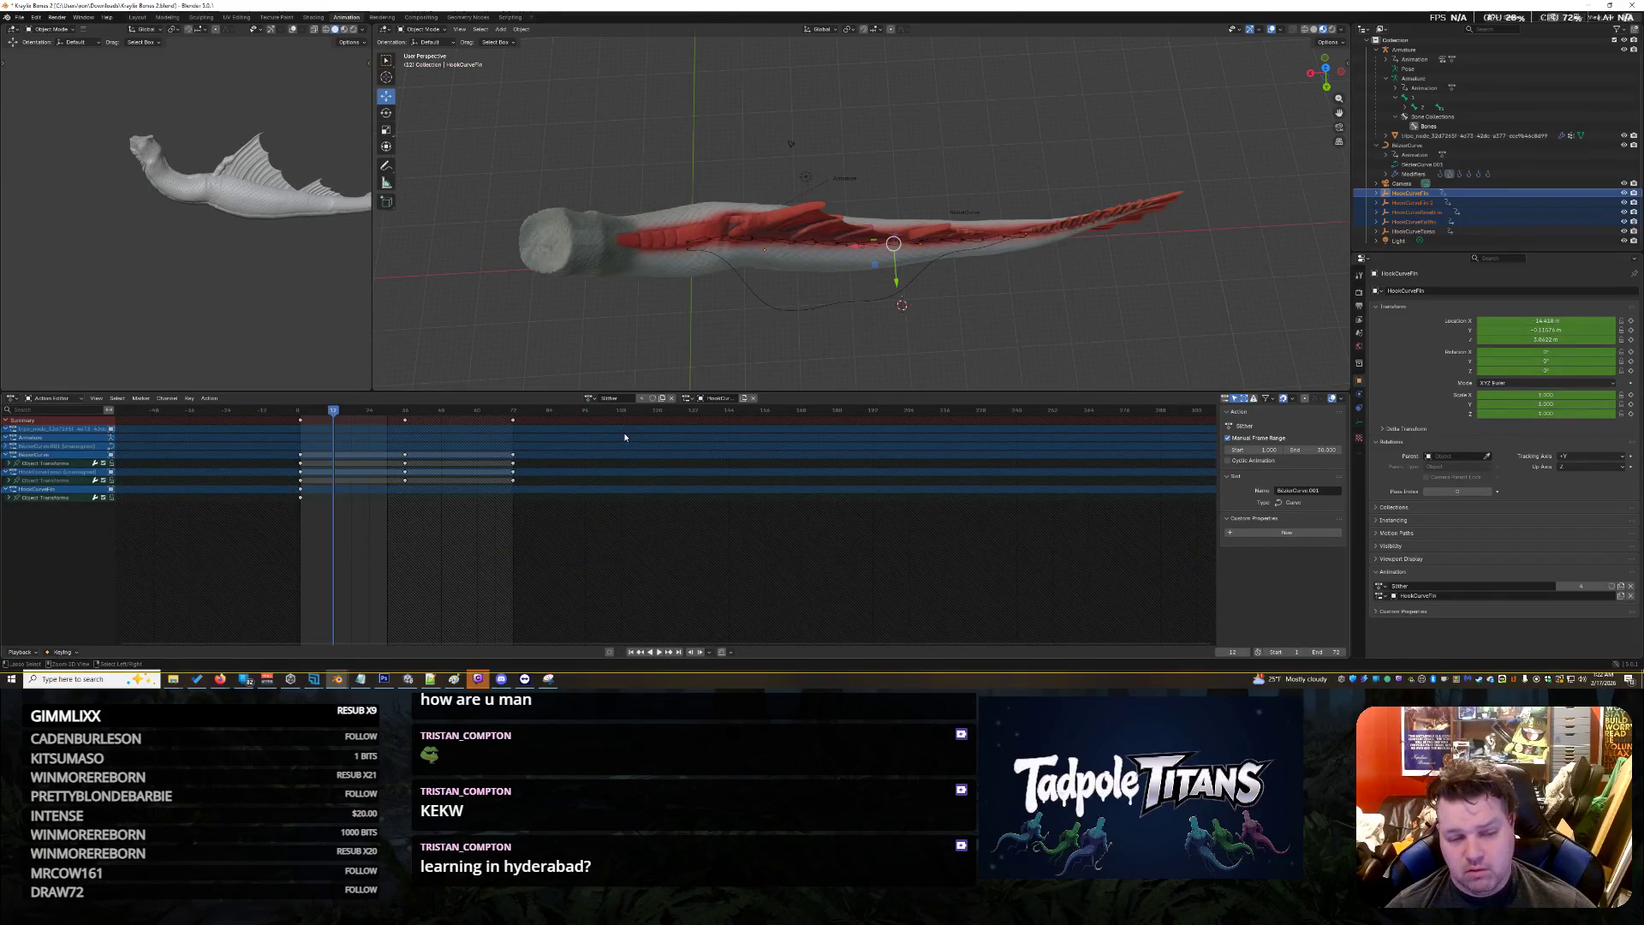
{"action": "key", "text": "ctrl+z"}
{"action": "key", "text": "ctrl+z"}
{"action": "key", "text": "ctrl+z"}
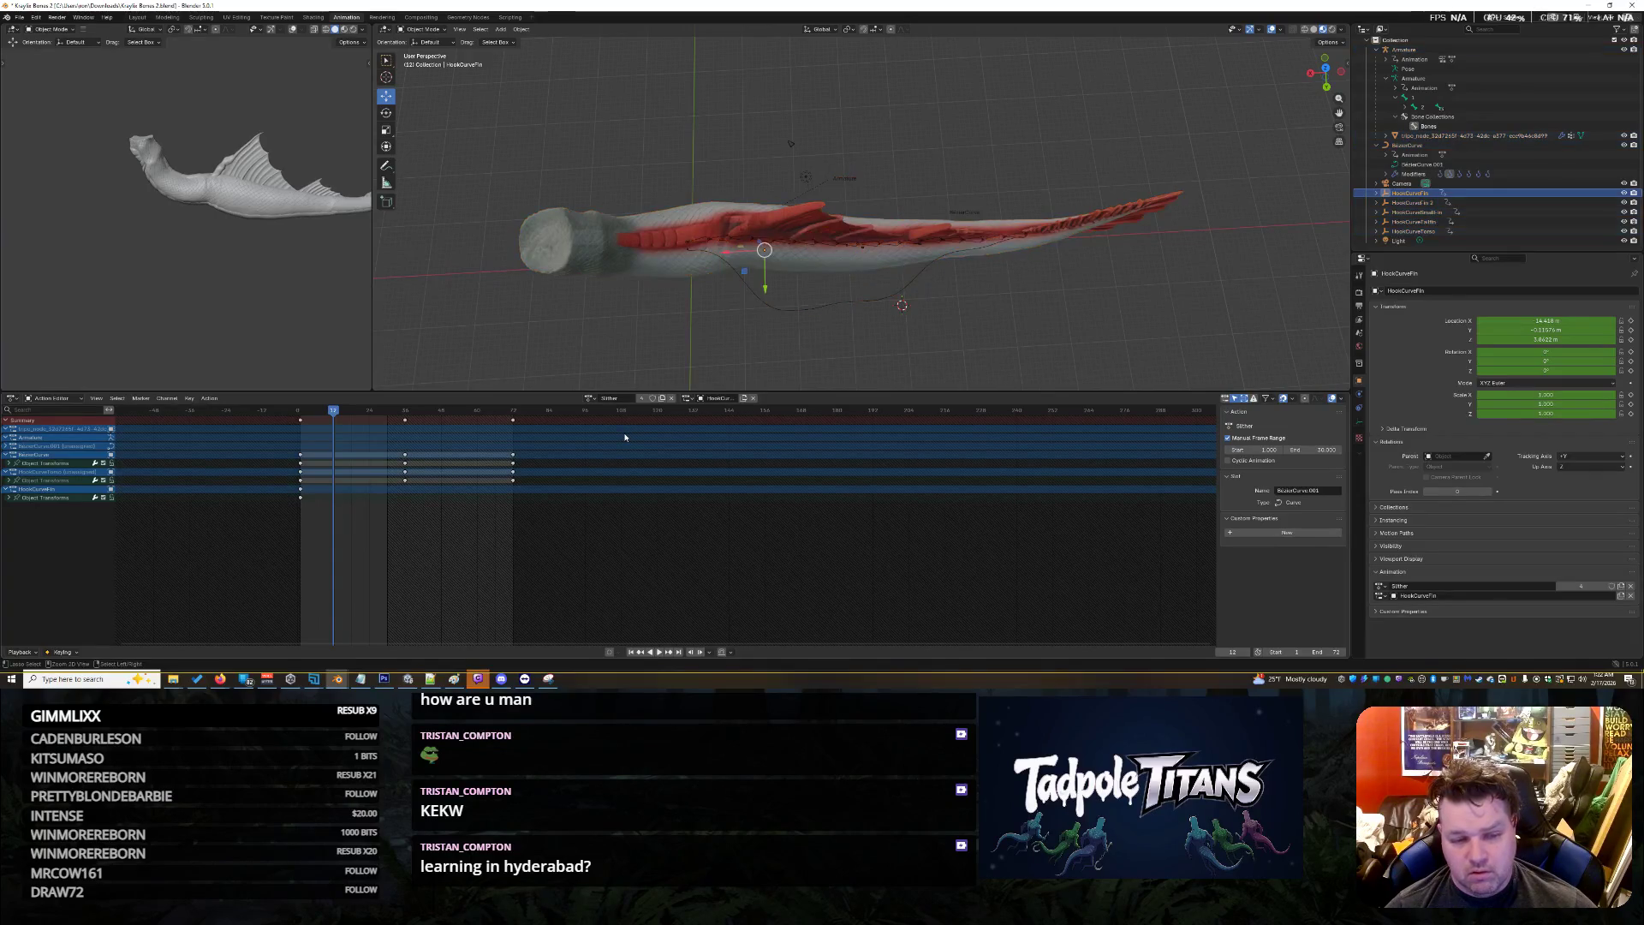
{"action": "key", "text": "ctrl+shift+z"}
{"action": "key", "text": "ctrl+shift+z"}
{"action": "key", "text": "ctrl+shift+z"}
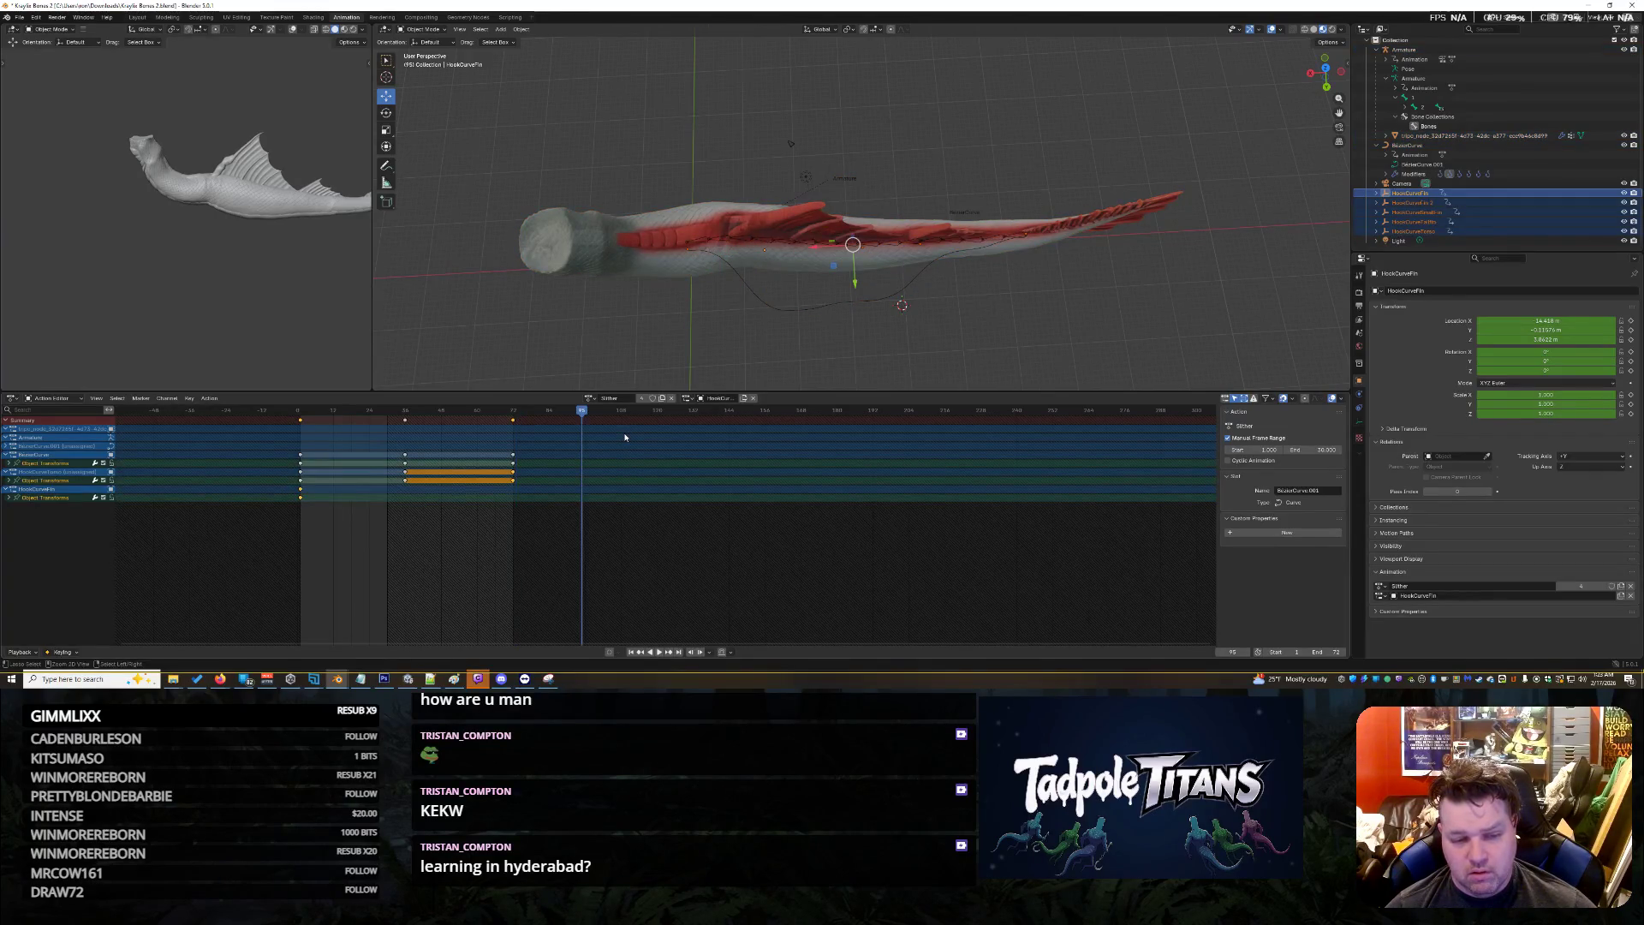
{"action": "key", "text": "ctrl+z"}
{"action": "key", "text": "ctrl+z"}
{"action": "key", "text": "ctrl+z"}
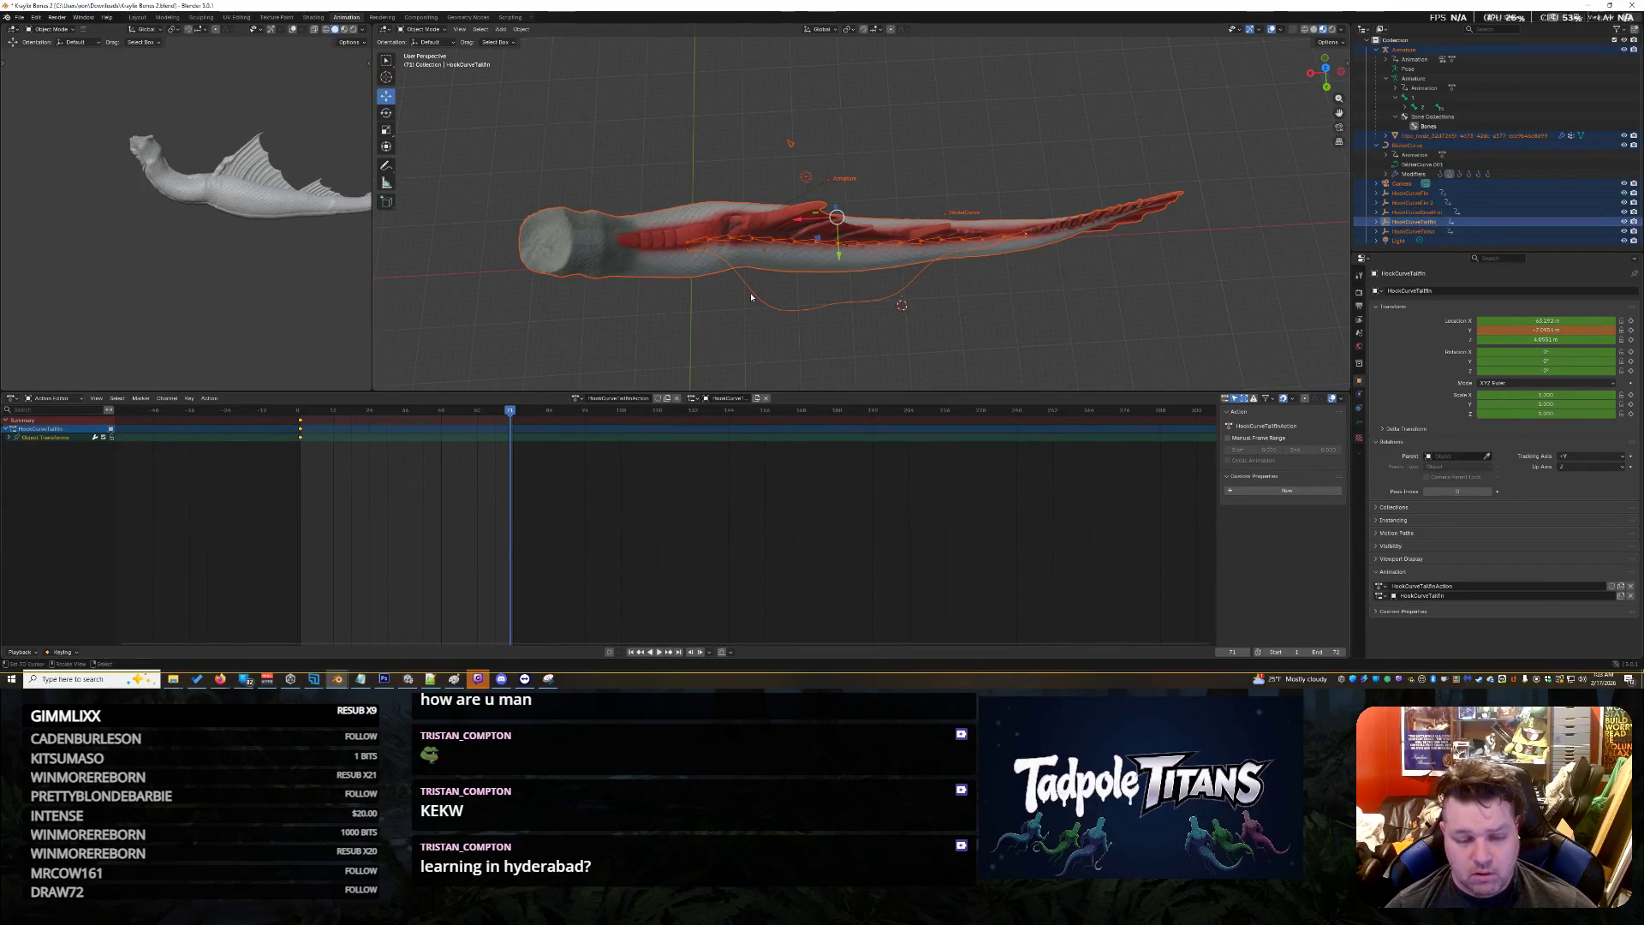
Unlink the Slither action from the Bezier curve and from HookCurveFin
{"action": "left_click", "coordinate": [10, 437]}
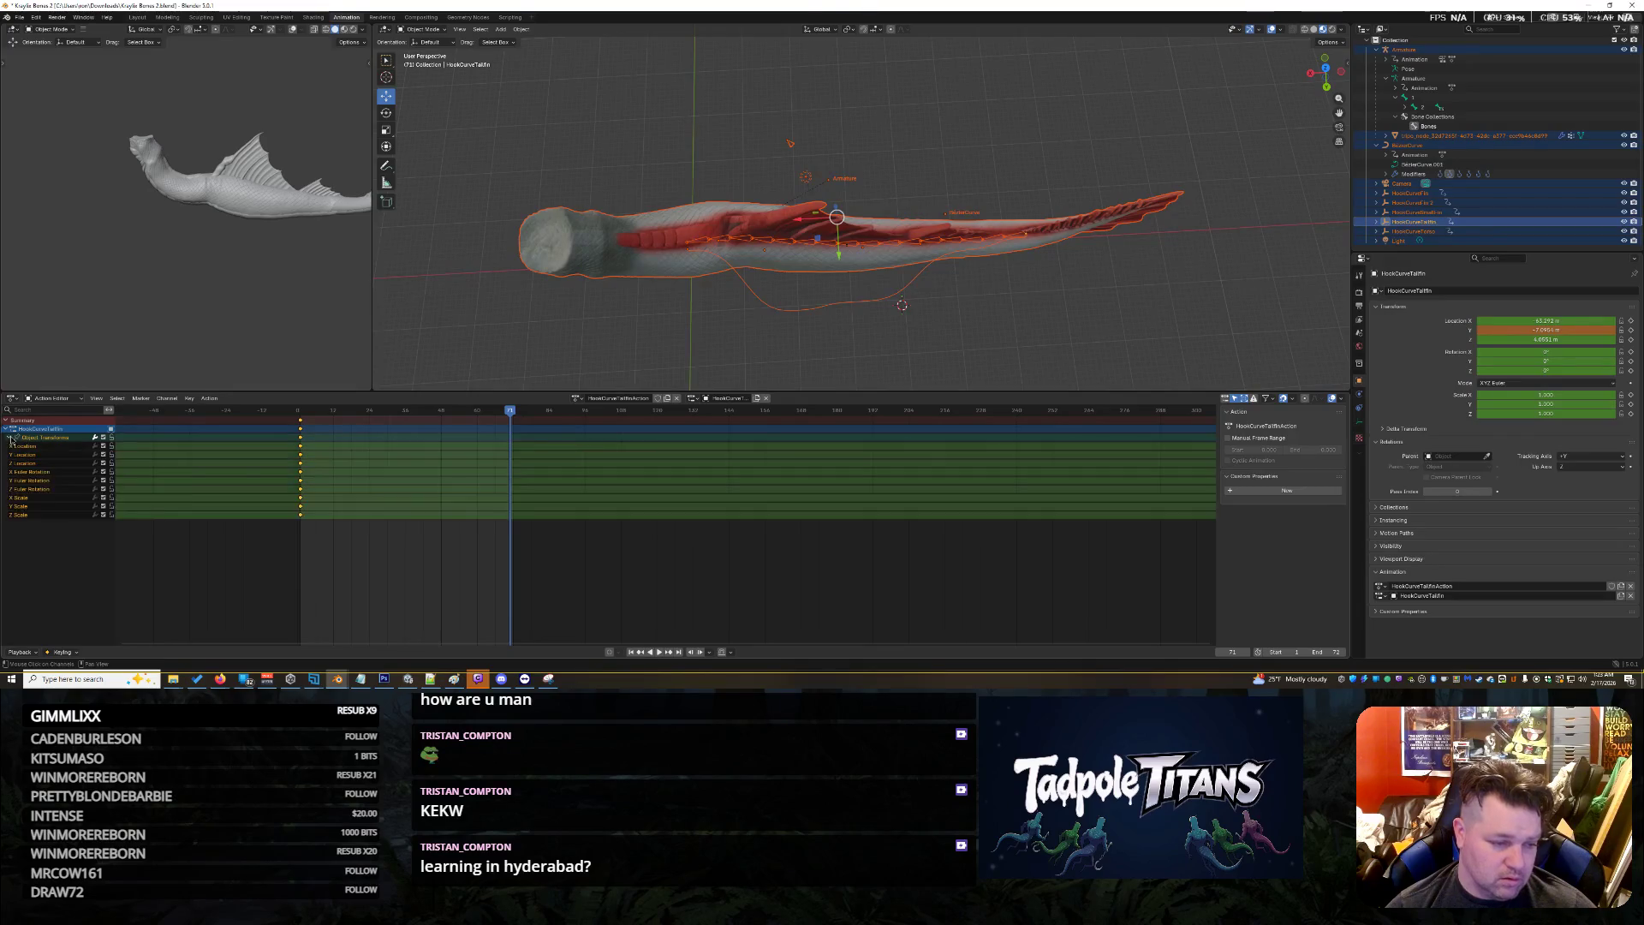
{"action": "left_click_drag", "start_coordinate": [397, 491], "coordinate": [434, 476]}
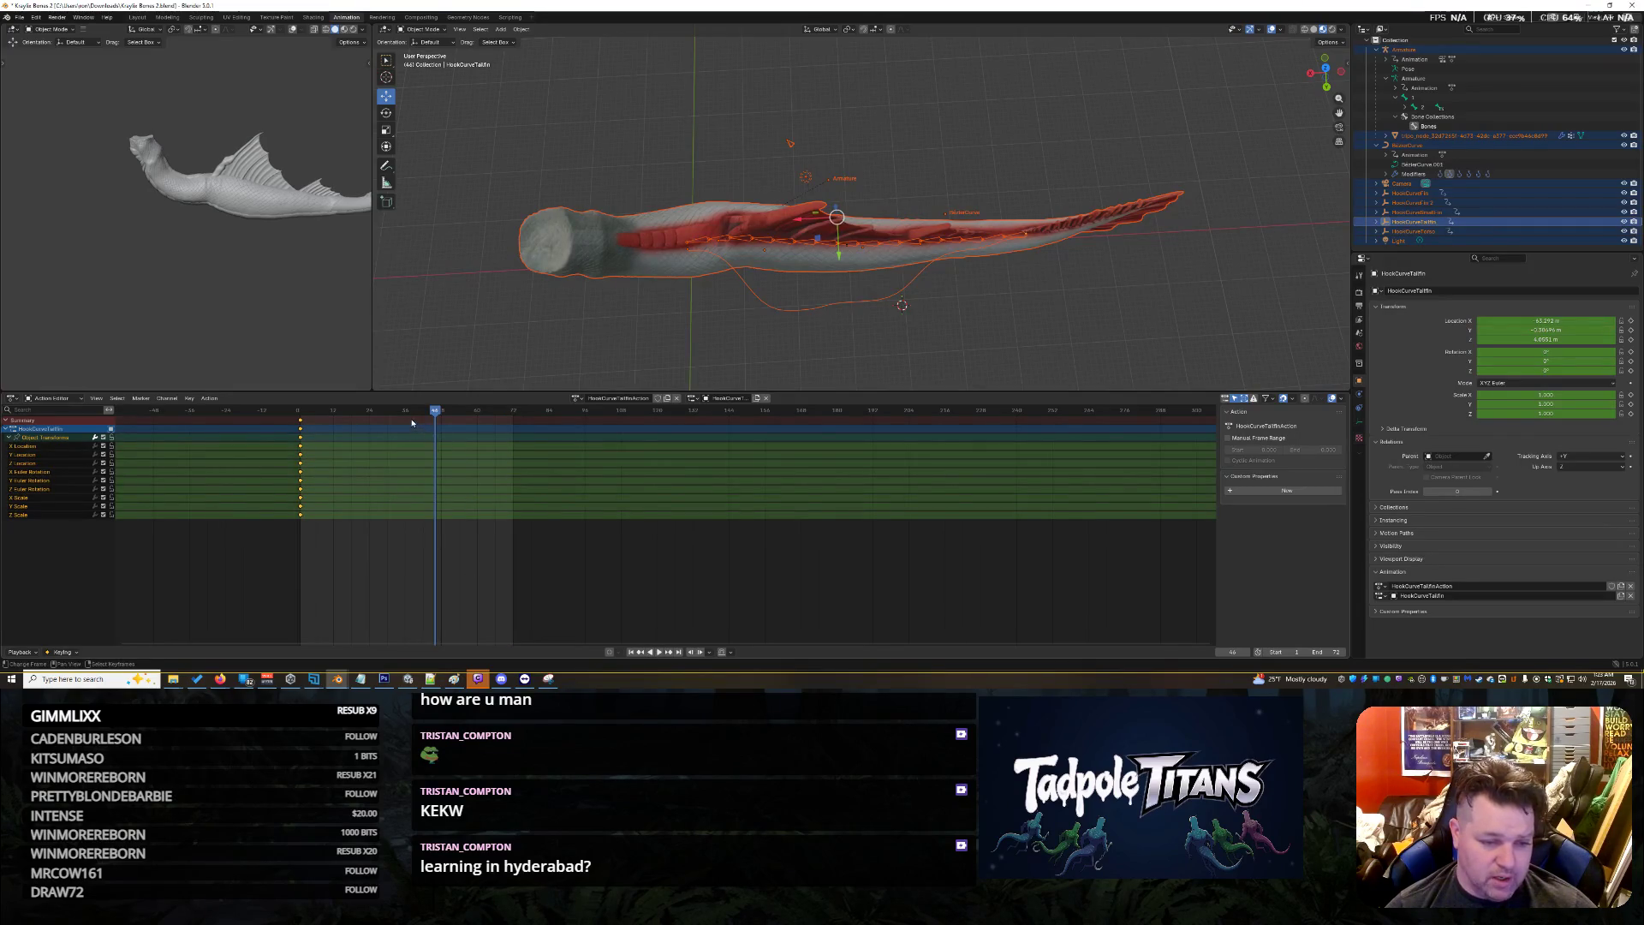
{"action": "left_click", "coordinate": [943, 321]}
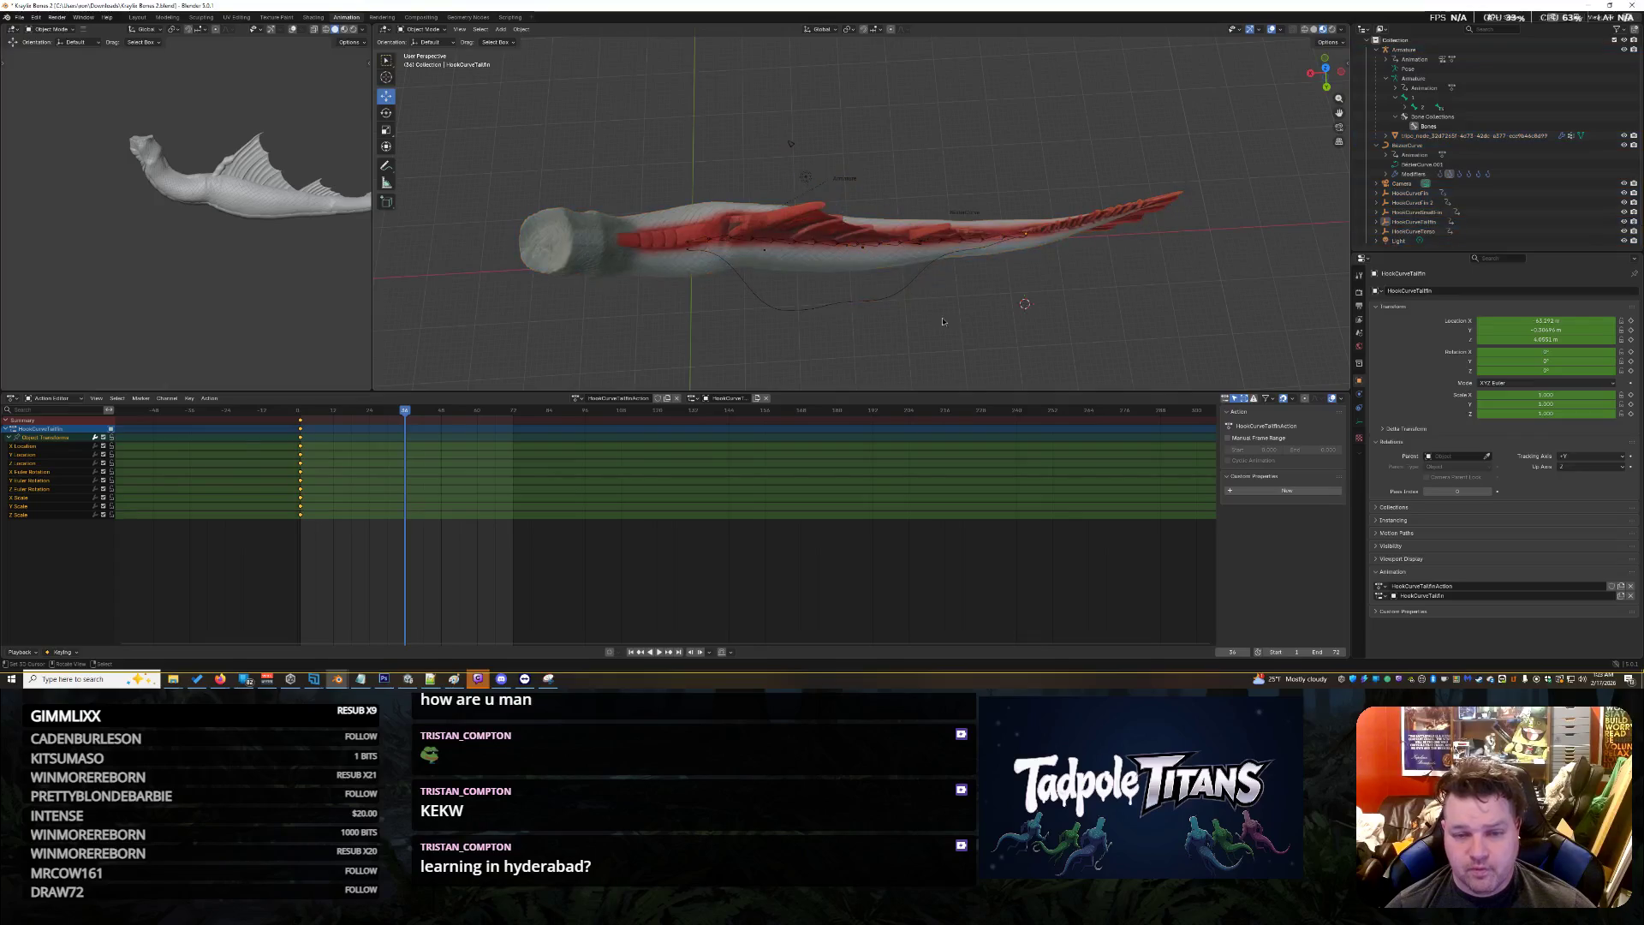
{"action": "left_click", "coordinate": [790, 313]}
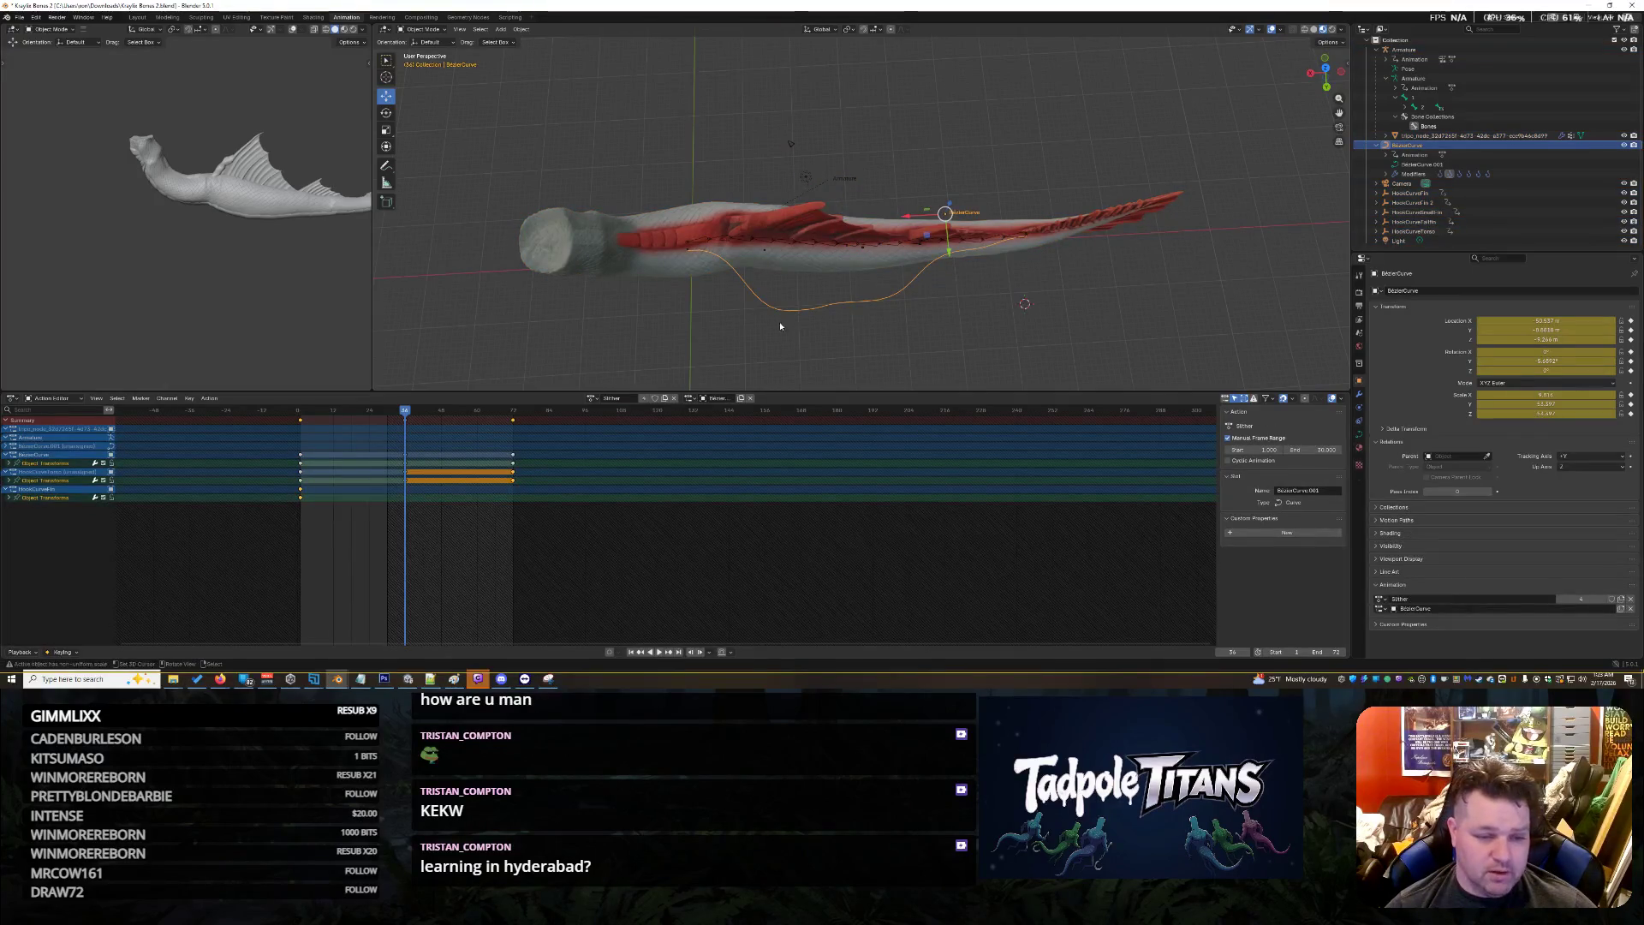
{"action": "left_click", "coordinate": [674, 398]}
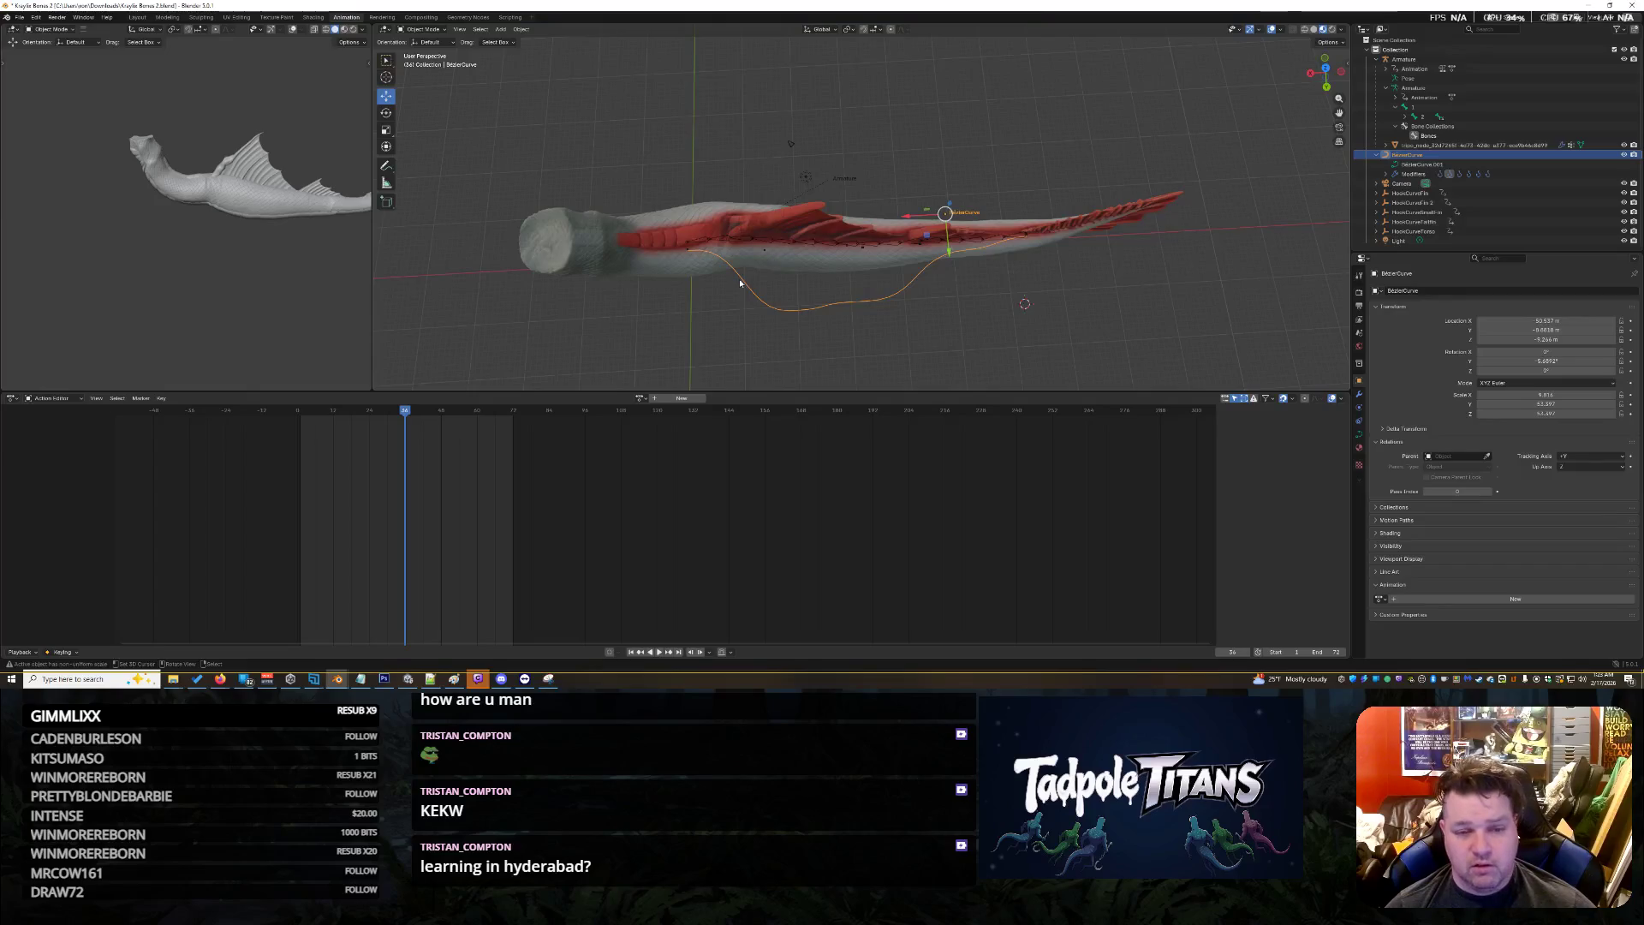
{"action": "left_click", "coordinate": [1438, 193]}
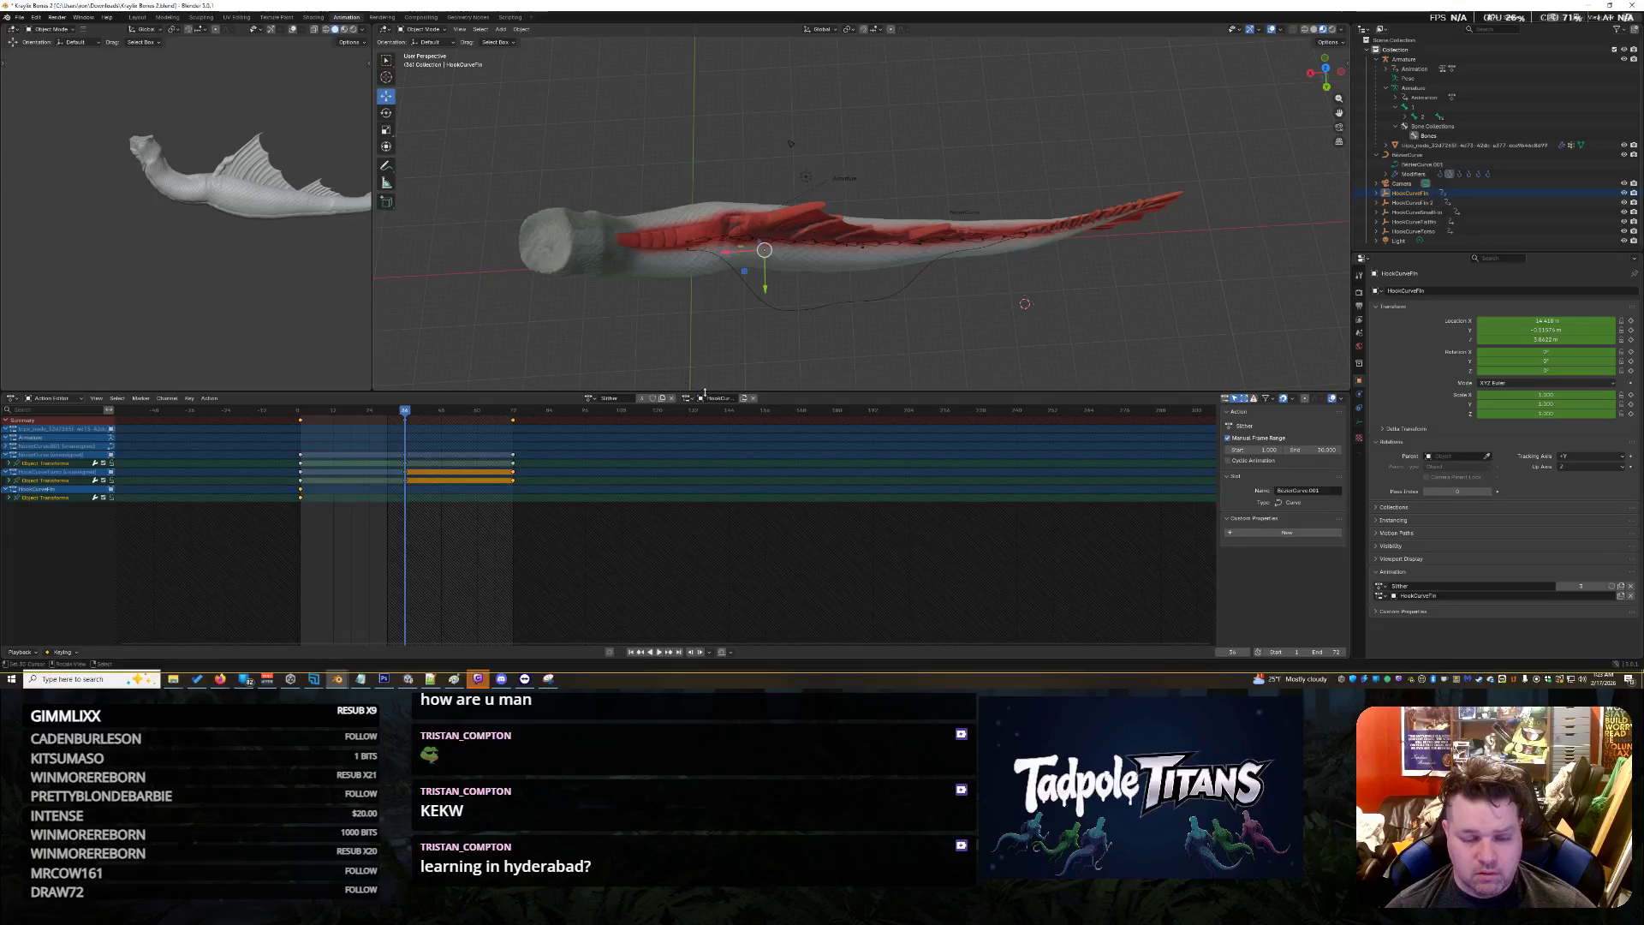
{"action": "left_click", "coordinate": [675, 398]}
Clear the leftover actions from HookCurveFin.2 and HookCurveSmallFin
{"action": "left_click", "coordinate": [1417, 211]}
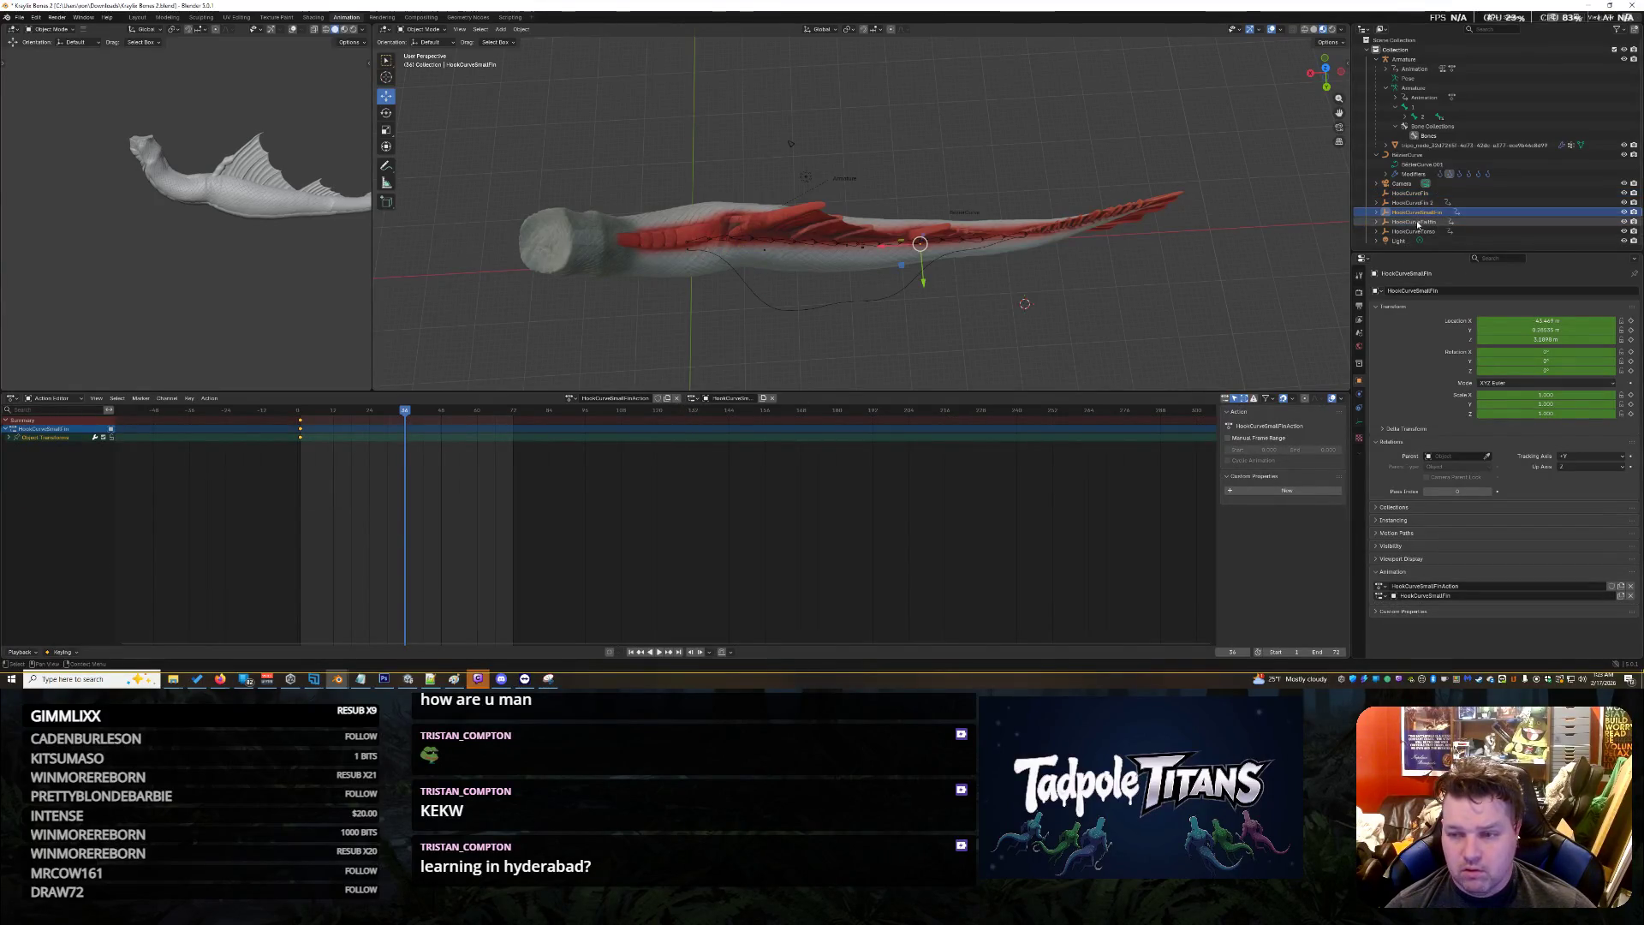
{"action": "left_click", "coordinate": [1417, 231]}
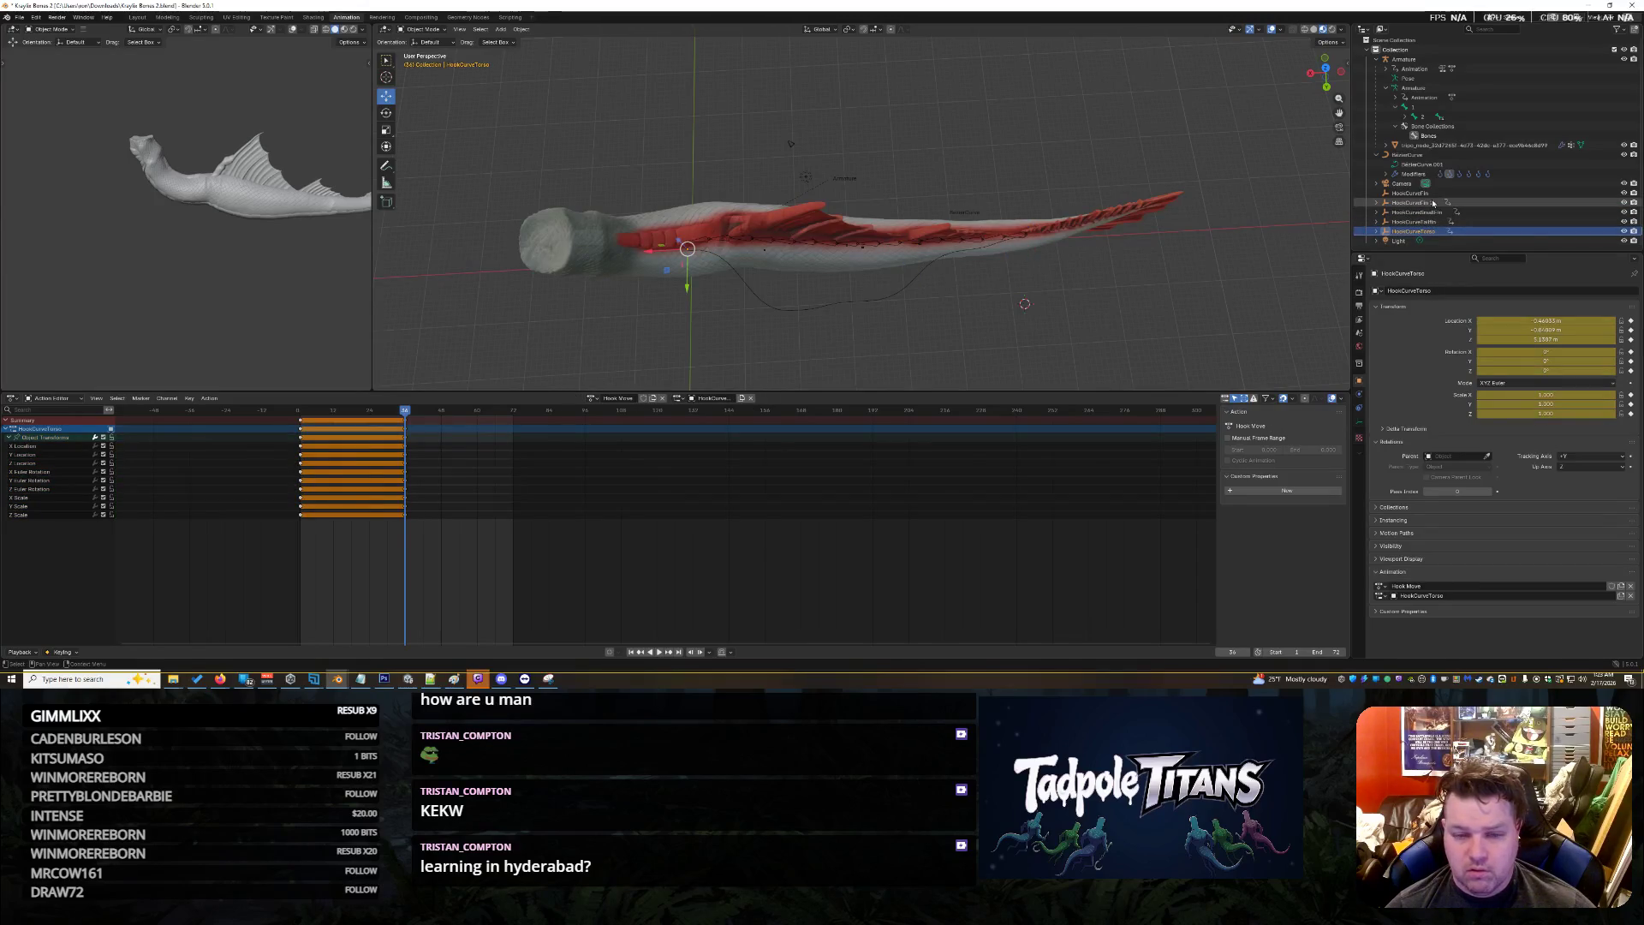
{"action": "left_click", "coordinate": [1434, 203]}
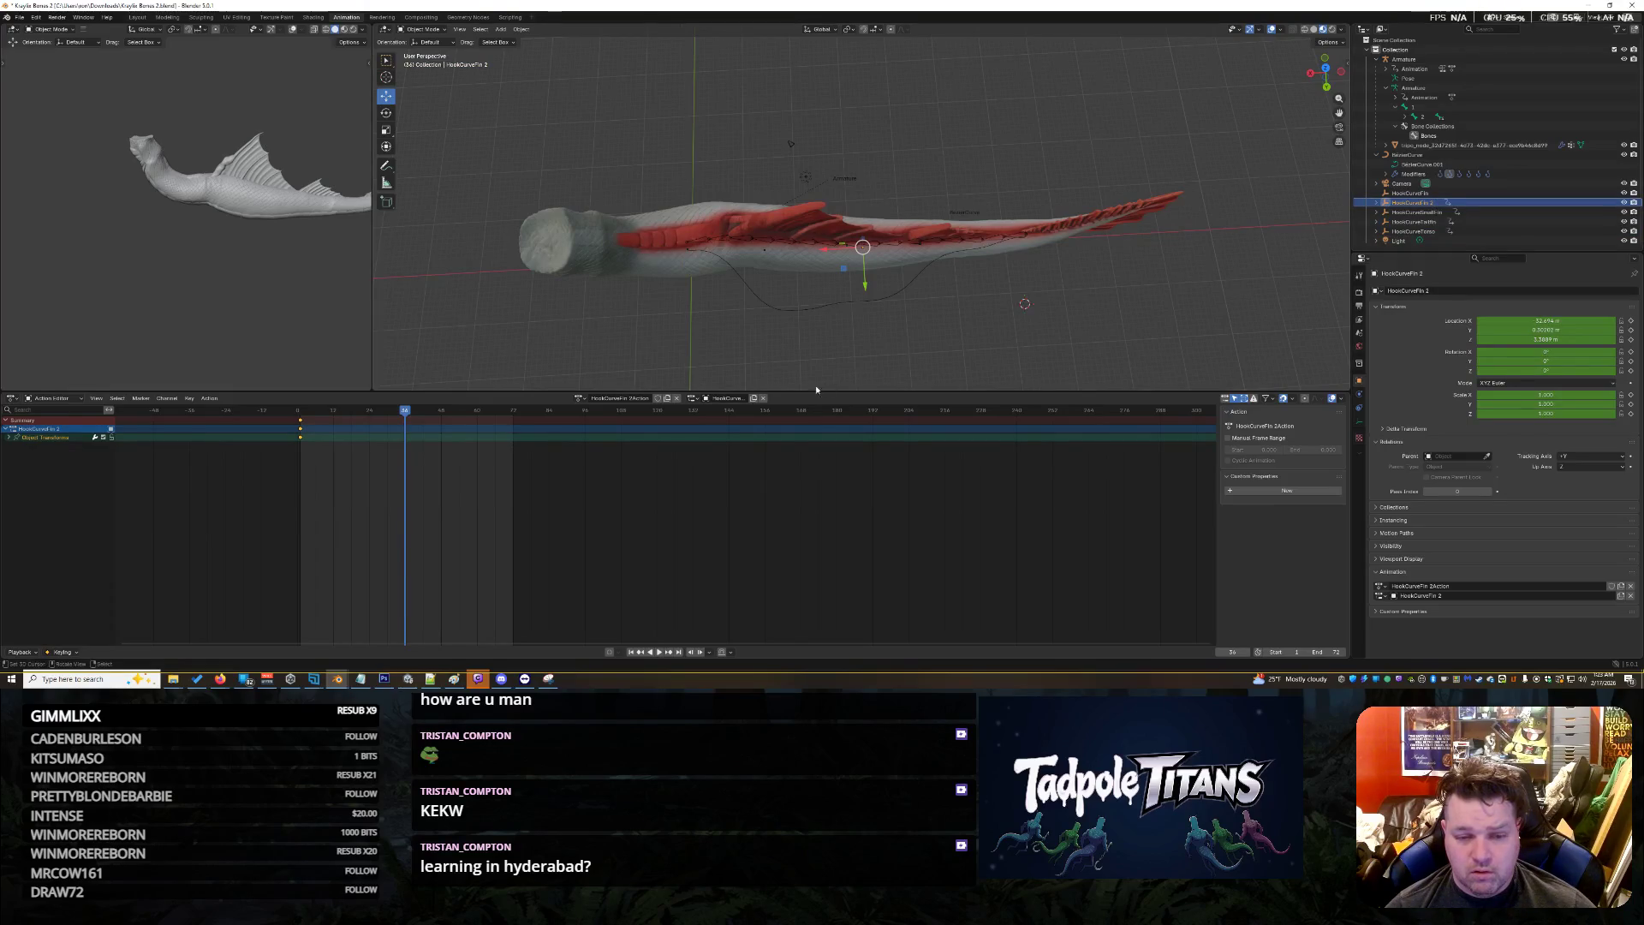
{"action": "left_click", "coordinate": [763, 399]}
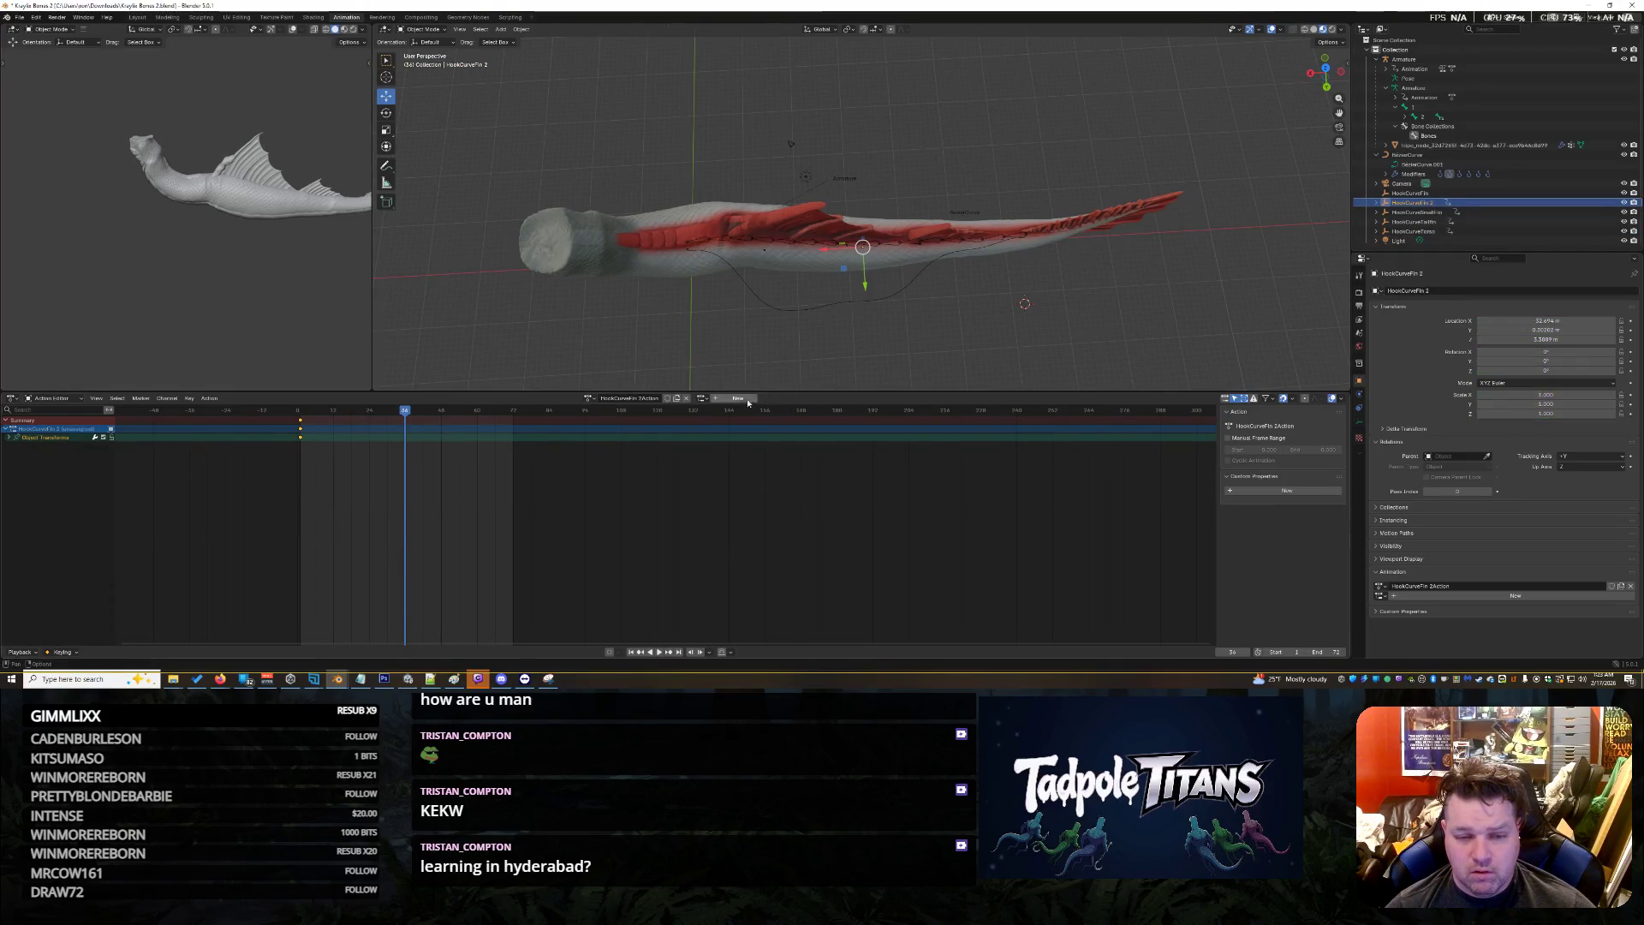
{"action": "left_click", "coordinate": [687, 399]}
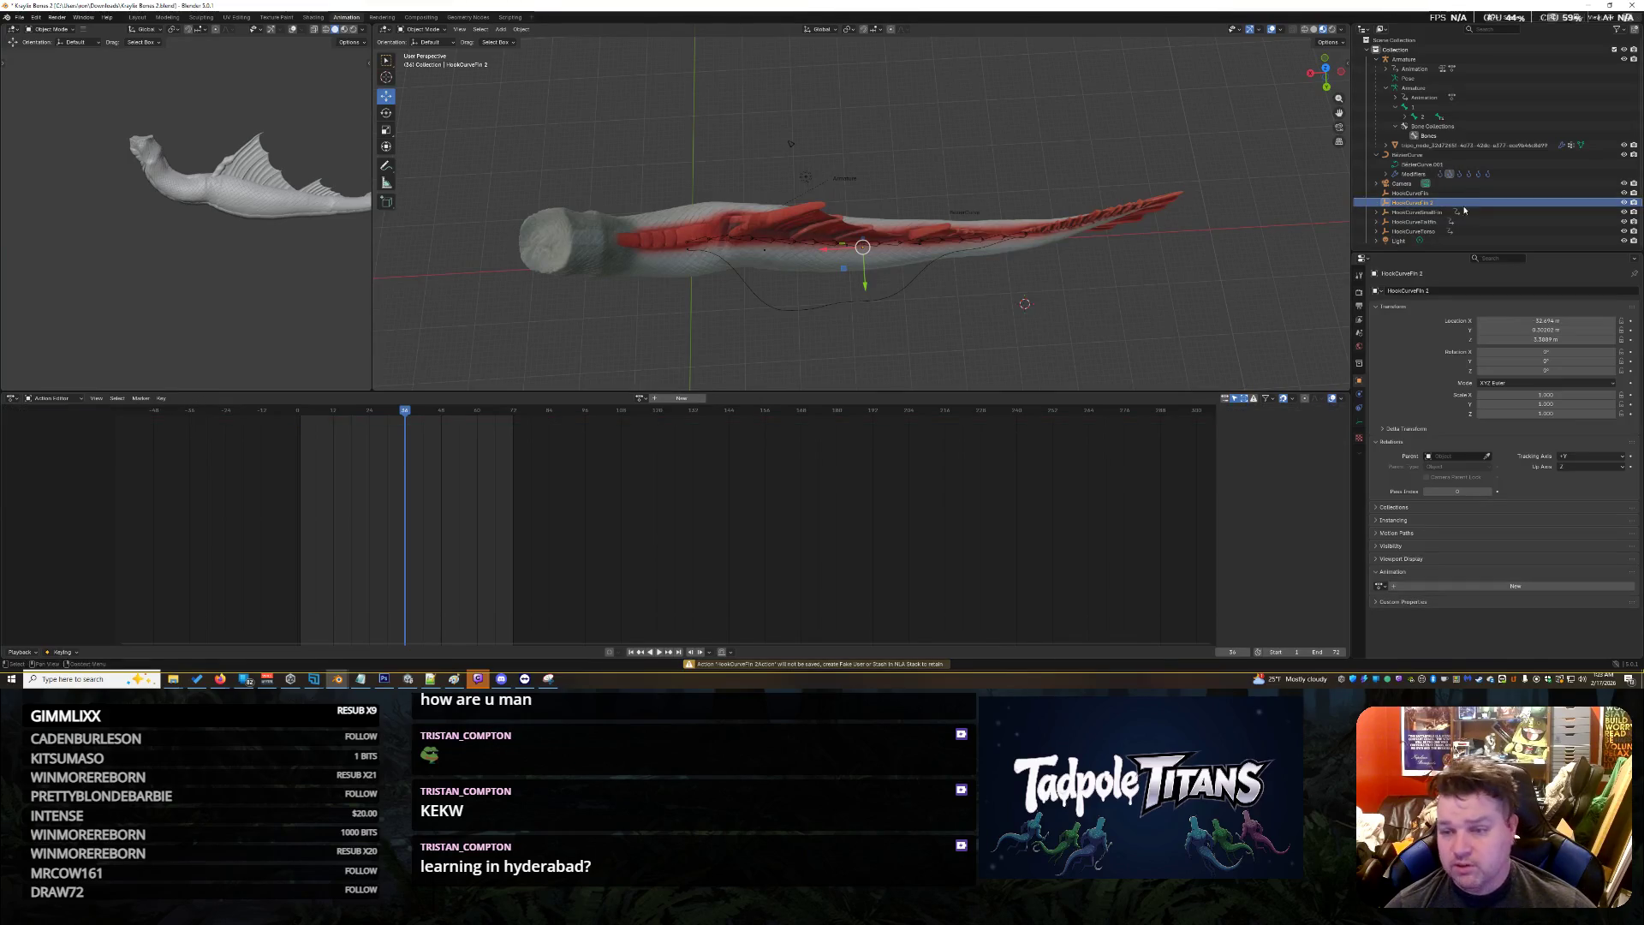
{"action": "left_click", "coordinate": [1417, 212]}
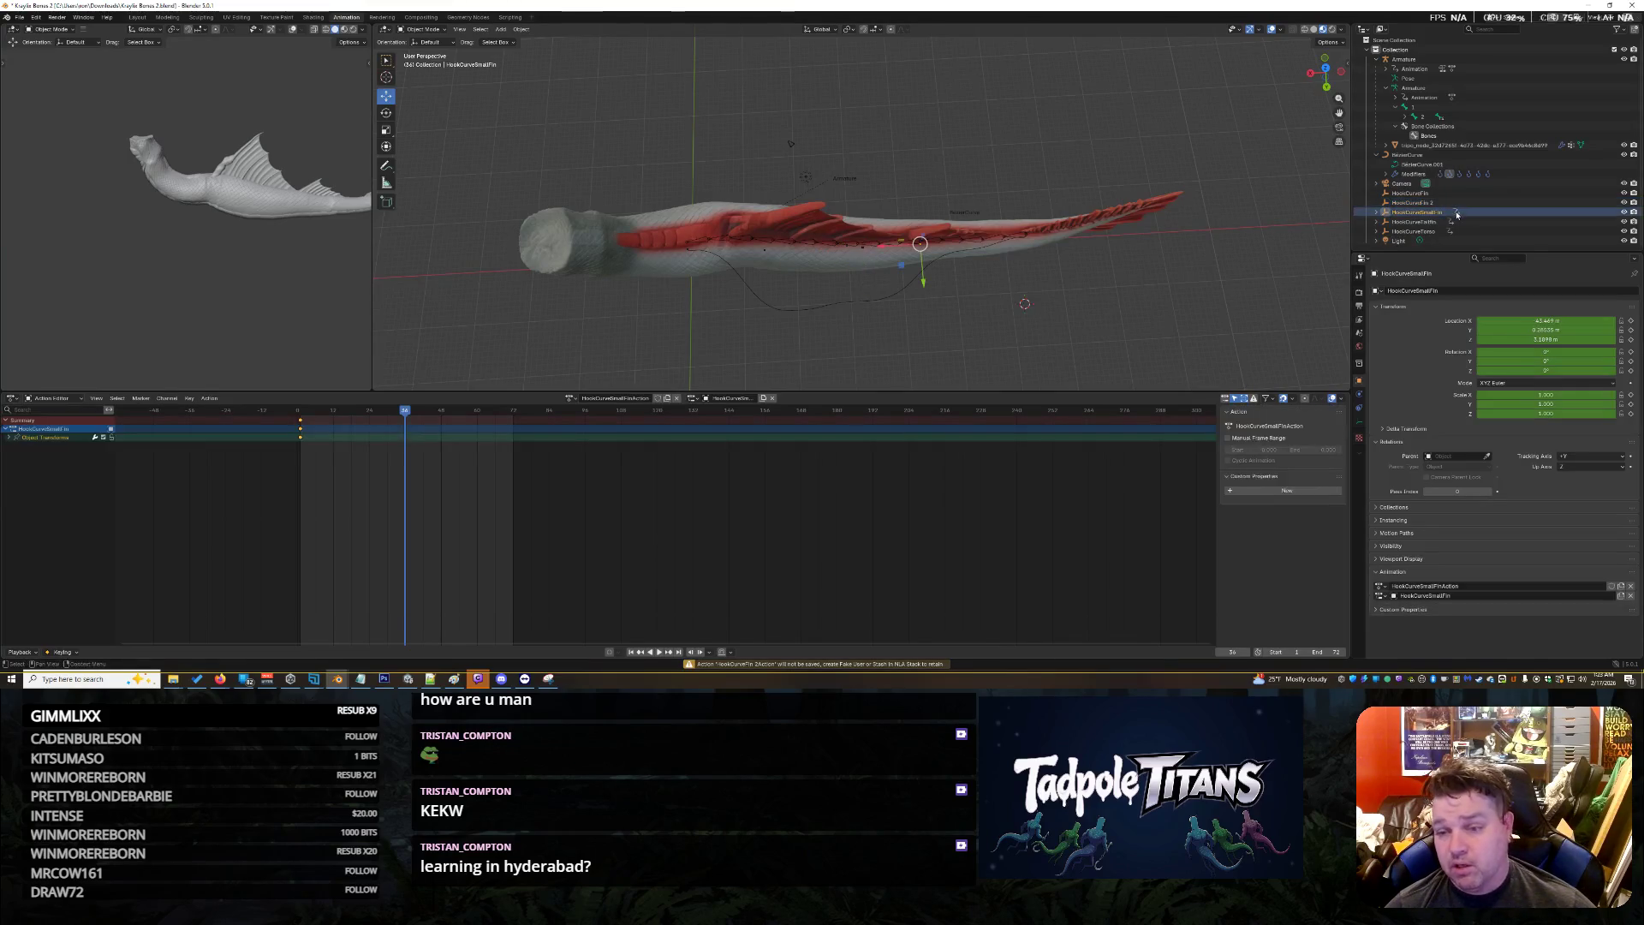
{"action": "left_click", "coordinate": [676, 398]}
Unlink HookCurveTailfinAction, check HookCurveTorso keeps Hook Move, then select the Bezier curve
{"action": "left_click", "coordinate": [1407, 231]}
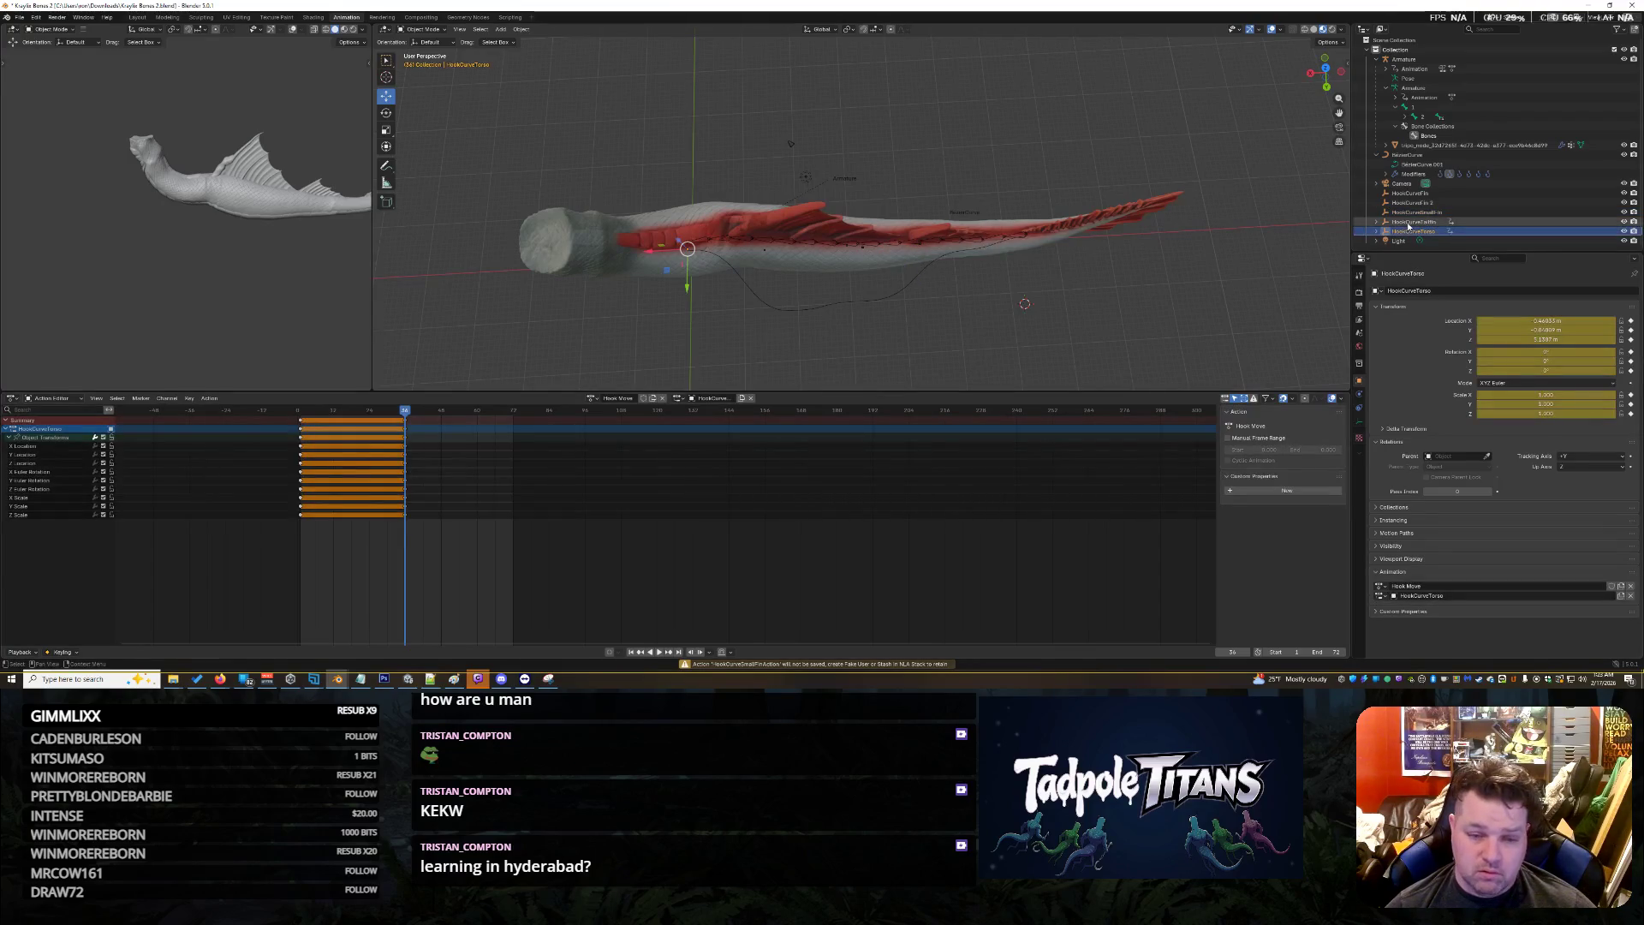
{"action": "left_click", "coordinate": [1413, 221]}
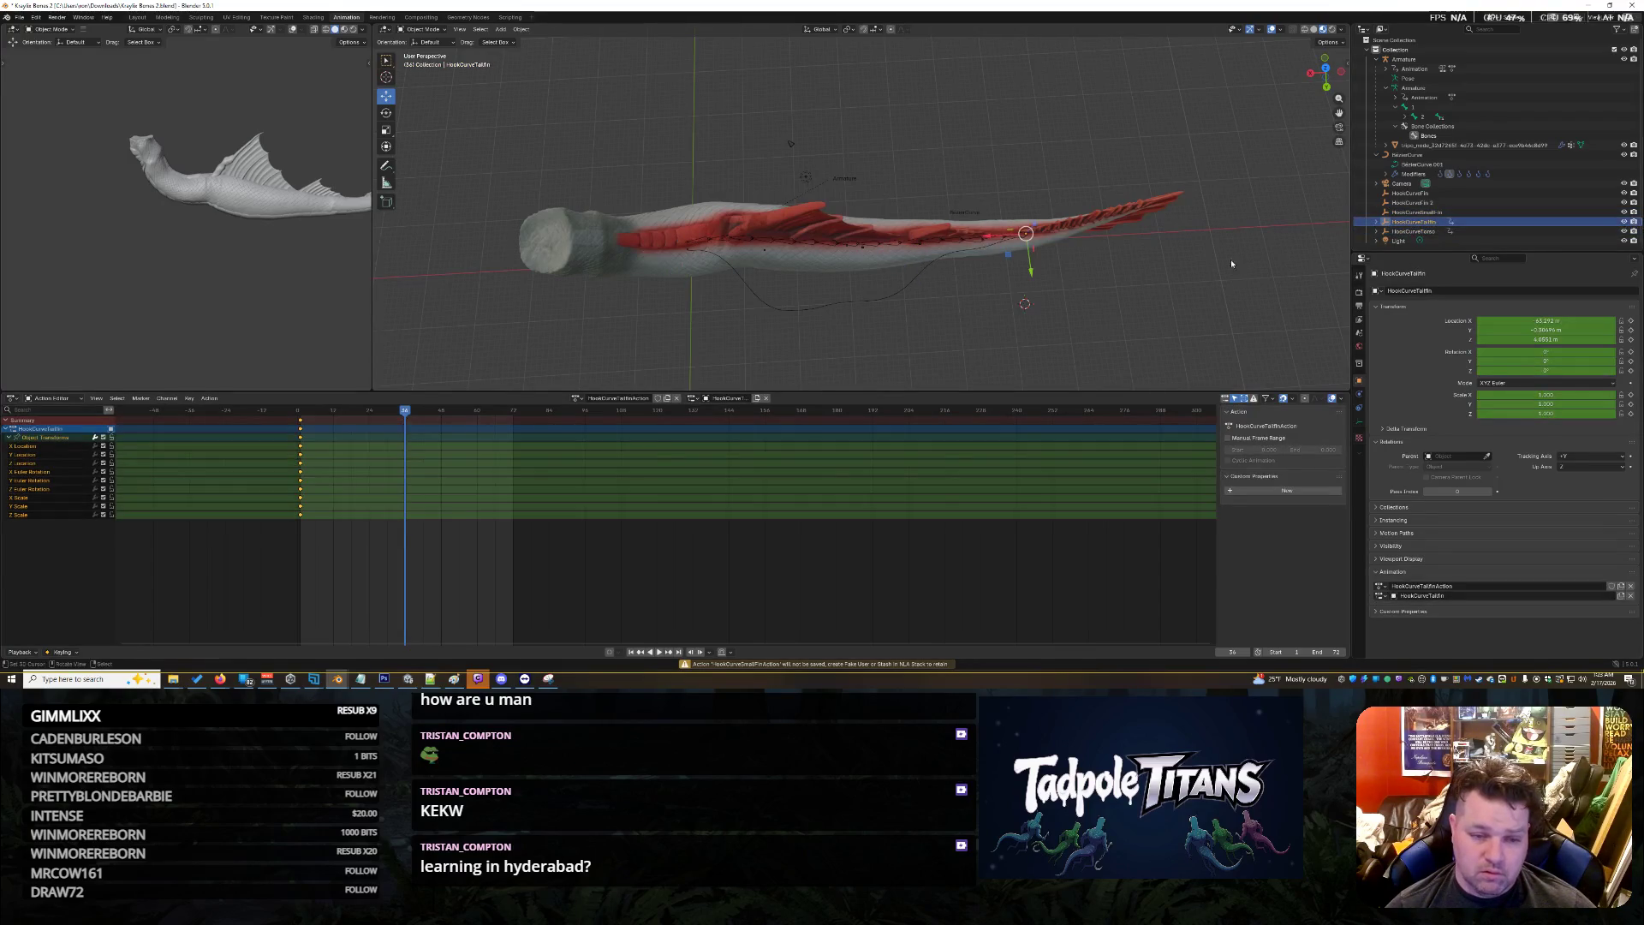
{"action": "left_click", "coordinate": [676, 398]}
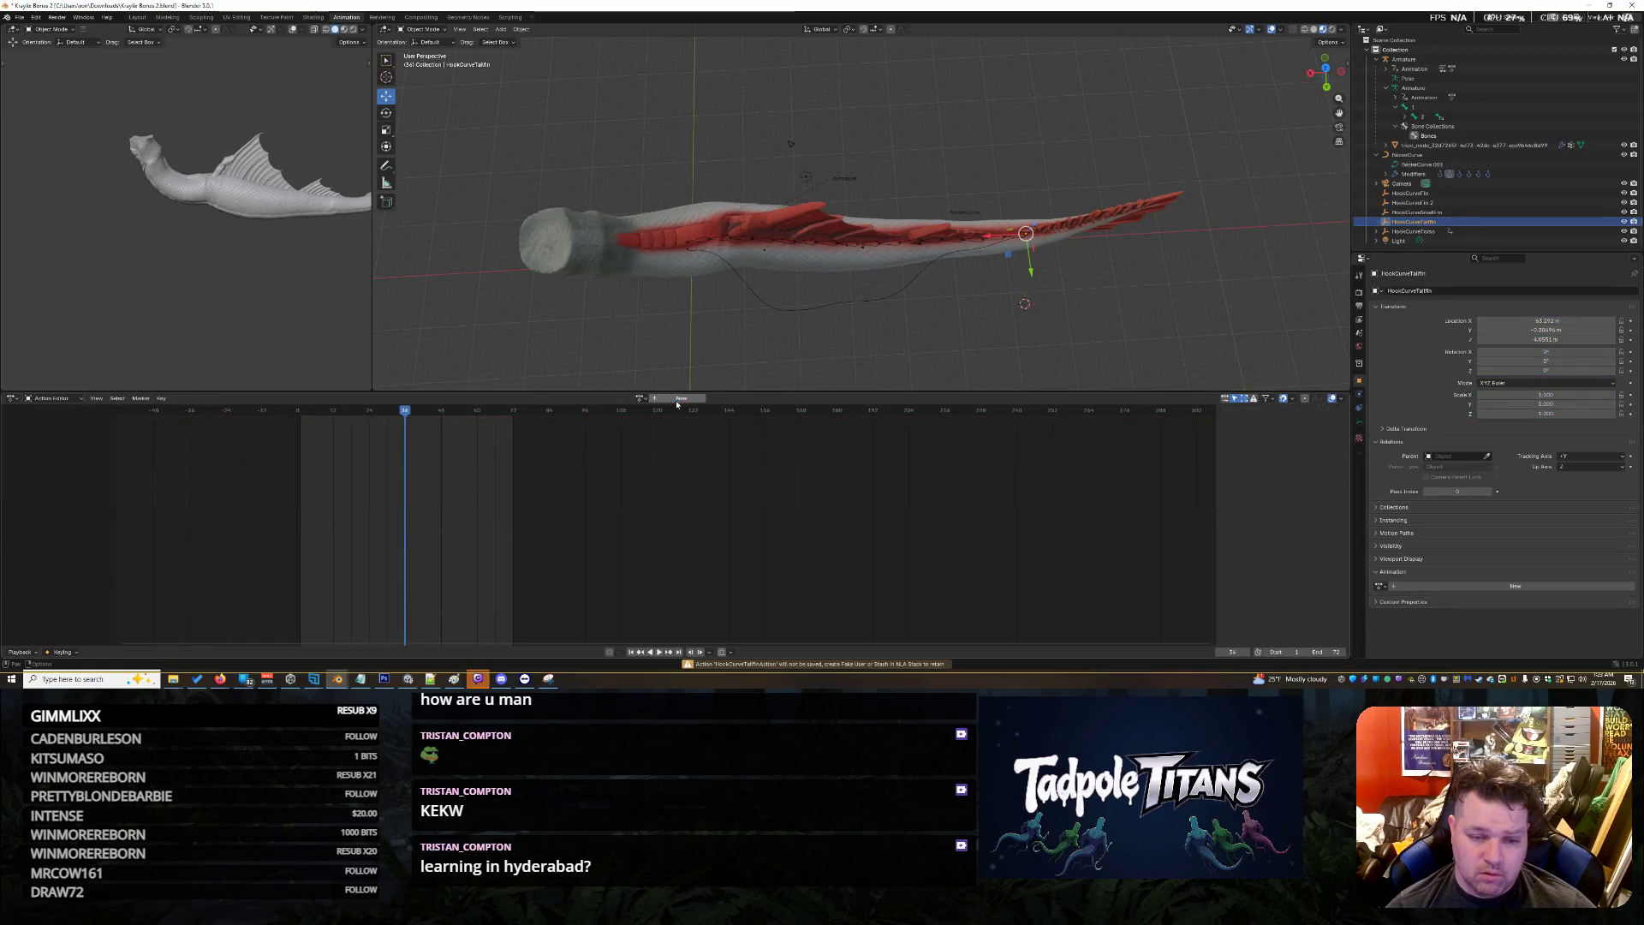
{"action": "left_click", "coordinate": [1417, 231]}
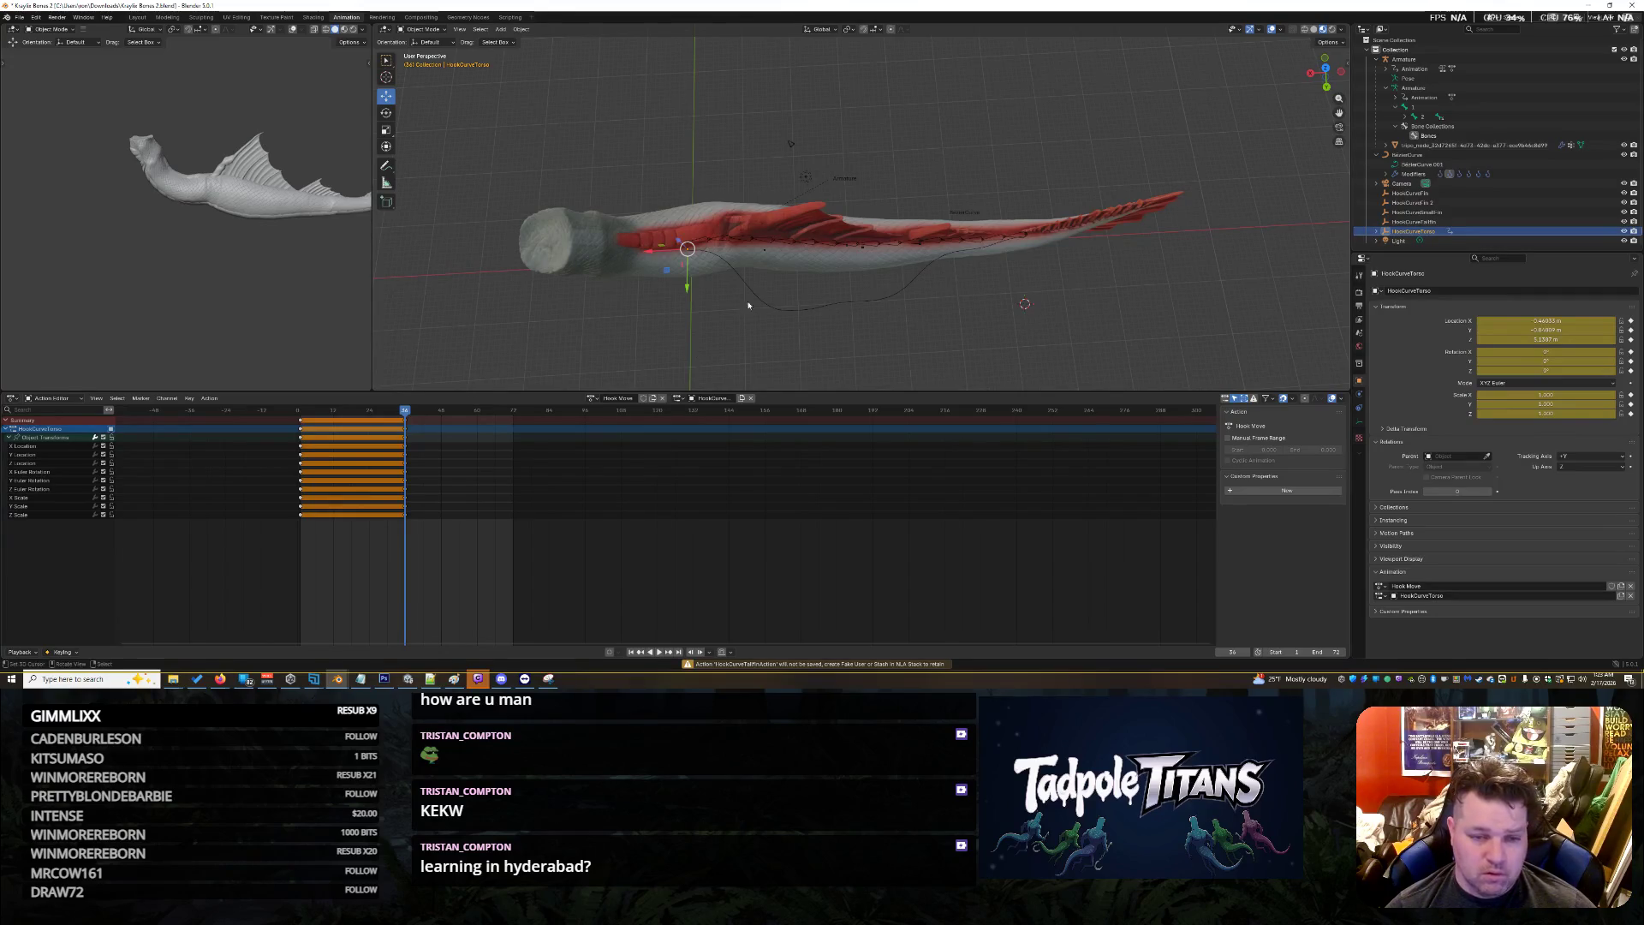
{"action": "left_click", "coordinate": [644, 321]}
{"action": "left_click", "coordinate": [689, 253]}
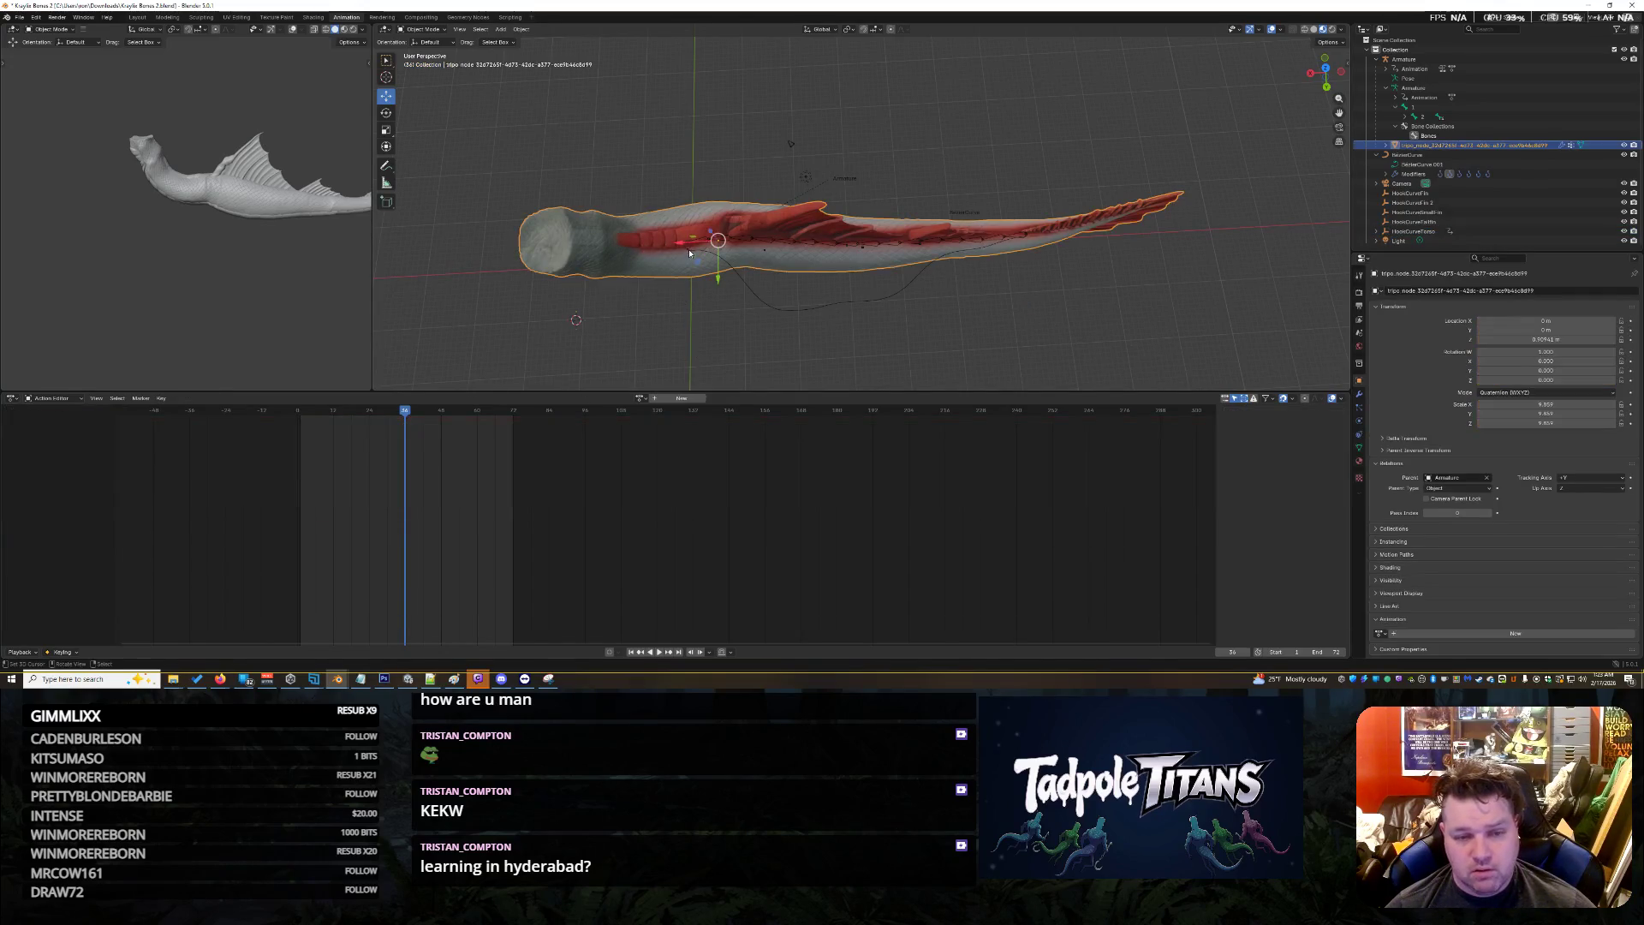
{"action": "left_click", "coordinate": [759, 295]}
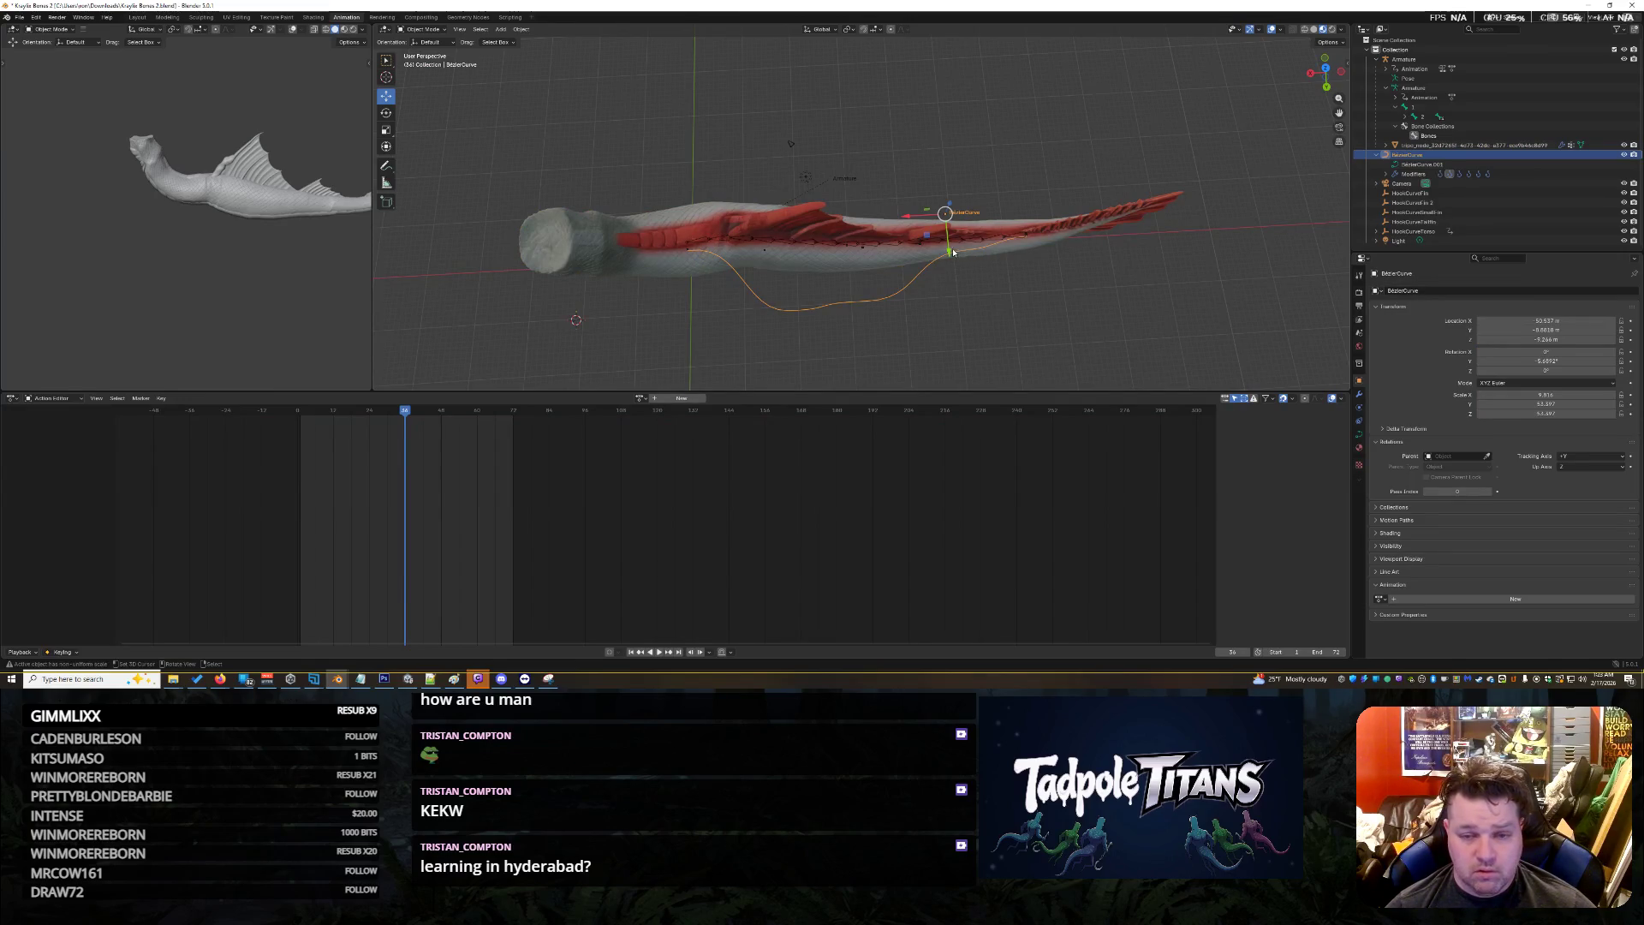
Drag the Bezier curve along Y against the fish body, then select HookCurveFin
{"action": "left_click_drag", "start_coordinate": [948, 255], "coordinate": [953, 181]}
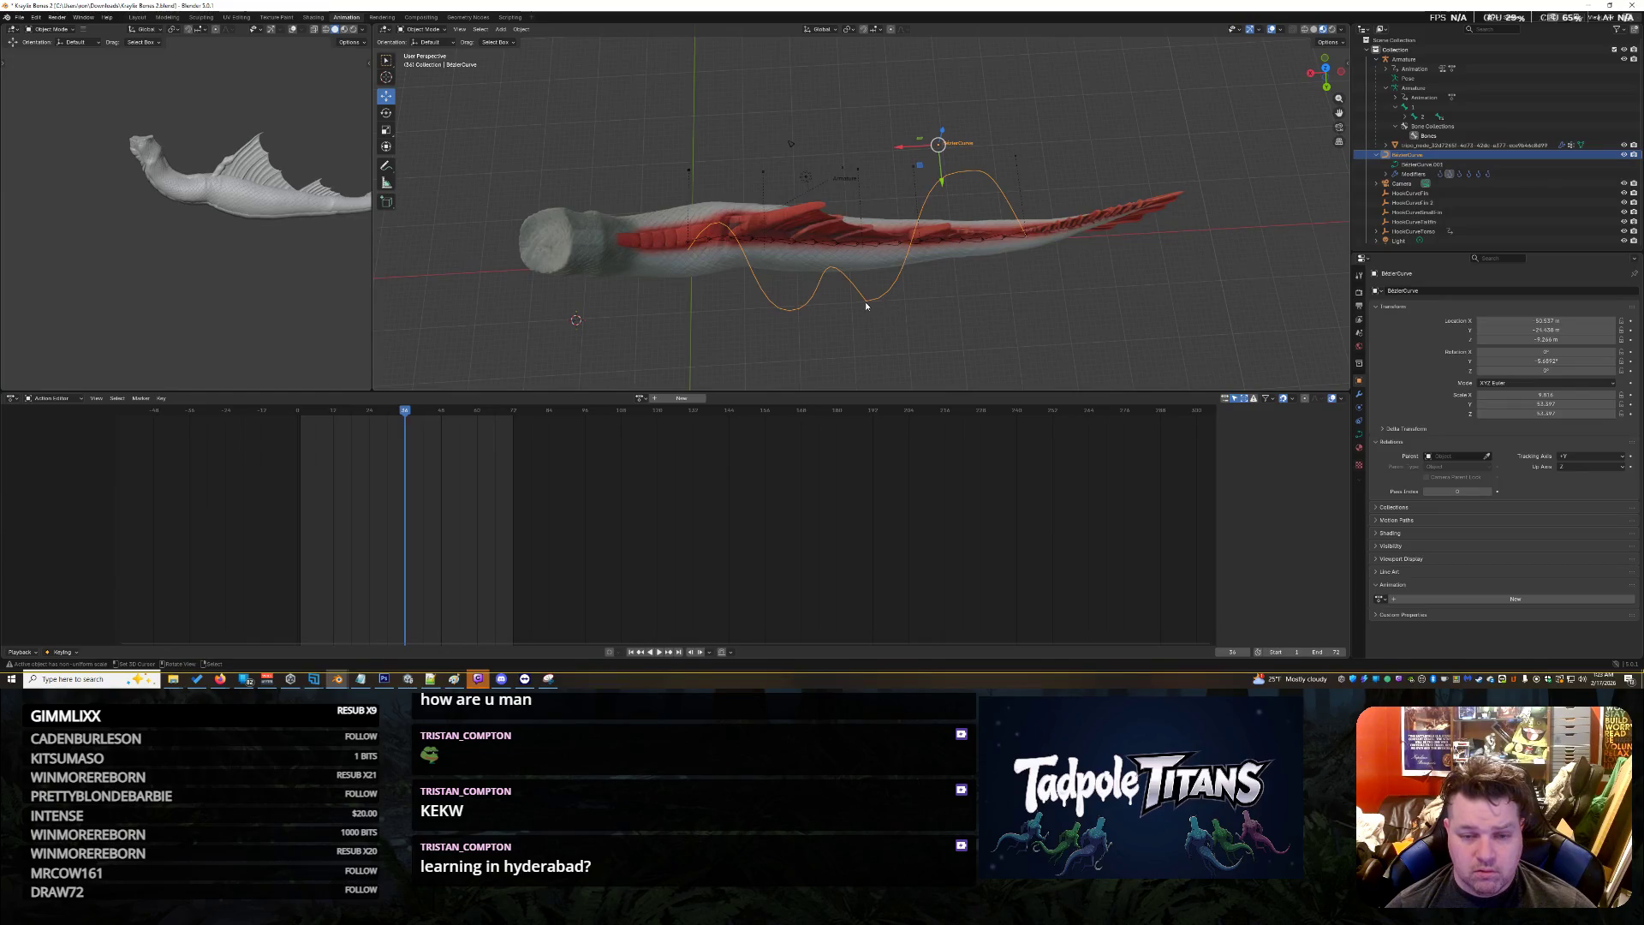
{"action": "left_click", "coordinate": [883, 296]}
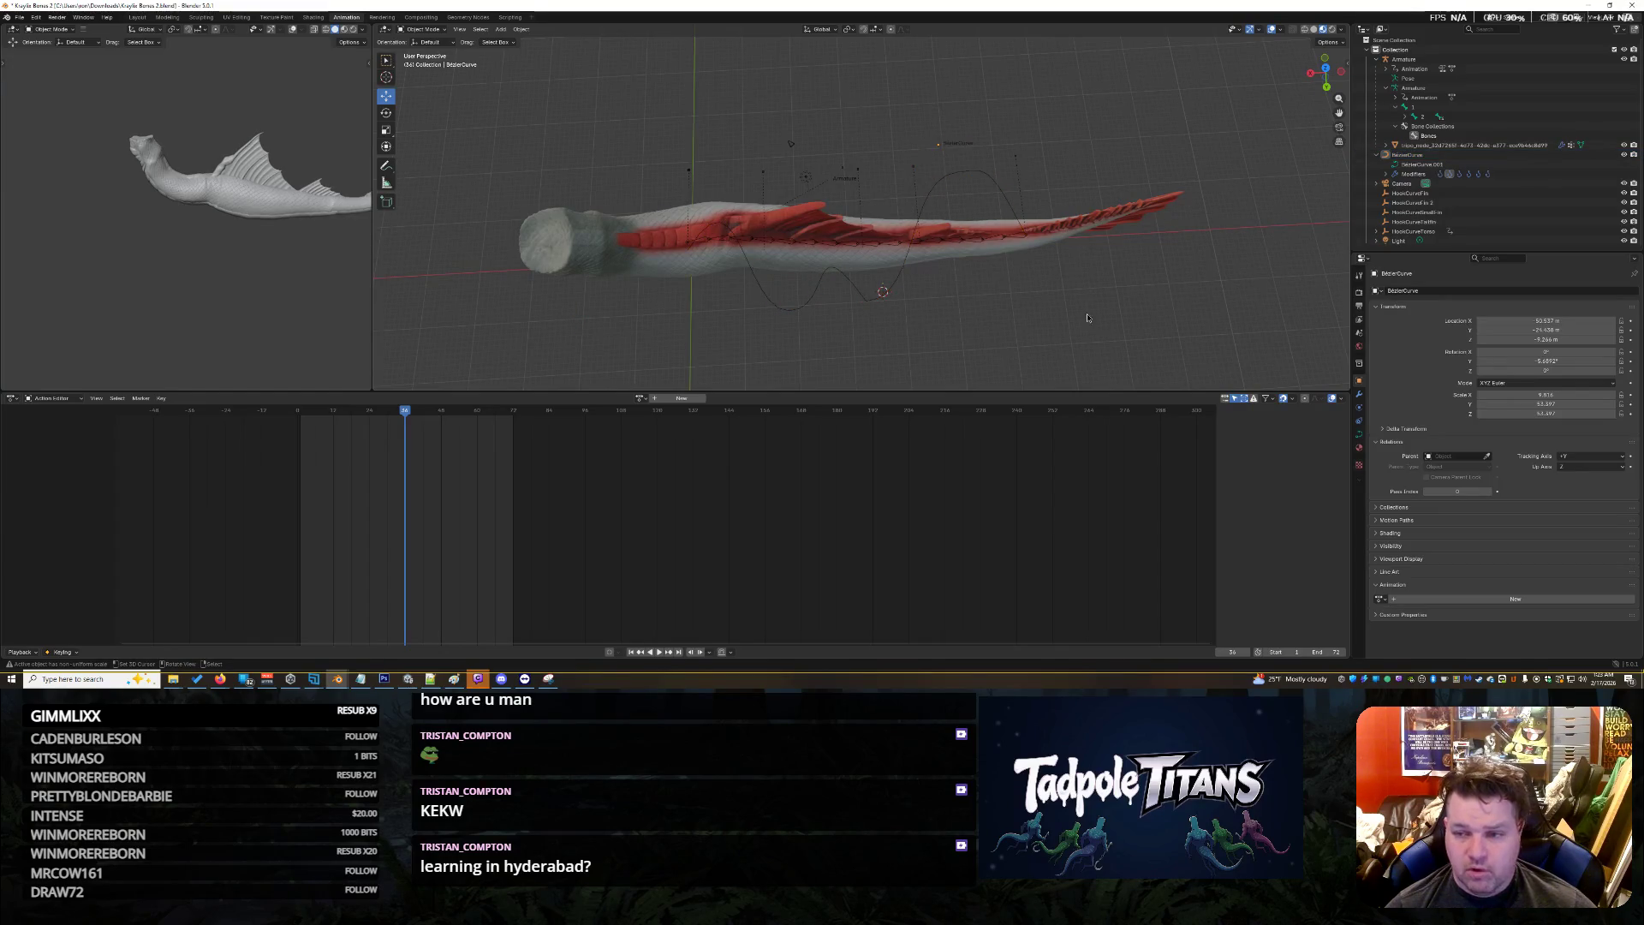
{"action": "left_click", "coordinate": [1409, 193]}
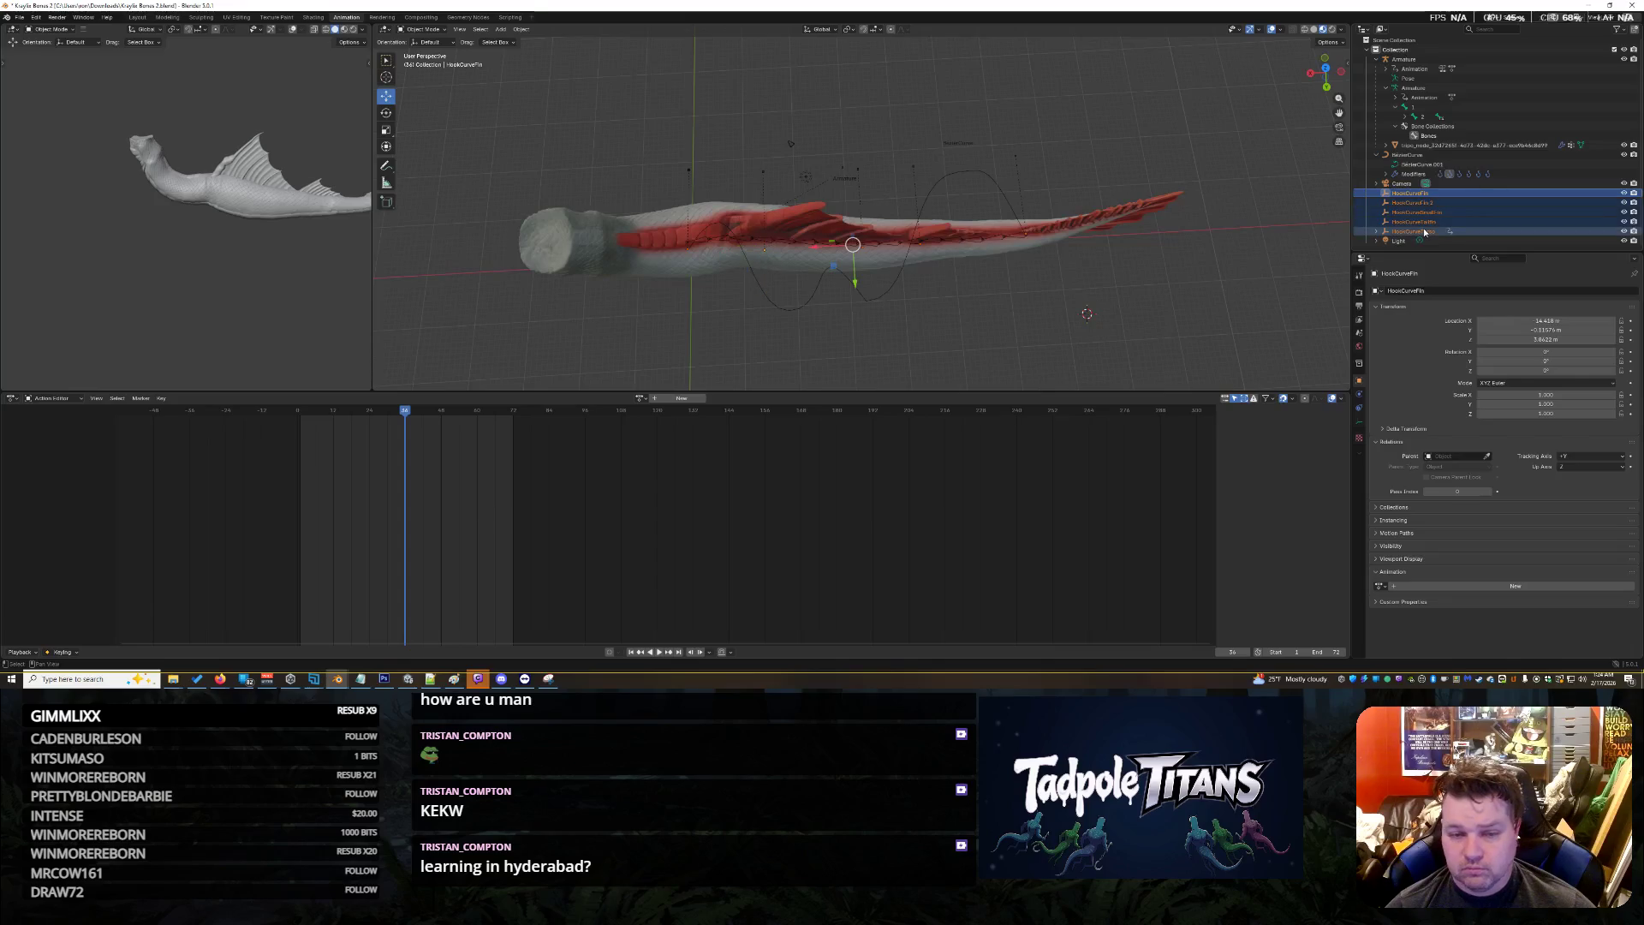
Assign the Hook Move action to HookCurveFin and move the playhead to about frame 71
{"action": "left_click", "coordinate": [641, 399]}
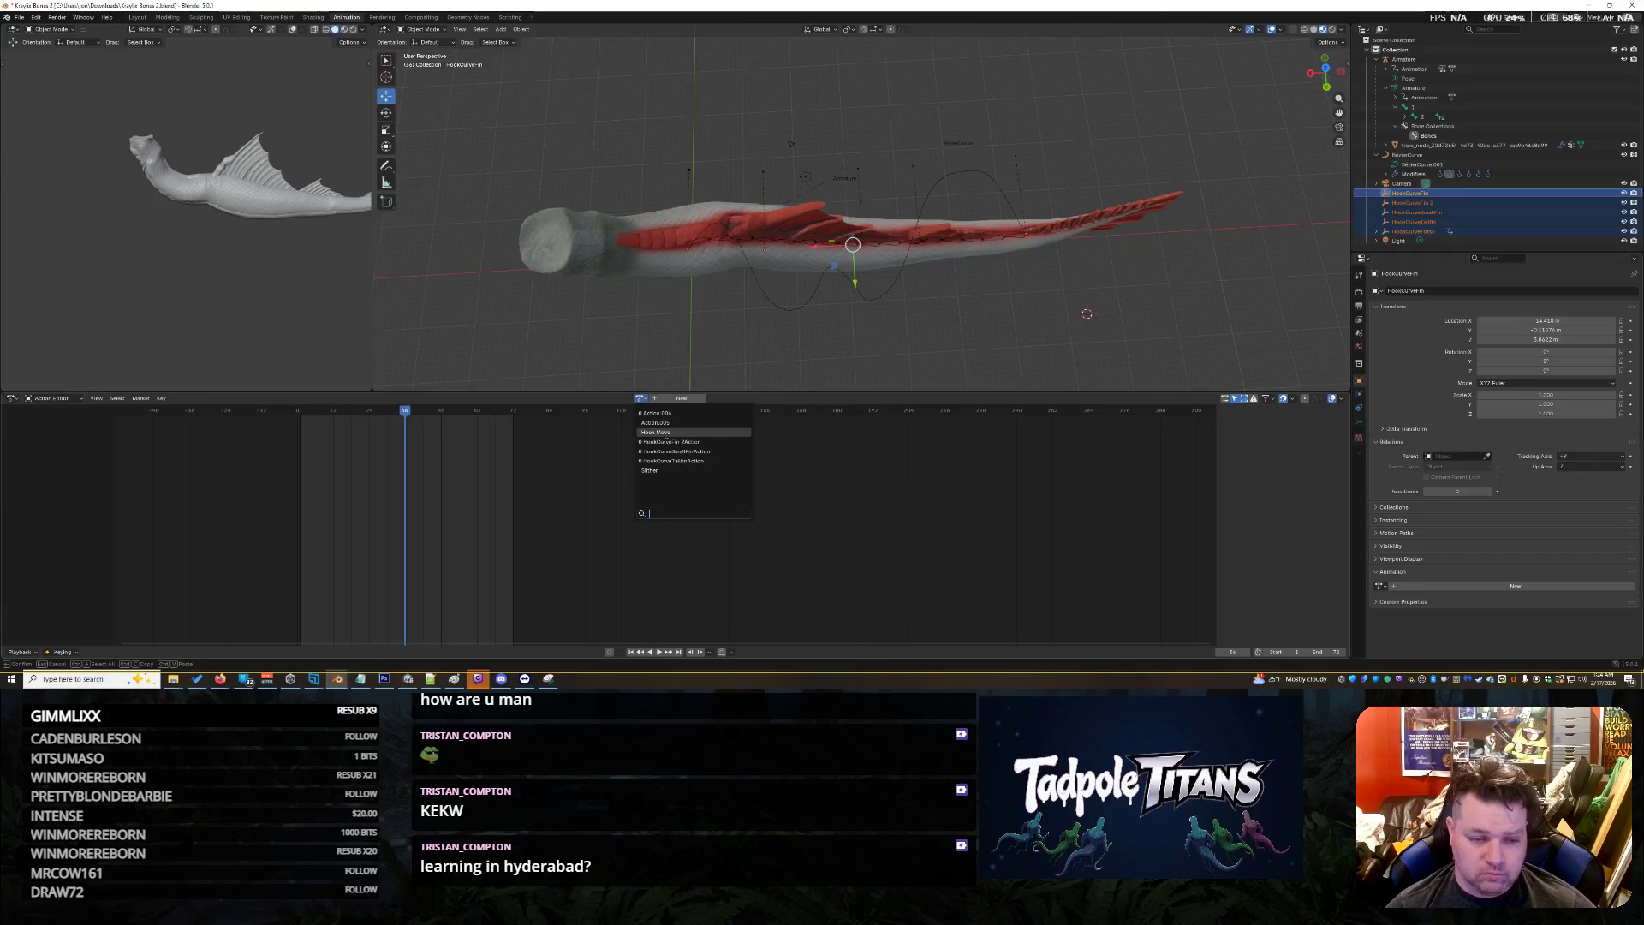
{"action": "left_click", "coordinate": [656, 431]}
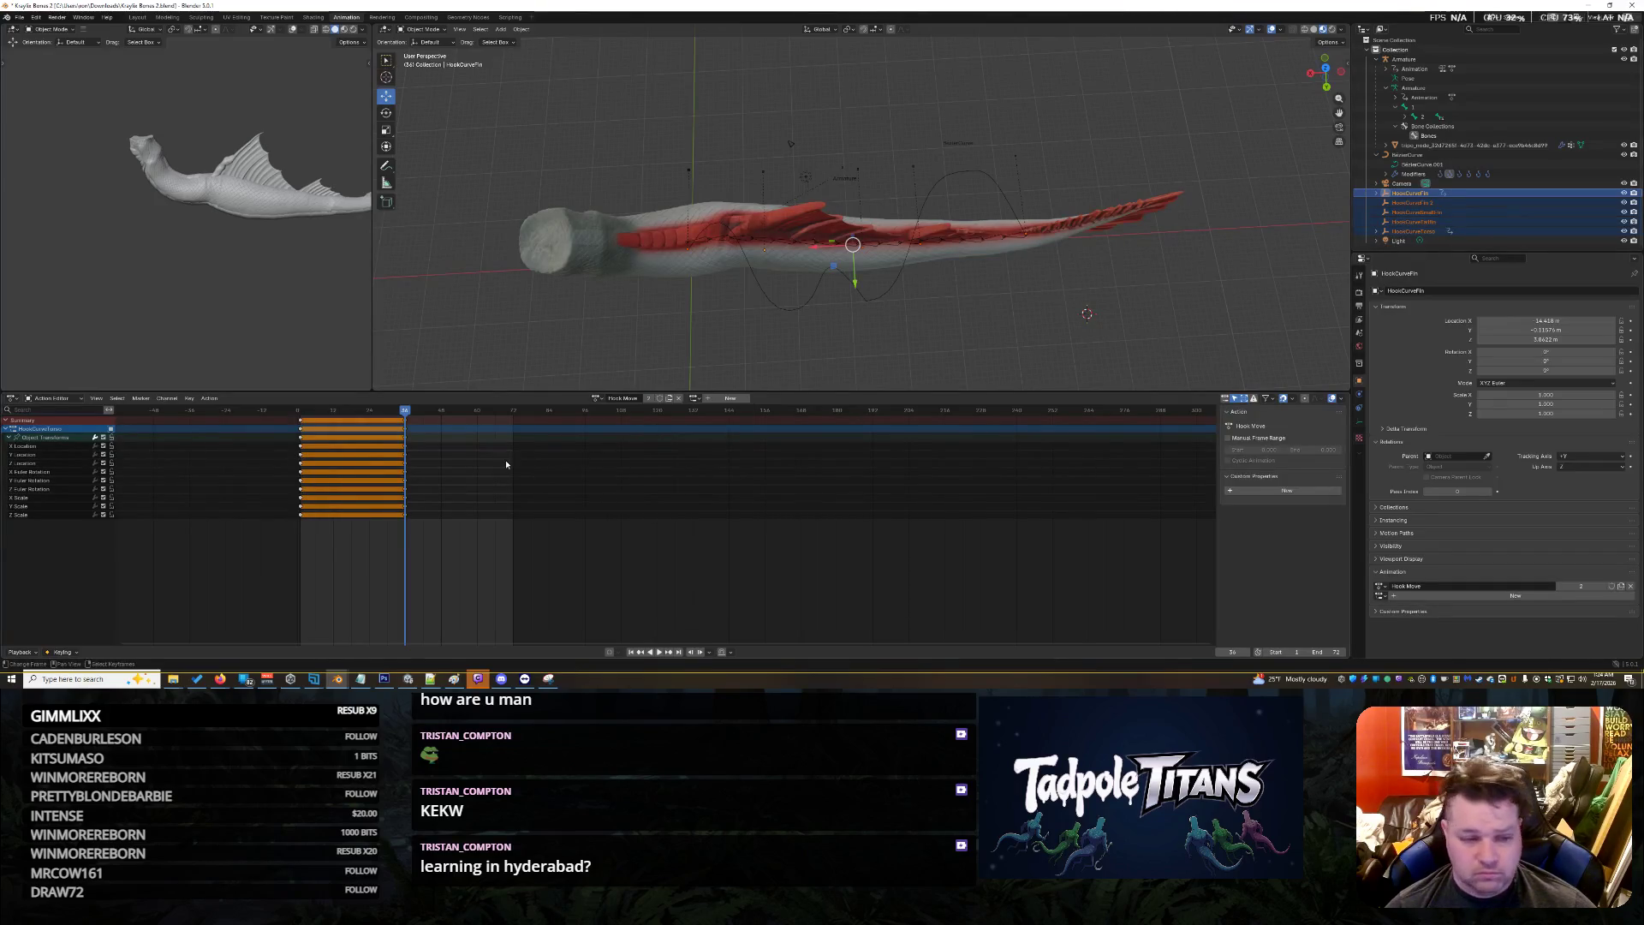
{"action": "left_click", "coordinate": [512, 426]}
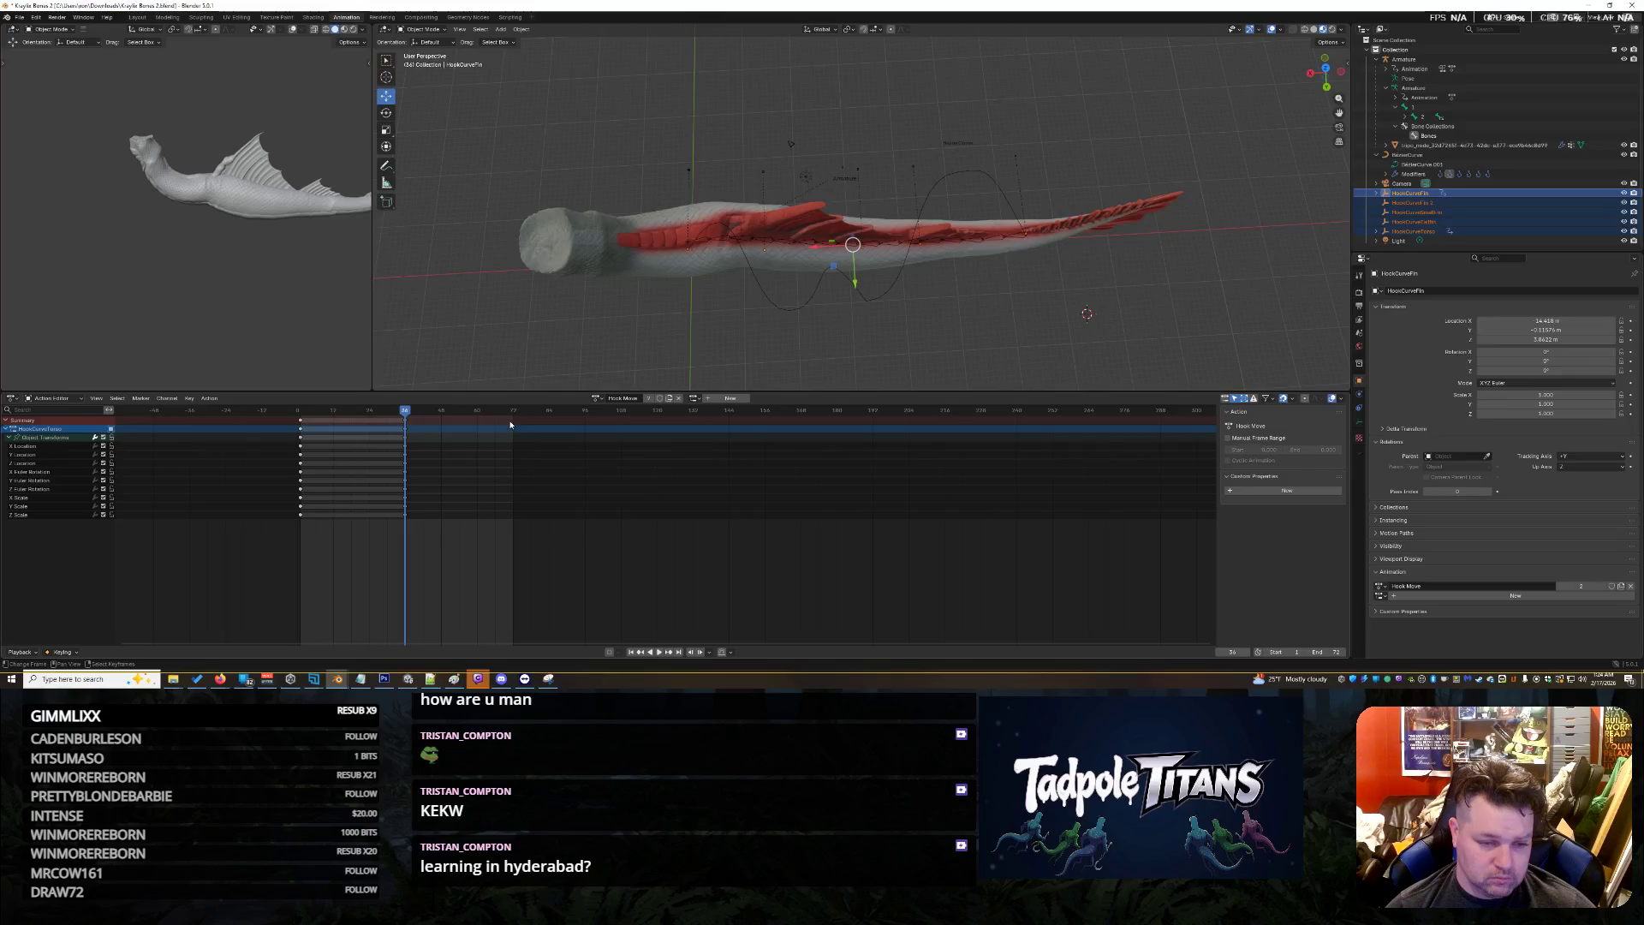
{"action": "left_click_drag", "start_coordinate": [400, 430], "coordinate": [512, 424]}
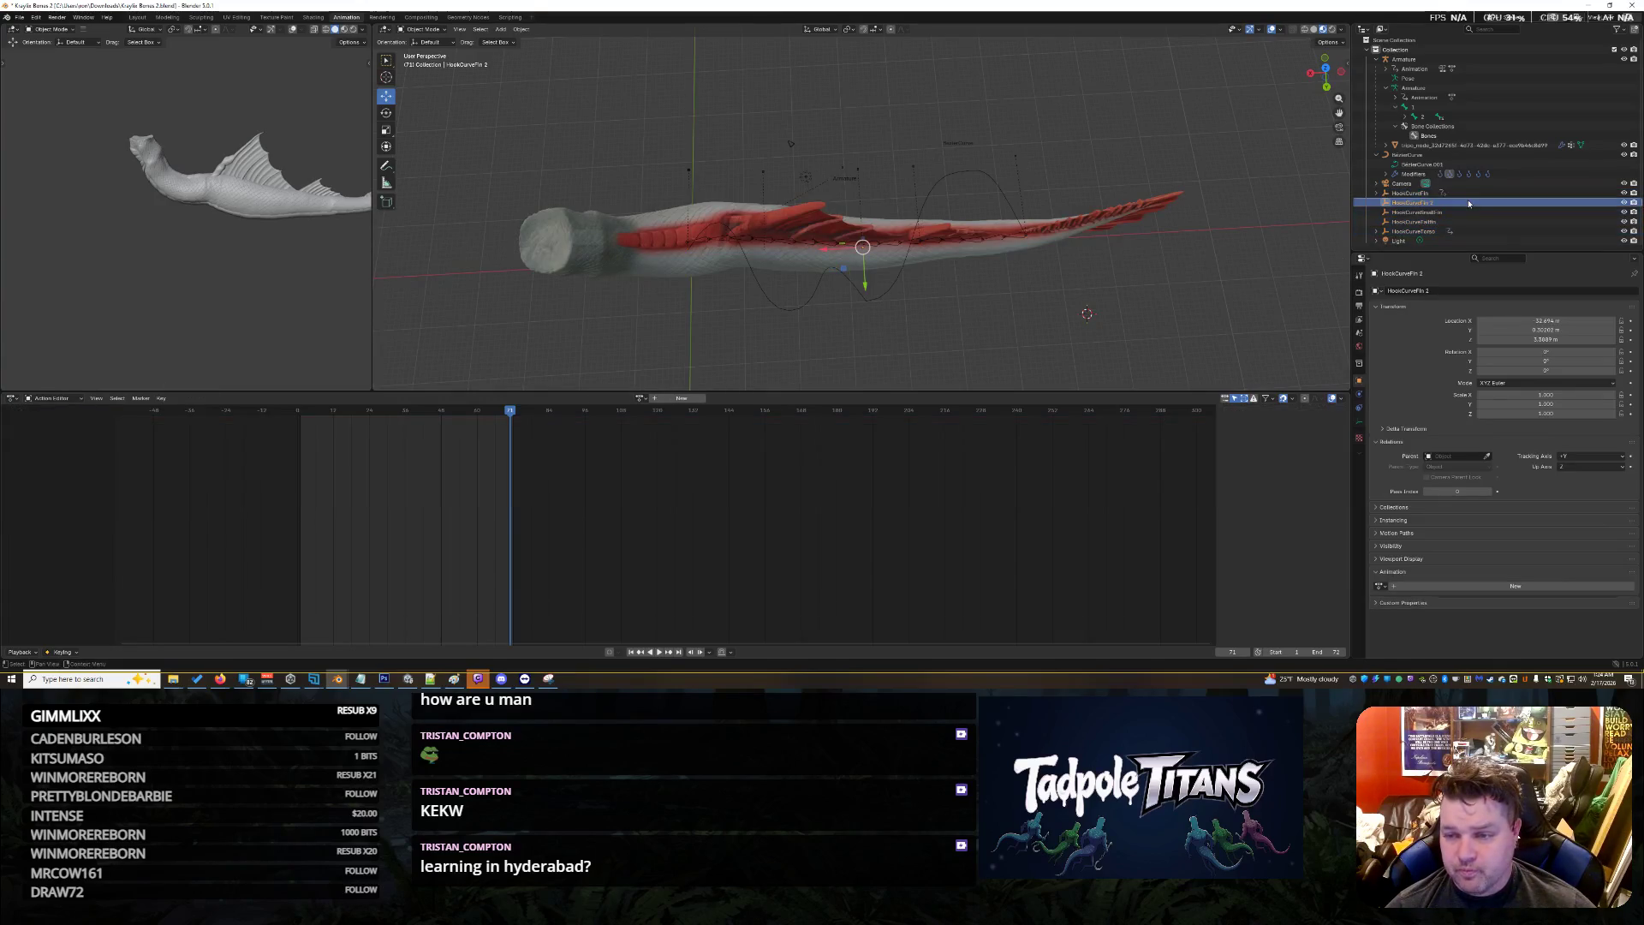
Select all five HookCurve empties, keyframe them at frame 71, and return to frame 1
{"action": "left_click", "coordinate": [1456, 193]}
{"action": "left_click", "coordinate": [1453, 213], "text": "shift"}
{"action": "left_click", "coordinate": [1462, 230], "text": "shift"}
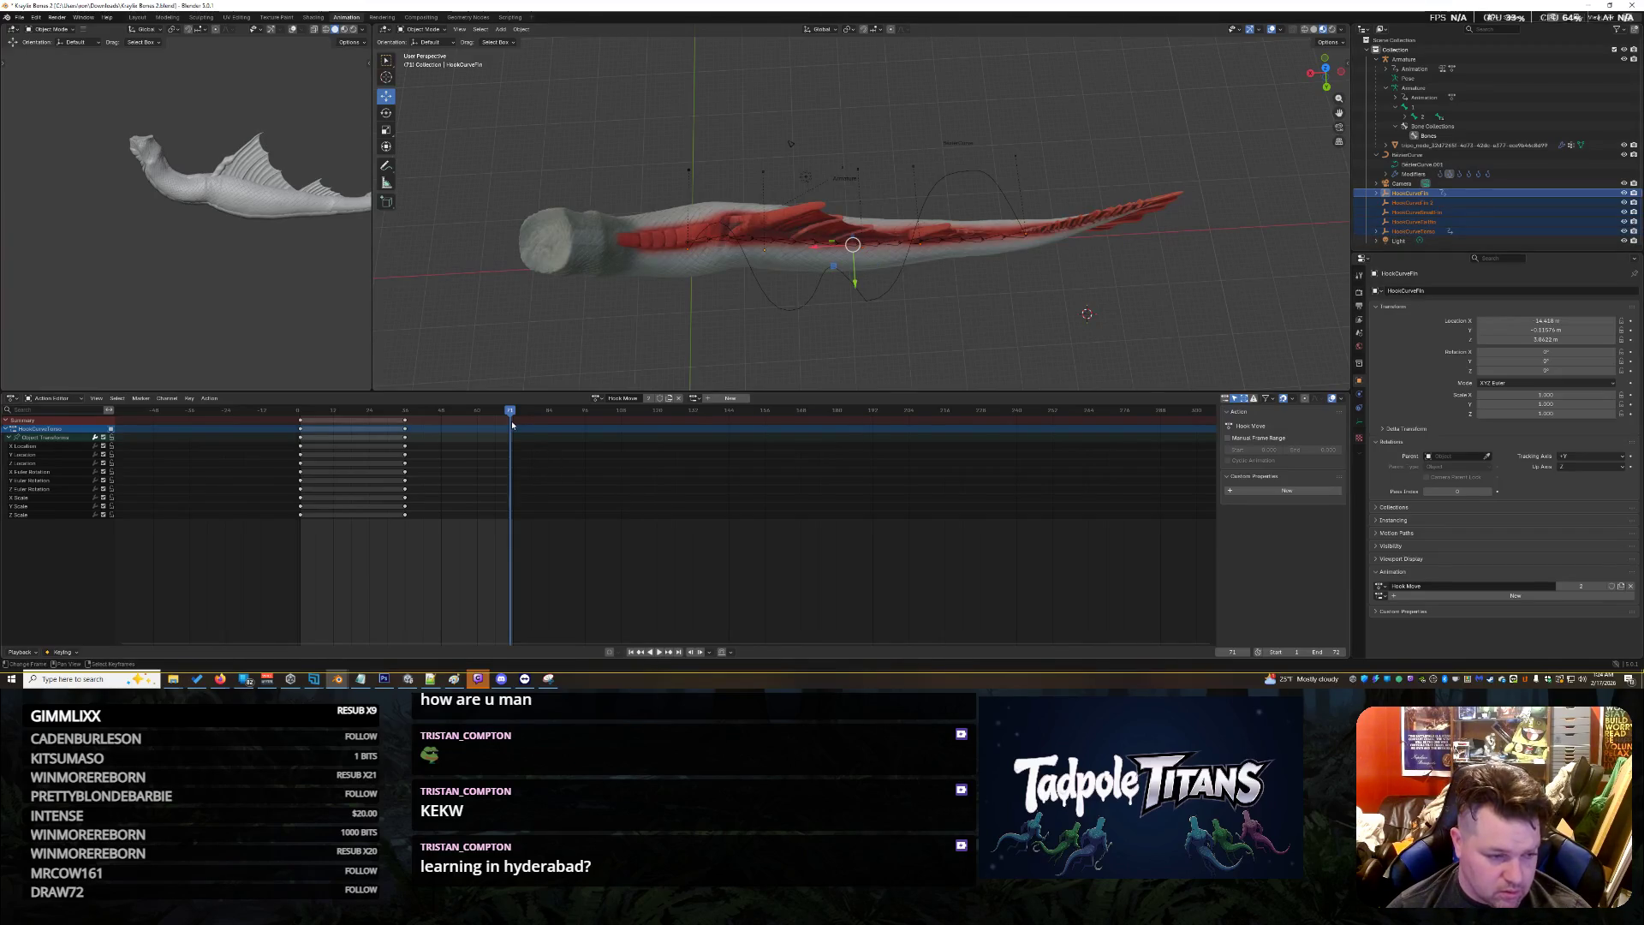
{"action": "key", "text": "i"}
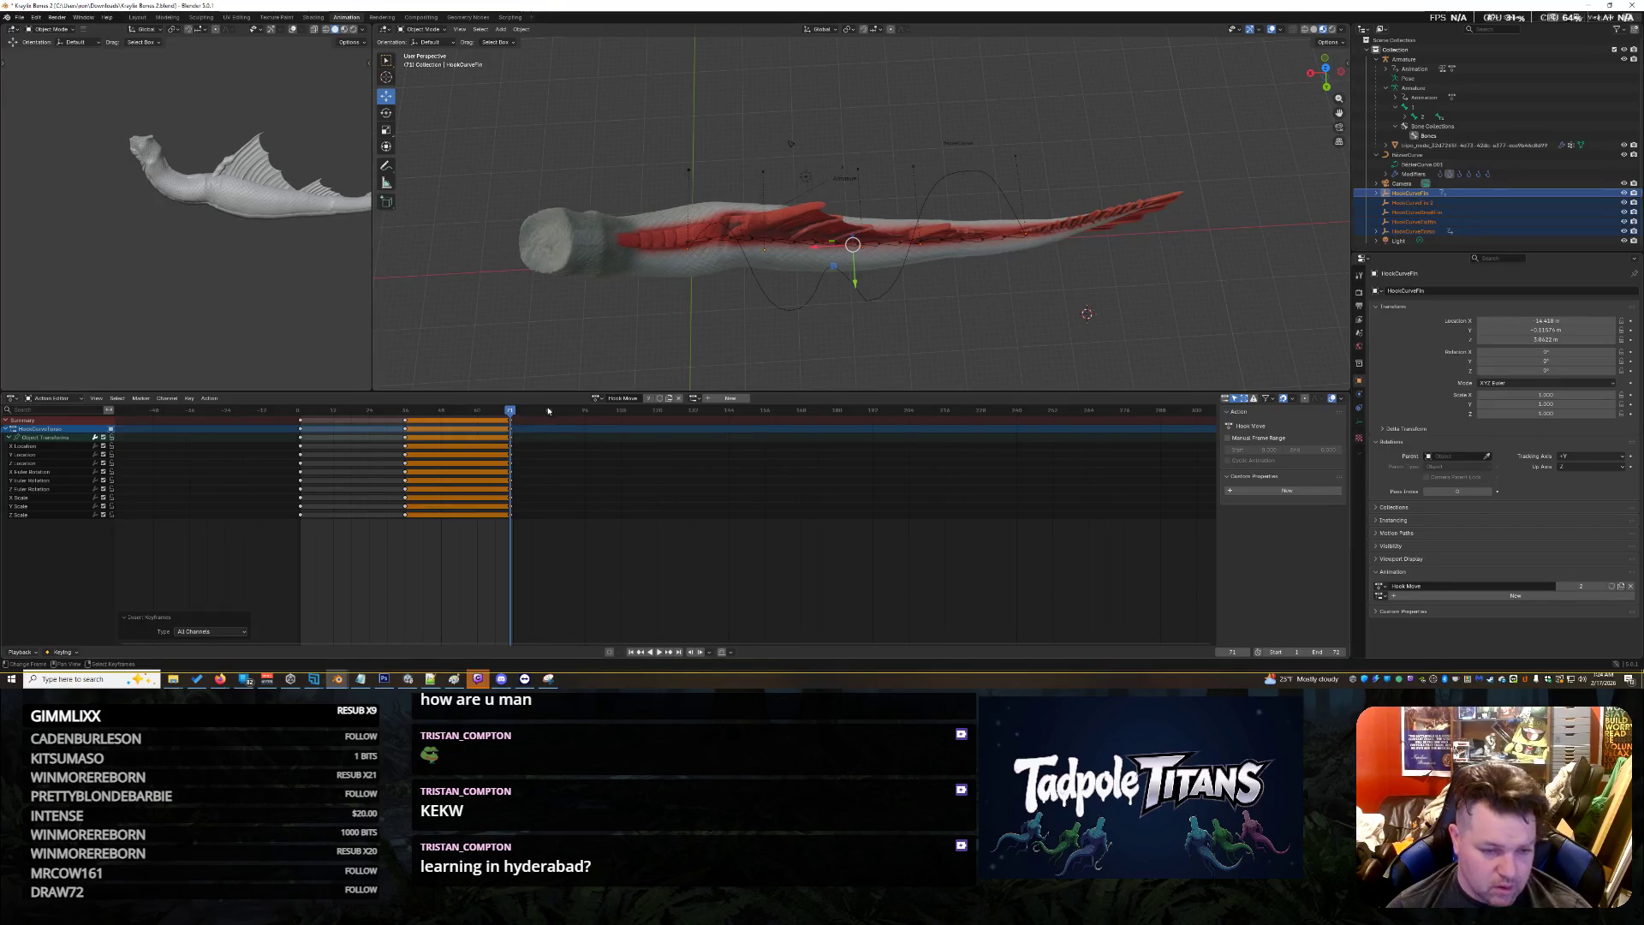
{"action": "left_click_drag", "start_coordinate": [508, 422], "coordinate": [302, 422]}
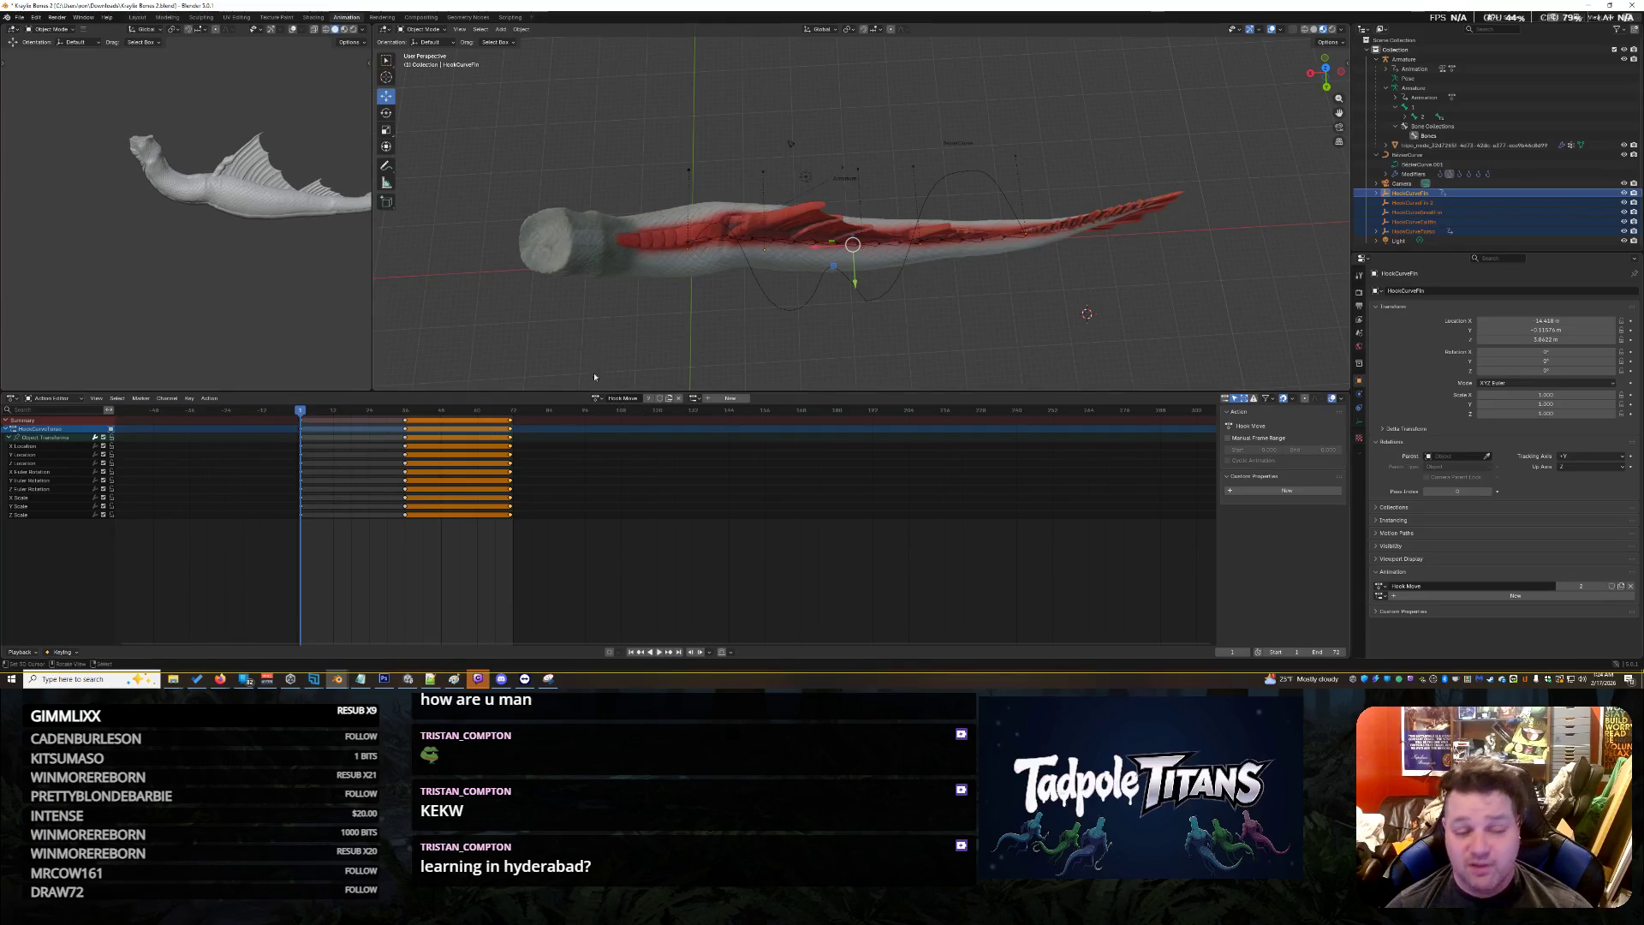
Play back the swimming animation, stop it, and set the frame to 100
{"action": "left_click", "coordinate": [661, 653]}
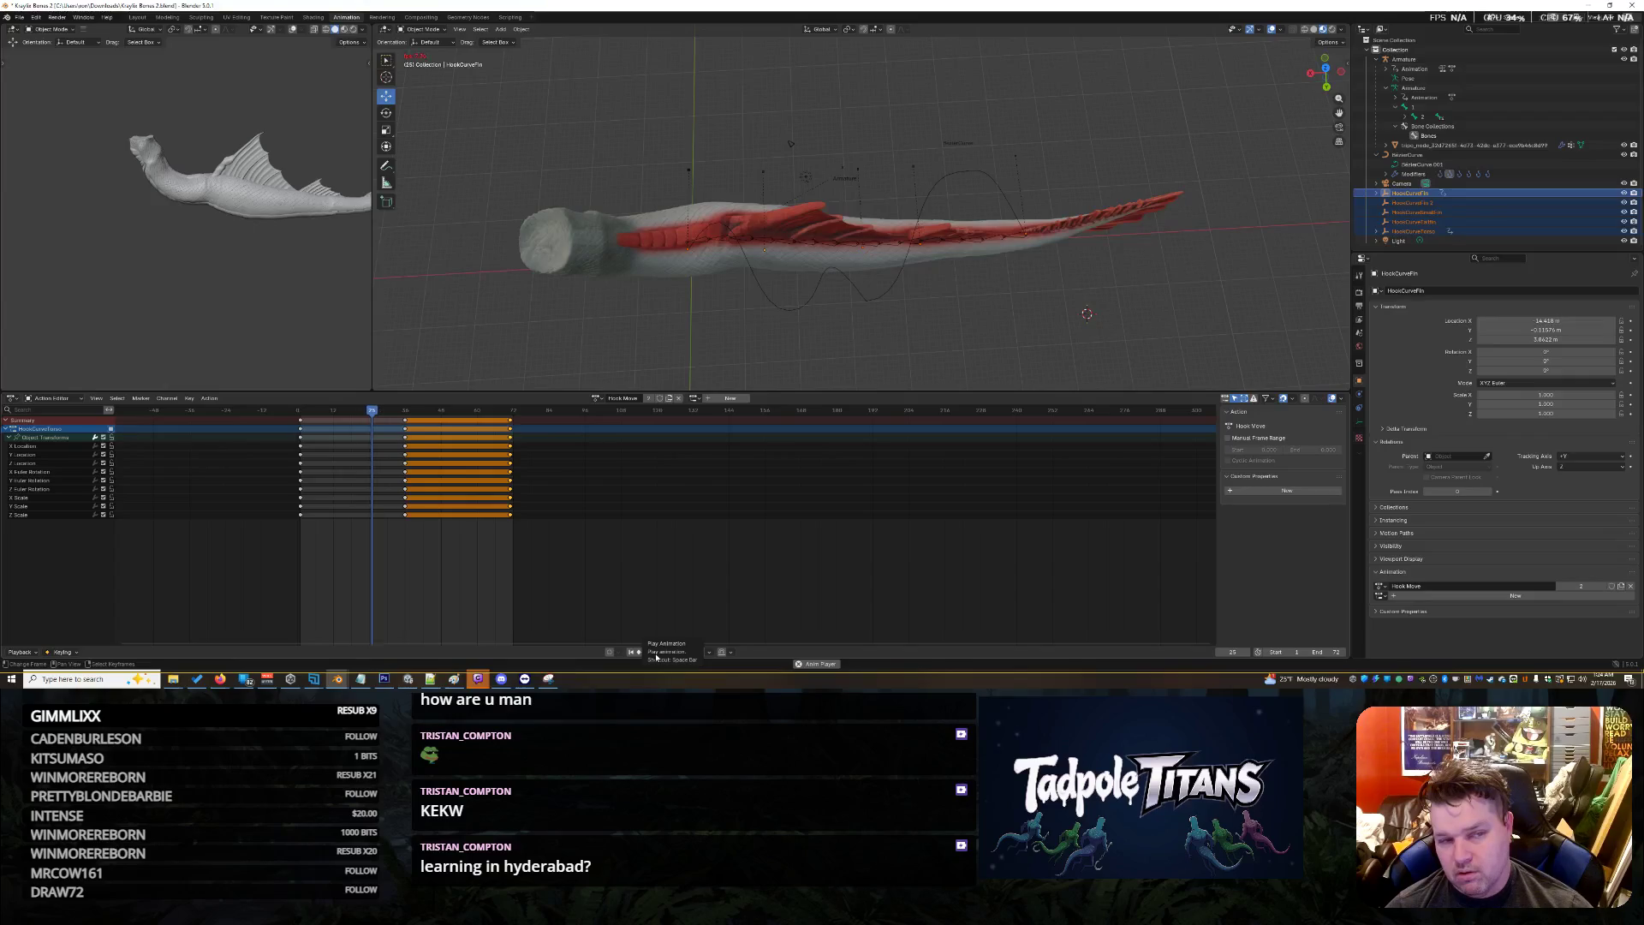
{"action": "left_click", "coordinate": [656, 656]}
{"action": "mouse_move", "coordinate": [393, 417]}
{"action": "left_mouse_down"}
{"action": "mouse_move", "coordinate": [318, 413]}
{"action": "mouse_move", "coordinate": [597, 412]}
{"action": "left_mouse_up"}
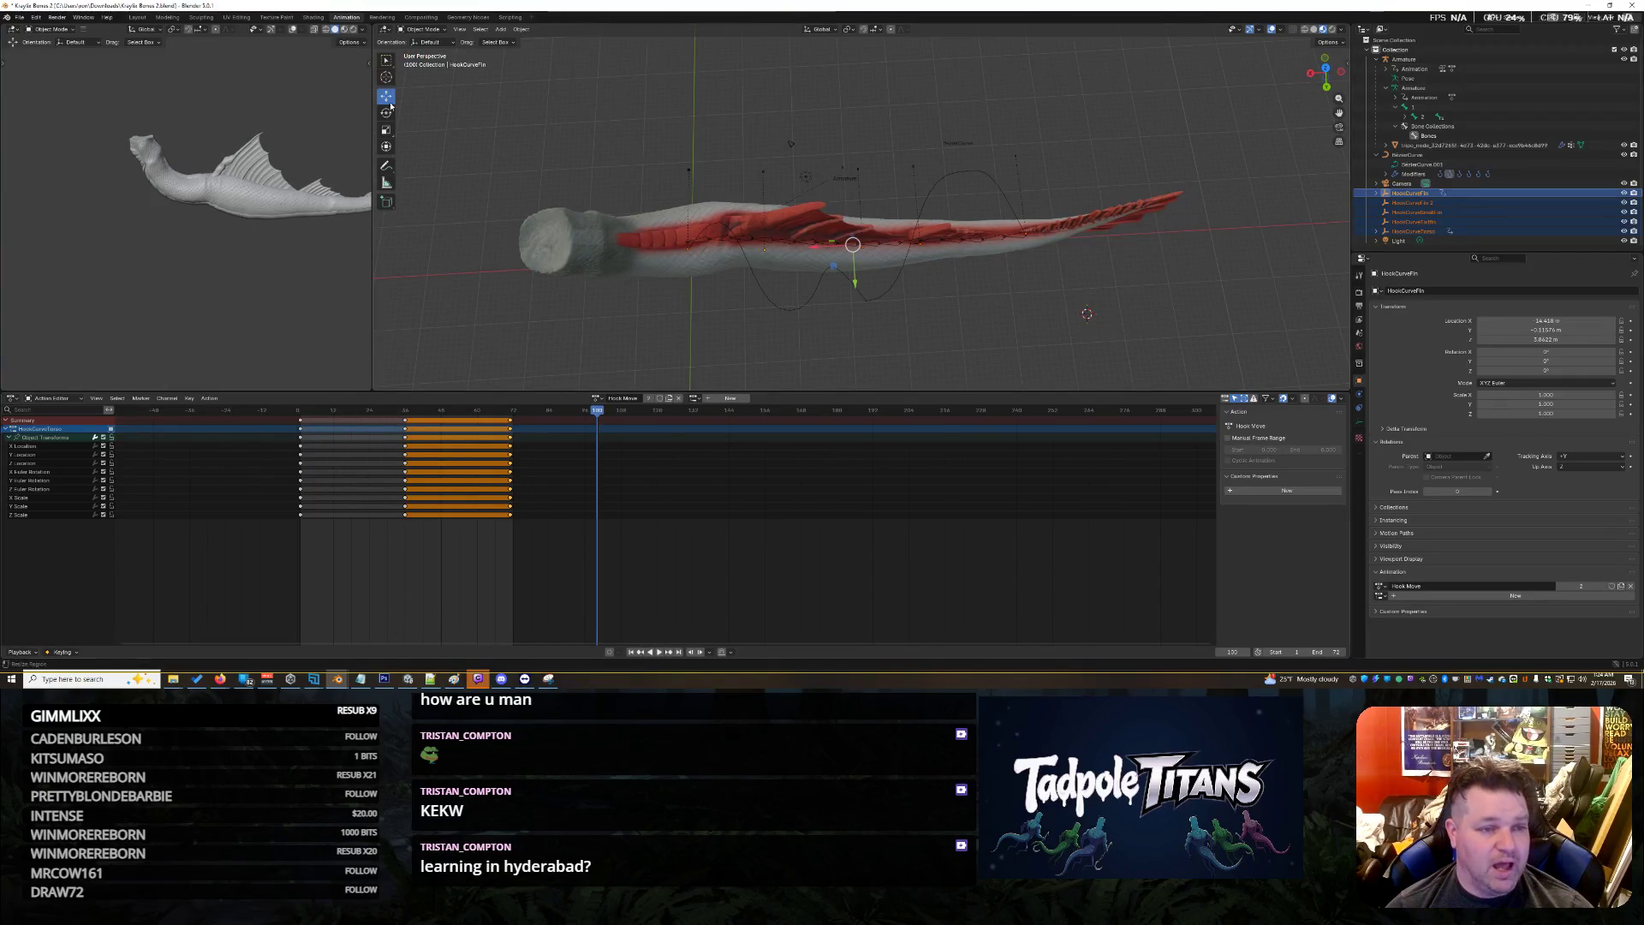
In the Layout workspace, select the Armature and browse its available actions
{"action": "left_click", "coordinate": [137, 17]}
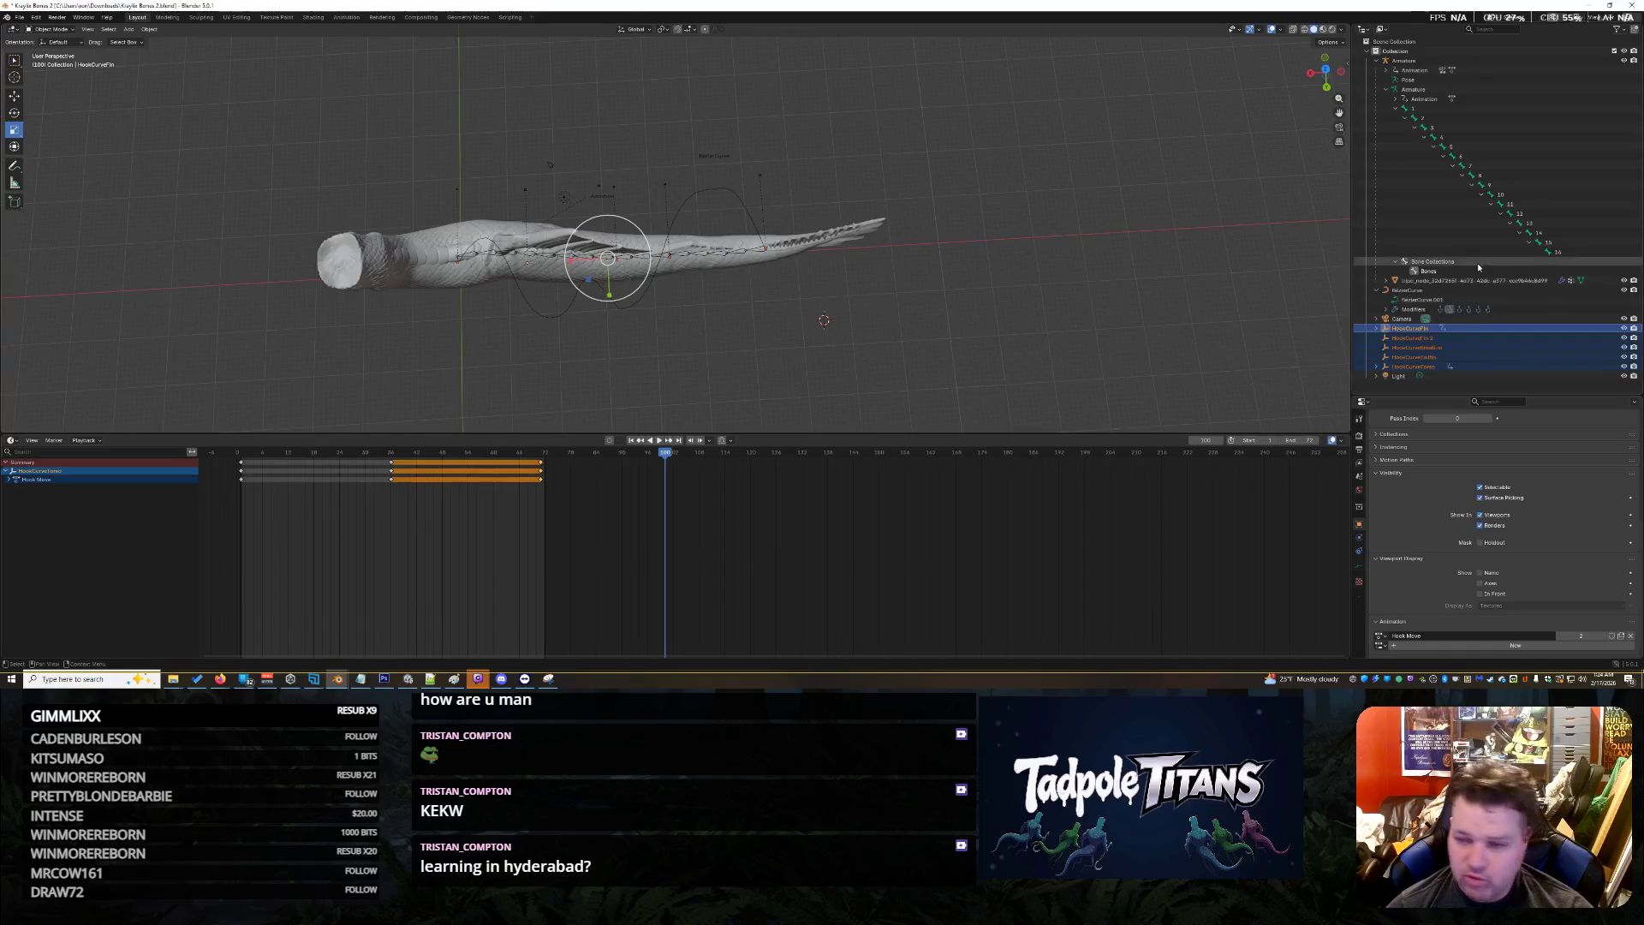
{"action": "left_click", "coordinate": [1456, 61]}
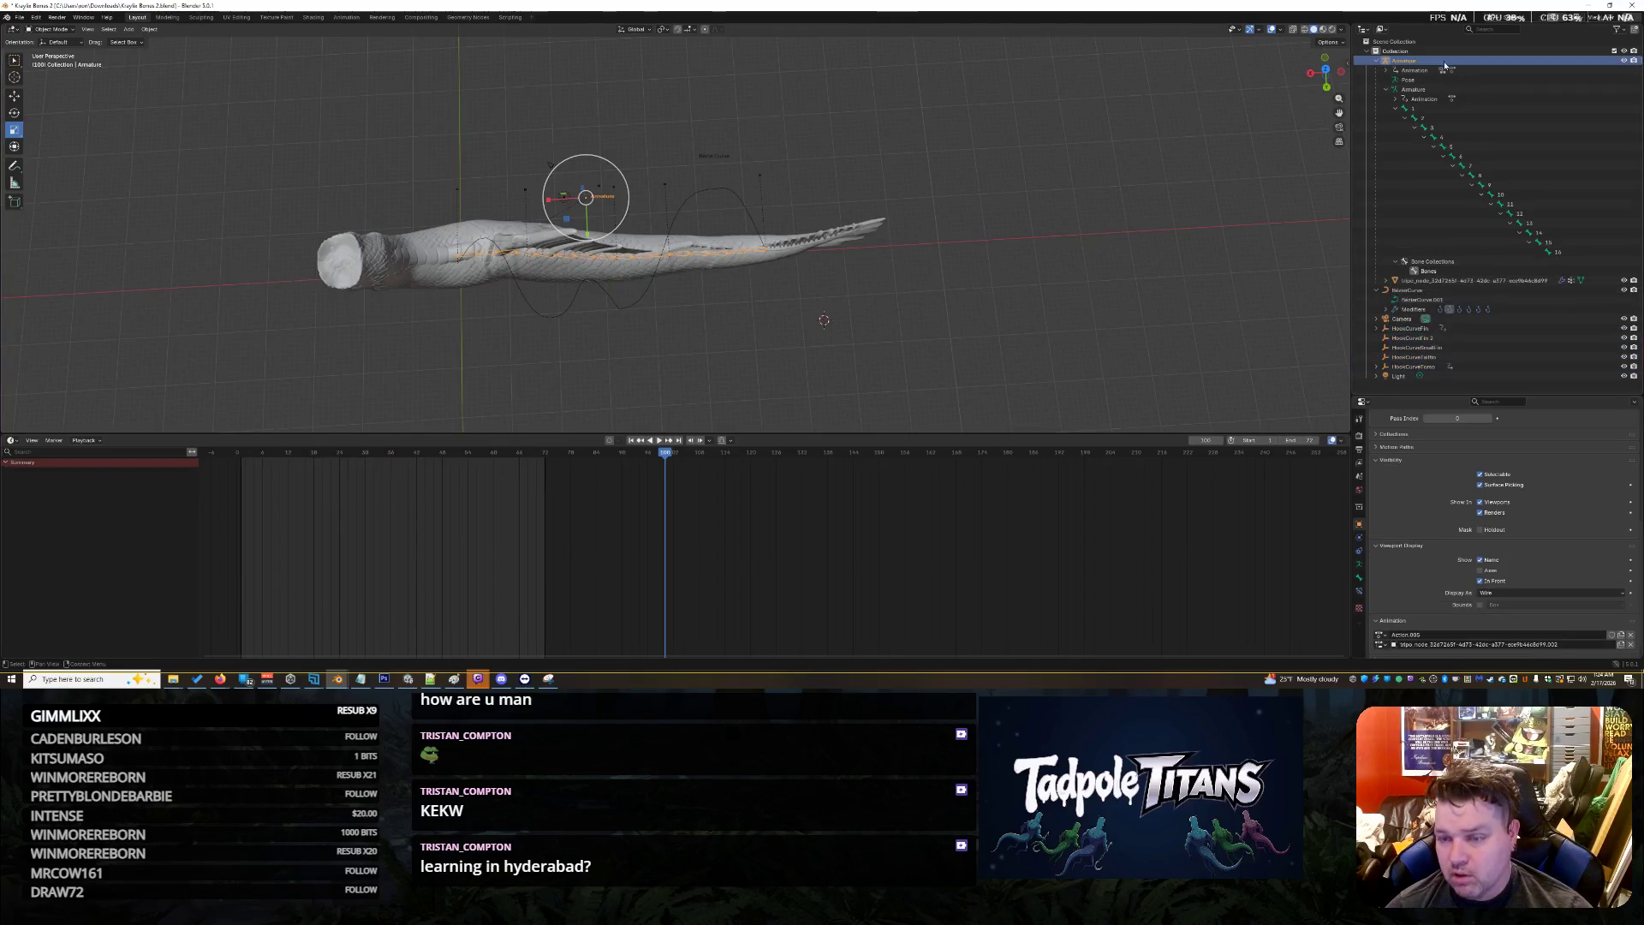
{"action": "left_click", "coordinate": [1380, 635]}
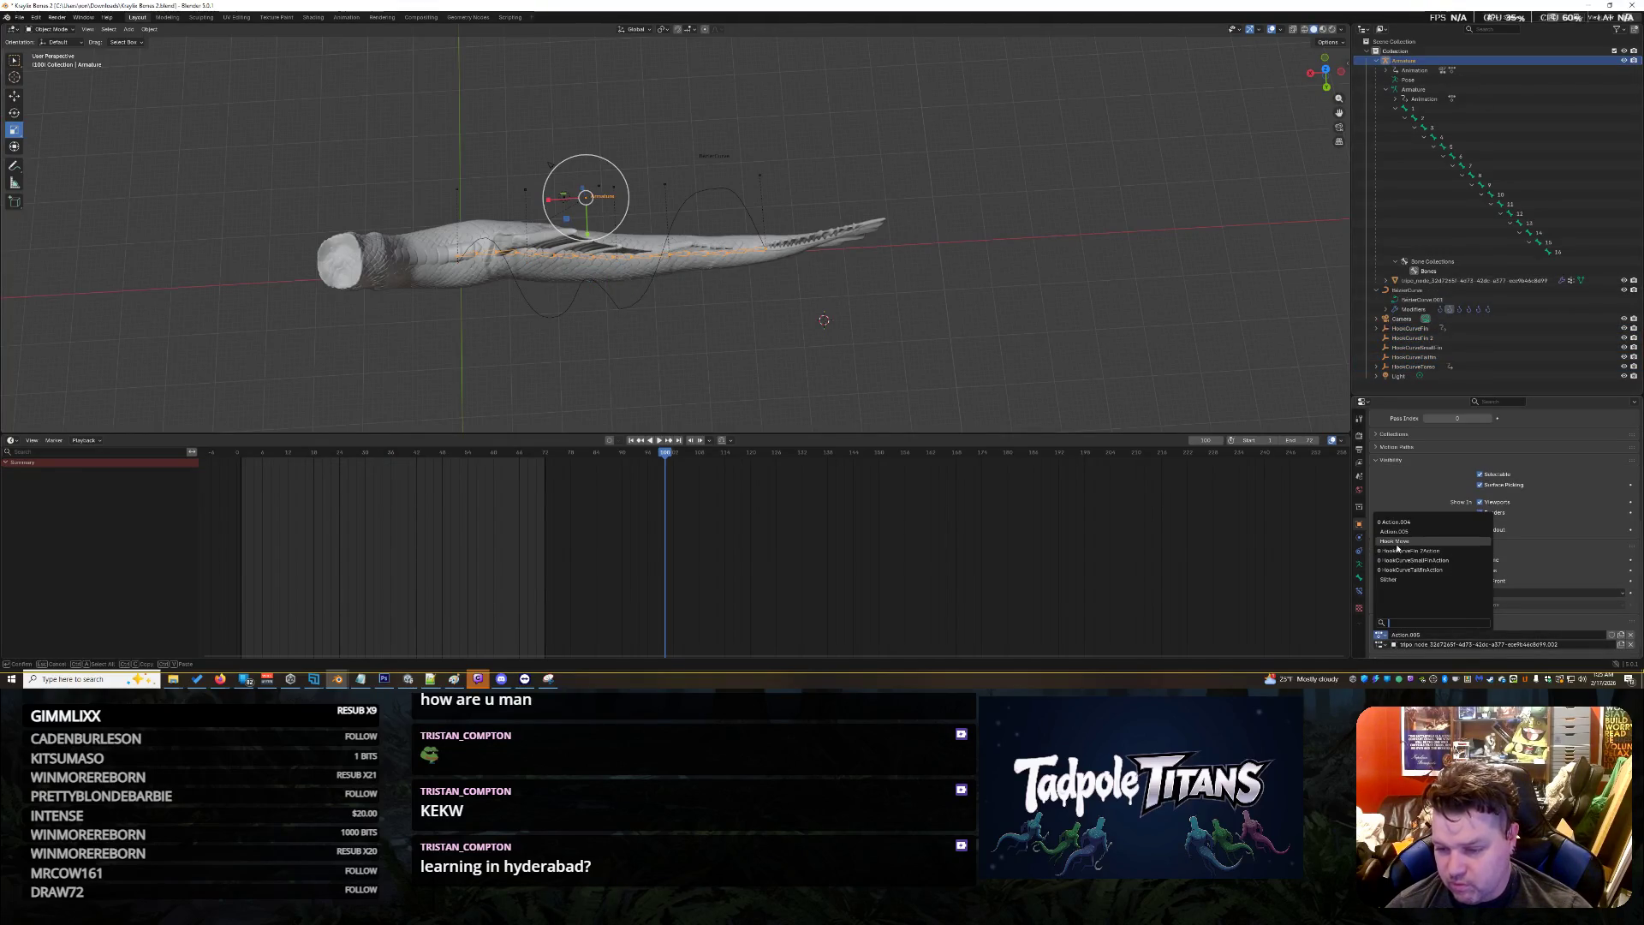